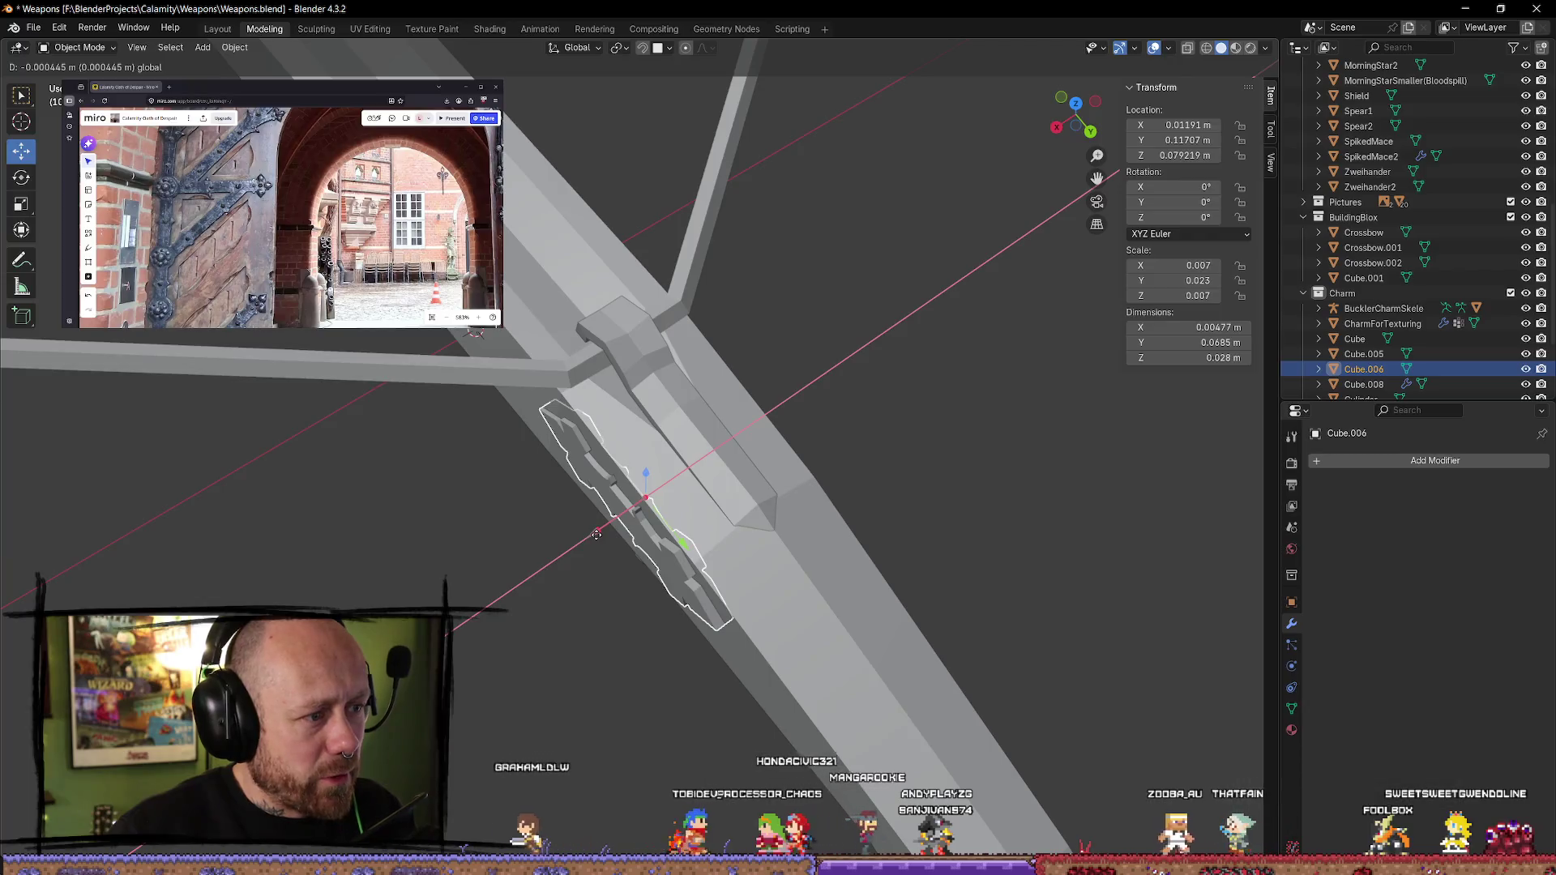
# - Confirm the charm's placement, then enter Edit Mode on it in a tilted right view
pyautogui.click(595, 535)
pyautogui.press('KP_3')
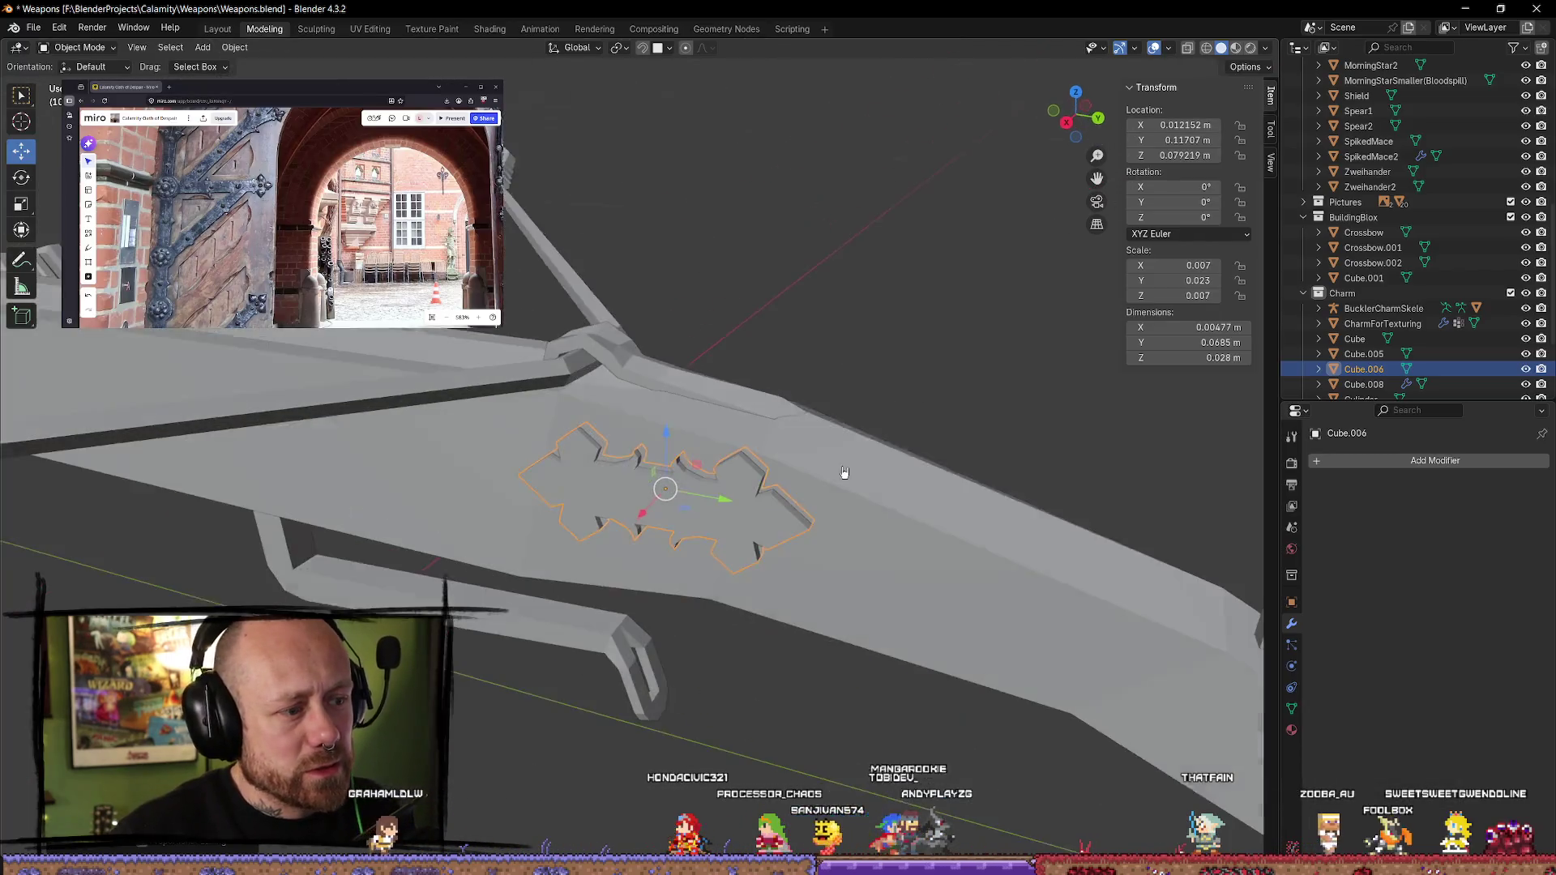
pyautogui.press('Tab')
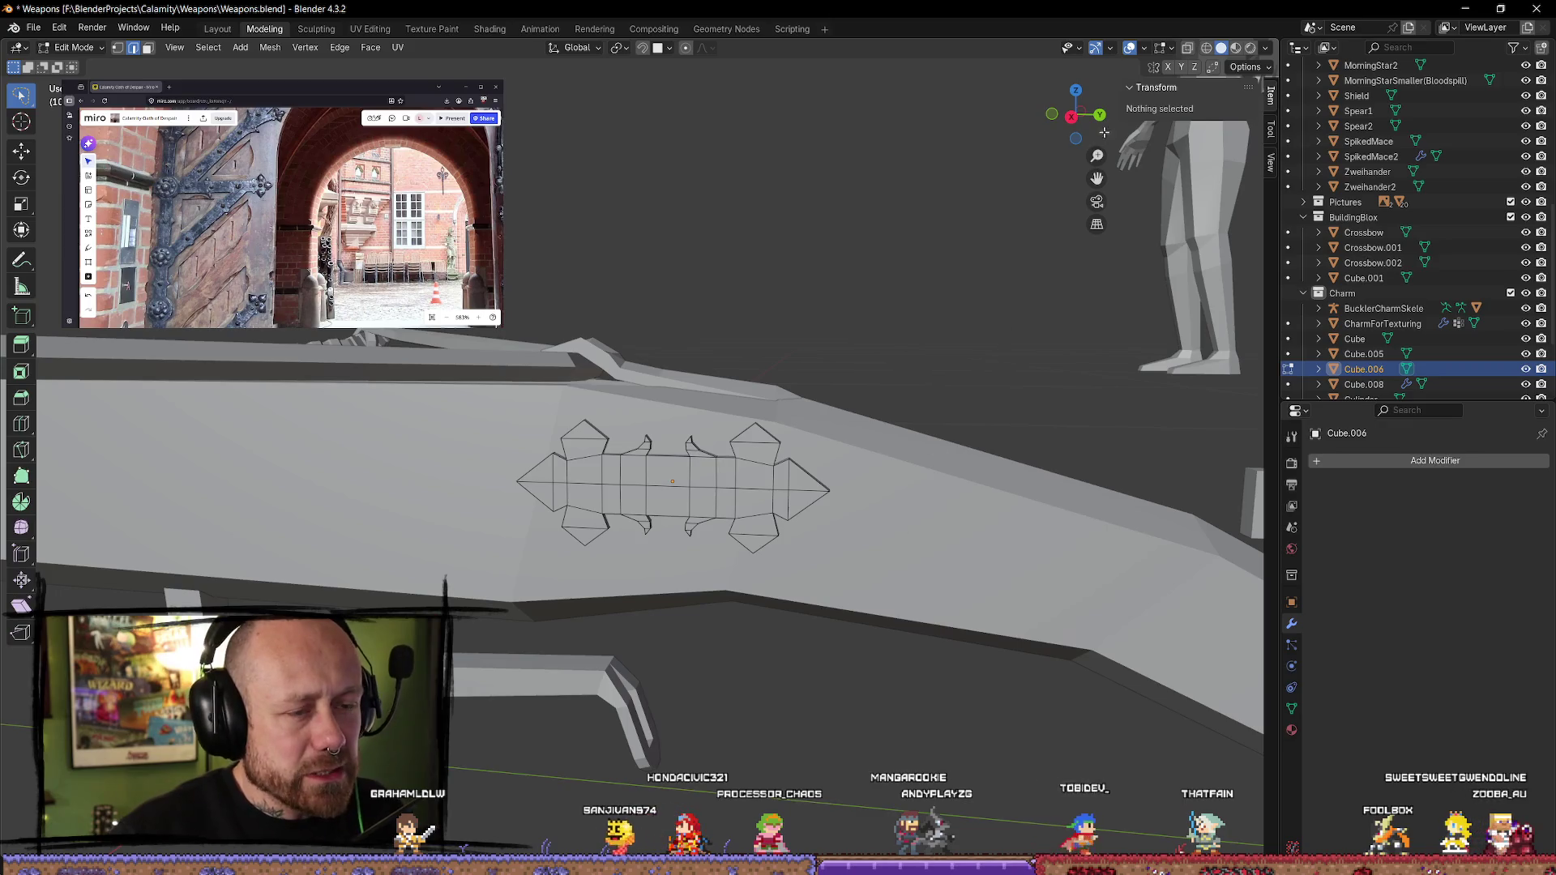
pyautogui.press('KP_3')
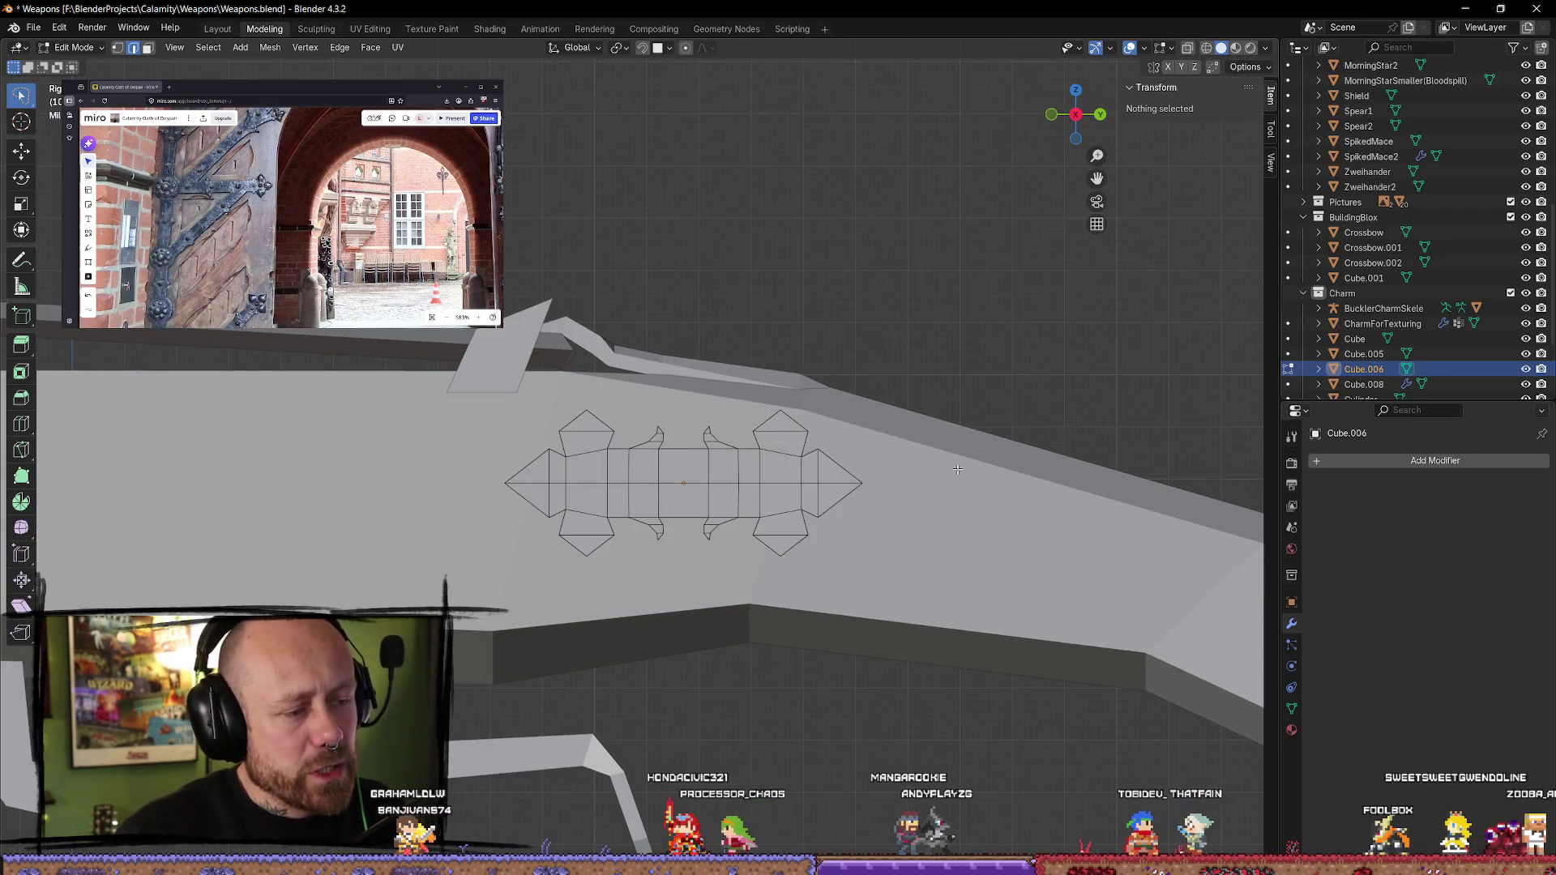
pyautogui.moveTo(945, 438)
pyautogui.mouseDown(button='middle')
pyautogui.moveTo(896, 538)
pyautogui.moveTo(834, 568)
pyautogui.moveTo(903, 537)
pyautogui.mouseUp(button='middle')
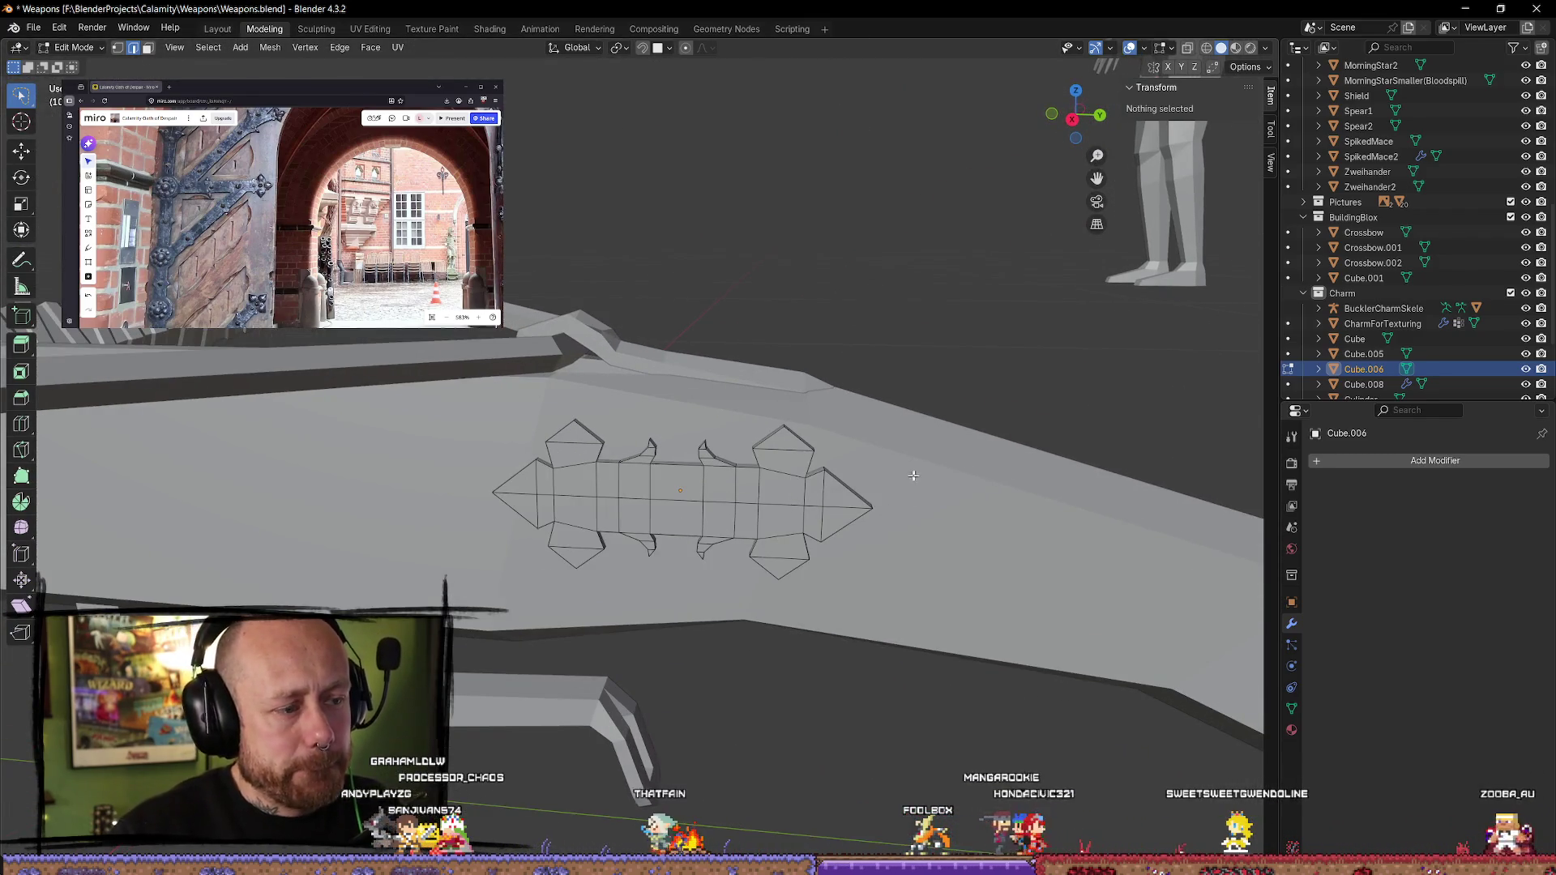
# - Switch to wireframe shading and lasso-select the front half of the charm's vertices
pyautogui.press('z')
pyautogui.click(885, 460)
pyautogui.moveTo(734, 424)
pyautogui.mouseDown()
pyautogui.moveTo(684, 548)
pyautogui.moveTo(914, 509)
pyautogui.mouseUp()
pyautogui.moveTo(932, 493)
pyautogui.mouseDown(button='middle')
pyautogui.moveTo(915, 528)
pyautogui.moveTo(806, 574)
pyautogui.moveTo(1077, 323)
pyautogui.mouseUp(button='middle')
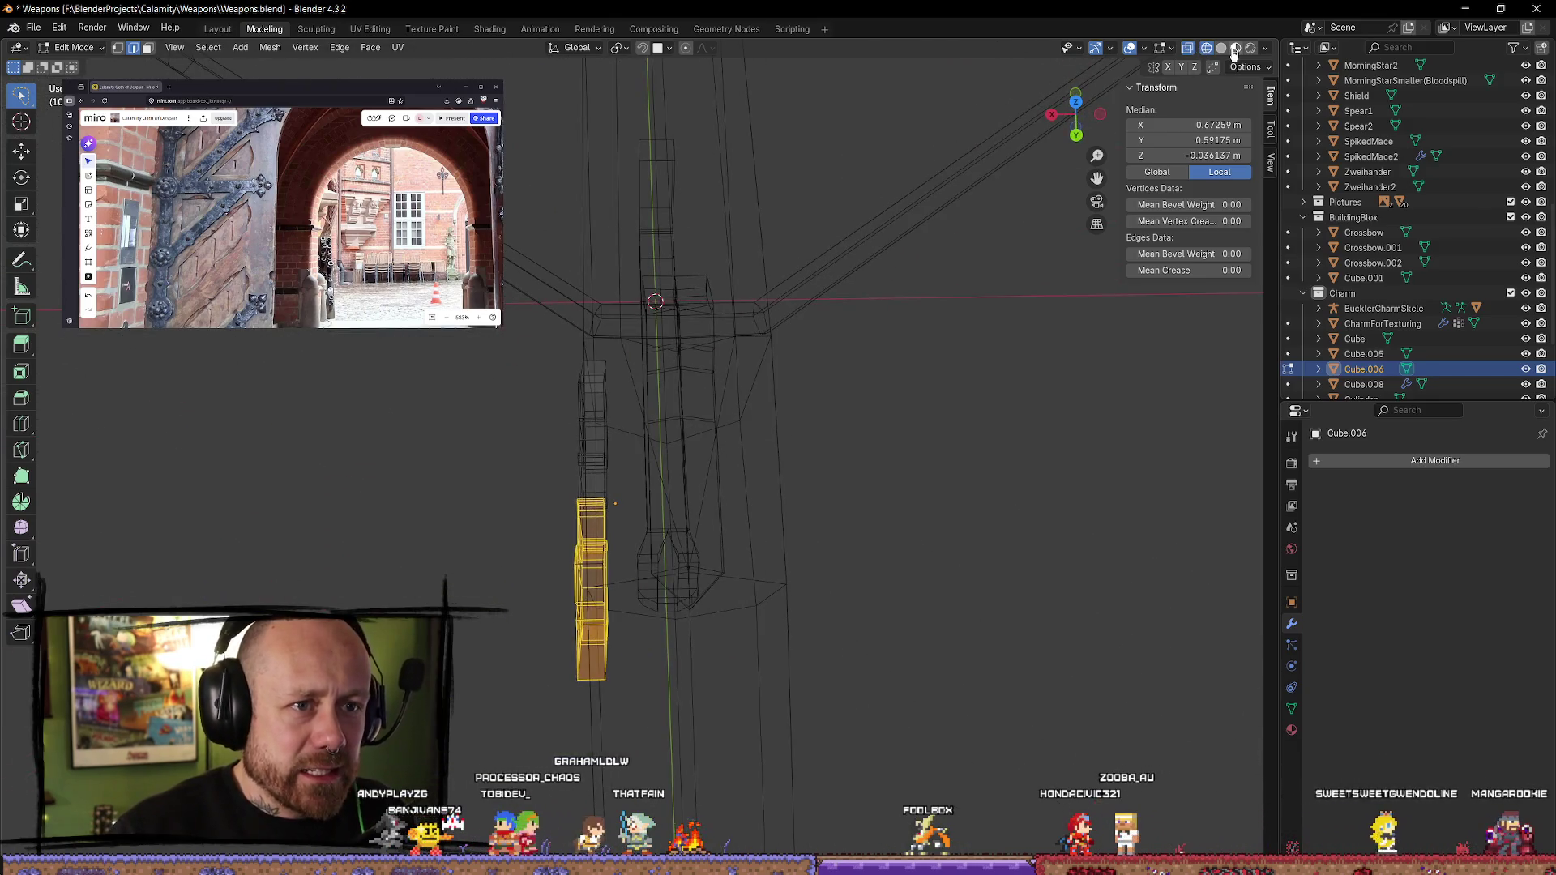
pyautogui.click(1224, 48)
pyautogui.moveTo(859, 369)
pyautogui.mouseDown(button='middle')
pyautogui.moveTo(856, 422)
pyautogui.moveTo(863, 400)
pyautogui.mouseUp(button='middle')
# - View the charm see-through, then pick an edge near the lower pentagon
pyautogui.hotkey('shift', 'z')
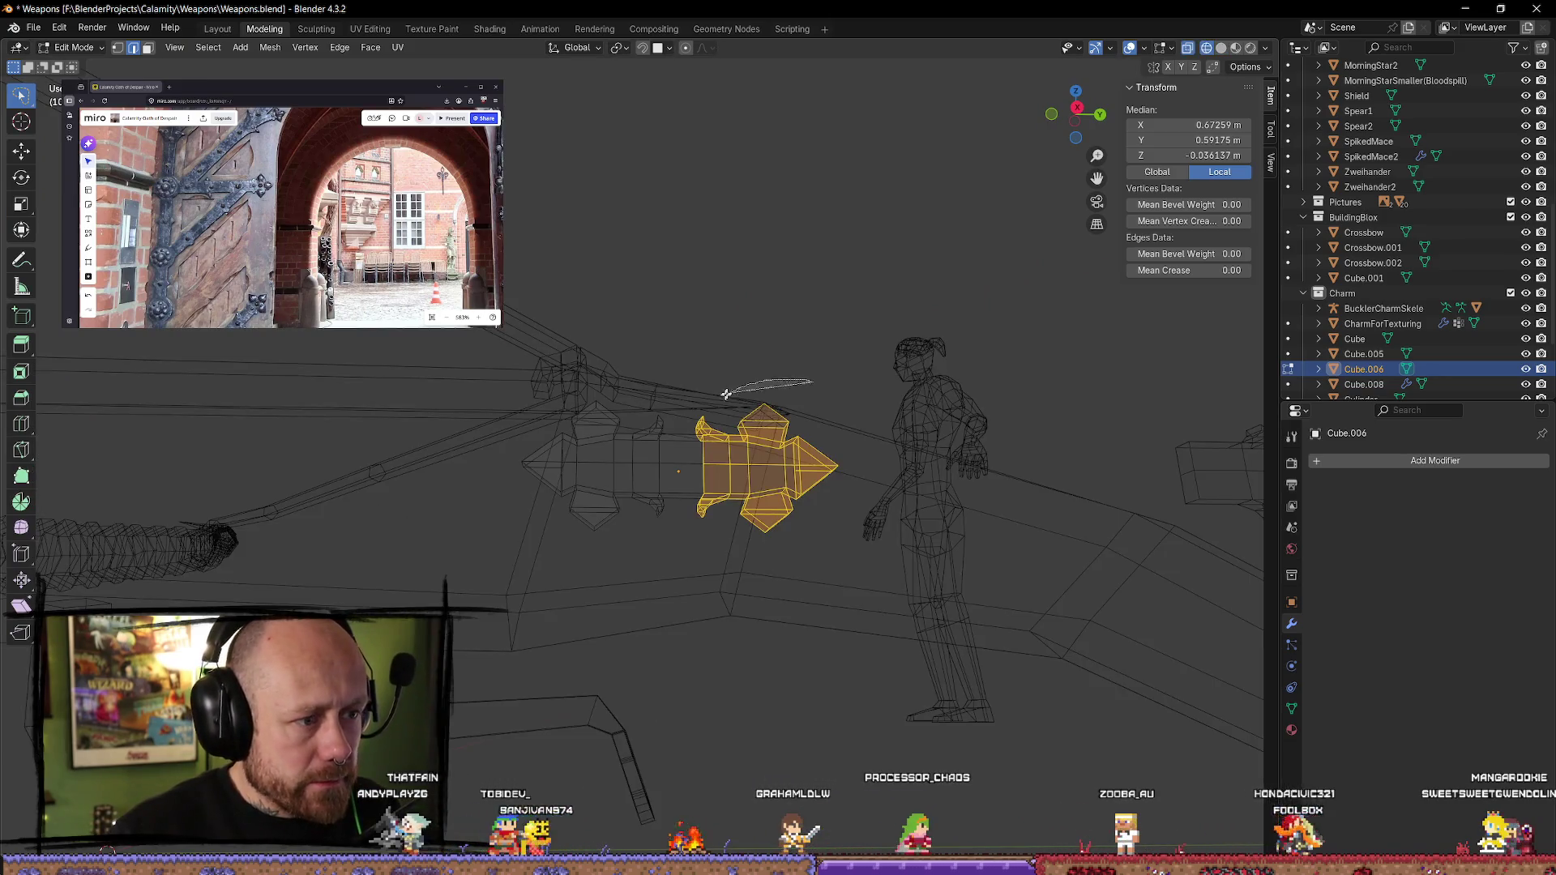
pyautogui.moveTo(771, 382)
pyautogui.mouseDown(button='middle')
pyautogui.moveTo(827, 504)
pyautogui.moveTo(1134, 30)
pyautogui.mouseUp(button='middle')
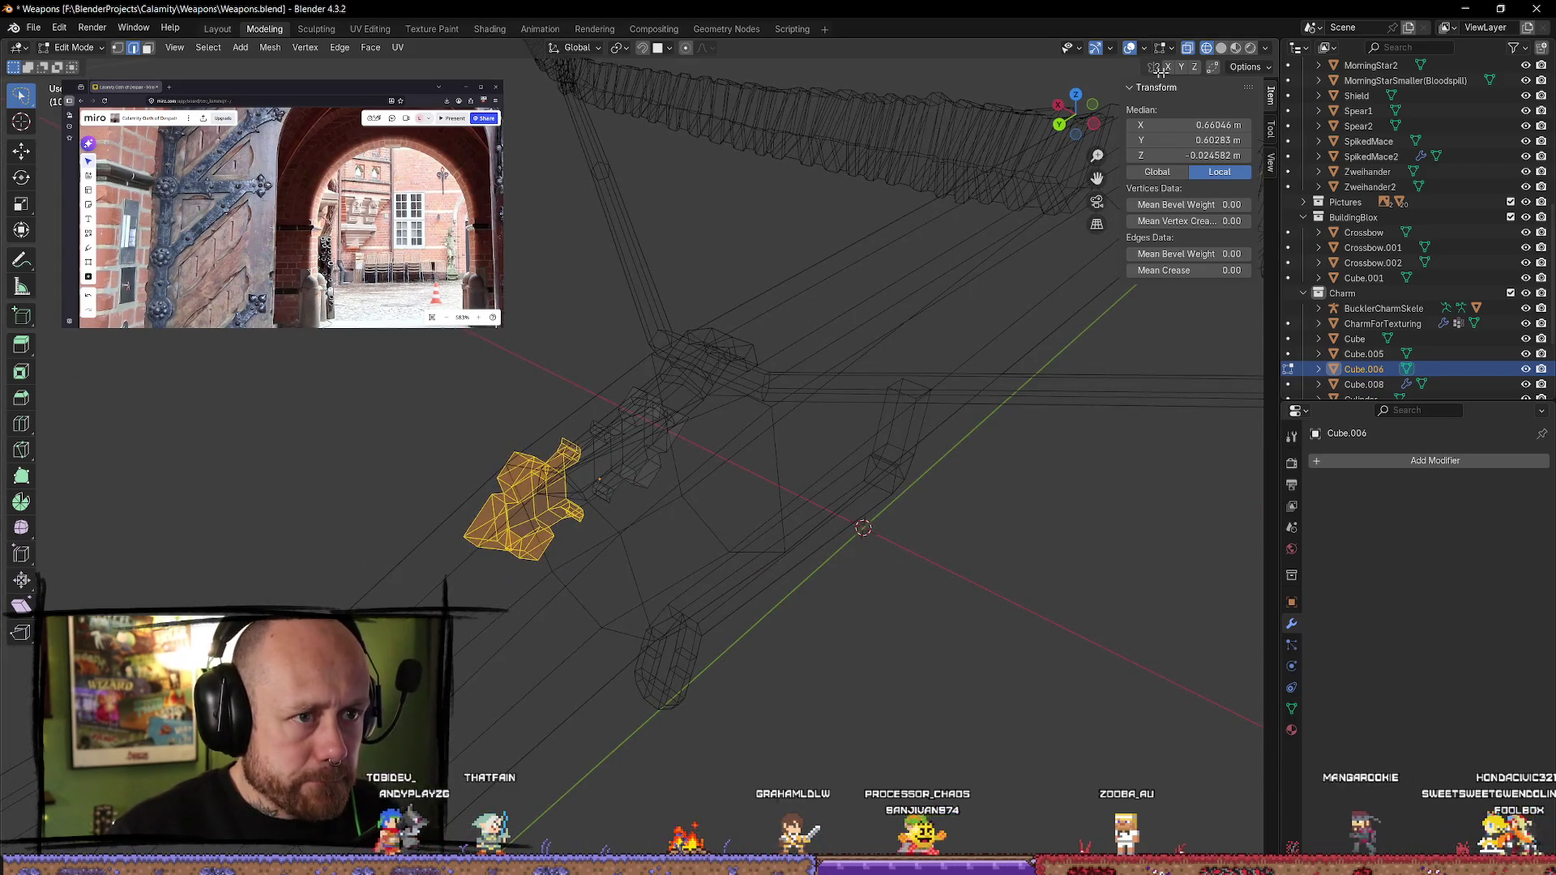
pyautogui.click(1222, 47)
pyautogui.moveTo(810, 341)
pyautogui.mouseDown(button='middle')
pyautogui.moveTo(643, 583)
pyautogui.moveTo(713, 430)
pyautogui.moveTo(1022, 327)
pyautogui.moveTo(706, 475)
pyautogui.mouseUp(button='middle')
pyautogui.click(706, 475)
# - In wireframe, select all of the charm's faces, then clear the selection
pyautogui.press('z')
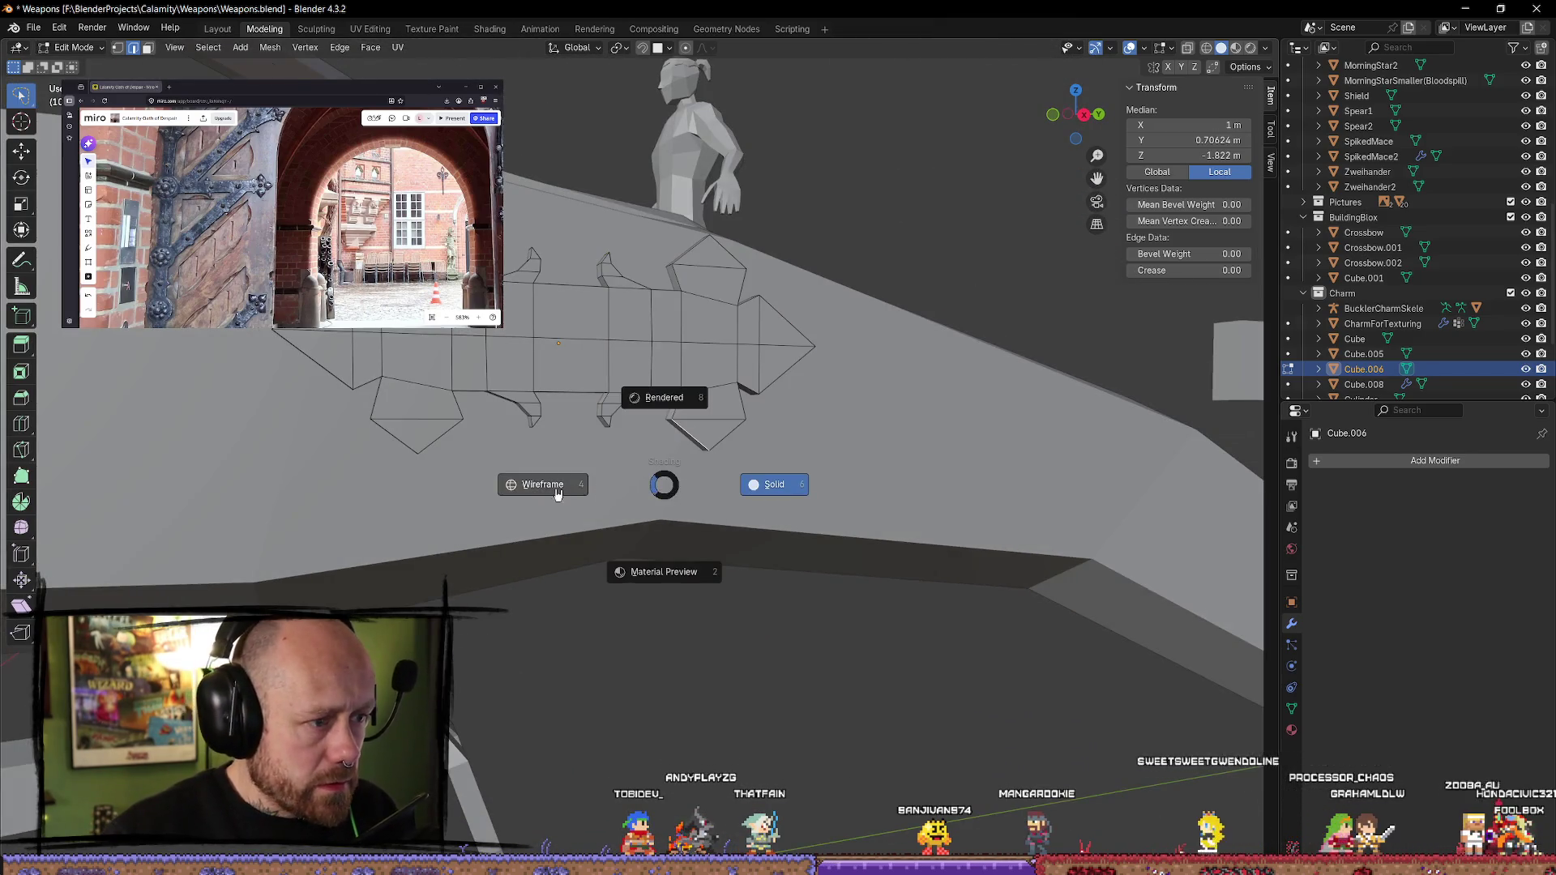
pyautogui.click(539, 487)
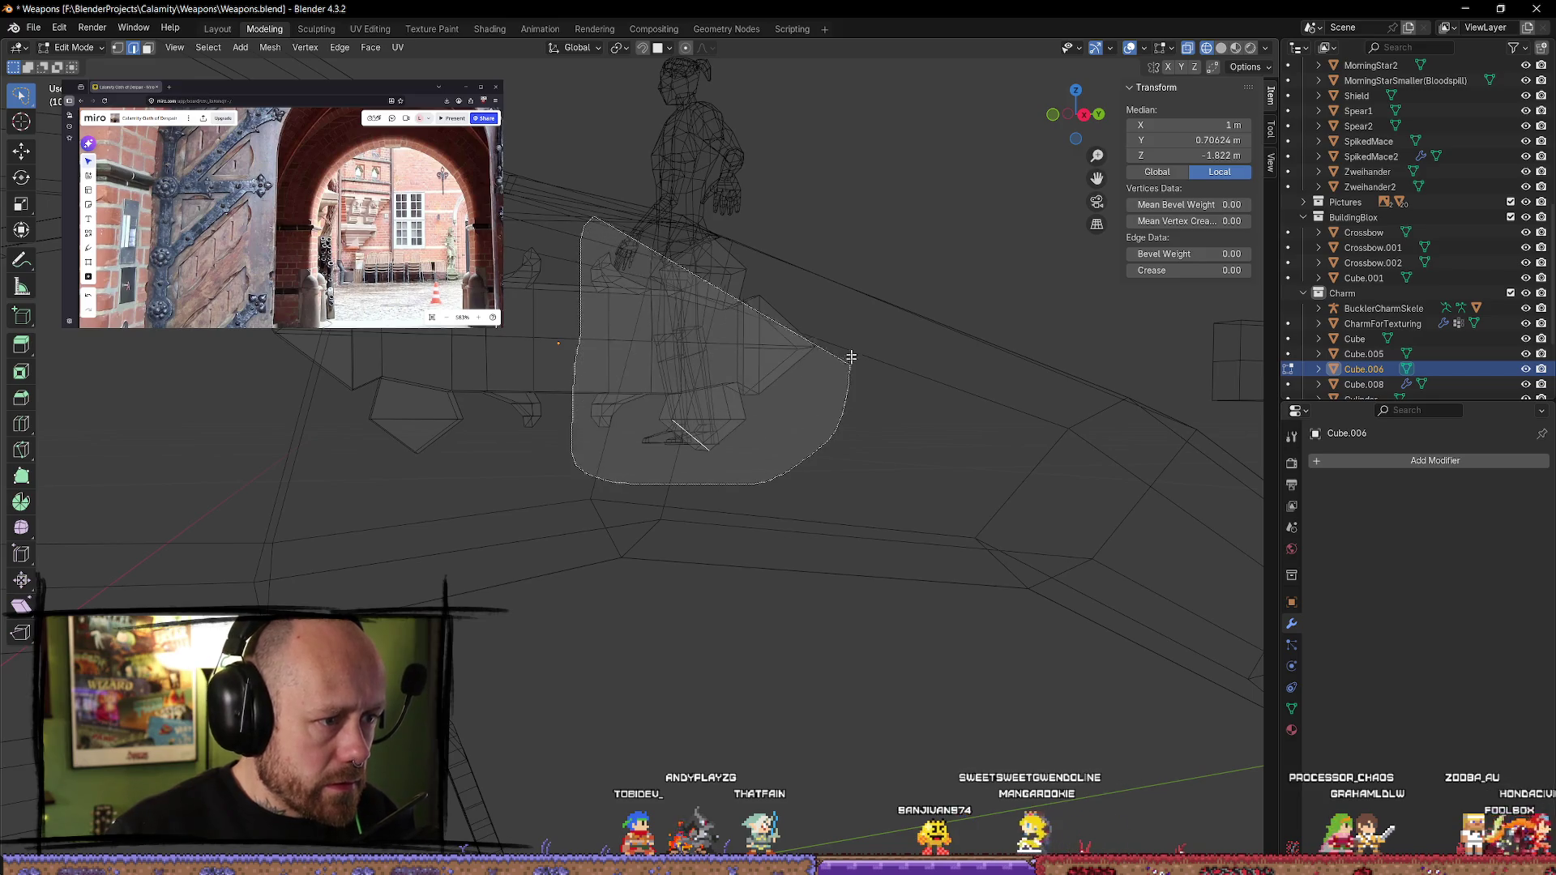
pyautogui.moveTo(572, 254); pyautogui.dragTo(580, 243)
pyautogui.moveTo(914, 380)
pyautogui.mouseDown(button='middle')
pyautogui.moveTo(903, 417)
pyautogui.moveTo(792, 472)
pyautogui.moveTo(695, 427)
pyautogui.moveTo(594, 417)
pyautogui.moveTo(903, 448)
pyautogui.mouseUp(button='middle')
pyautogui.click(903, 449)
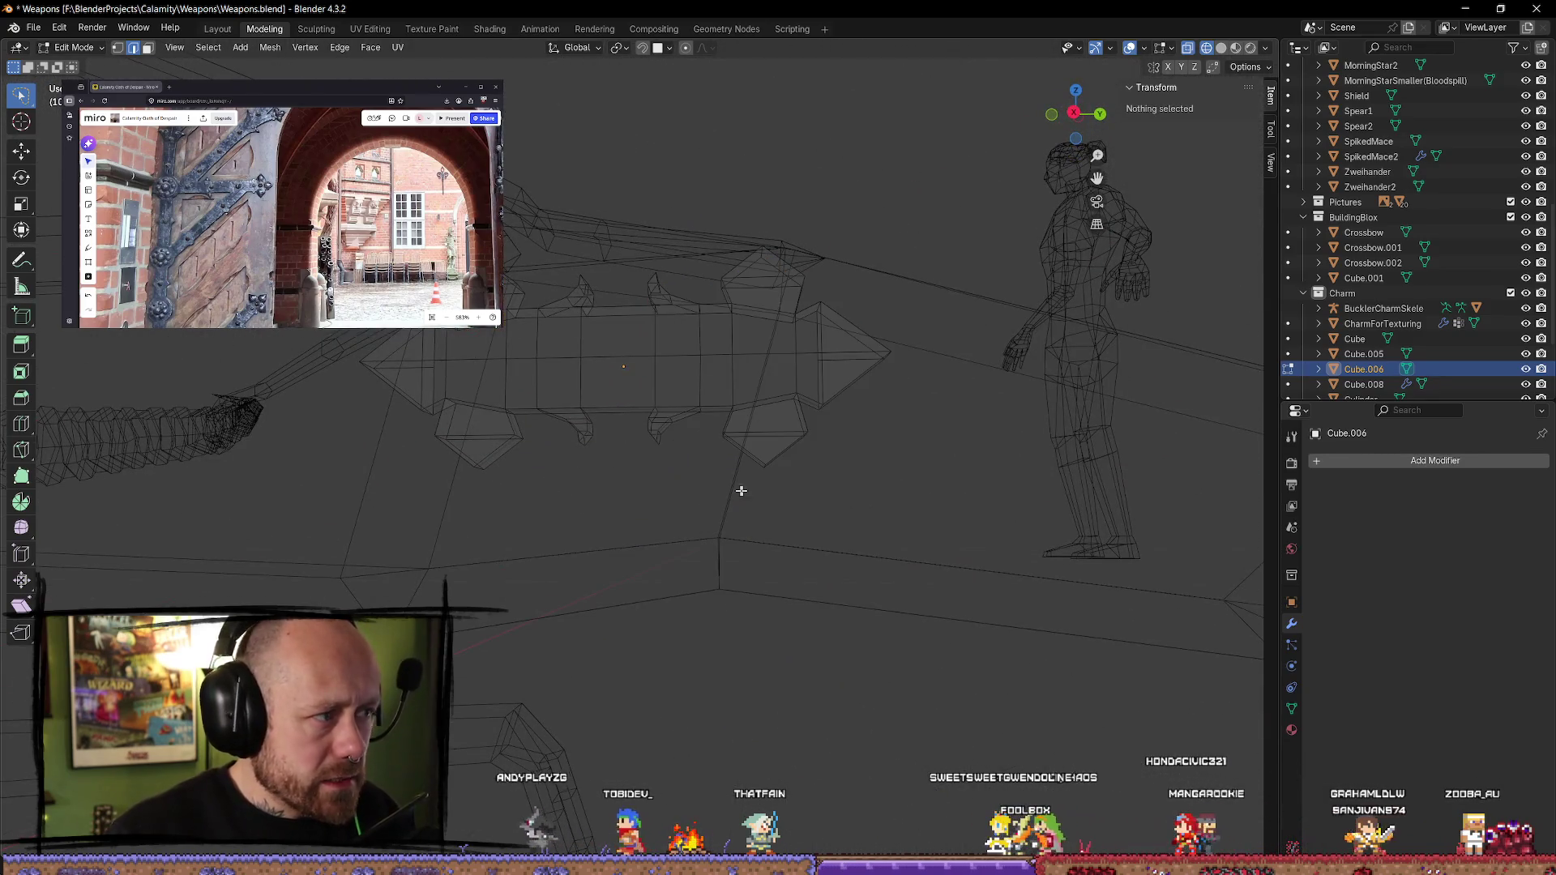
# - Box-select the front half of the charm's mesh and check it from an angled view
pyautogui.press('w')
pyautogui.moveTo(924, 527); pyautogui.dragTo(798, 386, button='middle')
pyautogui.moveTo(628, 216)
pyautogui.mouseDown()
pyautogui.moveTo(823, 486)
pyautogui.moveTo(884, 508)
pyautogui.mouseUp()
pyautogui.moveTo(878, 500)
pyautogui.mouseDown(button='middle')
pyautogui.moveTo(959, 528)
pyautogui.moveTo(934, 441)
pyautogui.mouseUp(button='middle')
pyautogui.moveTo(636, 205)
pyautogui.mouseDown()
pyautogui.moveTo(897, 441)
pyautogui.moveTo(973, 476)
pyautogui.mouseUp()
pyautogui.moveTo(974, 476)
pyautogui.mouseDown(button='middle')
pyautogui.moveTo(827, 522)
pyautogui.moveTo(712, 508)
pyautogui.moveTo(638, 402)
pyautogui.moveTo(673, 341)
pyautogui.moveTo(976, 472)
pyautogui.moveTo(1024, 559)
pyautogui.moveTo(1111, 128)
pyautogui.mouseUp(button='middle')
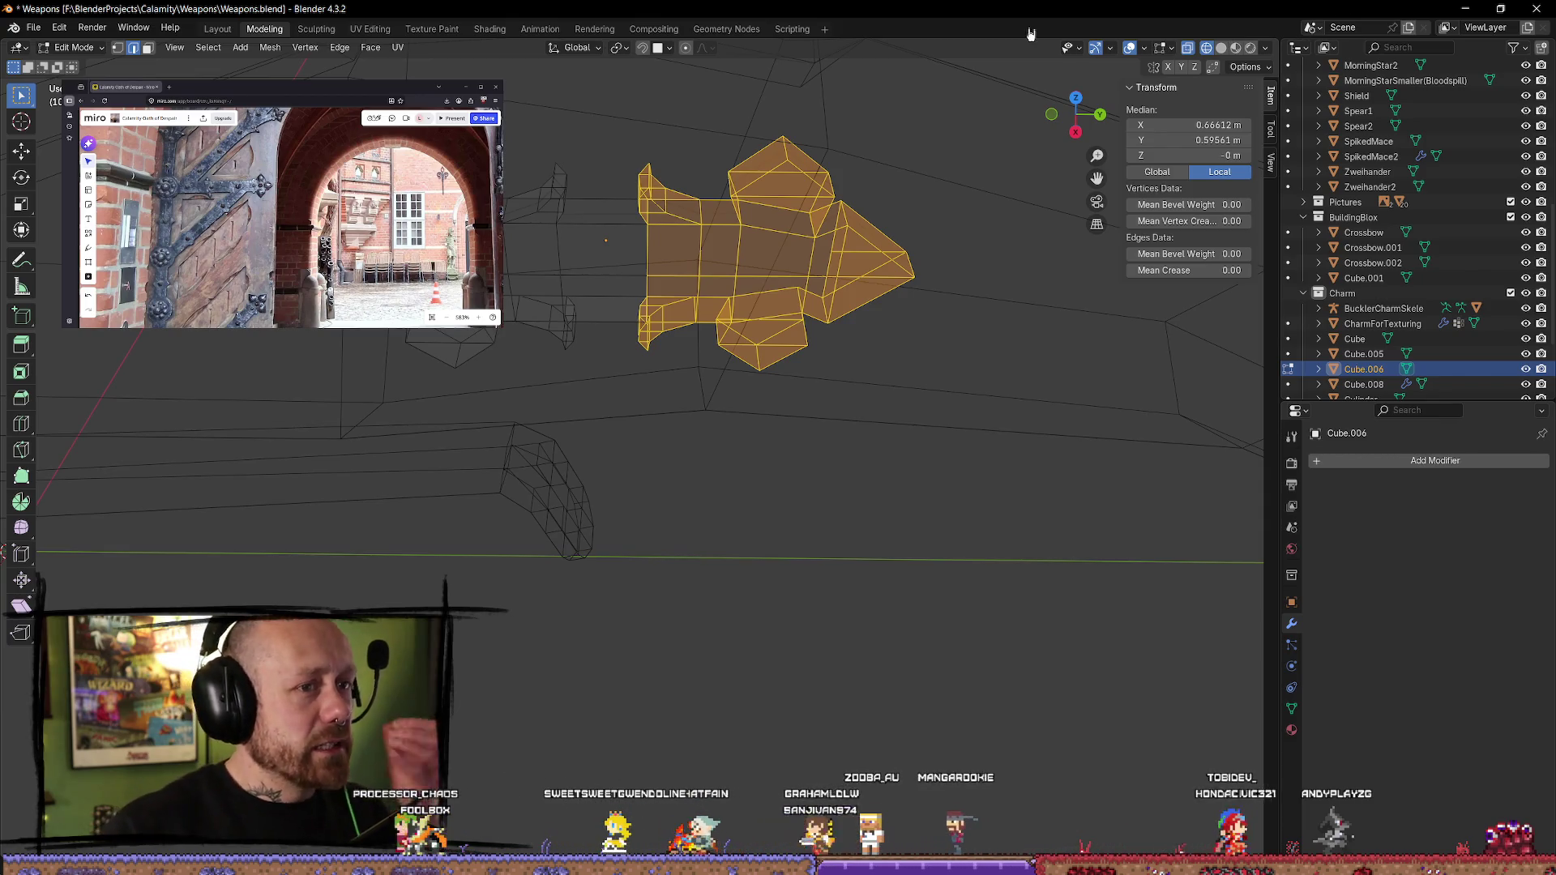
# - In solid top view, rotate the selected front half of the charm
pyautogui.scroll(-3, 865, 264)
pyautogui.moveTo(865, 264)
pyautogui.mouseDown(button='middle')
pyautogui.moveTo(719, 254)
pyautogui.moveTo(648, 308)
pyautogui.moveTo(661, 396)
pyautogui.mouseUp(button='middle')
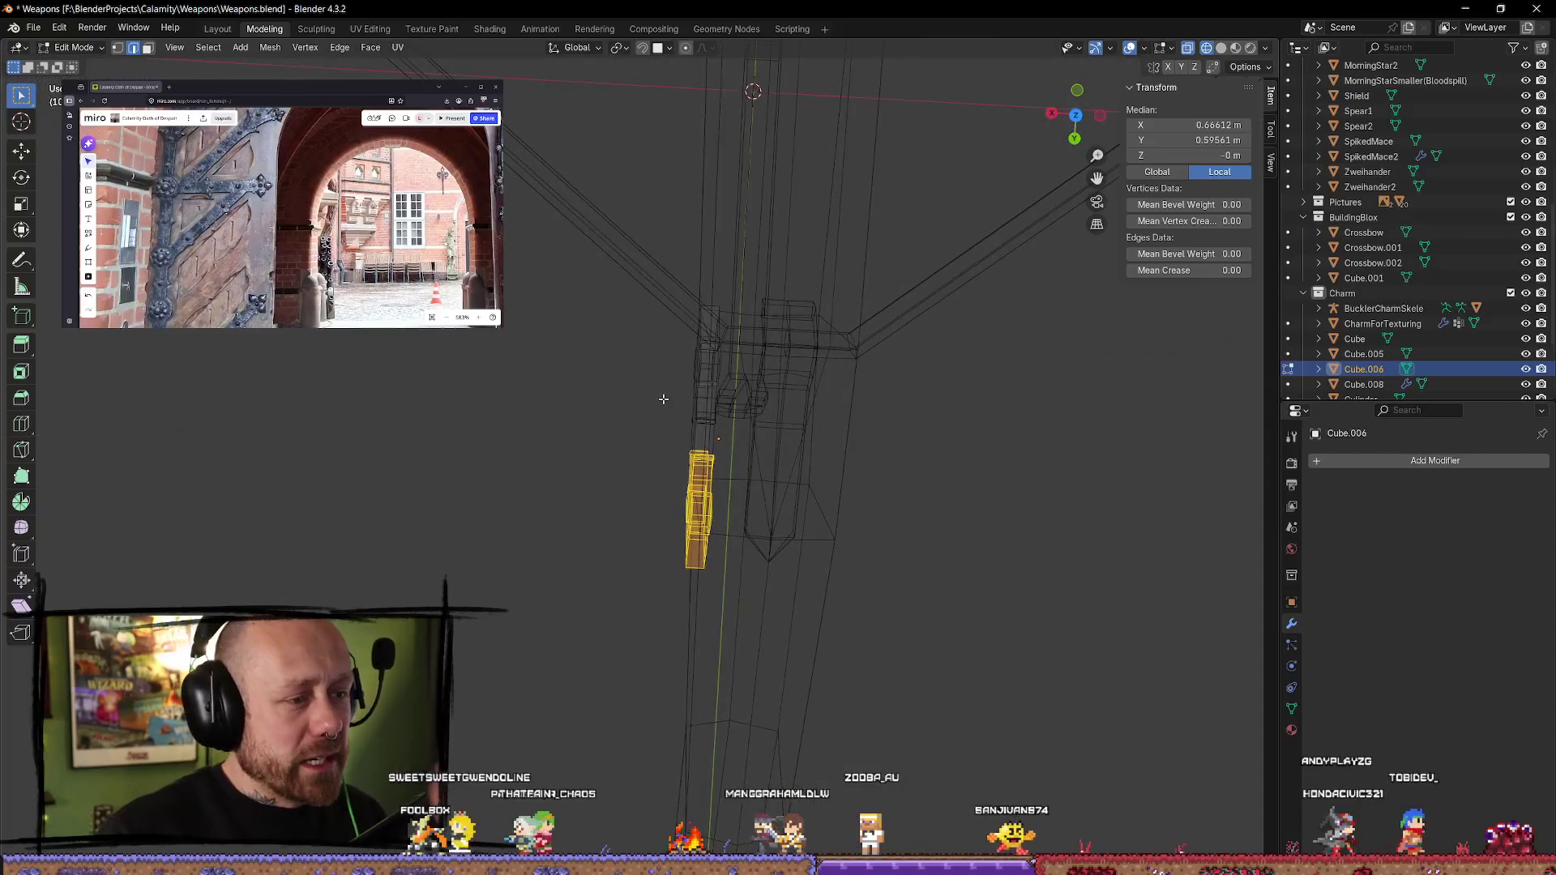
pyautogui.click(1221, 47)
pyautogui.moveTo(826, 421); pyautogui.dragTo(779, 596, button='middle')
pyautogui.click(1077, 109)
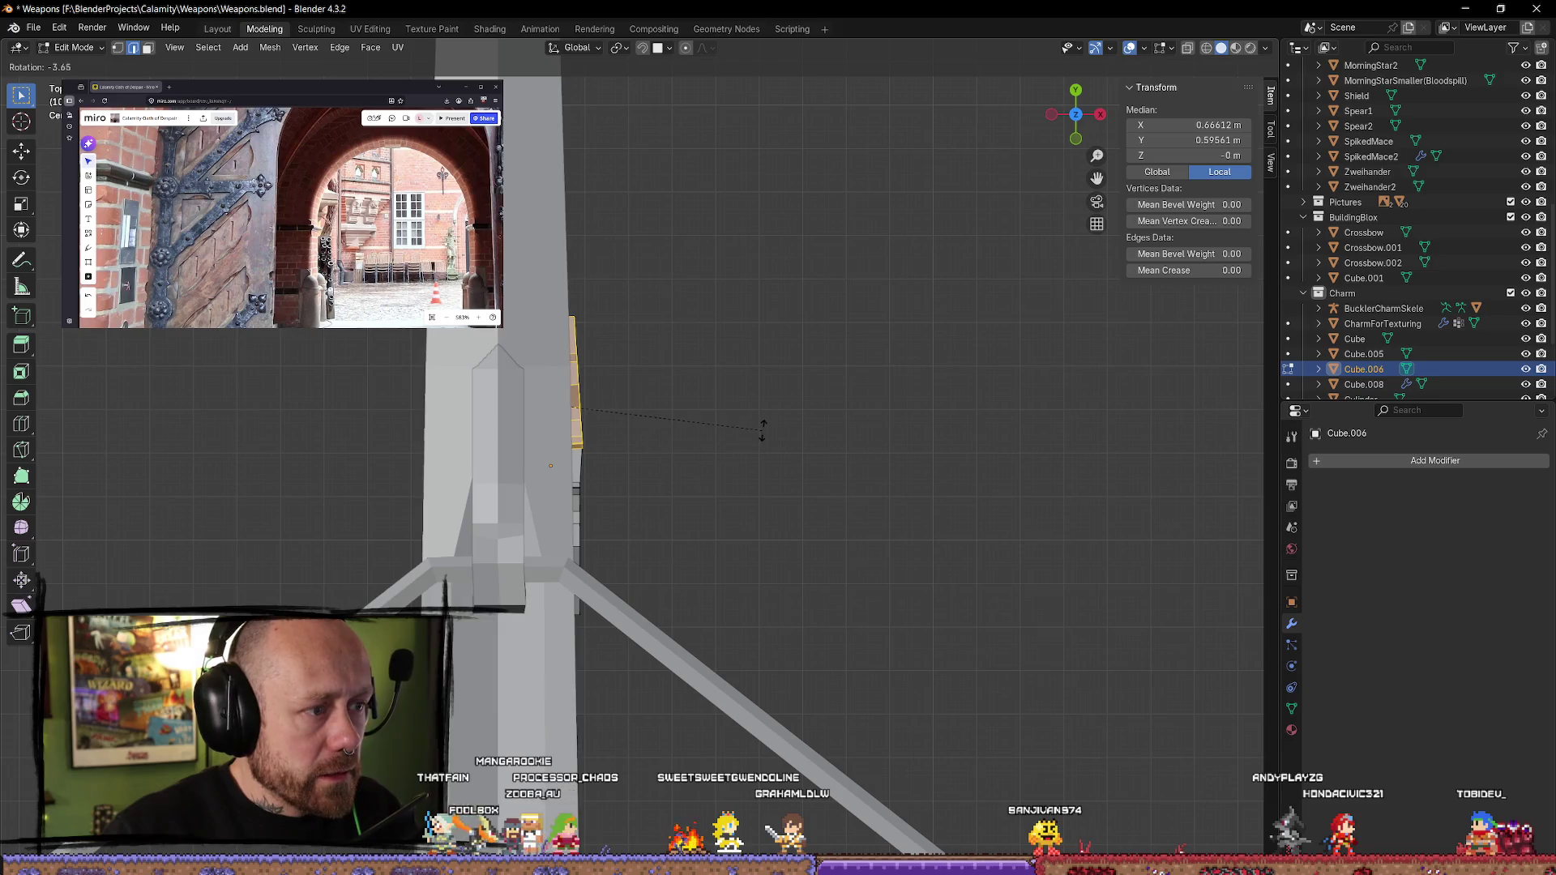
pyautogui.click(765, 435)
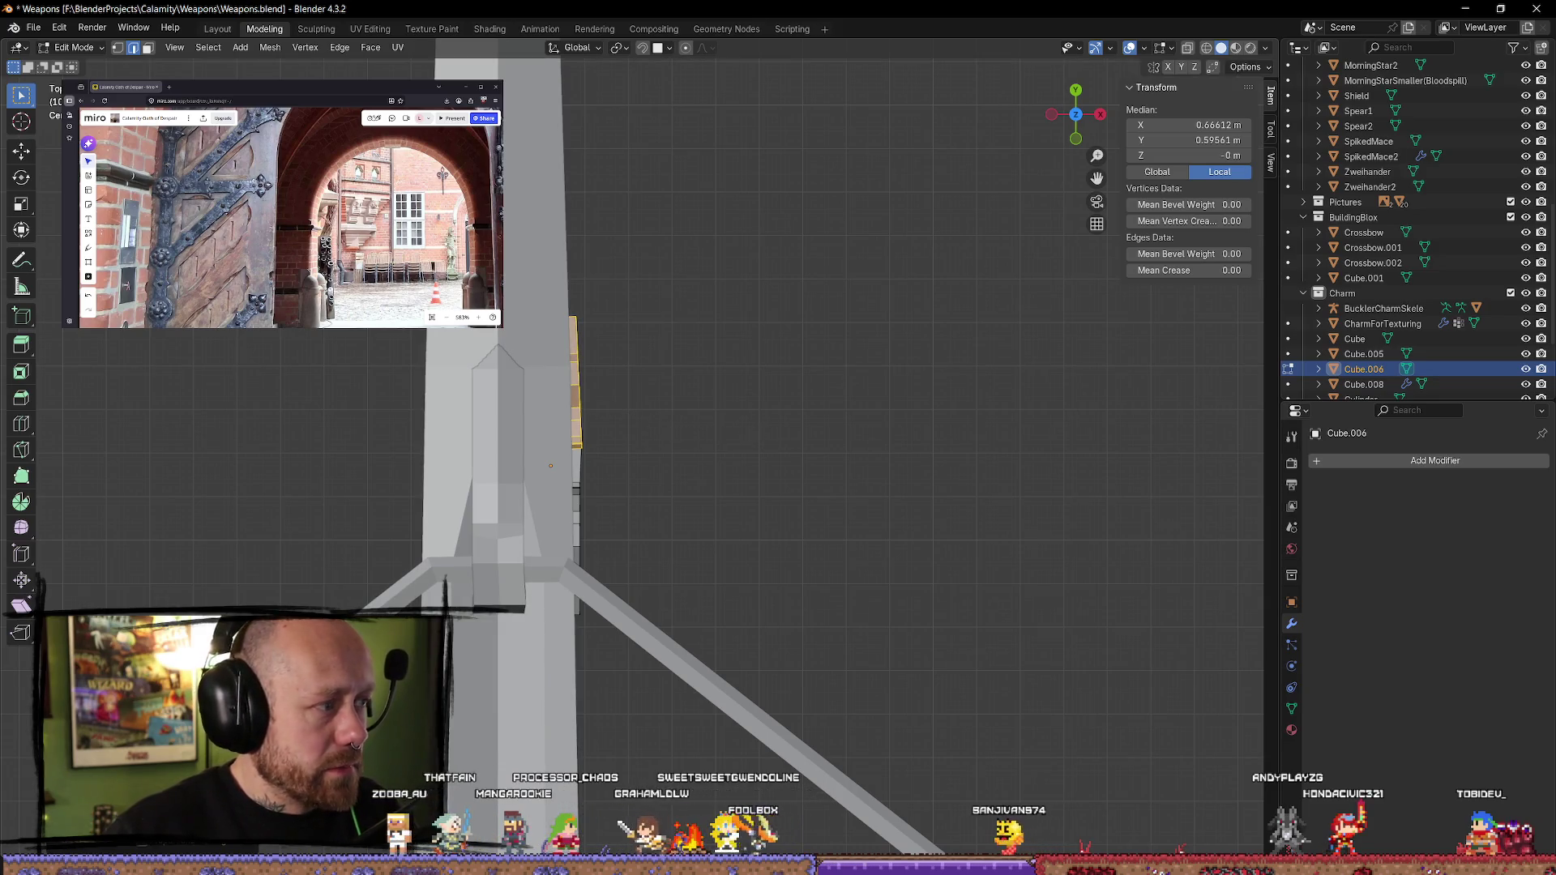
# - Slide the selected vertices along X and rotate them slightly against the shaft
pyautogui.click(24, 152)
pyautogui.moveTo(634, 411); pyautogui.dragTo(632, 407)
pyautogui.press('r')
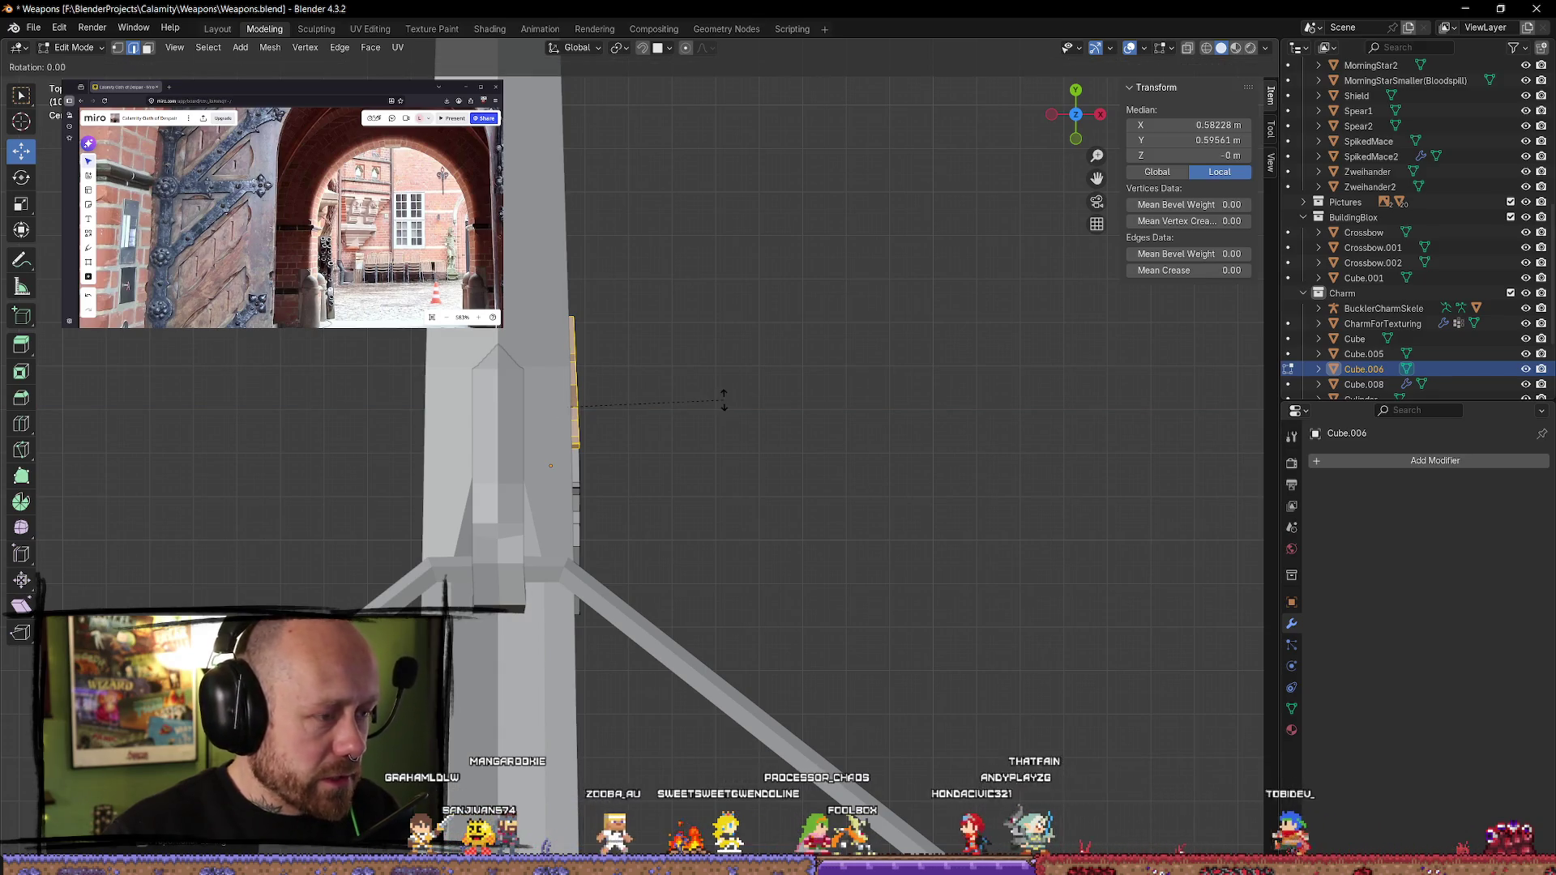
pyautogui.click(723, 403)
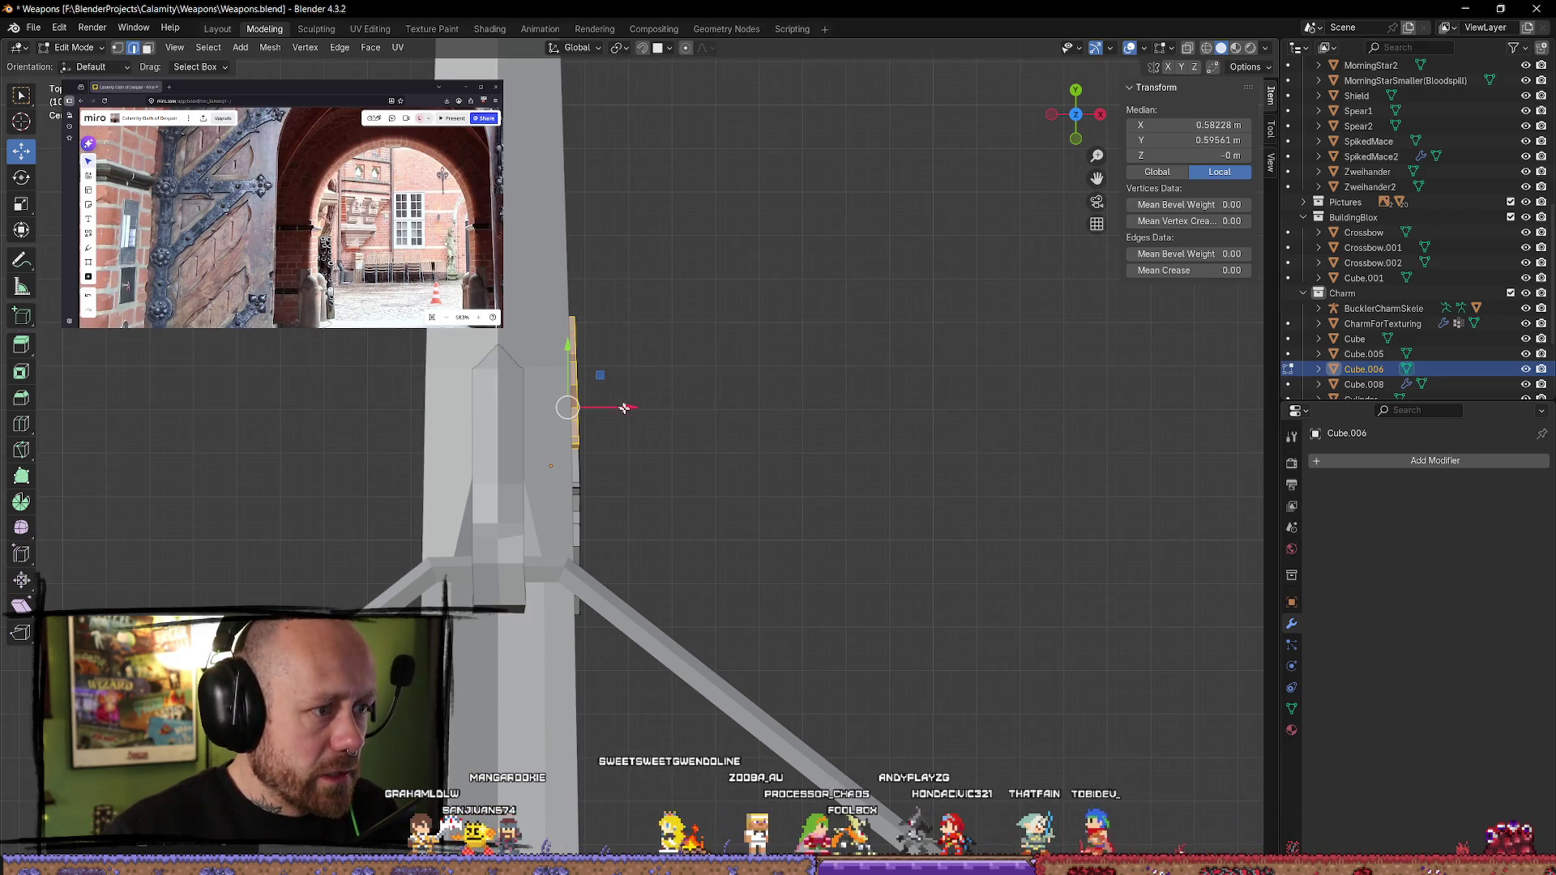
pyautogui.moveTo(631, 406); pyautogui.dragTo(637, 407)
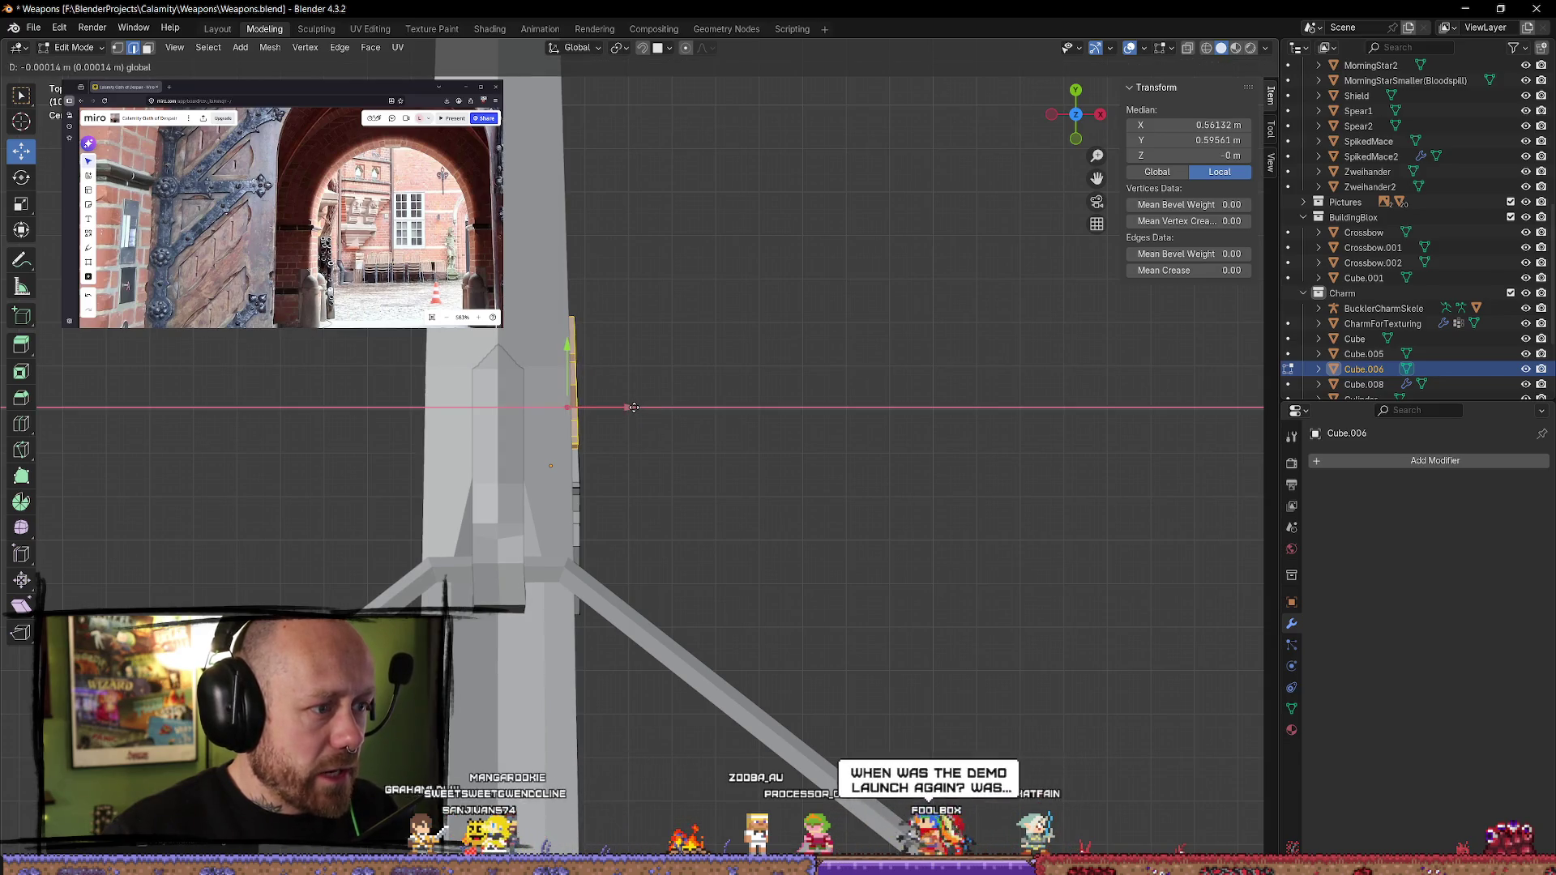
# - Return to Object Mode and reselect the charm object Cube.006
pyautogui.click(757, 423)
pyautogui.moveTo(757, 423)
pyautogui.mouseDown(button='middle')
pyautogui.moveTo(660, 304)
pyautogui.moveTo(573, 232)
pyautogui.moveTo(608, 138)
pyautogui.moveTo(574, 235)
pyautogui.moveTo(637, 420)
pyautogui.moveTo(614, 516)
pyautogui.mouseUp(button='middle')
pyautogui.press('Tab')
pyautogui.click(714, 417)
pyautogui.moveTo(714, 417)
pyautogui.mouseDown(button='middle')
pyautogui.moveTo(705, 397)
pyautogui.moveTo(757, 438)
pyautogui.moveTo(716, 421)
pyautogui.moveTo(948, 343)
pyautogui.moveTo(859, 344)
pyautogui.moveTo(799, 428)
pyautogui.moveTo(851, 513)
pyautogui.moveTo(979, 497)
pyautogui.moveTo(620, 419)
pyautogui.moveTo(636, 449)
pyautogui.mouseUp(button='middle')
pyautogui.scroll(-4, 824, 371)
pyautogui.click(851, 514)
pyautogui.click(624, 422)
# - Move Cube.006 along X to 0.0597 m and reopen its mesh for editing
pyautogui.press('g')
pyautogui.press('x')
pyautogui.click(522, 428)
pyautogui.moveTo(522, 428)
pyautogui.mouseDown(button='middle')
pyautogui.moveTo(567, 405)
pyautogui.moveTo(694, 466)
pyautogui.moveTo(652, 427)
pyautogui.mouseUp(button='middle')
pyautogui.scroll(5, 567, 405)
pyautogui.press('Tab')
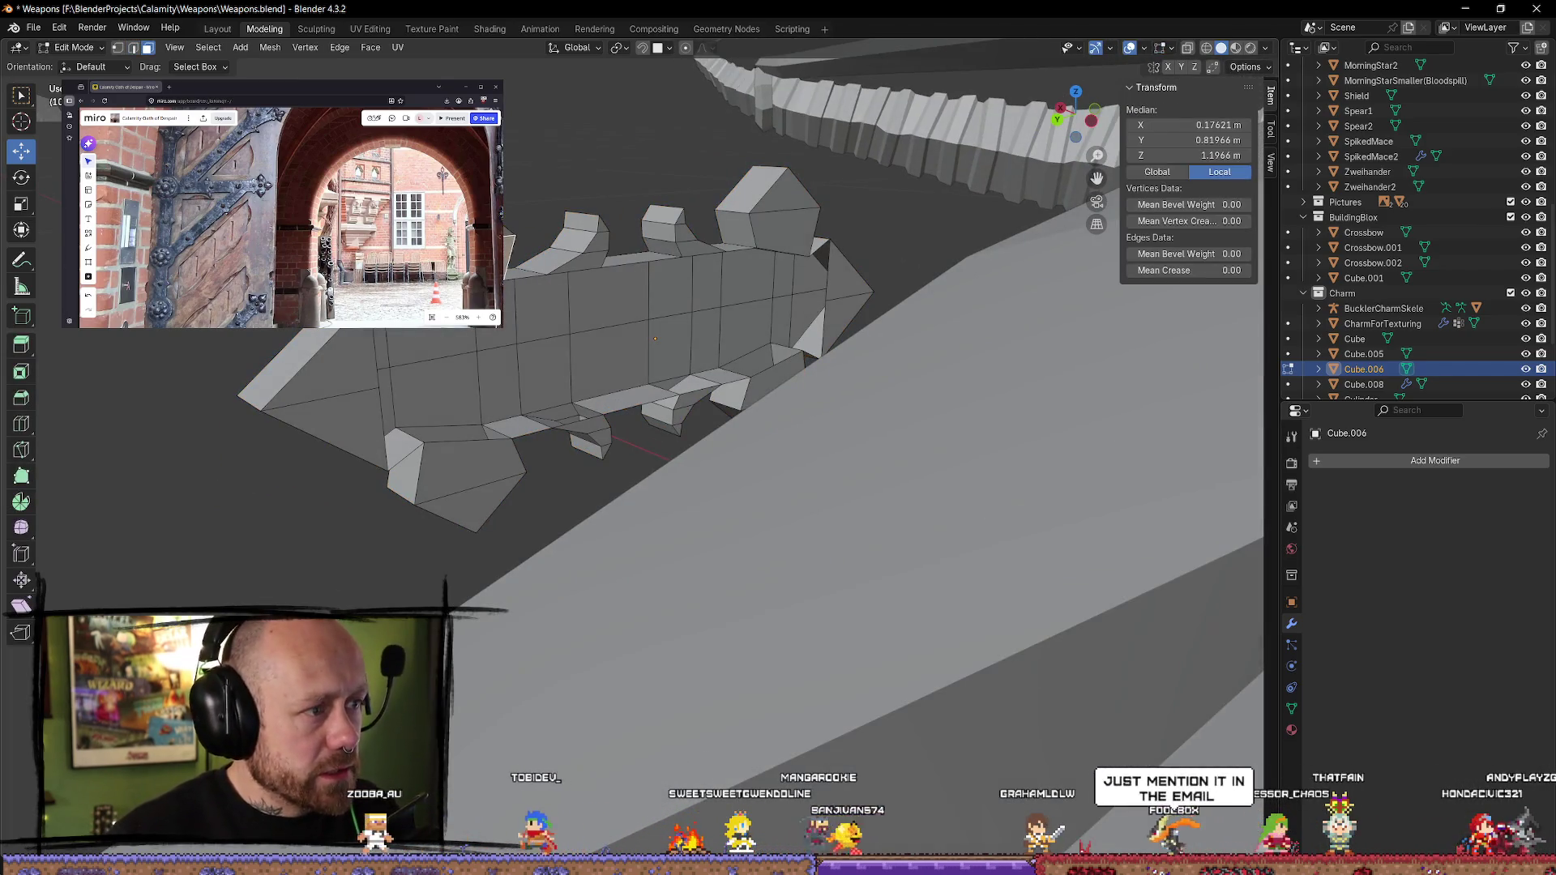
# - Select the charm's spike faces: side, upper, pentagon, triangular tip and lower-right faces
pyautogui.keyDown('shift'); pyautogui.click(364, 415); pyautogui.keyUp('shift')
pyautogui.keyDown('shift'); pyautogui.click(478, 466); pyautogui.keyUp('shift')
pyautogui.keyDown('shift'); pyautogui.click(500, 498); pyautogui.keyUp('shift')
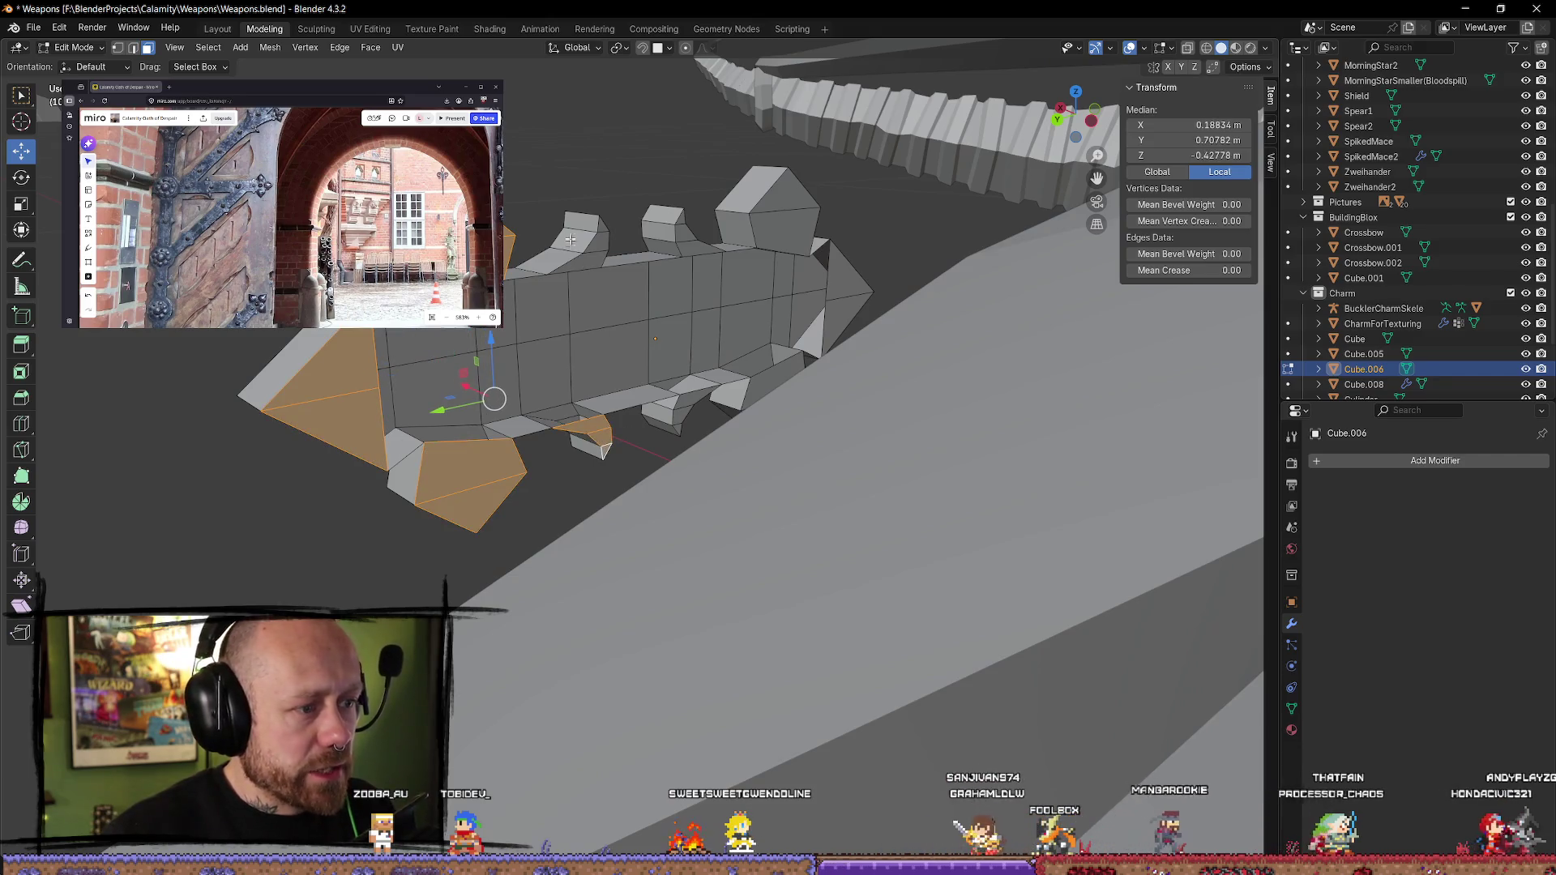
pyautogui.keyDown('shift'); pyautogui.click(598, 239); pyautogui.keyUp('shift')
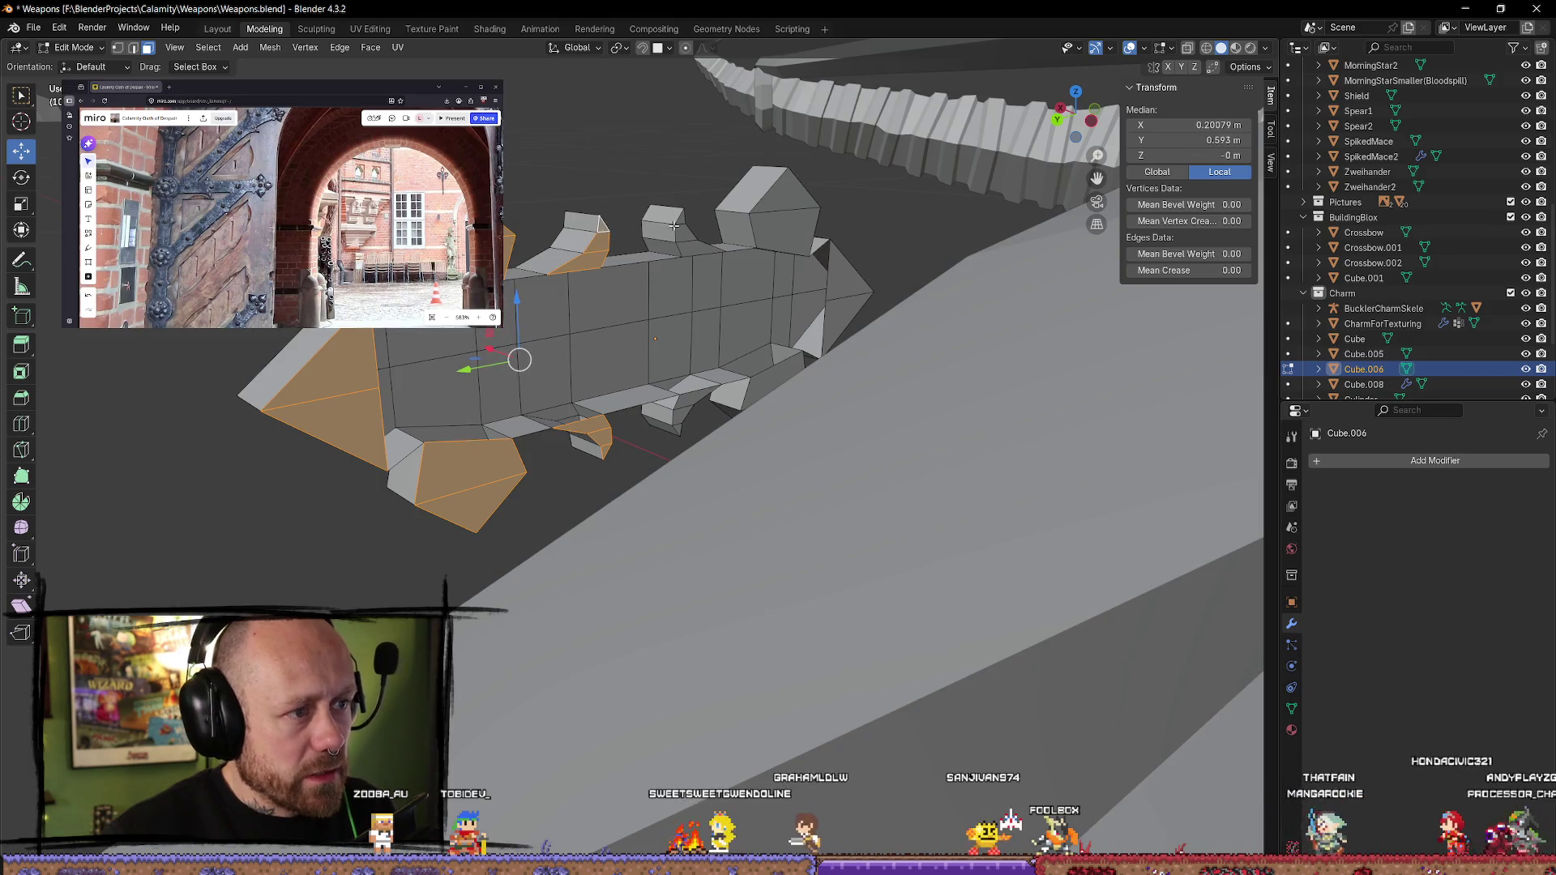
pyautogui.keyDown('shift'); pyautogui.click(695, 241); pyautogui.keyUp('shift')
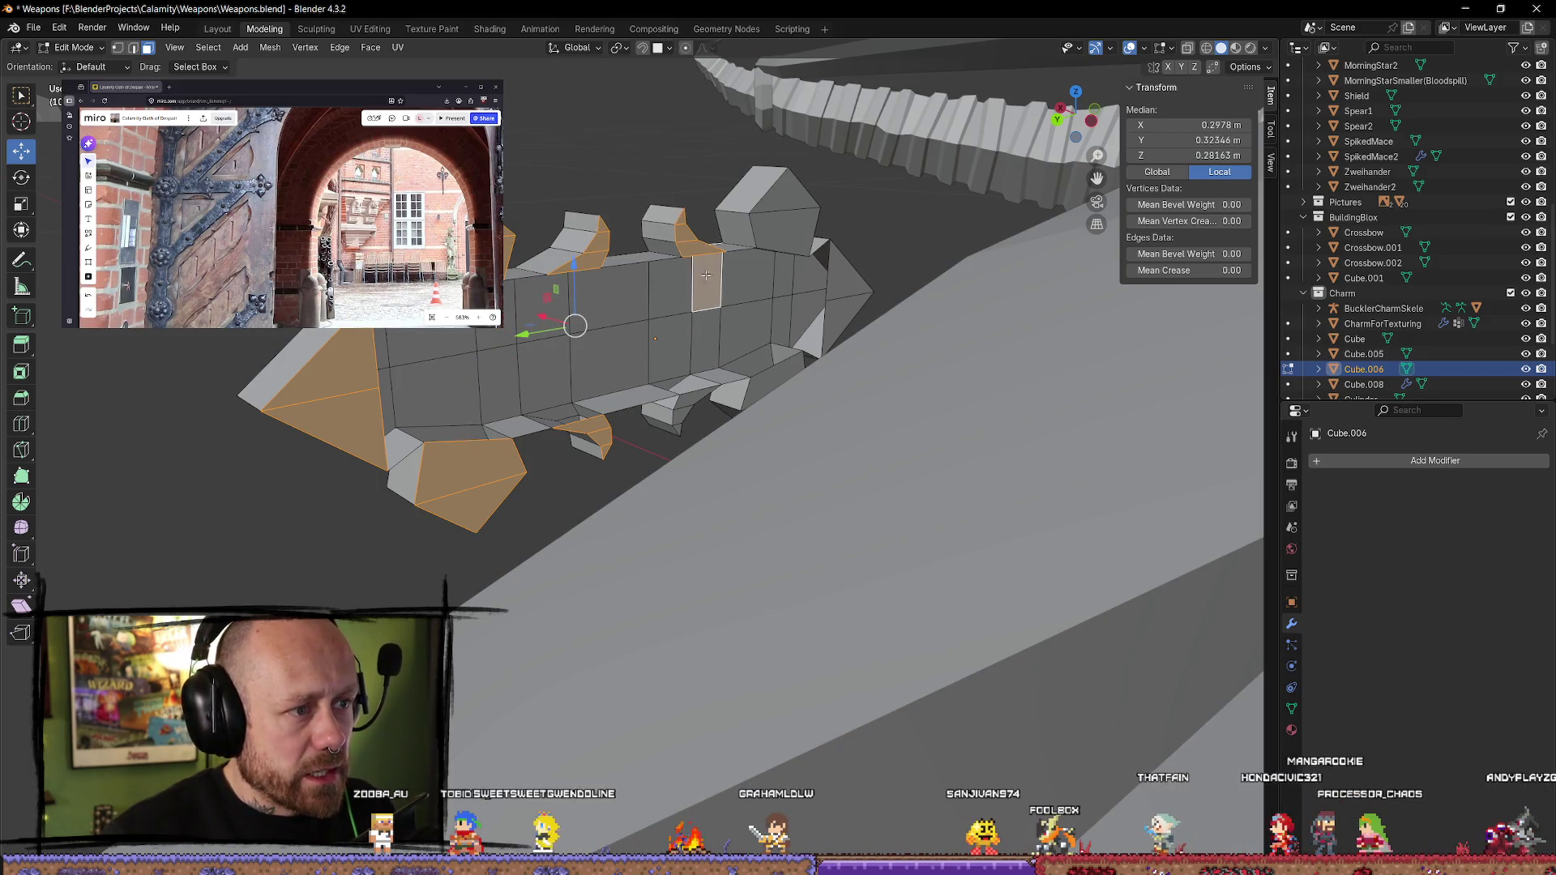
pyautogui.keyDown('shift'); pyautogui.click(789, 242); pyautogui.keyUp('shift')
pyautogui.keyDown('shift'); pyautogui.click(848, 309); pyautogui.keyUp('shift')
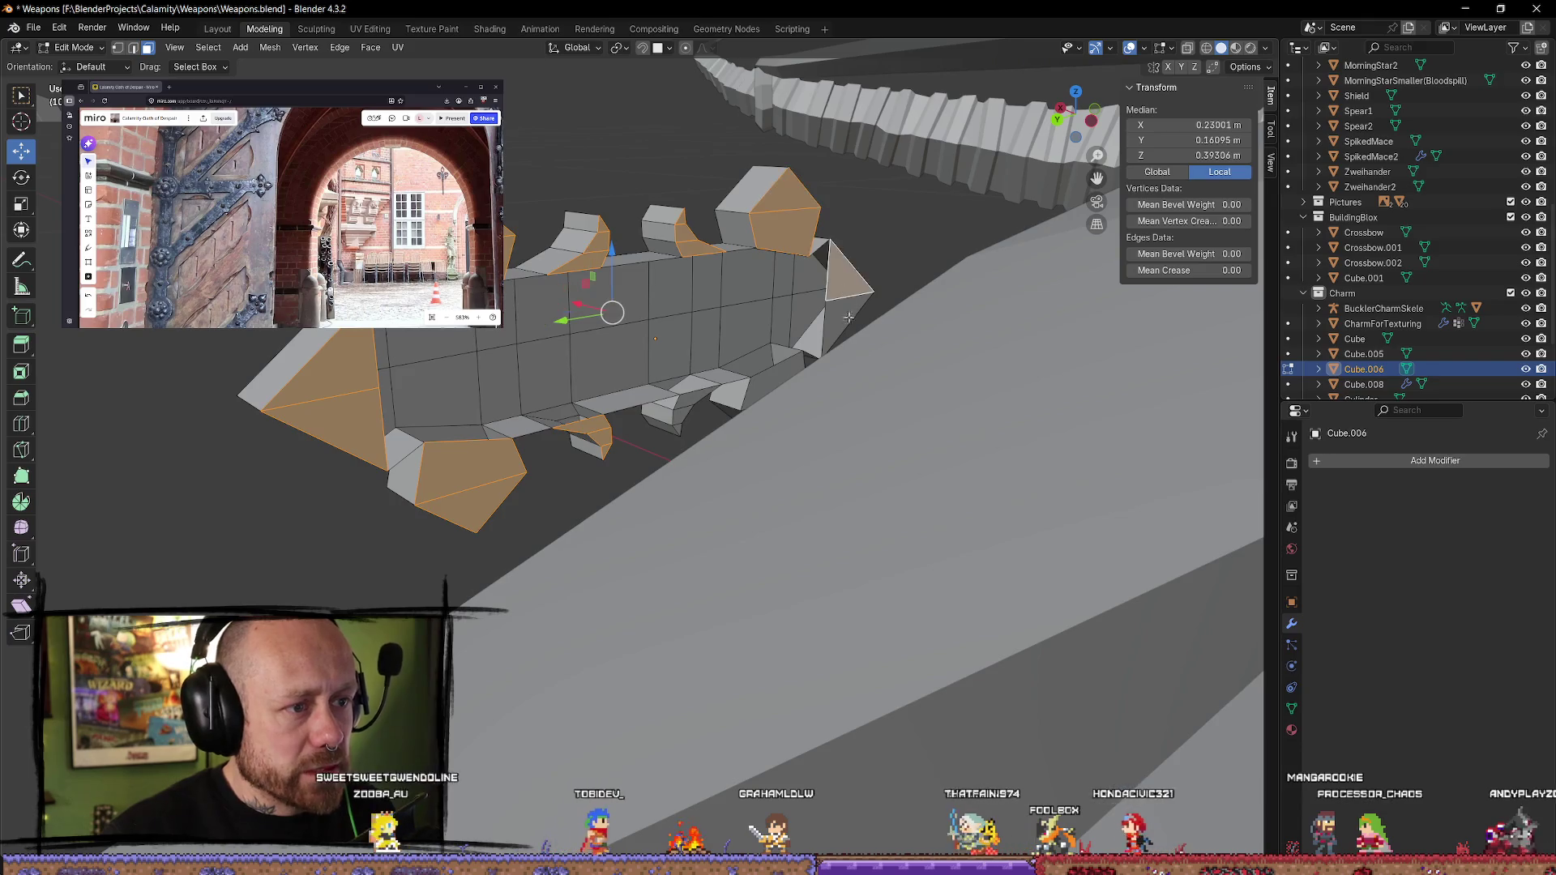
pyautogui.moveTo(785, 340); pyautogui.dragTo(734, 389, button='middle')
pyautogui.keyDown('shift'); pyautogui.click(758, 410); pyautogui.keyUp('shift')
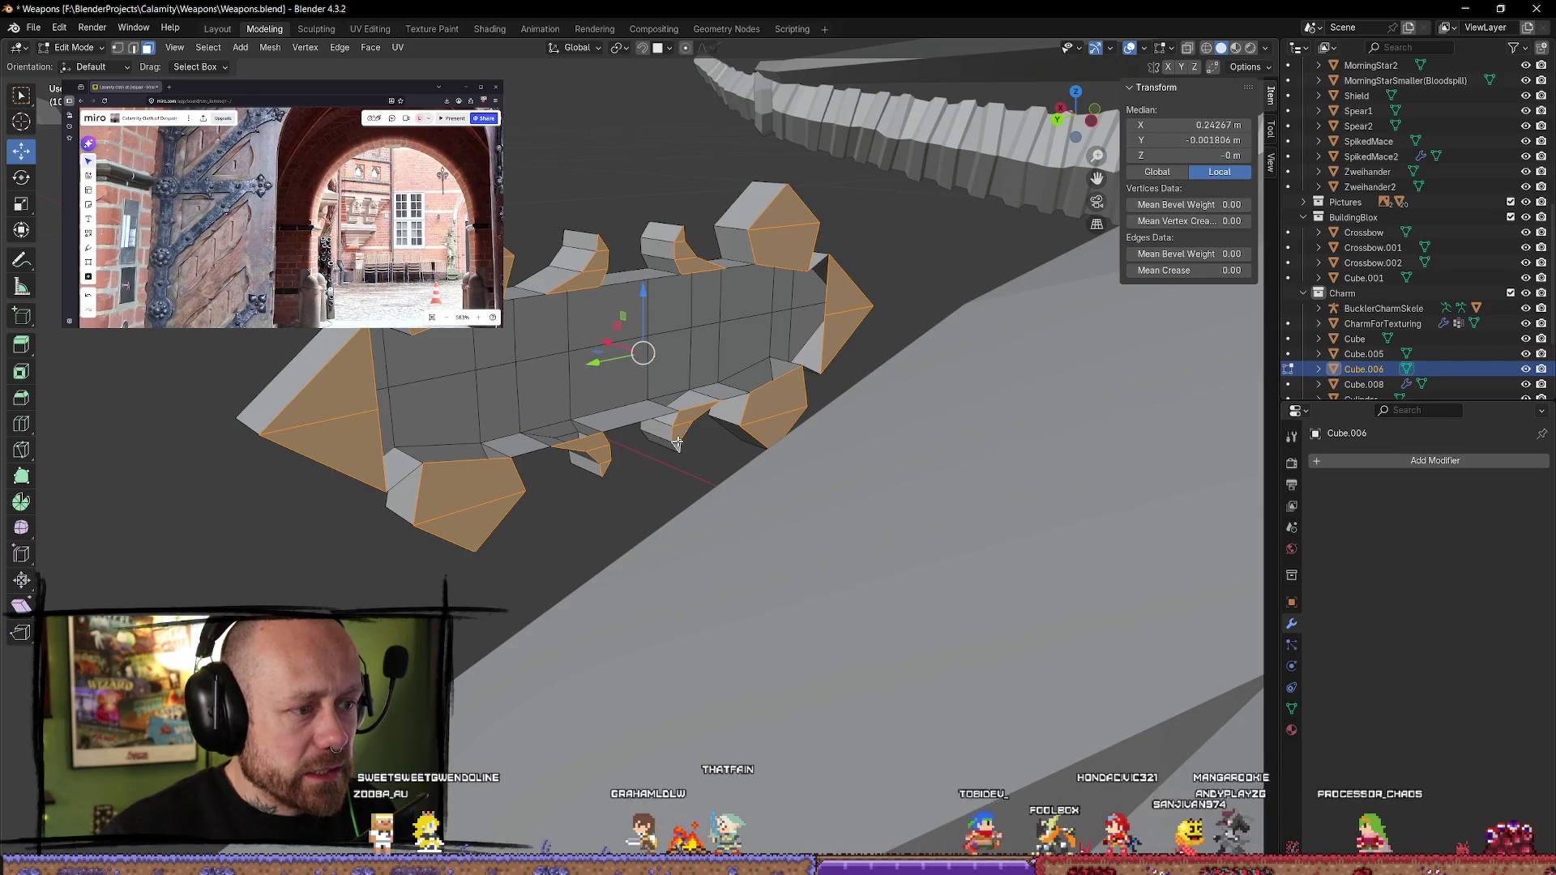
# - Delete the selected spike faces and return to Object Mode
pyautogui.press('x')
pyautogui.click(792, 445)
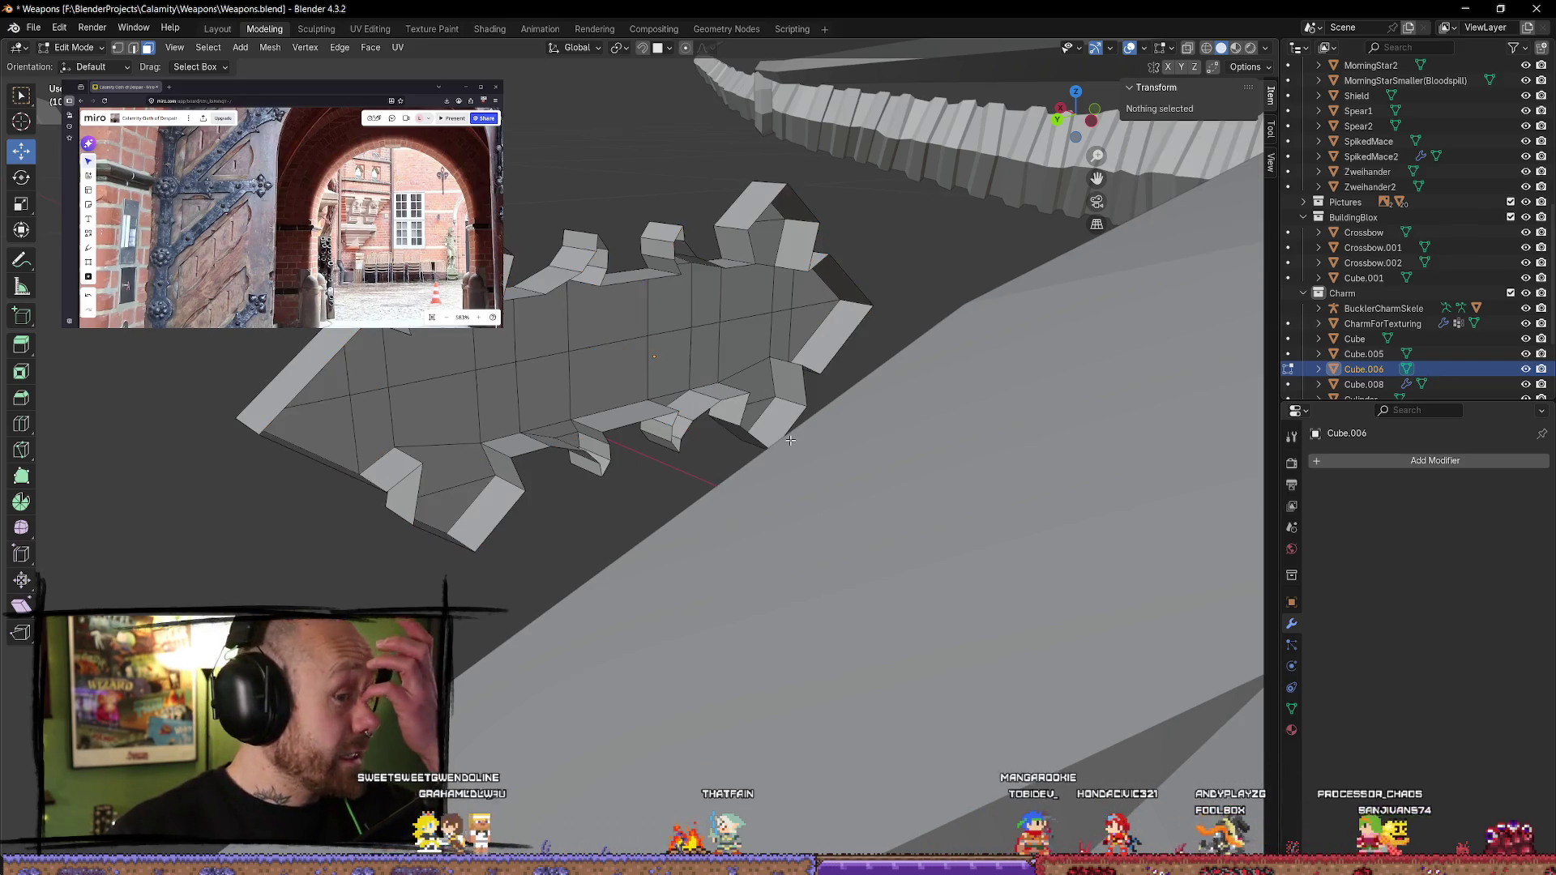
pyautogui.moveTo(791, 441)
pyautogui.mouseDown(button='middle')
pyautogui.moveTo(806, 421)
pyautogui.moveTo(764, 448)
pyautogui.moveTo(765, 487)
pyautogui.moveTo(751, 453)
pyautogui.moveTo(811, 487)
pyautogui.moveTo(1132, 323)
pyautogui.moveTo(1028, 386)
pyautogui.mouseUp(button='middle')
pyautogui.press('Tab')
# - Slide Cube.006 along X to 0.012149 m against the stock's side and reselect it
pyautogui.keyDown('shift'); pyautogui.moveTo(880, 497); pyautogui.dragTo(711, 577, button='middle'); pyautogui.keyUp('shift')
pyautogui.moveTo(520, 397); pyautogui.dragTo(819, 431)
pyautogui.moveTo(819, 431)
pyautogui.mouseDown(button='middle')
pyautogui.moveTo(799, 441)
pyautogui.moveTo(910, 313)
pyautogui.moveTo(980, 417)
pyautogui.moveTo(827, 496)
pyautogui.moveTo(781, 441)
pyautogui.moveTo(864, 299)
pyautogui.moveTo(924, 397)
pyautogui.moveTo(929, 430)
pyautogui.moveTo(746, 337)
pyautogui.moveTo(754, 300)
pyautogui.moveTo(751, 454)
pyautogui.moveTo(631, 501)
pyautogui.moveTo(678, 597)
pyautogui.moveTo(660, 563)
pyautogui.moveTo(740, 562)
pyautogui.moveTo(654, 442)
pyautogui.moveTo(795, 386)
pyautogui.moveTo(771, 521)
pyautogui.moveTo(648, 563)
pyautogui.moveTo(497, 542)
pyautogui.moveTo(733, 421)
pyautogui.moveTo(734, 381)
pyautogui.moveTo(721, 401)
pyautogui.mouseUp(button='middle')
pyautogui.click(754, 299)
pyautogui.click(716, 410)
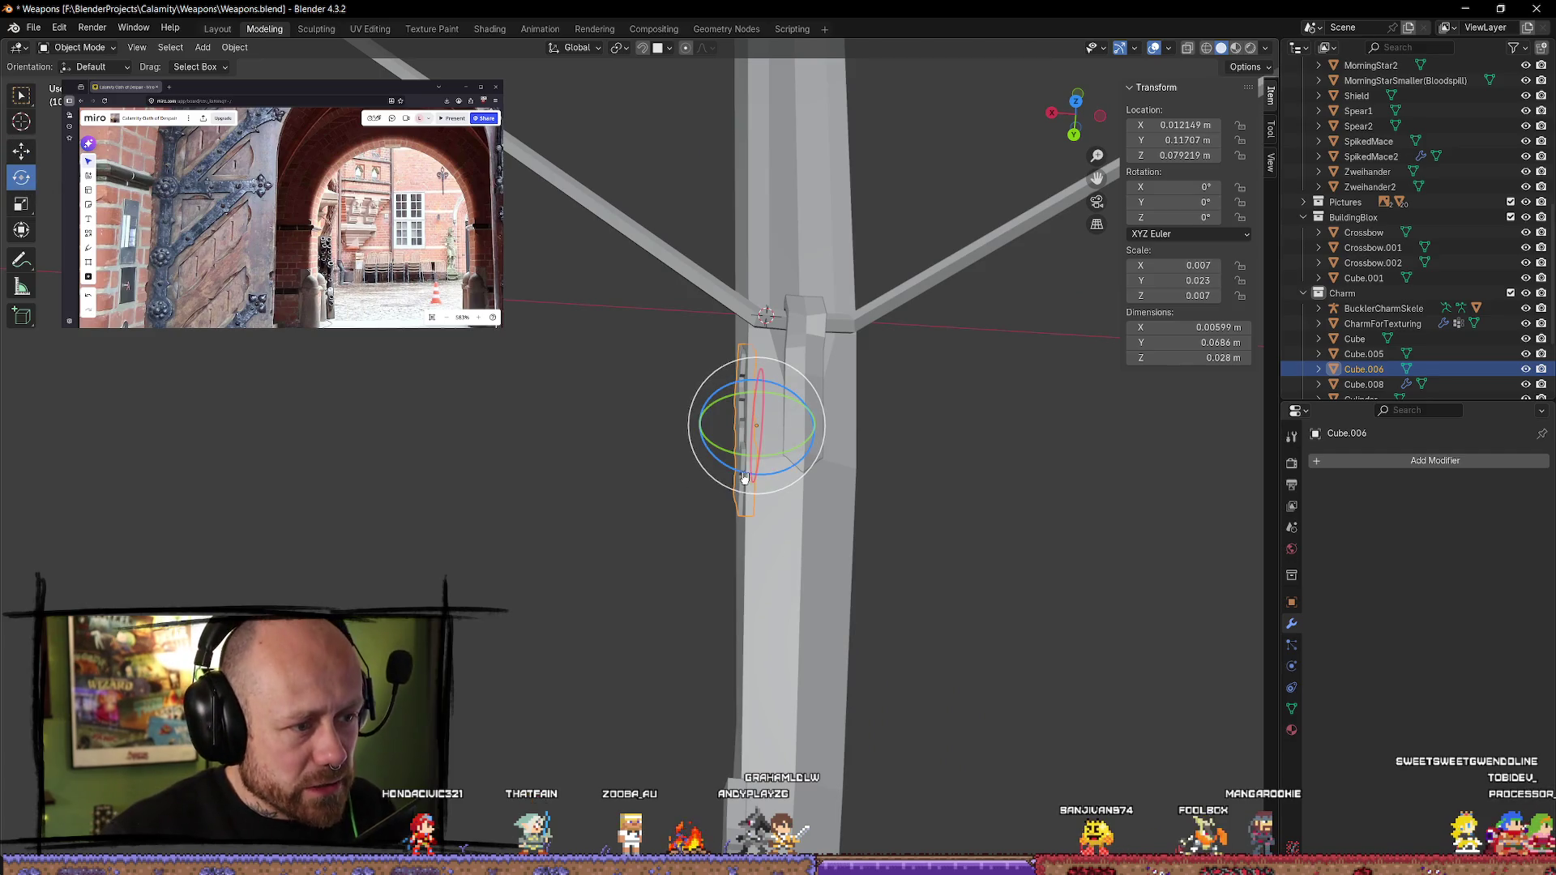
# - Rotate the charm around Z, settling it at 0.48°
pyautogui.moveTo(818, 505); pyautogui.dragTo(818, 544, button='middle')
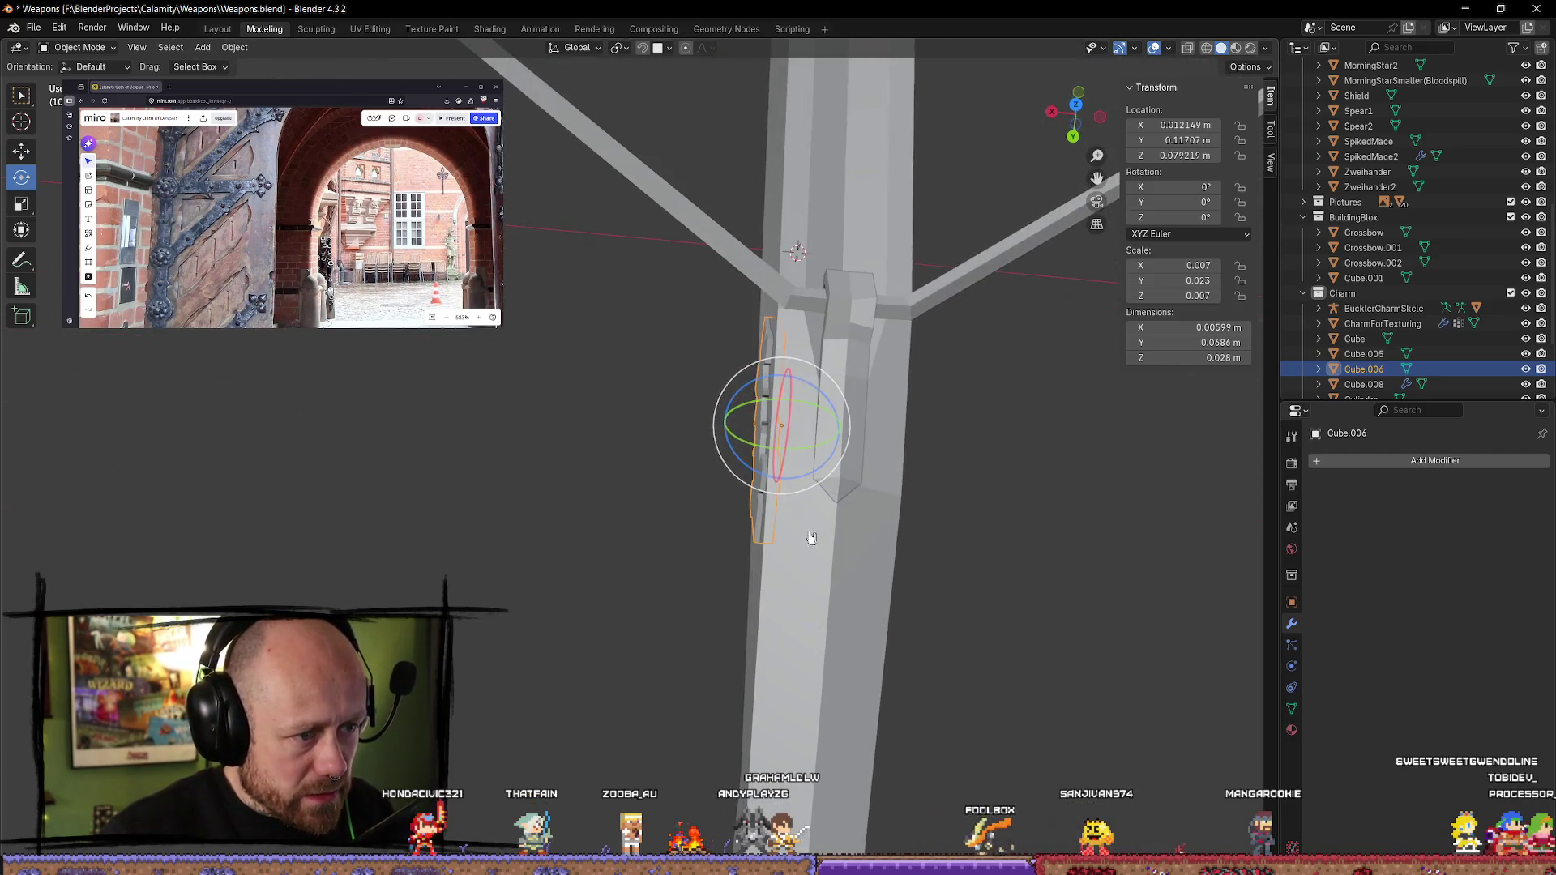
pyautogui.moveTo(804, 480); pyautogui.dragTo(802, 477)
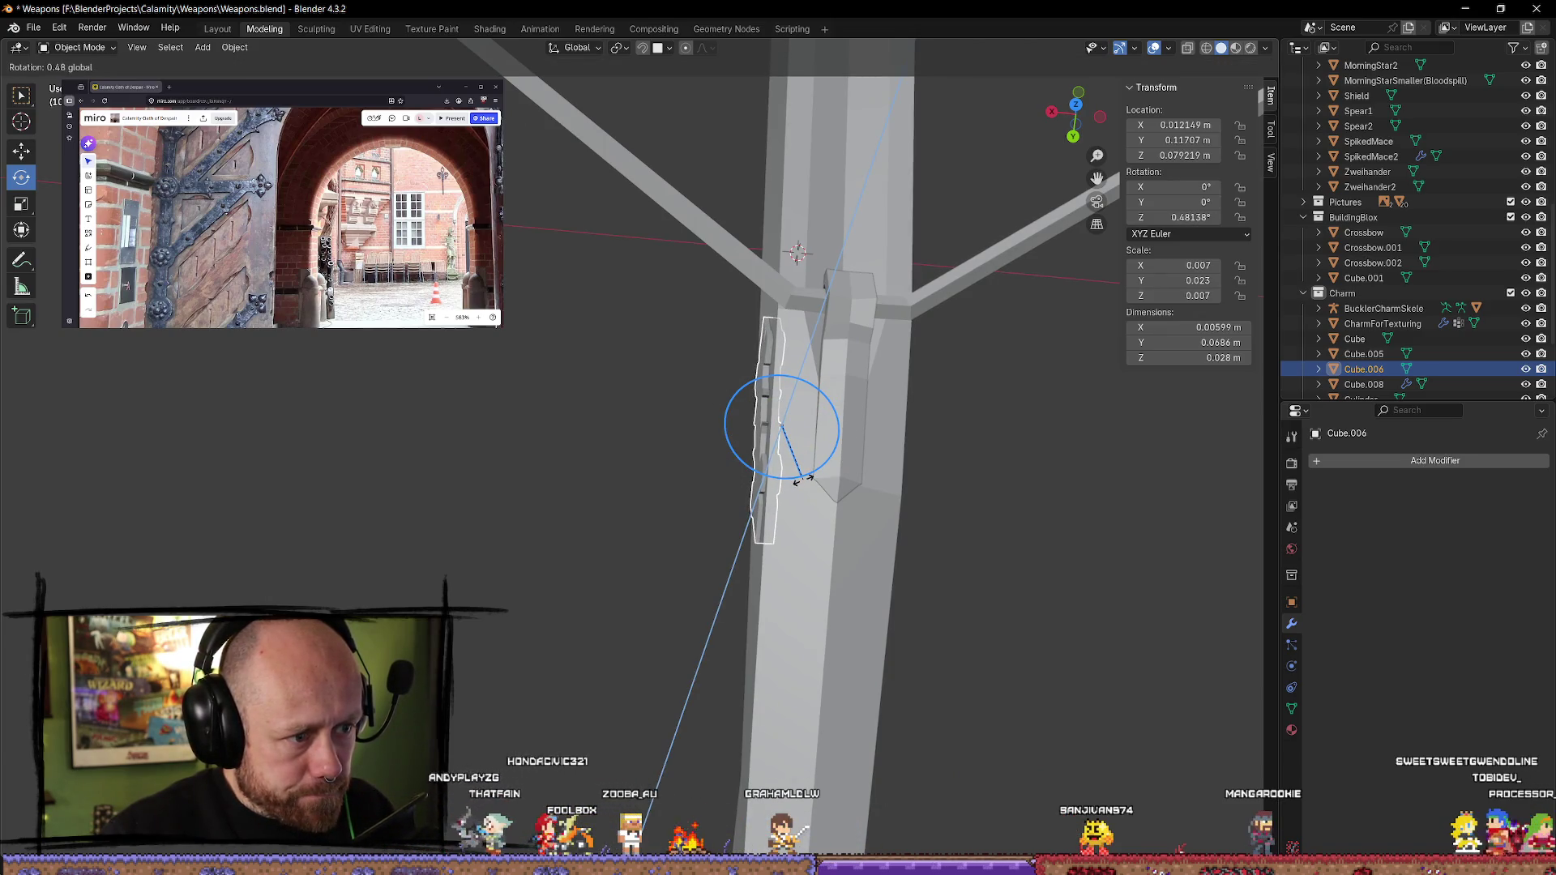
pyautogui.moveTo(802, 480); pyautogui.dragTo(801, 478)
pyautogui.click(980, 487)
pyautogui.moveTo(980, 486); pyautogui.dragTo(938, 479, button='middle')
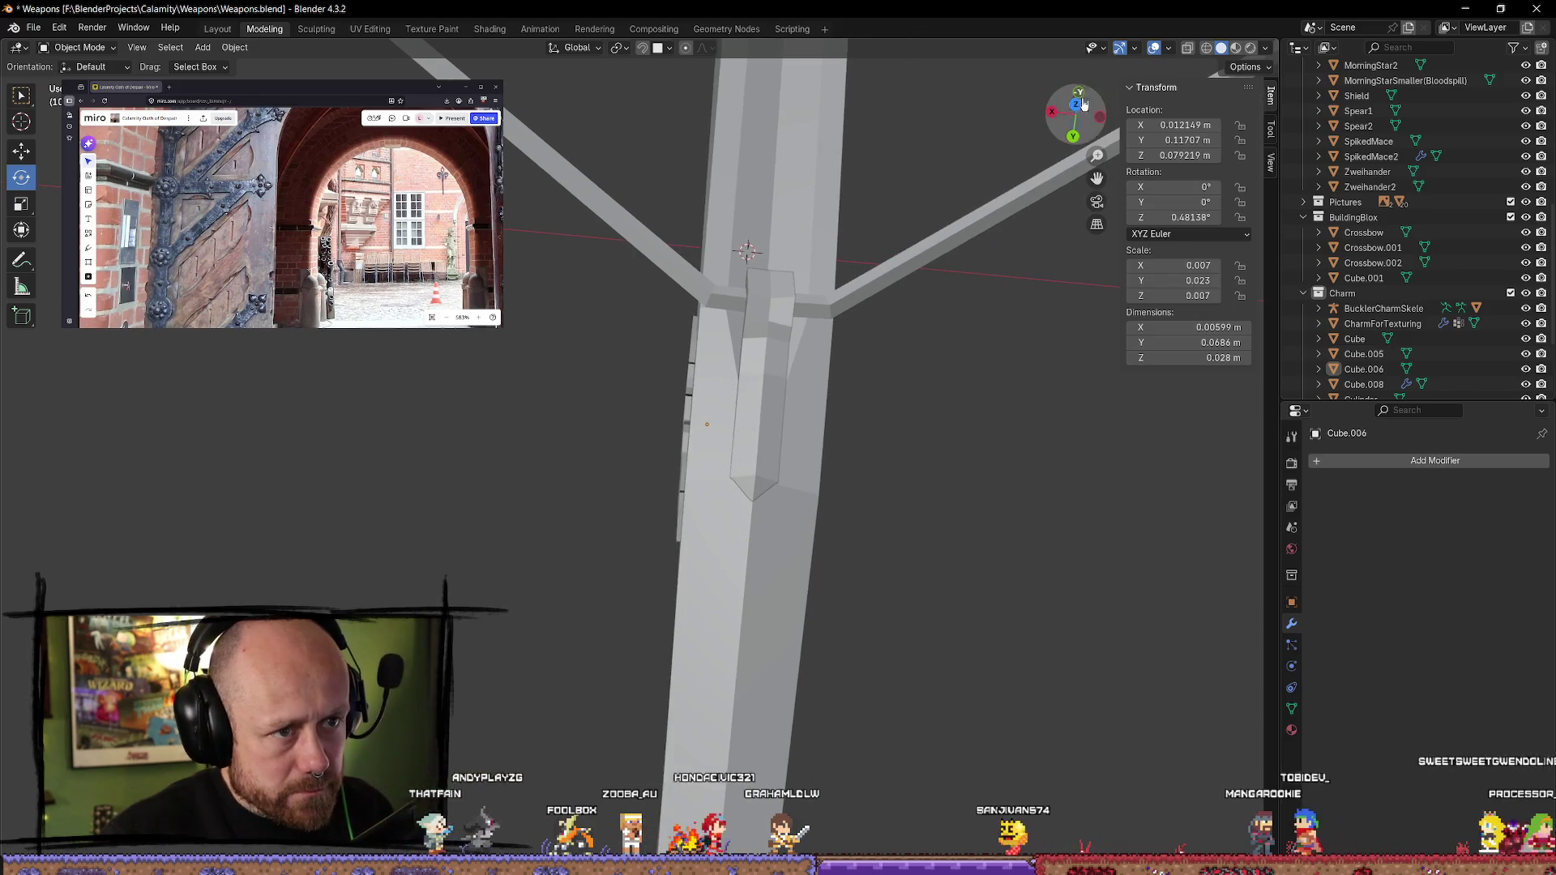
# - In top view, rotate the thin bar Cube.006 straight, to about −0.017° Z
pyautogui.click(1078, 101)
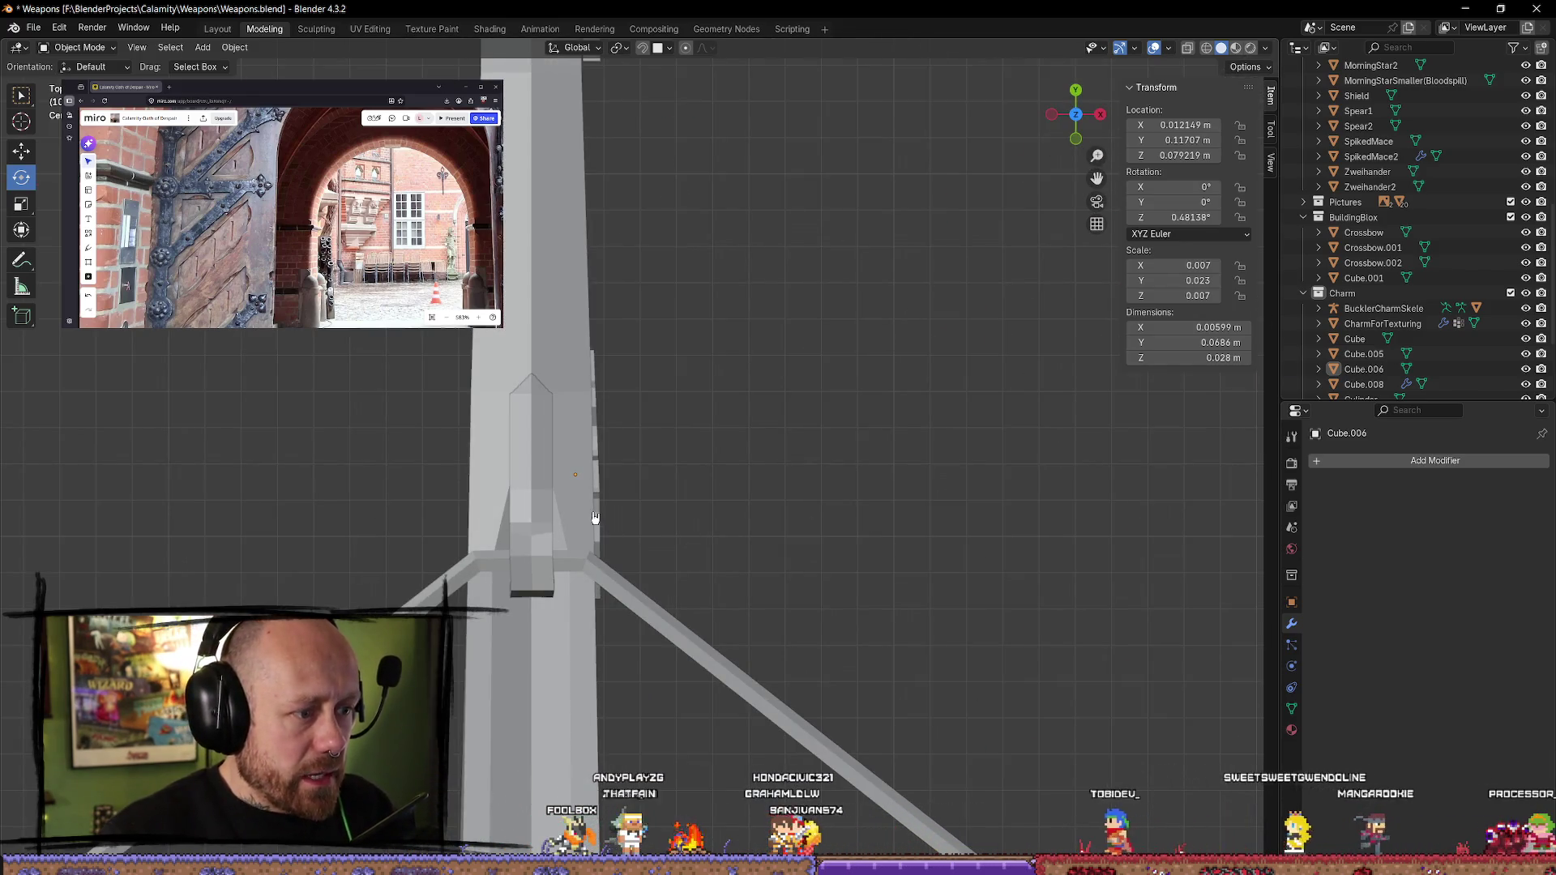
pyautogui.click(596, 517)
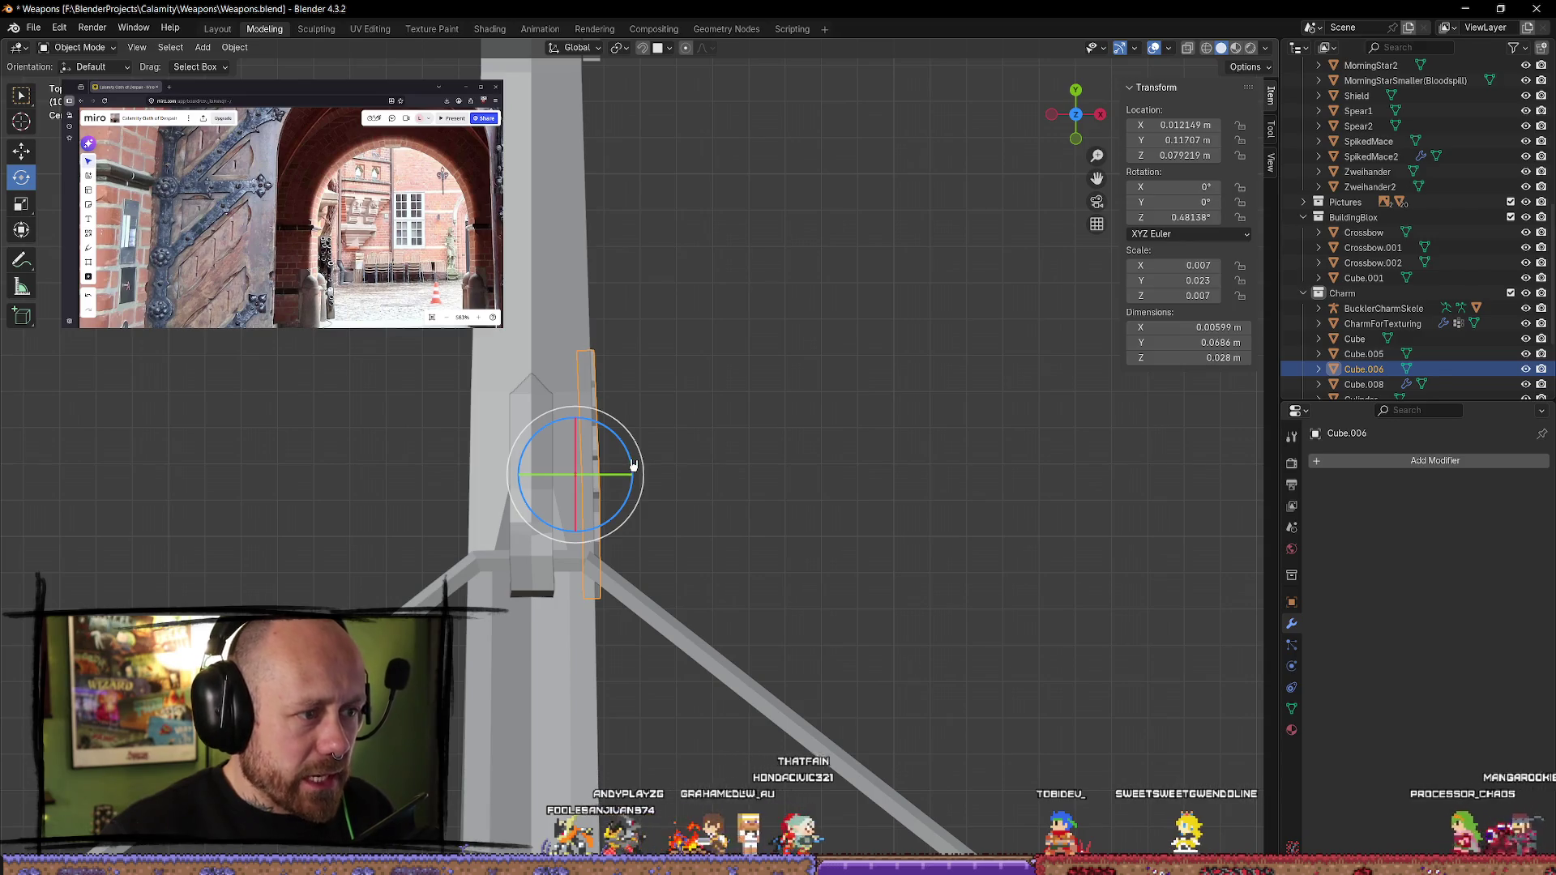
pyautogui.moveTo(633, 464)
pyautogui.mouseDown()
pyautogui.moveTo(976, 451)
pyautogui.moveTo(1037, 378)
pyautogui.mouseUp()
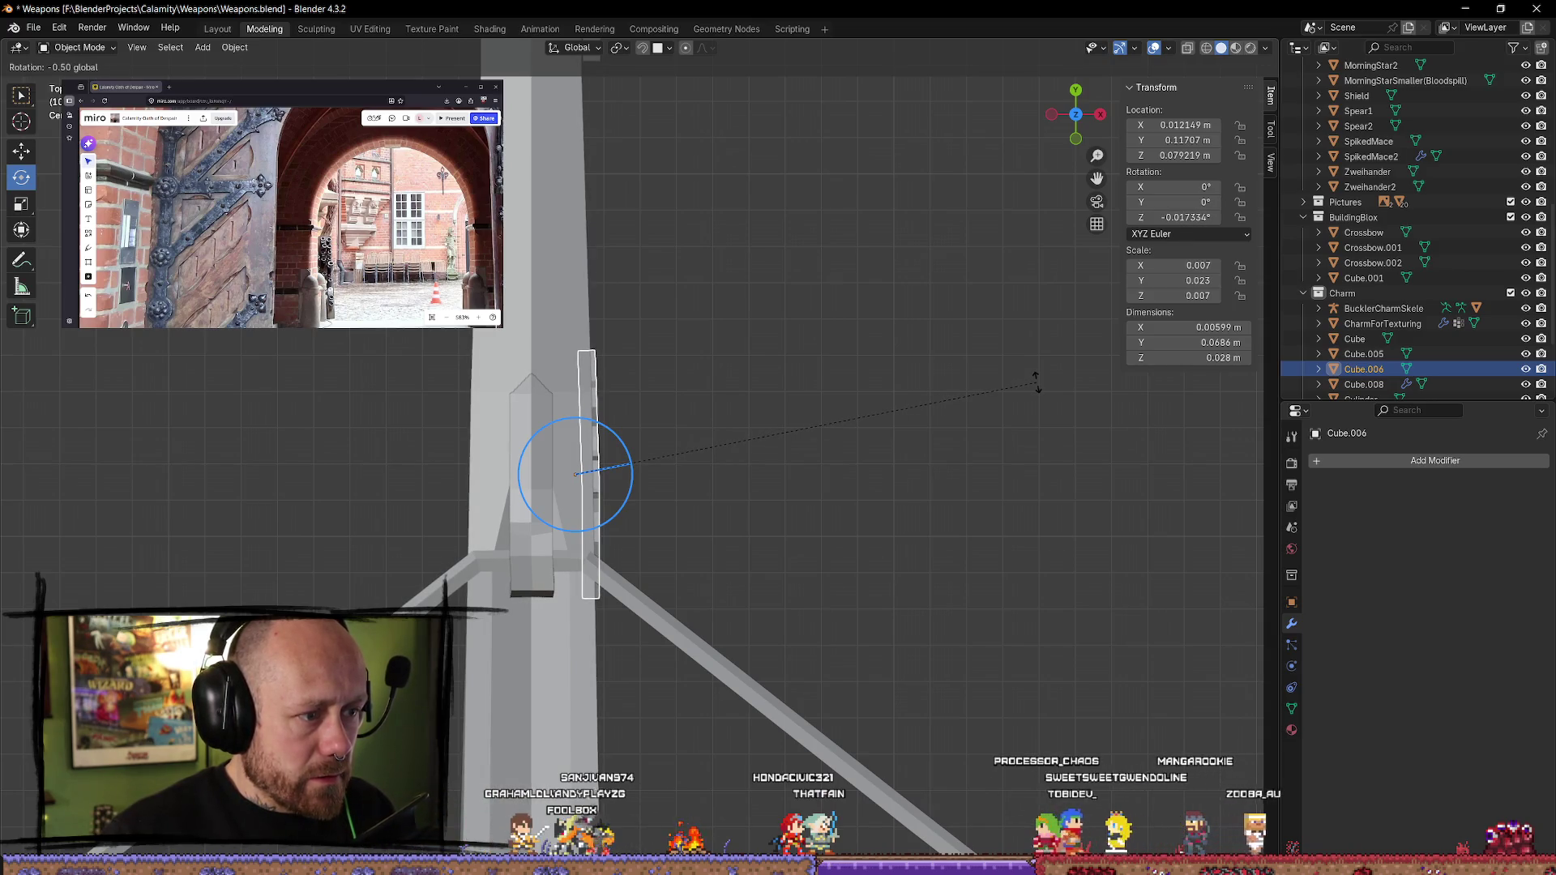
pyautogui.moveTo(1036, 382); pyautogui.dragTo(1035, 384)
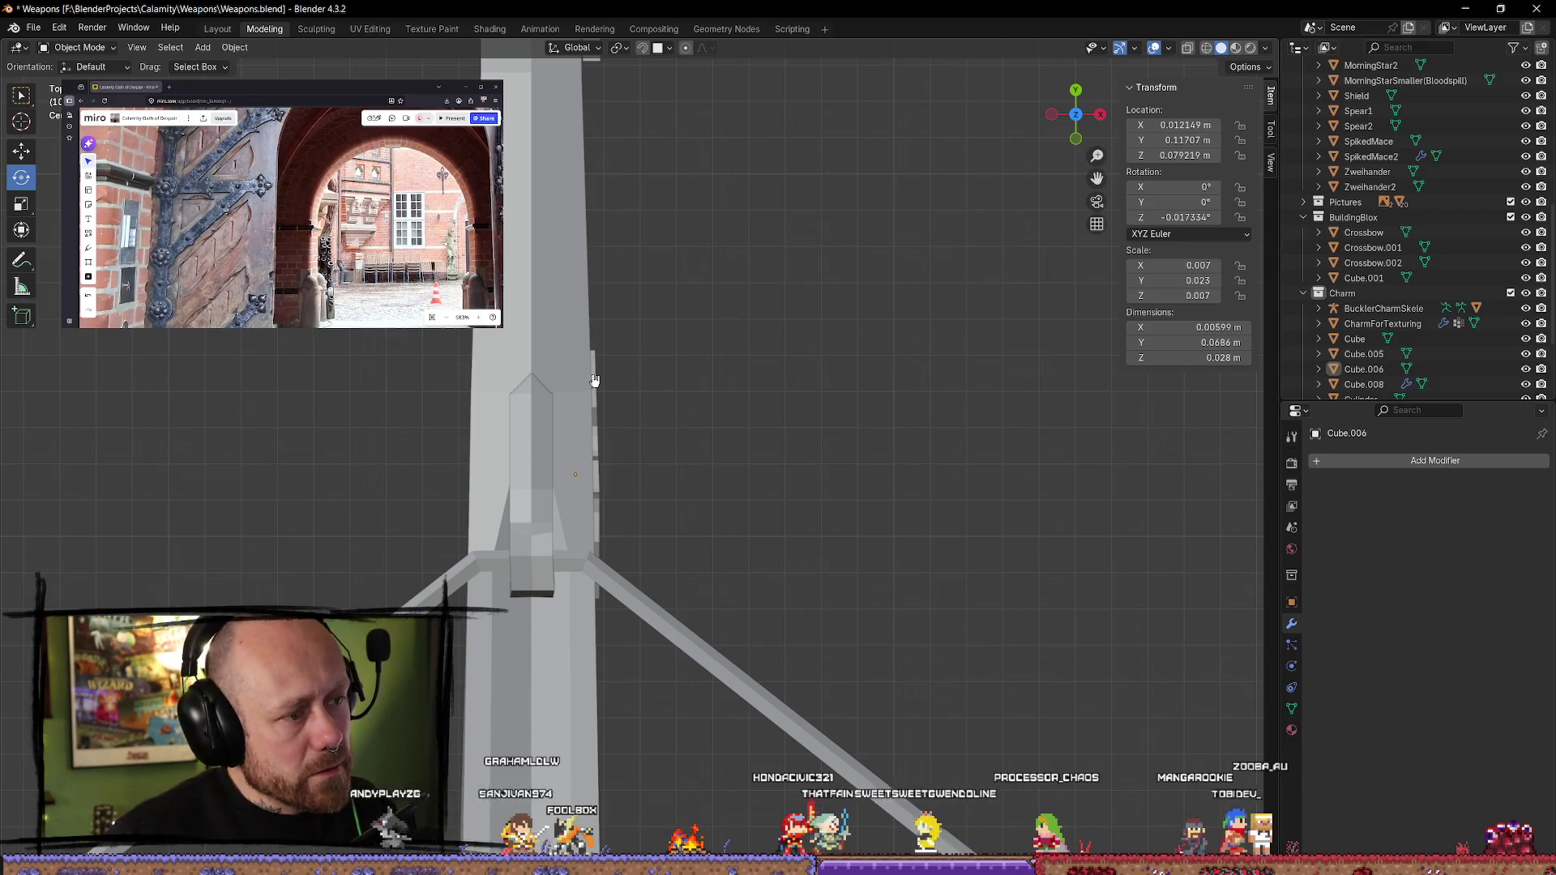
# - Duplicate Cube.006 in place, creating Cube.009 at the same spot
pyautogui.click(594, 380)
pyautogui.click(797, 436)
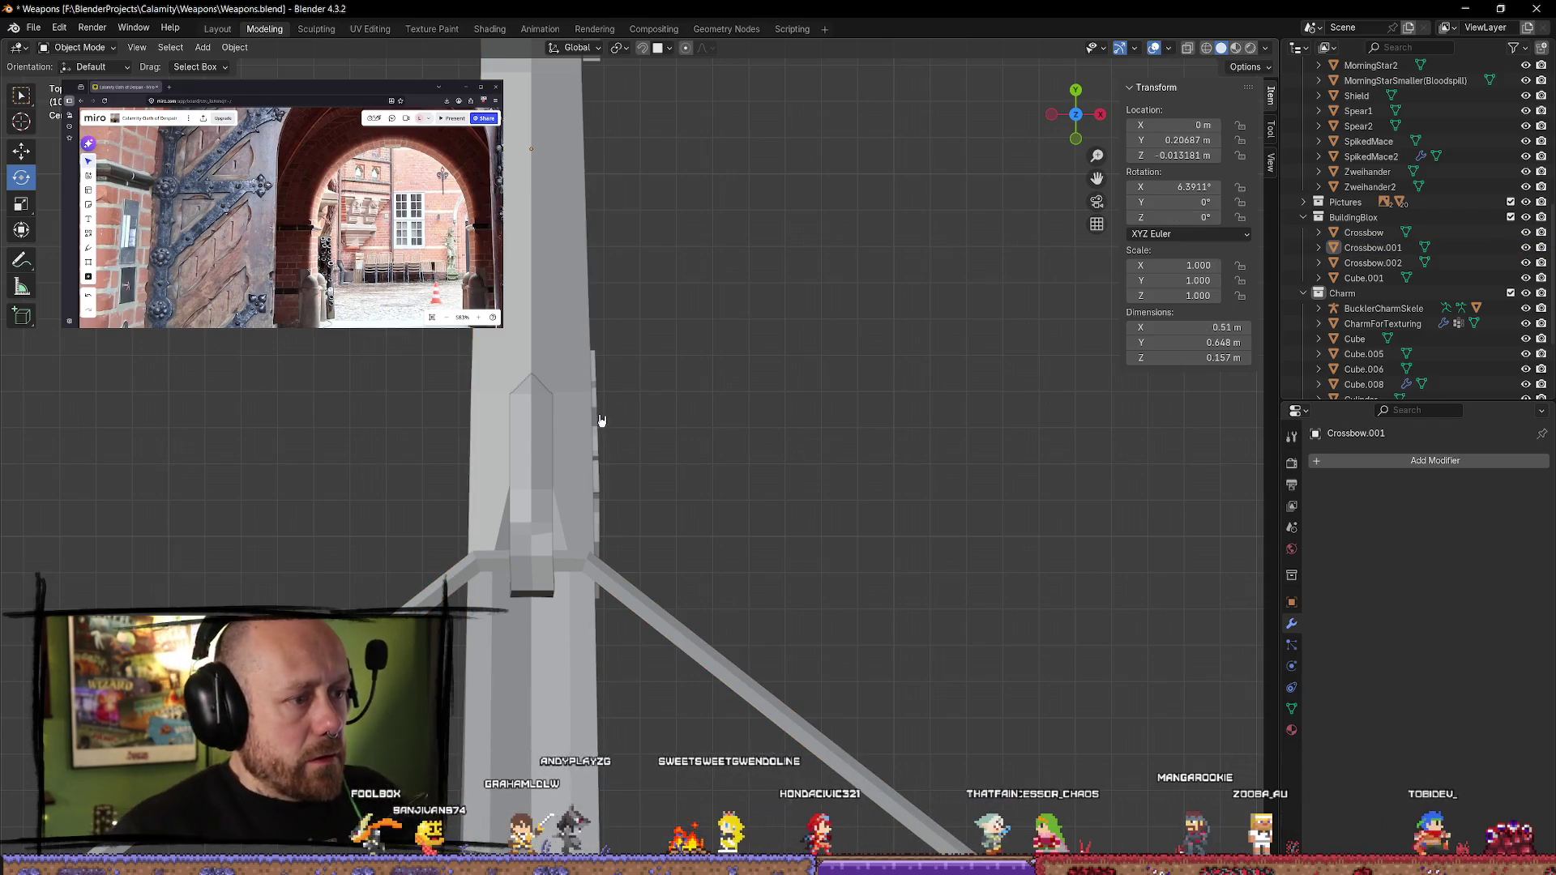
pyautogui.click(595, 426)
pyautogui.hotkey('shift', 'd')
pyautogui.rightClick(754, 458)
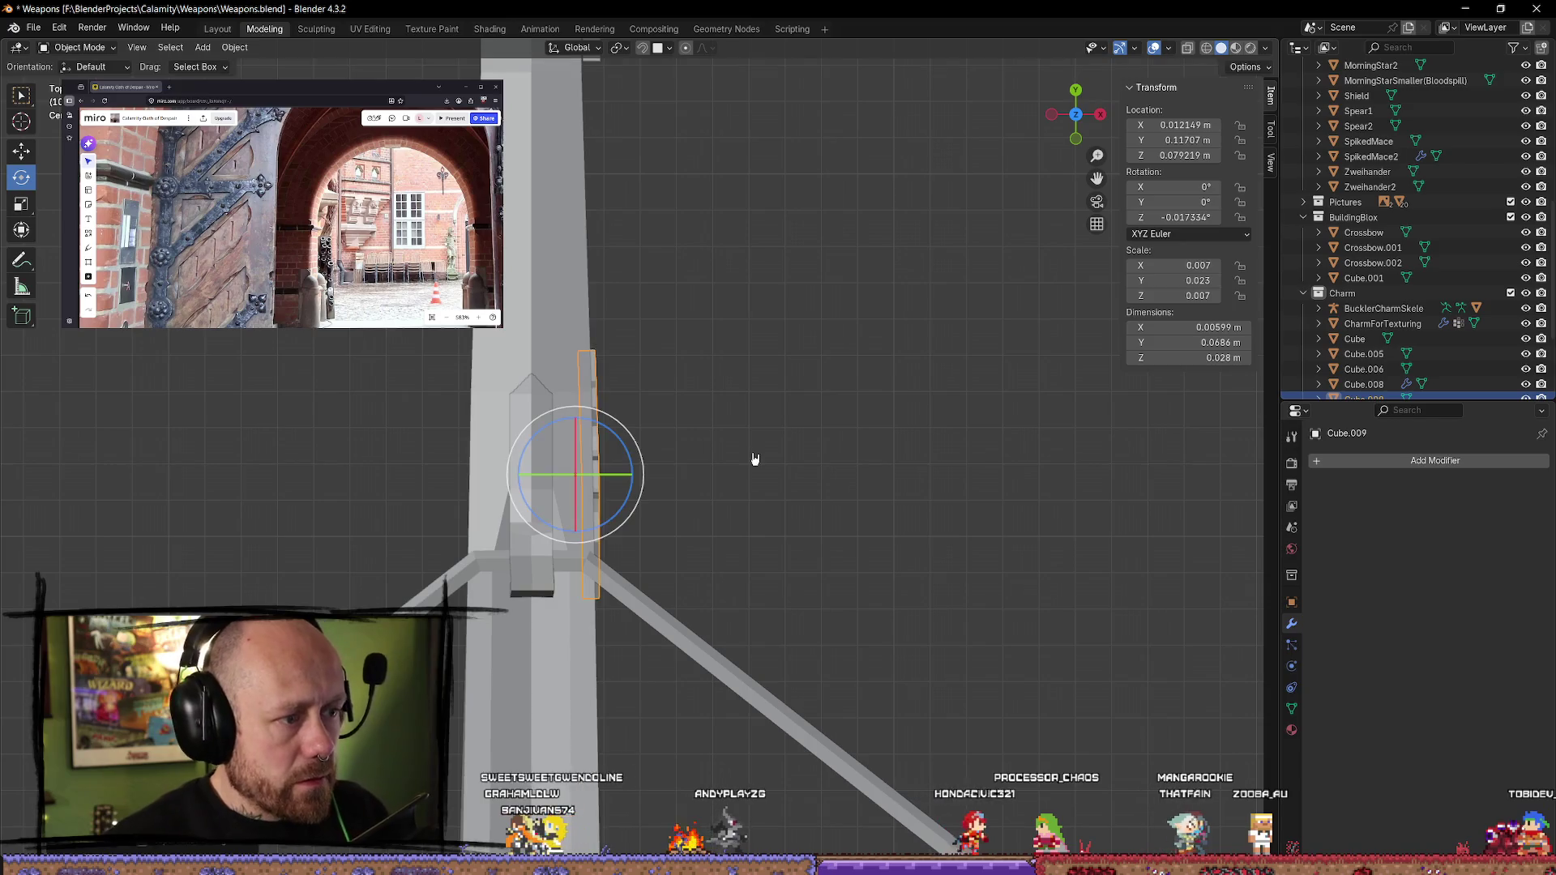
# - Slide the duplicate left along X, try a Y mirror, then undo it
pyautogui.click(19, 152)
pyautogui.moveTo(633, 476); pyautogui.dragTo(436, 480)
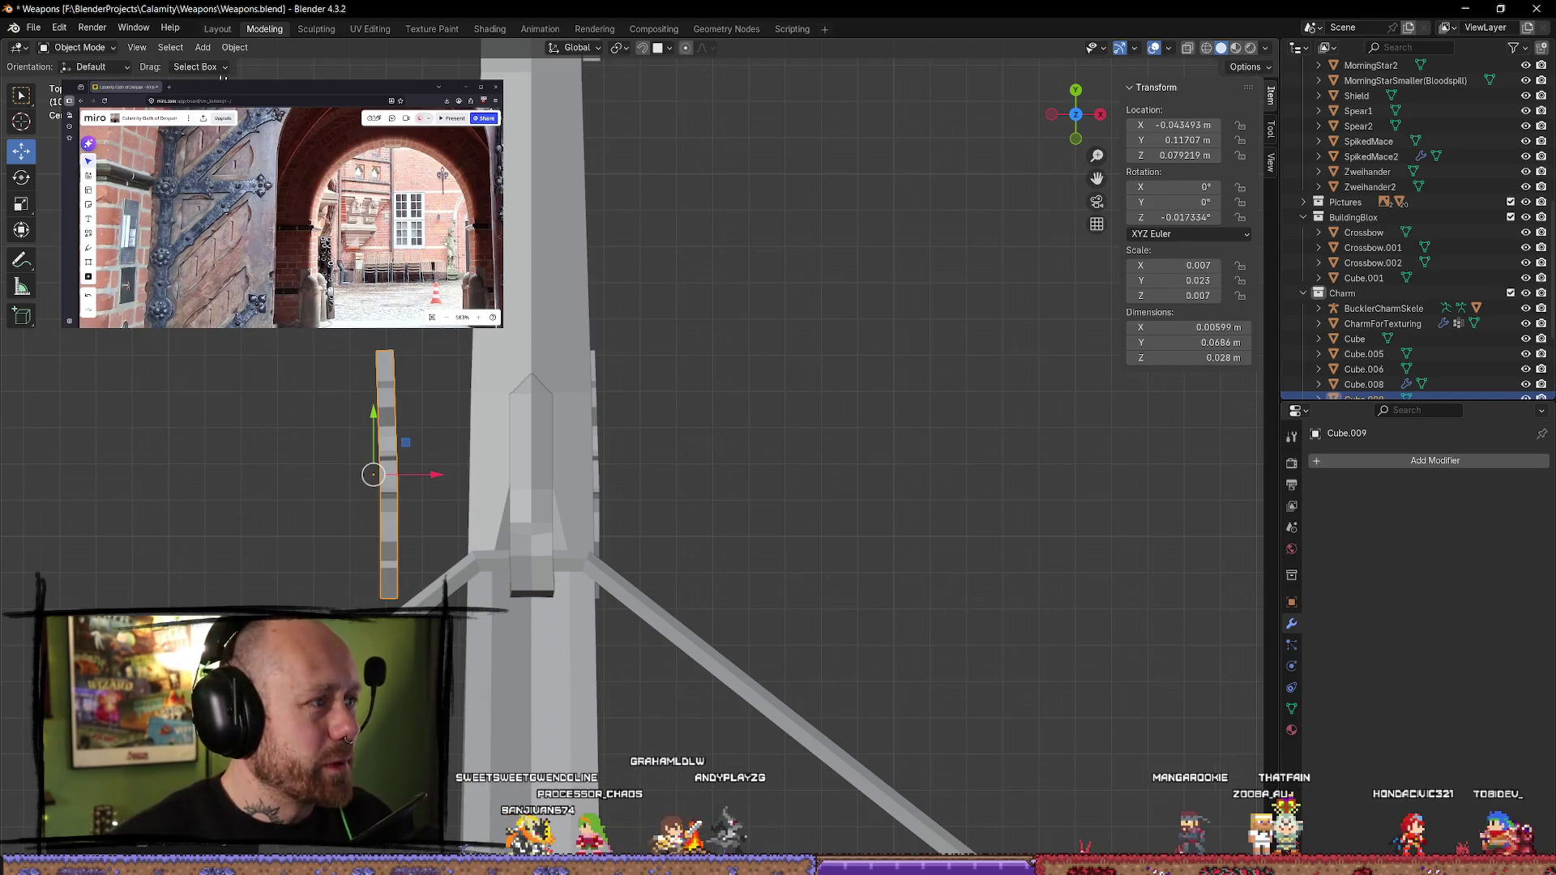
pyautogui.click(234, 48)
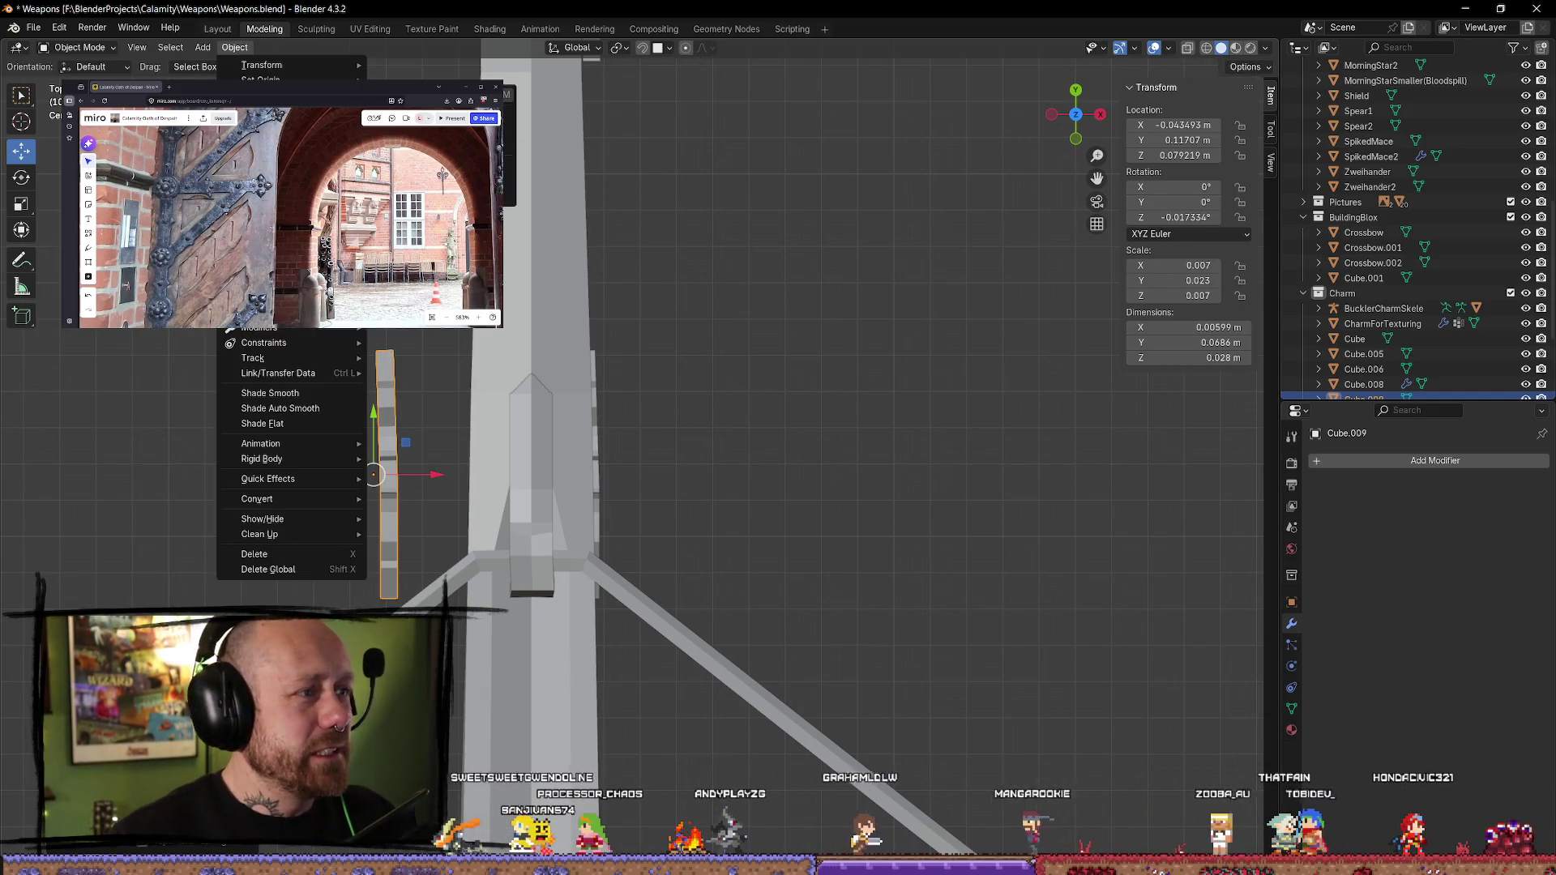
pyautogui.moveTo(292, 111)
pyautogui.click(422, 146)
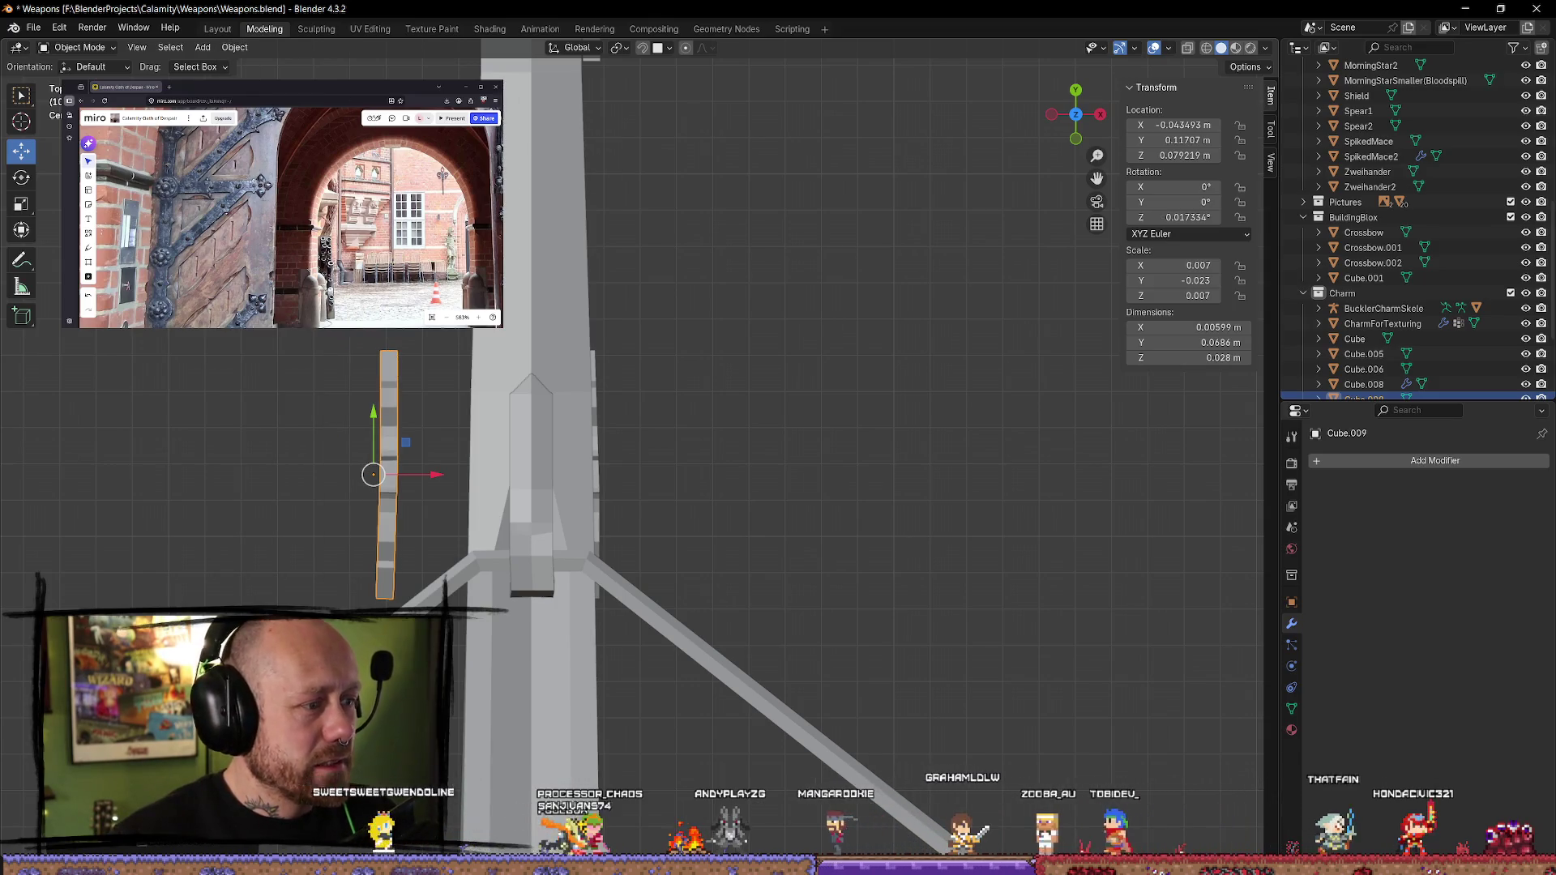
pyautogui.moveTo(437, 347)
pyautogui.mouseDown(button='middle')
pyautogui.moveTo(532, 295)
pyautogui.moveTo(590, 233)
pyautogui.moveTo(793, 261)
pyautogui.moveTo(796, 280)
pyautogui.mouseUp(button='middle')
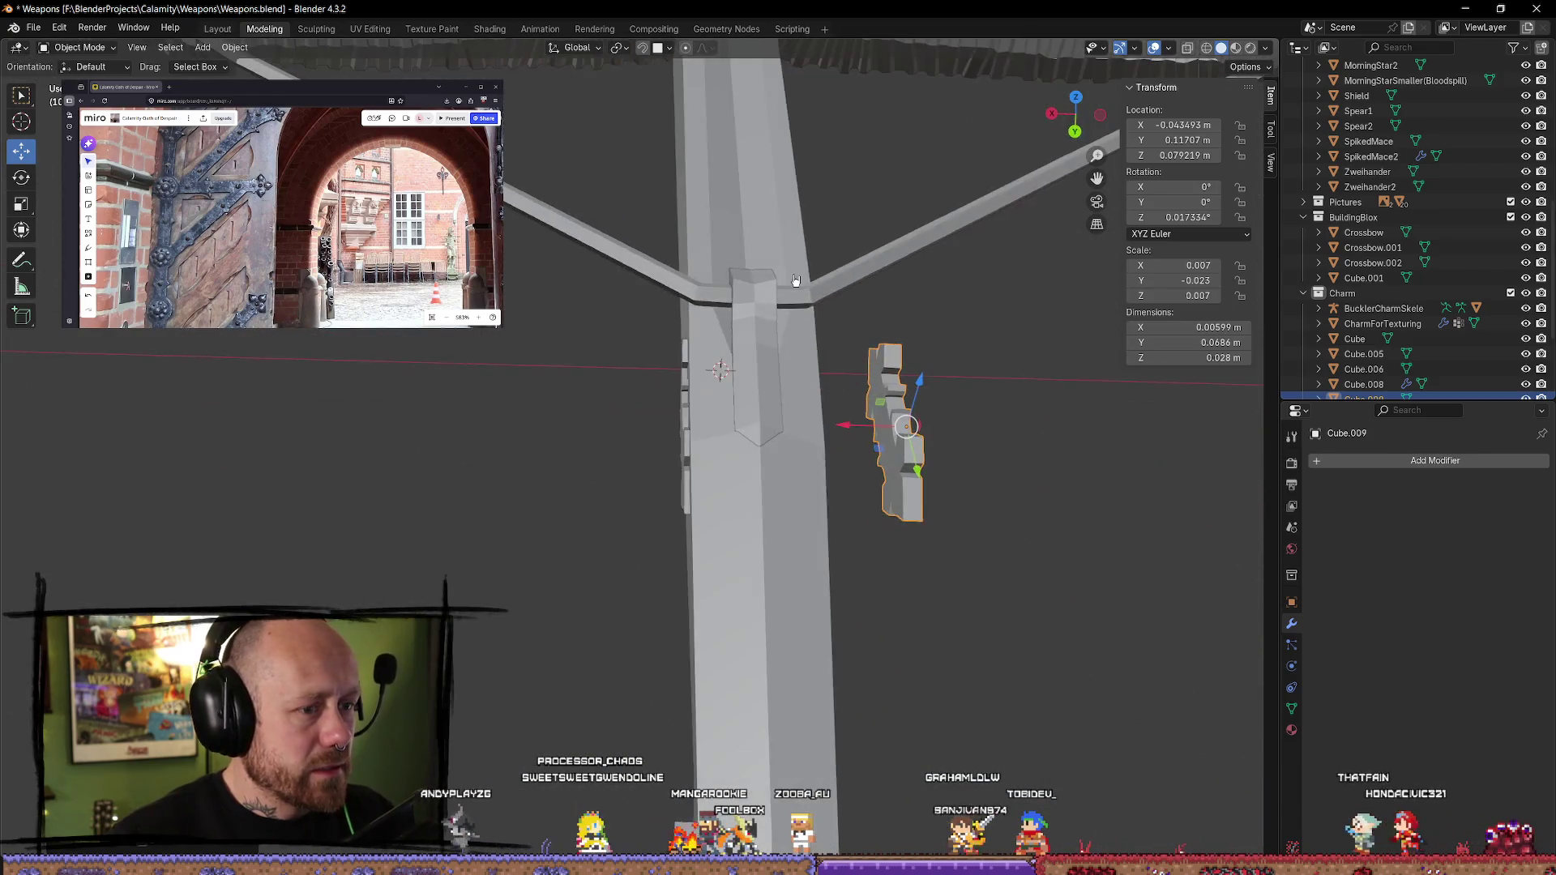
pyautogui.hotkey('ctrl', 'z')
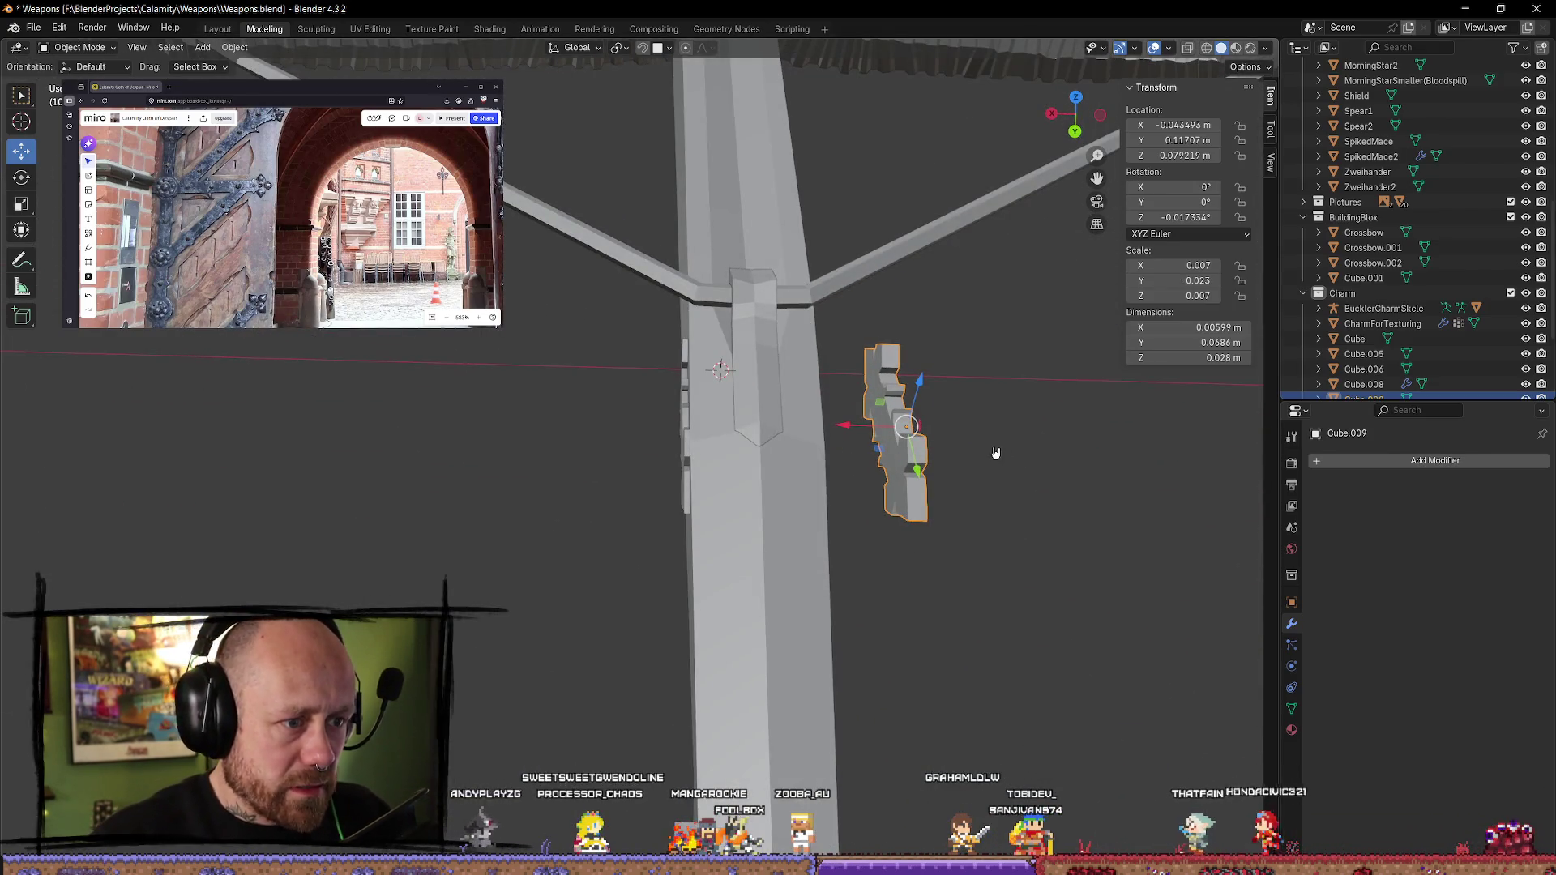
# - Mirror the duplicate Cube.009 across the X axis with Ctrl+M
pyautogui.click(85, 26)
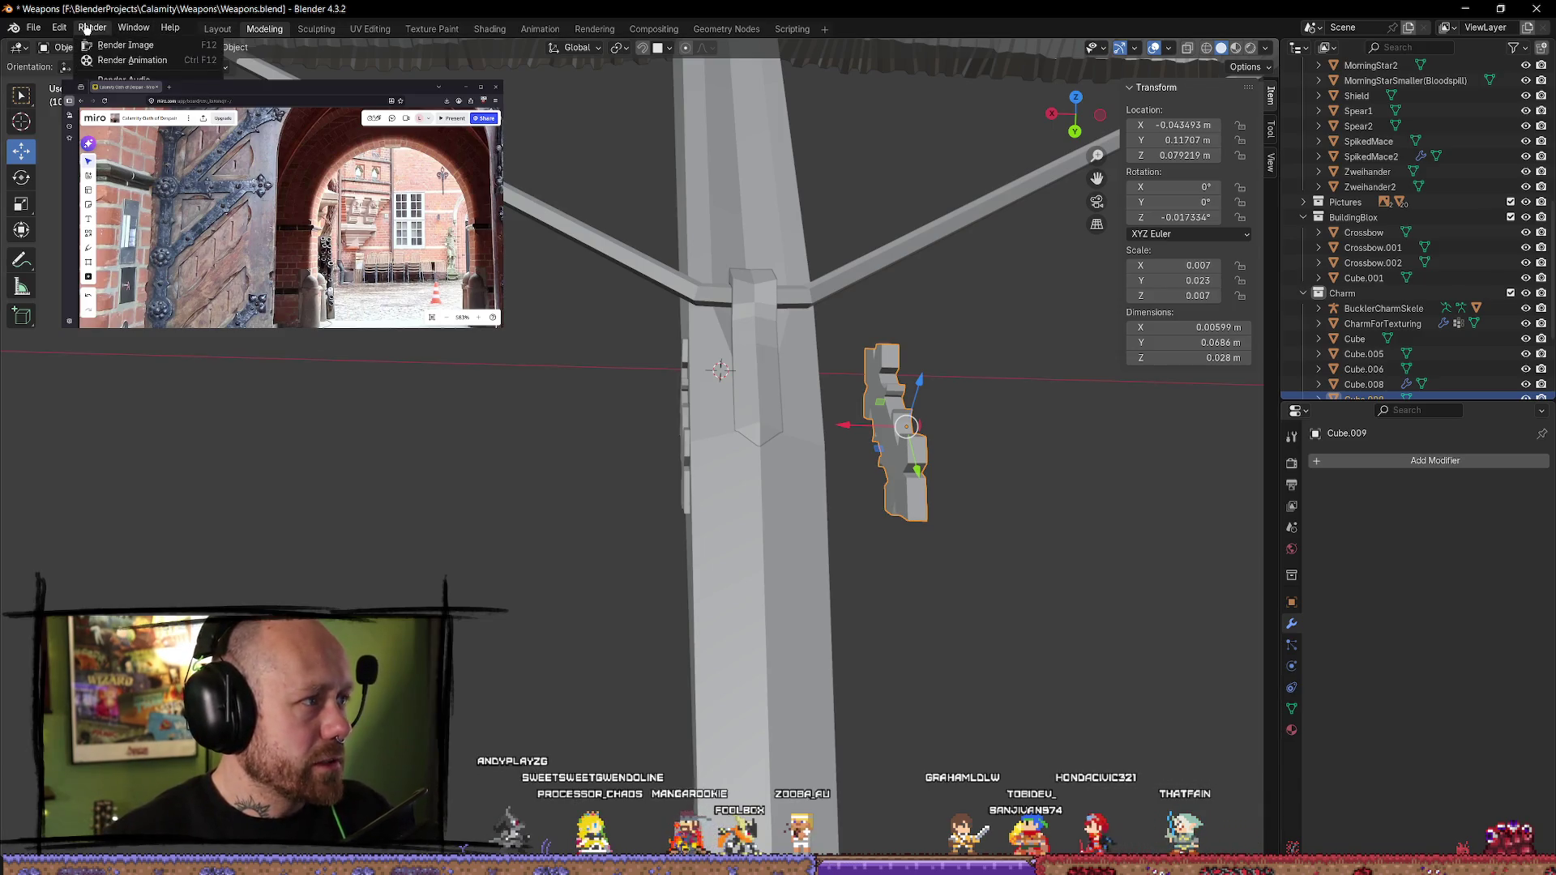
pyautogui.moveTo(178, 30)
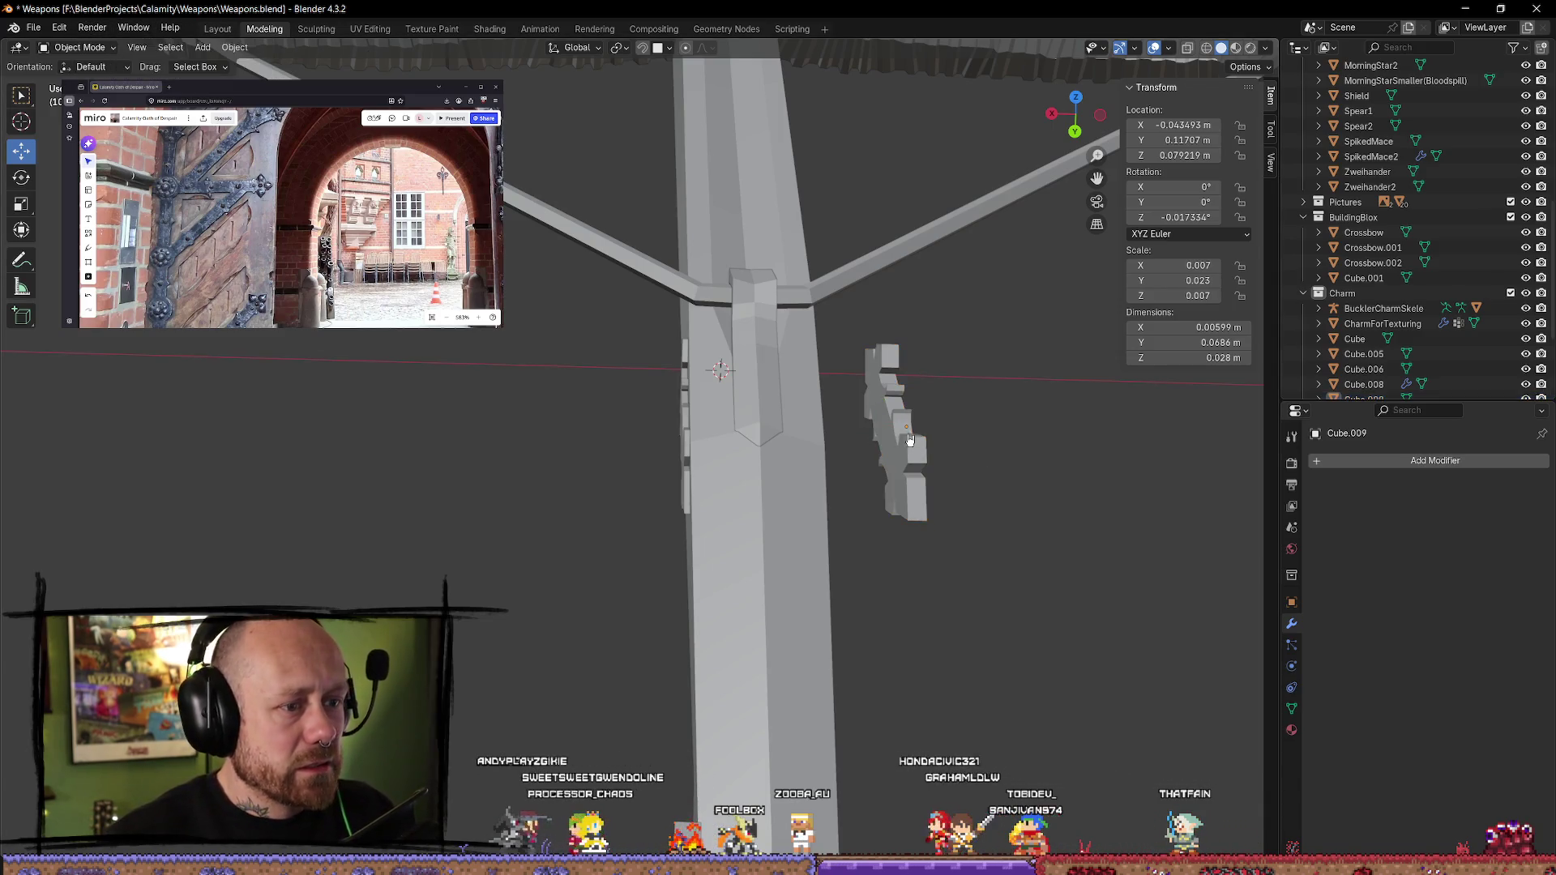
pyautogui.click(229, 49)
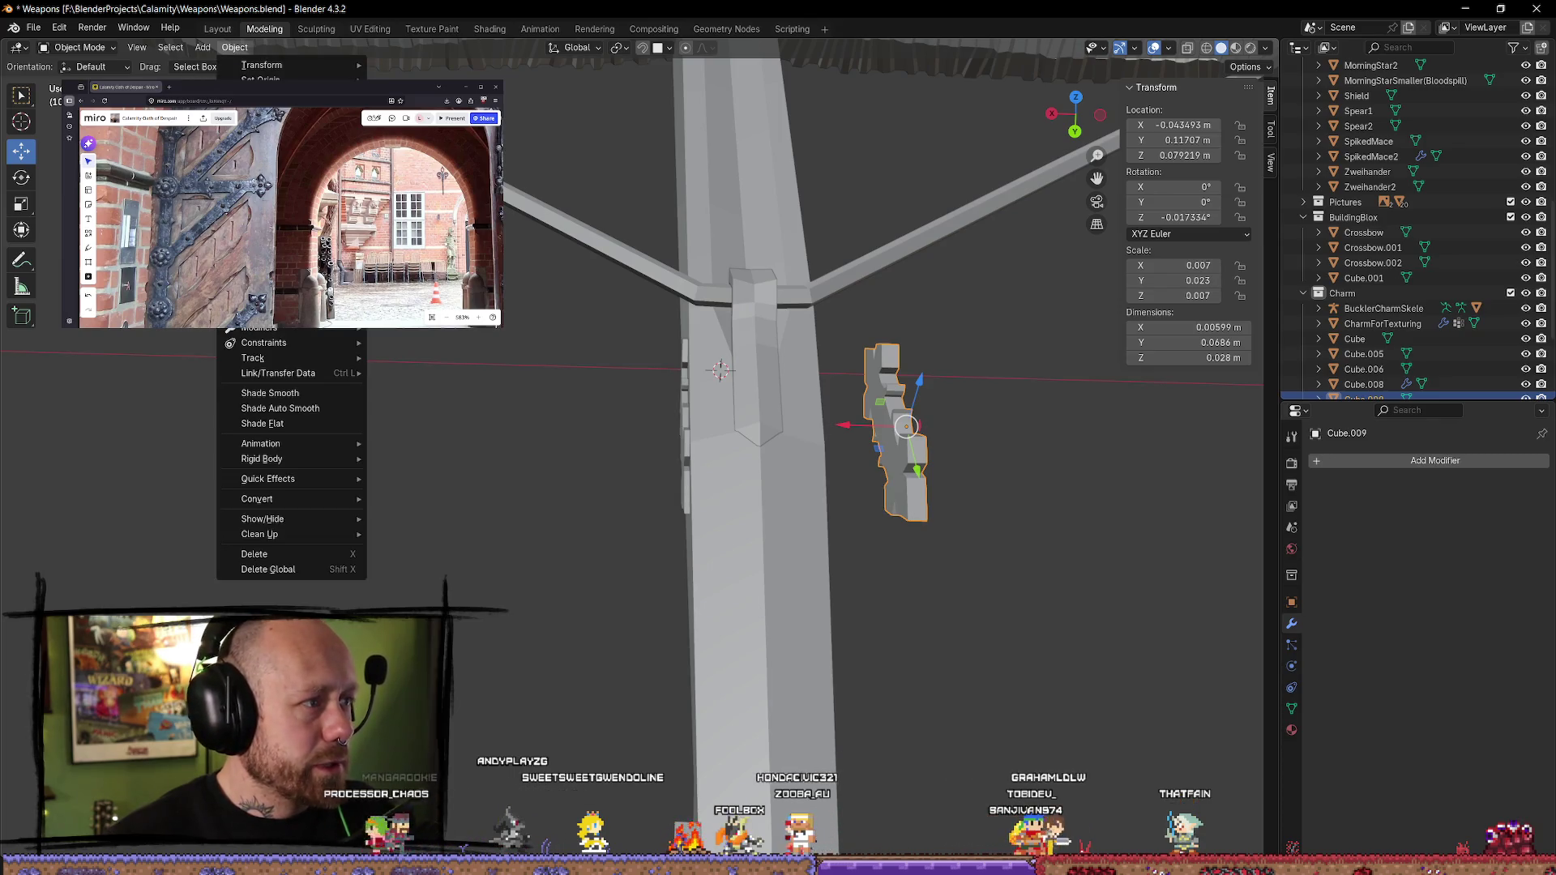
pyautogui.hotkey('ctrl', 'm')
pyautogui.press('x')
pyautogui.press('Return')
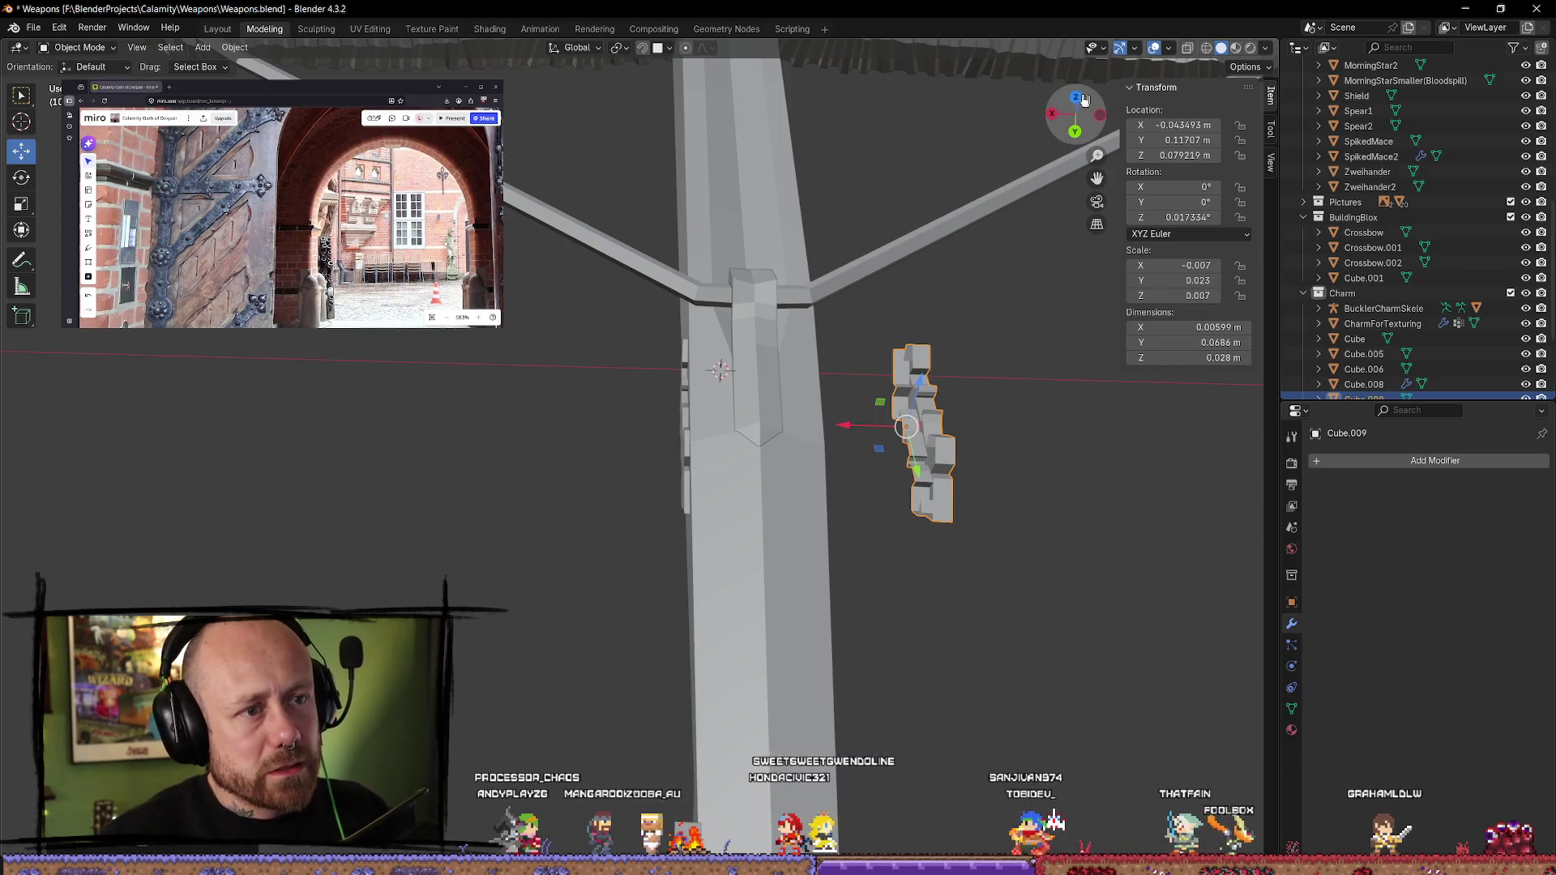
# - In top view, place the mirrored copy against the stock's left side
pyautogui.press('KP_1')
pyautogui.press('KP_7')
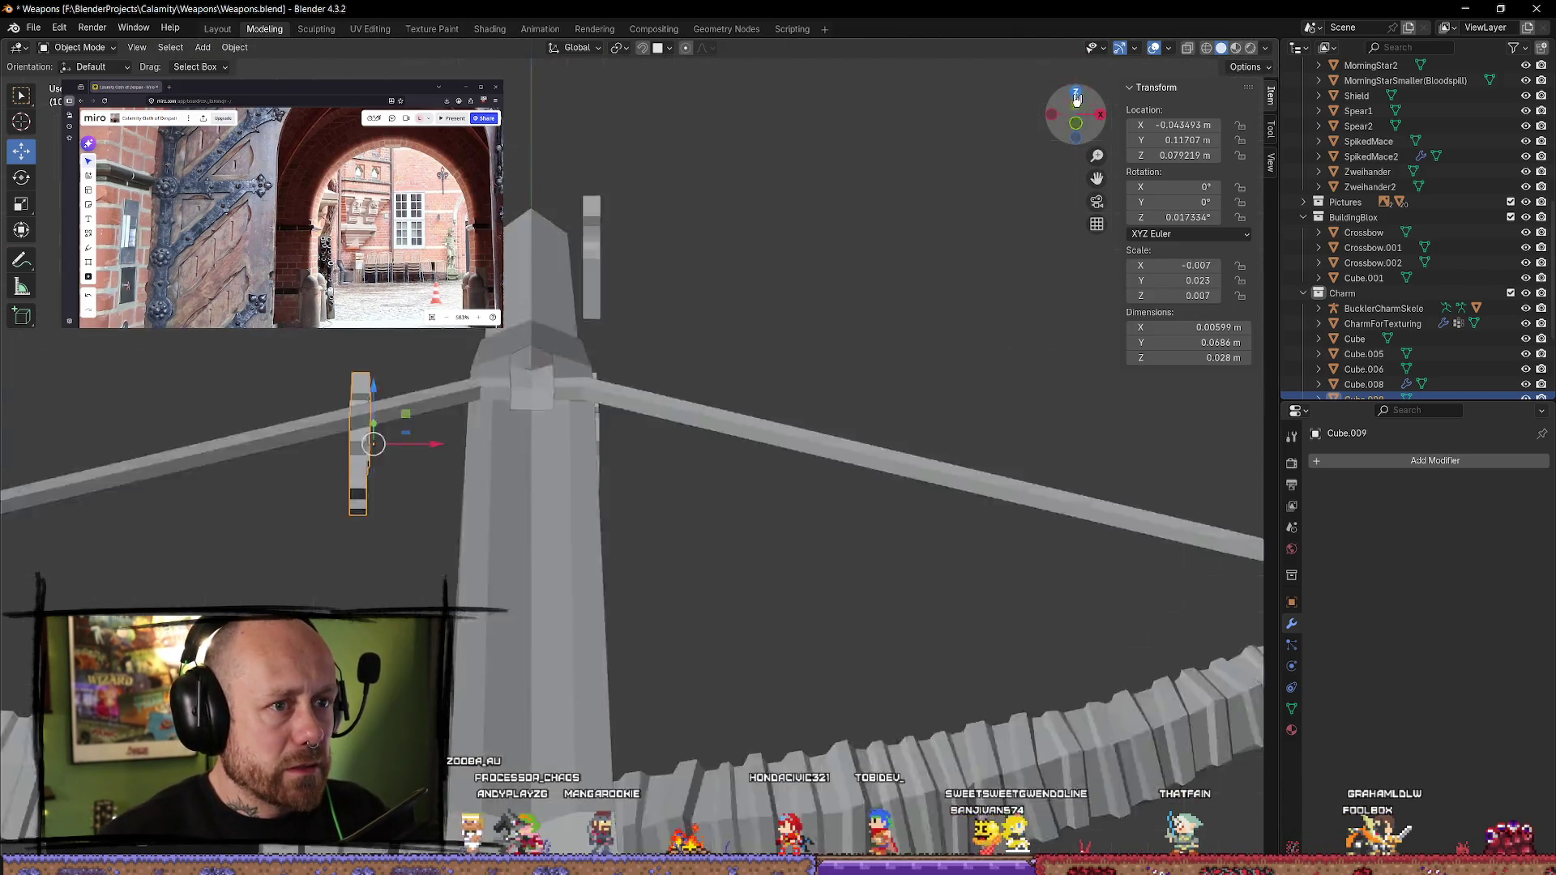
pyautogui.moveTo(433, 476); pyautogui.dragTo(547, 484)
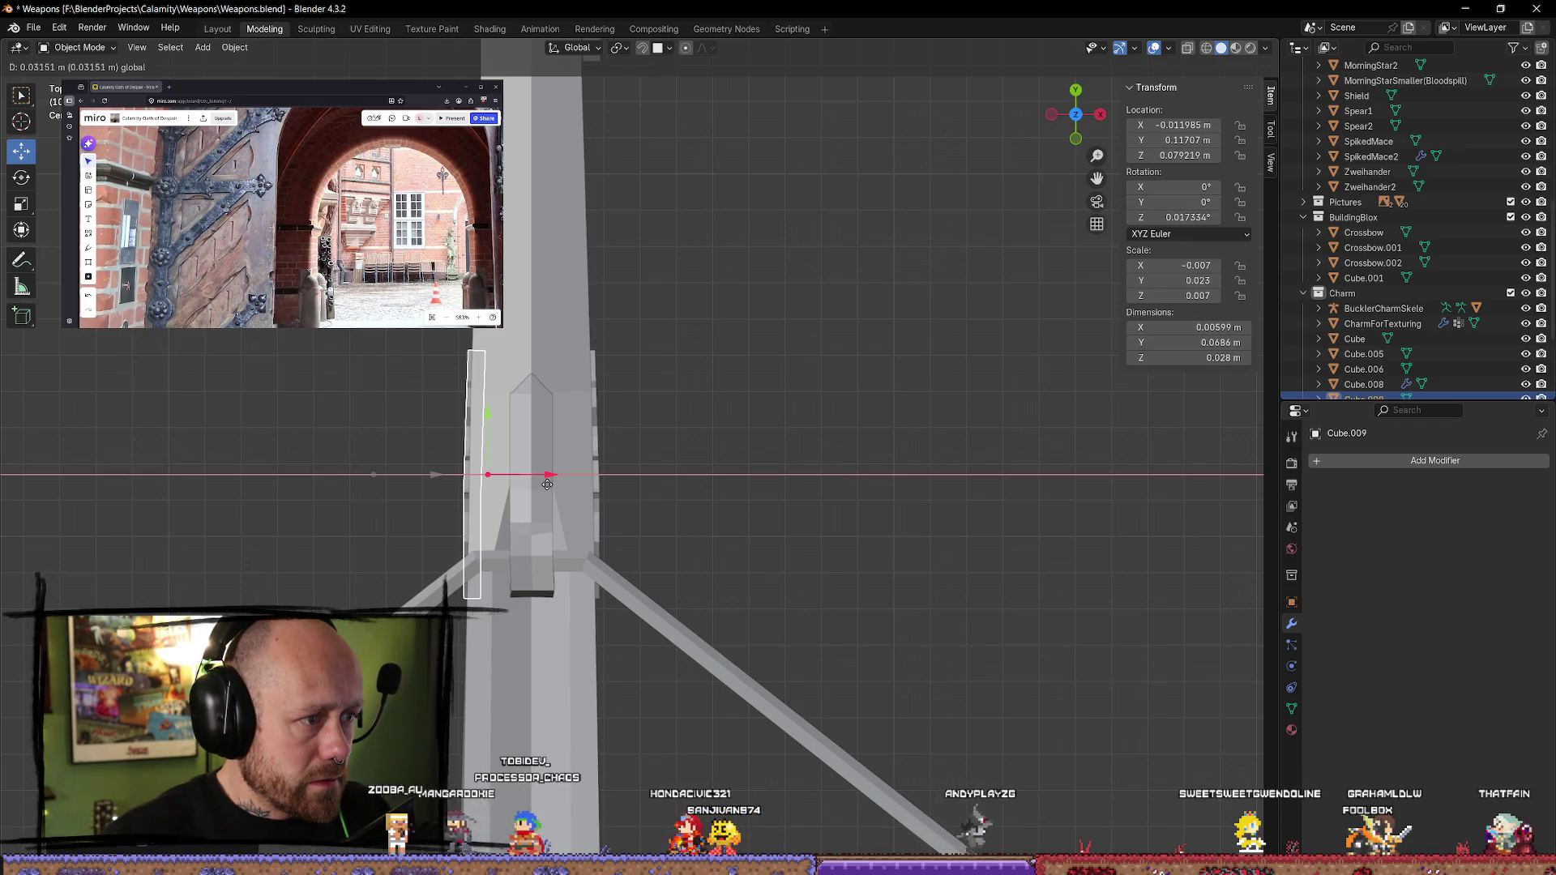
pyautogui.moveTo(548, 484); pyautogui.dragTo(548, 484)
pyautogui.moveTo(754, 483)
pyautogui.mouseDown(button='middle')
pyautogui.moveTo(737, 490)
pyautogui.moveTo(768, 376)
pyautogui.moveTo(834, 489)
pyautogui.moveTo(817, 694)
pyautogui.moveTo(1025, 678)
pyautogui.moveTo(1074, 630)
pyautogui.moveTo(970, 573)
pyautogui.moveTo(927, 736)
pyautogui.moveTo(1029, 753)
pyautogui.moveTo(1022, 690)
pyautogui.moveTo(727, 665)
pyautogui.moveTo(675, 544)
pyautogui.moveTo(729, 632)
pyautogui.moveTo(785, 562)
pyautogui.moveTo(747, 545)
pyautogui.moveTo(653, 607)
pyautogui.moveTo(667, 563)
pyautogui.mouseUp(button='middle')
# - Enlarge Cube.006 slightly and lower it a little along Z
pyautogui.scroll(6, 667, 562)
pyautogui.click(646, 428)
pyautogui.click(653, 437)
pyautogui.press('s')
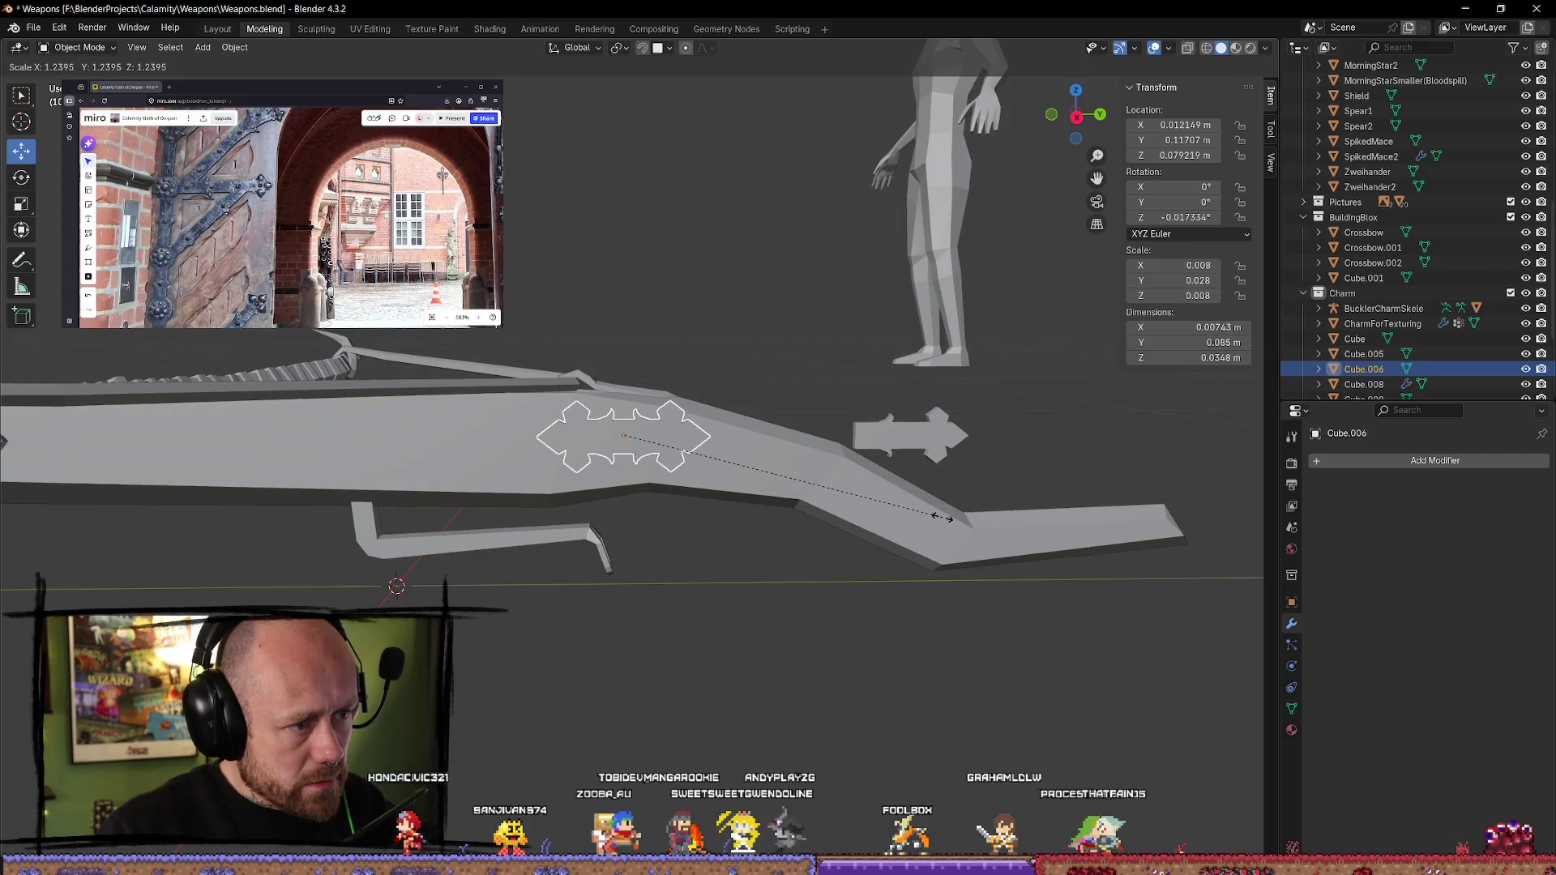
pyautogui.click(957, 525)
pyautogui.moveTo(620, 362); pyautogui.dragTo(622, 381)
pyautogui.click(783, 351)
# - Raise Cube.006 slightly along Z to refine its position
pyautogui.moveTo(782, 351)
pyautogui.mouseDown(button='middle')
pyautogui.moveTo(765, 591)
pyautogui.moveTo(730, 580)
pyautogui.moveTo(656, 602)
pyautogui.moveTo(632, 702)
pyautogui.moveTo(751, 649)
pyautogui.moveTo(685, 484)
pyautogui.mouseUp(button='middle')
pyautogui.scroll(5, 685, 484)
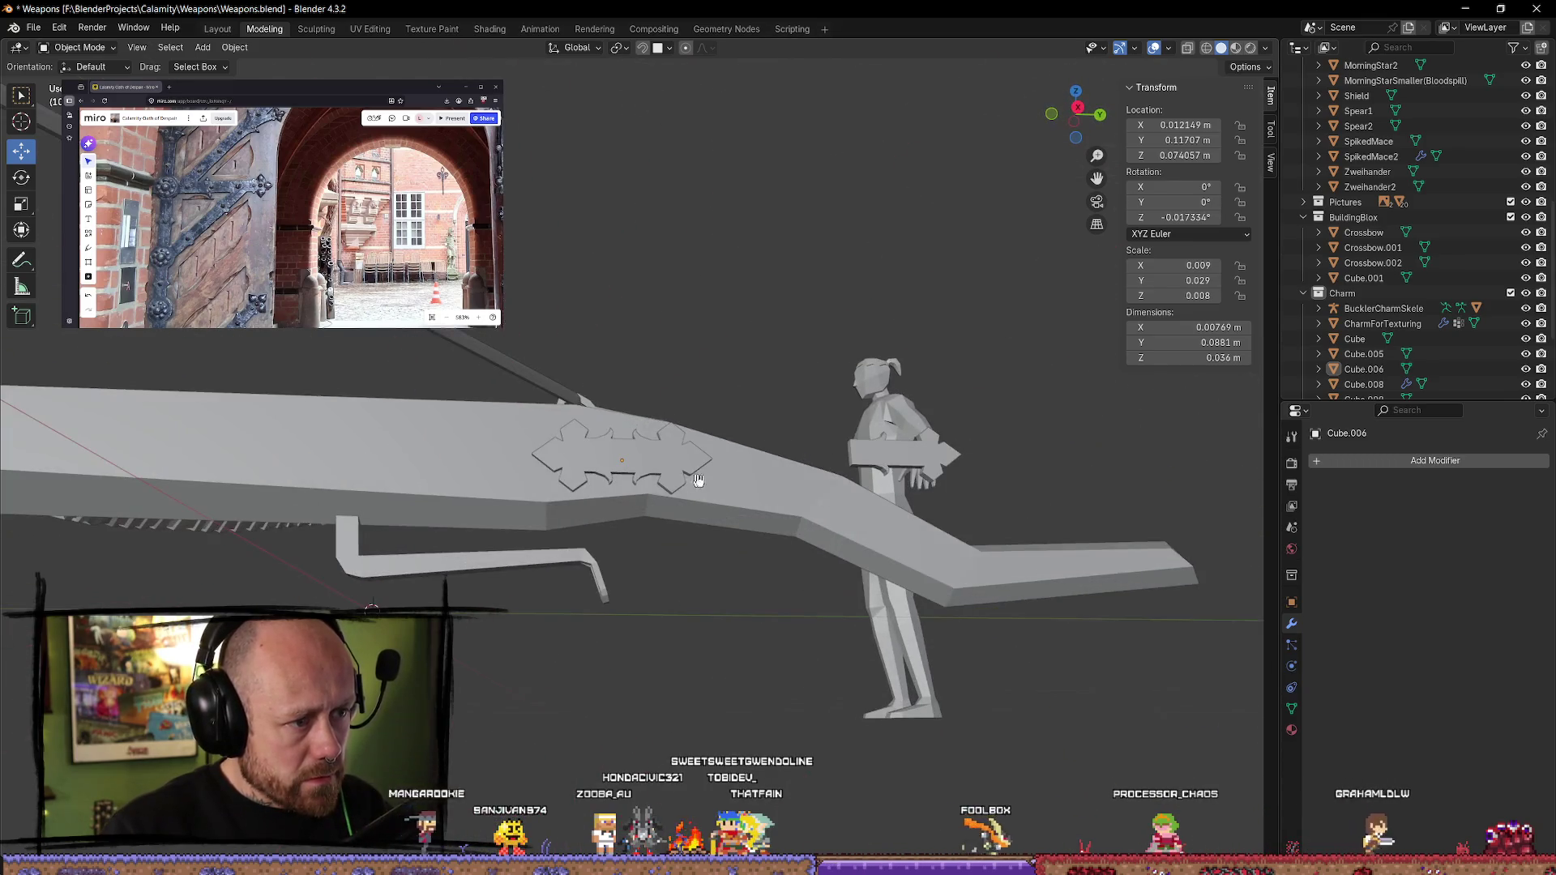
pyautogui.moveTo(714, 579); pyautogui.dragTo(641, 390, button='middle')
pyautogui.moveTo(631, 392); pyautogui.dragTo(629, 384)
pyautogui.click(802, 386)
pyautogui.moveTo(803, 386)
pyautogui.mouseDown(button='middle')
pyautogui.moveTo(731, 455)
pyautogui.moveTo(633, 452)
pyautogui.moveTo(550, 423)
pyautogui.moveTo(594, 361)
pyautogui.moveTo(754, 417)
pyautogui.moveTo(841, 392)
pyautogui.moveTo(702, 539)
pyautogui.moveTo(740, 733)
pyautogui.moveTo(1045, 637)
pyautogui.moveTo(905, 631)
pyautogui.mouseUp(button='middle')
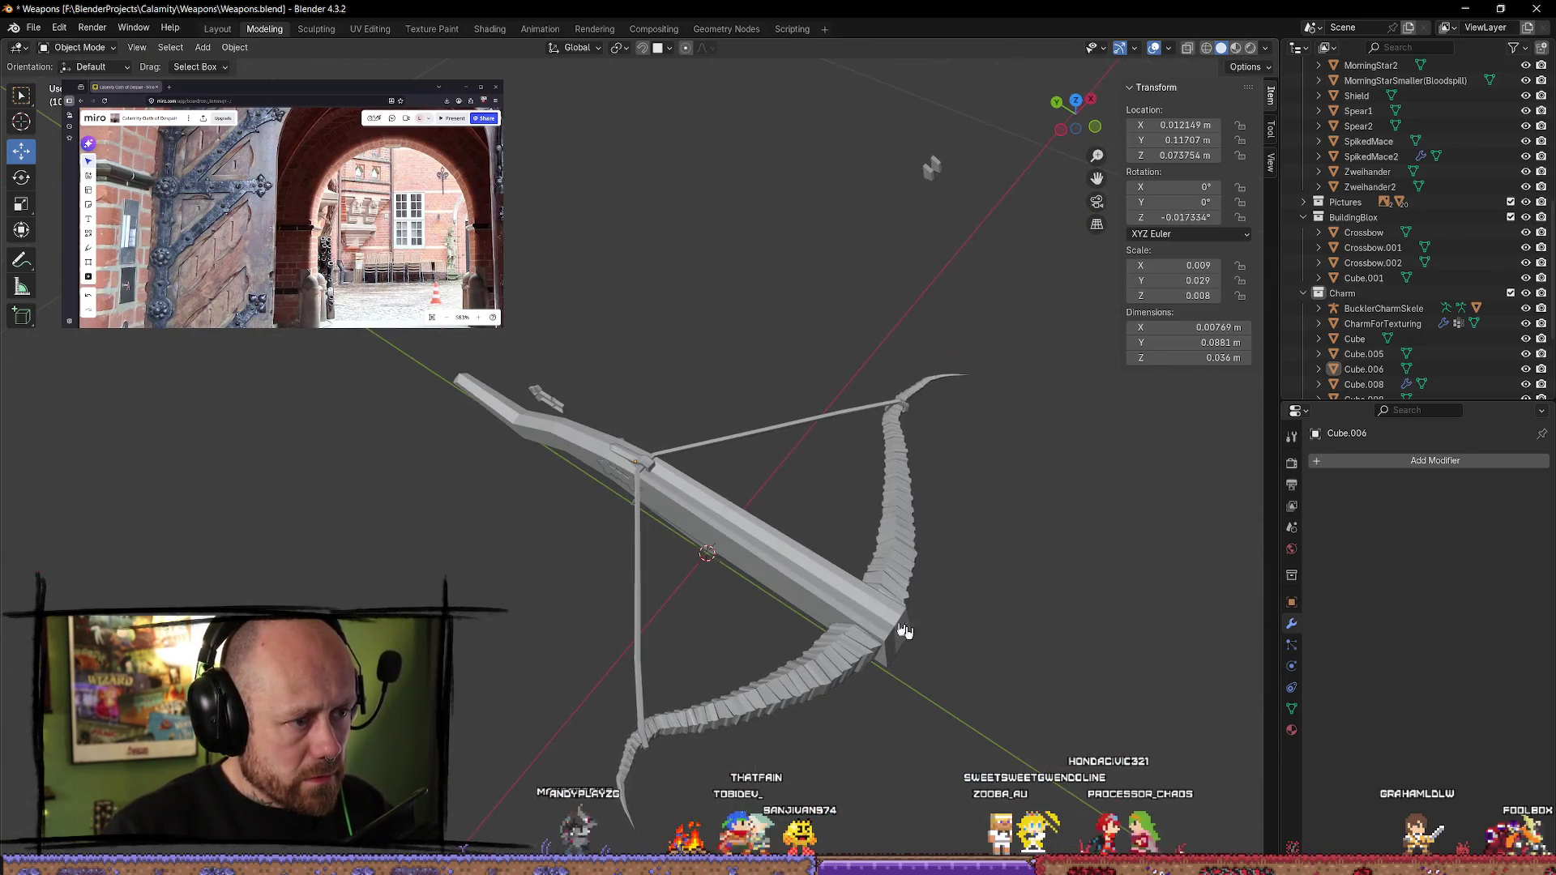
# - Select the small copy Cube.009 and return to the top view
pyautogui.click(616, 471)
pyautogui.click(614, 474)
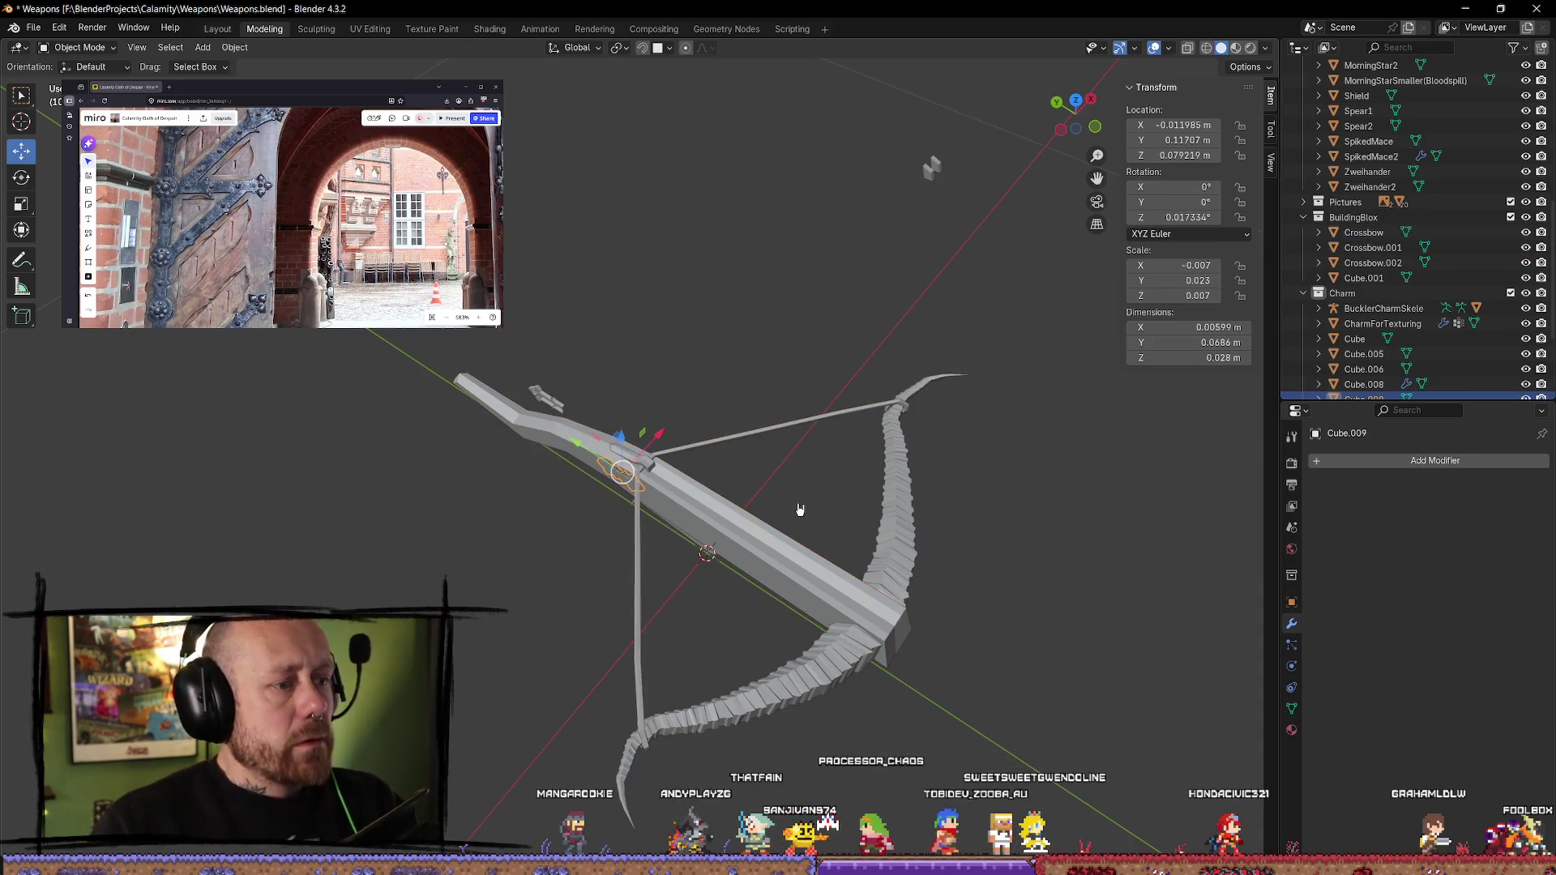
pyautogui.moveTo(809, 484)
pyautogui.mouseDown(button='middle')
pyautogui.moveTo(800, 504)
pyautogui.moveTo(878, 486)
pyautogui.moveTo(521, 549)
pyautogui.moveTo(556, 573)
pyautogui.mouseUp(button='middle')
pyautogui.scroll(2, 614, 538)
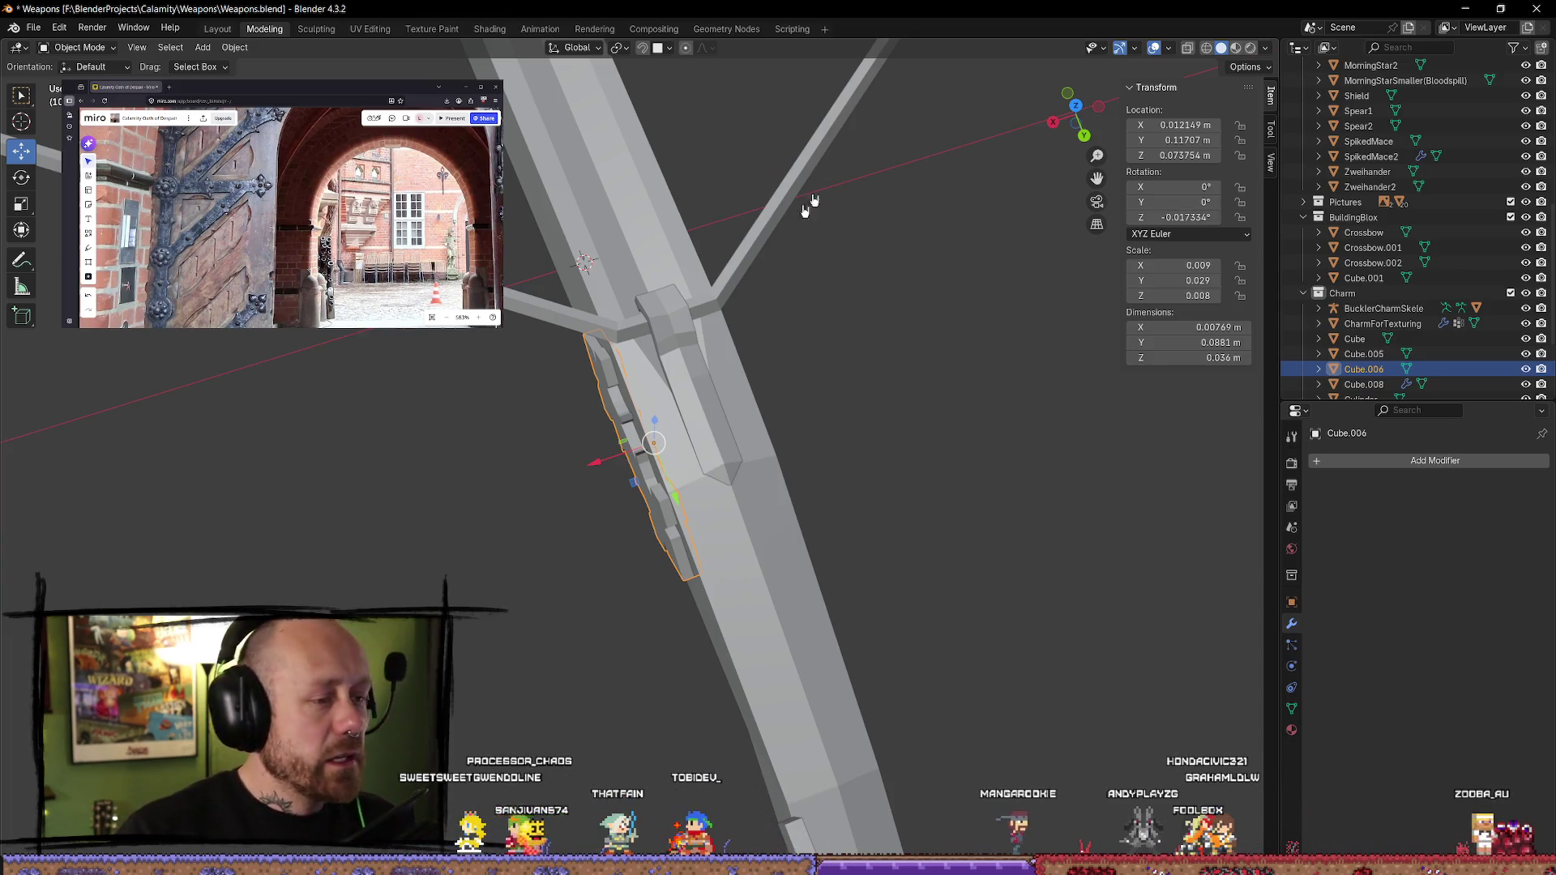
pyautogui.click(1074, 107)
# - Nudge the bar Cube.006 along X and rotate it slightly around Z
pyautogui.moveTo(690, 453); pyautogui.dragTo(681, 447)
pyautogui.click(765, 434)
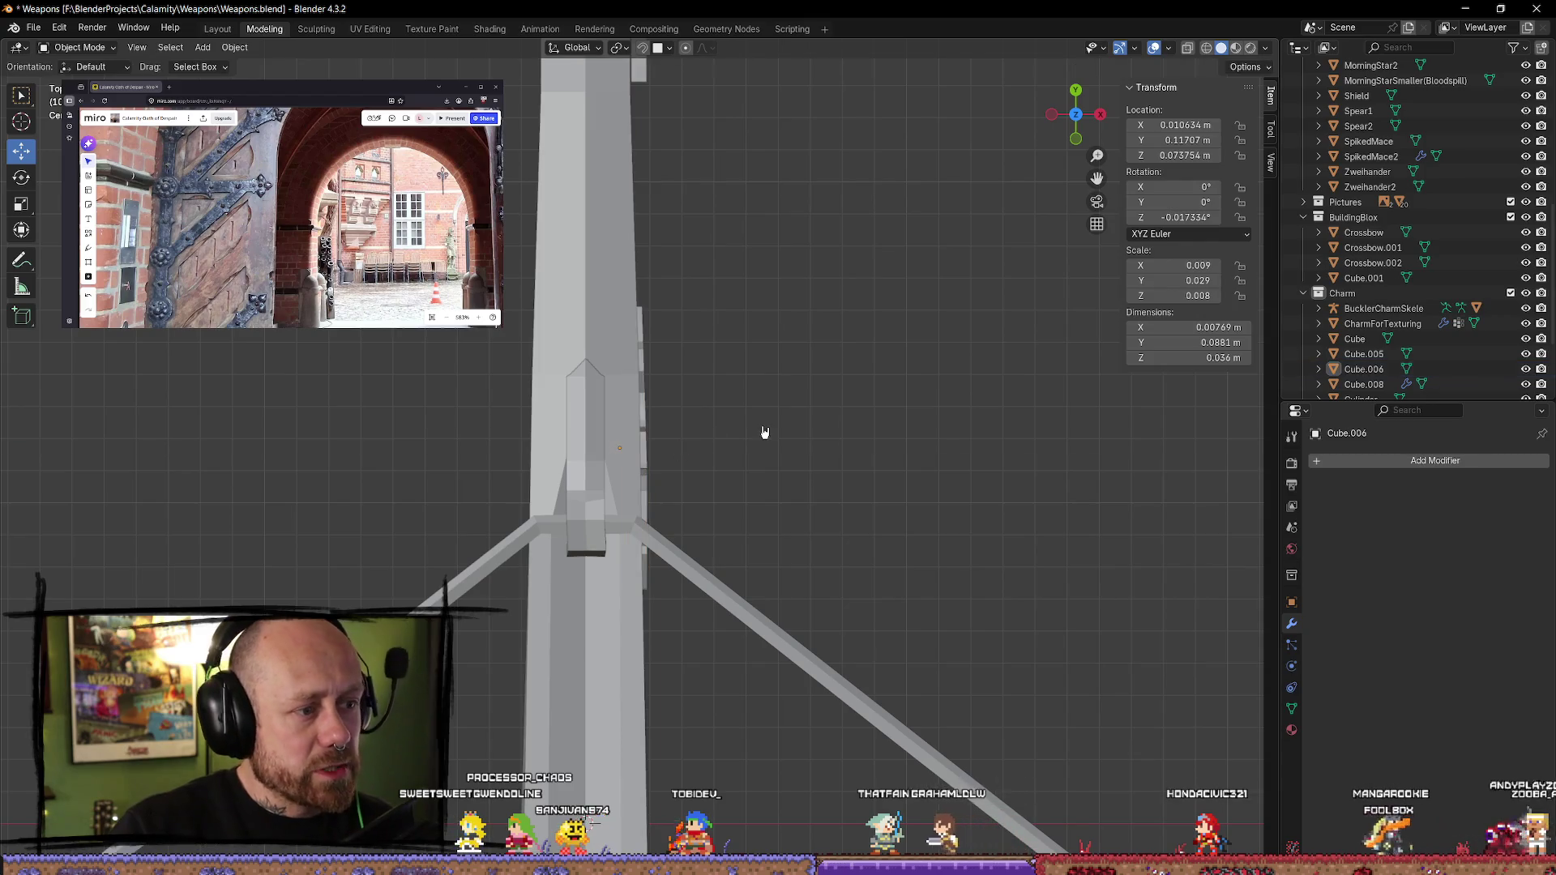
pyautogui.click(658, 457)
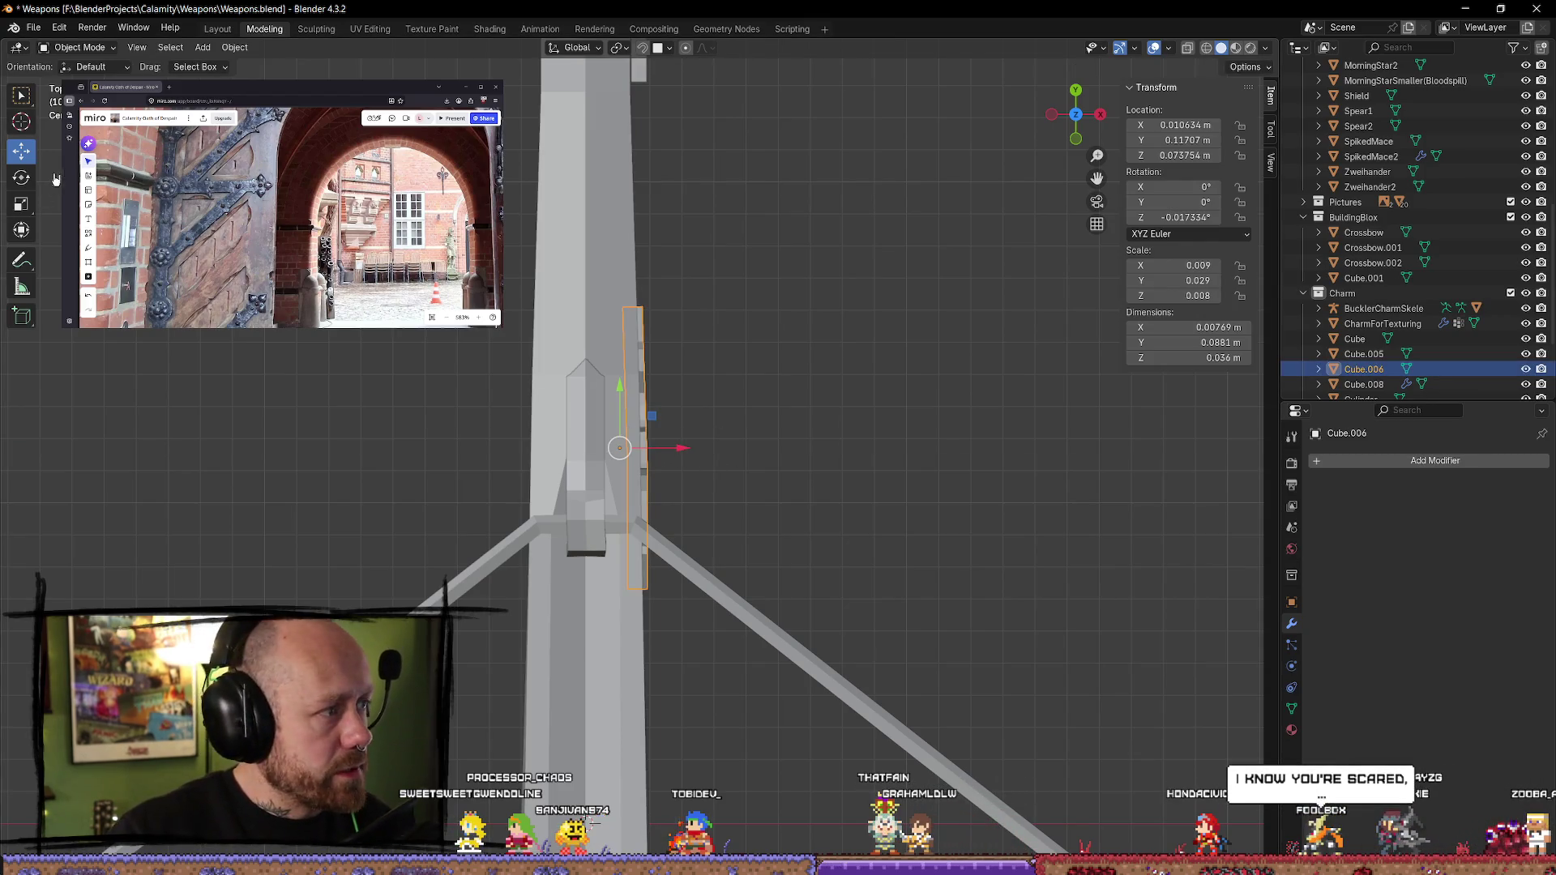
pyautogui.click(21, 177)
pyautogui.moveTo(675, 429); pyautogui.dragTo(673, 427)
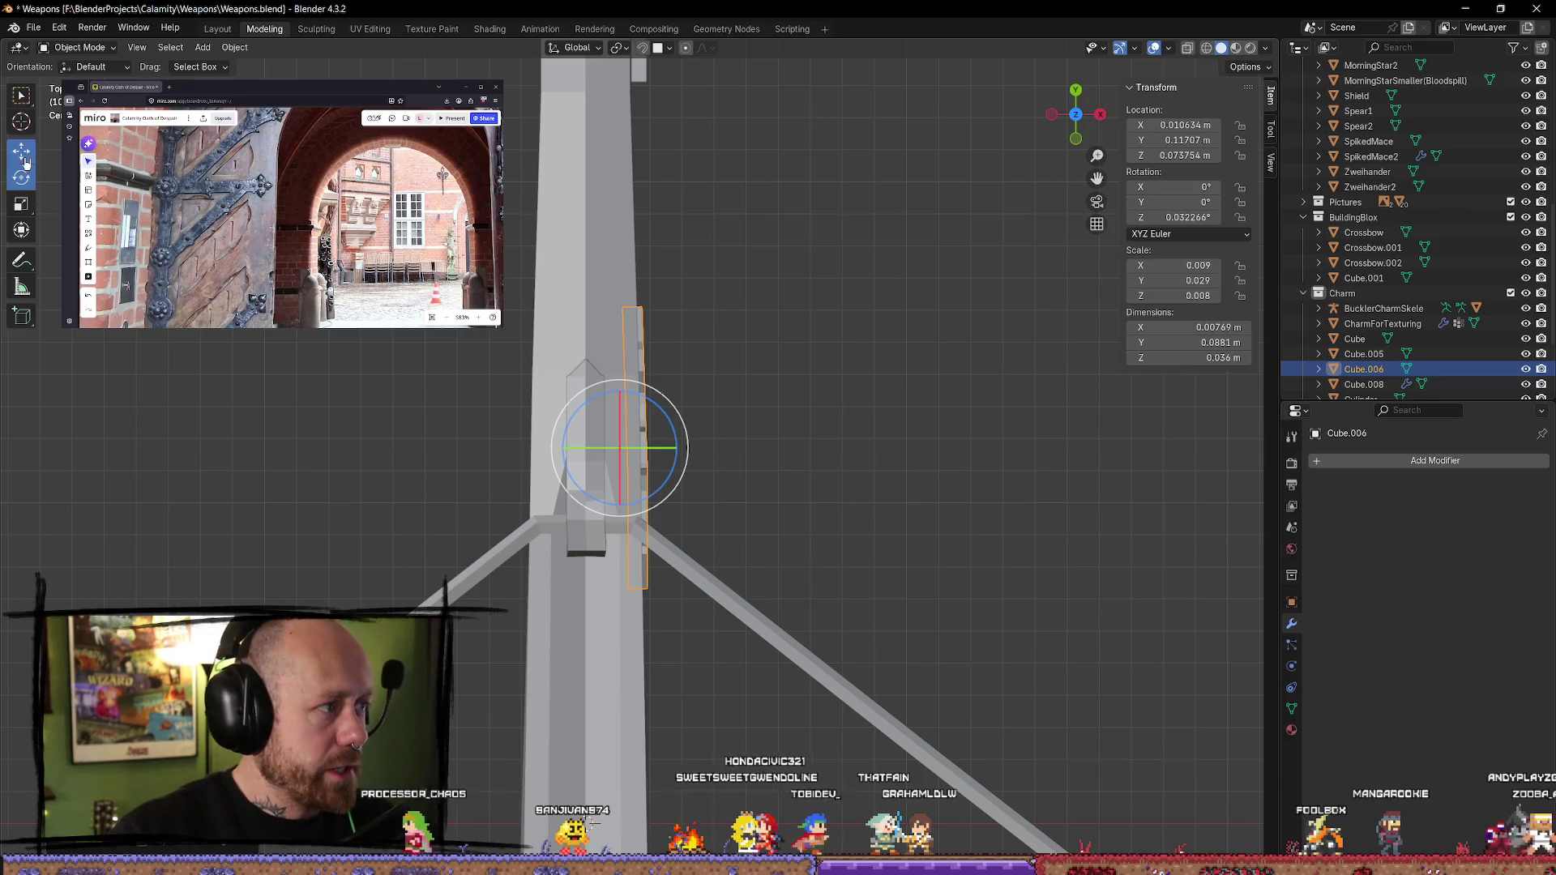
pyautogui.click(23, 154)
pyautogui.moveTo(679, 449); pyautogui.dragTo(679, 449)
pyautogui.click(754, 450)
# - Duplicate Cube.006 as Cube.009, mirror it across X, and fit it against the stock's opposite side
pyautogui.click(646, 458)
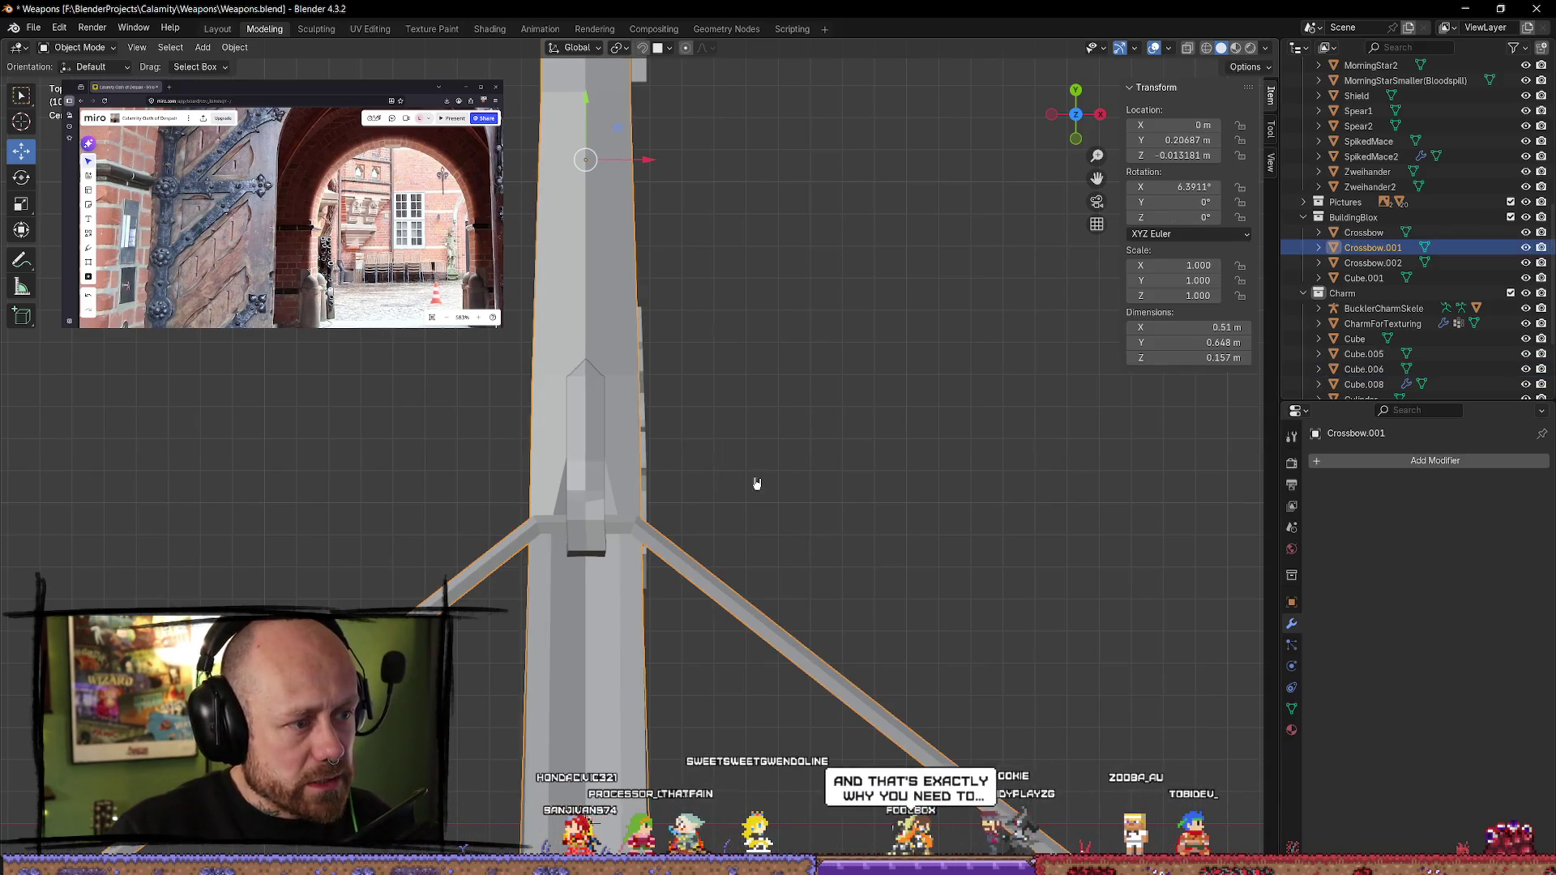
pyautogui.click(648, 407)
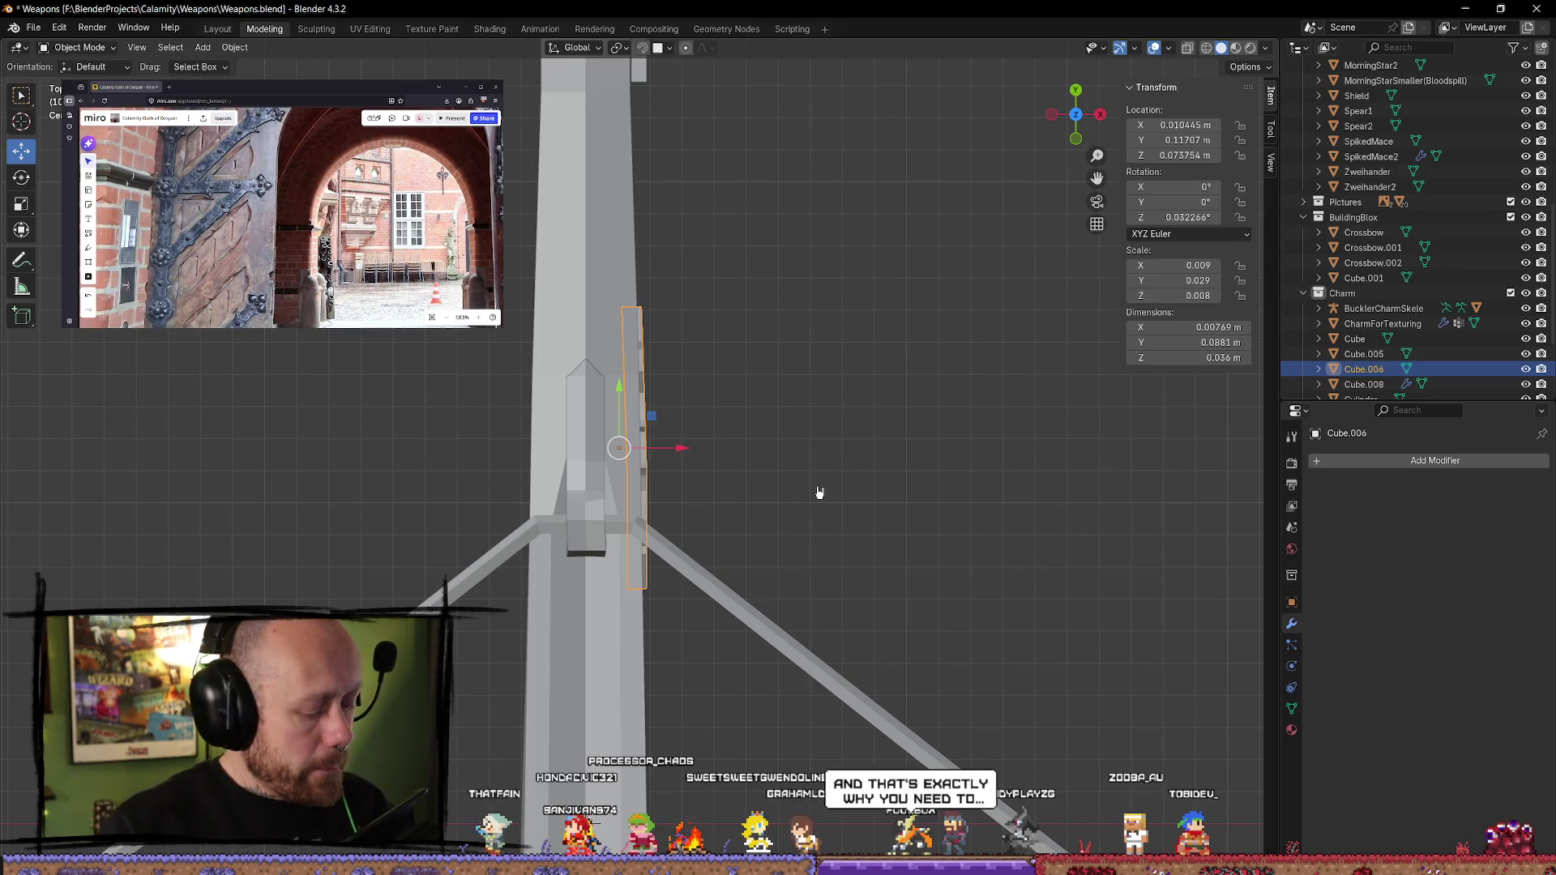
pyautogui.hotkey('shift', 'd')
pyautogui.rightClick(724, 450)
pyautogui.moveTo(685, 455); pyautogui.dragTo(516, 454)
pyautogui.click(235, 48)
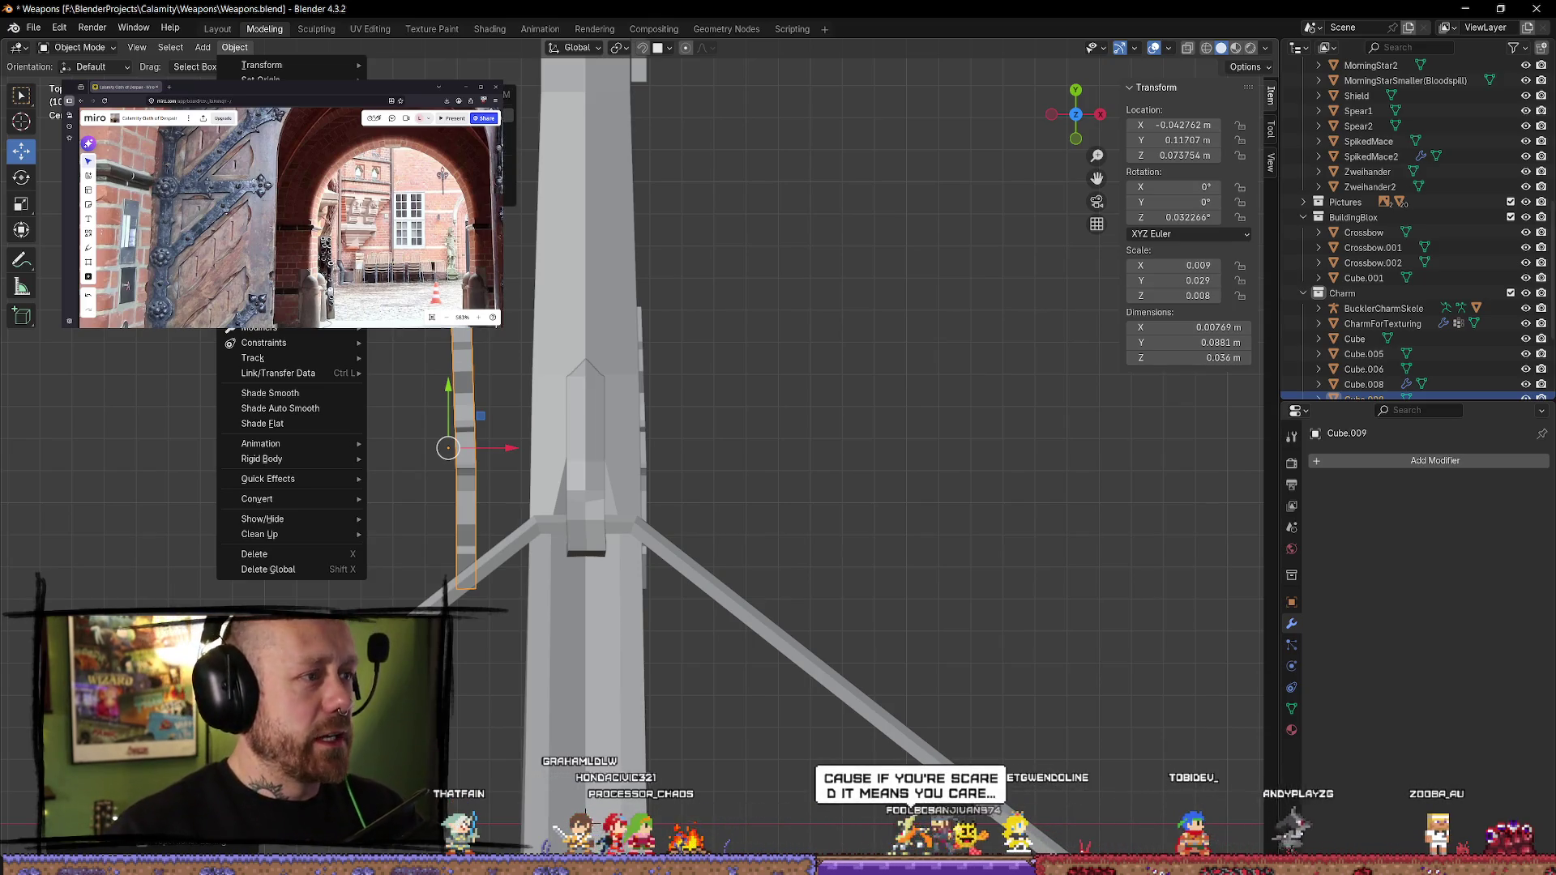
pyautogui.click(422, 207)
pyautogui.moveTo(516, 455); pyautogui.dragTo(615, 458)
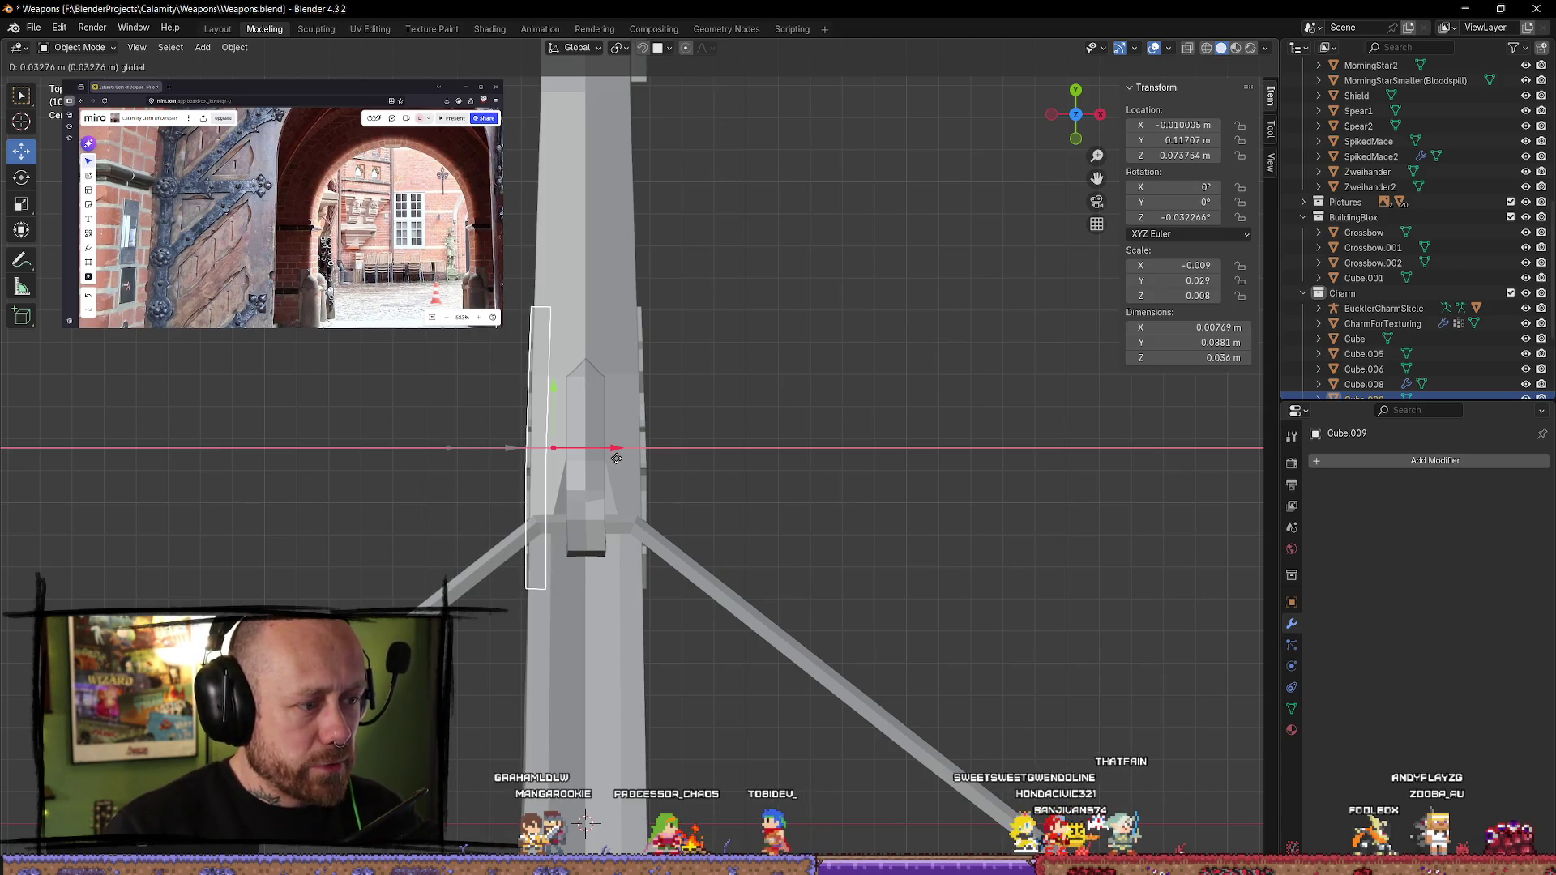
pyautogui.moveTo(616, 458); pyautogui.dragTo(616, 458)
pyautogui.moveTo(841, 435)
pyautogui.keyDown('shift'); pyautogui.mouseDown(button='middle')
pyautogui.moveTo(719, 292)
pyautogui.moveTo(524, 268)
pyautogui.moveTo(486, 486)
pyautogui.moveTo(508, 706)
pyautogui.moveTo(348, 470)
pyautogui.moveTo(636, 462)
pyautogui.moveTo(746, 411)
pyautogui.moveTo(792, 476)
pyautogui.moveTo(897, 333)
pyautogui.mouseUp(button='middle'); pyautogui.keyUp('shift')
# - Move the cross-shaped piece Cube.008 along X, then select the leftover Crossbow.002
pyautogui.click(348, 470)
pyautogui.moveTo(897, 333); pyautogui.dragTo(1078, 504)
pyautogui.moveTo(1187, 421)
pyautogui.mouseDown(button='middle')
pyautogui.moveTo(778, 441)
pyautogui.moveTo(730, 422)
pyautogui.moveTo(381, 519)
pyautogui.moveTo(347, 469)
pyautogui.mouseUp(button='middle')
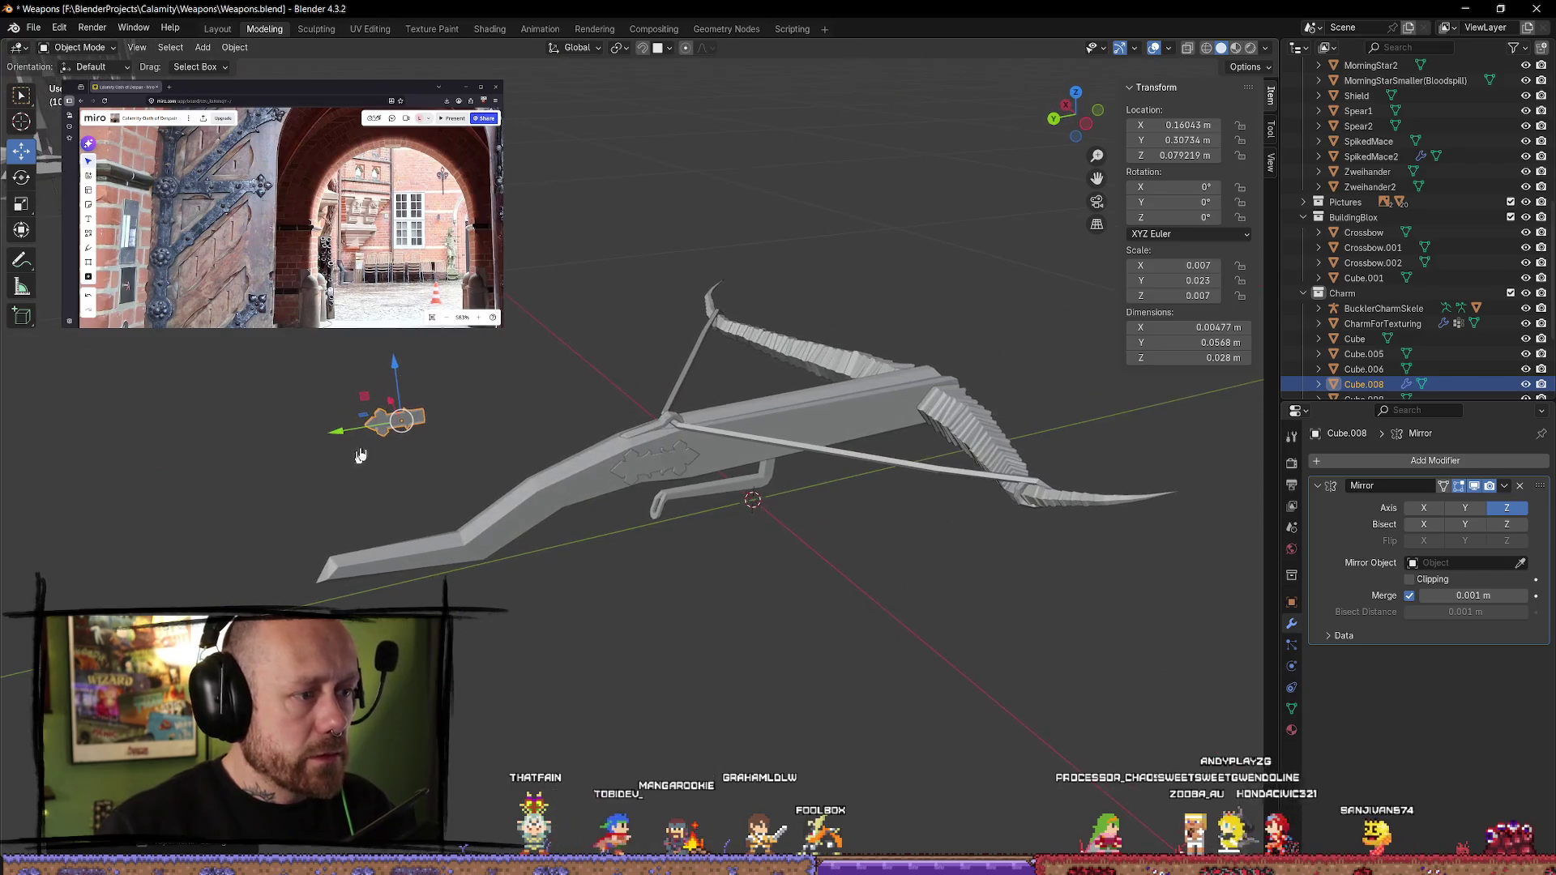
pyautogui.click(406, 340)
# - Delete the stray small cube pieces of Crossbow.002
pyautogui.moveTo(406, 340)
pyautogui.mouseDown(button='middle')
pyautogui.moveTo(511, 314)
pyautogui.moveTo(616, 389)
pyautogui.mouseUp(button='middle')
pyautogui.scroll(5, 695, 416)
pyautogui.click(701, 305)
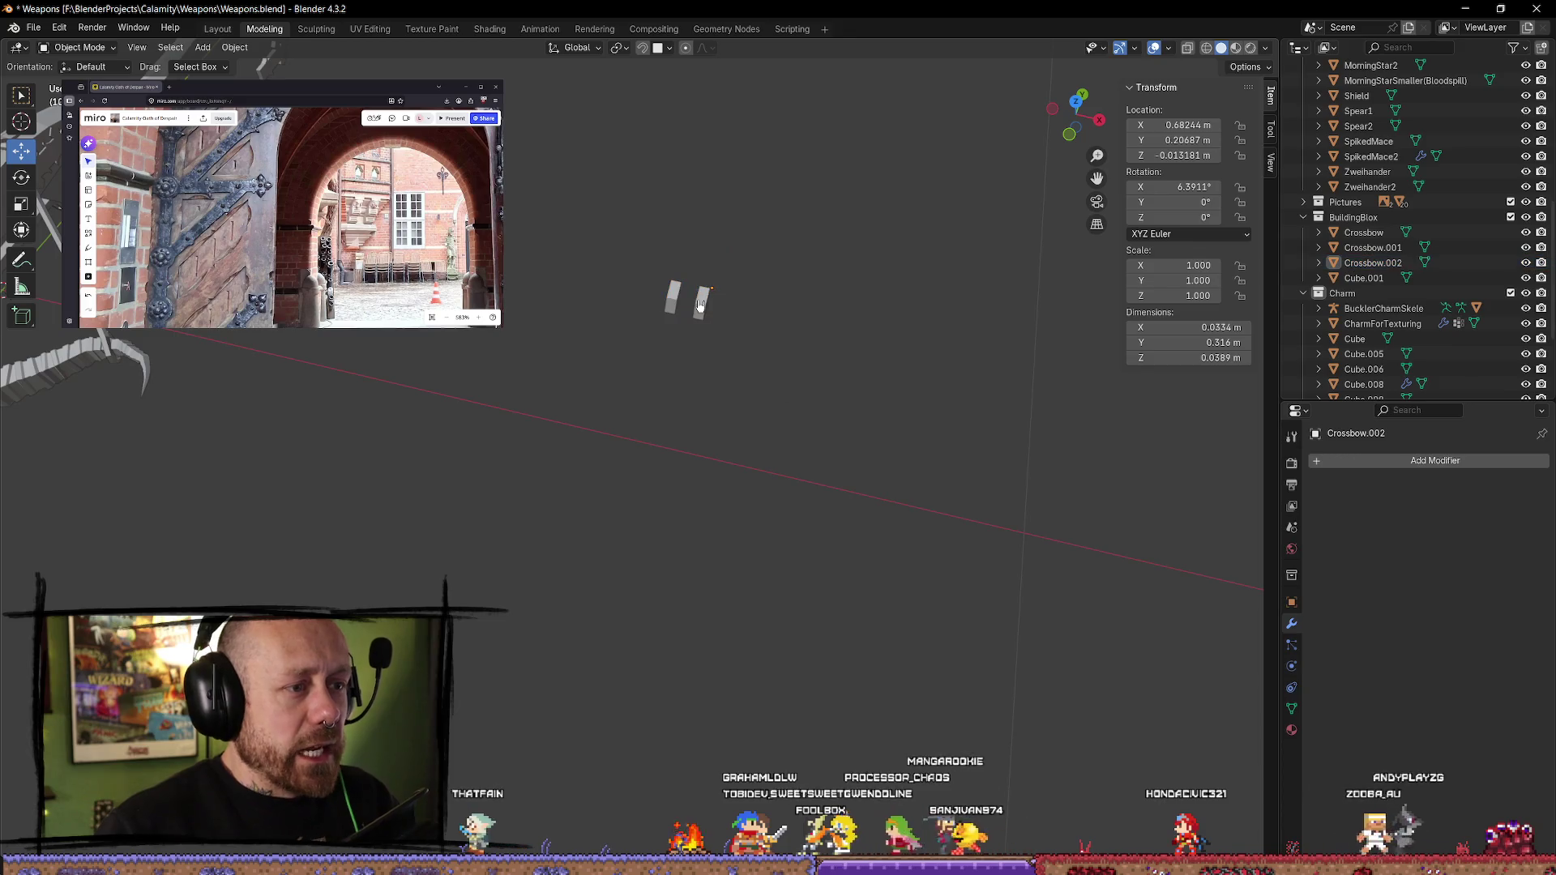
pyautogui.press('Delete')
pyautogui.scroll(-3, 774, 261)
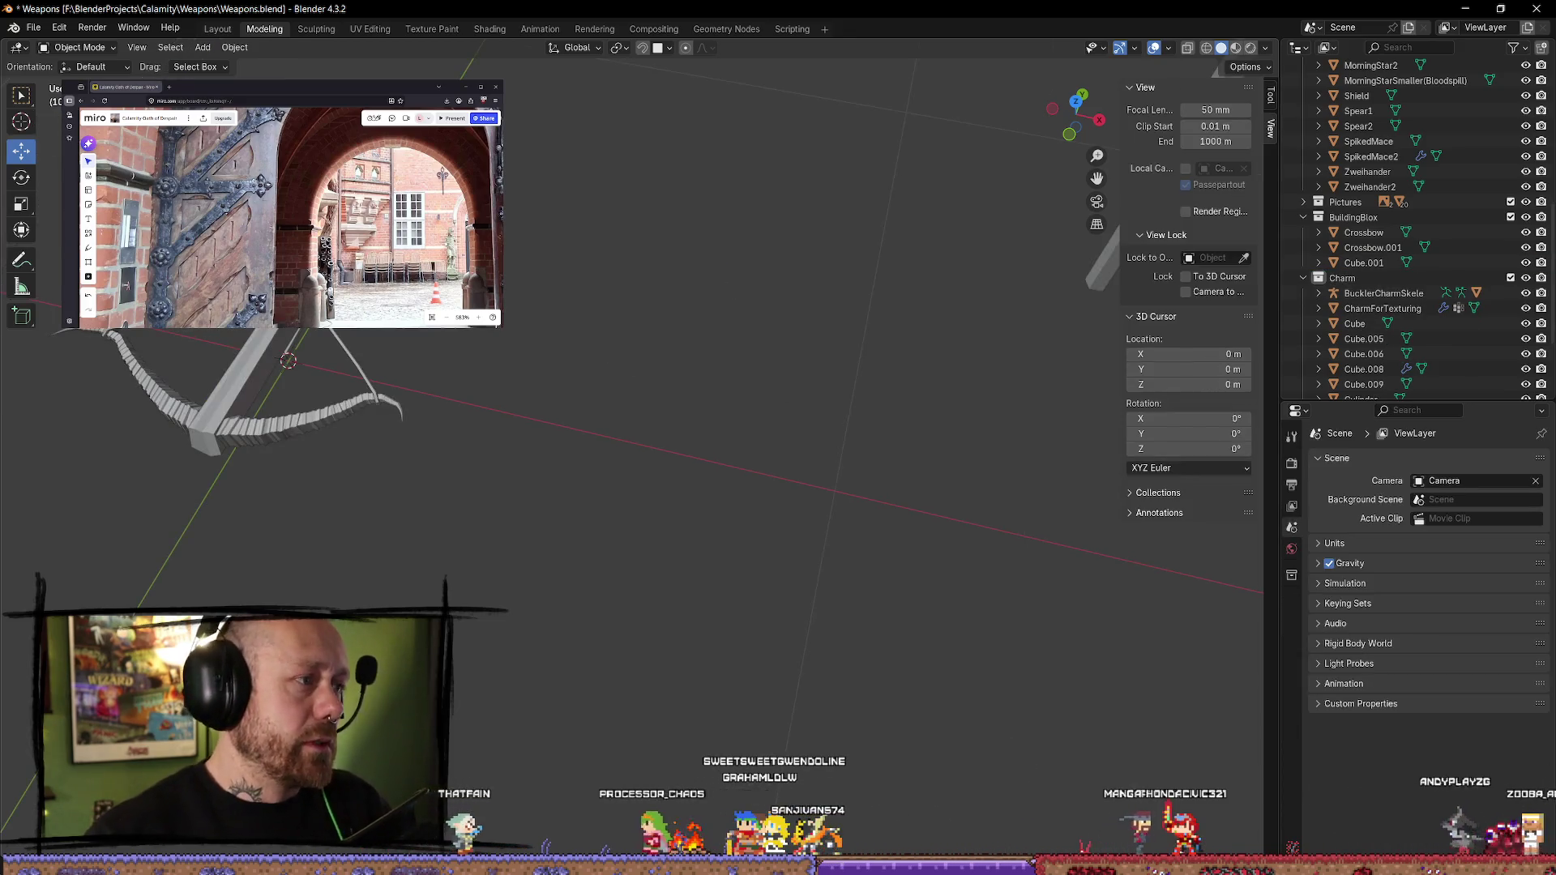
# - Frame Cube.008 and slide it away from the crossbow along Y
pyautogui.click(1364, 369)
pyautogui.press('KP_Decimal')
pyautogui.moveTo(568, 348); pyautogui.dragTo(498, 396, button='middle')
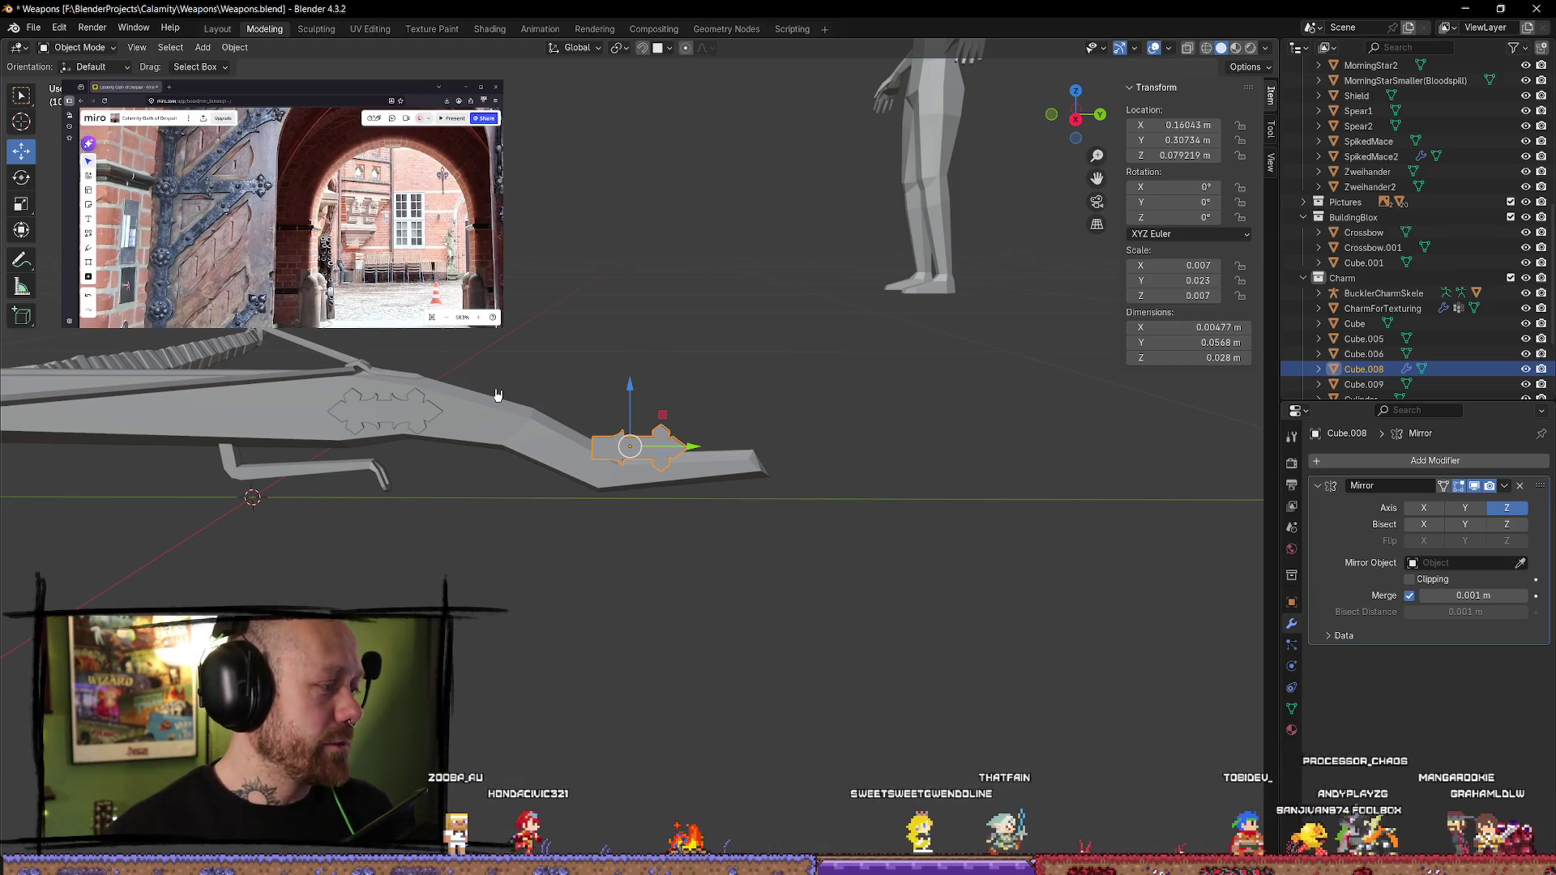
pyautogui.moveTo(500, 391)
pyautogui.mouseDown(button='middle')
pyautogui.moveTo(685, 511)
pyautogui.moveTo(695, 462)
pyautogui.mouseUp(button='middle')
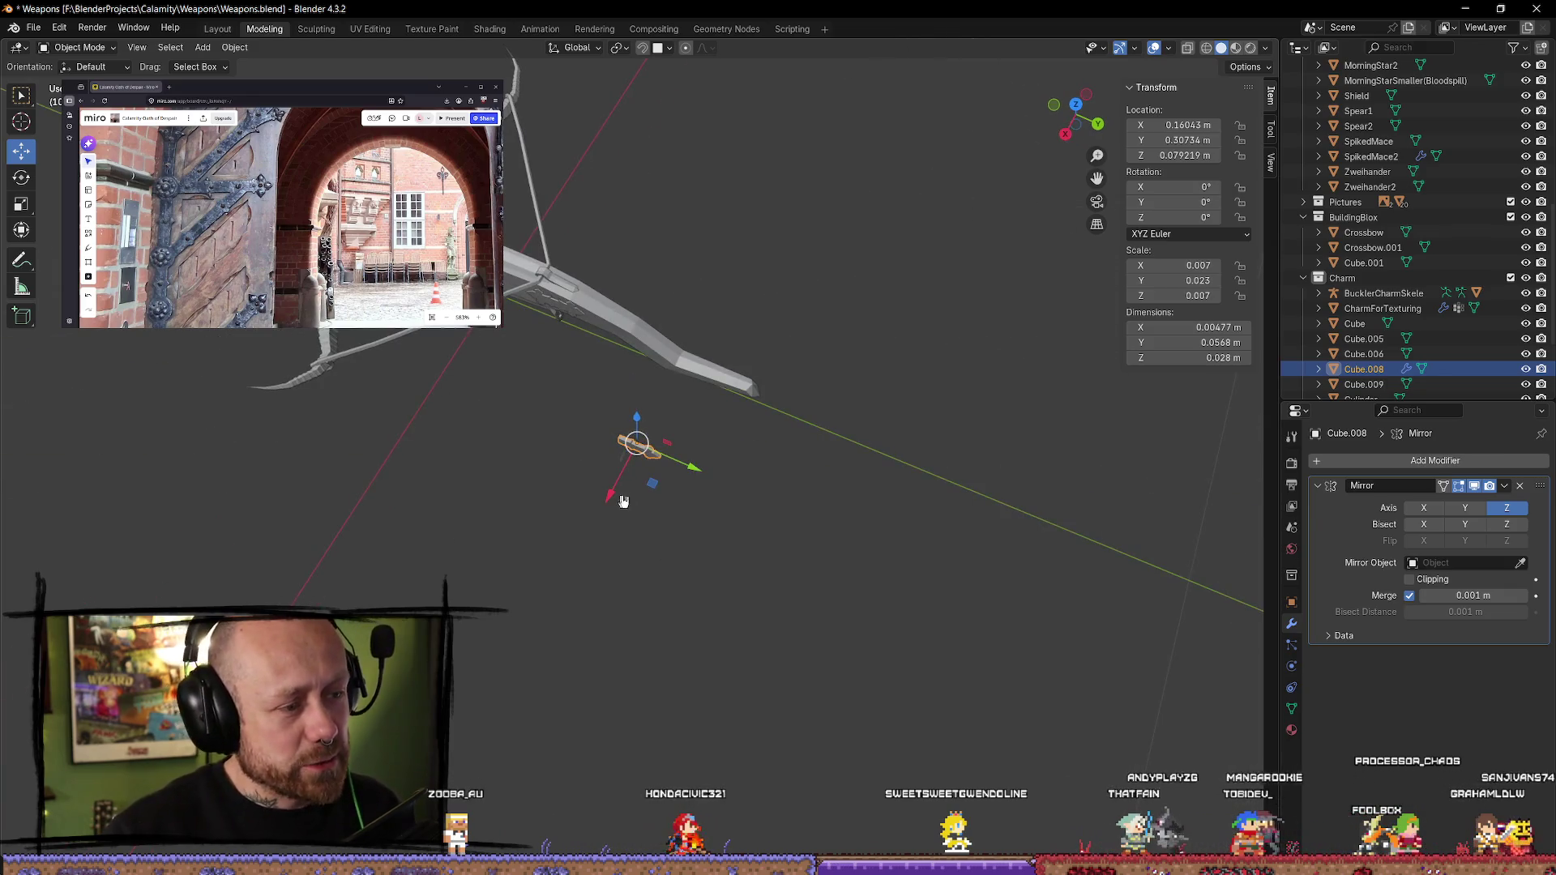
pyautogui.moveTo(695, 462); pyautogui.dragTo(912, 531)
# - Frame the stock Crossbow.001 and orbit around to inspect the assembled crossbow
pyautogui.click(714, 377)
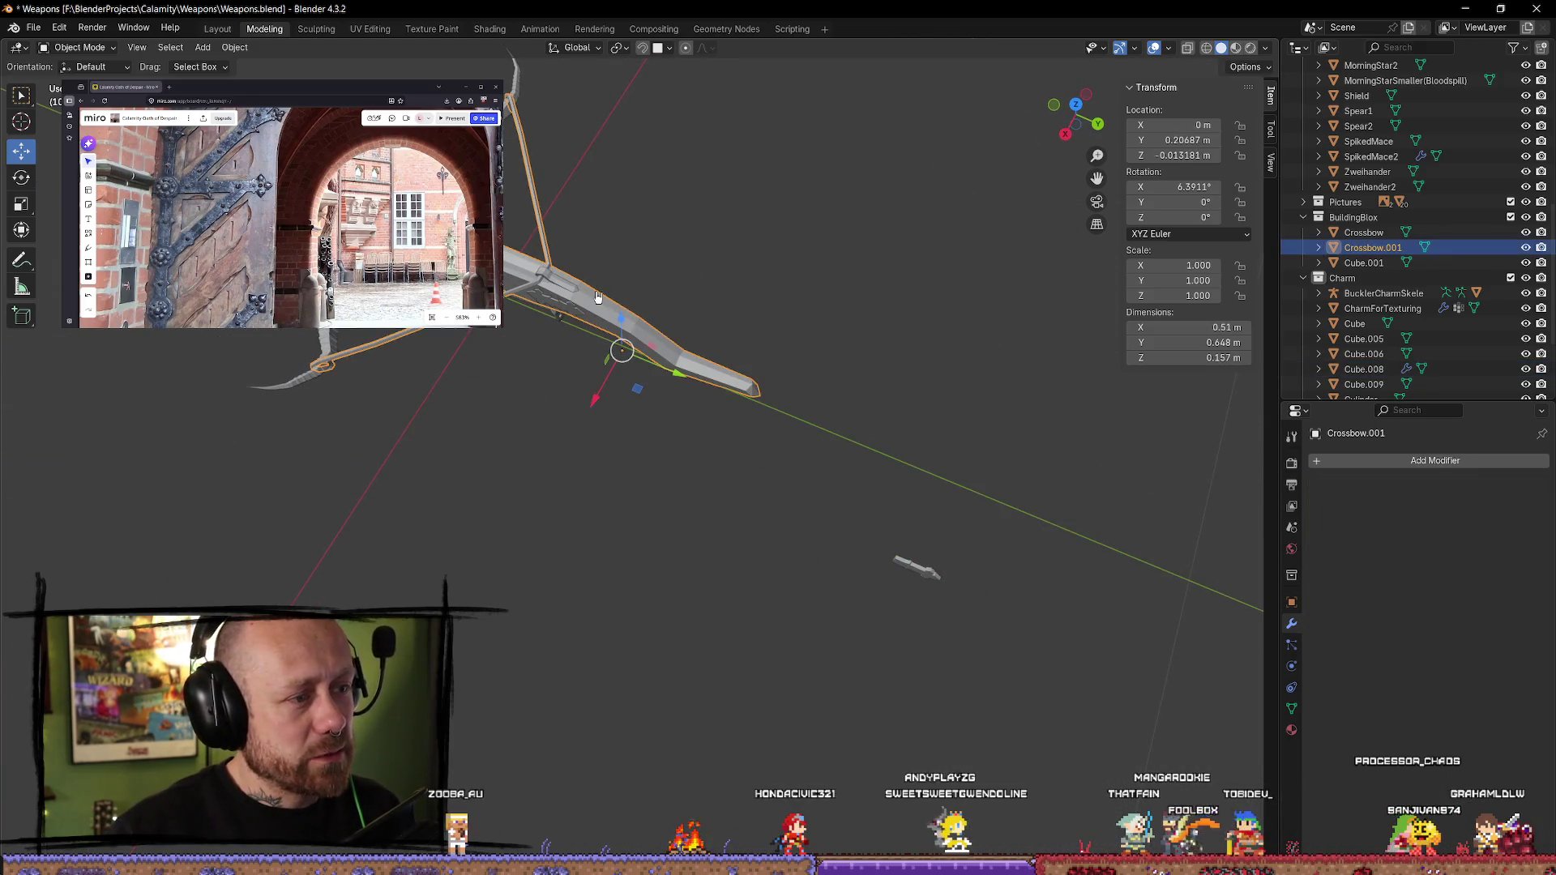
pyautogui.press('KP_Decimal')
pyautogui.moveTo(653, 519)
pyautogui.mouseDown(button='middle')
pyautogui.moveTo(253, 389)
pyautogui.moveTo(145, 445)
pyautogui.moveTo(400, 381)
pyautogui.moveTo(674, 470)
pyautogui.moveTo(758, 409)
pyautogui.moveTo(779, 372)
pyautogui.mouseUp(button='middle')
pyautogui.moveTo(445, 381)
pyautogui.mouseDown(button='middle')
pyautogui.moveTo(792, 372)
pyautogui.moveTo(796, 517)
pyautogui.moveTo(778, 538)
pyautogui.moveTo(841, 597)
pyautogui.moveTo(920, 306)
pyautogui.moveTo(533, 487)
pyautogui.moveTo(497, 594)
pyautogui.moveTo(396, 525)
pyautogui.moveTo(654, 439)
pyautogui.mouseUp(button='middle')
pyautogui.click(778, 538)
pyautogui.moveTo(837, 584)
pyautogui.mouseDown(button='middle')
pyautogui.moveTo(956, 659)
pyautogui.moveTo(730, 497)
pyautogui.moveTo(934, 455)
pyautogui.mouseUp(button='middle')
pyautogui.scroll(5, 717, 553)
pyautogui.moveTo(716, 554)
pyautogui.mouseDown(button='middle')
pyautogui.moveTo(713, 462)
pyautogui.moveTo(712, 539)
pyautogui.mouseUp(button='middle')
# - Select the emblem Cube.006, then the trigger piece Cube, then a bow limb
pyautogui.click(714, 454)
pyautogui.moveTo(796, 497)
pyautogui.mouseDown(button='middle')
pyautogui.moveTo(855, 528)
pyautogui.moveTo(653, 576)
pyautogui.moveTo(642, 528)
pyautogui.moveTo(503, 417)
pyautogui.moveTo(590, 559)
pyautogui.moveTo(629, 445)
pyautogui.moveTo(771, 538)
pyautogui.moveTo(400, 497)
pyautogui.moveTo(334, 442)
pyautogui.mouseUp(button='middle')
pyautogui.click(629, 445)
pyautogui.click(585, 515)
pyautogui.click(334, 442)
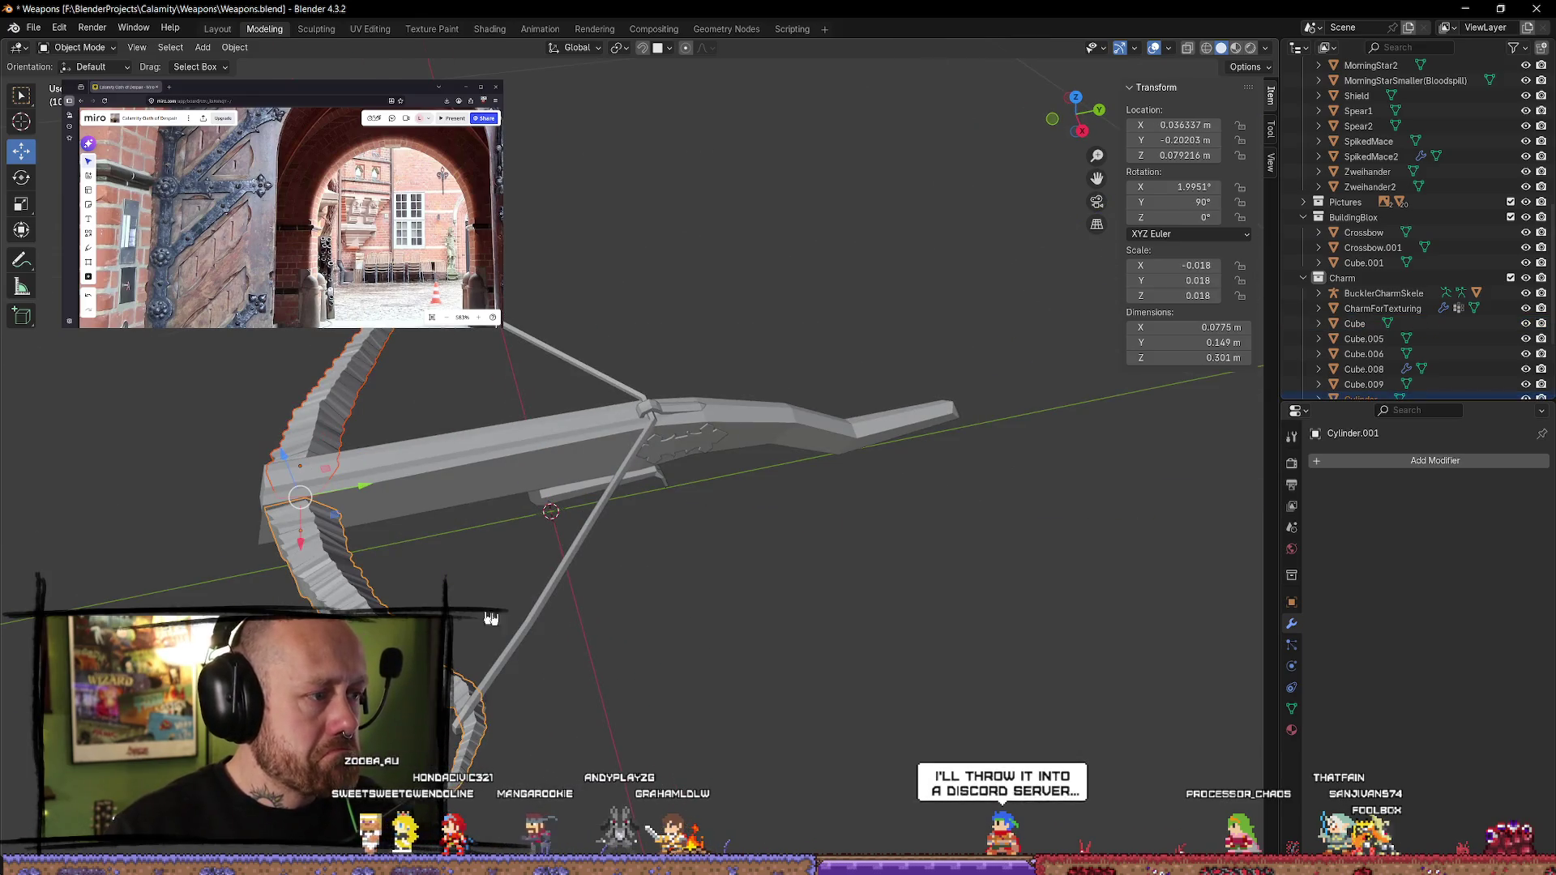
# - Duplicate the left bow limb and set the copy aside along X beside the crossbow
pyautogui.click(543, 474)
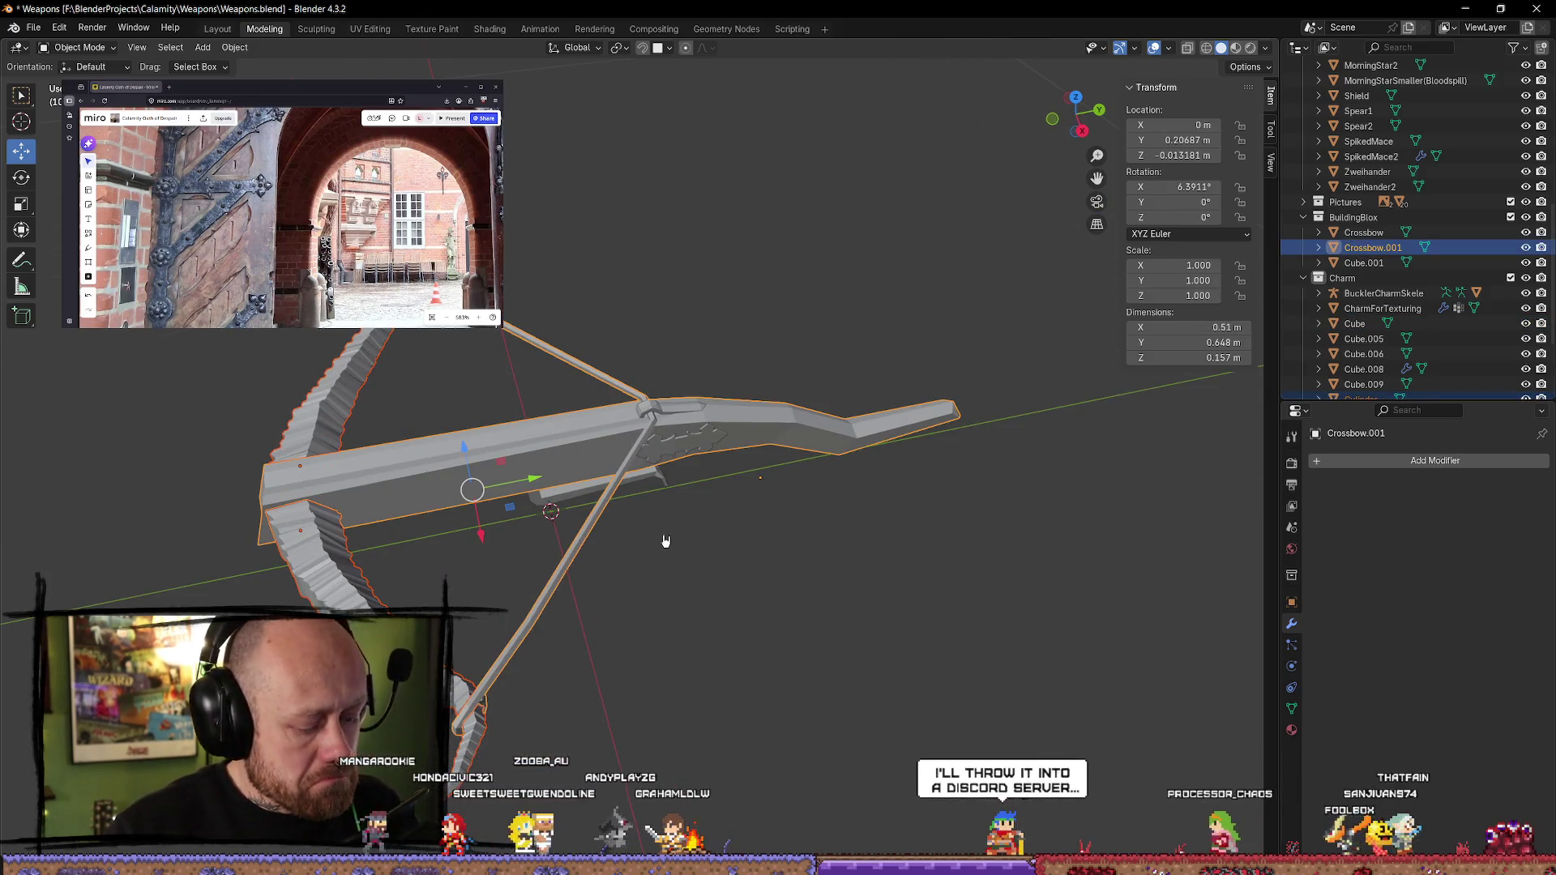
pyautogui.hotkey('ctrl', 'z')
pyautogui.click(381, 570)
pyautogui.moveTo(357, 600)
pyautogui.mouseDown(button='middle')
pyautogui.moveTo(639, 619)
pyautogui.moveTo(716, 653)
pyautogui.mouseUp(button='middle')
pyautogui.hotkey('shift', 'd')
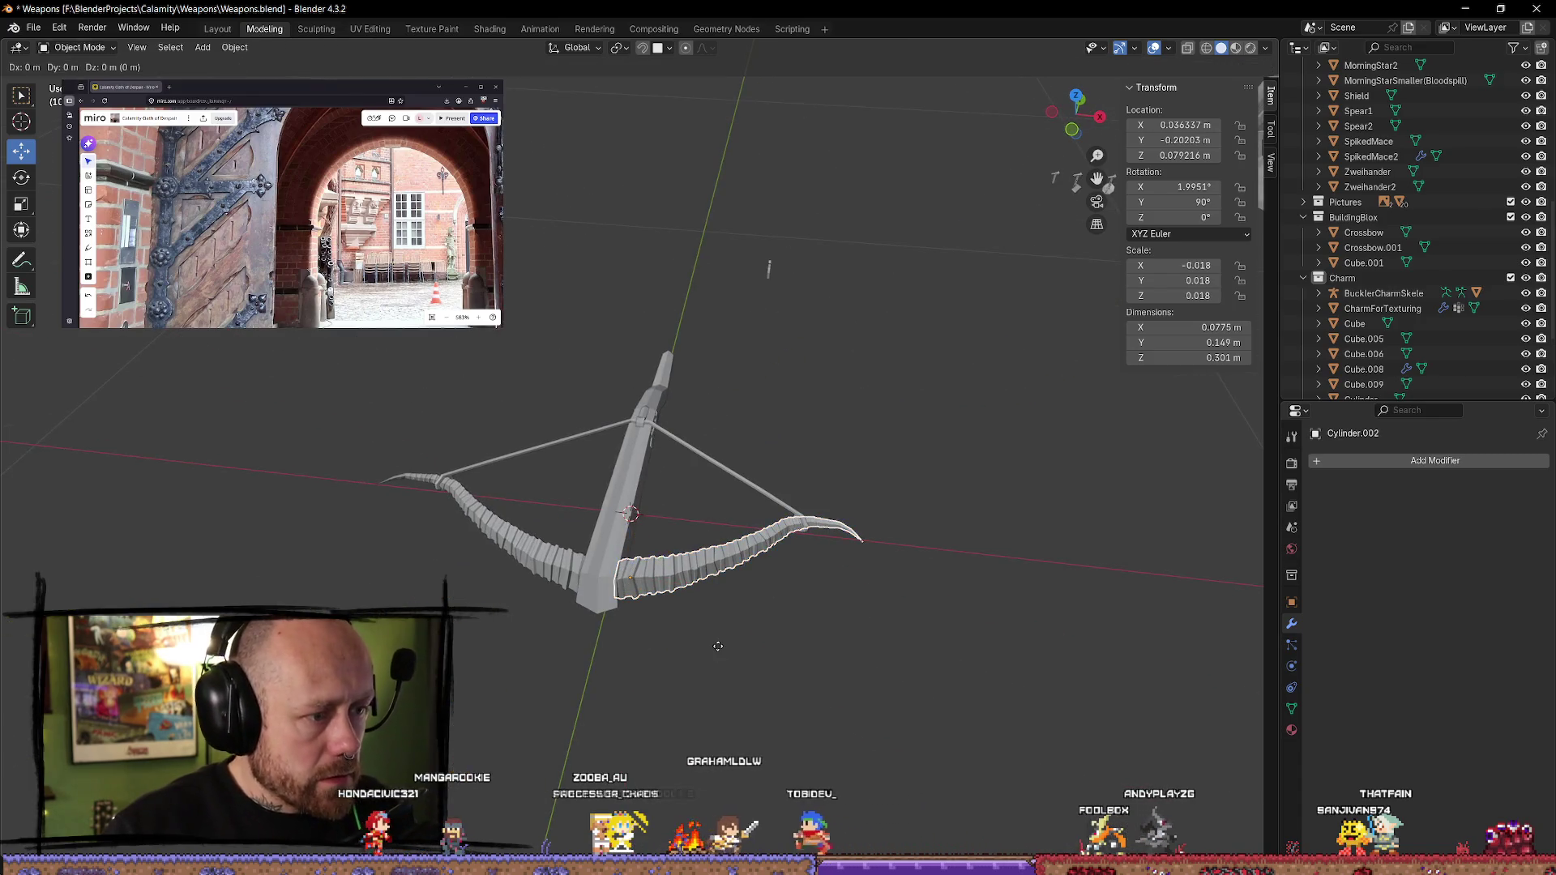
pyautogui.rightClick(719, 646)
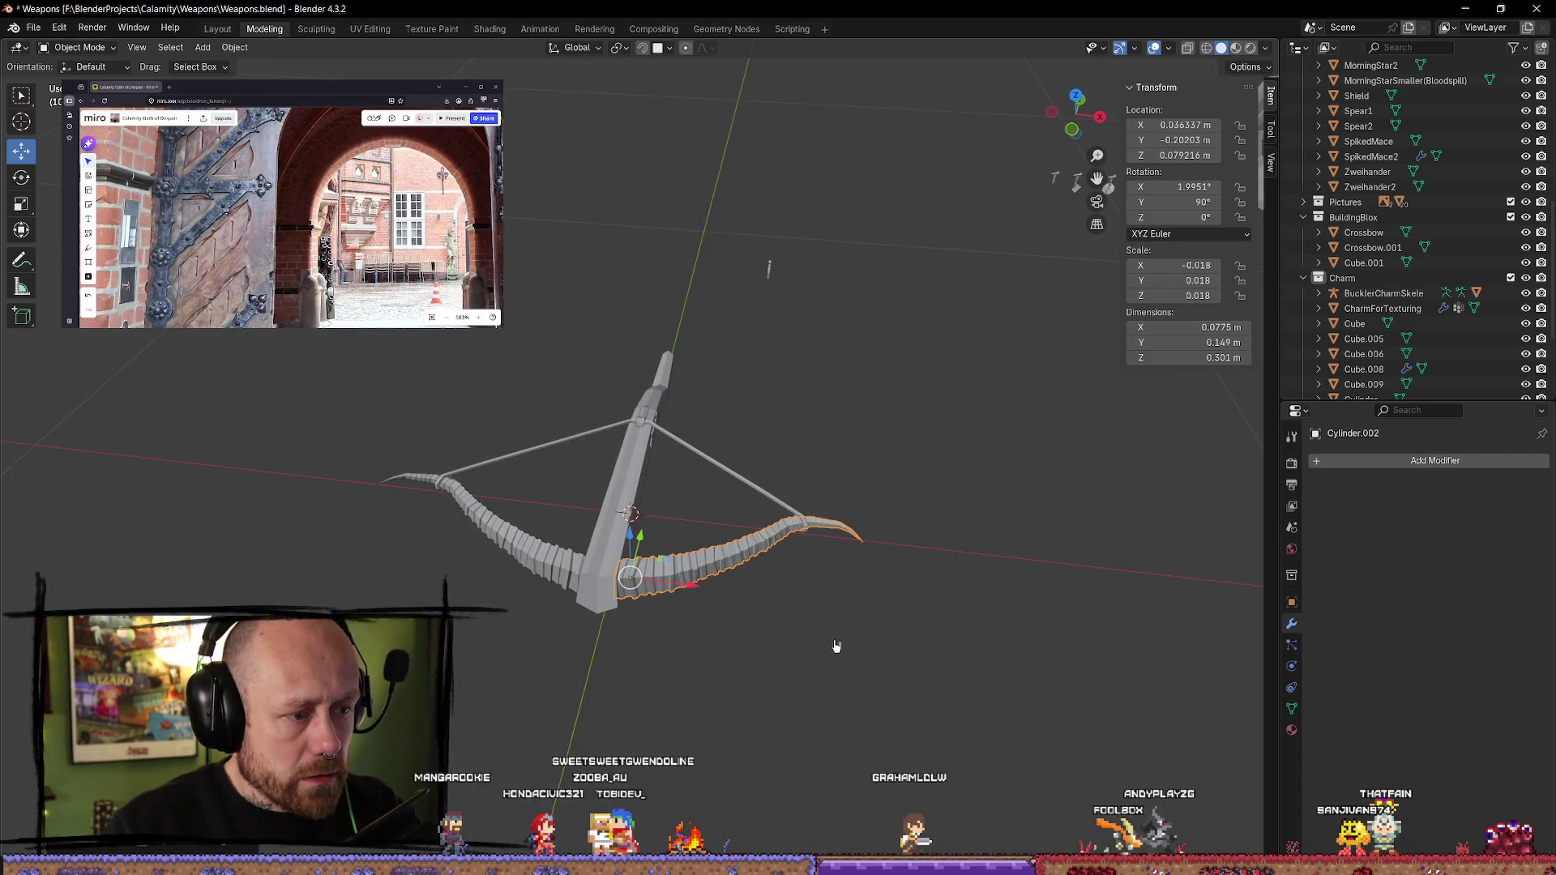
pyautogui.click(578, 574)
pyautogui.hotkey('shift', 'd')
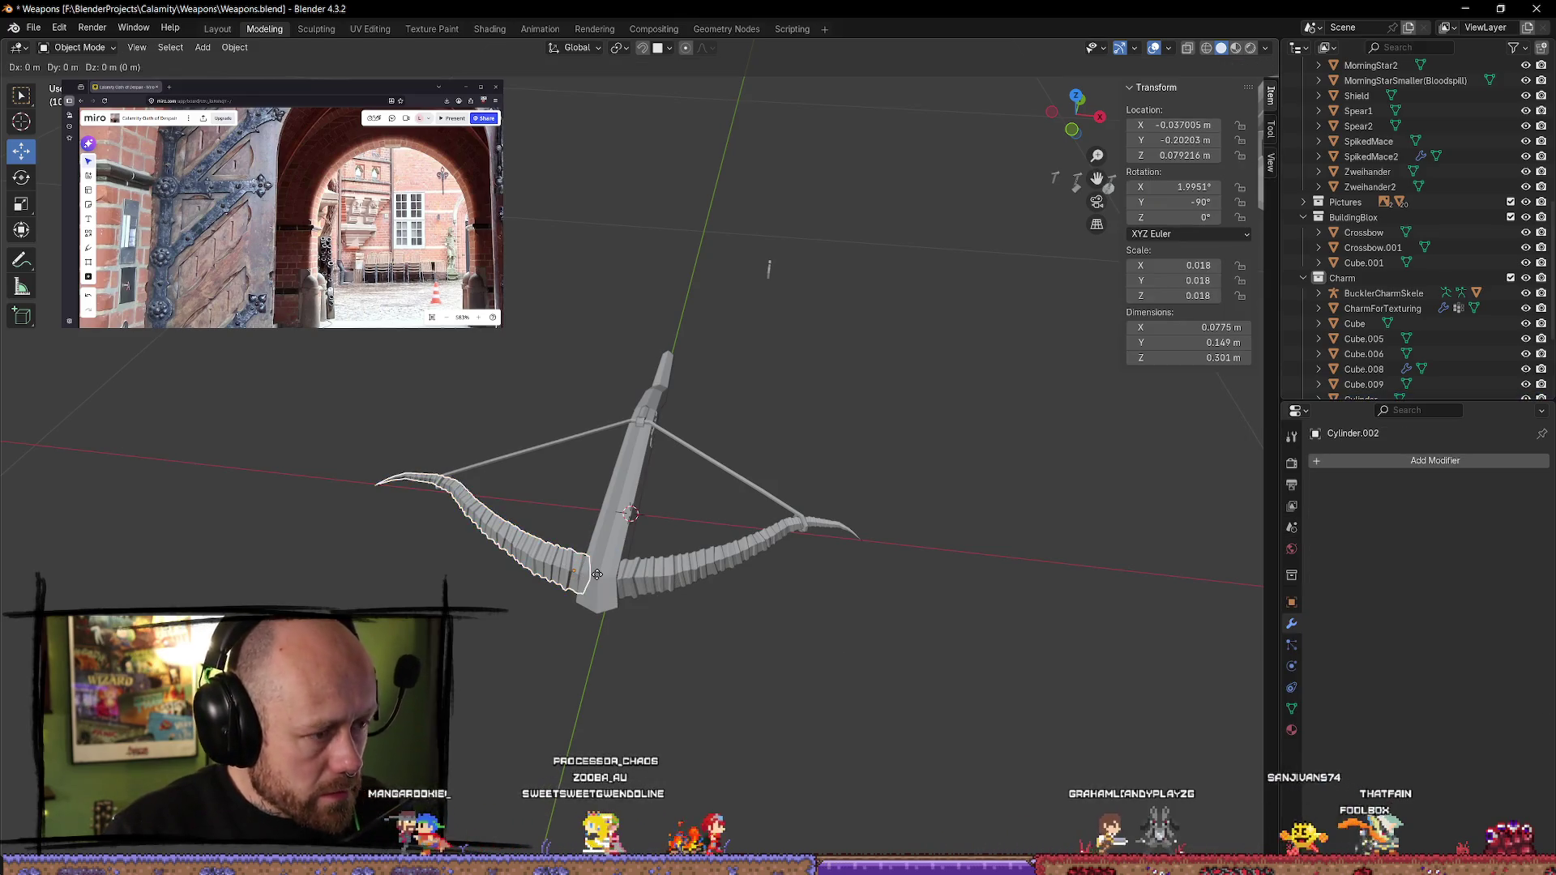
pyautogui.rightClick(600, 579)
pyautogui.moveTo(604, 557)
pyautogui.mouseDown()
pyautogui.moveTo(724, 219)
pyautogui.moveTo(882, 238)
pyautogui.mouseUp()
pyautogui.moveTo(913, 340); pyautogui.dragTo(697, 443, button='middle')
# - Duplicate the gear-shaped emblem Cube.006 and push the copy away along X and Y
pyautogui.click(697, 444)
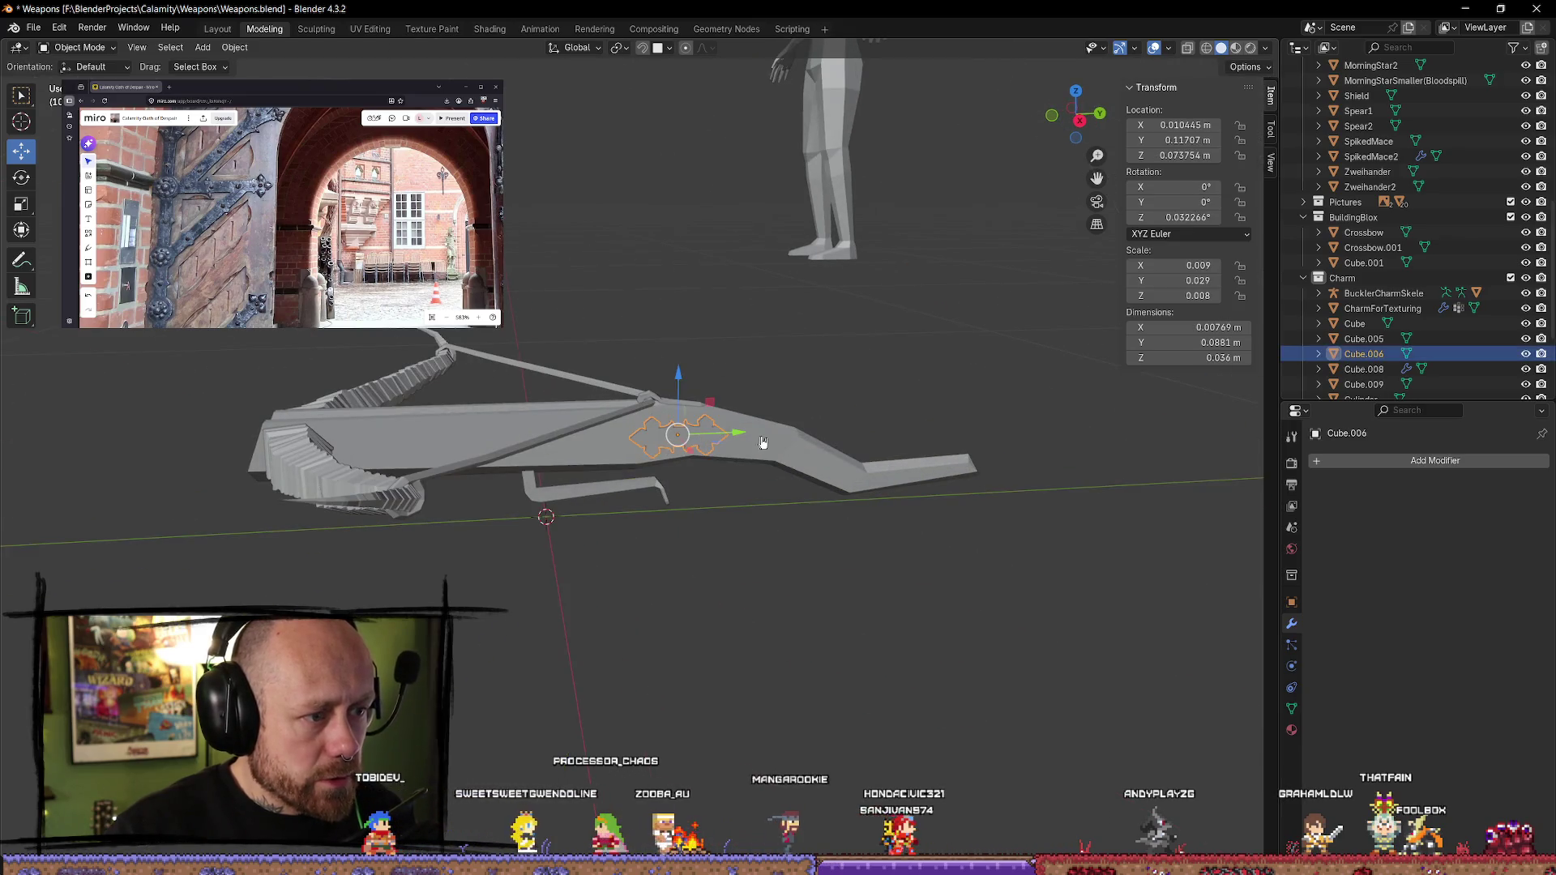
pyautogui.hotkey('shift', 'd')
pyautogui.rightClick(763, 442)
pyautogui.moveTo(739, 433); pyautogui.dragTo(1098, 491)
pyautogui.scroll(-4, 1097, 492)
pyautogui.moveTo(1098, 491); pyautogui.dragTo(835, 316, button='middle')
pyautogui.moveTo(838, 313); pyautogui.dragTo(993, 422)
pyautogui.moveTo(981, 334); pyautogui.dragTo(1049, 158)
pyautogui.moveTo(1049, 158)
pyautogui.mouseDown(button='middle')
pyautogui.moveTo(884, 384)
pyautogui.moveTo(865, 344)
pyautogui.moveTo(643, 497)
pyautogui.moveTo(623, 494)
pyautogui.mouseUp(button='middle')
pyautogui.click(623, 489)
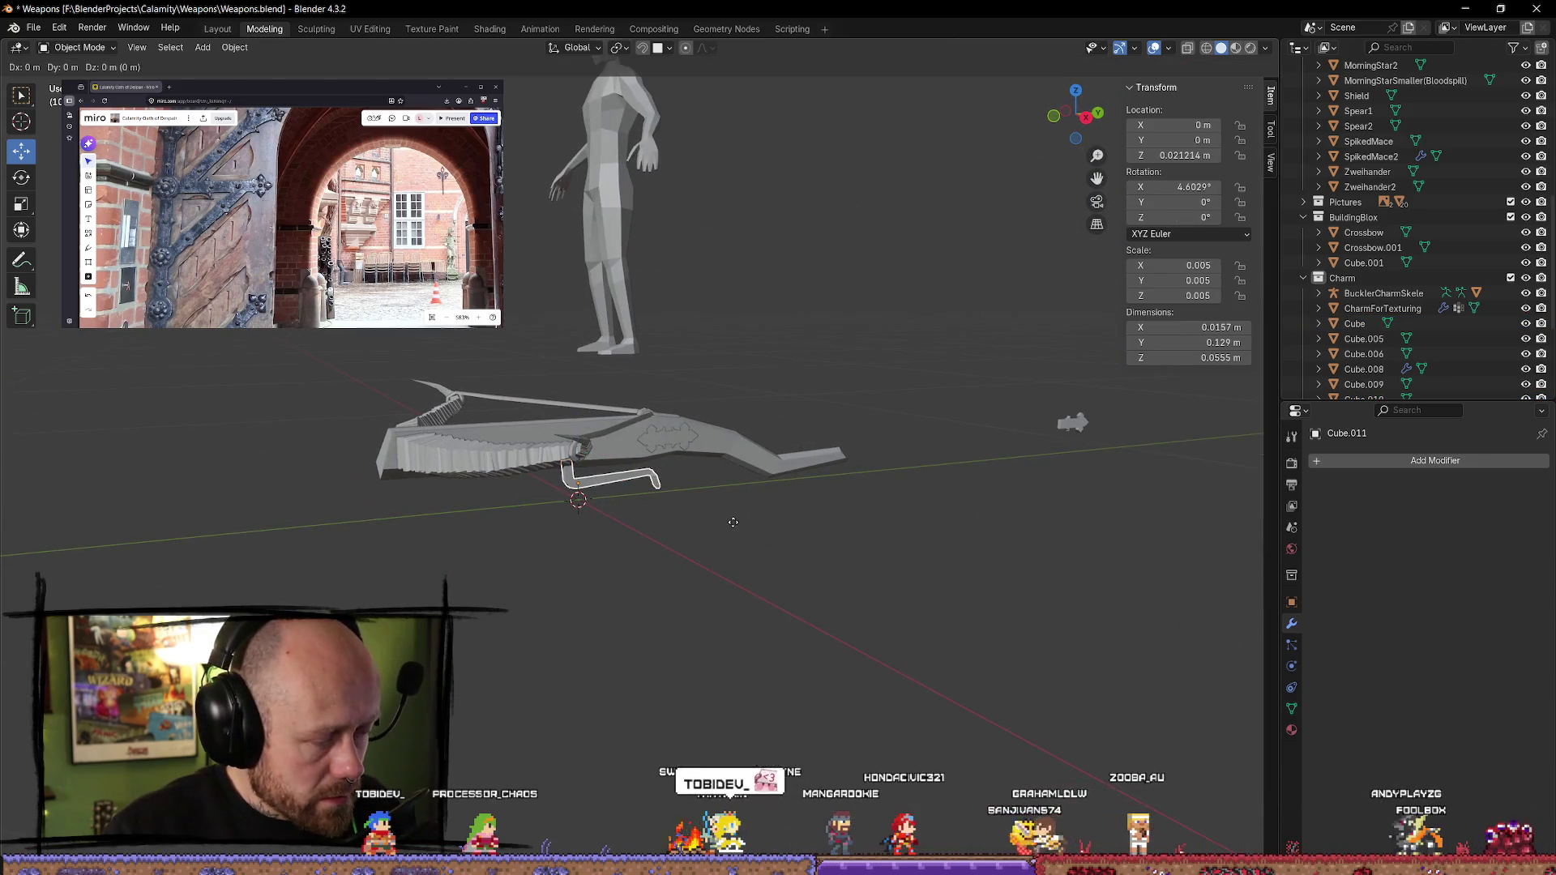
# - Move the spare handle piece Cube.011 off to the side and further along Y
pyautogui.moveTo(623, 495)
pyautogui.mouseDown()
pyautogui.moveTo(663, 533)
pyautogui.moveTo(879, 637)
pyautogui.moveTo(1244, 540)
pyautogui.moveTo(1255, 565)
pyautogui.mouseUp()
pyautogui.moveTo(1072, 422)
pyautogui.mouseDown(button='middle')
pyautogui.moveTo(792, 615)
pyautogui.moveTo(867, 707)
pyautogui.mouseUp(button='middle')
pyautogui.moveTo(888, 422); pyautogui.dragTo(969, 276)
pyautogui.moveTo(969, 276)
pyautogui.mouseDown(button='middle')
pyautogui.moveTo(864, 336)
pyautogui.moveTo(861, 523)
pyautogui.mouseUp(button='middle')
# - Frame Cube.008 and move it outward along the X axis with G, X
pyautogui.click(856, 518)
pyautogui.press('KP_Decimal')
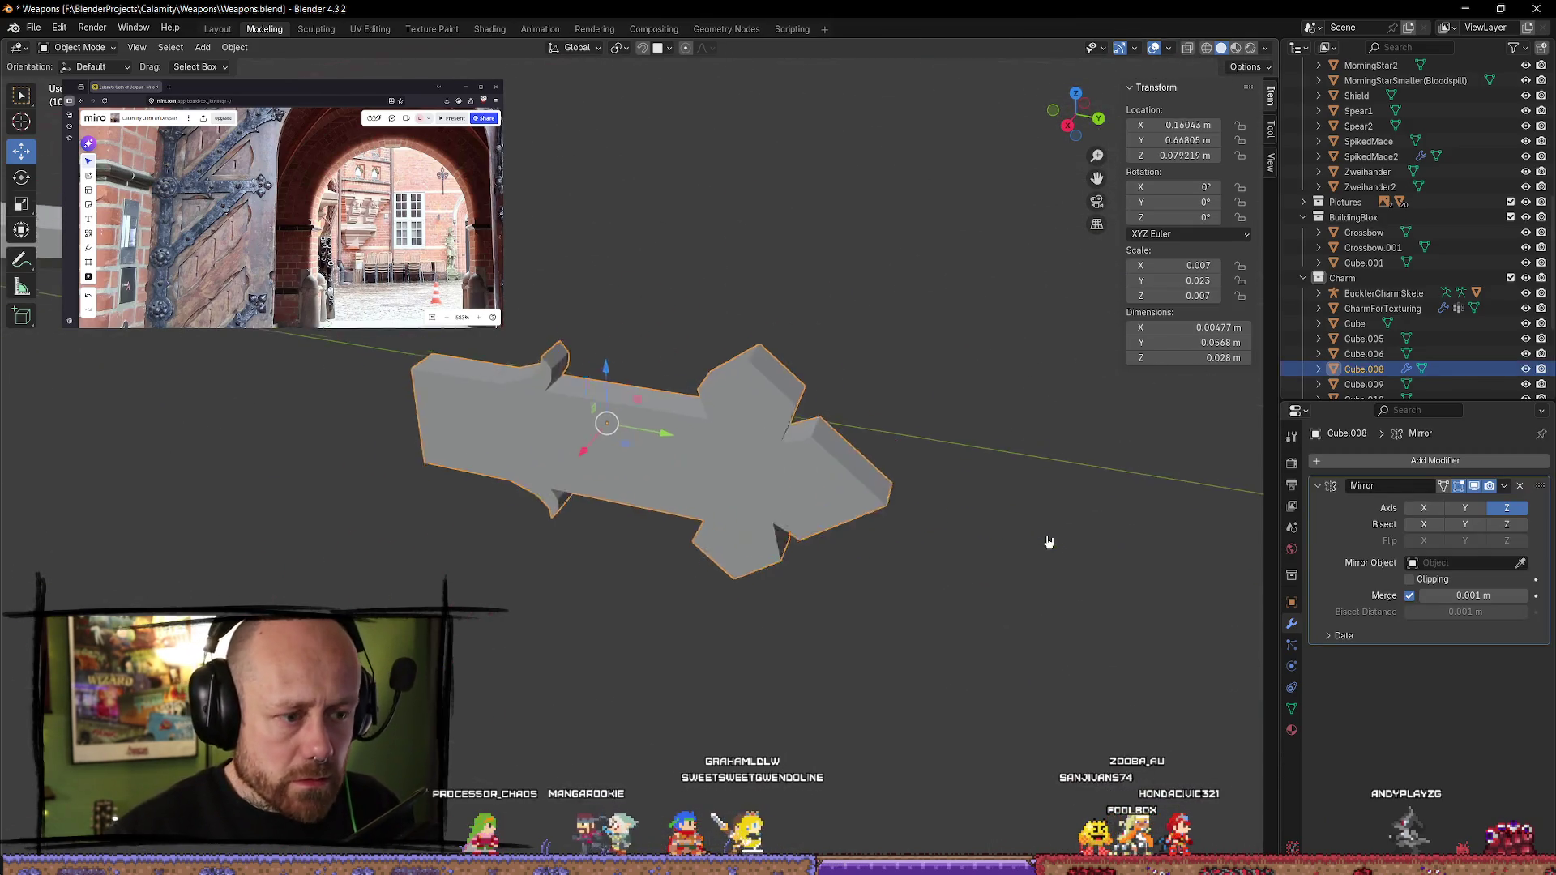
pyautogui.scroll(-5, 840, 597)
pyautogui.moveTo(841, 597)
pyautogui.mouseDown(button='middle')
pyautogui.moveTo(615, 635)
pyautogui.moveTo(711, 525)
pyautogui.mouseUp(button='middle')
pyautogui.press('g')
pyautogui.press('x')
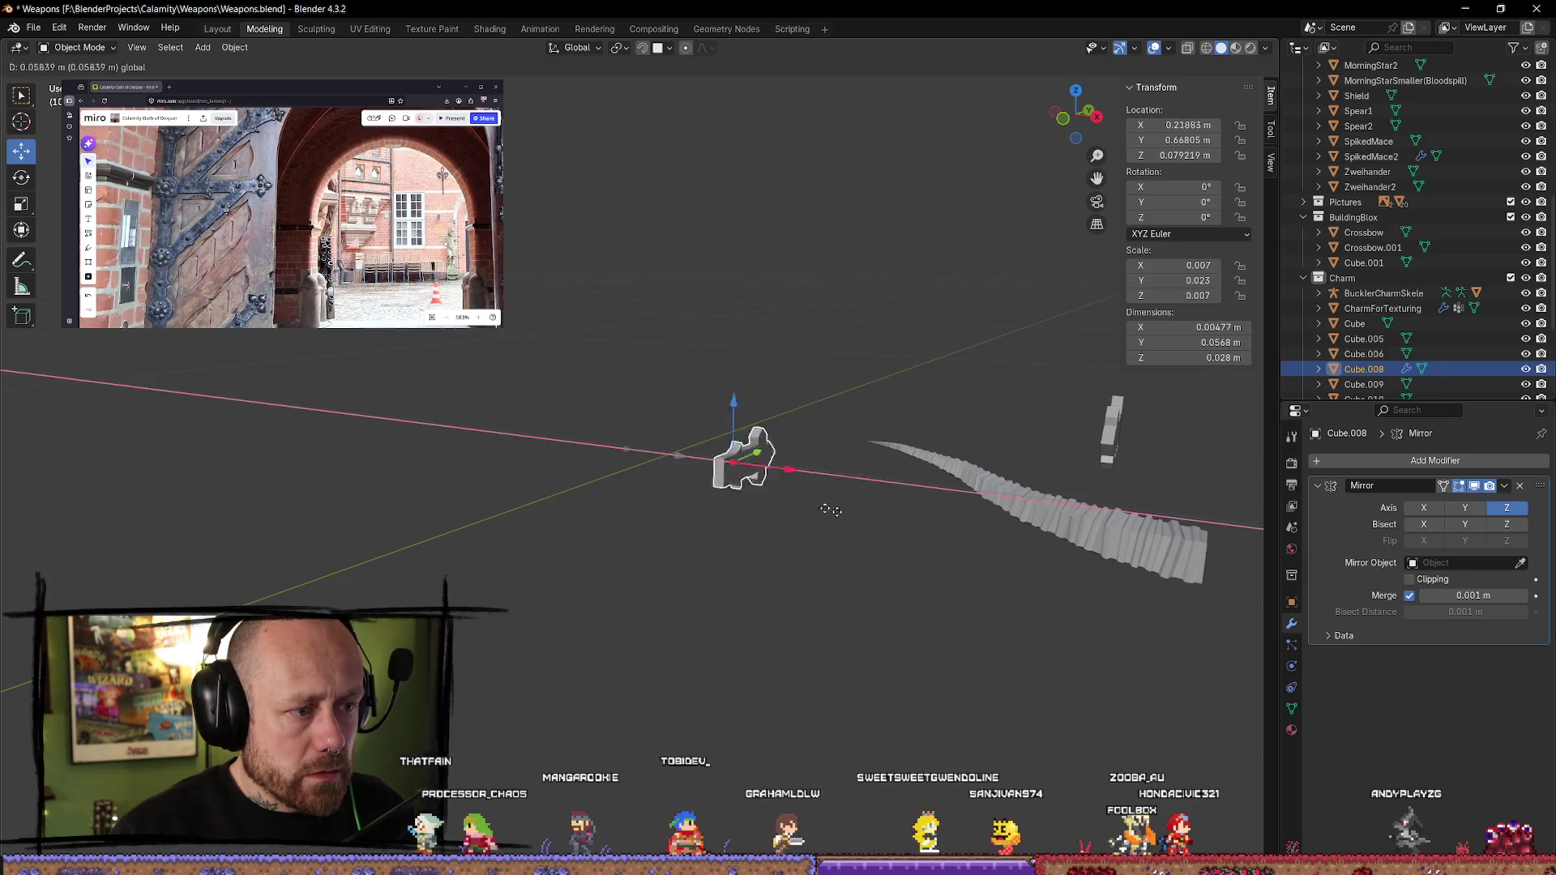
pyautogui.click(1223, 584)
# - Move Cube.008 along the Y axis, then select and frame the stock Crossbow.001
pyautogui.moveTo(1224, 584); pyautogui.dragTo(640, 543, button='middle')
pyautogui.press('g')
pyautogui.press('y')
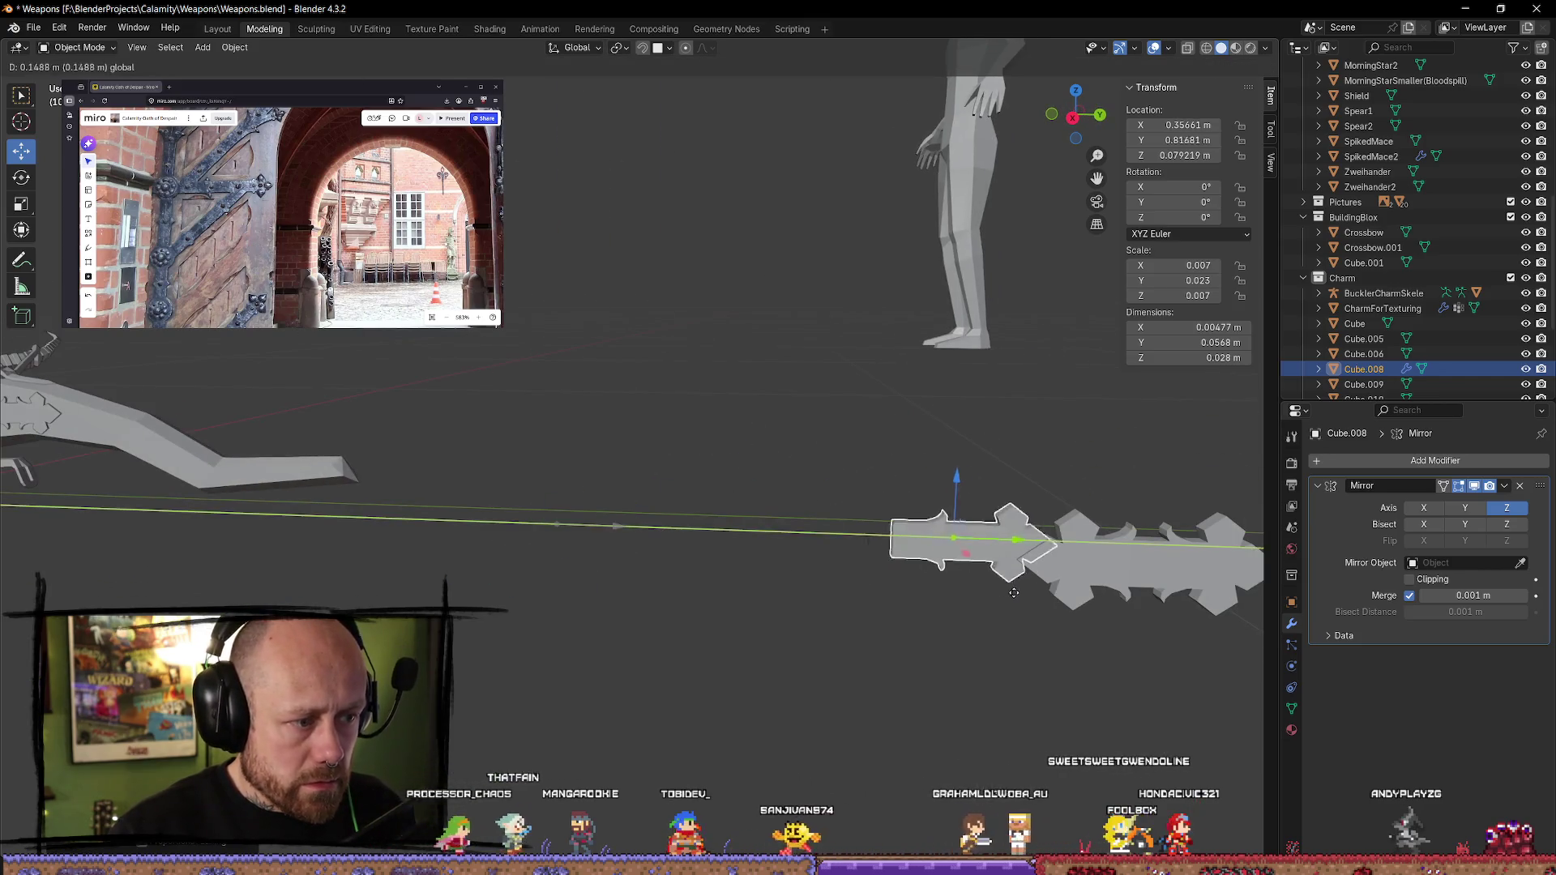
pyautogui.click(695, 606)
pyautogui.scroll(-3, 695, 606)
pyautogui.click(312, 450)
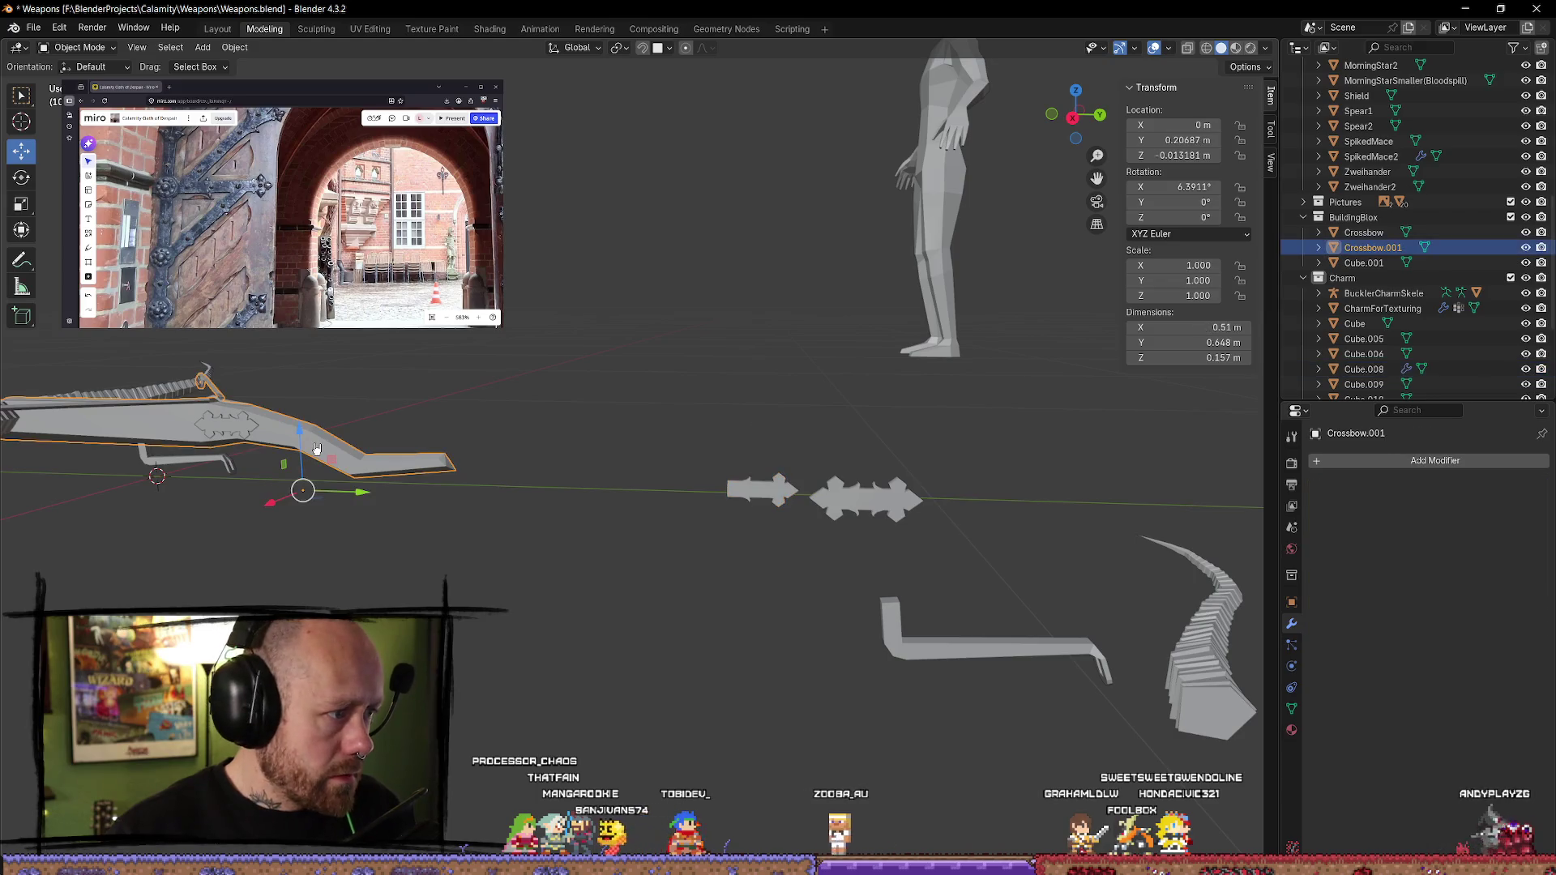
pyautogui.press('KP_Decimal')
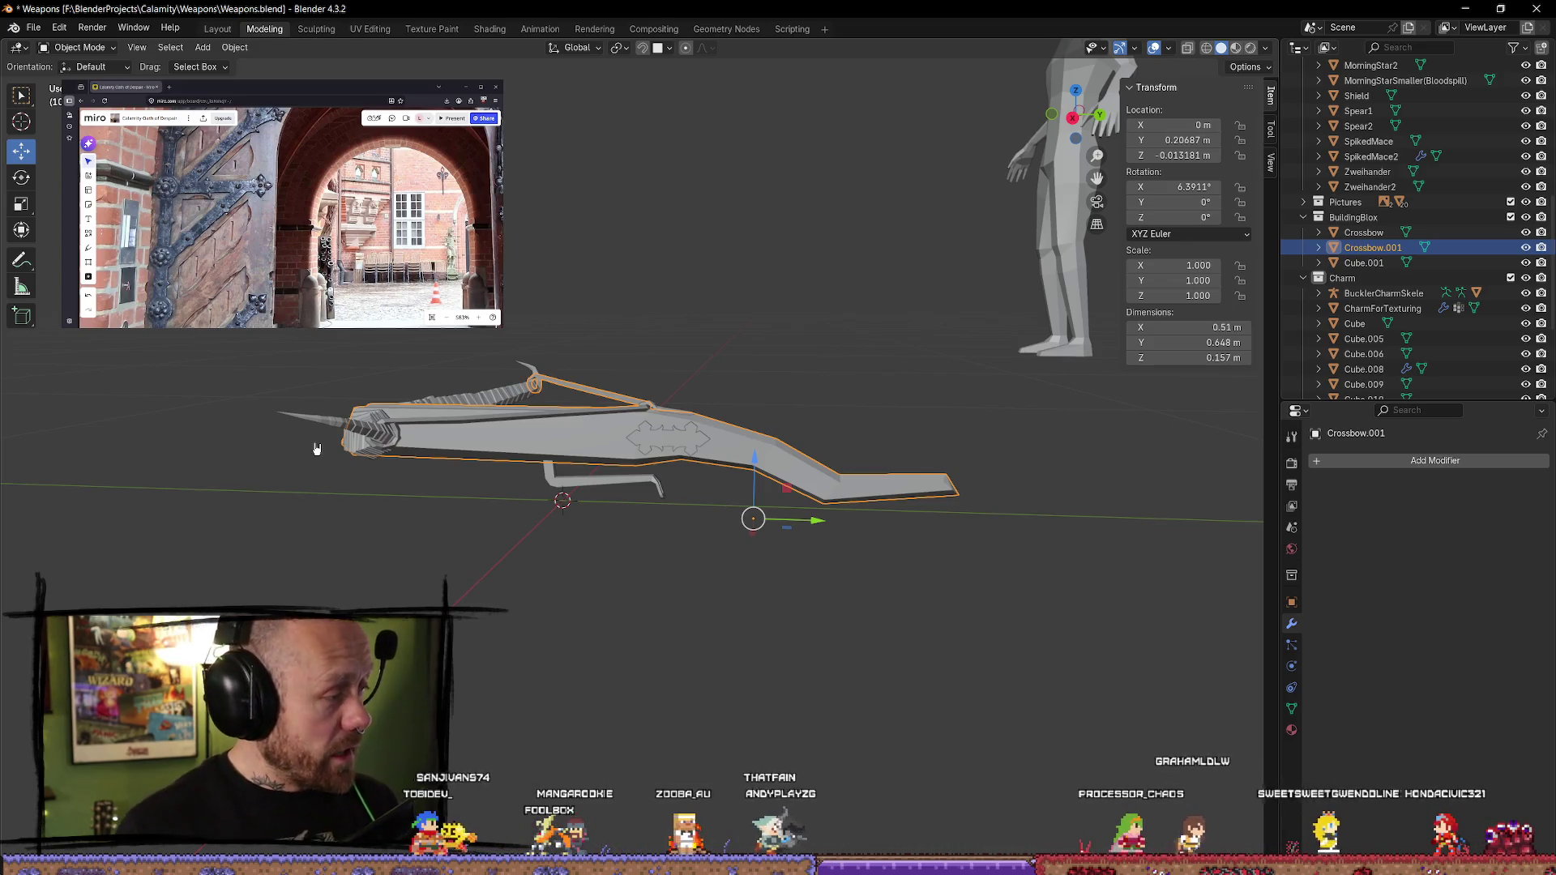
# - Select the front limb Cylinder.001 together with the trigger and emblem pieces
pyautogui.click(324, 562)
pyautogui.moveTo(324, 563)
pyautogui.mouseDown(button='middle')
pyautogui.moveTo(651, 438)
pyautogui.moveTo(516, 478)
pyautogui.mouseUp(button='middle')
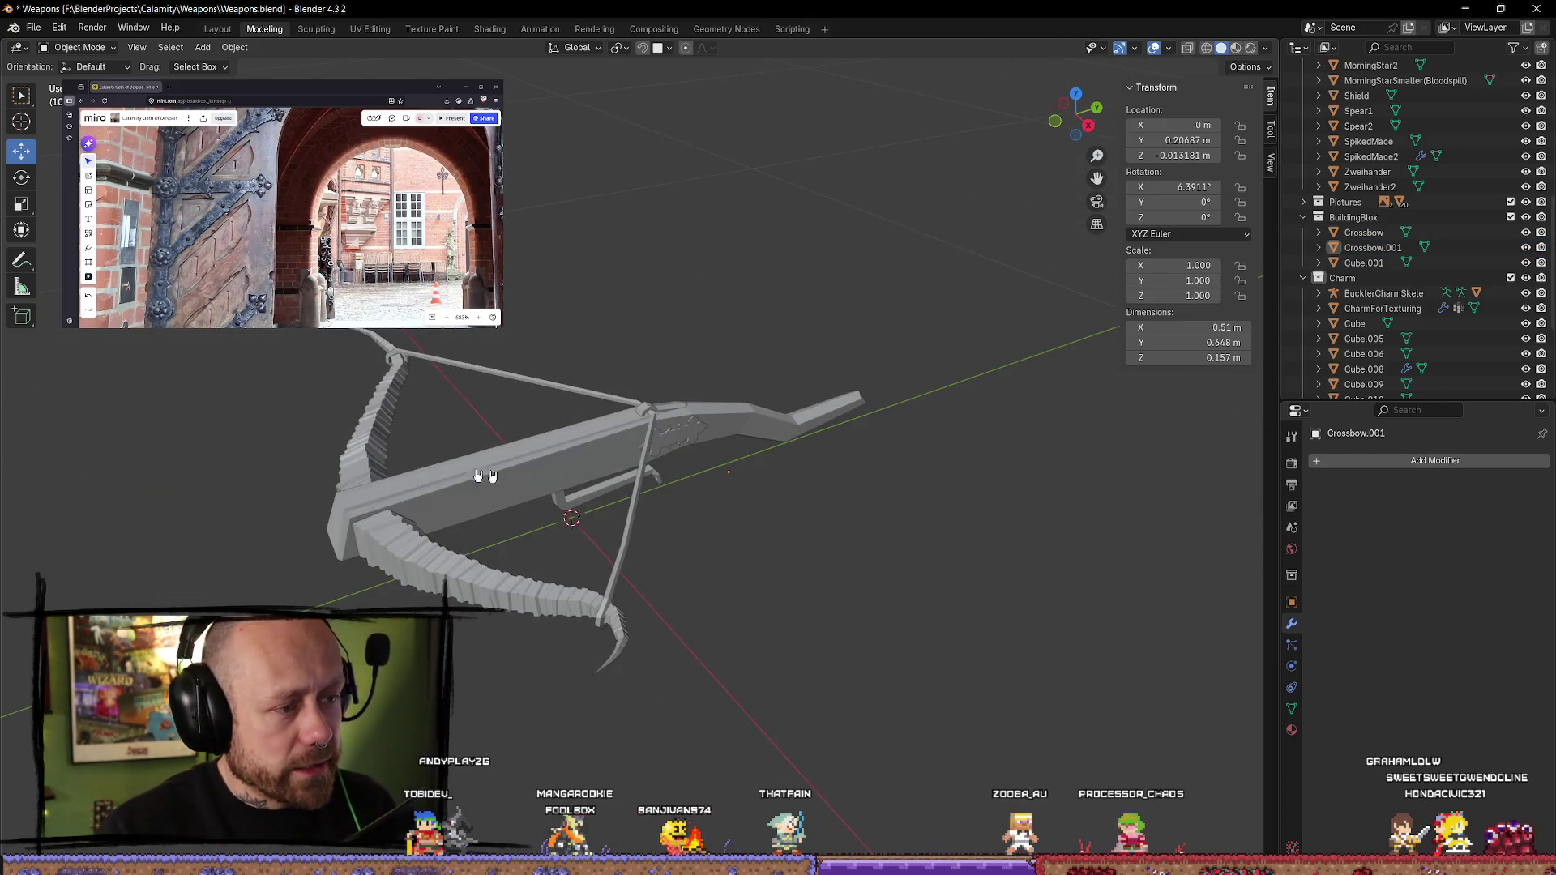
pyautogui.moveTo(385, 460)
pyautogui.mouseDown(button='middle')
pyautogui.moveTo(486, 680)
pyautogui.moveTo(674, 591)
pyautogui.moveTo(626, 603)
pyautogui.mouseUp(button='middle')
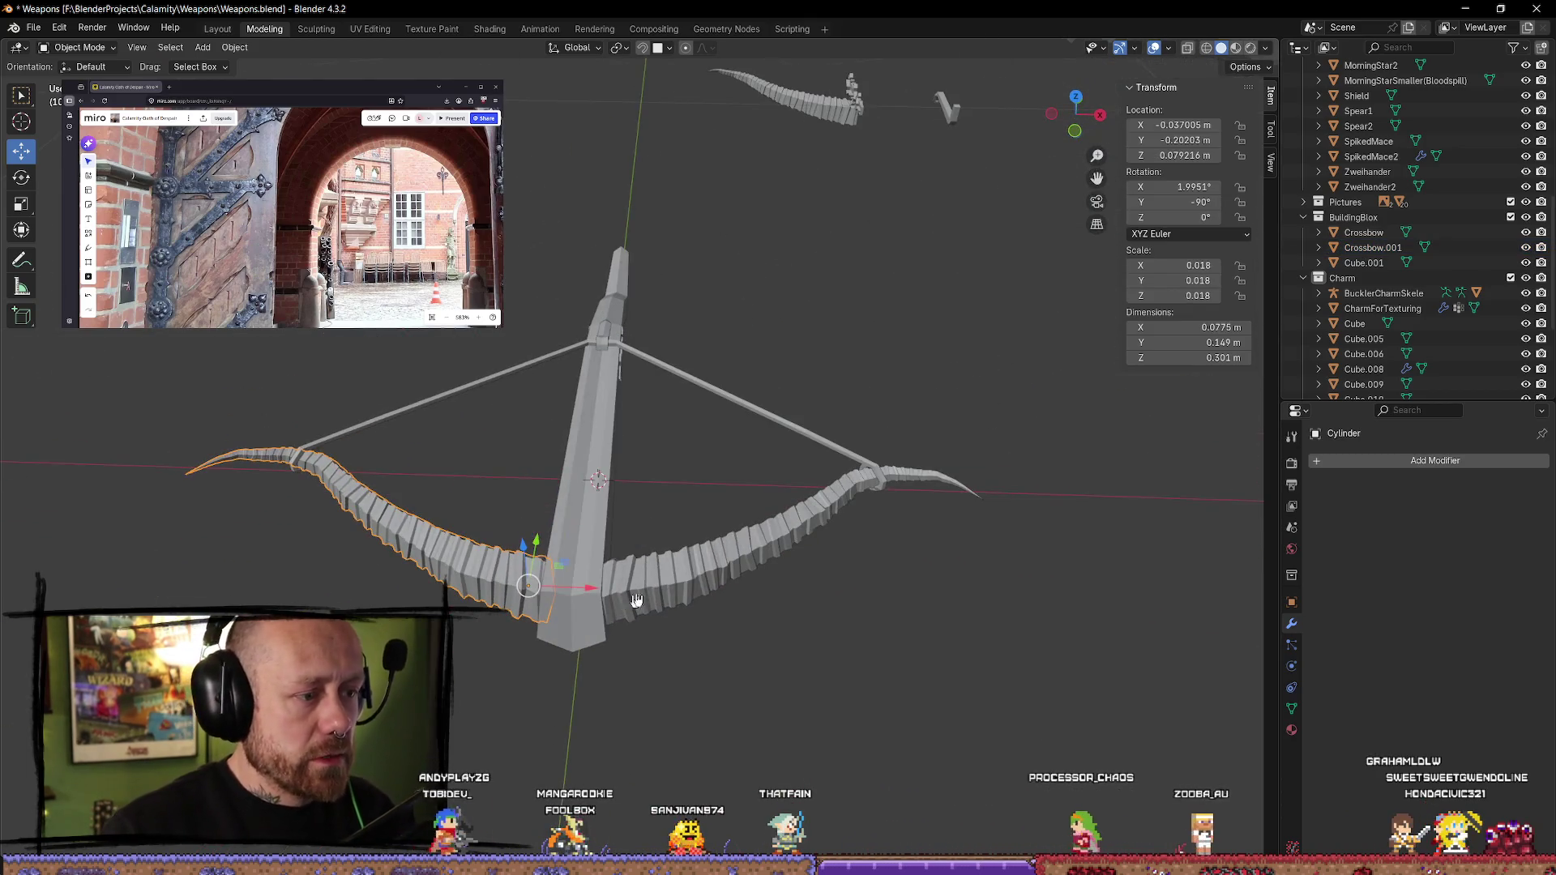
pyautogui.keyDown('shift'); pyautogui.click(714, 576); pyautogui.keyUp('shift')
pyautogui.click(611, 475)
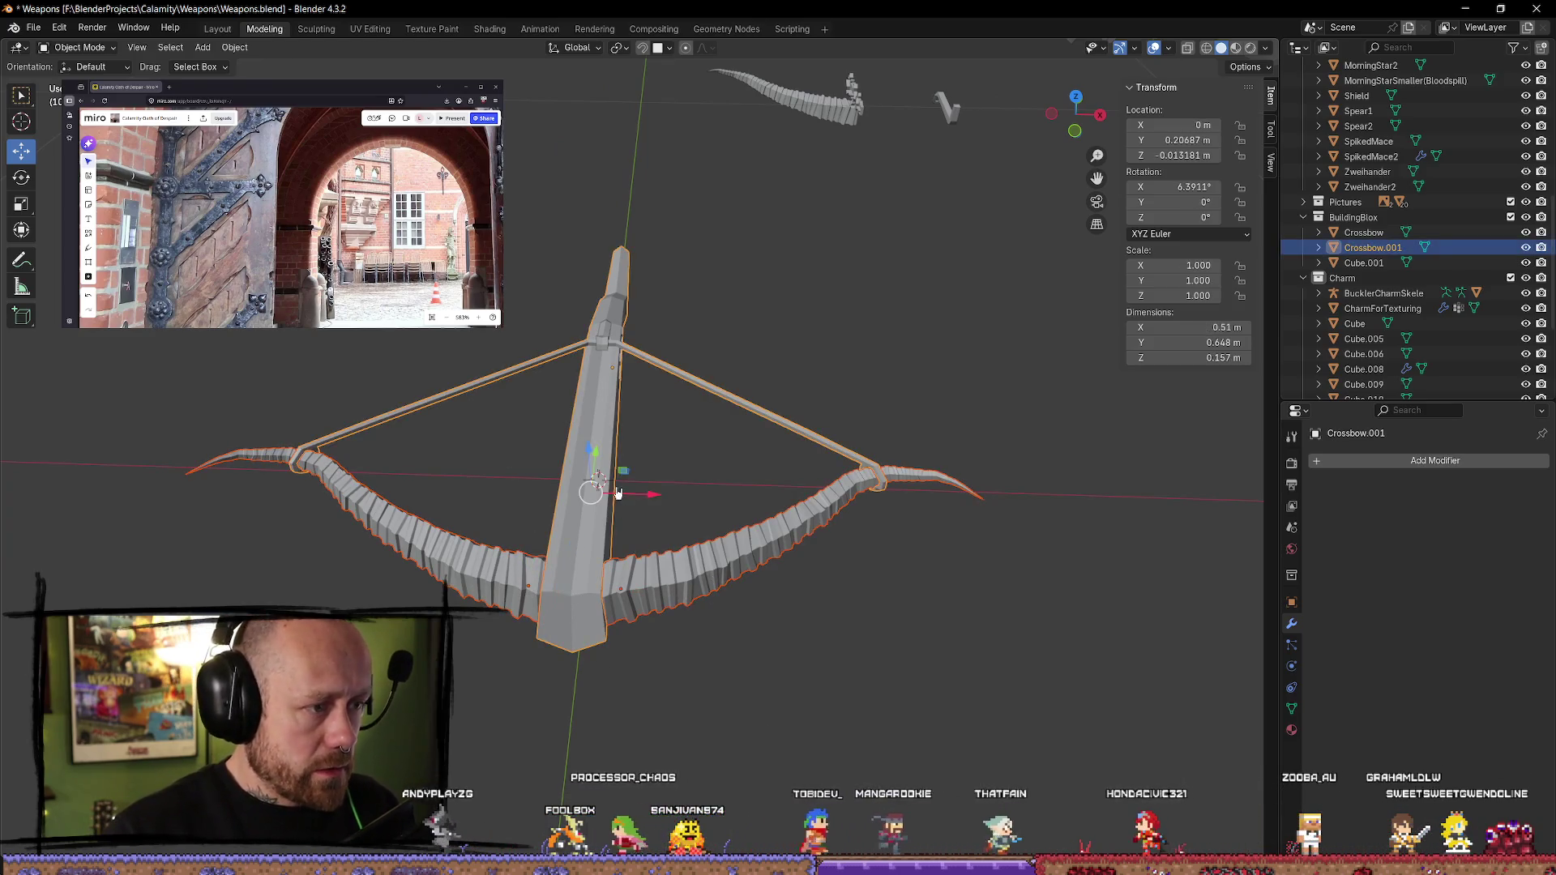
pyautogui.click(679, 544)
pyautogui.click(602, 600)
pyautogui.moveTo(737, 486)
pyautogui.mouseDown(button='middle')
pyautogui.moveTo(667, 476)
pyautogui.moveTo(635, 440)
pyautogui.mouseUp(button='middle')
pyautogui.moveTo(670, 505)
pyautogui.mouseDown(button='middle')
pyautogui.moveTo(608, 574)
pyautogui.moveTo(654, 601)
pyautogui.moveTo(660, 533)
pyautogui.mouseUp(button='middle')
pyautogui.click(372, 425)
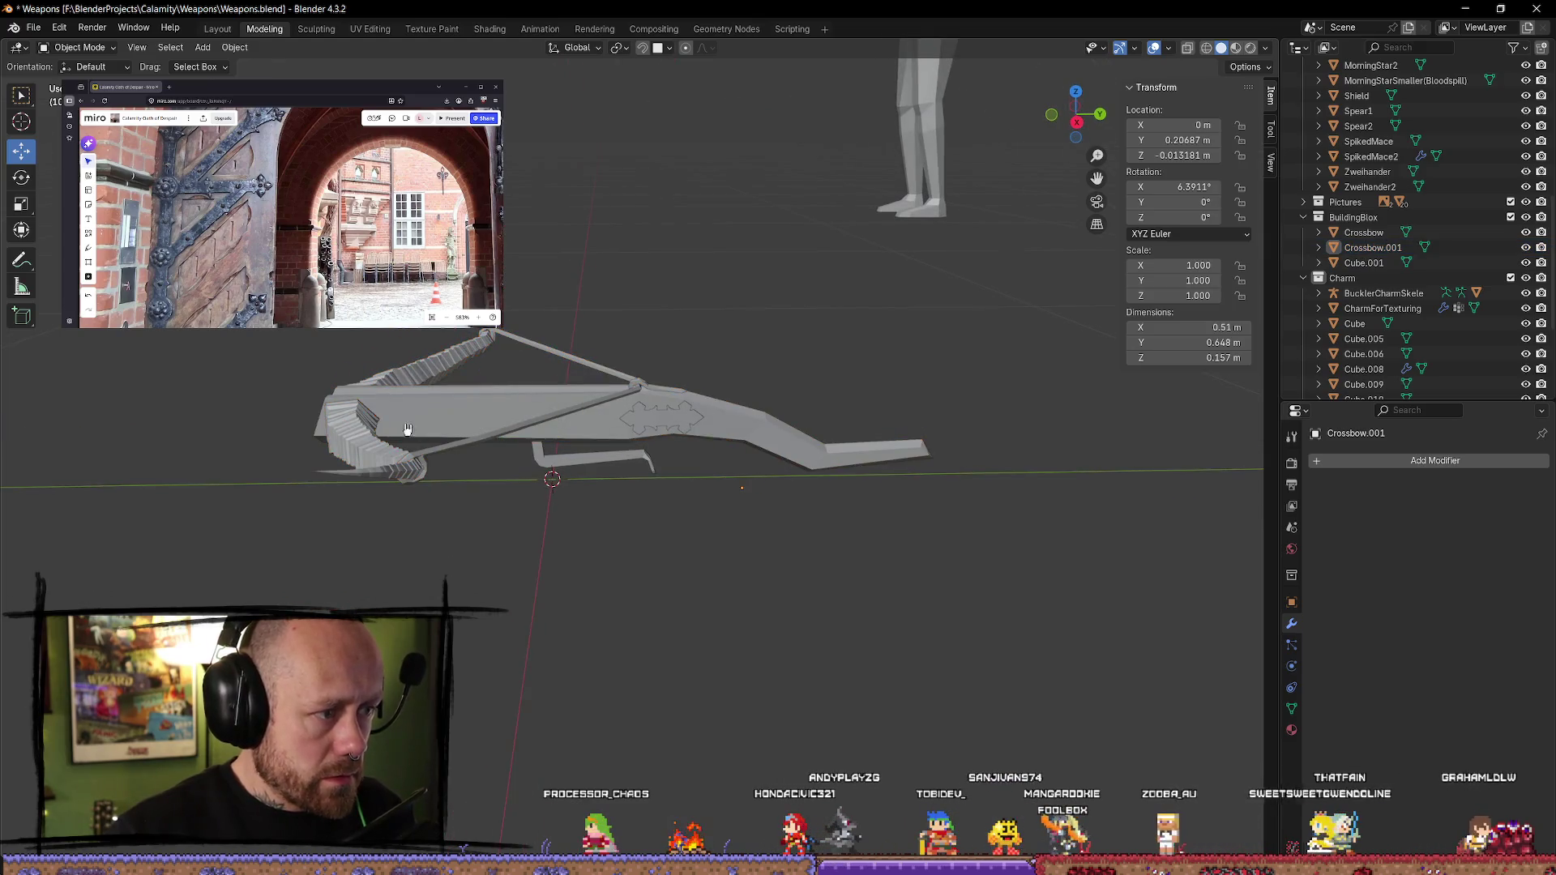
pyautogui.moveTo(411, 362); pyautogui.dragTo(599, 547, button='middle')
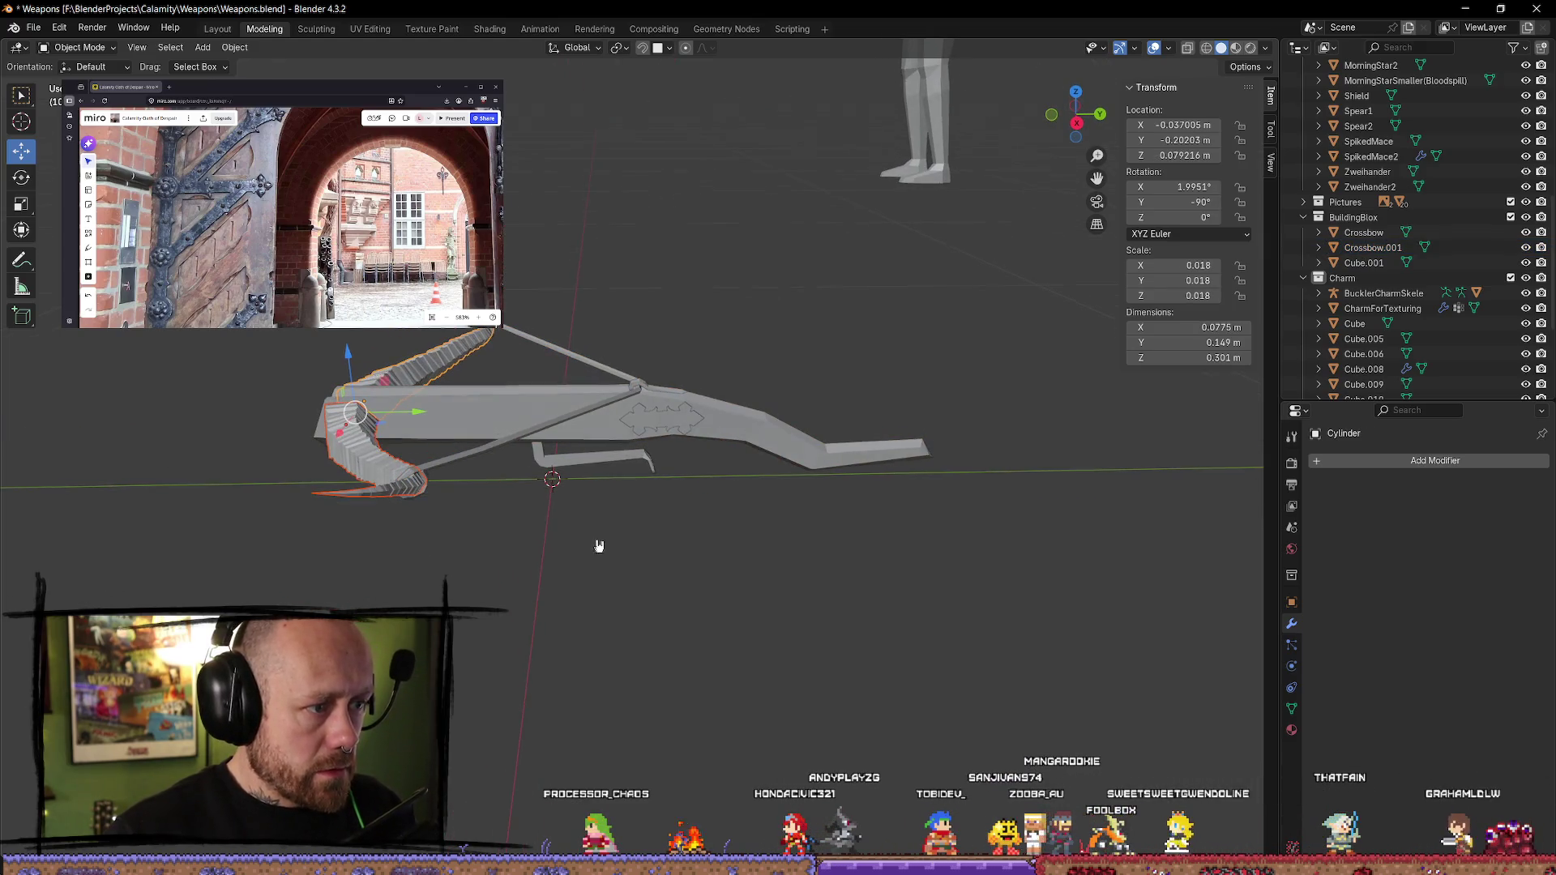
pyautogui.keyDown('shift'); pyautogui.click(627, 462); pyautogui.keyUp('shift')
pyautogui.moveTo(627, 462)
pyautogui.mouseDown(button='middle')
pyautogui.moveTo(712, 454)
pyautogui.moveTo(752, 540)
pyautogui.moveTo(931, 410)
pyautogui.moveTo(827, 410)
pyautogui.mouseUp(button='middle')
# - Add Crossbow.001 and Cube.005, make Crossbow.001 active, and join everything with Ctrl+J
pyautogui.keyDown('shift'); pyautogui.click(732, 318); pyautogui.keyUp('shift')
pyautogui.keyDown('shift'); pyautogui.click(764, 474); pyautogui.keyUp('shift')
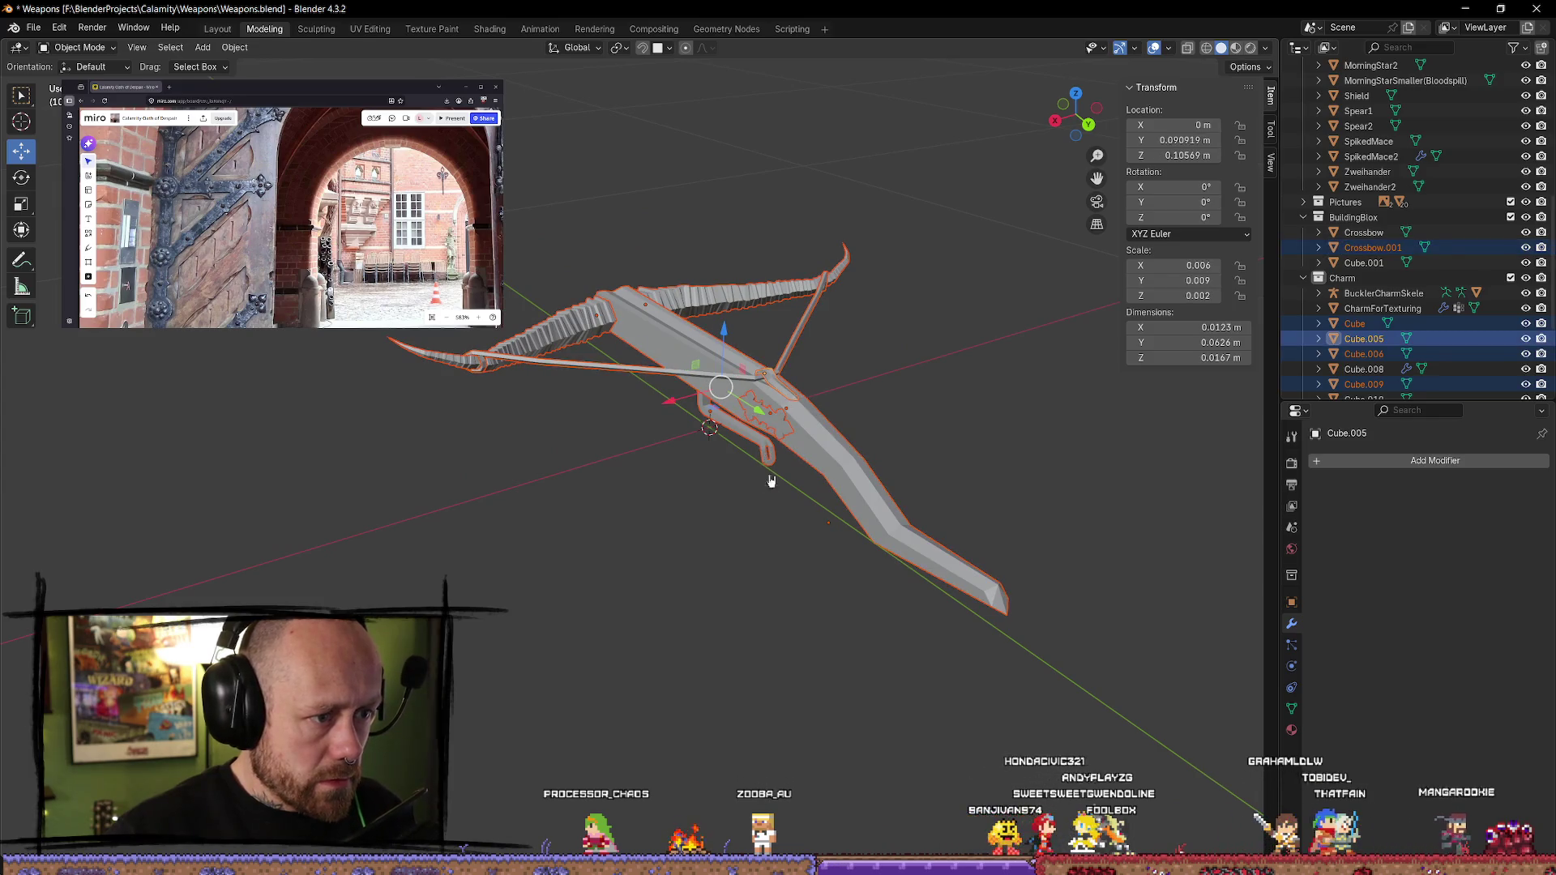
pyautogui.keyDown('shift'); pyautogui.click(841, 460); pyautogui.keyUp('shift')
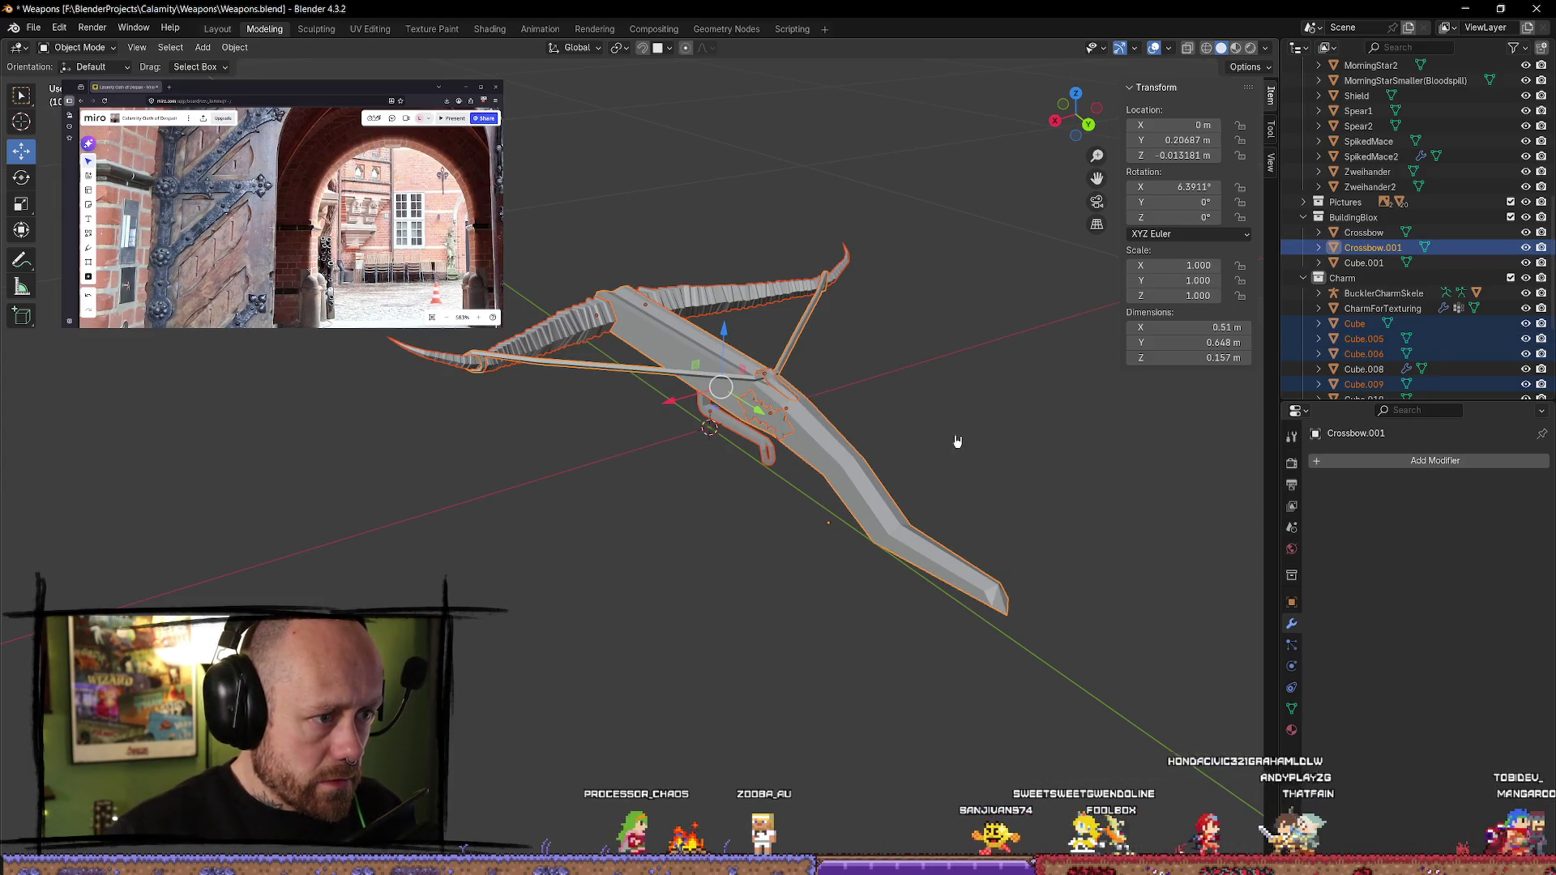
pyautogui.keyDown('shift'); pyautogui.click(818, 452); pyautogui.keyUp('shift')
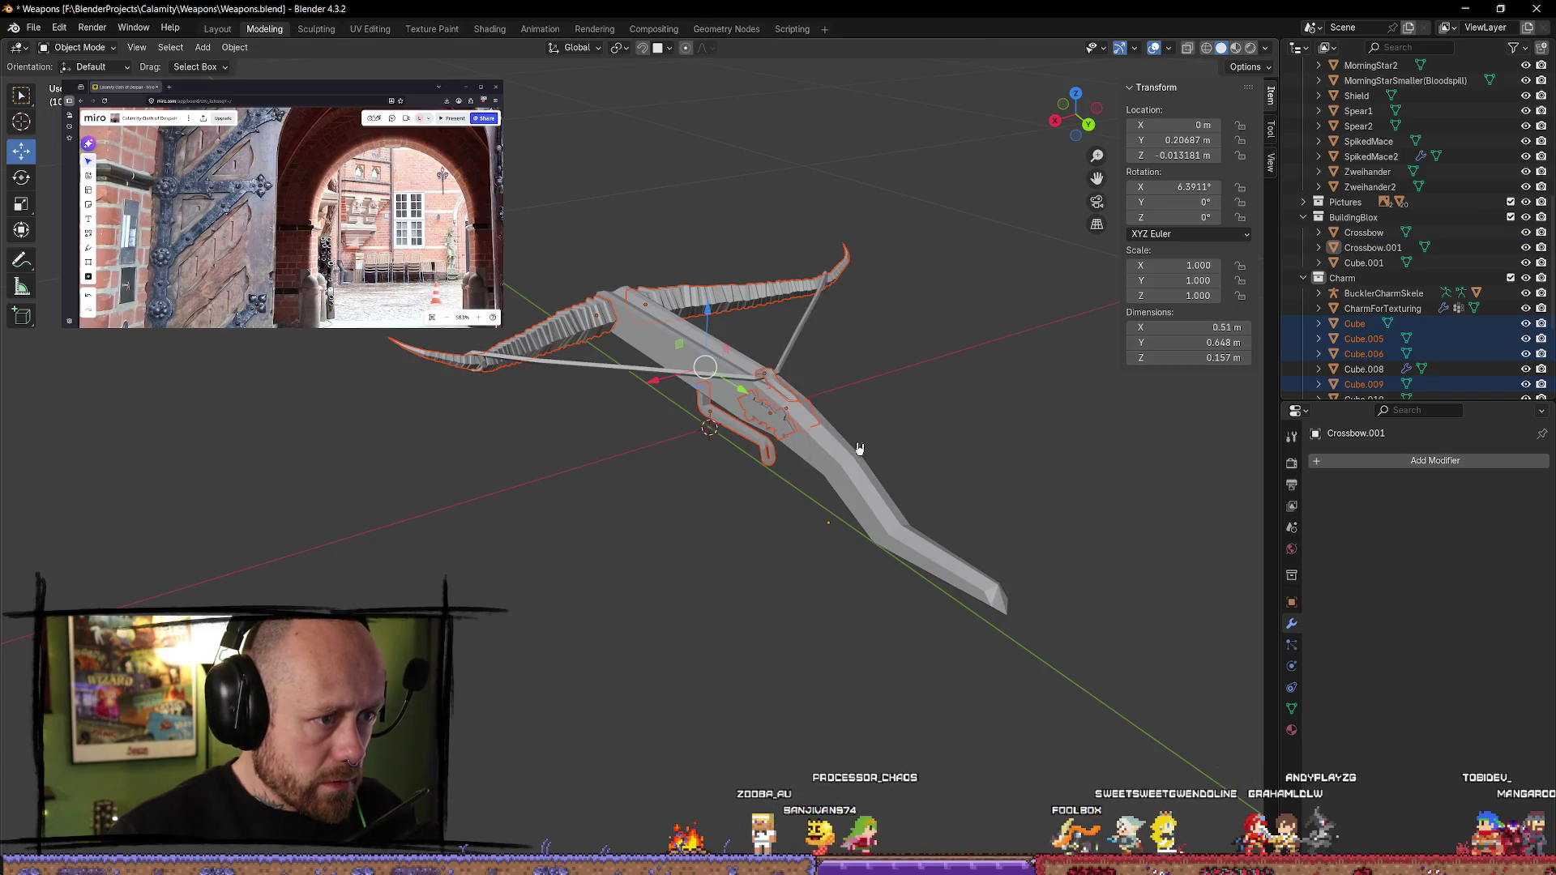
pyautogui.keyDown('shift'); pyautogui.click(841, 467); pyautogui.keyUp('shift')
pyautogui.hotkey('ctrl', 'j')
# - Apply scale to the merged Crossbow.001 via Ctrl+A
pyautogui.moveTo(964, 462)
pyautogui.mouseDown(button='middle')
pyautogui.moveTo(868, 424)
pyautogui.moveTo(687, 584)
pyautogui.moveTo(629, 511)
pyautogui.moveTo(549, 562)
pyautogui.moveTo(706, 635)
pyautogui.moveTo(894, 593)
pyautogui.moveTo(1033, 587)
pyautogui.moveTo(1053, 527)
pyautogui.moveTo(1013, 551)
pyautogui.mouseUp(button='middle')
pyautogui.hotkey('shift', 'a')
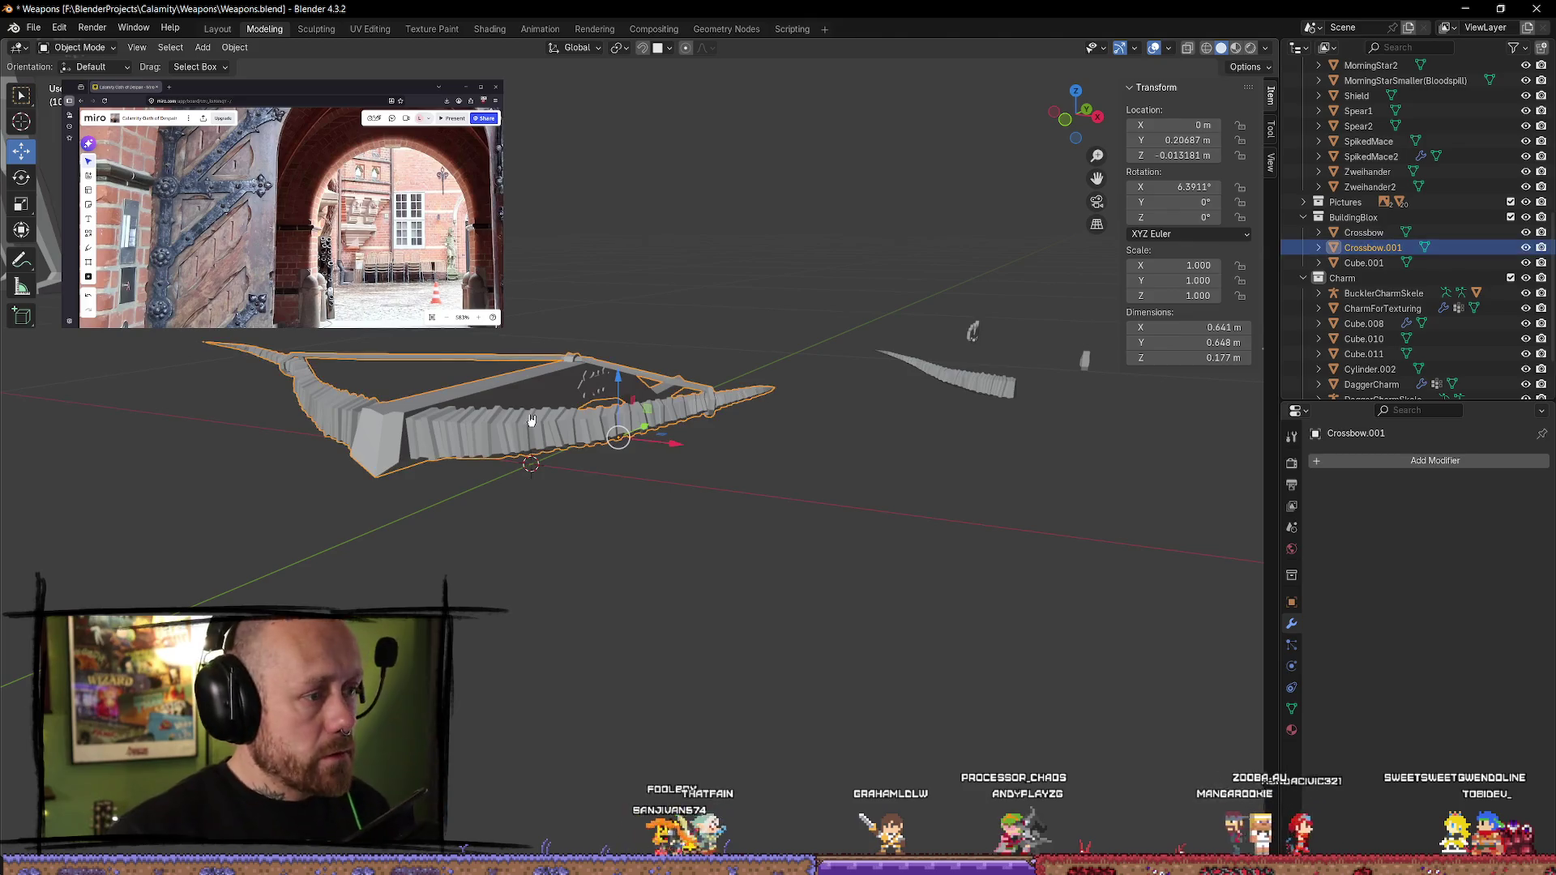
pyautogui.hotkey('ctrl', 'a')
pyautogui.click(452, 444)
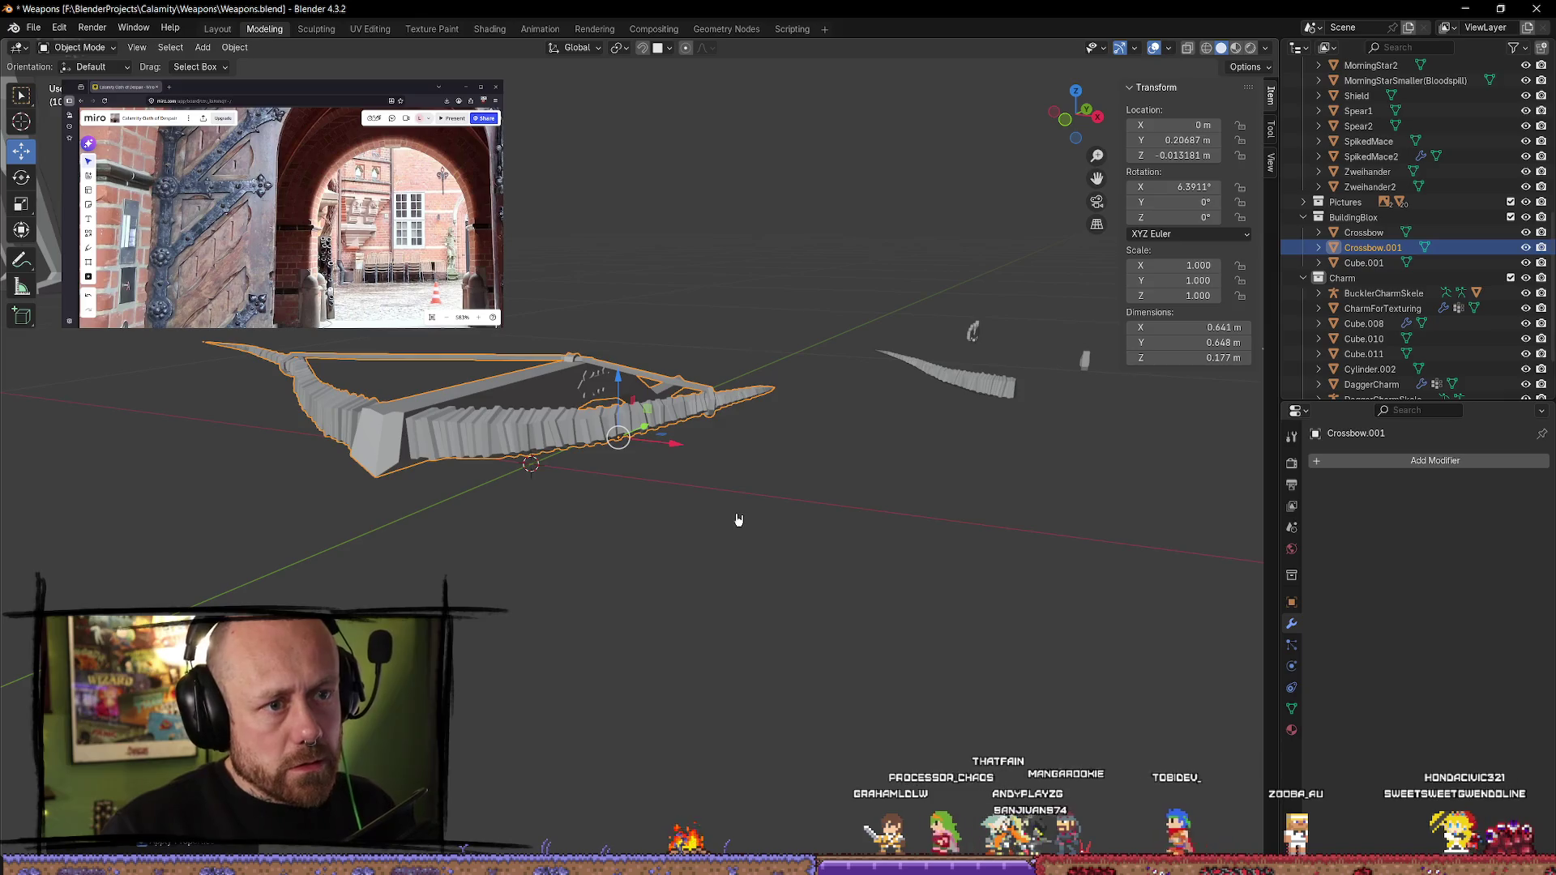
pyautogui.click(695, 533)
pyautogui.moveTo(695, 533); pyautogui.dragTo(729, 546, button='middle')
pyautogui.click(612, 461)
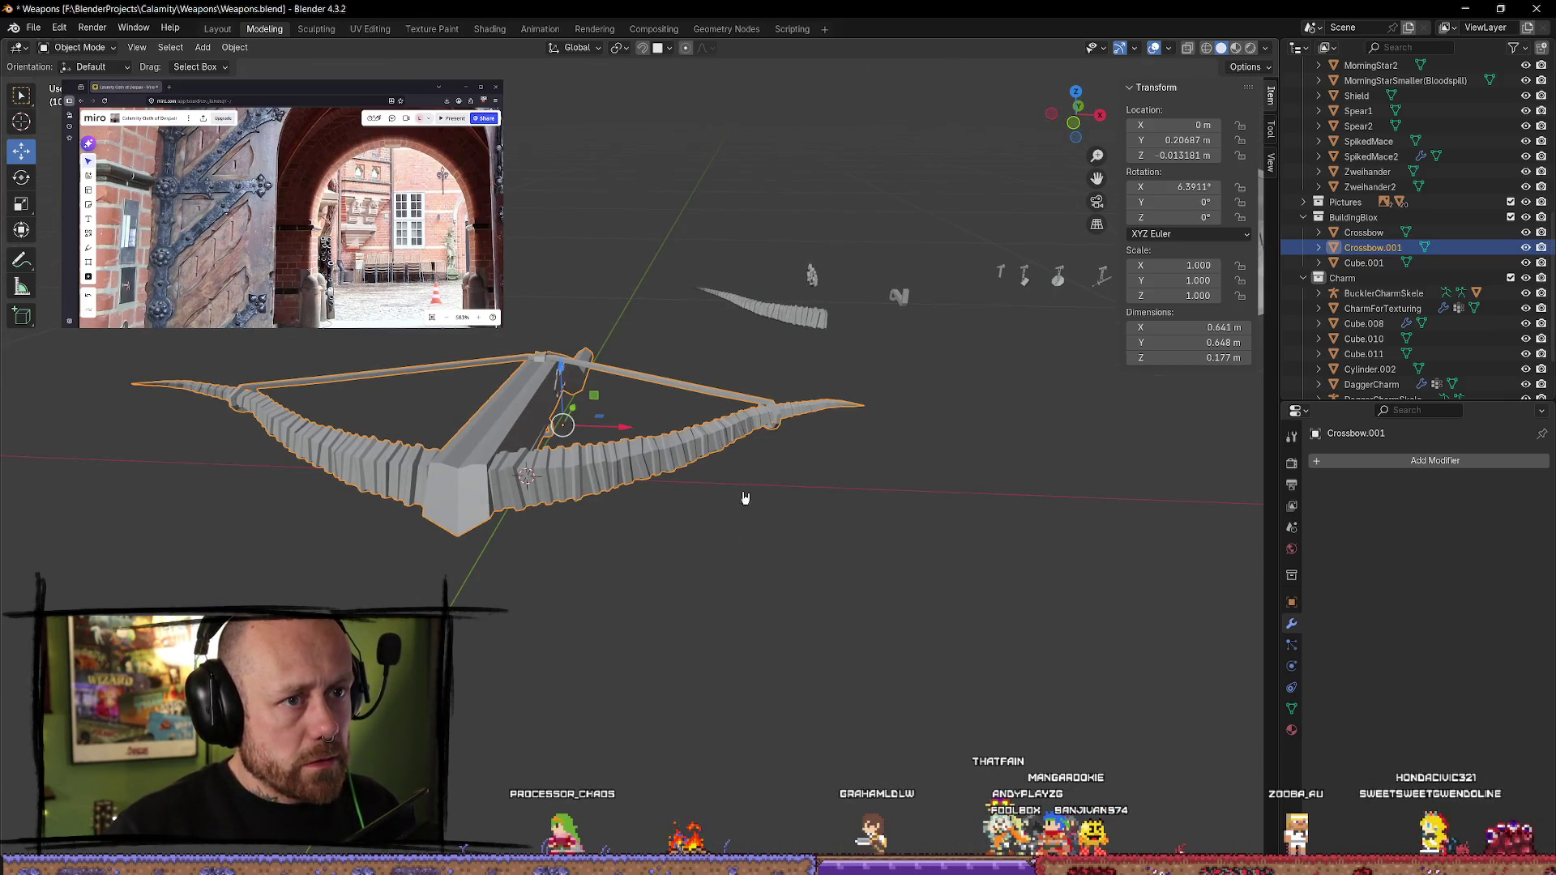
# - Select and frame the smaller crossbow Crossbow.001
pyautogui.click(810, 564)
pyautogui.scroll(-6, 841, 580)
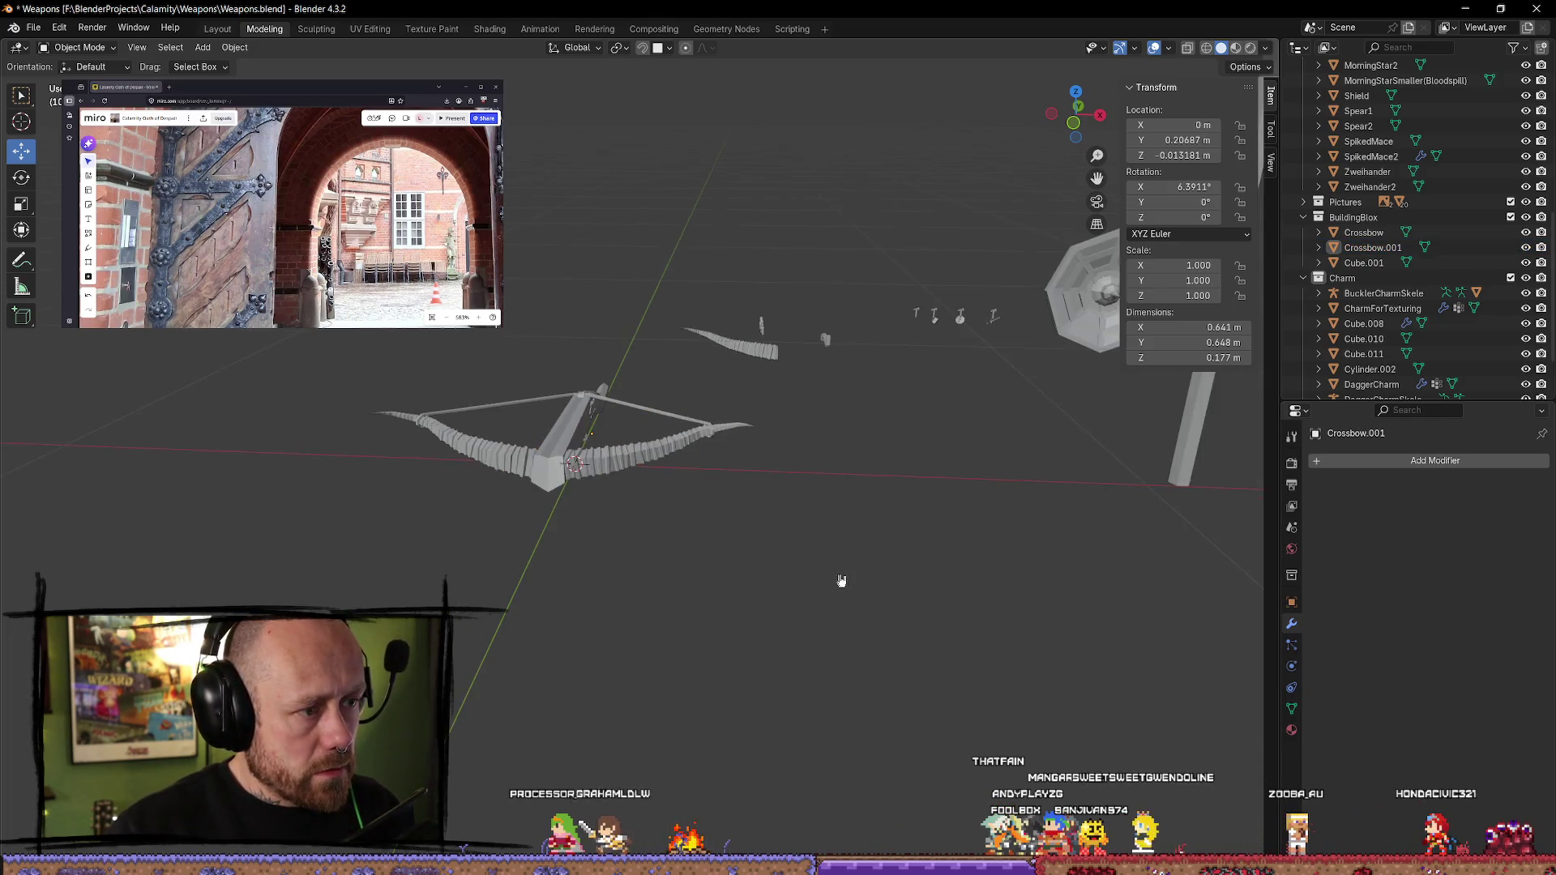
pyautogui.click(955, 419)
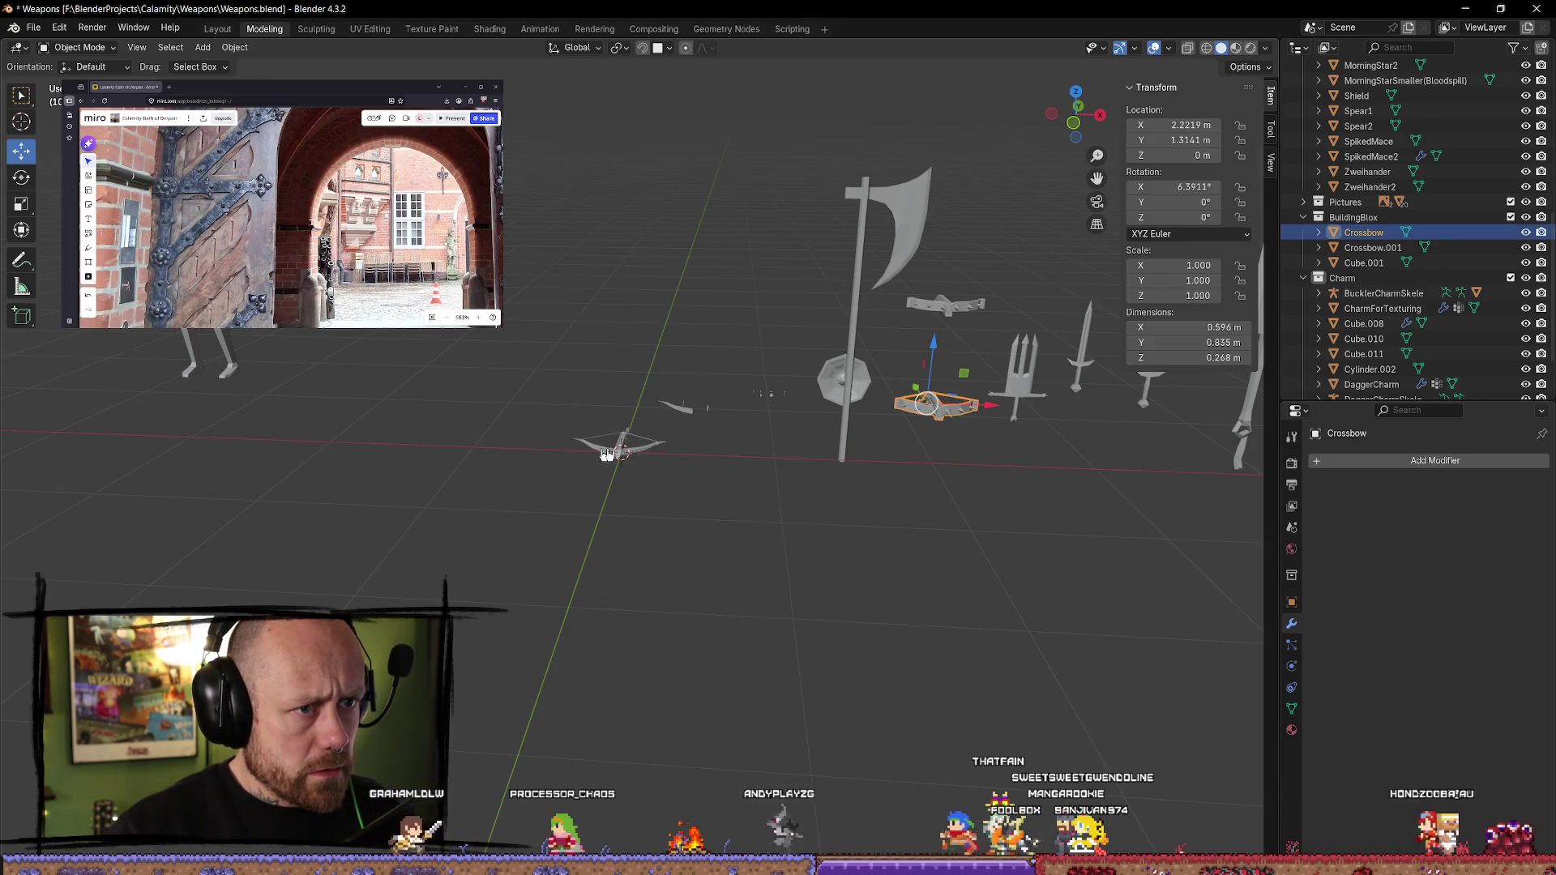
pyautogui.click(639, 454)
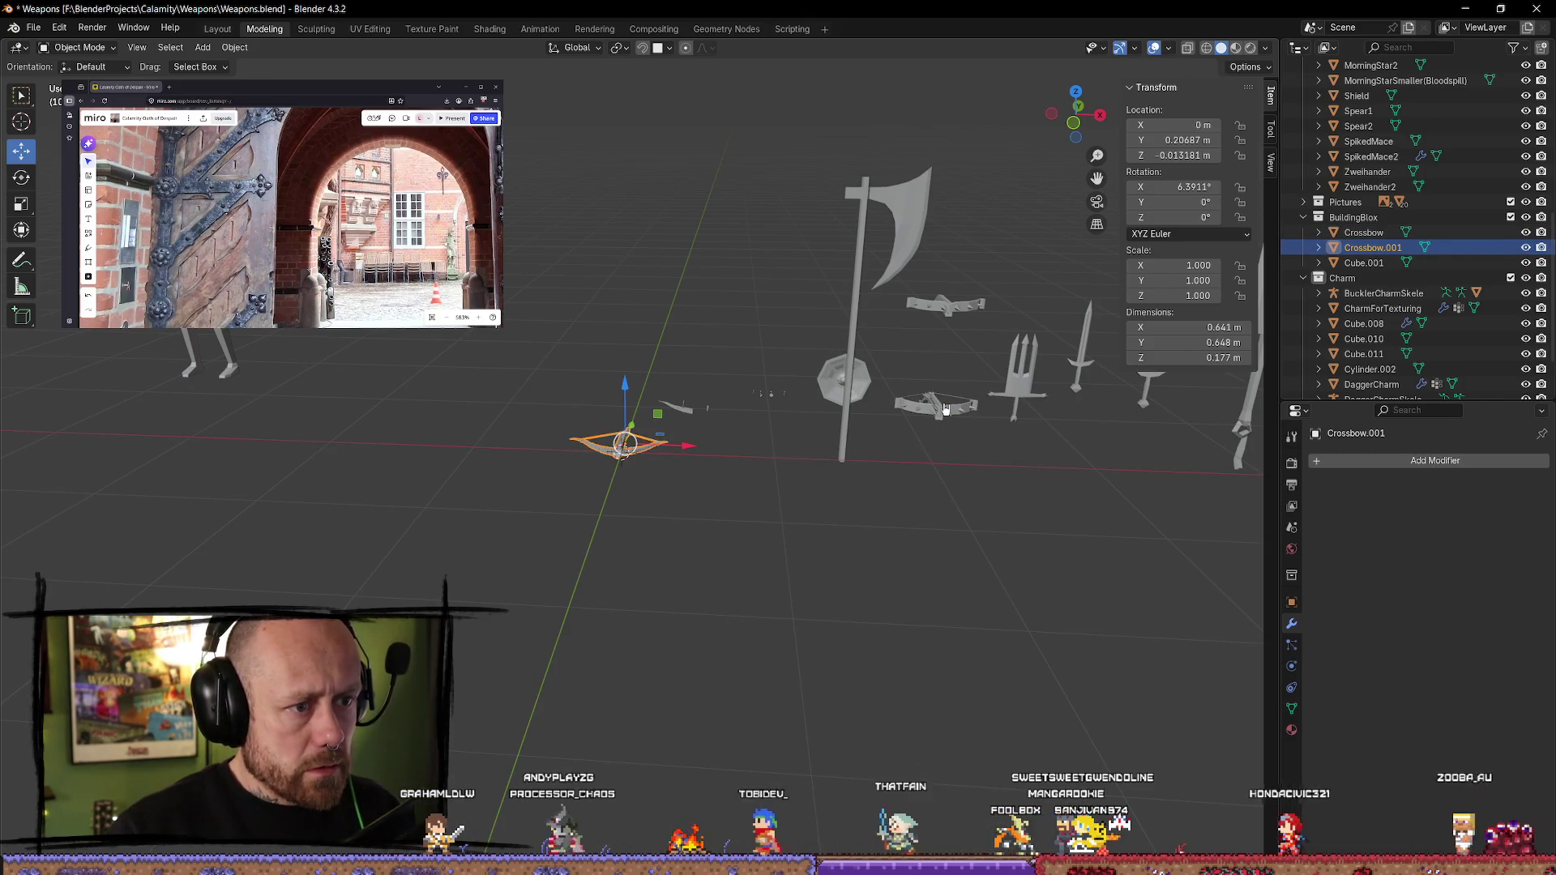
pyautogui.click(939, 415)
pyautogui.click(624, 444)
pyautogui.press('KP_Decimal')
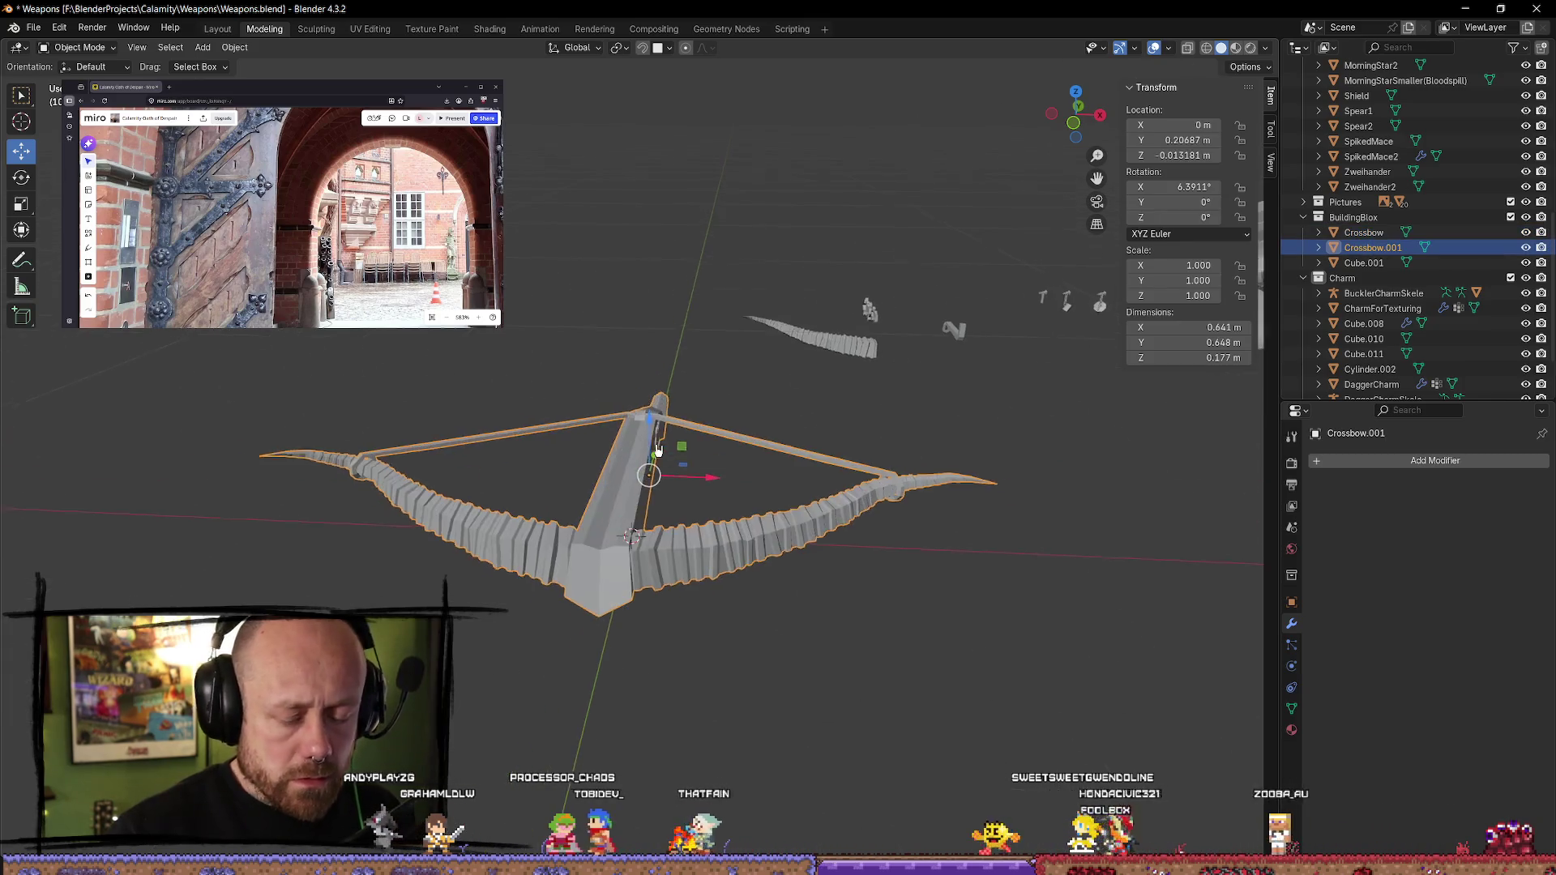
pyautogui.moveTo(634, 397)
pyautogui.mouseDown(button='middle')
pyautogui.moveTo(803, 556)
pyautogui.moveTo(886, 484)
pyautogui.moveTo(969, 543)
pyautogui.moveTo(957, 583)
pyautogui.mouseUp(button='middle')
# - Rename Crossbow.001 to Crossbow2 in the Outliner and bring up the Mr Mannequins FBX export
pyautogui.click(958, 583)
pyautogui.click(1378, 248)
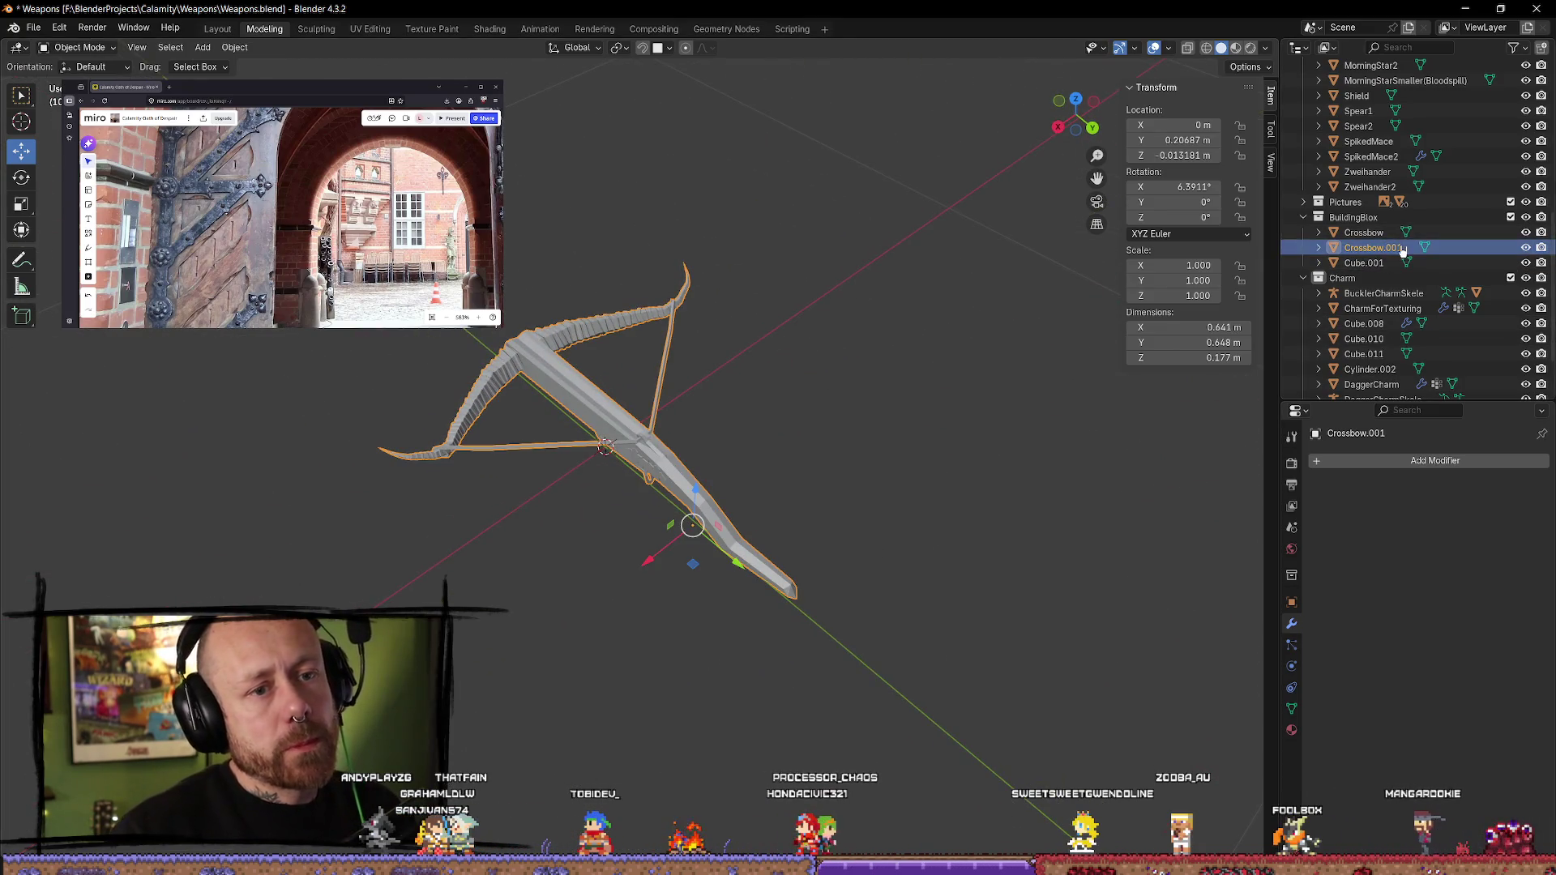
pyautogui.scroll(-1, 1415, 243)
pyautogui.doubleClick(1415, 220)
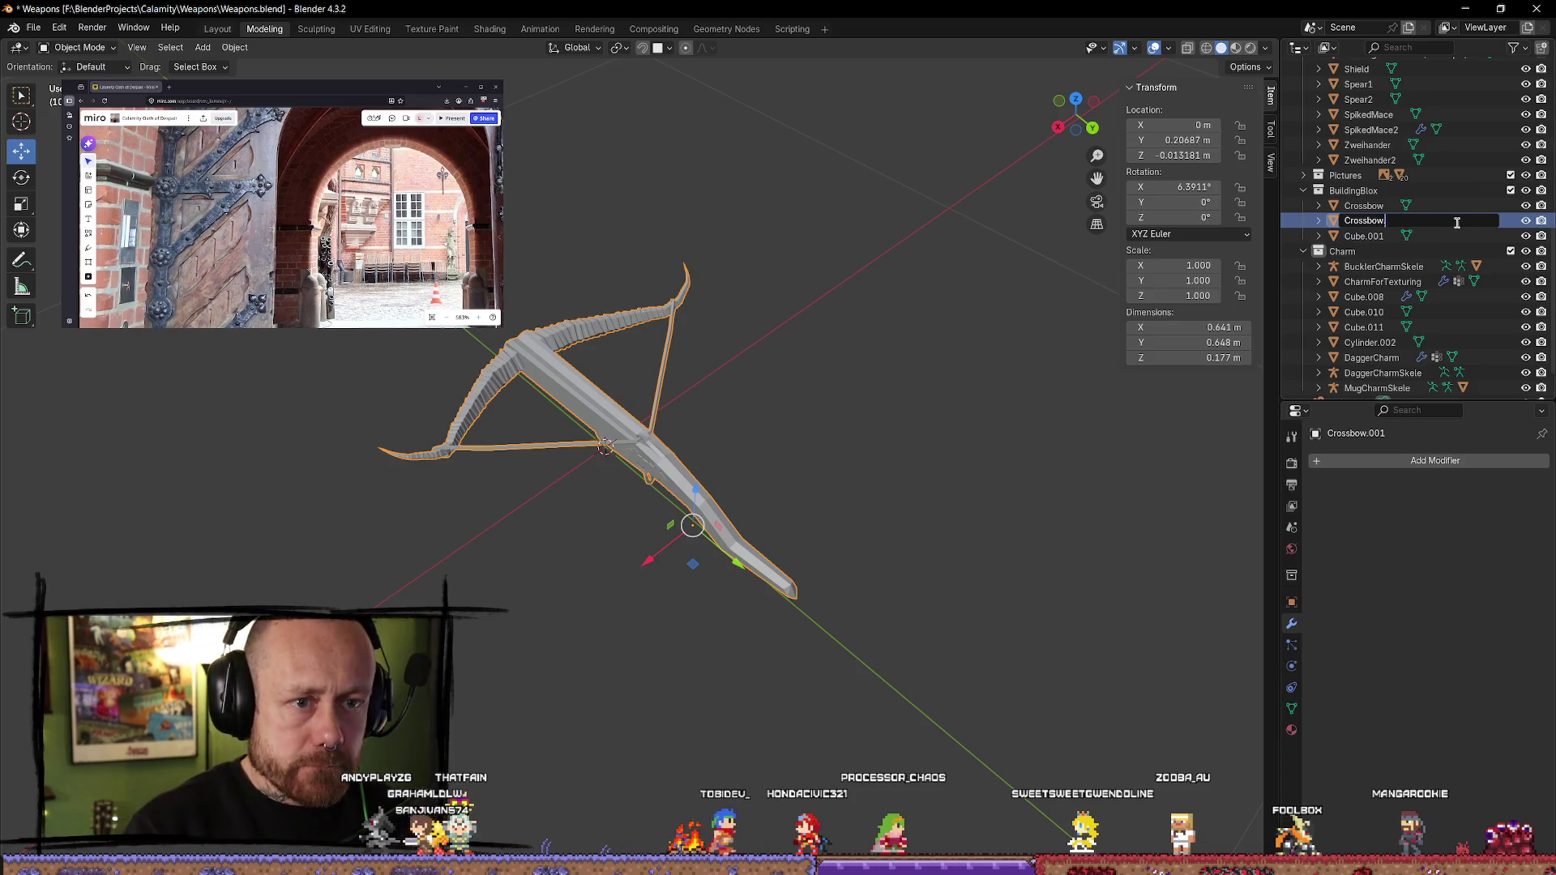
pyautogui.write('2')
pyautogui.click(776, 440)
pyautogui.moveTo(776, 439); pyautogui.dragTo(719, 431, button='middle')
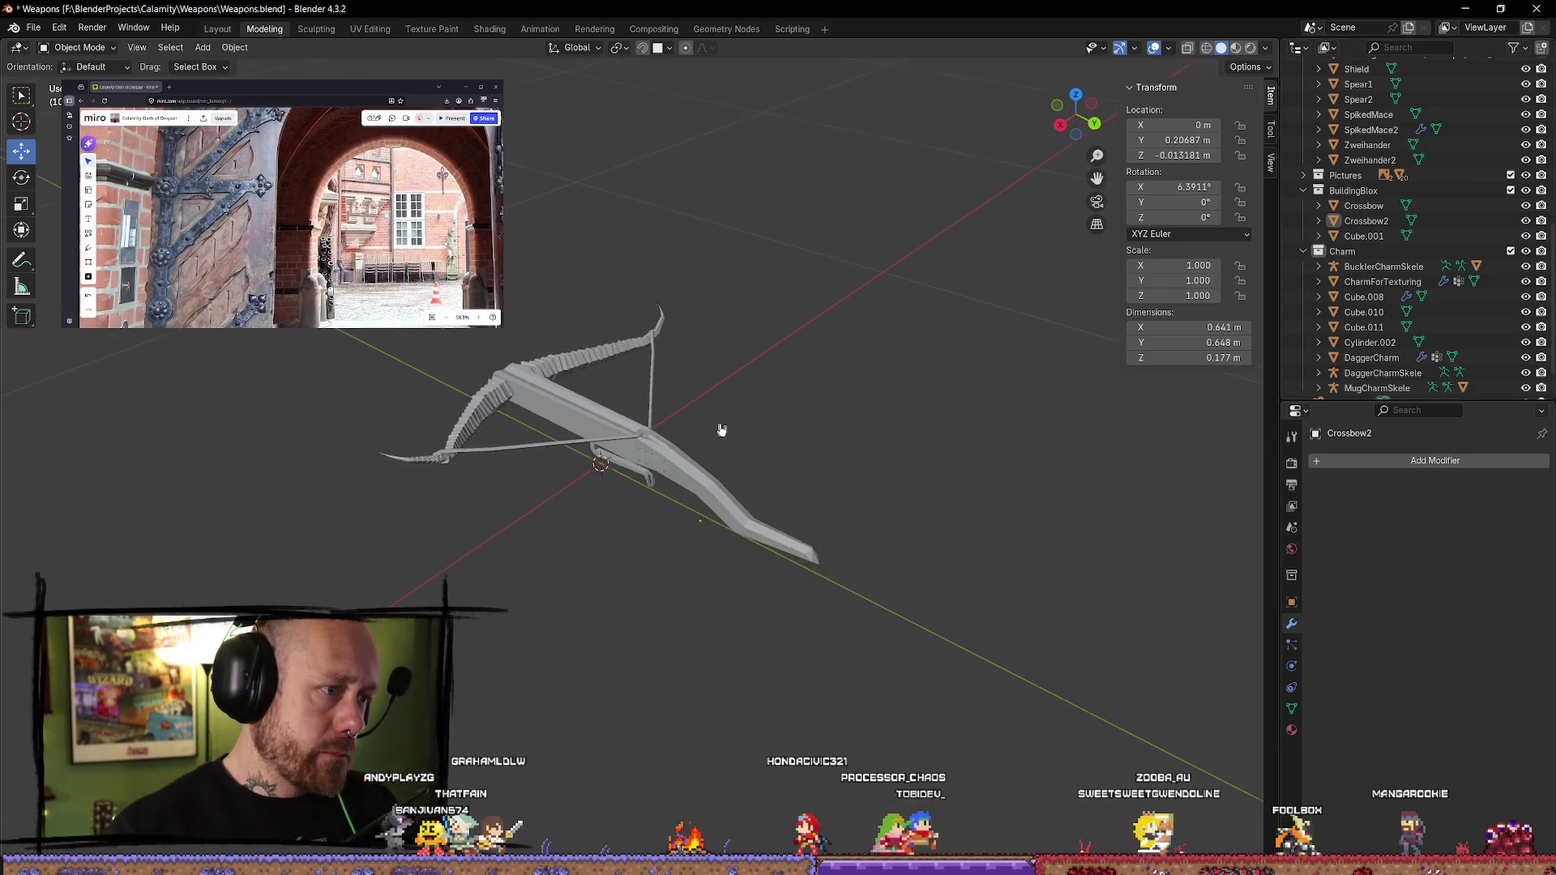
pyautogui.click(740, 459)
pyautogui.press('q')
pyautogui.click(799, 487)
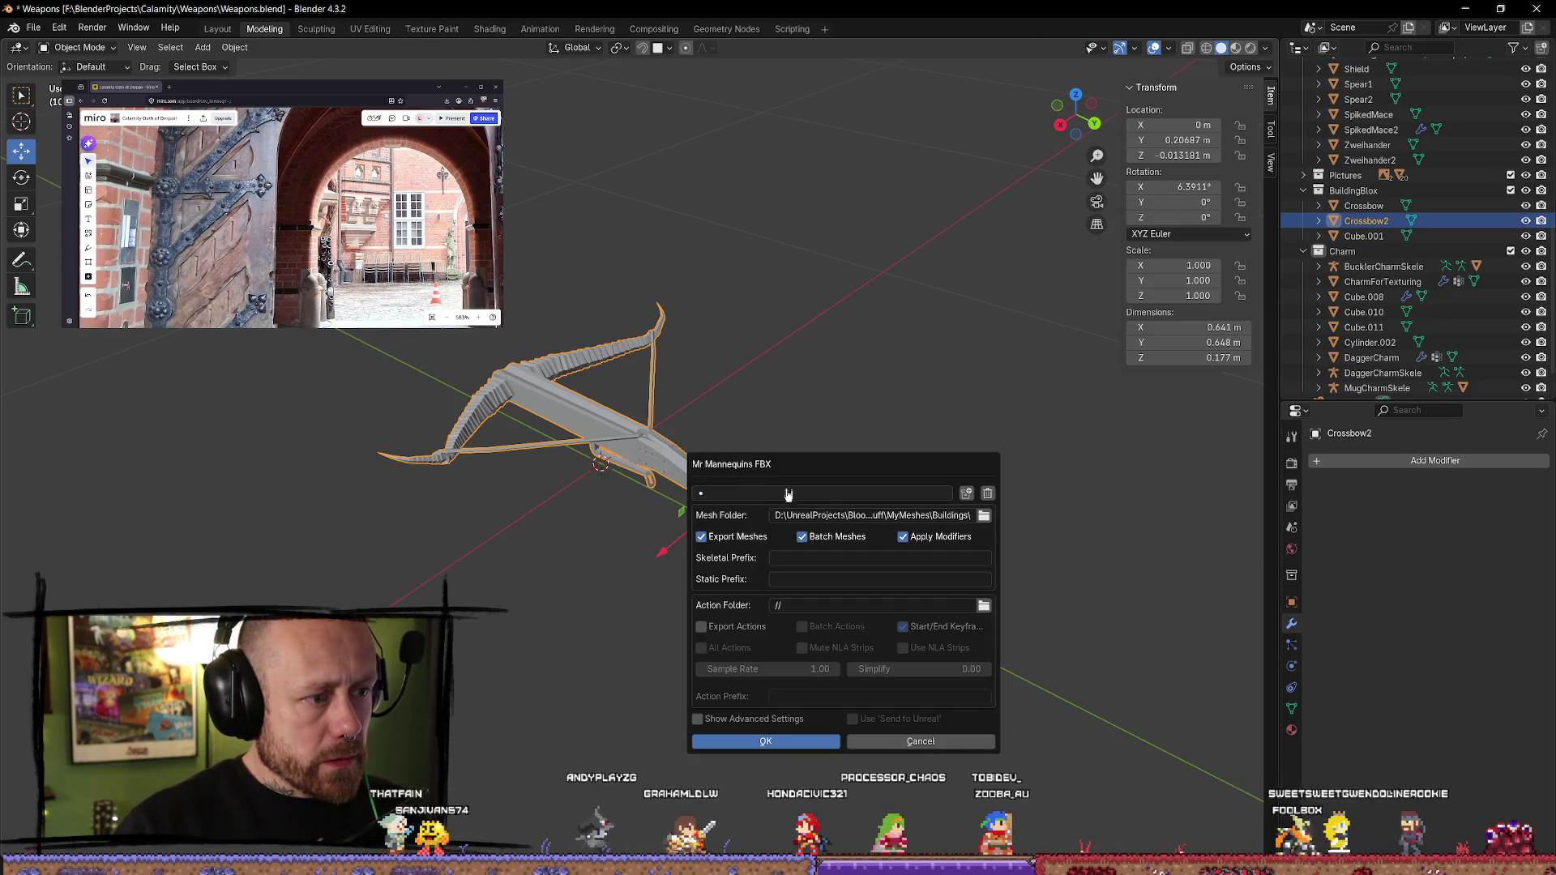
# - Set the mesh export folder to MyMeshes\Weapons and export Crossbow2 as FBX
pyautogui.click(984, 516)
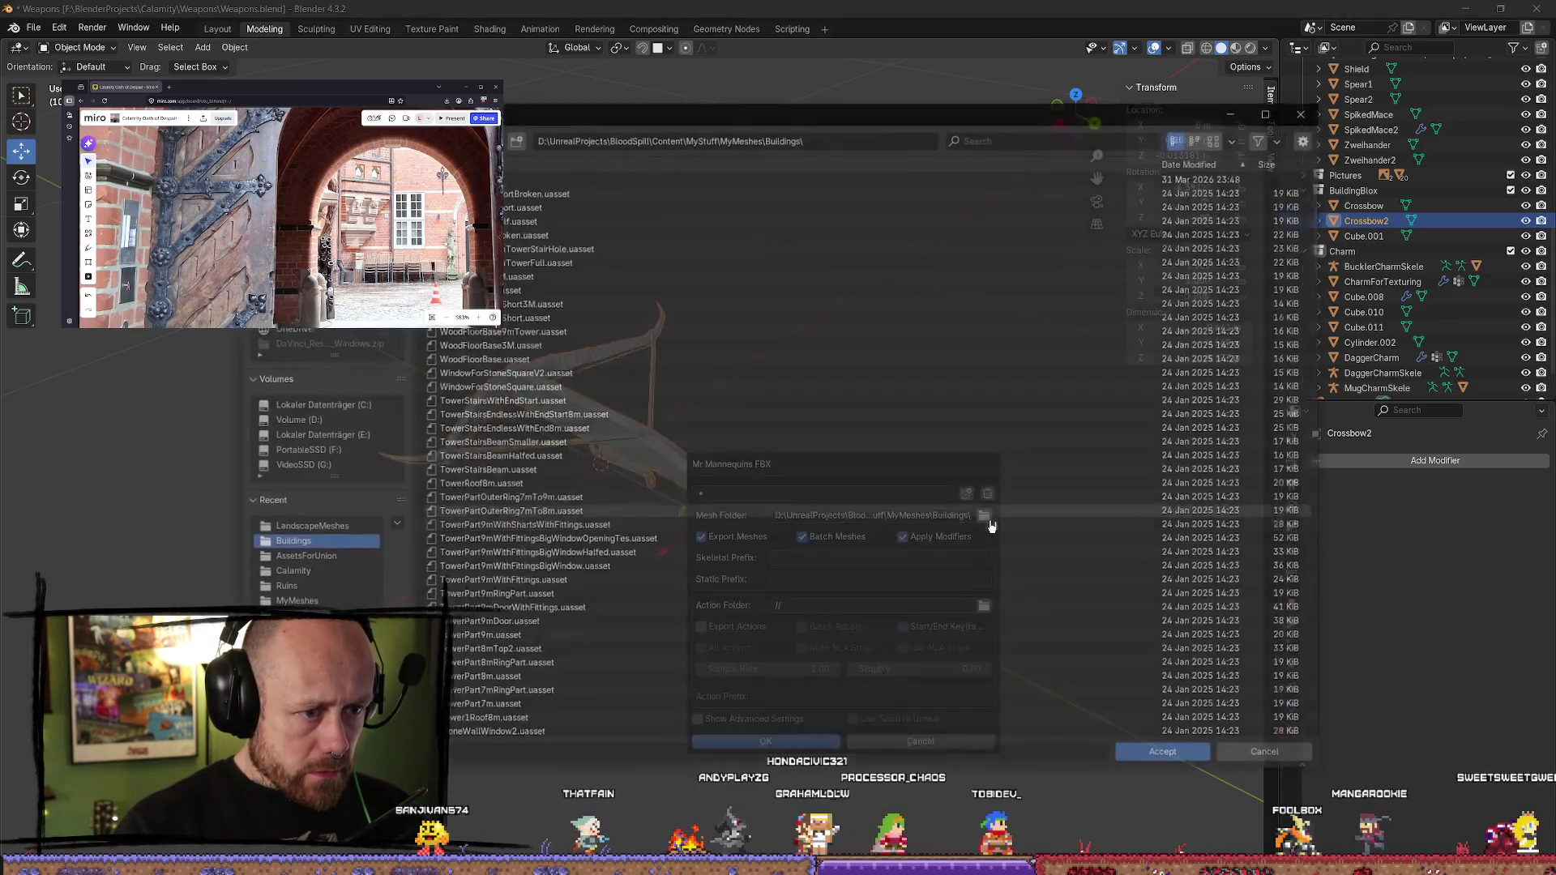
pyautogui.press('BackSpace')
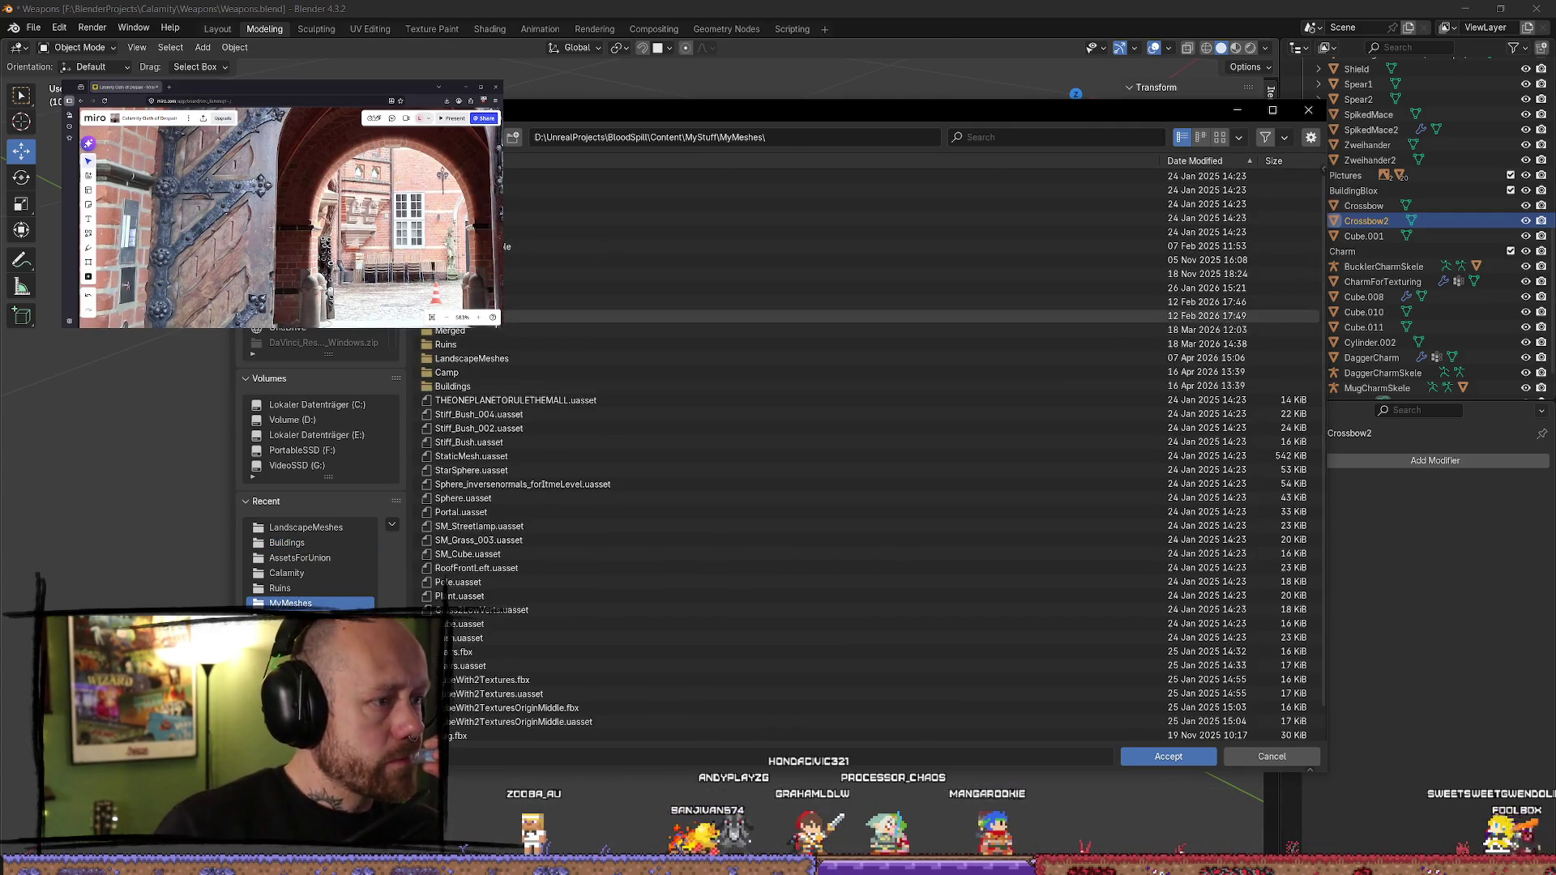
pyautogui.click(482, 301)
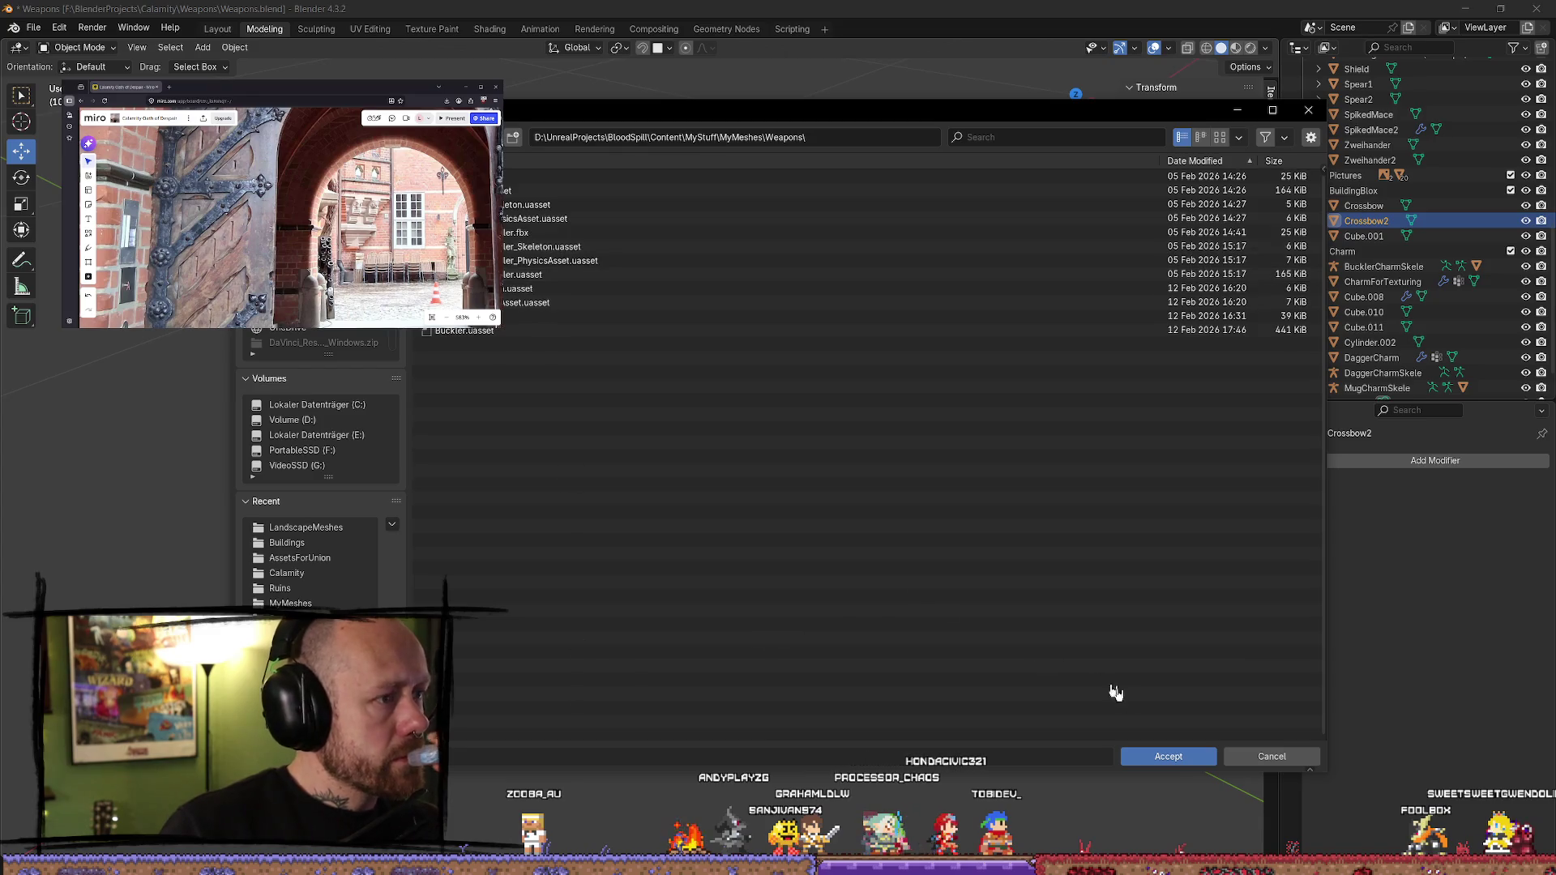
pyautogui.click(1174, 760)
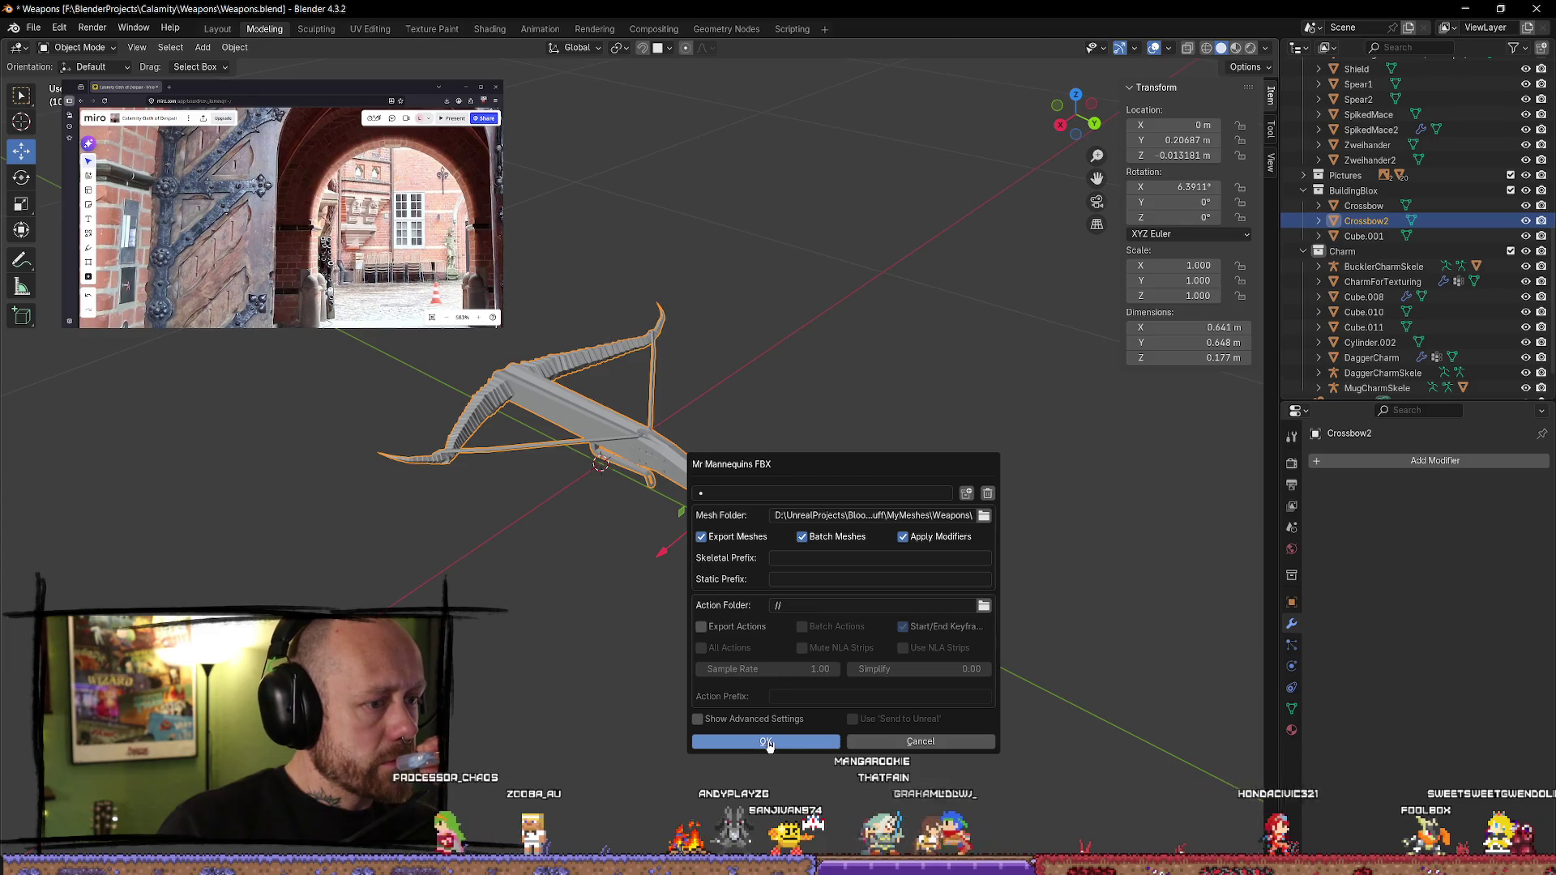
pyautogui.click(924, 330)
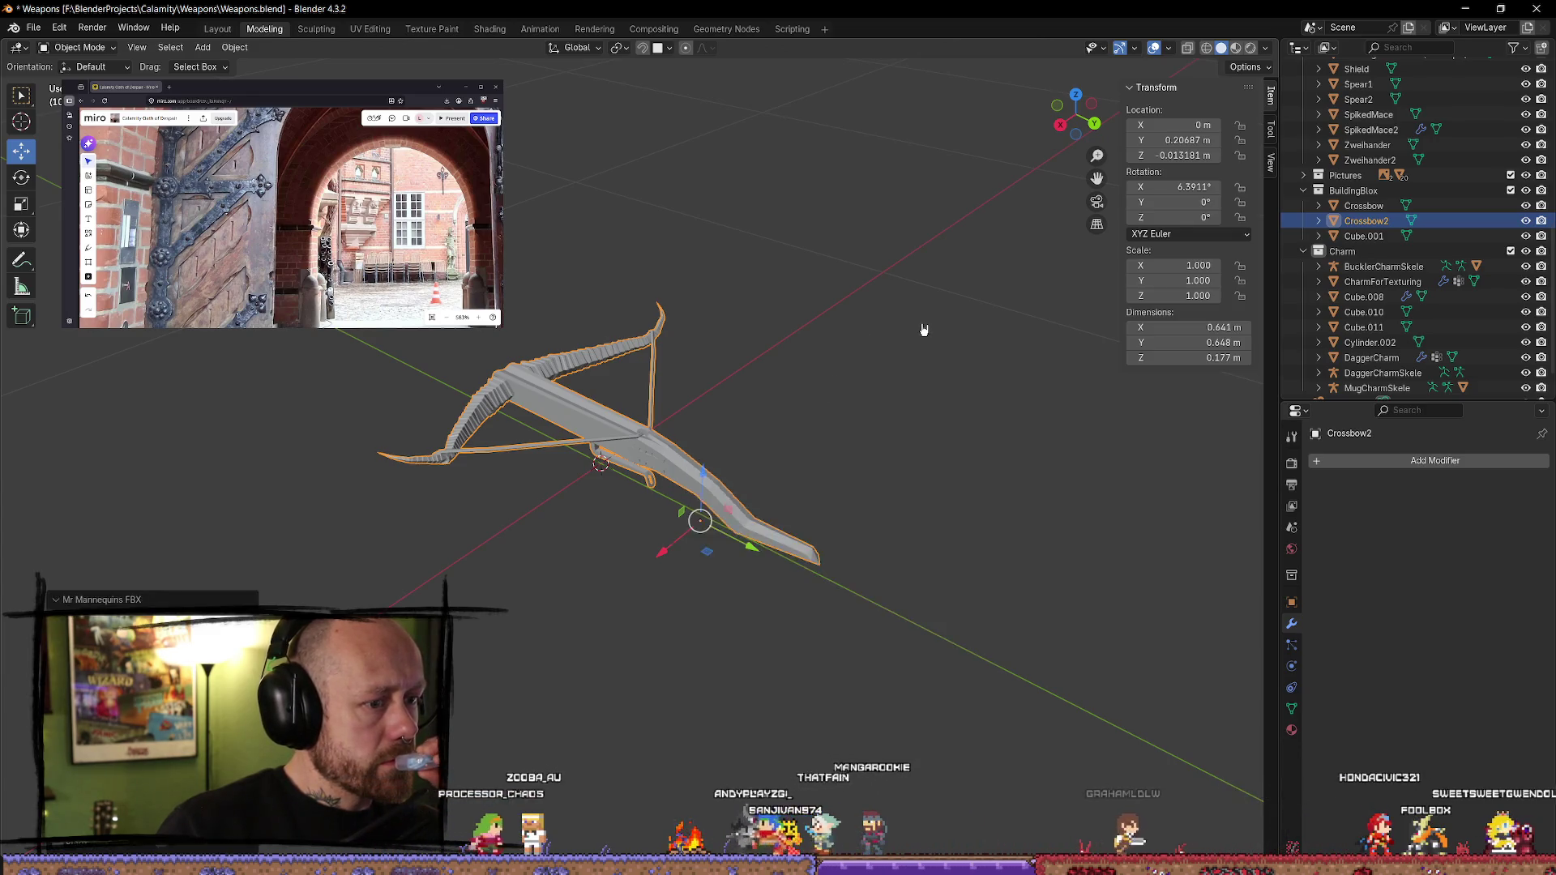
pyautogui.click(924, 330)
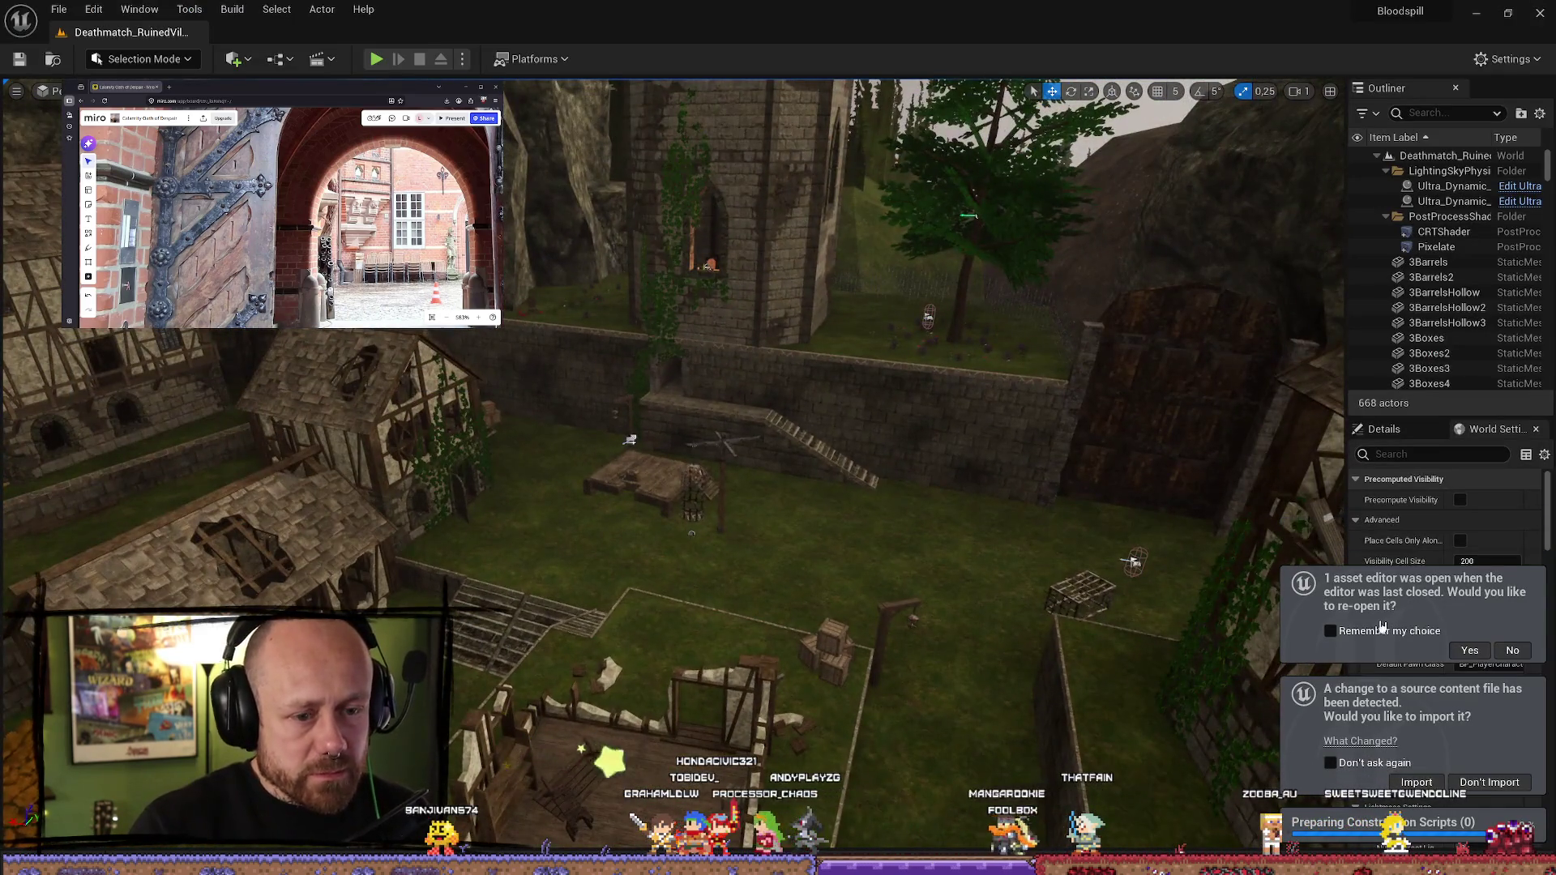
# - Reimport the changed Crossbow2 as a skeletal mesh with Skeleton set to None
pyautogui.click(1434, 781)
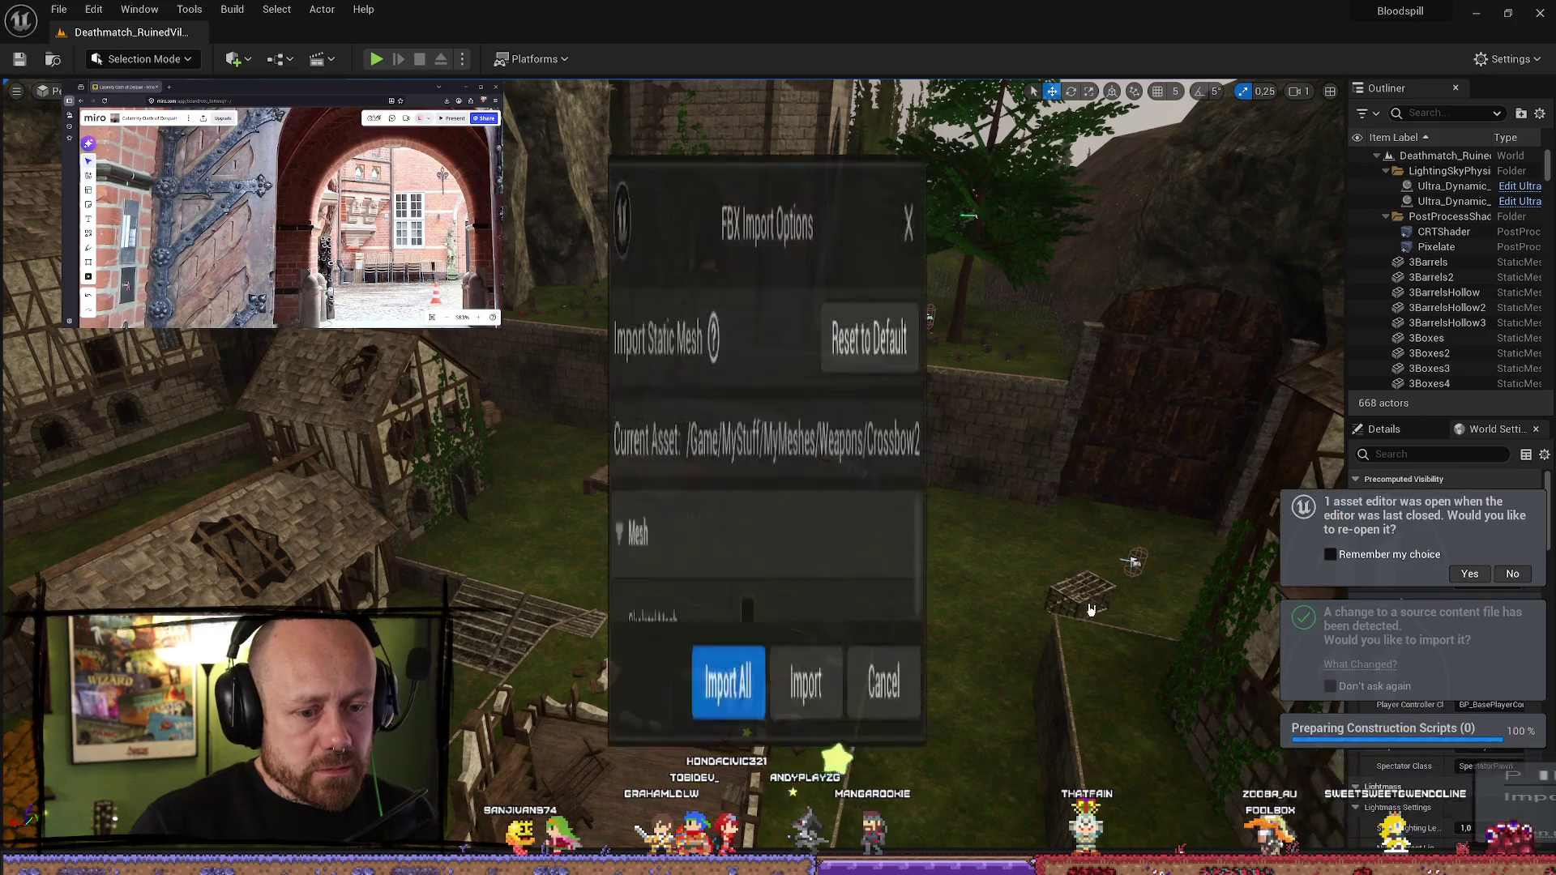
pyautogui.click(748, 257)
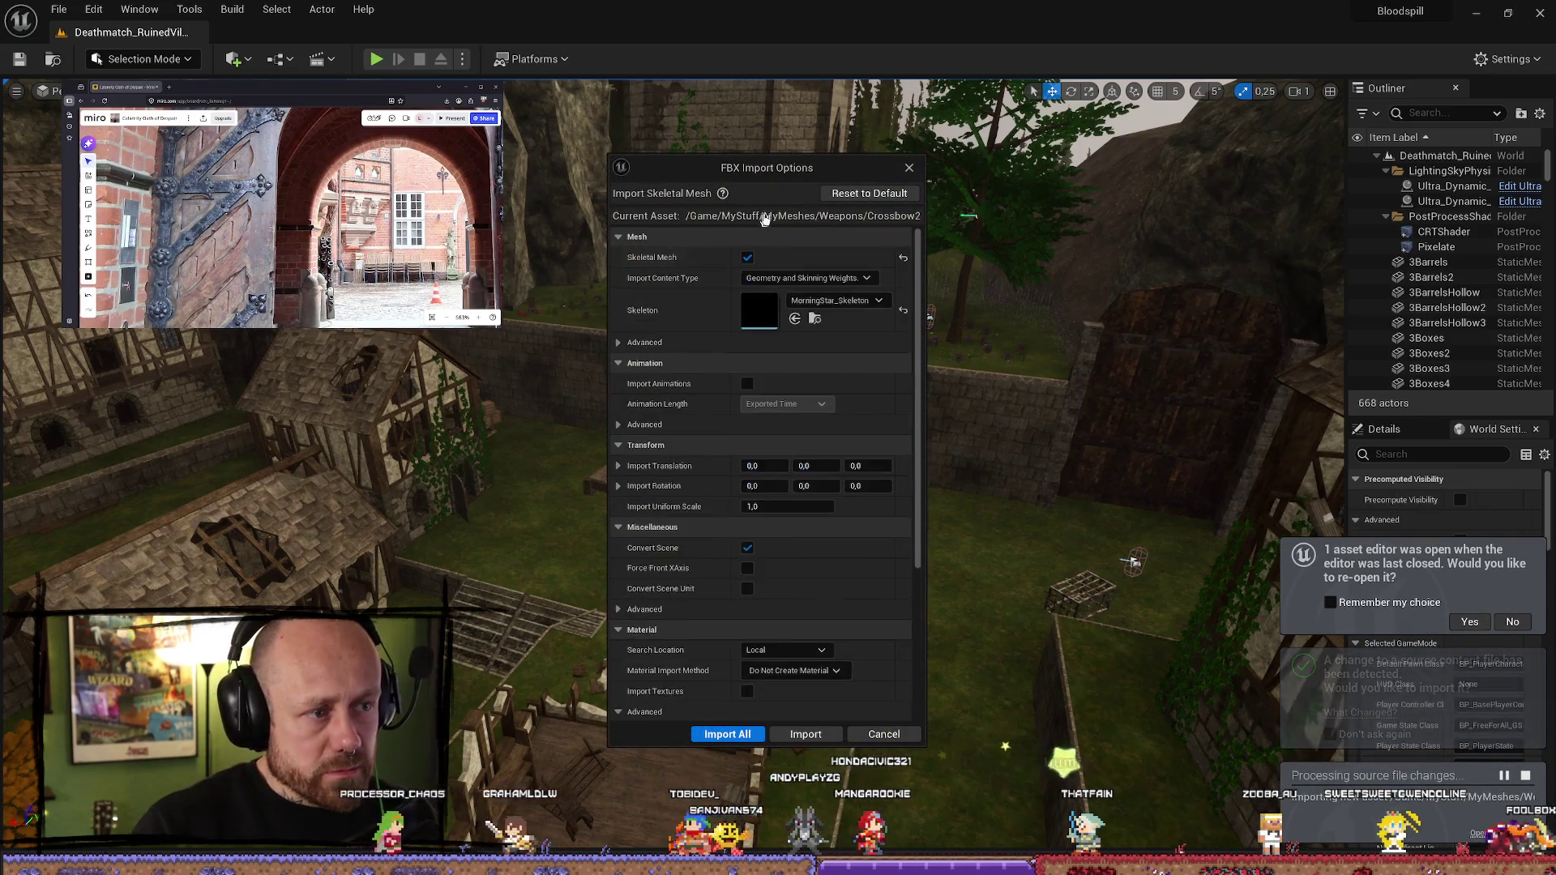
pyautogui.click(856, 301)
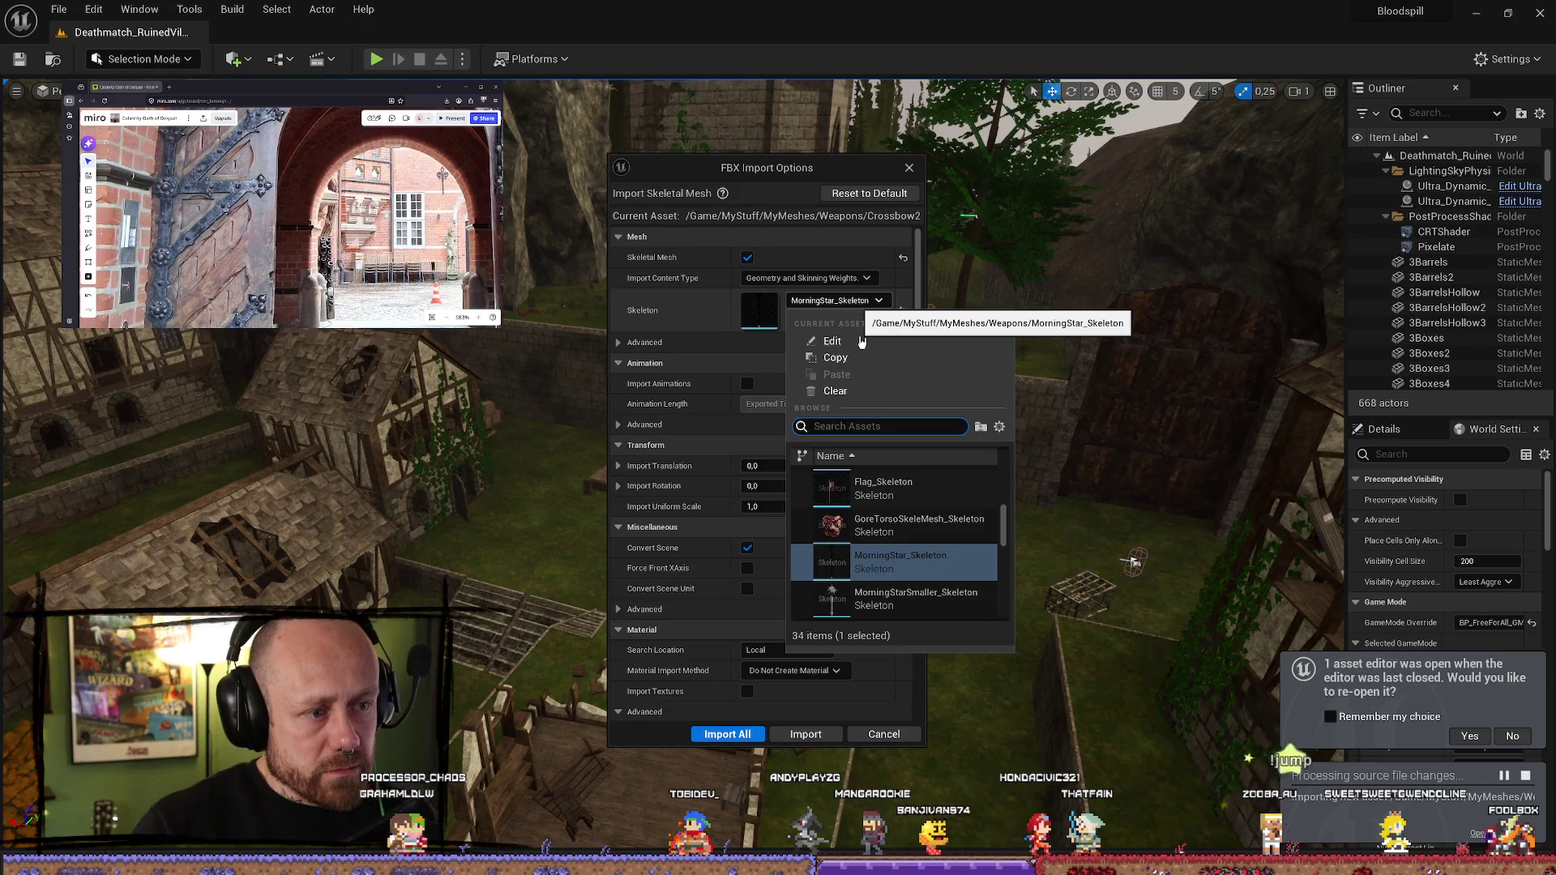
pyautogui.click(910, 294)
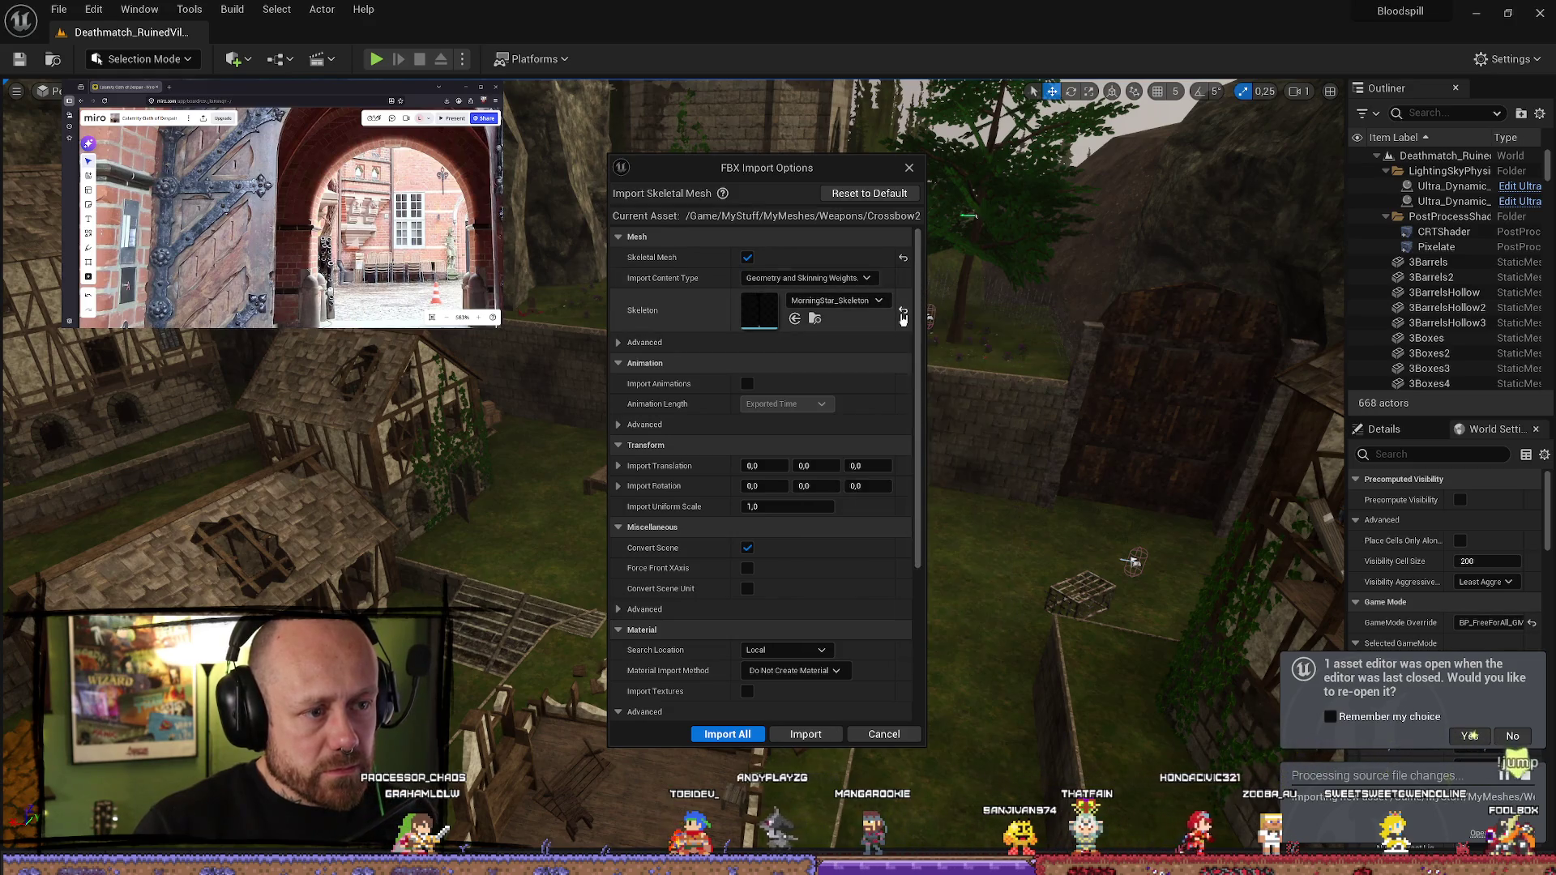
pyautogui.click(902, 309)
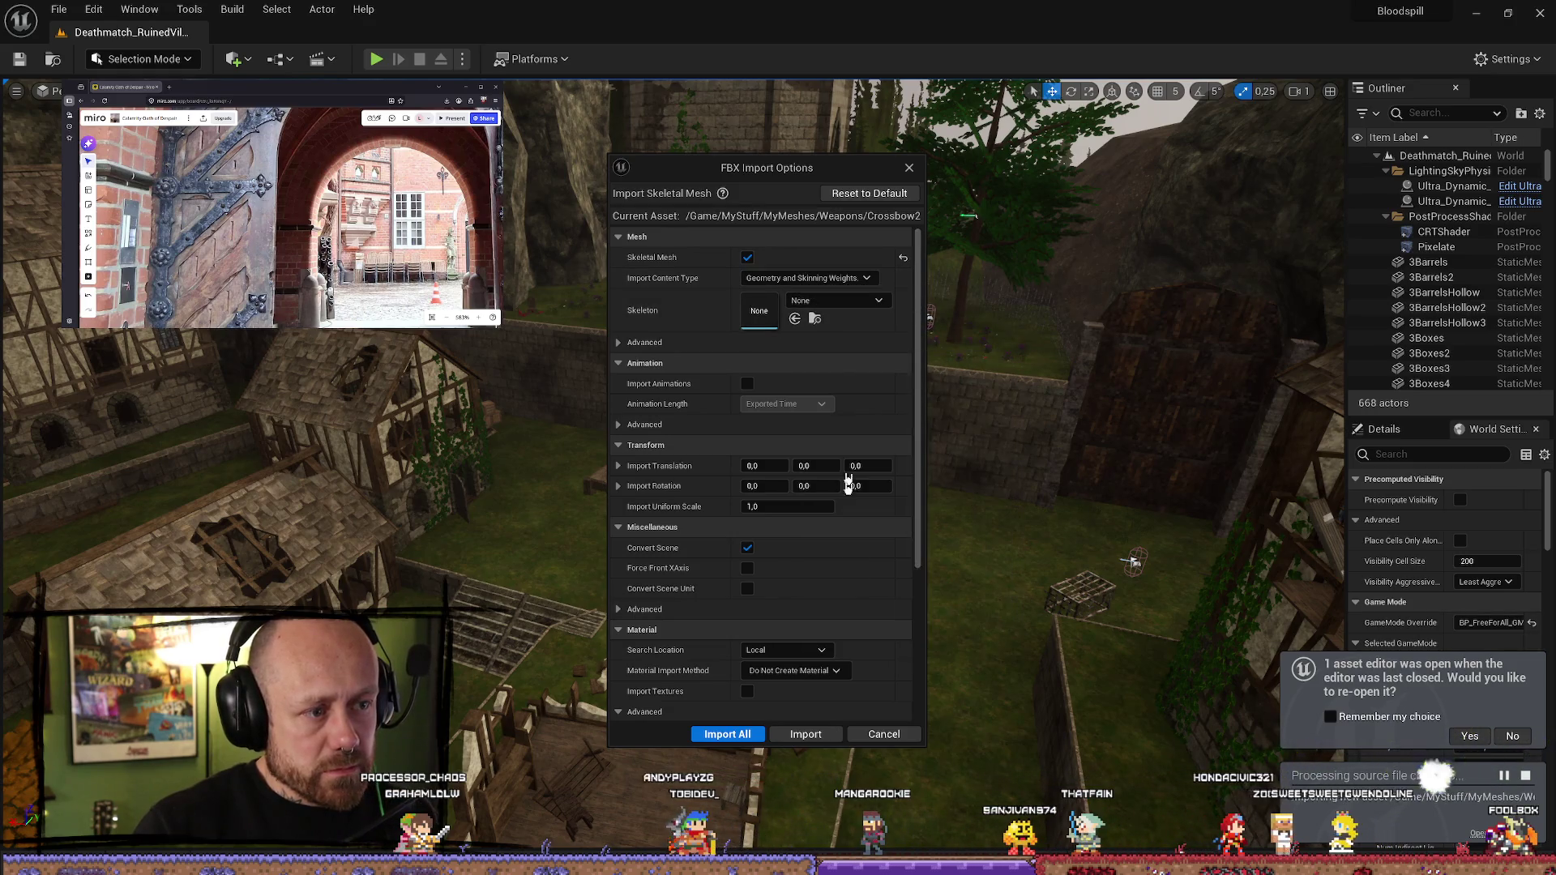
pyautogui.click(839, 734)
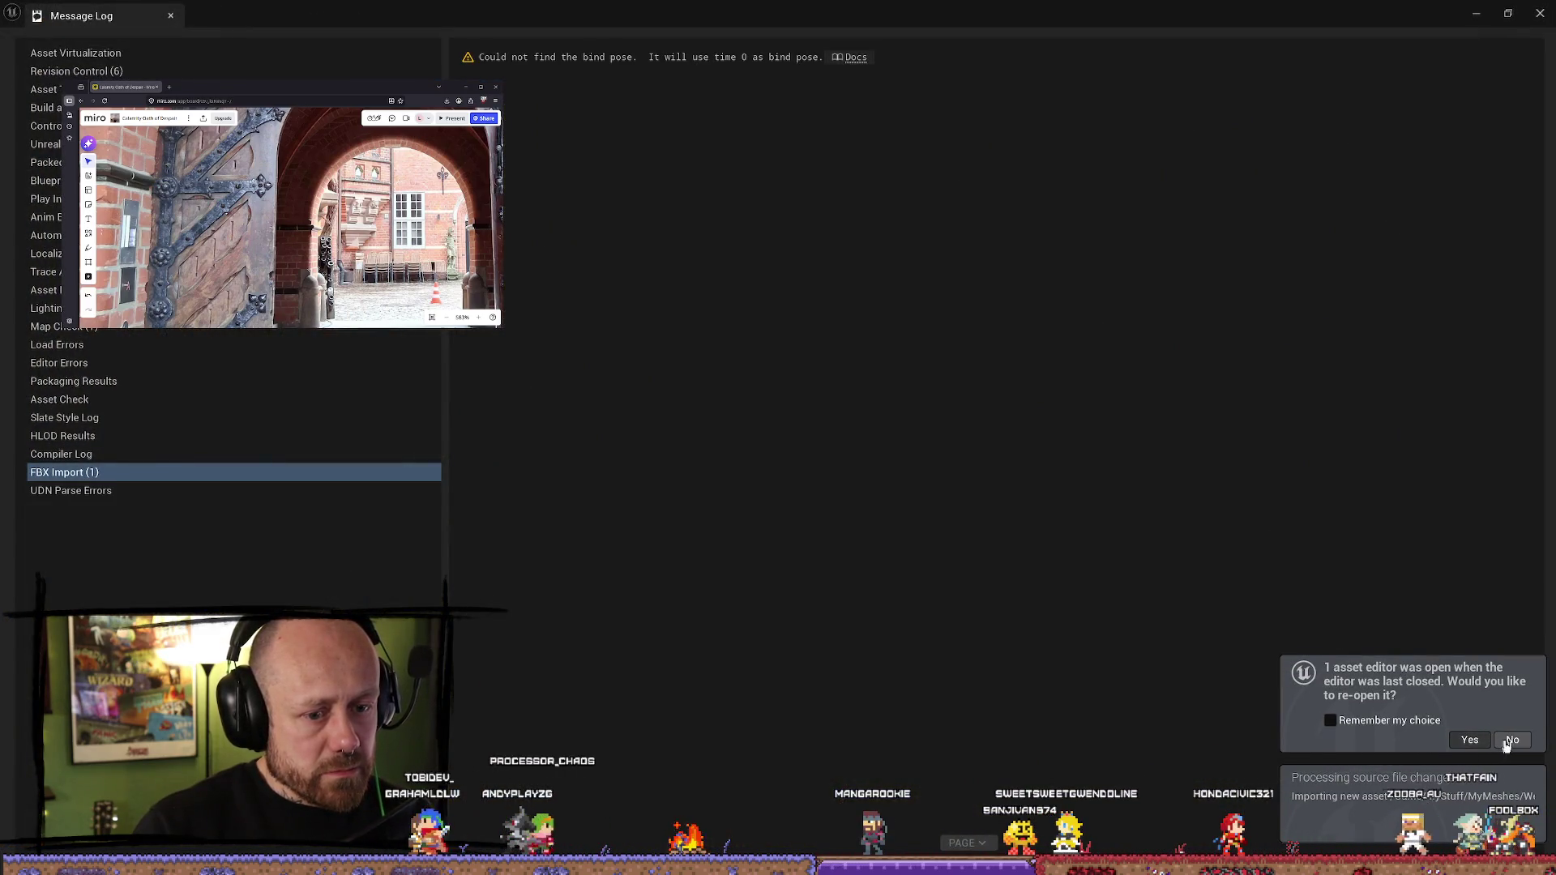
# - Close the Message Log and open Crossbow2 from MyStuff > MyMeshes > Weapons in the skeletal mesh editor
pyautogui.click(1540, 13)
pyautogui.scroll(5, 896, 481)
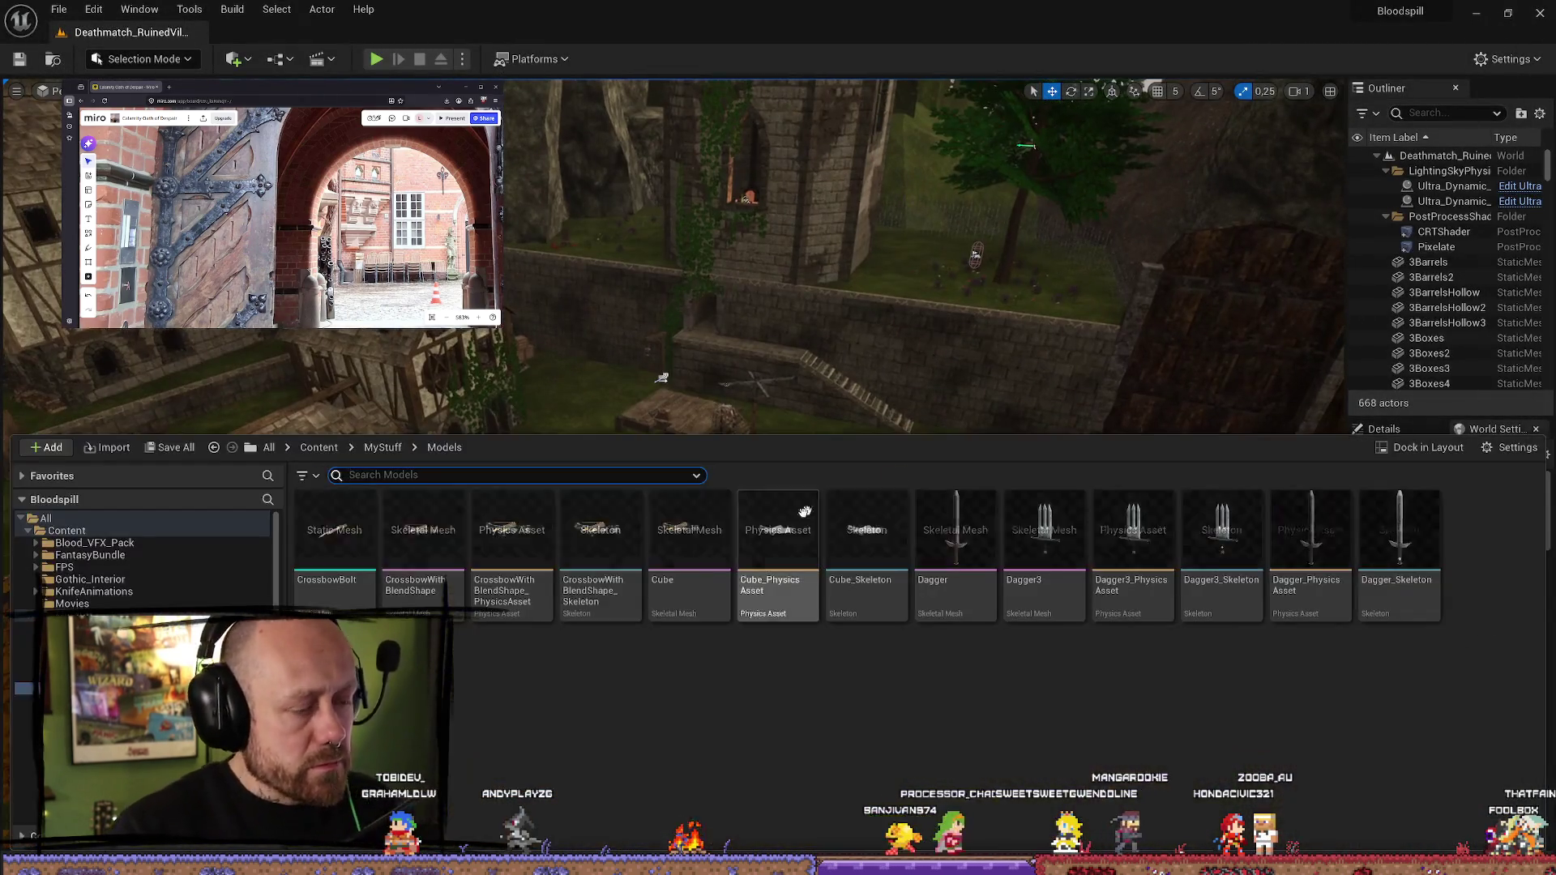
pyautogui.hotkey('ctrl', 'space')
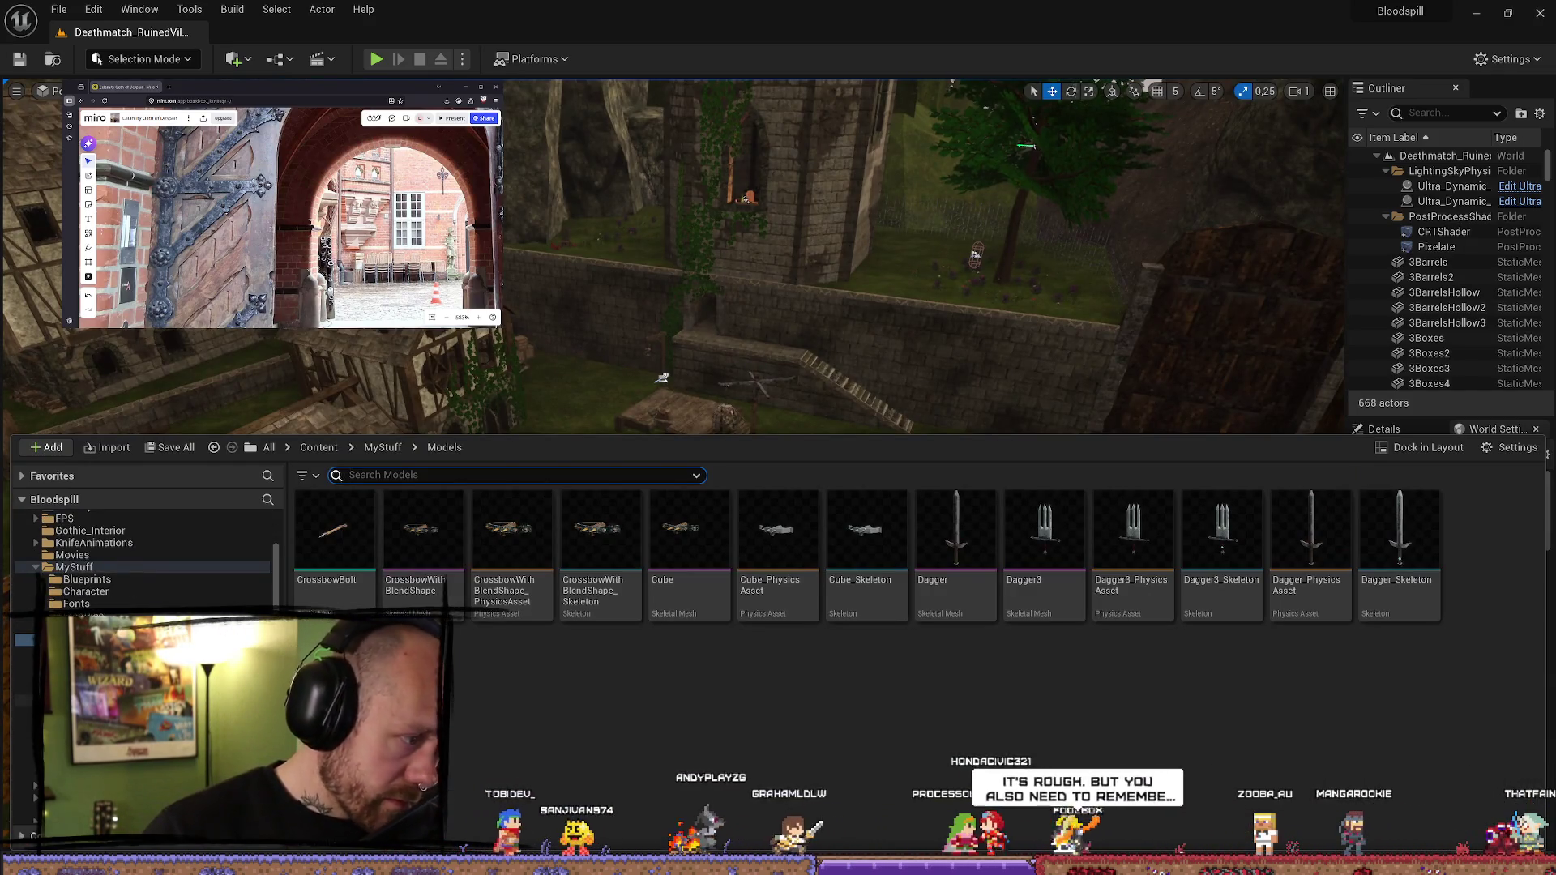
pyautogui.click(81, 568)
pyautogui.scroll(2, 139, 603)
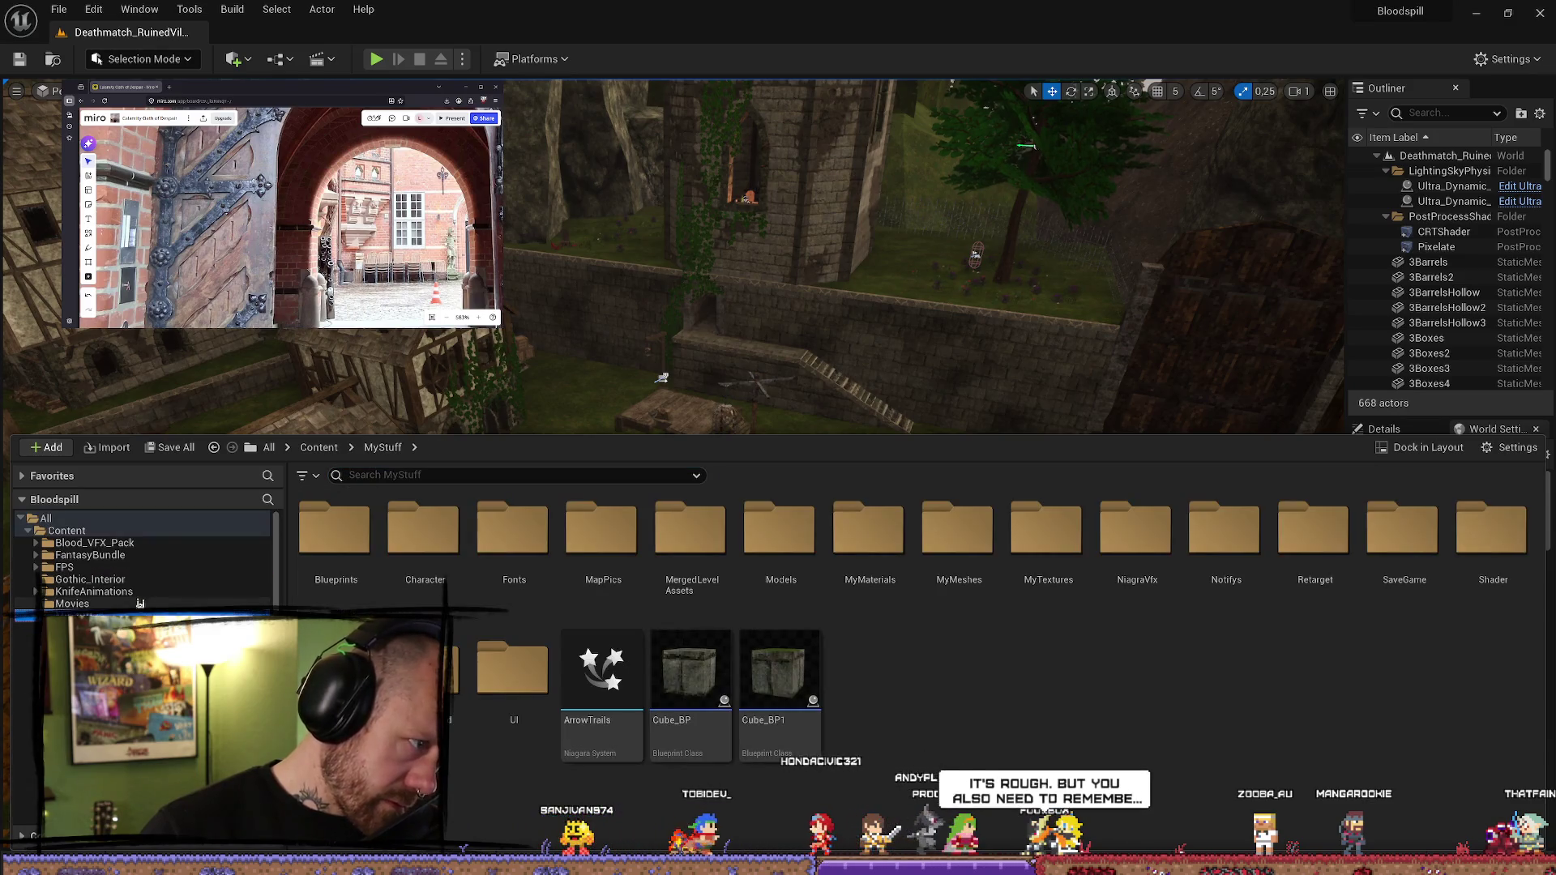
pyautogui.scroll(-2, 142, 592)
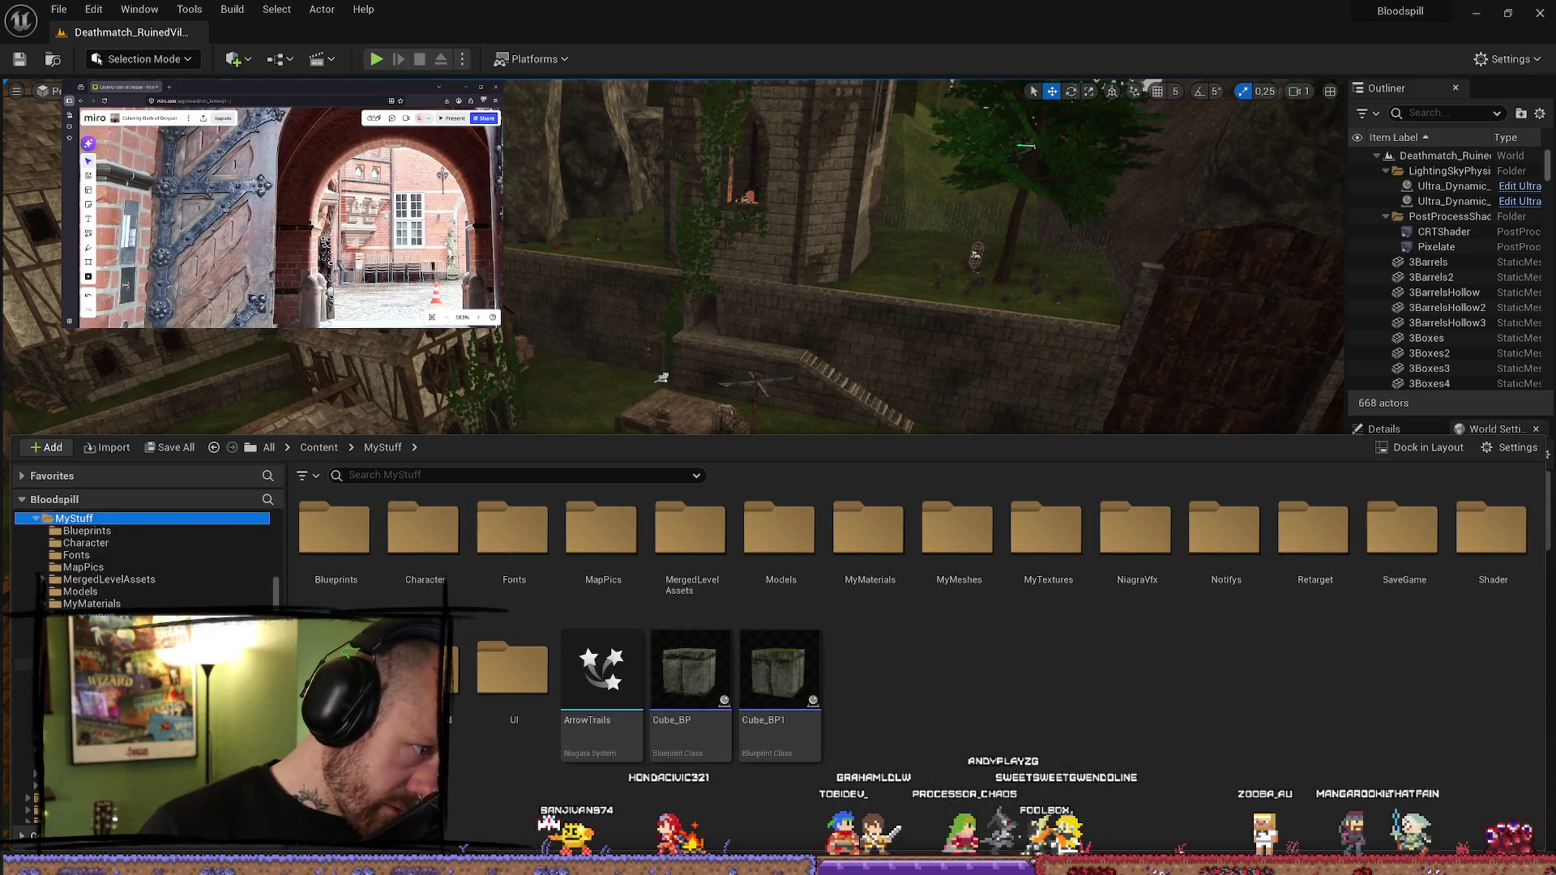
pyautogui.doubleClick(959, 528)
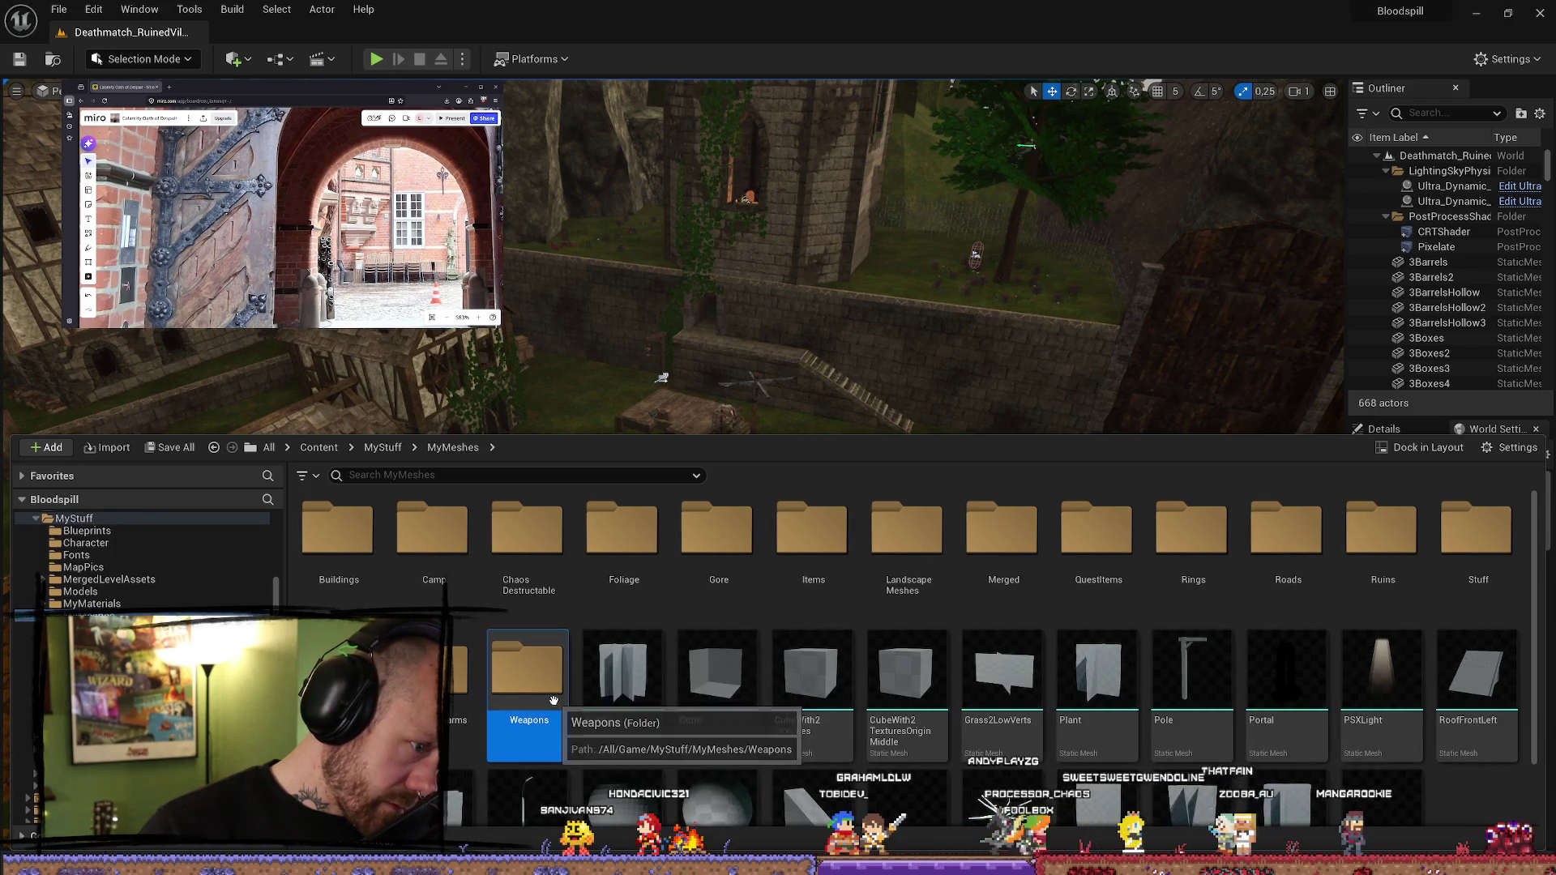
pyautogui.doubleClick(551, 689)
pyautogui.click(600, 531)
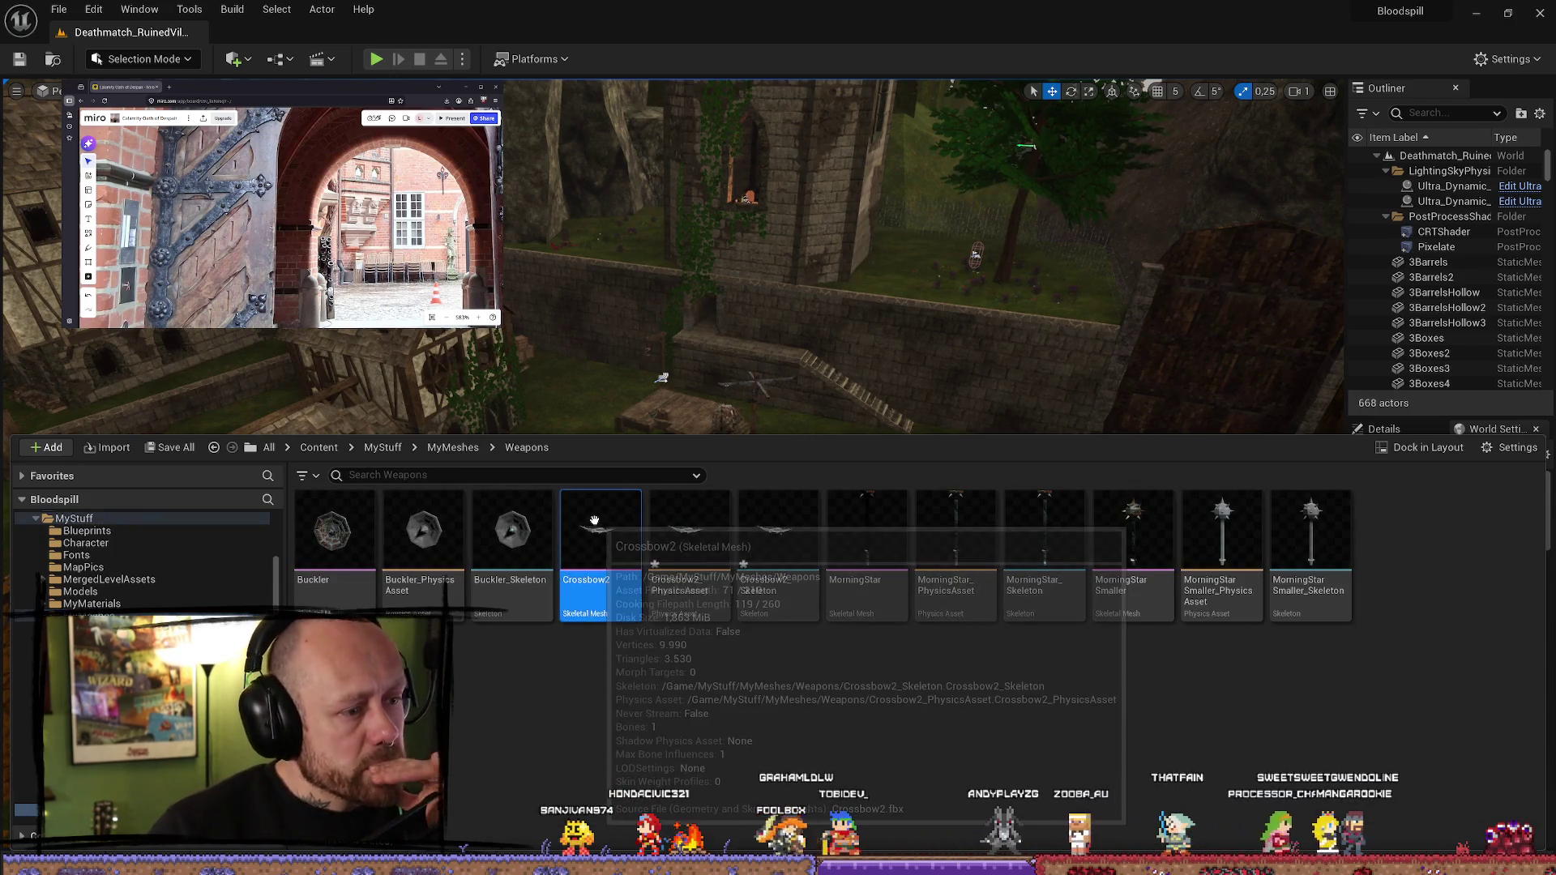
pyautogui.doubleClick(600, 535)
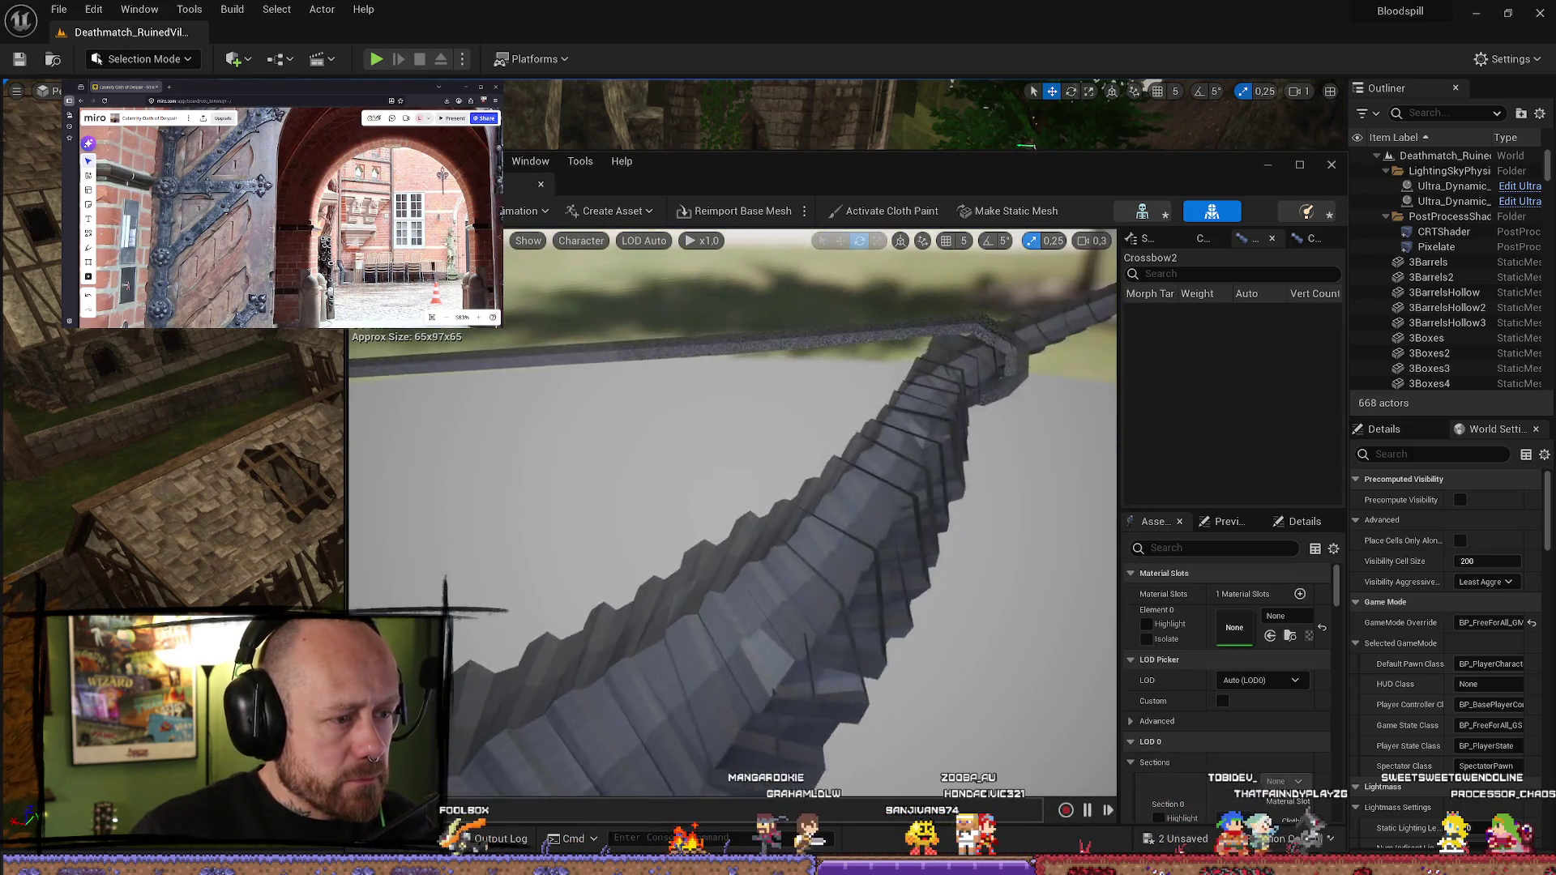
# - Orbit the Crossbow2 preview, then in Blender select the crossbow and enter Edit Mode in front view
pyautogui.moveTo(789, 447); pyautogui.dragTo(789, 447)
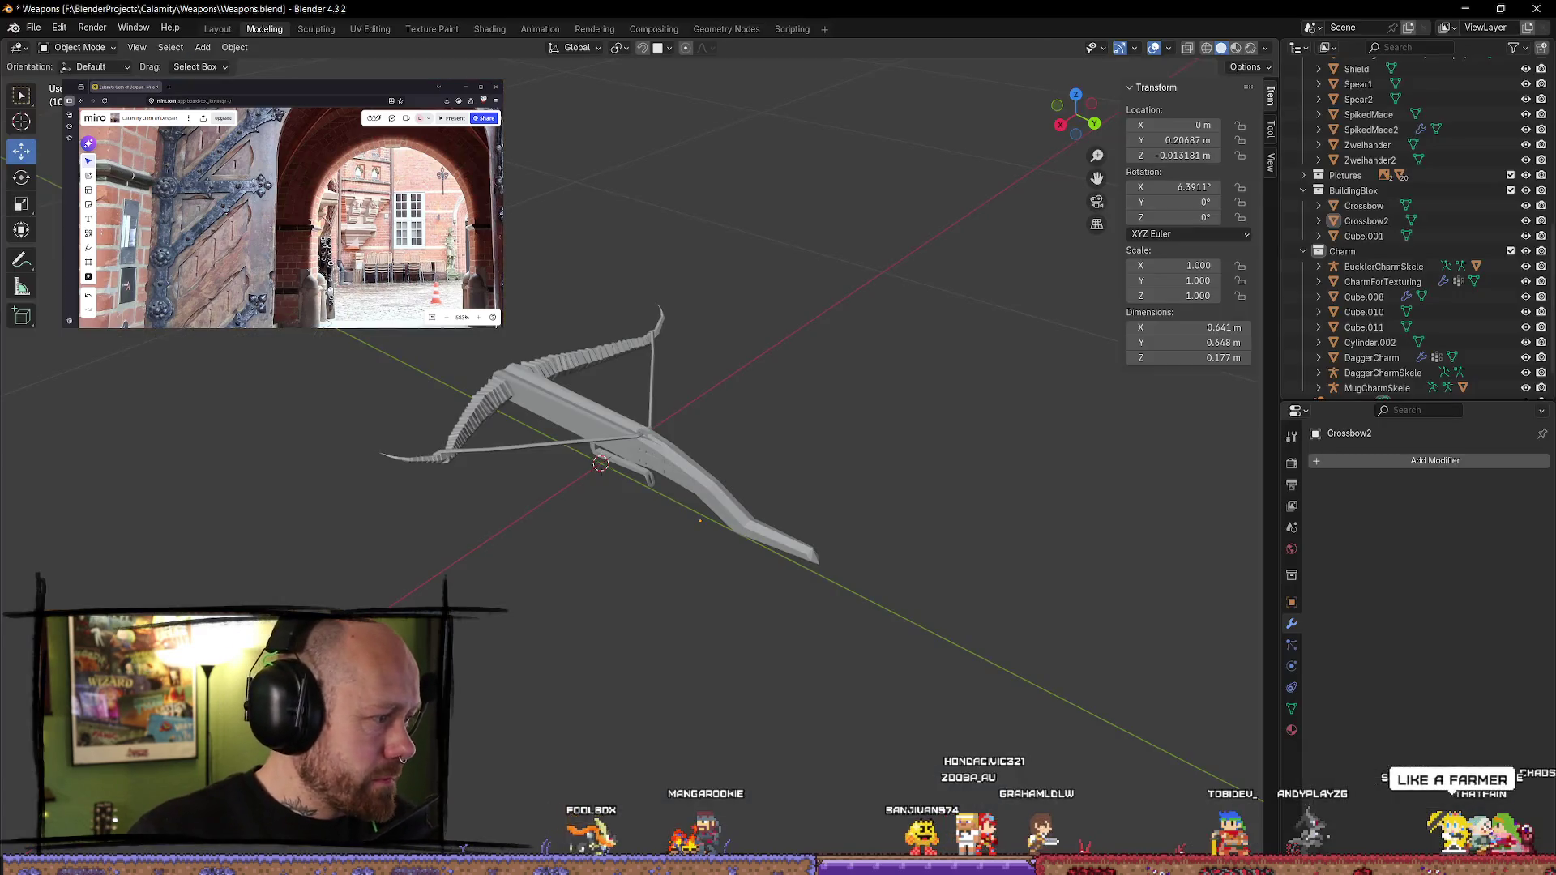
pyautogui.hotkey('alt', 'Tab')
pyautogui.click(585, 454)
pyautogui.moveTo(549, 479); pyautogui.dragTo(896, 615, button='middle')
pyautogui.press('Tab')
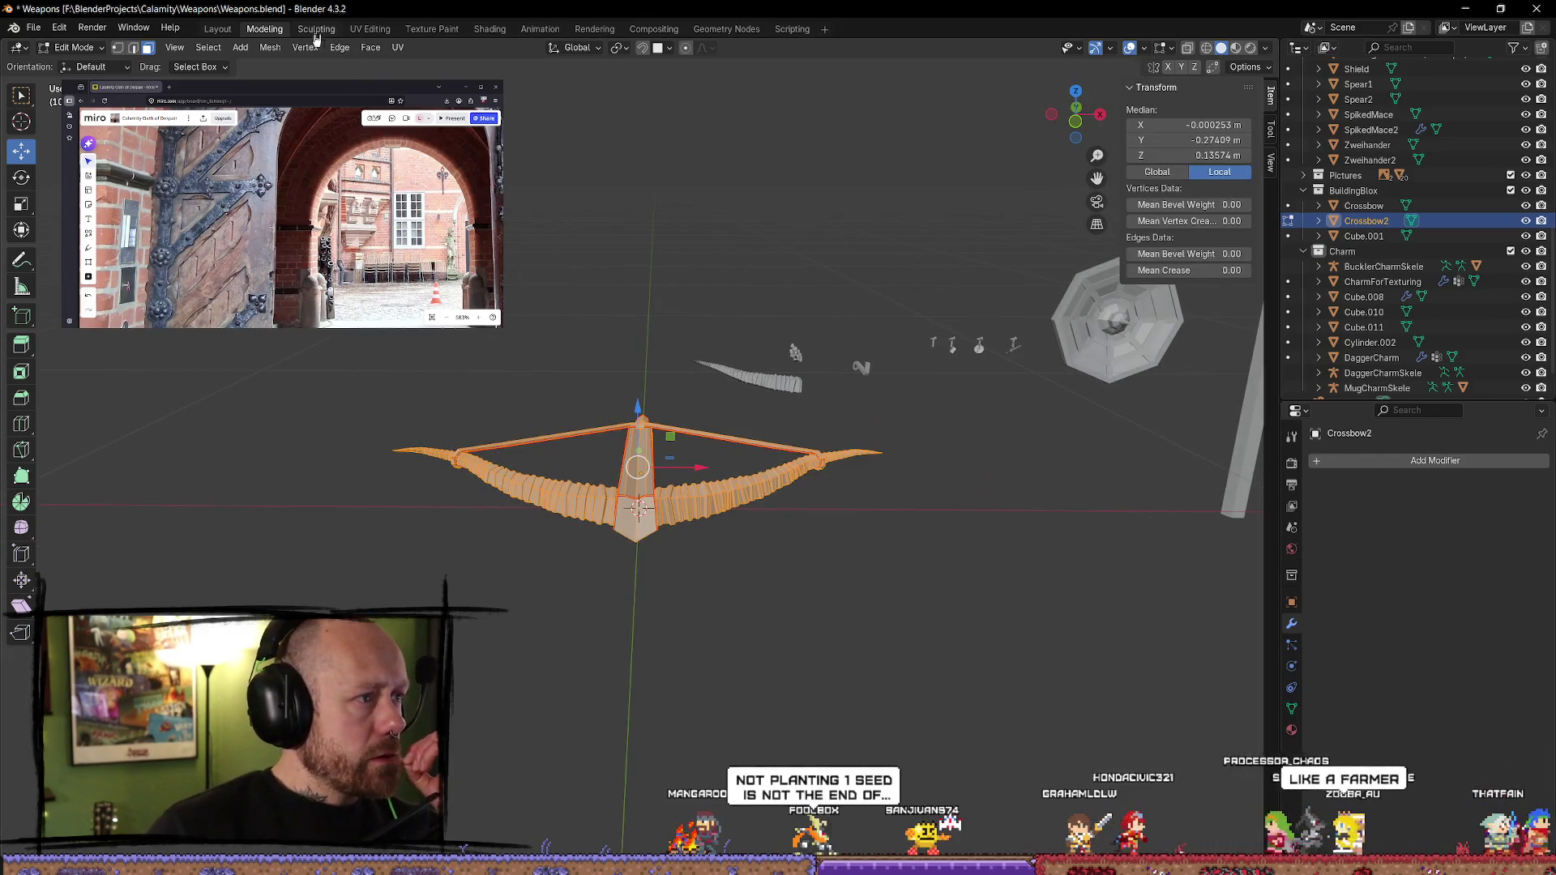
# - Save the Weapons Blender file with File > Save
pyautogui.click(134, 28)
pyautogui.moveTo(91, 28)
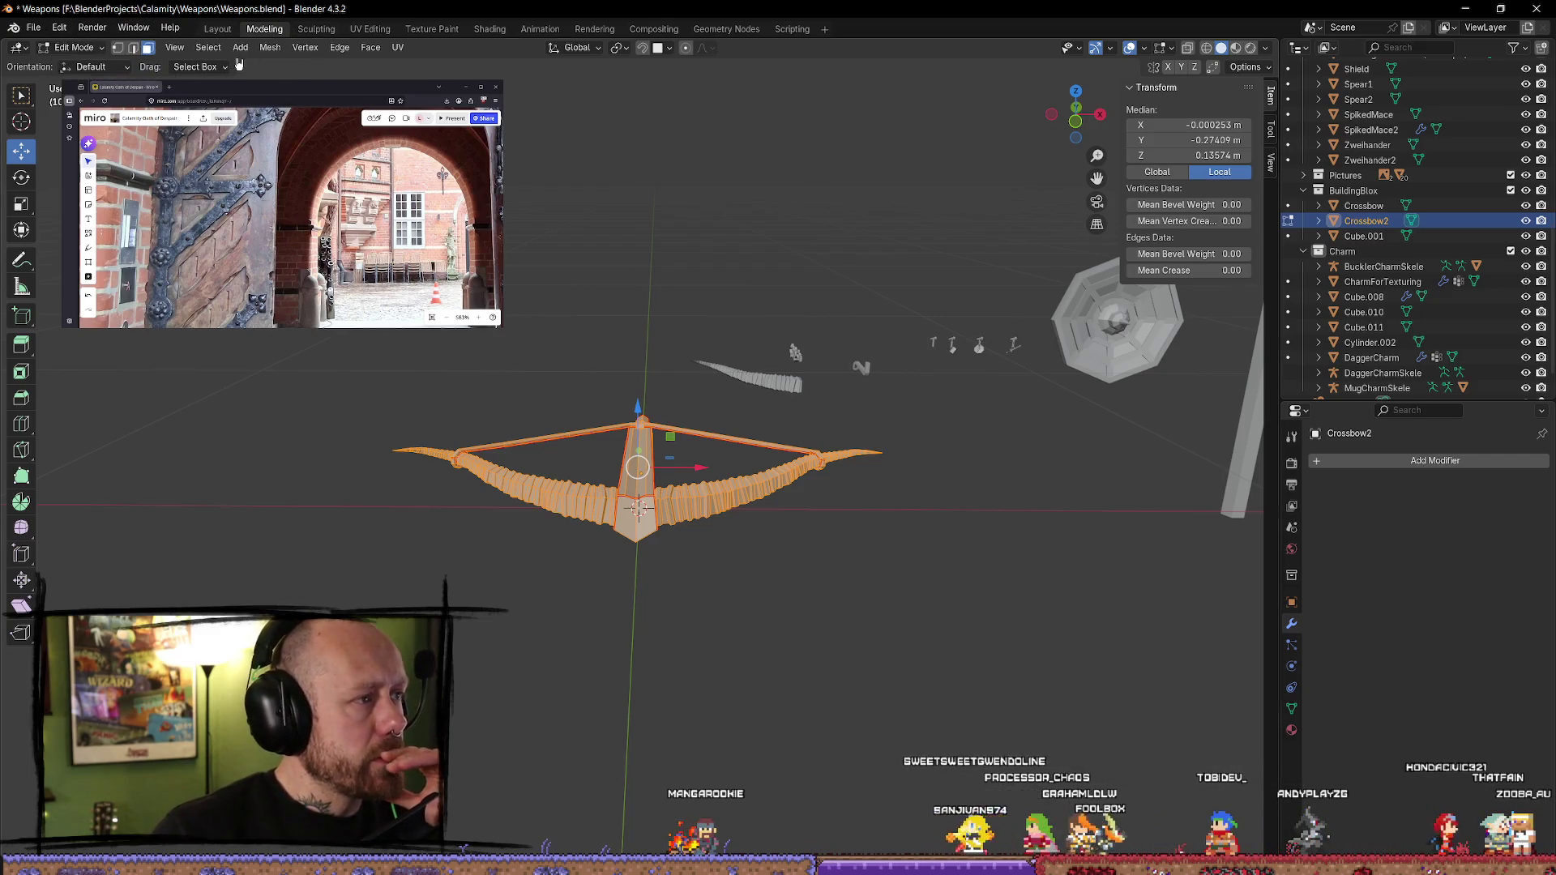
pyautogui.click(267, 49)
pyautogui.moveTo(290, 79)
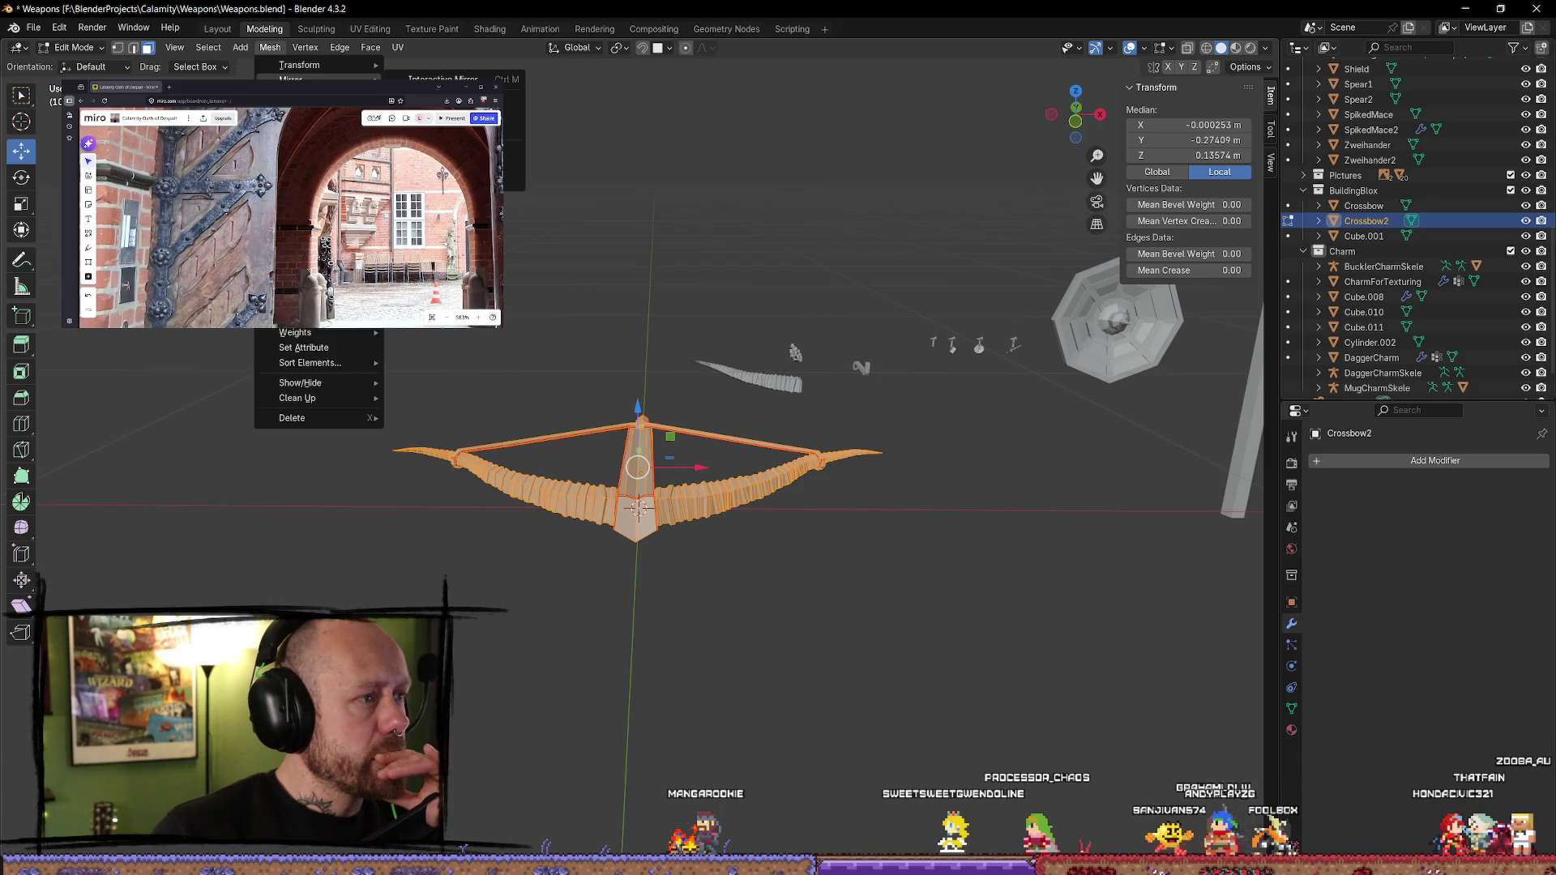
pyautogui.moveTo(308, 316)
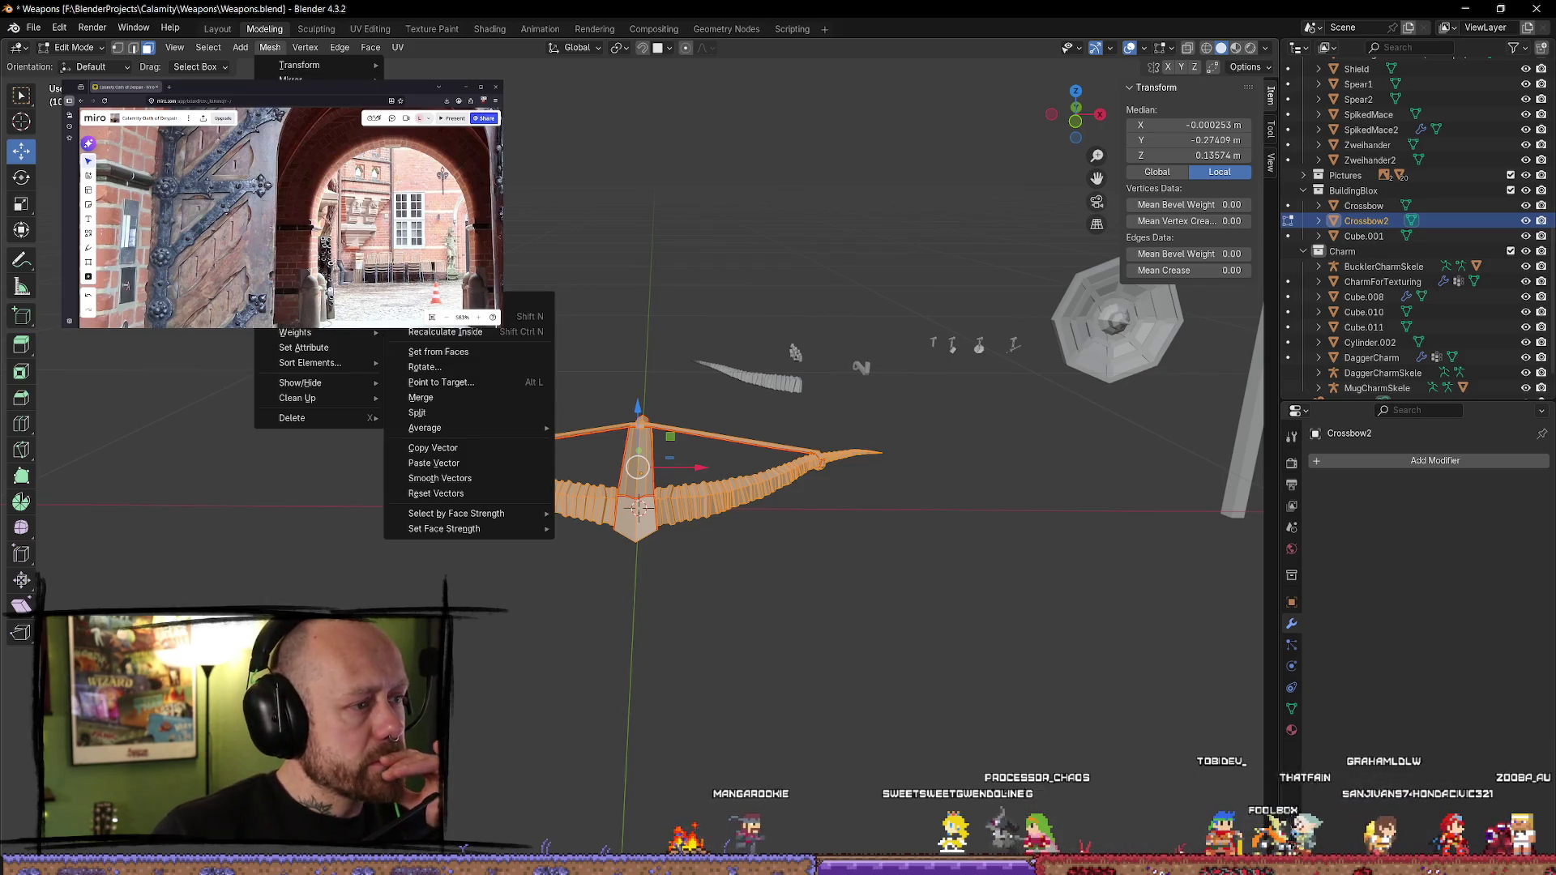
pyautogui.press('Escape')
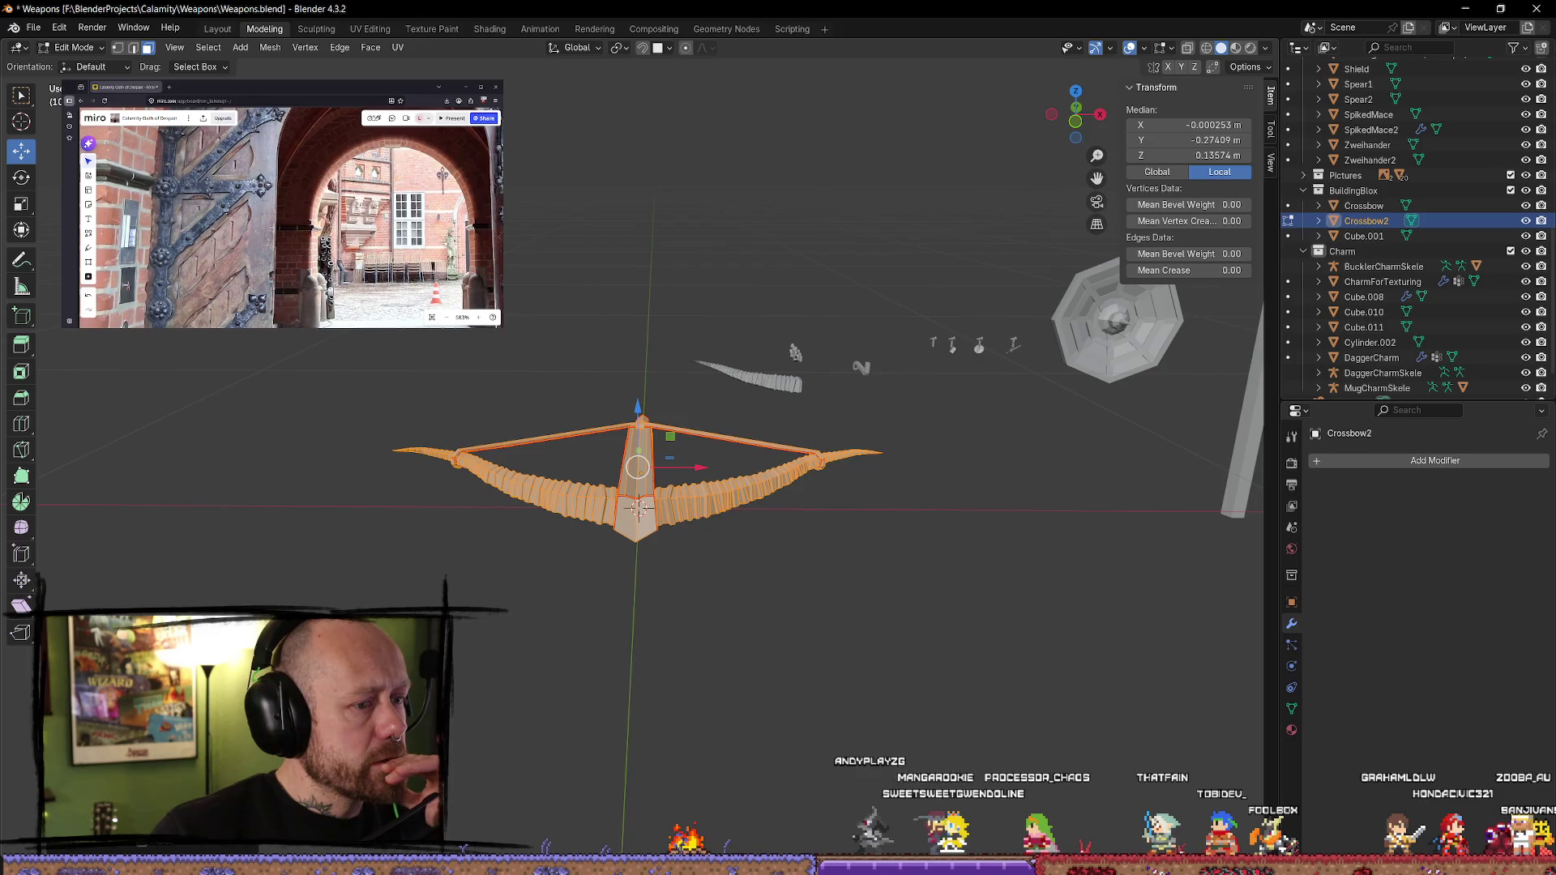
pyautogui.click(33, 29)
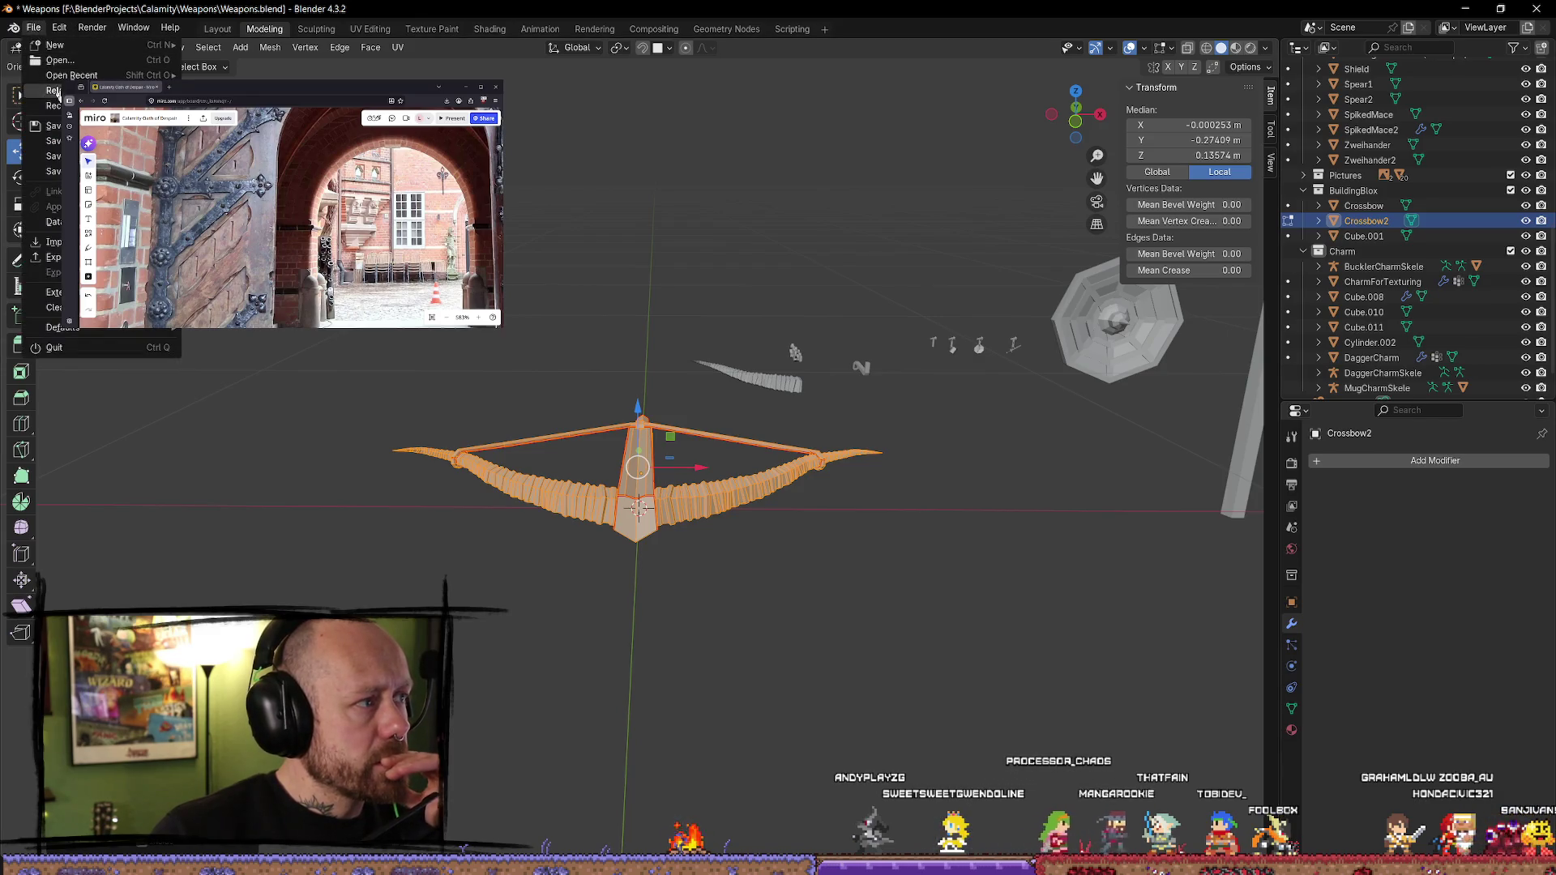
pyautogui.click(53, 125)
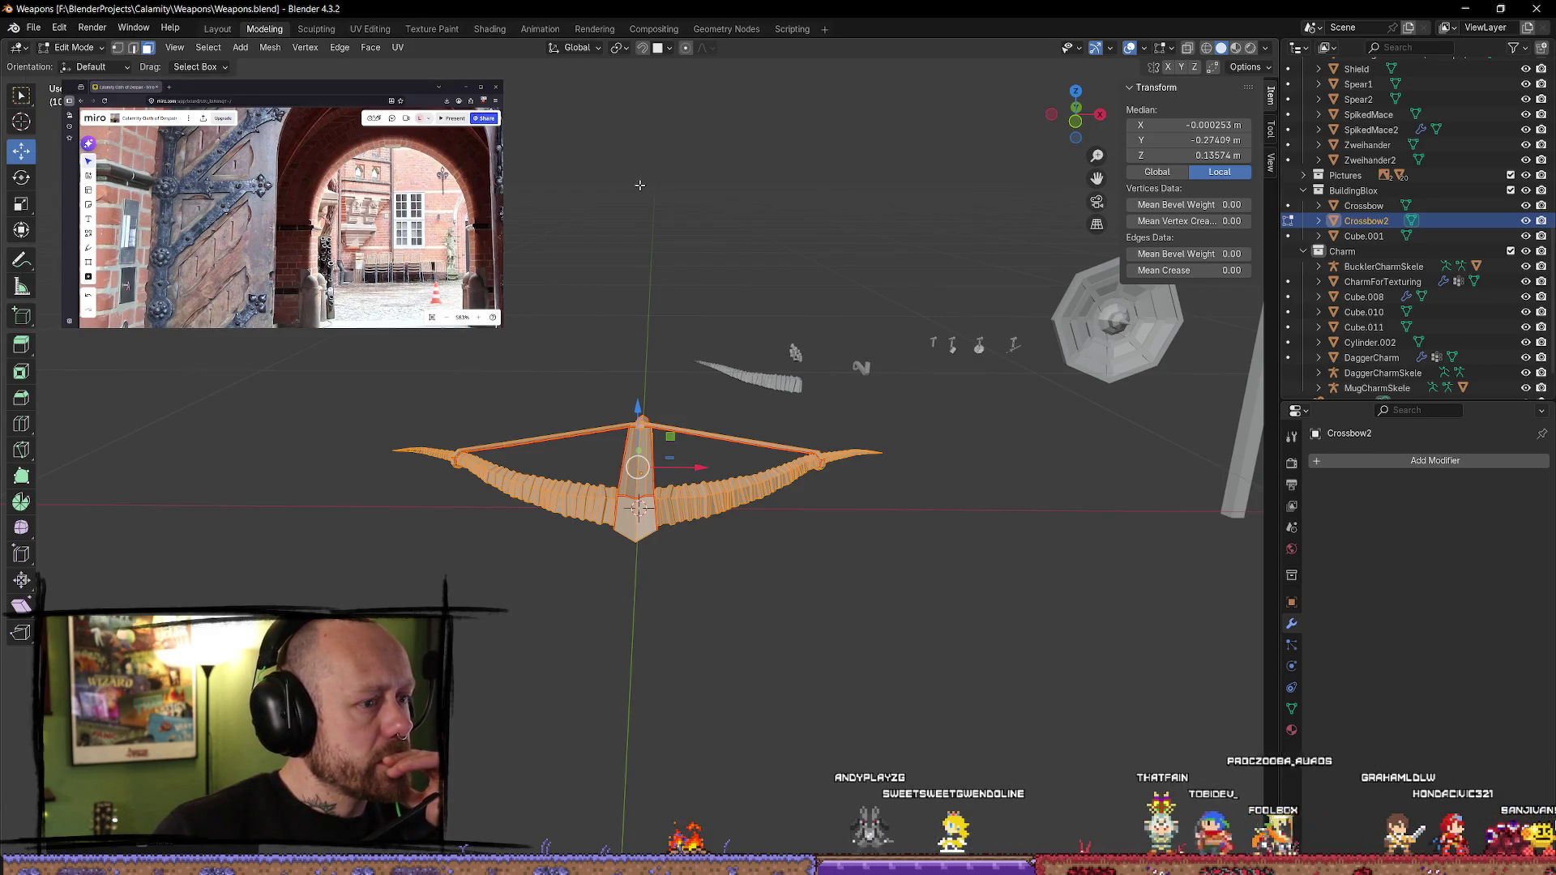
# - Deselect all, return to Object Mode, and export Crossbow2 with the Mr Mannequins FBX export
pyautogui.hotkey('alt', 'a')
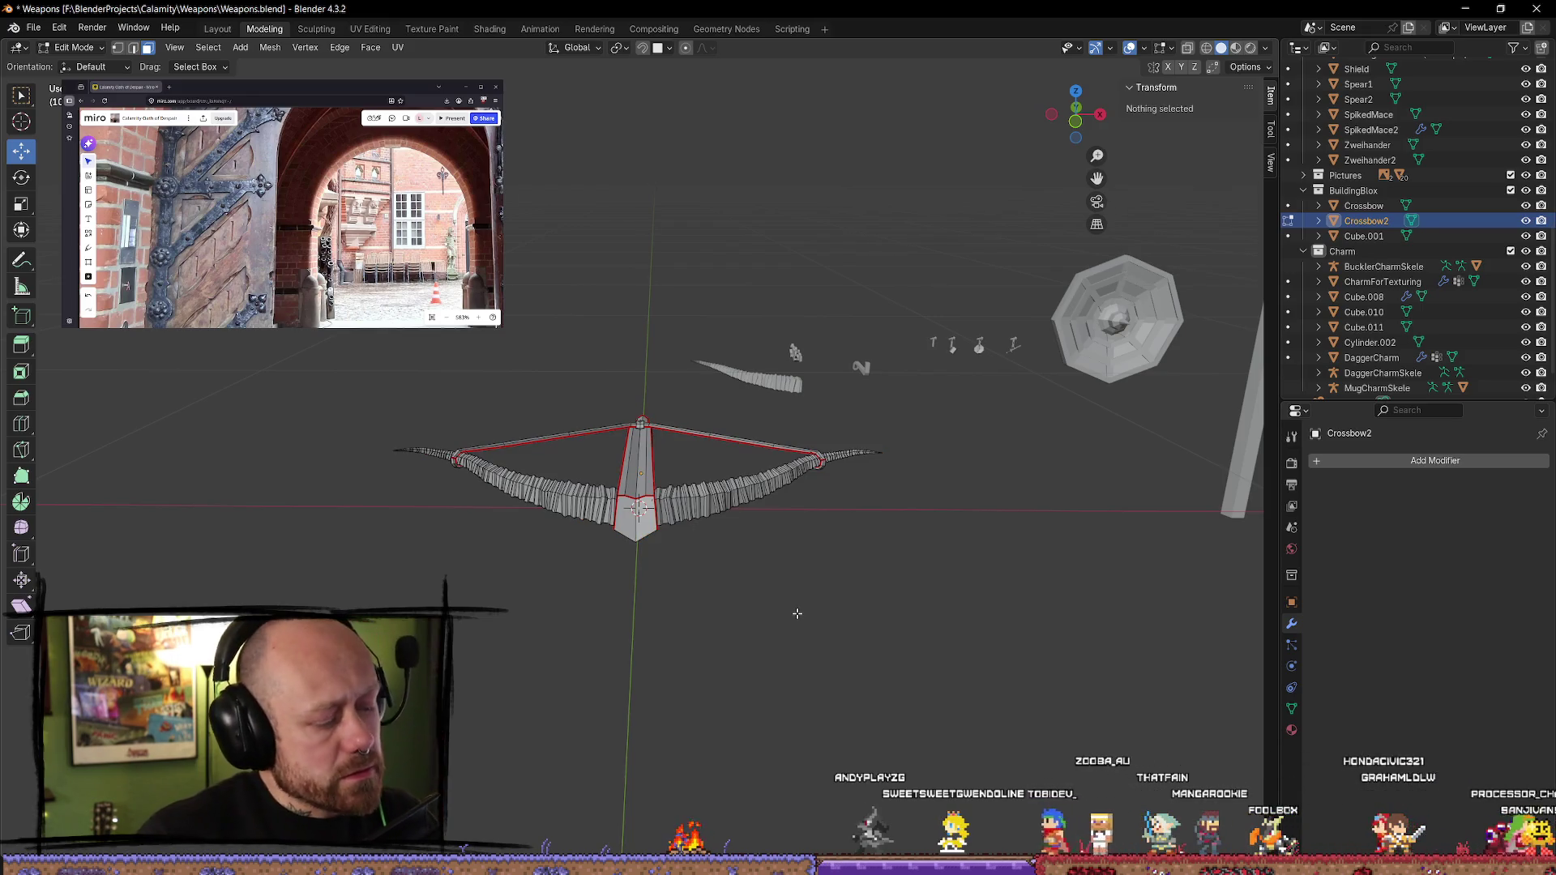
pyautogui.press('Tab')
pyautogui.rightClick(695, 521)
pyautogui.click(695, 521)
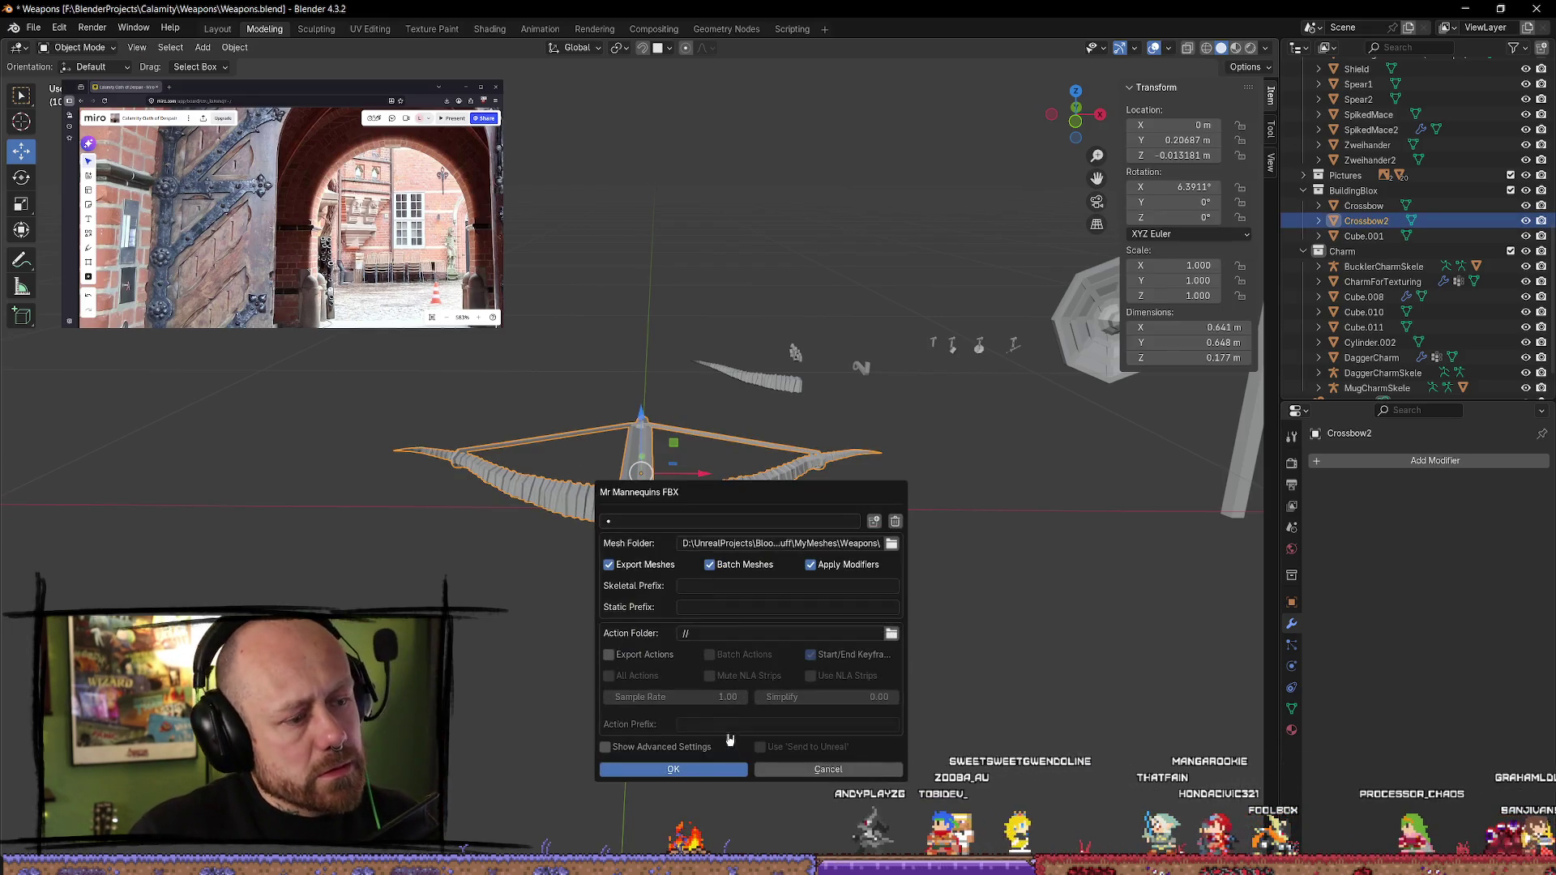
pyautogui.click(723, 771)
pyautogui.click(1470, 9)
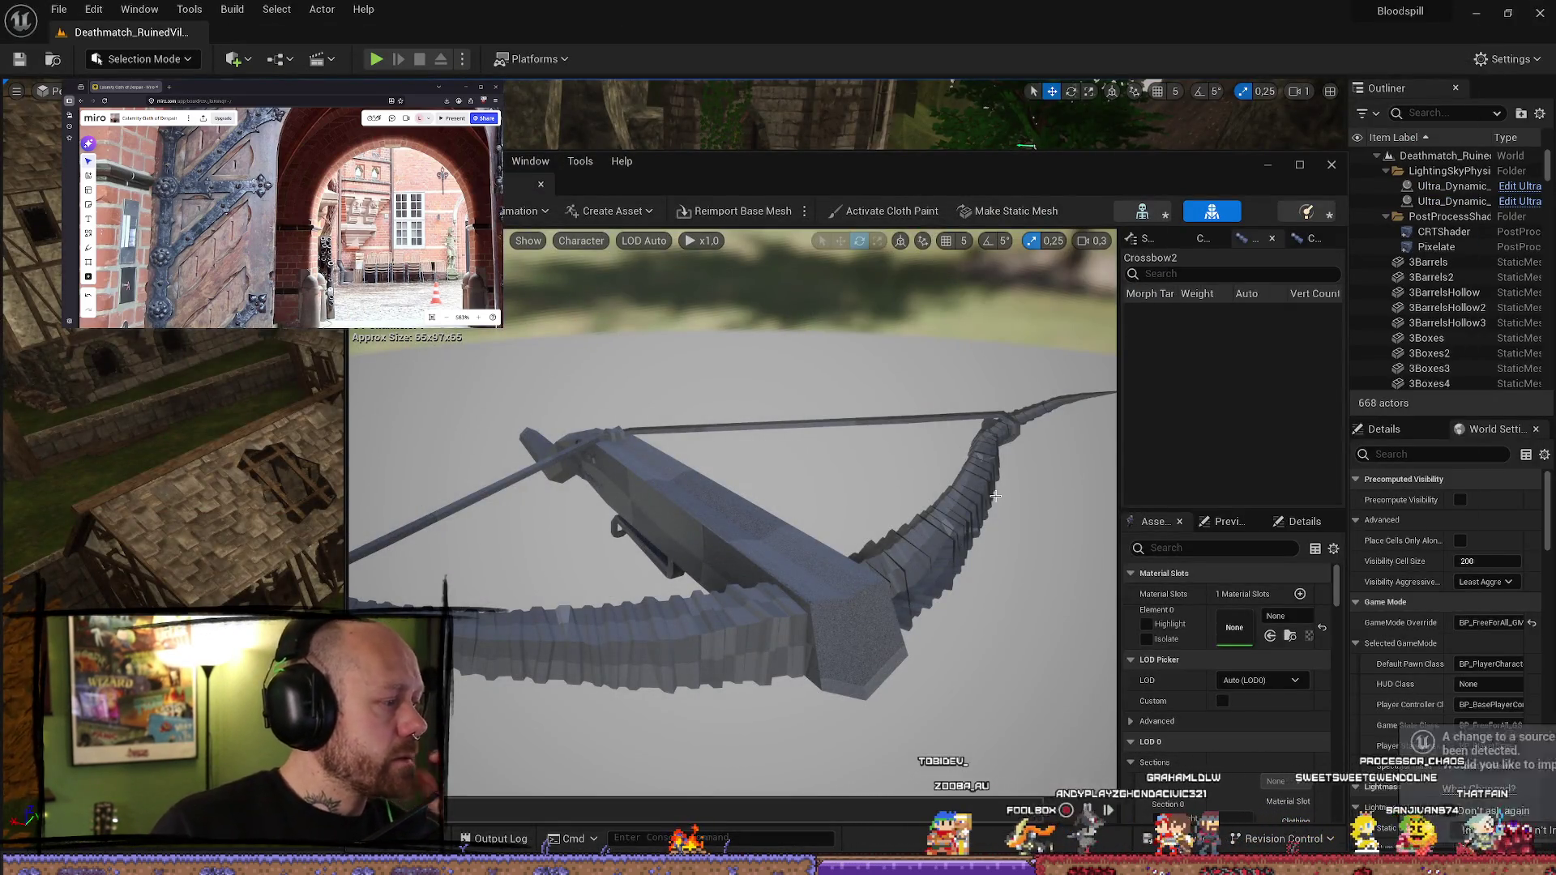
# - Reimport the changed Crossbow2 source, view it from underneath, then minimize the mesh editor
pyautogui.click(1259, 764)
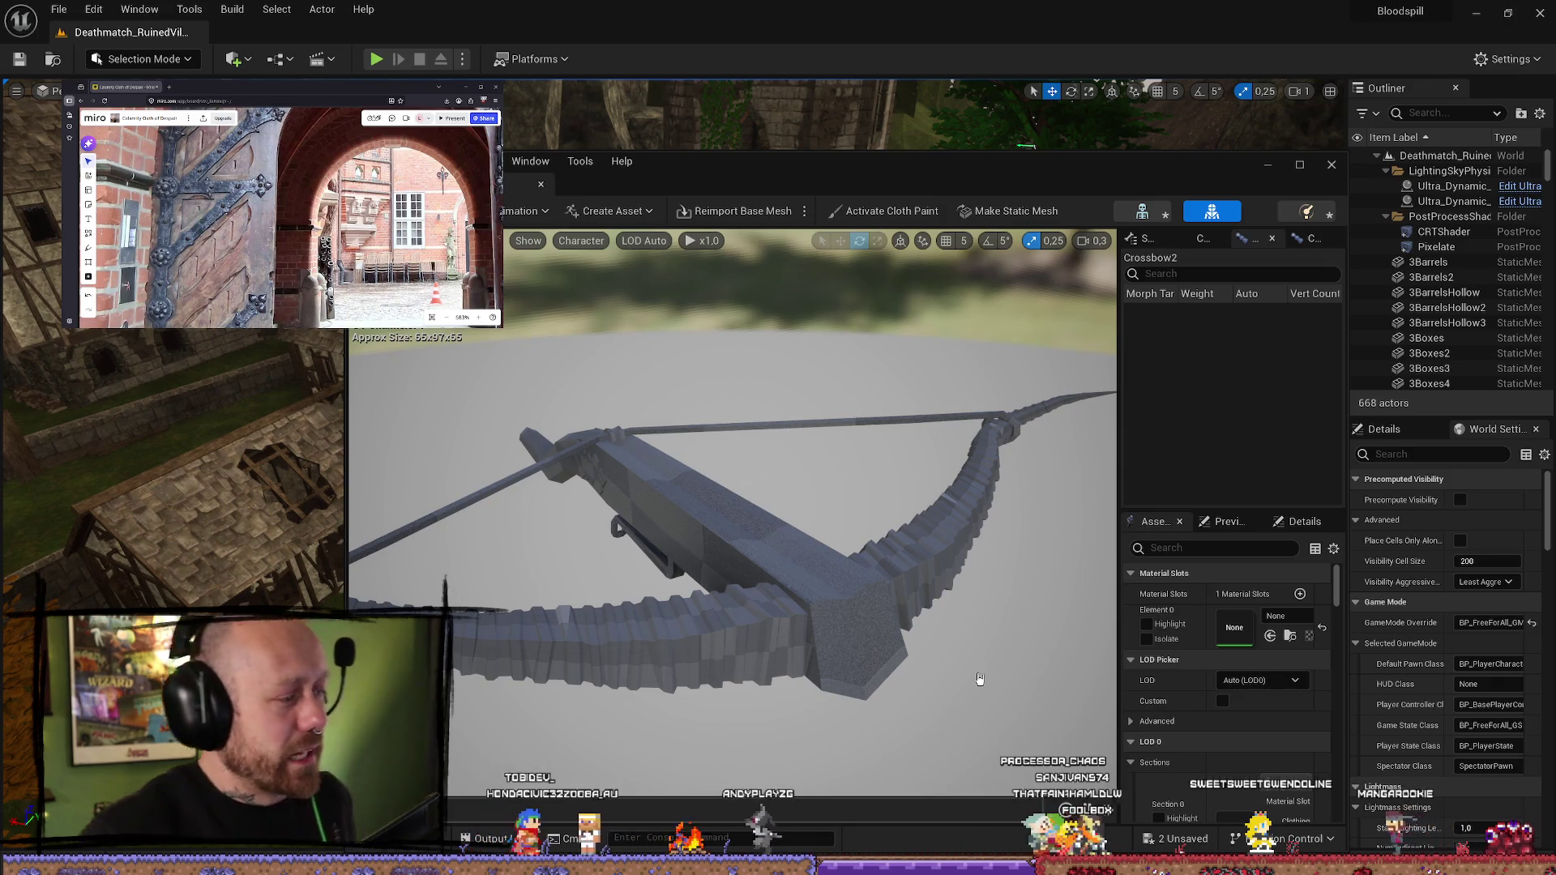
pyautogui.moveTo(964, 608)
pyautogui.mouseDown(button='right')
pyautogui.moveTo(932, 599)
pyautogui.moveTo(908, 616)
pyautogui.moveTo(940, 604)
pyautogui.moveTo(810, 594)
pyautogui.moveTo(868, 546)
pyautogui.mouseUp(button='right')
pyautogui.click(1268, 164)
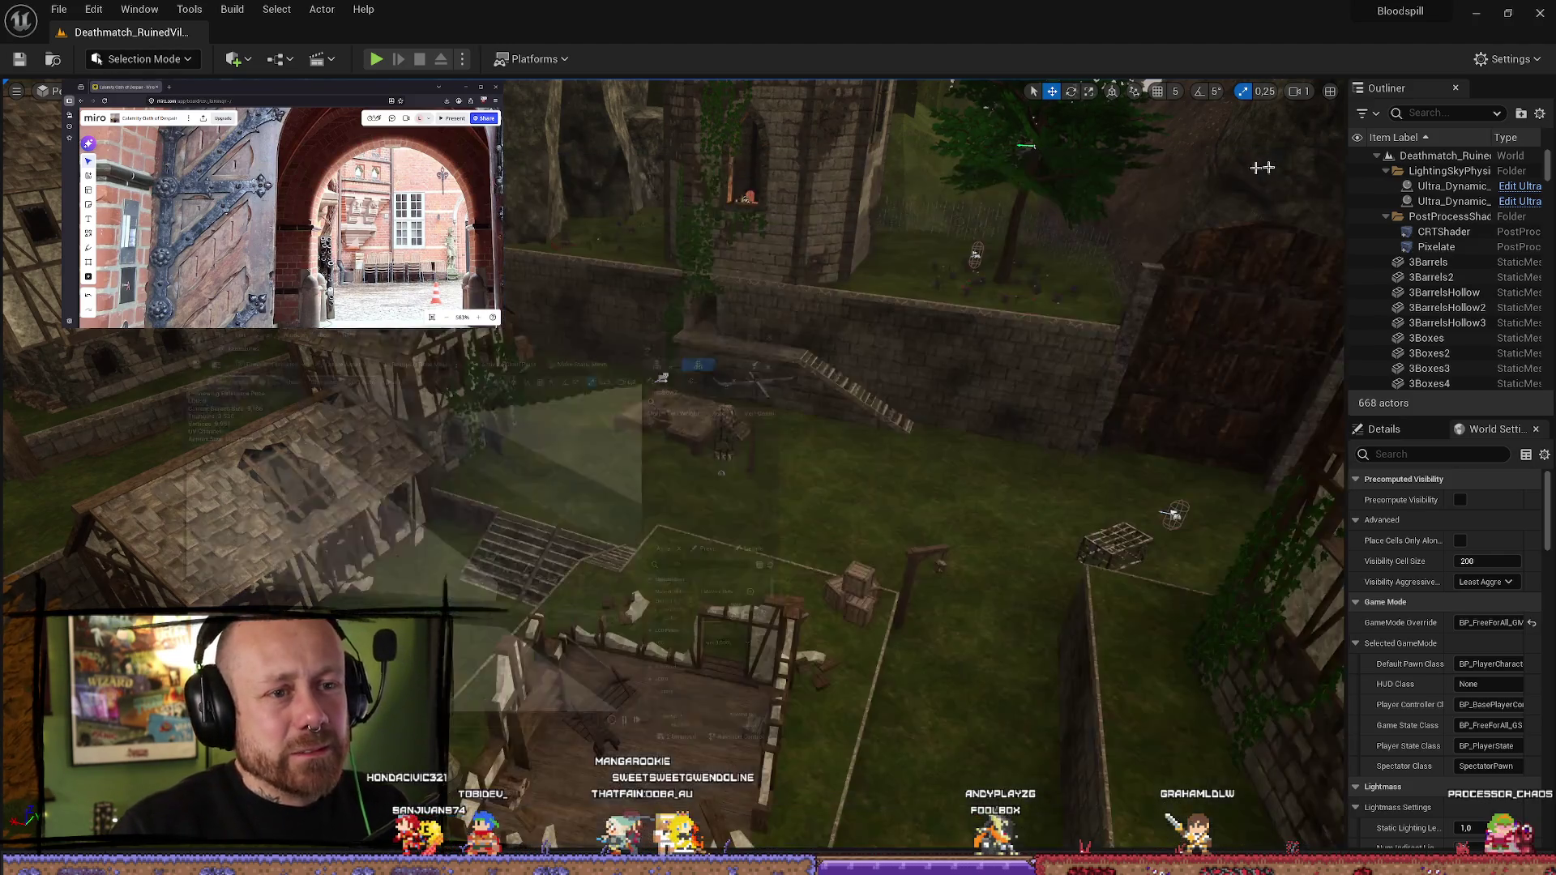
# - Briefly open Crossbow2_PhysicsAsset, then minimize its editor and bring the Content Drawer back
pyautogui.hotkey('ctrl', 'space')
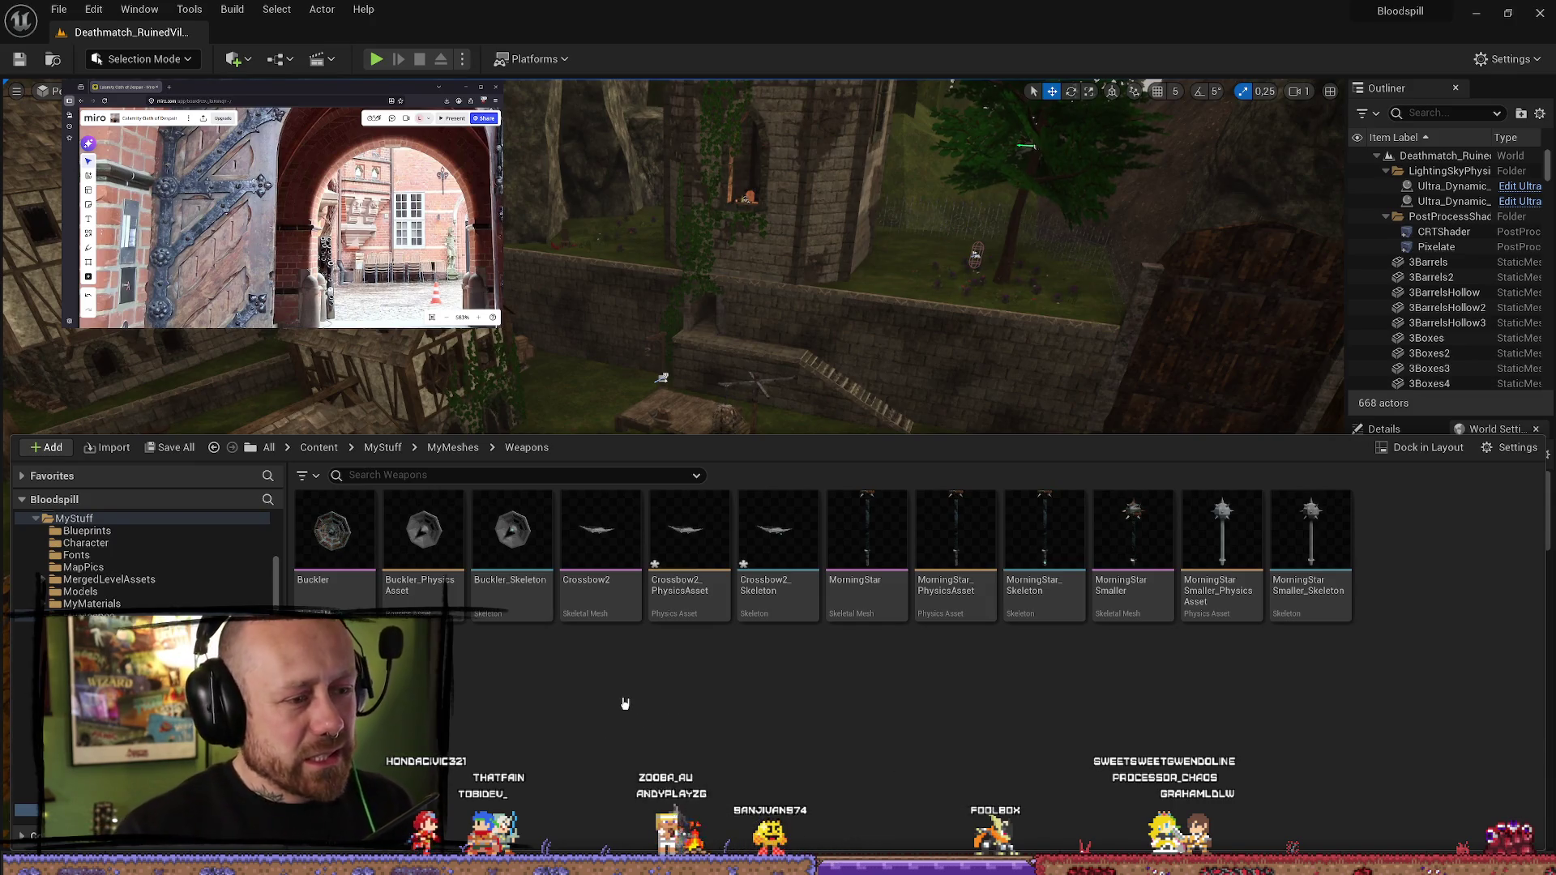
pyautogui.doubleClick(682, 543)
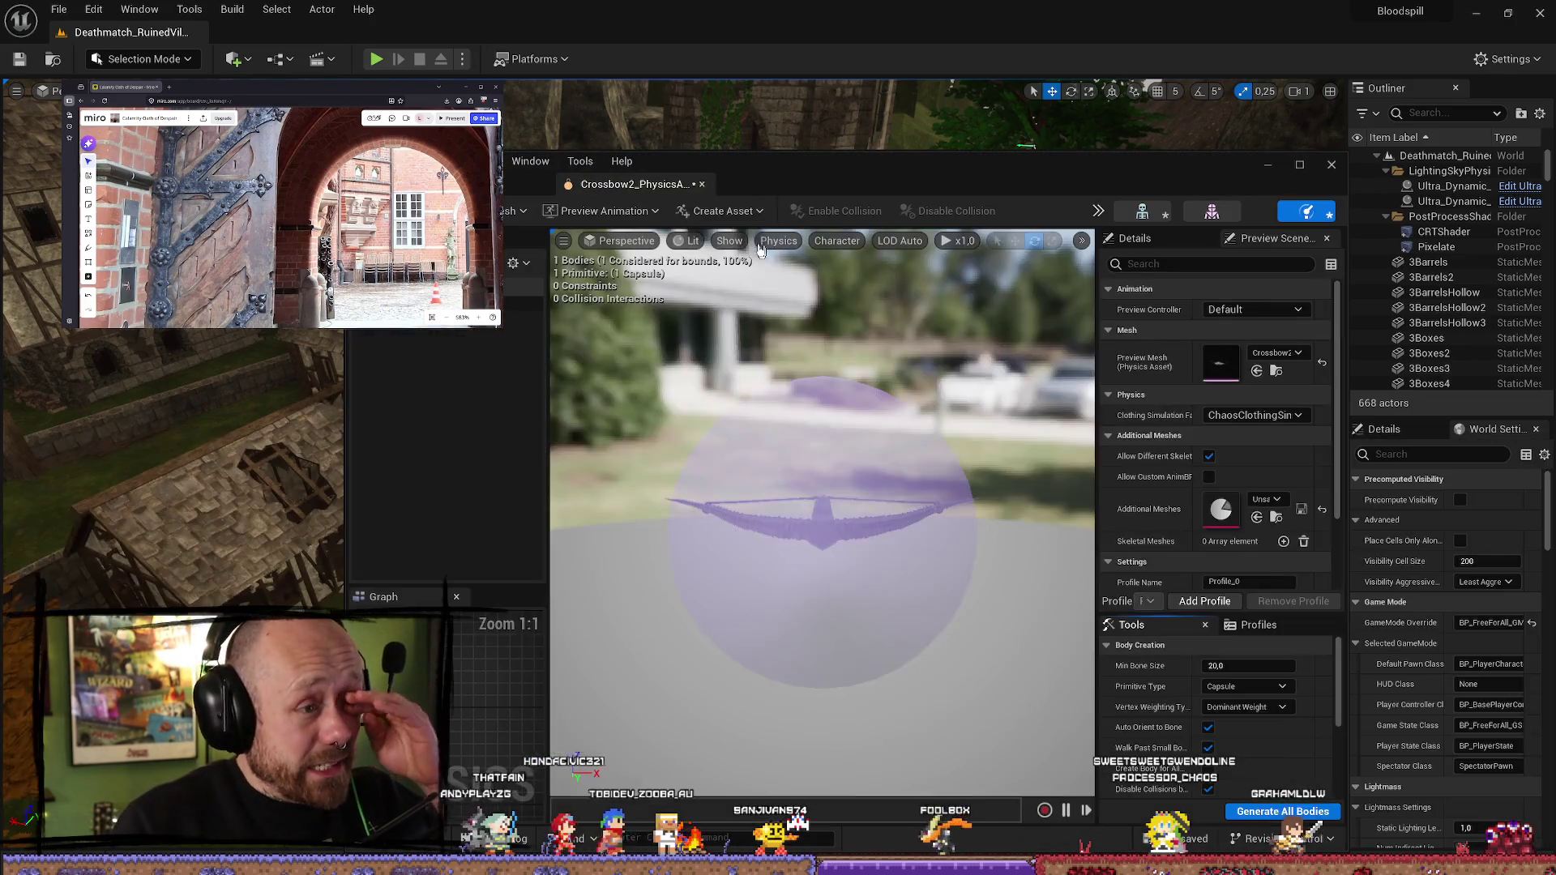
pyautogui.moveTo(812, 171); pyautogui.dragTo(790, 123)
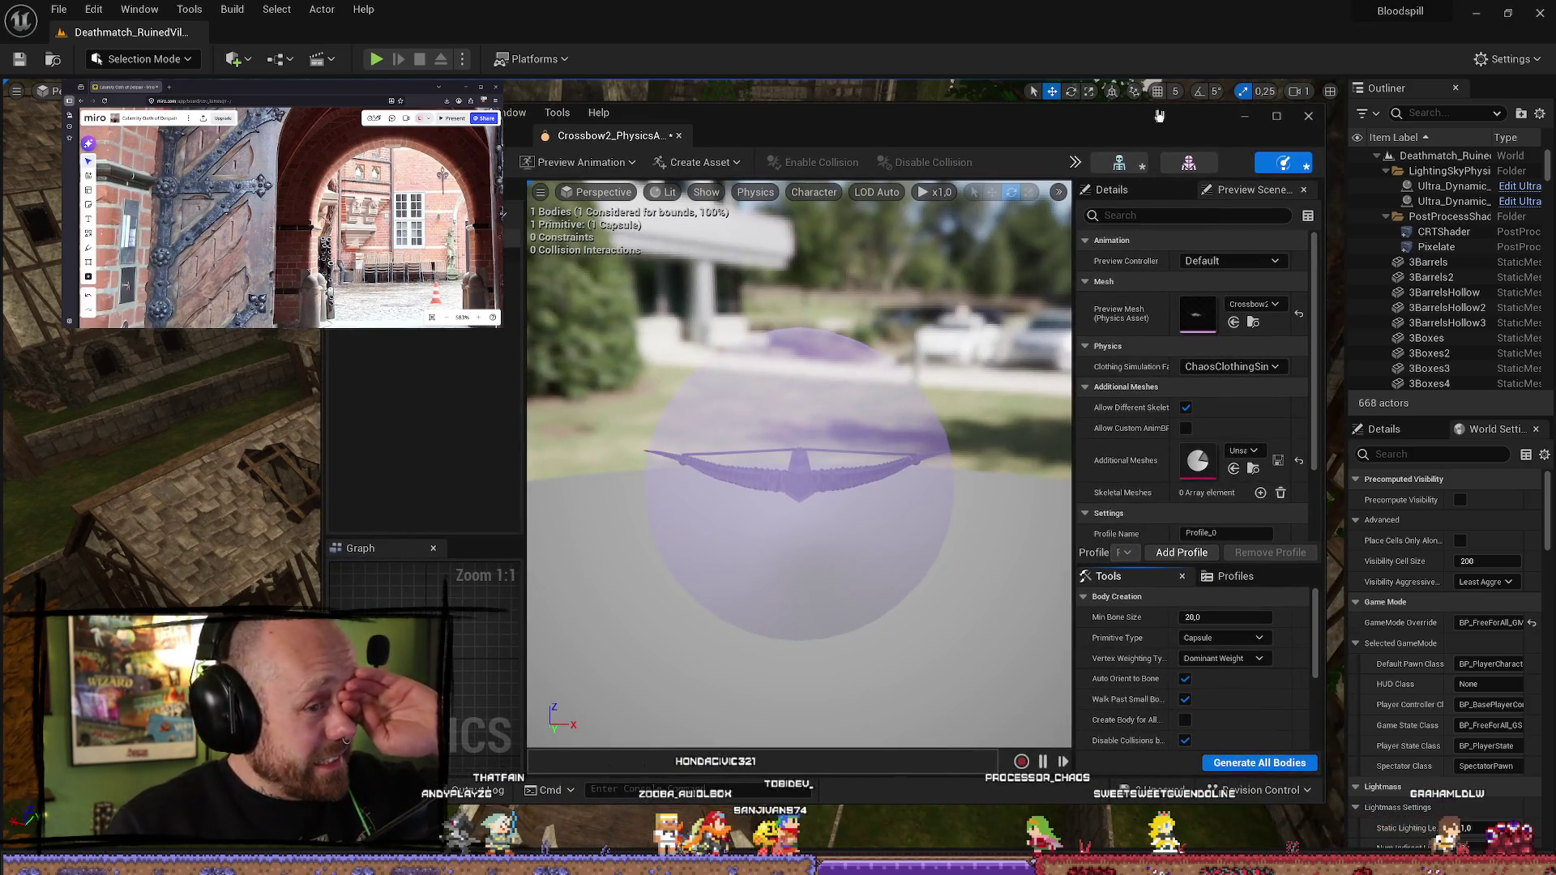
pyautogui.click(1250, 122)
pyautogui.hotkey('ctrl', 'space')
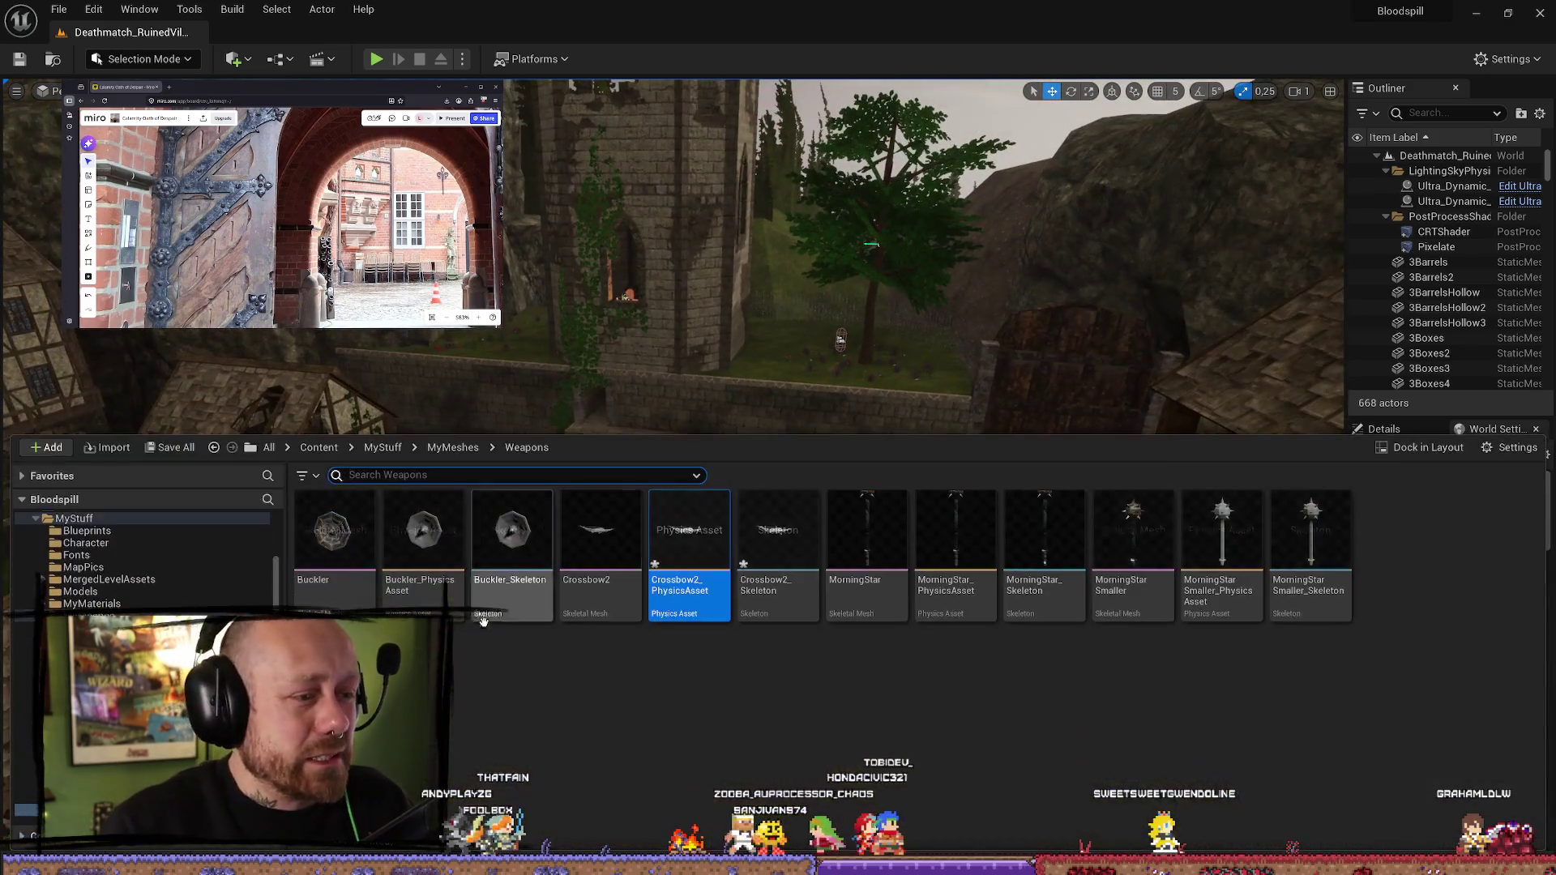
# - Browse back to MyMeshes > Weapons, then look into the FPS Gameplay and Maps folders
pyautogui.press('BackSpace')
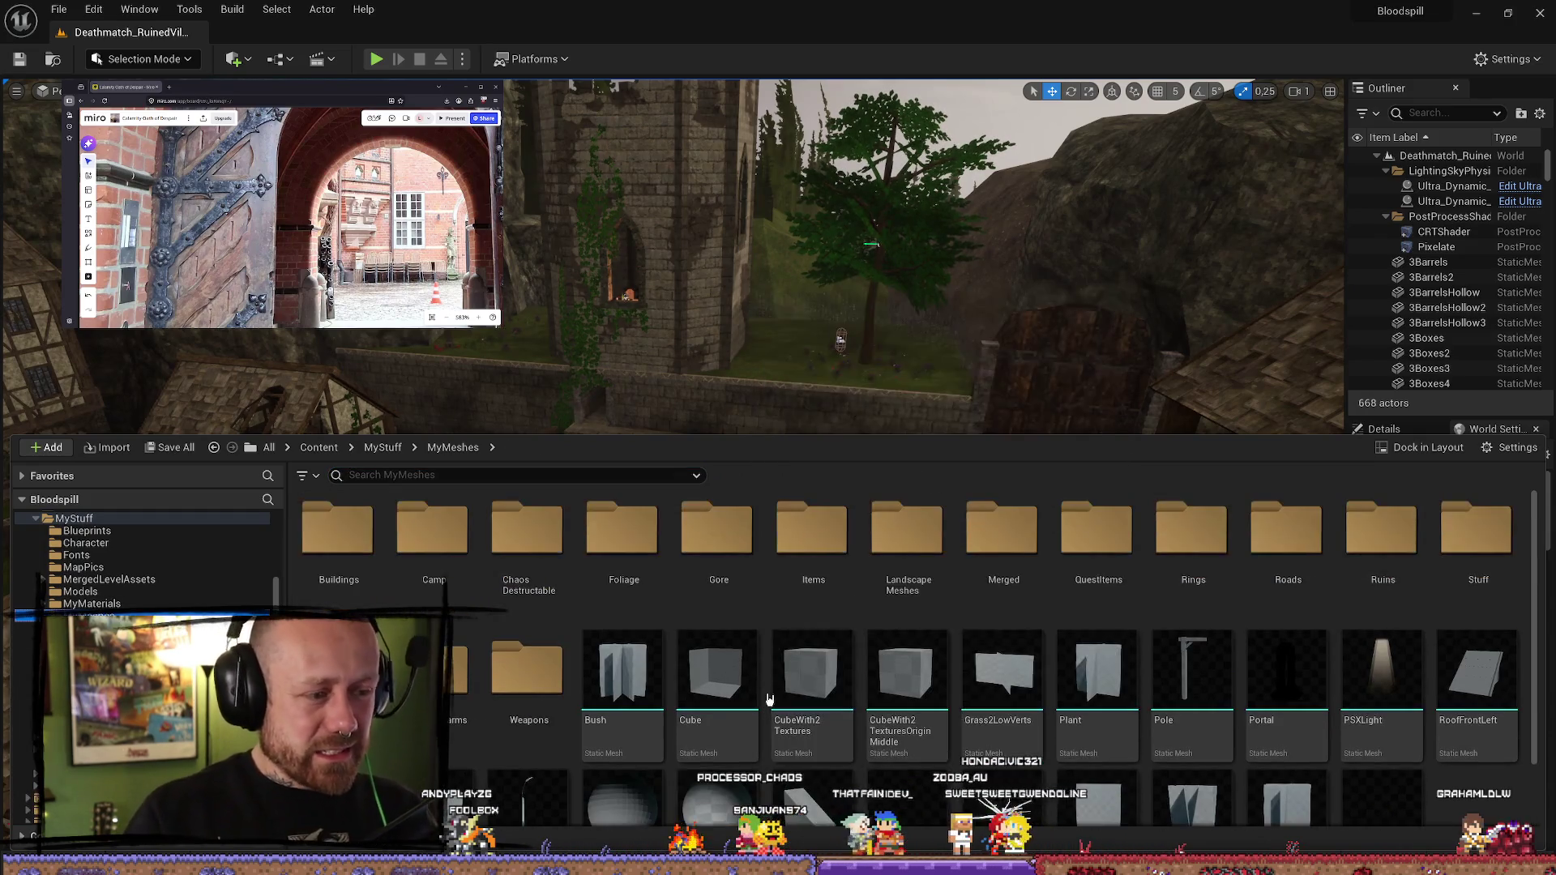
pyautogui.doubleClick(527, 669)
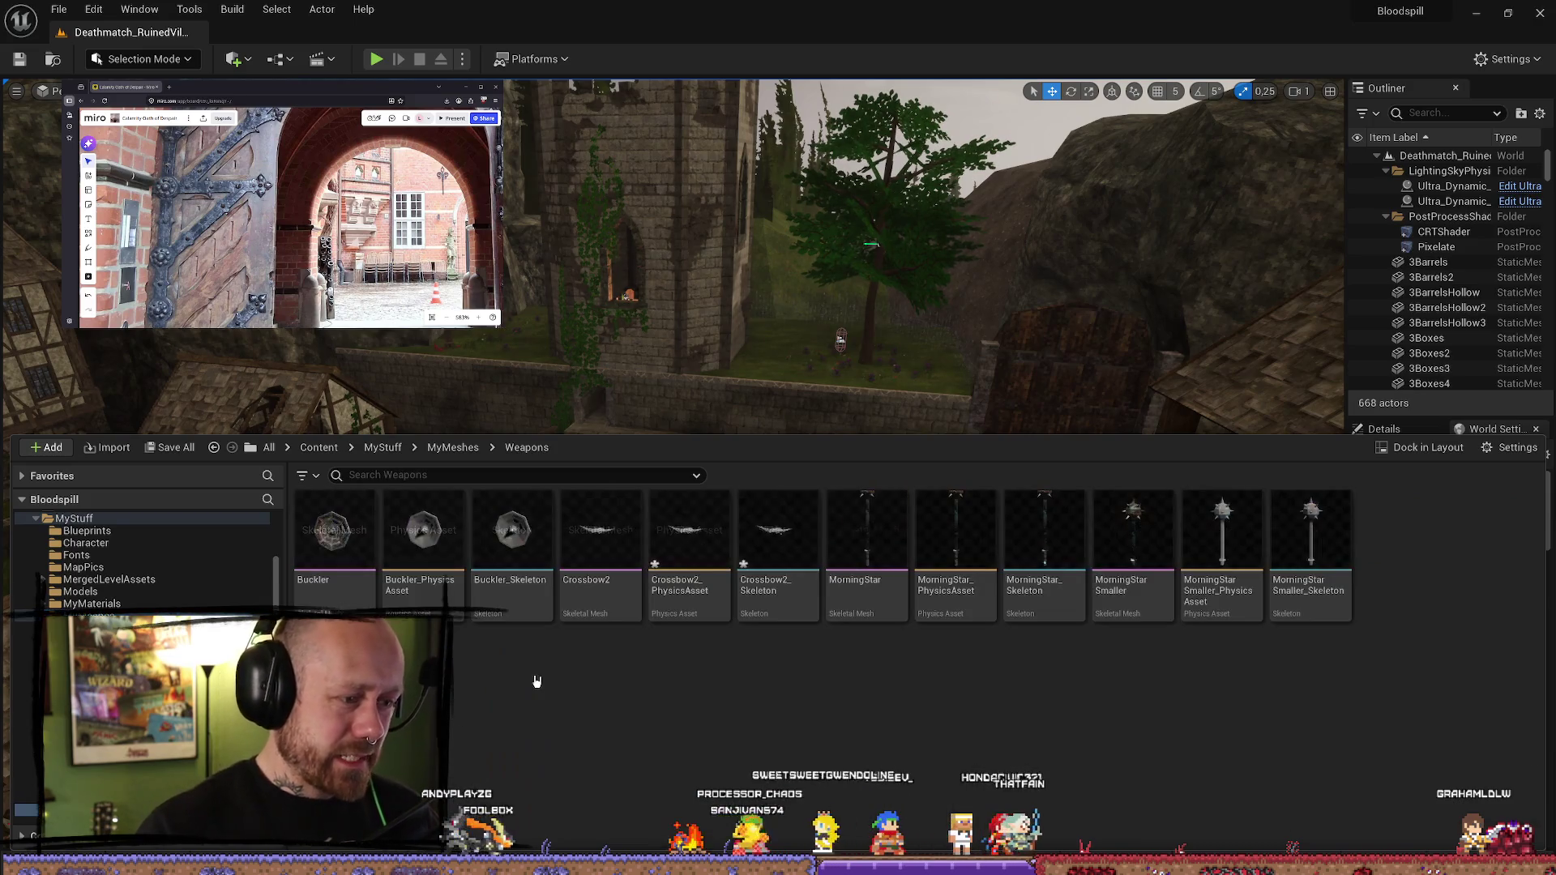
pyautogui.moveTo(813, 319); pyautogui.dragTo(813, 319, button='right')
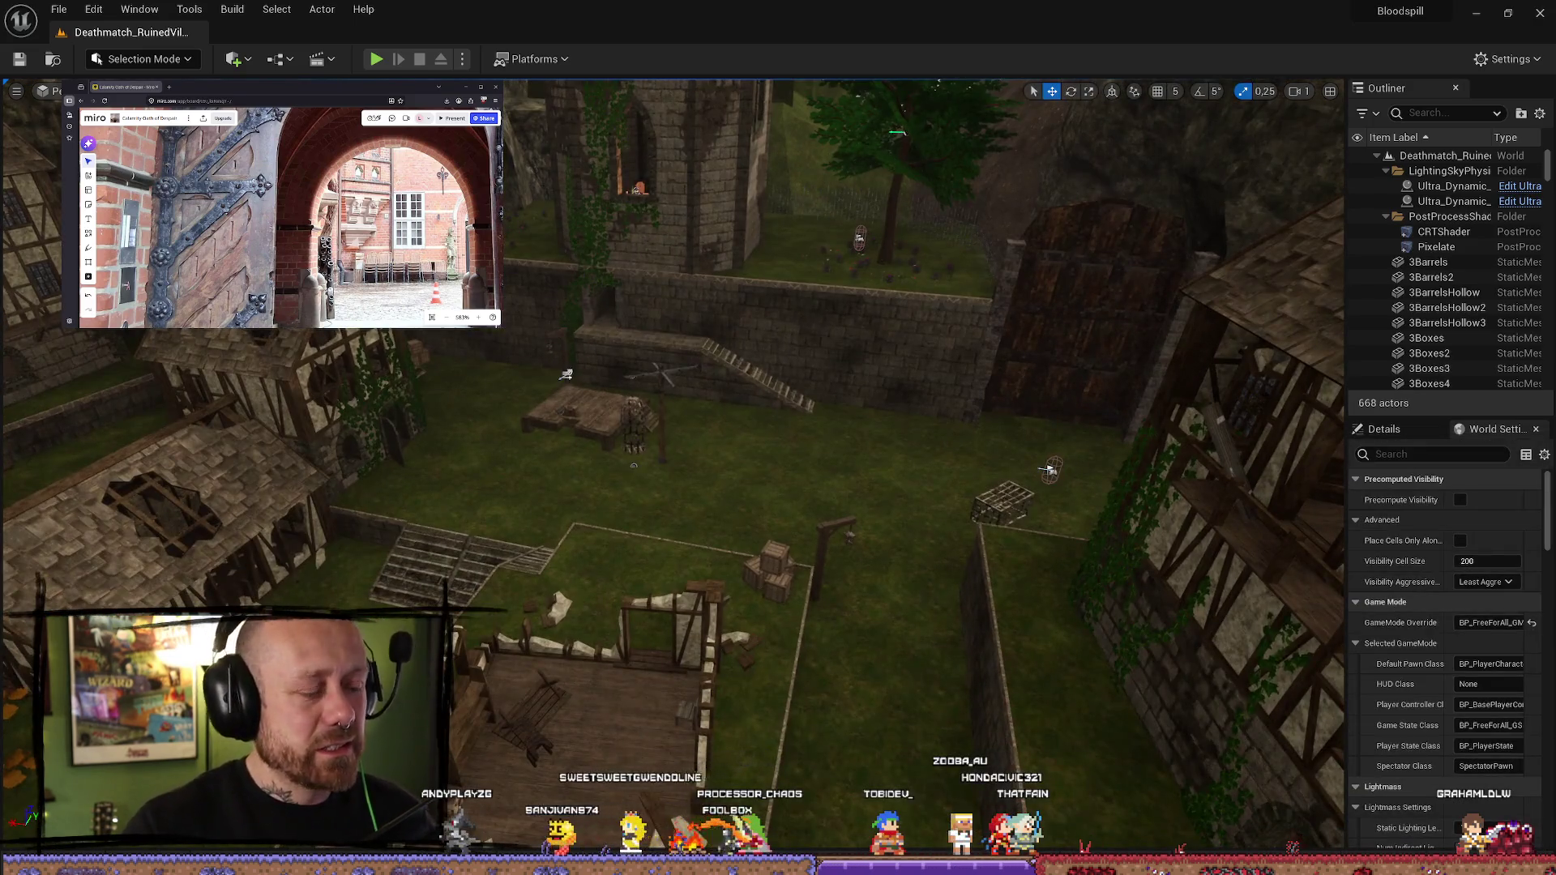
pyautogui.hotkey('ctrl', 'space')
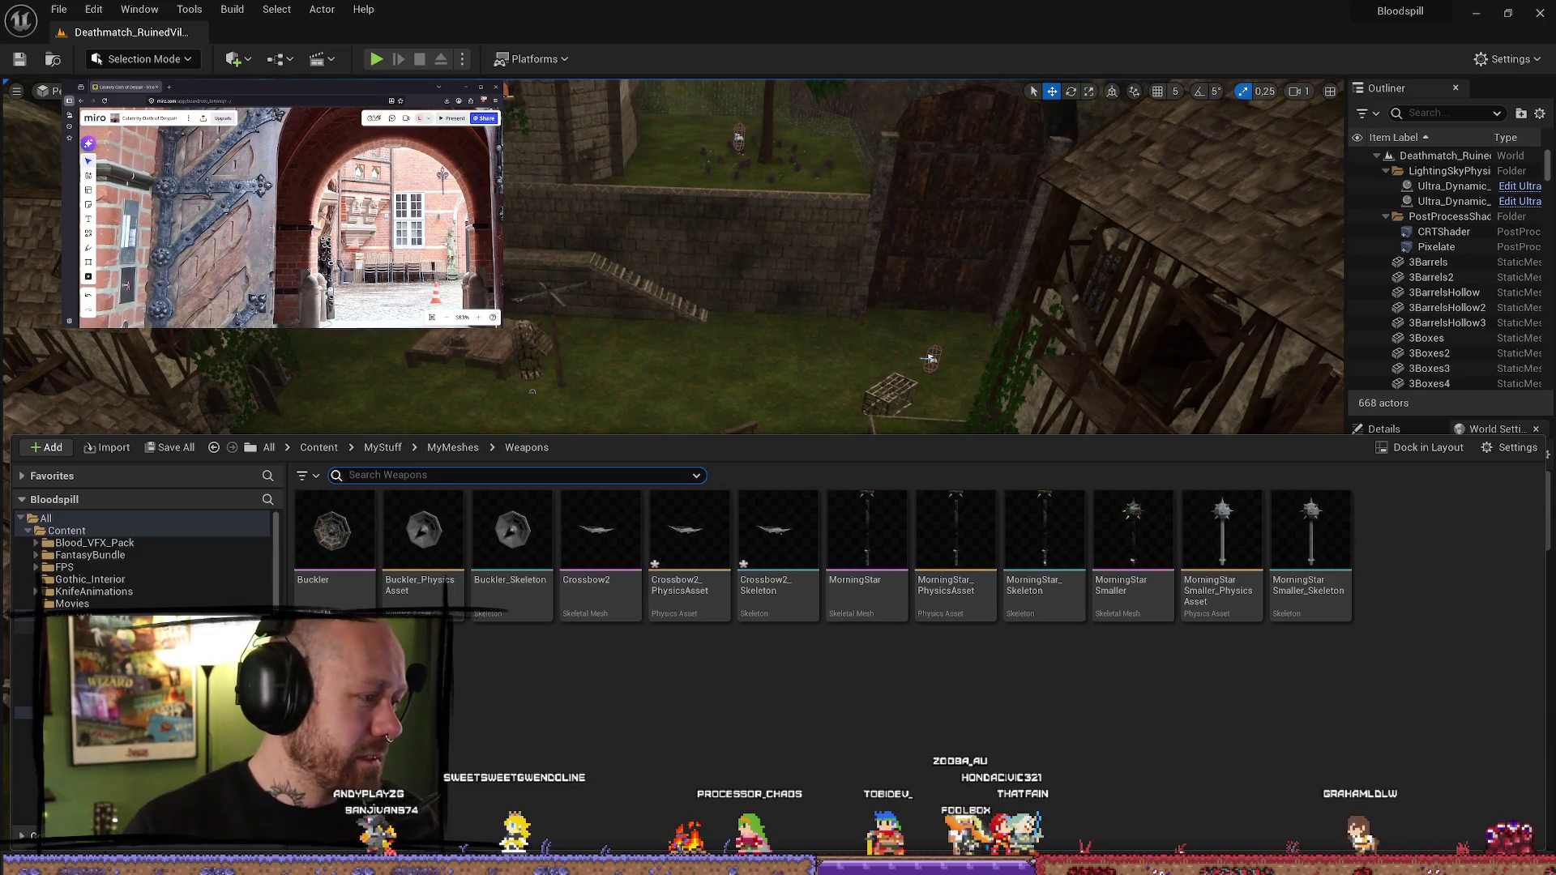
pyautogui.click(34, 616)
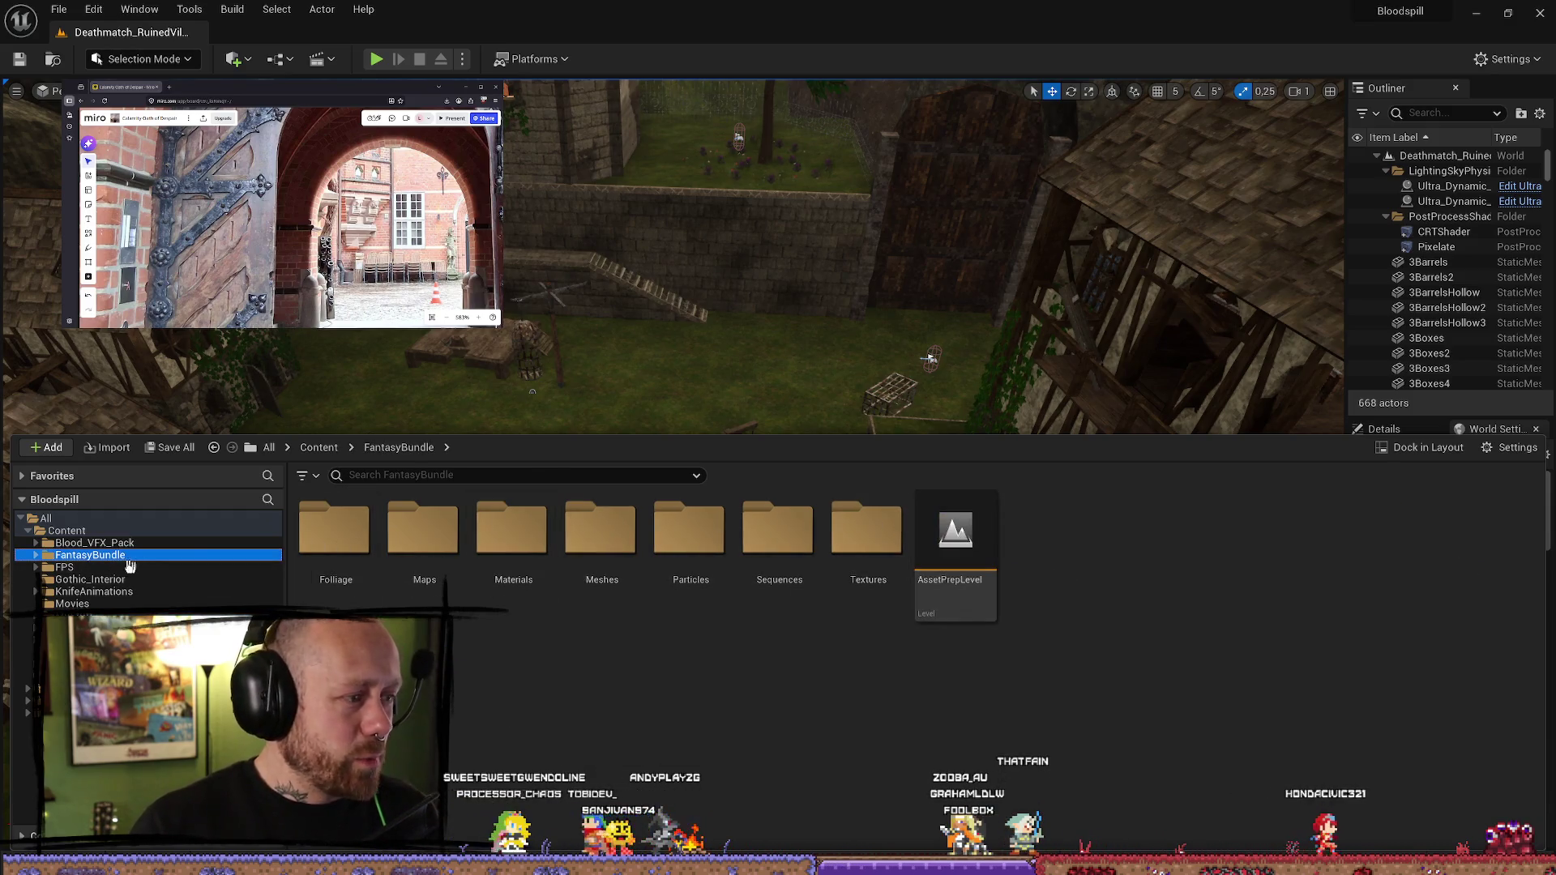
pyautogui.click(42, 568)
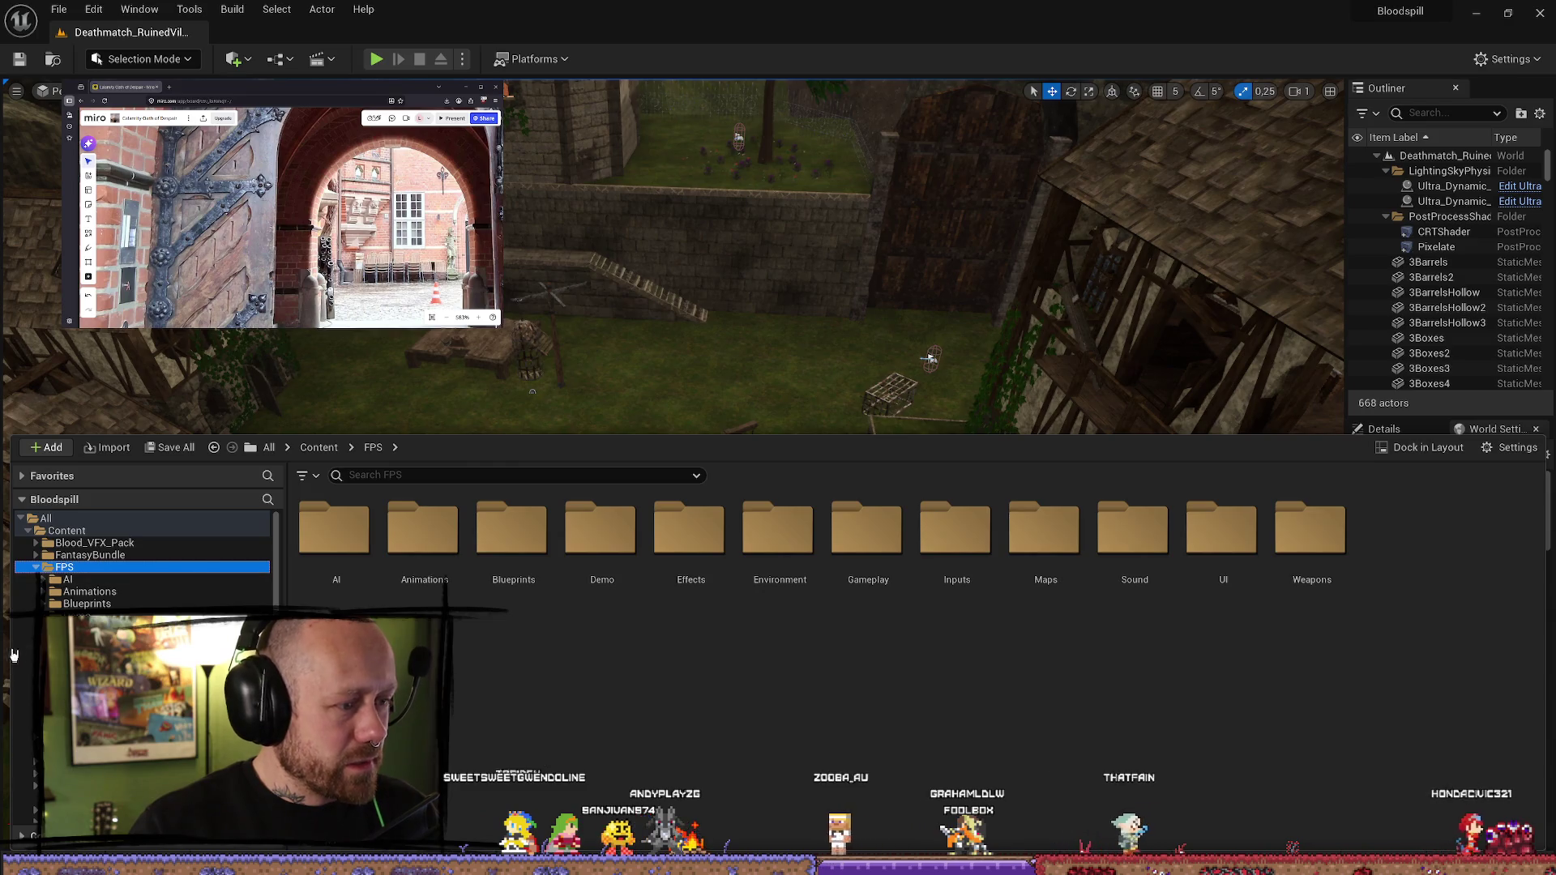
pyautogui.doubleClick(879, 582)
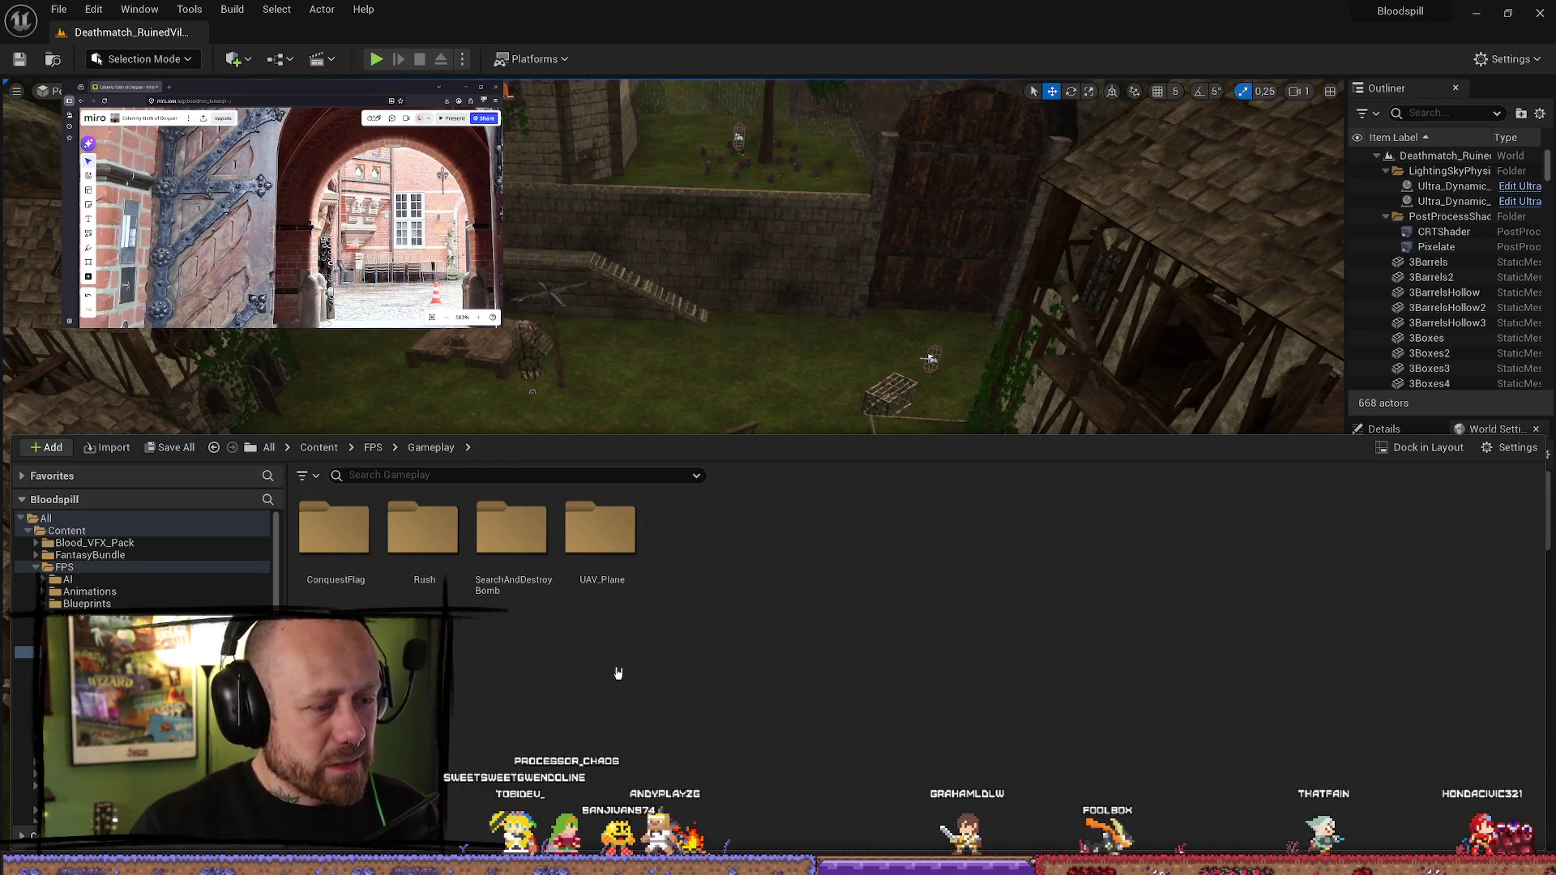
pyautogui.hotkey('alt', 'Left')
pyautogui.doubleClick(1021, 584)
pyautogui.hotkey('alt', 'Left')
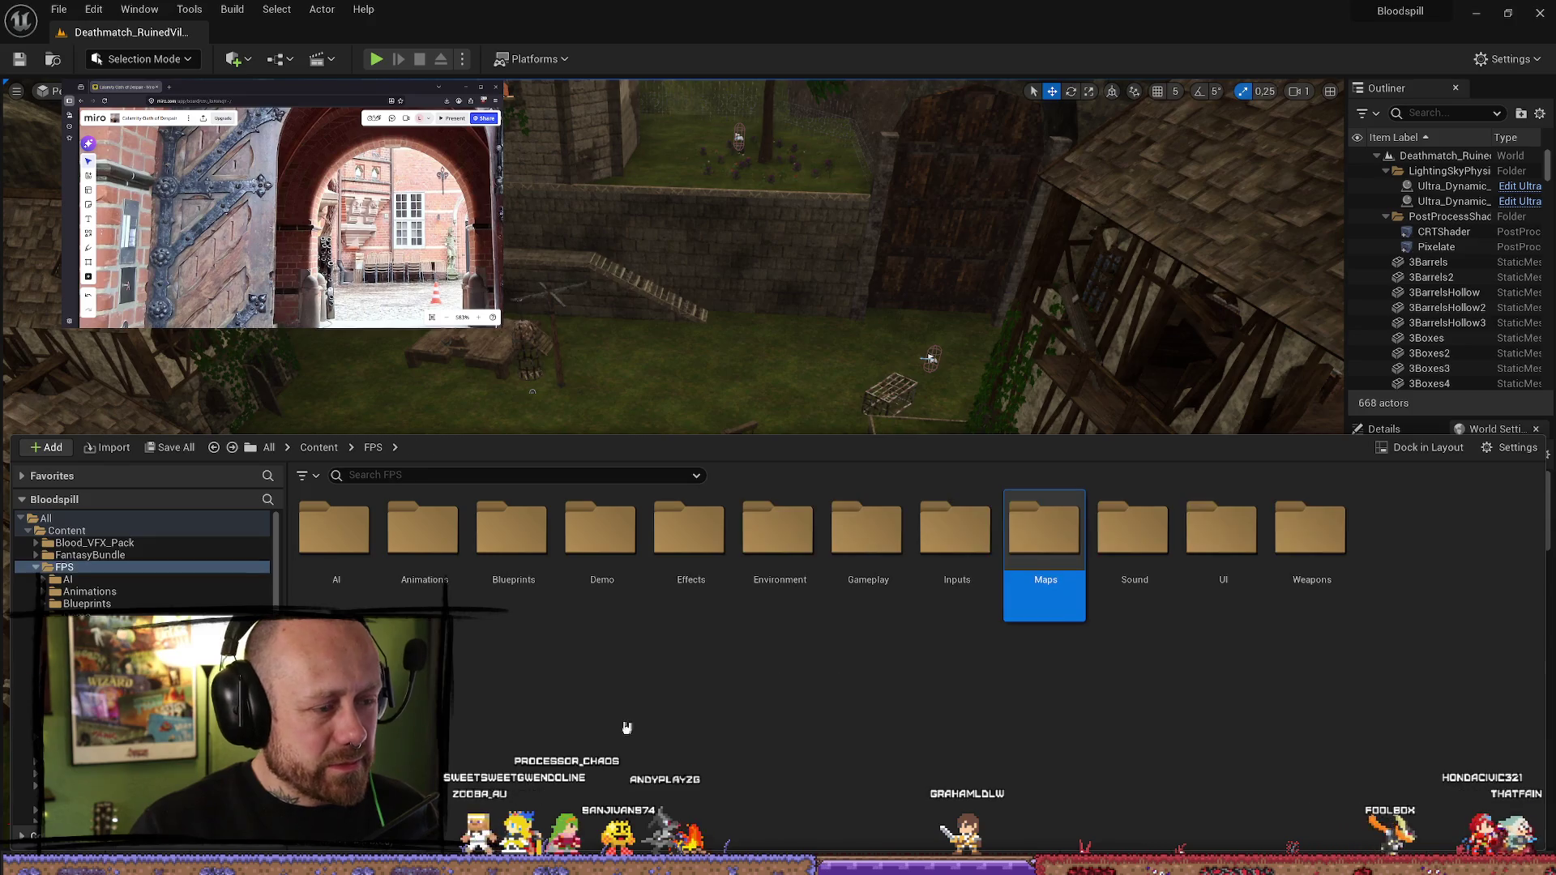
# - Look through the FantasyBundle folder and its Meshes subfolder, then collapse FantasyBundle
pyautogui.click(95, 556)
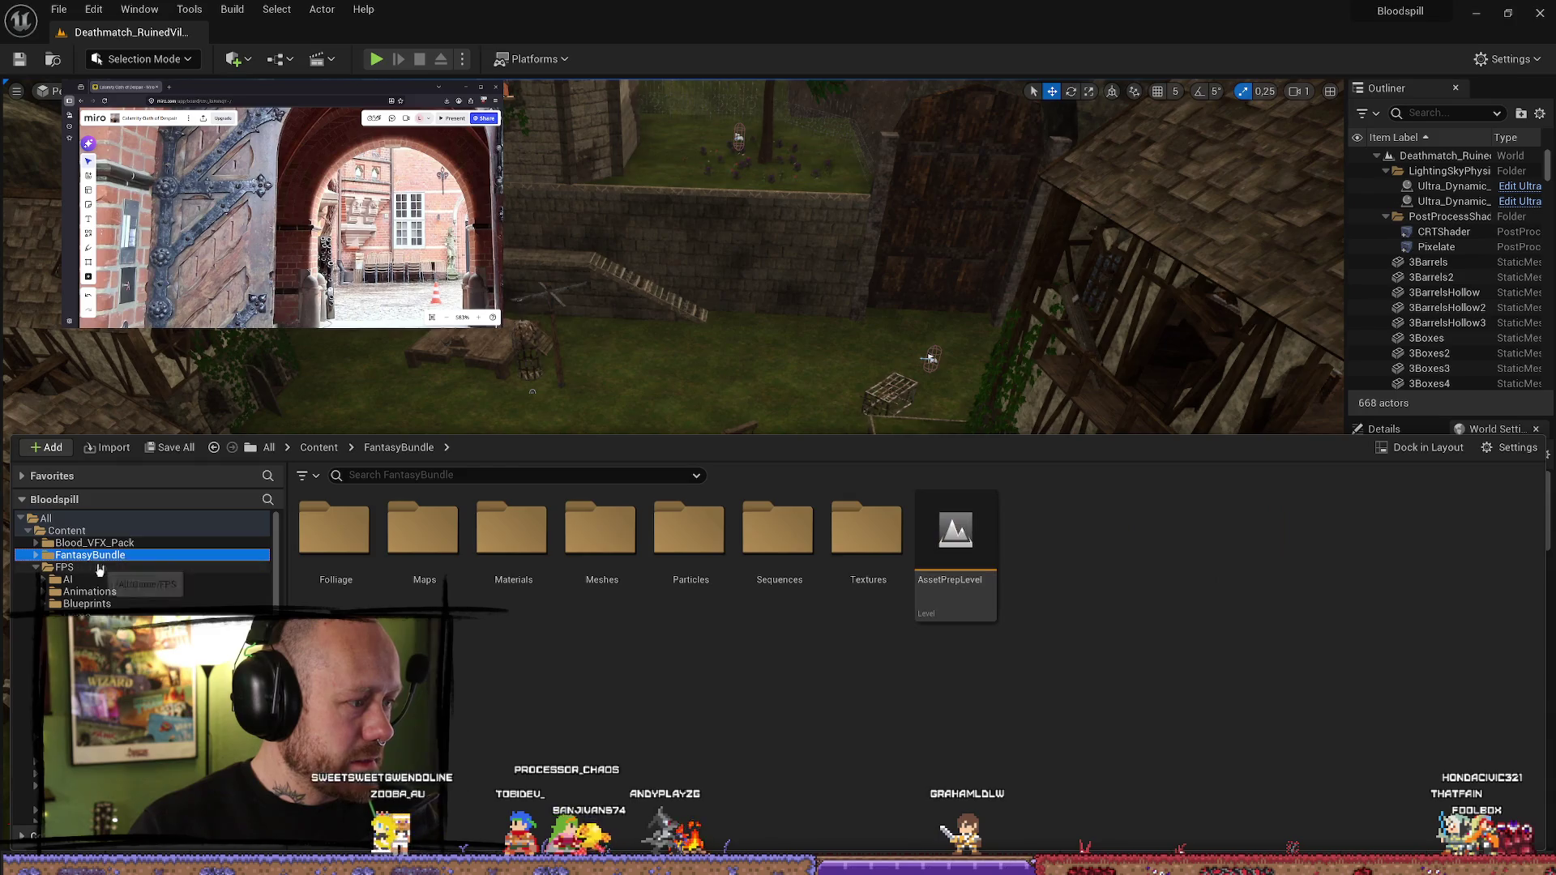
pyautogui.click(602, 553)
pyautogui.click(36, 567)
pyautogui.doubleClick(95, 555)
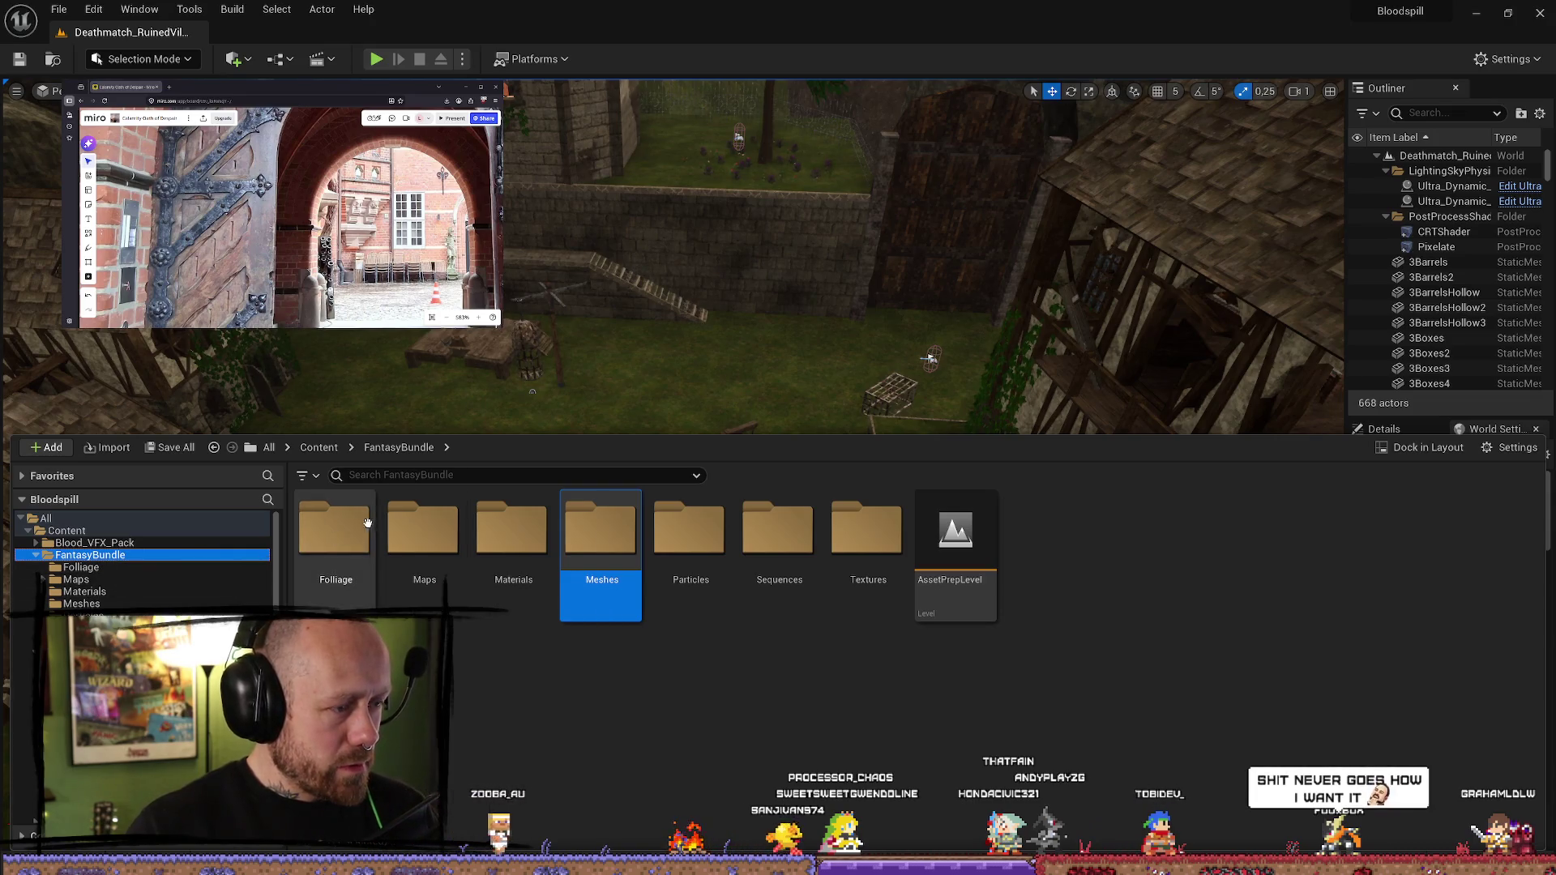
pyautogui.doubleClick(583, 545)
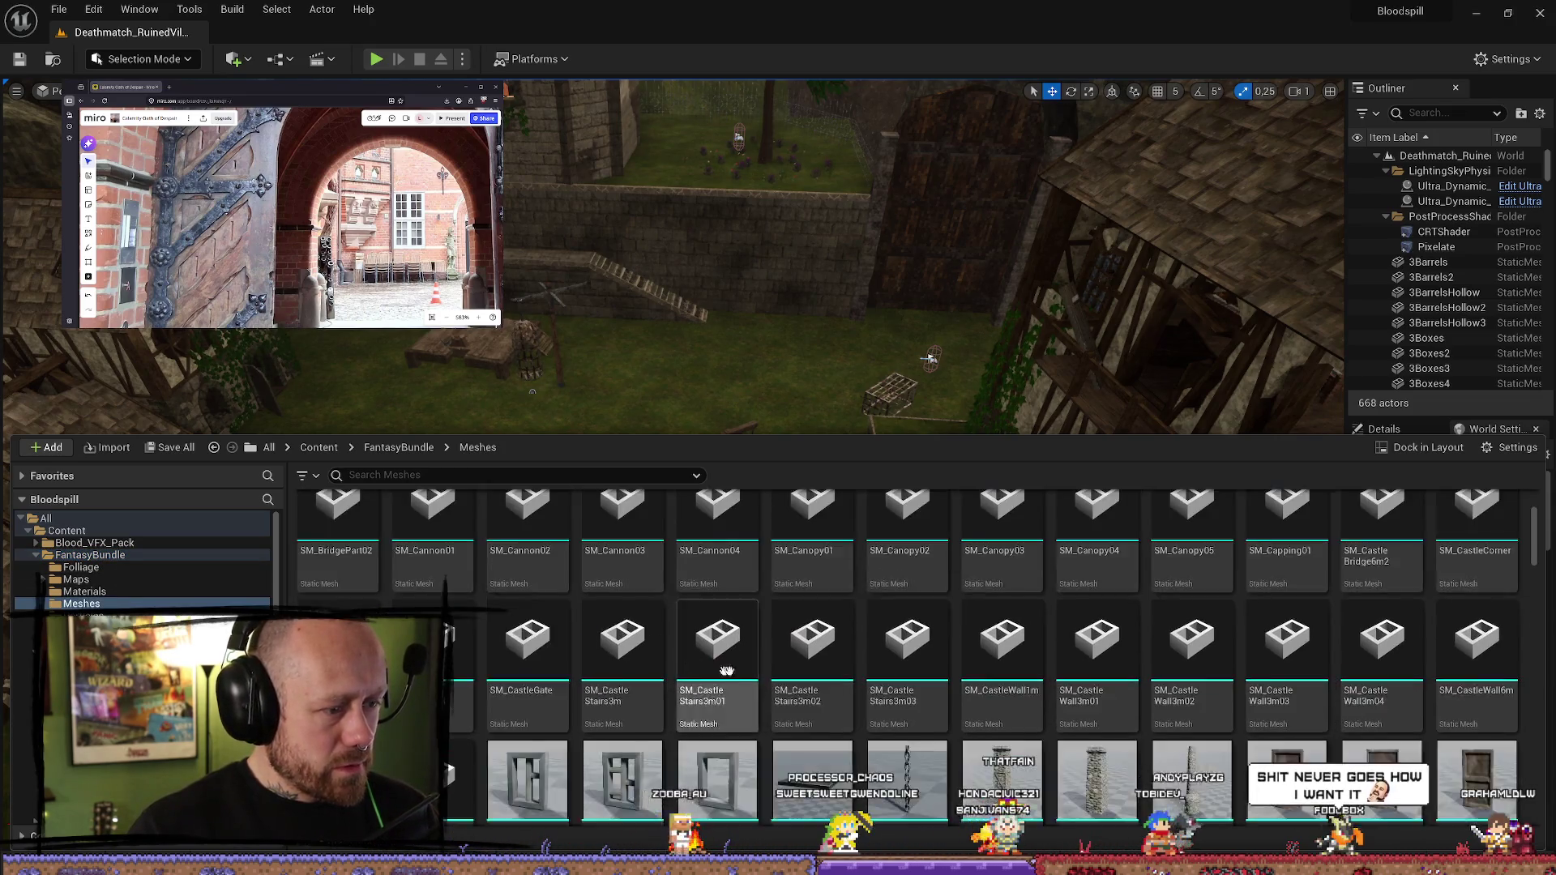
pyautogui.hotkey('alt', 'Left')
pyautogui.click(35, 556)
# - Navigate to FPS > Blueprints > Weapons after checking the FPS Weapons folder
pyautogui.click(82, 580)
pyautogui.click(67, 568)
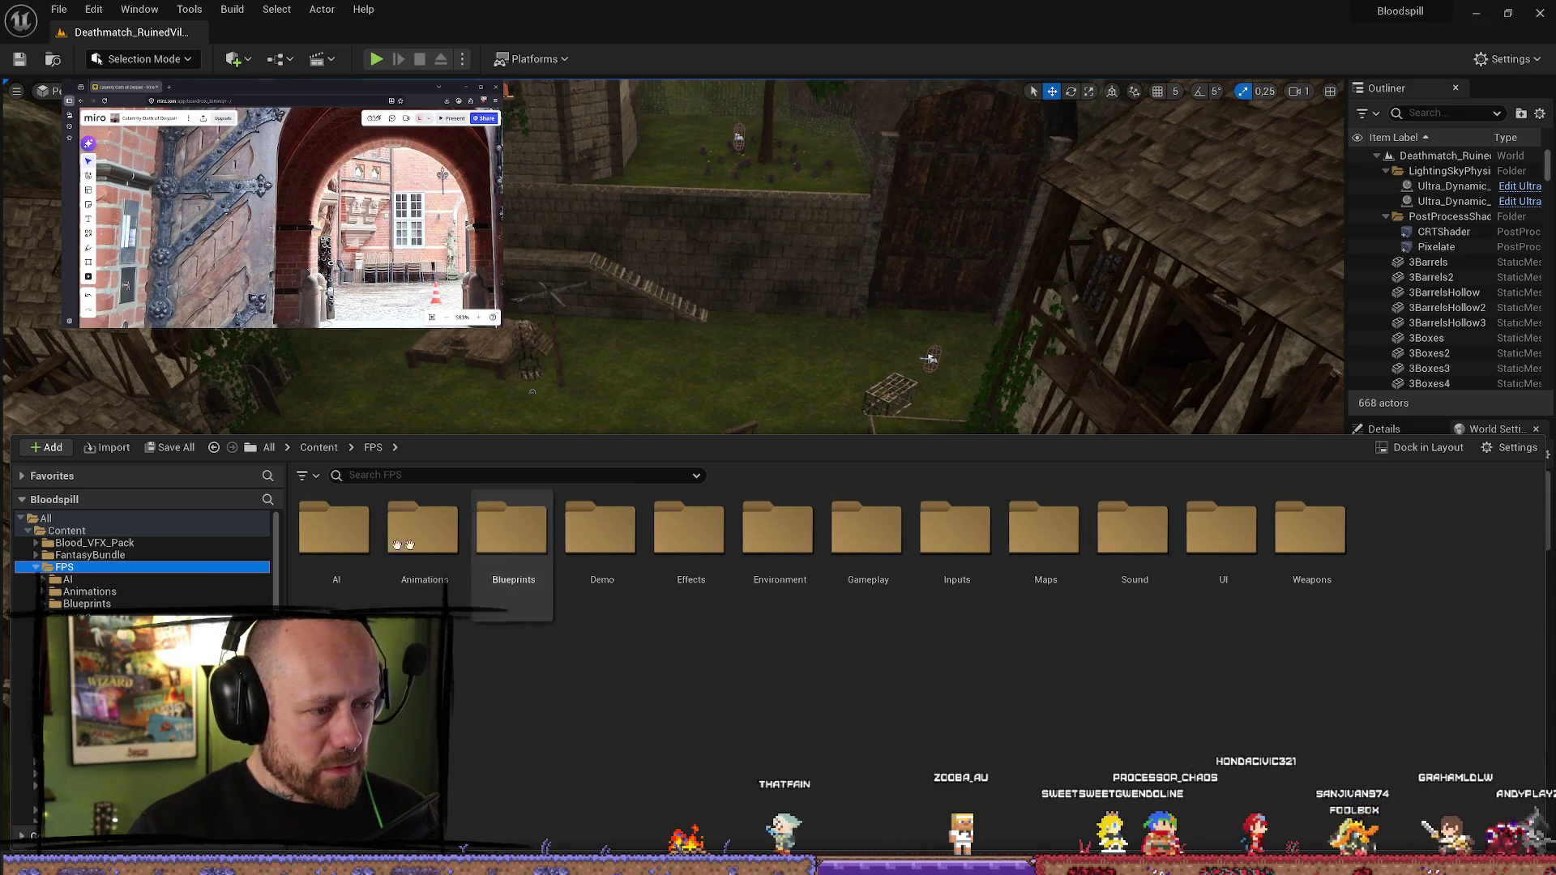
pyautogui.doubleClick(1311, 531)
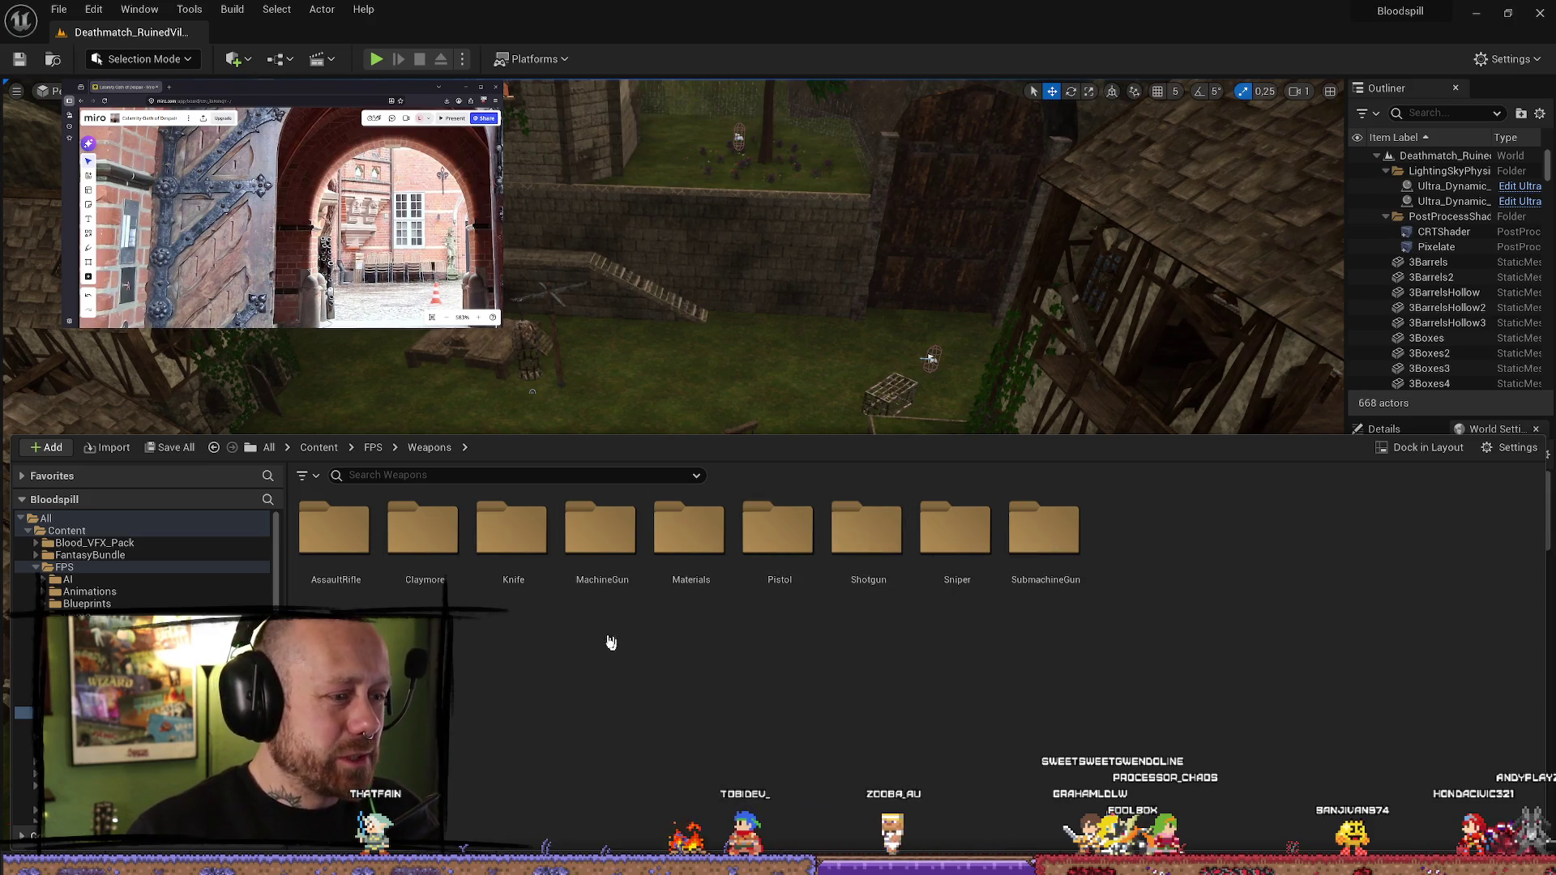
pyautogui.hotkey('alt', 'Left')
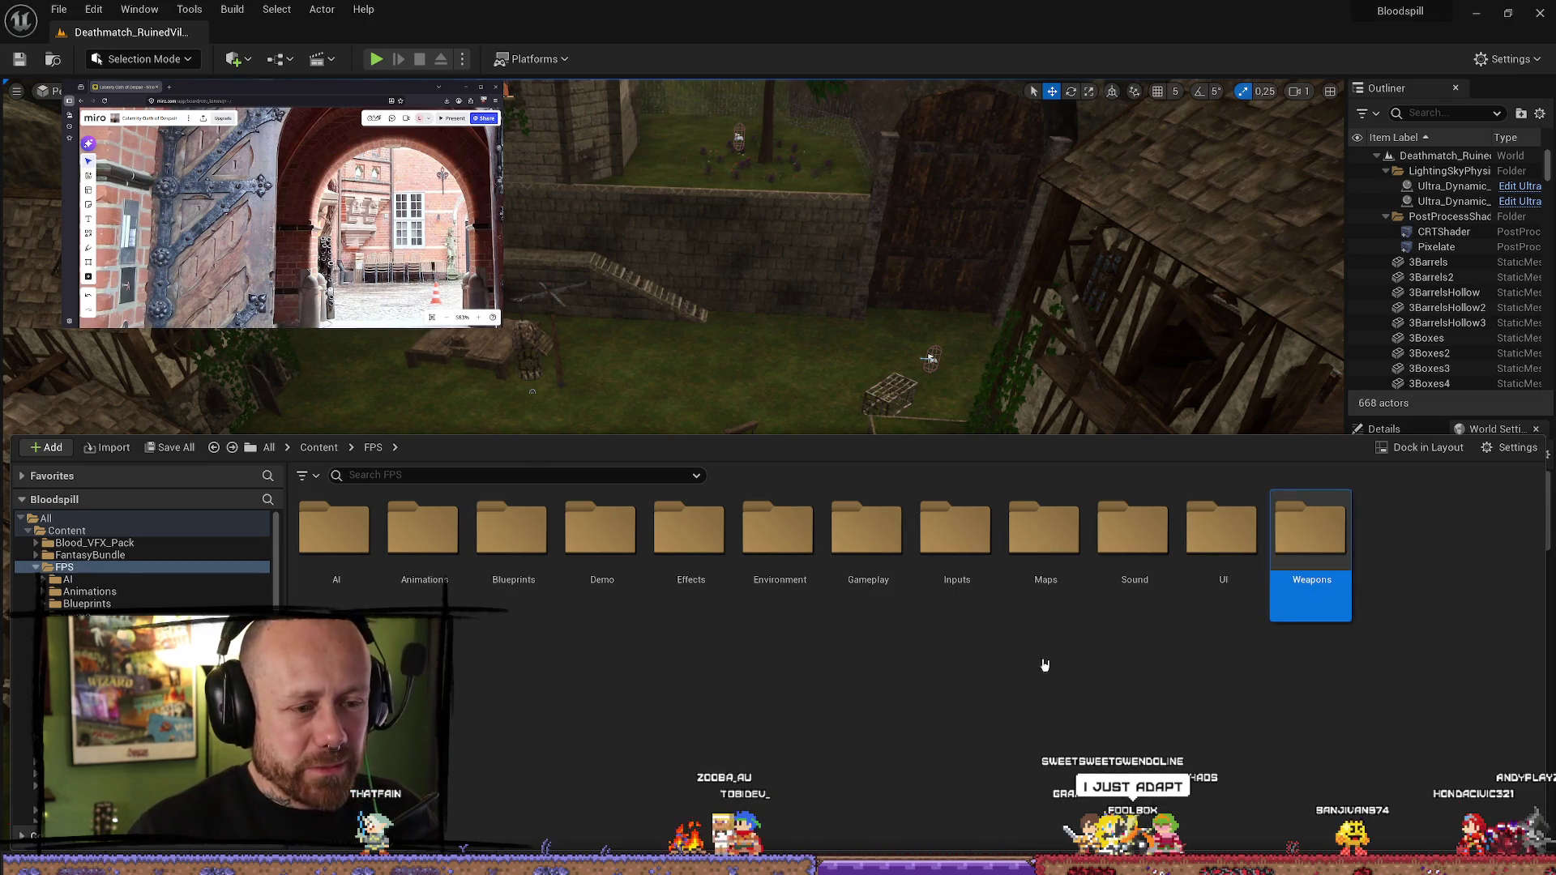
pyautogui.click(515, 539)
pyautogui.doubleClick(514, 539)
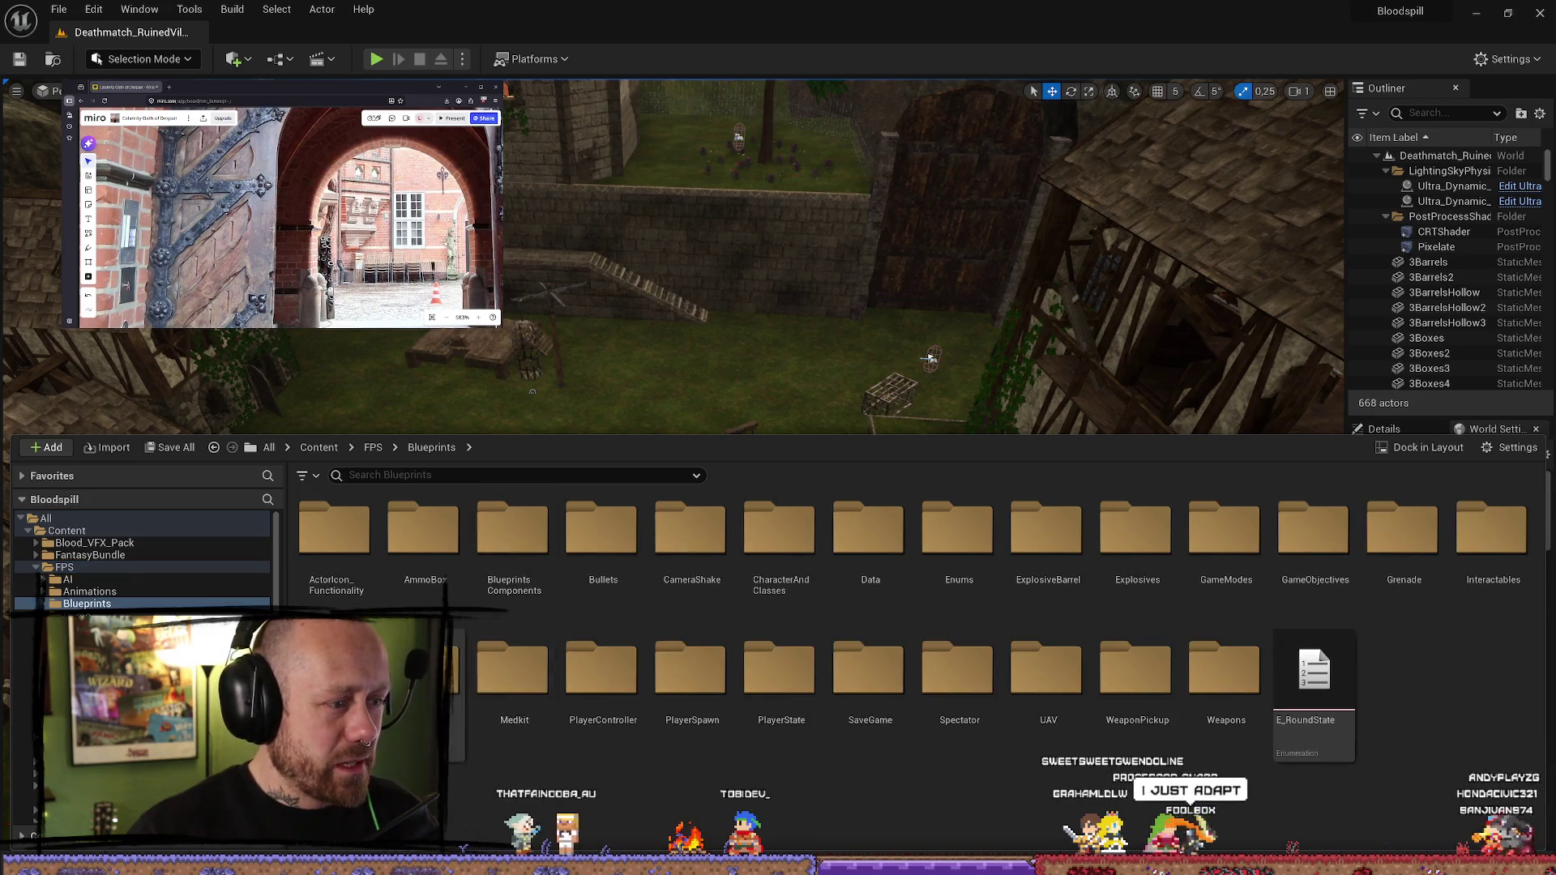
pyautogui.doubleClick(1244, 718)
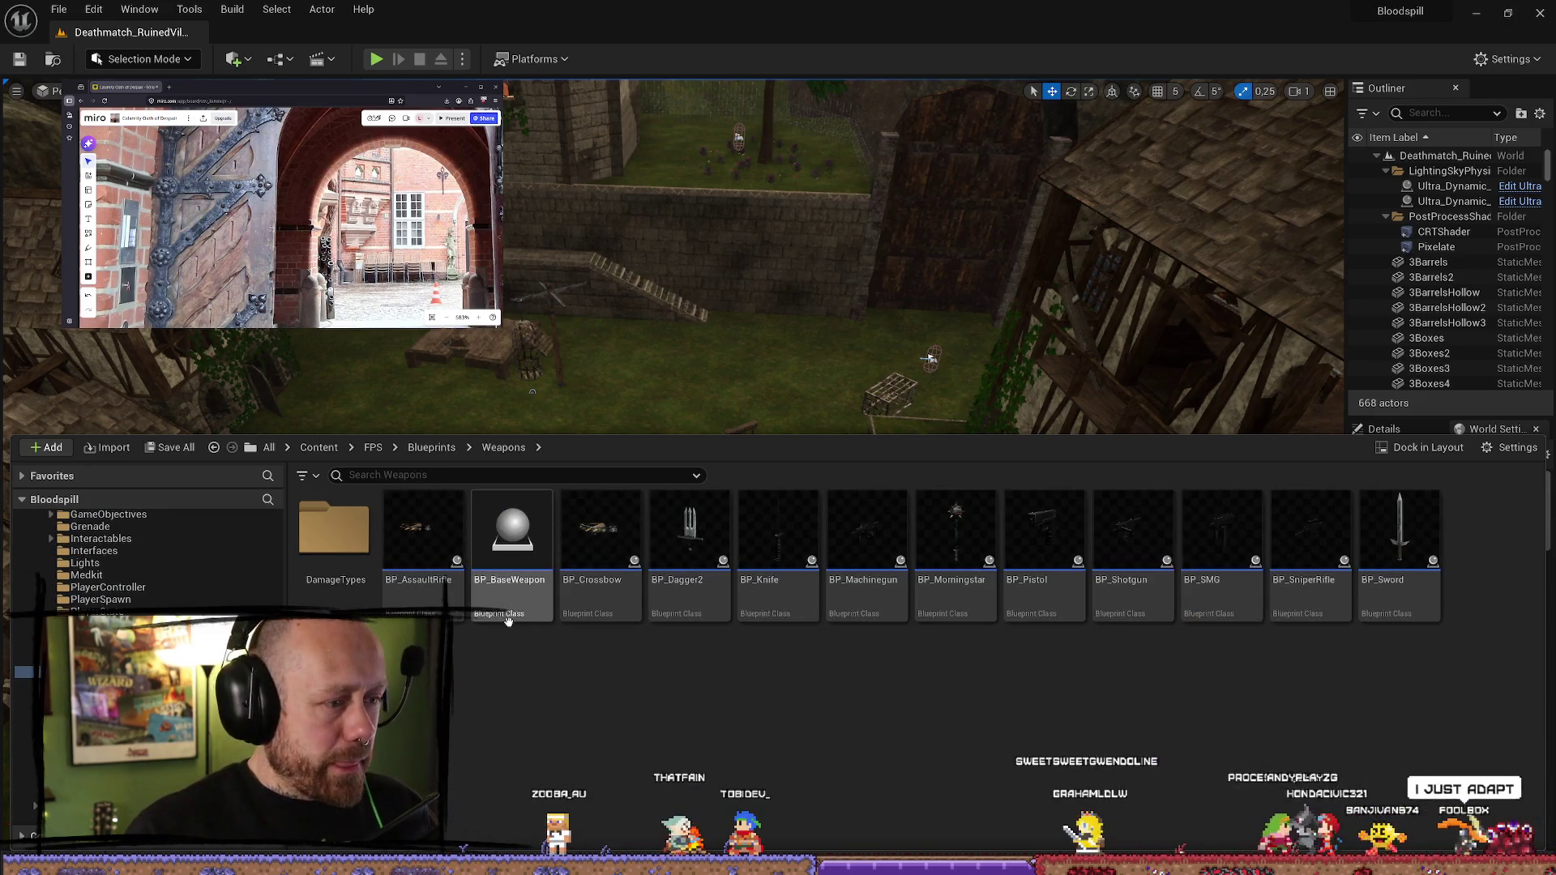
# - Select BP_Crossbow to show its asset information tooltip
pyautogui.click(602, 567)
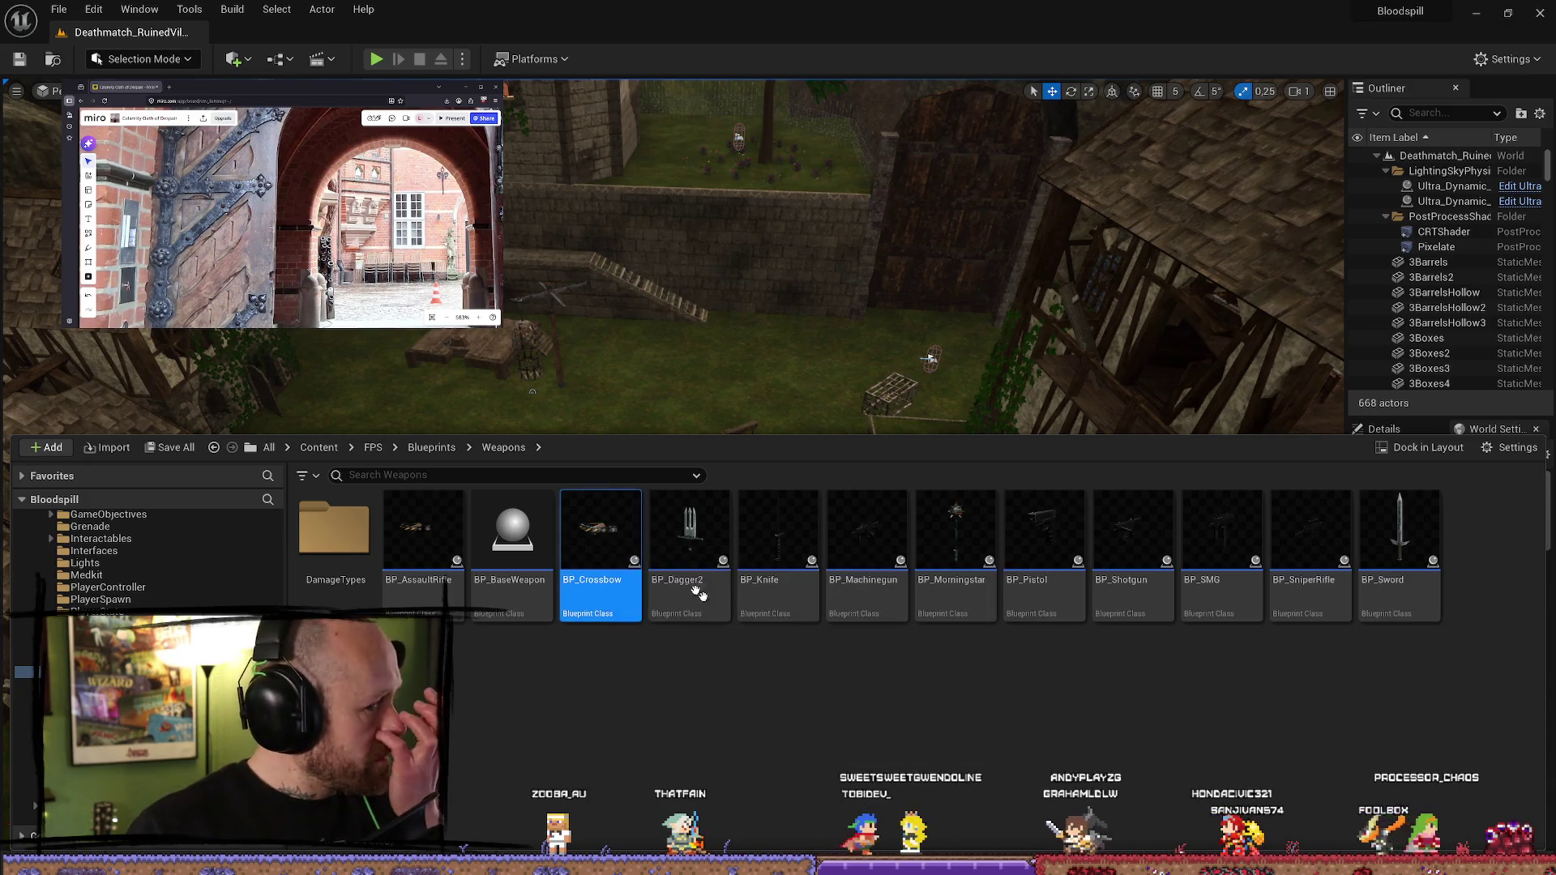
pyautogui.click(926, 776)
pyautogui.moveTo(581, 531)
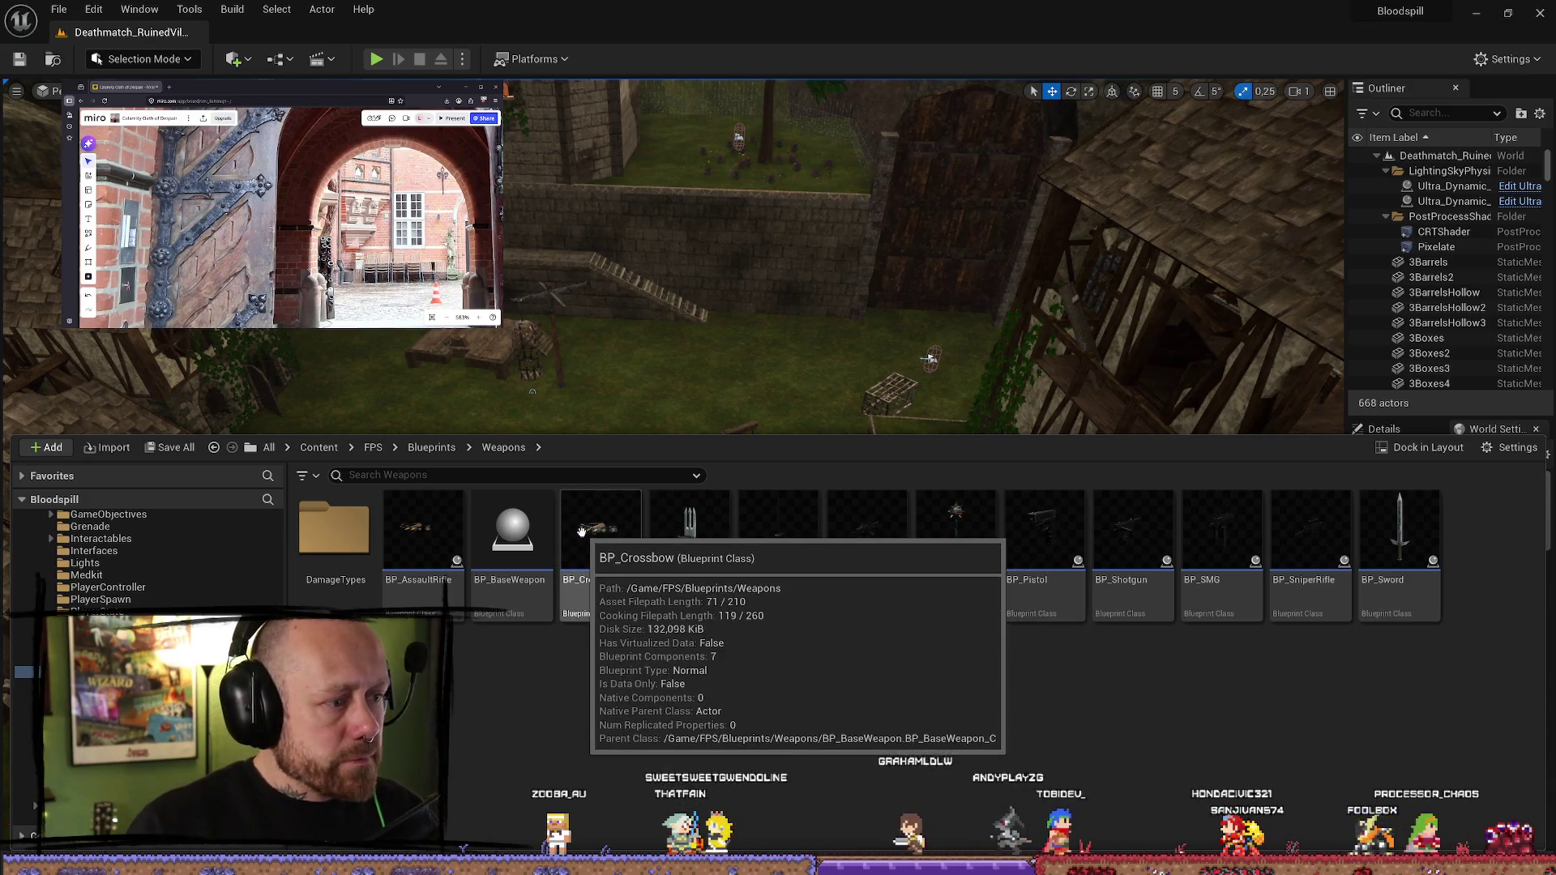
pyautogui.click(581, 532)
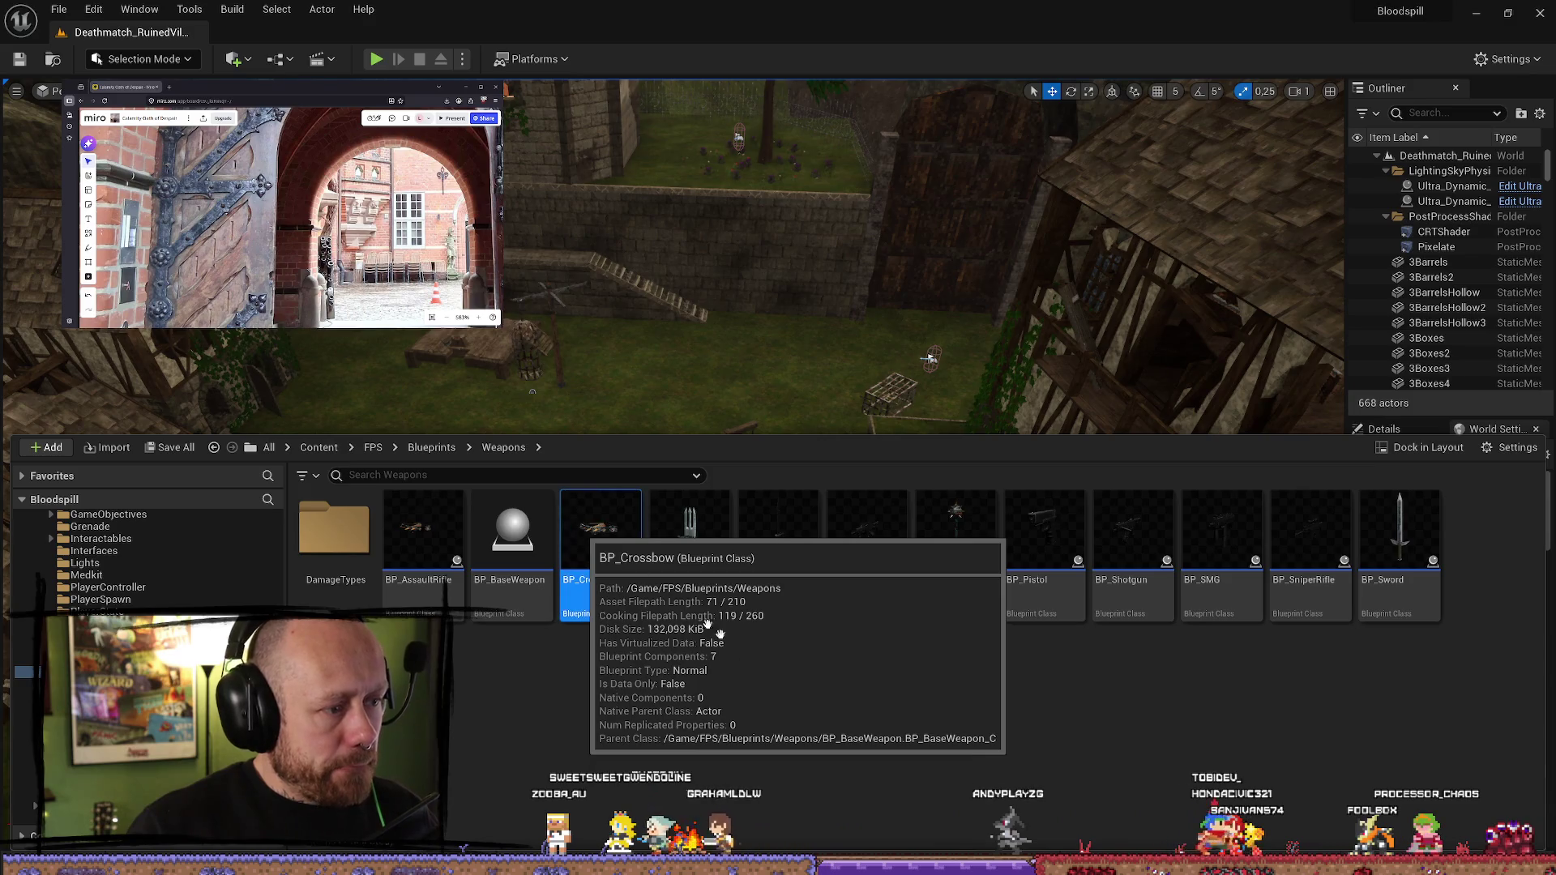
# - In a maximized BP_Crossbow, set MeshFPP's Skeletal Mesh Asset to Crossbow2, then close the editor
pyautogui.doubleClick(564, 491)
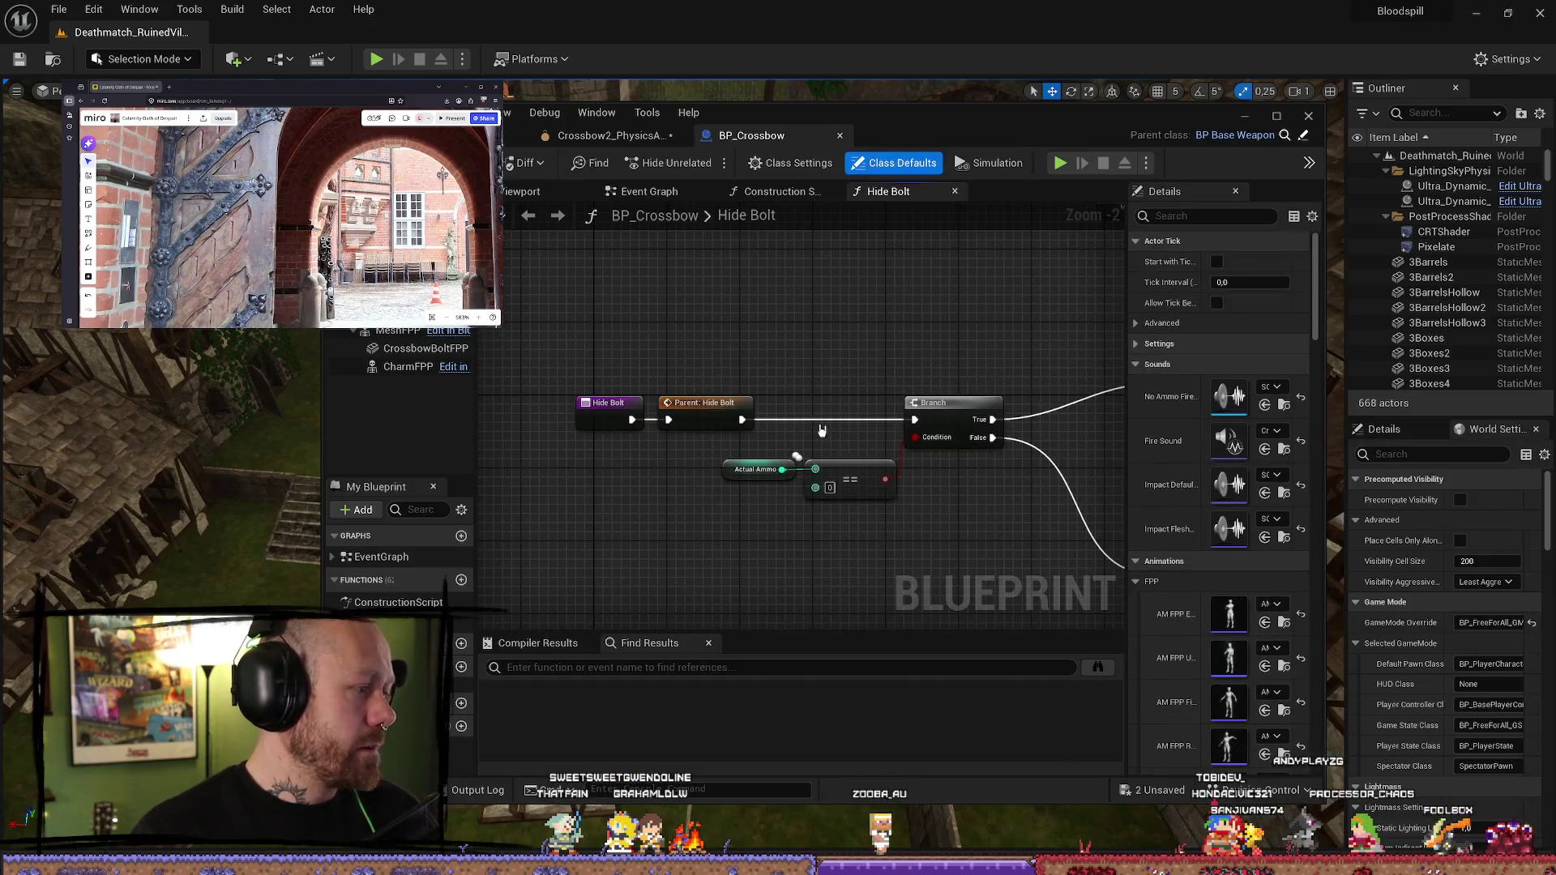
pyautogui.click(1277, 118)
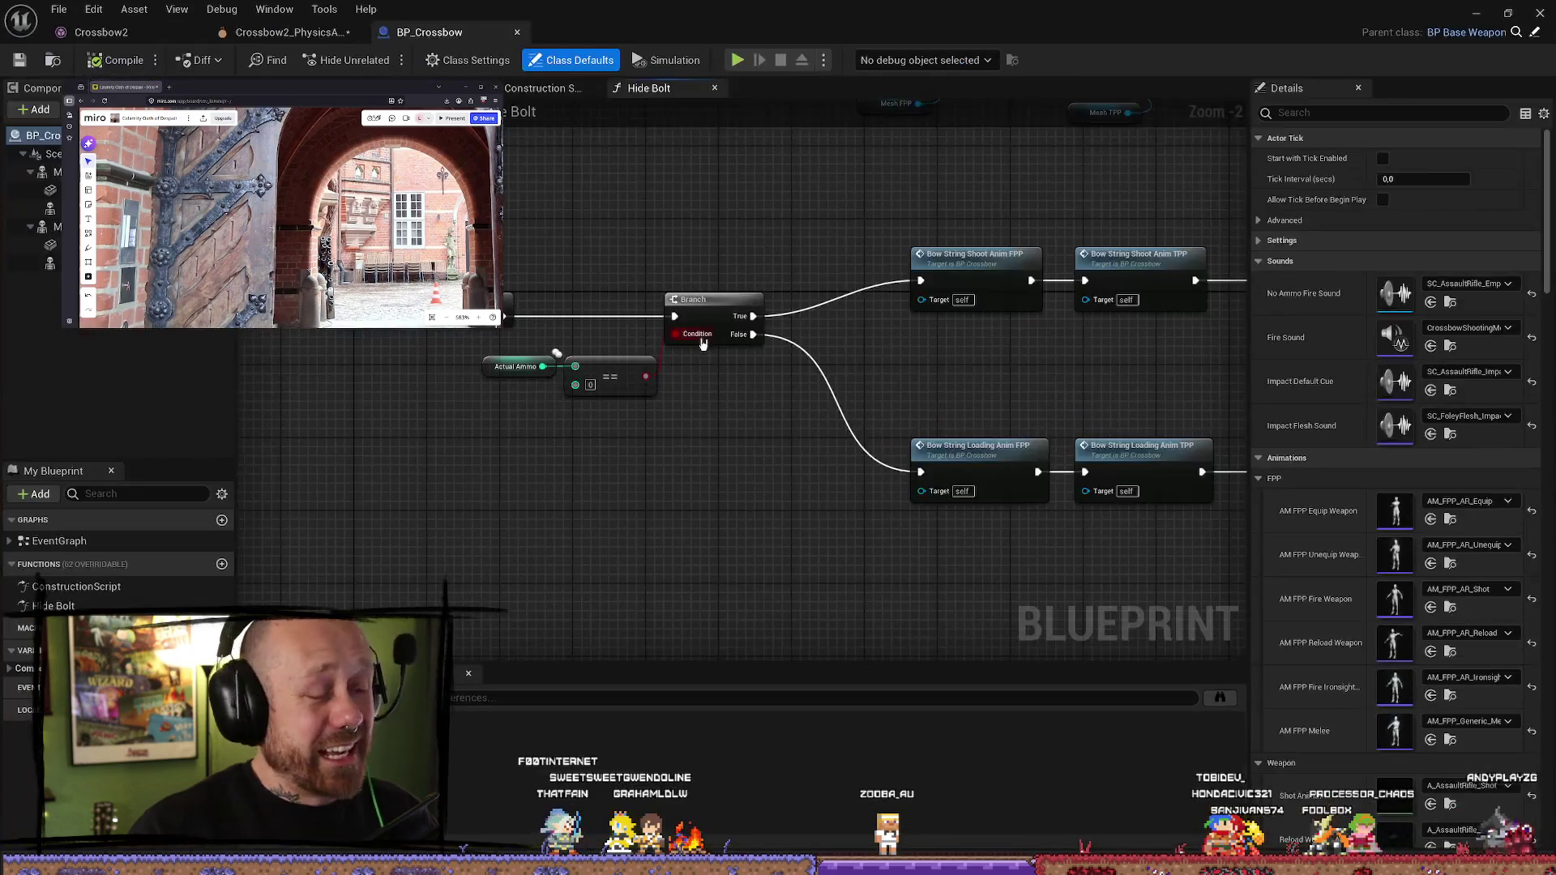
pyautogui.click(49, 226)
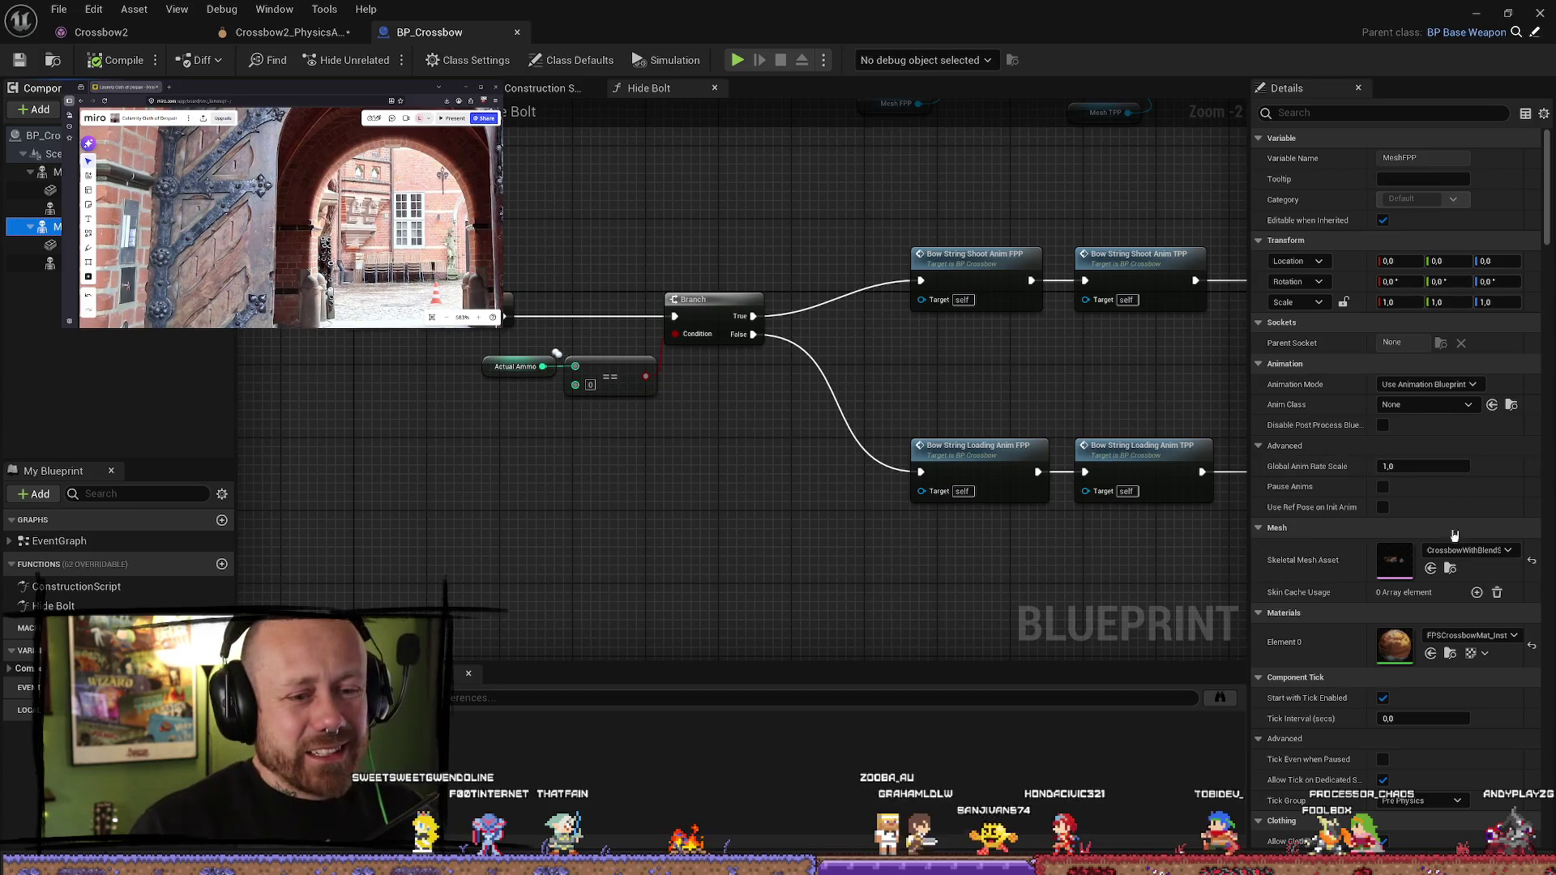
pyautogui.click(1477, 554)
pyautogui.click(1478, 558)
pyautogui.click(1479, 556)
pyautogui.click(1470, 443)
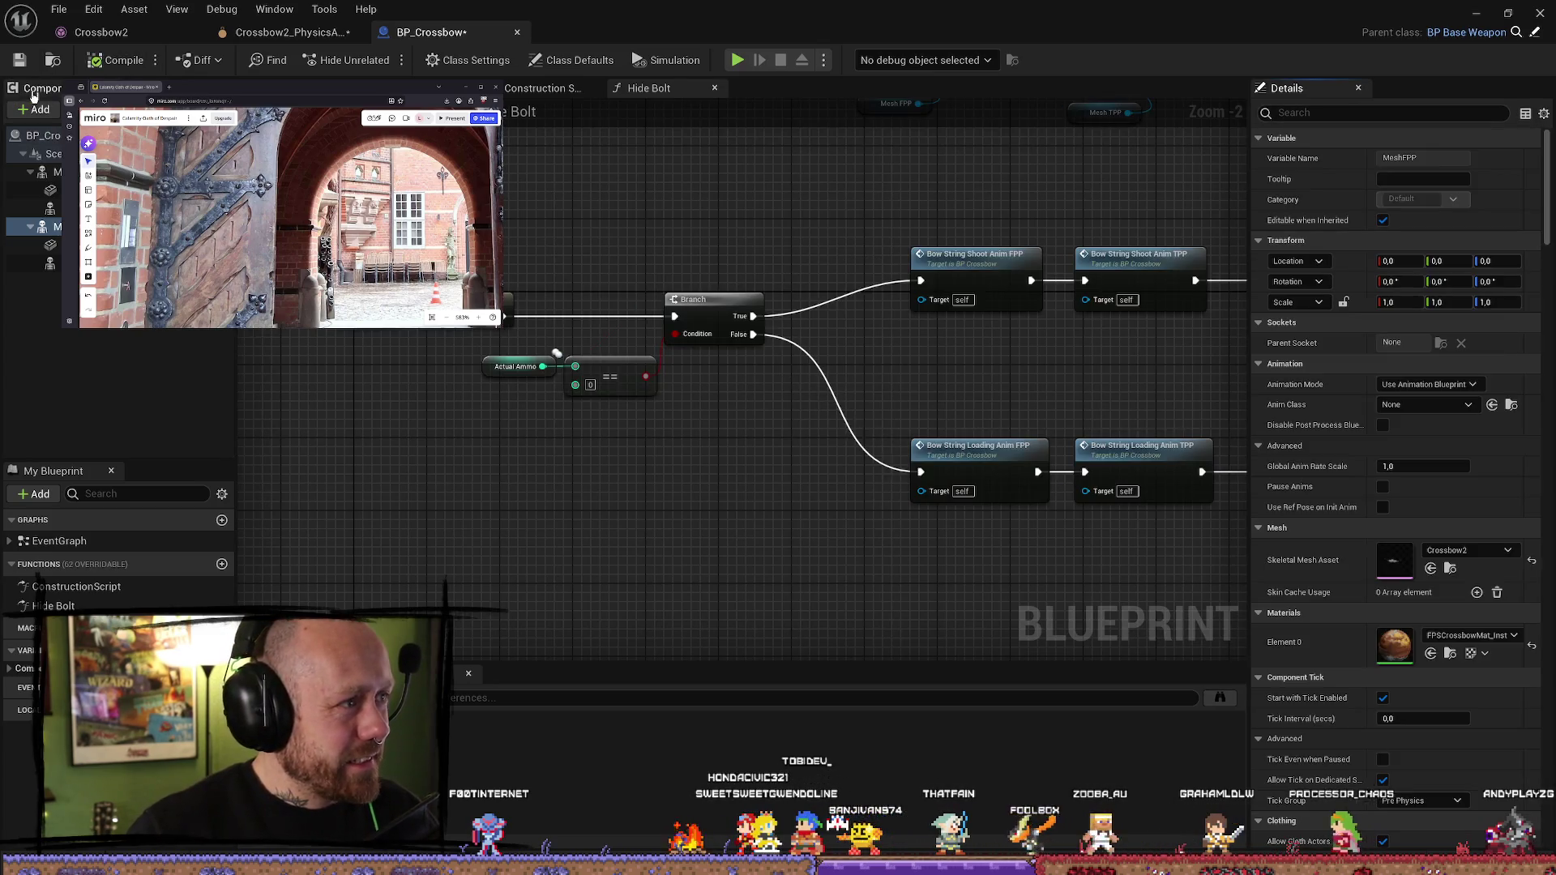
pyautogui.click(1477, 14)
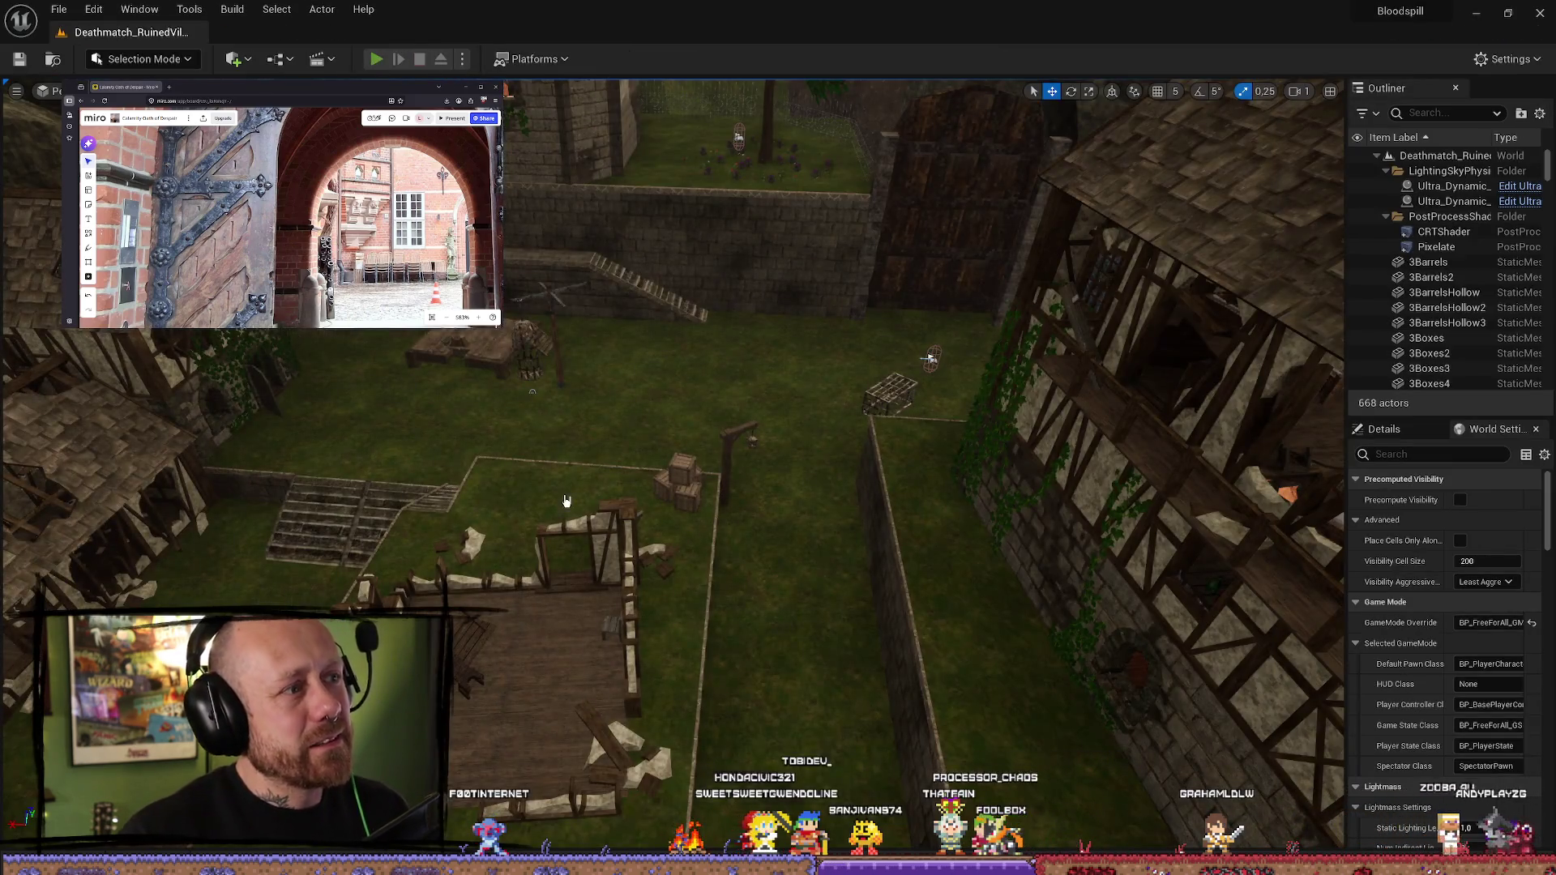
# - Play the level fullscreen with the crossbow loadout and walk forward to see Crossbow2 in hand
pyautogui.hotkey('alt', 'p')
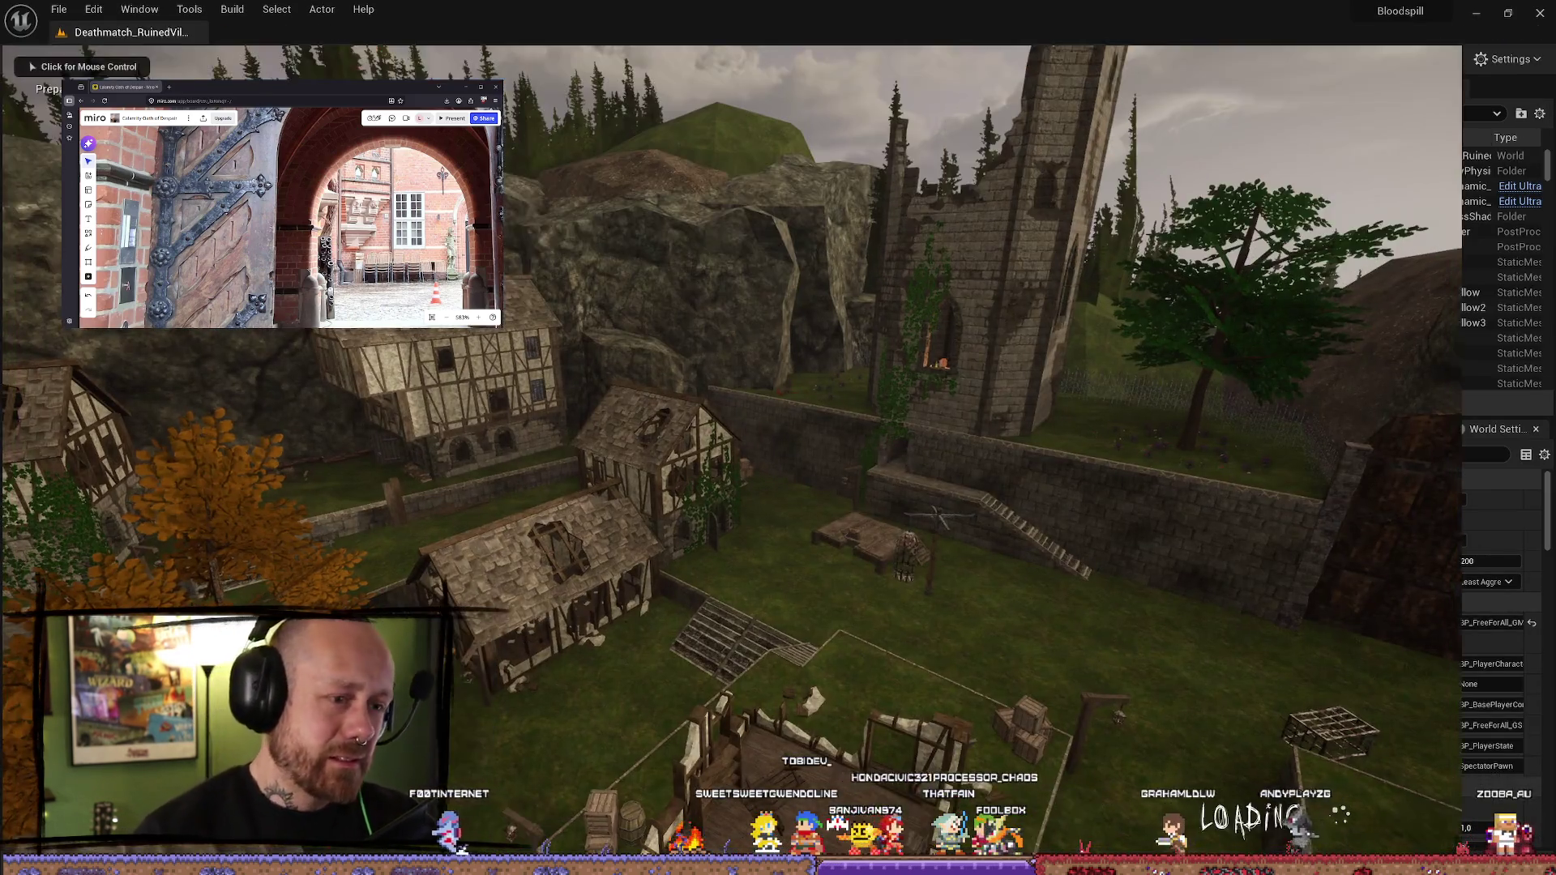
pyautogui.press('F11')
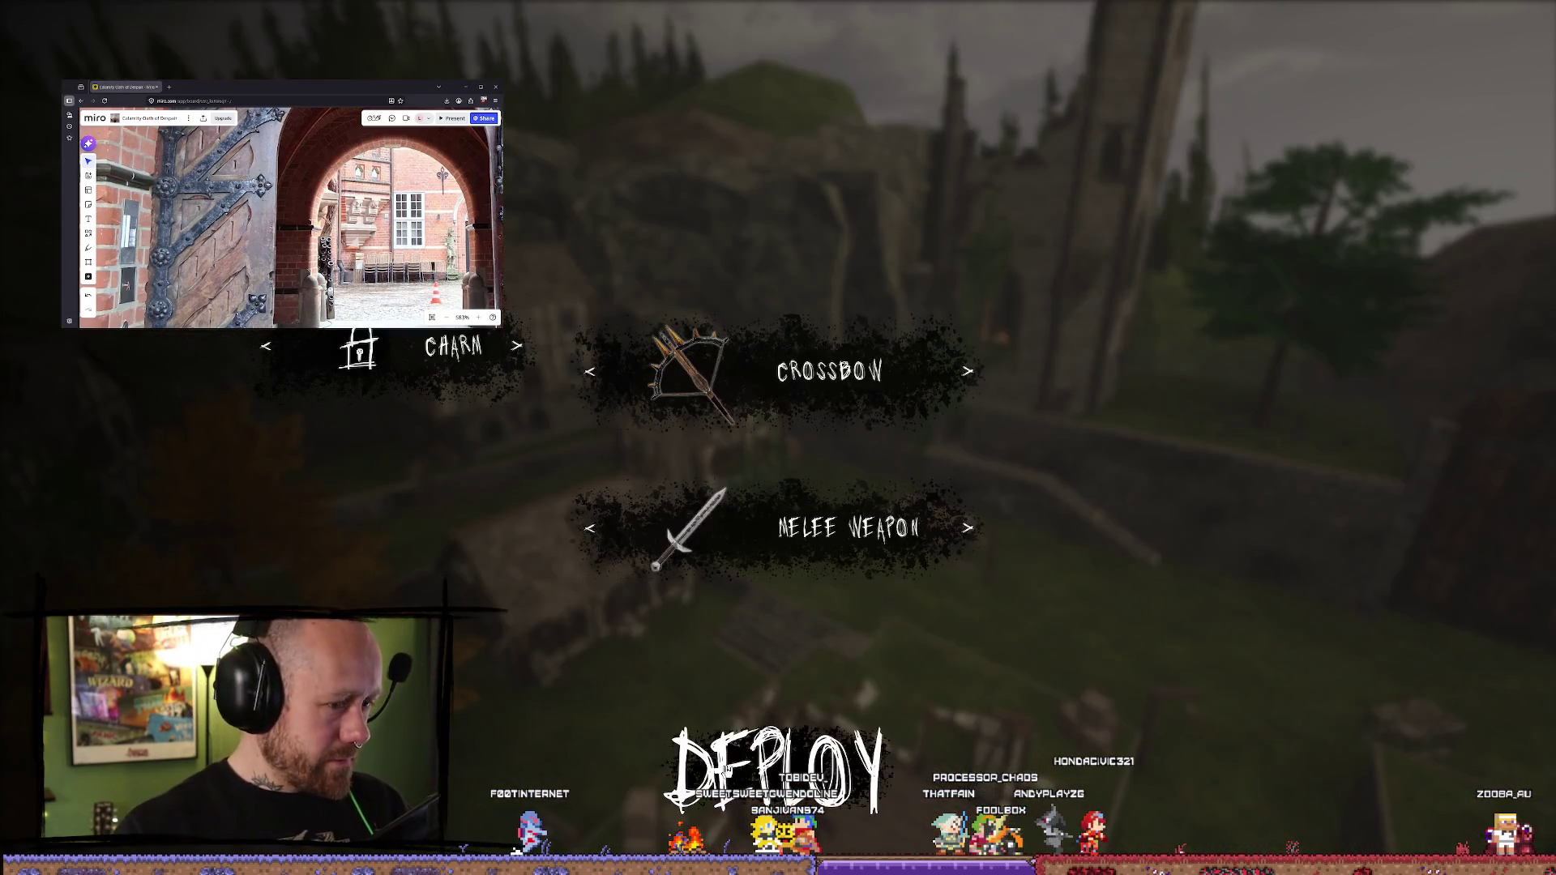
pyautogui.click(778, 770)
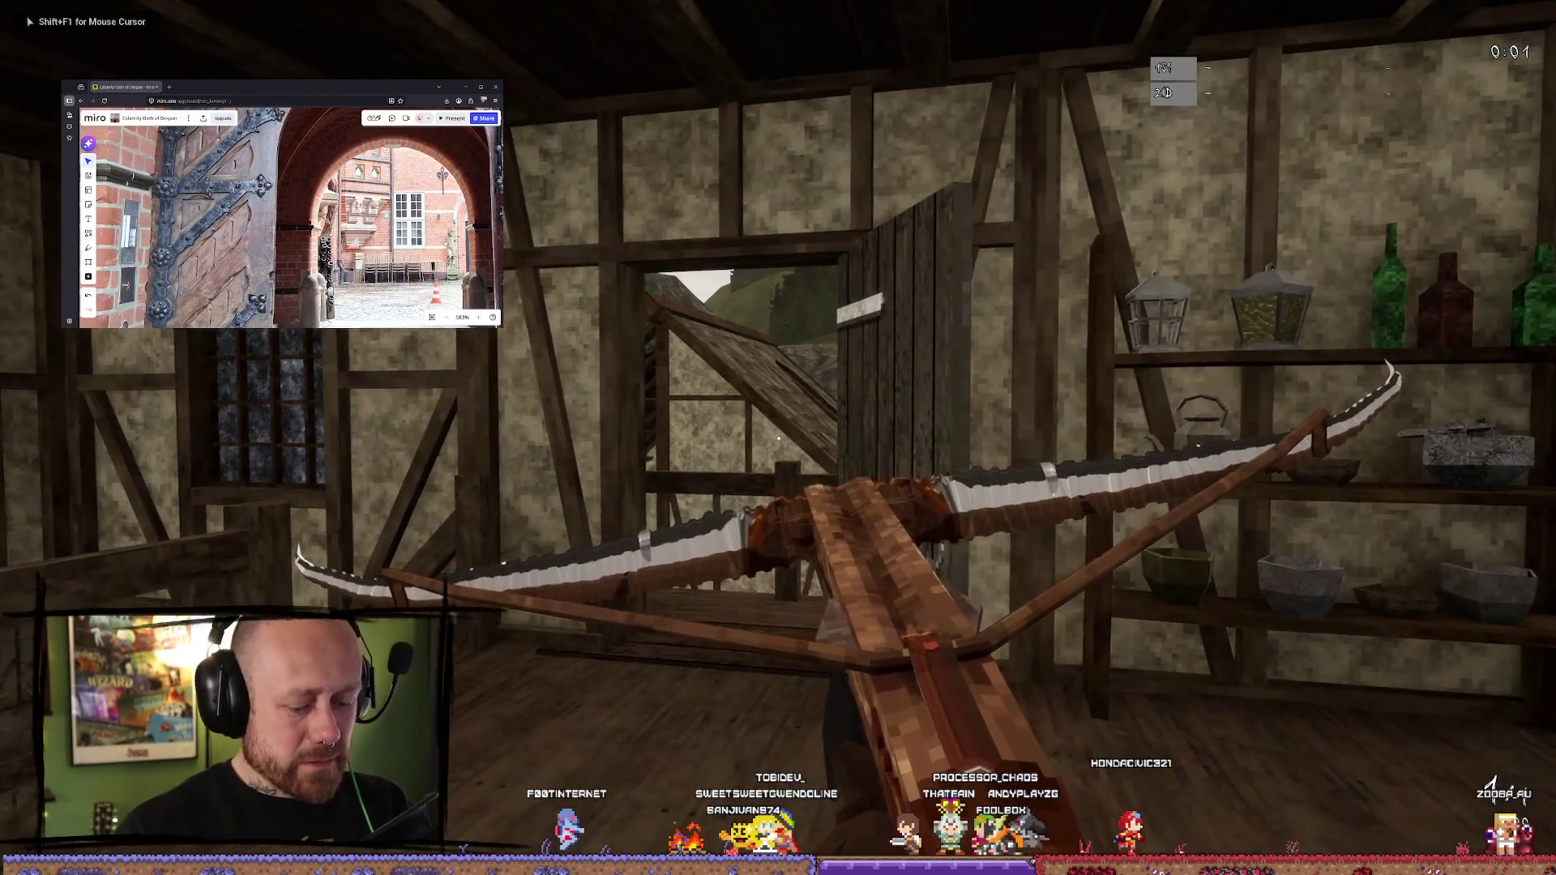
pyautogui.press('F11')
pyautogui.hotkey('shift', 'w')
pyautogui.hotkey('alt', 'Tab')
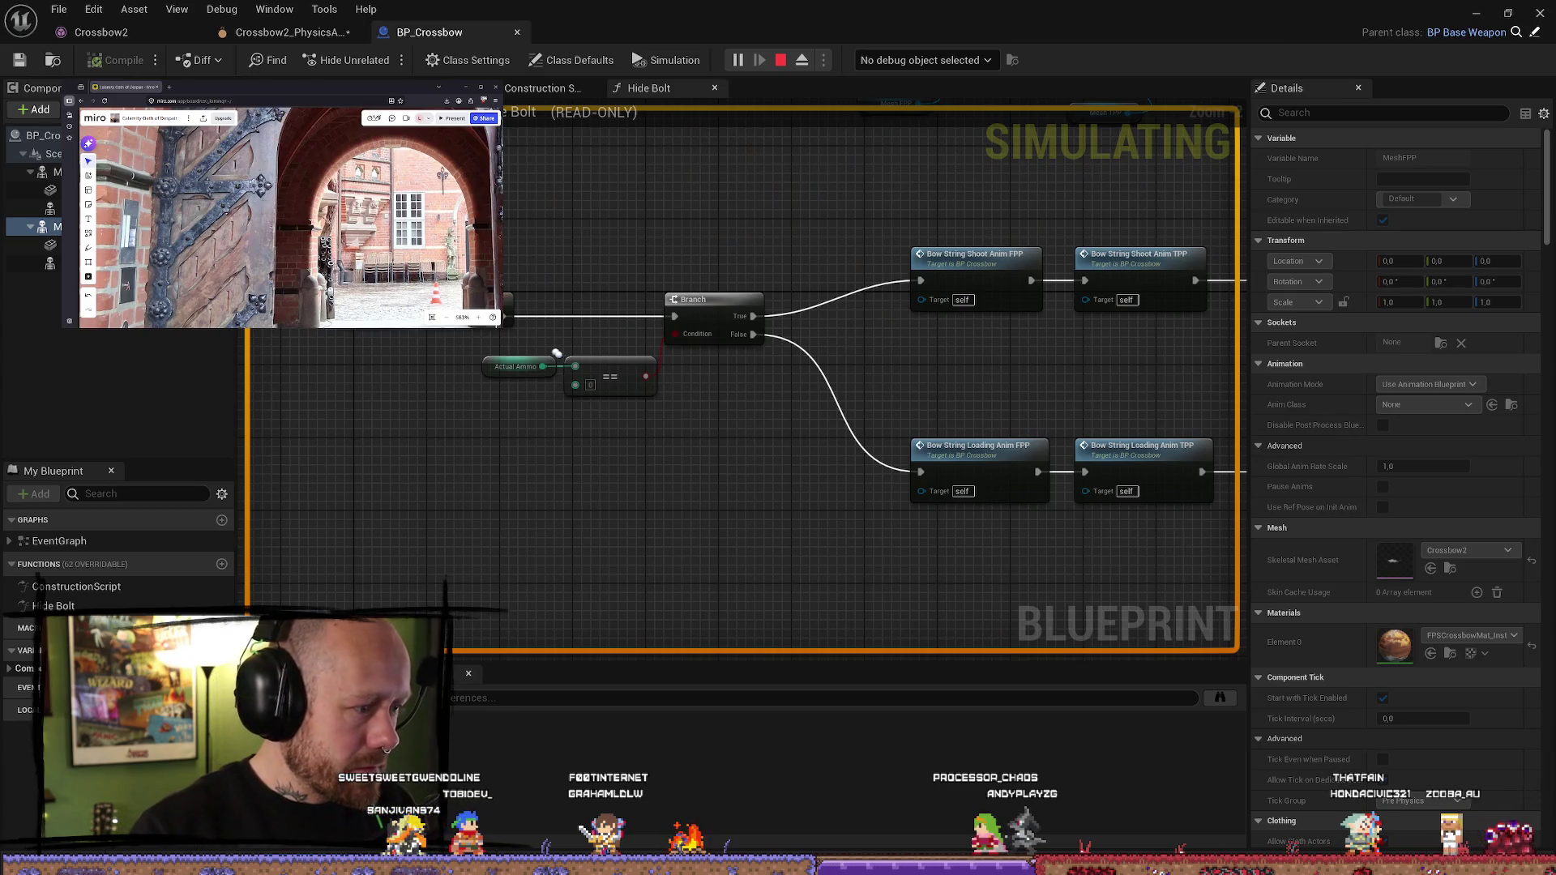
pyautogui.click(1476, 15)
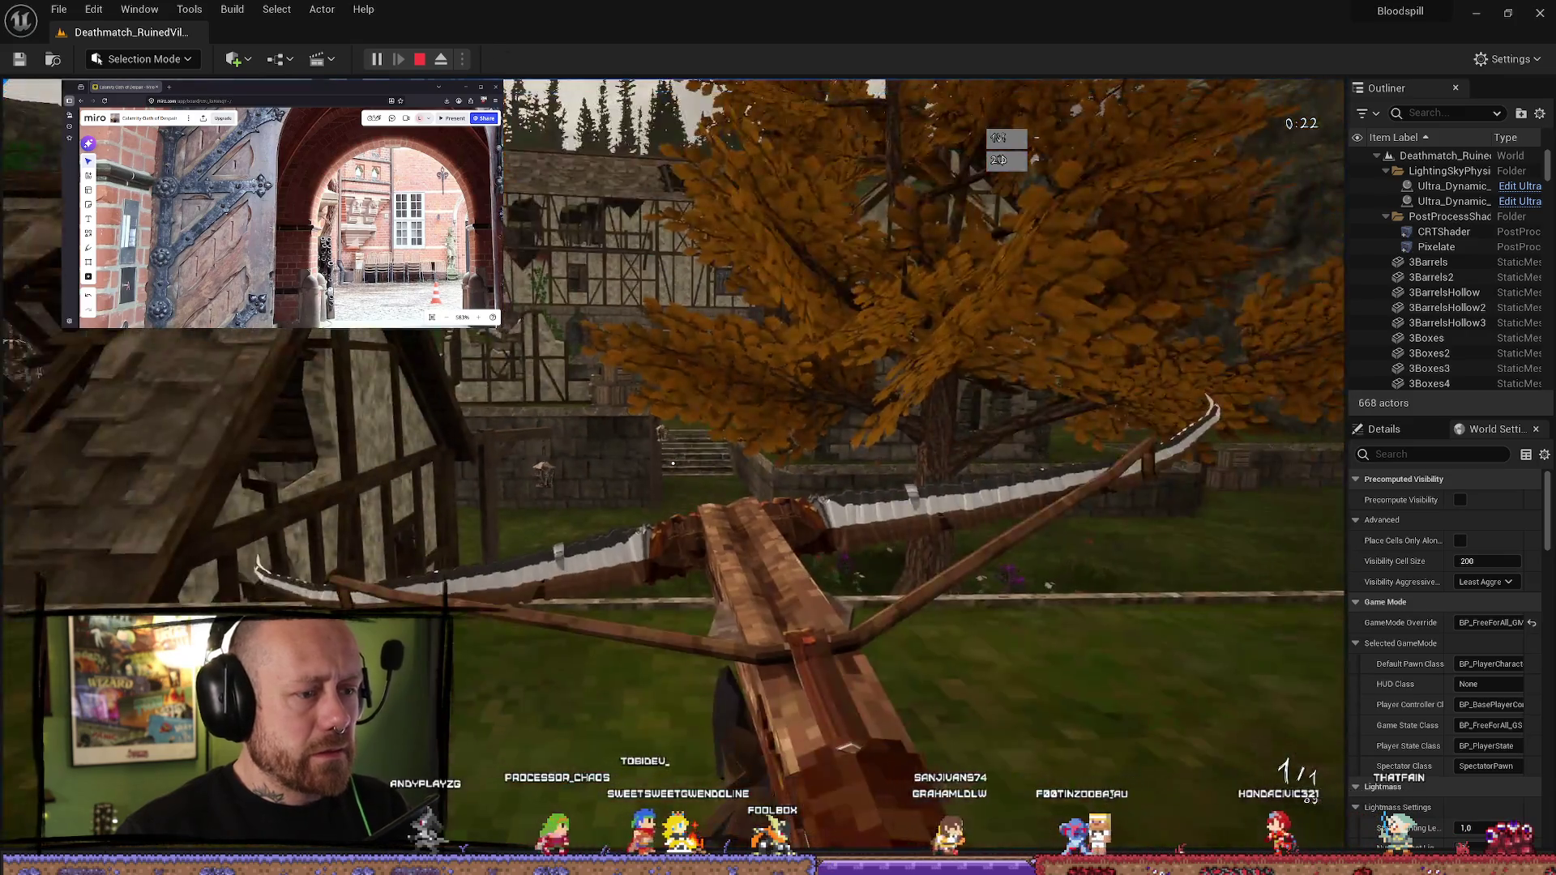
# - Stop the play session and reopen BP_Crossbow from the Content Drawer
pyautogui.press('Escape')
pyautogui.hotkey('ctrl', 'space')
pyautogui.doubleClick(623, 544)
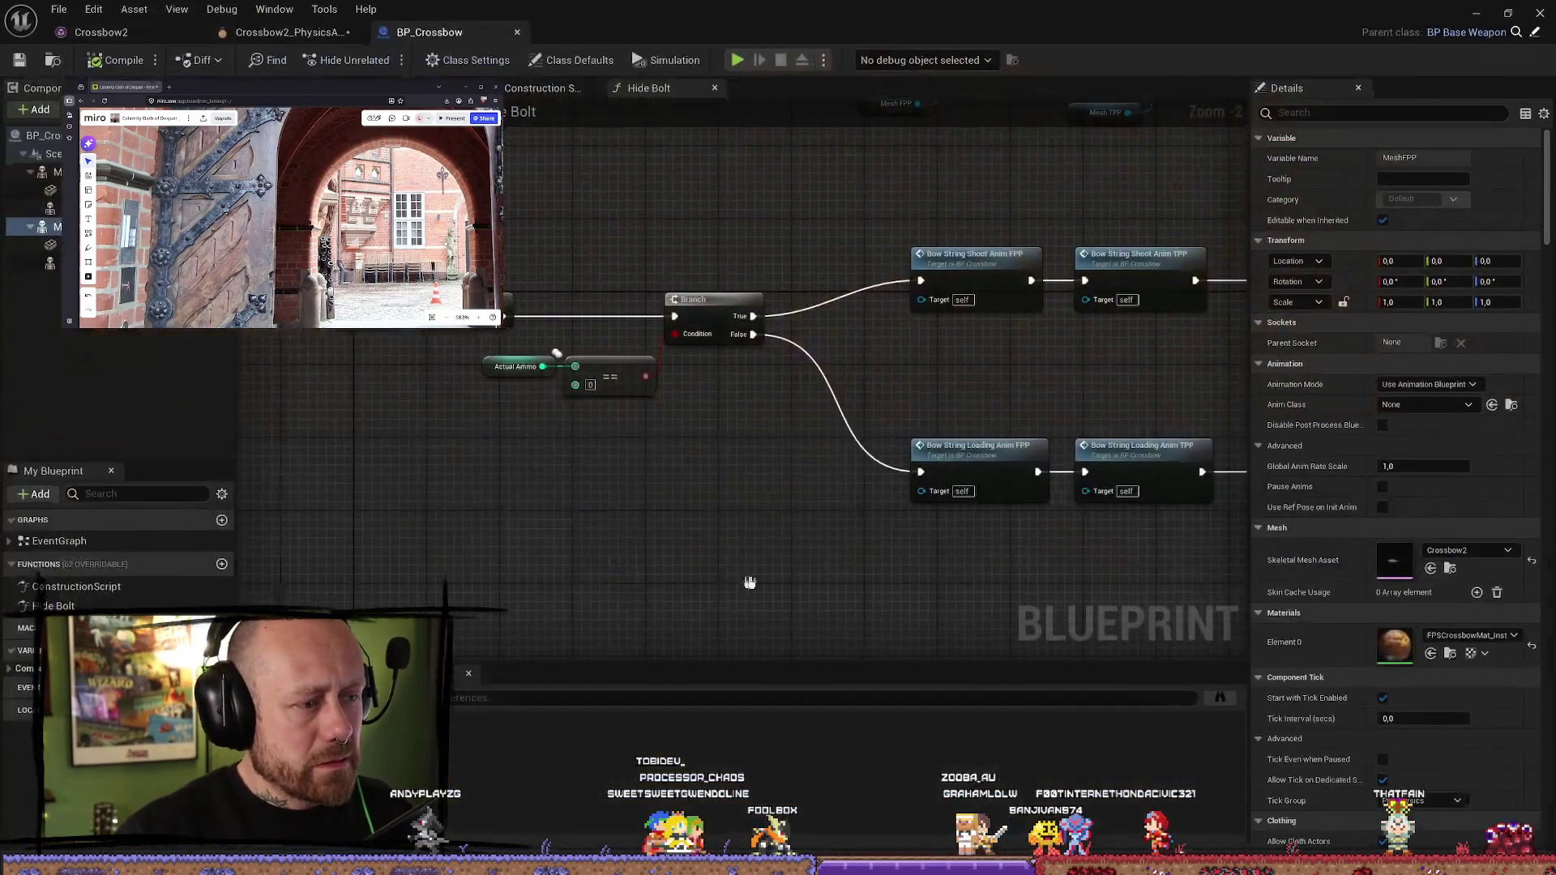
# - Open the Crossbow2 skeletal mesh, frame it with F, and orbit around it
pyautogui.click(1451, 569)
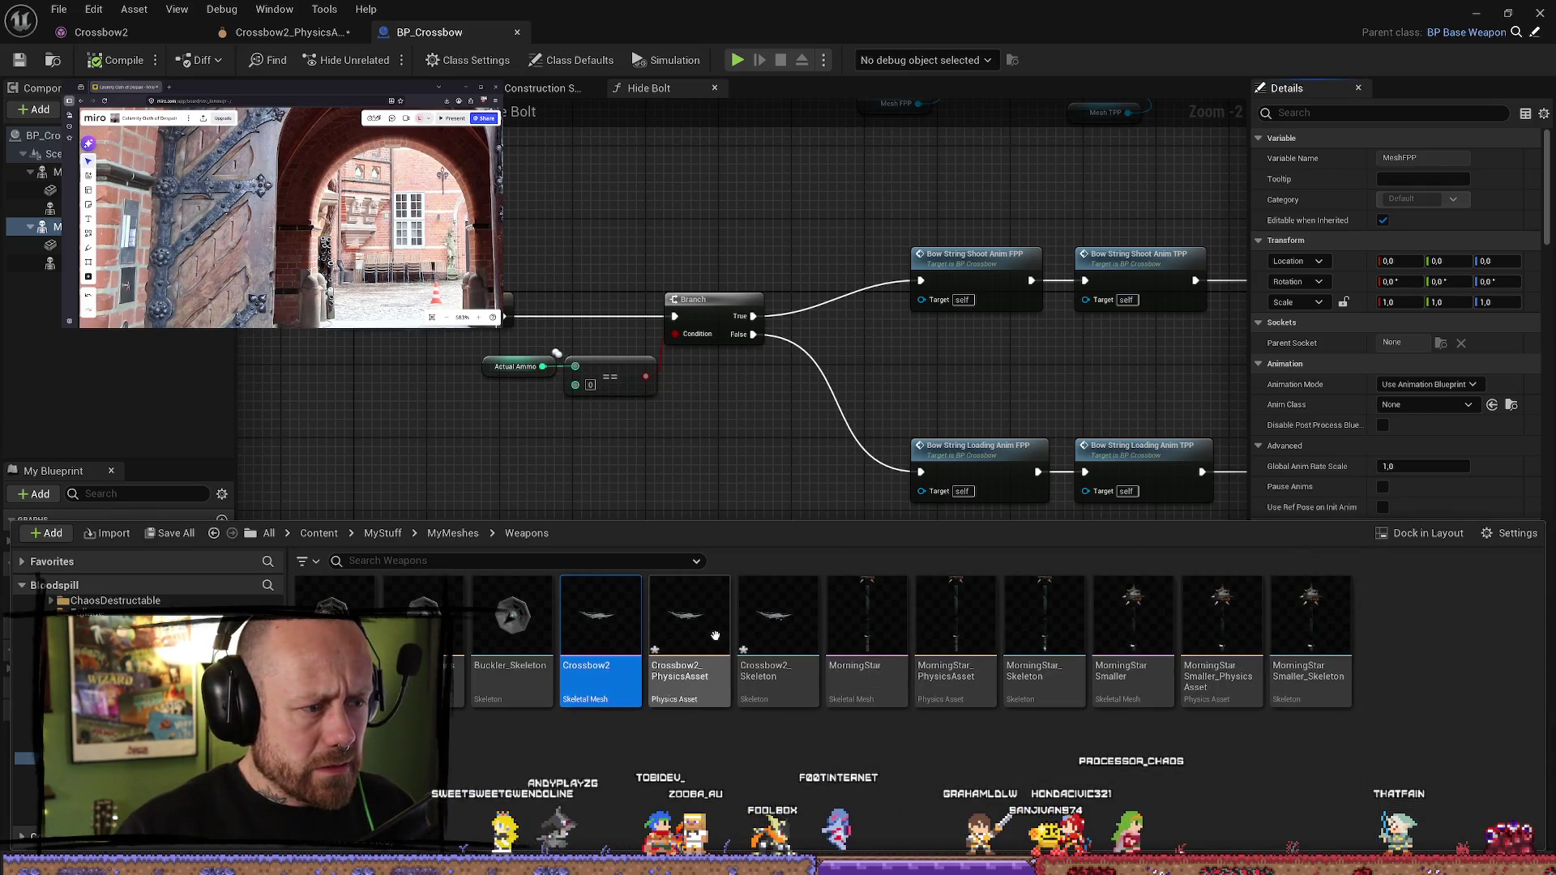
pyautogui.doubleClick(615, 632)
pyautogui.press('f')
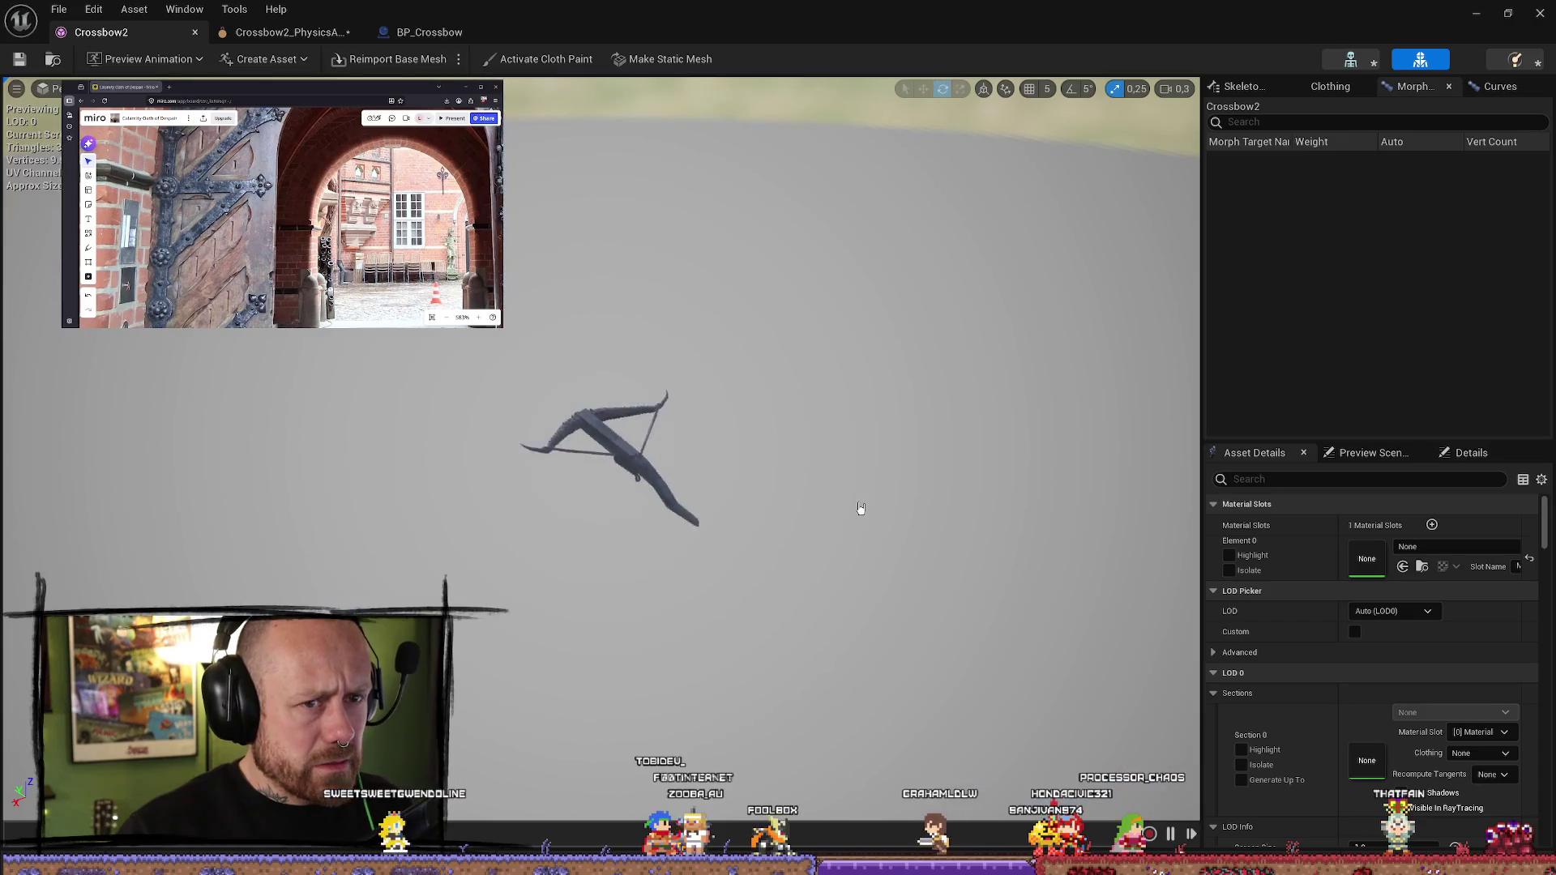
pyautogui.scroll(5, 822, 438)
pyautogui.moveTo(823, 438); pyautogui.dragTo(848, 442, button='right')
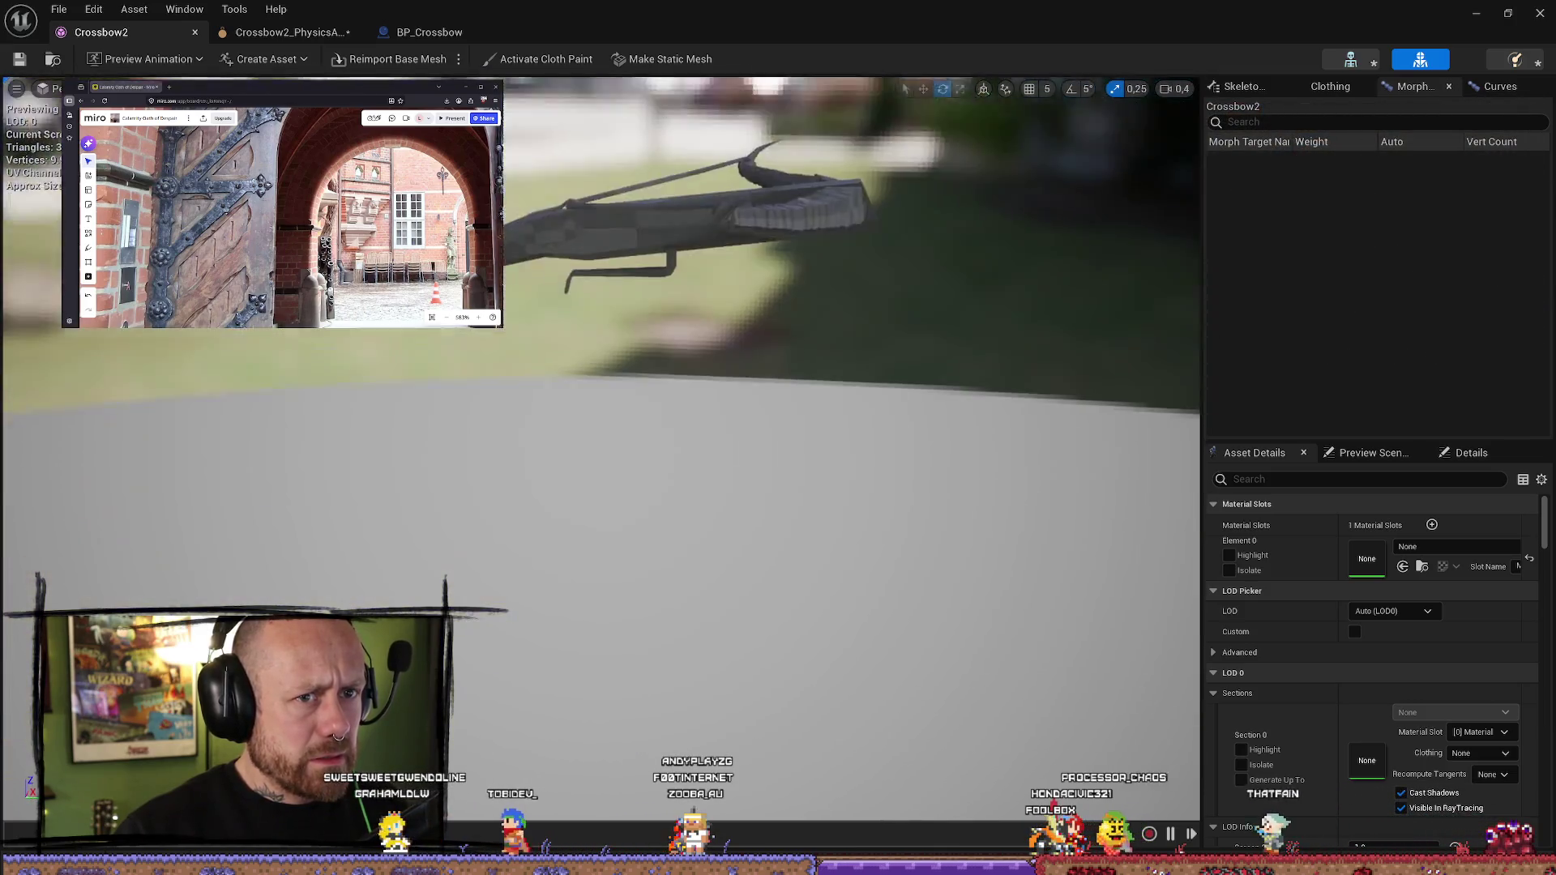
# - Search MyStuff for 'crossbow' and open CrossbowWithBlendShape, viewing it side-on
pyautogui.hotkey('ctrl', 'space')
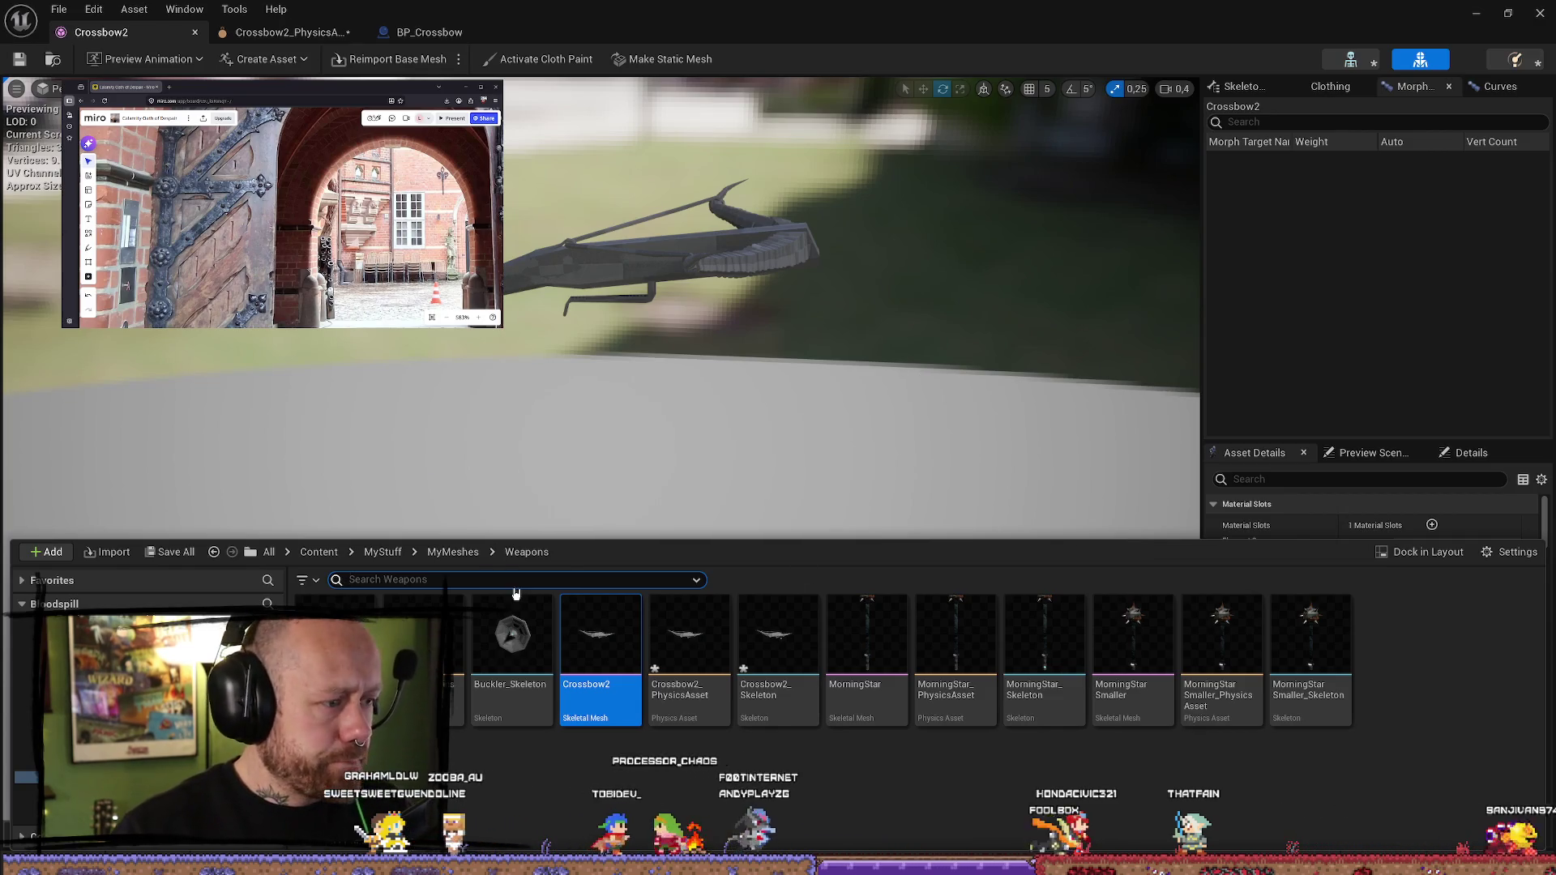
pyautogui.write('crossw')
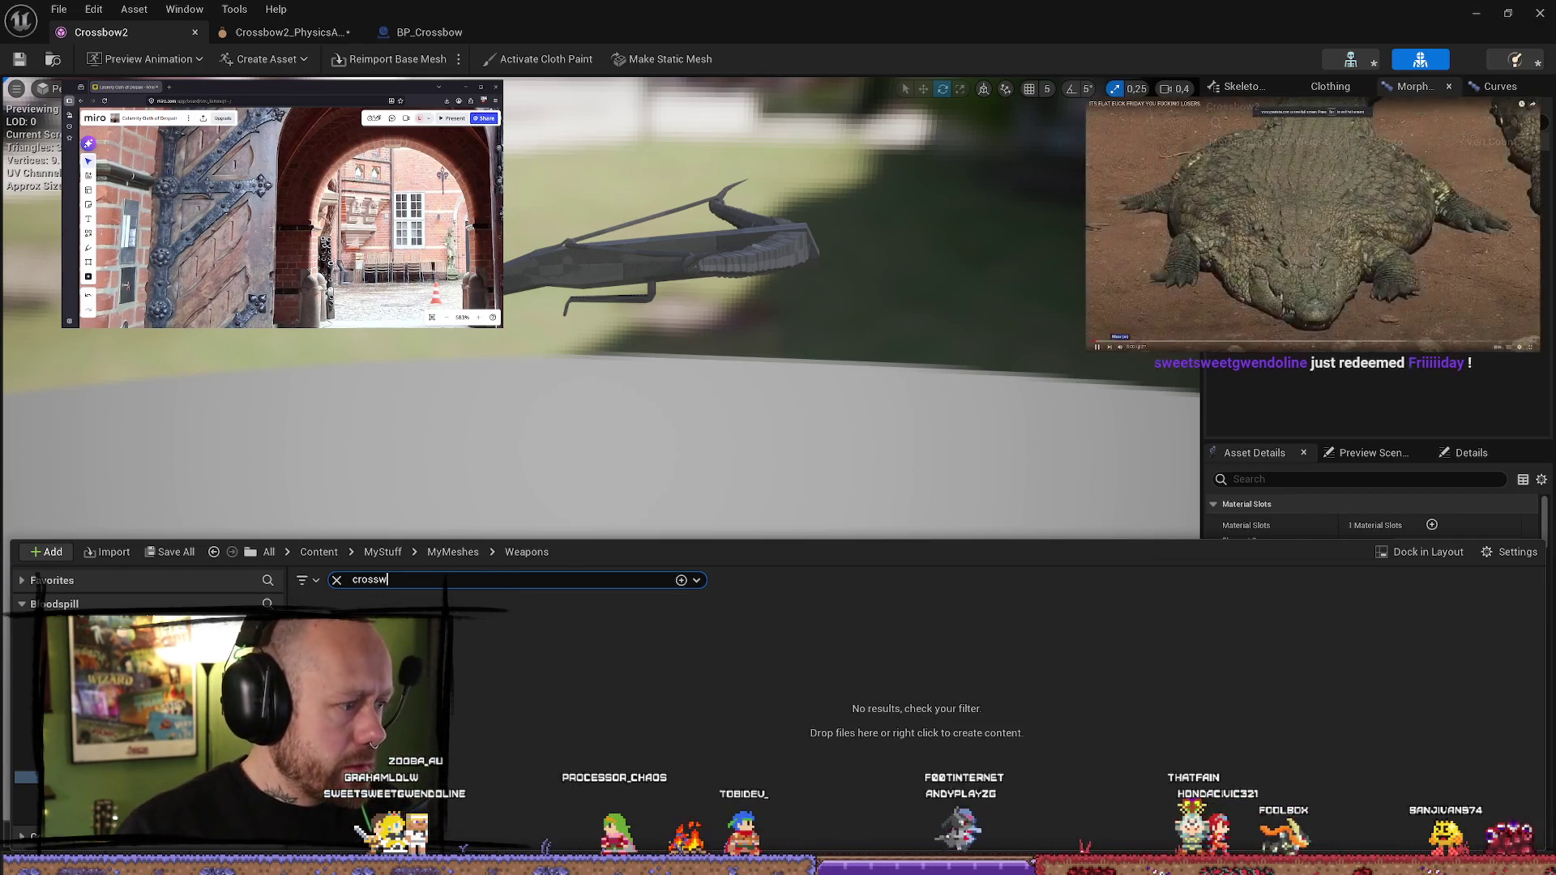
pyautogui.press('BackSpace')
pyautogui.write('bow')
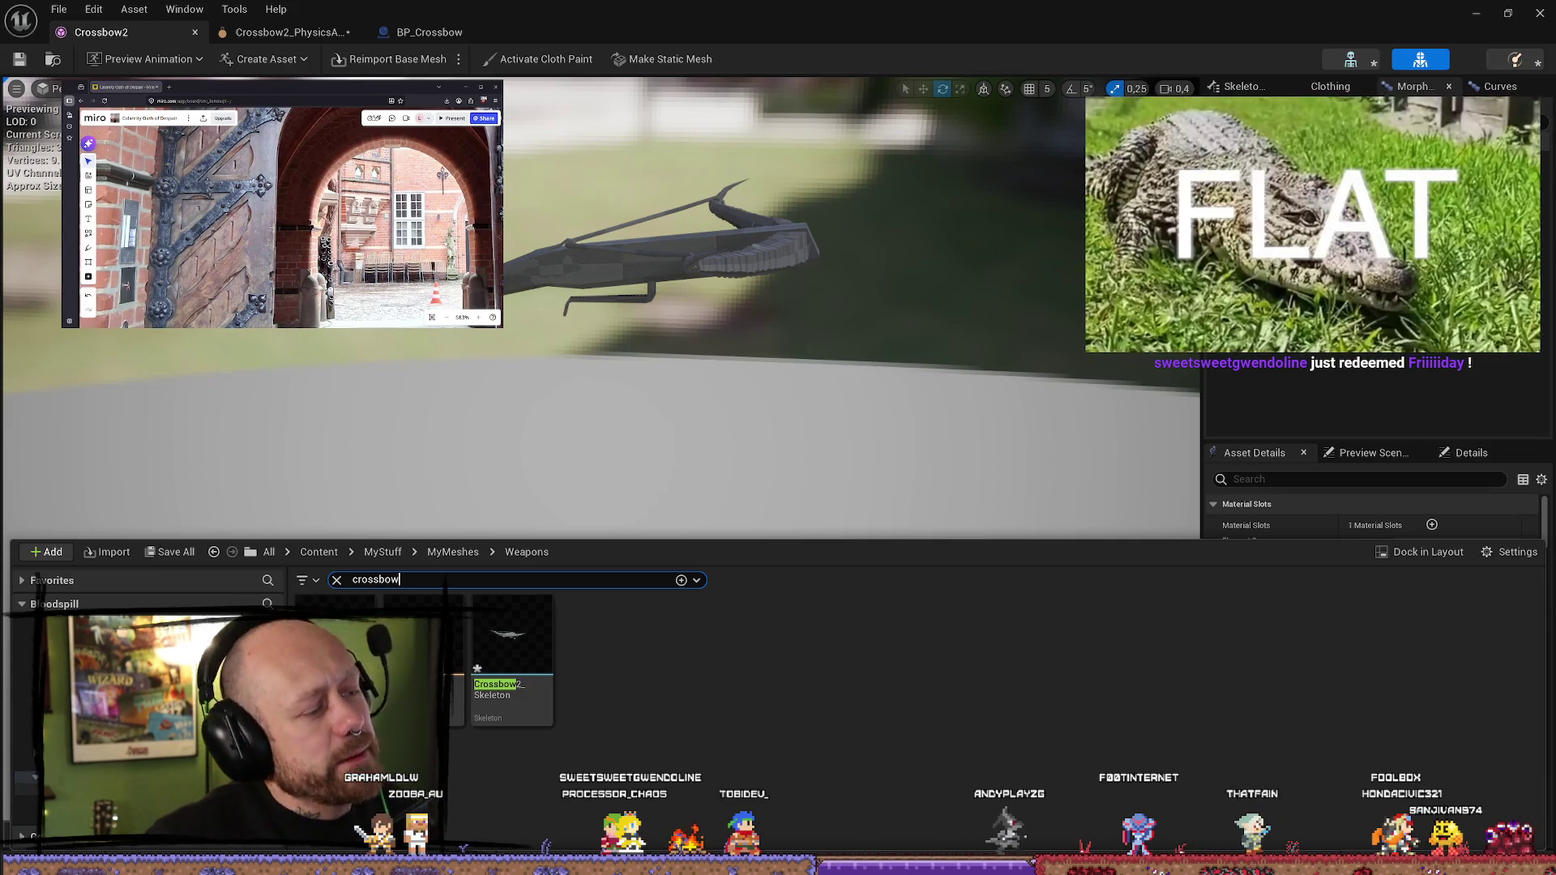
pyautogui.click(382, 552)
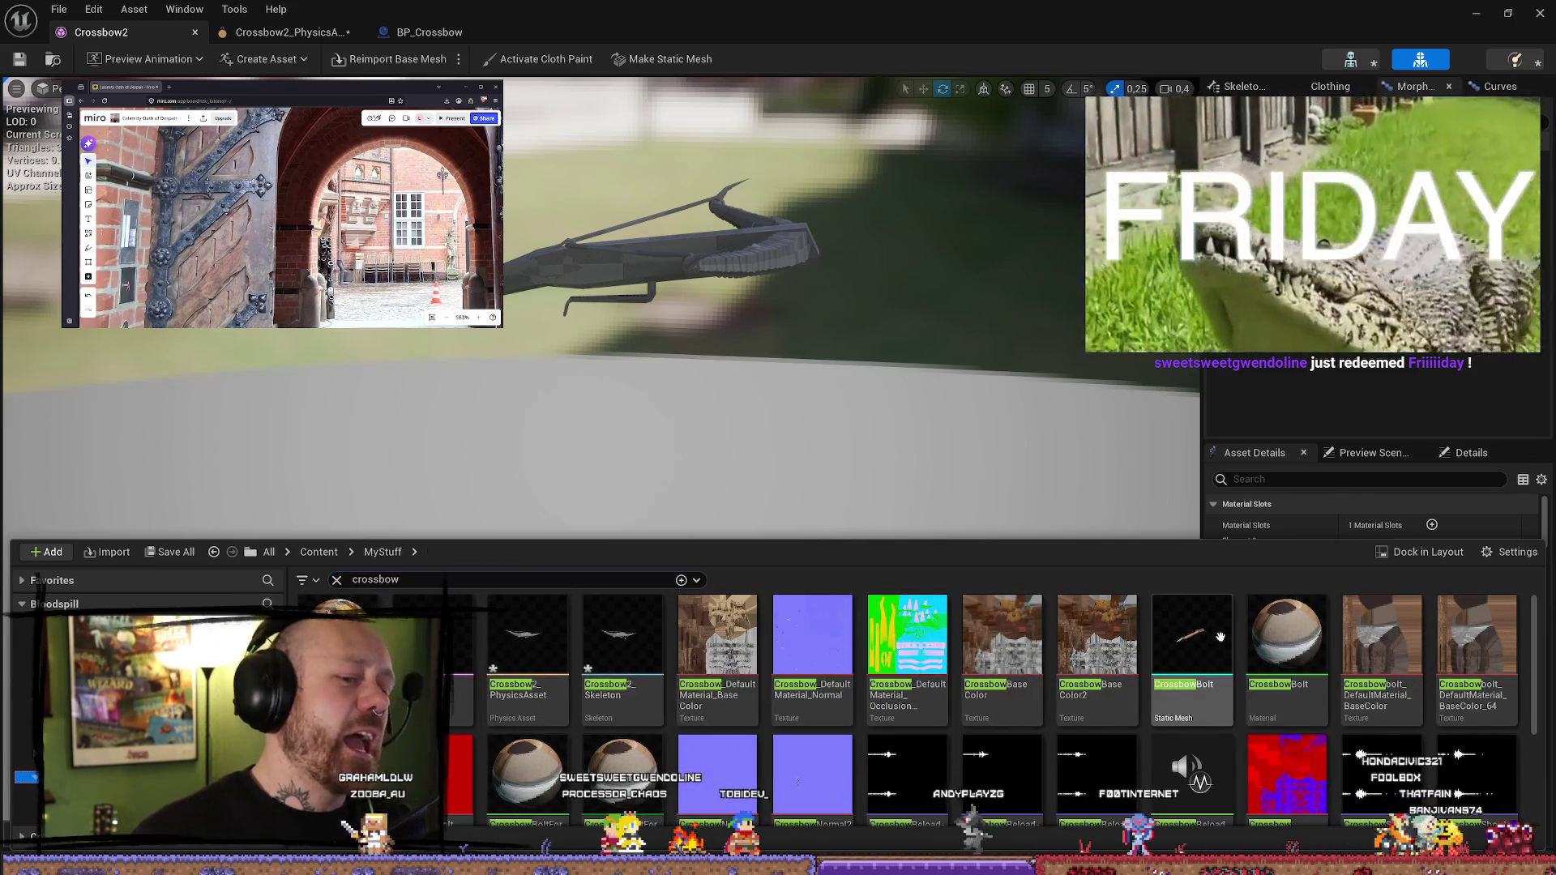
pyautogui.scroll(-2, 1289, 653)
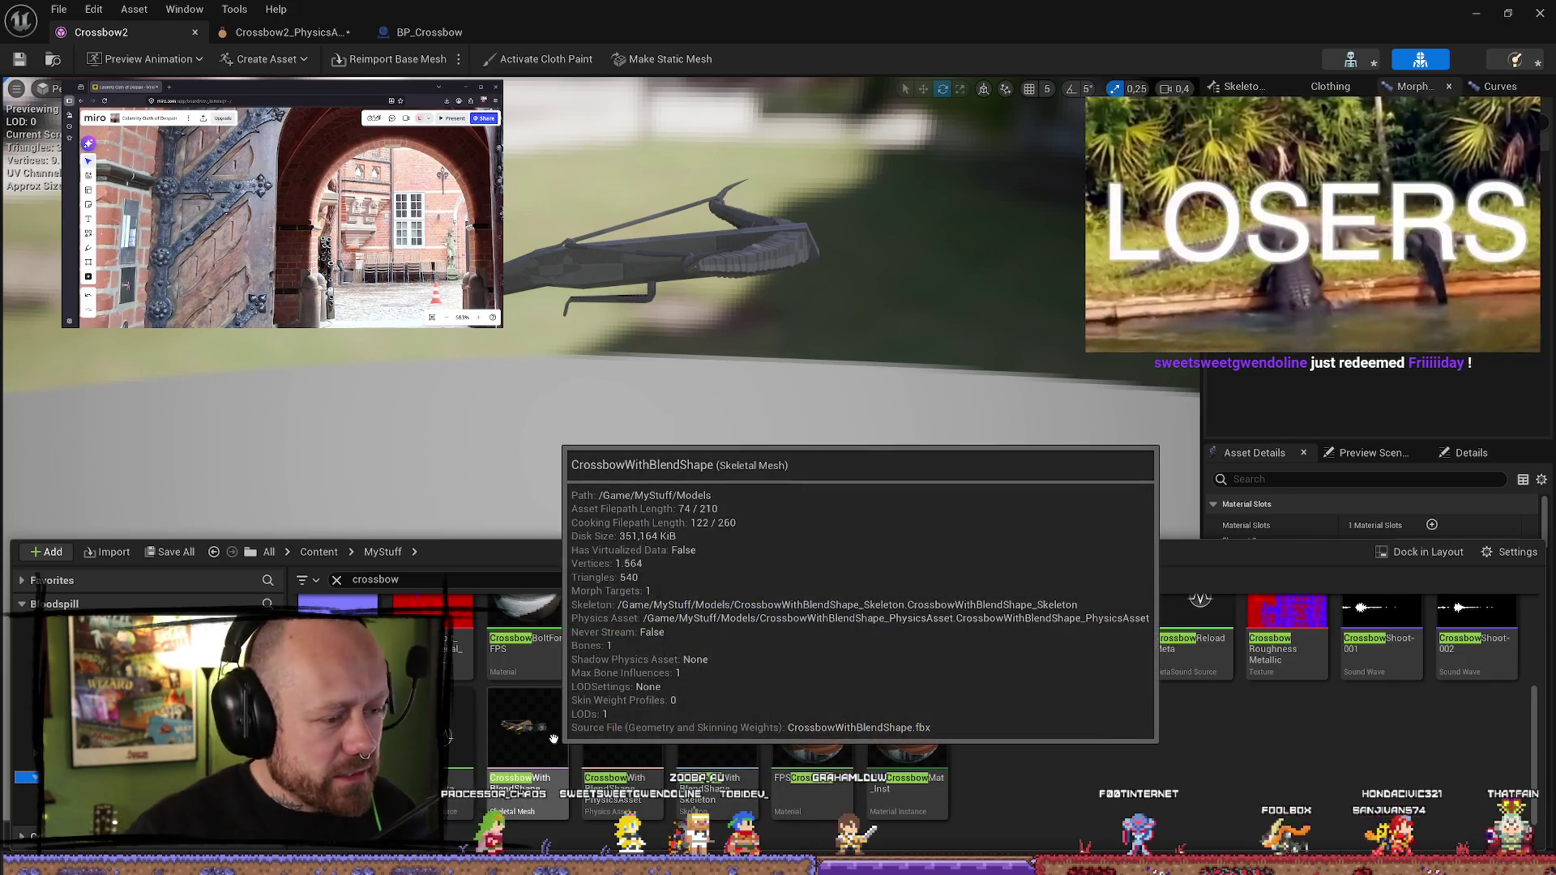
pyautogui.doubleClick(551, 725)
pyautogui.moveTo(573, 672)
pyautogui.mouseDown(button='right')
pyautogui.moveTo(486, 677)
pyautogui.moveTo(519, 675)
pyautogui.mouseUp(button='right')
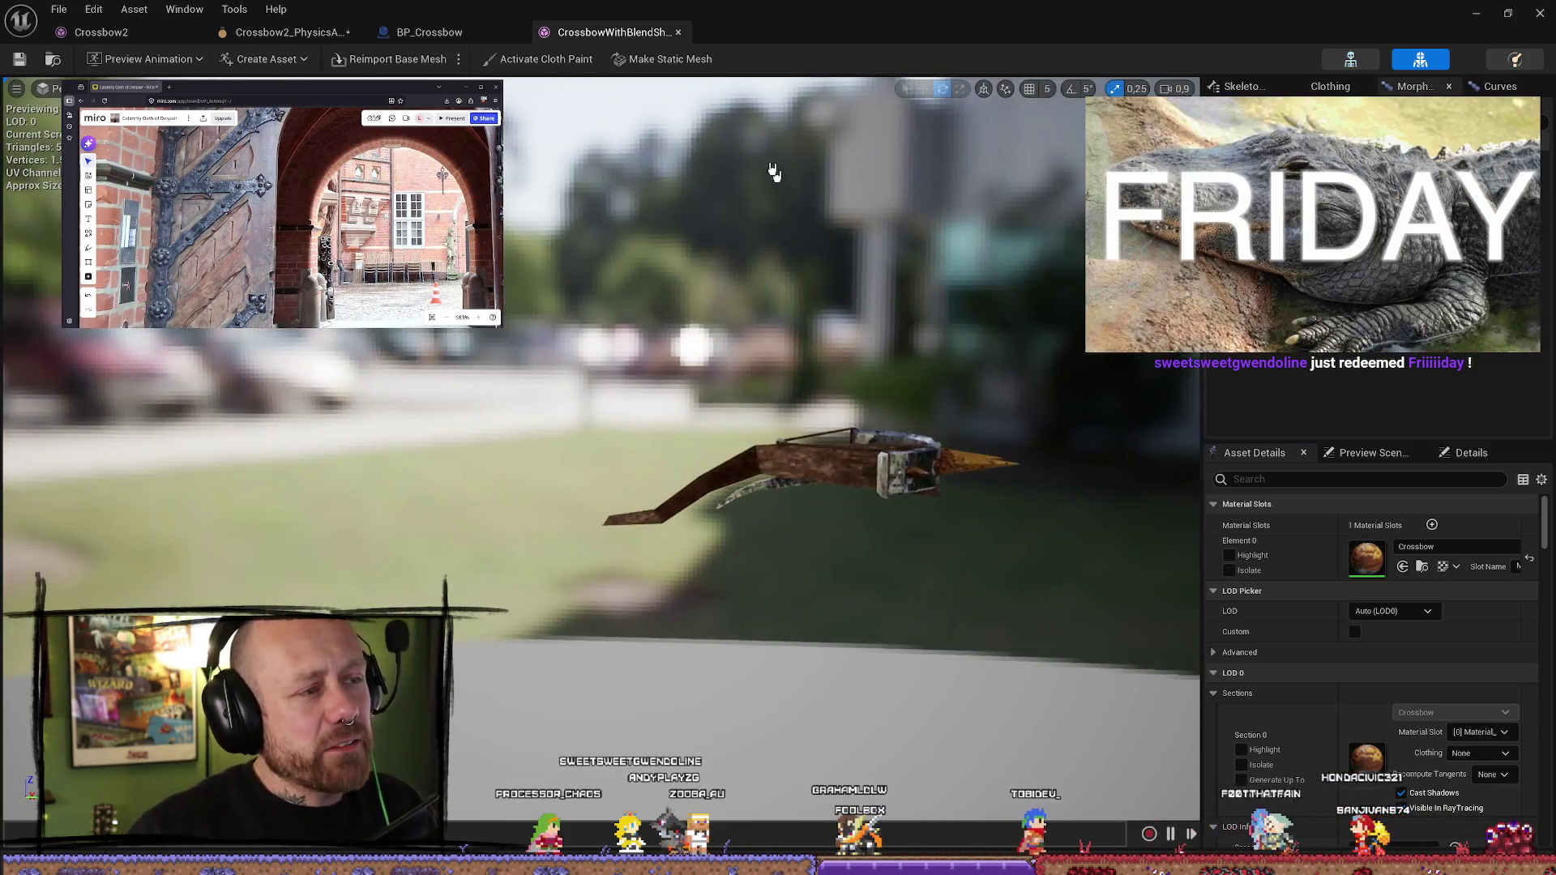
# - Return to the Crossbow2 mesh tab, then switch over to Blender
pyautogui.click(470, 32)
pyautogui.click(608, 33)
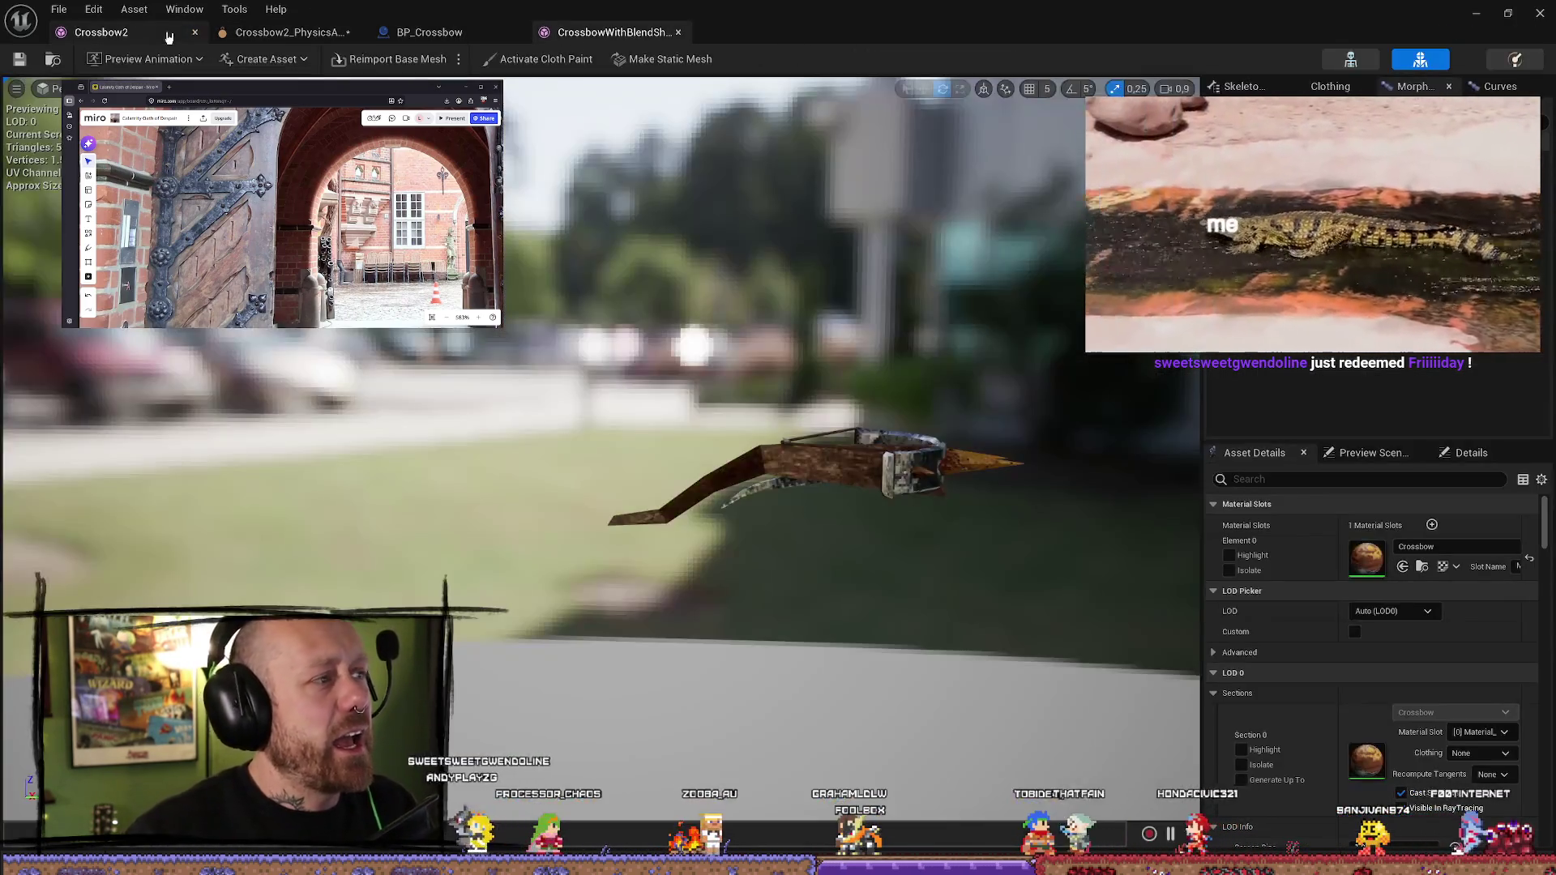
pyautogui.click(102, 33)
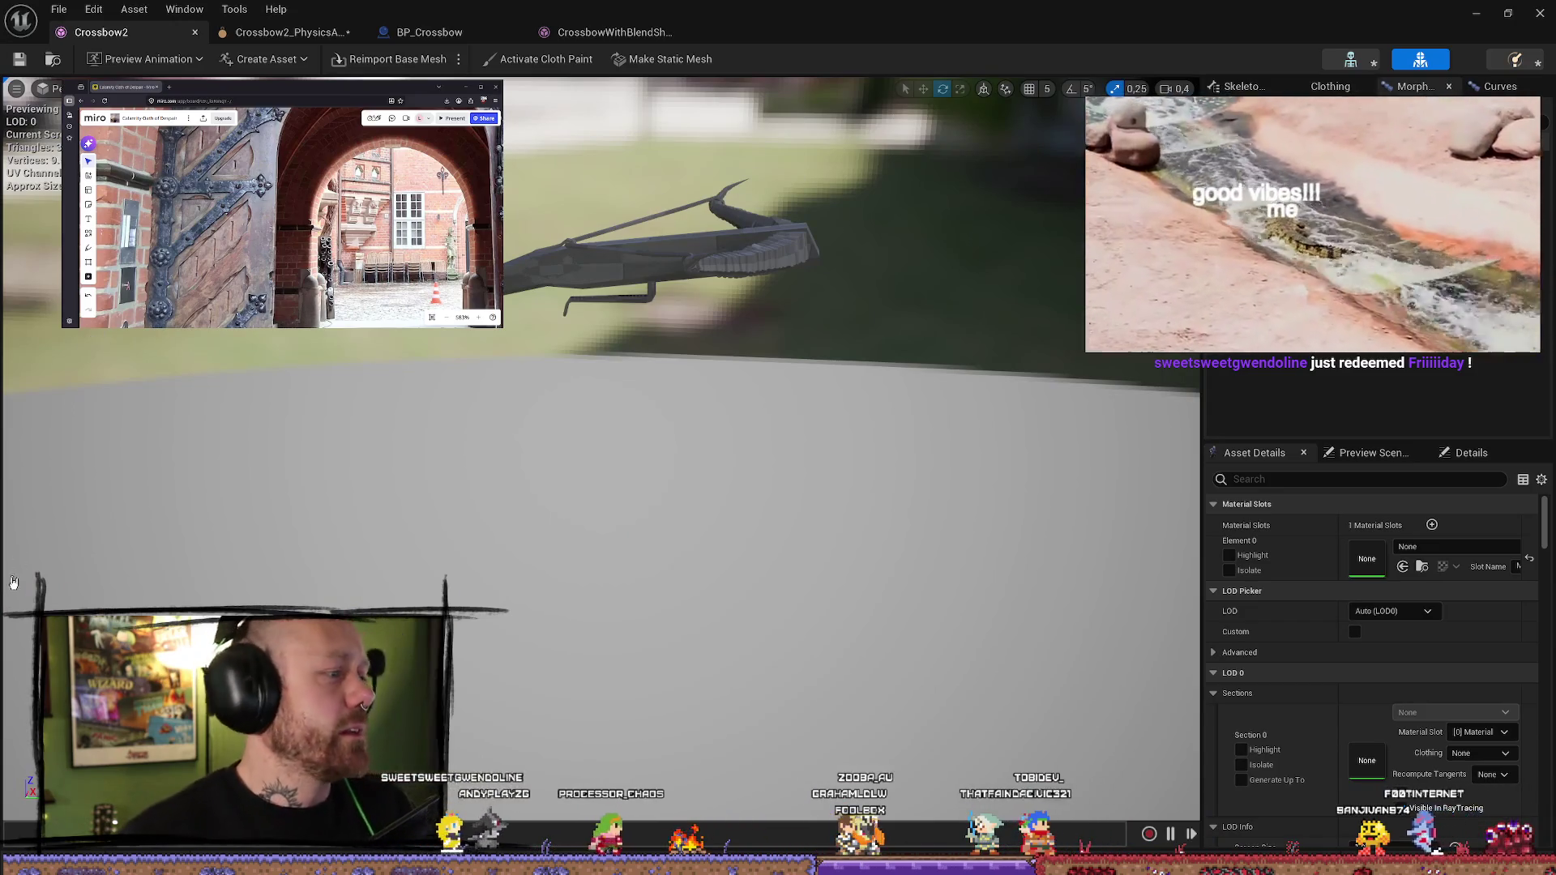
pyautogui.hotkey('alt', 'Tab')
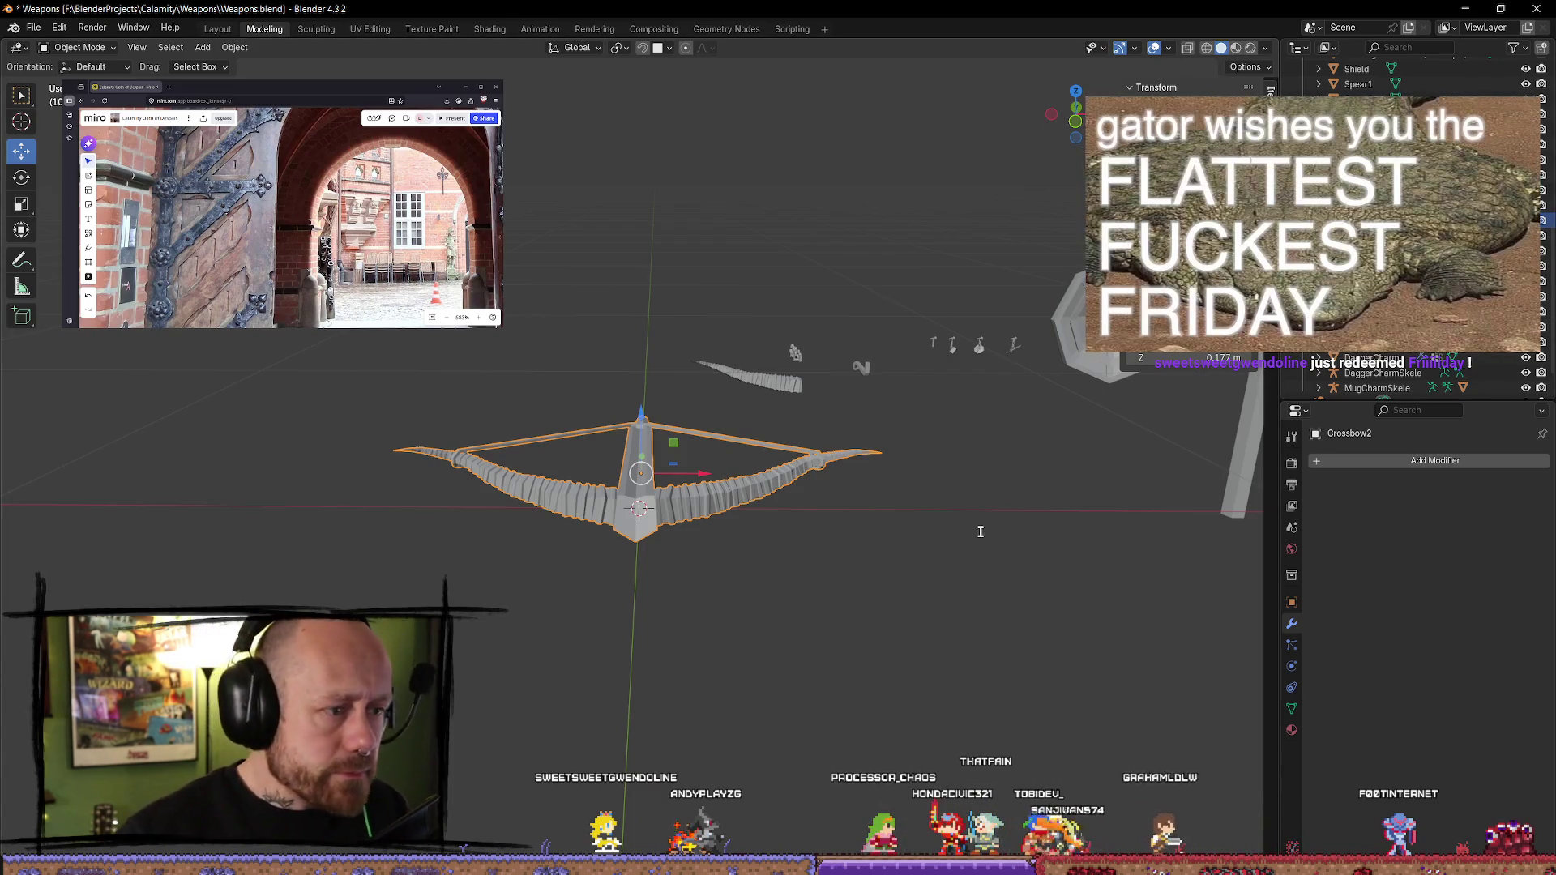
# - Select the Crossbow2 model, undoing an accidental X rotation change
pyautogui.press('q')
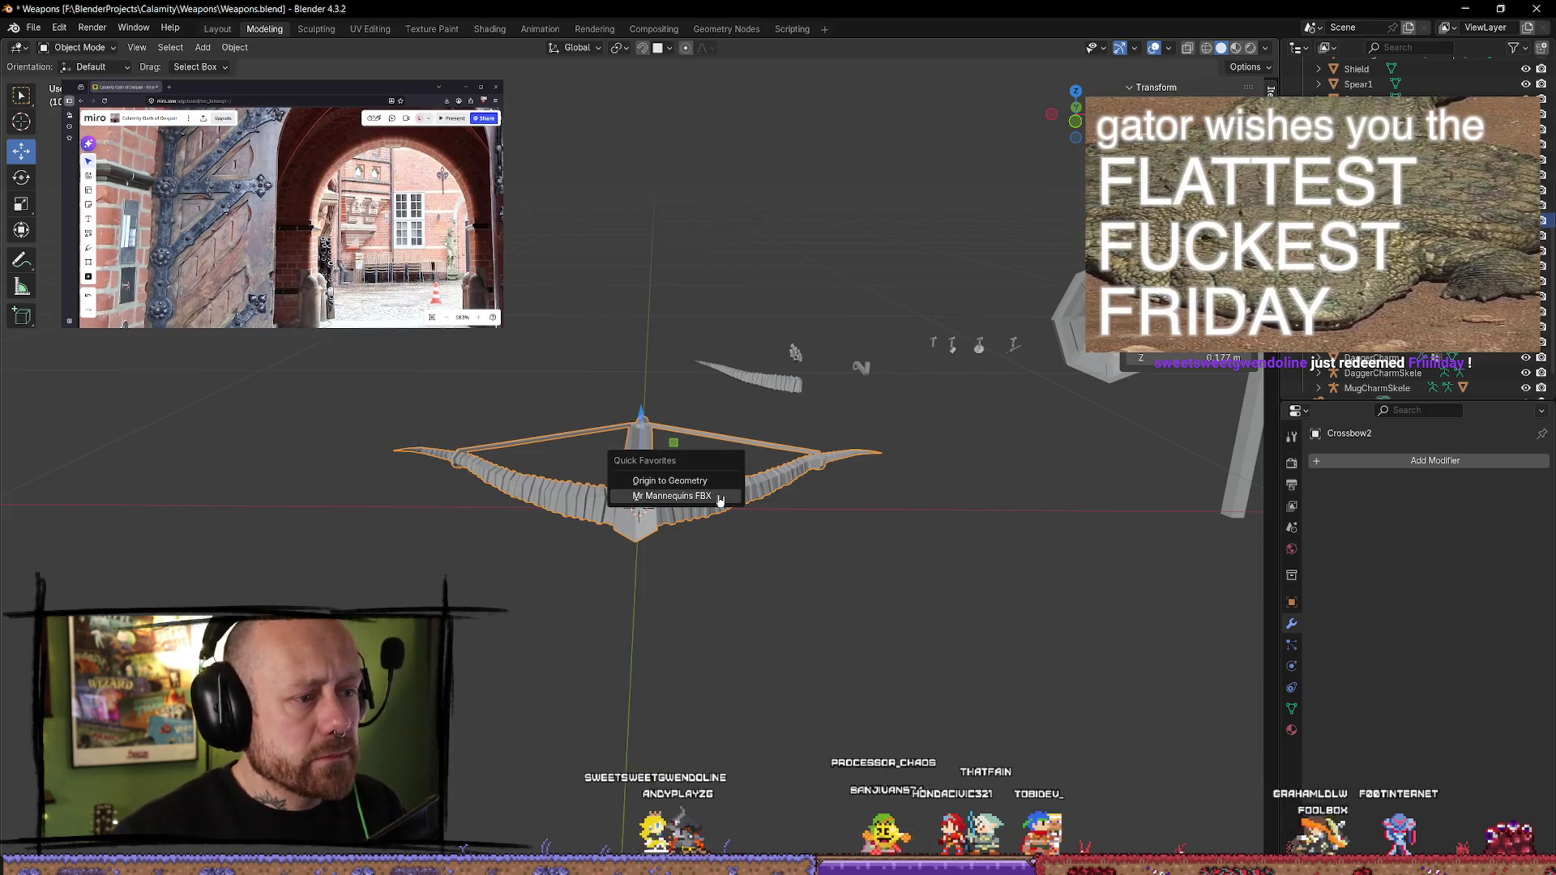
pyautogui.click(956, 573)
pyautogui.moveTo(799, 580)
pyautogui.mouseDown(button='middle')
pyautogui.moveTo(959, 552)
pyautogui.moveTo(983, 532)
pyautogui.moveTo(972, 556)
pyautogui.mouseUp(button='middle')
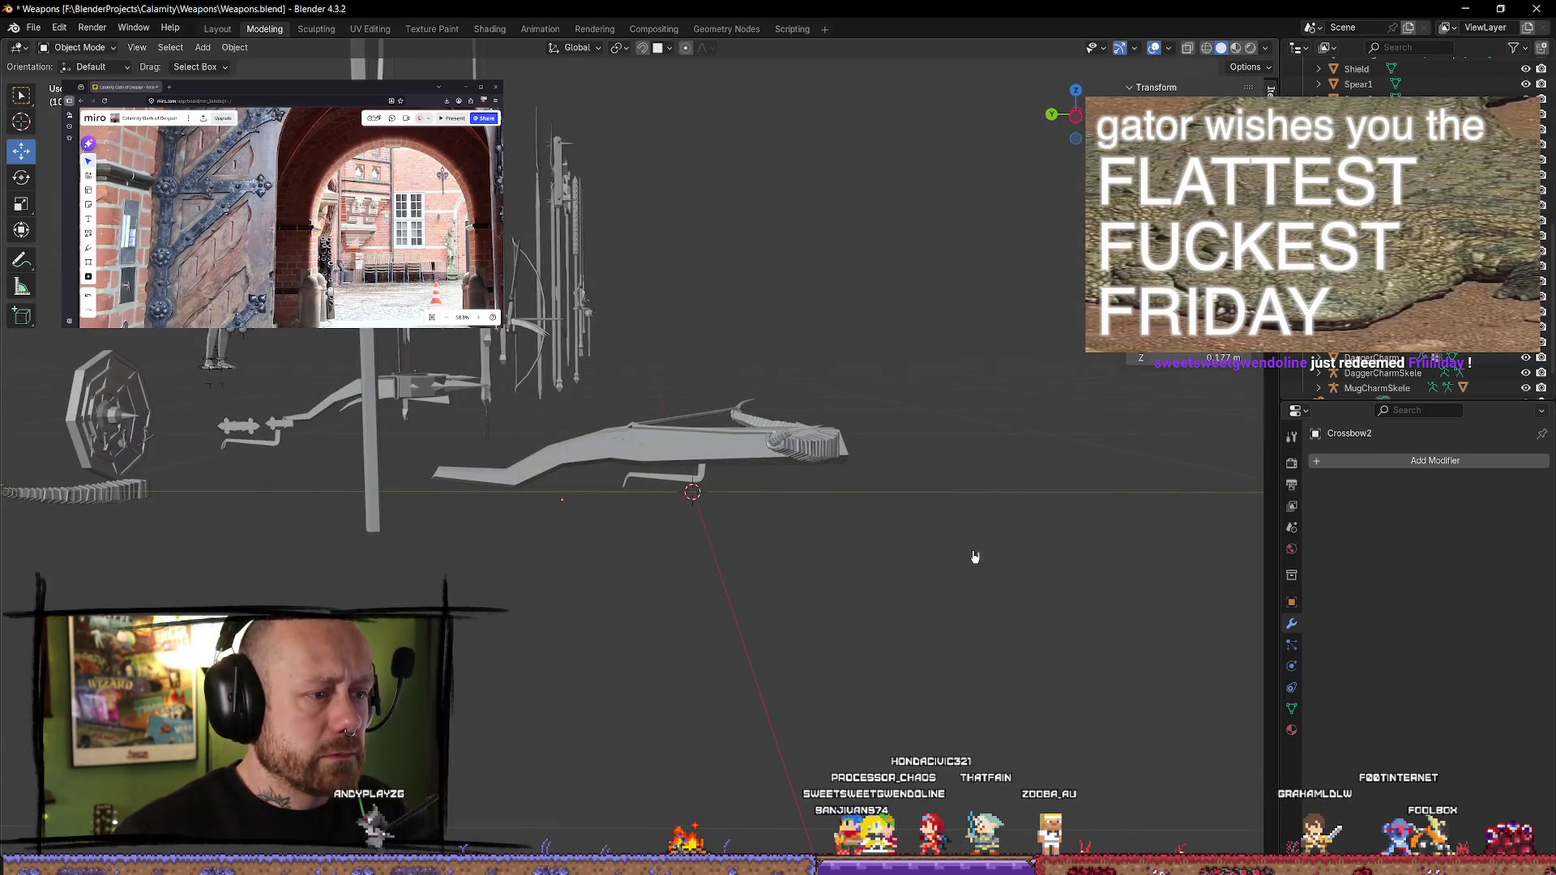
pyautogui.click(773, 473)
pyautogui.click(1004, 490)
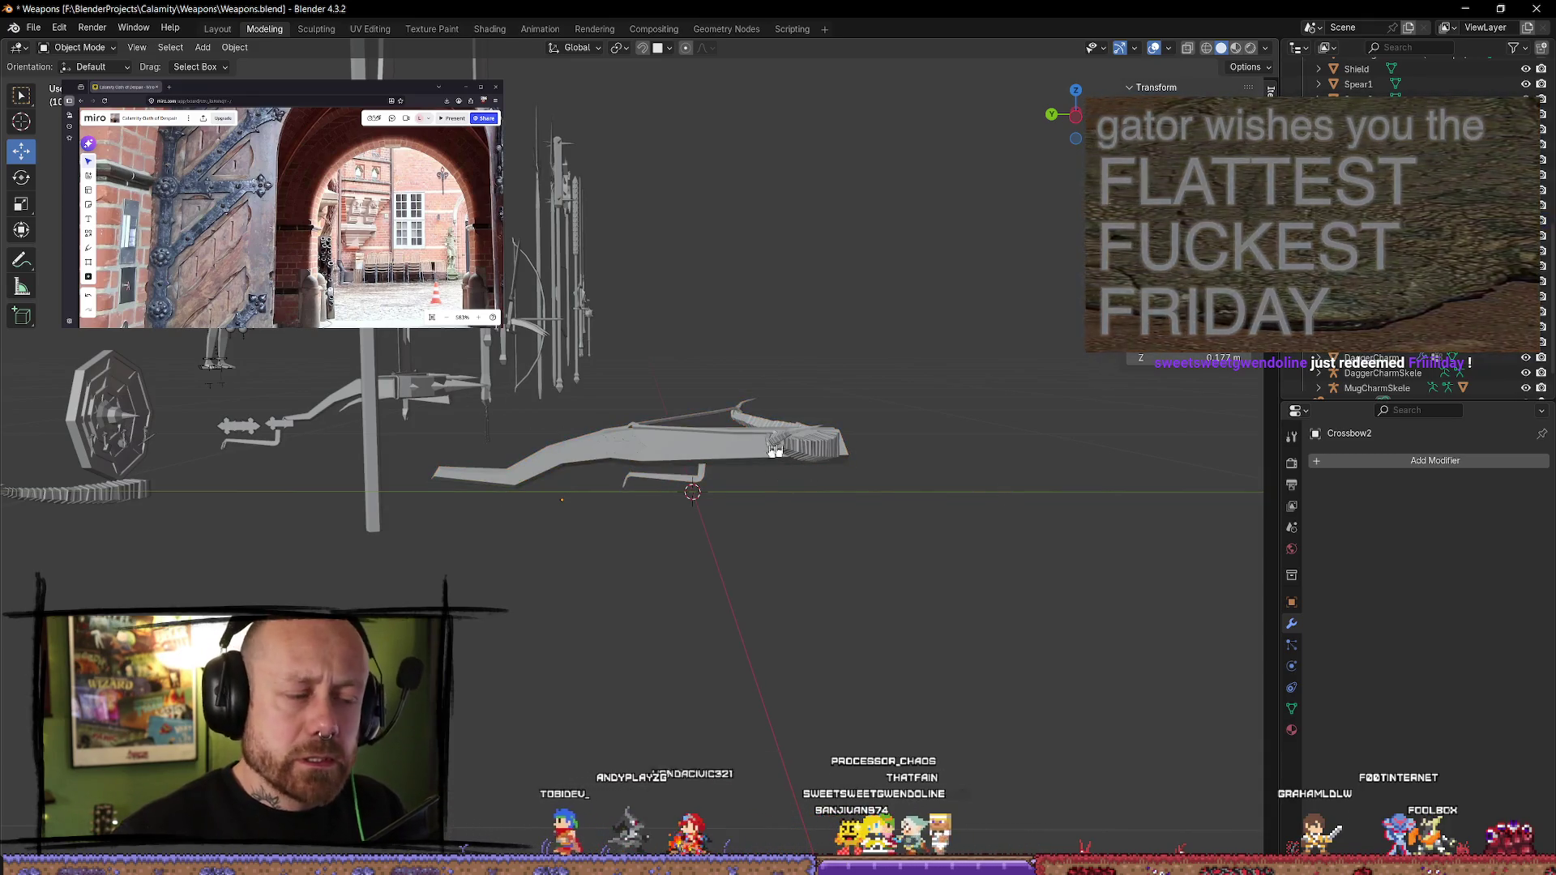
pyautogui.click(764, 452)
pyautogui.click(851, 558)
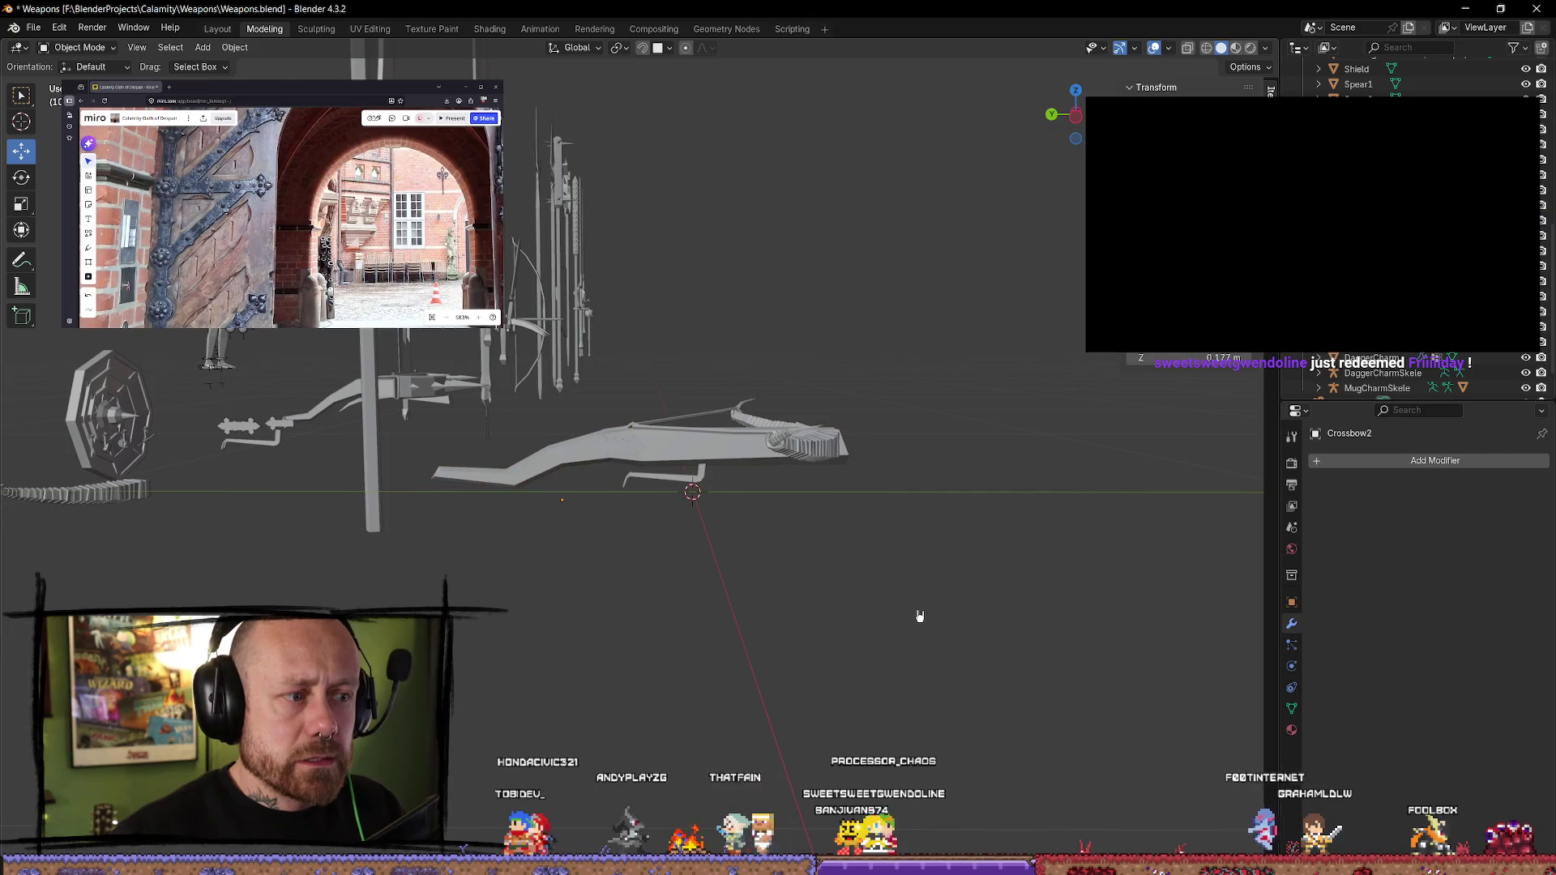
pyautogui.click(776, 457)
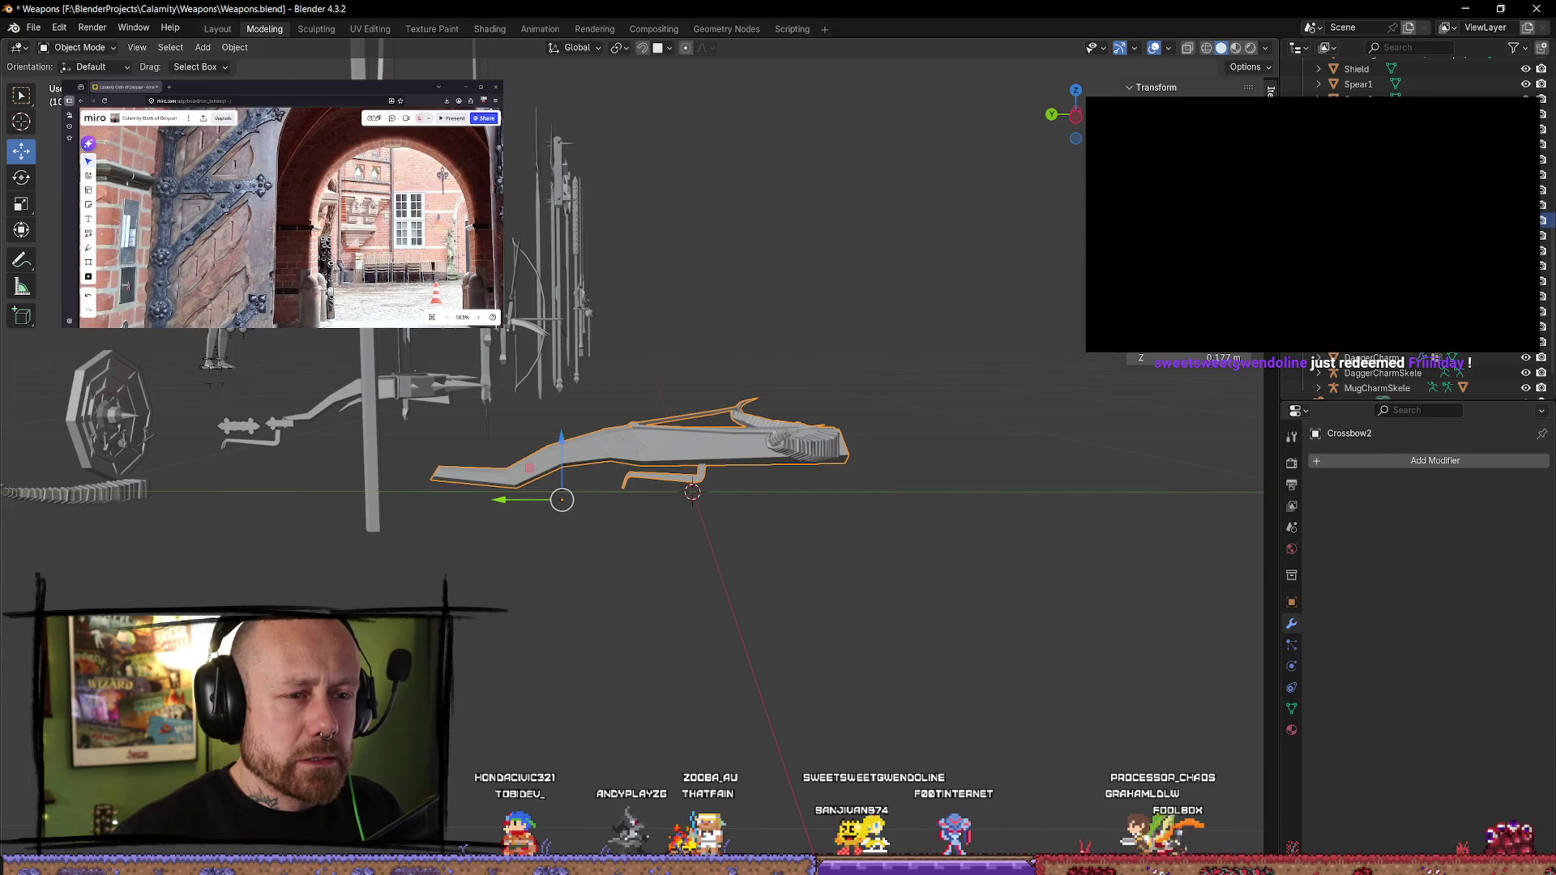
pyautogui.click(924, 526)
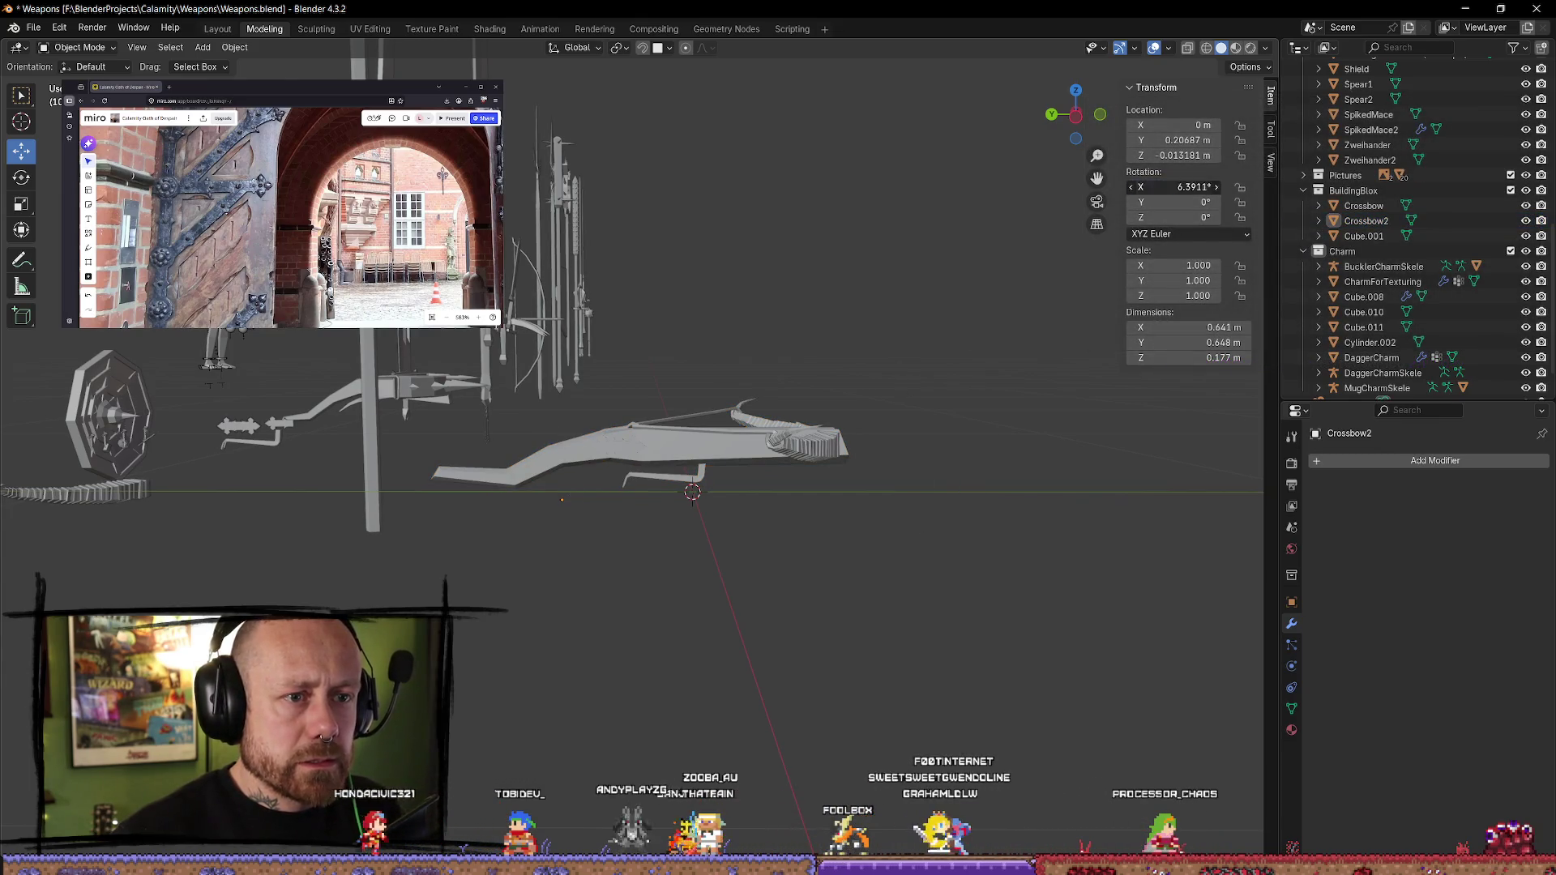
pyautogui.press('Return')
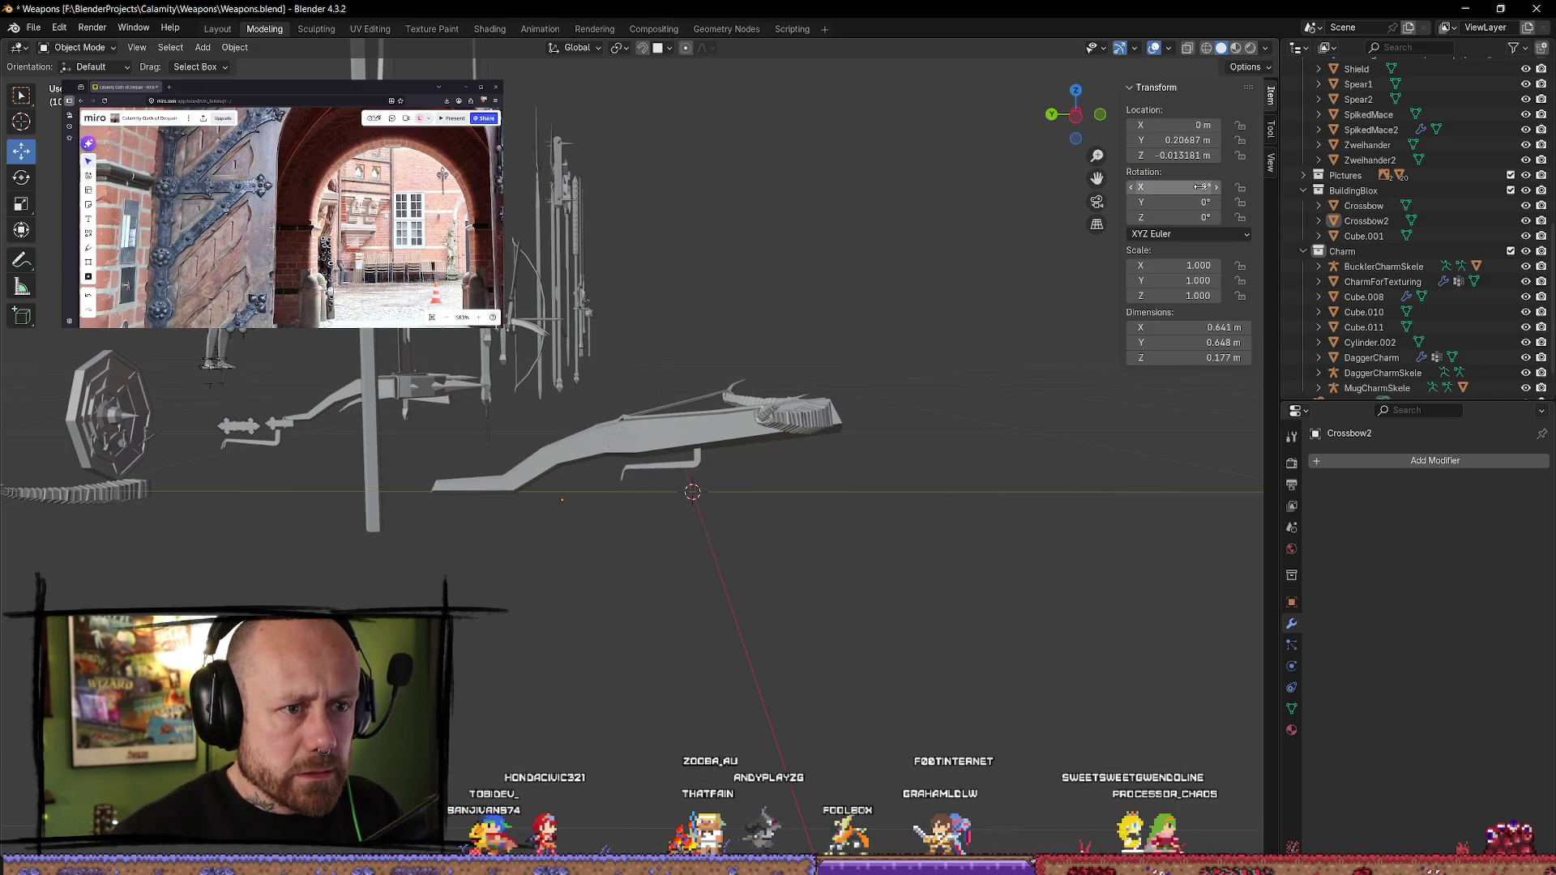
pyautogui.hotkey('ctrl', 'z')
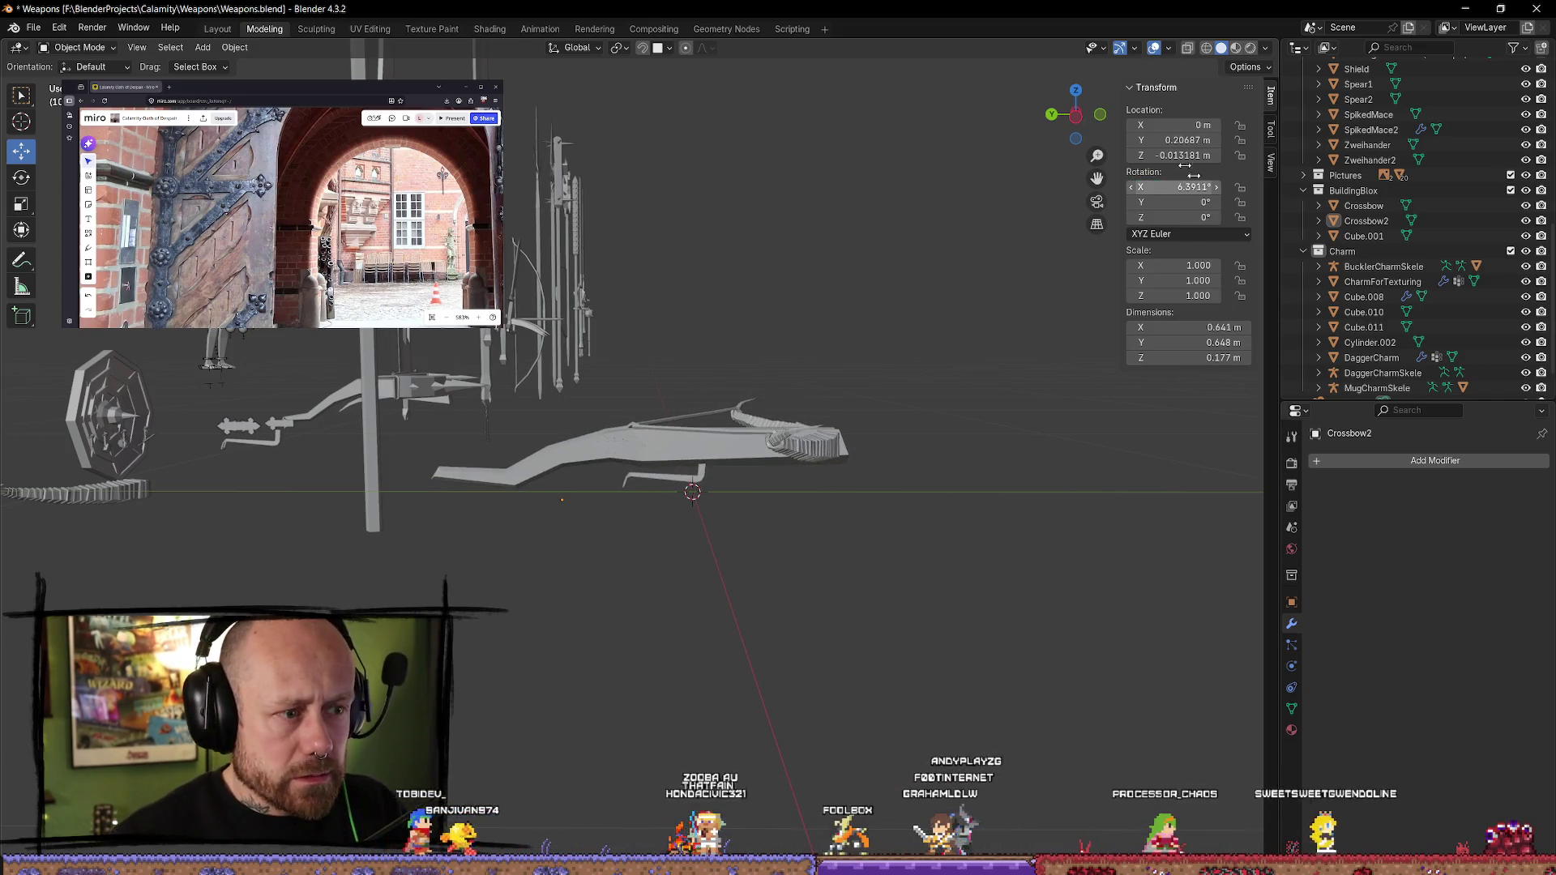
pyautogui.hotkey('ctrl', 'z')
pyautogui.moveTo(1044, 561)
pyautogui.mouseDown(button='middle')
pyautogui.moveTo(1028, 546)
pyautogui.moveTo(994, 567)
pyautogui.mouseUp(button='middle')
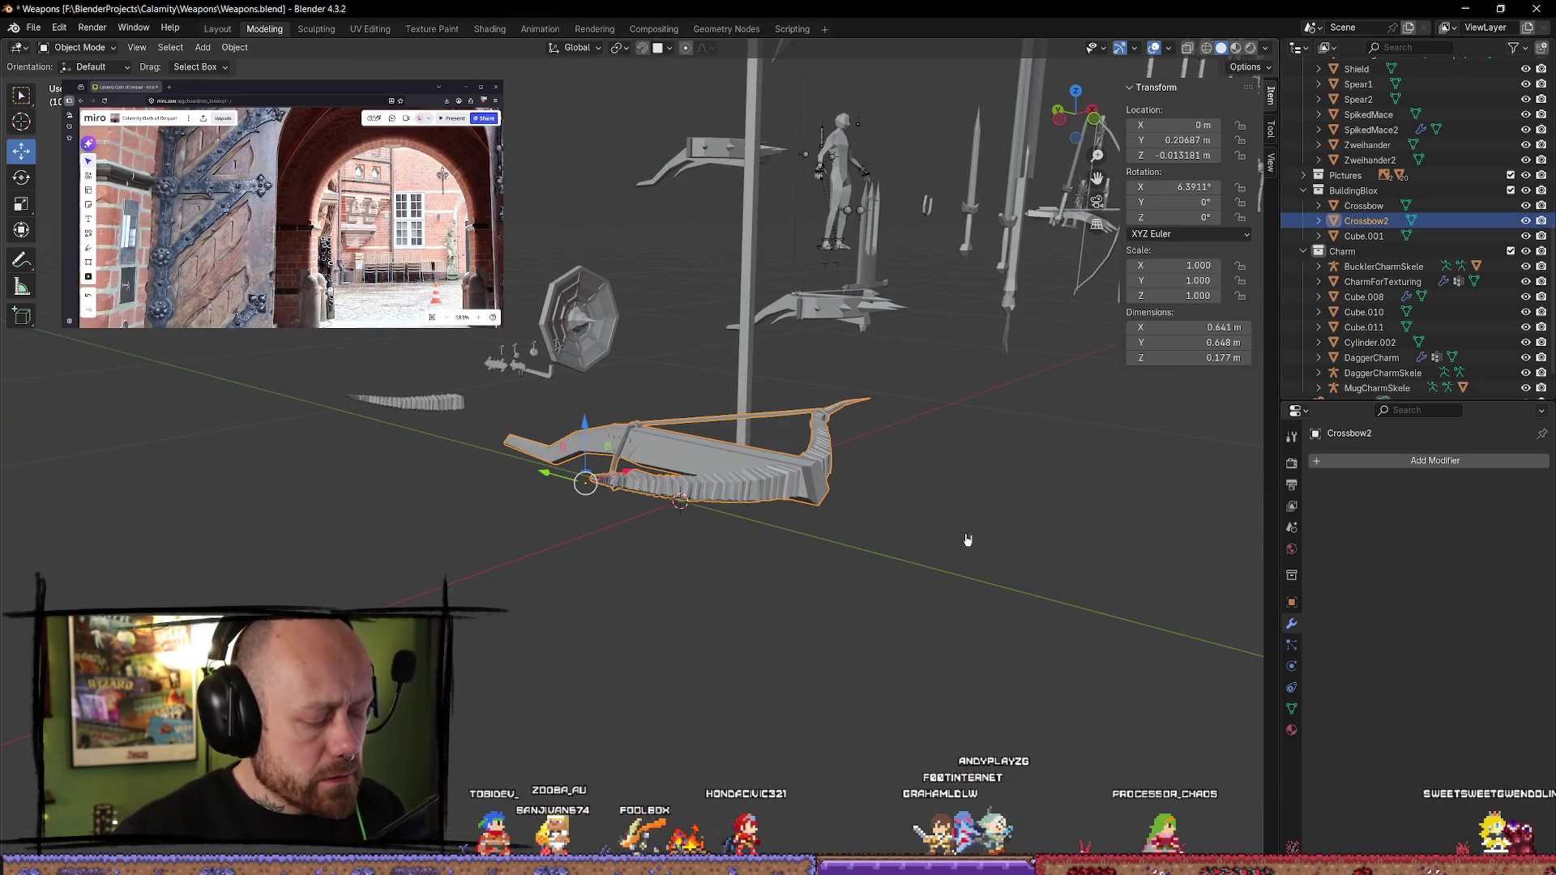
# - Apply Crossbow2's rotation with Ctrl+A so it reads 0°
pyautogui.hotkey('ctrl', 'a')
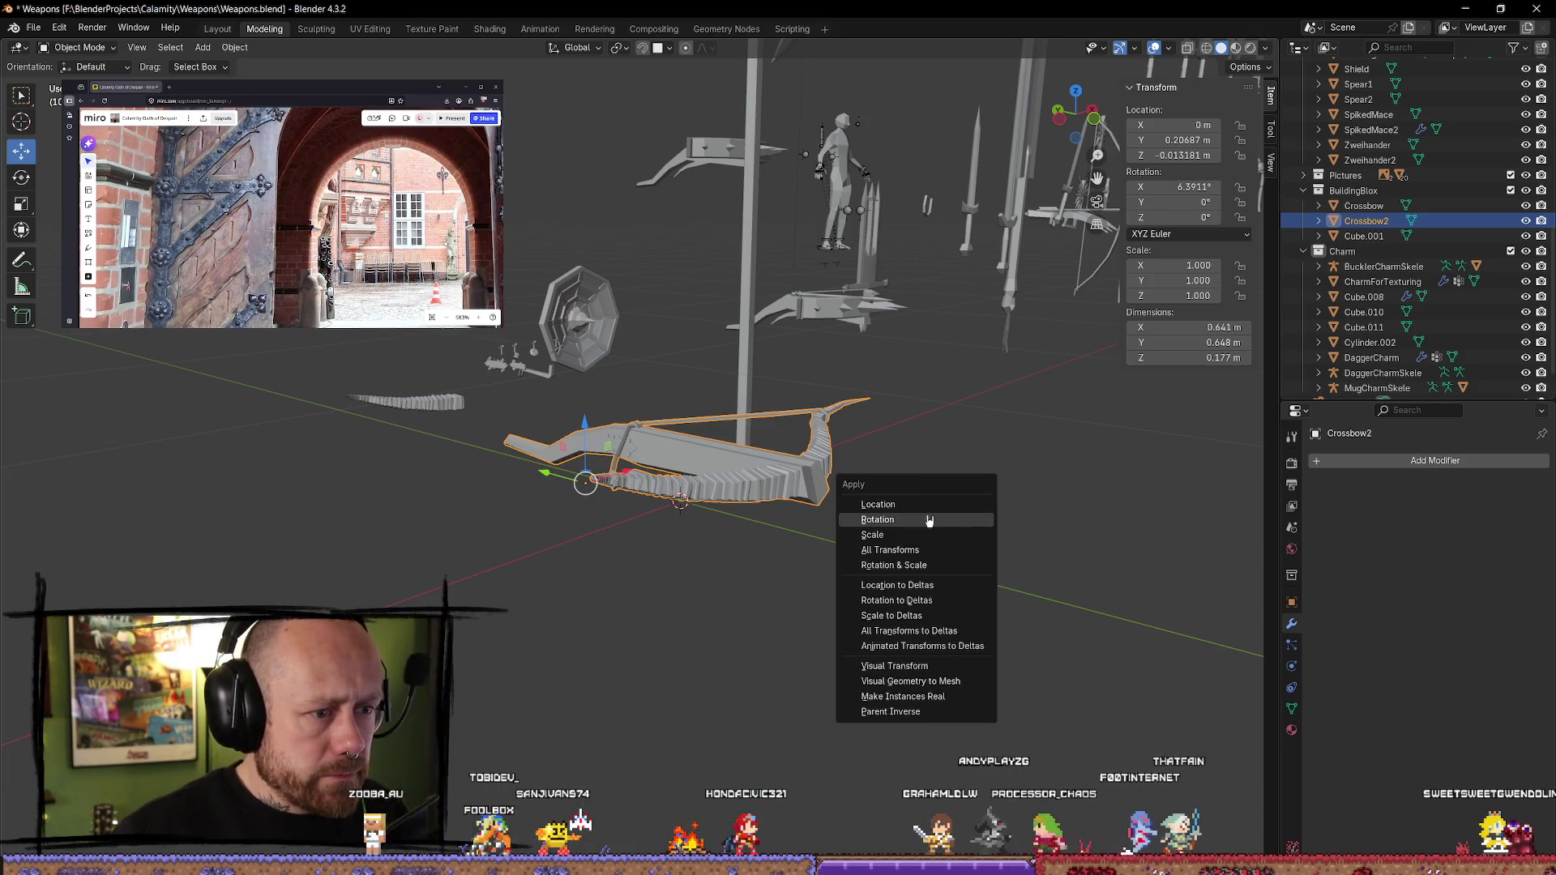
pyautogui.click(919, 528)
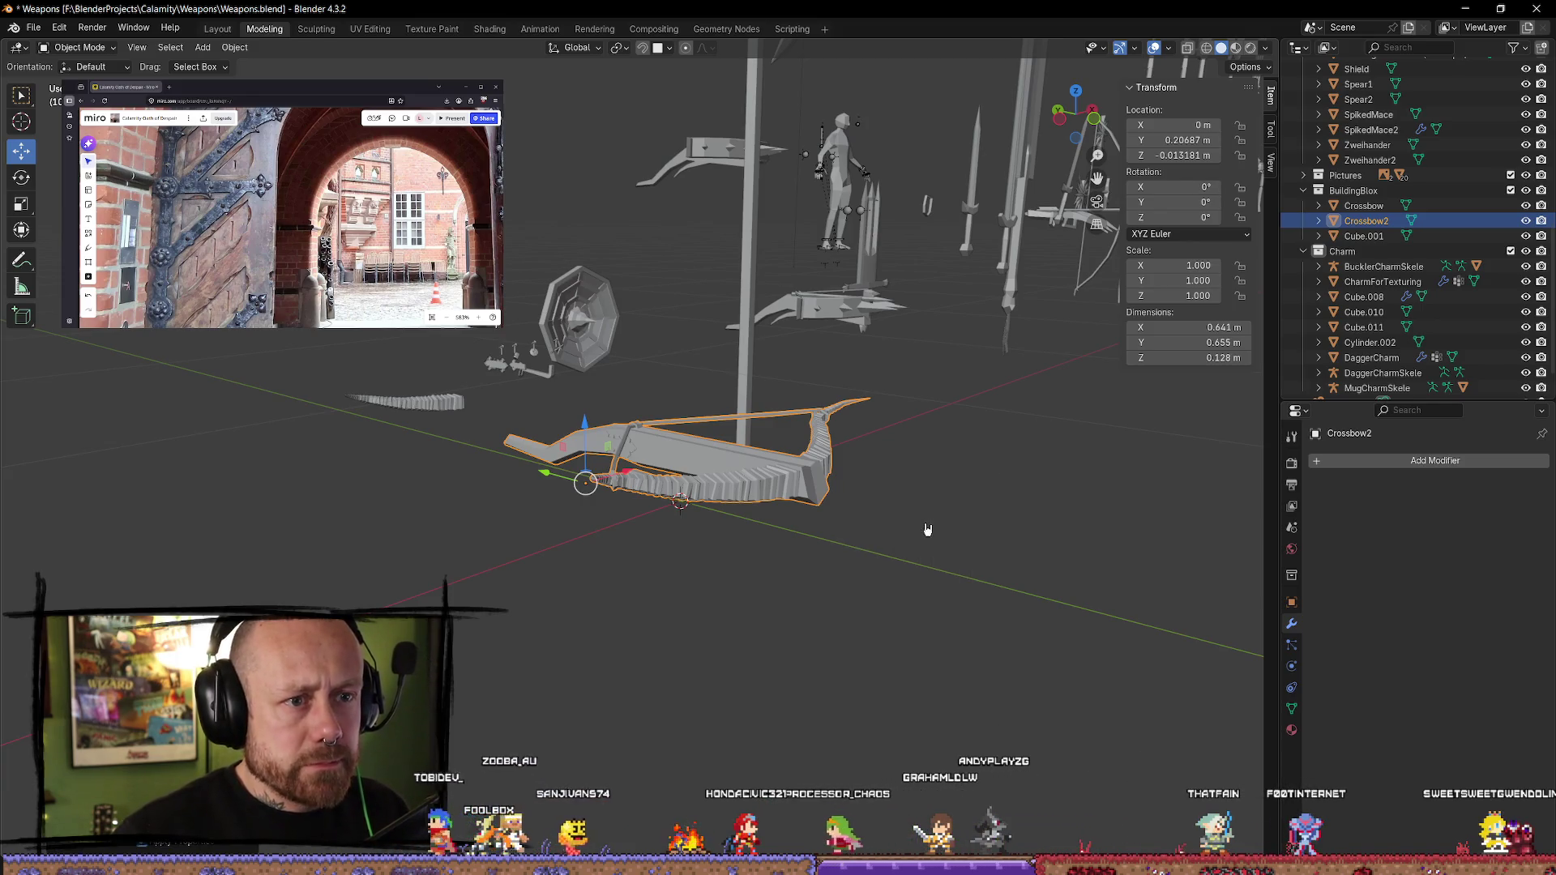
pyautogui.click(940, 542)
pyautogui.click(740, 497)
# - Export Crossbow2 via the Mr Mannequins FBX export from Quick Favorites and minimize Blender
pyautogui.press('q')
pyautogui.click(734, 497)
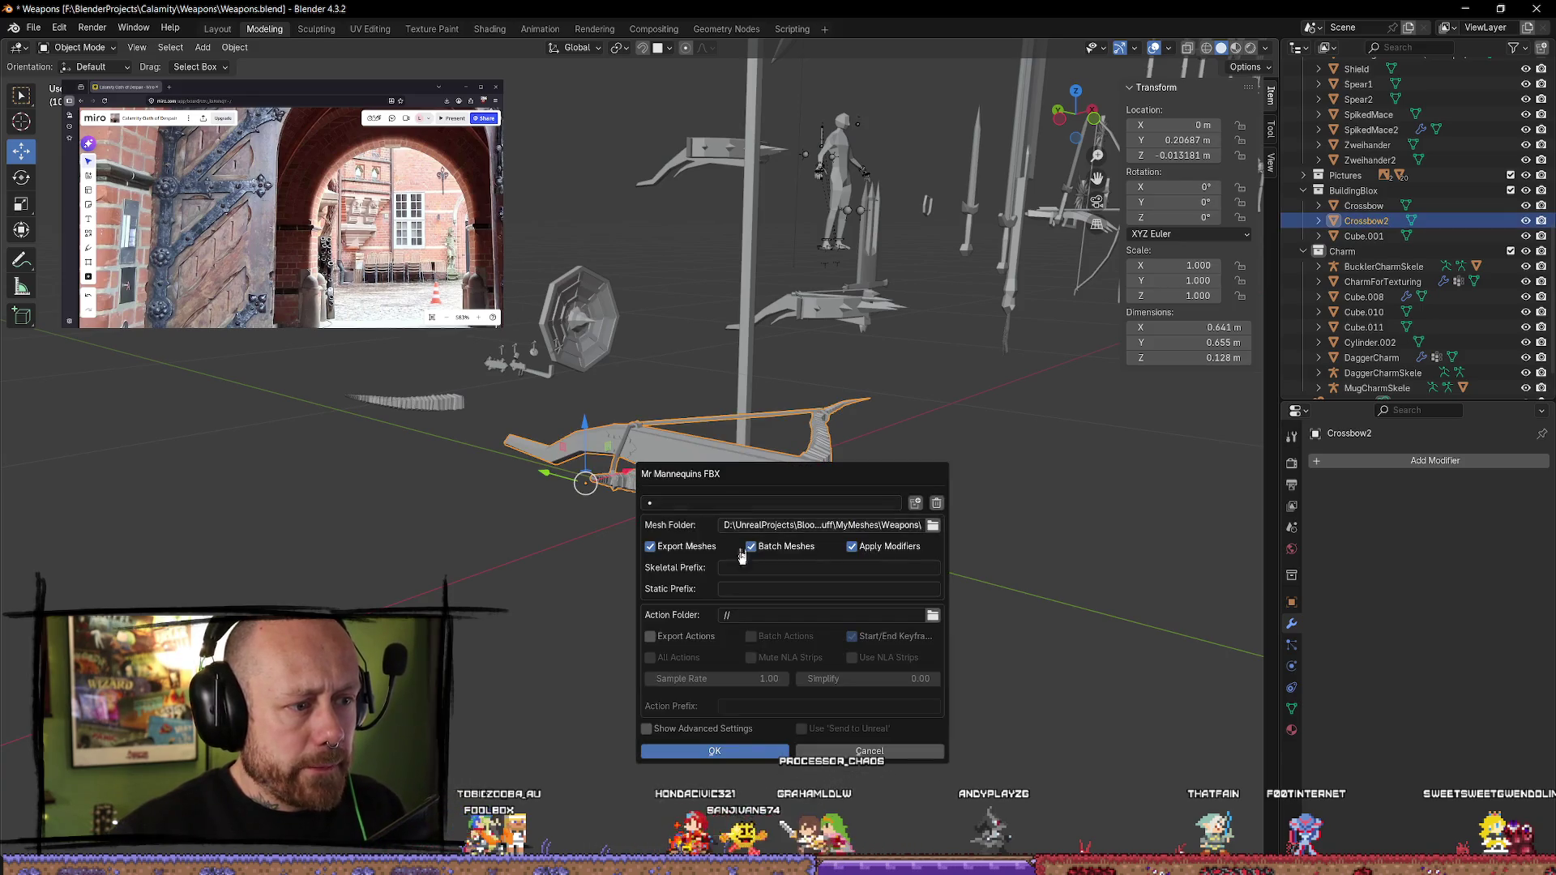
pyautogui.click(745, 754)
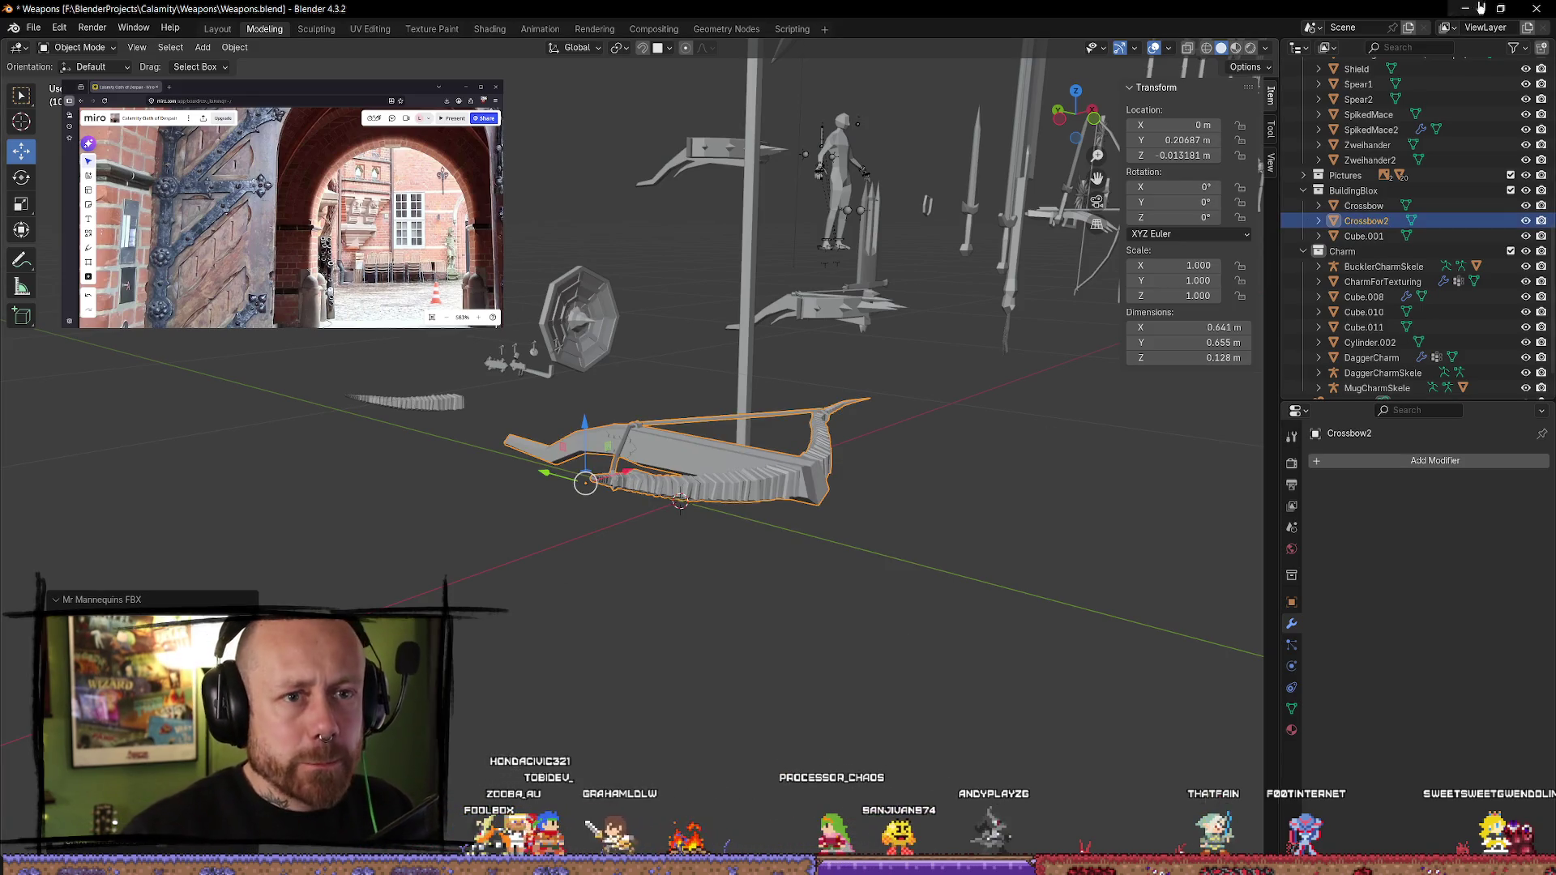
pyautogui.click(1481, 7)
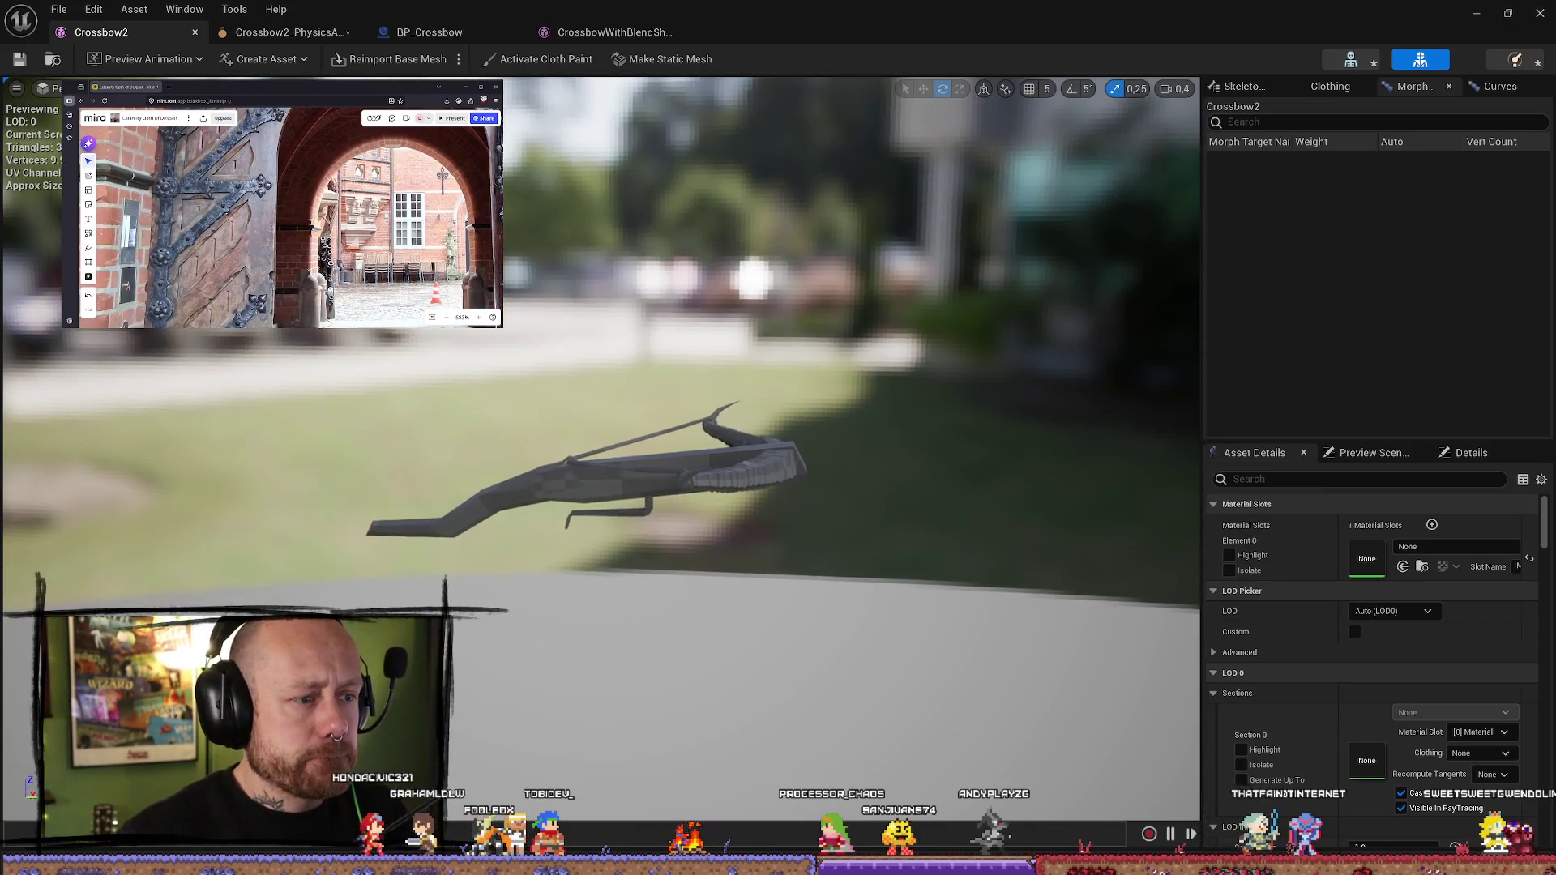
# - Reimport the changed Crossbow2 source, save the packages, and start a play session in the Deathmatch level
pyautogui.click(1419, 830)
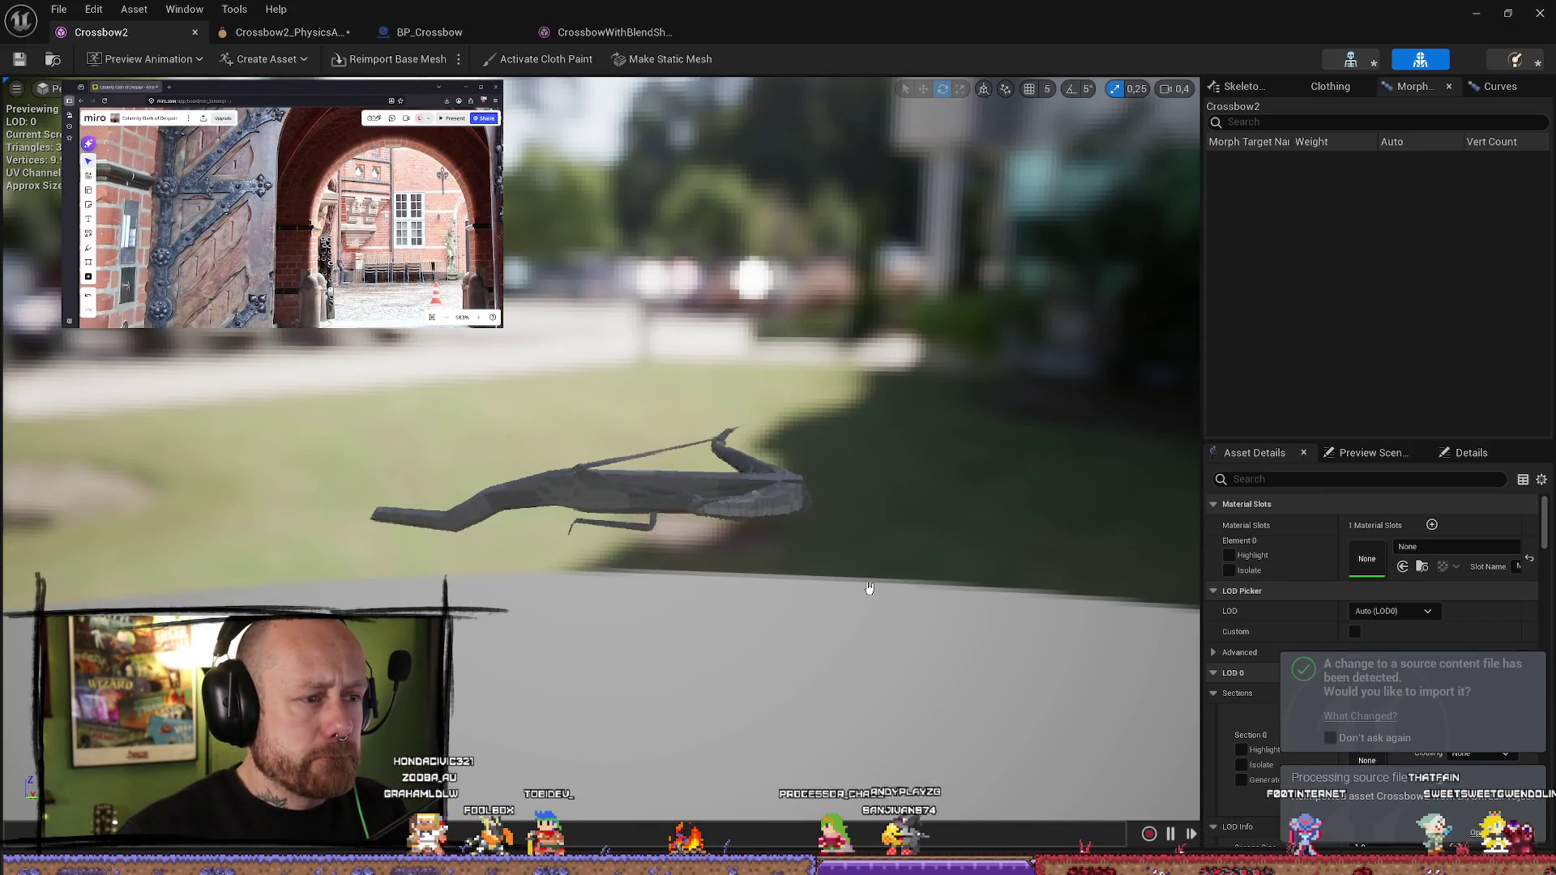
pyautogui.click(21, 59)
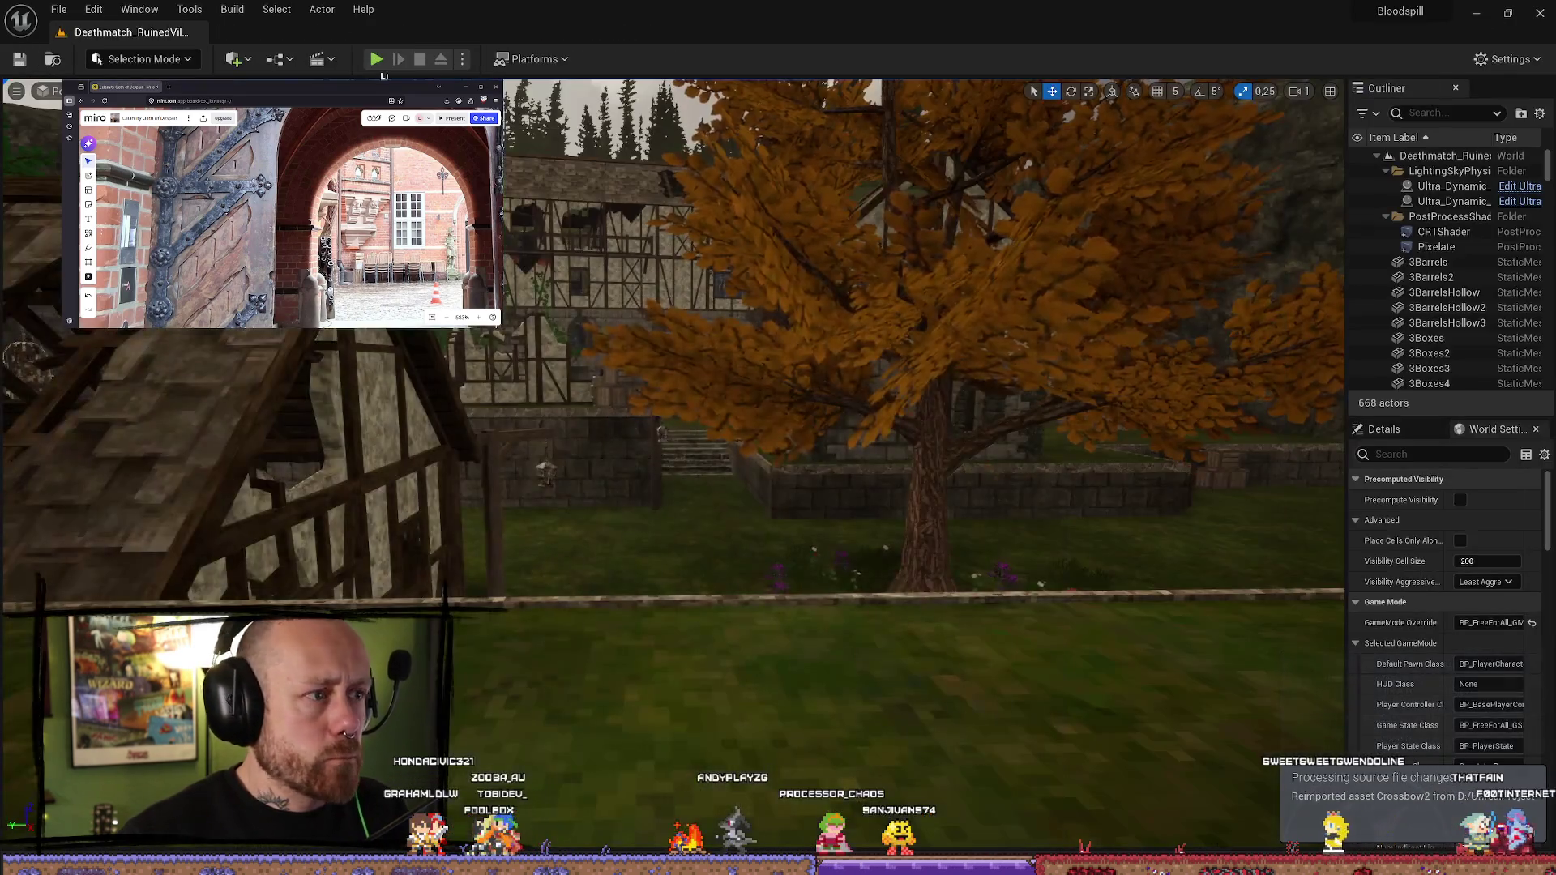
pyautogui.click(376, 59)
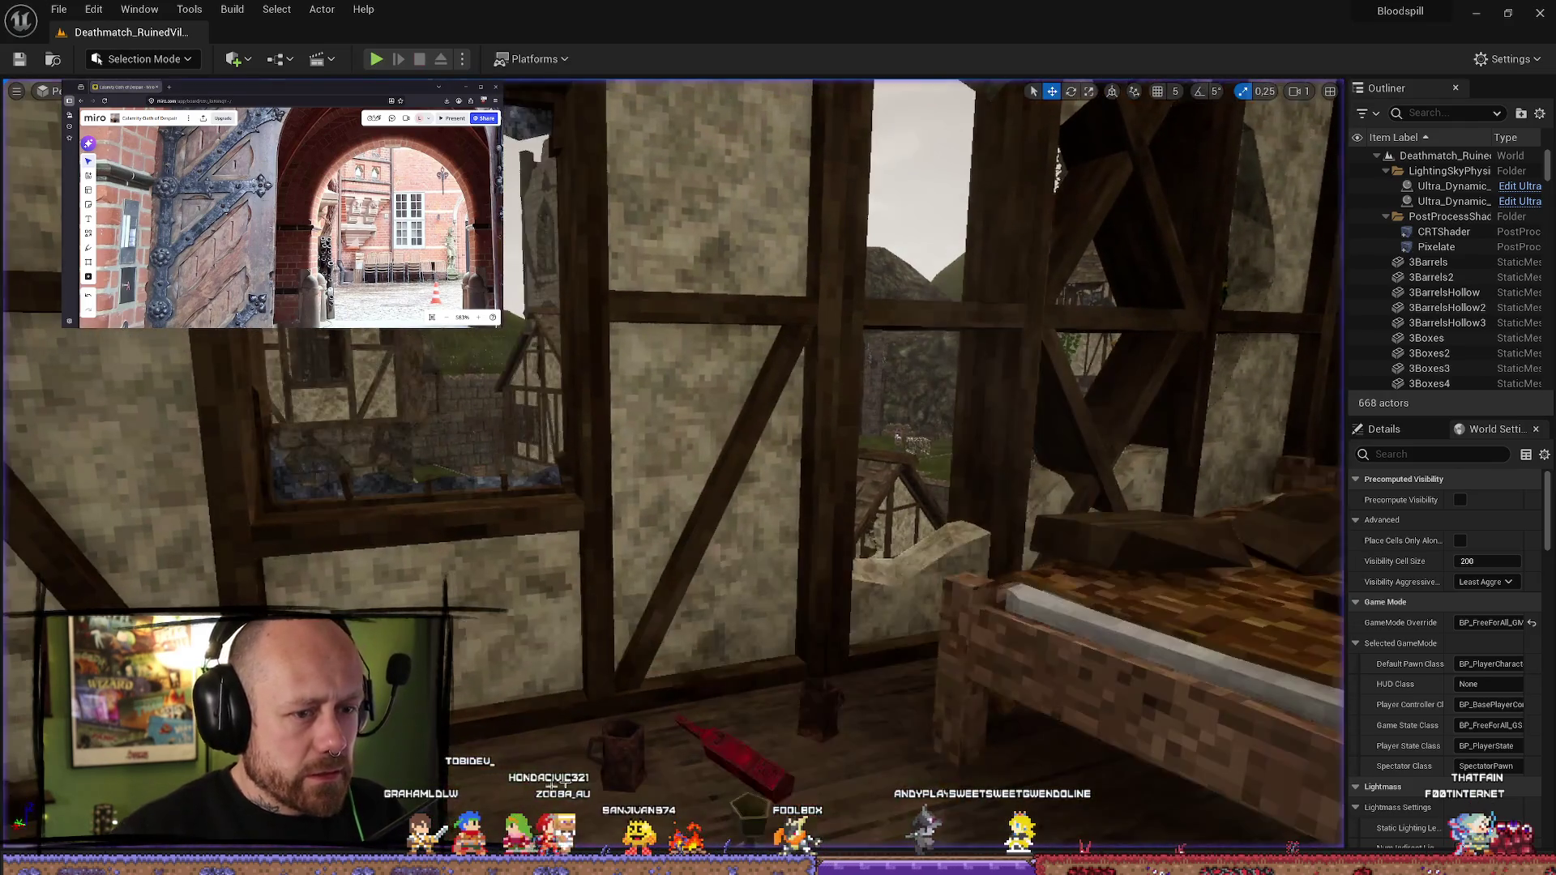
# - Bring up the Content Drawer and launch another Deathmatch play session to test the reimported crossbow
pyautogui.hotkey('ctrl', 'space')
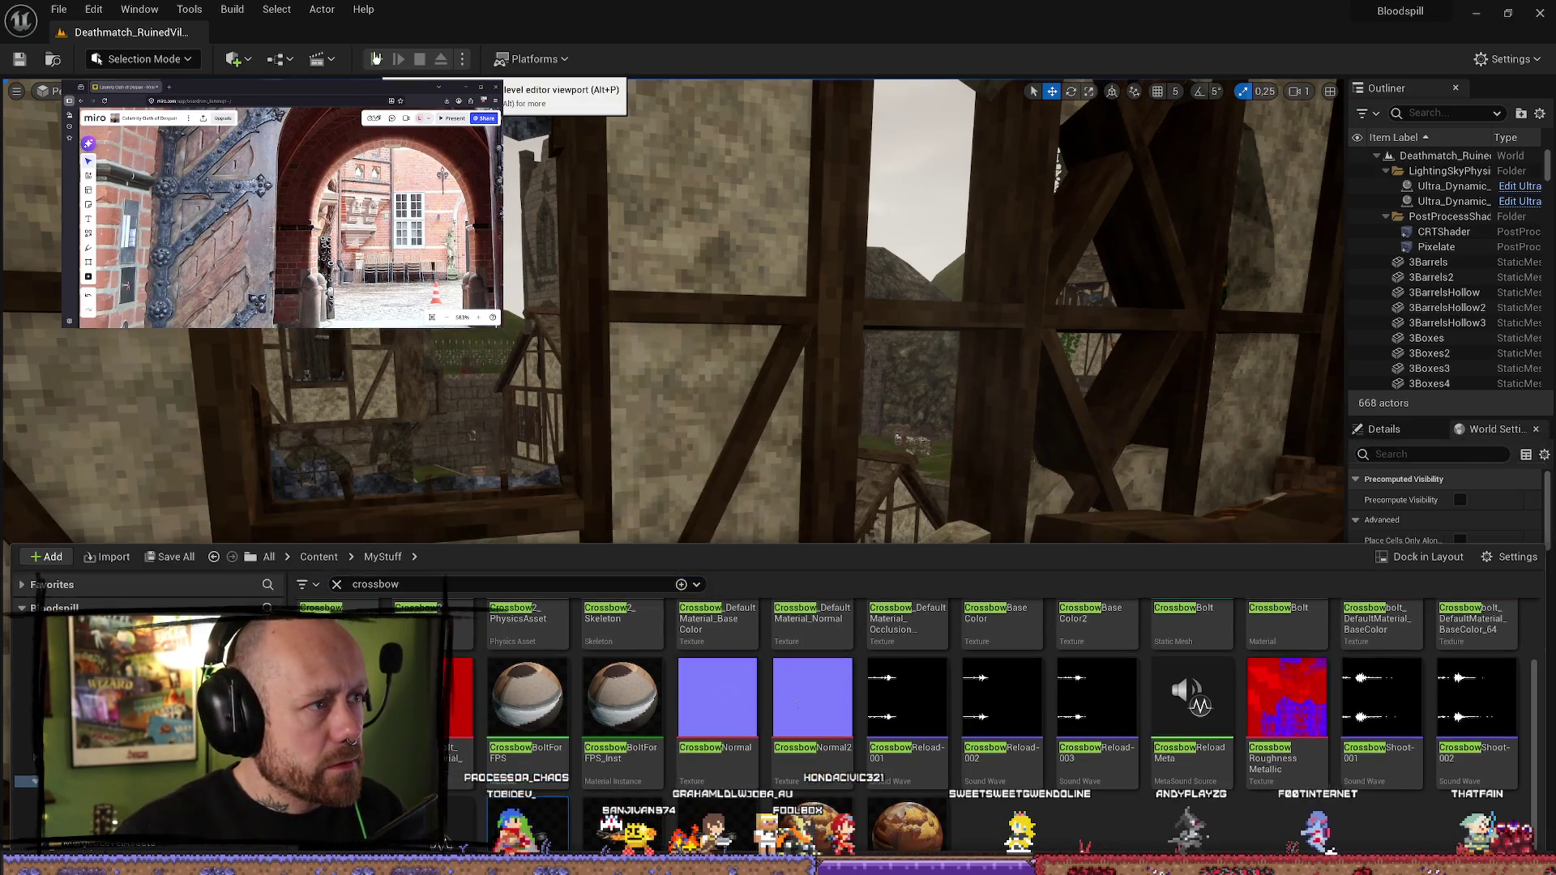
pyautogui.click(376, 58)
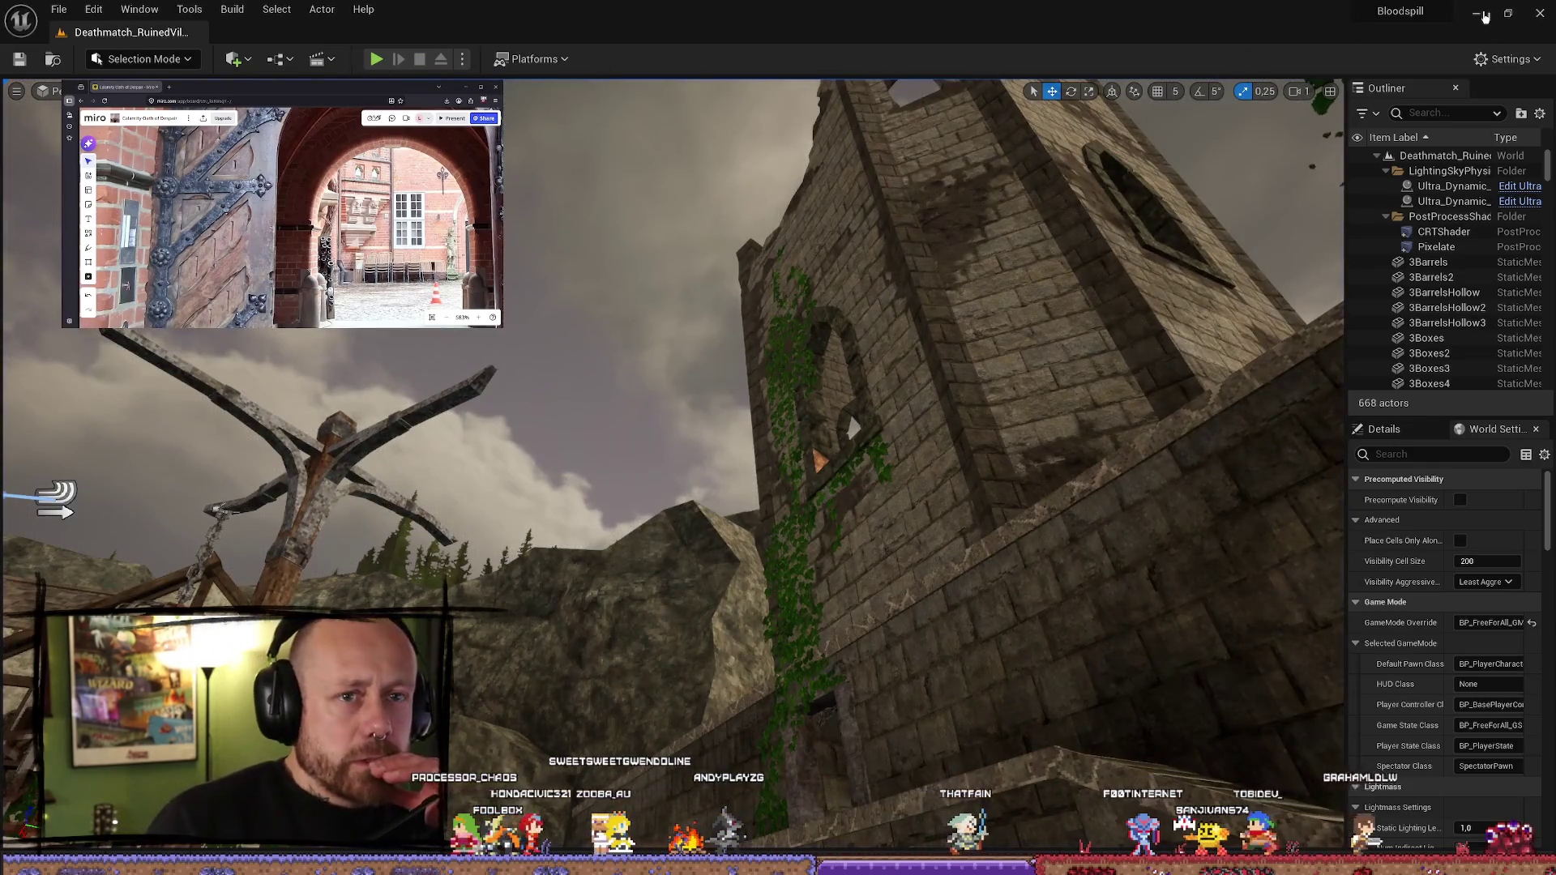
# - Switch from Unreal to Blender, select and frame Crossbow2, orbit around it, then minimize Blender
pyautogui.click(1485, 16)
pyautogui.hotkey('alt', 'Tab')
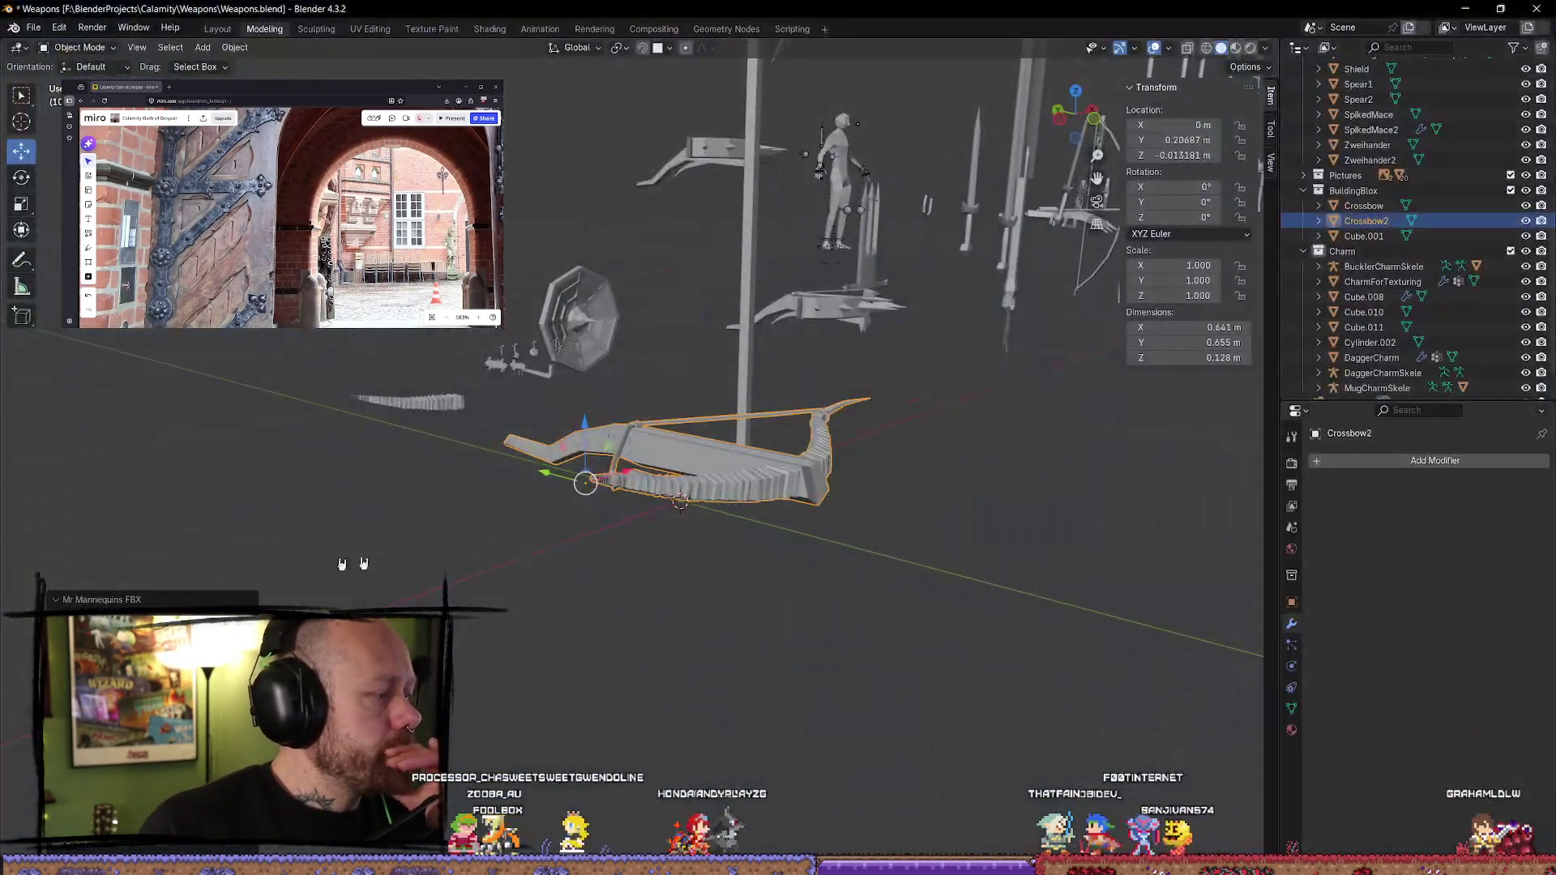
pyautogui.moveTo(686, 589)
pyautogui.mouseDown(button='middle')
pyautogui.moveTo(719, 601)
pyautogui.moveTo(488, 660)
pyautogui.moveTo(750, 573)
pyautogui.mouseUp(button='middle')
pyautogui.click(750, 572)
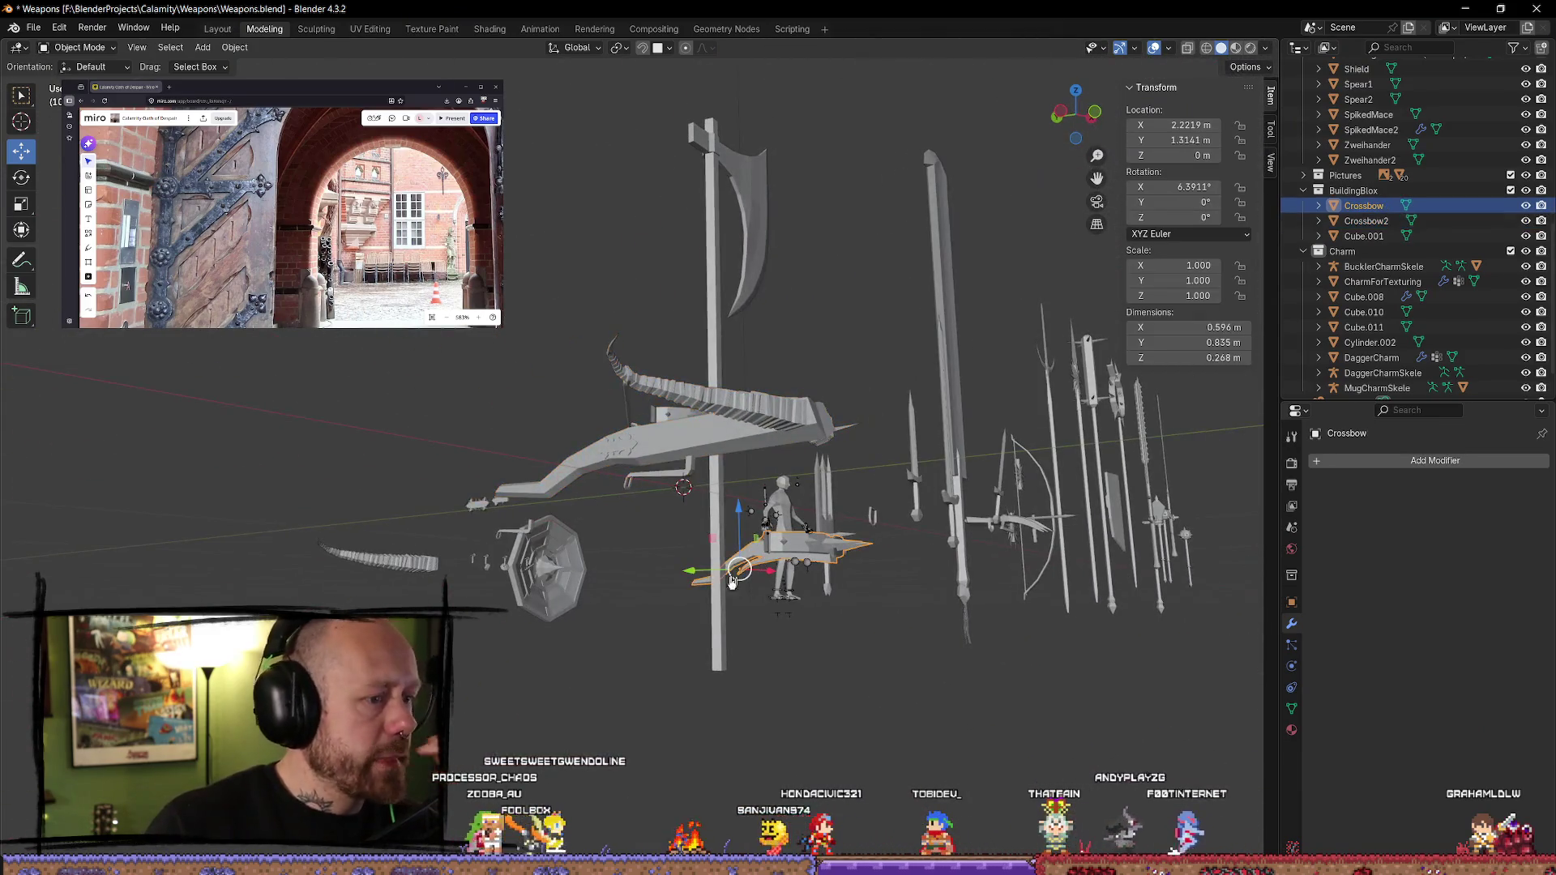
pyautogui.click(685, 450)
pyautogui.press('KP_Decimal')
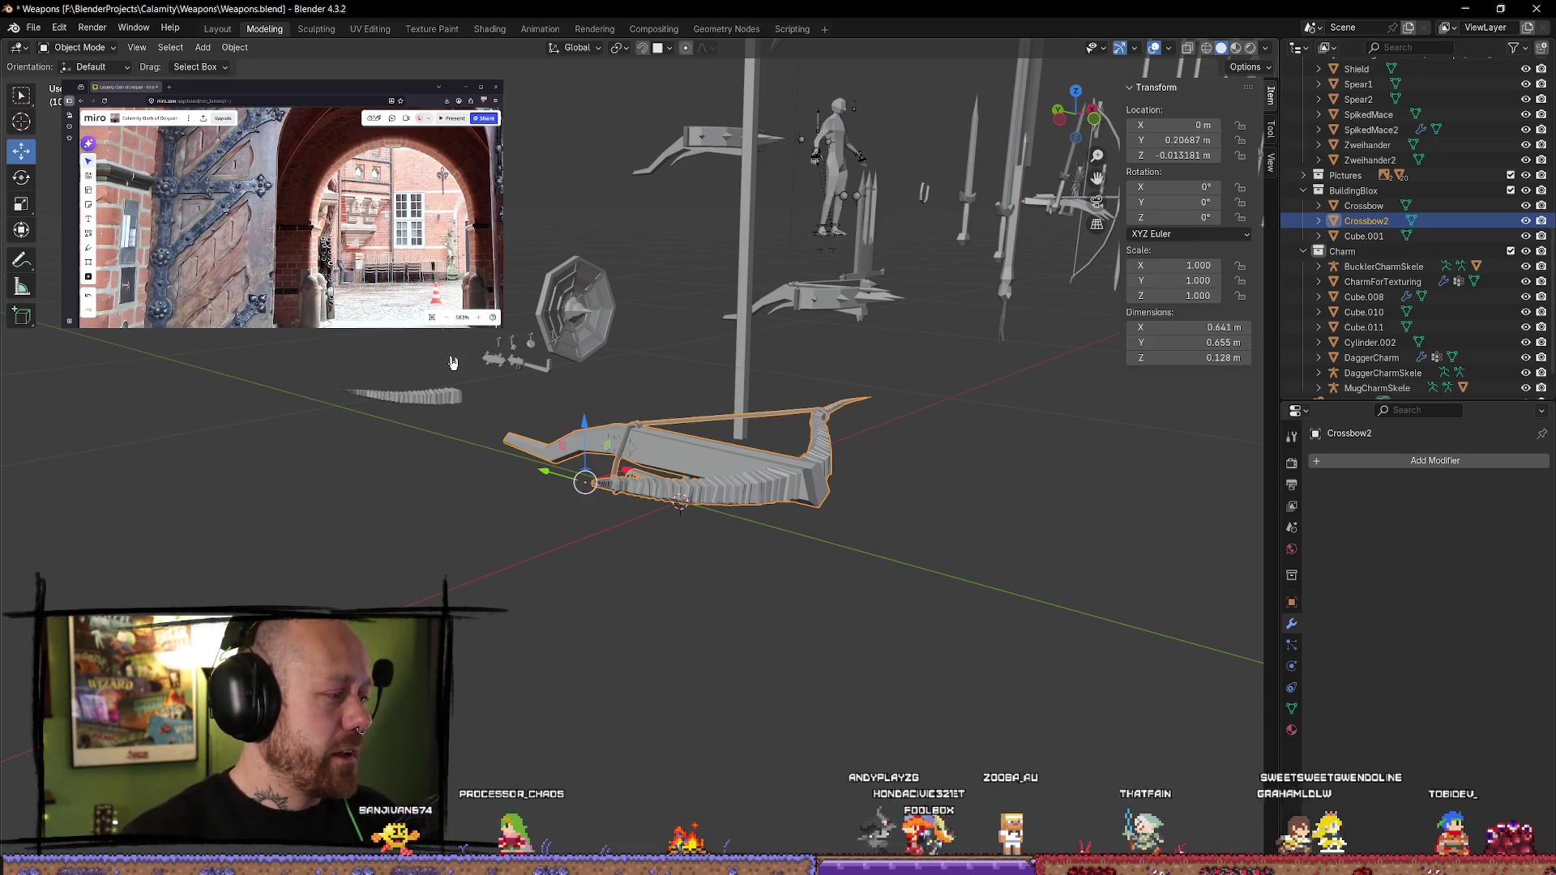
pyautogui.moveTo(844, 486)
pyautogui.mouseDown(button='middle')
pyautogui.moveTo(879, 455)
pyautogui.moveTo(609, 272)
pyautogui.moveTo(729, 308)
pyautogui.moveTo(973, 324)
pyautogui.mouseUp(button='middle')
pyautogui.click(1466, 13)
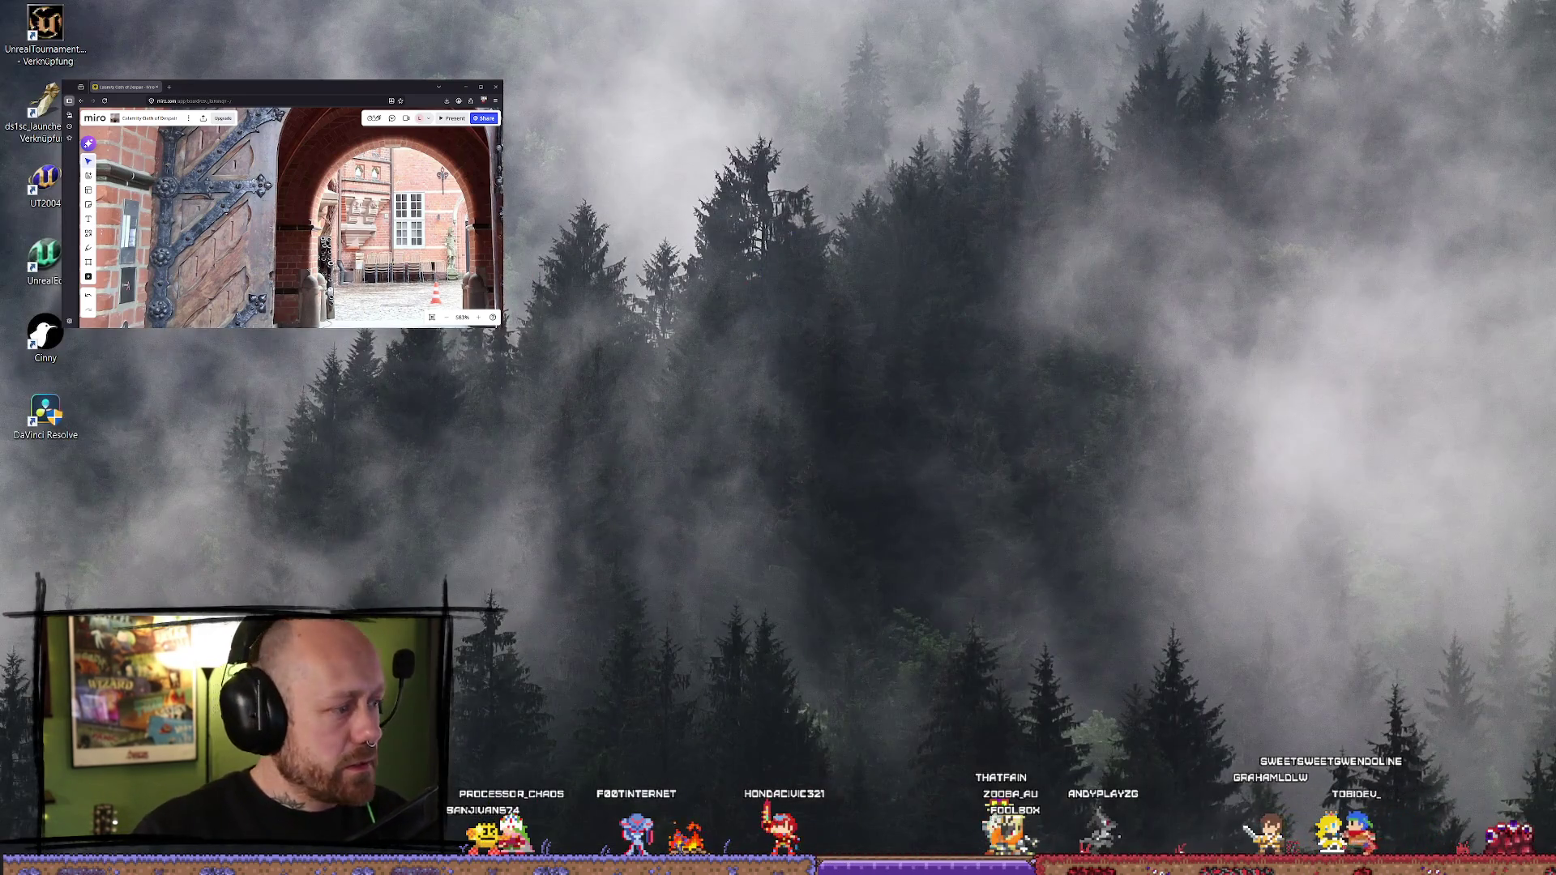
# - Open CrossbowWithBlendShape in Unreal to check its single LoseString morph target, then return to Blender's scene
pyautogui.hotkey('alt', 'Tab')
pyautogui.scroll(4, 874, 326)
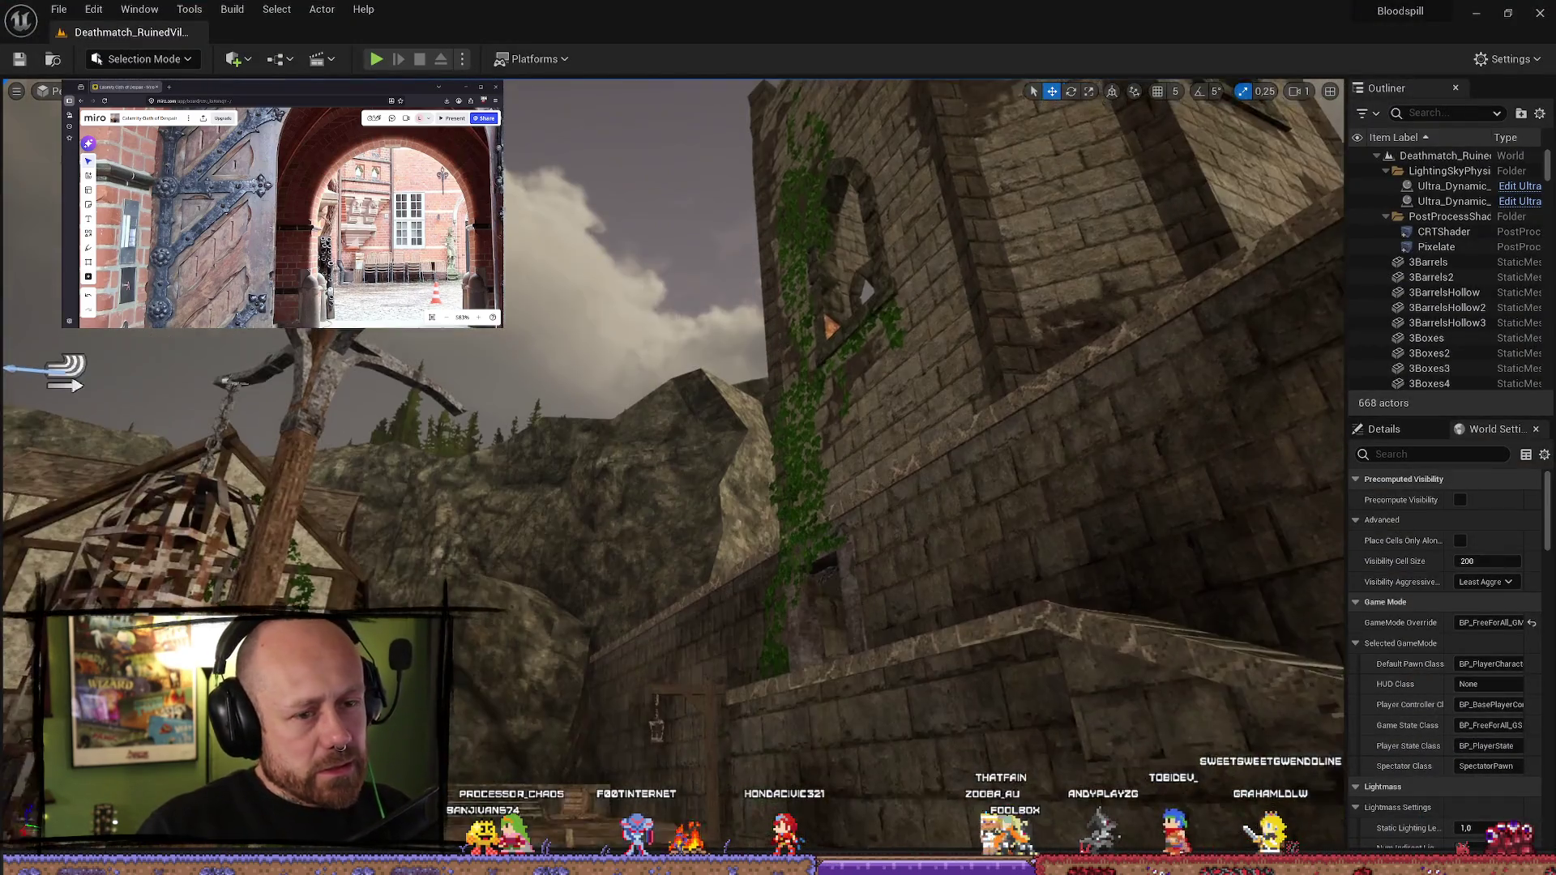
pyautogui.hotkey('ctrl', 'space')
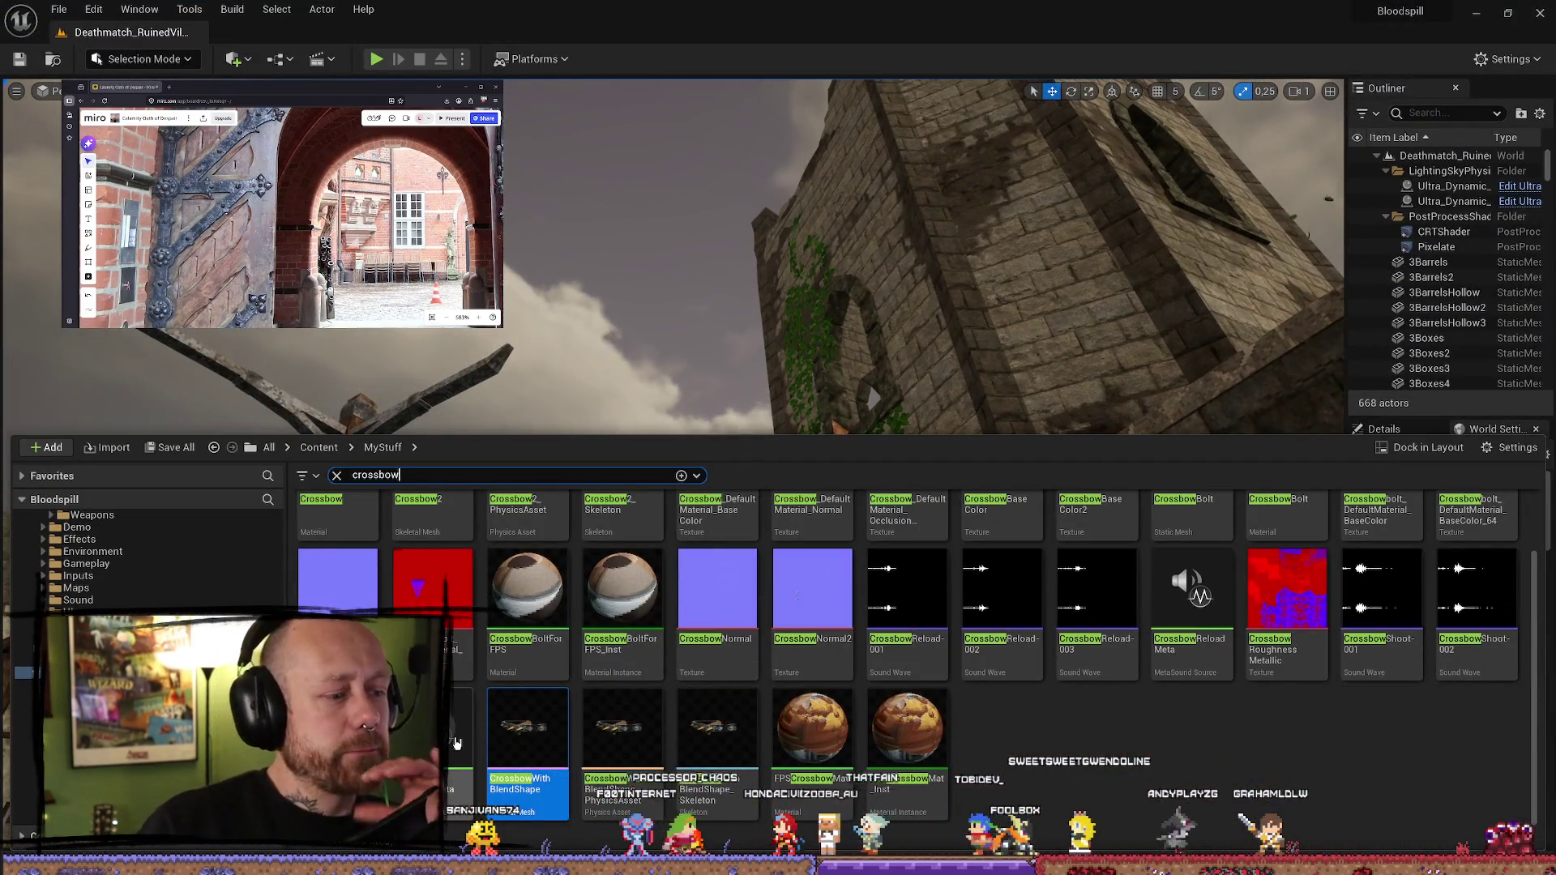
pyautogui.doubleClick(528, 730)
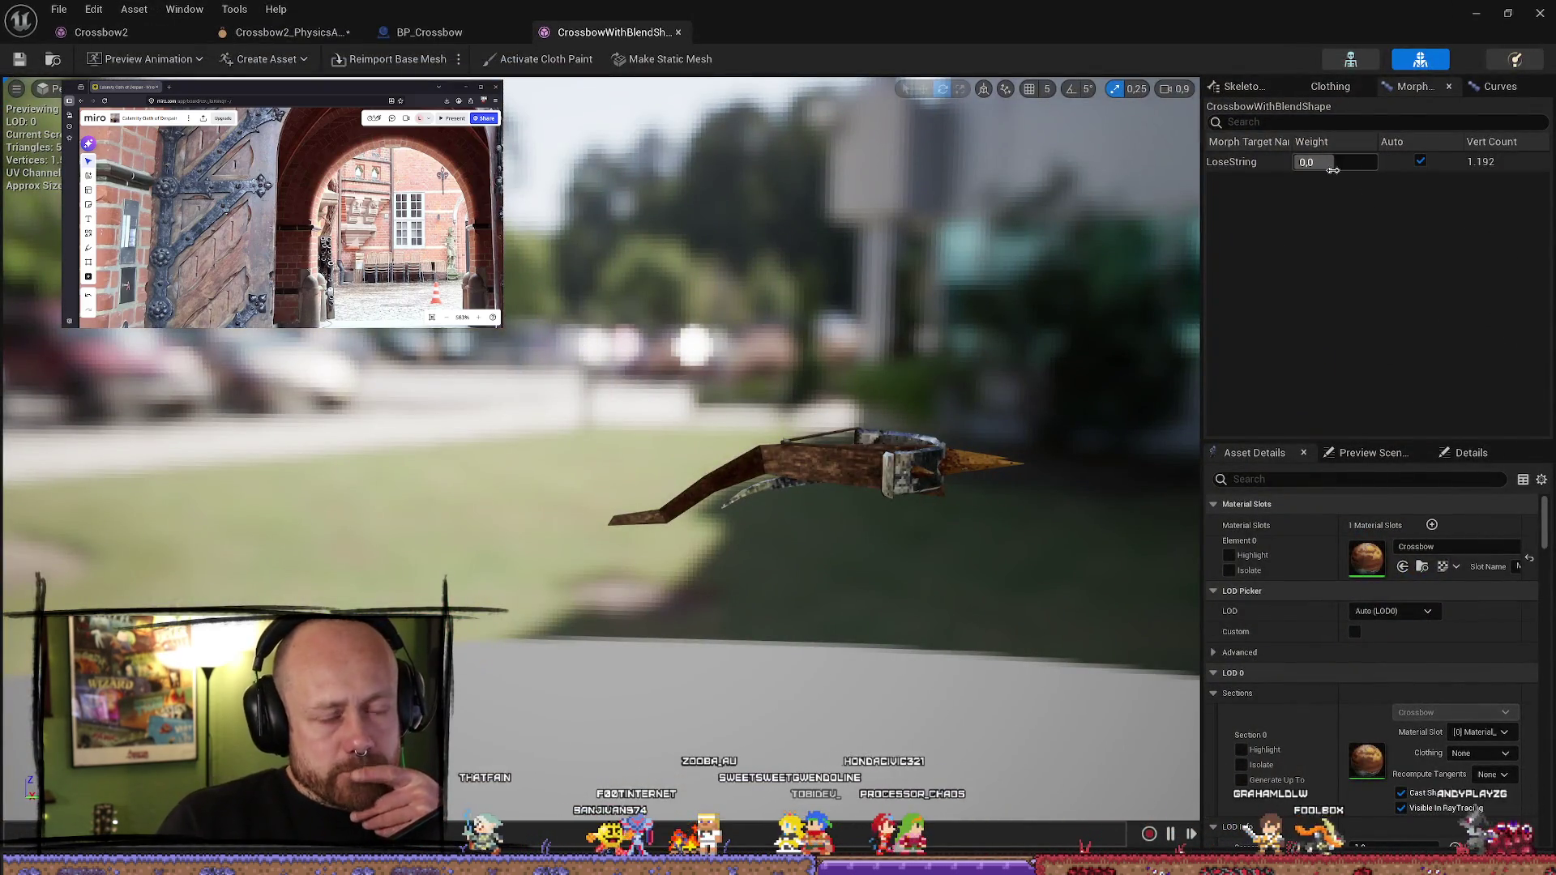
pyautogui.click(58, 9)
pyautogui.press('Escape')
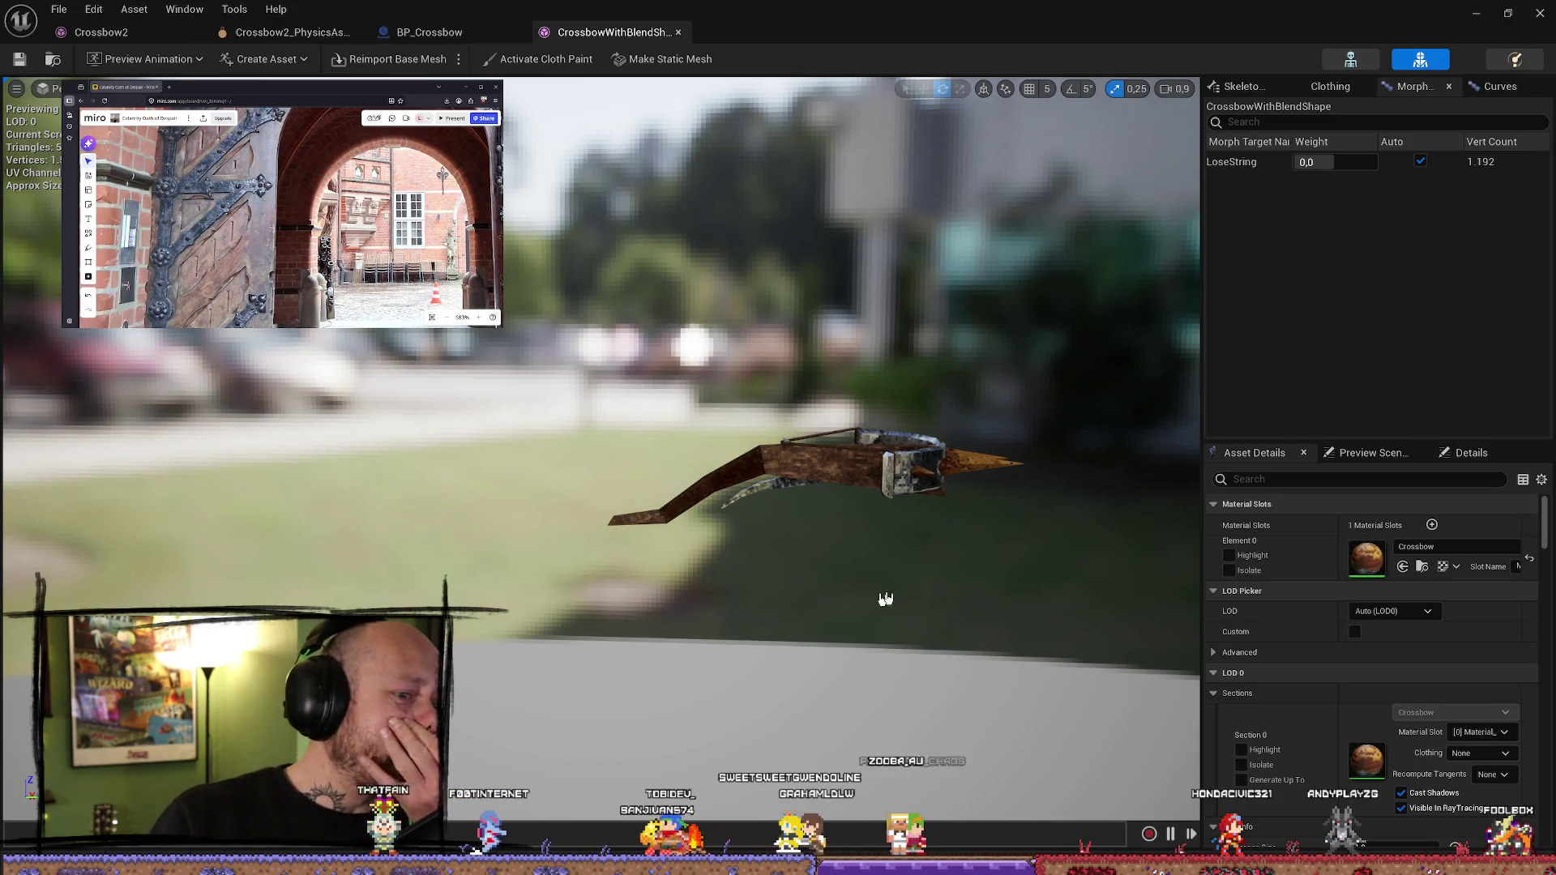
pyautogui.hotkey('alt', 'Tab')
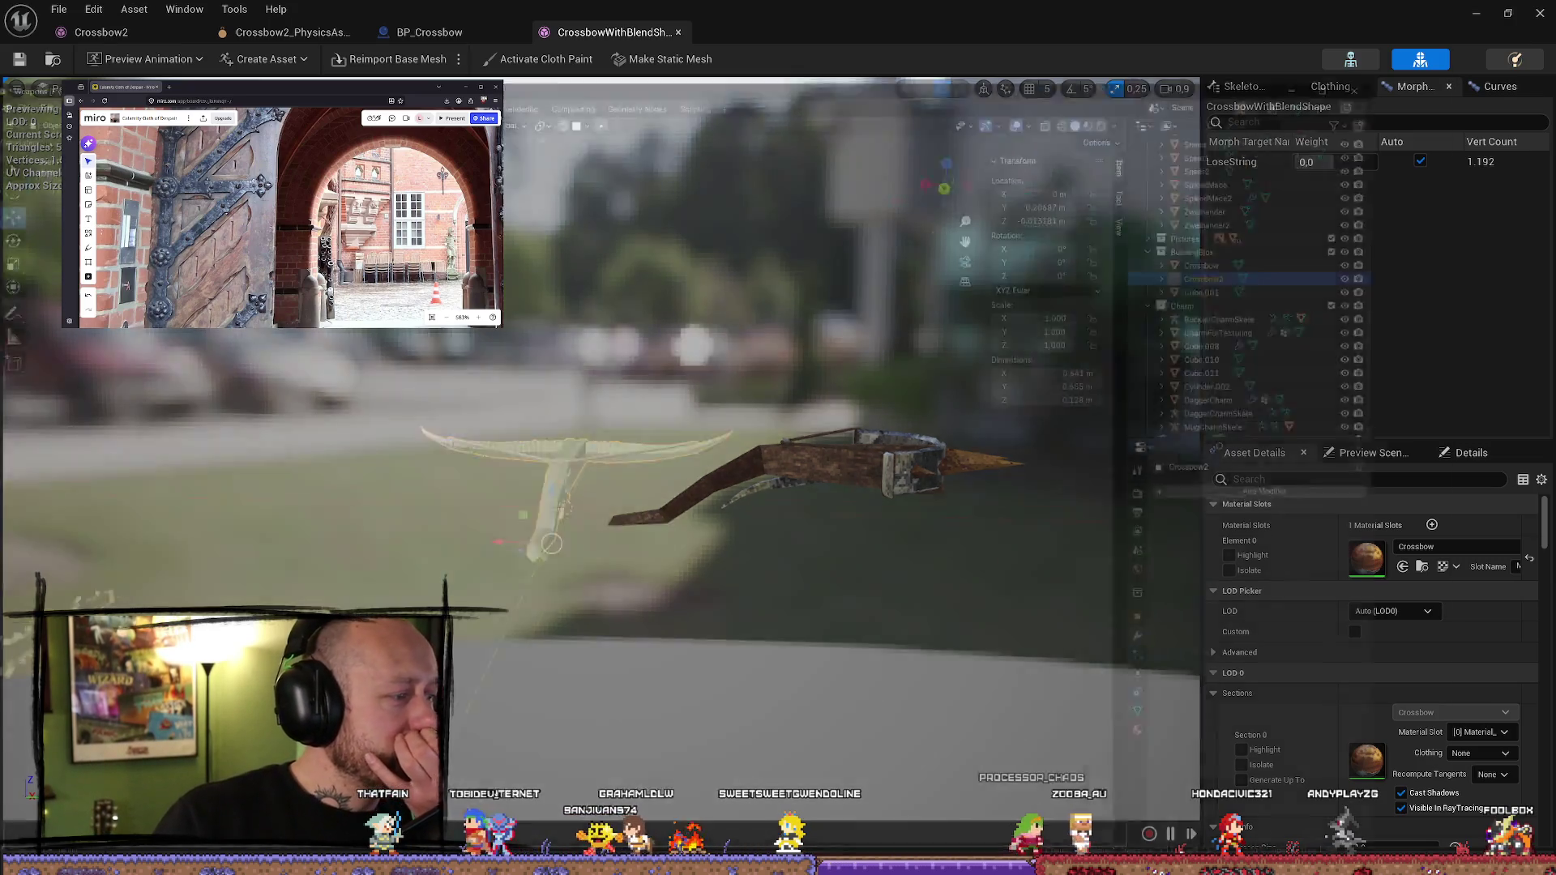
pyautogui.press('KP_Divide')
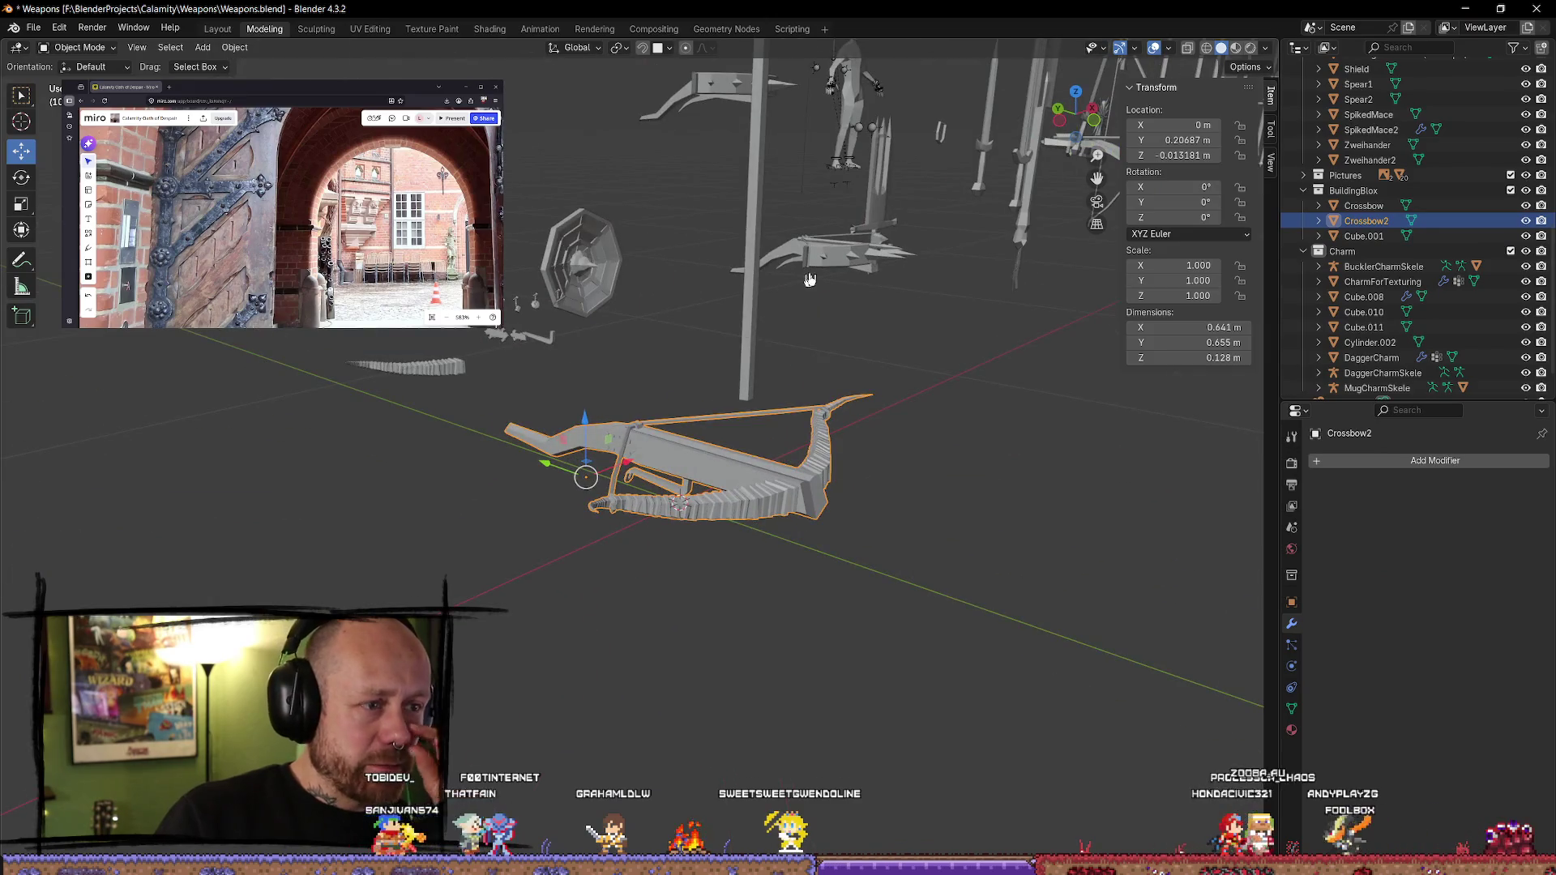
# - Select and frame the small Crossbow, viewing it from the front and an elevated angle
pyautogui.click(856, 266)
pyautogui.press('KP_Decimal')
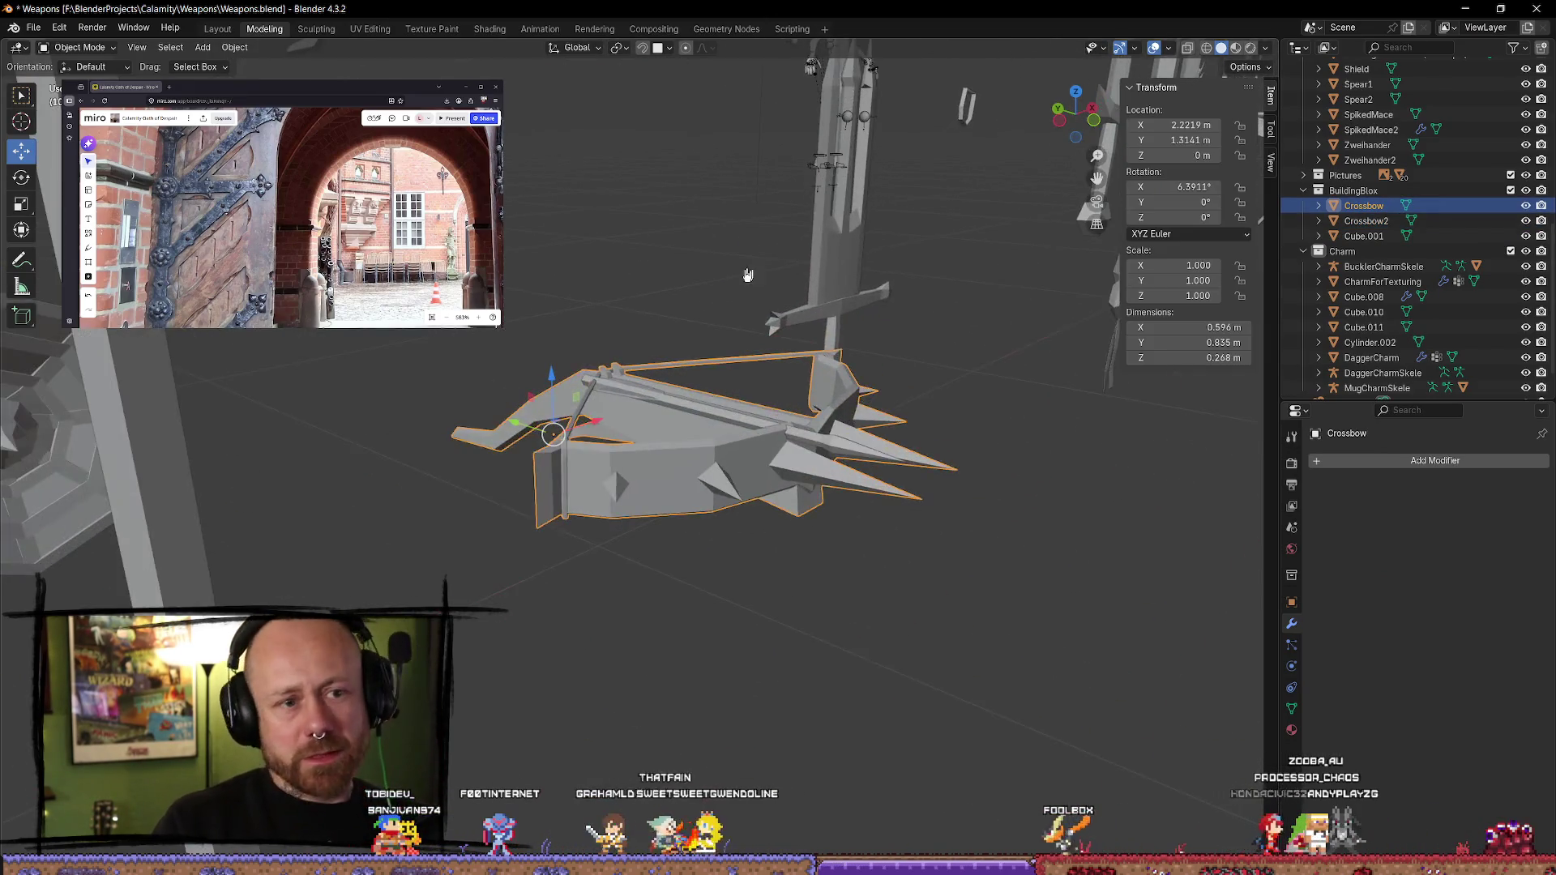
pyautogui.press('KP_1')
pyautogui.moveTo(810, 403)
pyautogui.mouseDown(button='middle')
pyautogui.moveTo(712, 382)
pyautogui.moveTo(531, 422)
pyautogui.moveTo(616, 414)
pyautogui.mouseUp(button='middle')
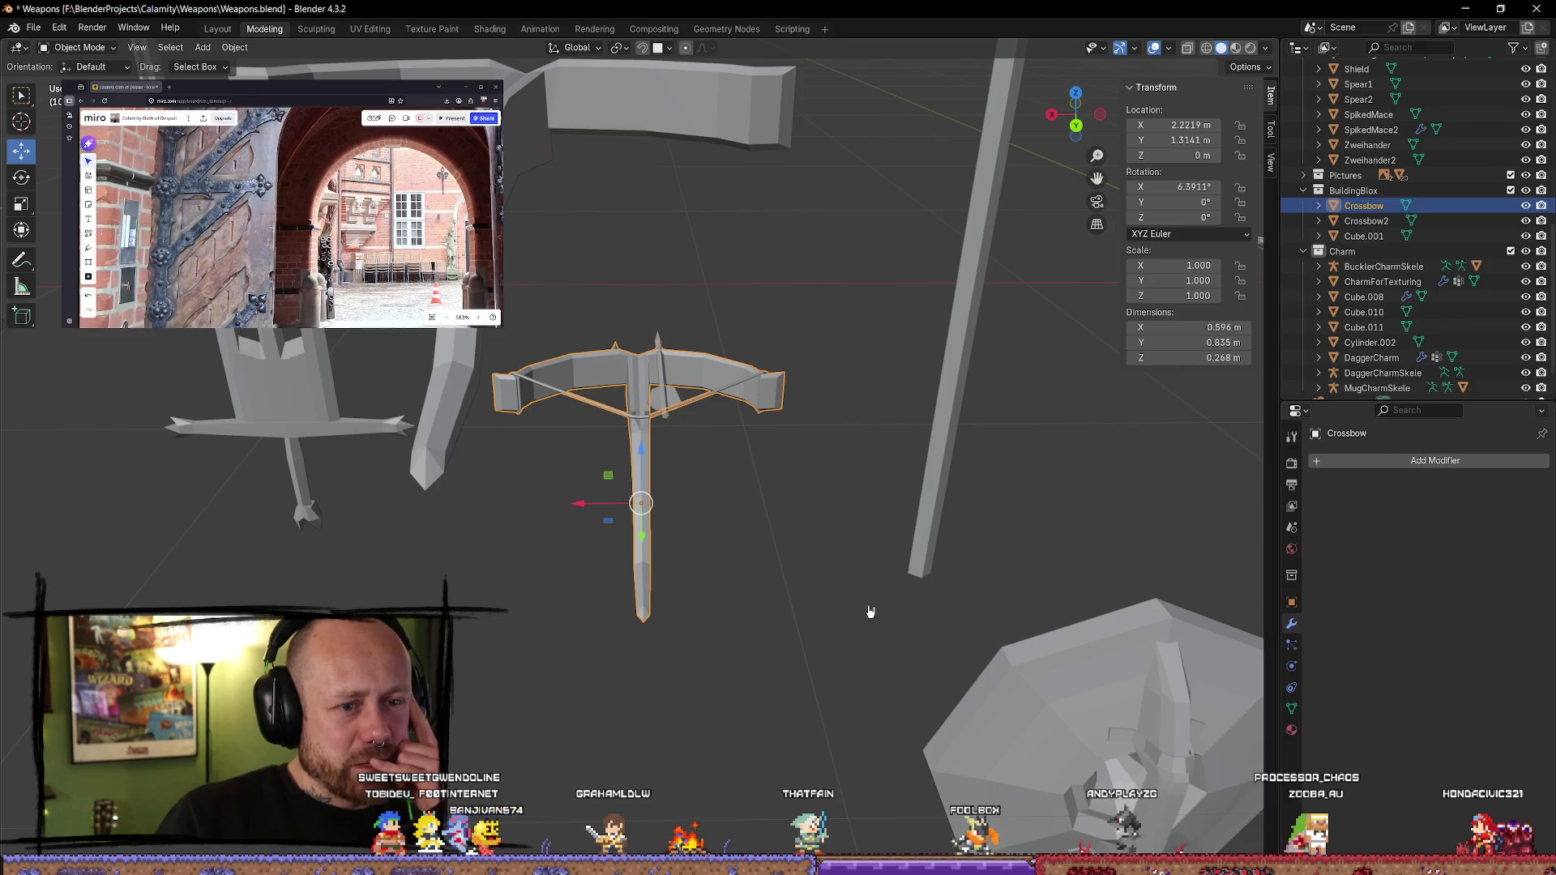
# - Browse the Properties tabs to the Object Data panel with its empty Shape Keys list
pyautogui.hotkey('ctrl', 'f')
pyautogui.click(1292, 644)
pyautogui.click(1292, 665)
pyautogui.click(1293, 689)
pyautogui.click(1292, 709)
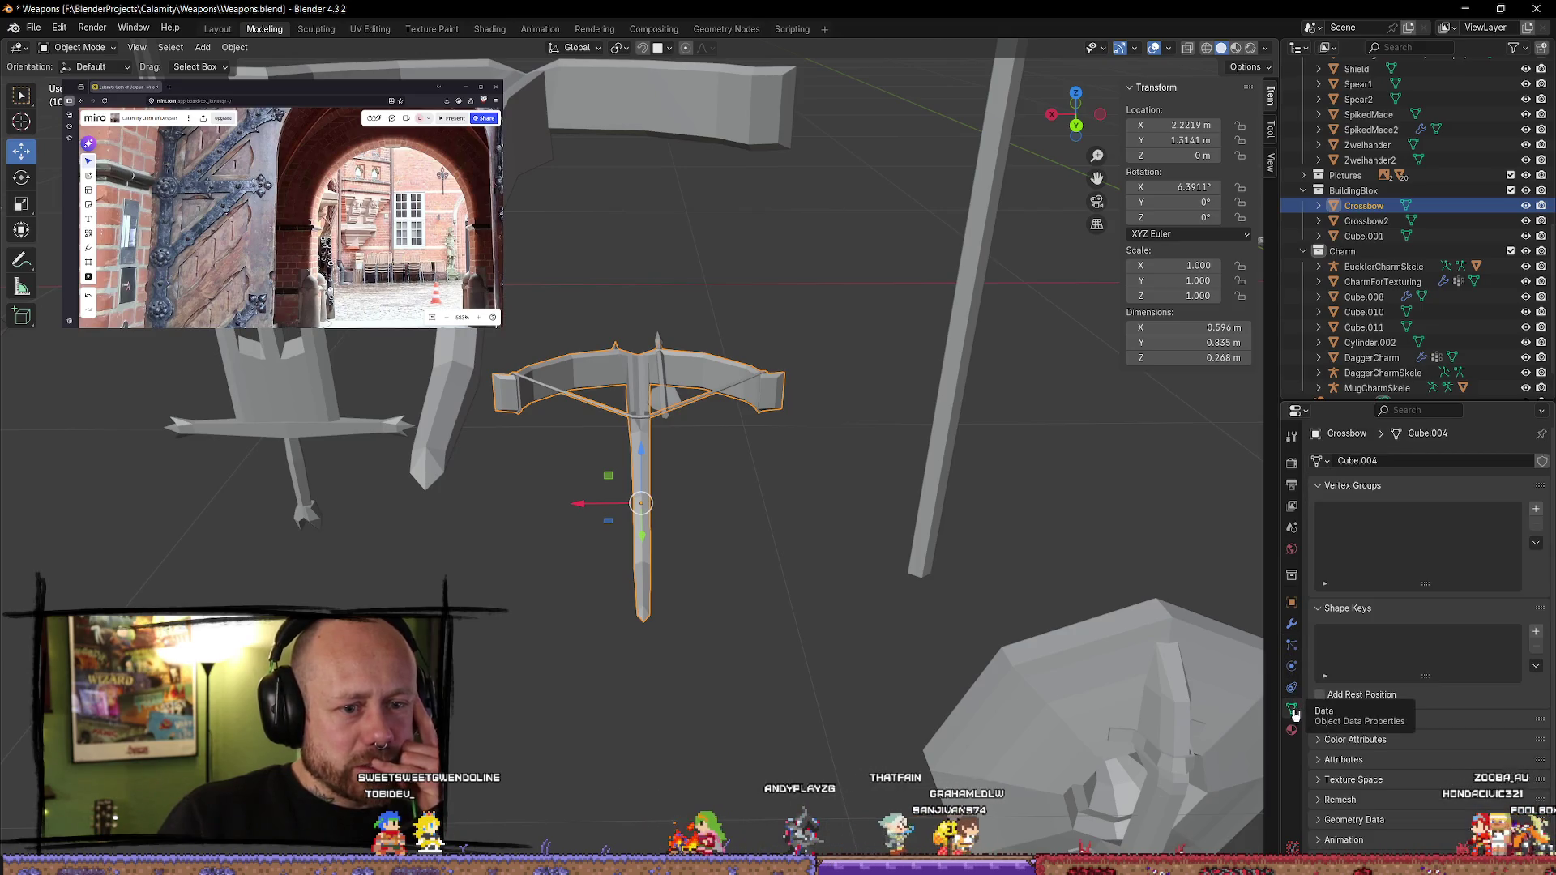
# - Survey the weapon collection, then select and frame the small Cylinder.002 object
pyautogui.moveTo(795, 546)
pyautogui.mouseDown(button='middle')
pyautogui.moveTo(1025, 487)
pyautogui.moveTo(1139, 538)
pyautogui.mouseUp(button='middle')
pyautogui.scroll(-6, 1143, 533)
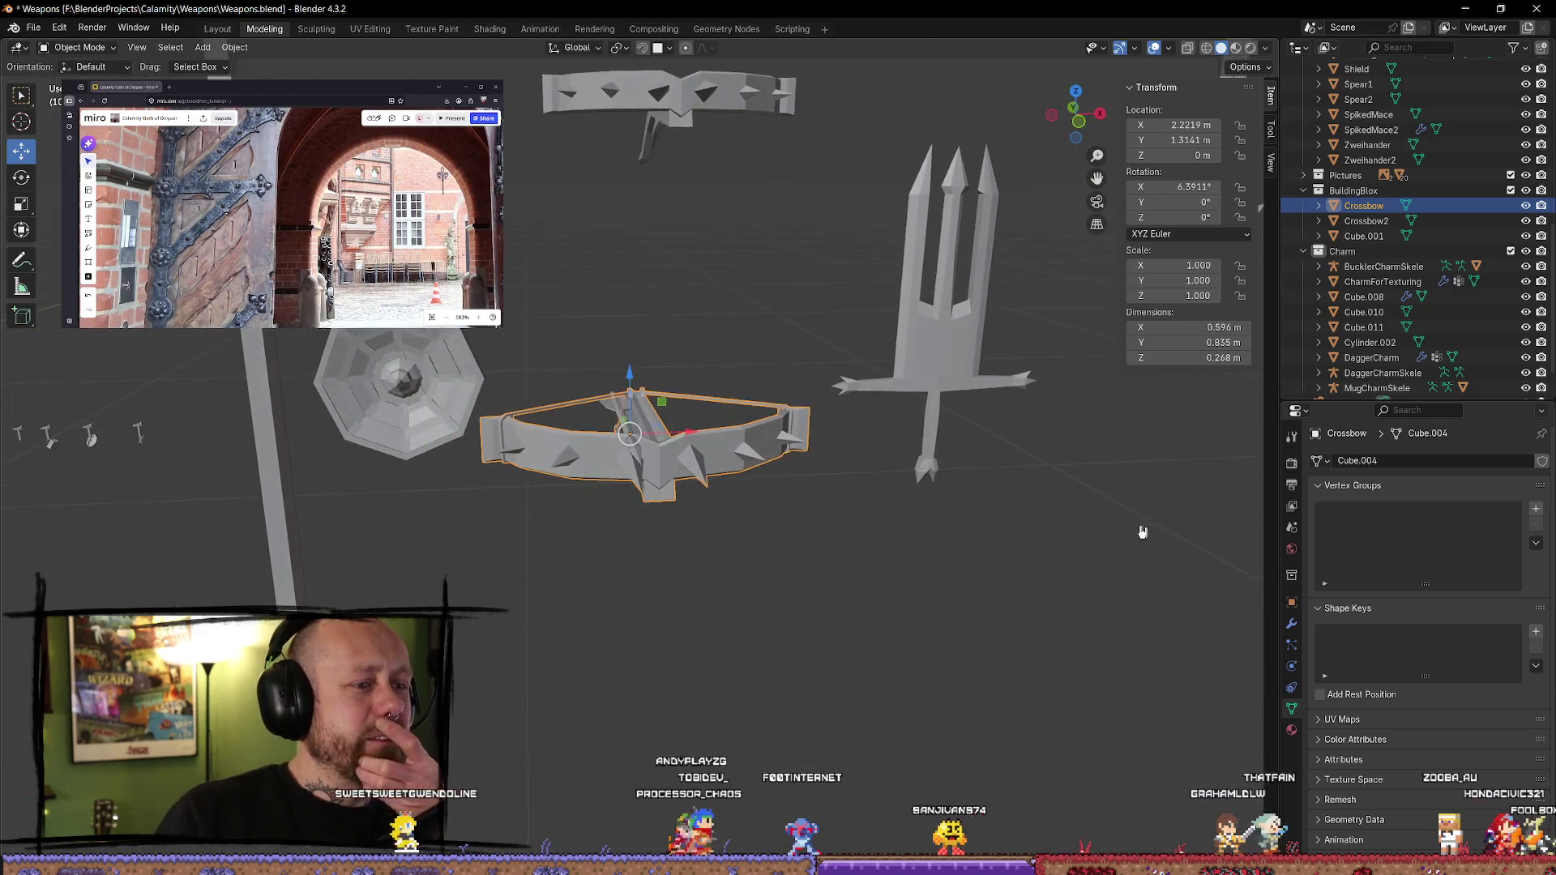
pyautogui.moveTo(1000, 557)
pyautogui.mouseDown(button='middle')
pyautogui.moveTo(1170, 557)
pyautogui.moveTo(988, 549)
pyautogui.moveTo(882, 522)
pyautogui.moveTo(897, 545)
pyautogui.moveTo(921, 544)
pyautogui.moveTo(945, 600)
pyautogui.moveTo(1111, 618)
pyautogui.moveTo(1188, 605)
pyautogui.moveTo(1029, 594)
pyautogui.moveTo(1027, 626)
pyautogui.moveTo(989, 614)
pyautogui.mouseUp(button='middle')
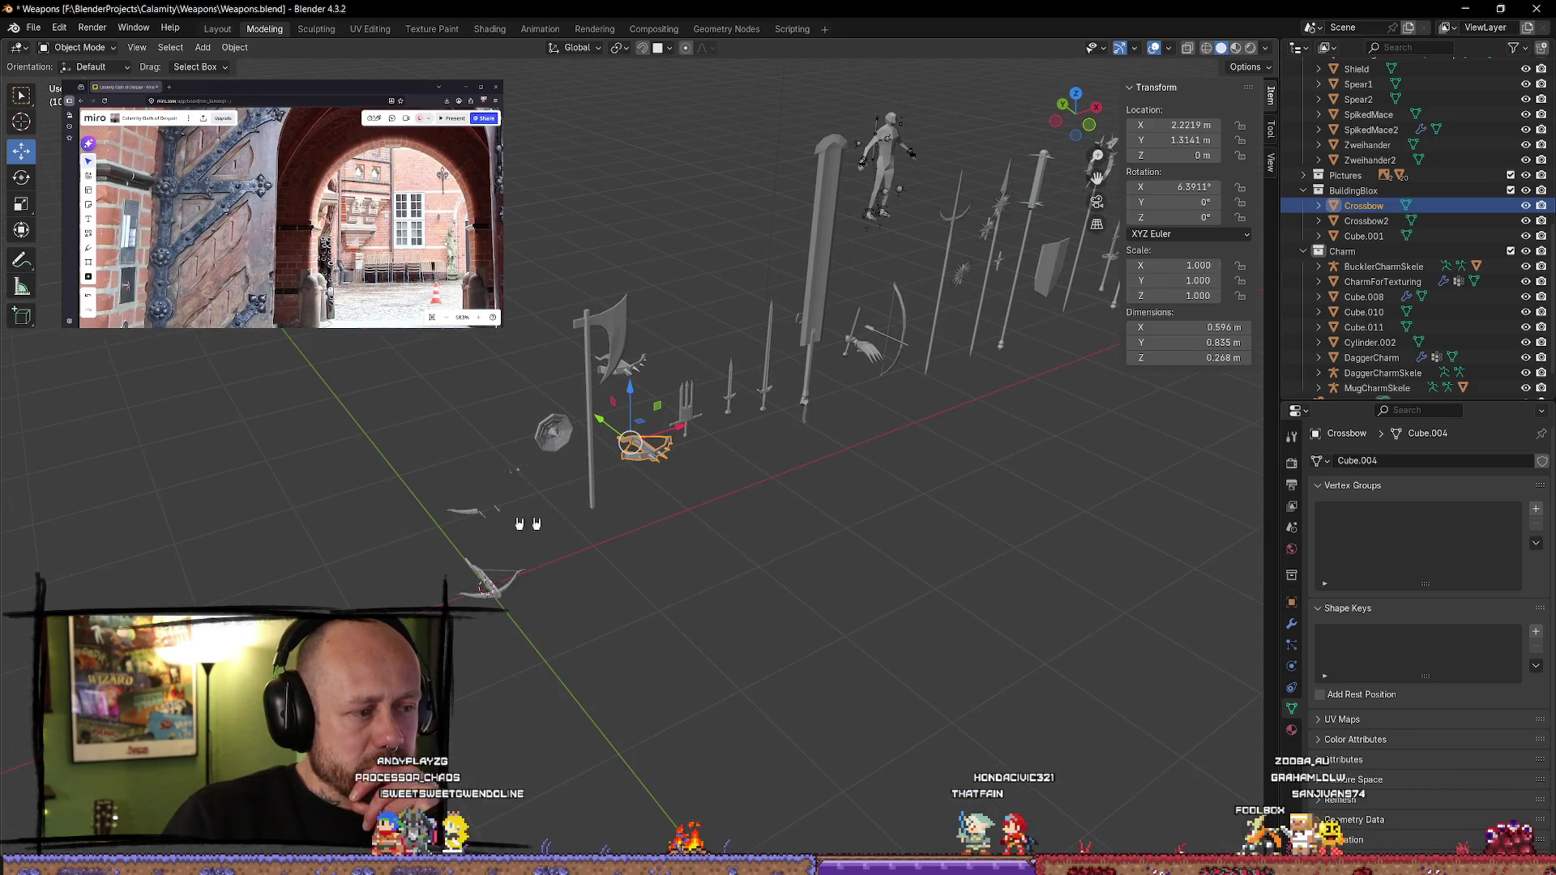
pyautogui.click(479, 515)
pyautogui.press('KP_Decimal')
pyautogui.moveTo(869, 532); pyautogui.dragTo(615, 626, button='middle')
pyautogui.moveTo(897, 599)
pyautogui.mouseDown(button='middle')
pyautogui.moveTo(900, 514)
pyautogui.moveTo(852, 608)
pyautogui.mouseUp(button='middle')
# - Select and frame Crossbow2, orbiting to a low side view of it
pyautogui.click(847, 240)
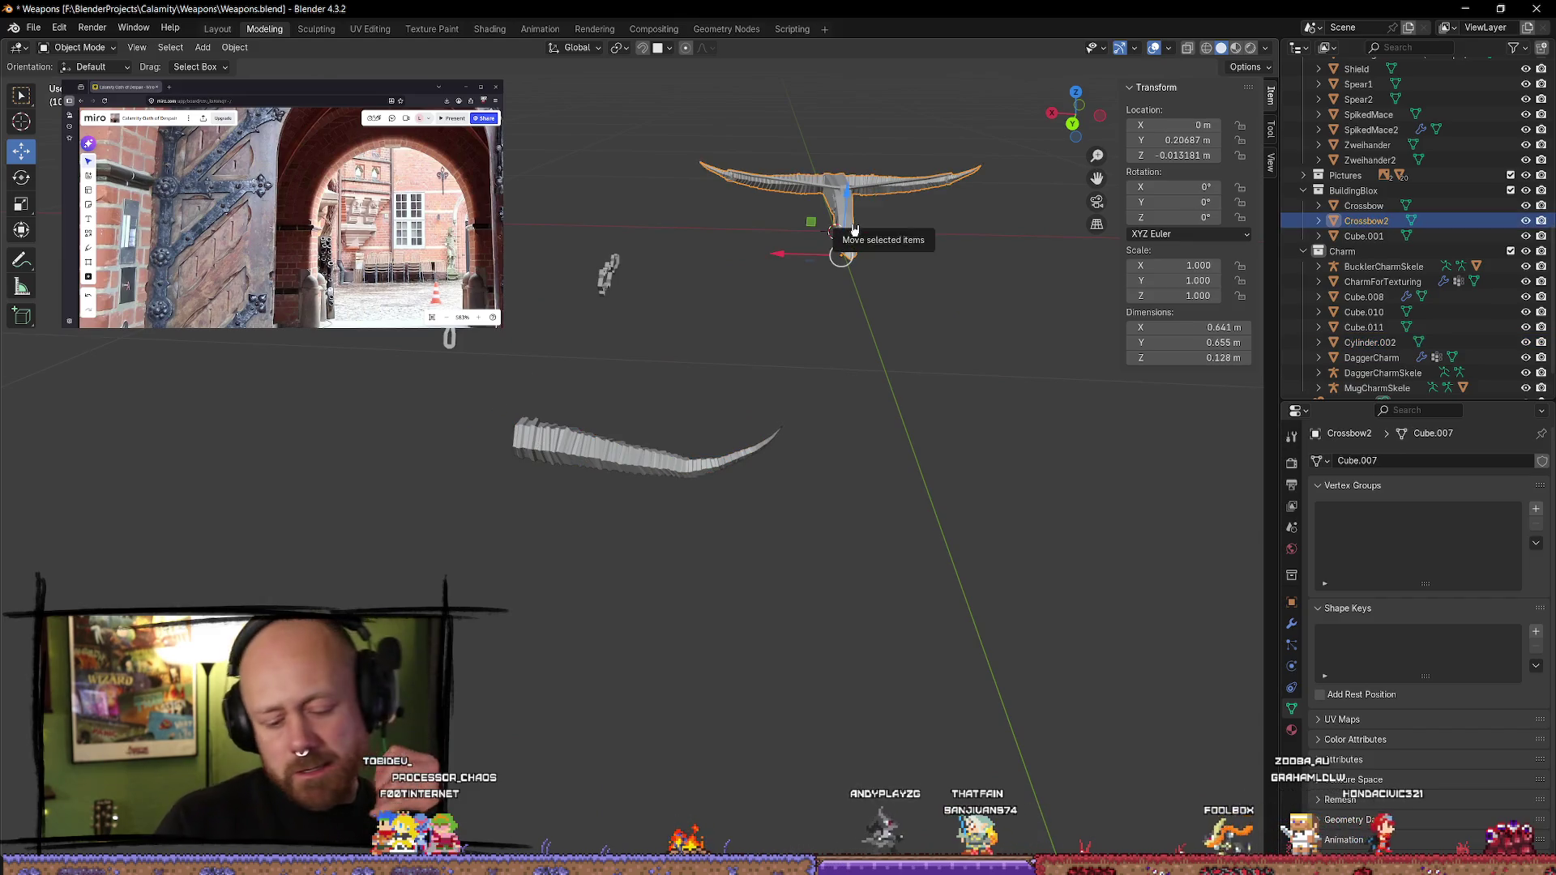
pyautogui.press('KP_Decimal')
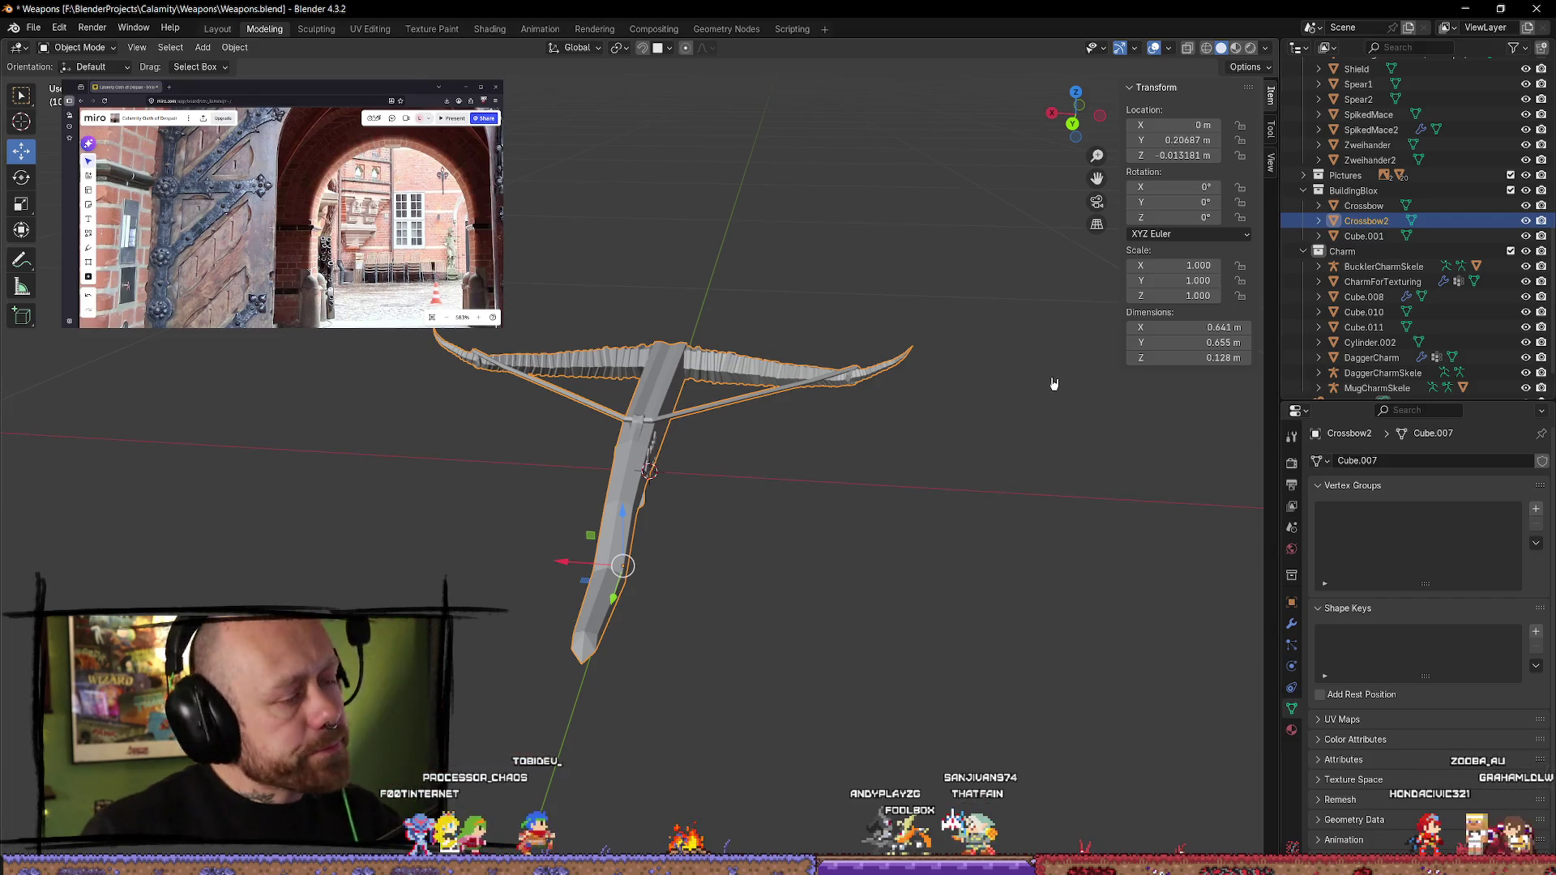
pyautogui.moveTo(751, 448)
pyautogui.mouseDown(button='middle')
pyautogui.moveTo(521, 393)
pyautogui.moveTo(748, 636)
pyautogui.moveTo(722, 660)
pyautogui.moveTo(643, 643)
pyautogui.moveTo(618, 678)
pyautogui.mouseUp(button='middle')
pyautogui.scroll(4, 649, 574)
pyautogui.moveTo(649, 573)
pyautogui.mouseDown(button='middle')
pyautogui.moveTo(834, 619)
pyautogui.moveTo(848, 575)
pyautogui.mouseUp(button='middle')
pyautogui.click(848, 574)
pyautogui.click(948, 400)
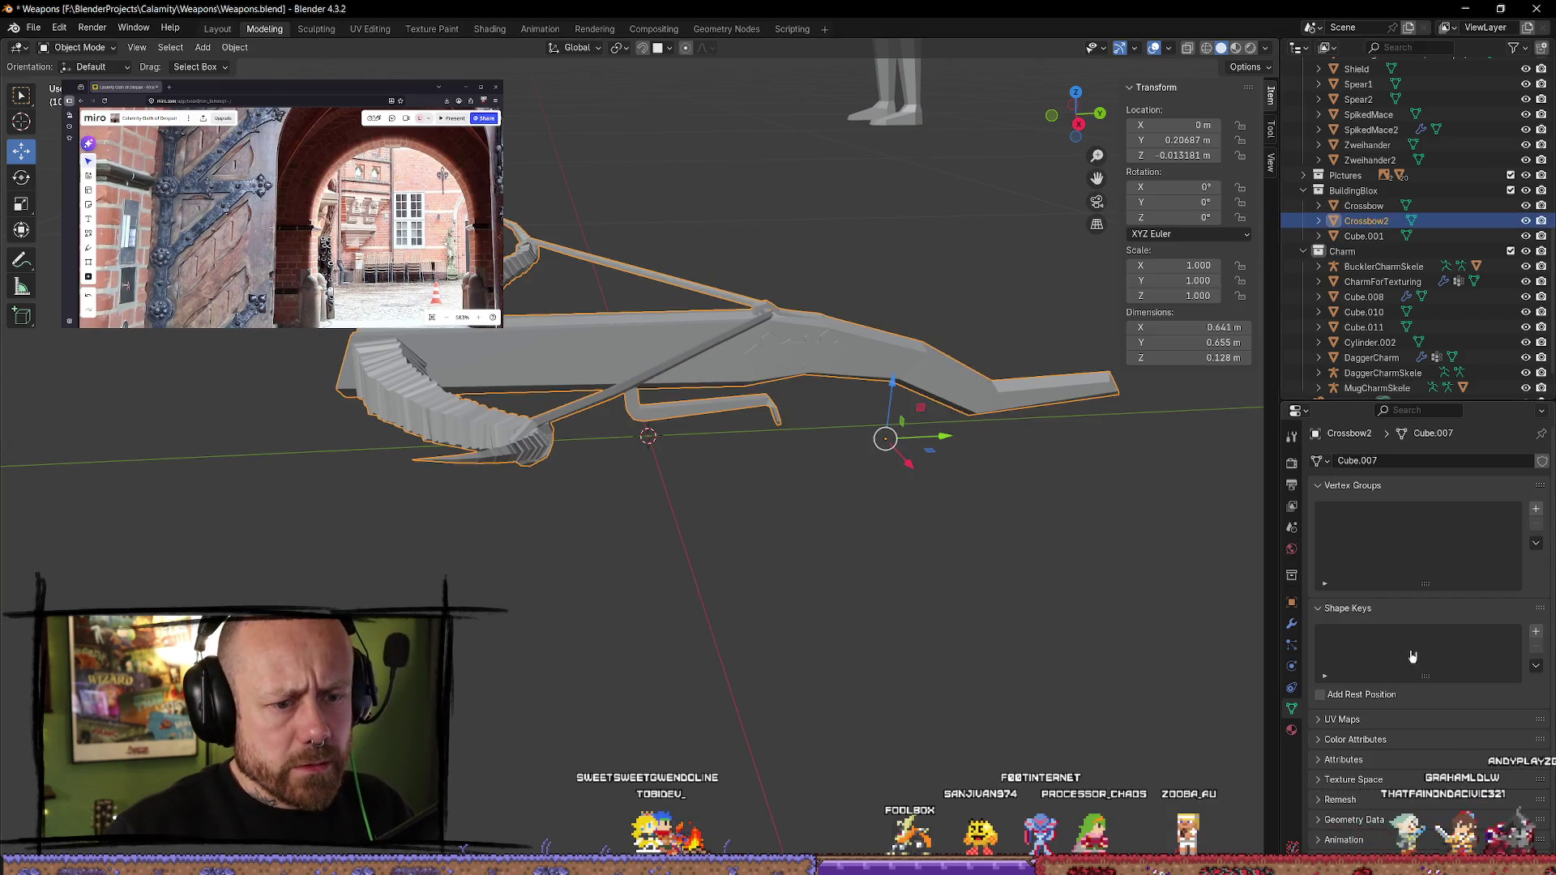
# - Add a shape key to Crossbow2 and rename it StringAnim
pyautogui.click(1536, 632)
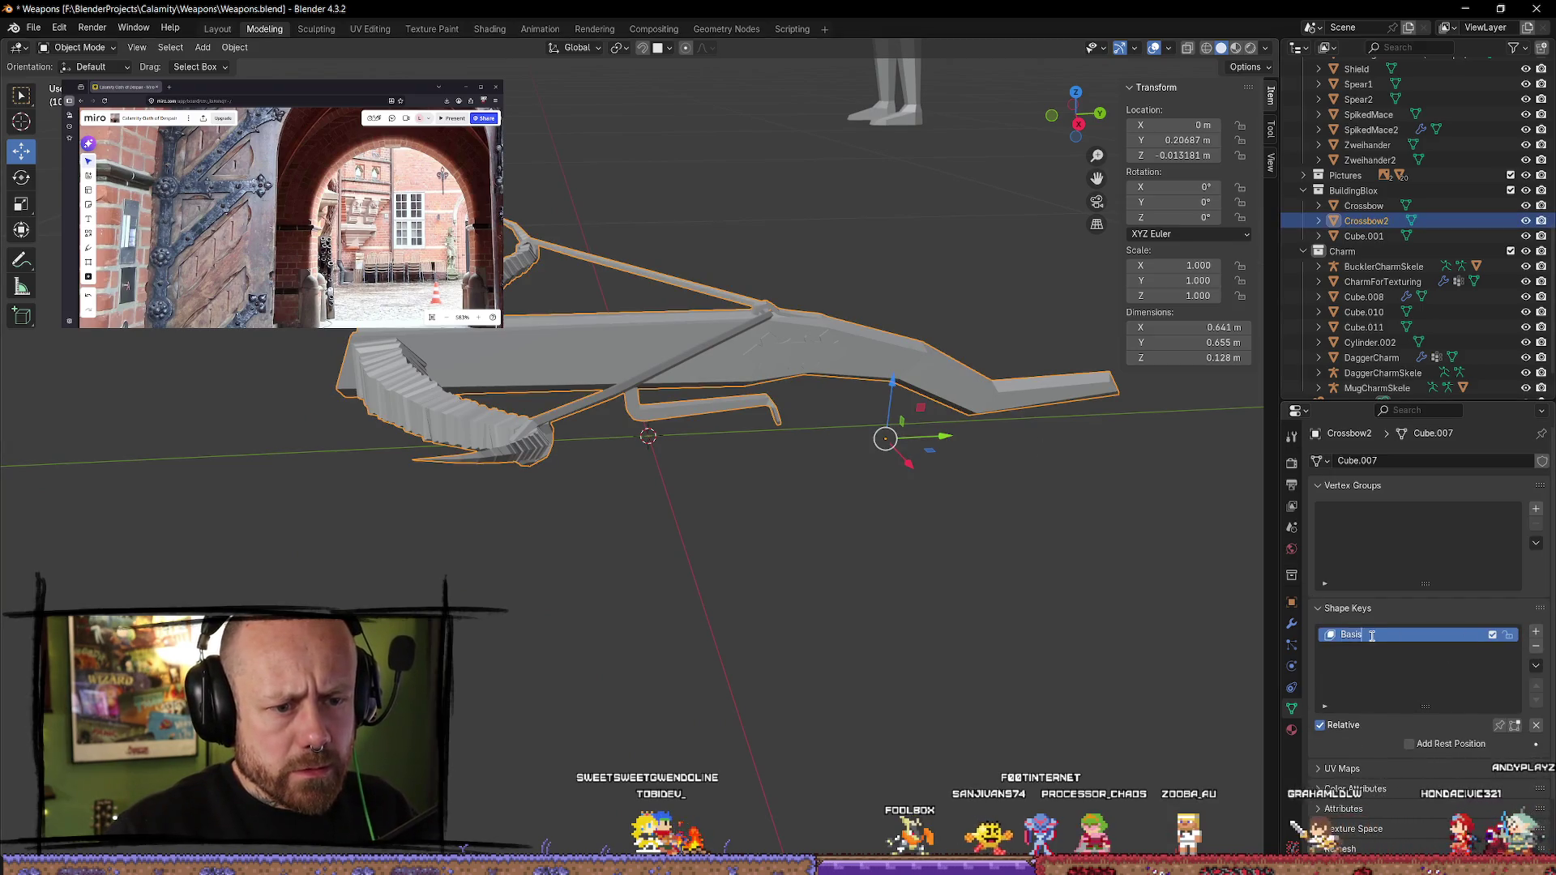
pyautogui.doubleClick(1428, 663)
pyautogui.write('StringAnim')
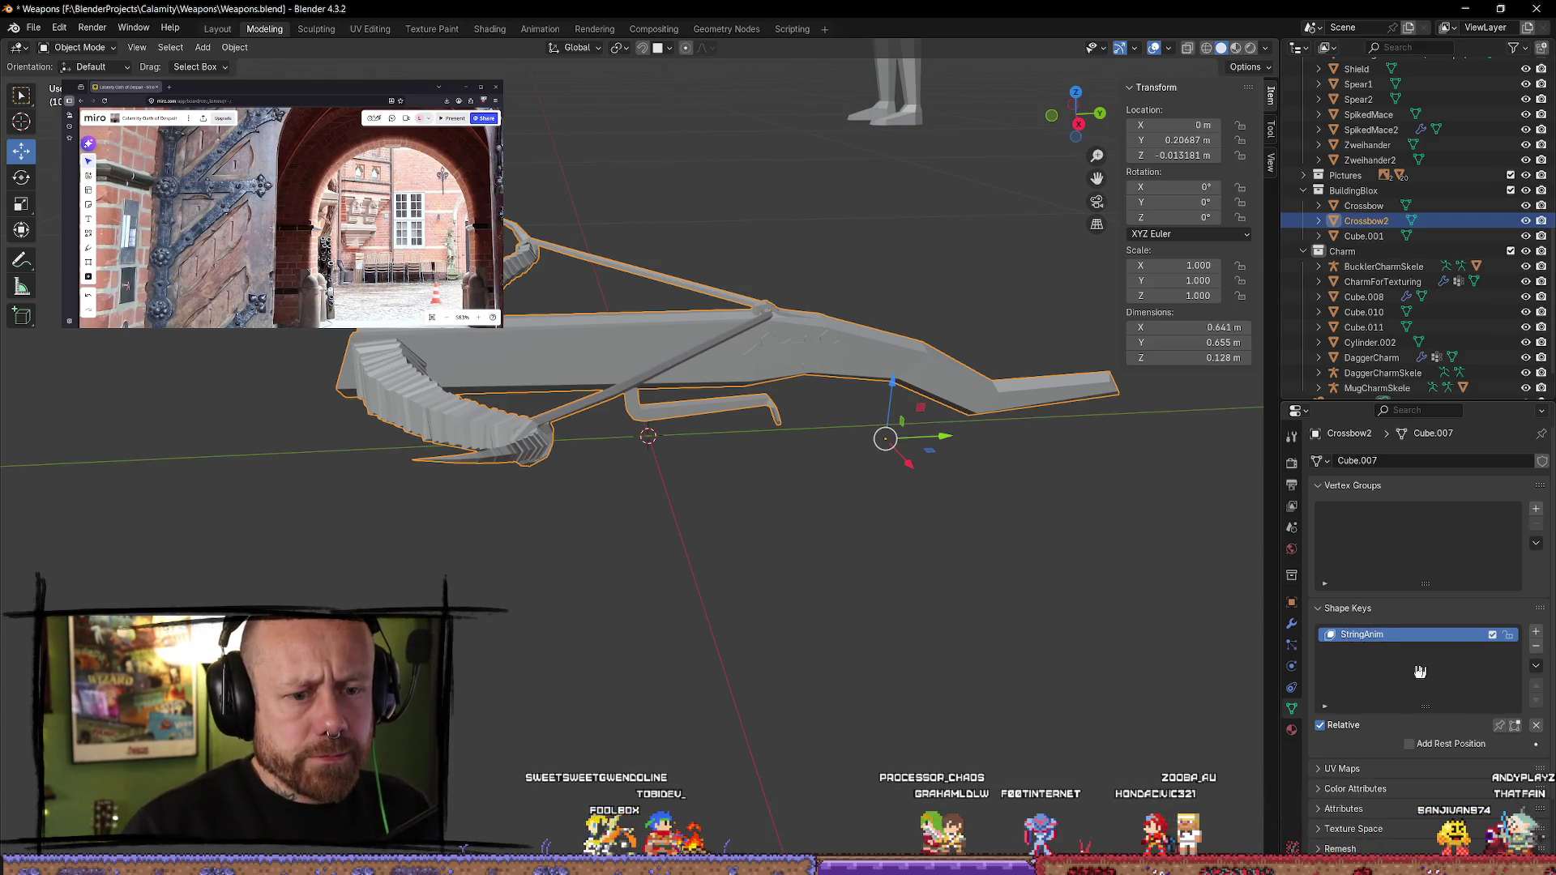
pyautogui.click(1235, 629)
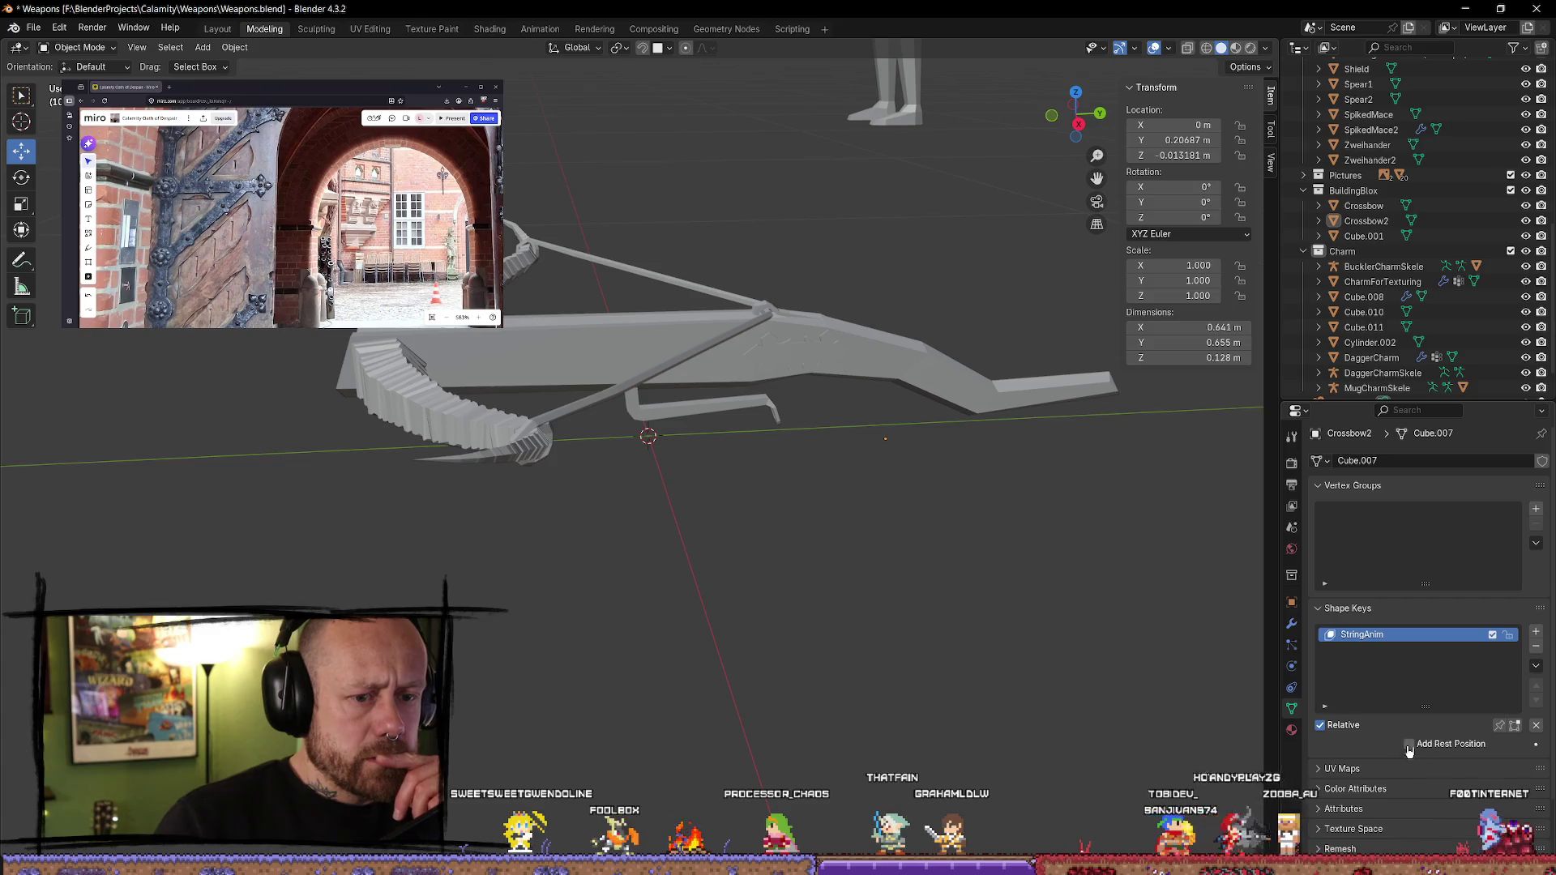
# - Select Crossbow2, enter Edit Mode, and select all of its geometry
pyautogui.moveTo(771, 556)
pyautogui.mouseDown(button='middle')
pyautogui.moveTo(885, 601)
pyautogui.moveTo(792, 538)
pyautogui.moveTo(810, 497)
pyautogui.moveTo(655, 396)
pyautogui.moveTo(713, 560)
pyautogui.mouseUp(button='middle')
pyautogui.click(655, 395)
pyautogui.press('Tab')
pyautogui.press('a')
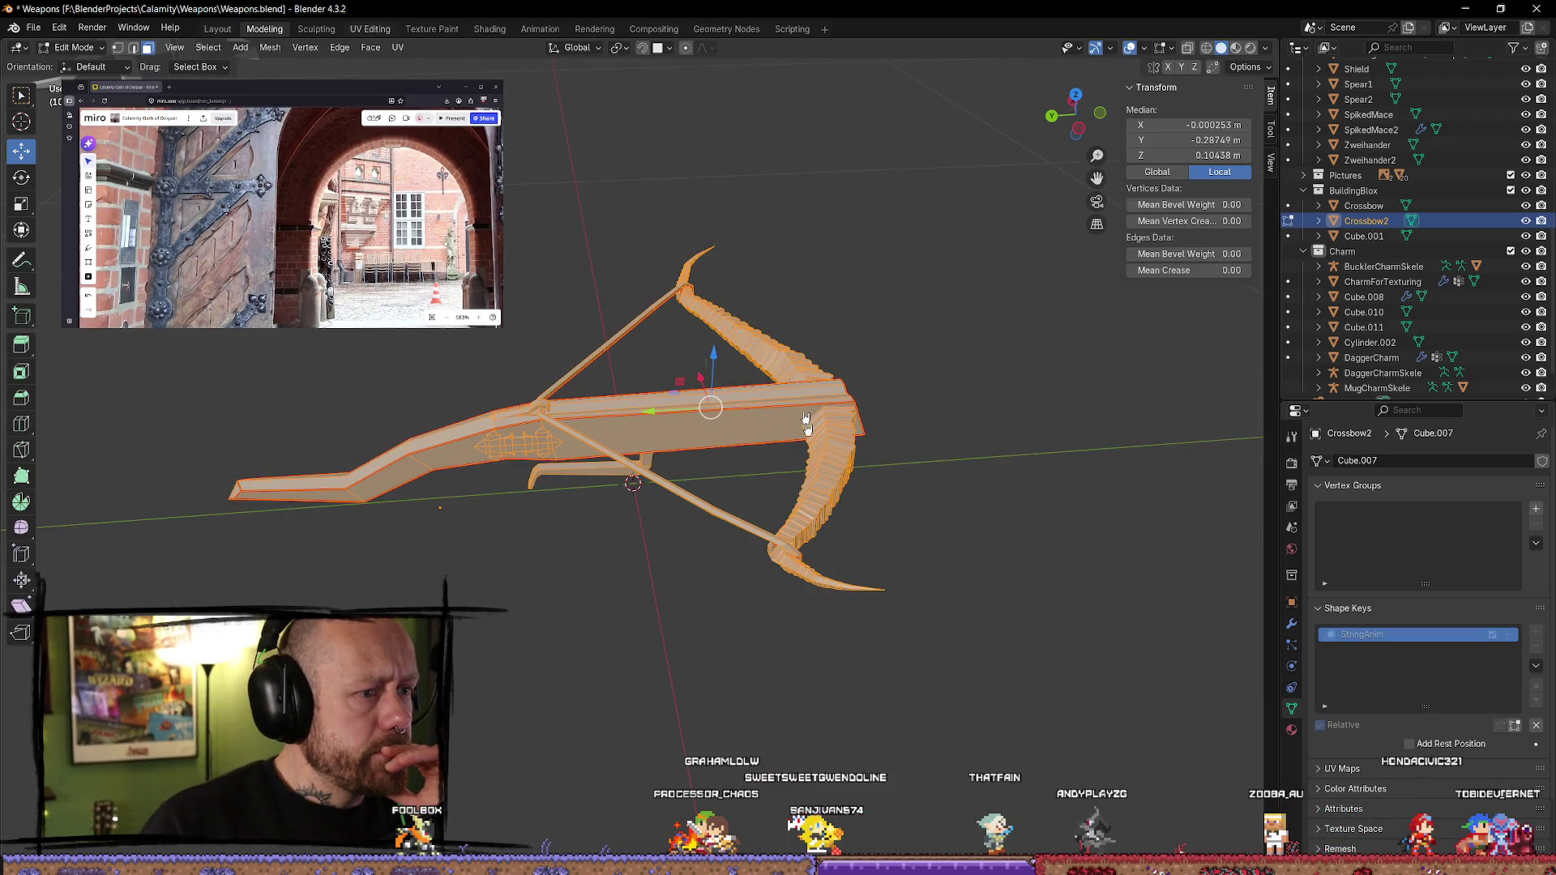
# - Switch to UV Editing and check the limbs and stock with linked (L) selection
pyautogui.hotkey('ctrl', 'pagedown')
pyautogui.hotkey('ctrl', 'pagedown')
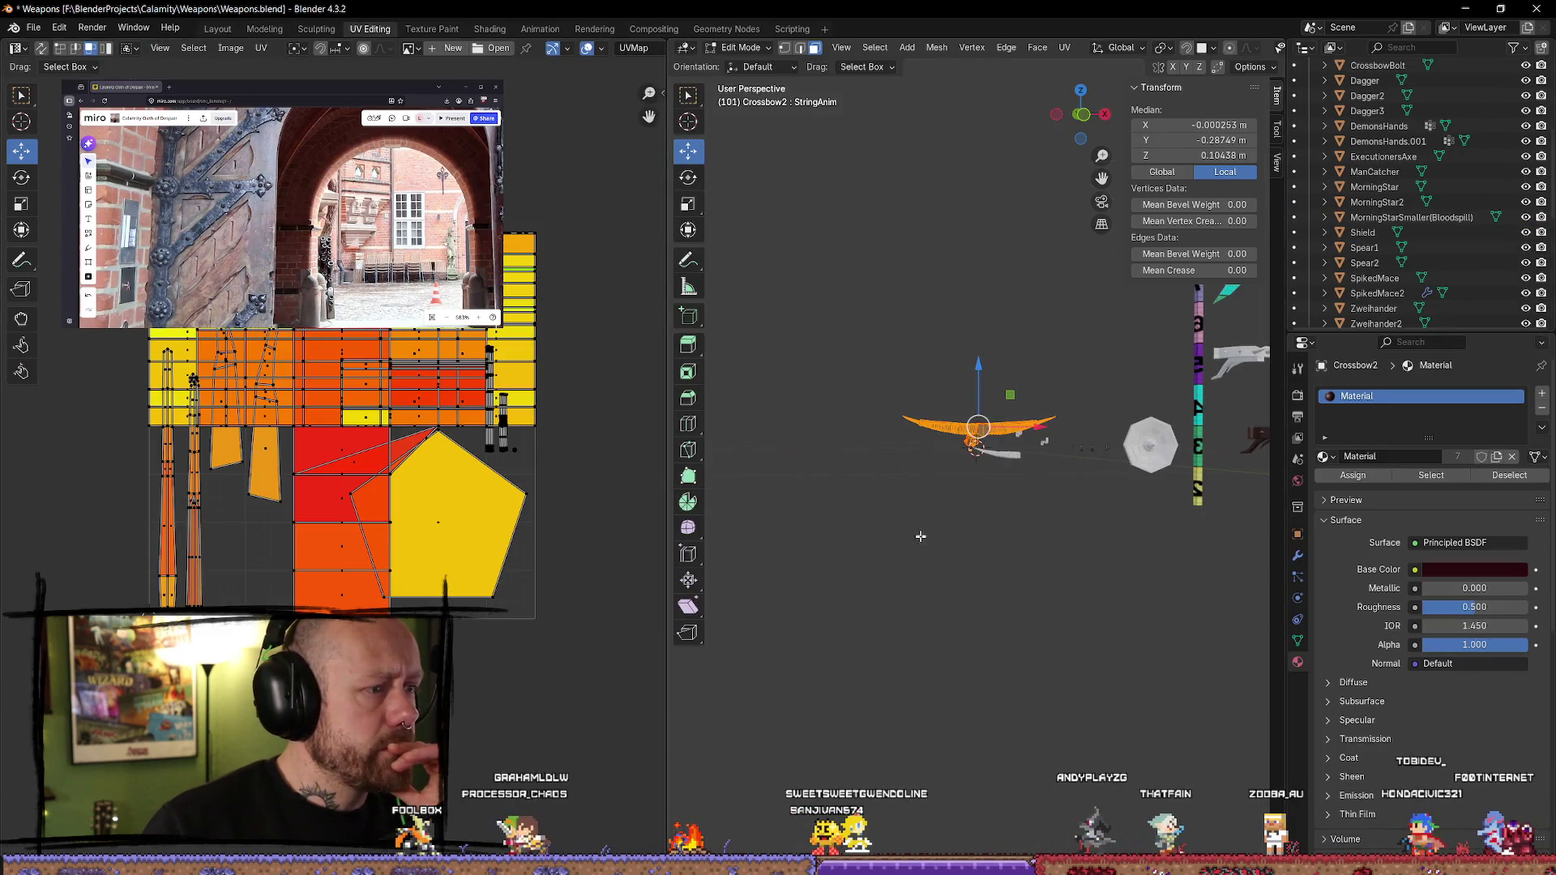
pyautogui.hotkey('alt', 'a')
pyautogui.scroll(5, 990, 559)
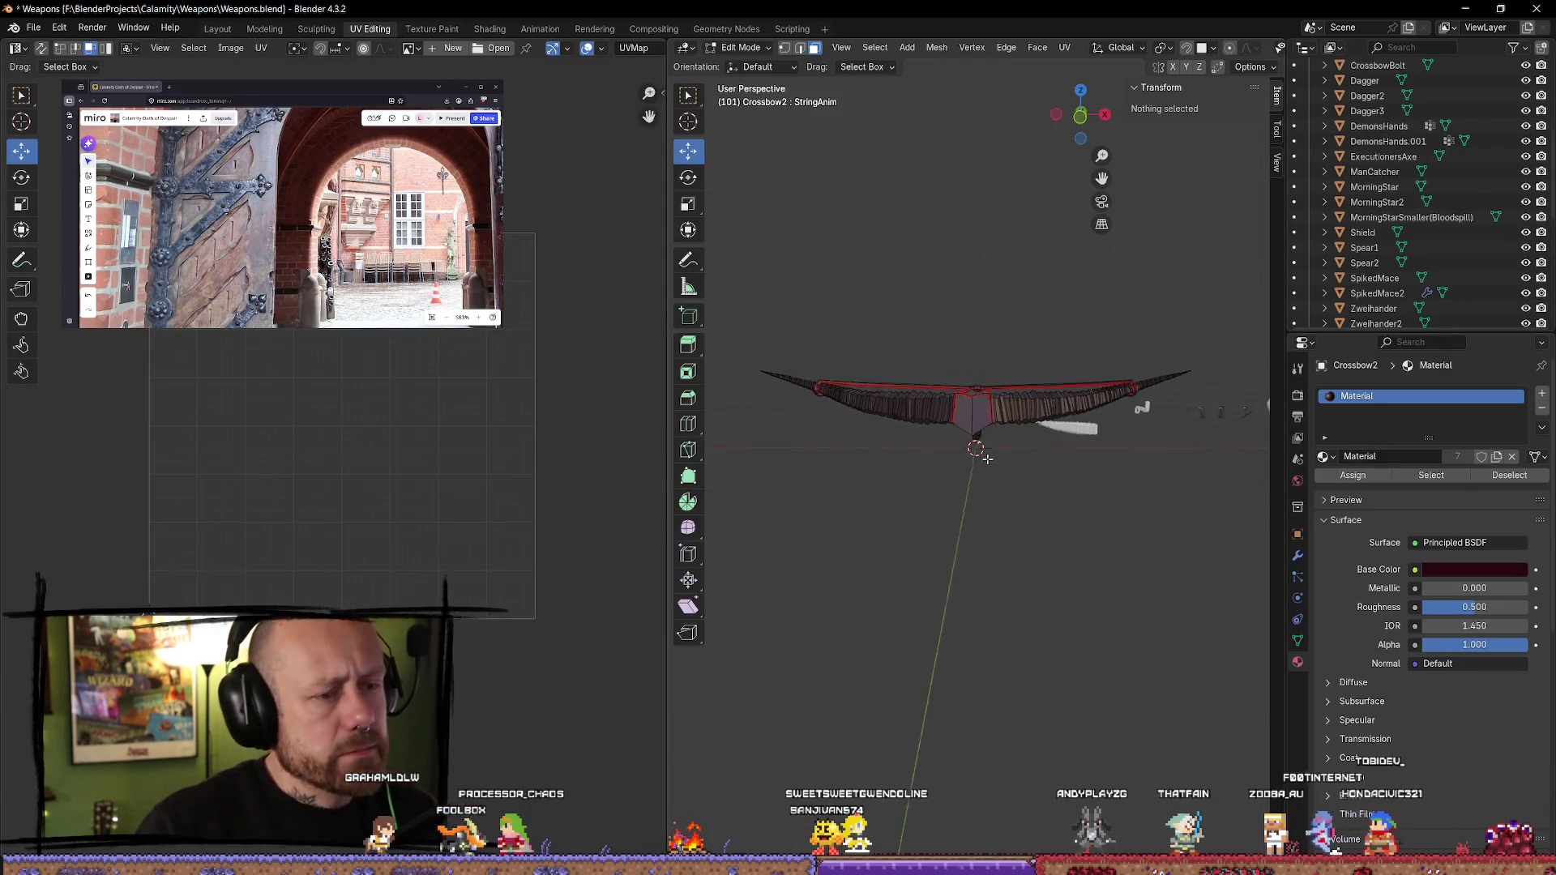
pyautogui.moveTo(933, 511); pyautogui.dragTo(926, 554, button='middle')
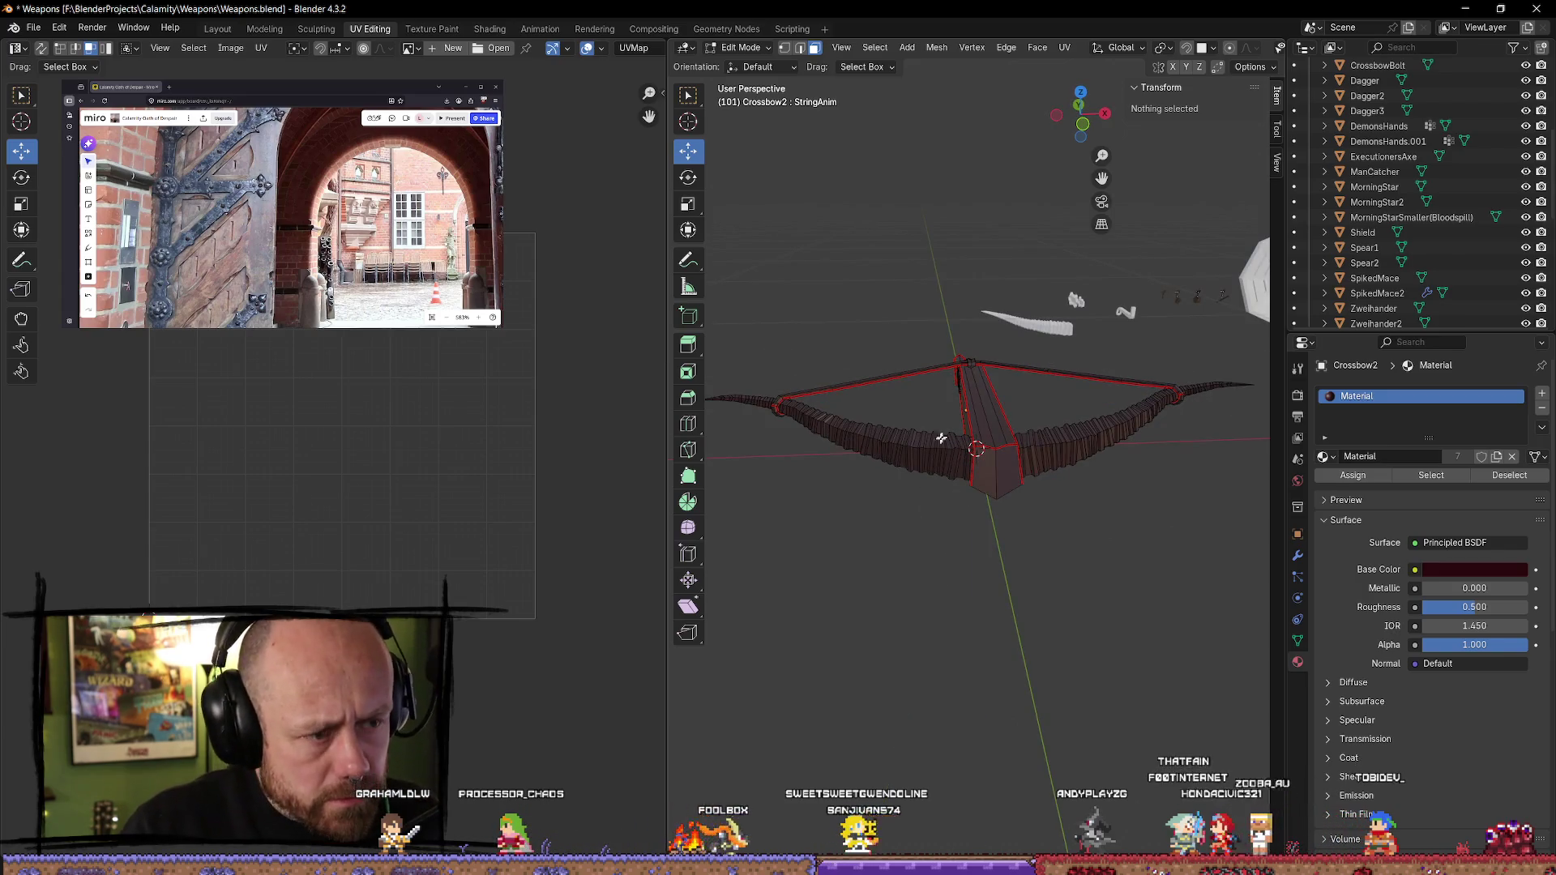
pyautogui.press('l')
pyautogui.hotkey('alt', 'a')
pyautogui.press('l')
pyautogui.hotkey('alt', 'a')
pyautogui.press('l')
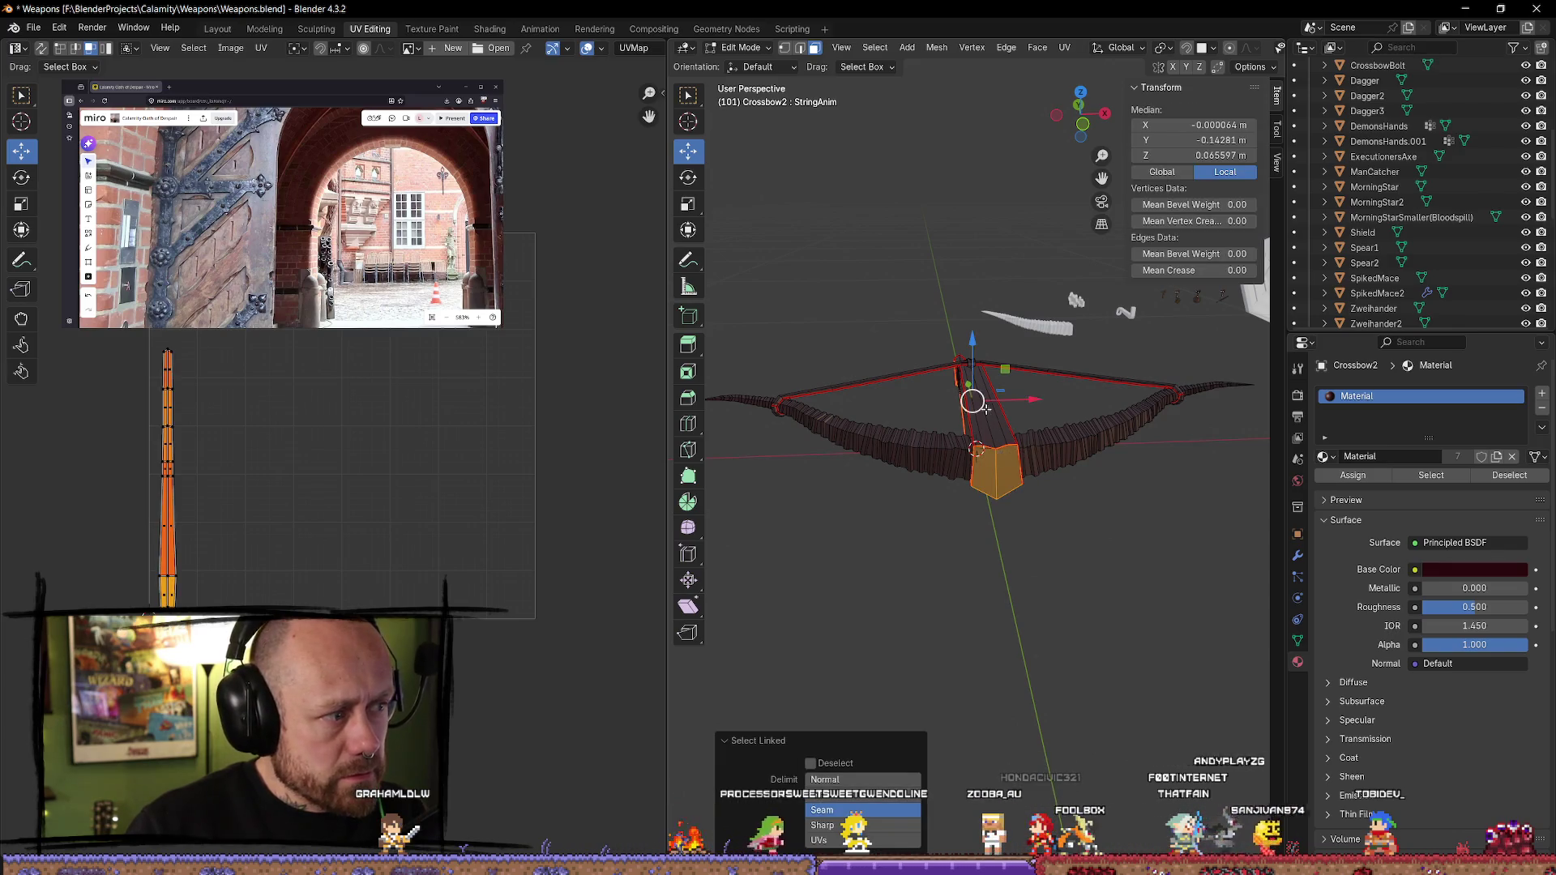
pyautogui.moveTo(919, 630); pyautogui.dragTo(1039, 588, button='middle')
pyautogui.press('l')
# - Re-enter Edit Mode, clear the selection, and select the edge loop along the bow limb
pyautogui.press('Tab')
pyautogui.scroll(10, 876, 490)
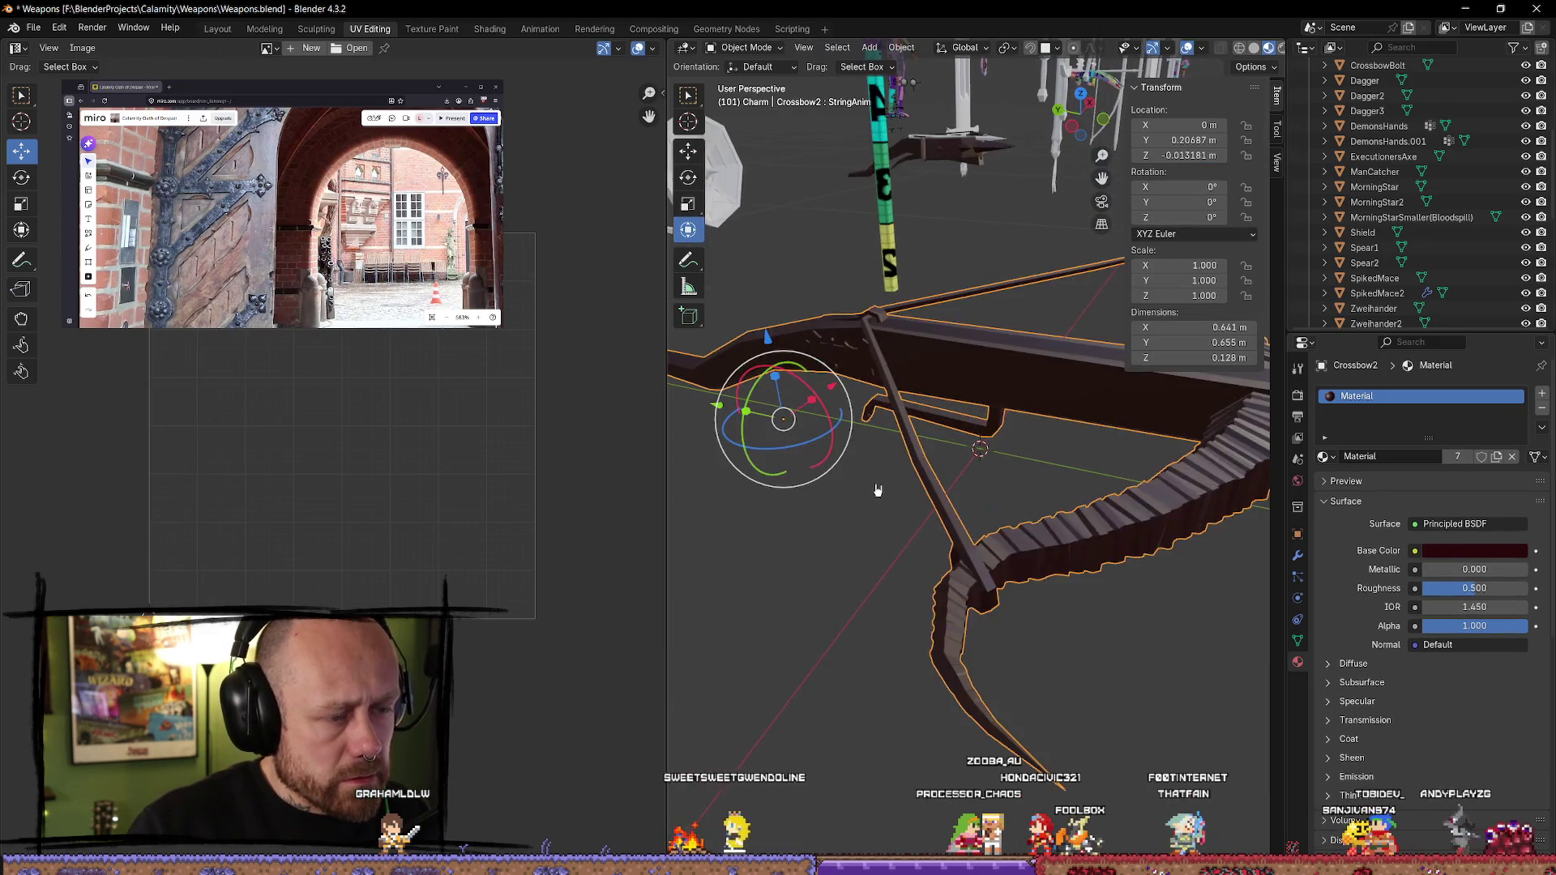
pyautogui.moveTo(891, 454)
pyautogui.mouseDown(button='middle')
pyautogui.moveTo(799, 278)
pyautogui.moveTo(1059, 635)
pyautogui.moveTo(1119, 487)
pyautogui.moveTo(1018, 494)
pyautogui.moveTo(961, 646)
pyautogui.moveTo(997, 528)
pyautogui.moveTo(869, 365)
pyautogui.moveTo(810, 348)
pyautogui.moveTo(761, 369)
pyautogui.moveTo(1008, 344)
pyautogui.moveTo(740, 344)
pyautogui.moveTo(804, 388)
pyautogui.moveTo(980, 424)
pyautogui.moveTo(959, 462)
pyautogui.mouseUp(button='middle')
pyautogui.press('Tab')
pyautogui.click(1030, 492)
pyautogui.keyDown('alt'); pyautogui.click(923, 451); pyautogui.keyUp('alt')
pyautogui.click(1048, 640)
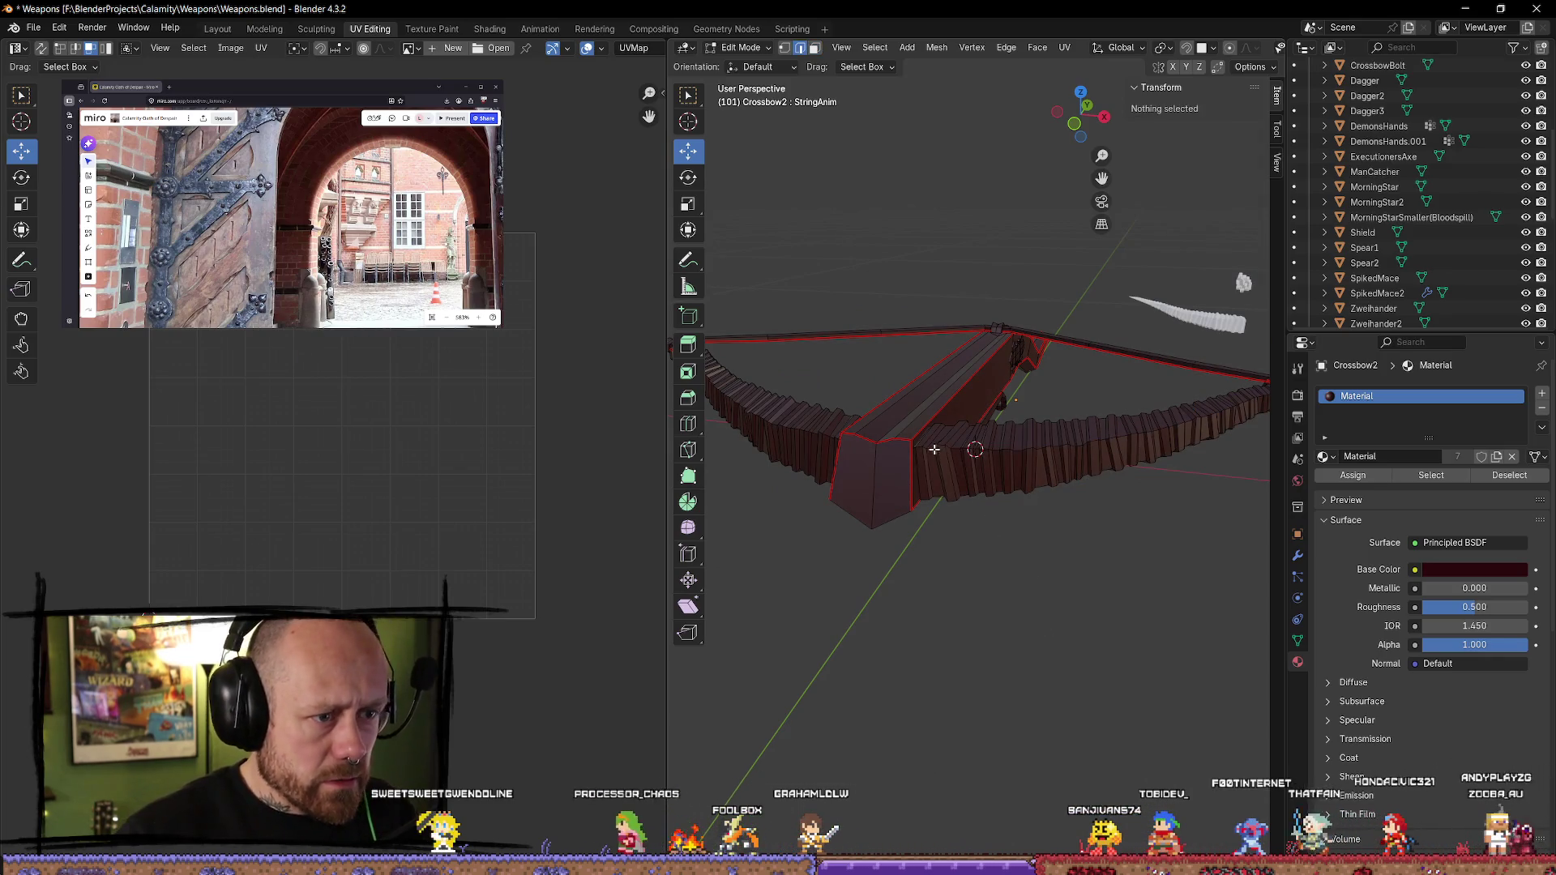
pyautogui.keyDown('alt'); pyautogui.click(1062, 446); pyautogui.keyUp('alt')
# - Inspect the selected limb edge loop from several angles, then bring up the Edge menu
pyautogui.moveTo(1167, 493)
pyautogui.mouseDown(button='middle')
pyautogui.moveTo(1054, 442)
pyautogui.moveTo(1053, 462)
pyautogui.moveTo(869, 363)
pyautogui.moveTo(816, 369)
pyautogui.moveTo(851, 421)
pyautogui.moveTo(839, 542)
pyautogui.moveTo(808, 474)
pyautogui.mouseUp(button='middle')
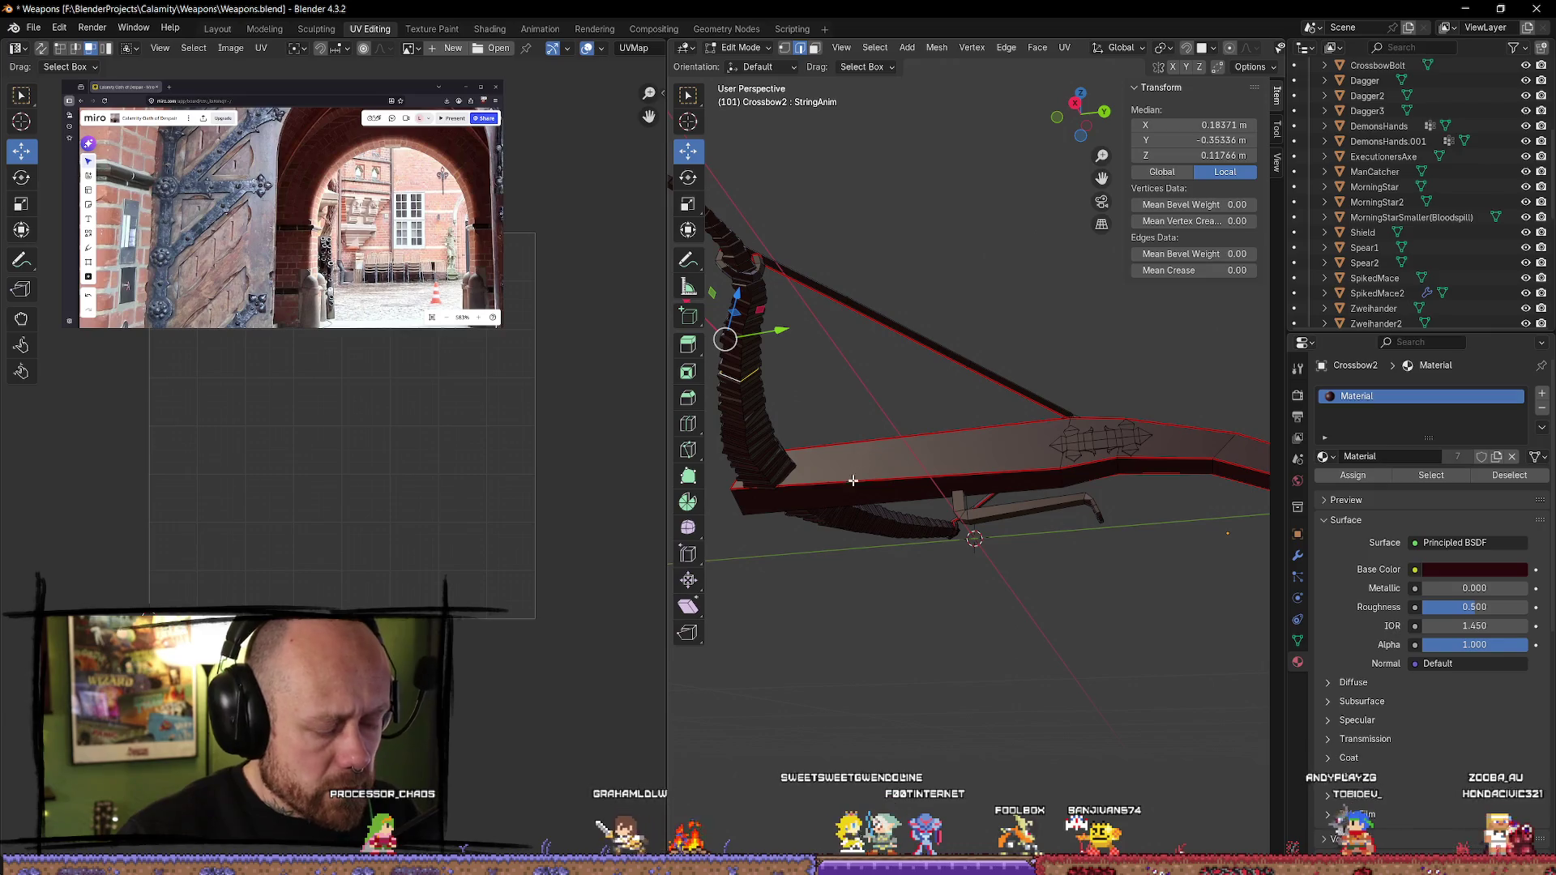
pyautogui.moveTo(852, 483); pyautogui.dragTo(1103, 507, button='middle')
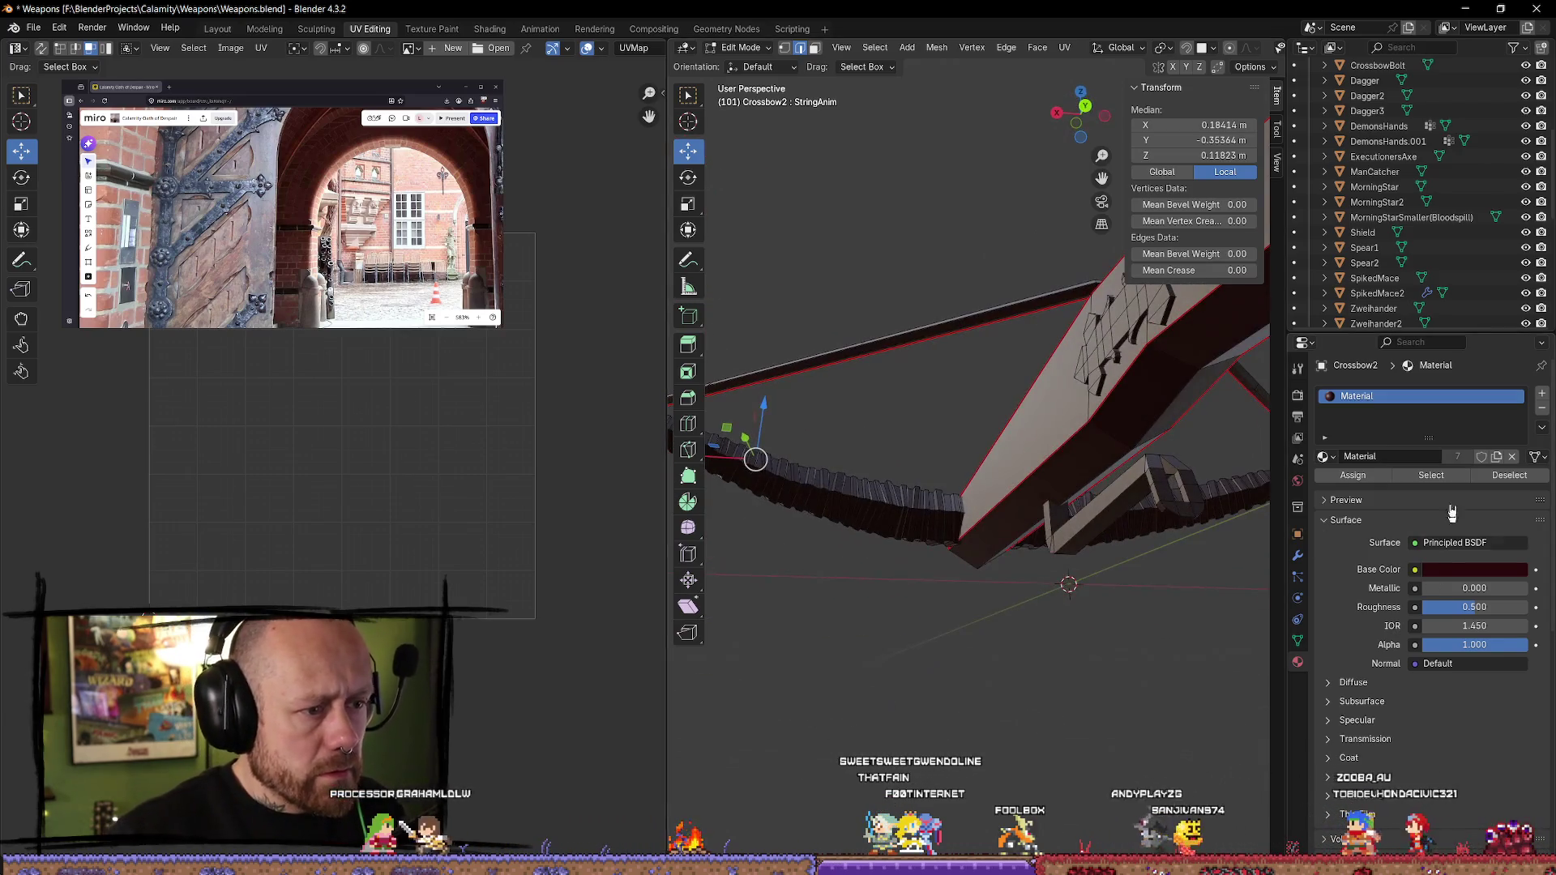
pyautogui.scroll(5, 984, 614)
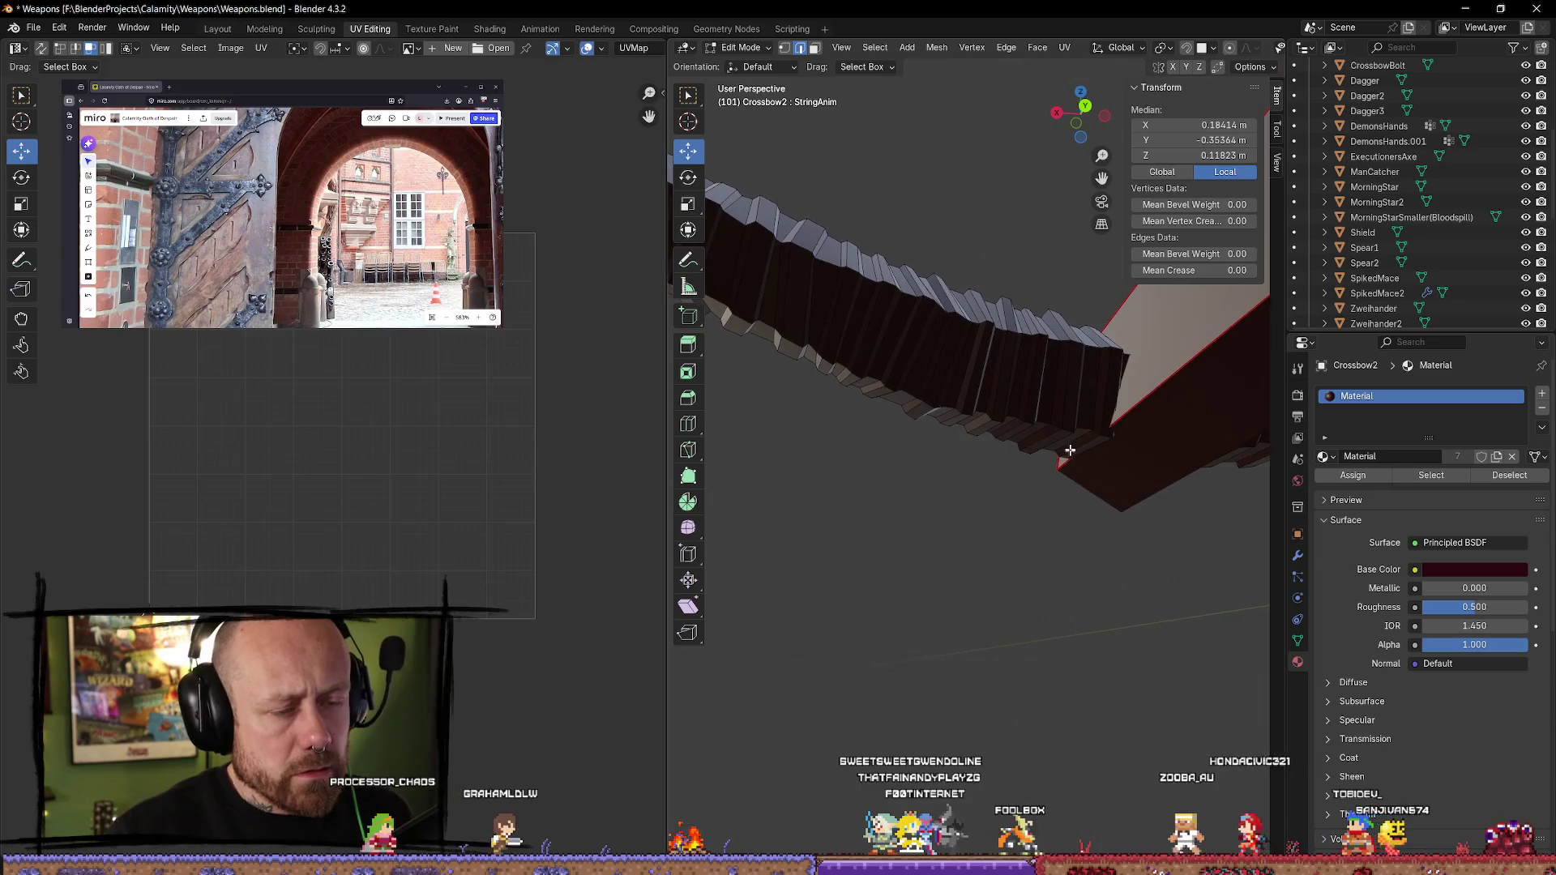
pyautogui.scroll(-10, 1013, 421)
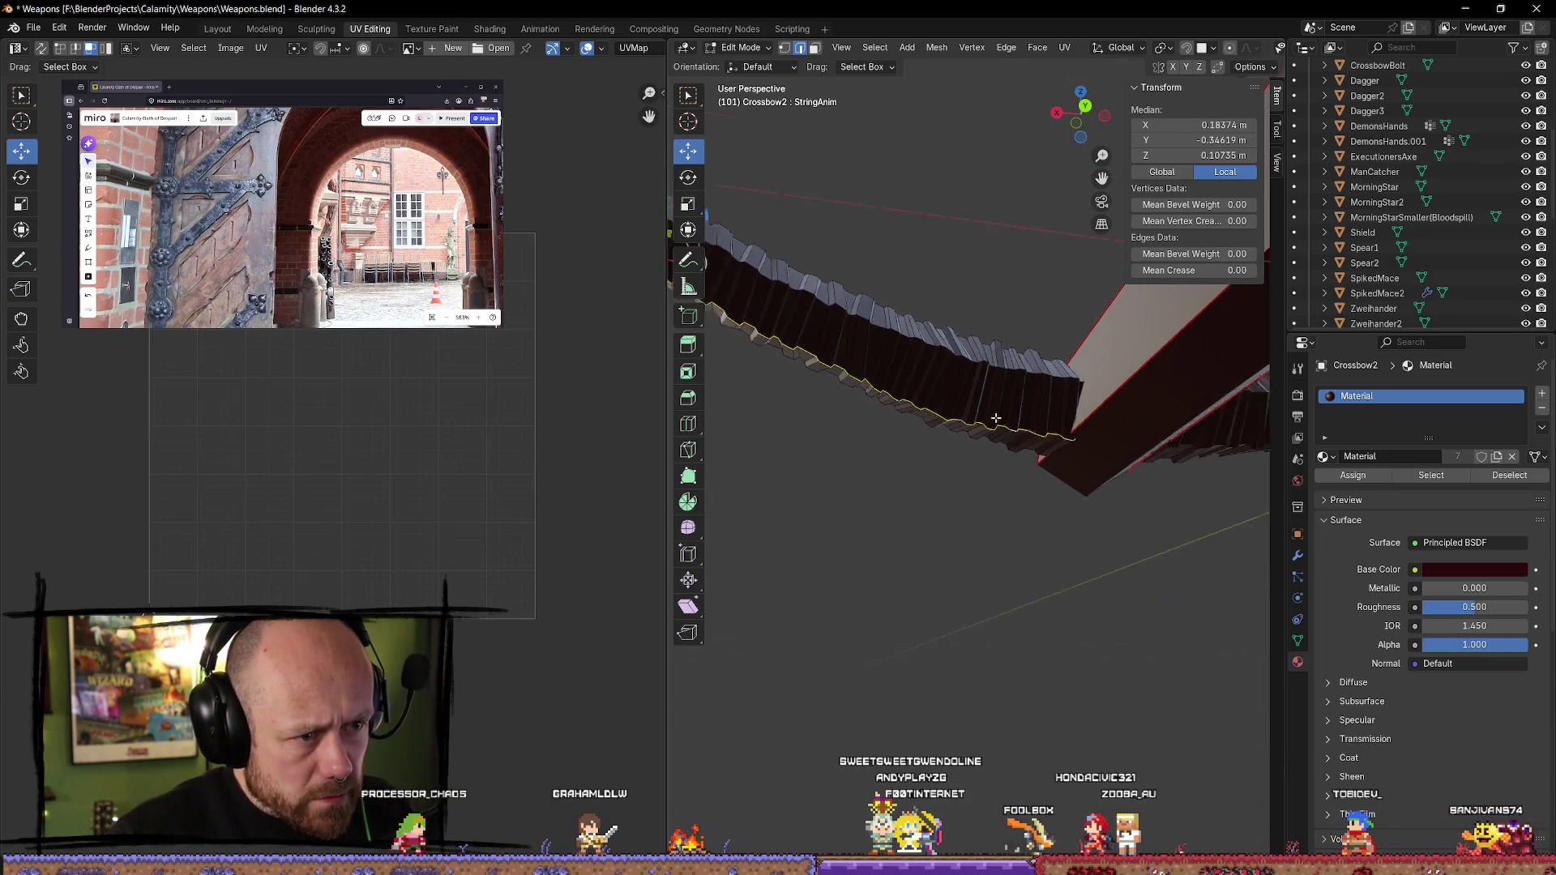
pyautogui.scroll(5, 985, 419)
pyautogui.moveTo(985, 419)
pyautogui.mouseDown(button='middle')
pyautogui.moveTo(1037, 486)
pyautogui.moveTo(866, 492)
pyautogui.moveTo(1017, 555)
pyautogui.moveTo(1199, 357)
pyautogui.moveTo(1166, 382)
pyautogui.mouseUp(button='middle')
pyautogui.scroll(-5, 1009, 454)
pyautogui.scroll(5, 866, 492)
pyautogui.scroll(-4, 1007, 538)
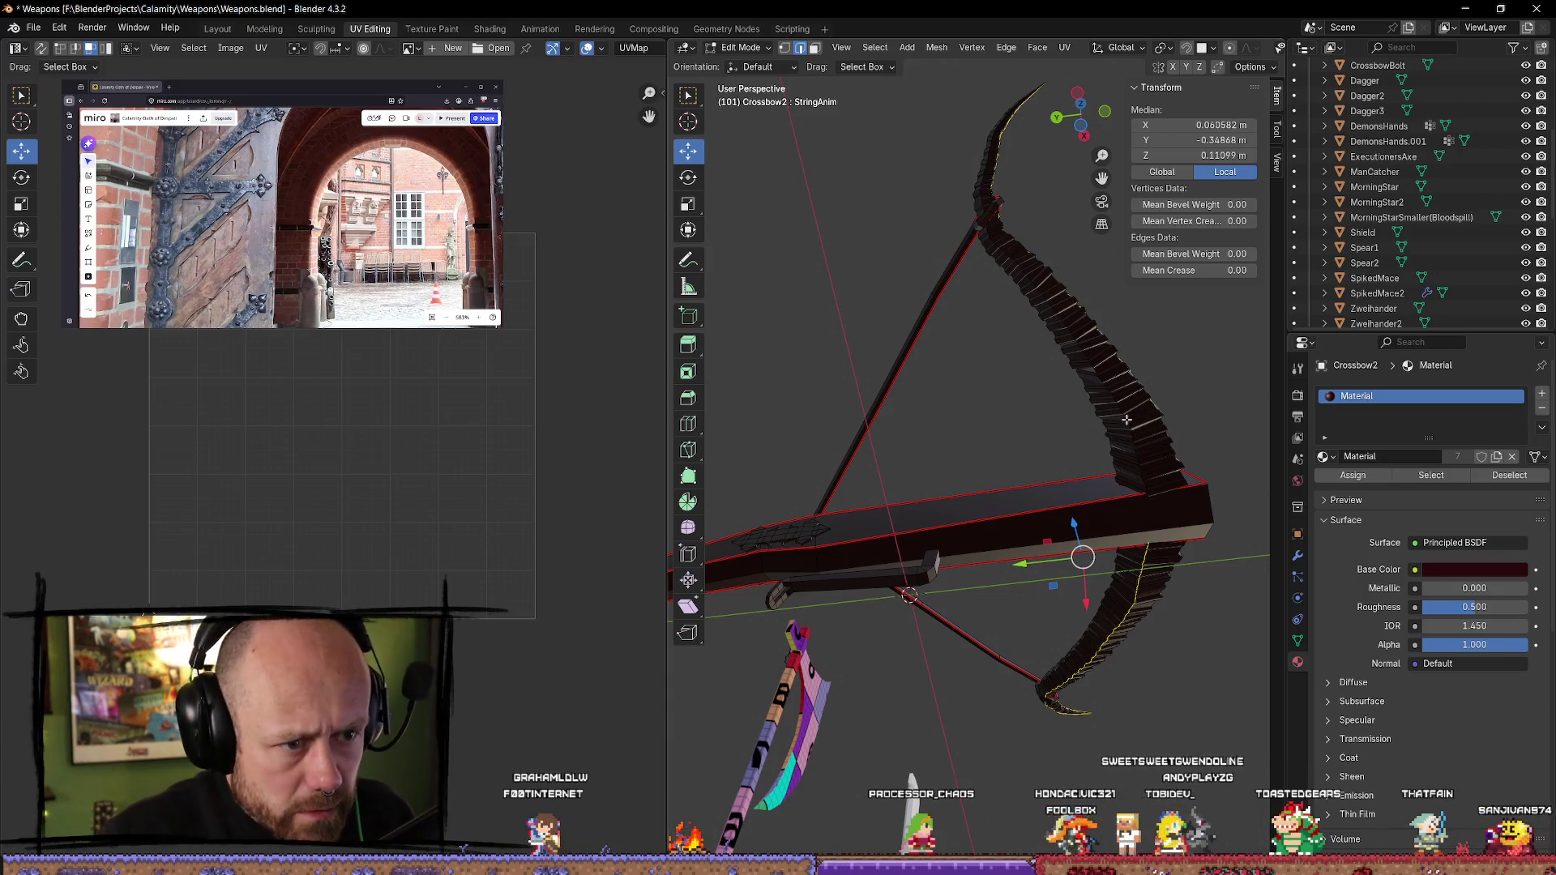
pyautogui.scroll(5, 1126, 418)
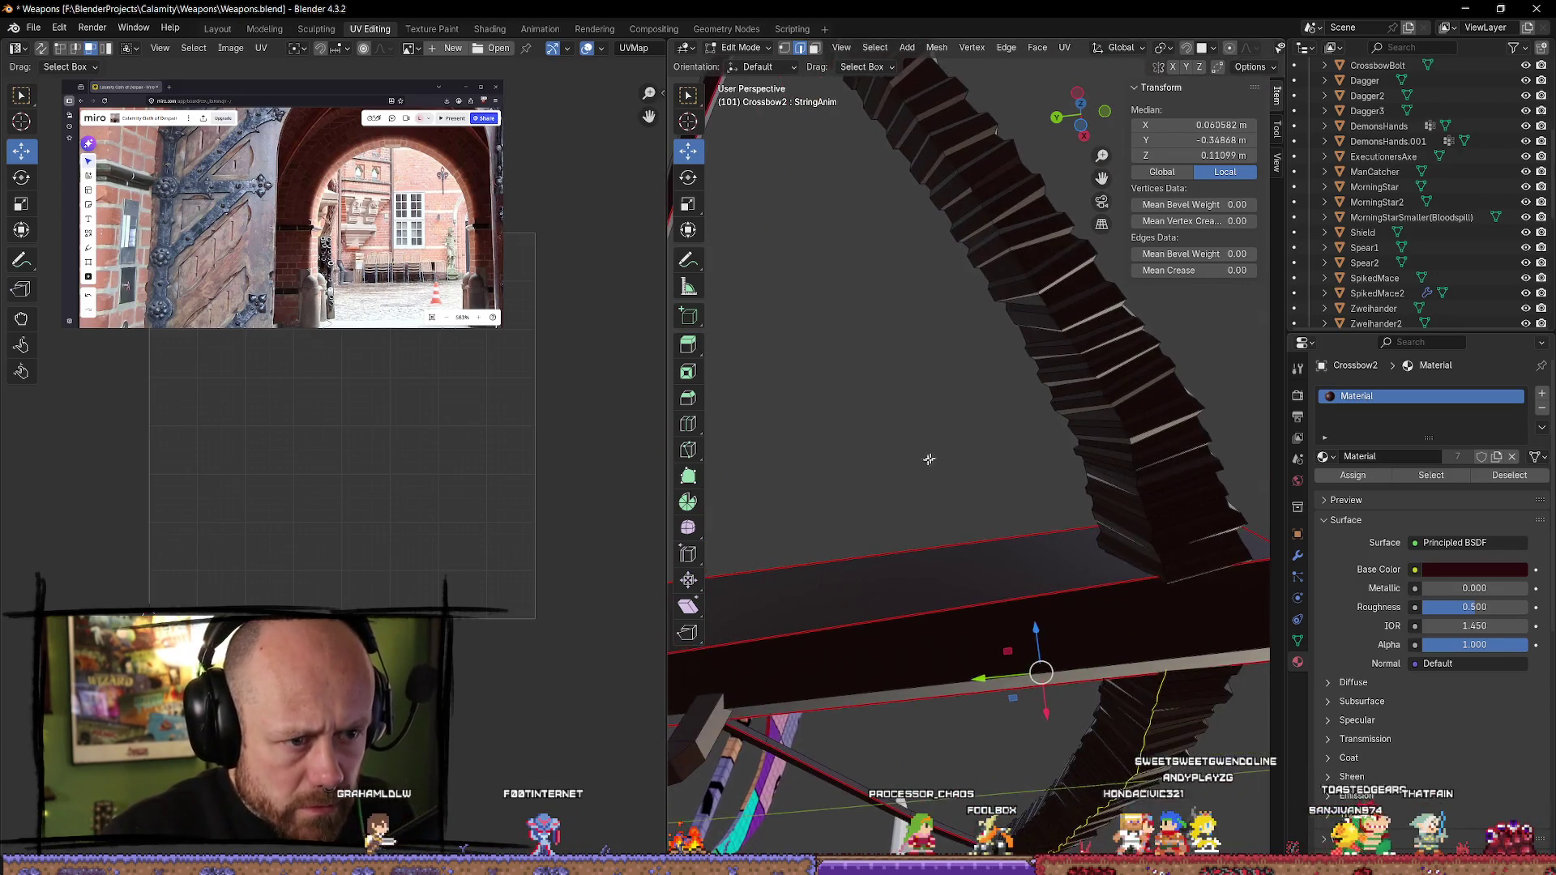
pyautogui.scroll(-5, 969, 415)
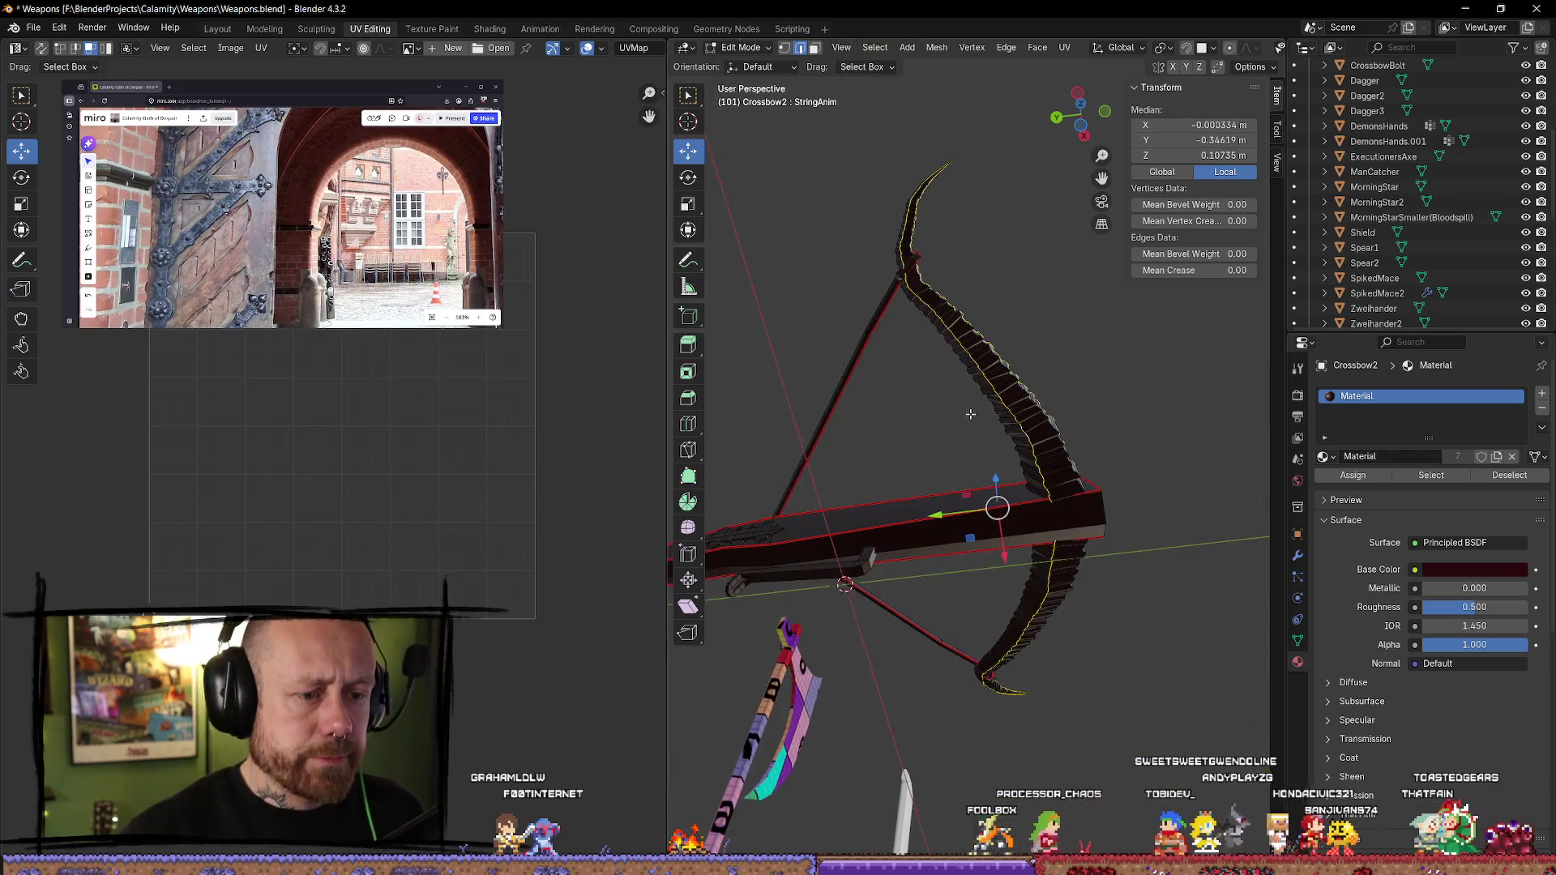
pyautogui.hotkey('ctrl', 'e')
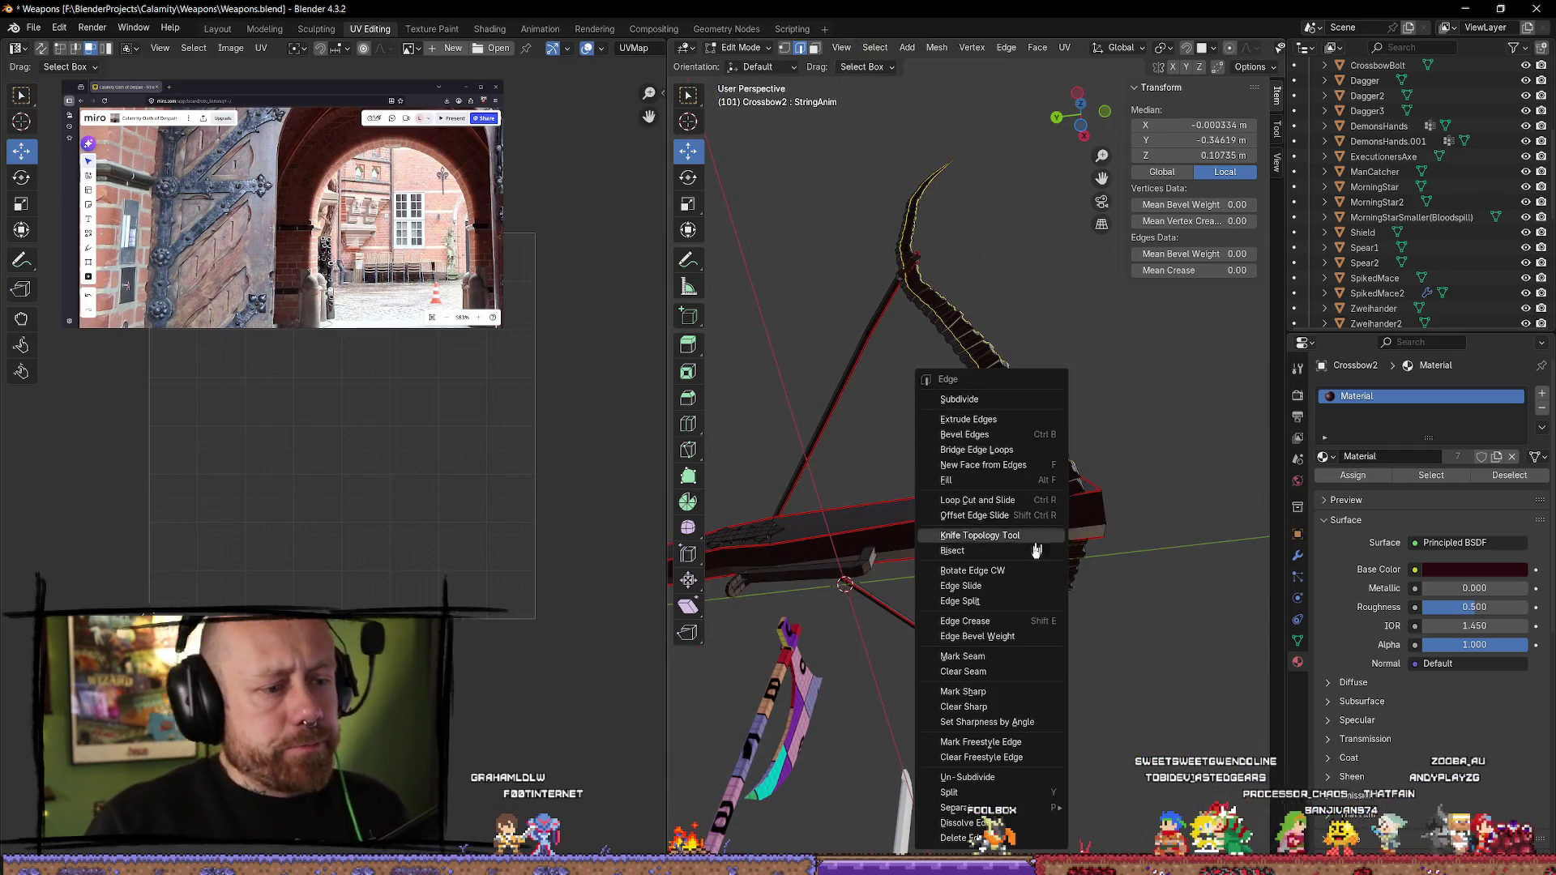
# - Mark the selected bow-limb edge loop as a UV seam
pyautogui.click(990, 660)
pyautogui.moveTo(1108, 387); pyautogui.dragTo(963, 615, button='middle')
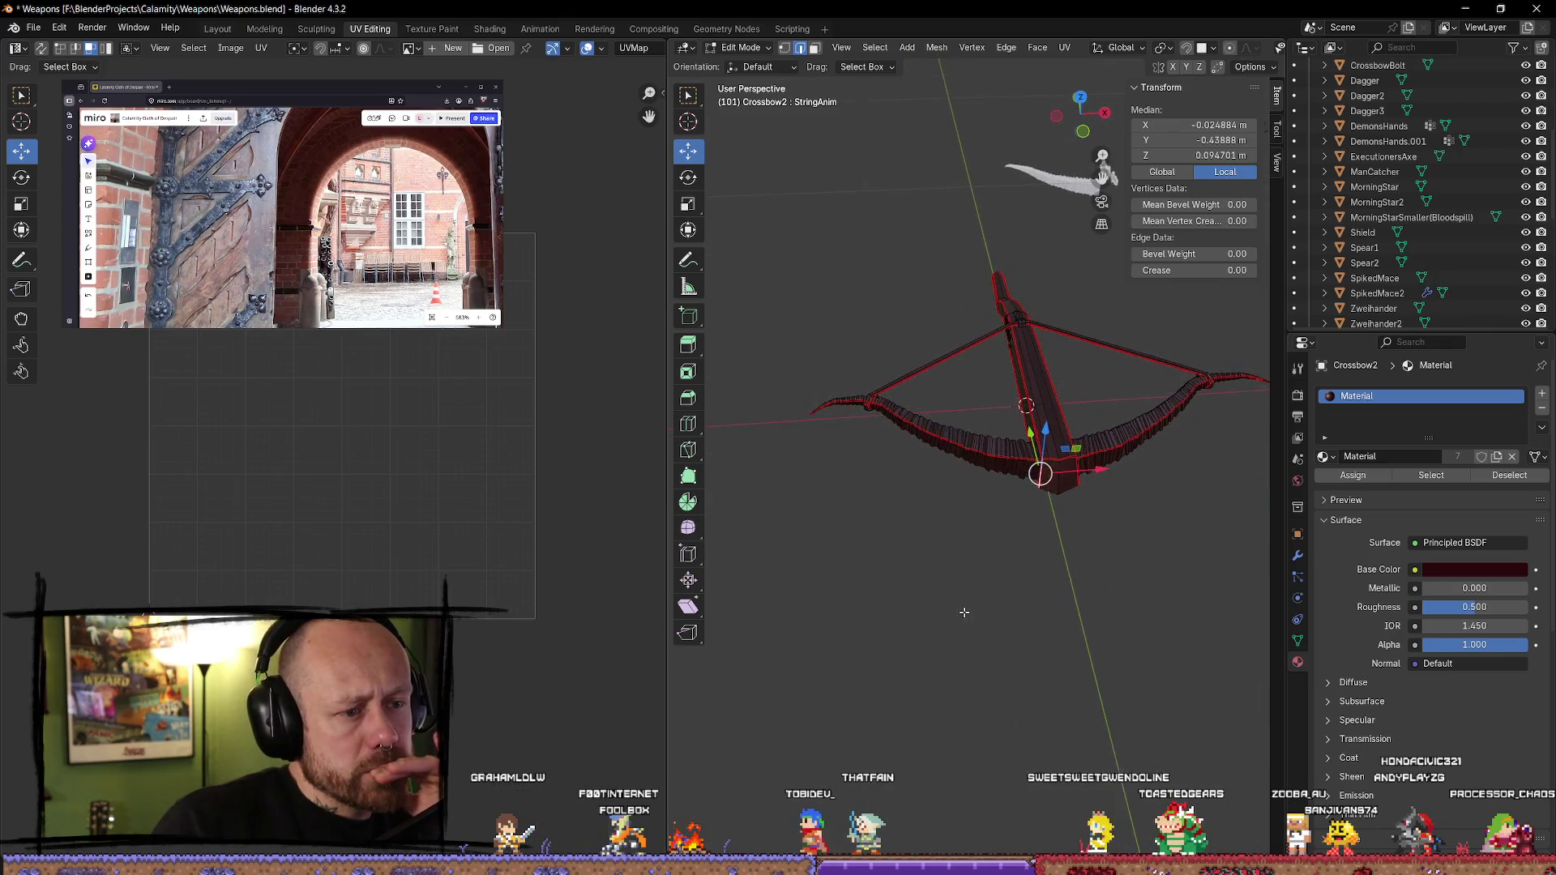
pyautogui.scroll(5, 942, 512)
pyautogui.moveTo(942, 511)
pyautogui.mouseDown(button='middle')
pyautogui.moveTo(1038, 524)
pyautogui.moveTo(1015, 413)
pyautogui.moveTo(1060, 501)
pyautogui.moveTo(1082, 505)
pyautogui.mouseUp(button='middle')
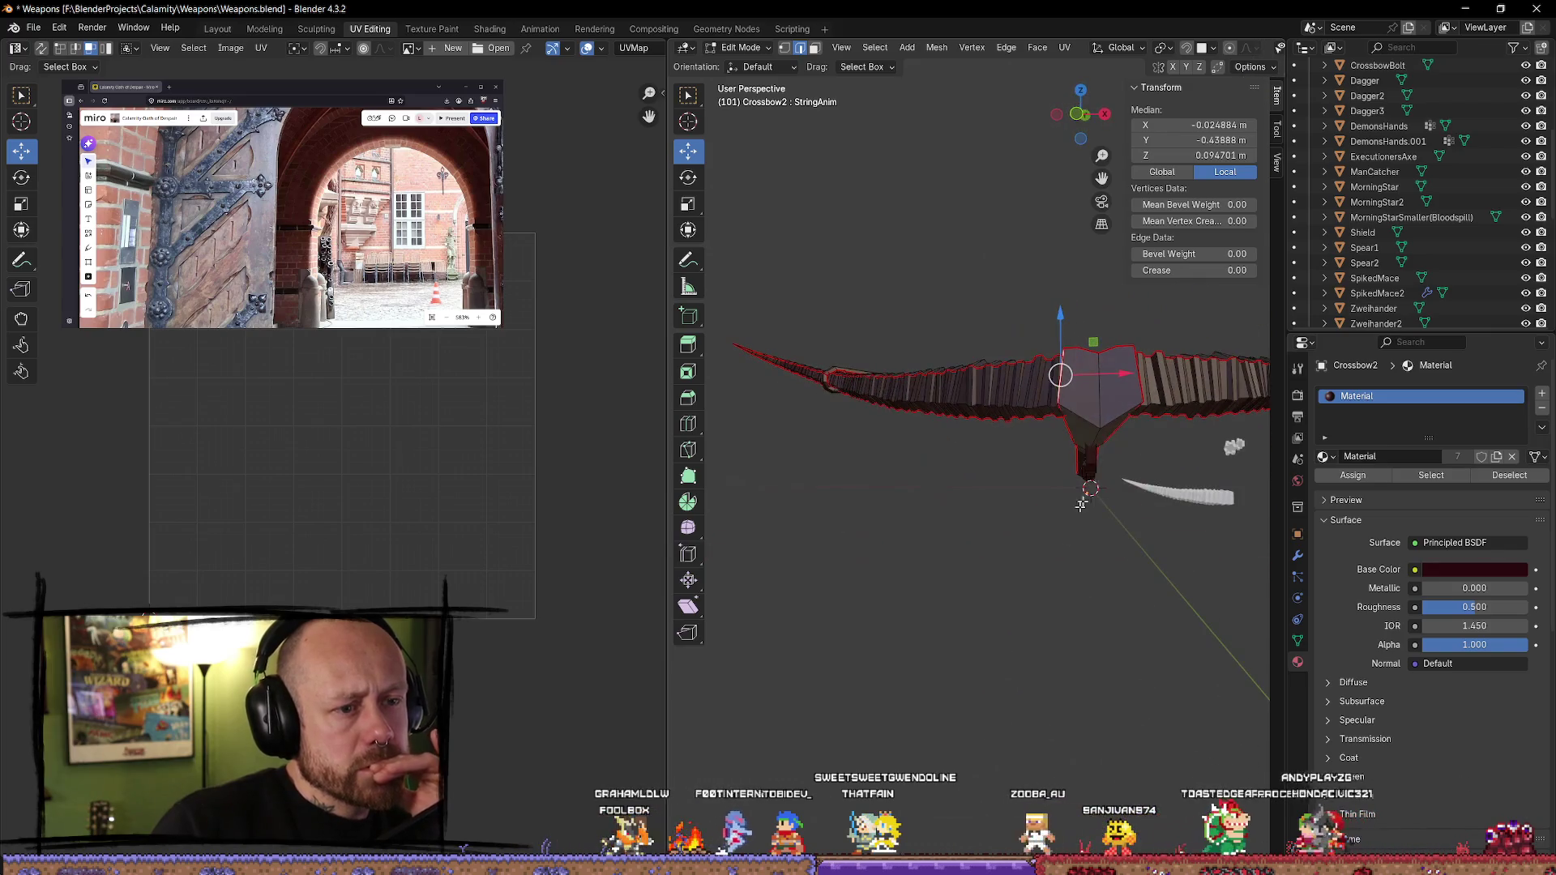
# - Mark the edge at the bow's centre as a seam and return to the Modeling workspace
pyautogui.click(1084, 416)
pyautogui.click(1116, 414)
pyautogui.click(1118, 572)
pyautogui.click(1078, 373)
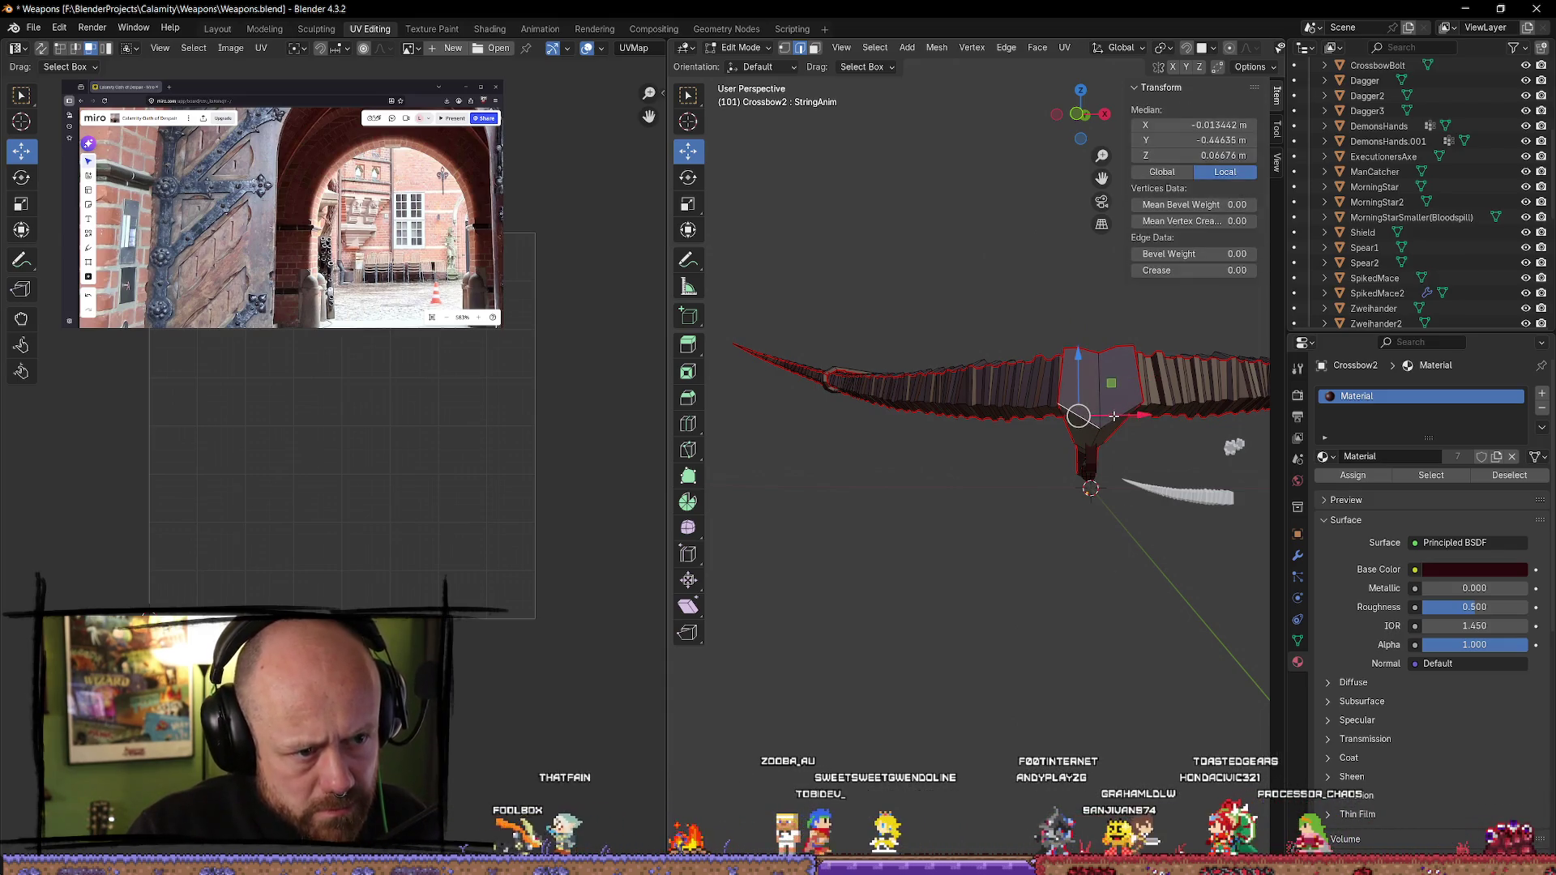
pyautogui.hotkey('ctrl', 'e')
pyautogui.click(1105, 419)
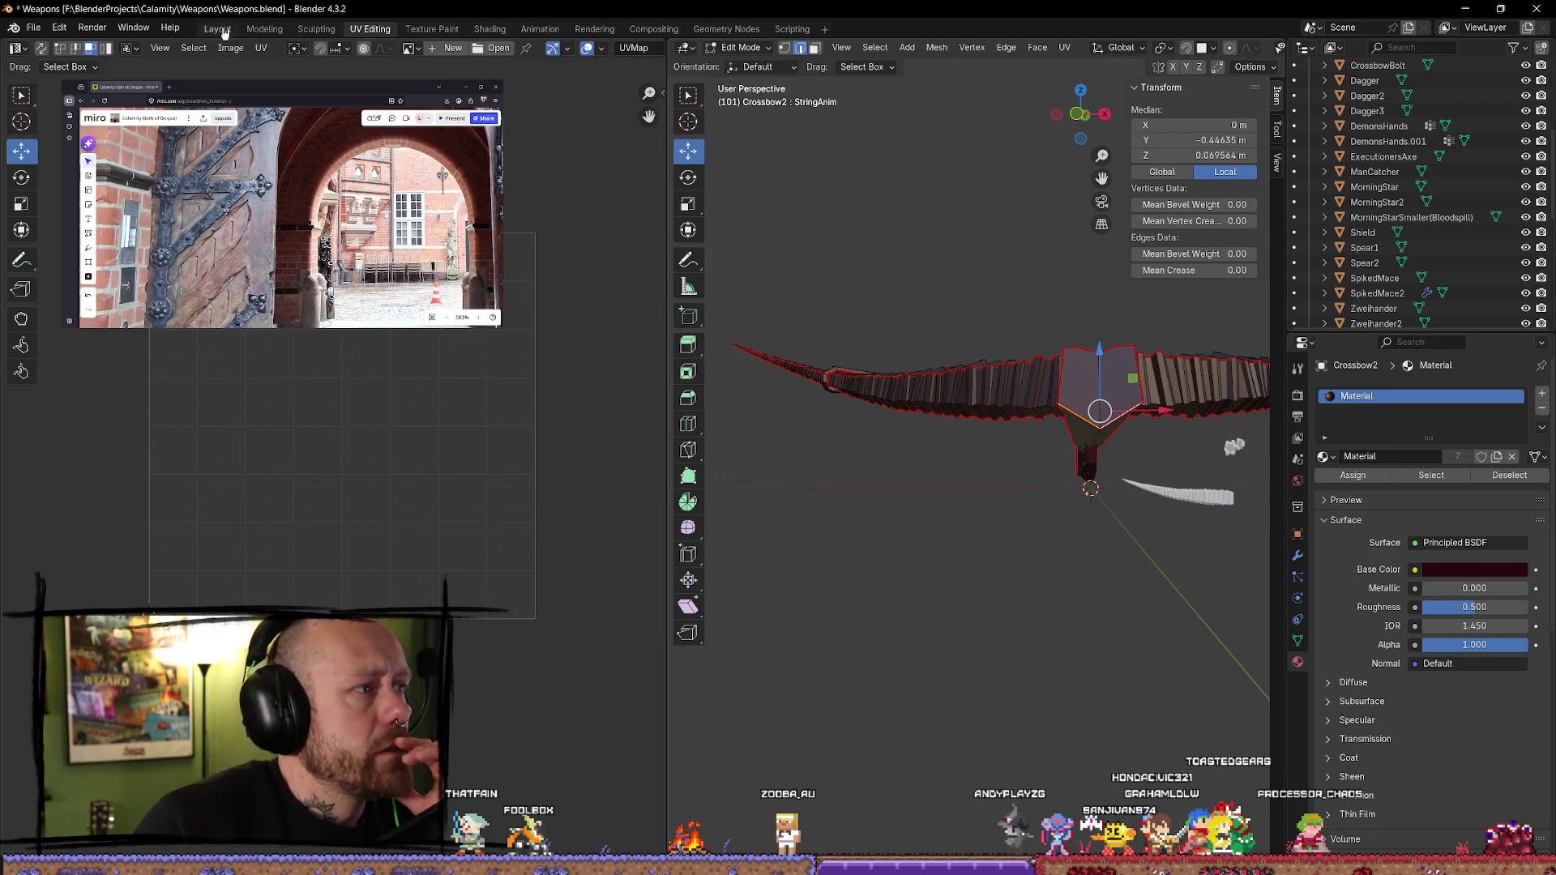
pyautogui.click(255, 30)
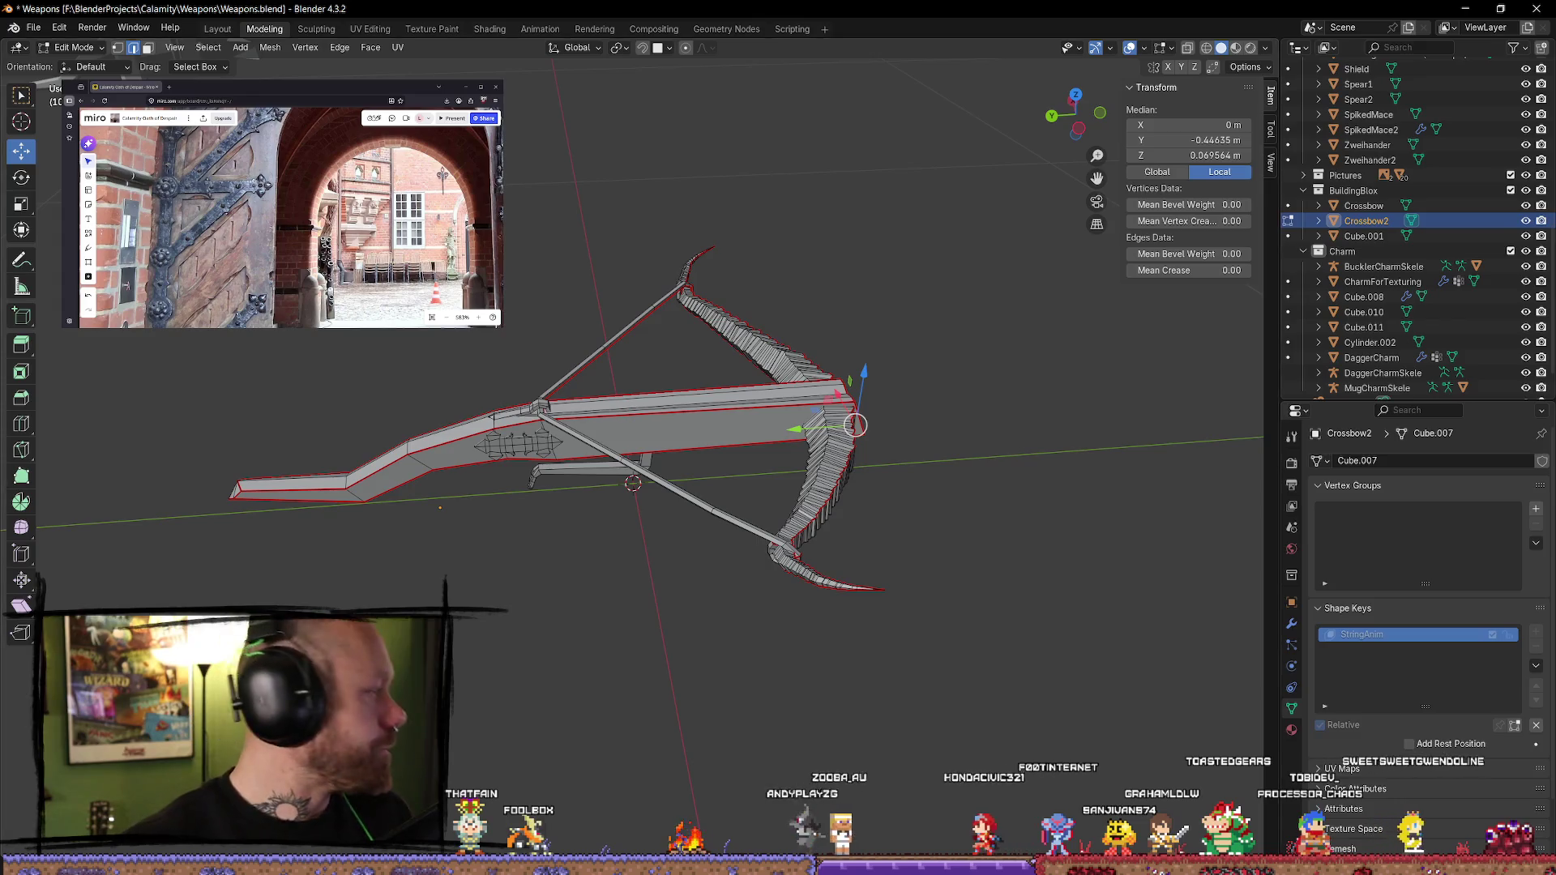
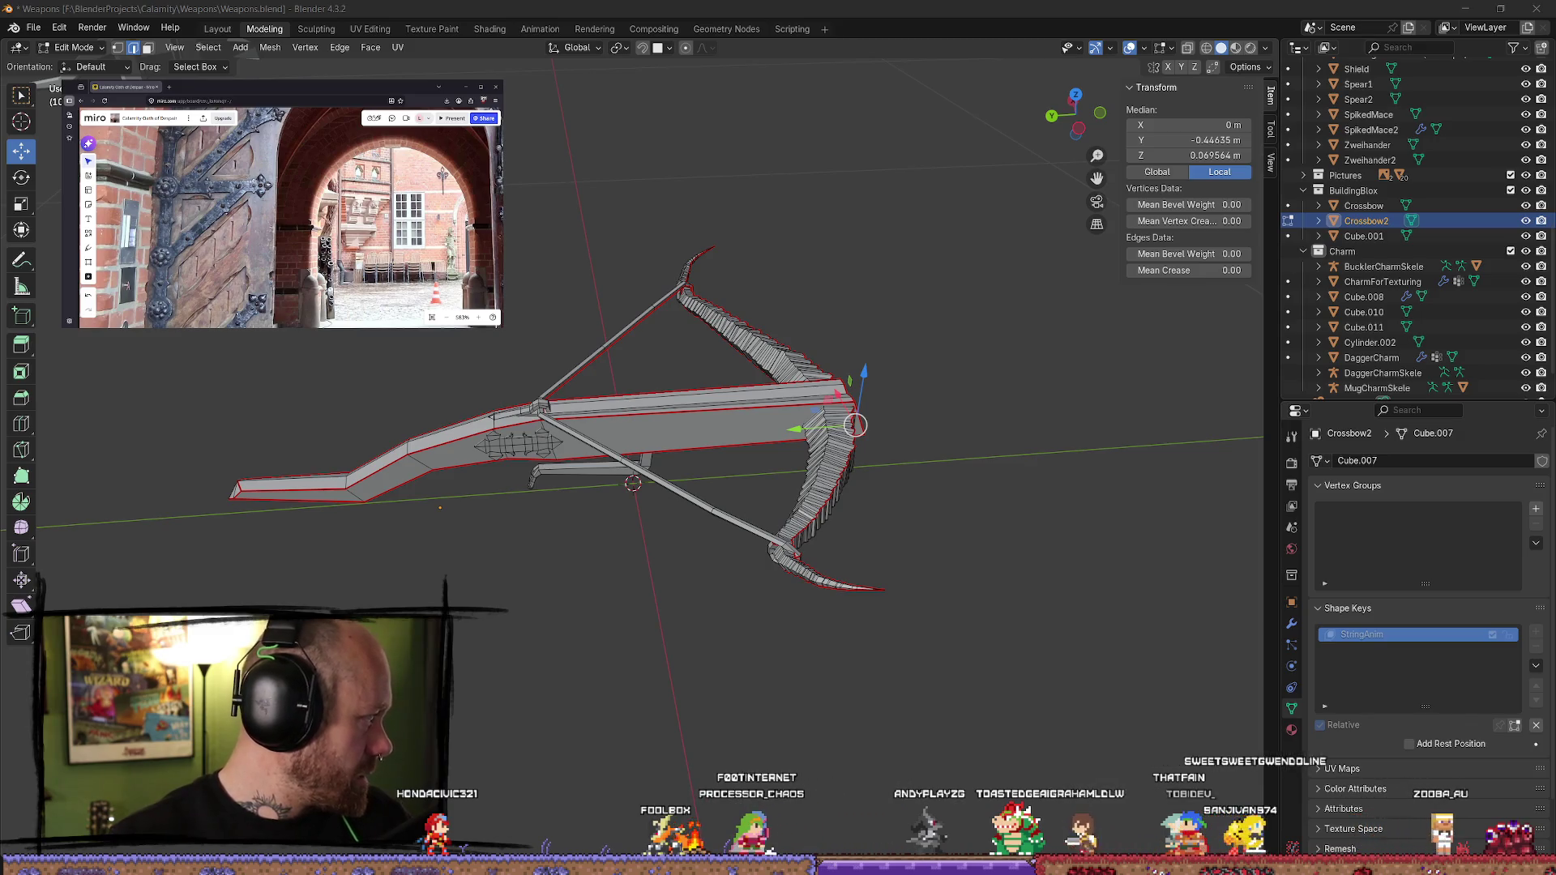
# - Line up the stock's long bar and mark its selected lower edge as a seam via Ctrl+E
pyautogui.moveTo(798, 608)
pyautogui.mouseDown(button='middle')
pyautogui.moveTo(569, 520)
pyautogui.moveTo(809, 578)
pyautogui.mouseUp(button='middle')
pyautogui.scroll(5, 713, 575)
pyautogui.scroll(2, 983, 539)
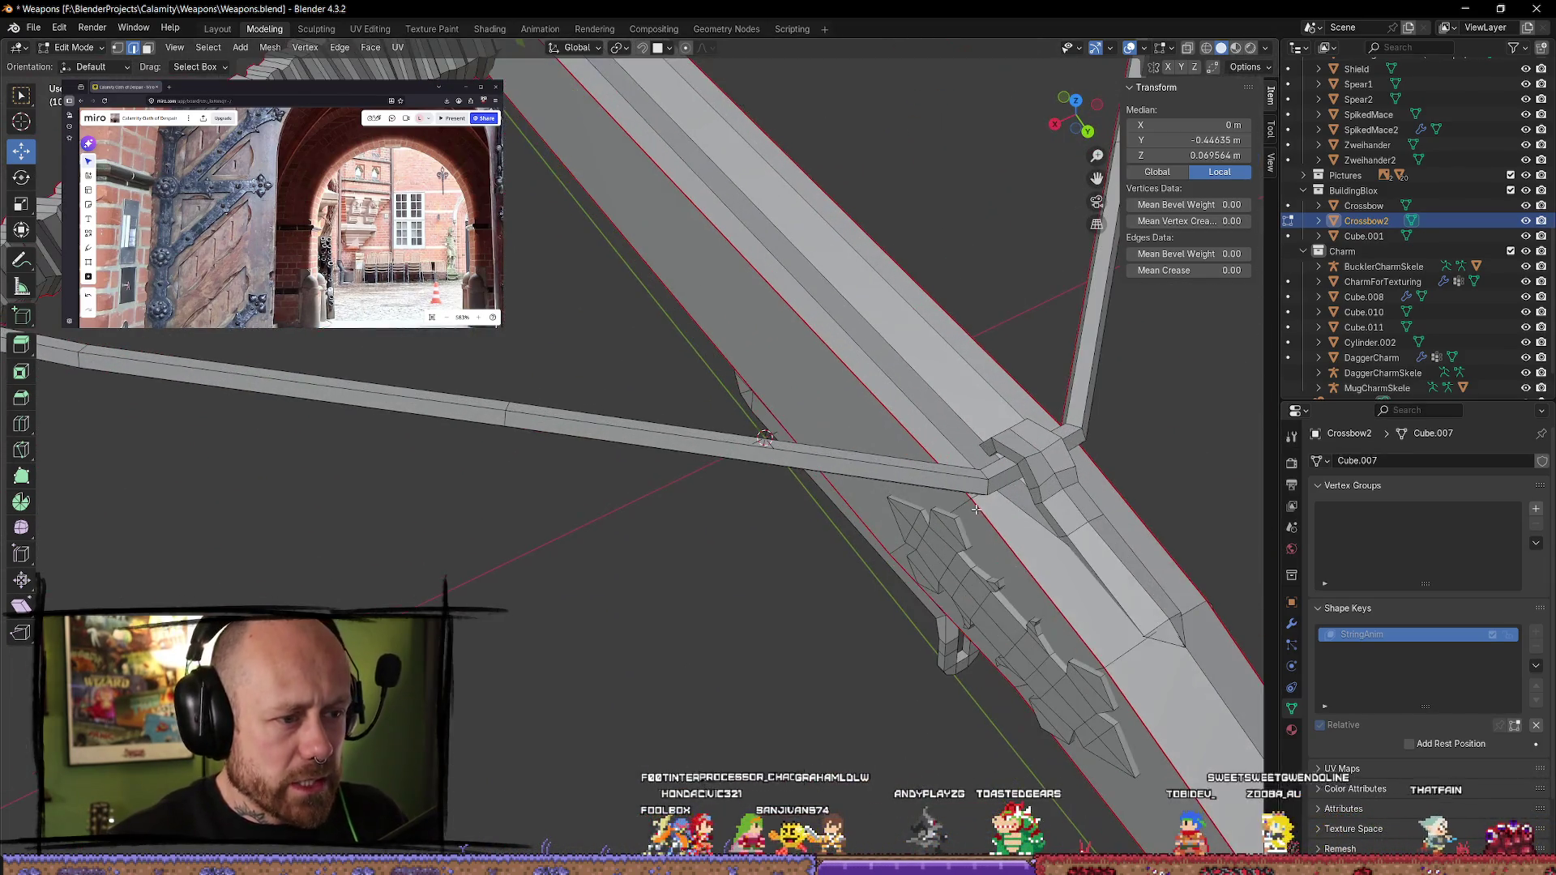
pyautogui.moveTo(1005, 509)
pyautogui.mouseDown(button='middle')
pyautogui.moveTo(688, 445)
pyautogui.moveTo(778, 372)
pyautogui.moveTo(702, 528)
pyautogui.moveTo(618, 409)
pyautogui.mouseUp(button='middle')
pyautogui.scroll(-3, 620, 381)
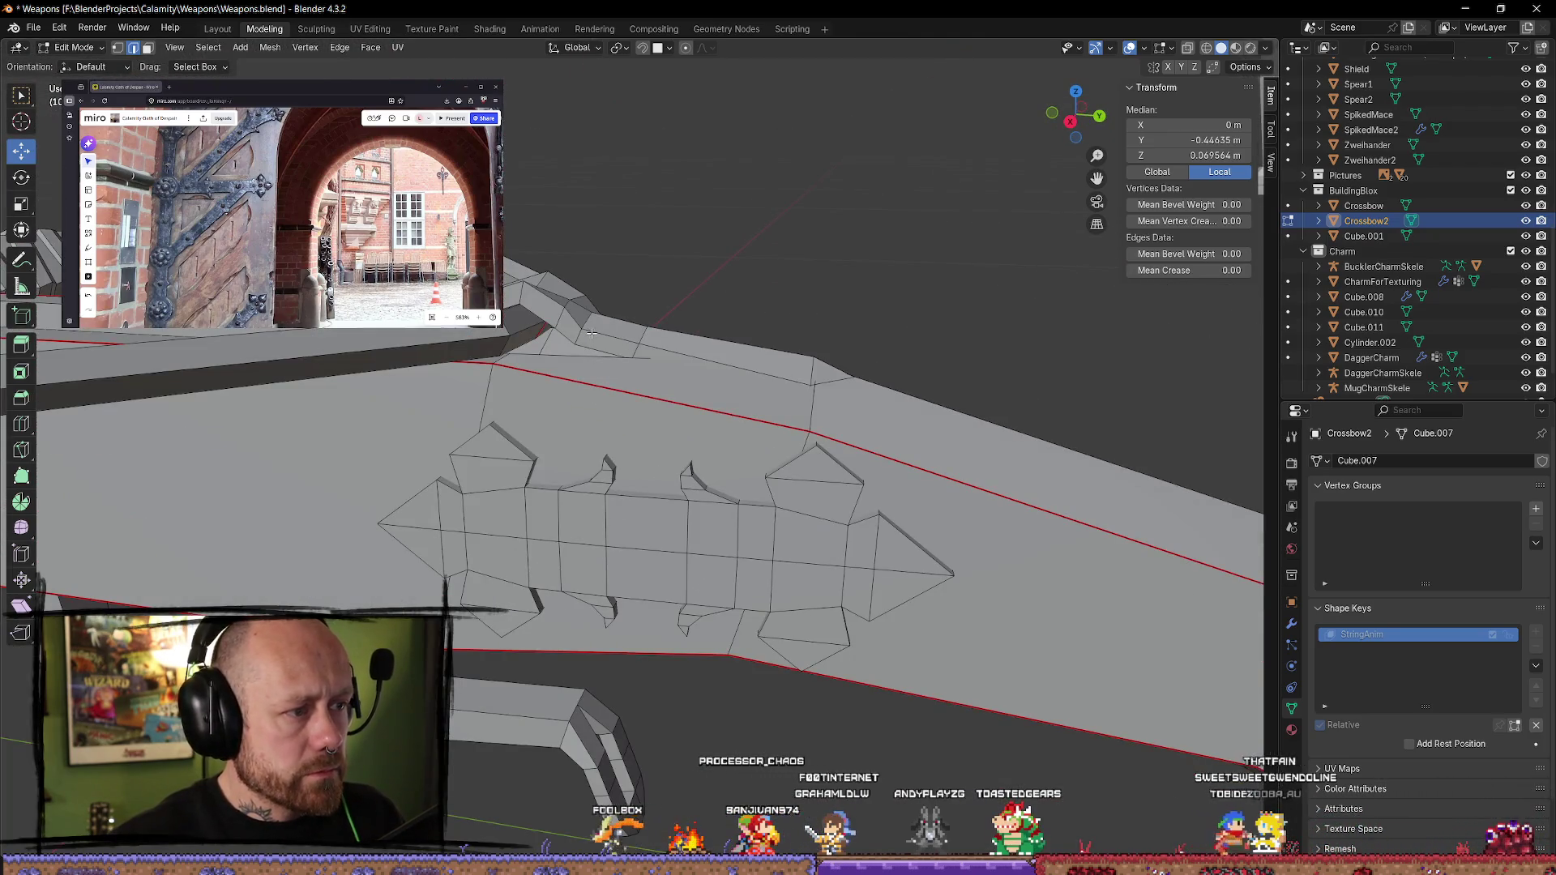
pyautogui.moveTo(596, 332)
pyautogui.mouseDown(button='middle')
pyautogui.moveTo(729, 454)
pyautogui.moveTo(868, 519)
pyautogui.moveTo(833, 393)
pyautogui.moveTo(1039, 448)
pyautogui.moveTo(484, 398)
pyautogui.mouseUp(button='middle')
pyautogui.scroll(3, 868, 520)
pyautogui.moveTo(764, 400)
pyautogui.mouseDown(button='middle')
pyautogui.moveTo(983, 417)
pyautogui.moveTo(896, 532)
pyautogui.moveTo(702, 405)
pyautogui.moveTo(730, 362)
pyautogui.moveTo(910, 254)
pyautogui.moveTo(941, 268)
pyautogui.moveTo(714, 227)
pyautogui.moveTo(629, 441)
pyautogui.moveTo(713, 454)
pyautogui.moveTo(688, 531)
pyautogui.moveTo(659, 525)
pyautogui.moveTo(790, 369)
pyautogui.mouseUp(button='middle')
pyautogui.hotkey('ctrl', 'e')
pyautogui.click(735, 365)
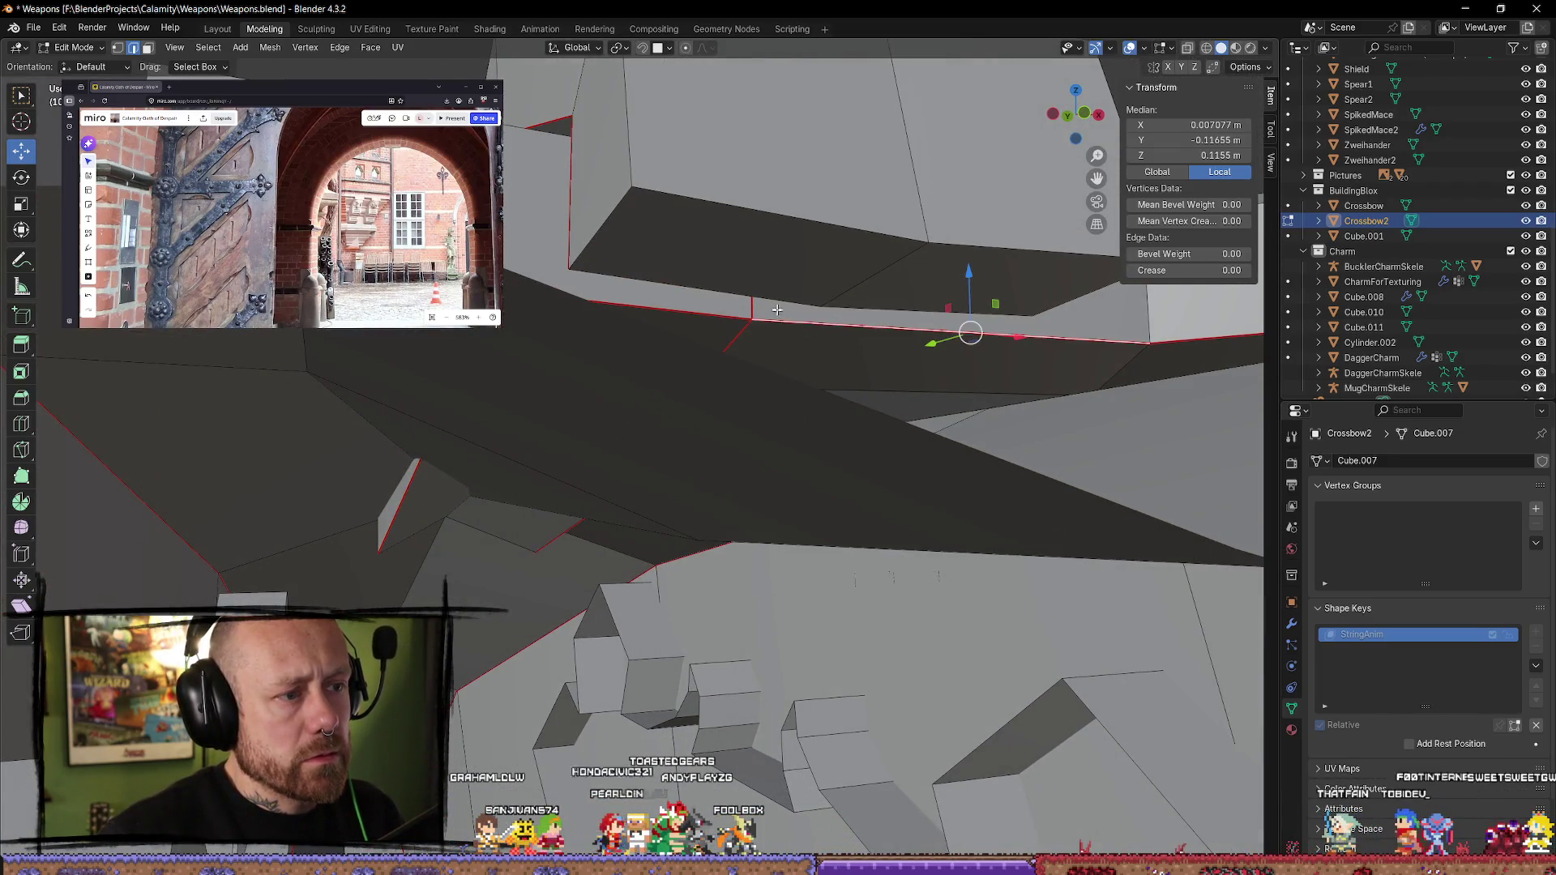
# - Mark the selected edges at the stock's pointed ridge as UV seams
pyautogui.click(794, 298)
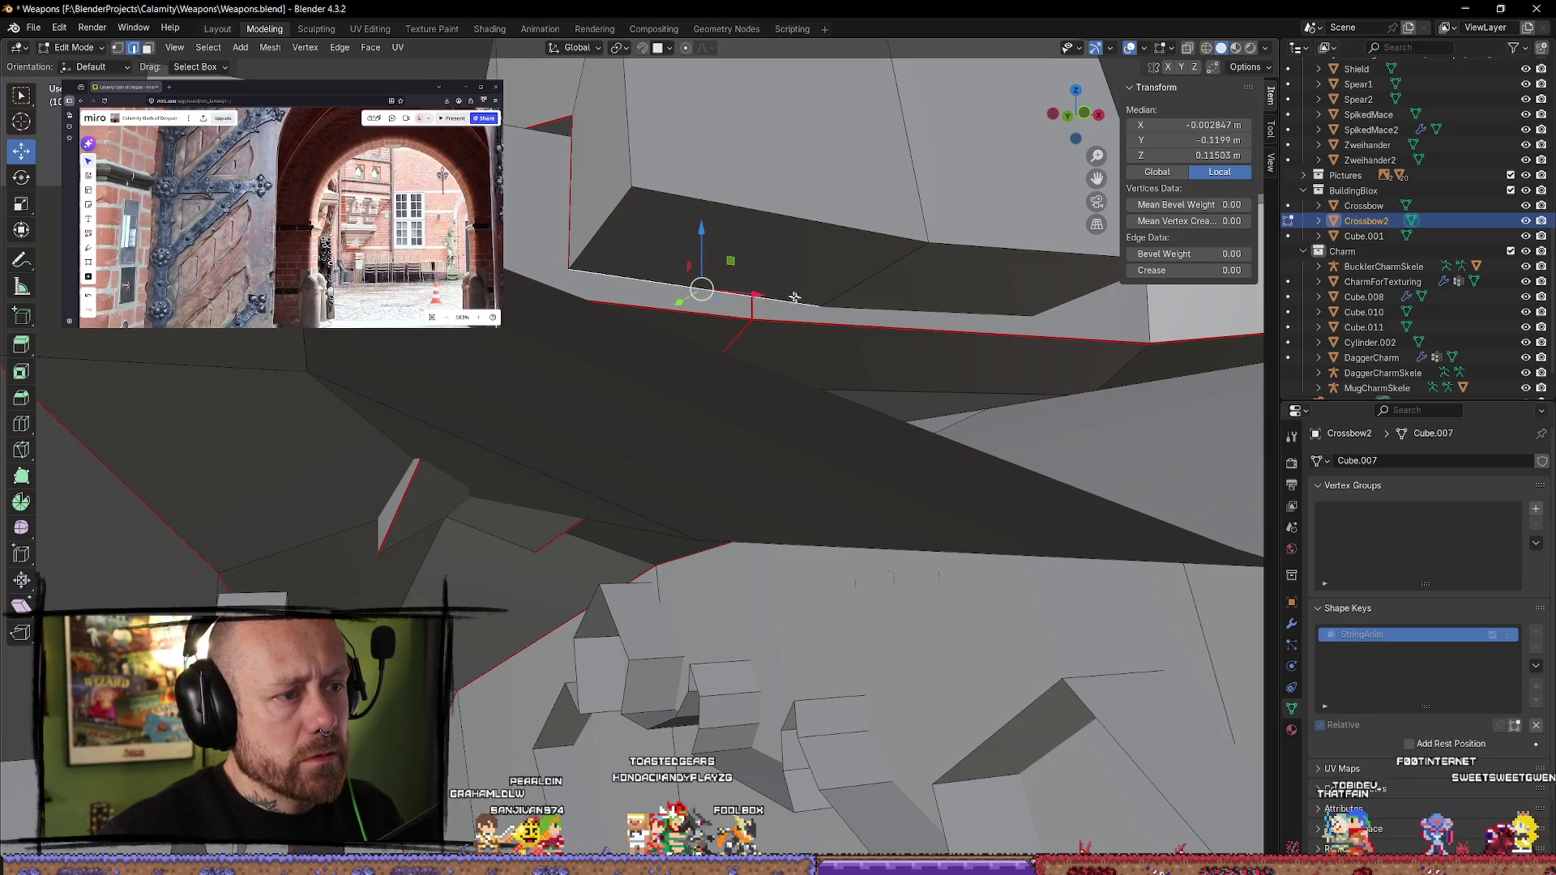
pyautogui.rightClick(866, 308)
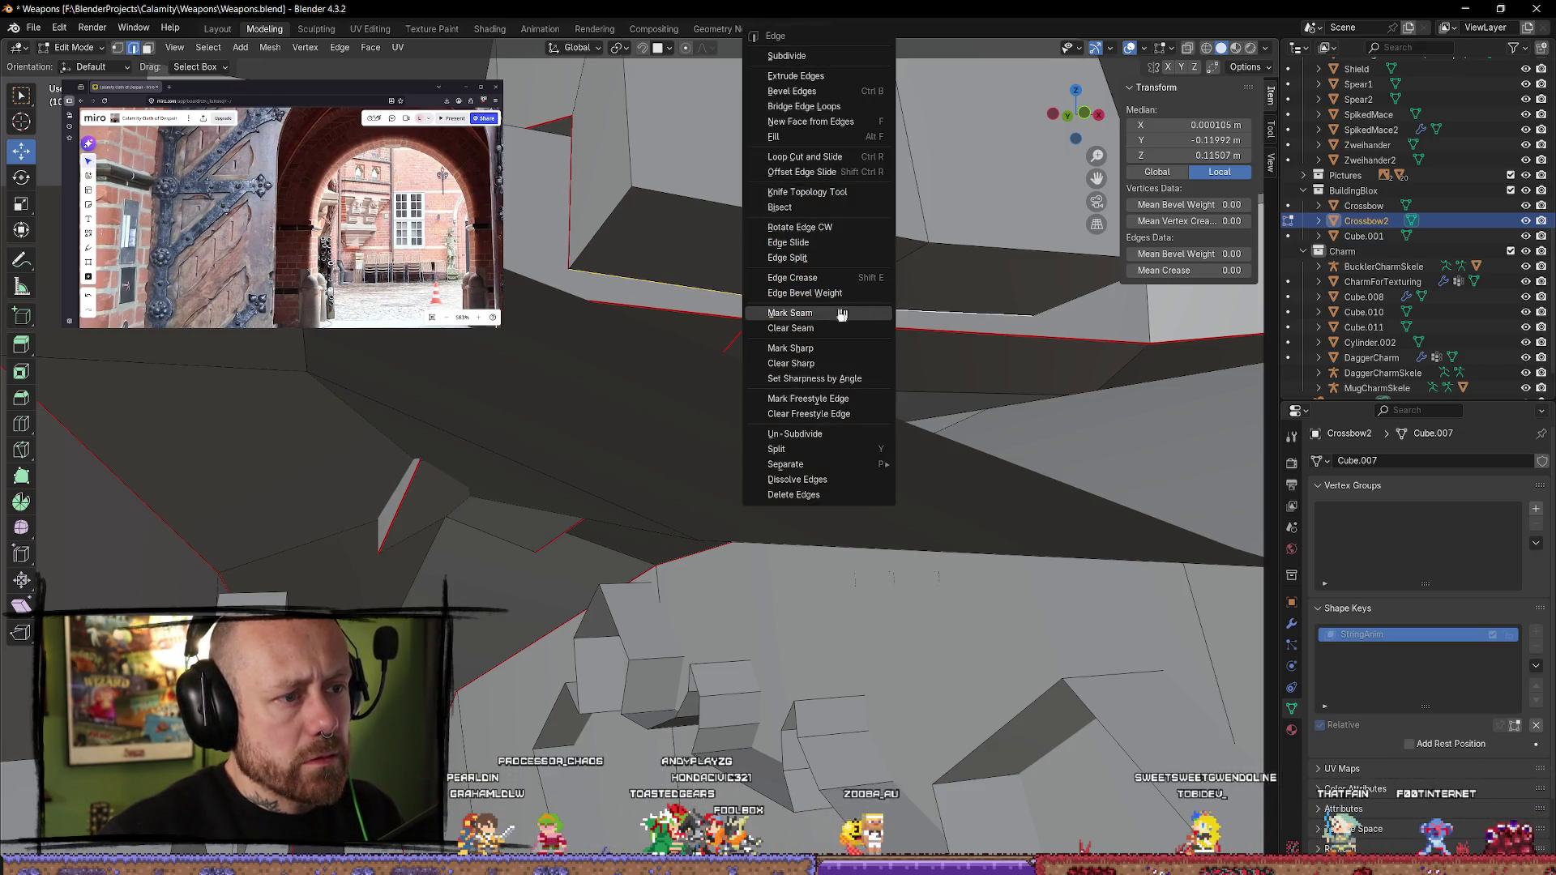
pyautogui.moveTo(867, 348)
pyautogui.mouseDown(button='middle')
pyautogui.moveTo(872, 467)
pyautogui.moveTo(997, 289)
pyautogui.moveTo(885, 317)
pyautogui.mouseUp(button='middle')
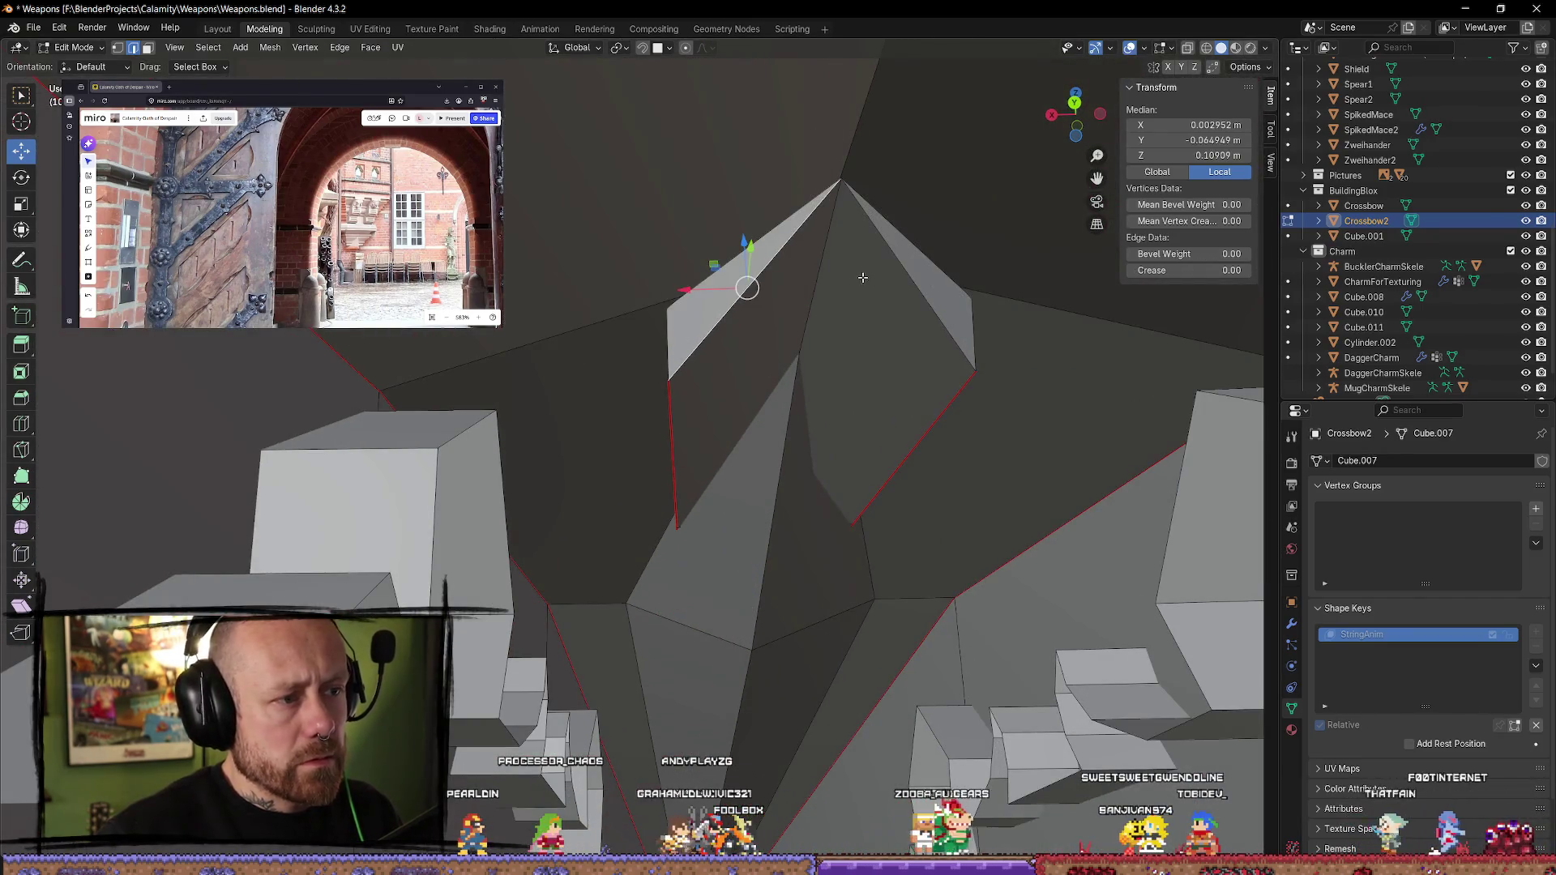
pyautogui.hotkey('ctrl', 'e')
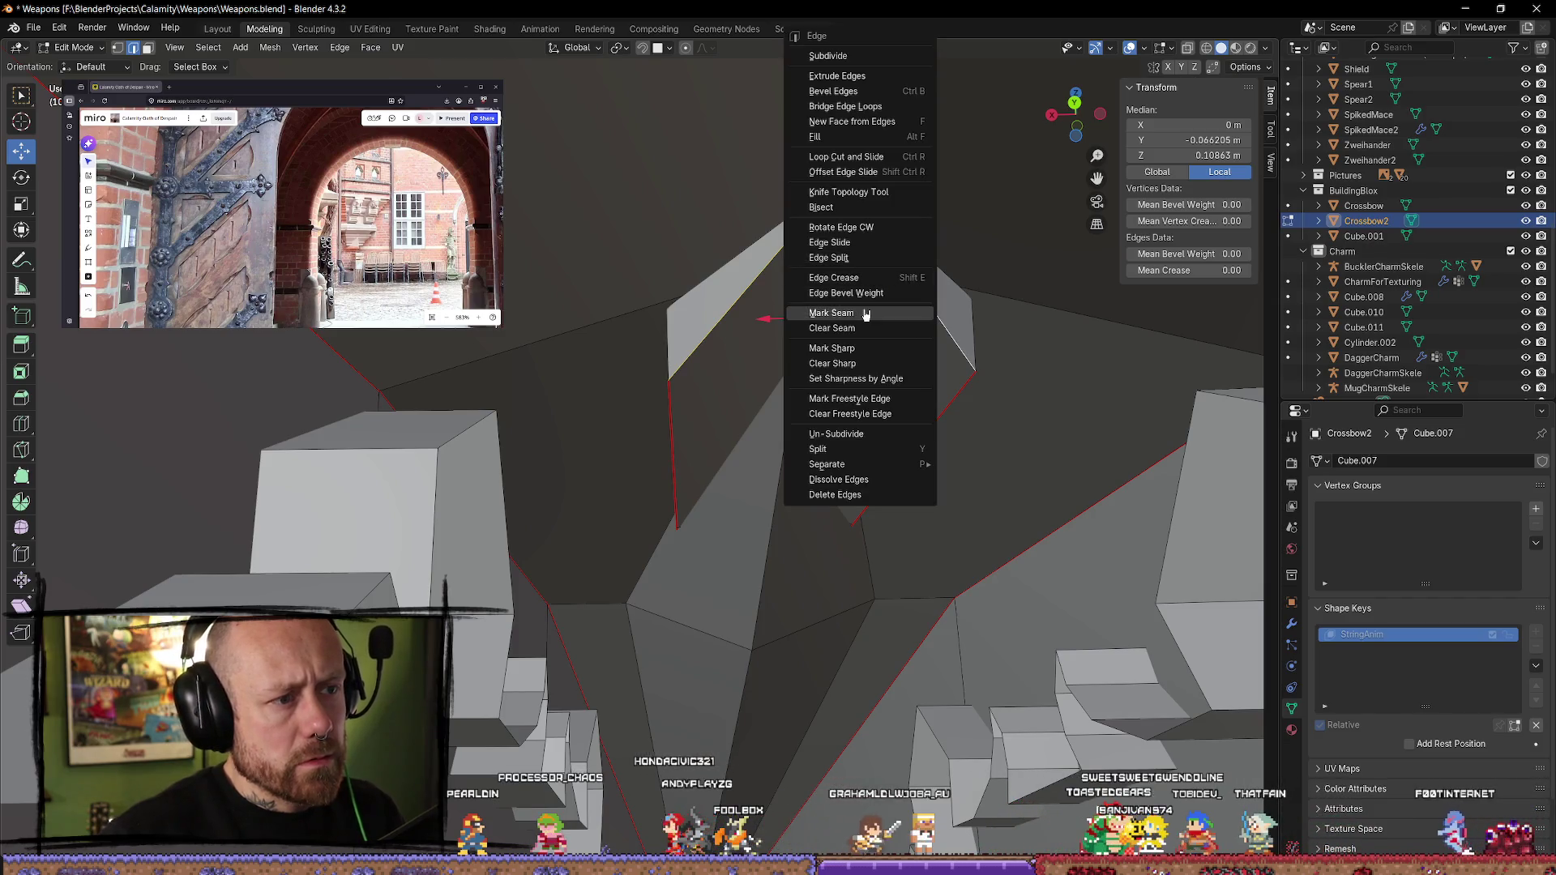
pyautogui.click(868, 278)
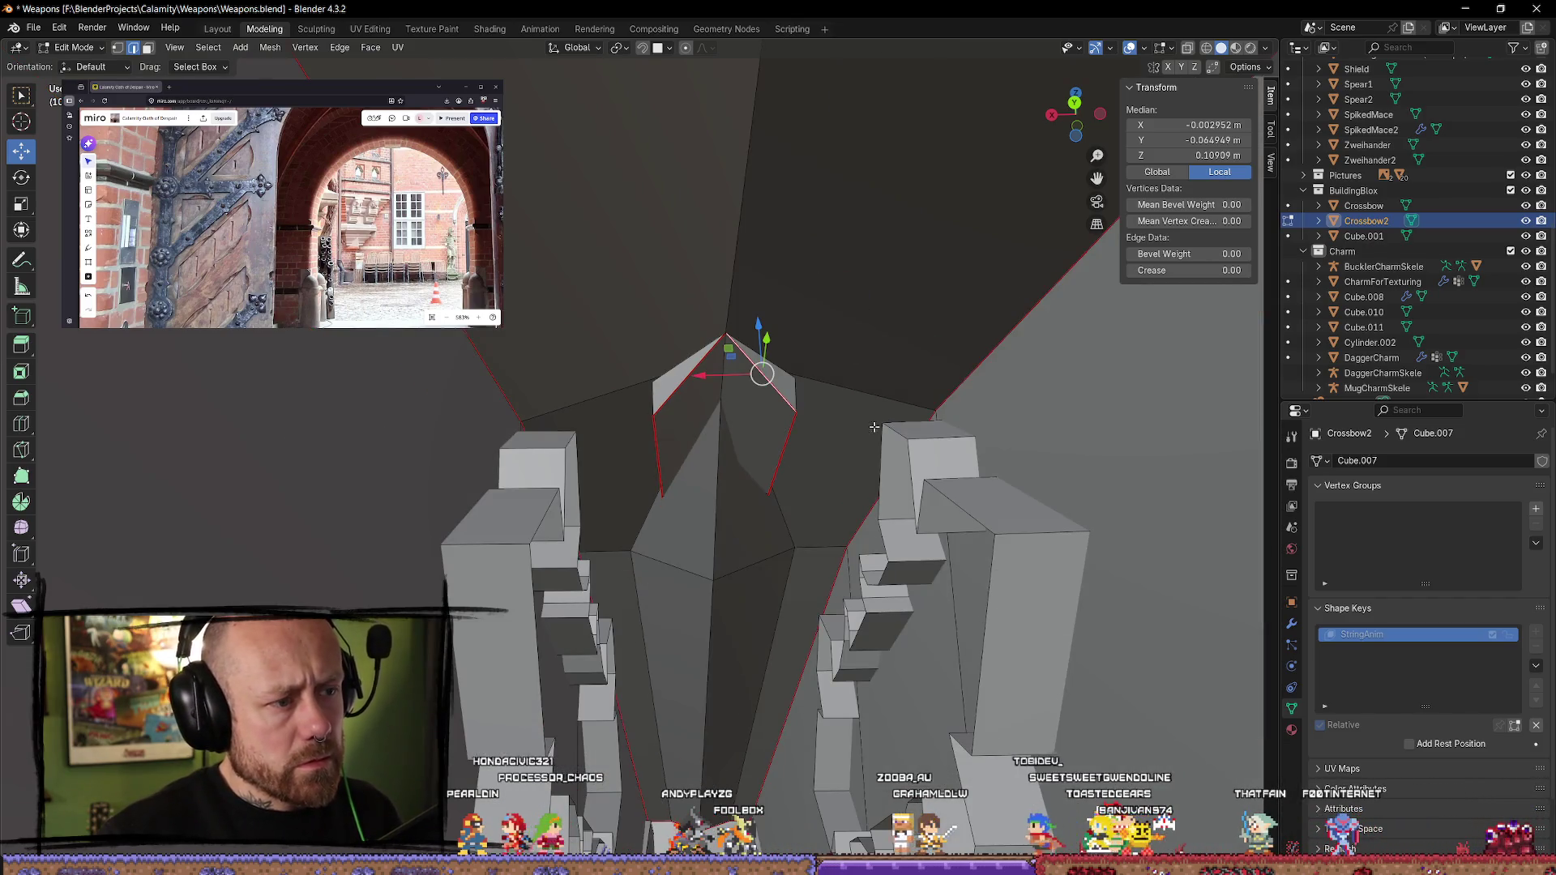
# - Clear the selection and pick a first edge on the charm emblem
pyautogui.moveTo(822, 428); pyautogui.dragTo(870, 455, button='middle')
pyautogui.scroll(-5, 980, 435)
pyautogui.scroll(5, 761, 509)
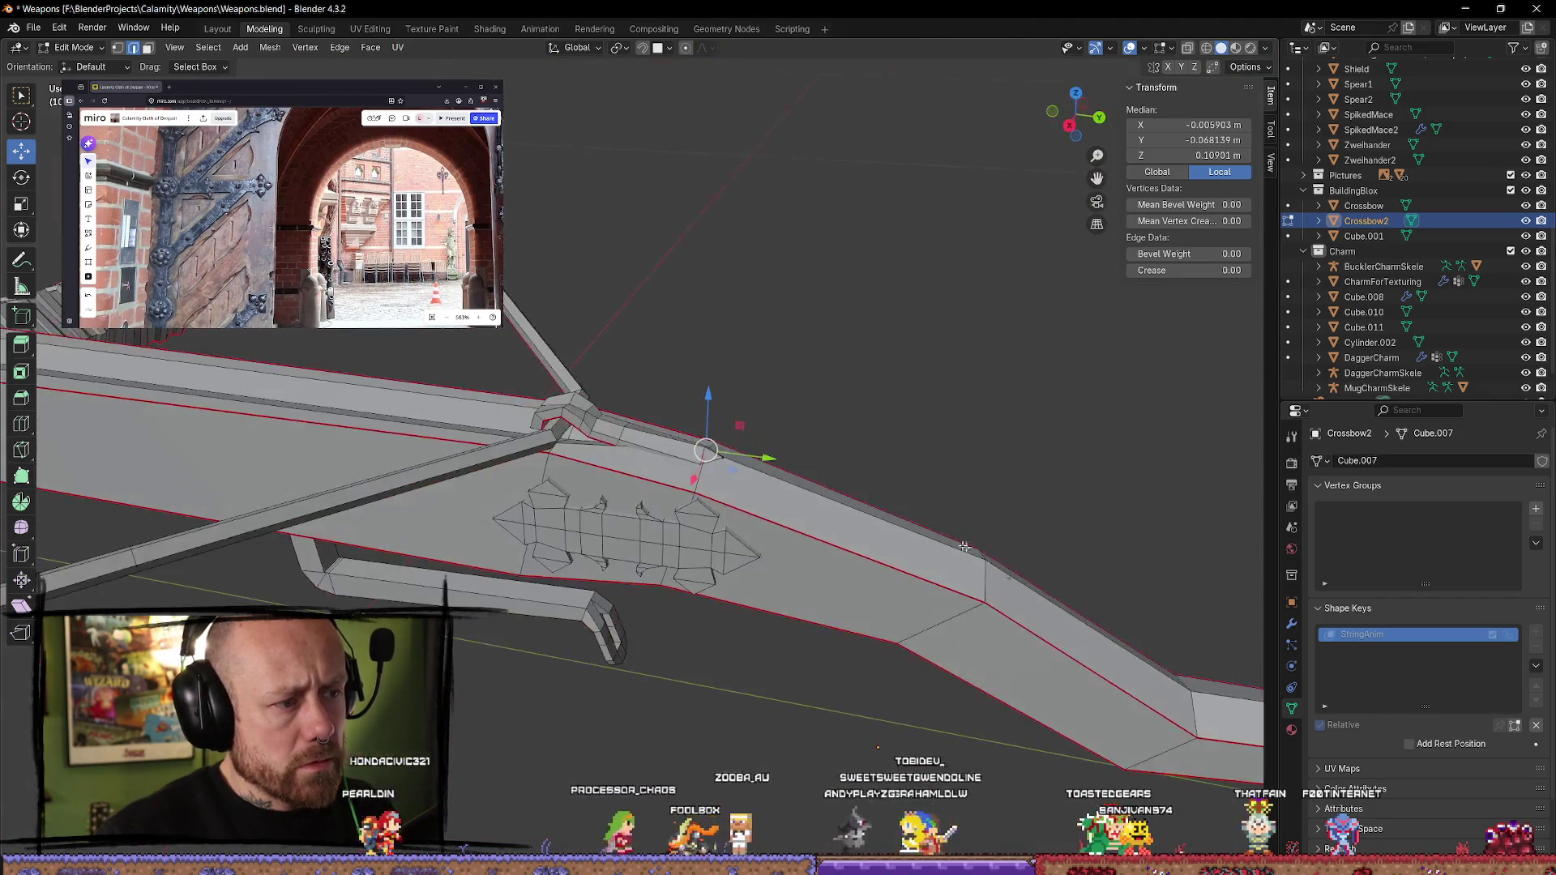
pyautogui.hotkey('alt', 'a')
pyautogui.moveTo(761, 509)
pyautogui.mouseDown(button='middle')
pyautogui.moveTo(792, 454)
pyautogui.moveTo(714, 536)
pyautogui.moveTo(734, 503)
pyautogui.moveTo(838, 448)
pyautogui.moveTo(834, 497)
pyautogui.moveTo(811, 454)
pyautogui.moveTo(786, 522)
pyautogui.moveTo(919, 403)
pyautogui.moveTo(787, 502)
pyautogui.mouseUp(button='middle')
pyautogui.click(699, 525)
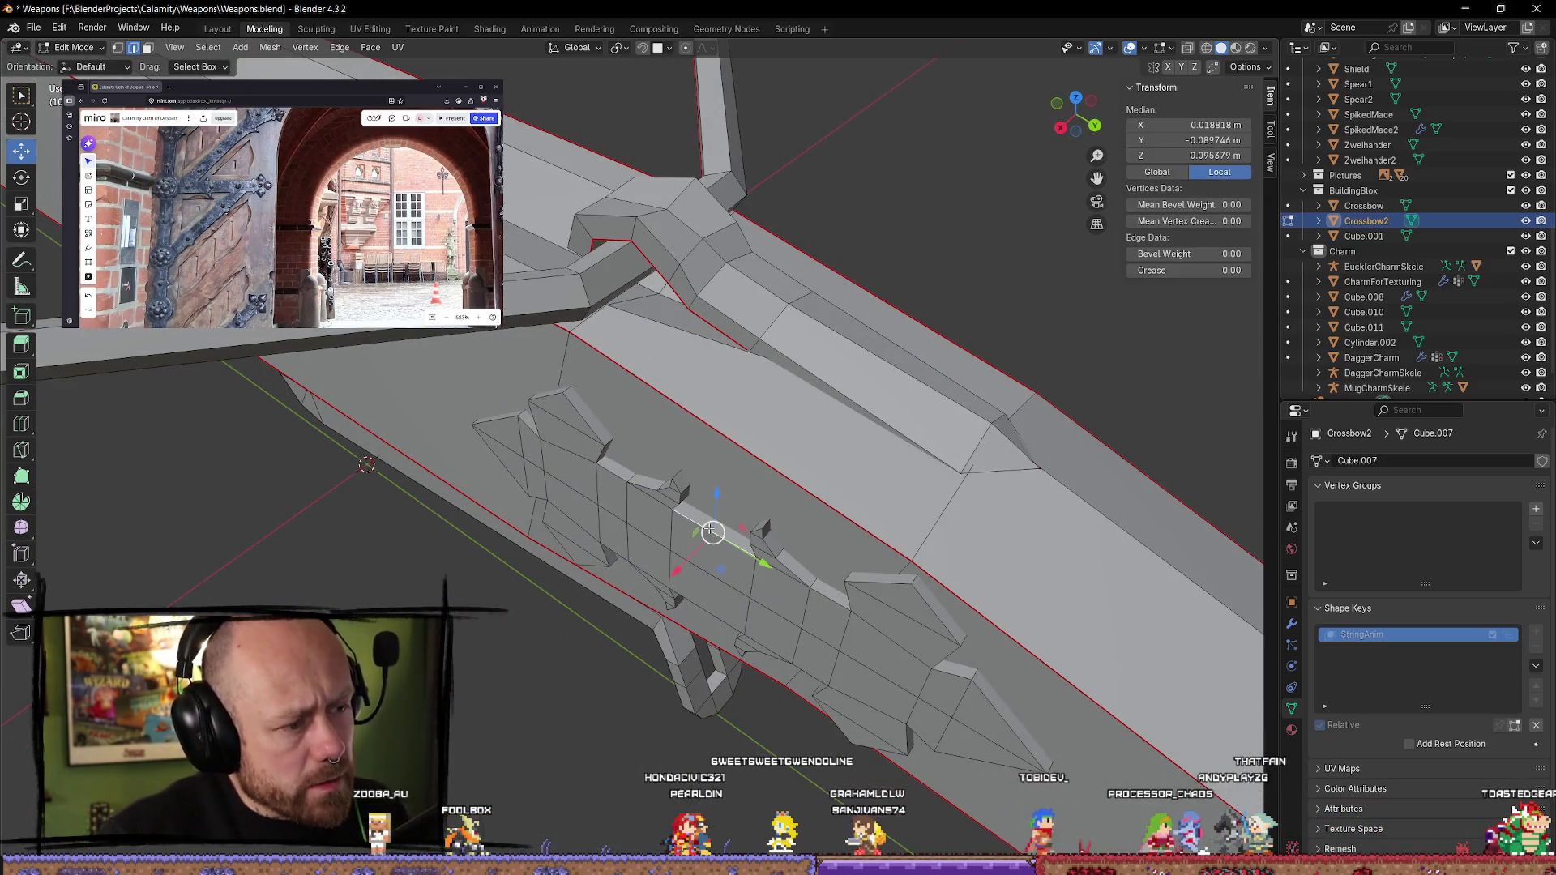
pyautogui.hotkey('alt', 'a')
pyautogui.keyDown('alt'); pyautogui.click(630, 476); pyautogui.keyUp('alt')
pyautogui.hotkey('alt', 'a')
pyautogui.click(611, 474)
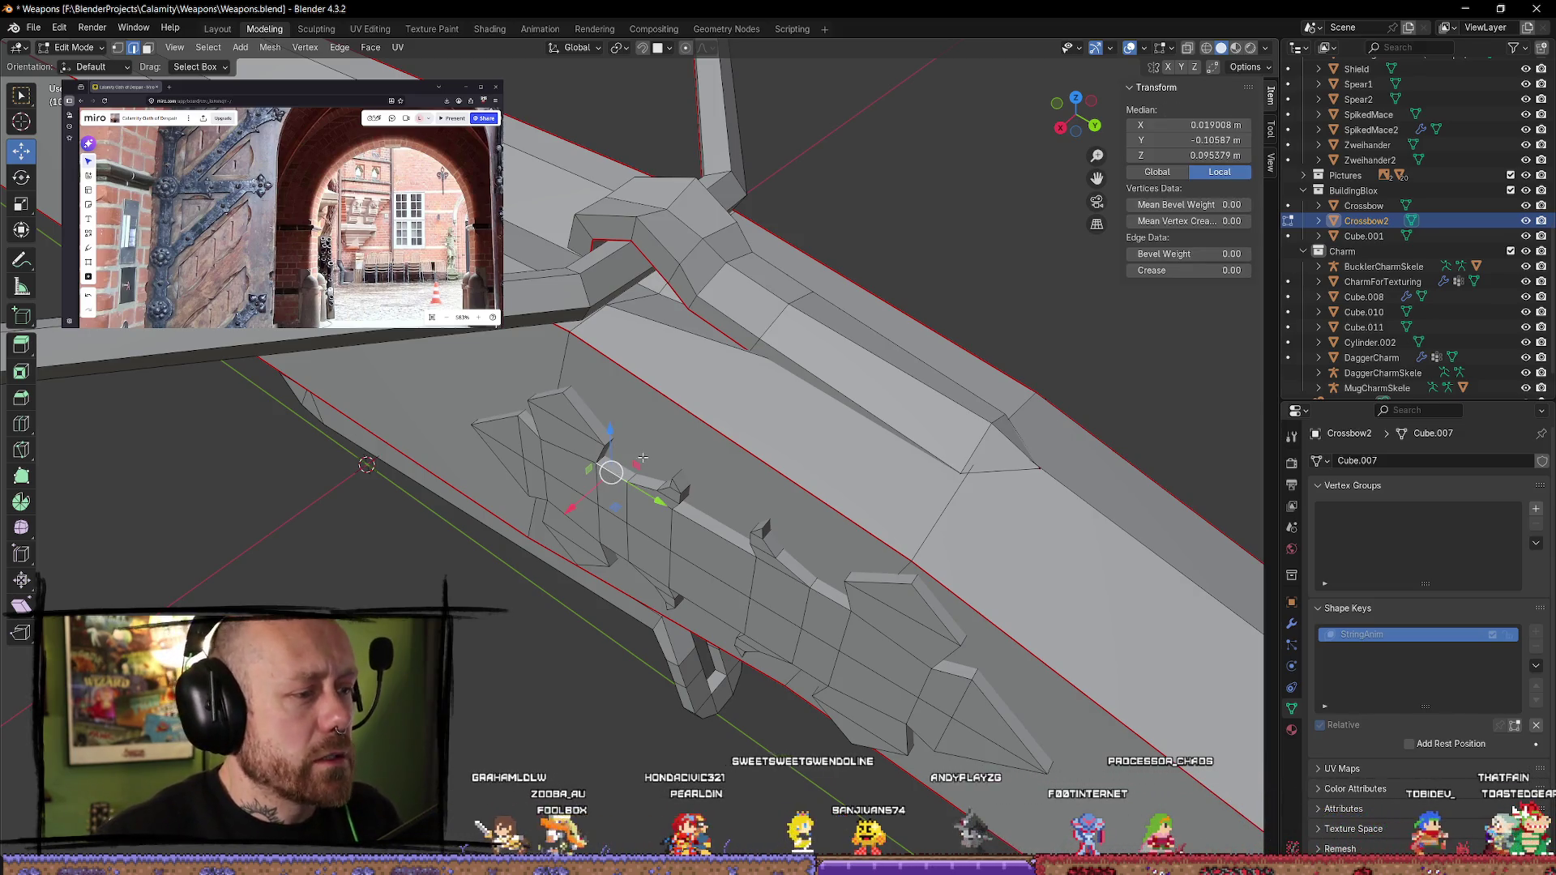
pyautogui.click(642, 458)
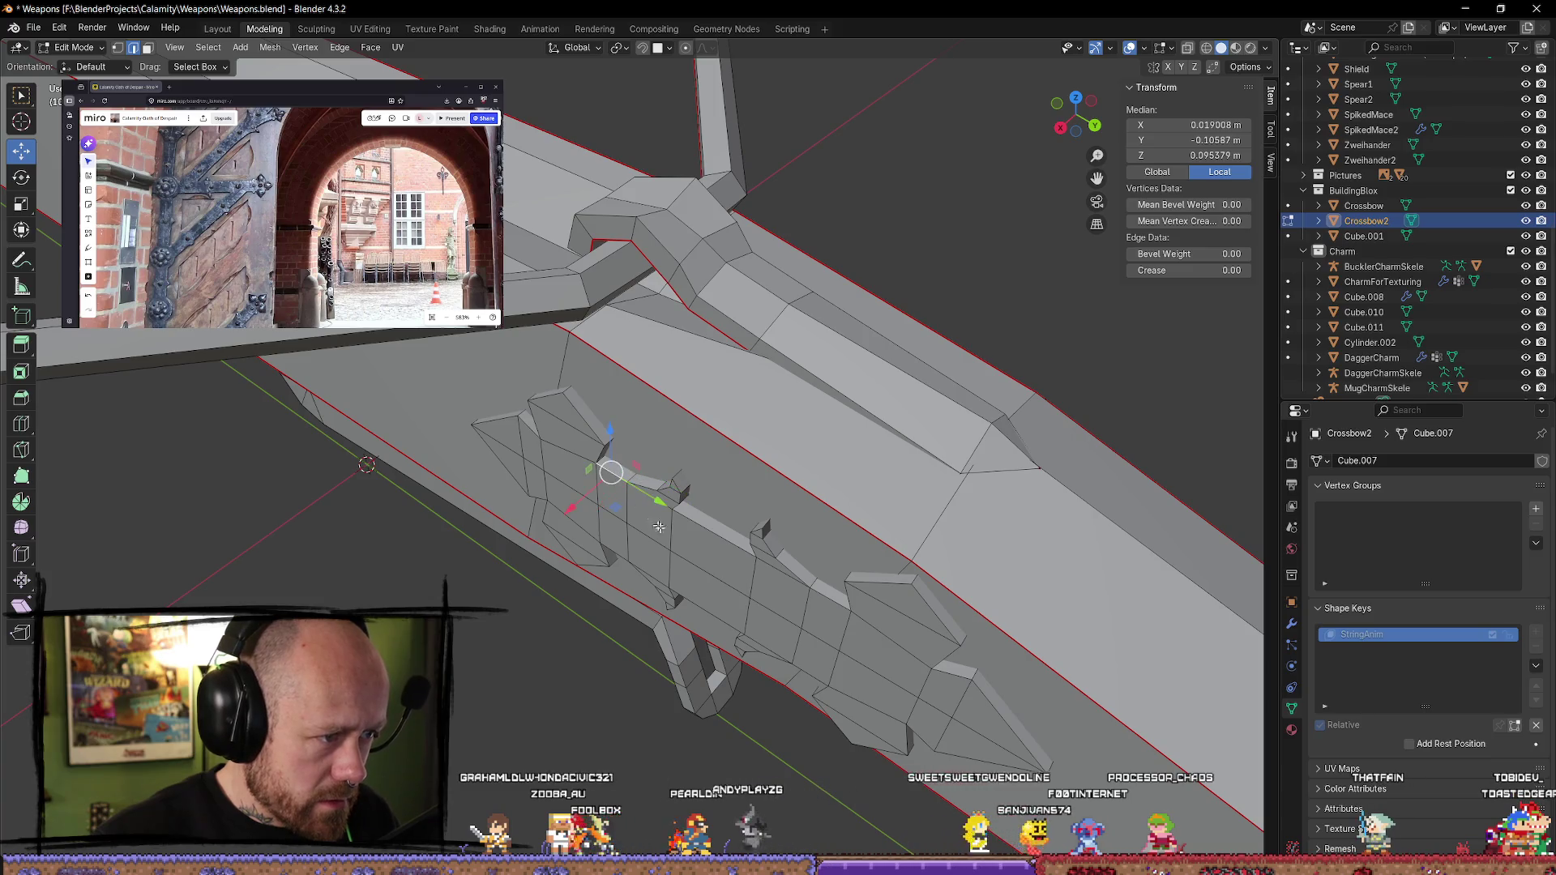
pyautogui.moveTo(807, 606); pyautogui.dragTo(747, 601, button='middle')
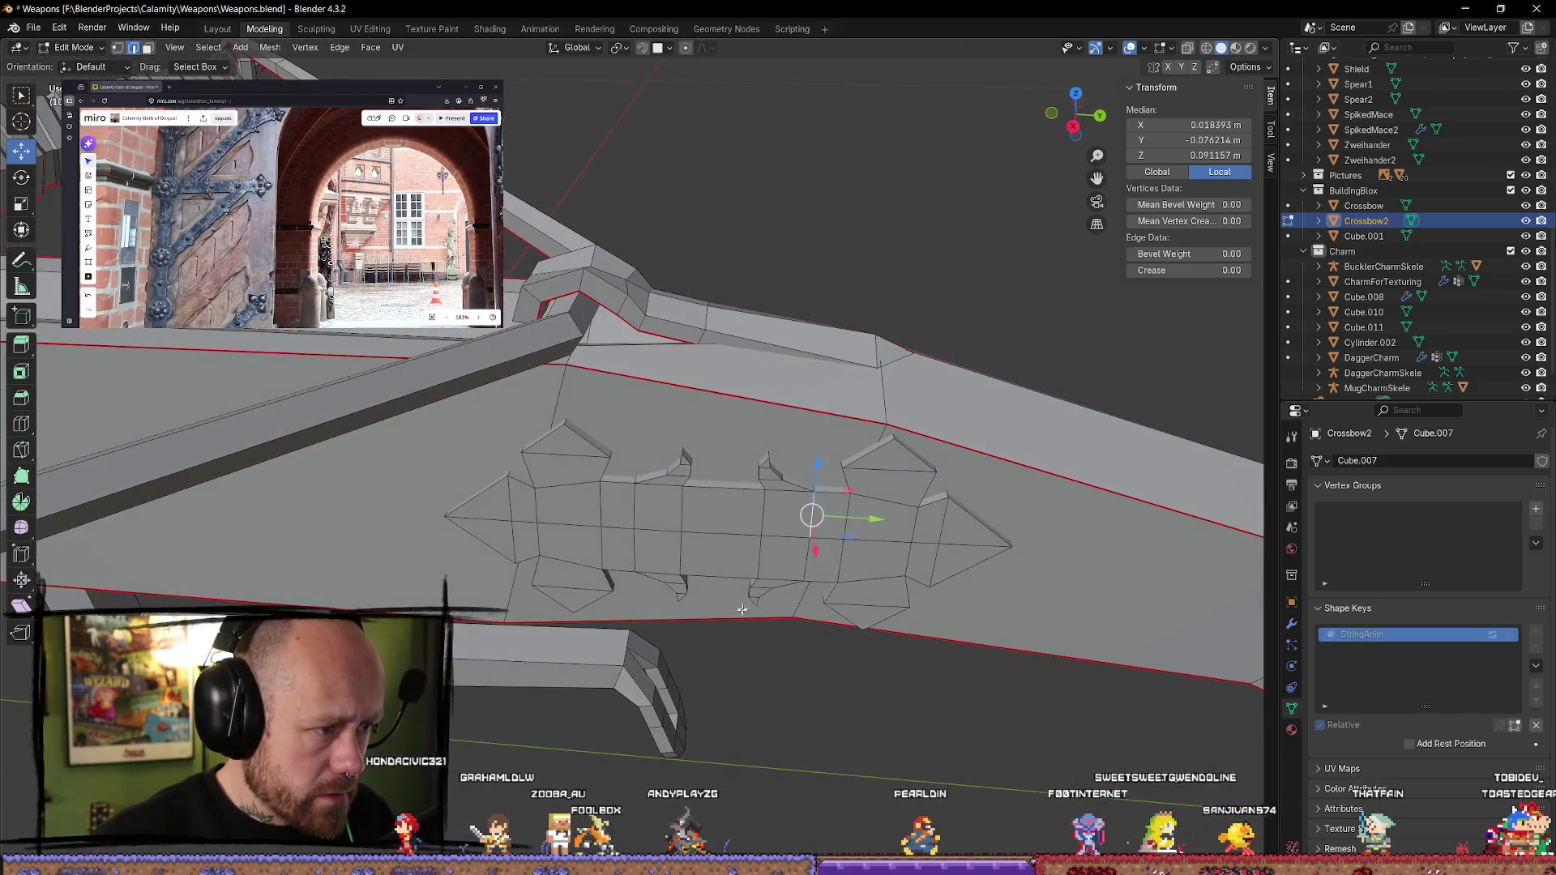
pyautogui.hotkey('alt', 'a')
pyautogui.moveTo(541, 473)
pyautogui.mouseDown(button='middle')
pyautogui.moveTo(591, 490)
pyautogui.moveTo(567, 503)
pyautogui.mouseUp(button='middle')
pyautogui.click(519, 525)
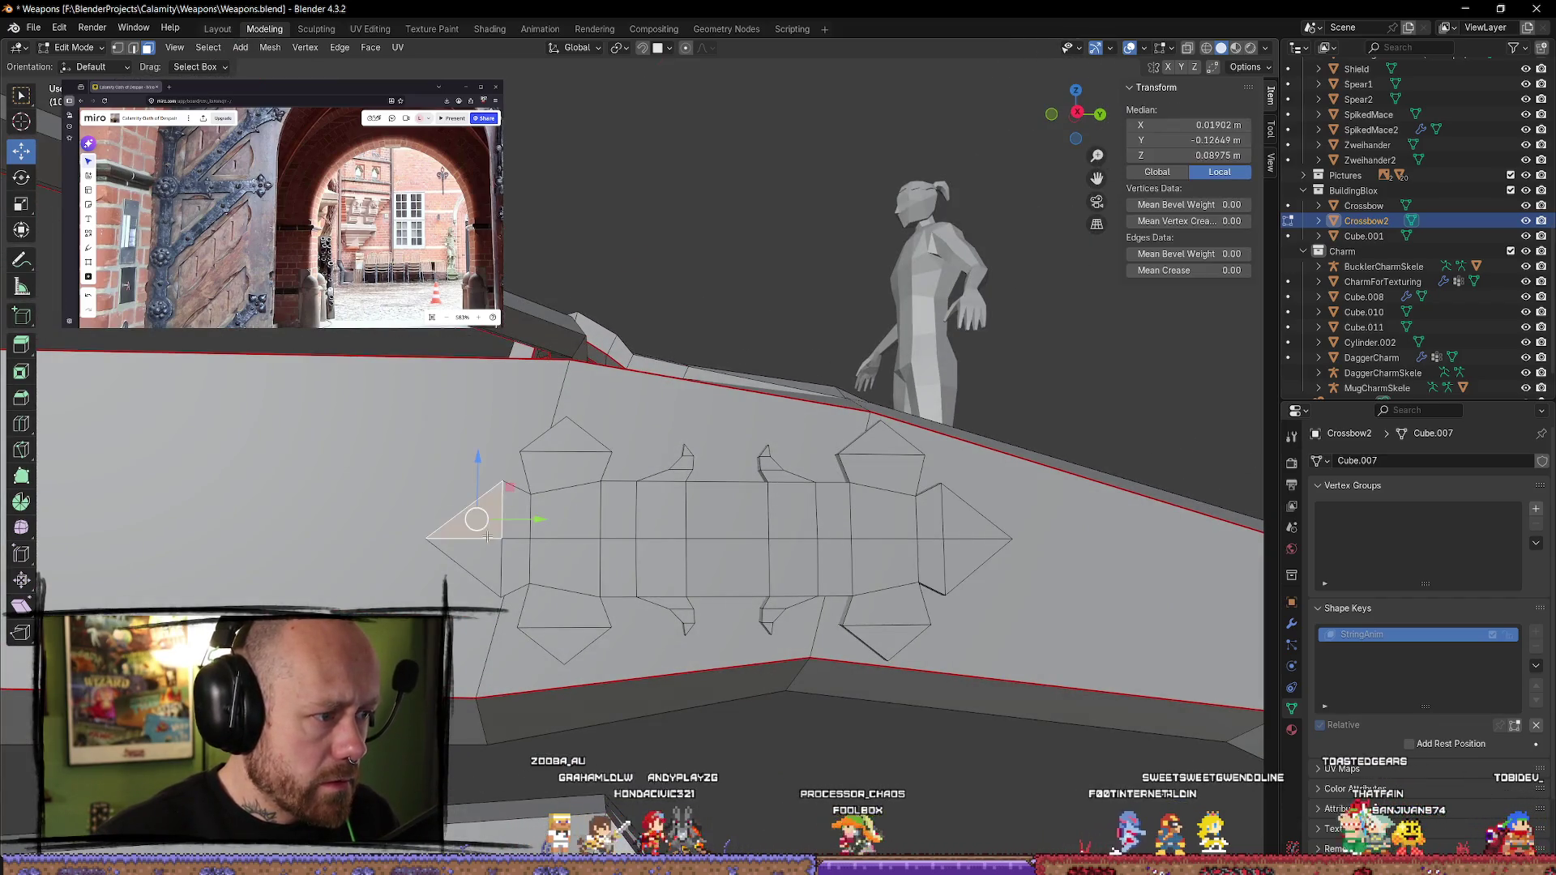
pyautogui.keyDown('shift'); pyautogui.click(565, 474); pyautogui.keyUp('shift')
pyautogui.hotkey('ctrl', 'l')
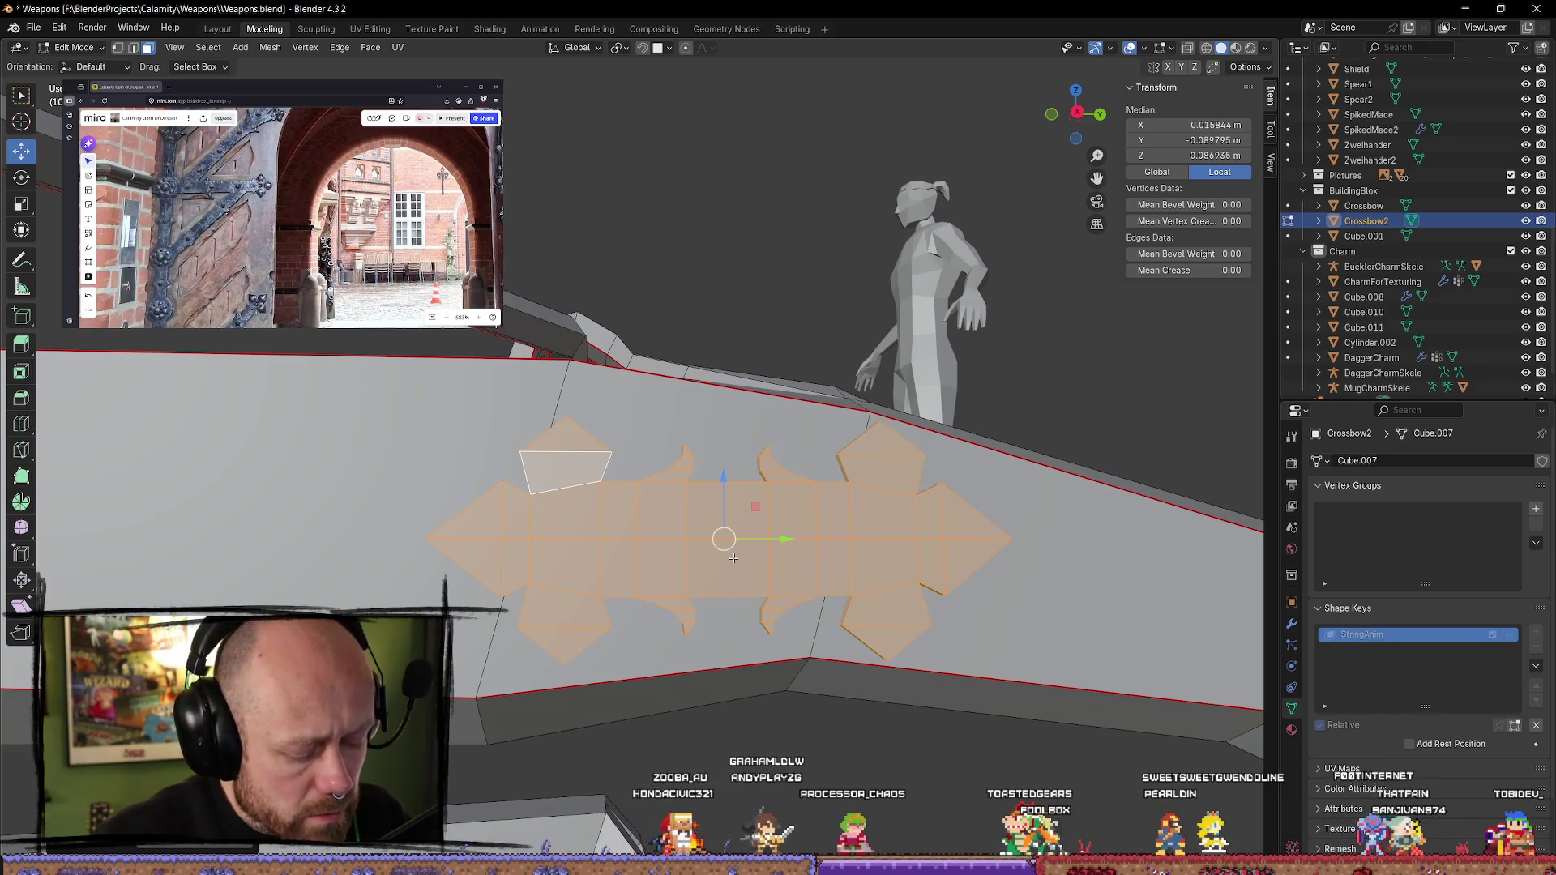
pyautogui.moveTo(776, 525)
pyautogui.mouseDown(button='middle')
pyautogui.moveTo(640, 612)
pyautogui.moveTo(607, 525)
pyautogui.mouseUp(button='middle')
pyautogui.click(625, 559)
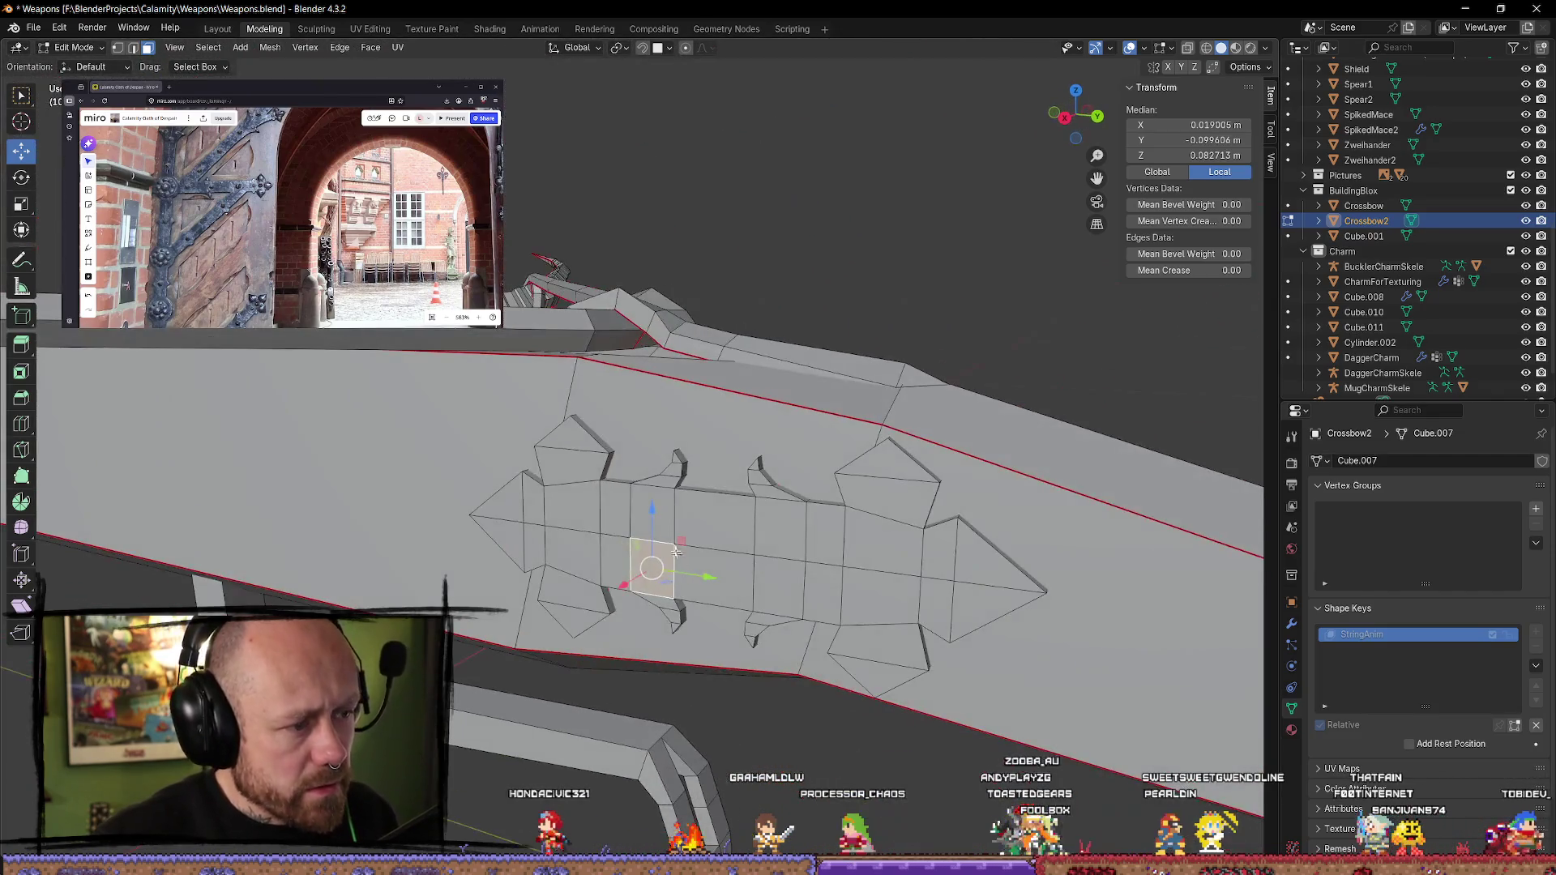
pyautogui.keyDown('shift'); pyautogui.click(615, 539); pyautogui.keyUp('shift')
pyautogui.keyDown('shift'); pyautogui.click(571, 510); pyautogui.keyUp('shift')
pyautogui.keyDown('shift'); pyautogui.click(572, 567); pyautogui.keyUp('shift')
pyautogui.keyDown('shift'); pyautogui.click(571, 616); pyautogui.keyUp('shift')
pyautogui.keyDown('shift'); pyautogui.click(523, 535); pyautogui.keyUp('shift')
pyautogui.keyDown('shift'); pyautogui.click(571, 442); pyautogui.keyUp('shift')
pyautogui.keyDown('shift'); pyautogui.click(675, 469); pyautogui.keyUp('shift')
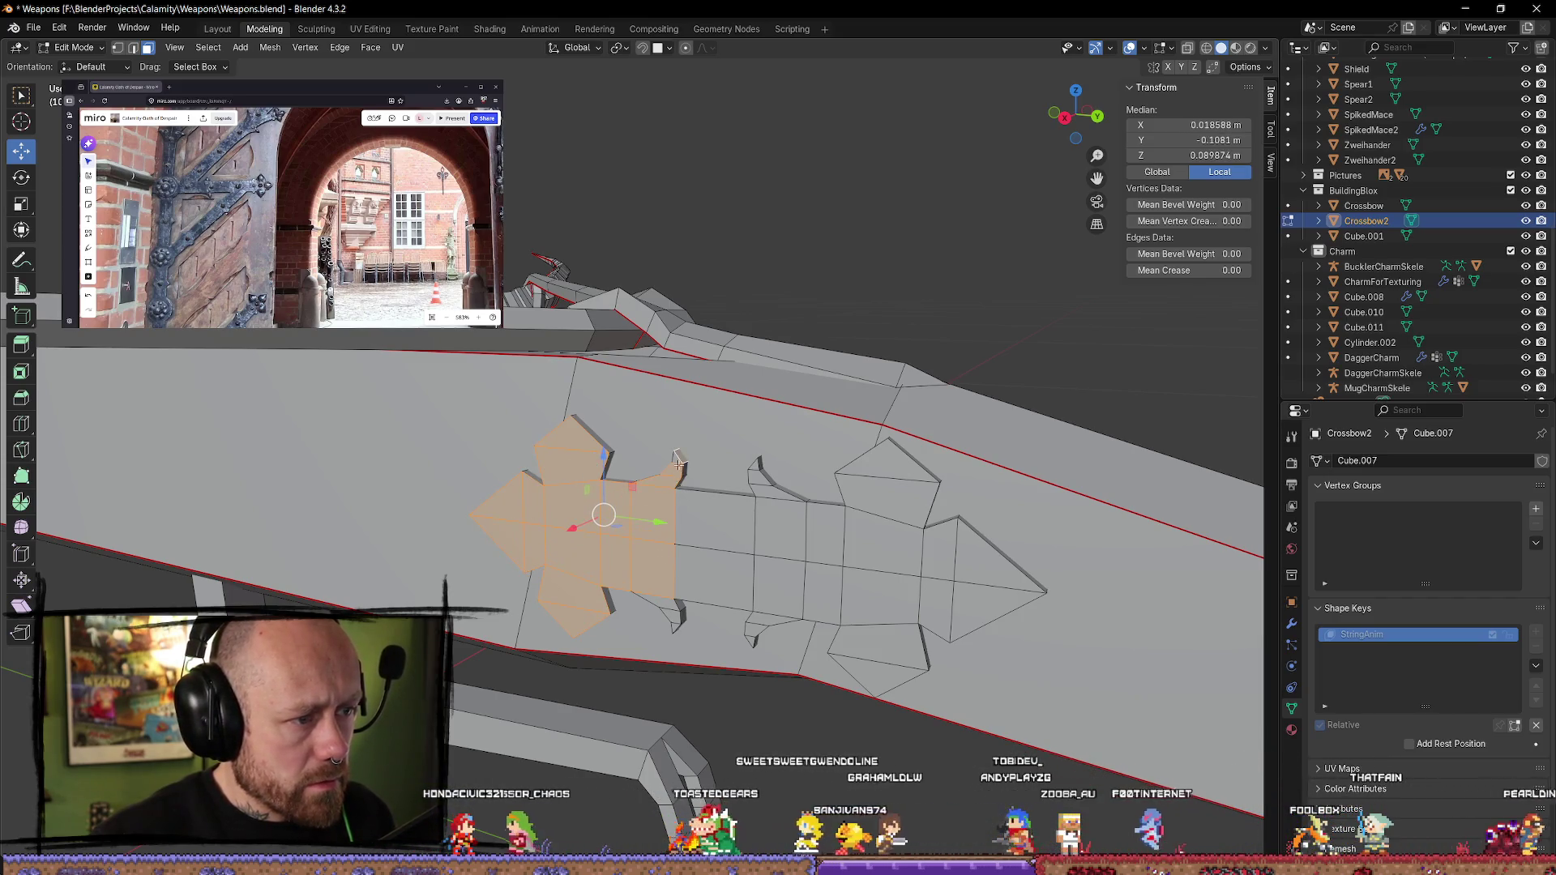
pyautogui.keyDown('shift'); pyautogui.click(714, 519); pyautogui.keyUp('shift')
pyautogui.keyDown('shift'); pyautogui.click(713, 576); pyautogui.keyUp('shift')
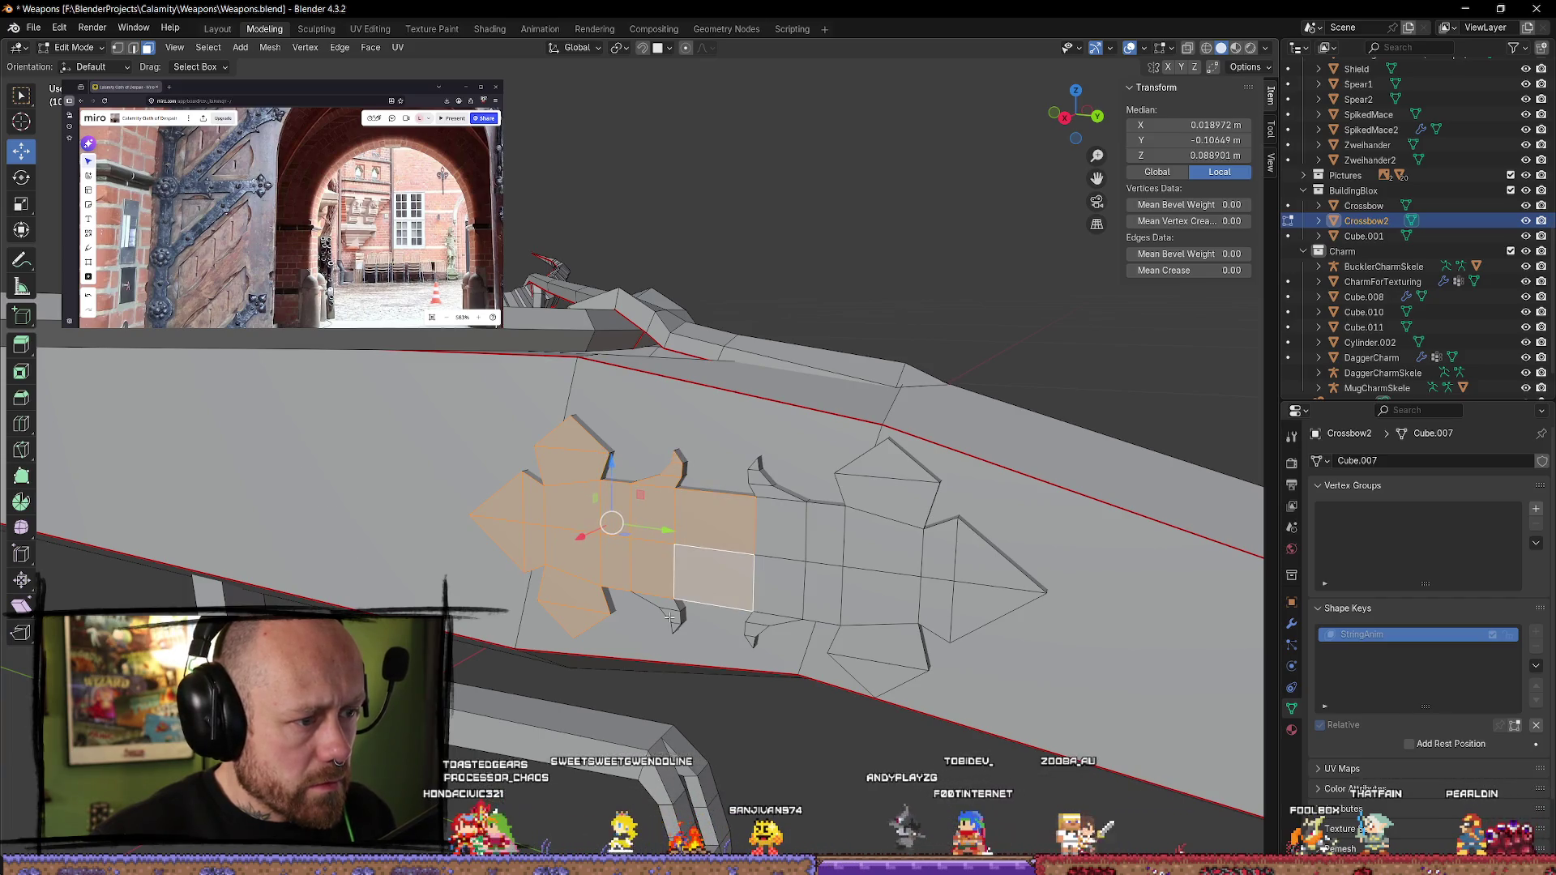
pyautogui.keyDown('shift'); pyautogui.click(677, 618); pyautogui.keyUp('shift')
pyautogui.keyDown('shift'); pyautogui.click(674, 625); pyautogui.keyUp('shift')
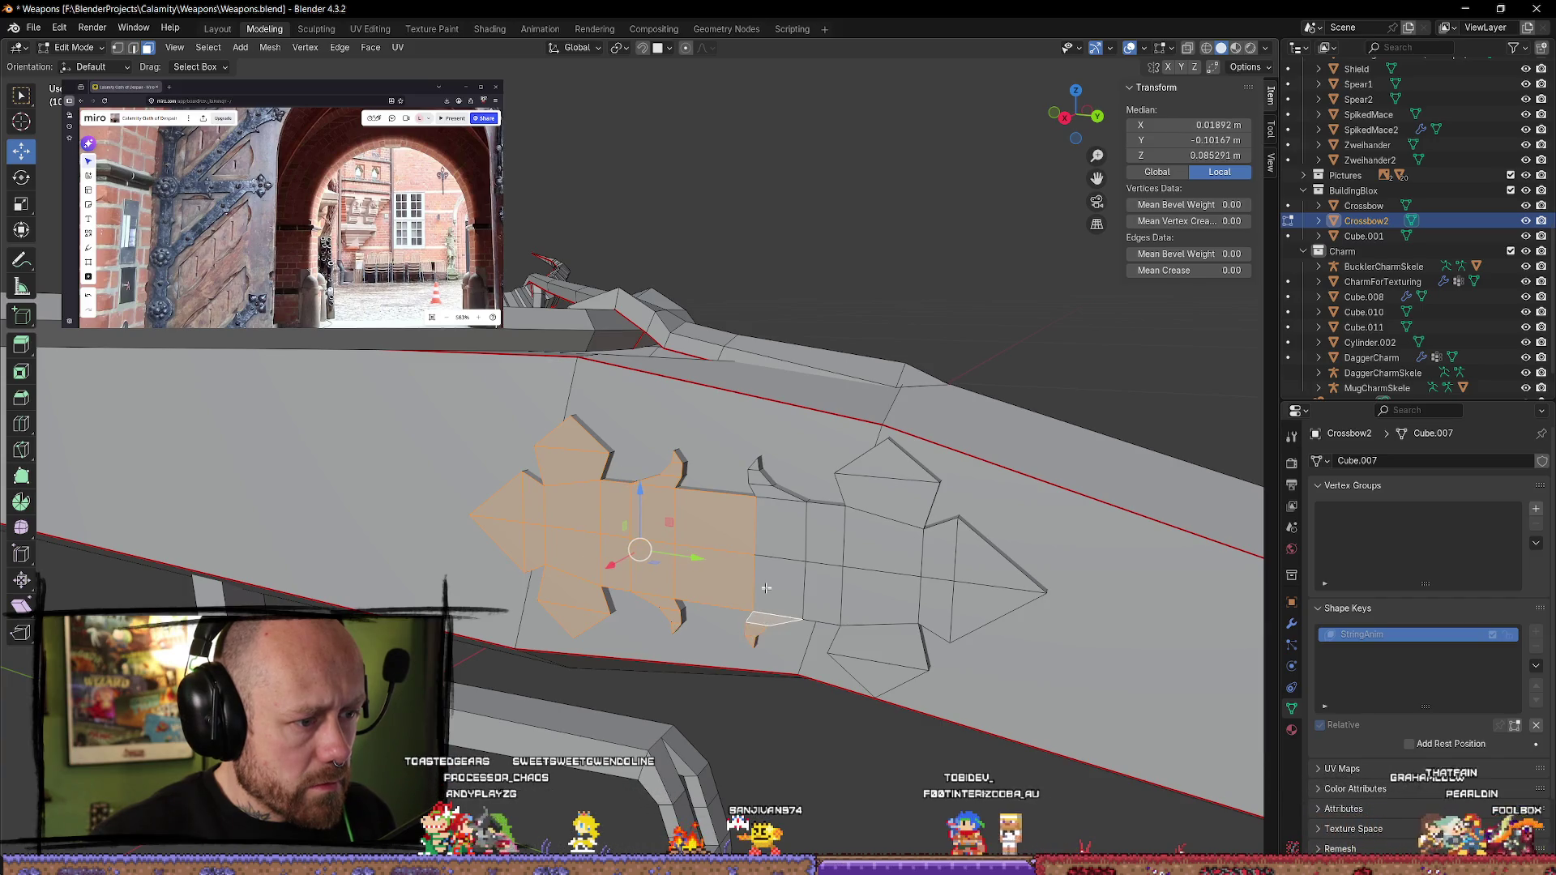
pyautogui.keyDown('shift'); pyautogui.click(752, 634); pyautogui.keyUp('shift')
pyautogui.keyDown('shift'); pyautogui.click(780, 590); pyautogui.keyUp('shift')
pyautogui.keyDown('shift'); pyautogui.click(781, 505); pyautogui.keyUp('shift')
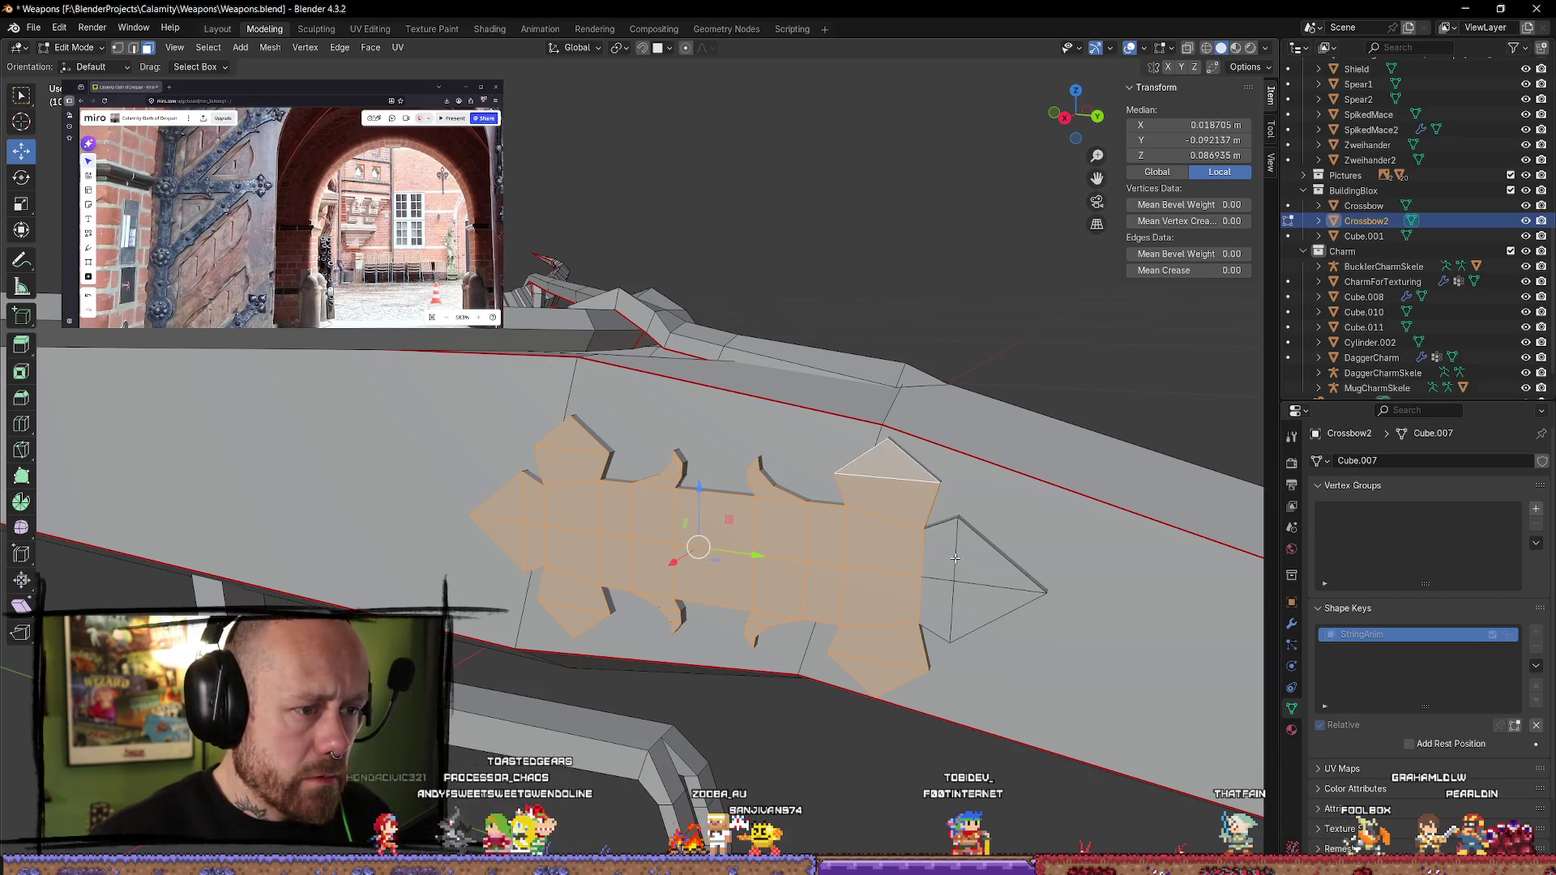
pyautogui.keyDown('shift'); pyautogui.click(982, 599); pyautogui.keyUp('shift')
pyautogui.rightClick(982, 599)
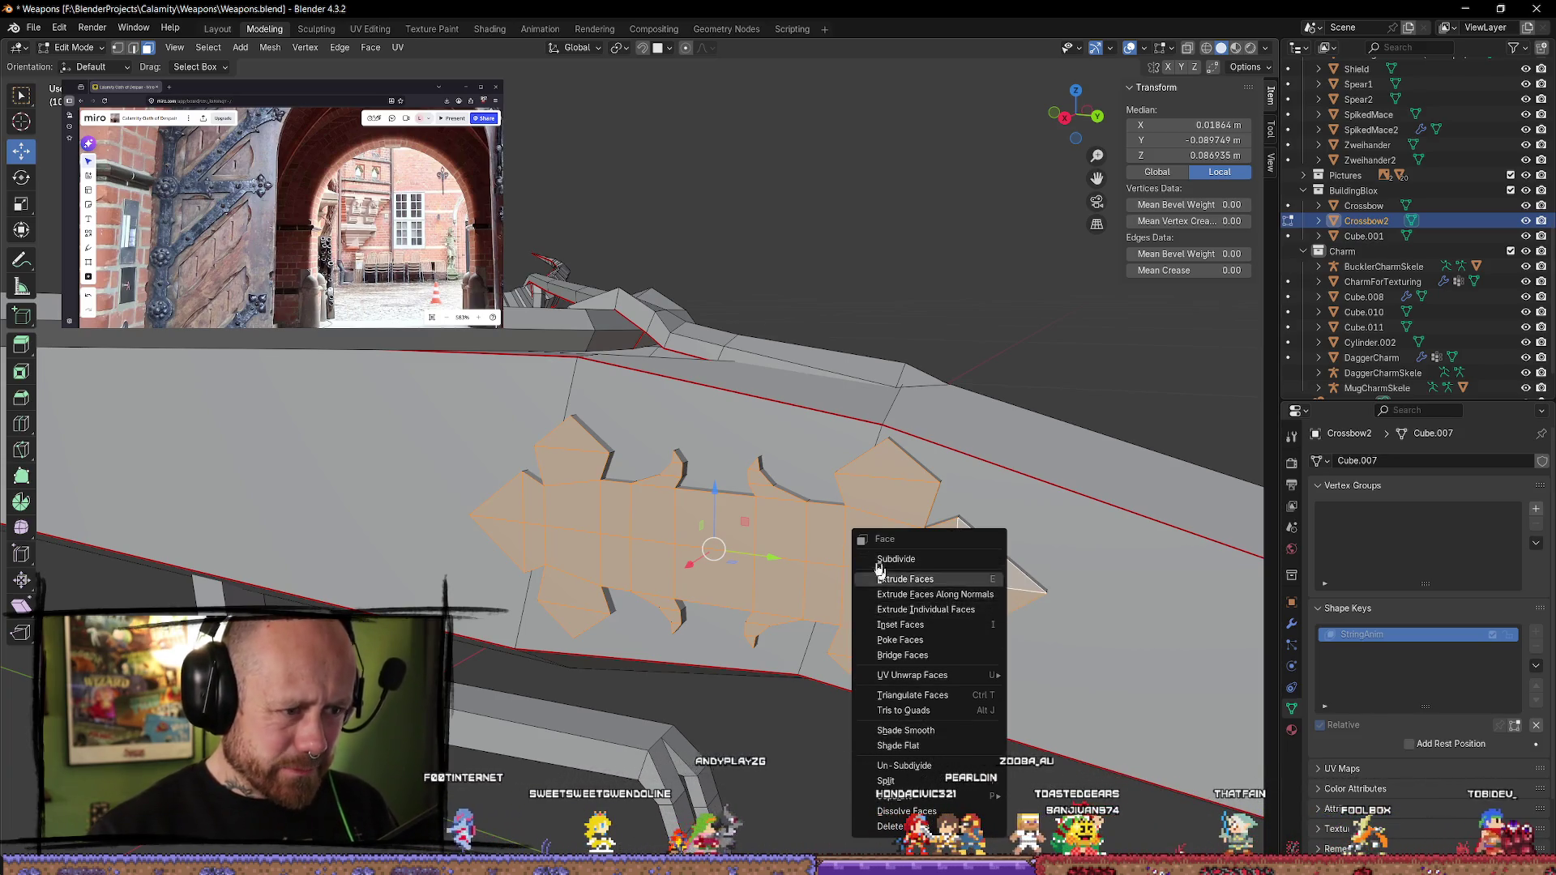
pyautogui.click(938, 558)
pyautogui.moveTo(908, 535); pyautogui.dragTo(870, 515, button='middle')
pyautogui.hotkey('ctrl', 'e')
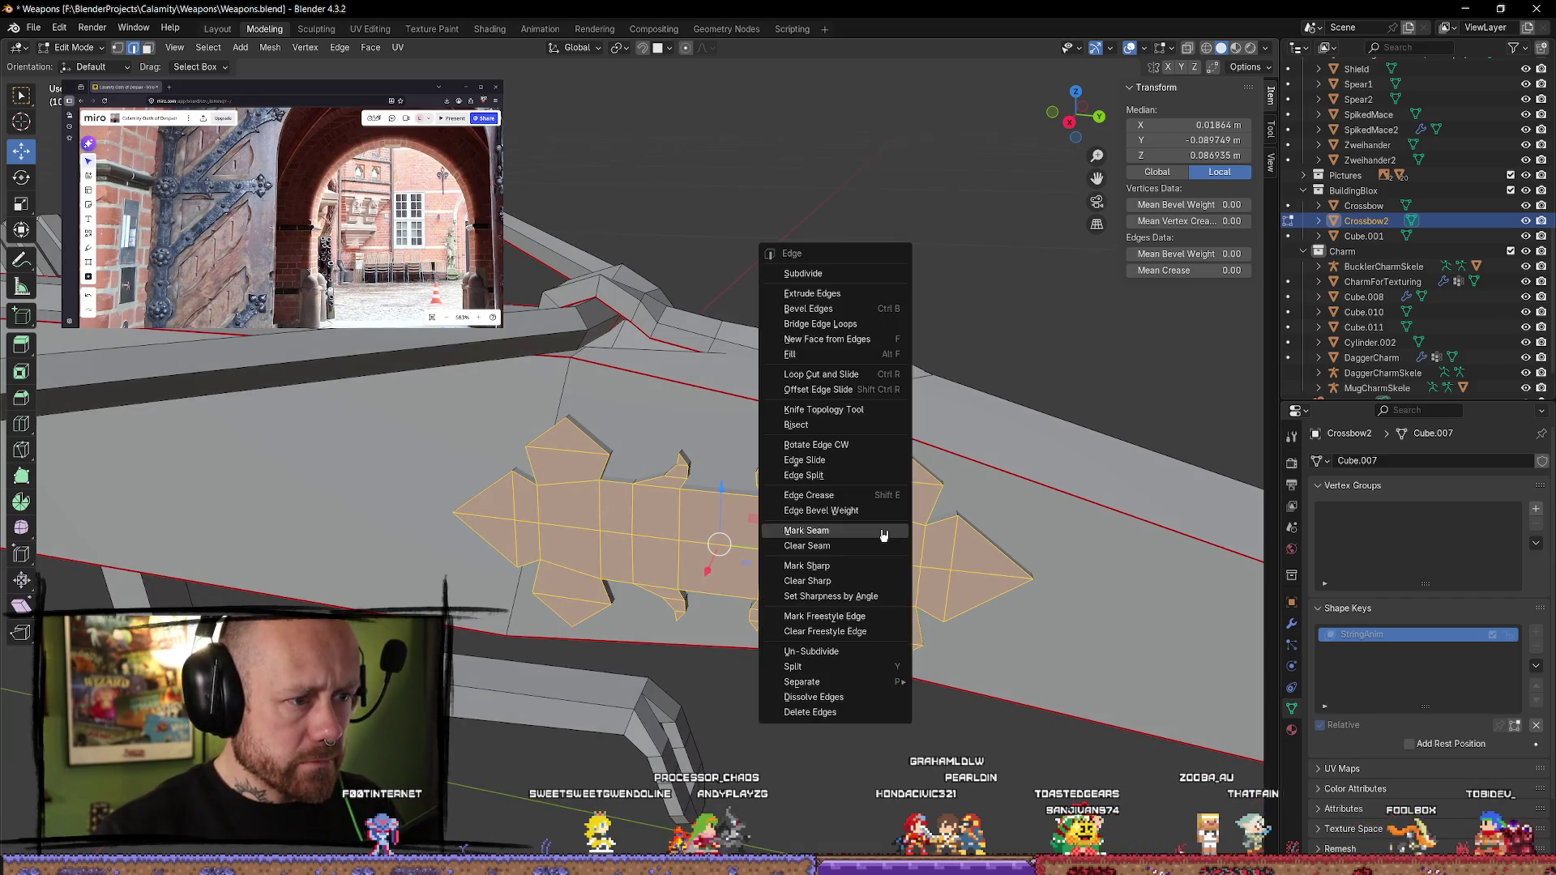
pyautogui.click(883, 535)
pyautogui.hotkey('alt', 'a')
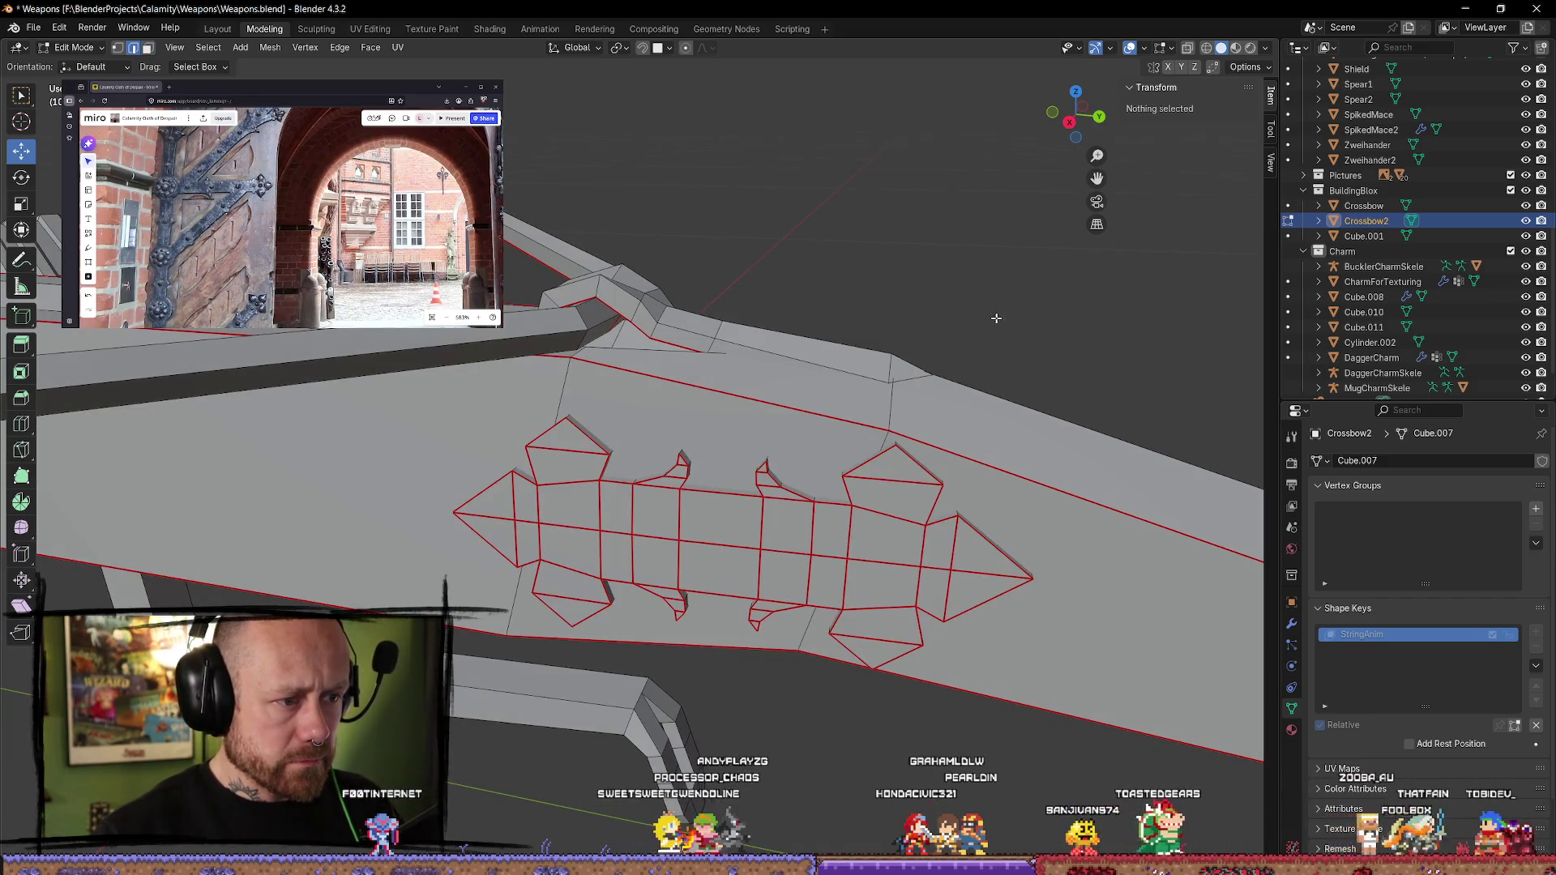
pyautogui.moveTo(1023, 367)
pyautogui.mouseDown(button='middle')
pyautogui.moveTo(1006, 333)
pyautogui.moveTo(1028, 351)
pyautogui.moveTo(989, 393)
pyautogui.mouseUp(button='middle')
pyautogui.hotkey('ctrl', 'z')
pyautogui.hotkey('ctrl', 'z')
pyautogui.hotkey('ctrl', 'z')
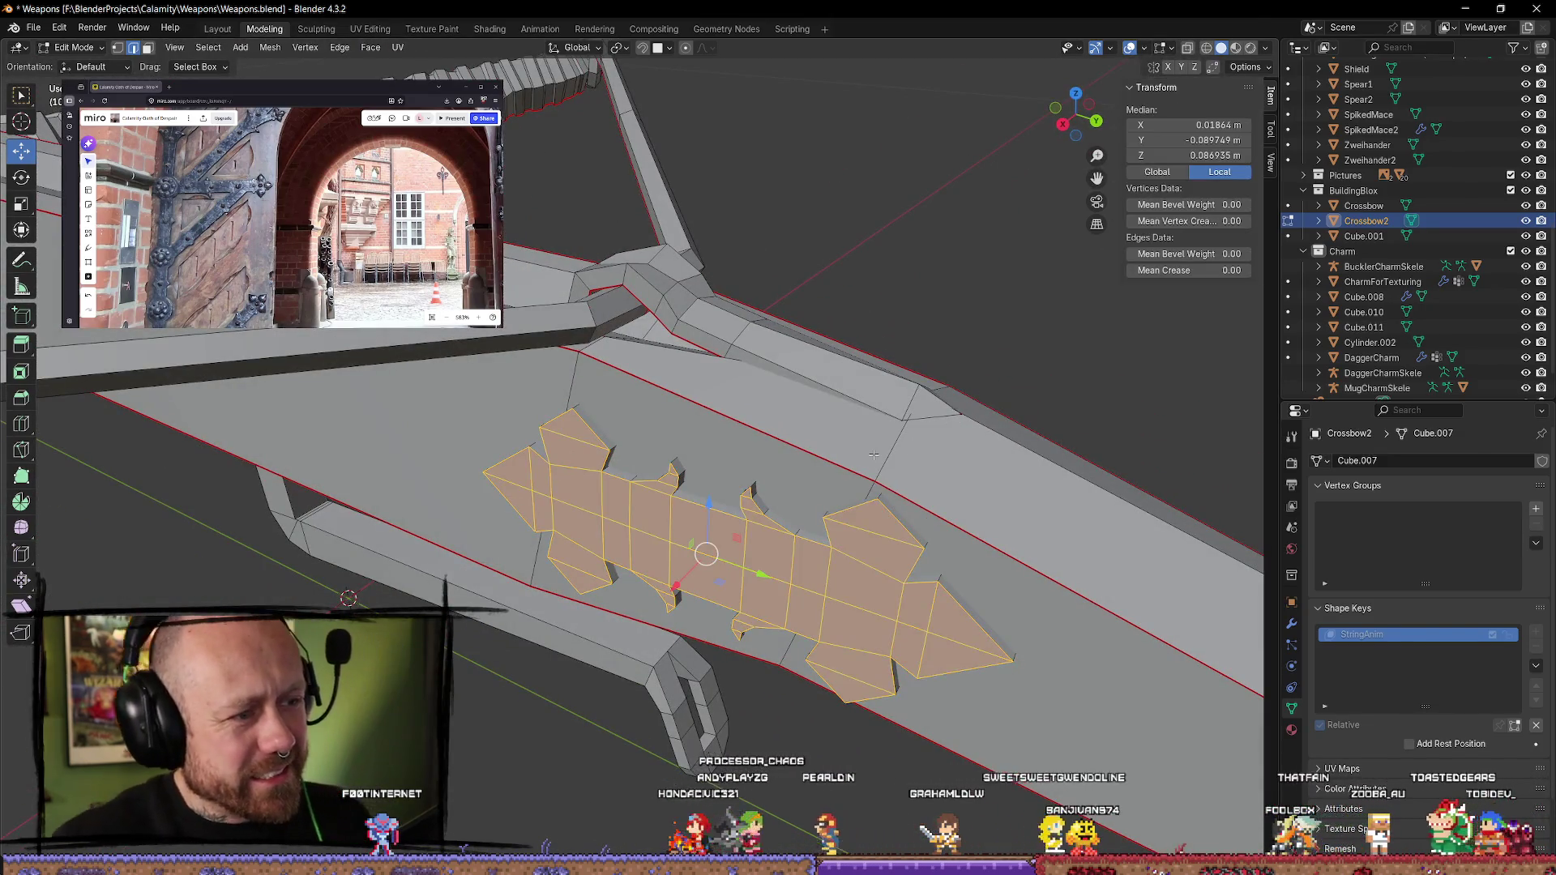
# - Zoom in on the charm emblem, select a vertex, and line up a straight-on view
pyautogui.moveTo(1054, 289); pyautogui.dragTo(716, 510, button='middle')
pyautogui.scroll(3, 717, 511)
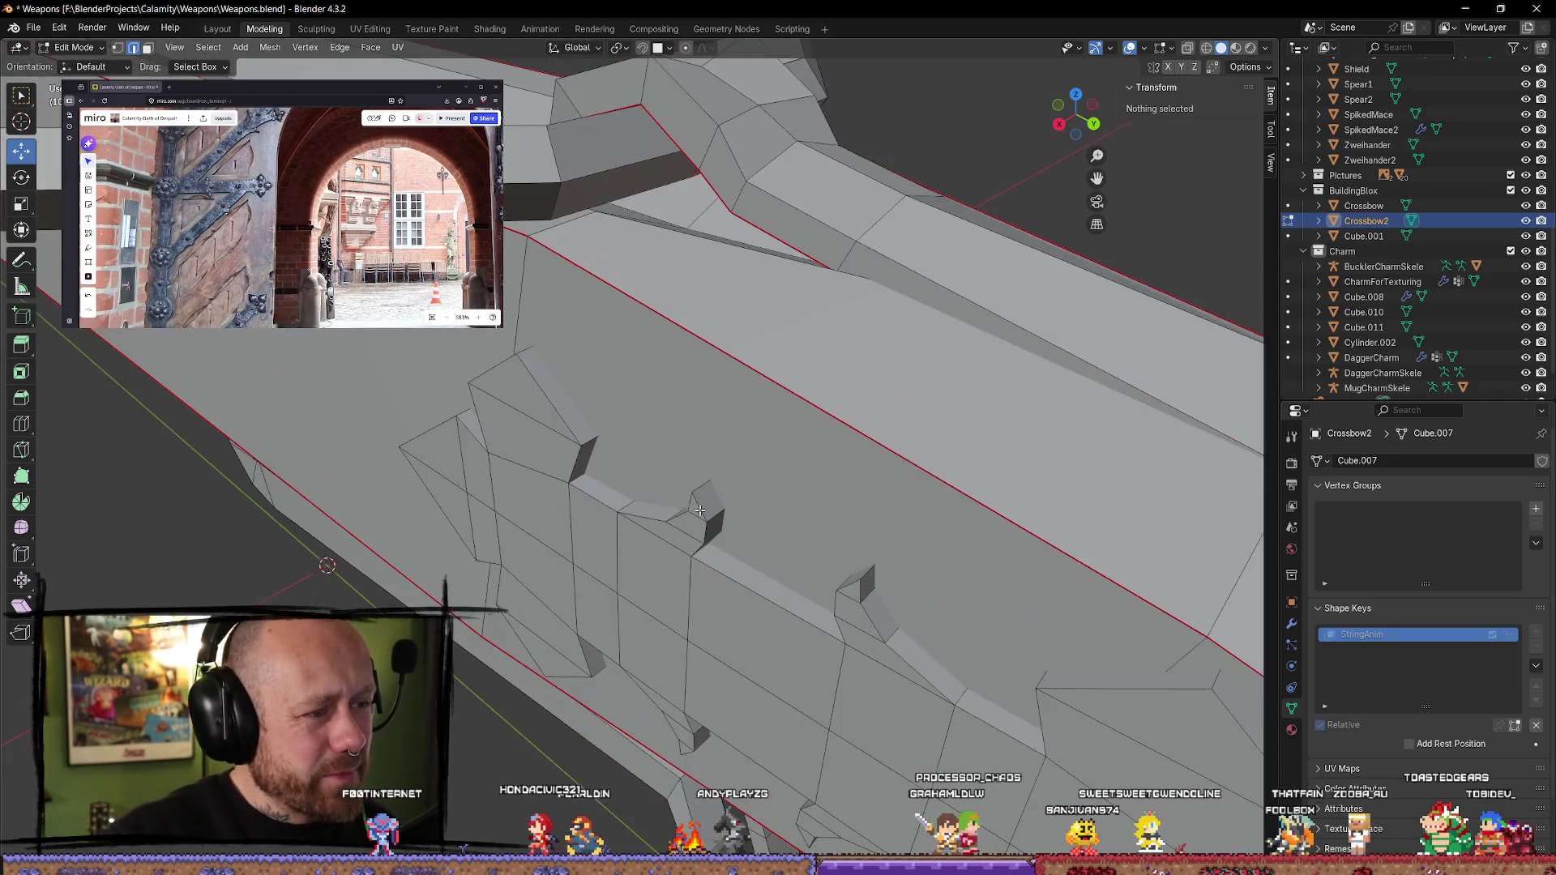
pyautogui.click(649, 521)
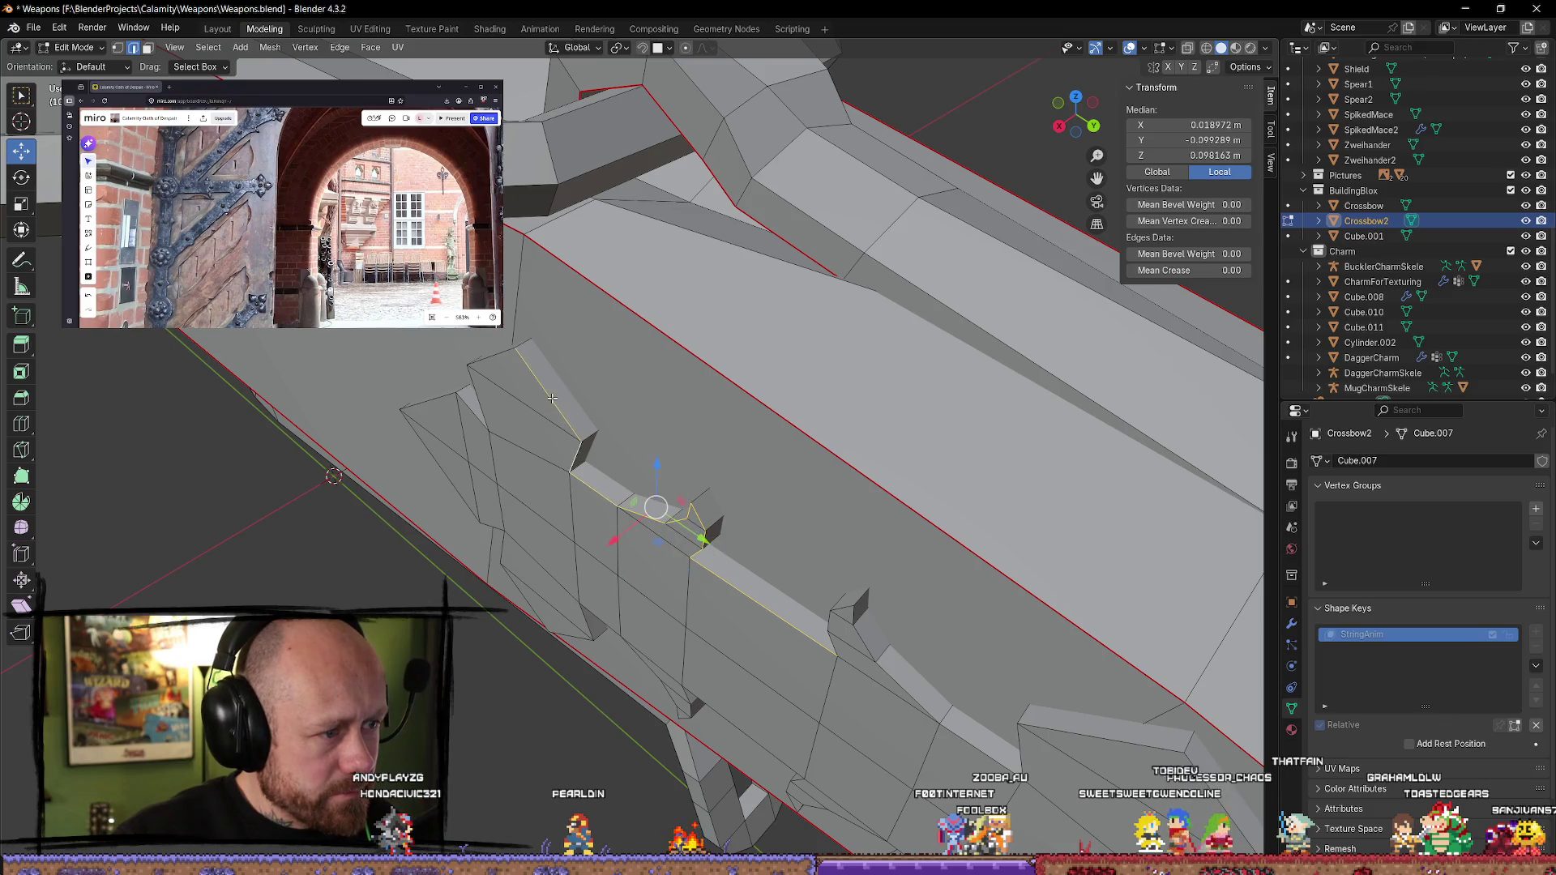
pyautogui.moveTo(646, 529); pyautogui.dragTo(841, 565, button='middle')
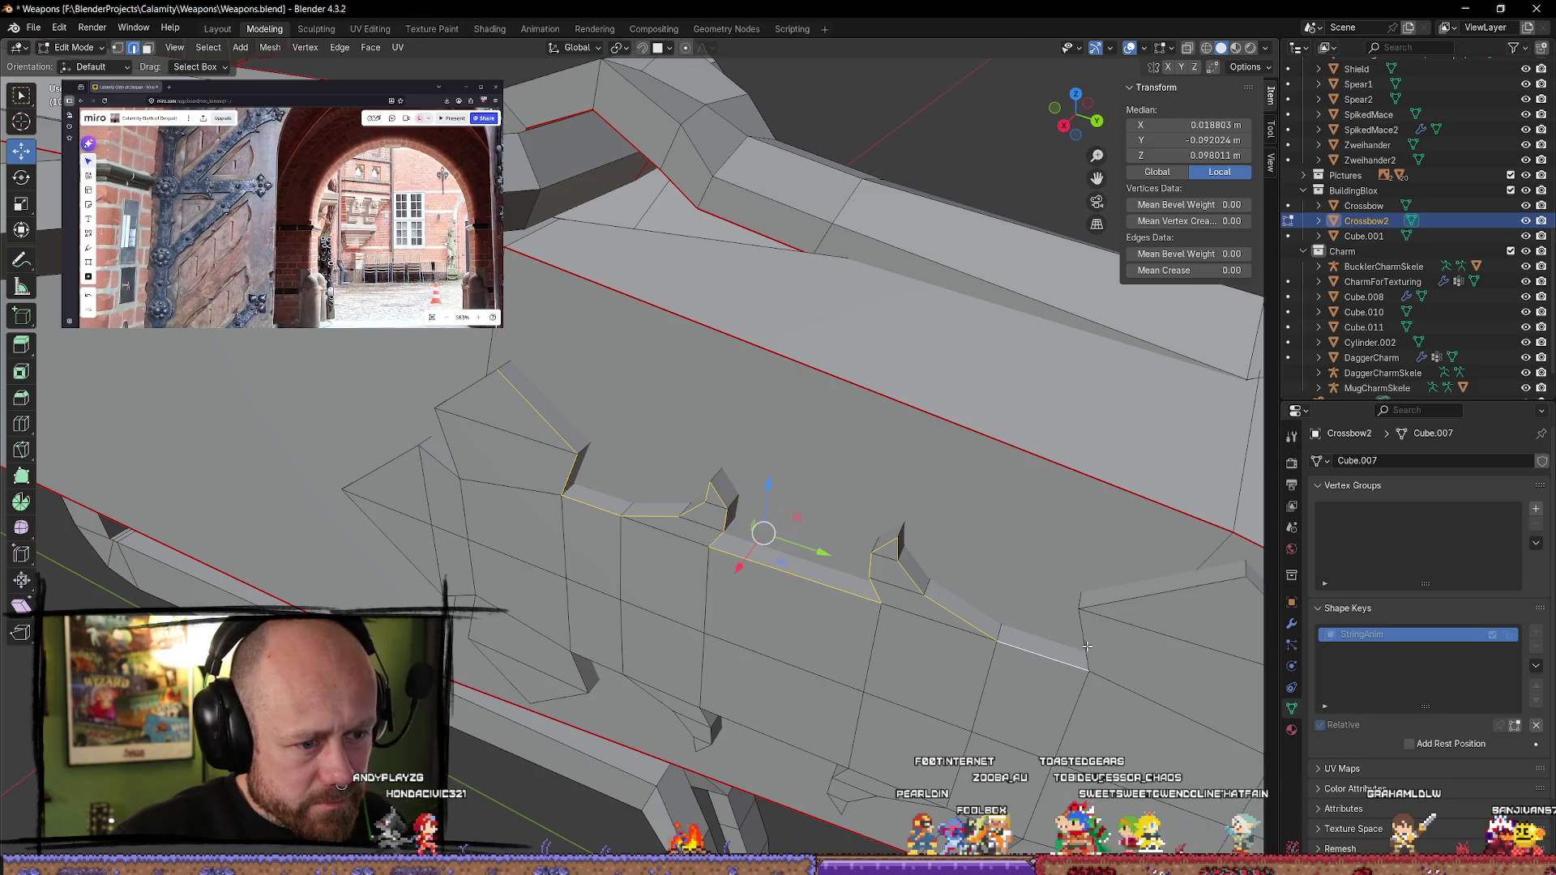
pyautogui.keyDown('shift'); pyautogui.moveTo(1151, 641); pyautogui.dragTo(834, 544, button='middle'); pyautogui.keyUp('shift')
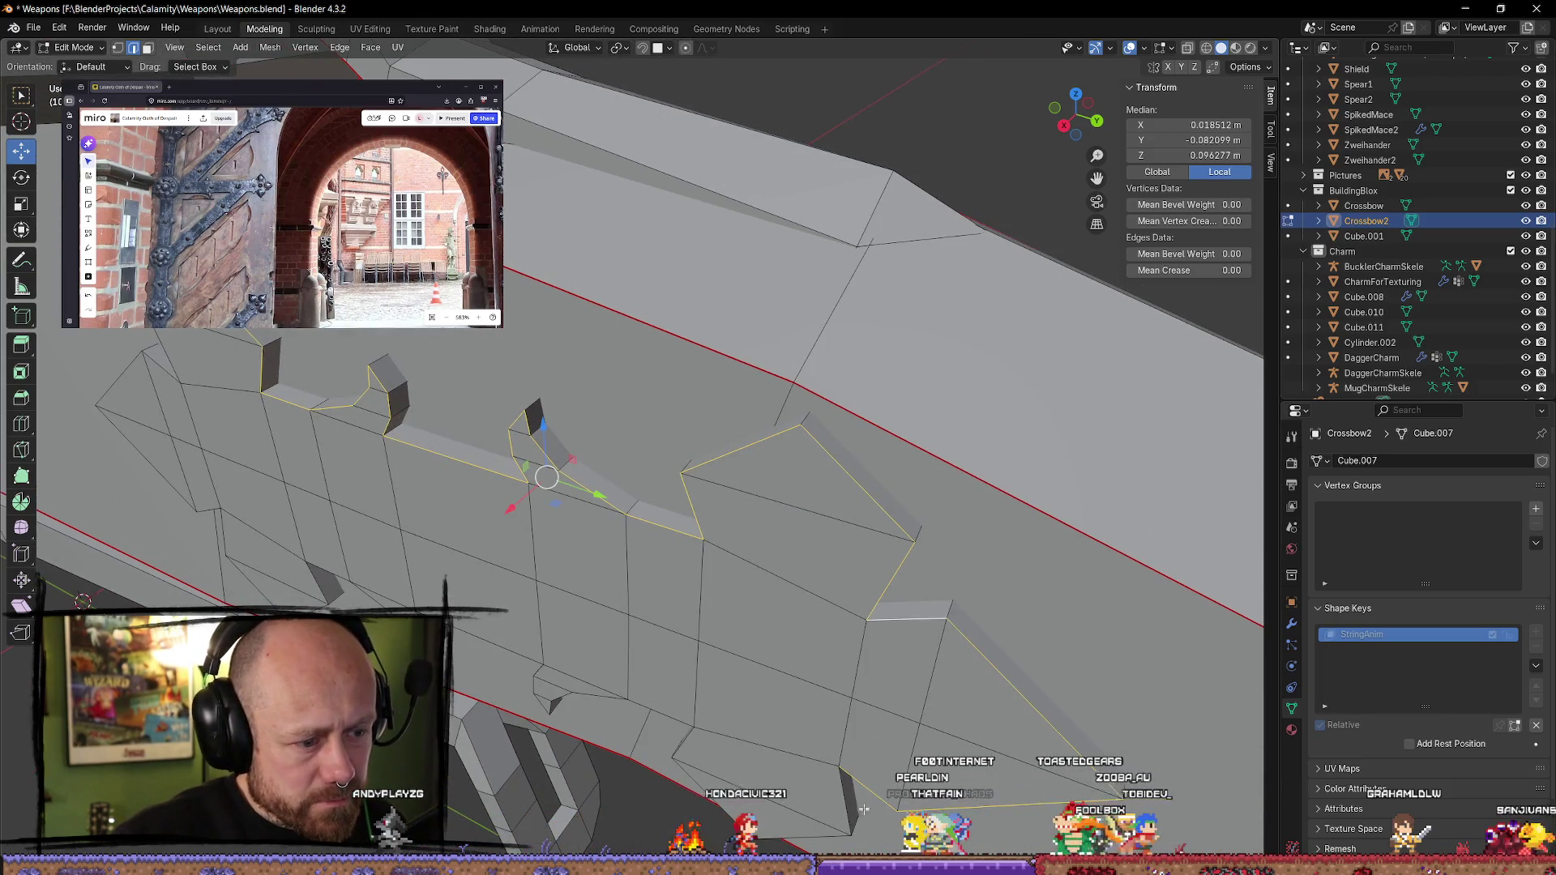
pyautogui.keyDown('shift'); pyautogui.moveTo(862, 811); pyautogui.dragTo(839, 483, button='middle'); pyautogui.keyUp('shift')
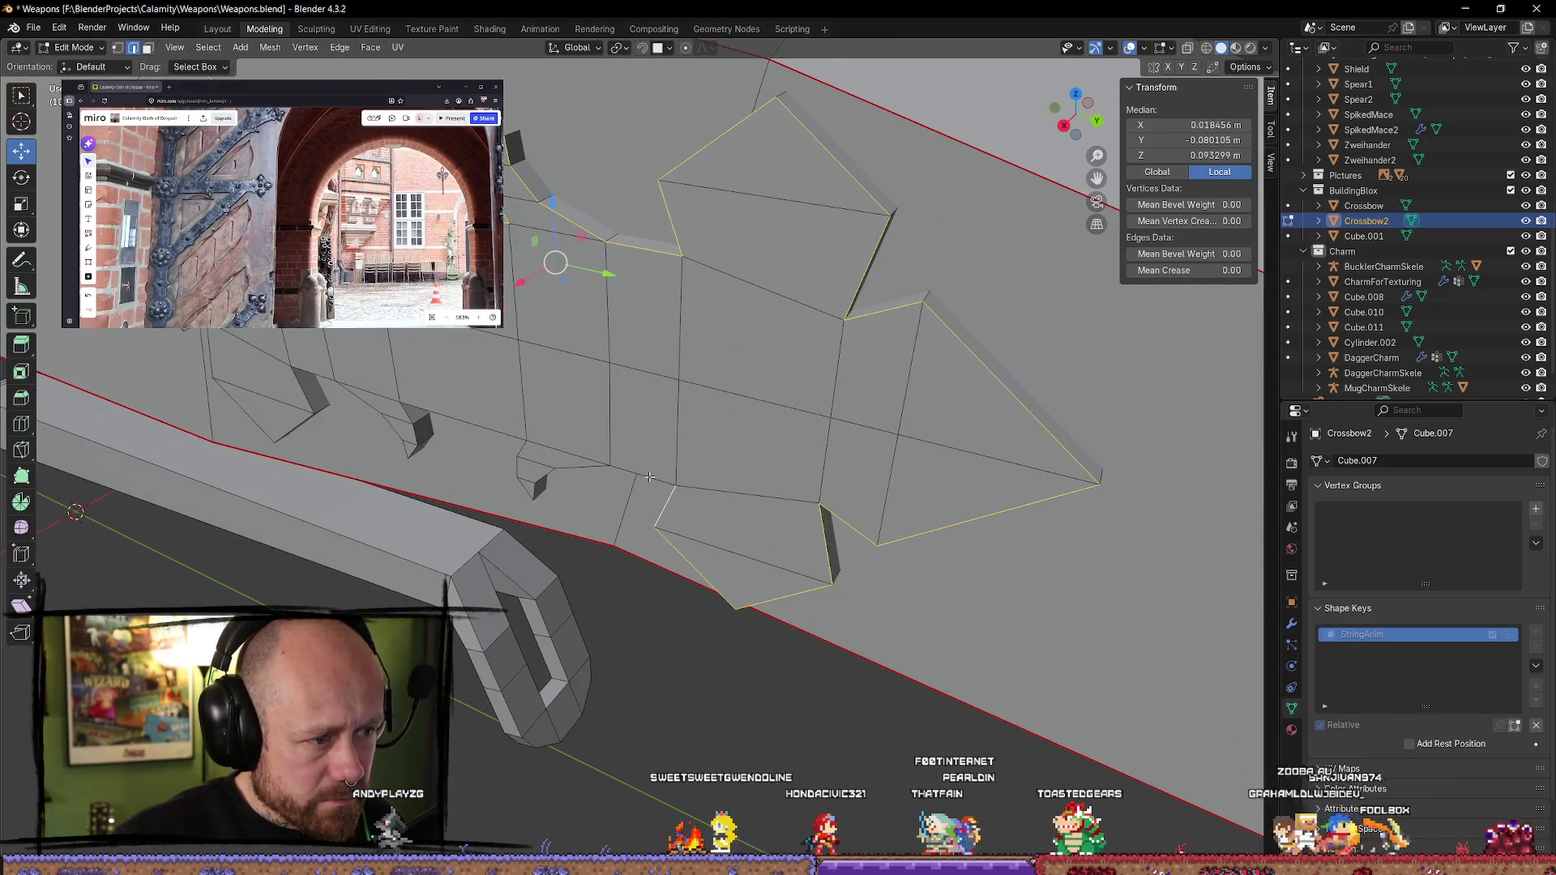
pyautogui.moveTo(650, 477); pyautogui.dragTo(600, 447, button='middle')
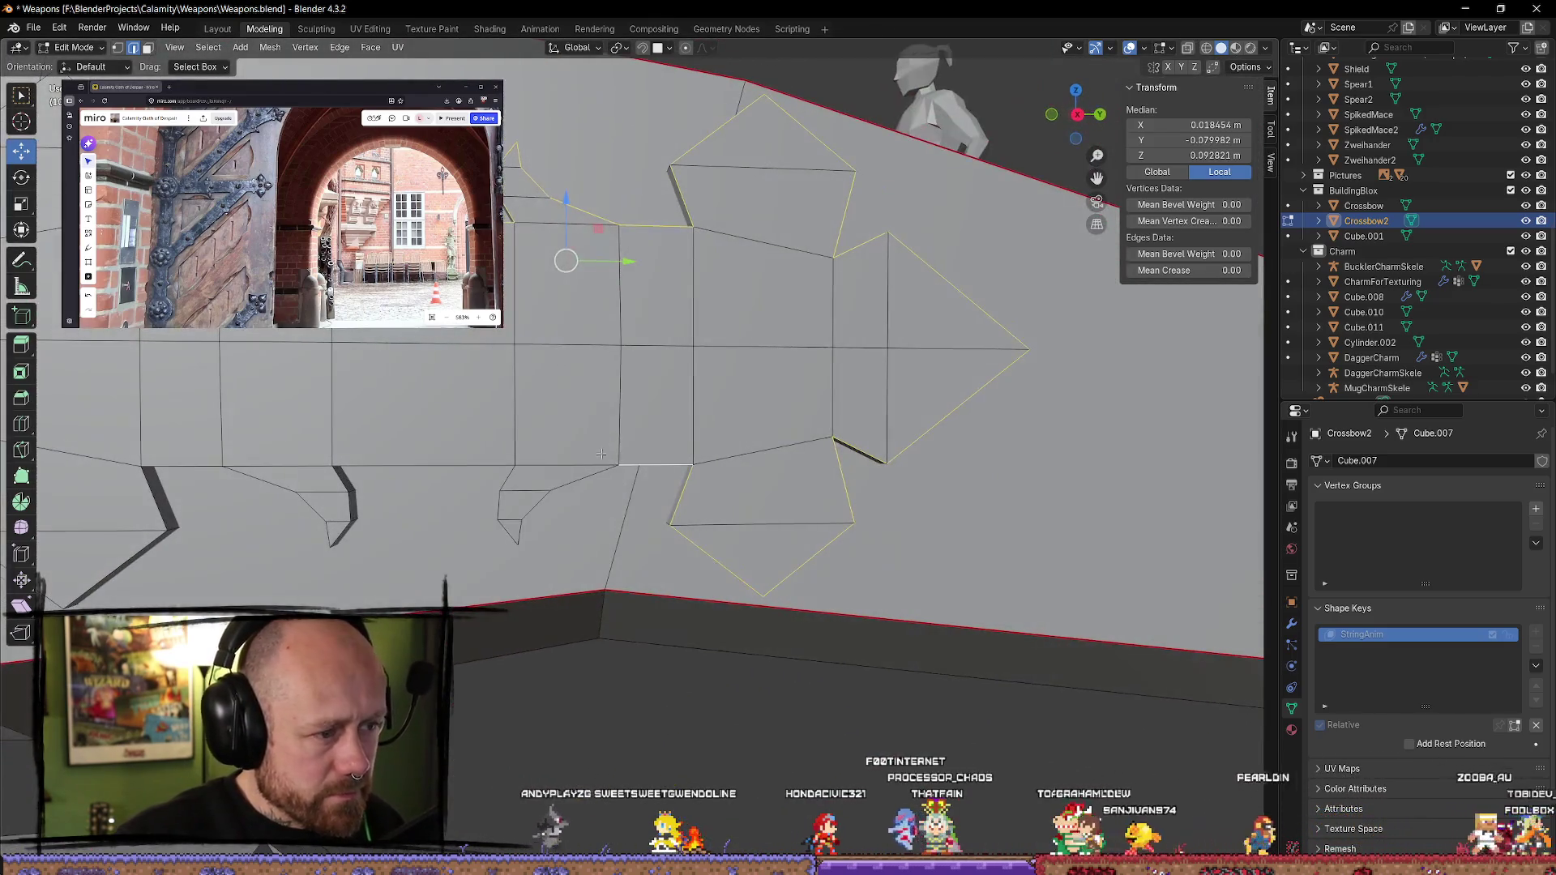
# - Add the emblem's outline edges to the selection and bring up the Edge menu
pyautogui.keyDown('shift'); pyautogui.click(522, 501); pyautogui.keyUp('shift')
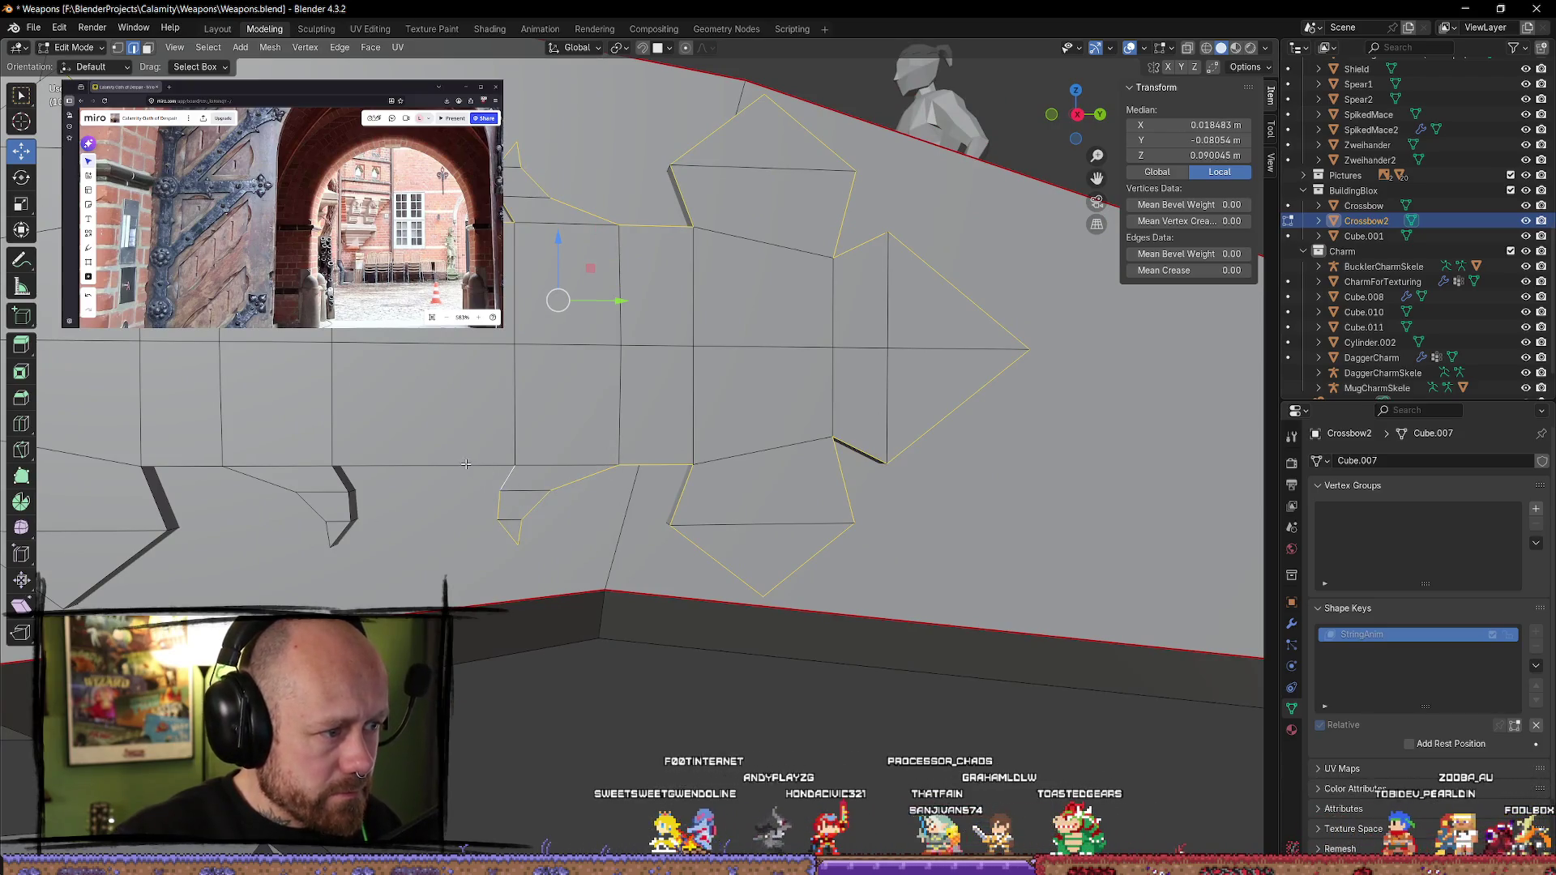
pyautogui.keyDown('shift'); pyautogui.click(259, 481); pyautogui.keyUp('shift')
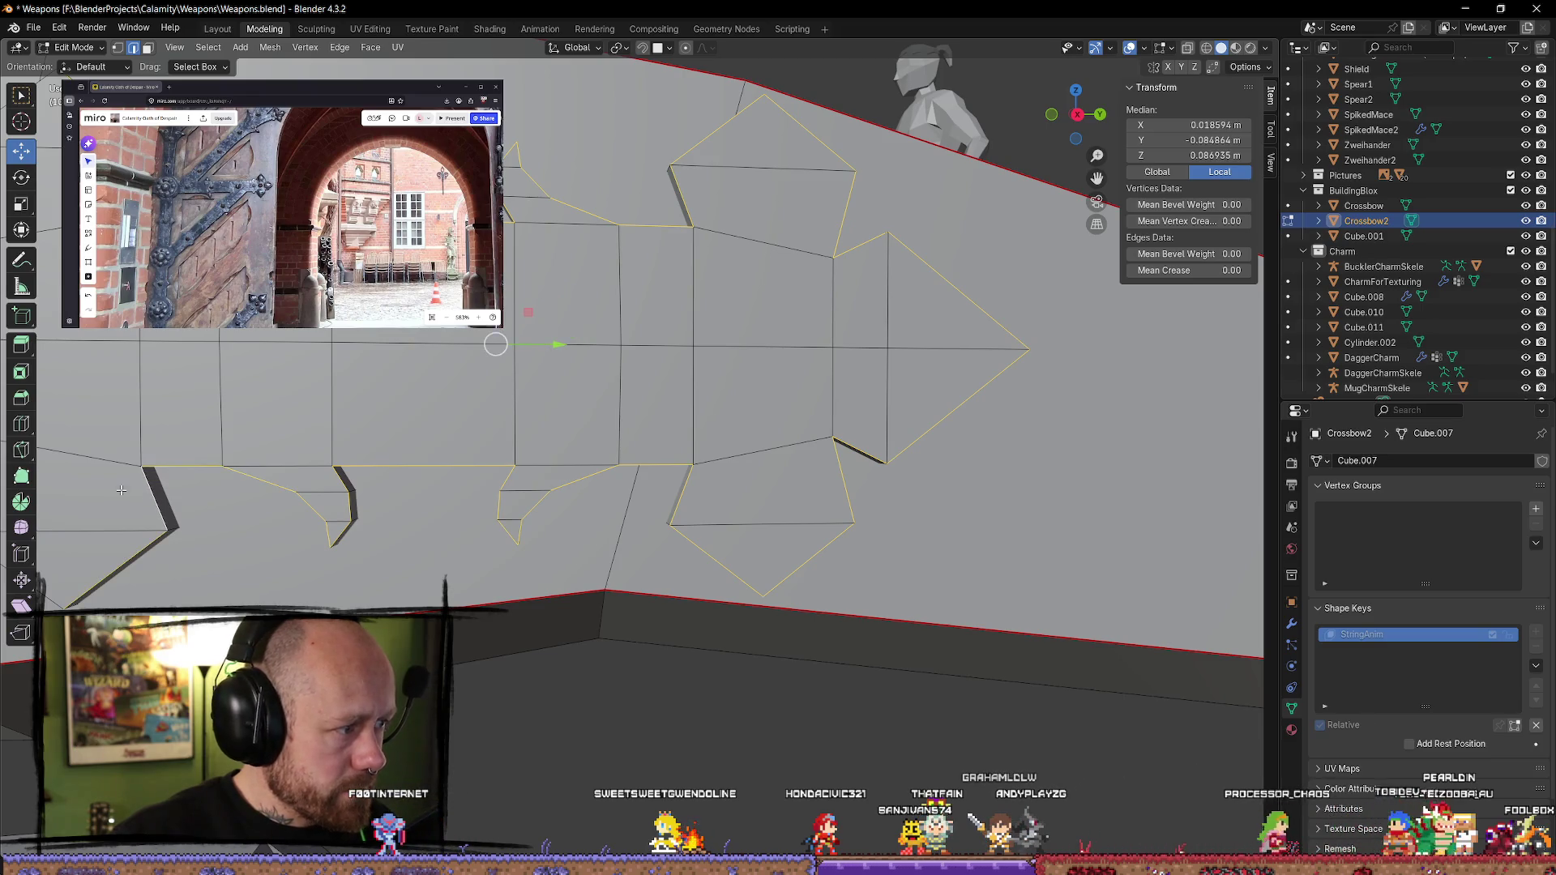
pyautogui.moveTo(178, 490); pyautogui.dragTo(649, 629, button='middle')
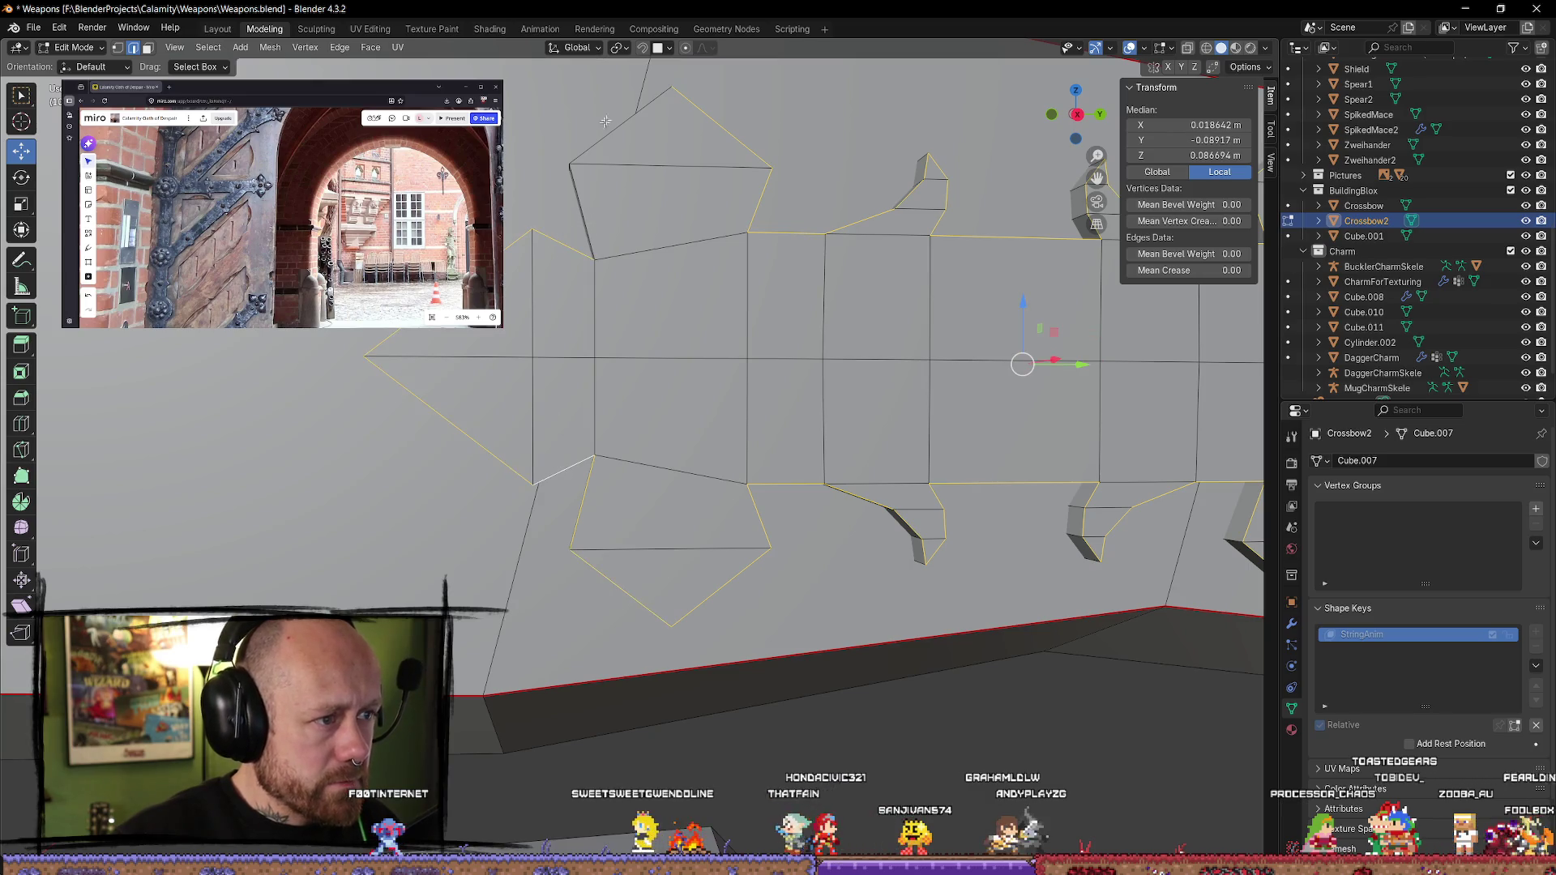
pyautogui.keyDown('shift'); pyautogui.click(637, 117); pyautogui.keyUp('shift')
pyautogui.hotkey('ctrl', 'e')
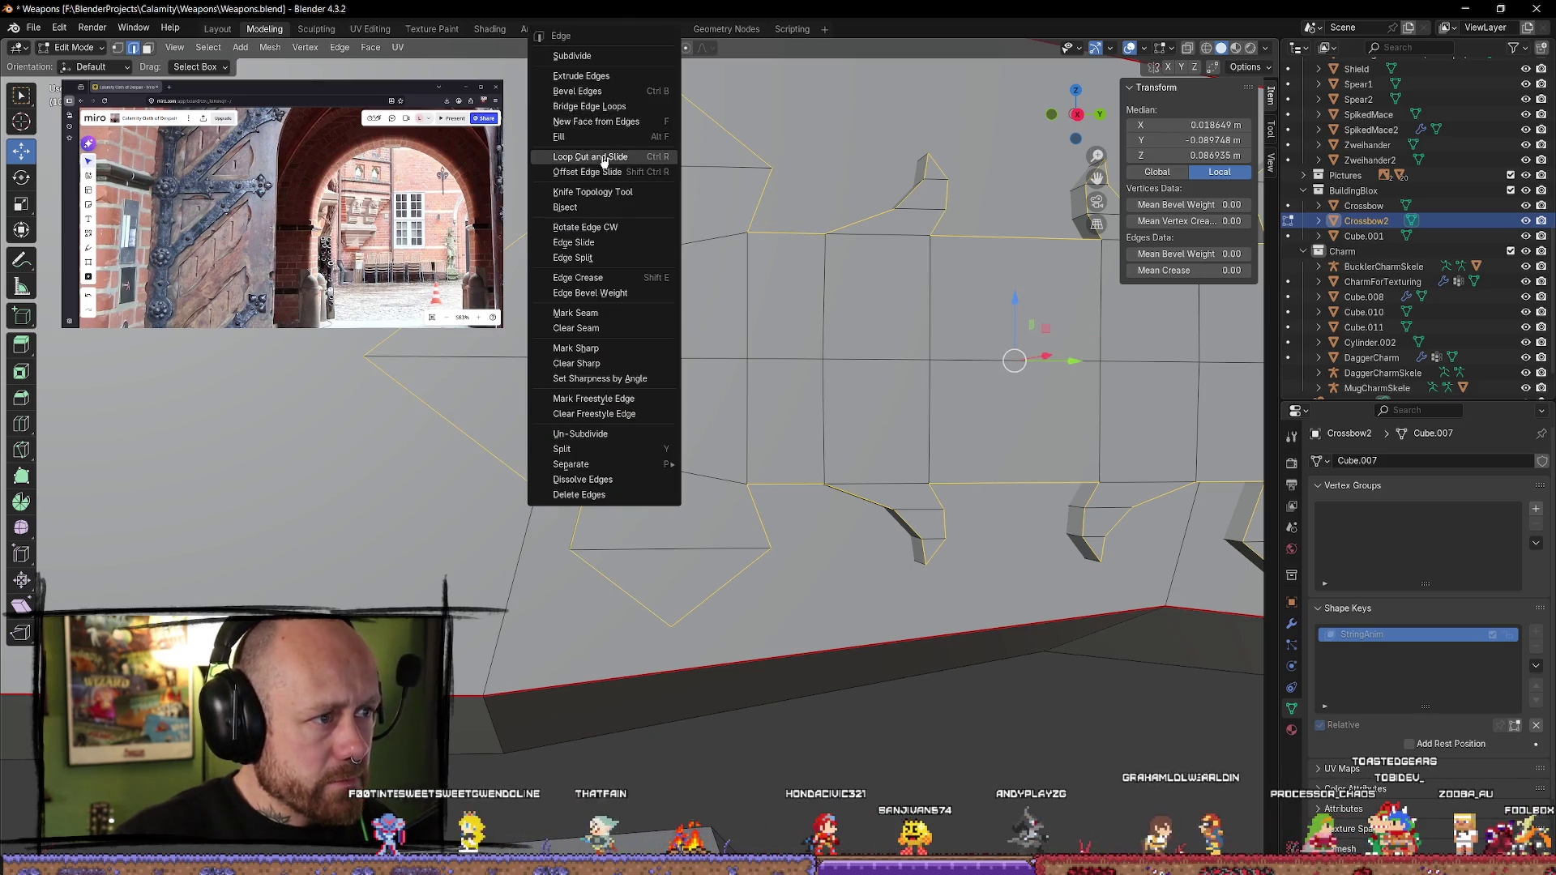
# - Mark the selected emblem outline edges as seams, then clear the selection
pyautogui.click(577, 313)
pyautogui.scroll(-3, 600, 311)
pyautogui.moveTo(600, 310)
pyautogui.mouseDown(button='middle')
pyautogui.moveTo(940, 604)
pyautogui.moveTo(971, 357)
pyautogui.moveTo(792, 250)
pyautogui.moveTo(767, 340)
pyautogui.moveTo(798, 657)
pyautogui.mouseUp(button='middle')
pyautogui.click(971, 357)
pyautogui.keyDown('alt'); pyautogui.click(587, 591); pyautogui.keyUp('alt')
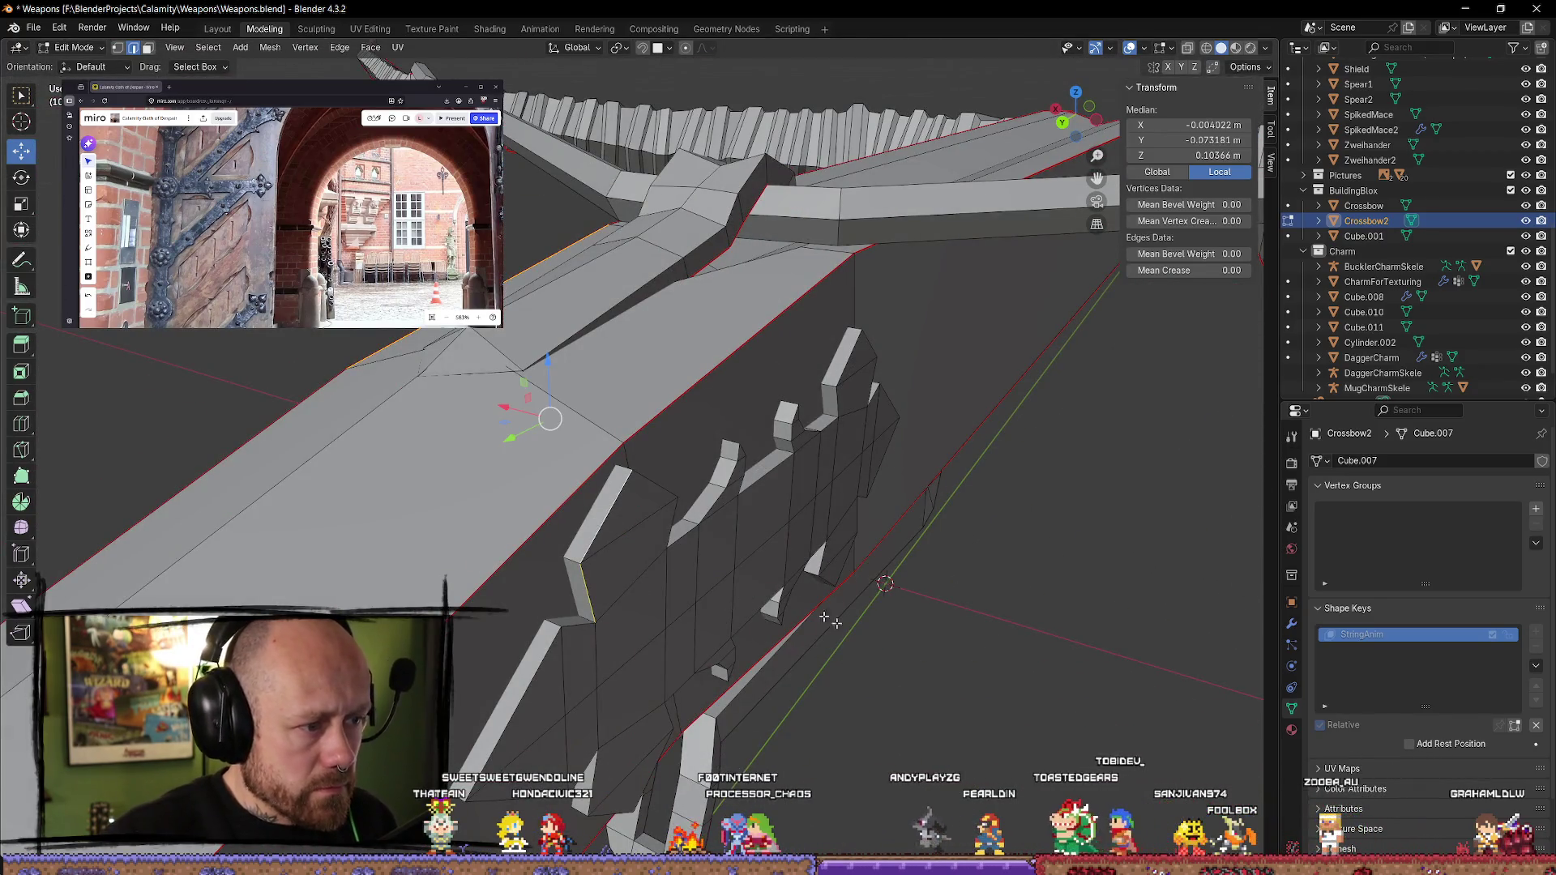
pyautogui.hotkey('alt', 'a')
# - Select the edge loops and vertical and diagonal edges of the first spikes
pyautogui.keyDown('alt'); pyautogui.click(628, 502); pyautogui.keyUp('alt')
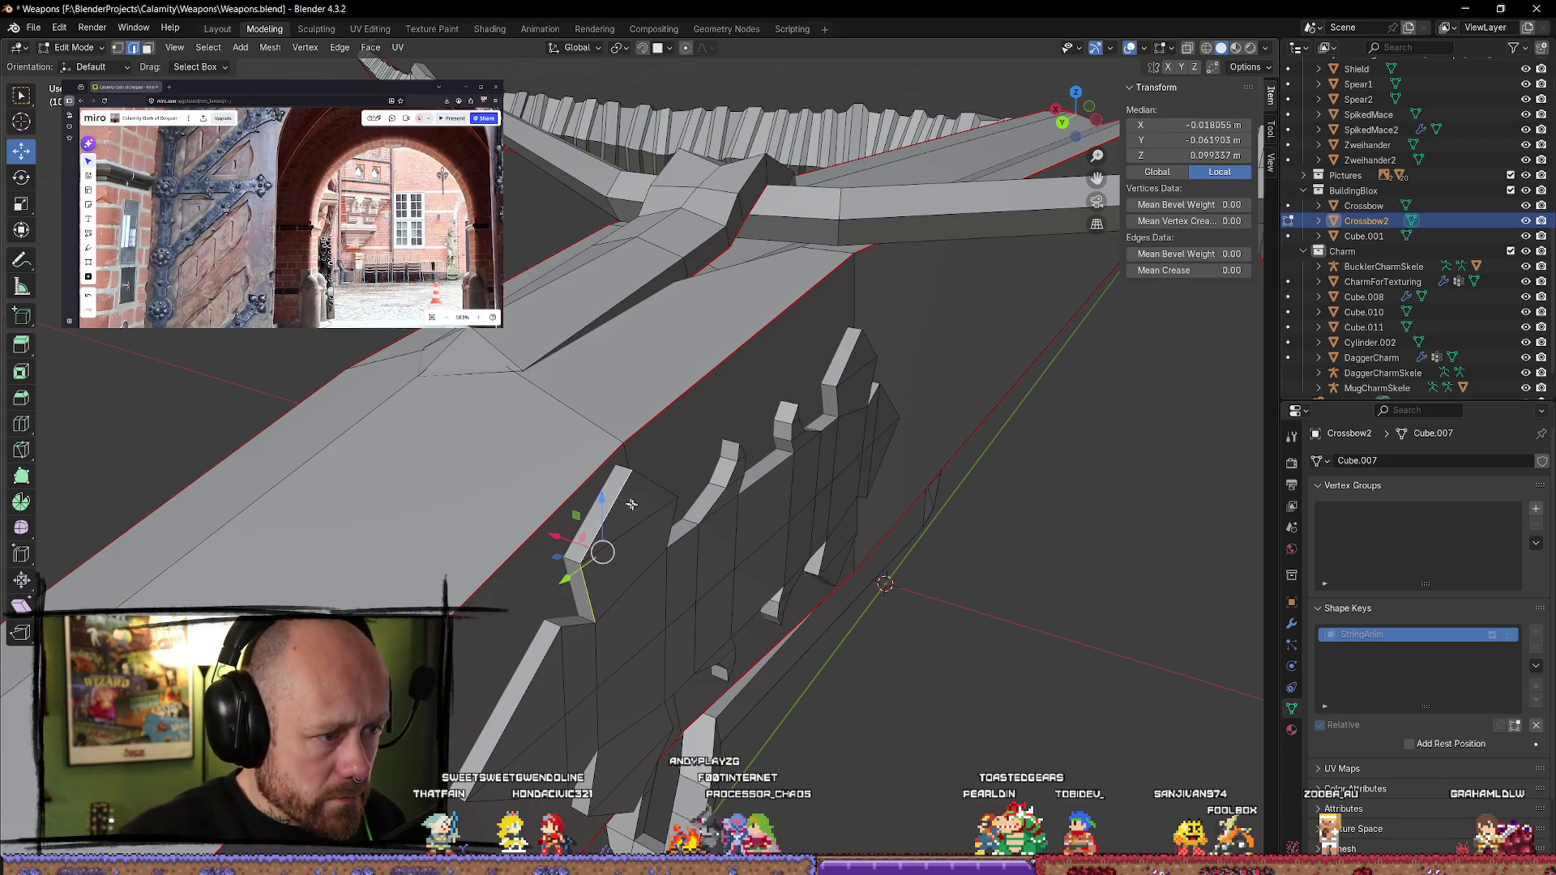
pyautogui.moveTo(542, 656); pyautogui.dragTo(547, 416, button='middle')
pyautogui.moveTo(511, 296); pyautogui.dragTo(629, 371, button='middle')
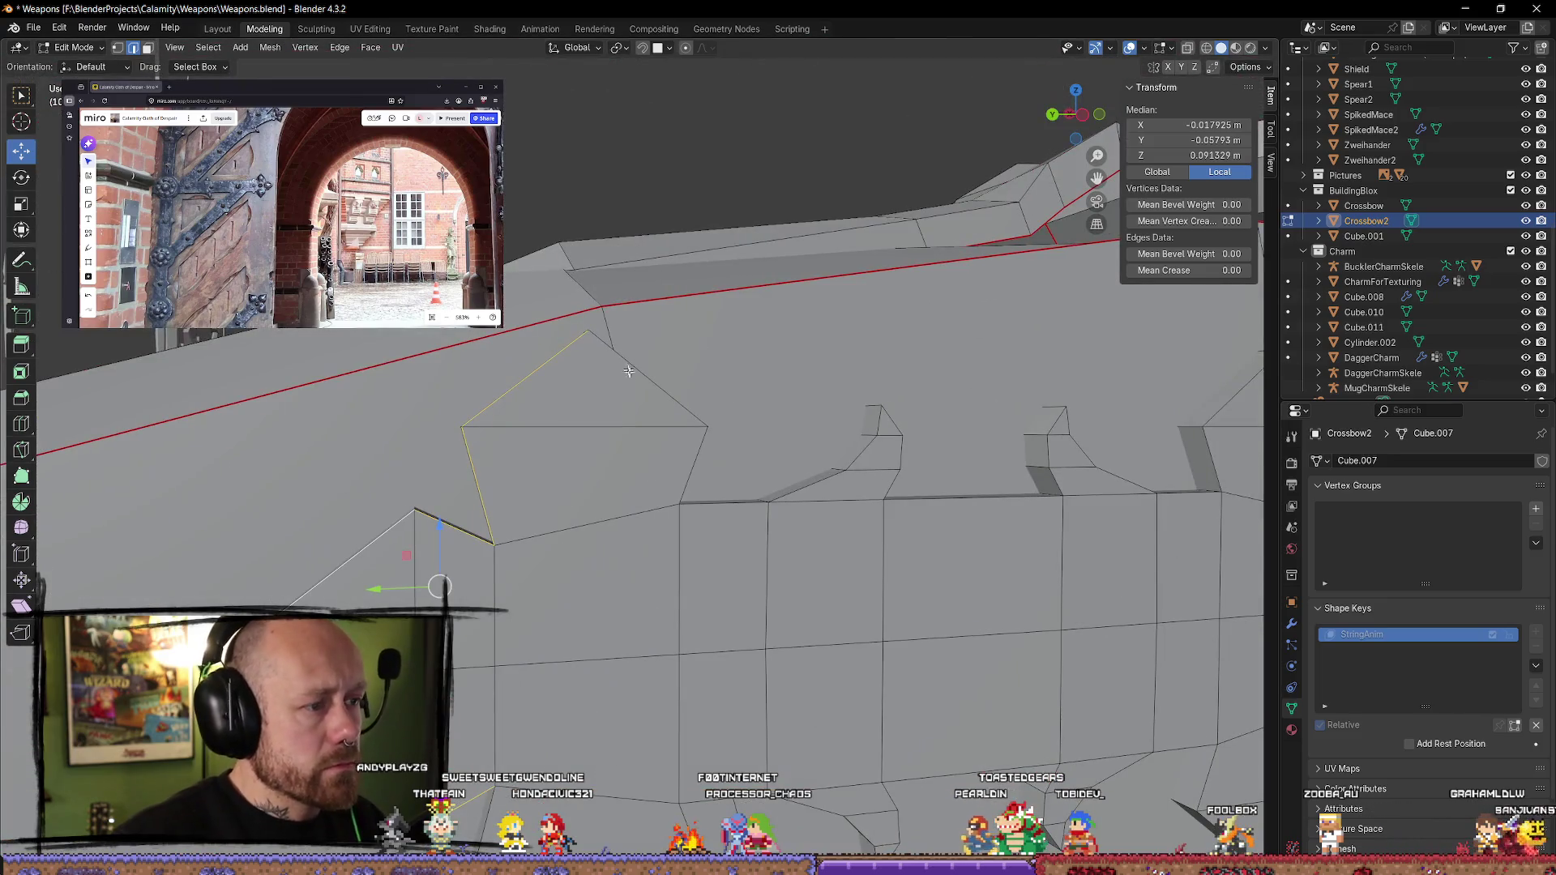
pyautogui.keyDown('alt'); pyautogui.keyDown('shift'); pyautogui.click(733, 504); pyautogui.keyUp('shift'); pyautogui.keyUp('alt')
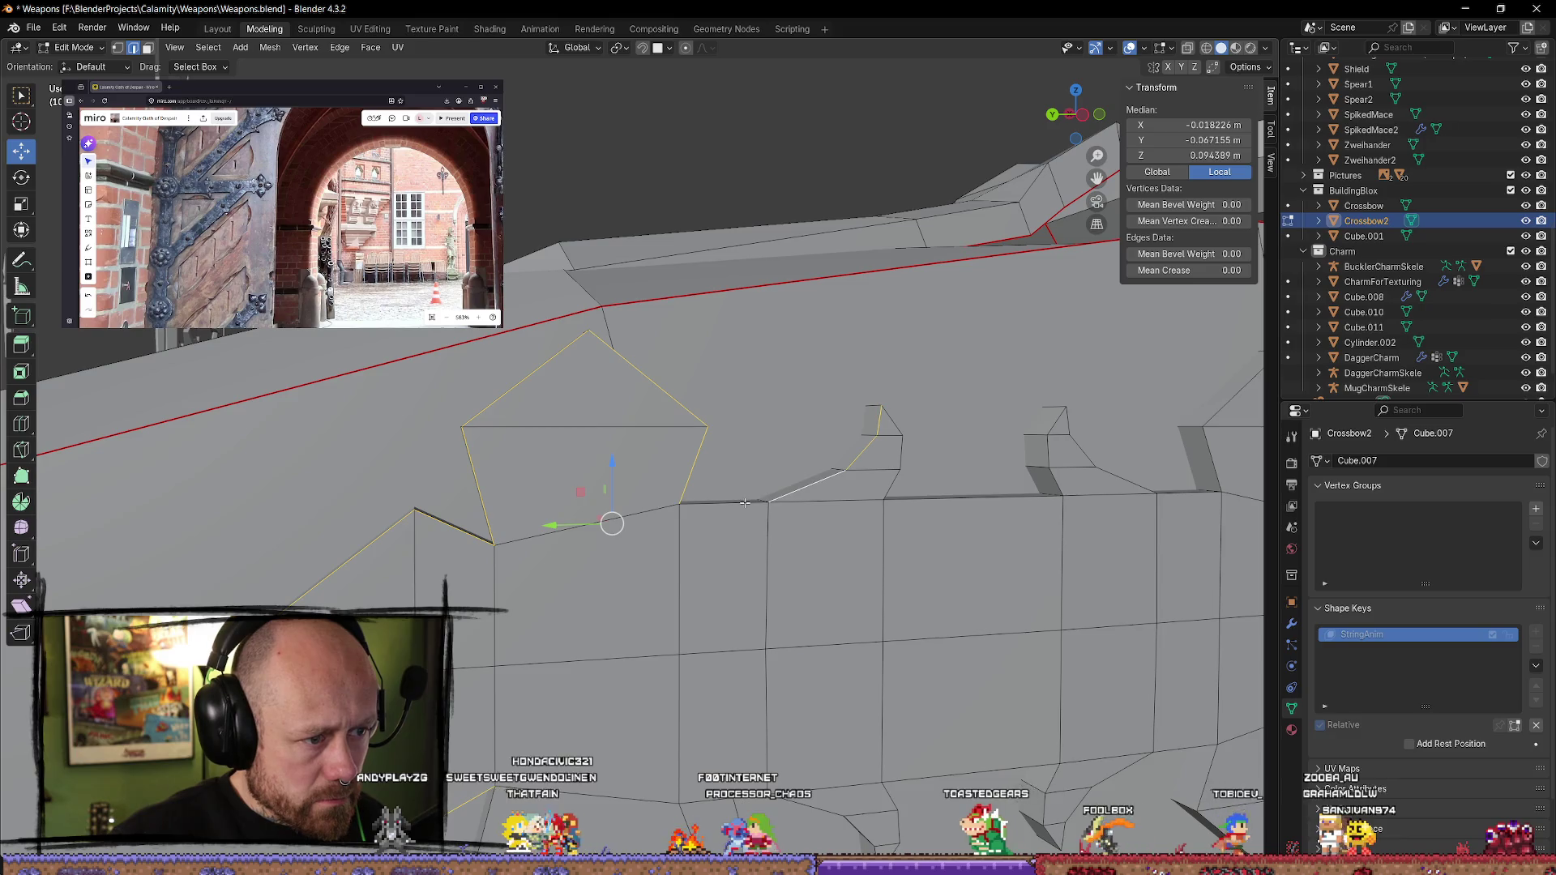
pyautogui.keyDown('alt'); pyautogui.keyDown('shift'); pyautogui.click(929, 504); pyautogui.keyUp('shift'); pyautogui.keyUp('alt')
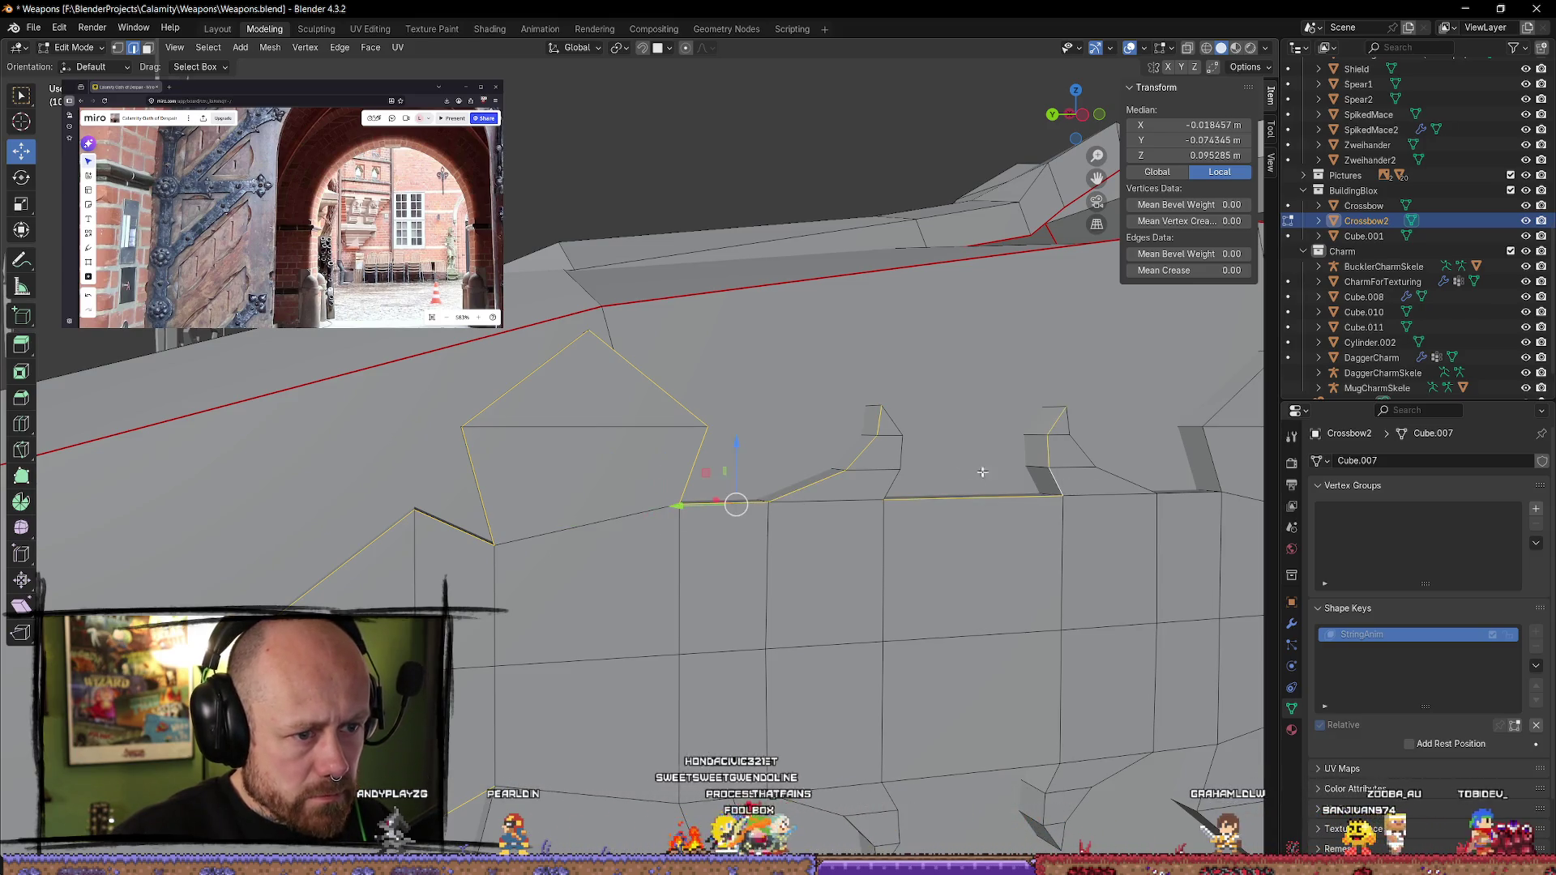
pyautogui.keyDown('shift'); pyautogui.click(901, 454); pyautogui.keyUp('shift')
pyautogui.keyDown('alt'); pyautogui.keyDown('shift'); pyautogui.click(1087, 456); pyautogui.keyUp('shift'); pyautogui.keyUp('alt')
# - Add the remaining spike edges and horizontal outline edges to the selection
pyautogui.keyDown('shift'); pyautogui.moveTo(1189, 450); pyautogui.dragTo(787, 390, button='middle'); pyautogui.keyUp('shift')
pyautogui.keyDown('alt'); pyautogui.keyDown('shift'); pyautogui.click(780, 395); pyautogui.keyUp('shift'); pyautogui.keyUp('alt')
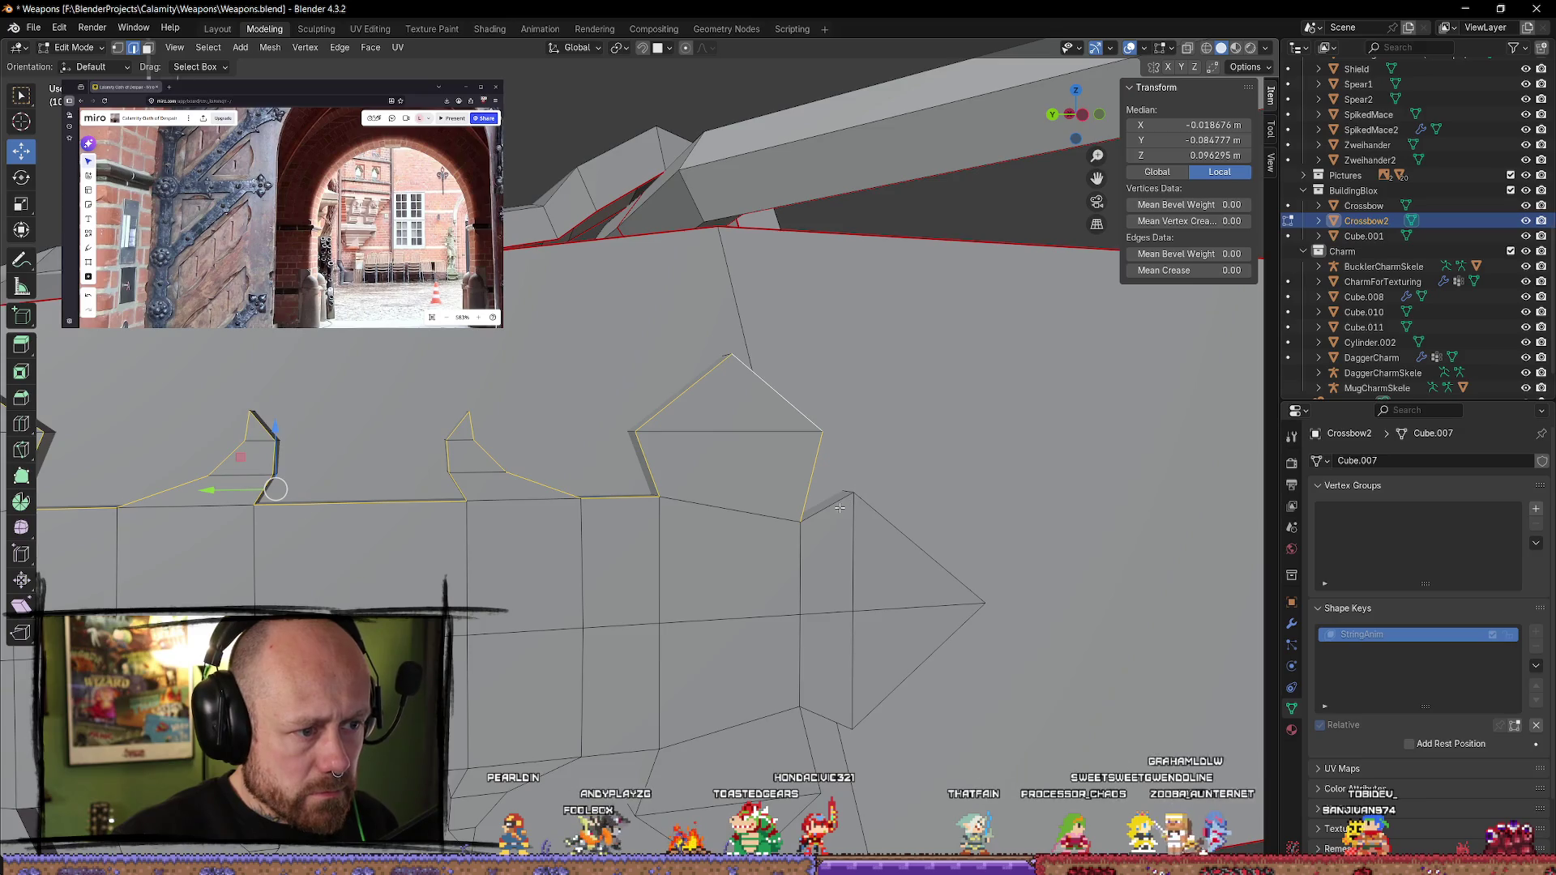
pyautogui.keyDown('shift'); pyautogui.moveTo(874, 765); pyautogui.dragTo(834, 535, button='middle'); pyautogui.keyUp('shift')
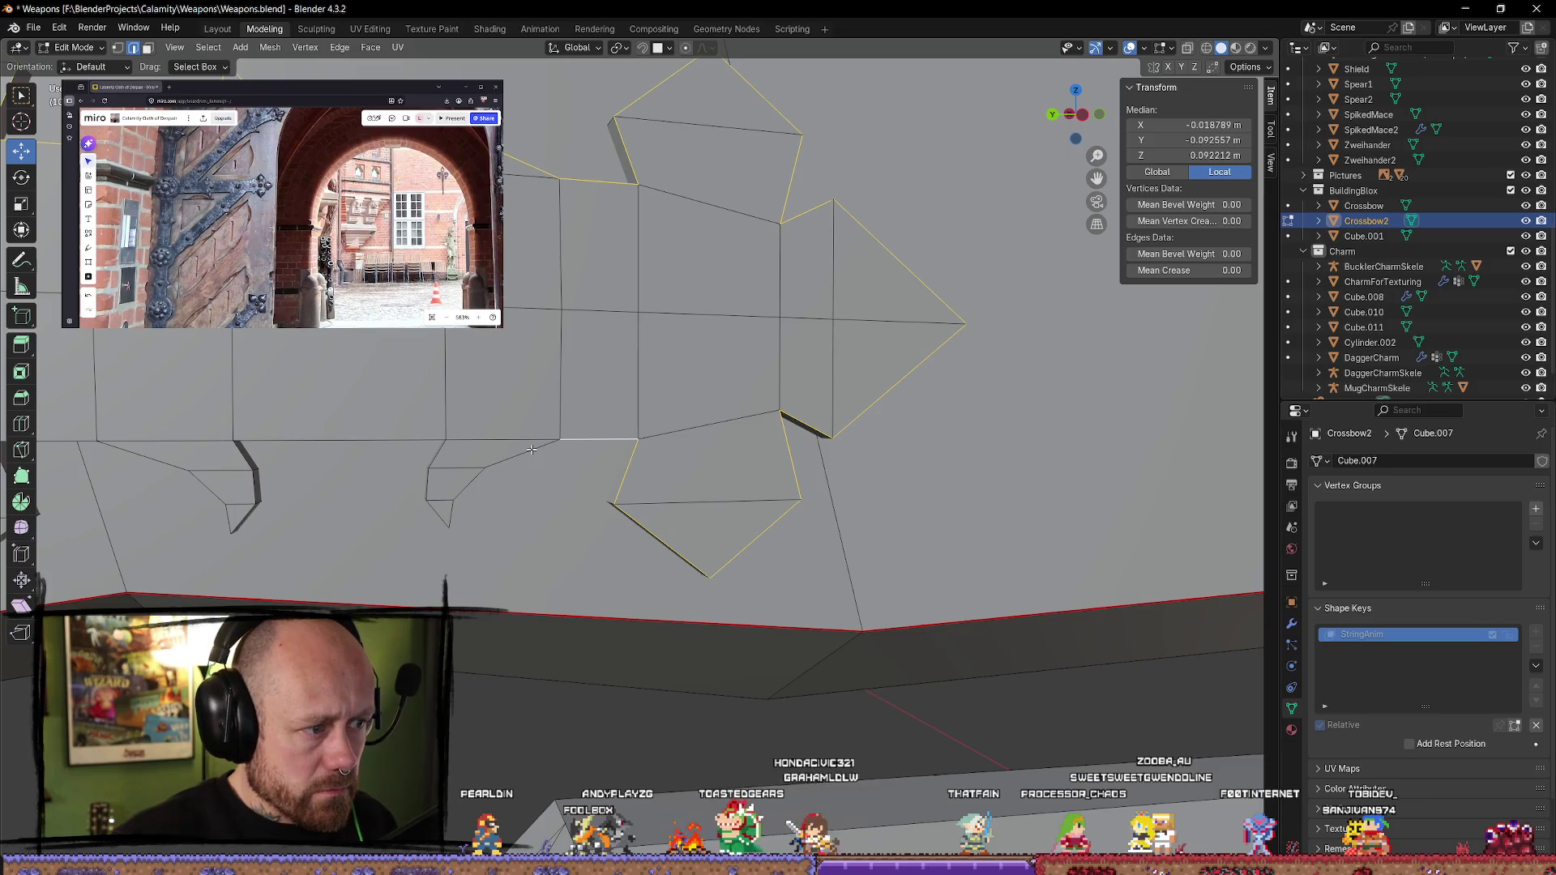
pyautogui.keyDown('alt'); pyautogui.keyDown('shift'); pyautogui.click(410, 440); pyautogui.keyUp('shift'); pyautogui.keyUp('alt')
pyautogui.keyDown('shift'); pyautogui.moveTo(410, 439); pyautogui.dragTo(776, 459, button='middle'); pyautogui.keyUp('shift')
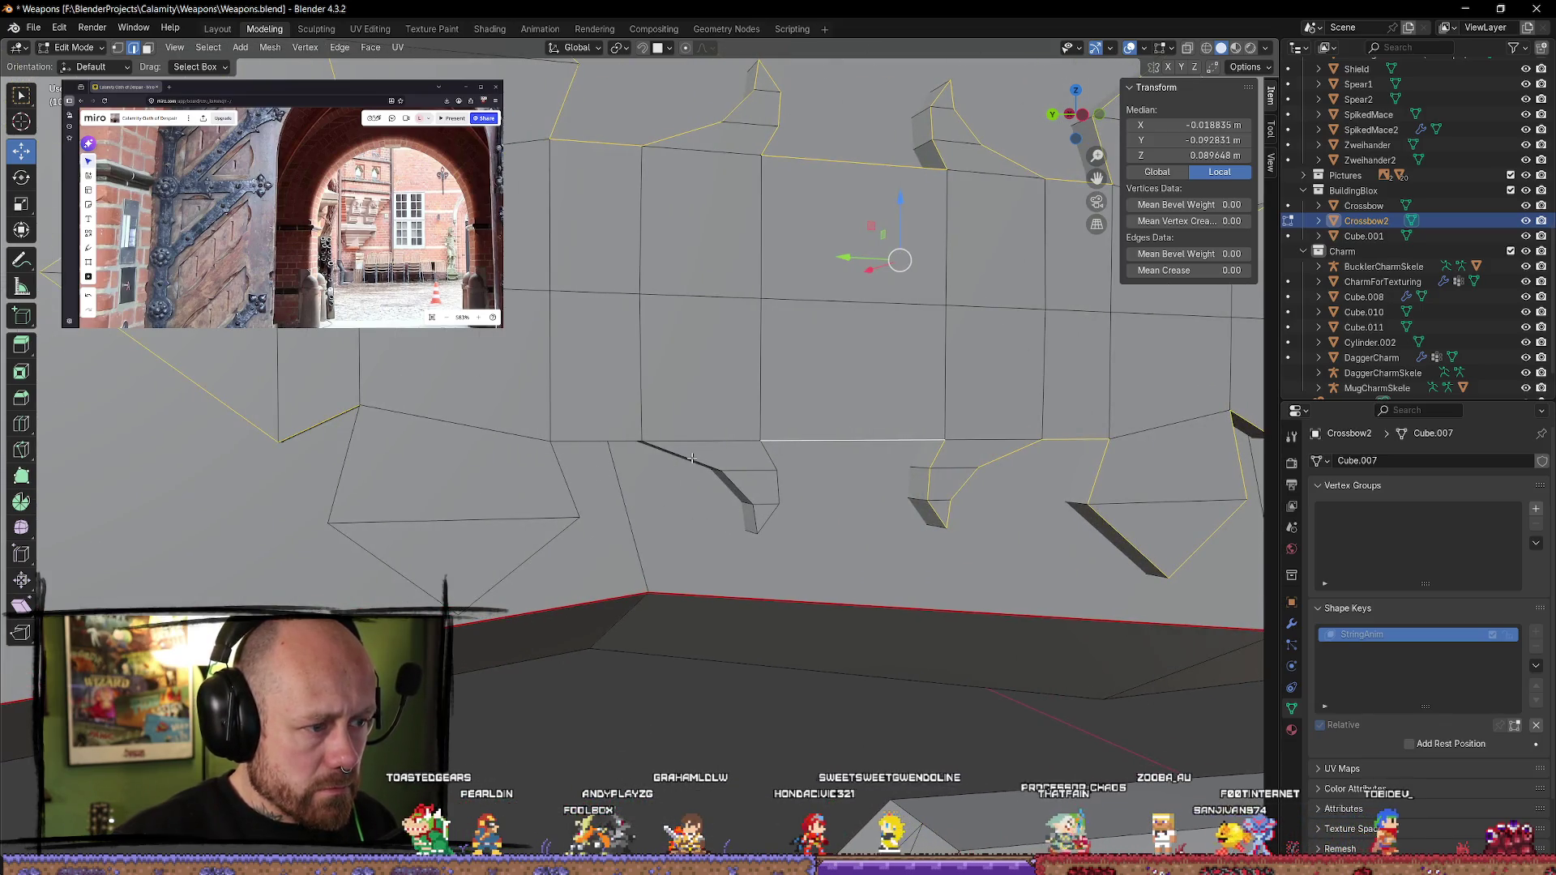
pyautogui.keyDown('alt'); pyautogui.keyDown('shift'); pyautogui.click(766, 459); pyautogui.keyUp('shift'); pyautogui.keyUp('alt')
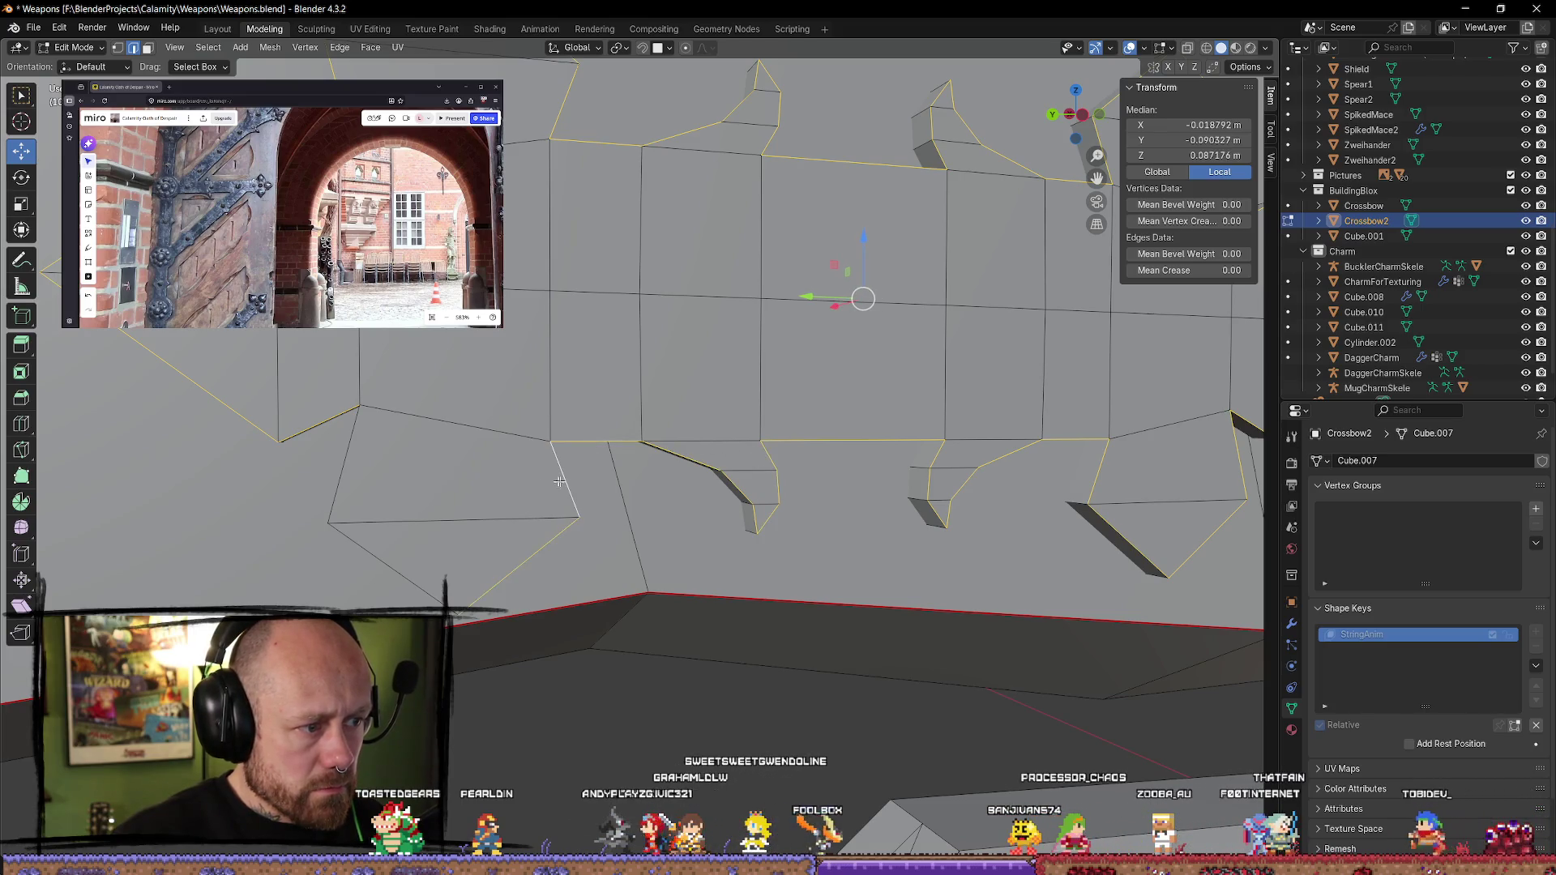
pyautogui.keyDown('alt'); pyautogui.keyDown('shift'); pyautogui.click(353, 450); pyautogui.keyUp('shift'); pyautogui.keyUp('alt')
# - Mark the selected spike edges as seams and deselect everything
pyautogui.hotkey('ctrl', 'e')
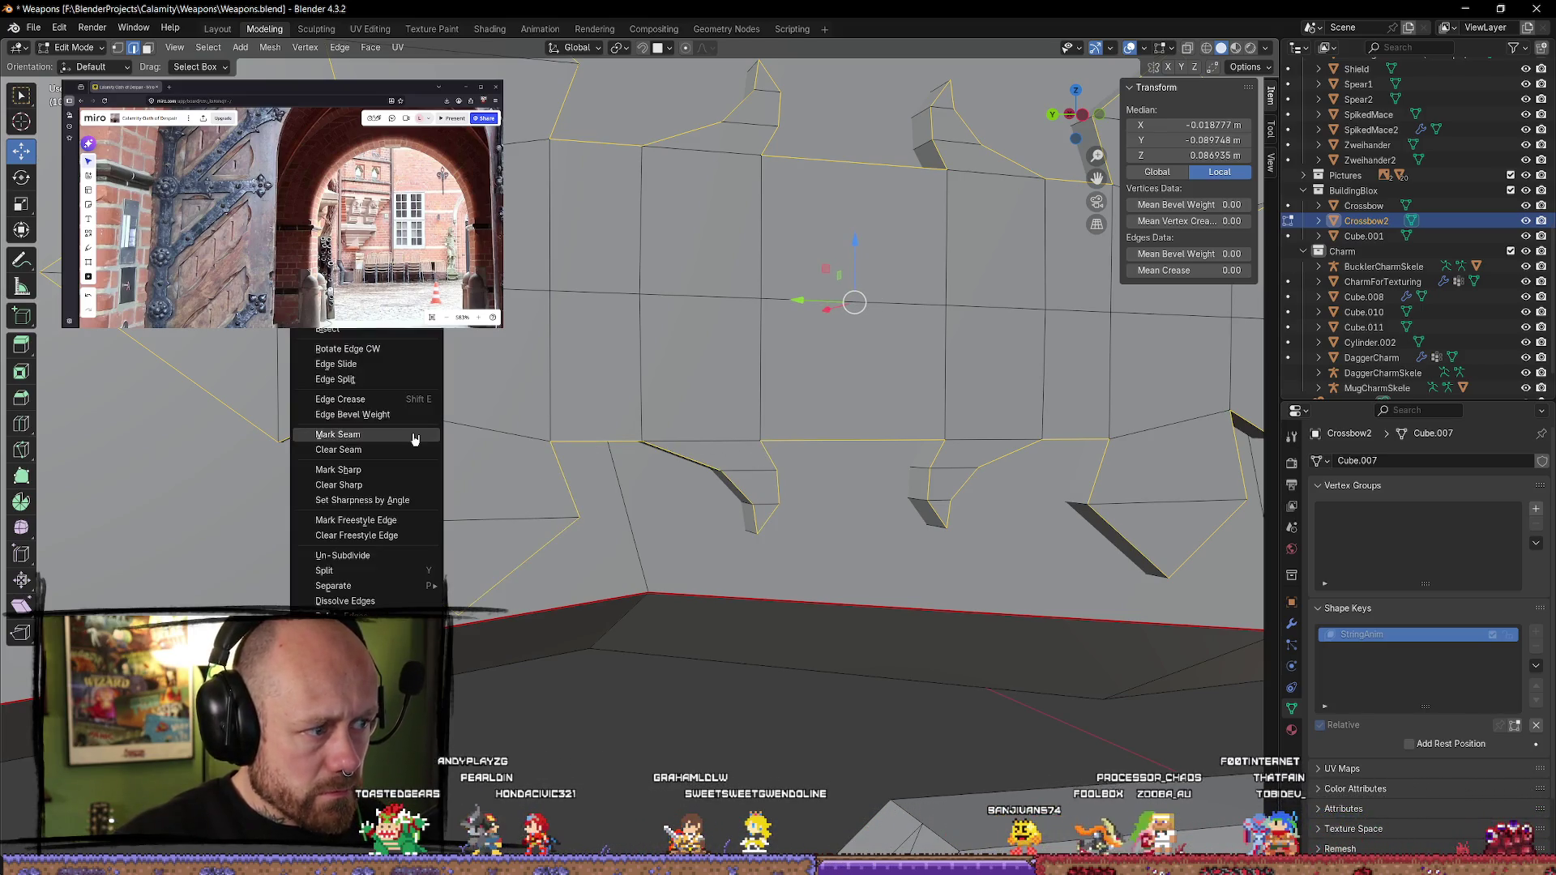
pyautogui.click(414, 439)
pyautogui.scroll(-3, 659, 663)
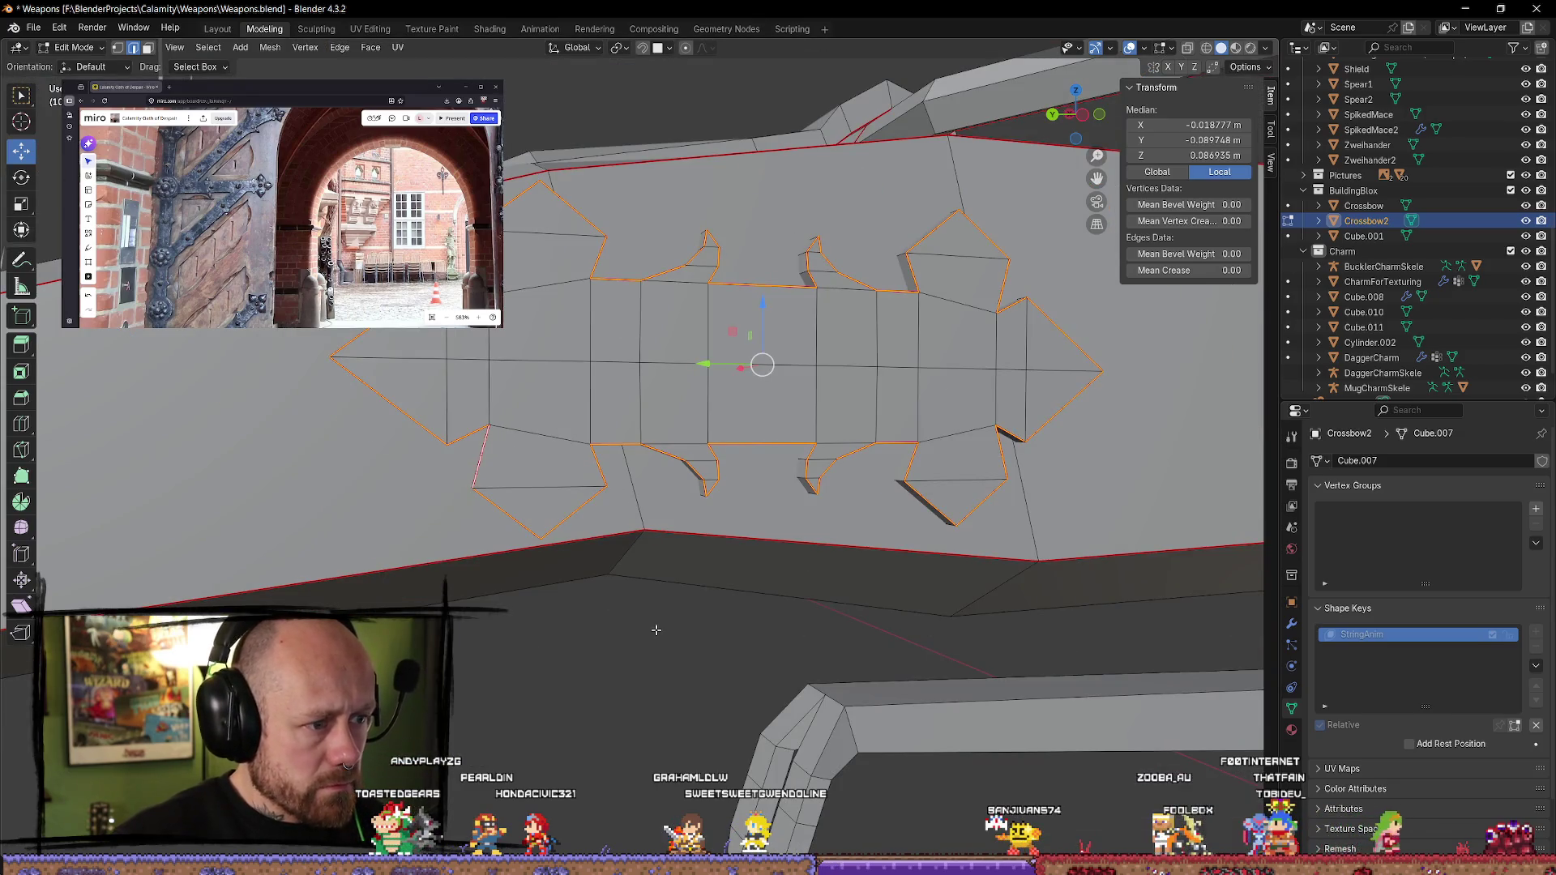
pyautogui.press('Tab')
pyautogui.press('Tab')
pyautogui.hotkey('alt', 'a')
pyautogui.scroll(-3, 674, 643)
pyautogui.moveTo(675, 642)
pyautogui.mouseDown(button='middle')
pyautogui.moveTo(704, 624)
pyautogui.moveTo(652, 519)
pyautogui.moveTo(612, 362)
pyautogui.moveTo(649, 598)
pyautogui.moveTo(785, 658)
pyautogui.moveTo(818, 632)
pyautogui.mouseUp(button='middle')
pyautogui.scroll(1, 694, 642)
pyautogui.scroll(-2, 733, 371)
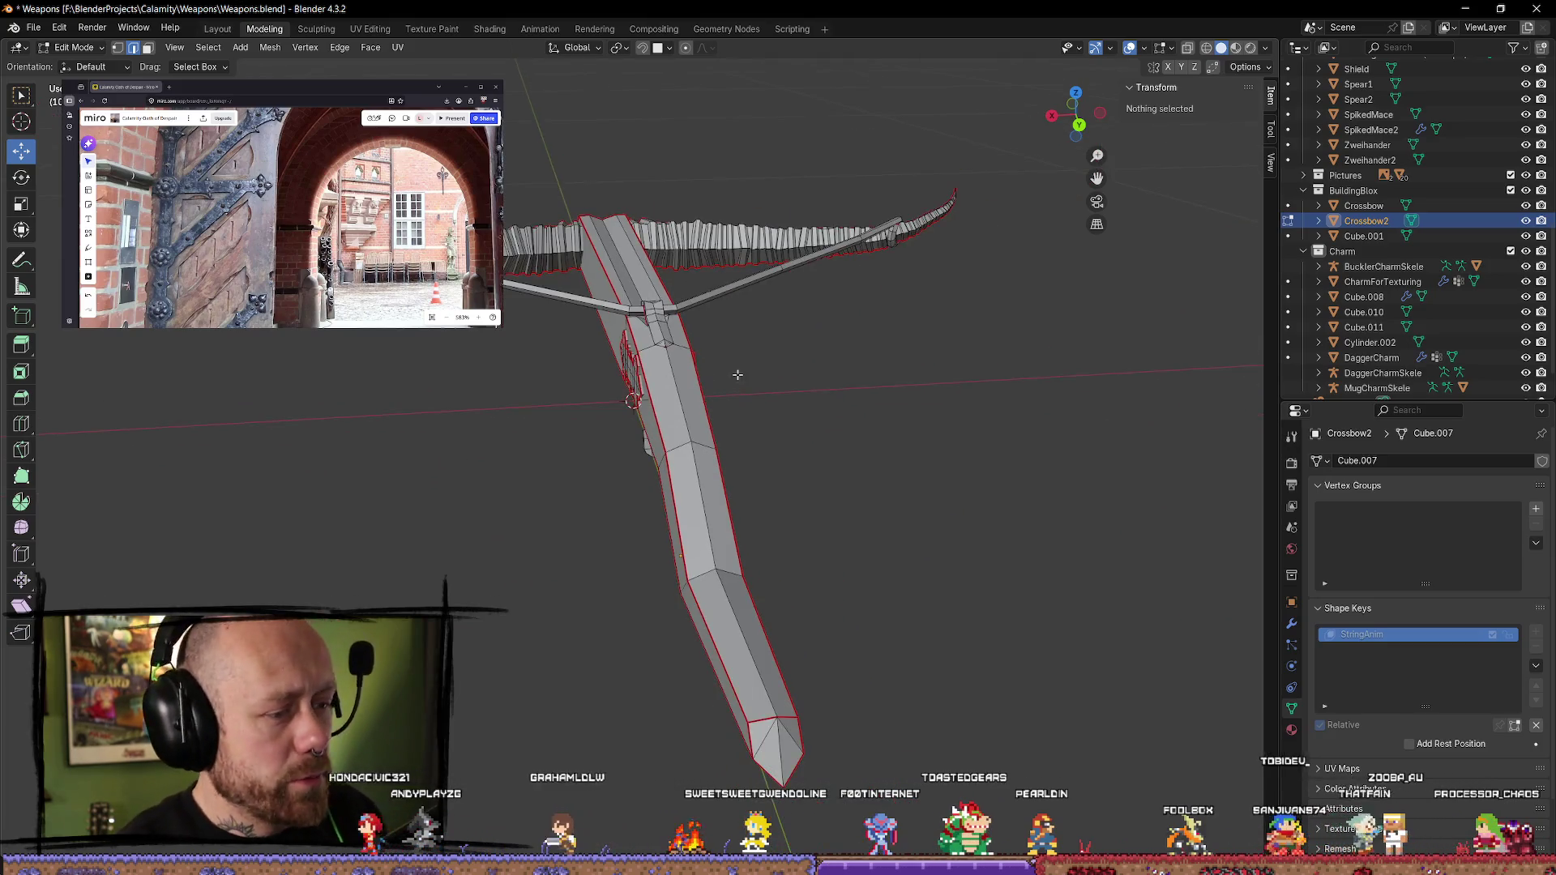
# - Mark an edge loop on the crossbow stock as a seam, then deselect
pyautogui.scroll(1, 737, 407)
pyautogui.moveTo(737, 407)
pyautogui.mouseDown(button='middle')
pyautogui.moveTo(765, 449)
pyautogui.moveTo(732, 284)
pyautogui.moveTo(757, 351)
pyautogui.moveTo(793, 335)
pyautogui.moveTo(770, 373)
pyautogui.moveTo(800, 415)
pyautogui.moveTo(650, 372)
pyautogui.moveTo(766, 354)
pyautogui.mouseUp(button='middle')
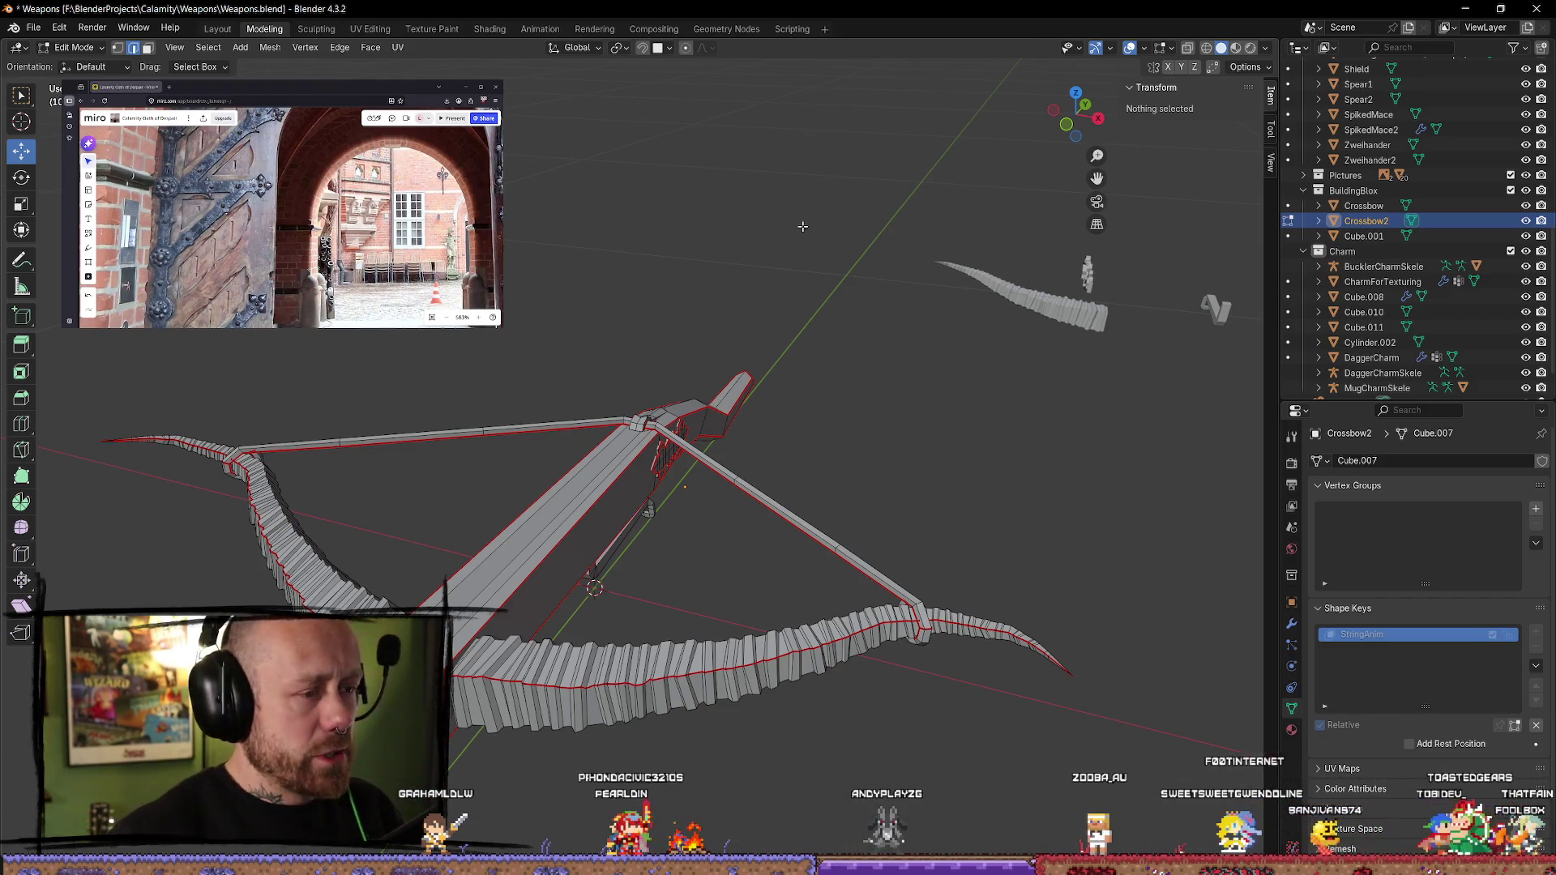
pyautogui.moveTo(723, 435)
pyautogui.mouseDown(button='middle')
pyautogui.moveTo(567, 351)
pyautogui.moveTo(525, 445)
pyautogui.moveTo(574, 398)
pyautogui.moveTo(570, 366)
pyautogui.moveTo(681, 496)
pyautogui.moveTo(695, 591)
pyautogui.moveTo(552, 533)
pyautogui.moveTo(690, 445)
pyautogui.mouseUp(button='middle')
pyautogui.click(644, 427)
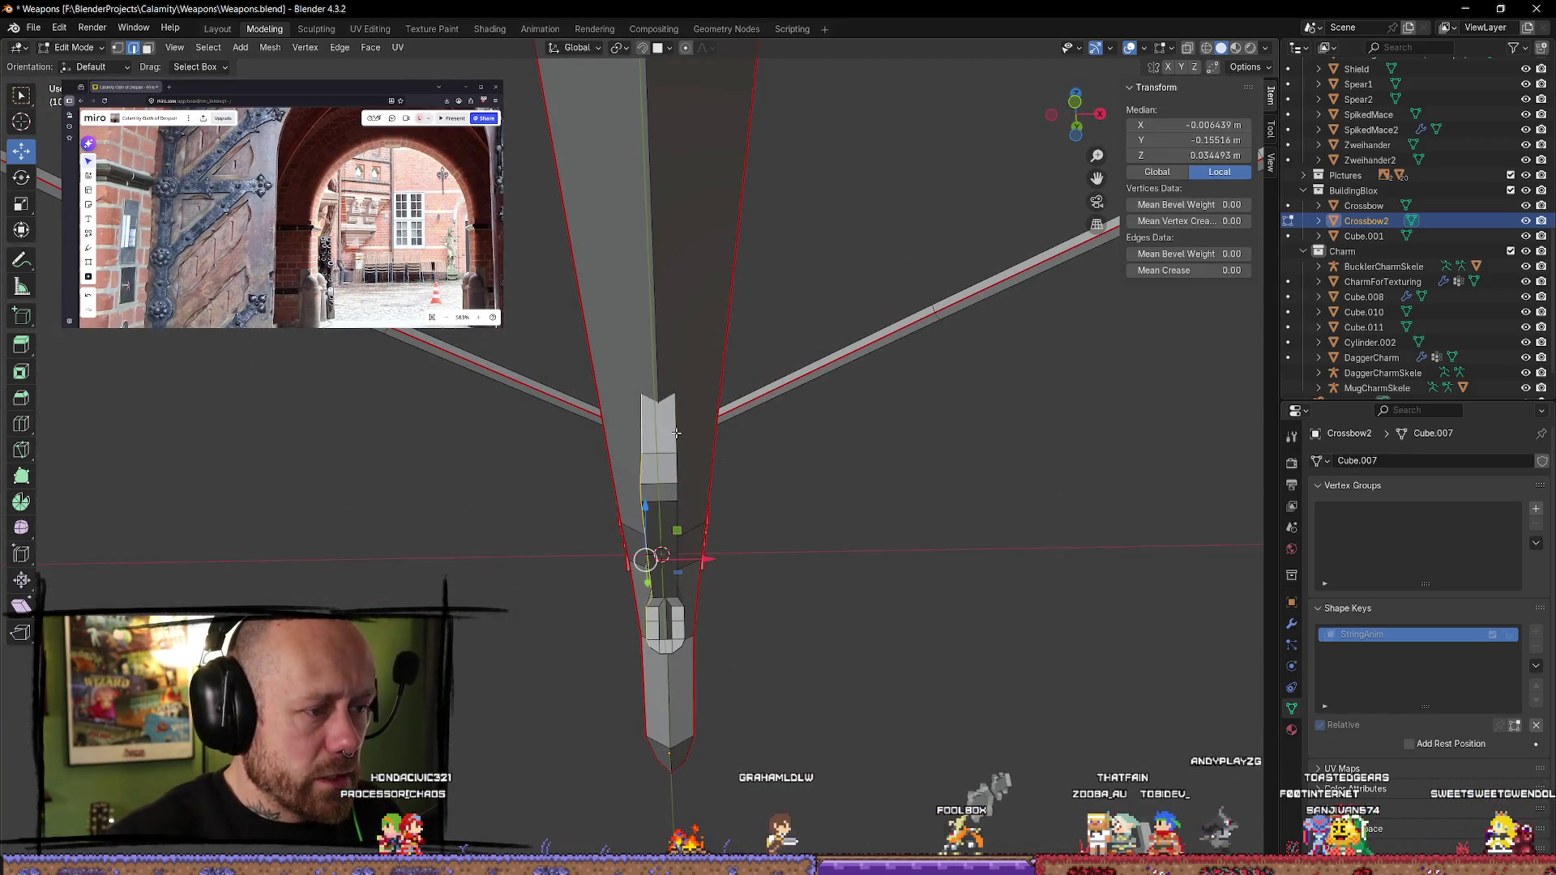
pyautogui.keyDown('alt'); pyautogui.click(677, 433); pyautogui.keyUp('alt')
pyautogui.moveTo(809, 591)
pyautogui.mouseDown(button='middle')
pyautogui.moveTo(743, 760)
pyautogui.moveTo(789, 651)
pyautogui.mouseUp(button='middle')
pyautogui.rightClick(537, 583)
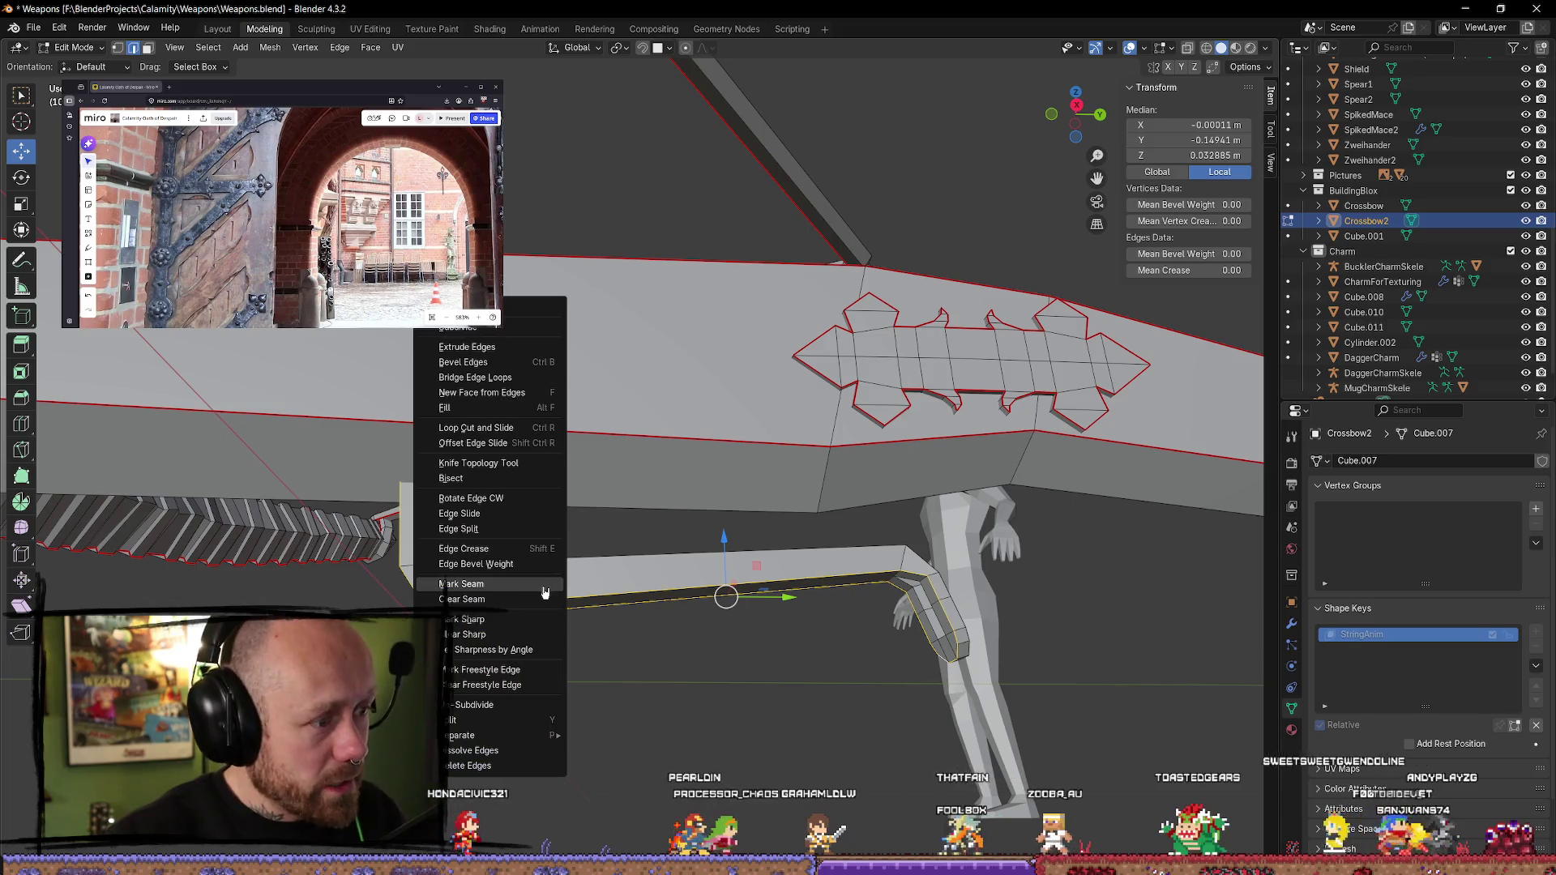
pyautogui.click(527, 583)
pyautogui.hotkey('alt', 'a')
# - Select an edge loop along the lower bar and mark it as a seam
pyautogui.moveTo(535, 633); pyautogui.dragTo(567, 716, button='middle')
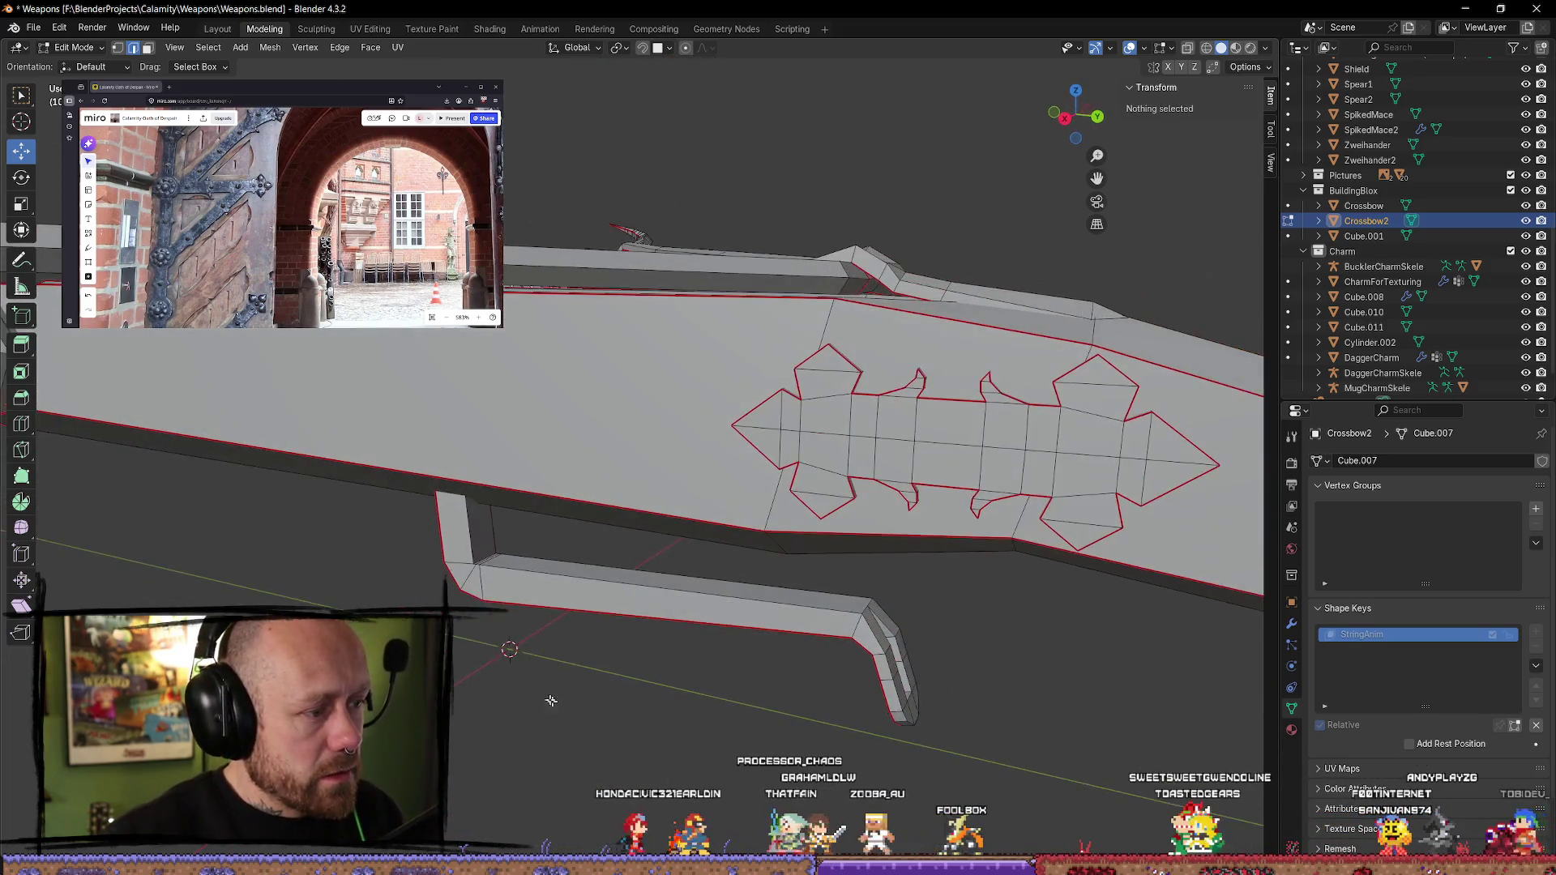
pyautogui.keyDown('alt'); pyautogui.click(564, 580); pyautogui.keyUp('alt')
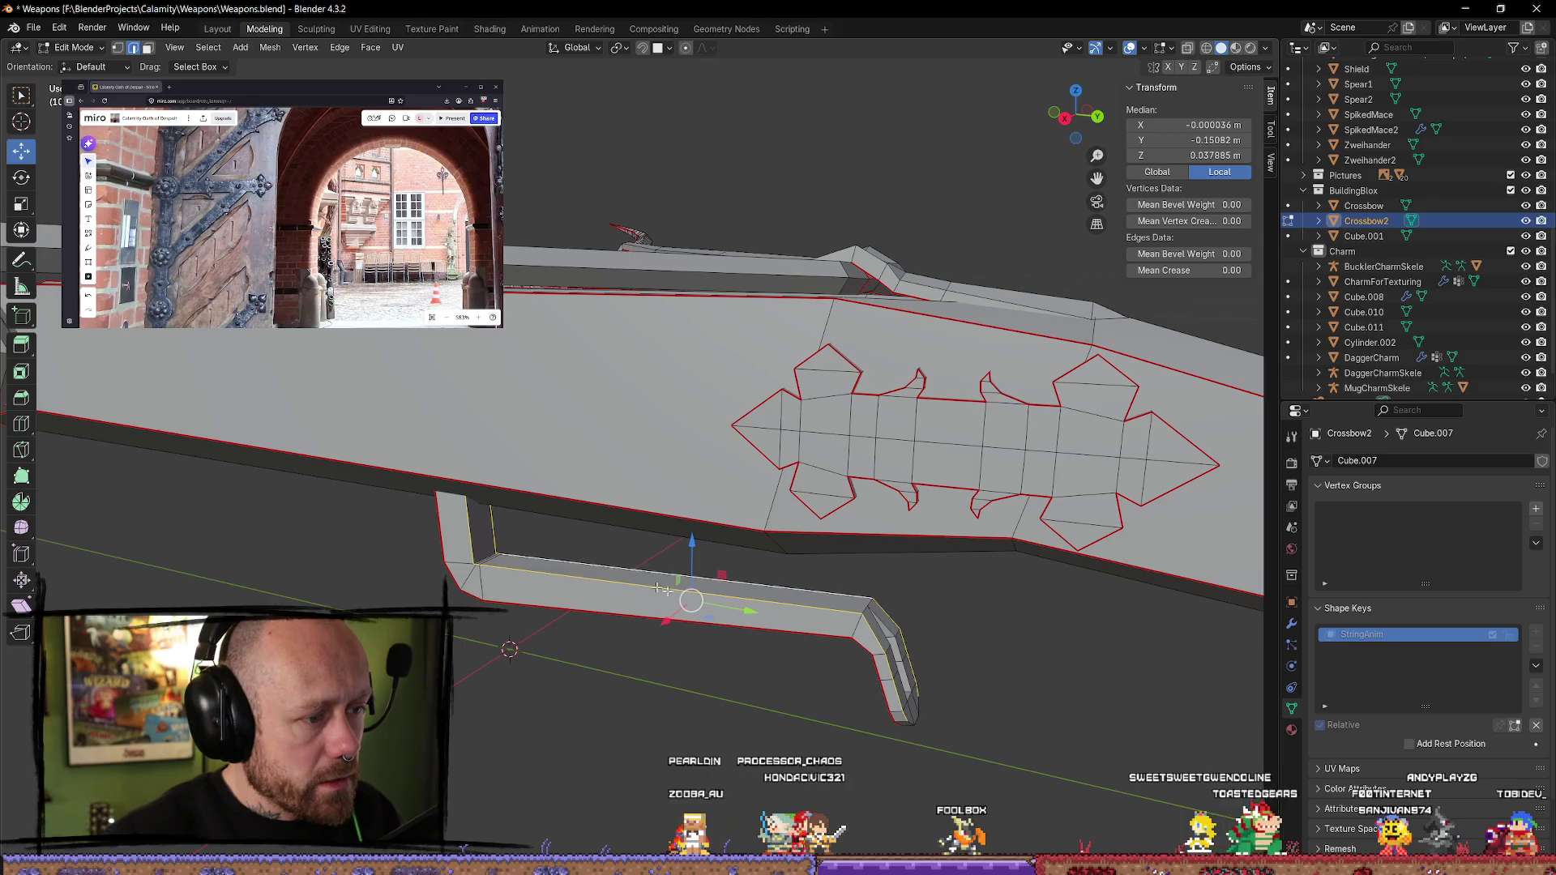
pyautogui.moveTo(643, 582); pyautogui.dragTo(662, 672, button='middle')
pyautogui.keyDown('alt'); pyautogui.click(662, 673); pyautogui.keyUp('alt')
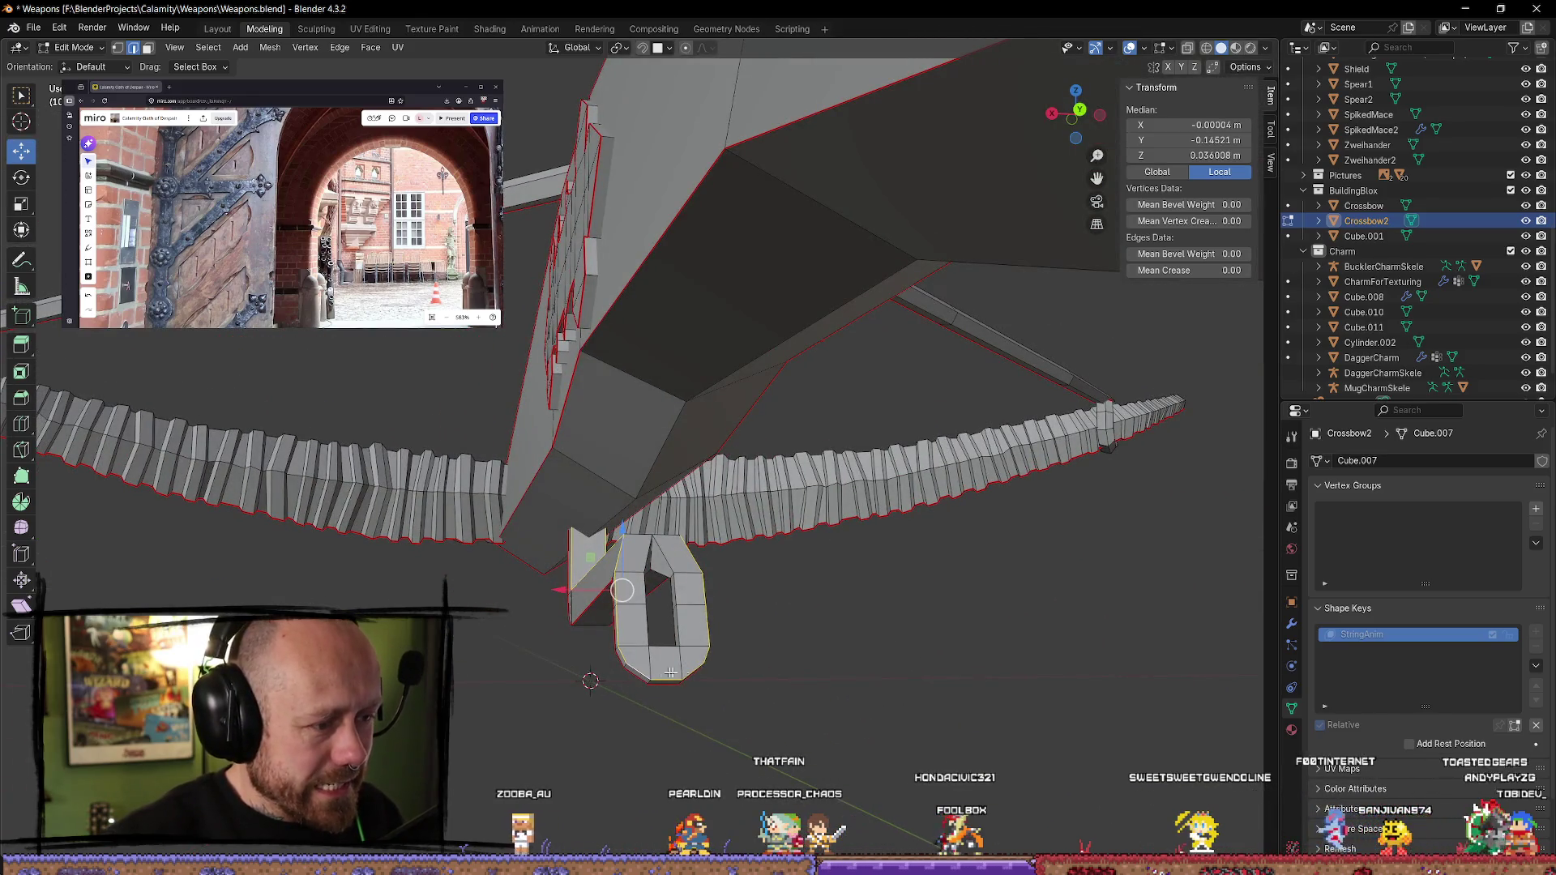
pyautogui.moveTo(809, 607); pyautogui.dragTo(494, 557, button='middle')
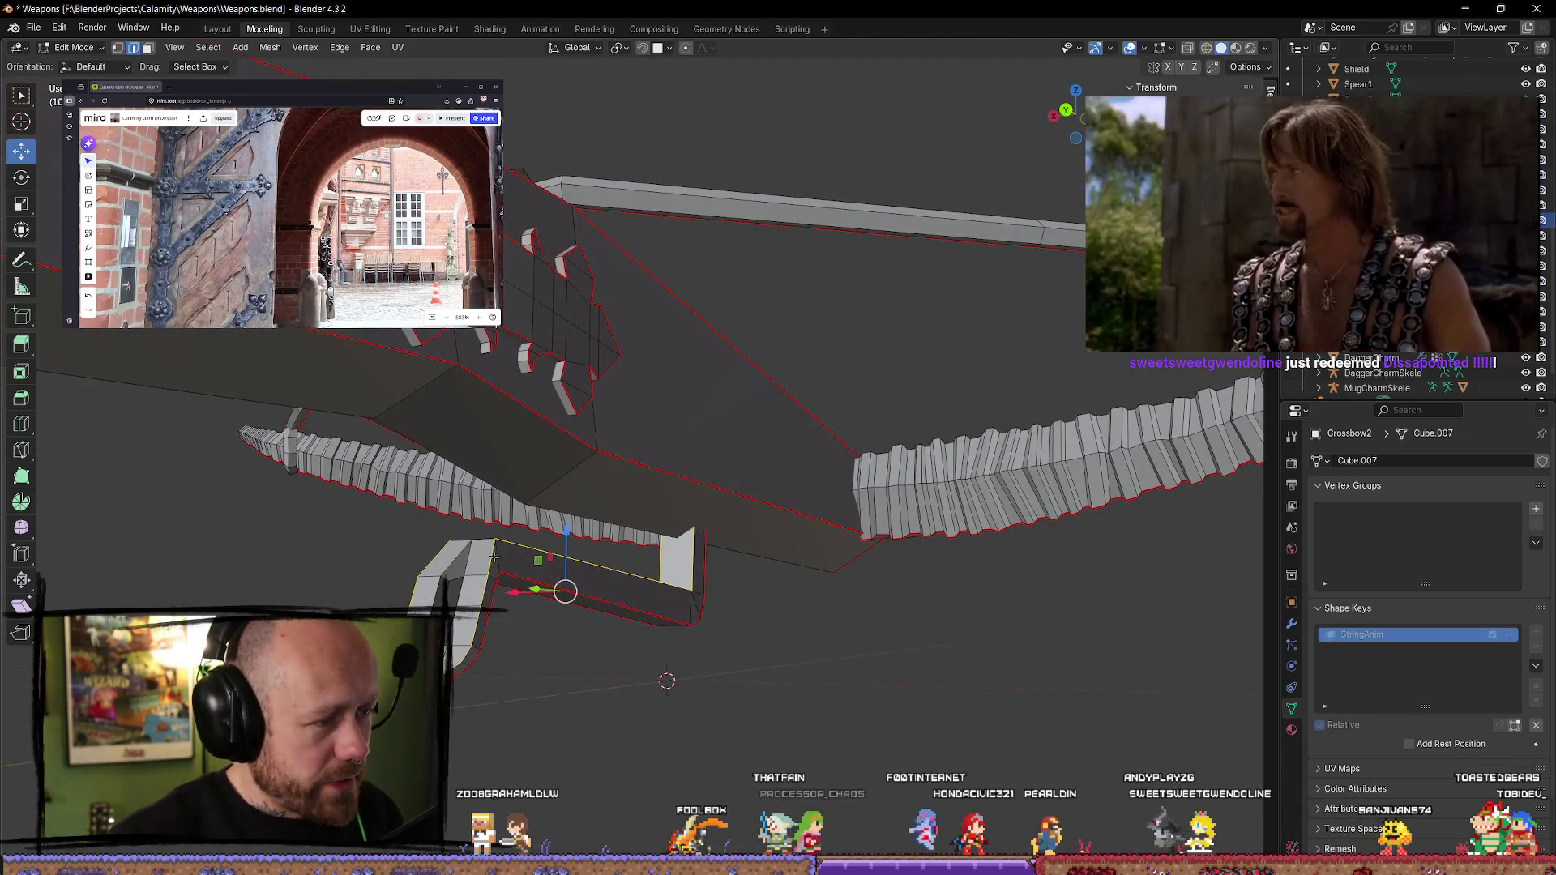
pyautogui.rightClick(494, 557)
pyautogui.click(503, 566)
# - Select the vertex at the stock's bent corner, open its edit options, then deselect
pyautogui.moveTo(863, 694)
pyautogui.mouseDown(button='middle')
pyautogui.moveTo(631, 516)
pyautogui.moveTo(643, 643)
pyautogui.moveTo(871, 674)
pyautogui.moveTo(778, 566)
pyautogui.moveTo(730, 543)
pyautogui.moveTo(771, 527)
pyautogui.moveTo(638, 511)
pyautogui.mouseUp(button='middle')
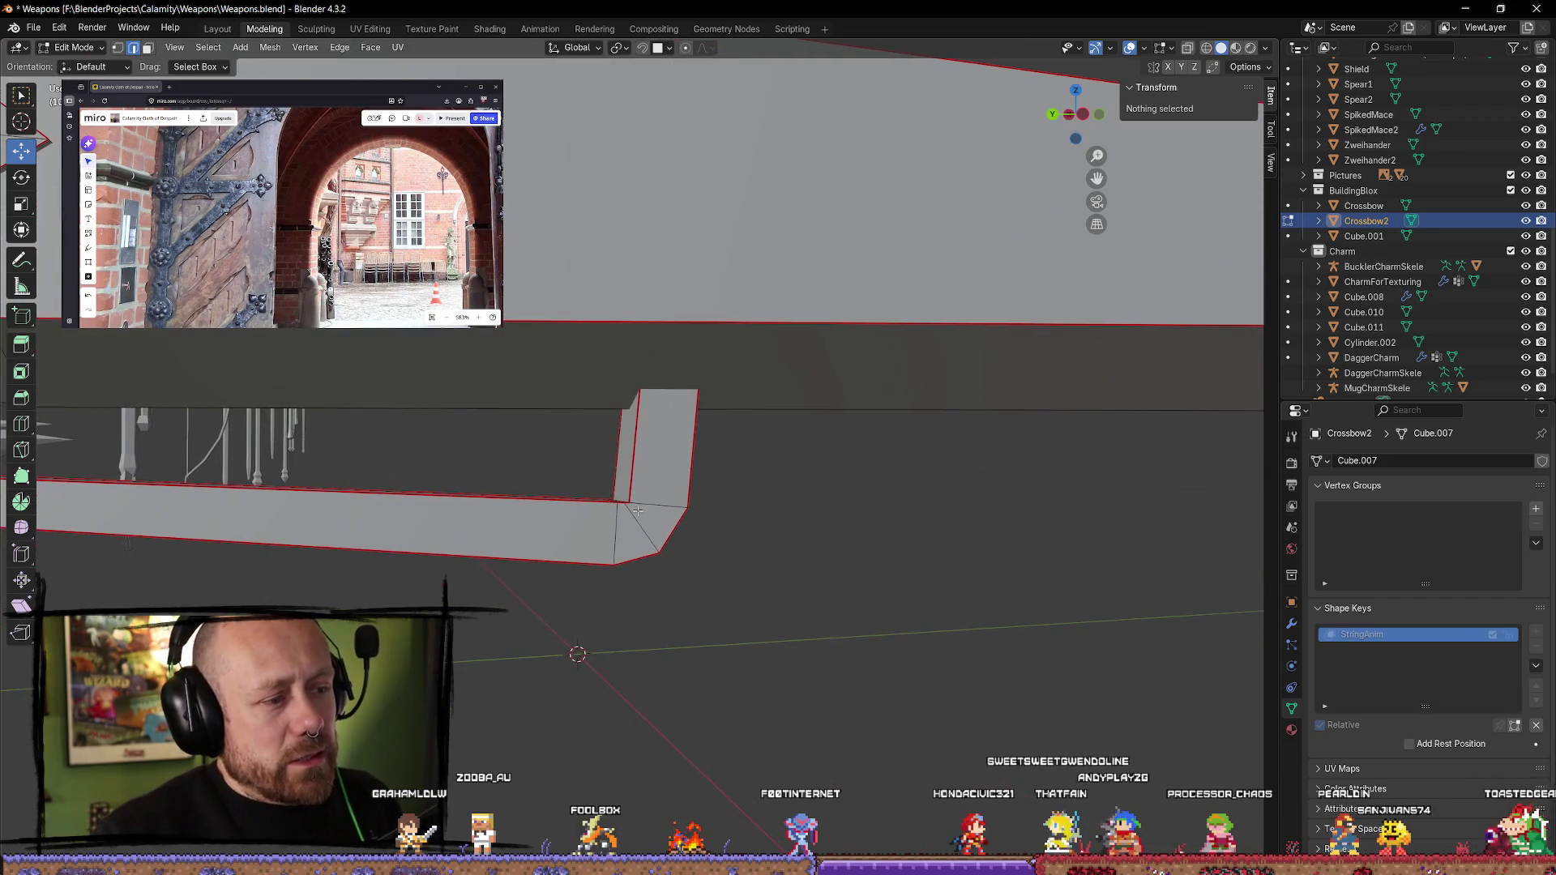
pyautogui.moveTo(778, 556)
pyautogui.mouseDown(button='middle')
pyautogui.moveTo(618, 566)
pyautogui.moveTo(631, 587)
pyautogui.mouseUp(button='middle')
pyautogui.click(702, 551)
pyautogui.rightClick(689, 492)
pyautogui.click(757, 667)
pyautogui.moveTo(757, 667)
pyautogui.mouseDown(button='middle')
pyautogui.moveTo(776, 630)
pyautogui.moveTo(740, 643)
pyautogui.moveTo(834, 660)
pyautogui.moveTo(1011, 649)
pyautogui.moveTo(773, 558)
pyautogui.moveTo(684, 629)
pyautogui.moveTo(535, 594)
pyautogui.moveTo(598, 570)
pyautogui.moveTo(429, 528)
pyautogui.moveTo(420, 507)
pyautogui.moveTo(673, 497)
pyautogui.moveTo(713, 546)
pyautogui.moveTo(864, 520)
pyautogui.moveTo(521, 545)
pyautogui.moveTo(629, 549)
pyautogui.moveTo(694, 641)
pyautogui.mouseUp(button='middle')
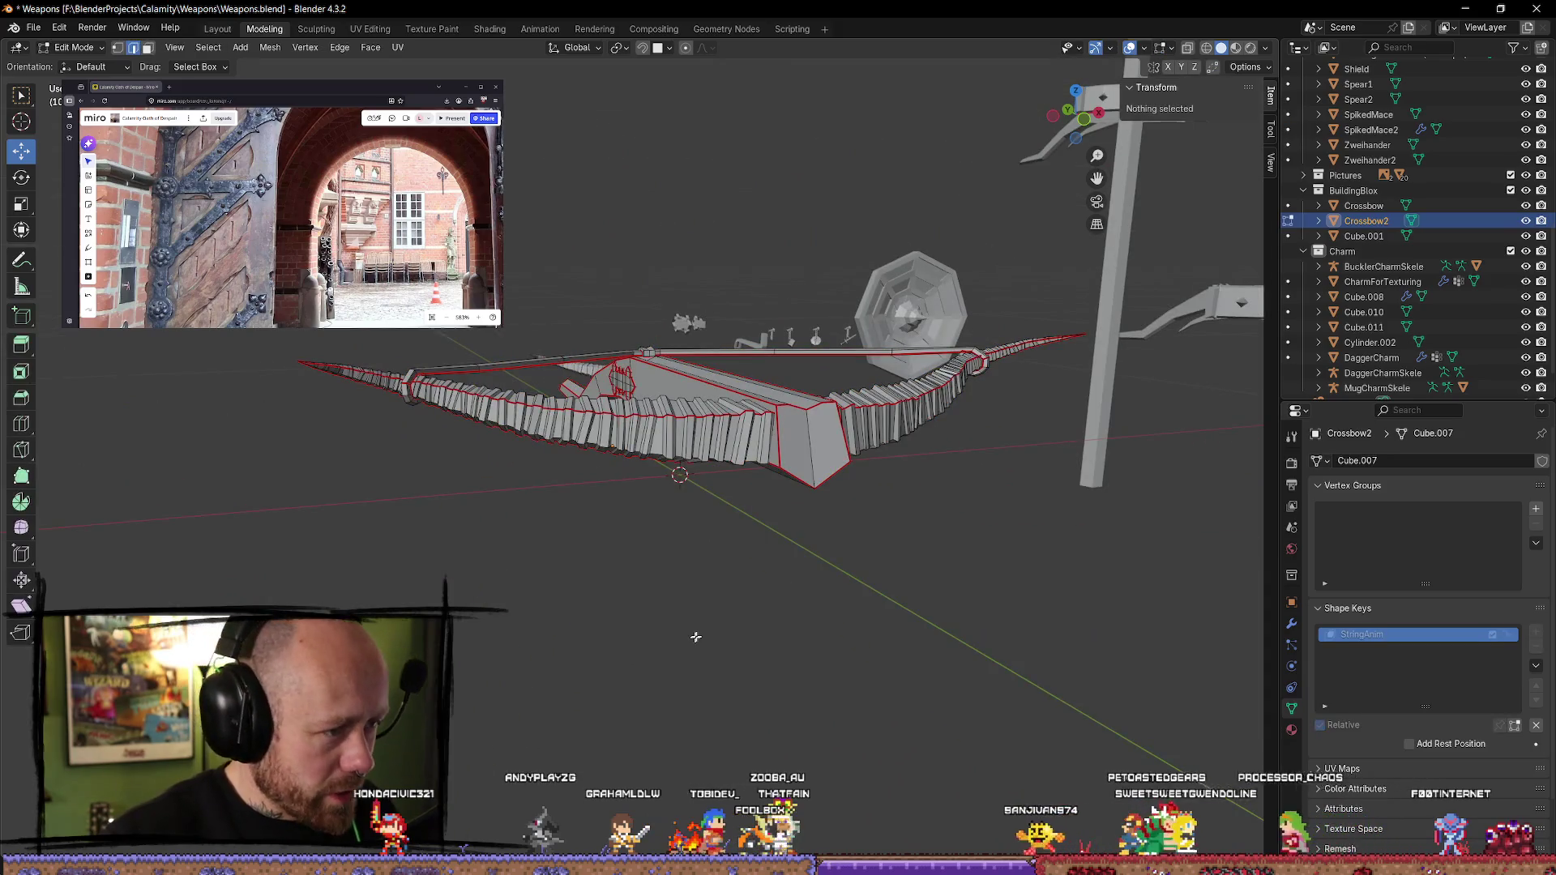
# - Select the whole crossbow mesh and switch to the UV Editing workspace
pyautogui.press('a')
pyautogui.click(366, 30)
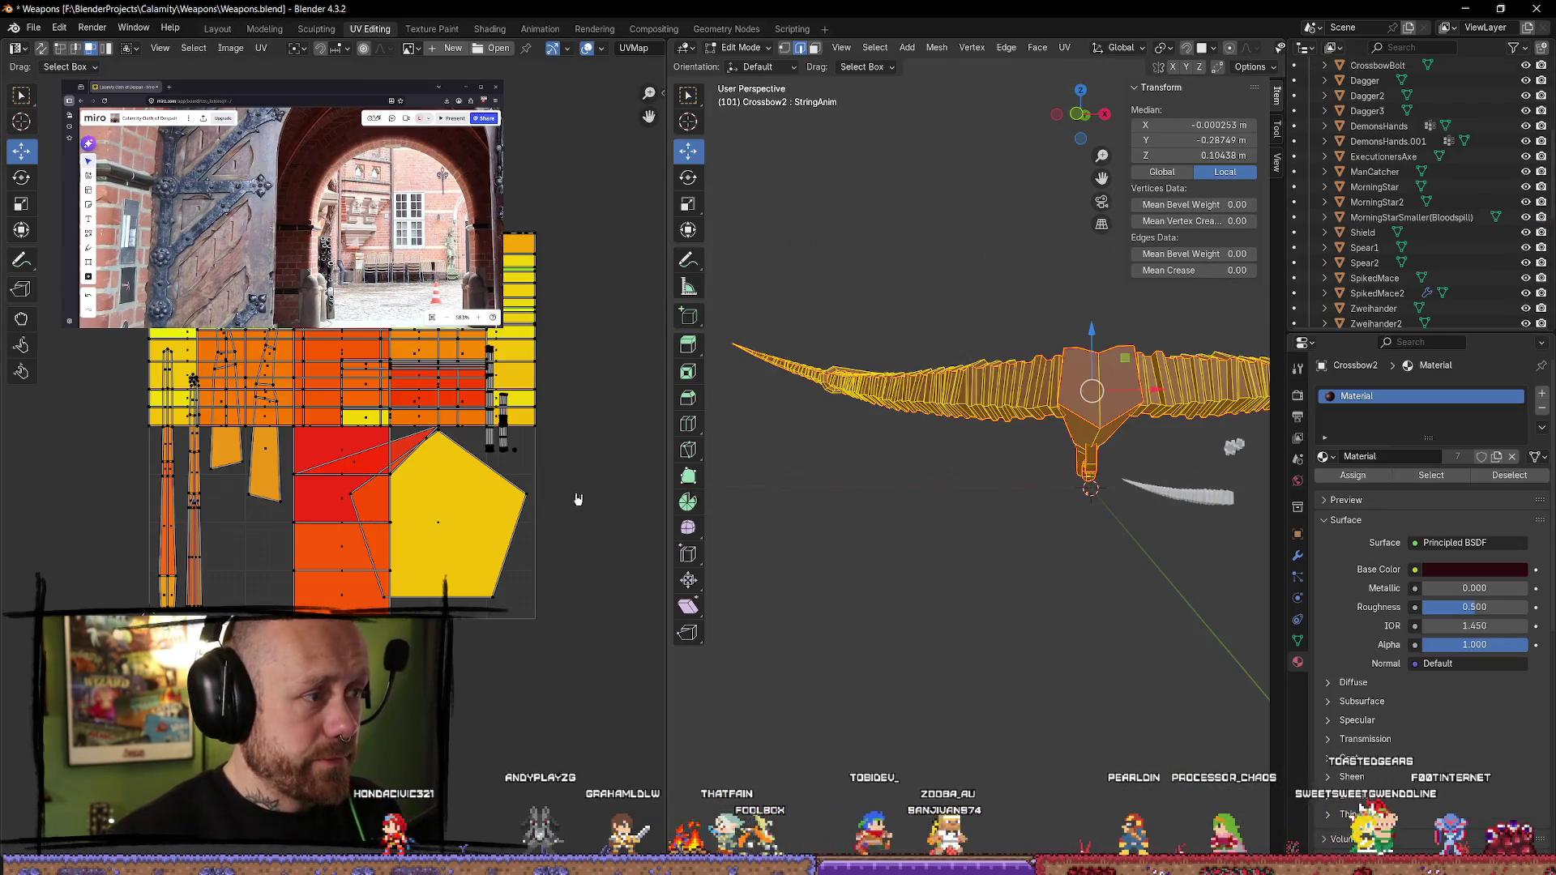
pyautogui.press('u')
pyautogui.press('Escape')
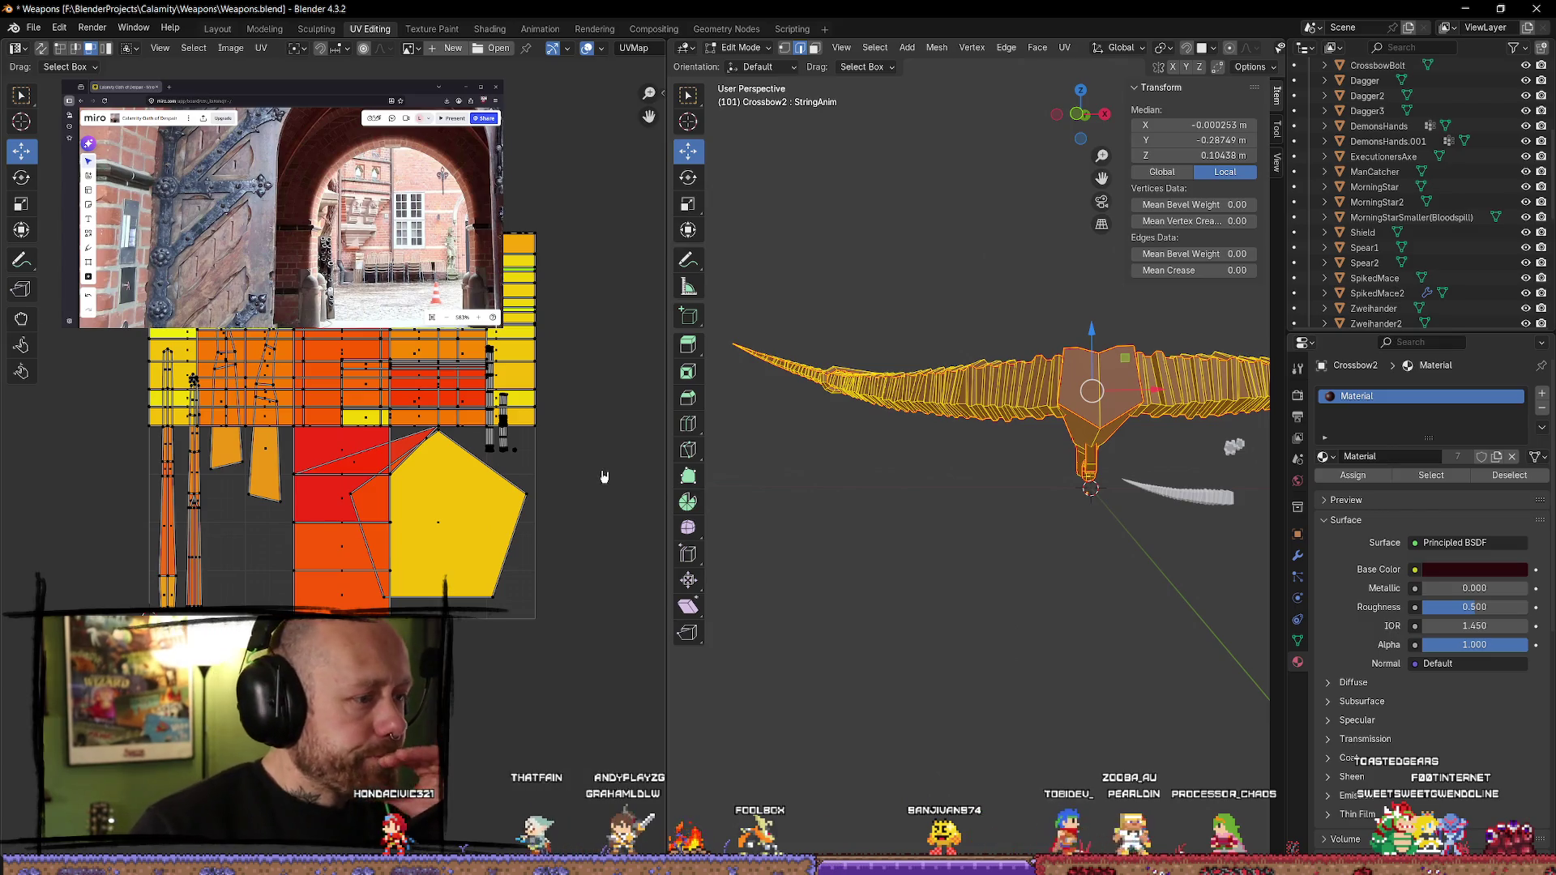
# - Unwrap the entire crossbow mesh using Angle Based unwrapping
pyautogui.moveTo(1008, 522); pyautogui.dragTo(1030, 528, button='middle')
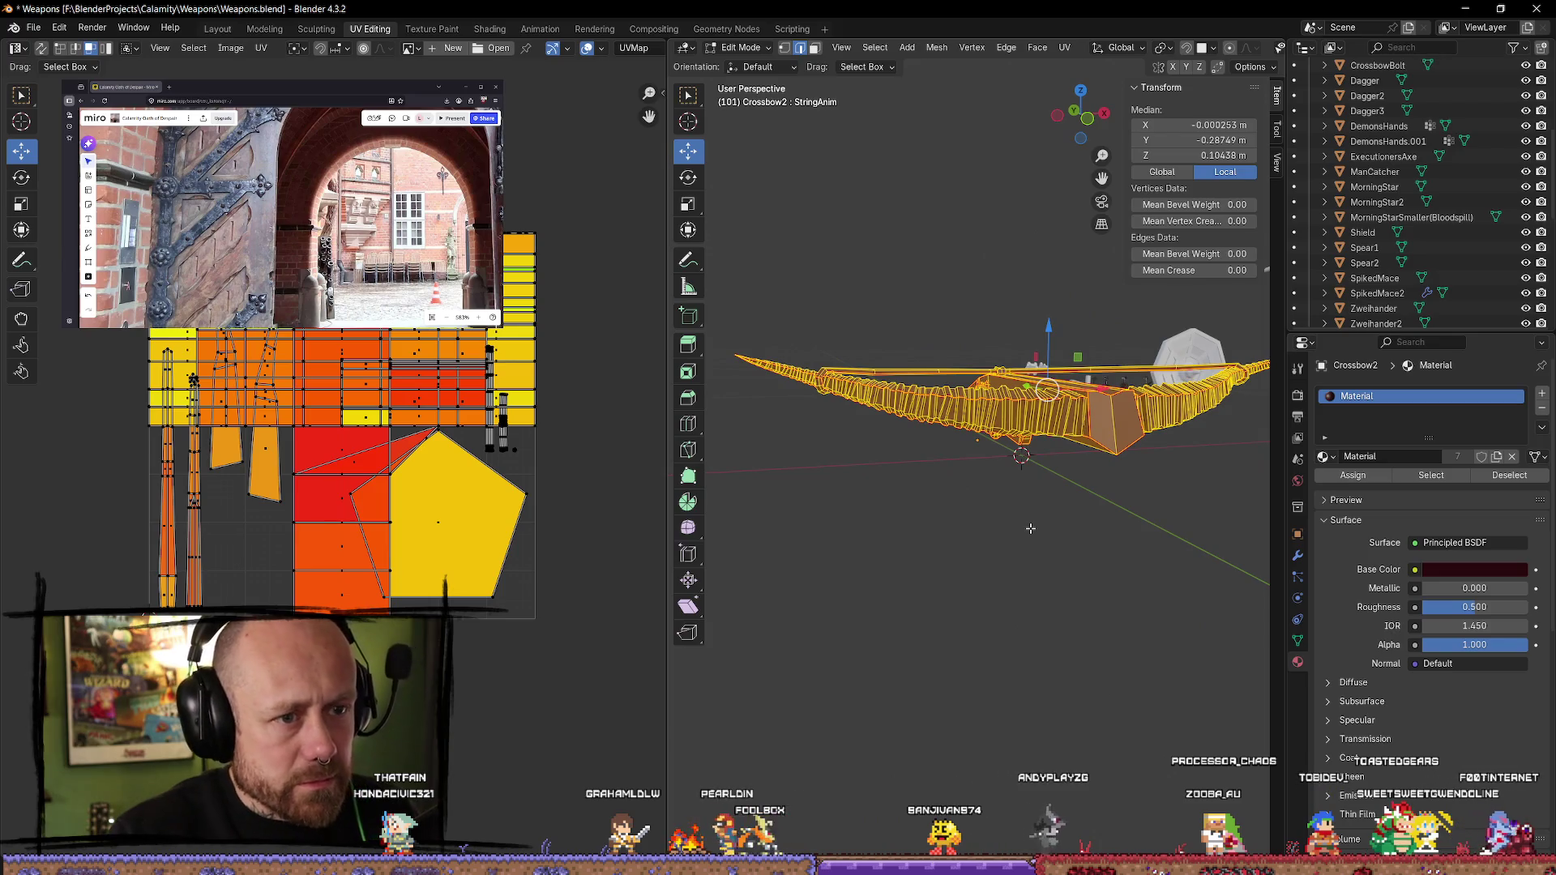
pyautogui.hotkey('alt', 'a')
pyautogui.press('a')
pyautogui.press('u')
pyautogui.moveTo(1033, 532)
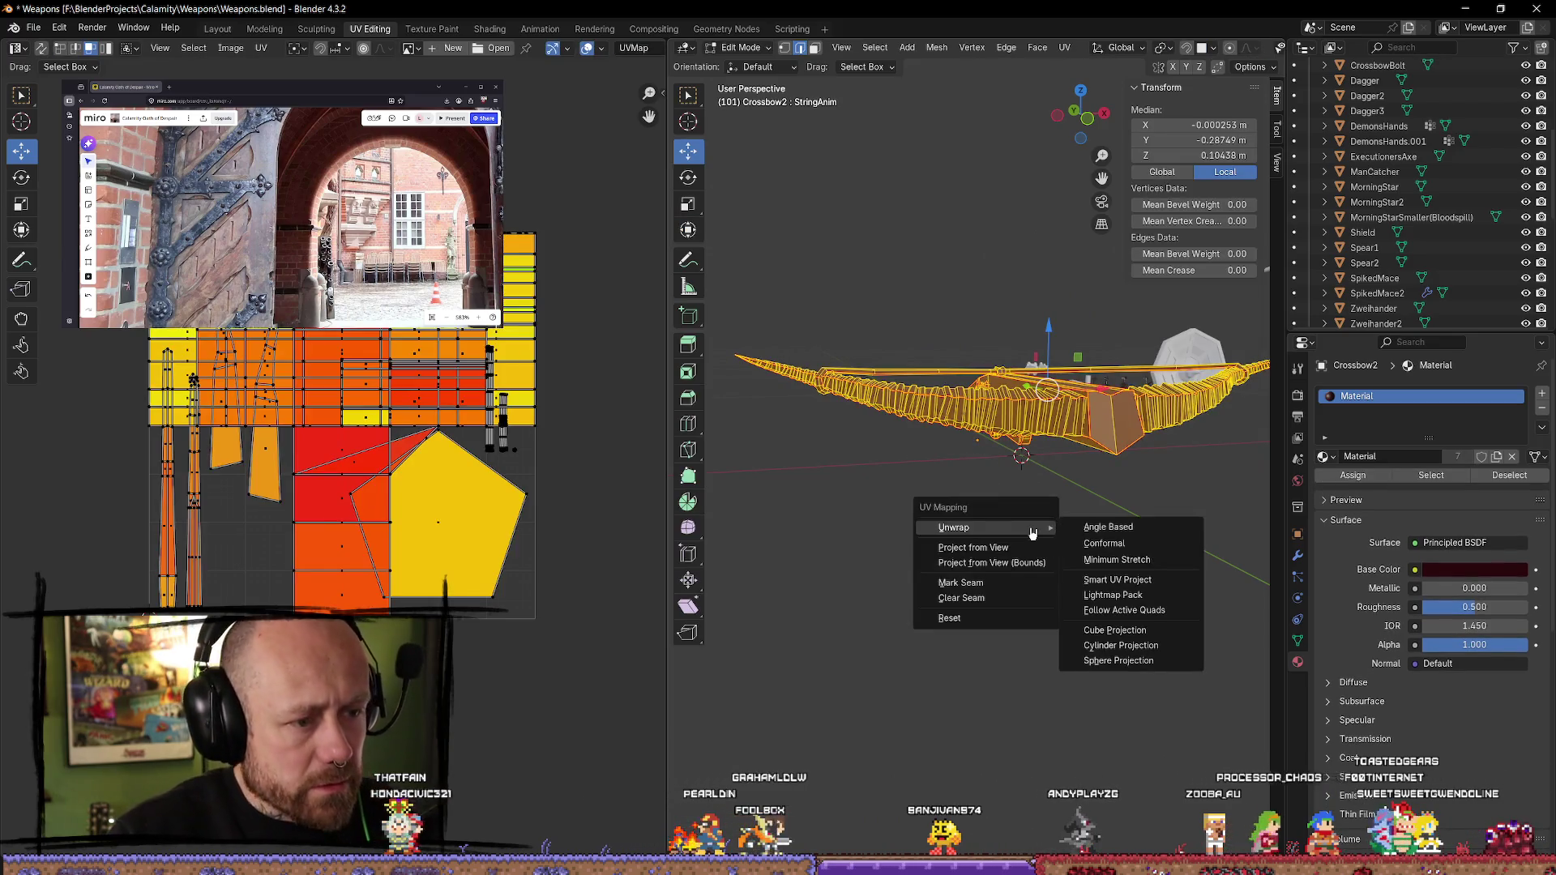
pyautogui.click(1134, 531)
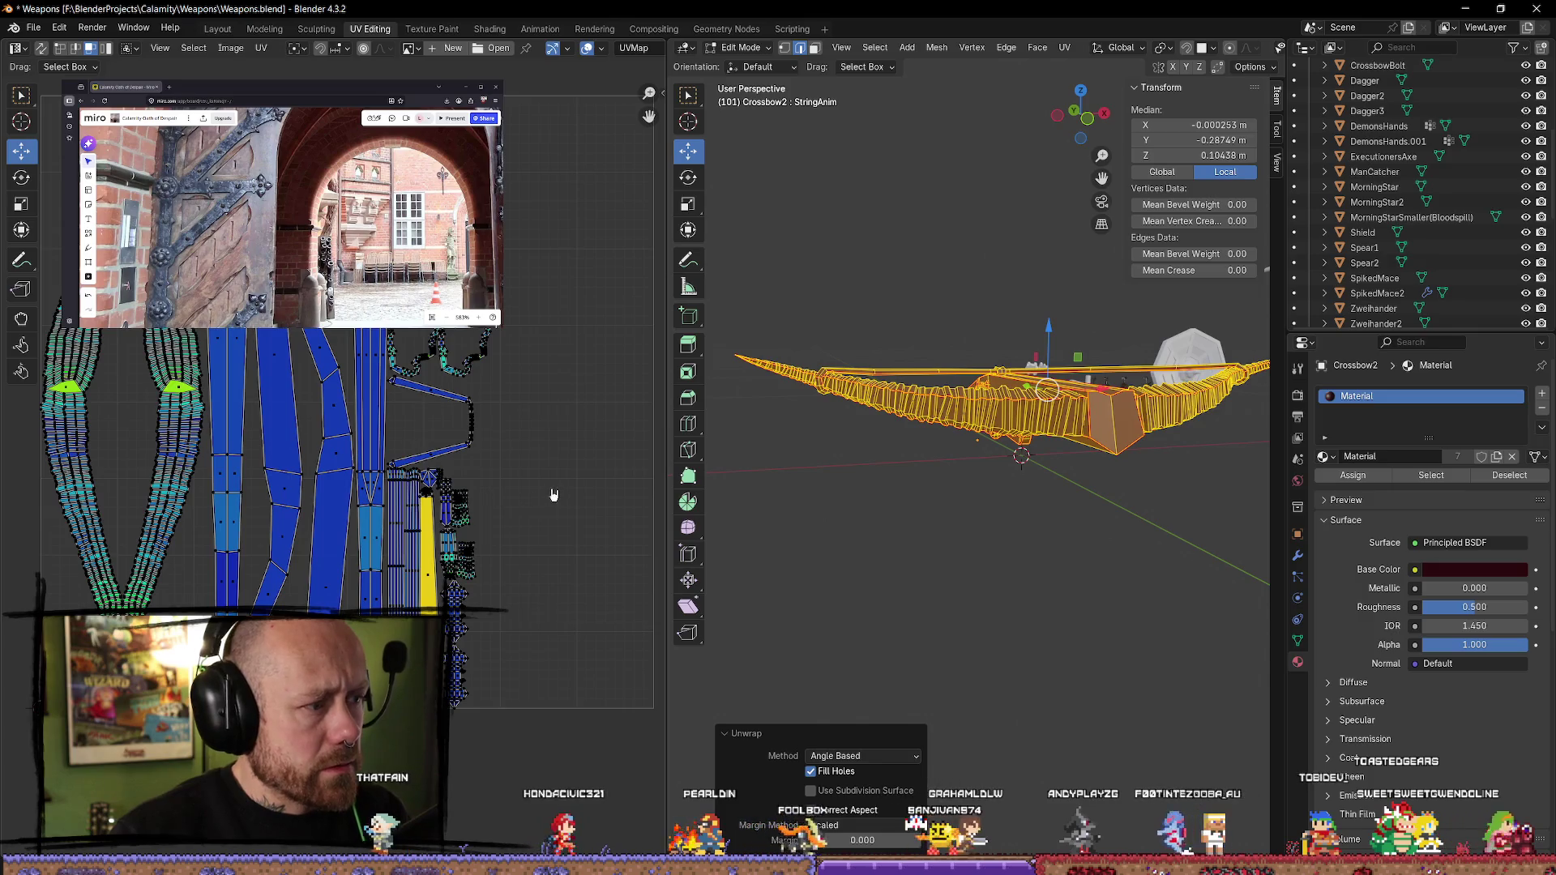
# - Return to Object Mode and switch the viewport to see-through wireframe
pyautogui.scroll(5, 541, 496)
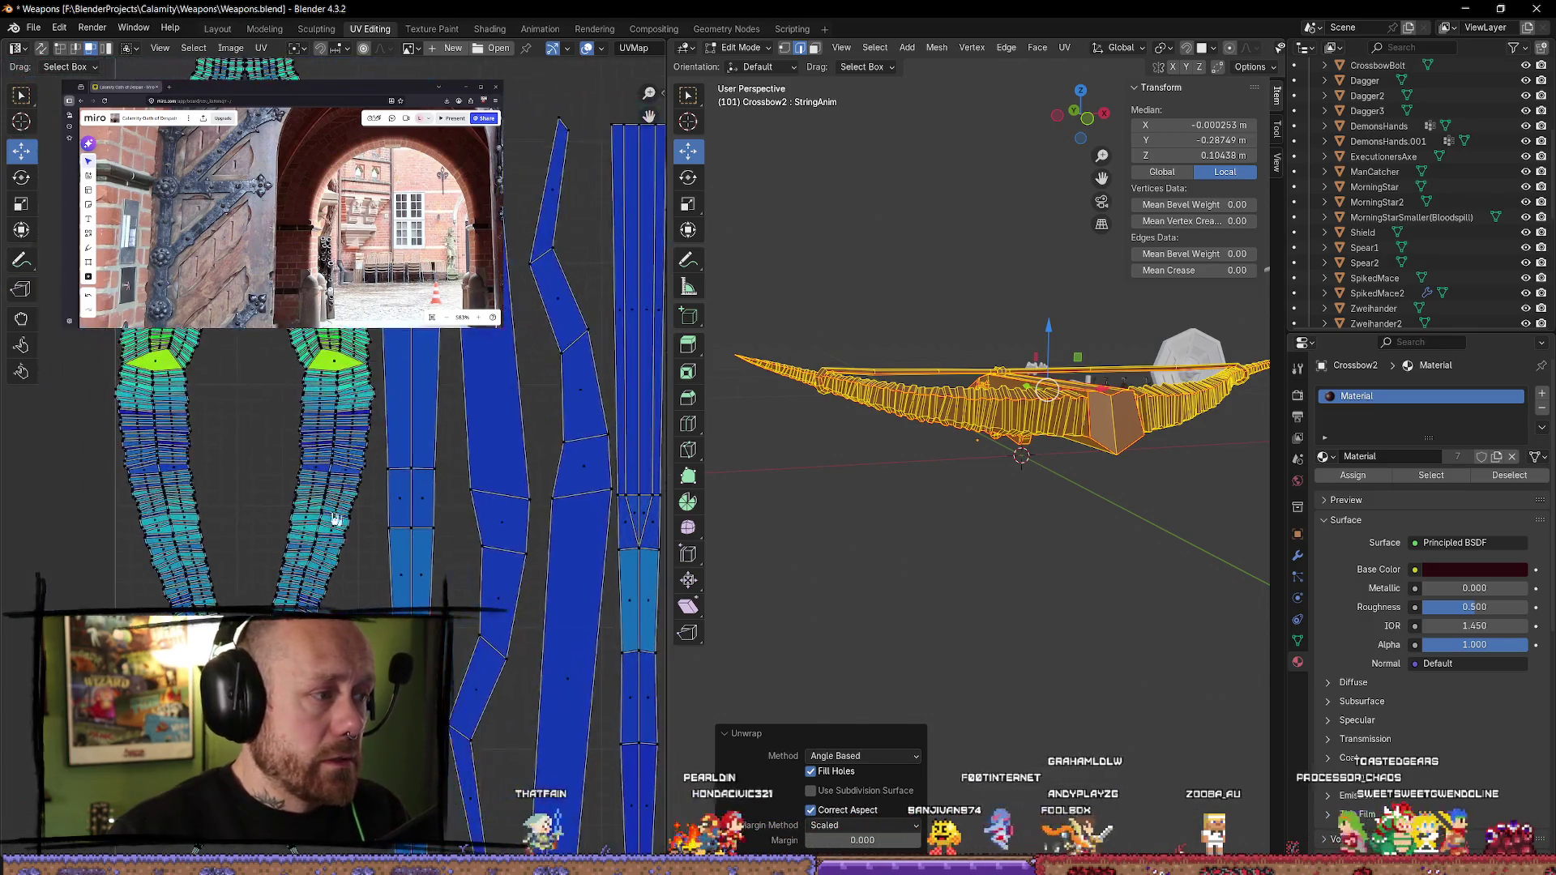
pyautogui.scroll(-5, 381, 503)
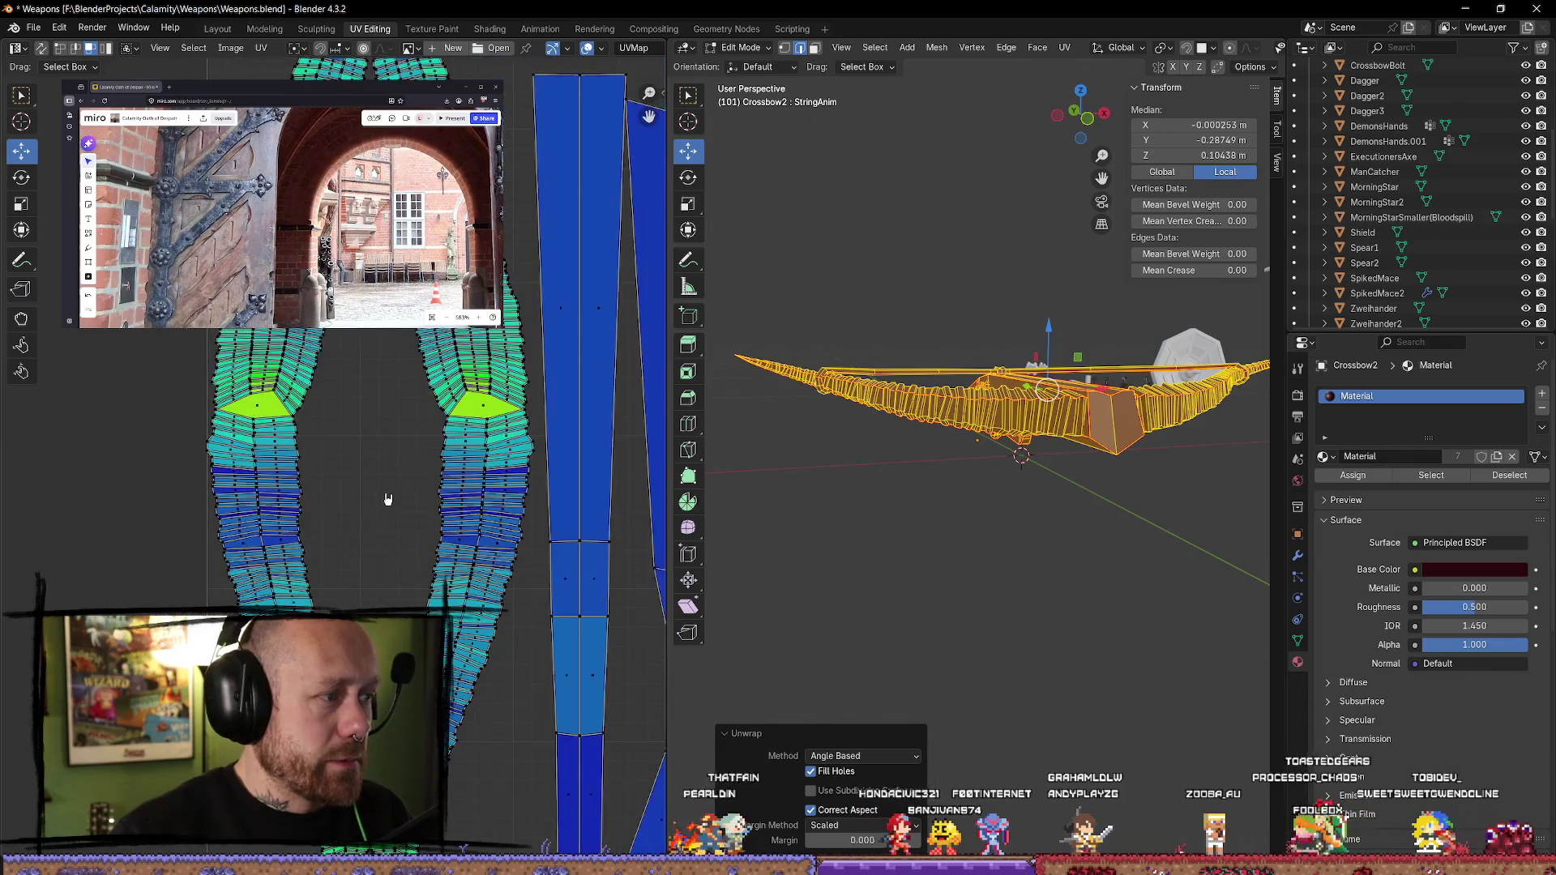
pyautogui.scroll(2, 386, 498)
pyautogui.scroll(-2, 388, 498)
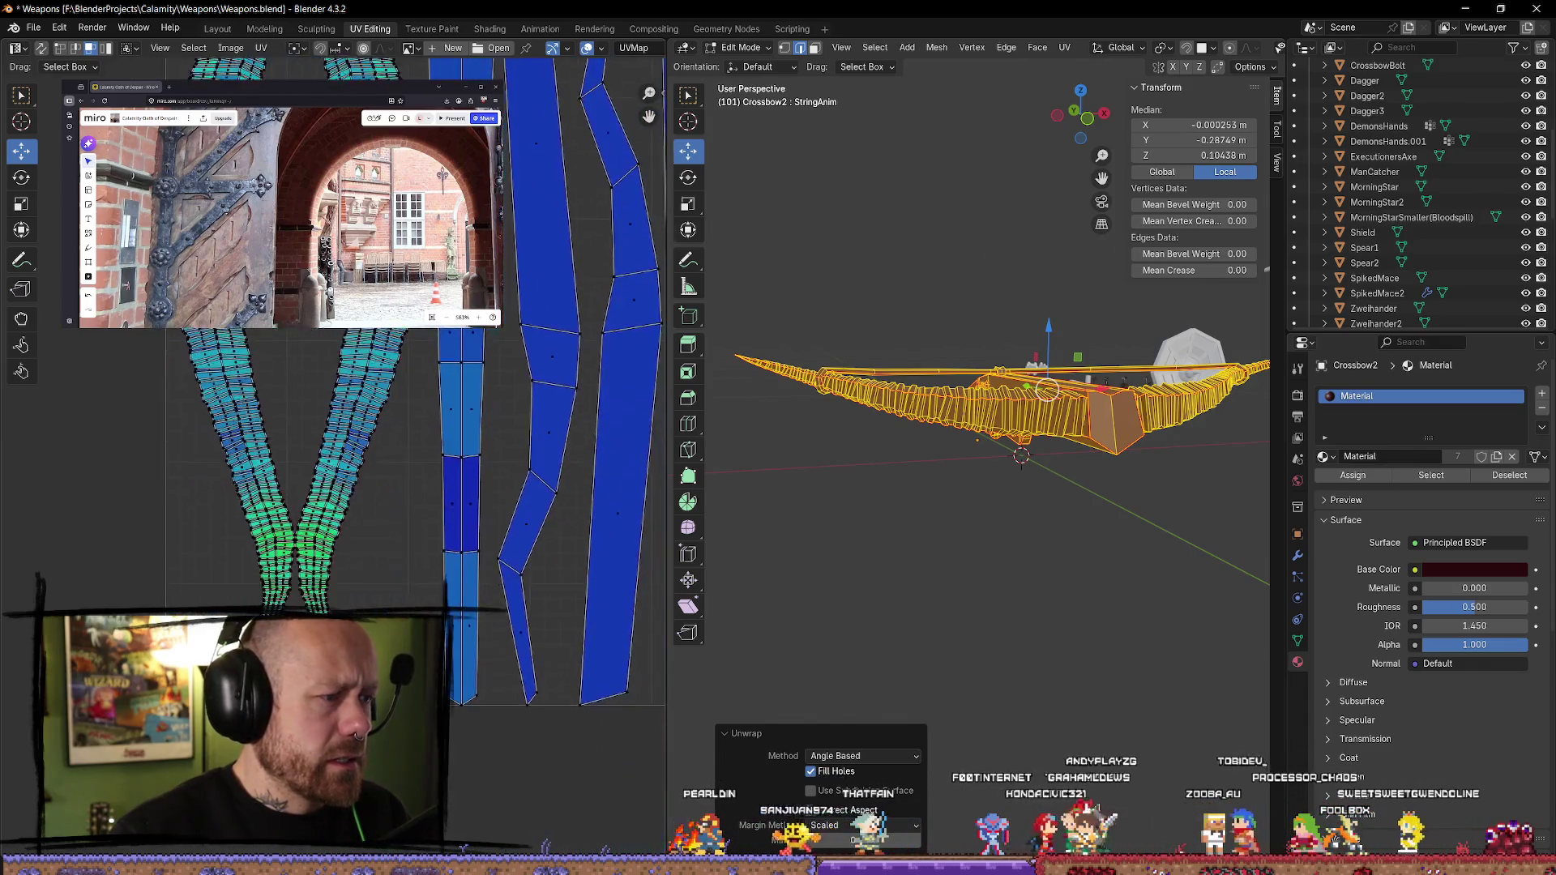
pyautogui.scroll(3, 395, 444)
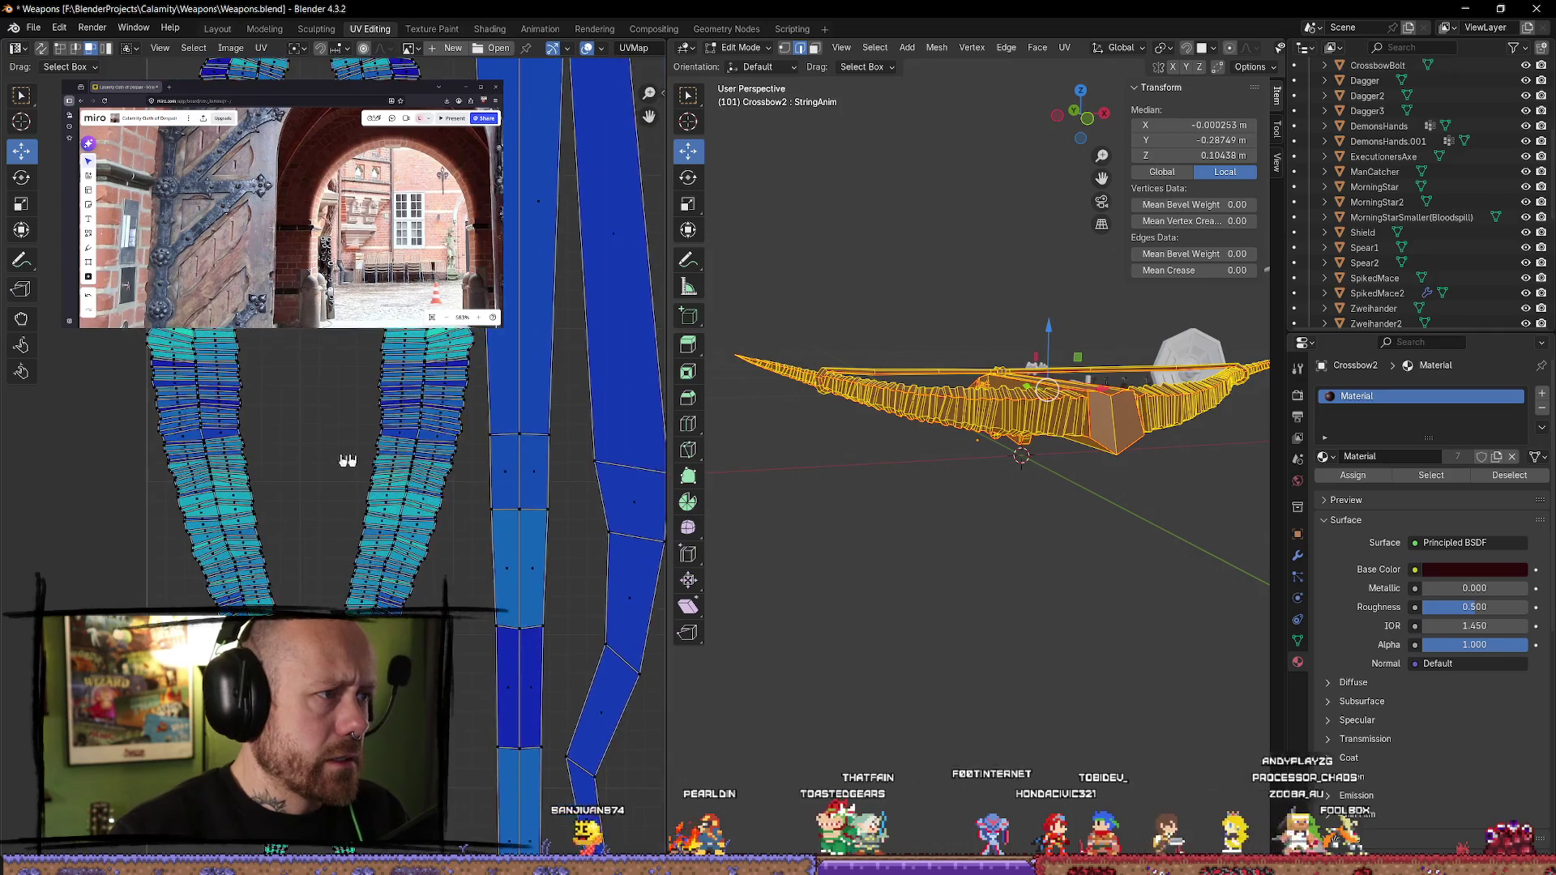
pyautogui.scroll(3, 1013, 421)
pyautogui.moveTo(1029, 454)
pyautogui.mouseDown(button='middle')
pyautogui.moveTo(1071, 525)
pyautogui.moveTo(1123, 527)
pyautogui.moveTo(959, 452)
pyautogui.moveTo(859, 430)
pyautogui.moveTo(917, 462)
pyautogui.moveTo(968, 525)
pyautogui.moveTo(1064, 513)
pyautogui.moveTo(1080, 582)
pyautogui.moveTo(1077, 567)
pyautogui.moveTo(947, 573)
pyautogui.moveTo(1108, 556)
pyautogui.moveTo(1078, 527)
pyautogui.moveTo(1042, 527)
pyautogui.moveTo(1083, 538)
pyautogui.mouseUp(button='middle')
pyautogui.press('Tab')
pyautogui.scroll(3, 1123, 527)
pyautogui.hotkey('shift', 'z')
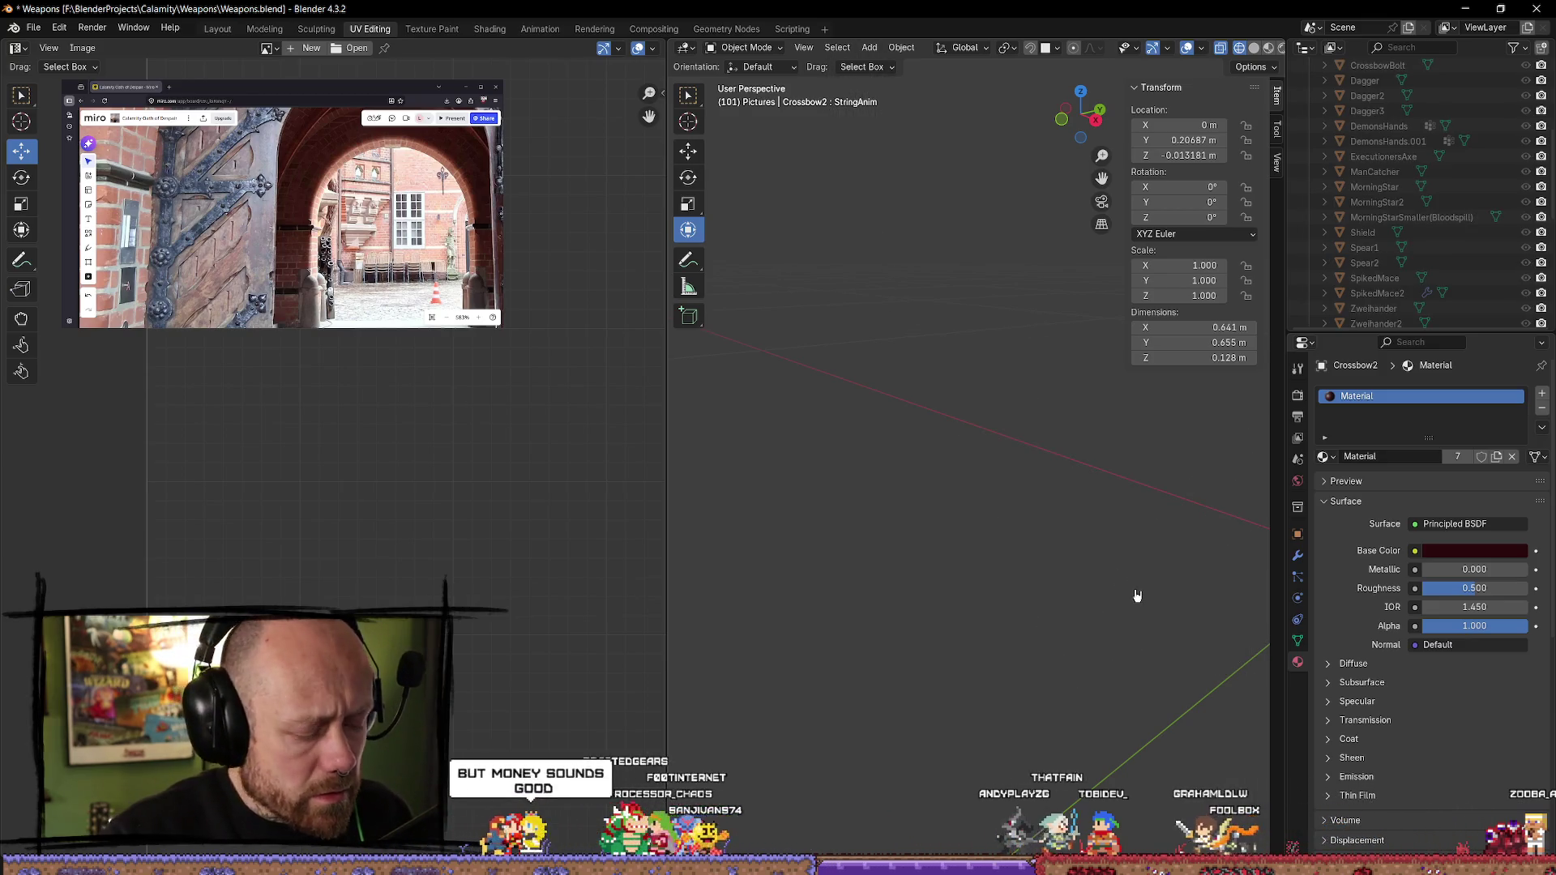
# - Switch to the Modeling workspace and enter Edit Mode on the crossbow in wireframe display
pyautogui.press('a')
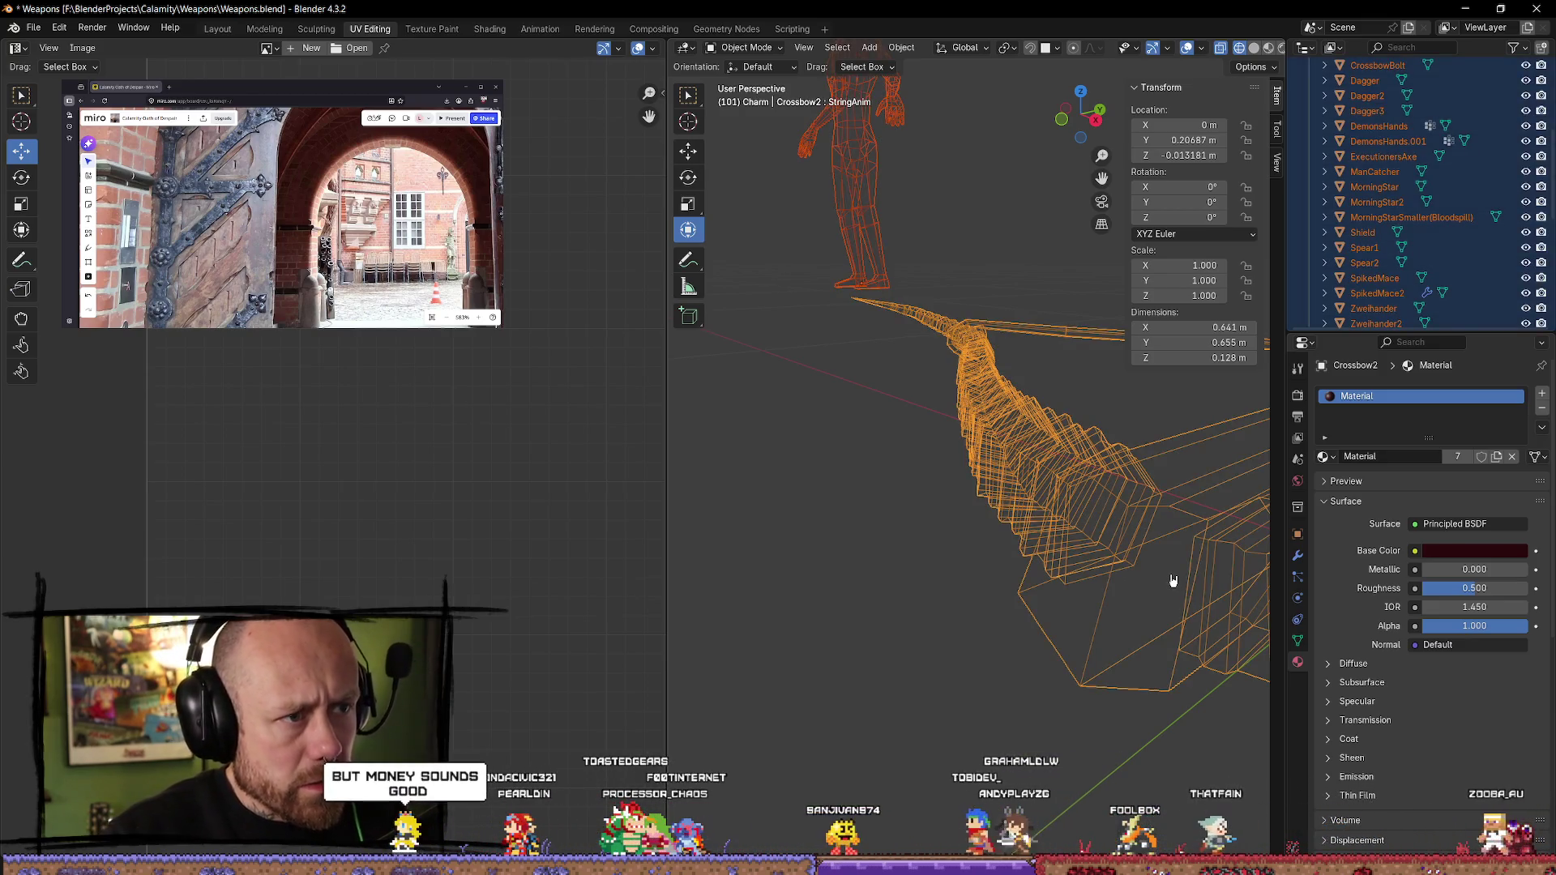
pyautogui.hotkey('alt', 'a')
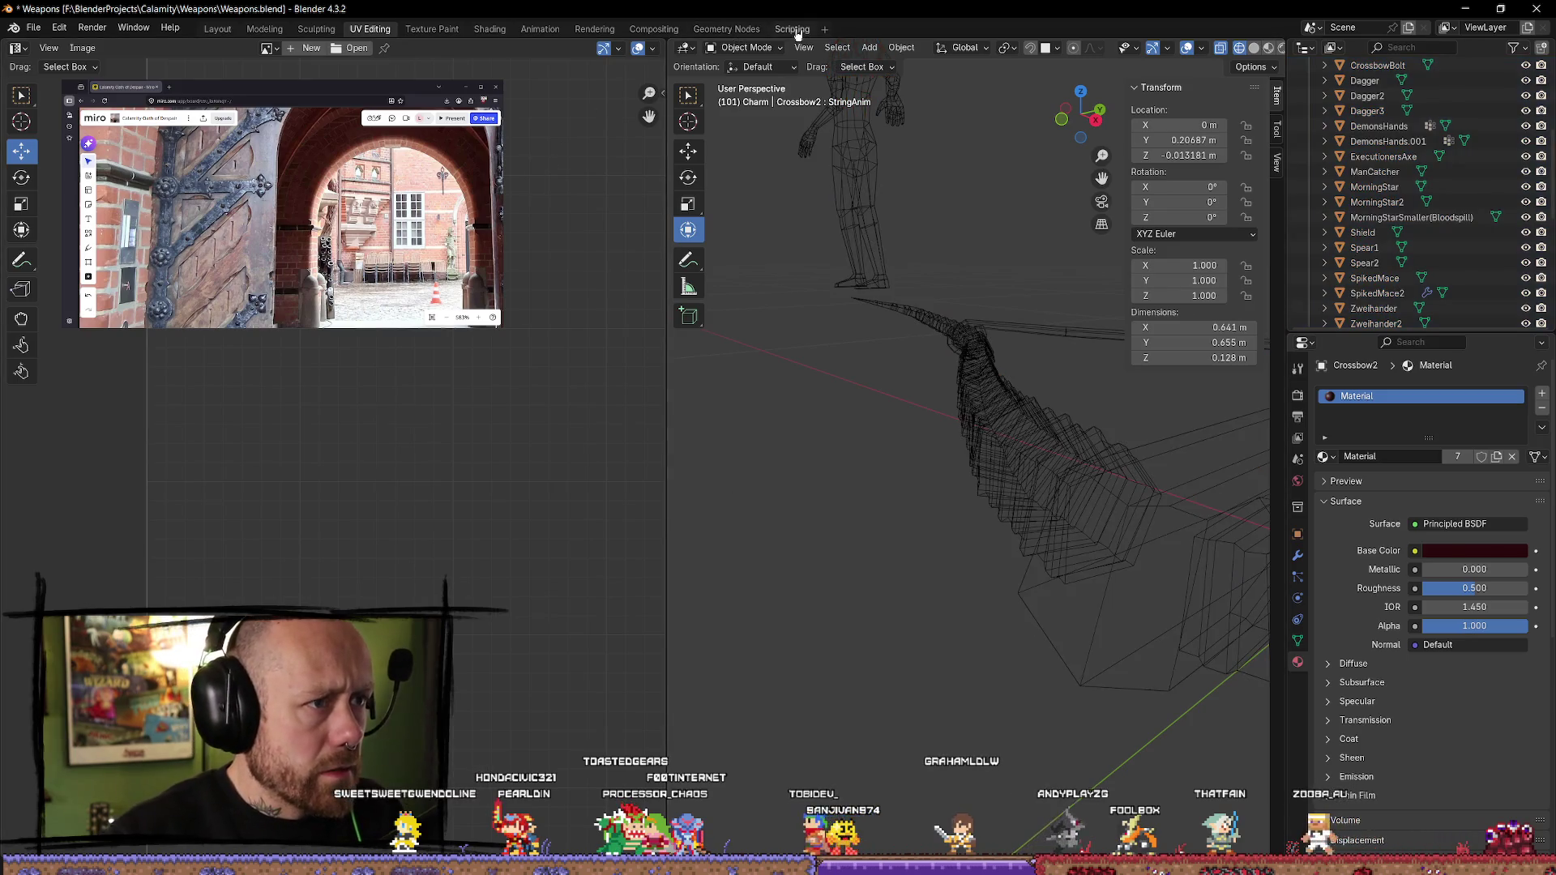
pyautogui.click(264, 31)
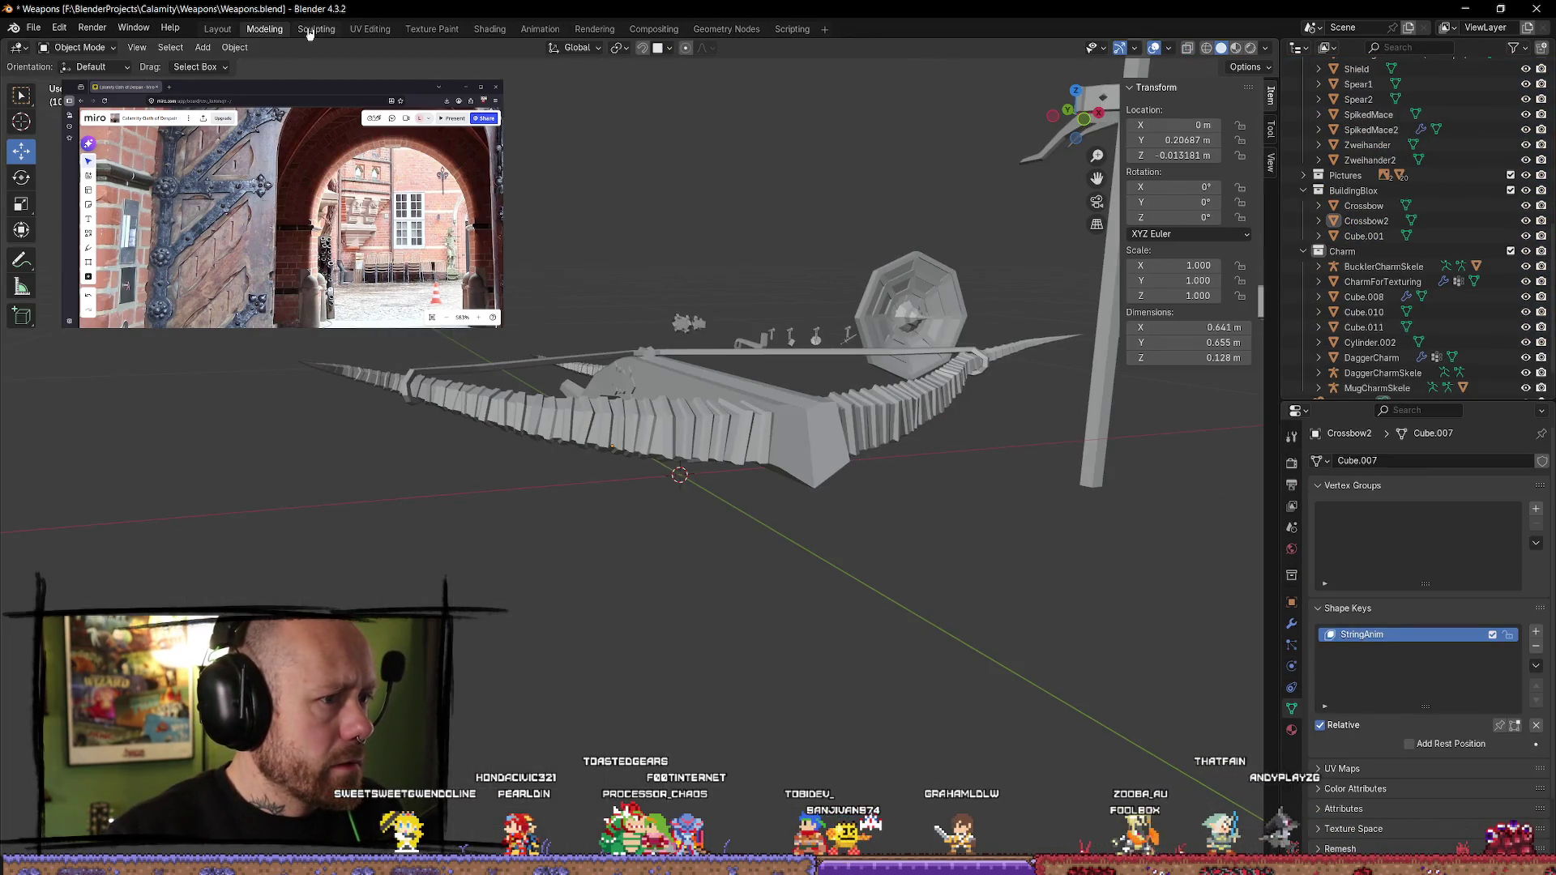
pyautogui.moveTo(904, 535); pyautogui.dragTo(727, 561, button='middle')
pyautogui.press('Tab')
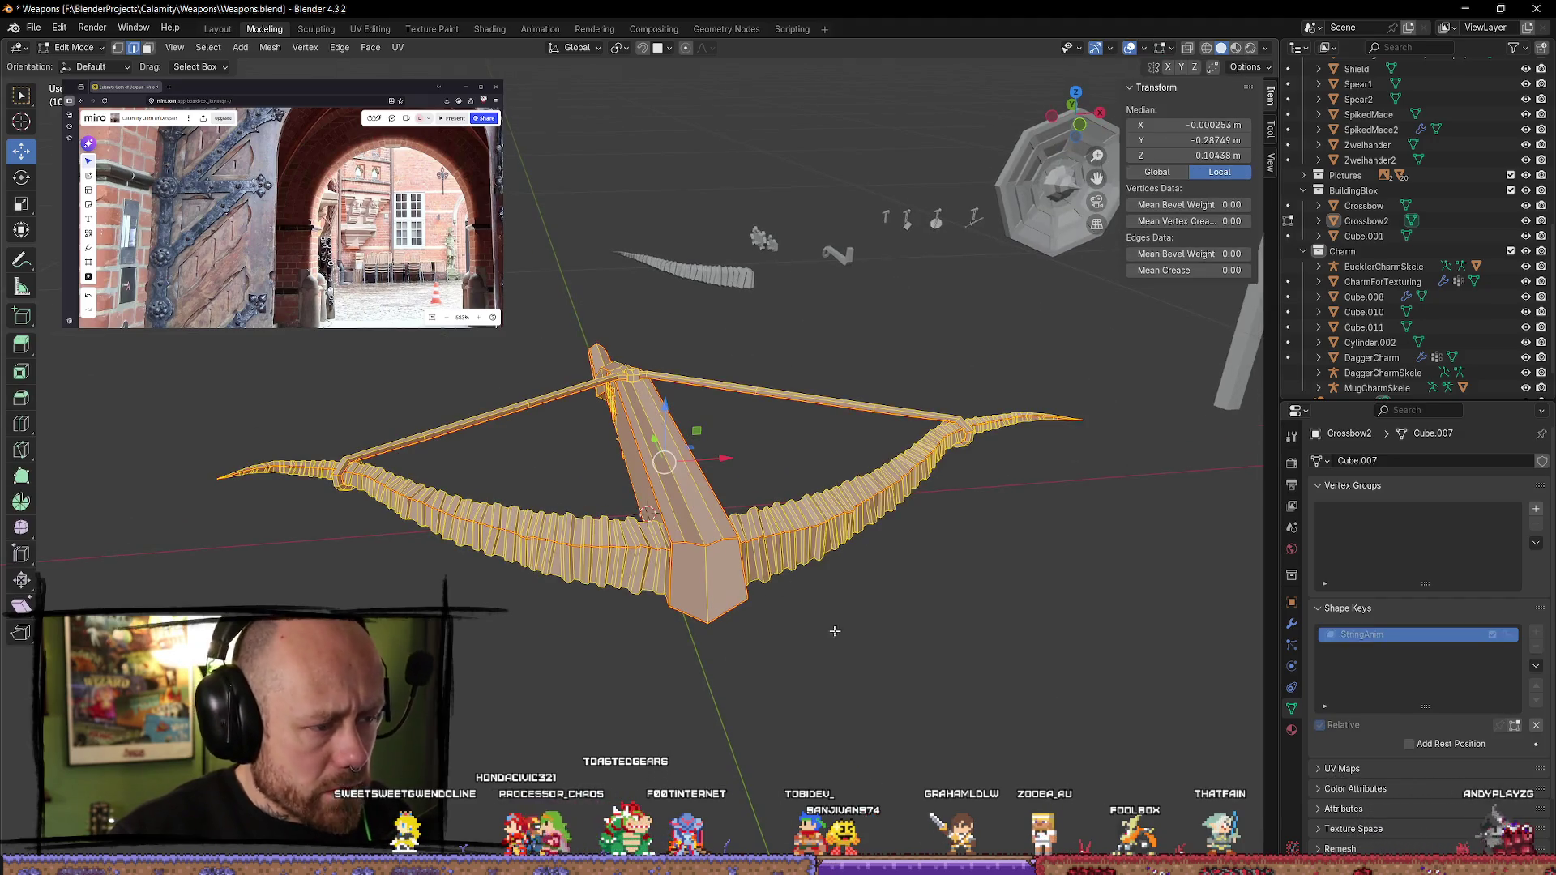
pyautogui.click(831, 641)
# - Select the two thin stray faces beside the stock and delete them as Faces
pyautogui.scroll(5, 877, 583)
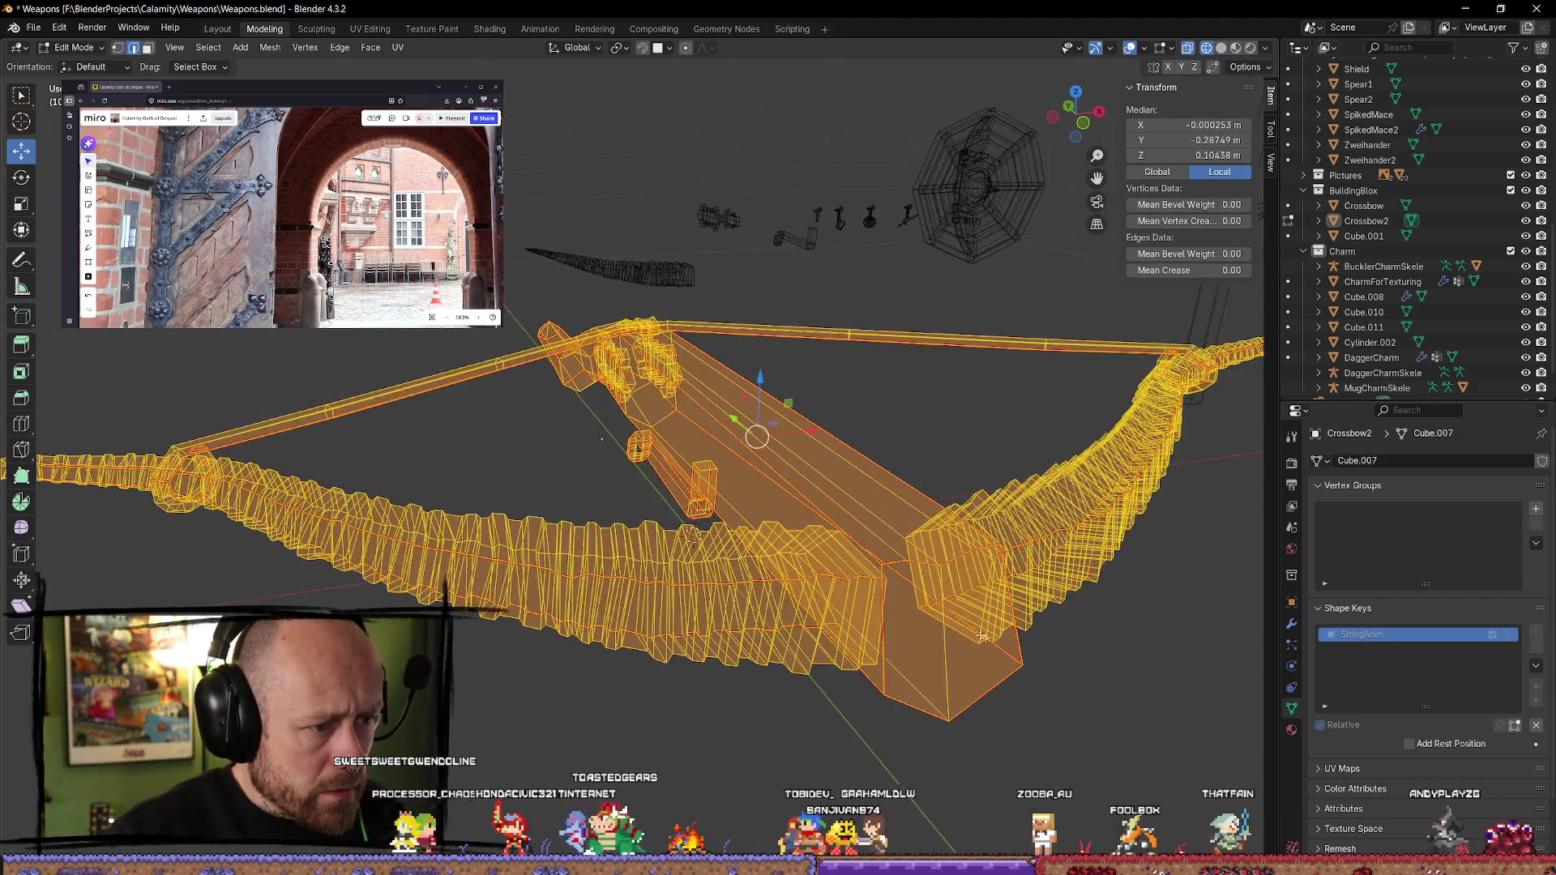
pyautogui.scroll(3, 877, 583)
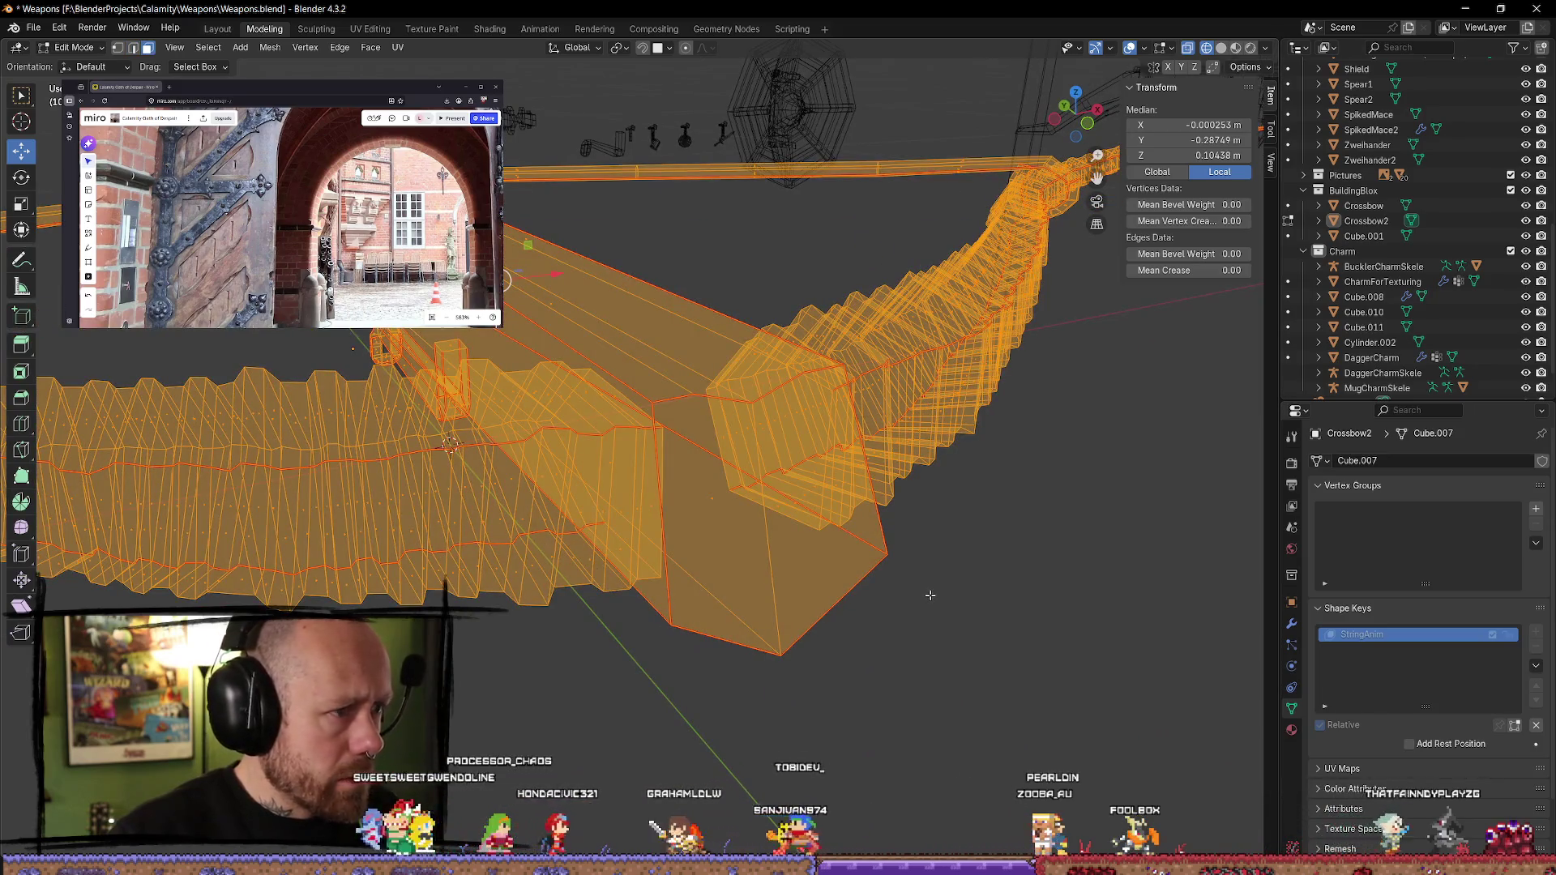
pyautogui.click(768, 430)
pyautogui.moveTo(972, 486); pyautogui.dragTo(713, 471, button='middle')
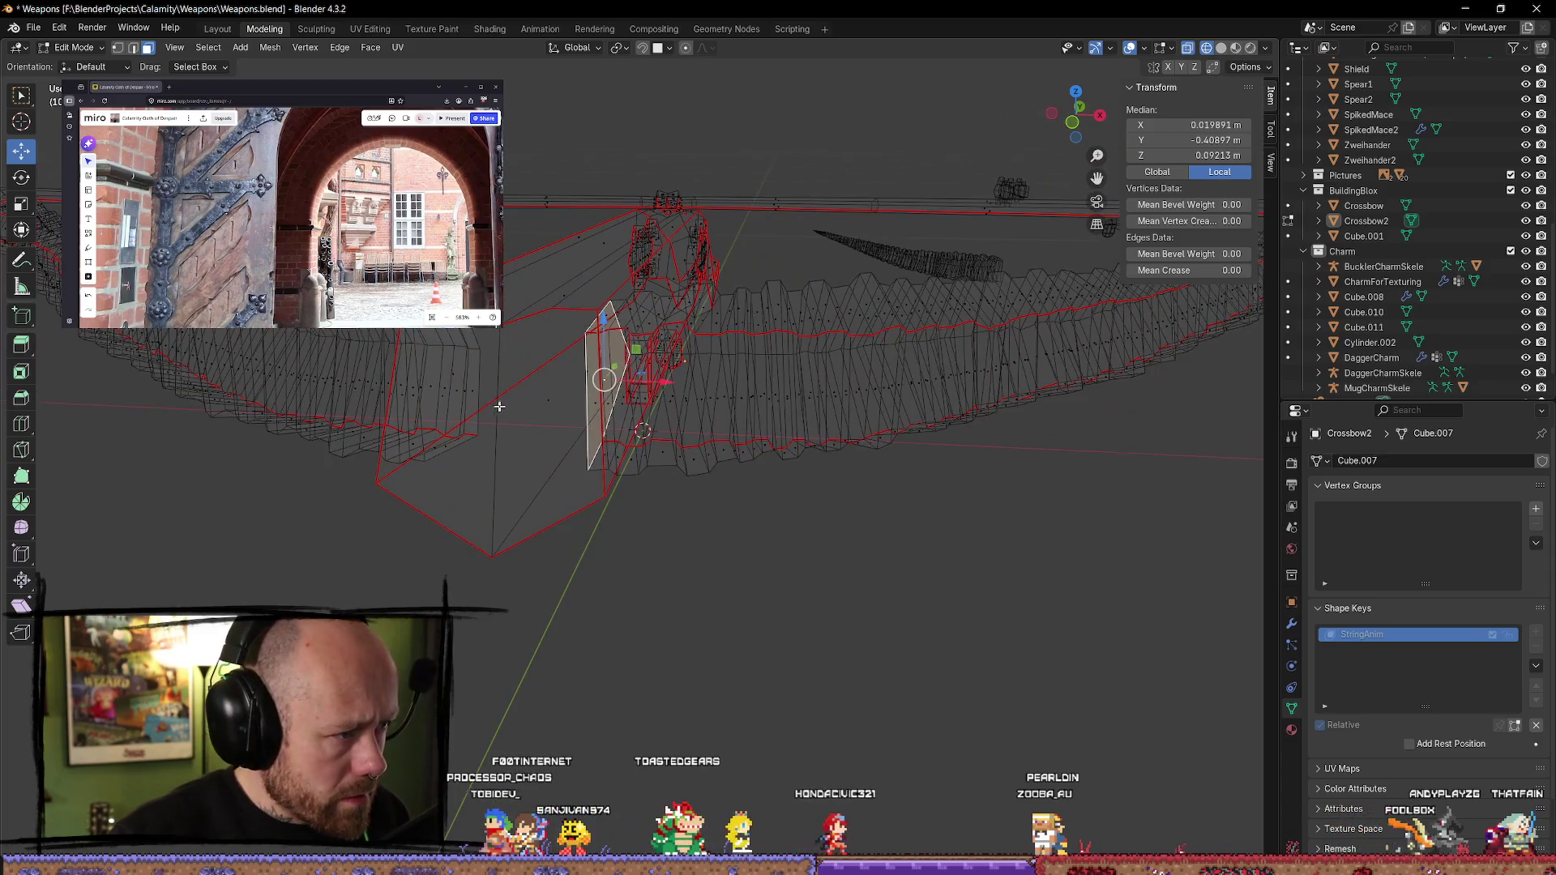
pyautogui.keyDown('shift'); pyautogui.click(456, 373); pyautogui.keyUp('shift')
pyautogui.press('x')
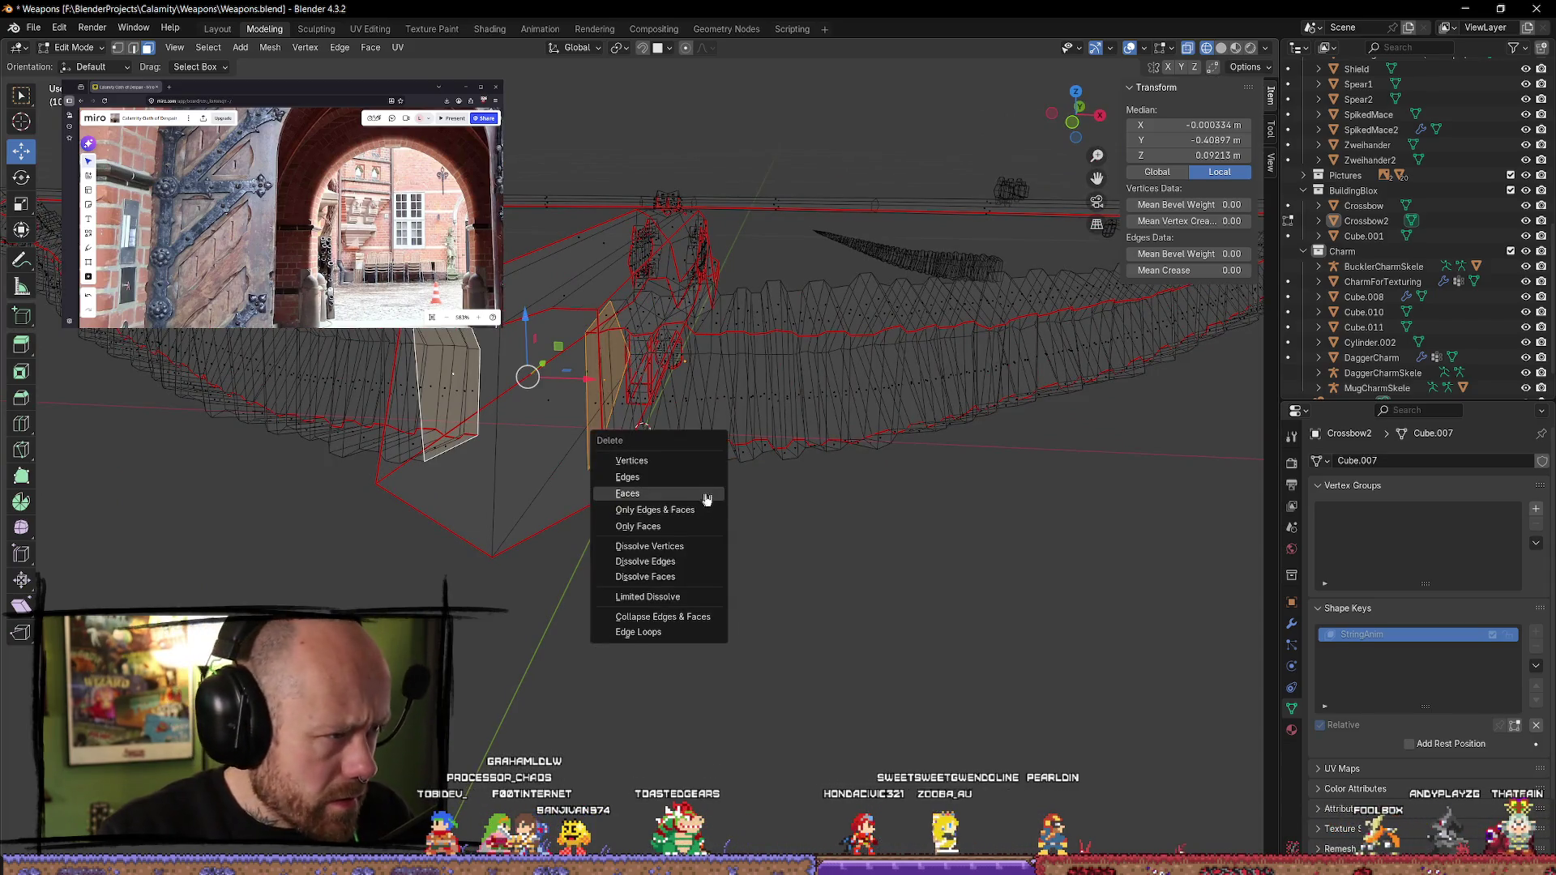
pyautogui.click(689, 501)
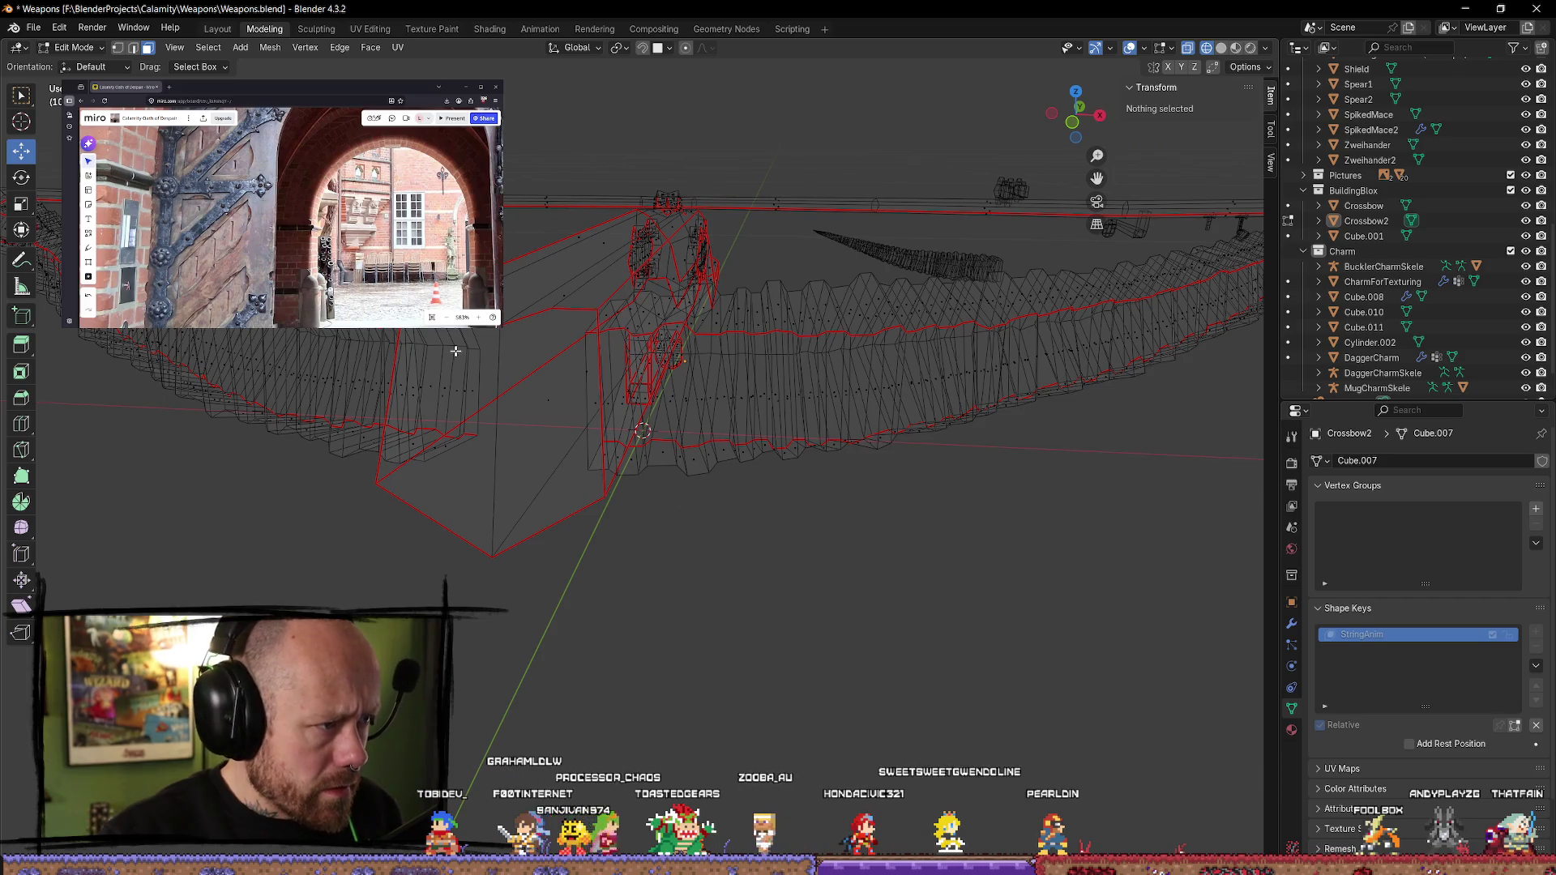
# - Select the border edges of both openings and mark them as UV seams
pyautogui.hotkey('ctrl', 'z')
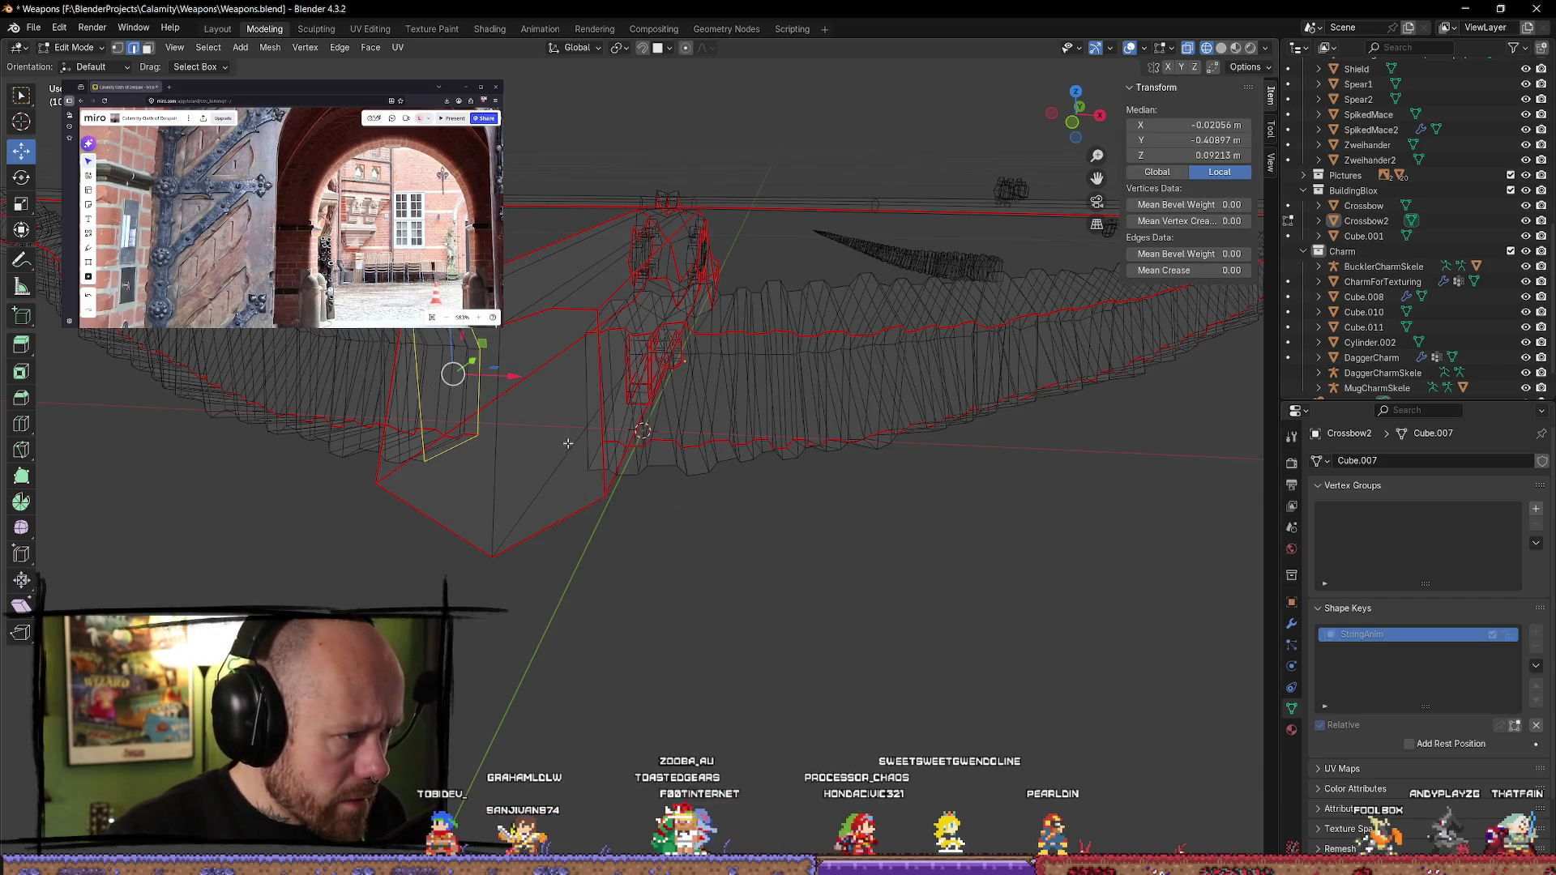
pyautogui.moveTo(569, 444); pyautogui.dragTo(702, 478, button='middle')
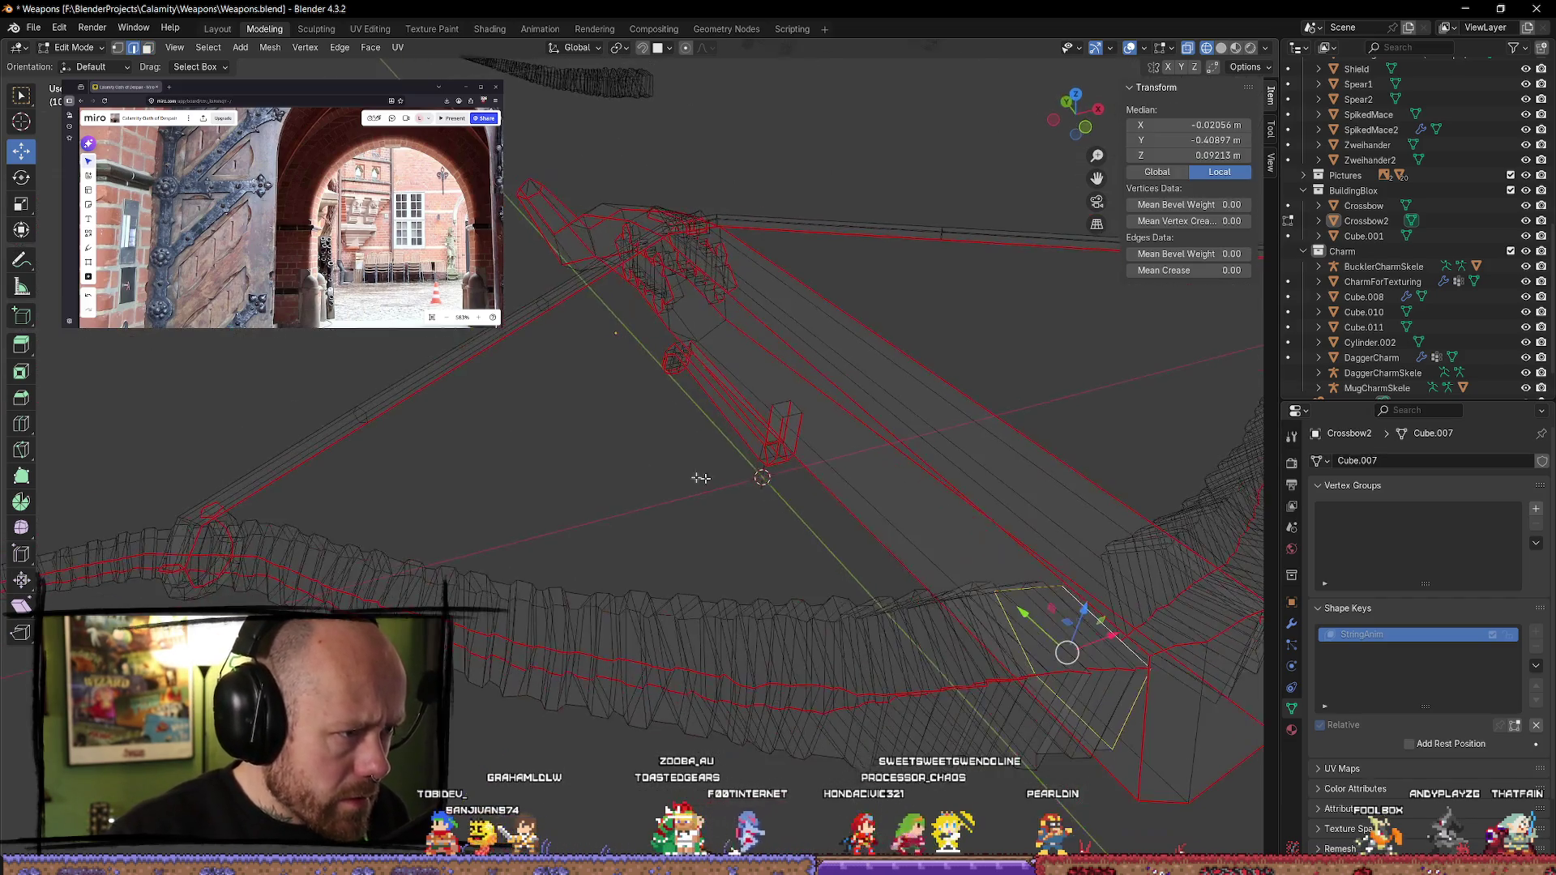
pyautogui.keyDown('shift'); pyautogui.click(1178, 557); pyautogui.keyUp('shift')
pyautogui.moveTo(1171, 519); pyautogui.dragTo(1142, 484, button='middle')
pyautogui.click(604, 616)
pyautogui.scroll(5, 768, 544)
pyautogui.moveTo(767, 544)
pyautogui.mouseDown(button='middle')
pyautogui.moveTo(795, 548)
pyautogui.moveTo(964, 481)
pyautogui.mouseUp(button='middle')
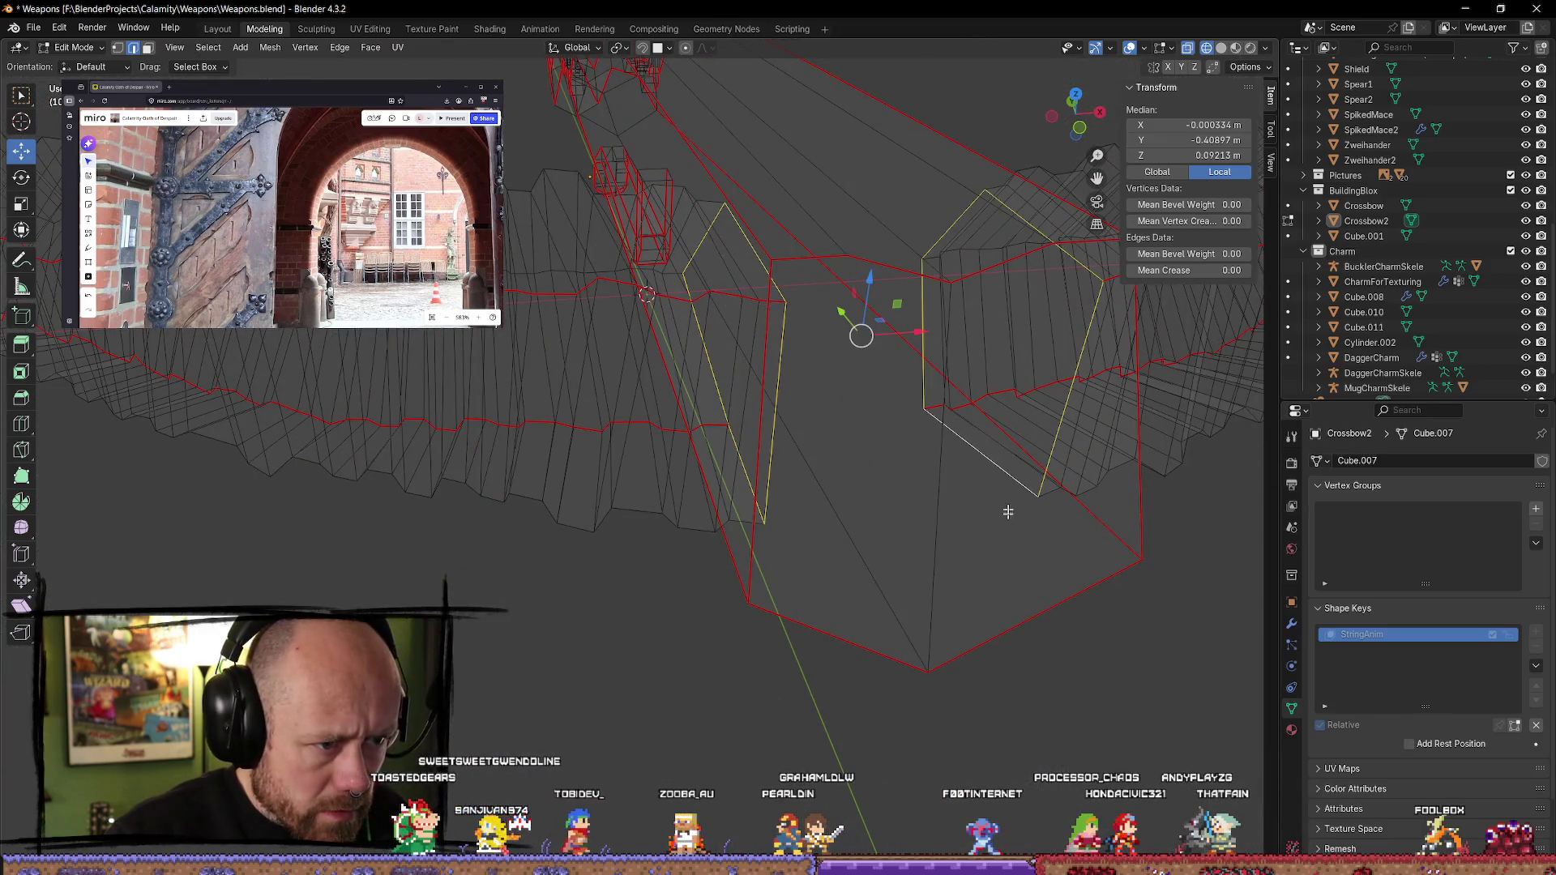
pyautogui.hotkey('ctrl', 'e')
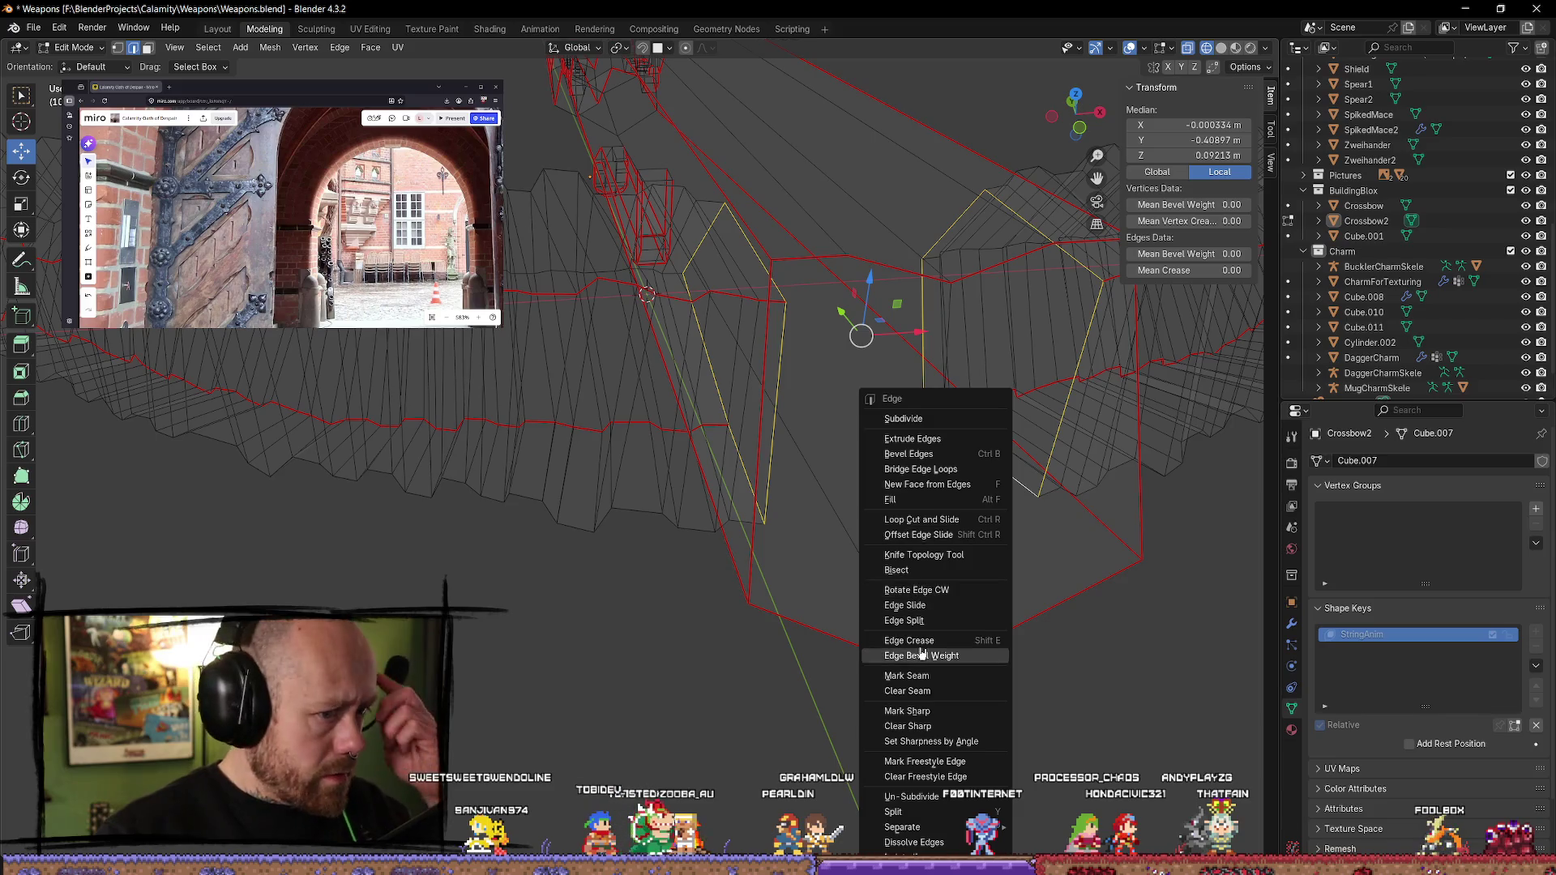
pyautogui.click(930, 677)
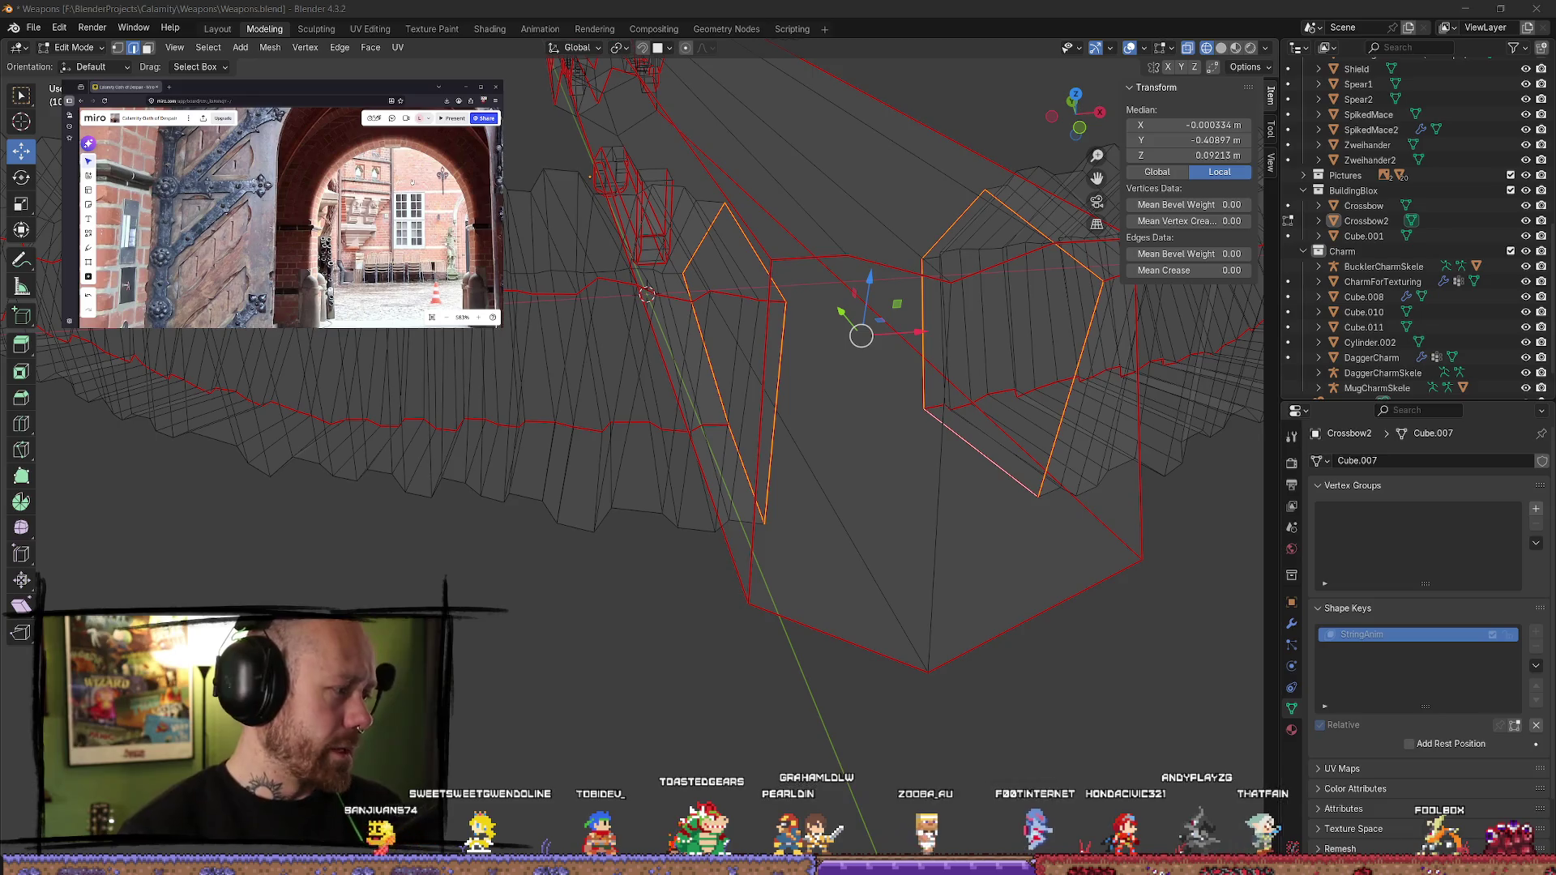
# - Deselect, return Crossbow2 to Object Mode, and switch the viewport back to solid shading
pyautogui.hotkey('alt', 'a')
pyautogui.scroll(-5, 702, 677)
pyautogui.moveTo(702, 678)
pyautogui.mouseDown(button='middle')
pyautogui.moveTo(639, 639)
pyautogui.moveTo(585, 556)
pyautogui.moveTo(837, 421)
pyautogui.moveTo(771, 389)
pyautogui.moveTo(795, 417)
pyautogui.mouseUp(button='middle')
pyautogui.scroll(5, 522, 439)
pyautogui.moveTo(522, 439)
pyautogui.mouseDown(button='middle')
pyautogui.moveTo(1115, 462)
pyautogui.moveTo(969, 479)
pyautogui.moveTo(1006, 467)
pyautogui.mouseUp(button='middle')
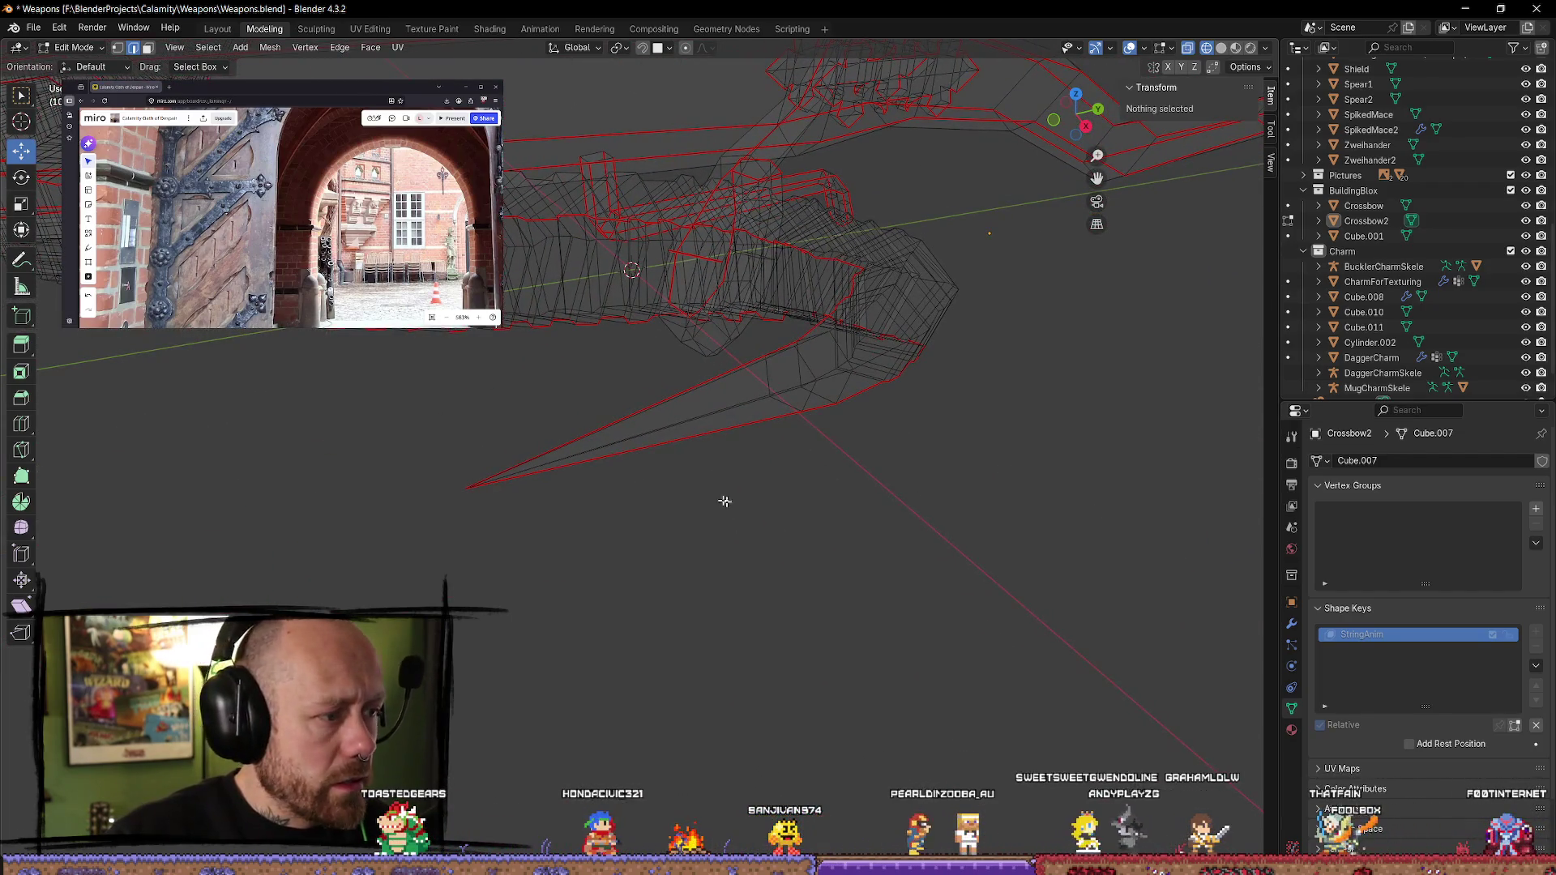
pyautogui.moveTo(479, 451)
pyautogui.mouseDown(button='middle')
pyautogui.moveTo(500, 452)
pyautogui.moveTo(504, 512)
pyautogui.moveTo(478, 453)
pyautogui.moveTo(493, 414)
pyautogui.moveTo(594, 402)
pyautogui.moveTo(640, 417)
pyautogui.moveTo(610, 576)
pyautogui.mouseUp(button='middle')
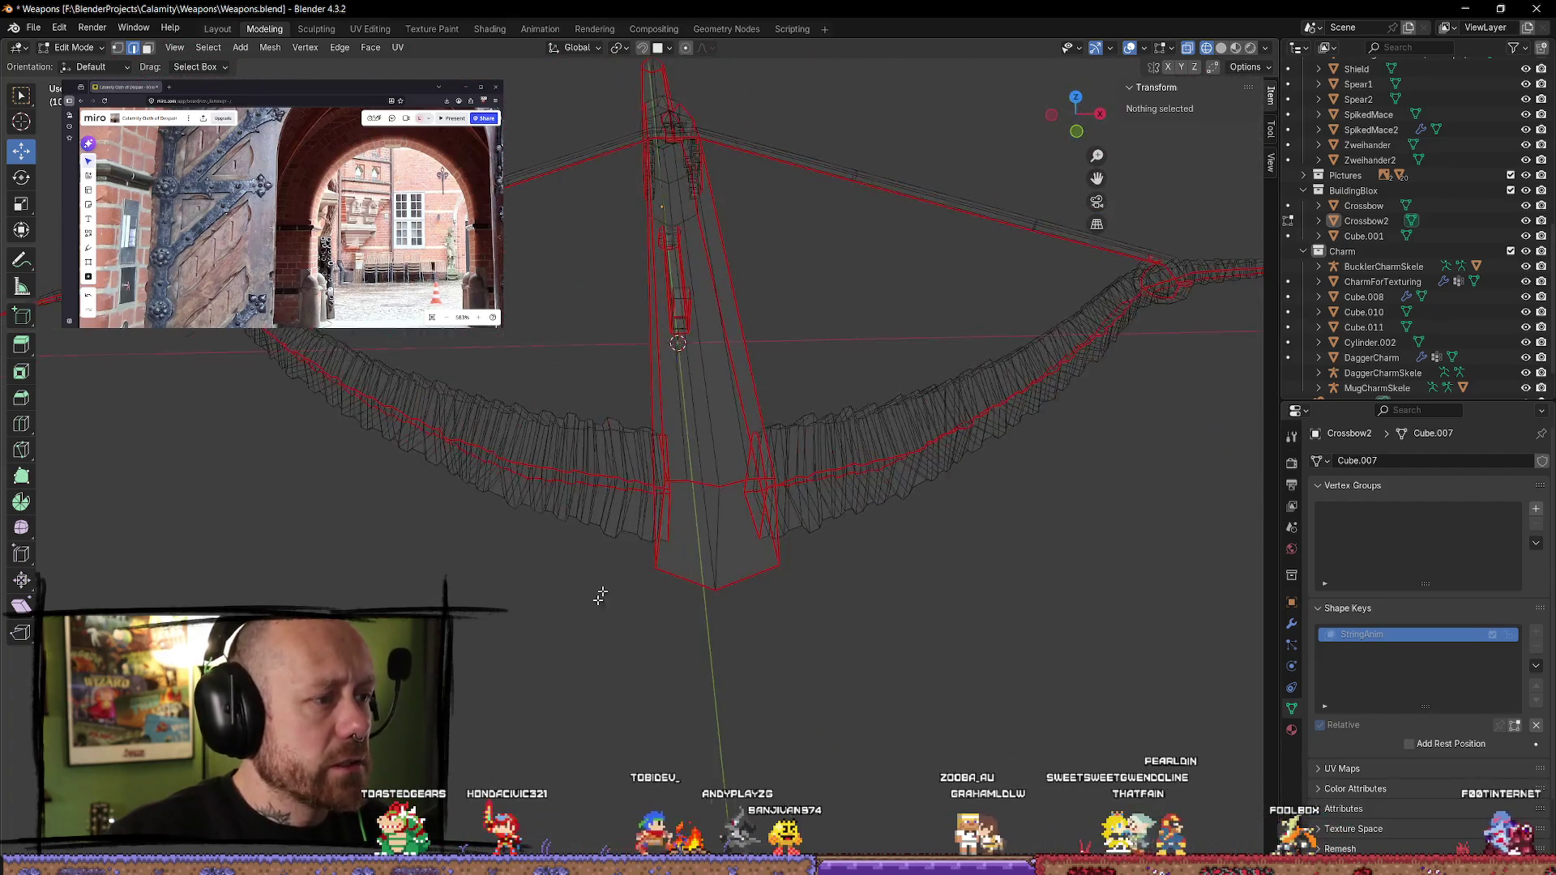
pyautogui.press('Tab')
pyautogui.moveTo(611, 660)
pyautogui.mouseDown(button='middle')
pyautogui.moveTo(781, 609)
pyautogui.moveTo(854, 678)
pyautogui.moveTo(842, 613)
pyautogui.moveTo(660, 597)
pyautogui.moveTo(830, 580)
pyautogui.moveTo(771, 611)
pyautogui.mouseUp(button='middle')
pyautogui.moveTo(651, 628); pyautogui.dragTo(722, 611, button='middle')
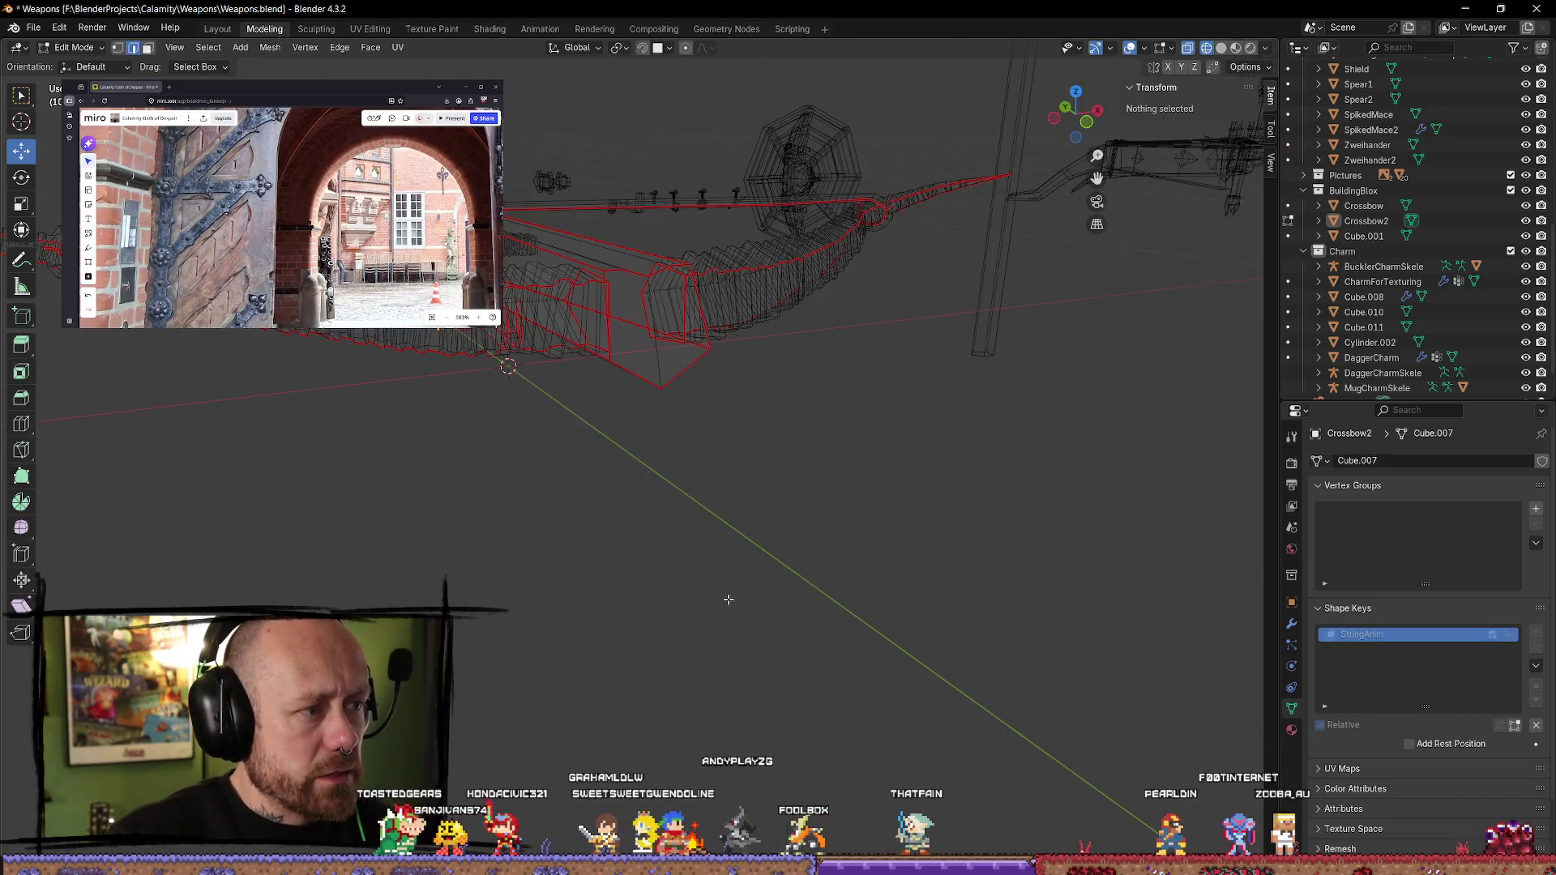
pyautogui.click(1224, 48)
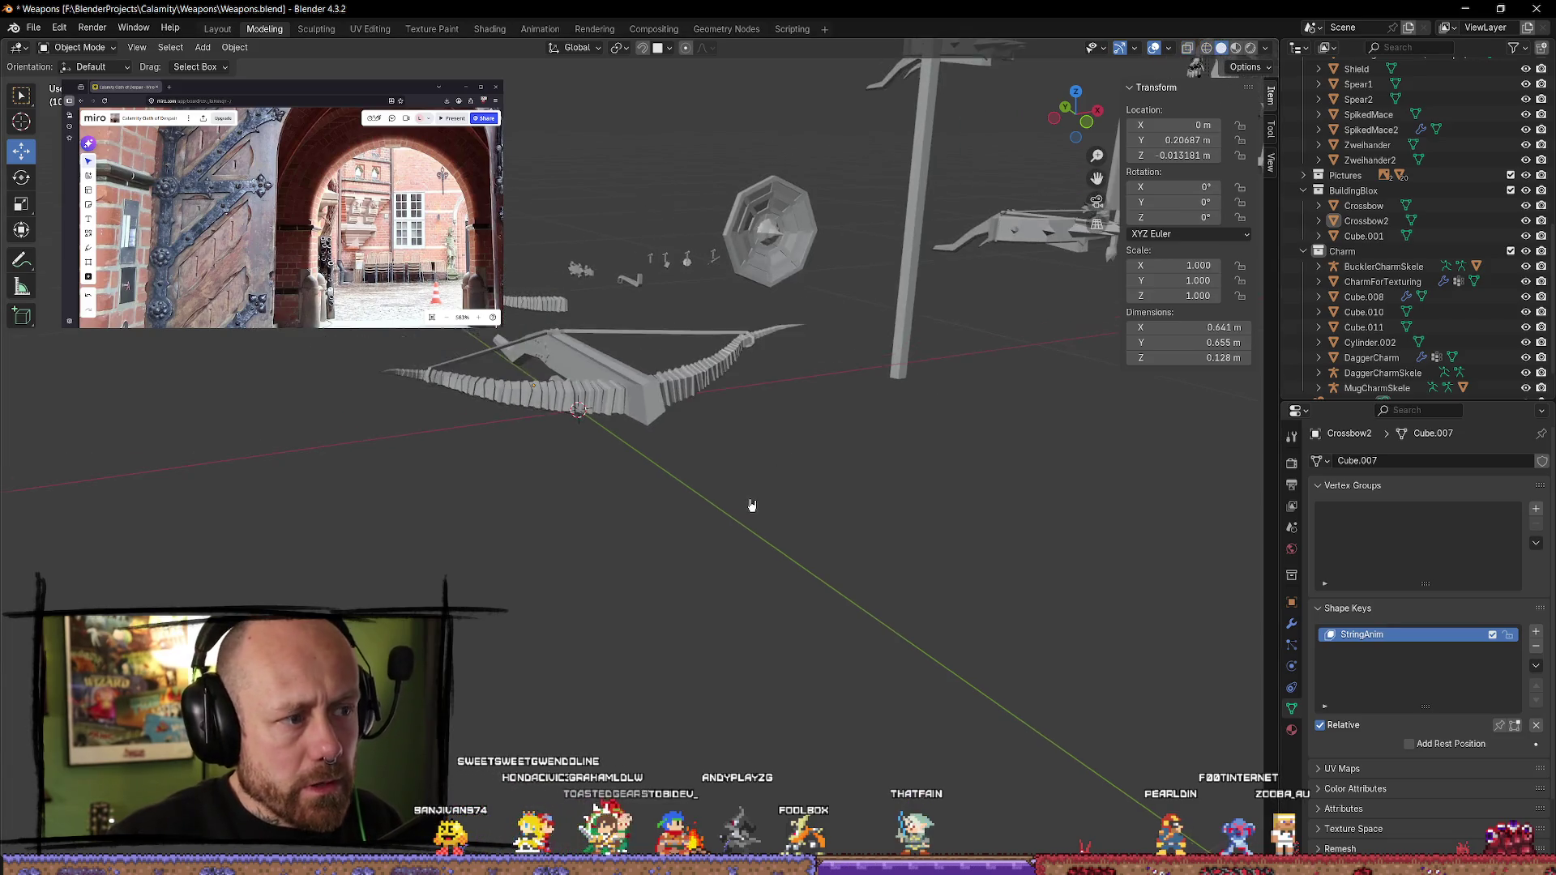
# - Select the whole Crossbow2 mesh in Edit Mode and unwrap it Angle Based
pyautogui.press('KP_Decimal')
pyautogui.scroll(3, 713, 546)
pyautogui.press('Tab')
pyautogui.press('a')
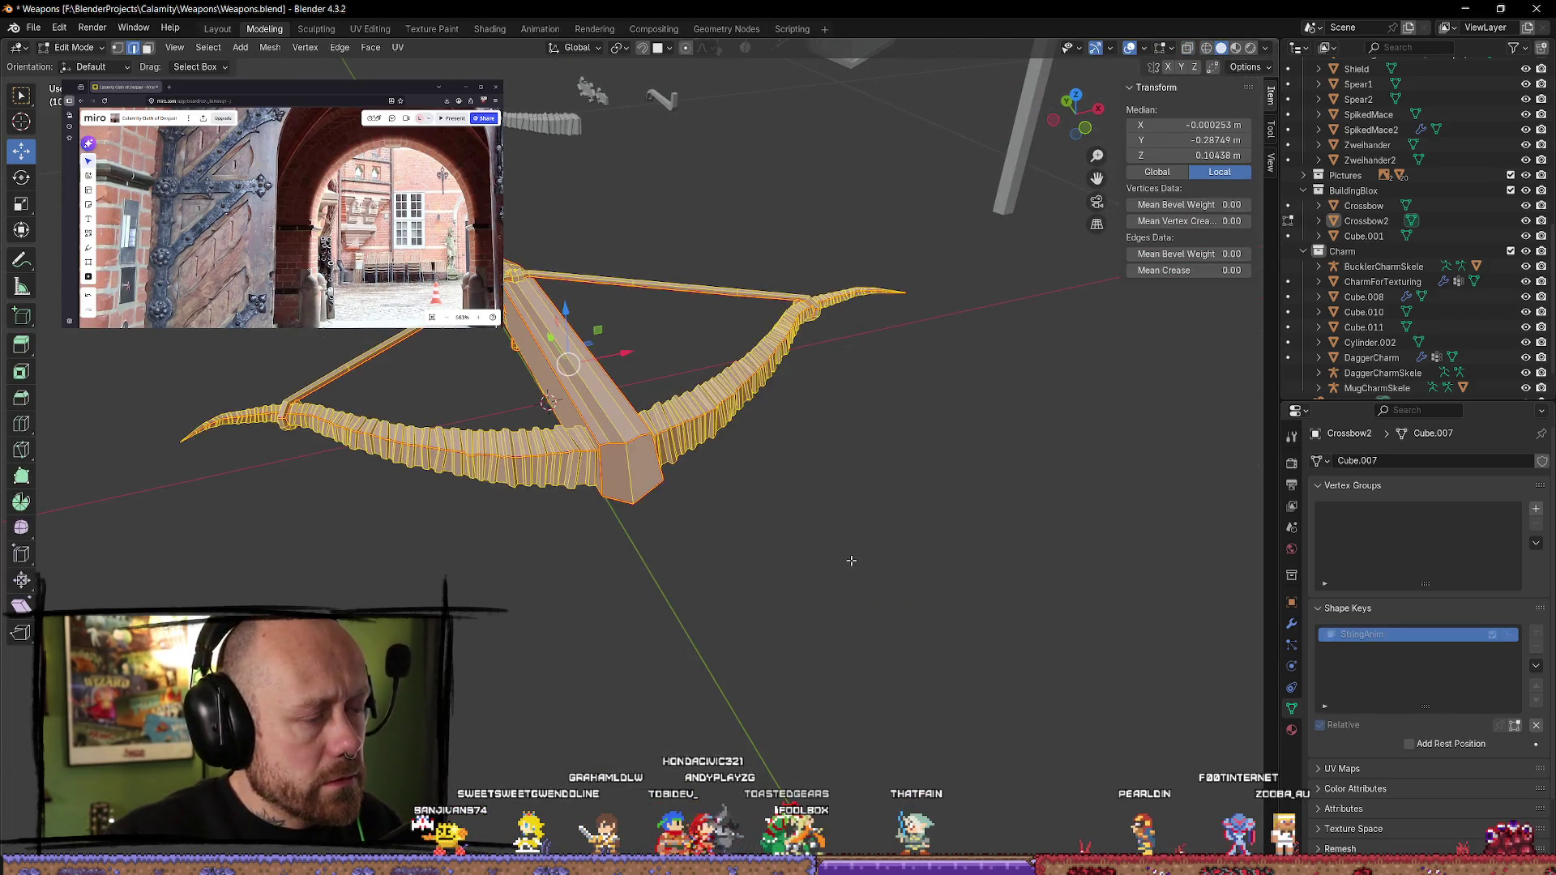
pyautogui.press('u')
pyautogui.moveTo(853, 561)
pyautogui.click(936, 561)
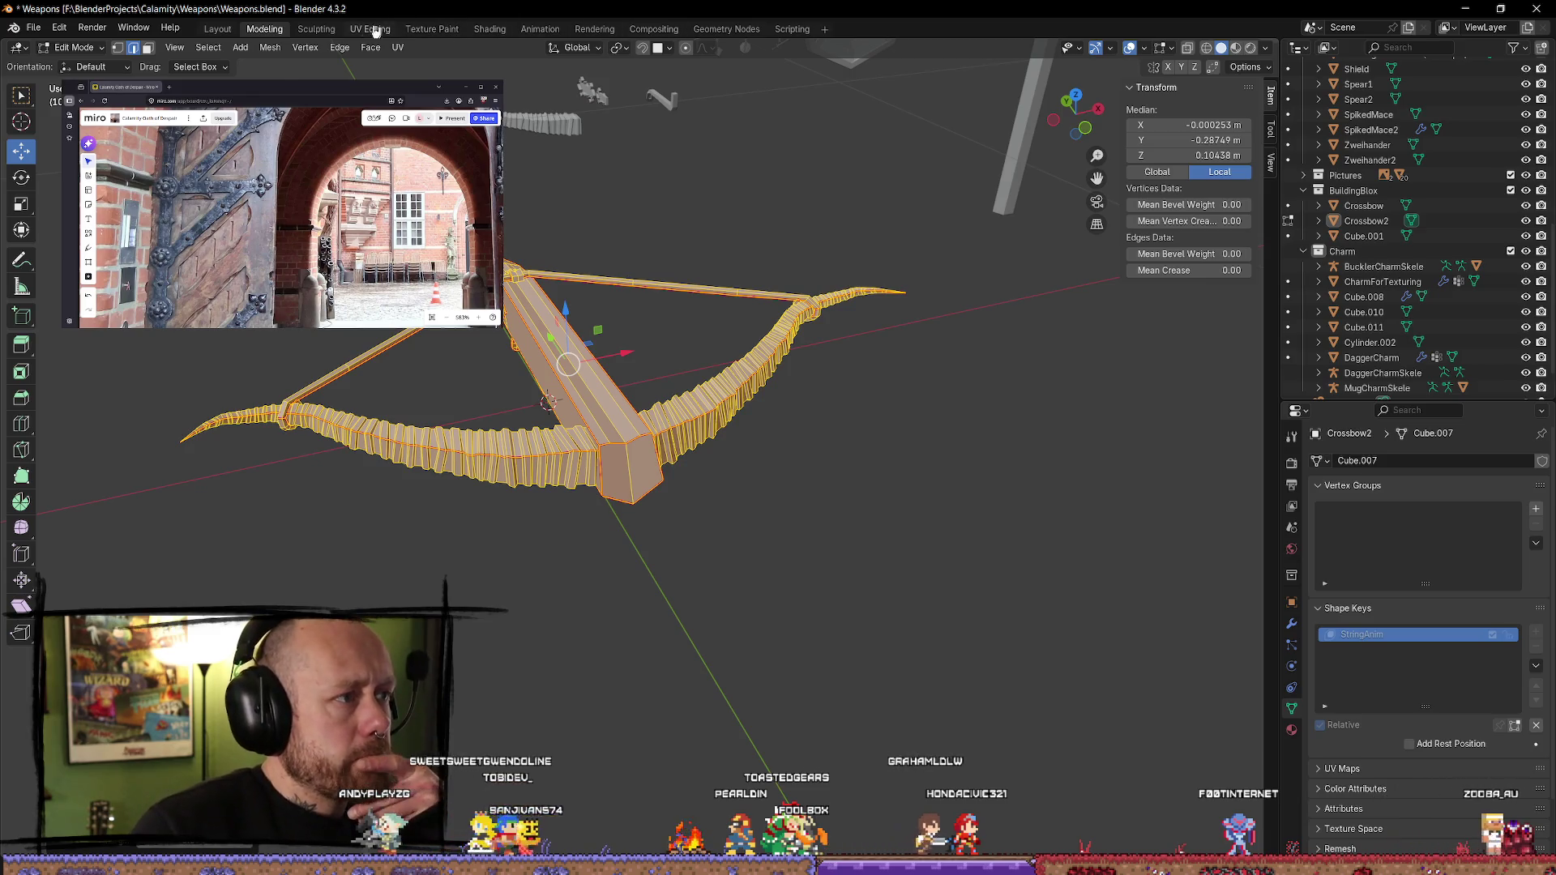
# - Show the new UV layout in the UV Editing workspace, pan through its islands, then clear the selection
pyautogui.click(379, 30)
pyautogui.scroll(-5, 489, 340)
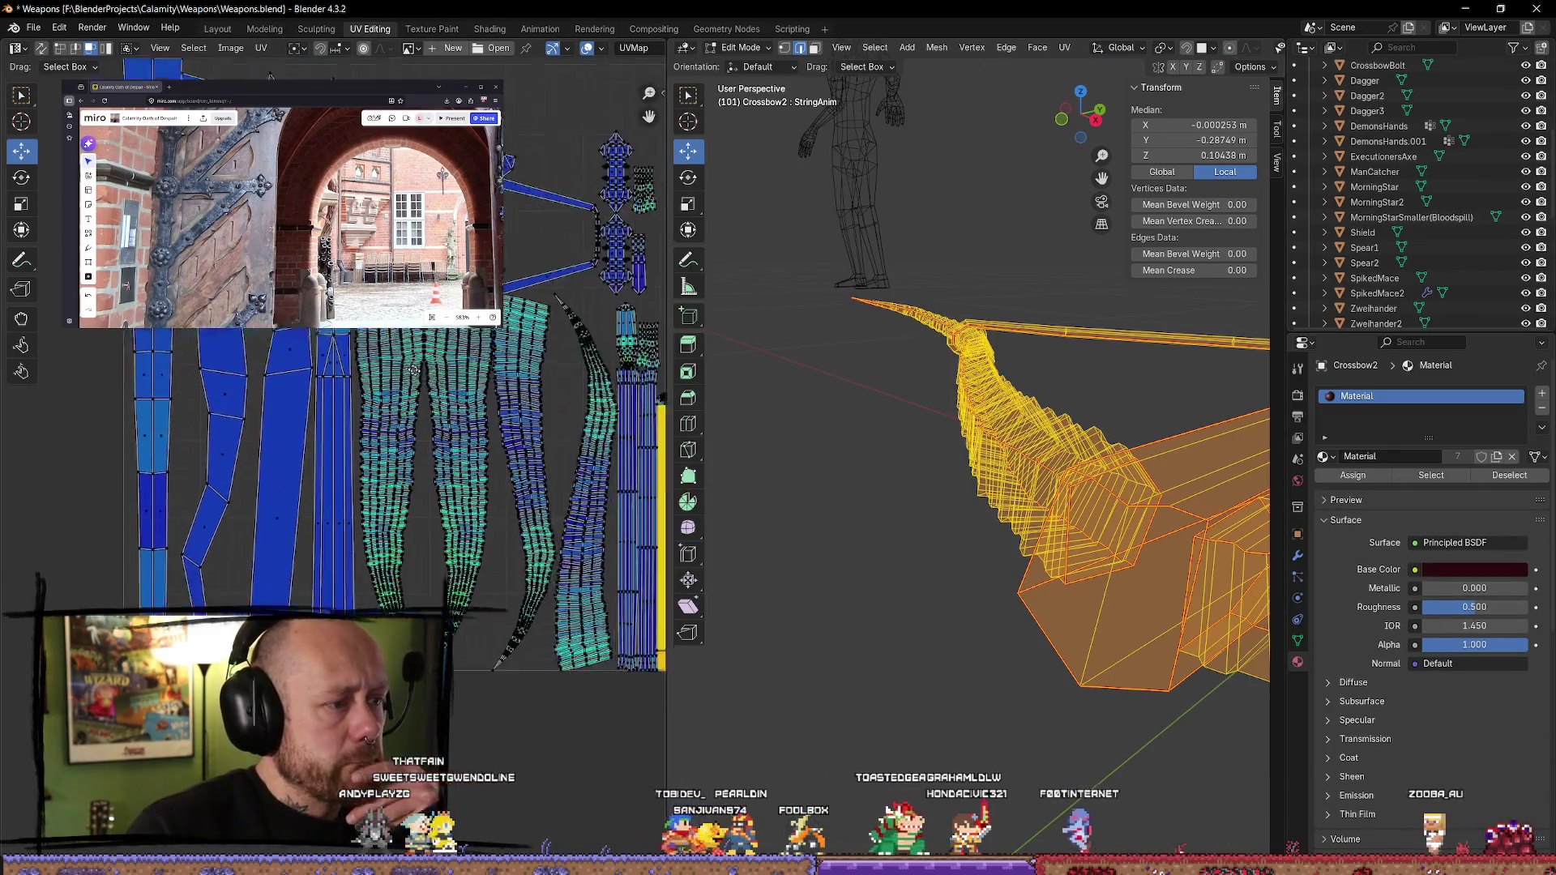
pyautogui.moveTo(632, 455); pyautogui.dragTo(484, 403, button='middle')
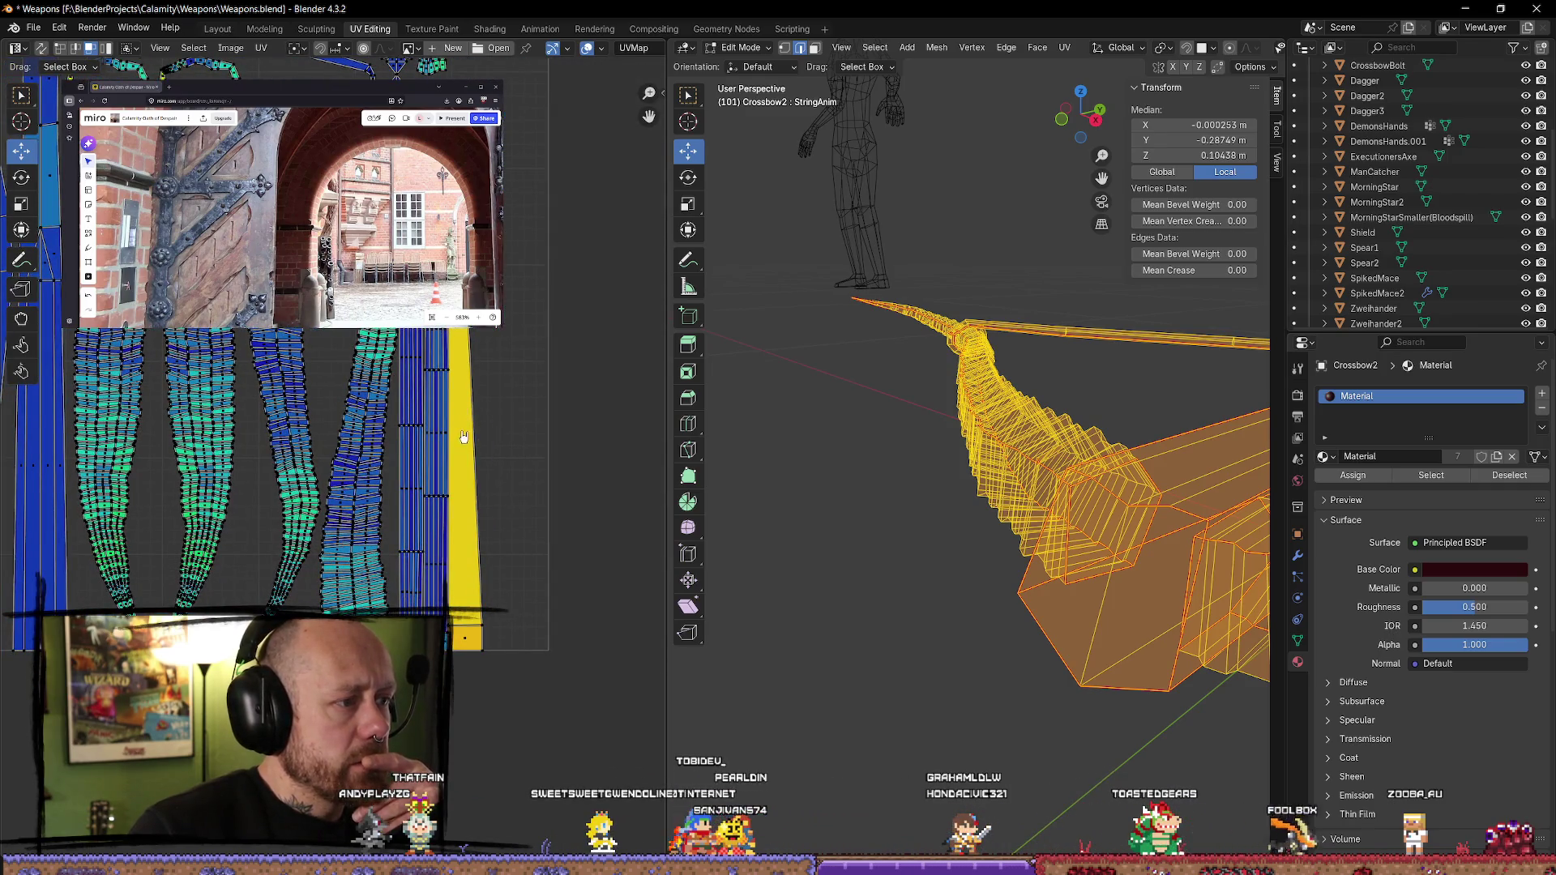
pyautogui.click(859, 575)
pyautogui.moveTo(859, 575)
pyautogui.mouseDown(button='middle')
pyautogui.moveTo(1131, 361)
pyautogui.moveTo(1118, 618)
pyautogui.moveTo(1143, 640)
pyautogui.moveTo(1135, 654)
pyautogui.moveTo(950, 594)
pyautogui.moveTo(934, 626)
pyautogui.mouseUp(button='middle')
pyautogui.click(1136, 363)
pyautogui.click(935, 626)
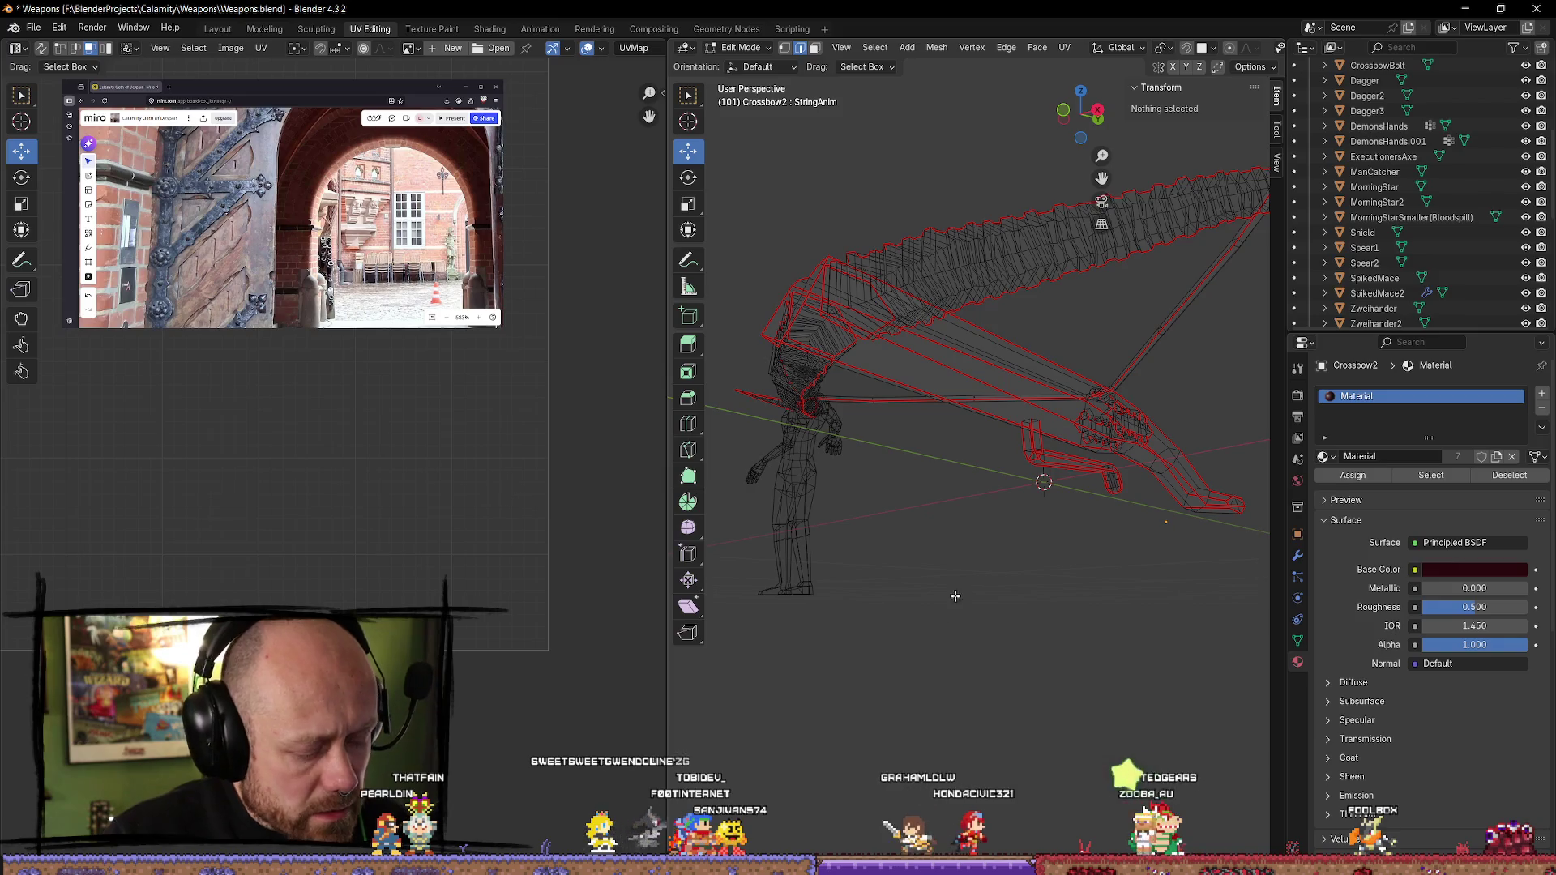
# - Select the linked limb and bracket pieces to check their UVs, then deselect
pyautogui.press('l')
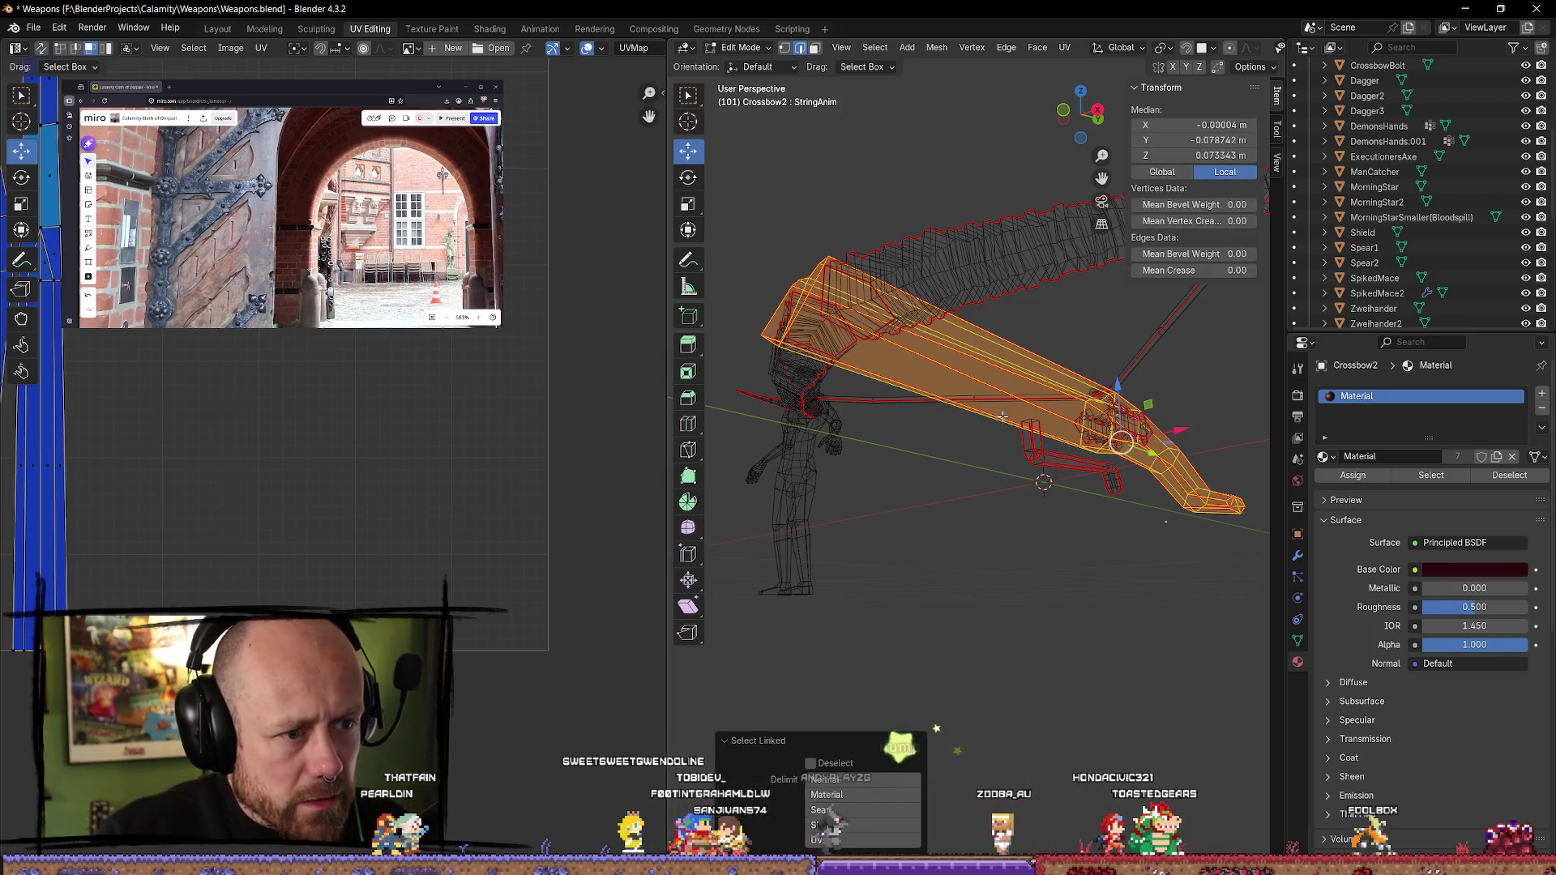
pyautogui.click(1080, 611)
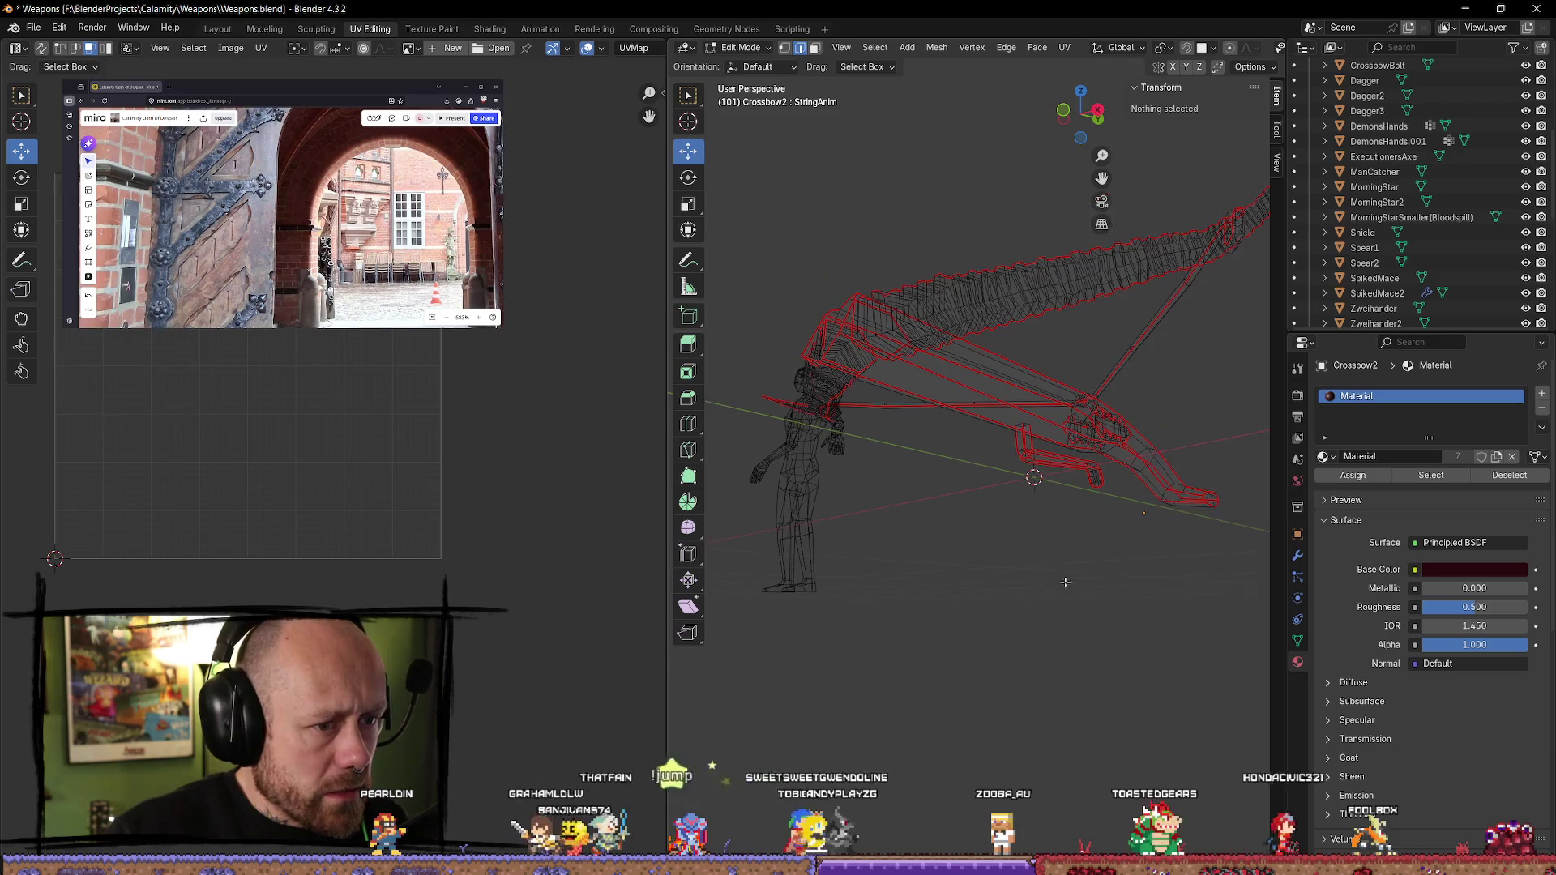
pyautogui.press('l')
pyautogui.moveTo(1029, 443)
pyautogui.mouseDown(button='middle')
pyautogui.moveTo(1006, 560)
pyautogui.moveTo(942, 570)
pyautogui.mouseUp(button='middle')
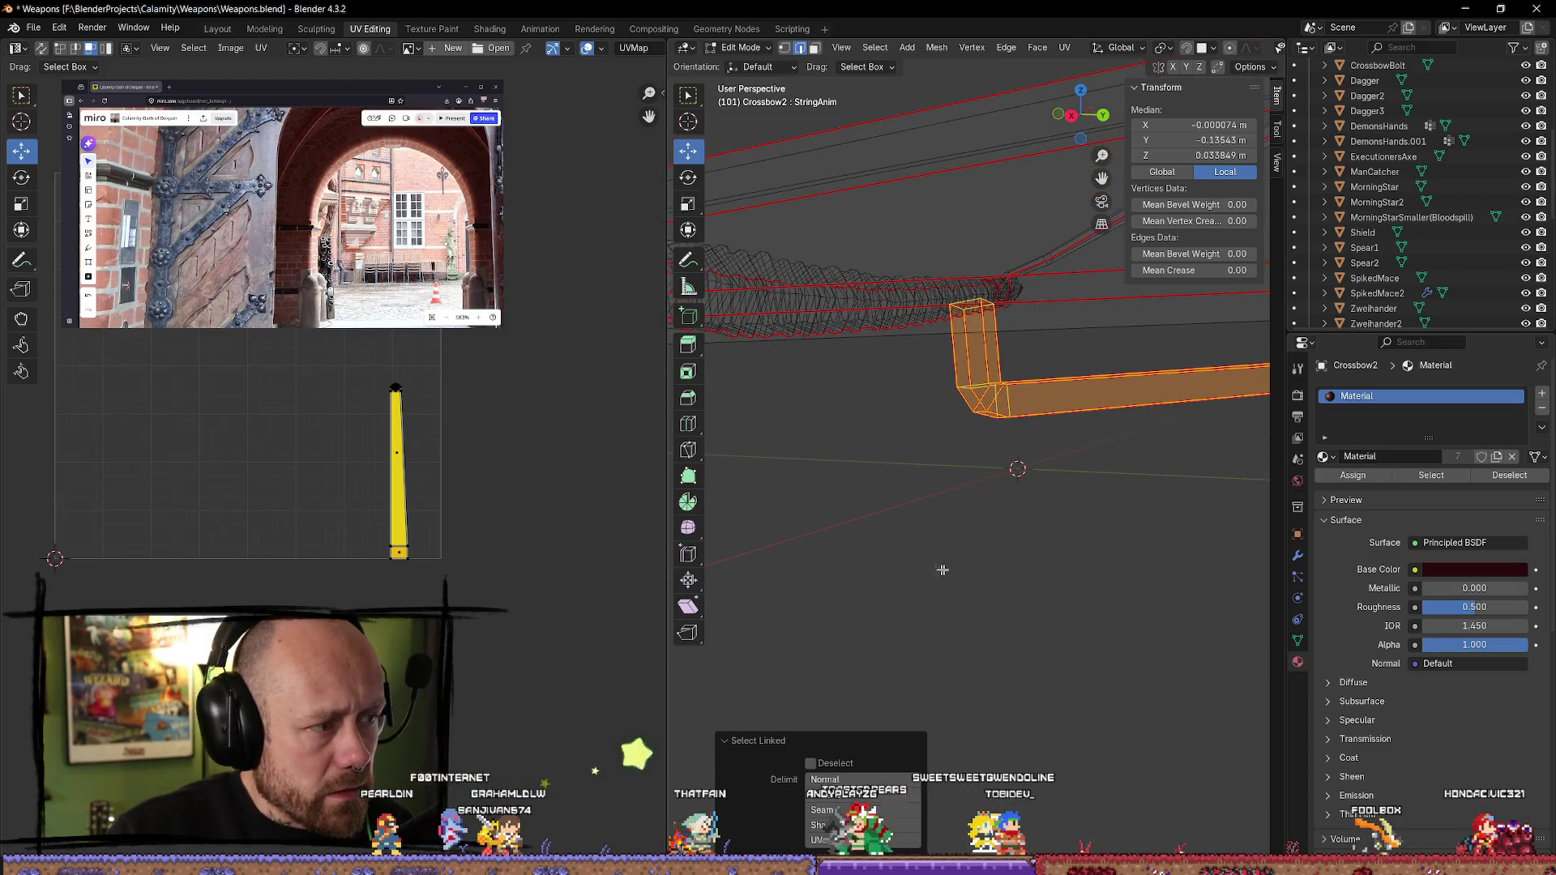
pyautogui.click(1080, 544)
pyautogui.moveTo(1080, 544)
pyautogui.mouseDown(button='middle')
pyautogui.moveTo(1062, 571)
pyautogui.moveTo(1046, 568)
pyautogui.moveTo(995, 533)
pyautogui.moveTo(995, 511)
pyautogui.mouseUp(button='middle')
# - In face mode, select the stock's top faces one at a time to inspect their UVs
pyautogui.press('3')
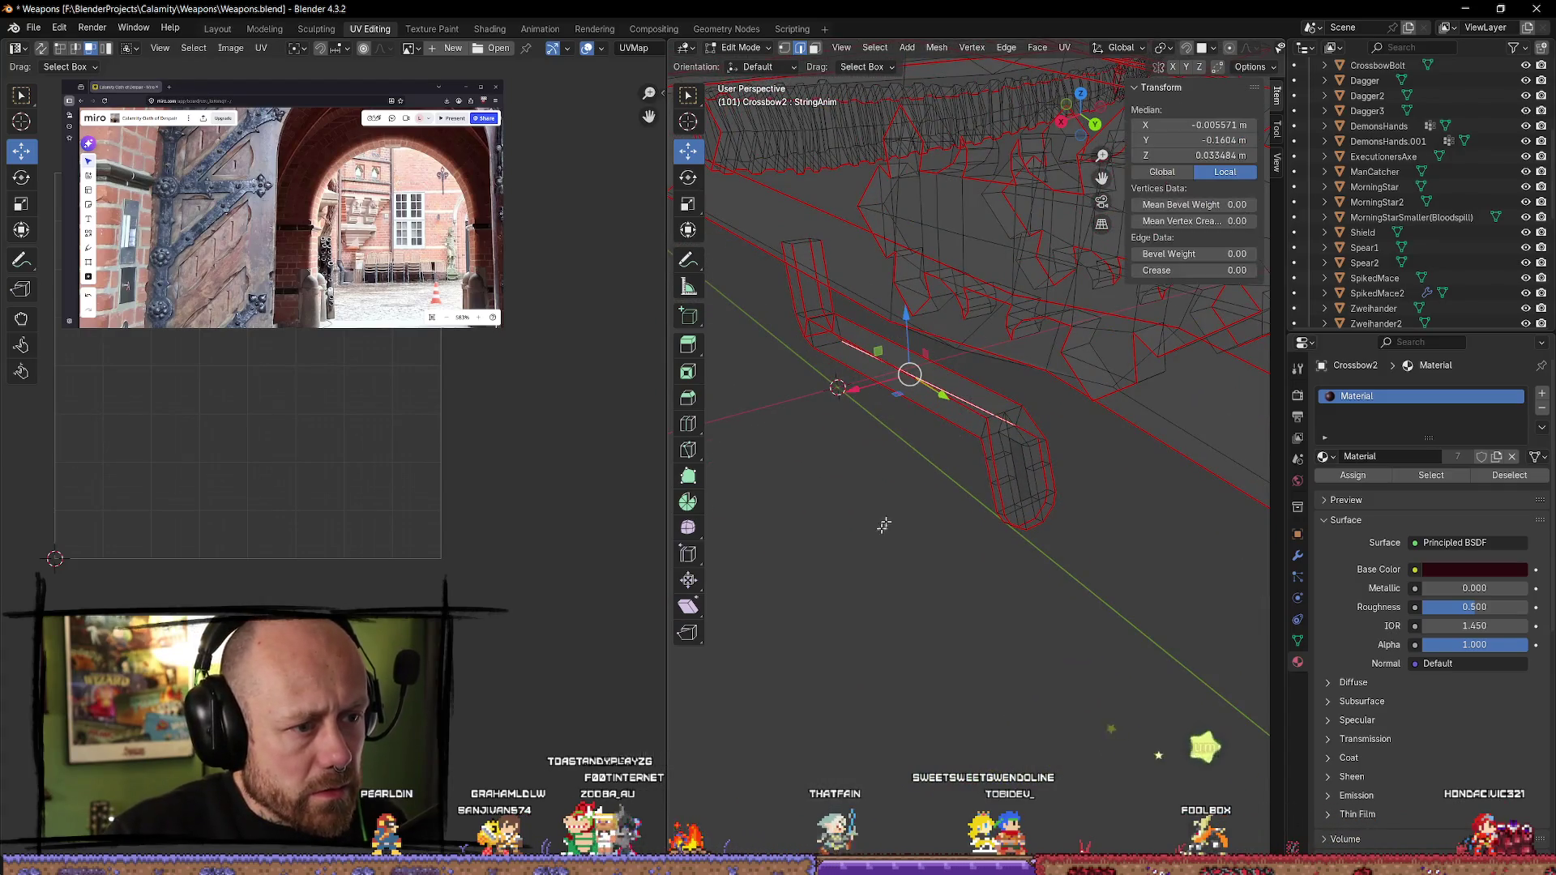
pyautogui.click(908, 363)
pyautogui.click(885, 484)
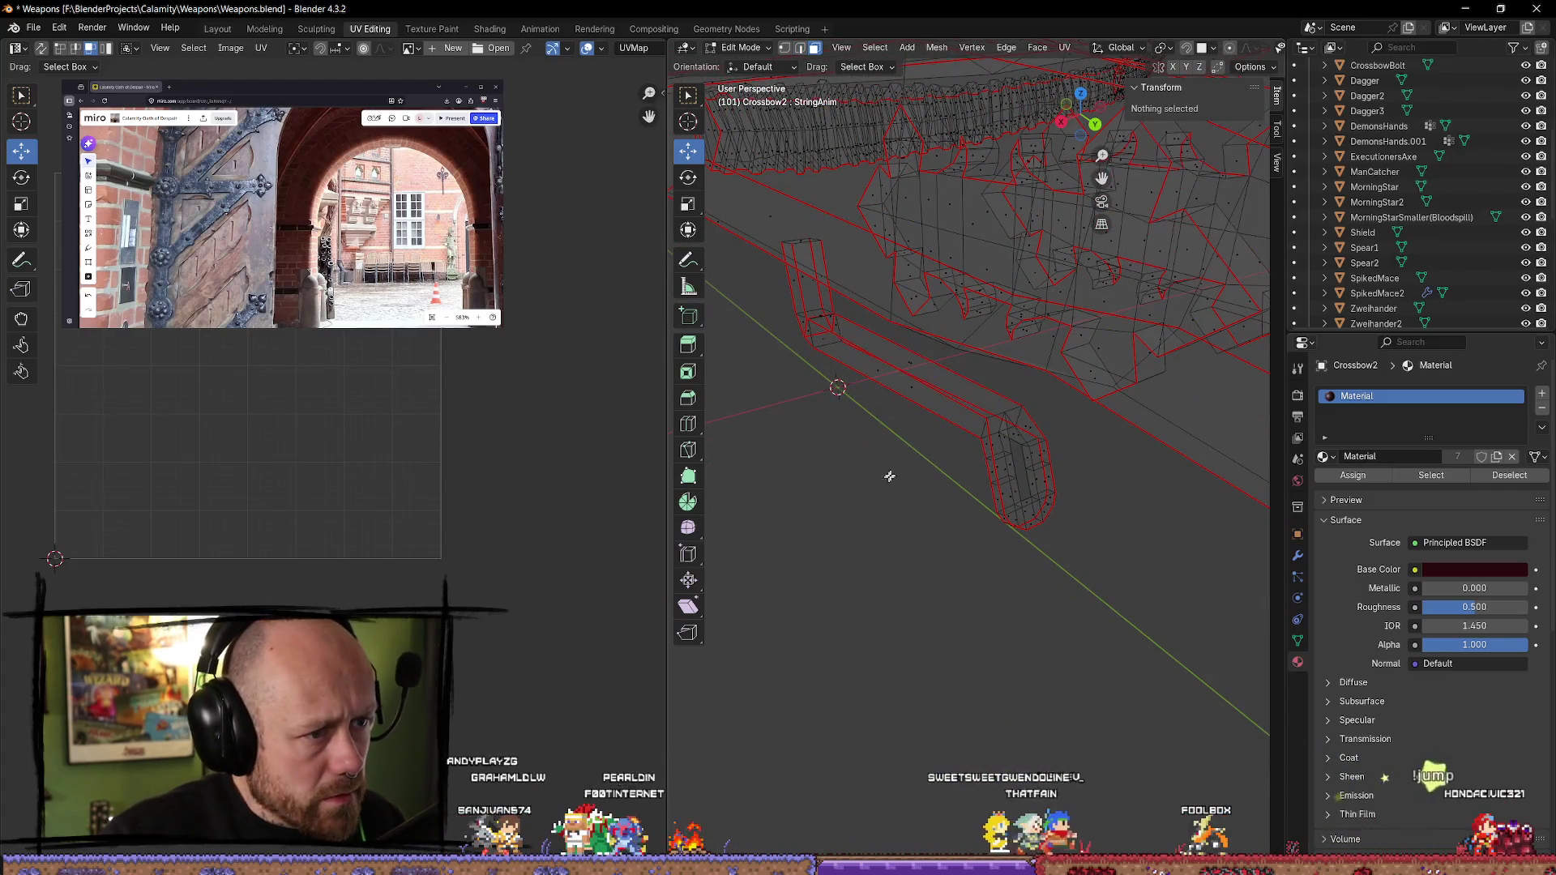
pyautogui.click(908, 360)
pyautogui.moveTo(908, 360)
pyautogui.mouseDown(button='middle')
pyautogui.moveTo(868, 333)
pyautogui.moveTo(876, 346)
pyautogui.mouseUp(button='middle')
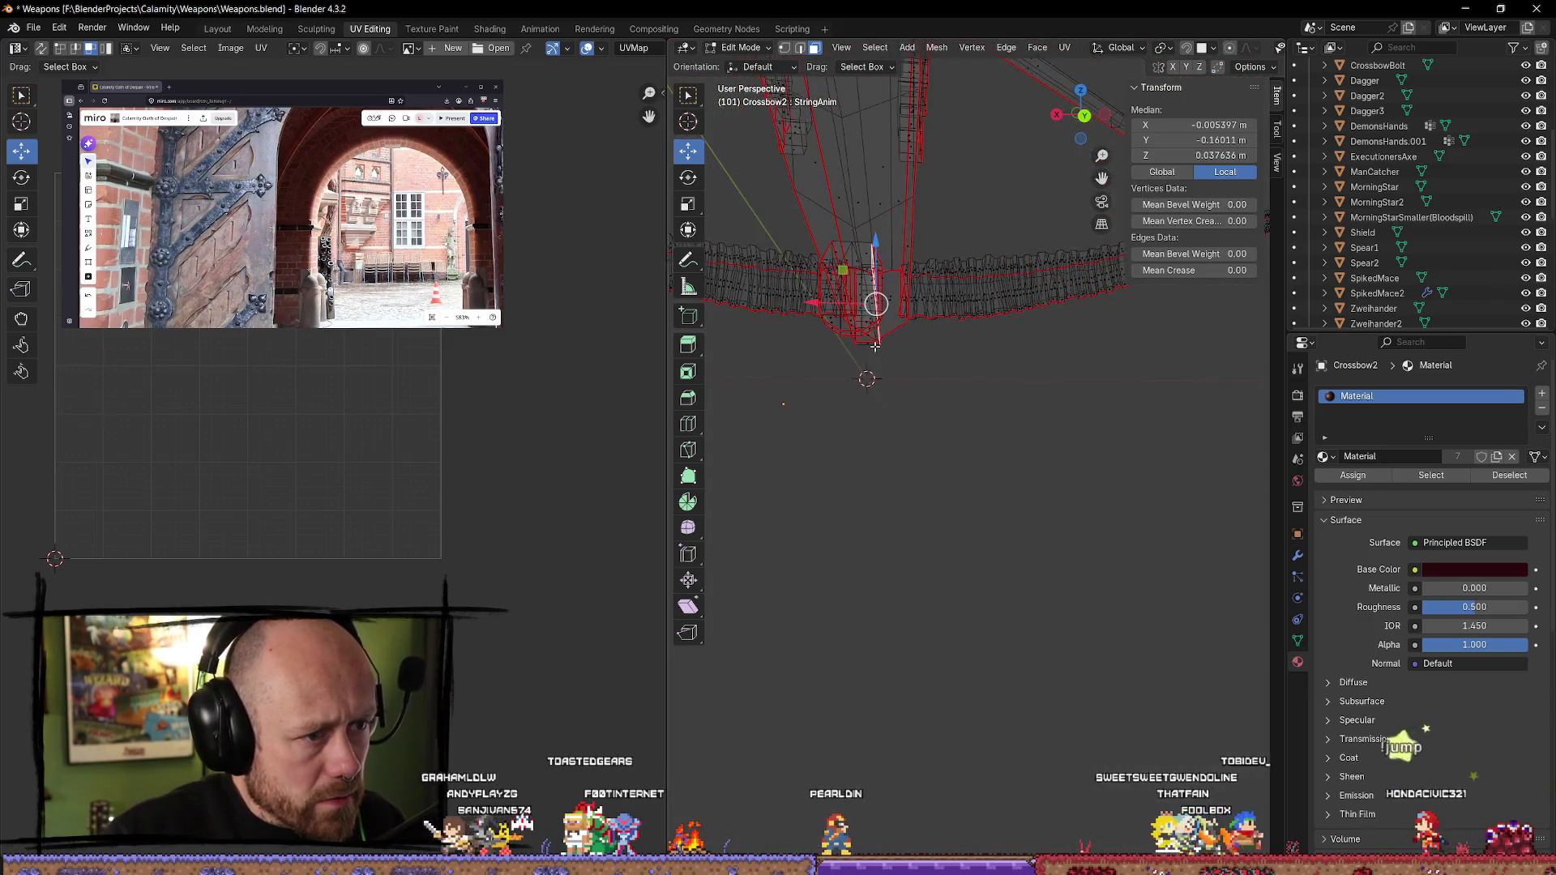
pyautogui.moveTo(869, 276)
pyautogui.mouseDown(button='middle')
pyautogui.moveTo(956, 397)
pyautogui.moveTo(997, 430)
pyautogui.moveTo(1014, 415)
pyautogui.mouseUp(button='middle')
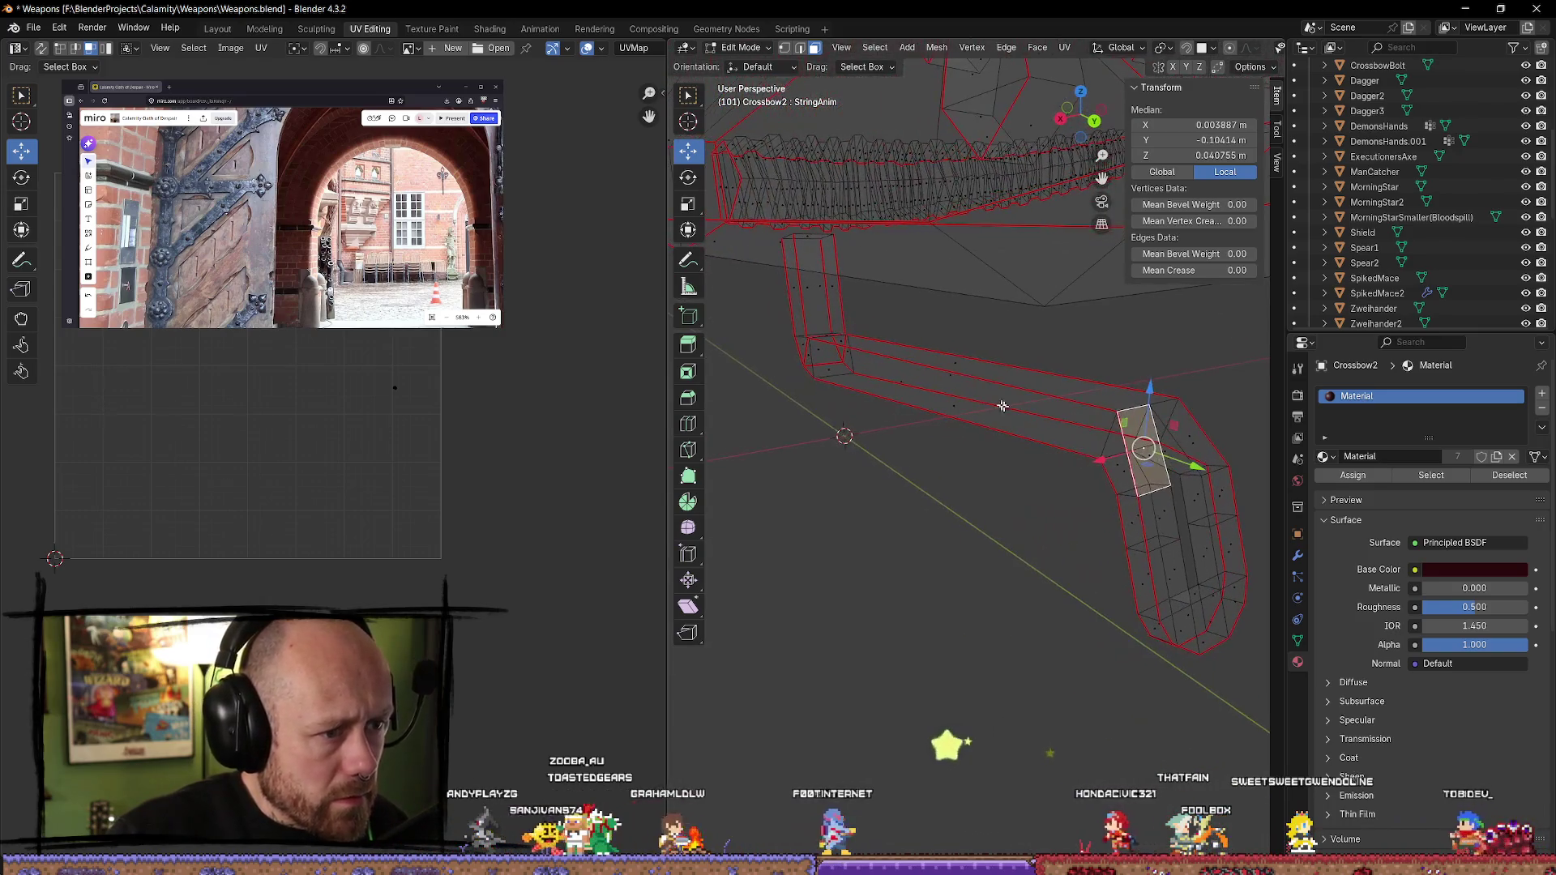
pyautogui.click(957, 364)
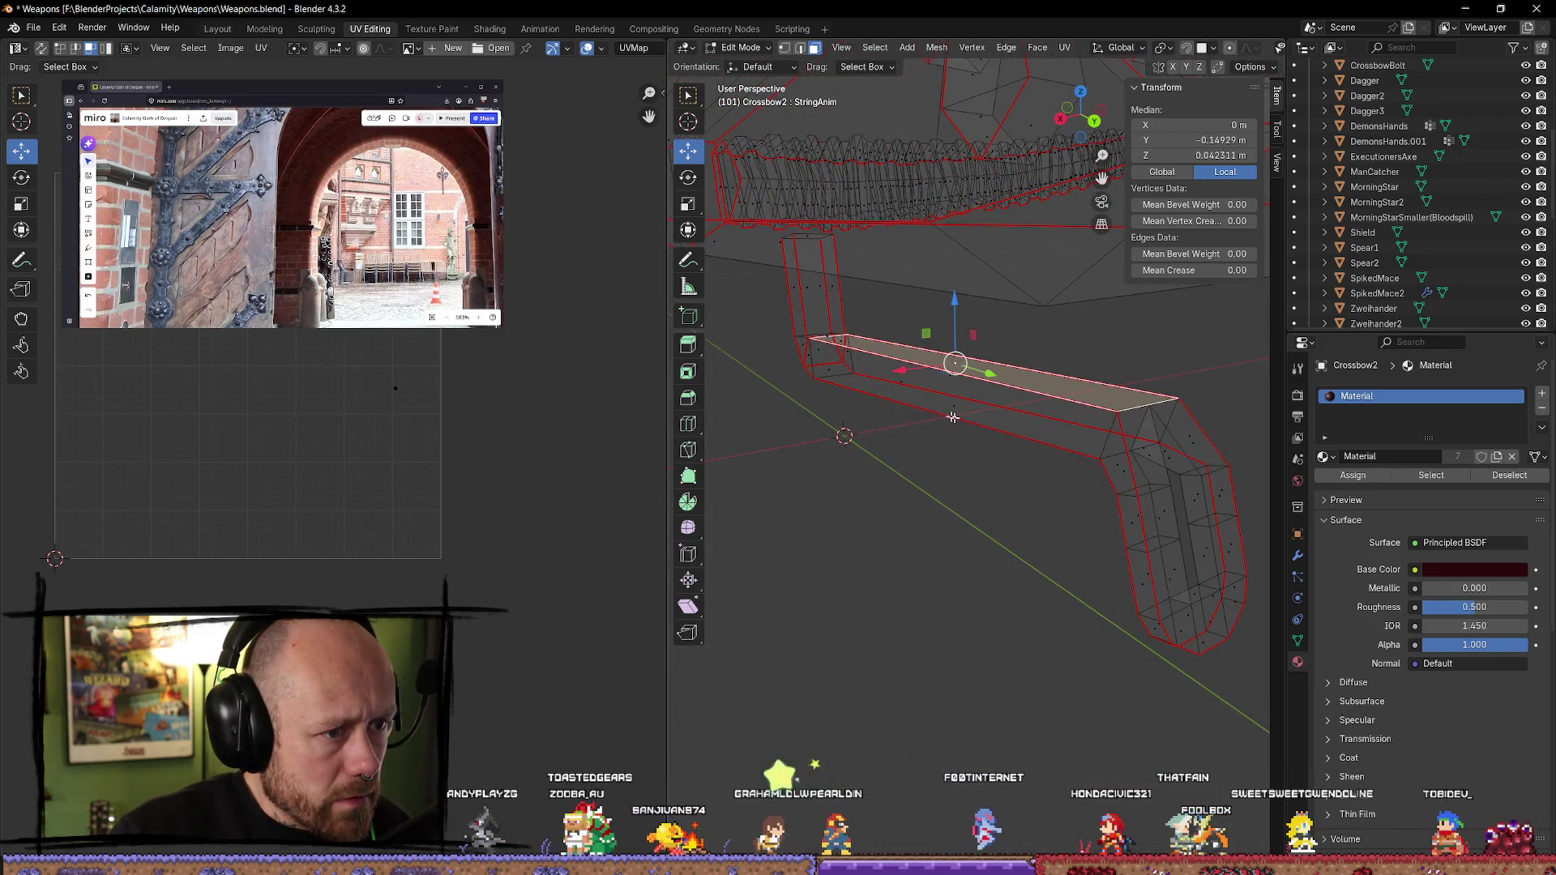
pyautogui.click(945, 506)
pyautogui.scroll(5, 951, 448)
pyautogui.moveTo(1002, 427)
pyautogui.mouseDown(button='middle')
pyautogui.moveTo(1172, 410)
pyautogui.moveTo(1054, 417)
pyautogui.mouseUp(button='middle')
pyautogui.click(1249, 411)
pyautogui.scroll(-4, 376, 424)
pyautogui.scroll(6, 381, 438)
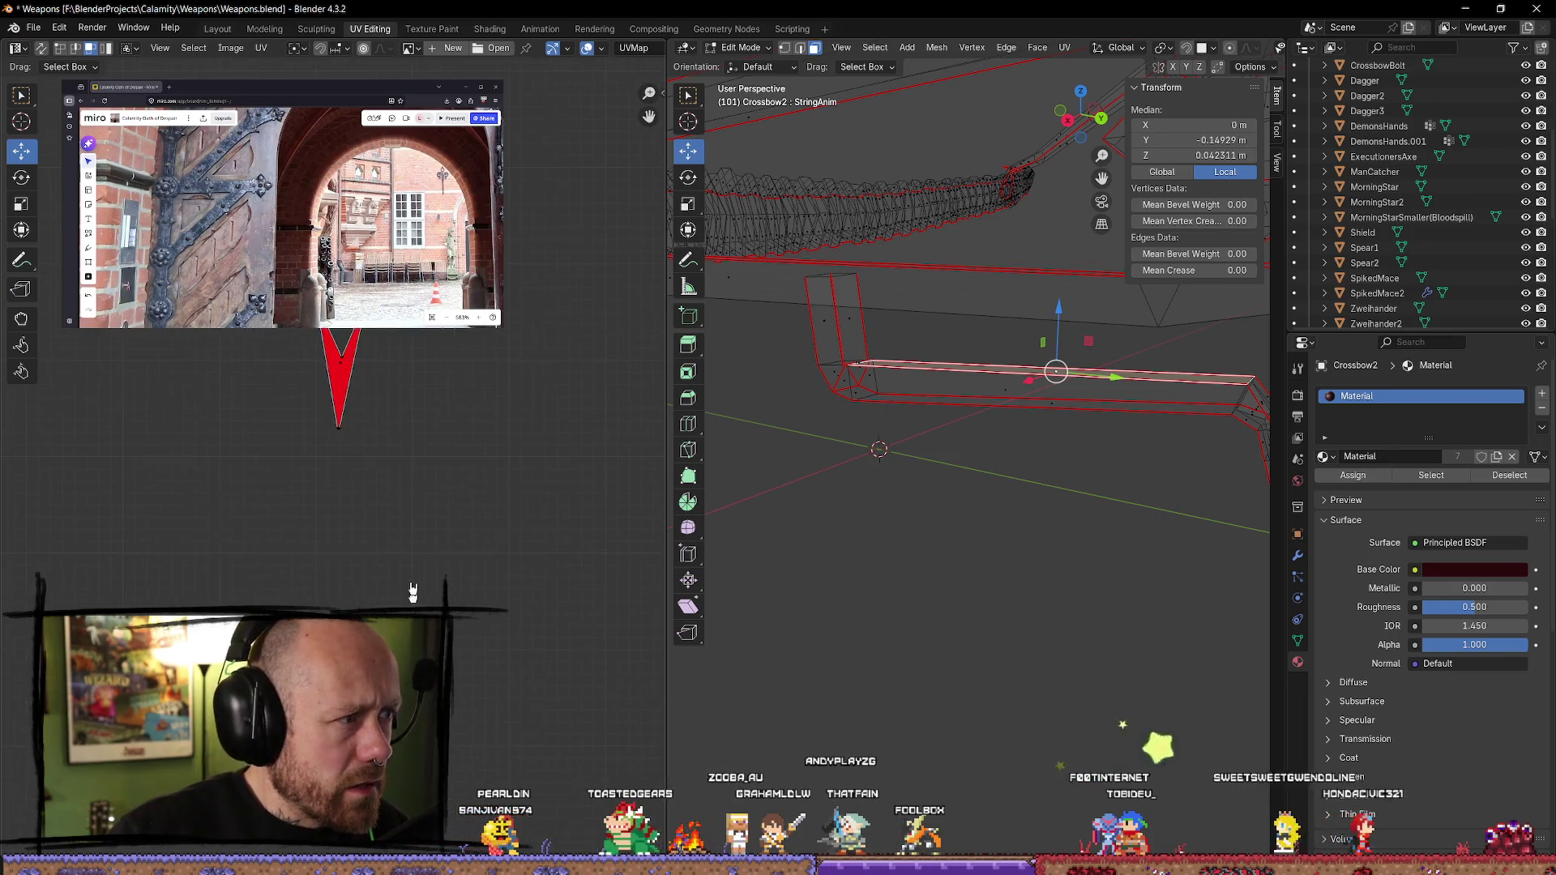
pyautogui.moveTo(727, 396)
pyautogui.mouseDown(button='middle')
pyautogui.moveTo(1053, 567)
pyautogui.moveTo(915, 408)
pyautogui.mouseUp(button='middle')
# - Toggle Crossbow2 out of and back into Edit Mode, clear the selection, and show the Modeling workspace
pyautogui.press('Tab')
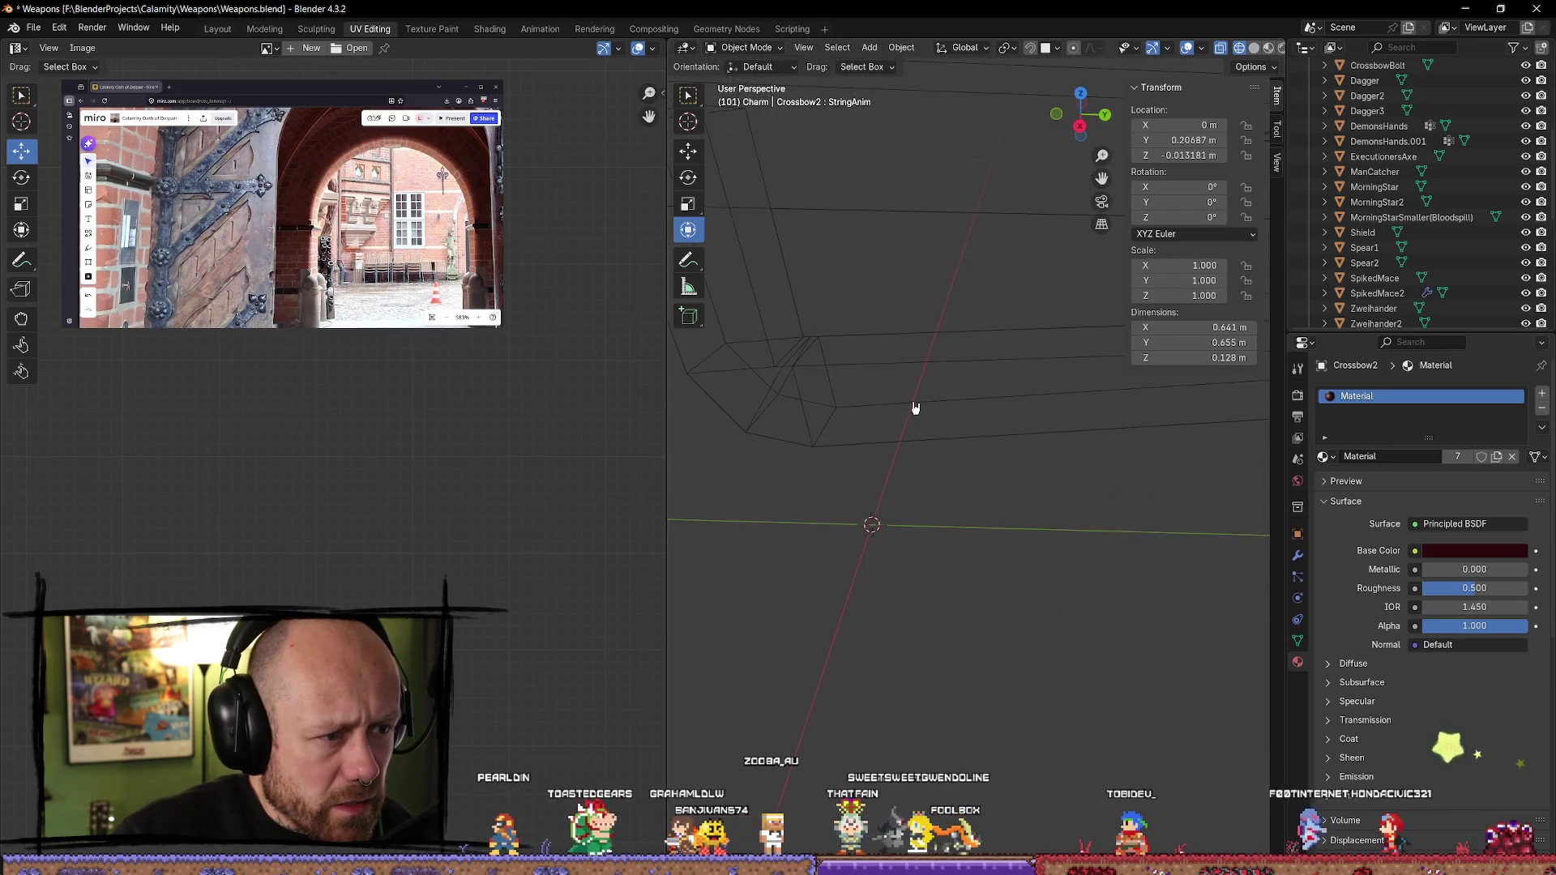
pyautogui.press('Tab')
pyautogui.click(1022, 585)
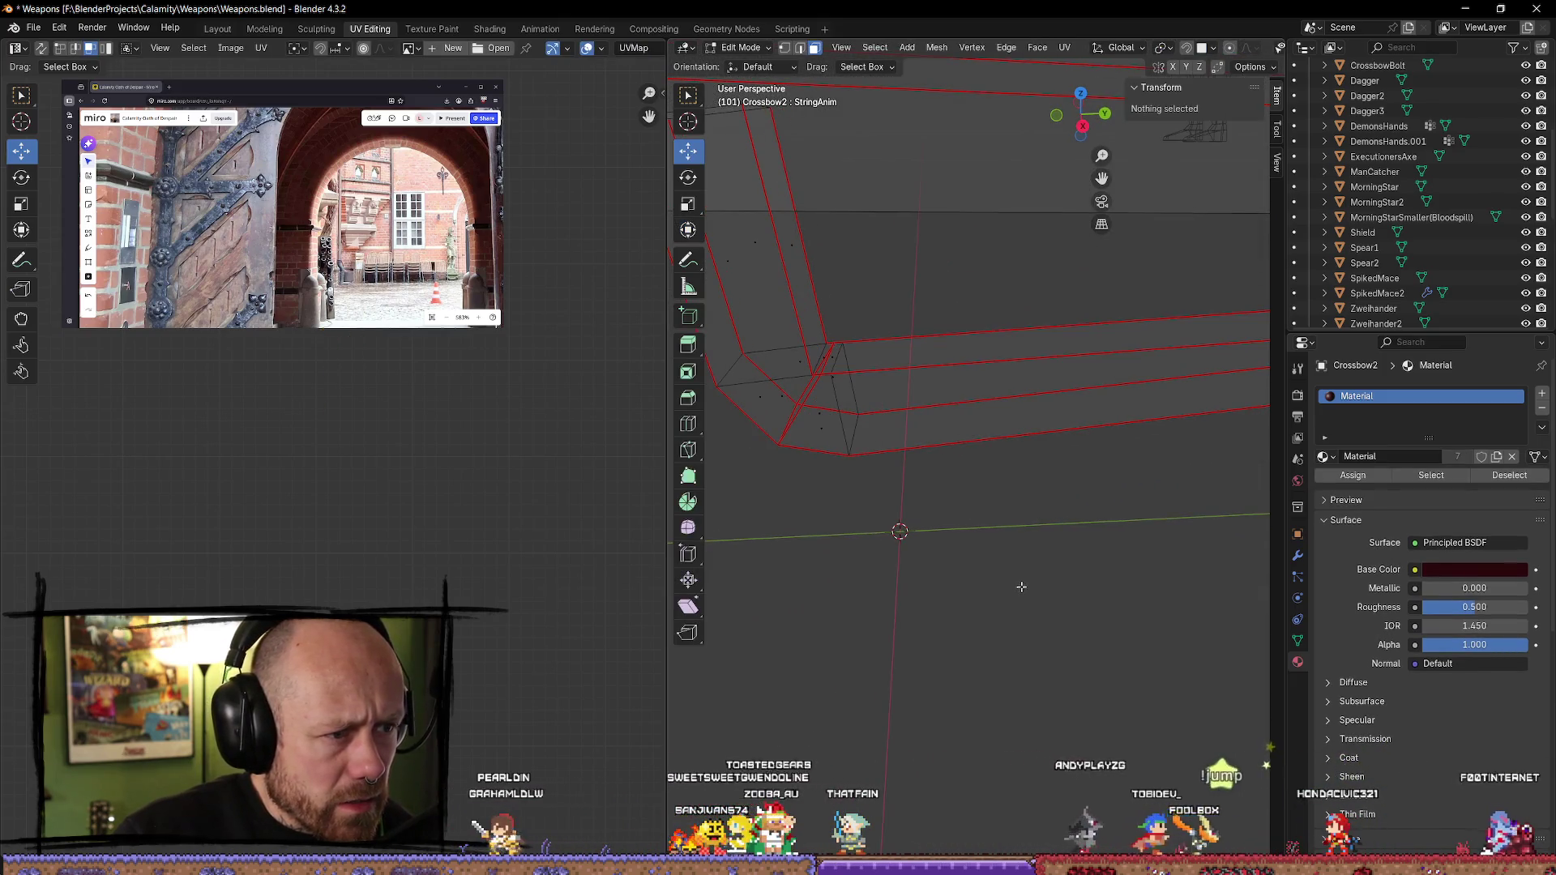
pyautogui.moveTo(997, 452)
pyautogui.mouseDown(button='middle')
pyautogui.moveTo(868, 400)
pyautogui.moveTo(862, 347)
pyautogui.moveTo(898, 430)
pyautogui.moveTo(843, 454)
pyautogui.mouseUp(button='middle')
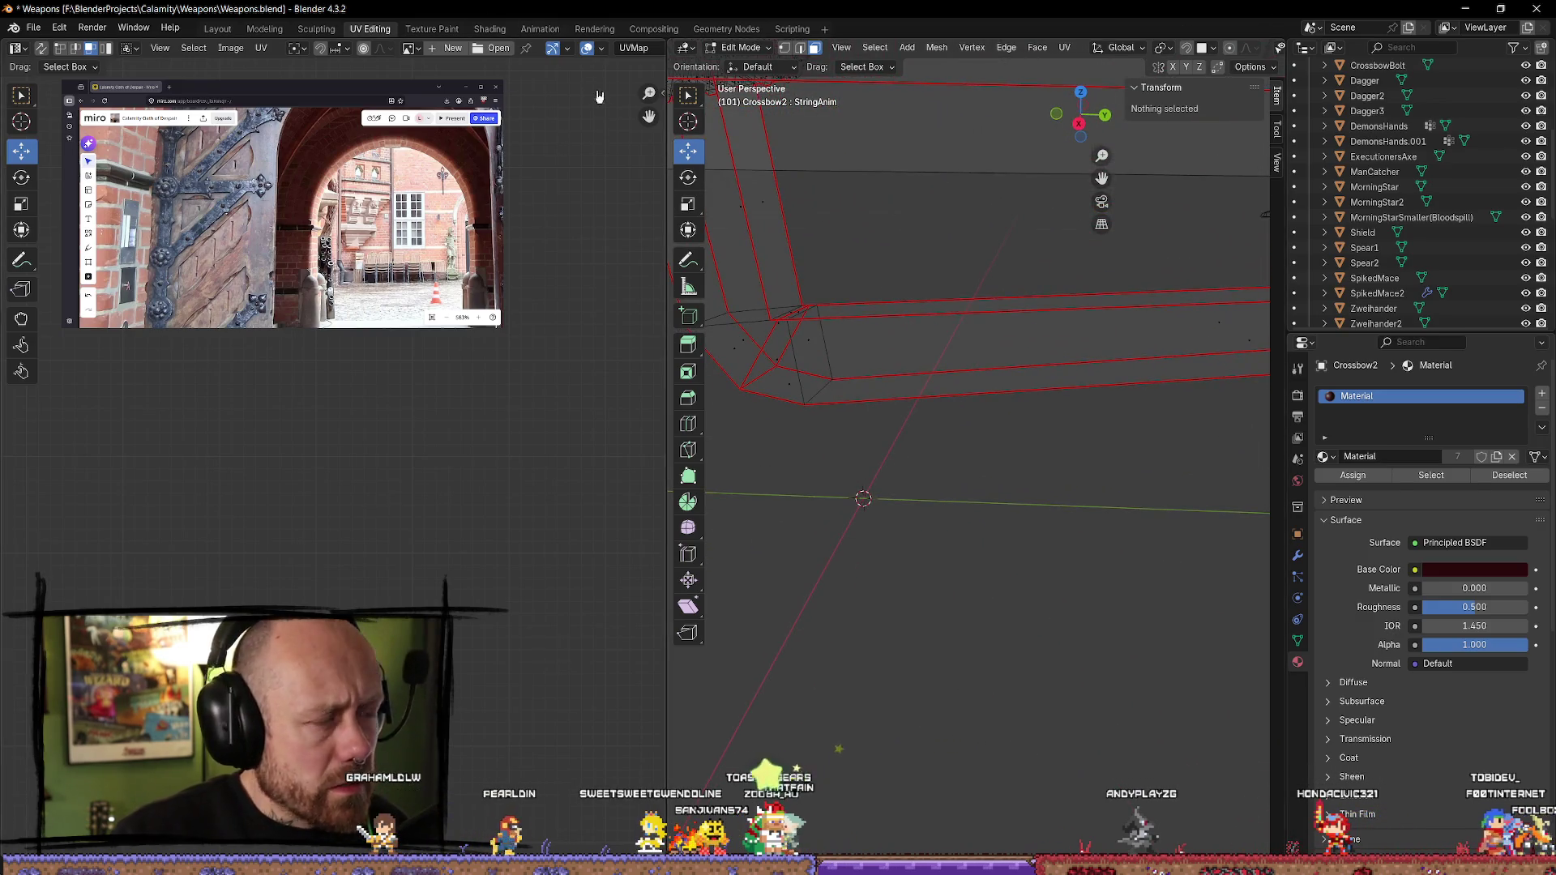
pyautogui.click(251, 30)
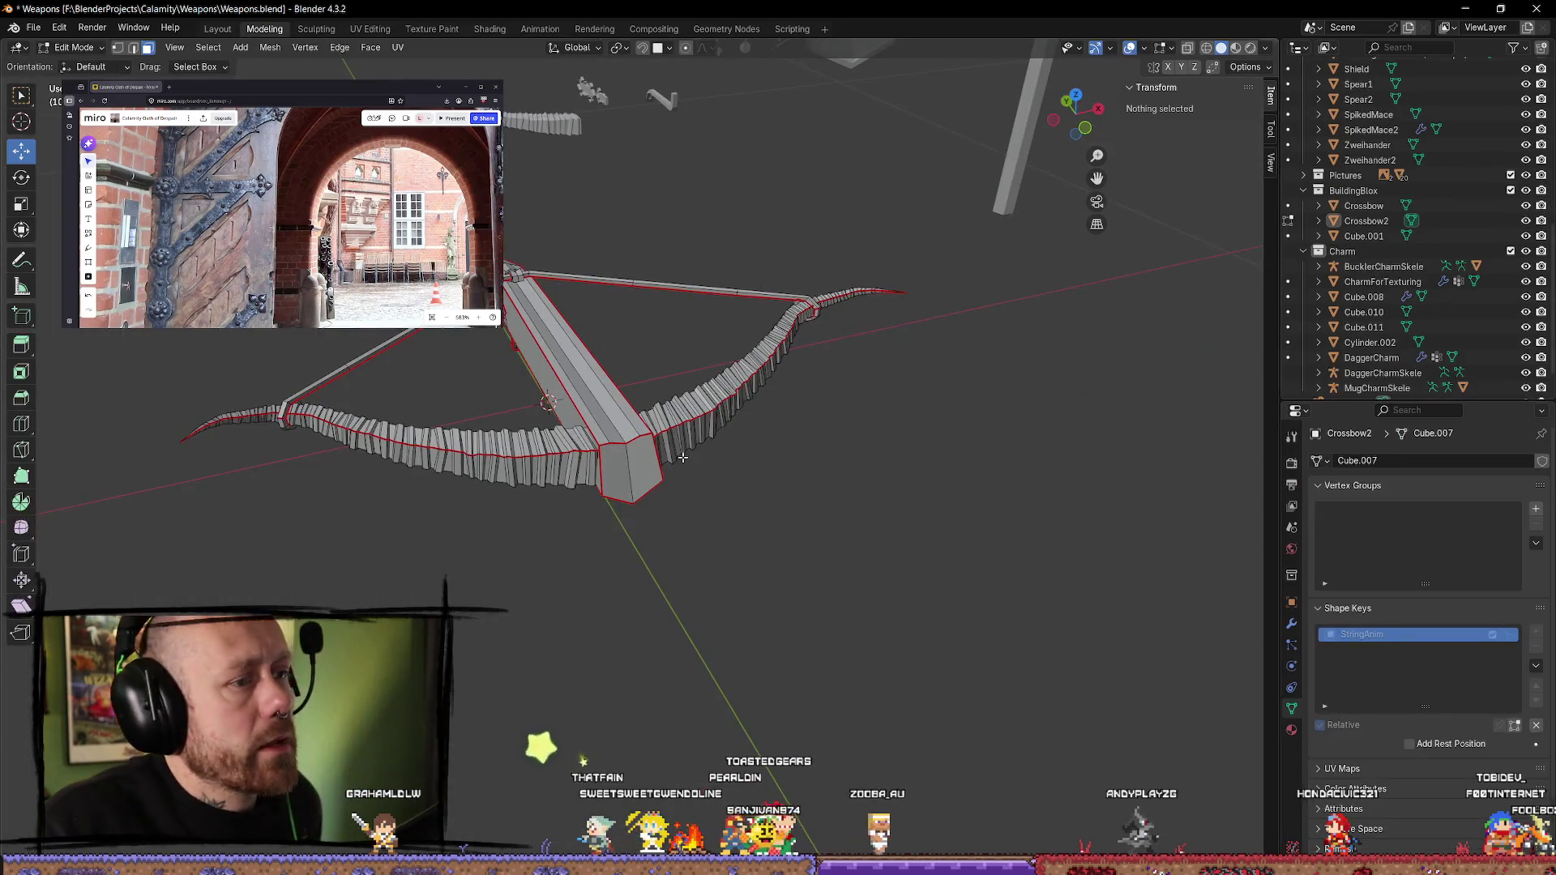
# - Frame the L-shaped bar under the stock and mark its top-corner edge as a seam
pyautogui.scroll(6, 597, 369)
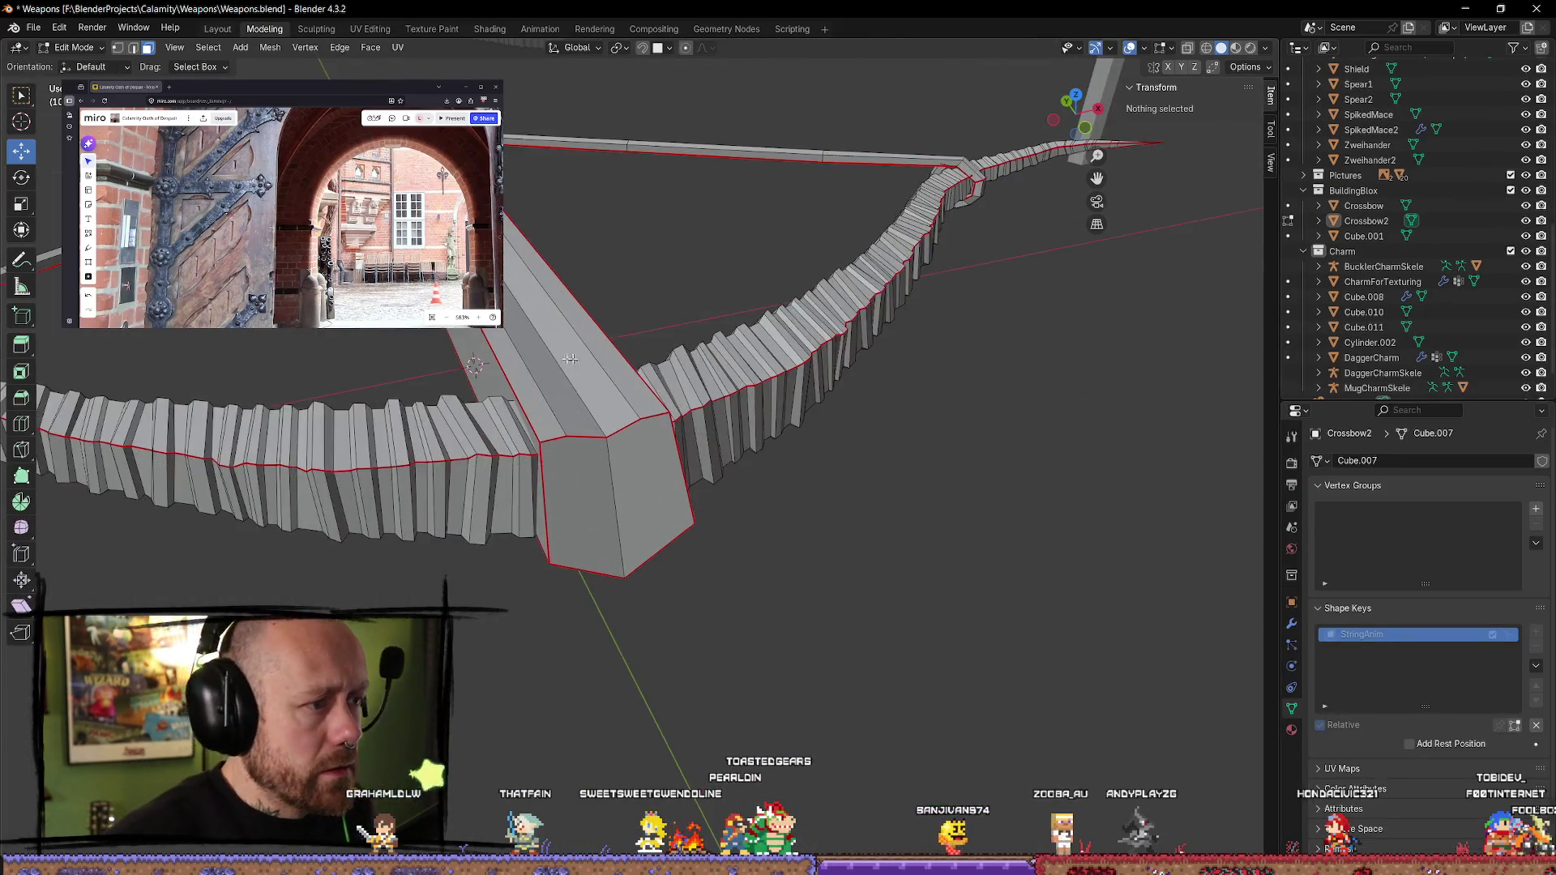
pyautogui.click(519, 253)
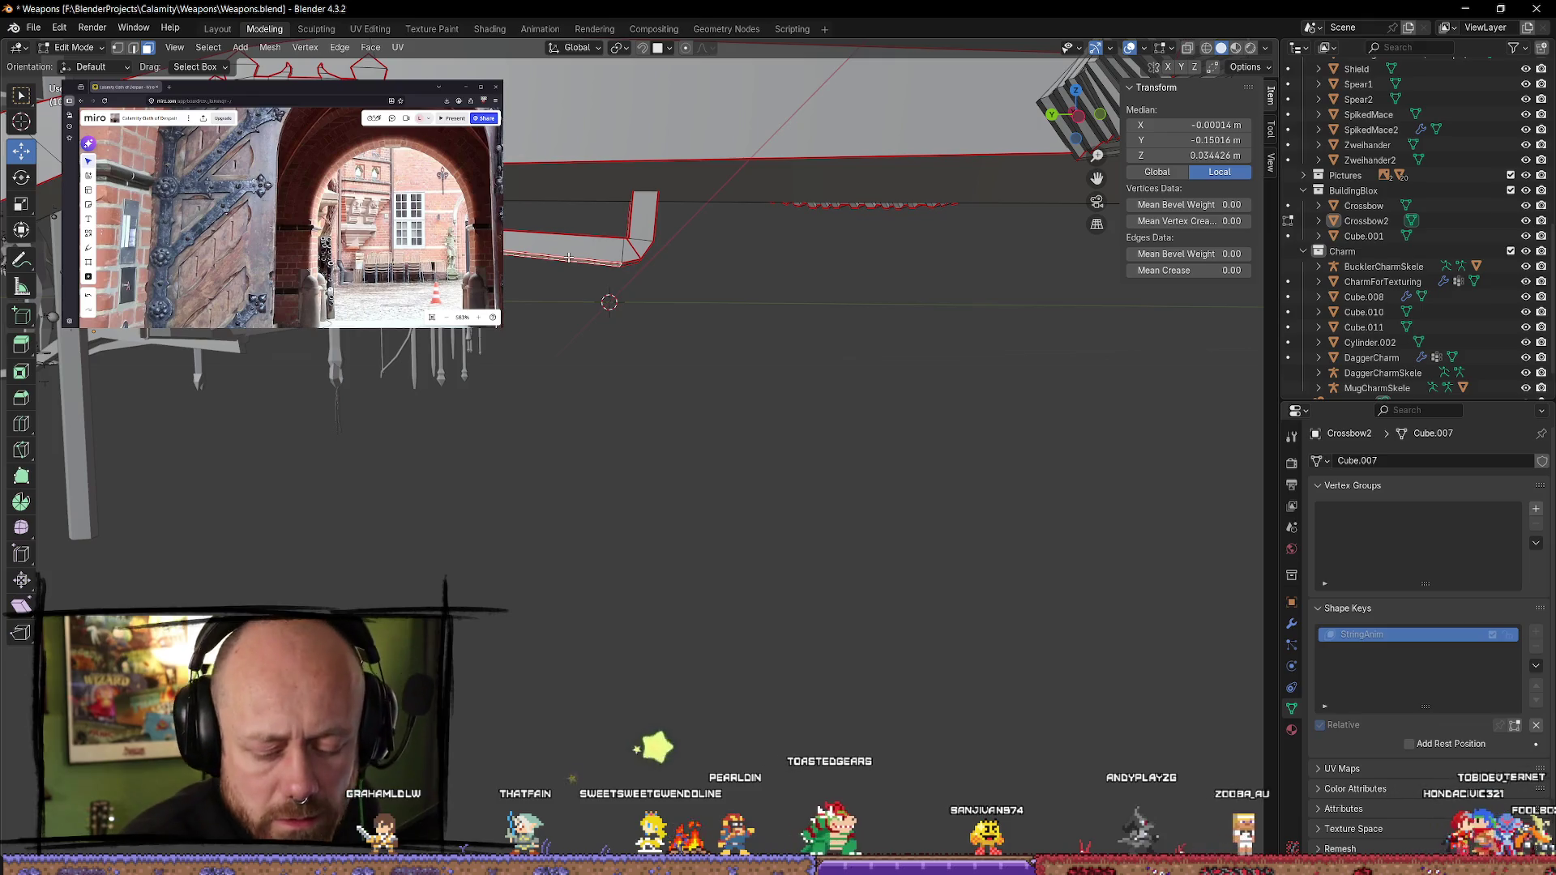
pyautogui.press('KP_Decimal')
pyautogui.moveTo(569, 258)
pyautogui.mouseDown(button='middle')
pyautogui.moveTo(888, 507)
pyautogui.moveTo(712, 526)
pyautogui.moveTo(733, 518)
pyautogui.mouseUp(button='middle')
pyautogui.press('l')
pyautogui.press('2')
pyautogui.hotkey('alt', 'a')
pyautogui.click(948, 328)
pyautogui.hotkey('ctrl', 'e')
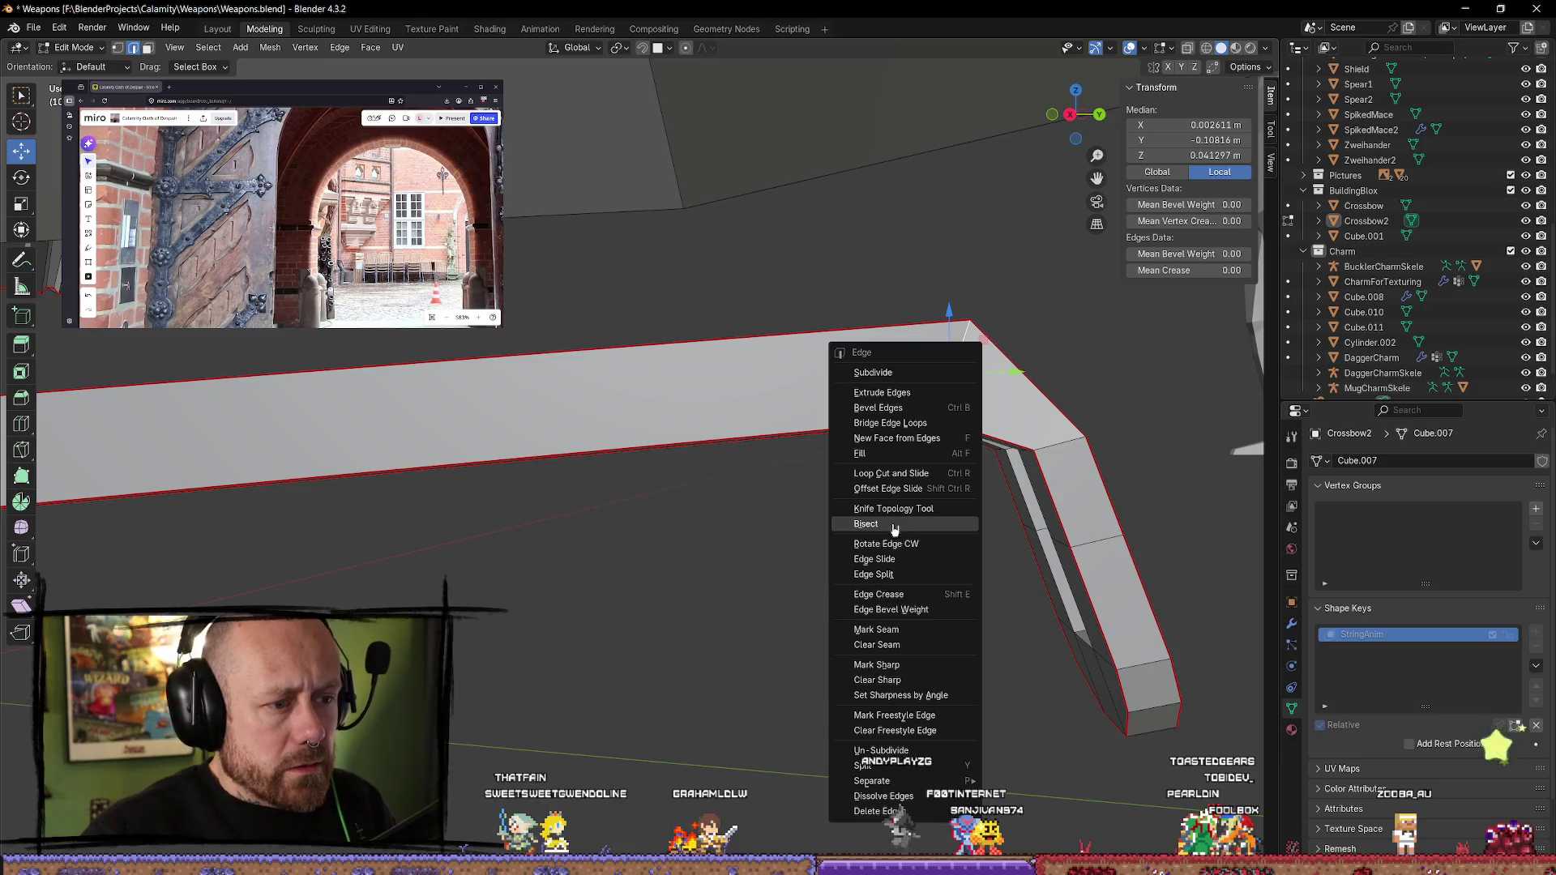
pyautogui.click(905, 634)
pyautogui.hotkey('alt', 'a')
# - Mark a second edge on the bar's other side as a seam, then select the whole crossbow mesh
pyautogui.moveTo(809, 546); pyautogui.dragTo(736, 587, button='middle')
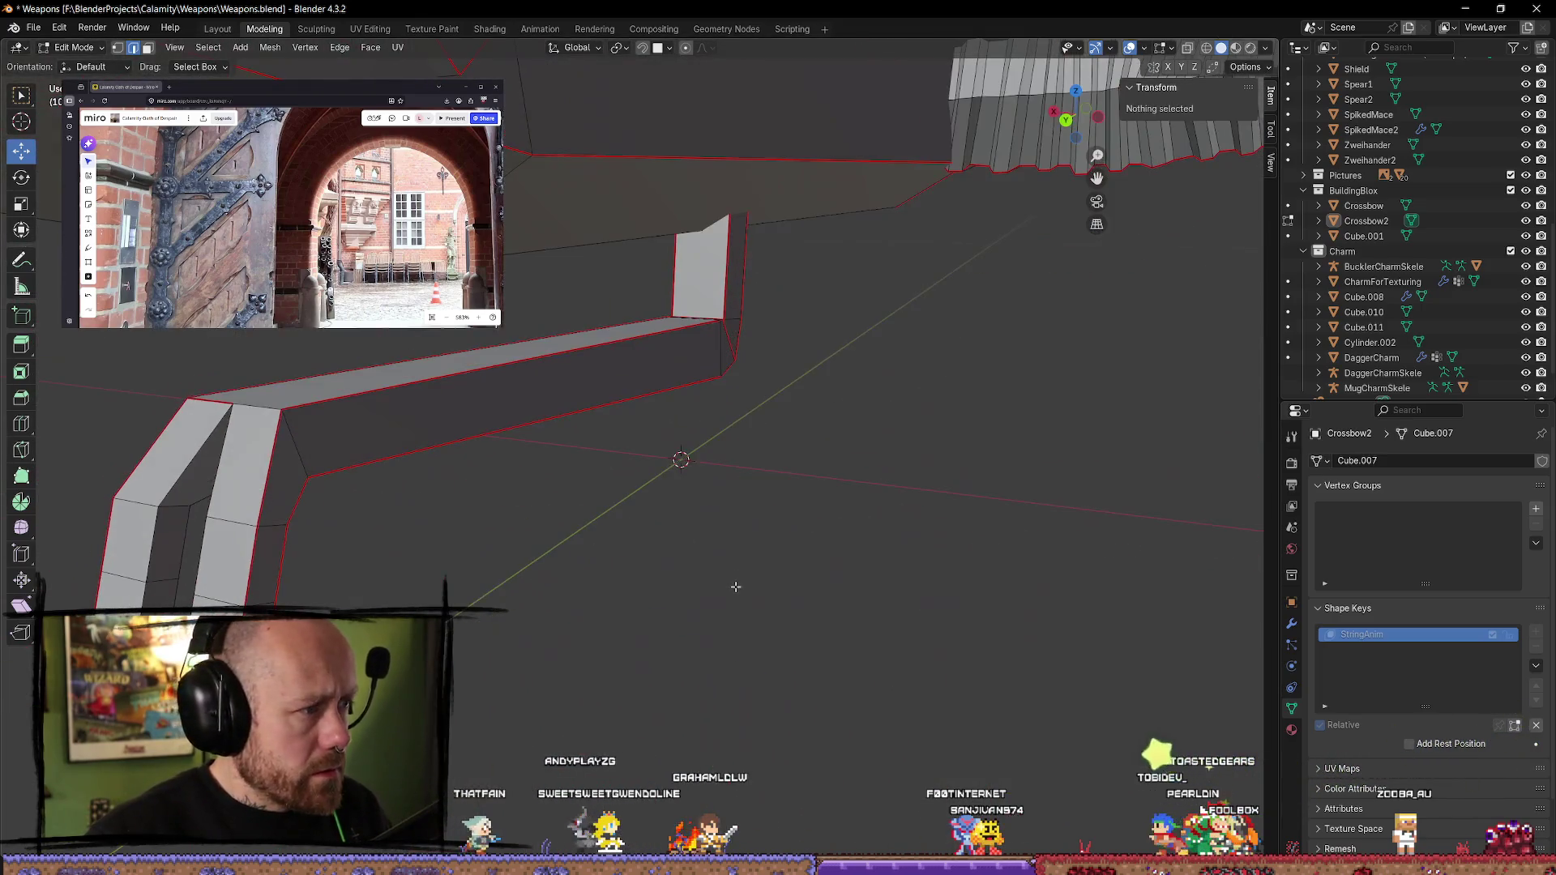
pyautogui.click(291, 435)
pyautogui.rightClick(330, 471)
pyautogui.click(330, 471)
pyautogui.hotkey('alt', 'a')
pyautogui.moveTo(629, 580)
pyautogui.mouseDown(button='middle')
pyautogui.moveTo(611, 553)
pyautogui.moveTo(519, 580)
pyautogui.moveTo(730, 486)
pyautogui.moveTo(904, 519)
pyautogui.moveTo(885, 639)
pyautogui.moveTo(965, 635)
pyautogui.moveTo(924, 629)
pyautogui.moveTo(895, 544)
pyautogui.moveTo(865, 559)
pyautogui.moveTo(870, 657)
pyautogui.moveTo(827, 629)
pyautogui.moveTo(959, 625)
pyautogui.moveTo(936, 616)
pyautogui.mouseUp(button='middle')
pyautogui.moveTo(898, 592)
pyautogui.mouseDown(button='middle')
pyautogui.moveTo(803, 549)
pyautogui.moveTo(694, 573)
pyautogui.moveTo(771, 694)
pyautogui.moveTo(757, 702)
pyautogui.moveTo(714, 631)
pyautogui.moveTo(892, 581)
pyautogui.mouseUp(button='middle')
pyautogui.press('a')
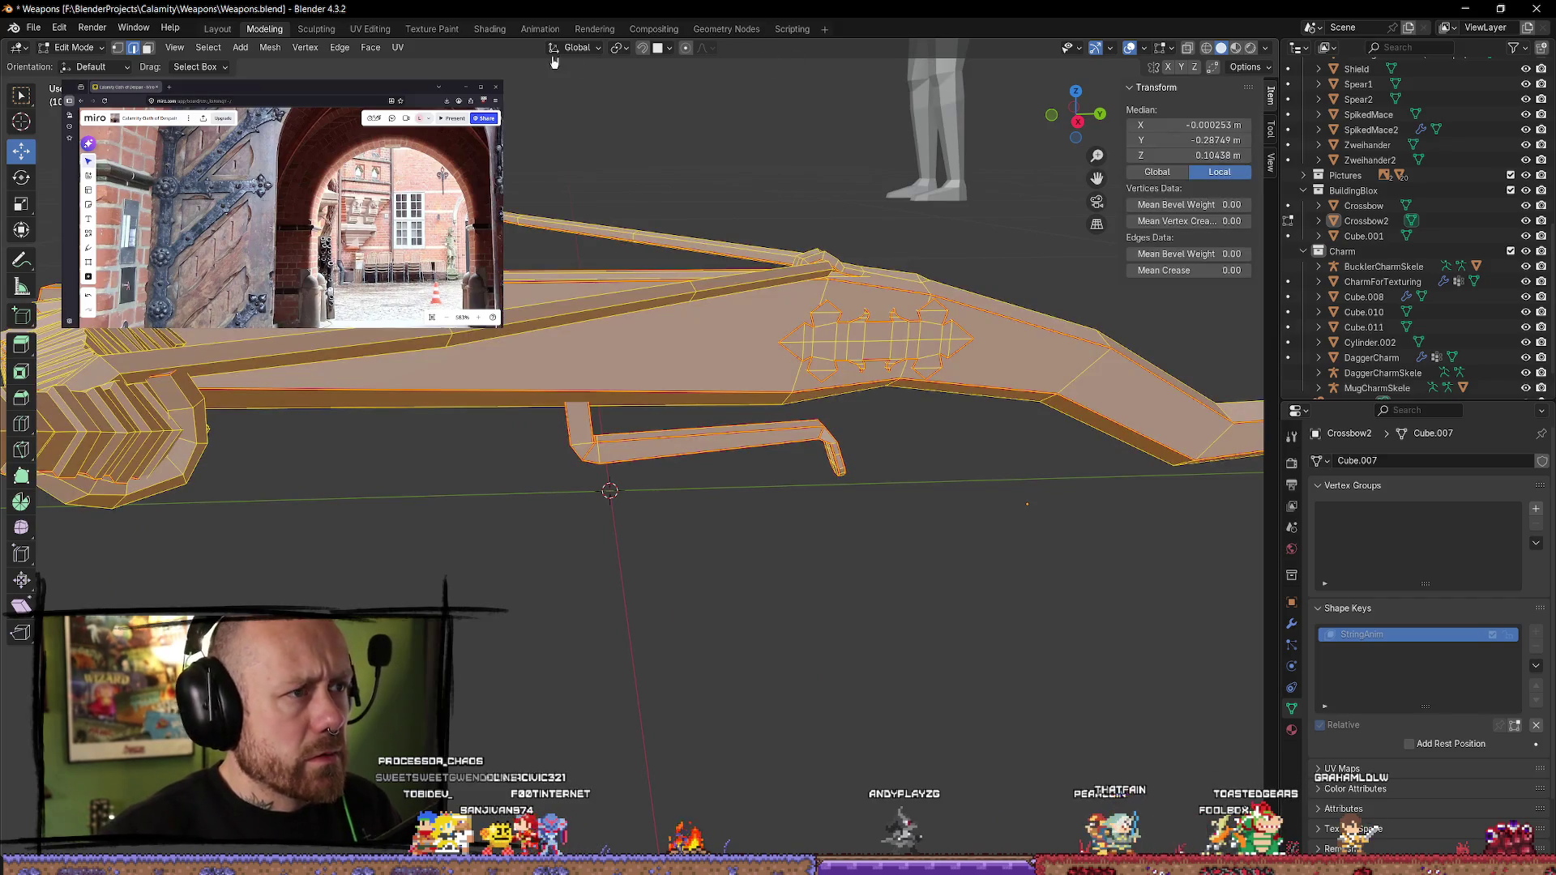
pyautogui.click(370, 30)
# - Unwrap the fully selected crossbow mesh again with Angle Based
pyautogui.scroll(-5, 631, 407)
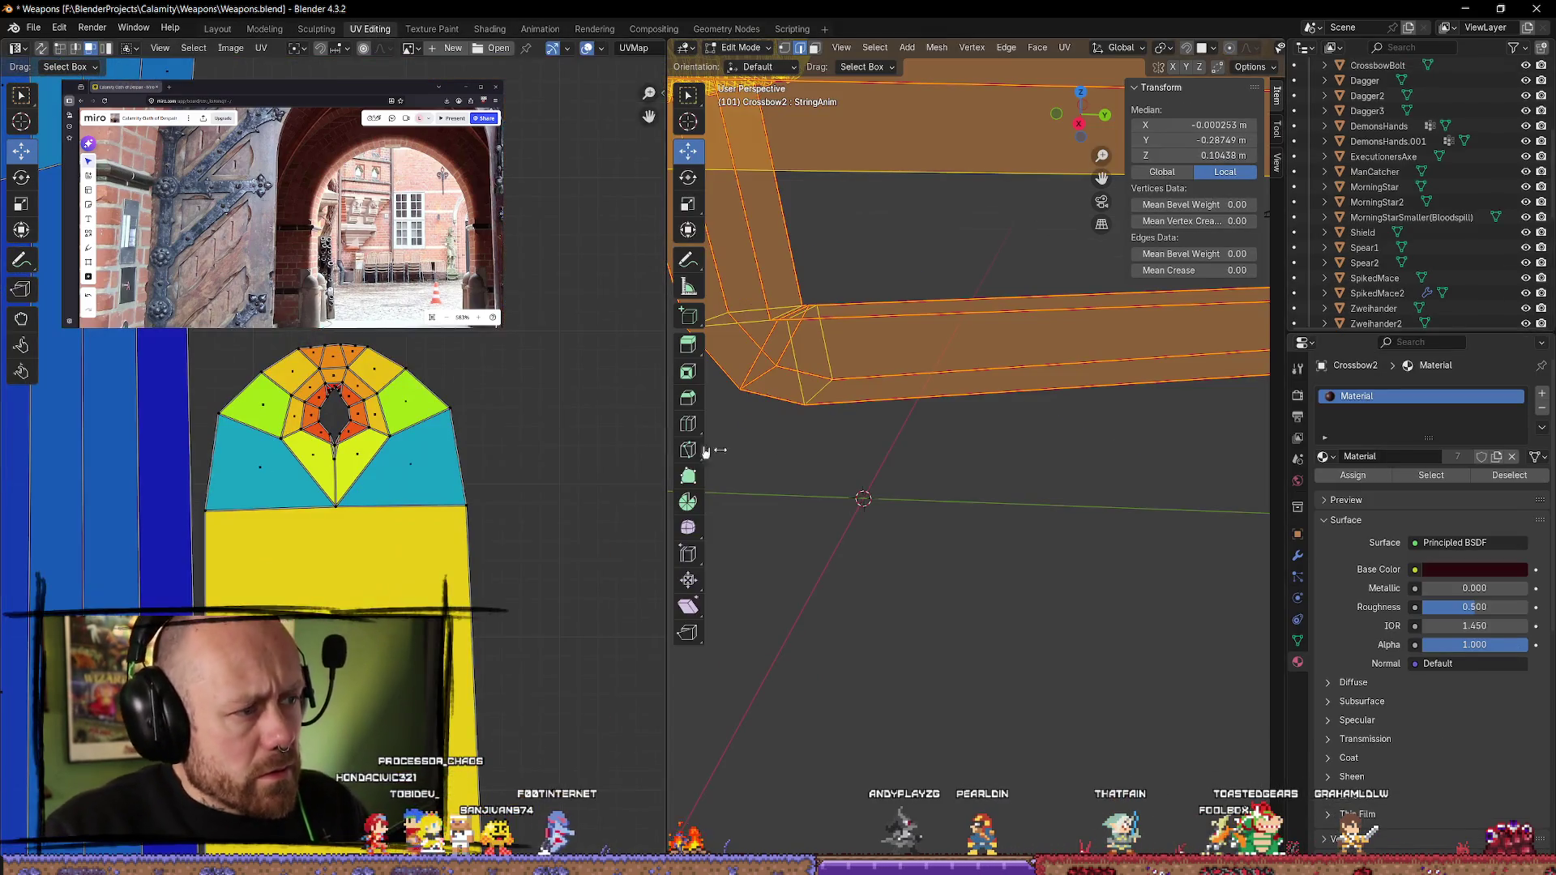
pyautogui.scroll(-4, 990, 503)
pyautogui.scroll(3, 462, 445)
pyautogui.scroll(3, 922, 683)
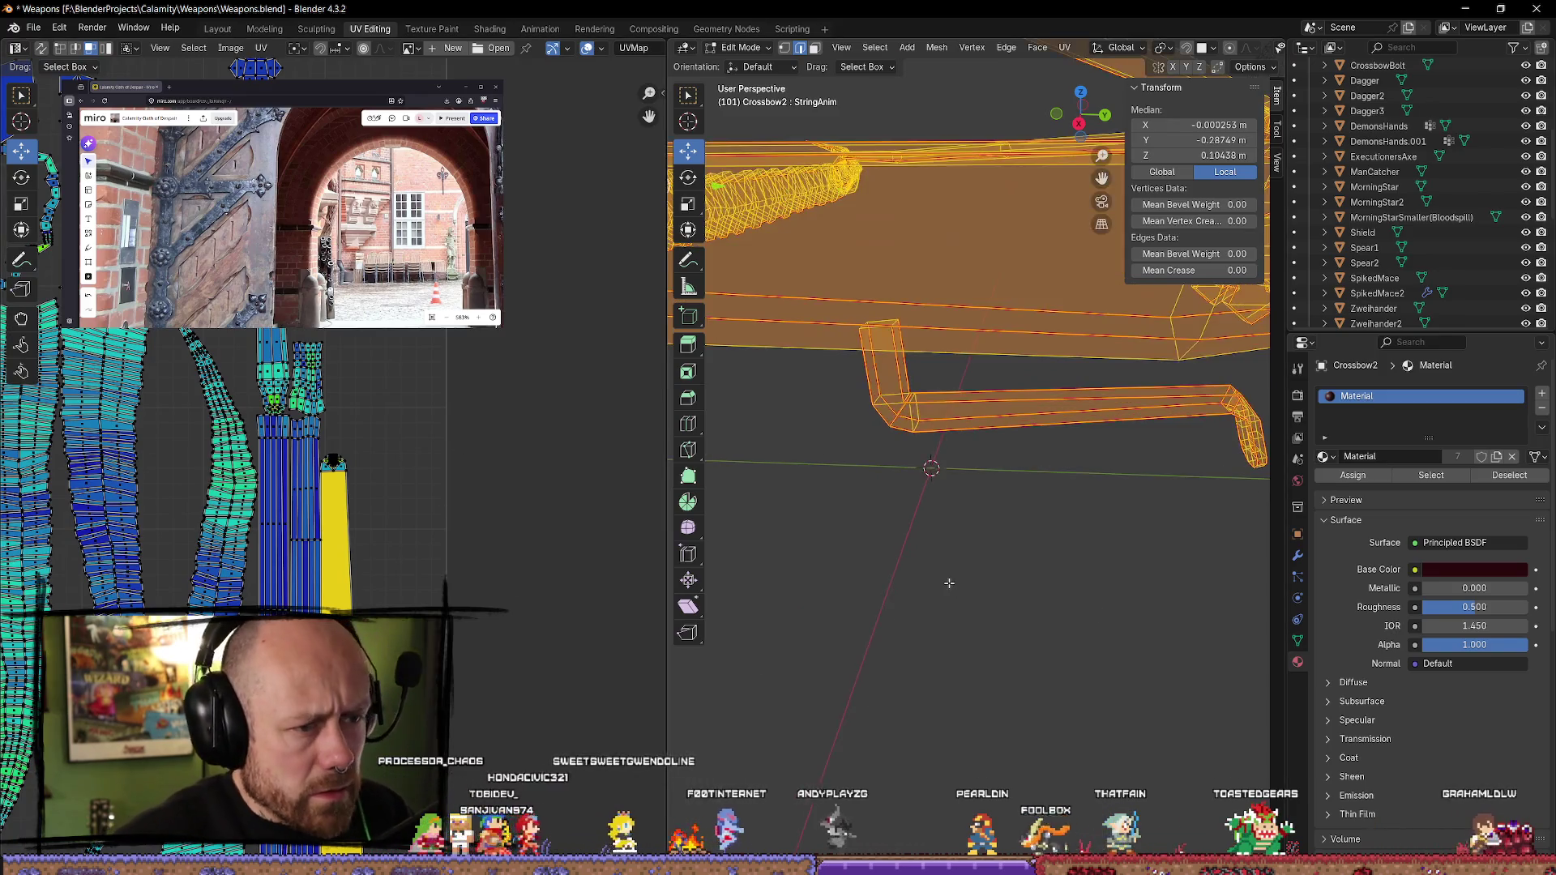
pyautogui.press('u')
pyautogui.moveTo(962, 583)
pyautogui.click(1031, 585)
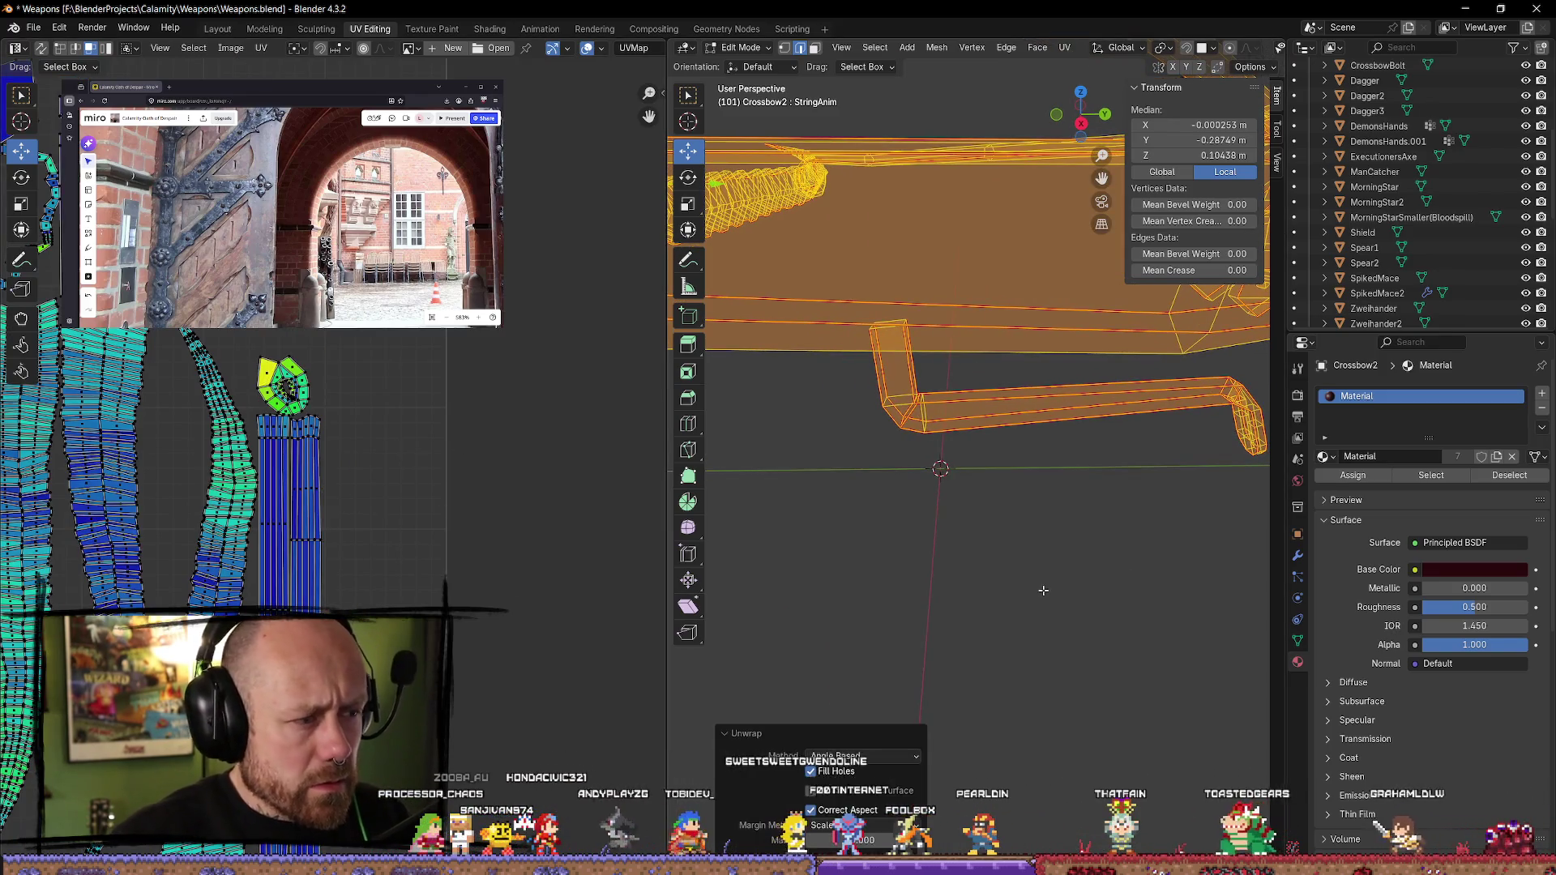
# - Pan around the UV Editor to inspect the new islands, including the snake-shaped strips, then deselect the mesh
pyautogui.scroll(3, 546, 352)
pyautogui.moveTo(594, 397)
pyautogui.mouseDown(button='middle')
pyautogui.moveTo(462, 629)
pyautogui.moveTo(518, 362)
pyautogui.moveTo(486, 451)
pyautogui.moveTo(627, 537)
pyautogui.mouseUp(button='middle')
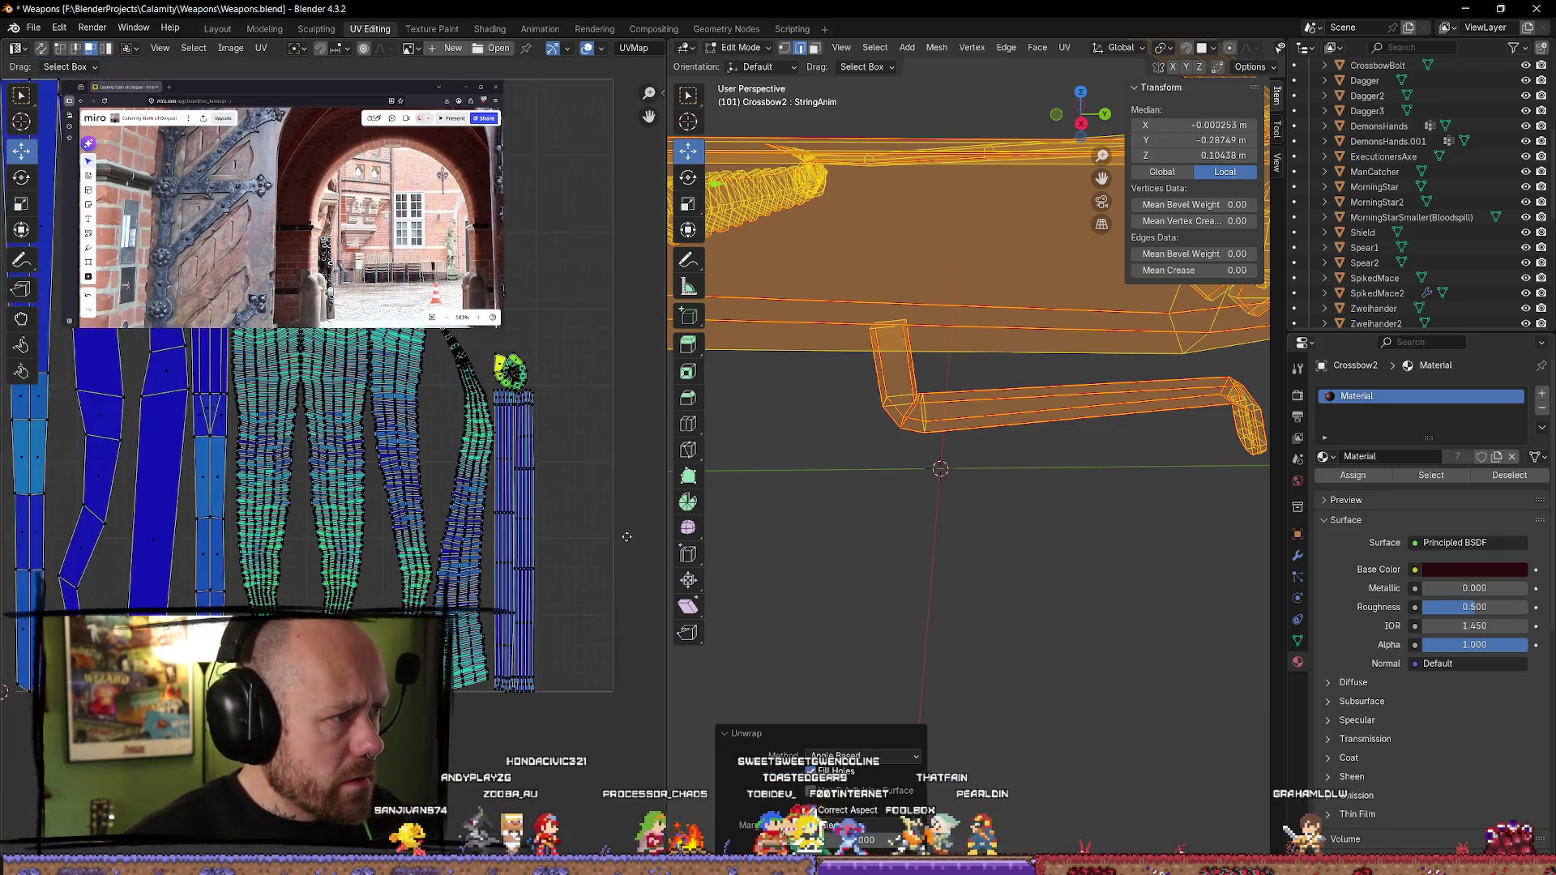
pyautogui.scroll(5, 341, 351)
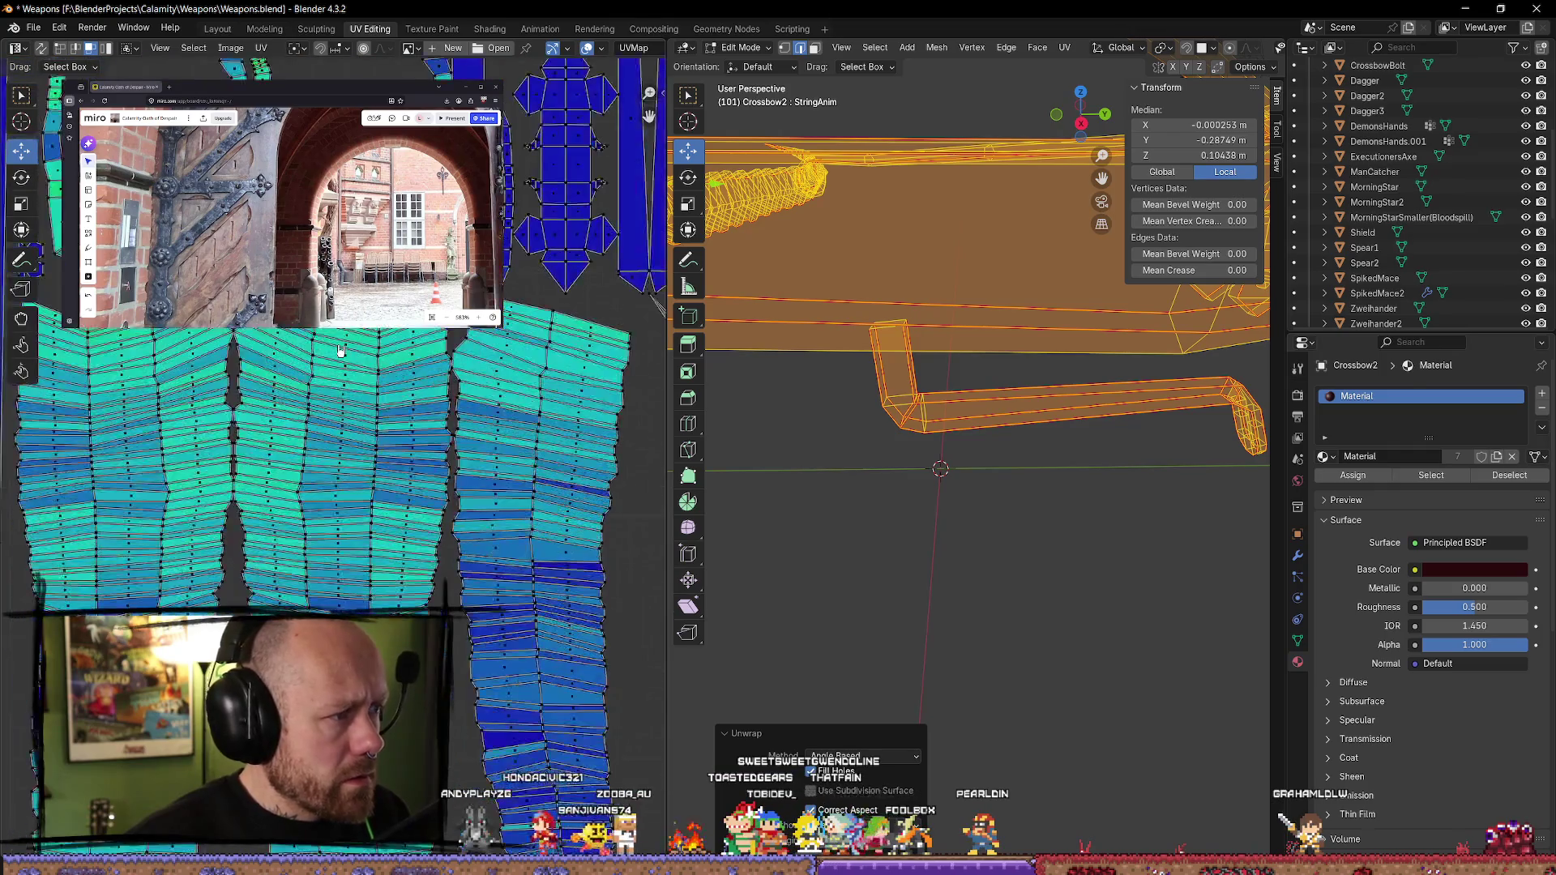
pyautogui.scroll(-2, 341, 351)
pyautogui.moveTo(341, 350)
pyautogui.mouseDown(button='middle')
pyautogui.moveTo(329, 449)
pyautogui.moveTo(351, 478)
pyautogui.mouseUp(button='middle')
pyautogui.scroll(-1, 289, 409)
pyautogui.moveTo(289, 409); pyautogui.dragTo(357, 438, button='middle')
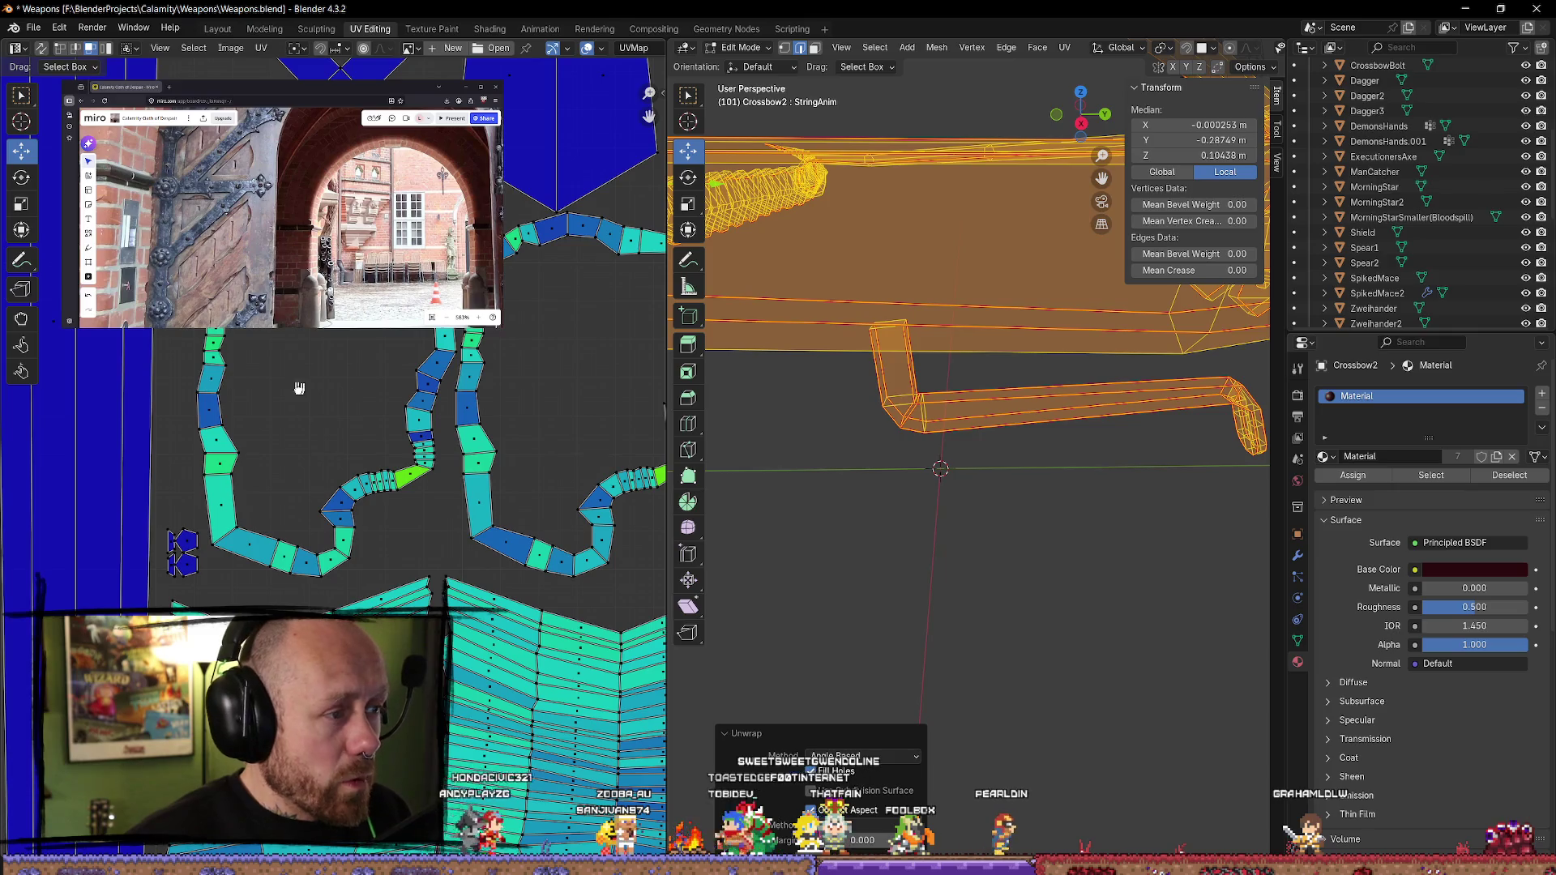
pyautogui.scroll(-2, 304, 392)
pyautogui.scroll(1, 346, 417)
pyautogui.scroll(-1, 429, 531)
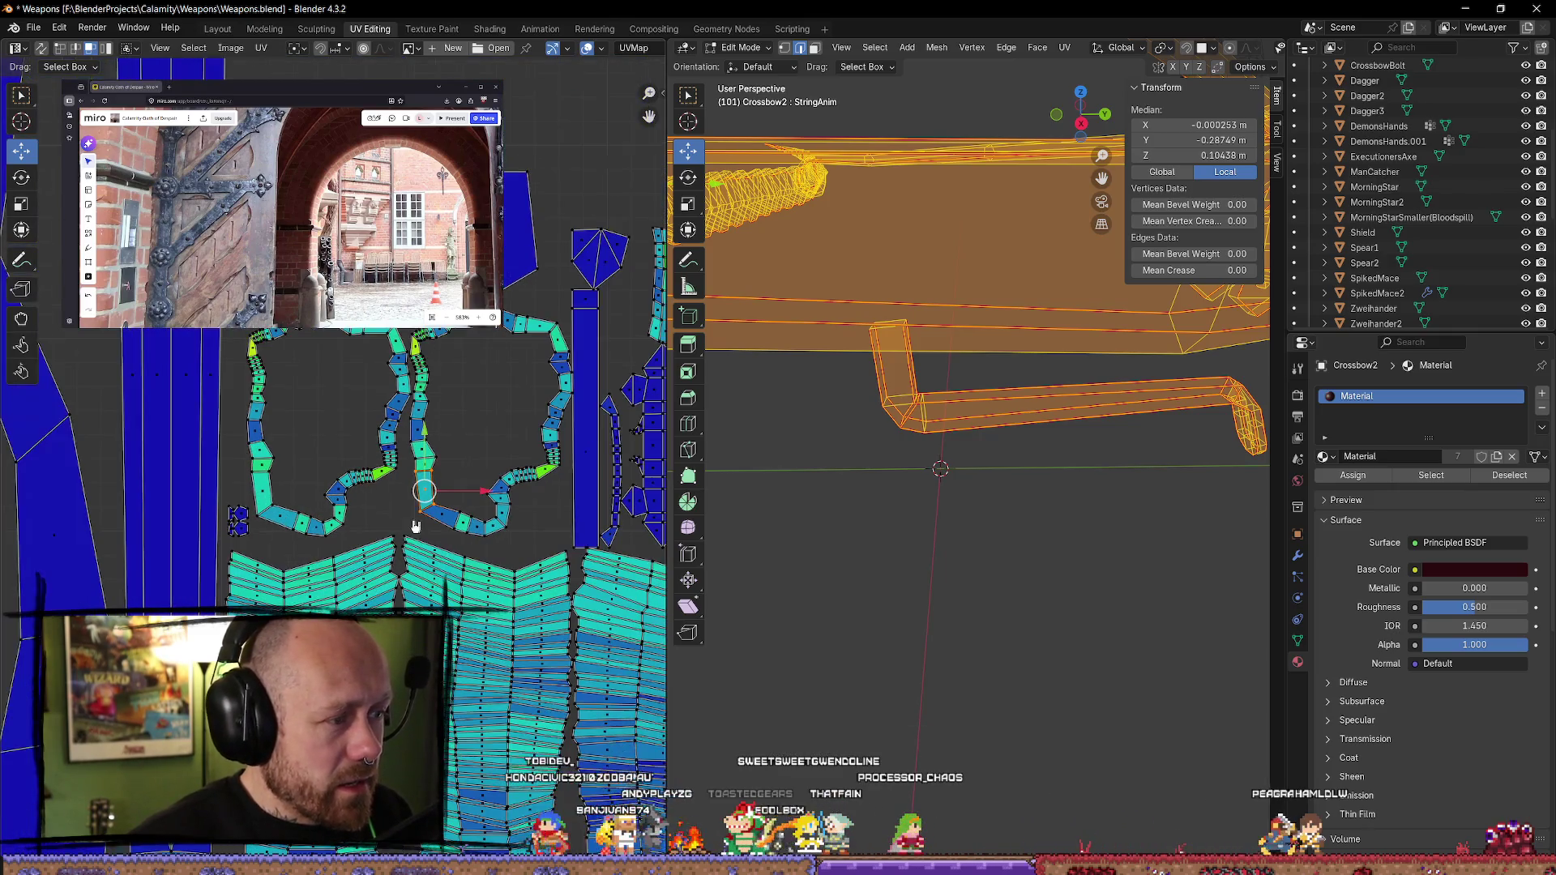
pyautogui.click(892, 599)
pyautogui.moveTo(892, 600)
pyautogui.mouseDown(button='middle')
pyautogui.moveTo(903, 584)
pyautogui.moveTo(844, 567)
pyautogui.moveTo(966, 232)
pyautogui.mouseUp(button='middle')
# - Select the linked limb, stock bar and front piece in turn to see their UV islands
pyautogui.press('l')
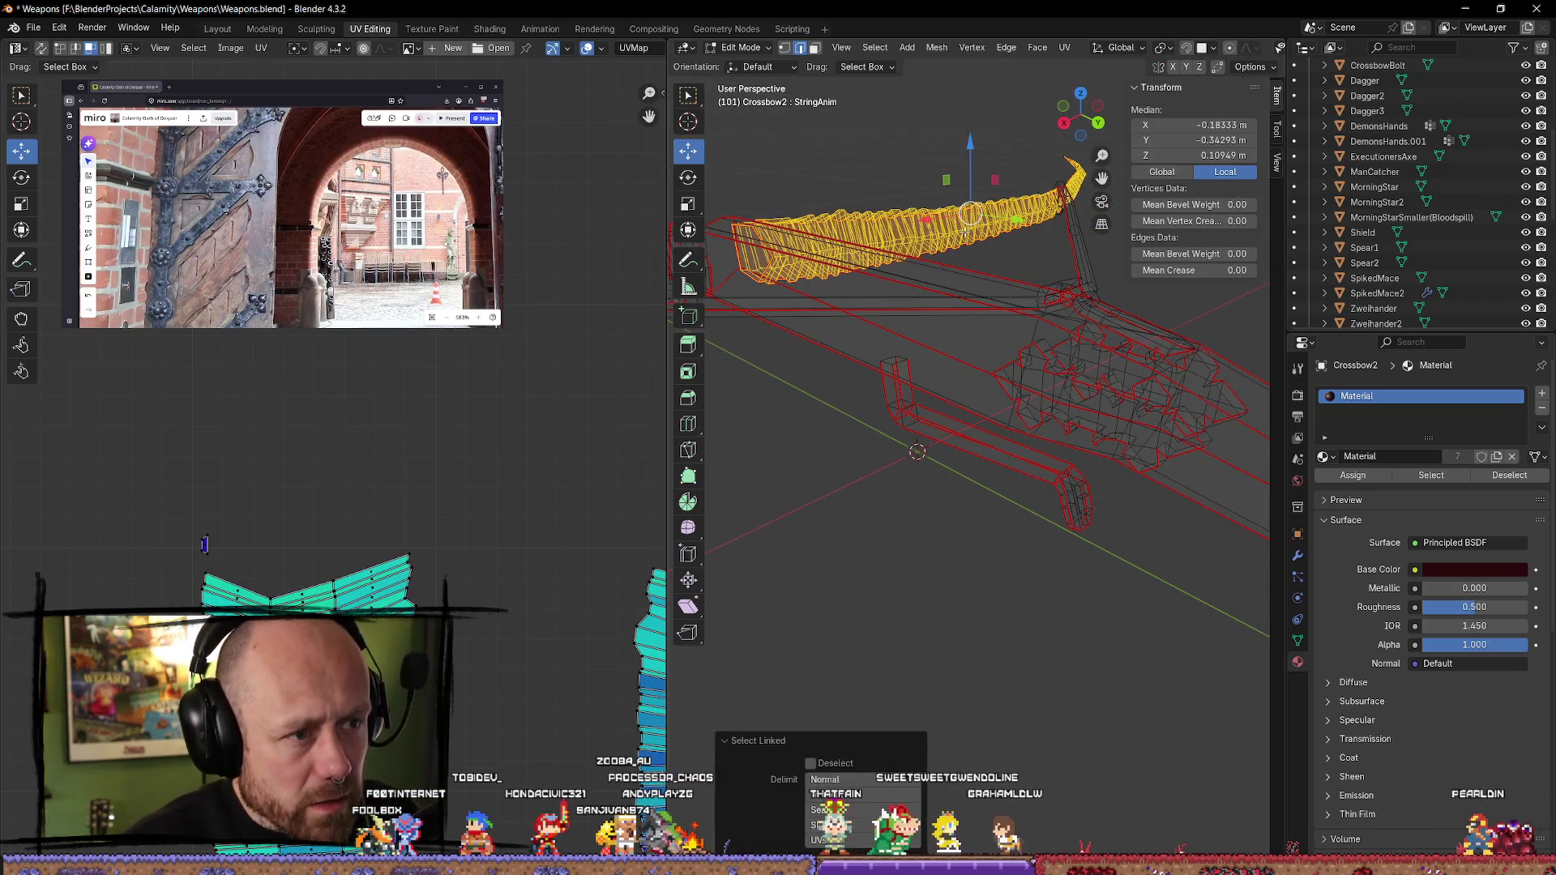
pyautogui.moveTo(541, 505); pyautogui.dragTo(475, 509, button='middle')
pyautogui.click(892, 539)
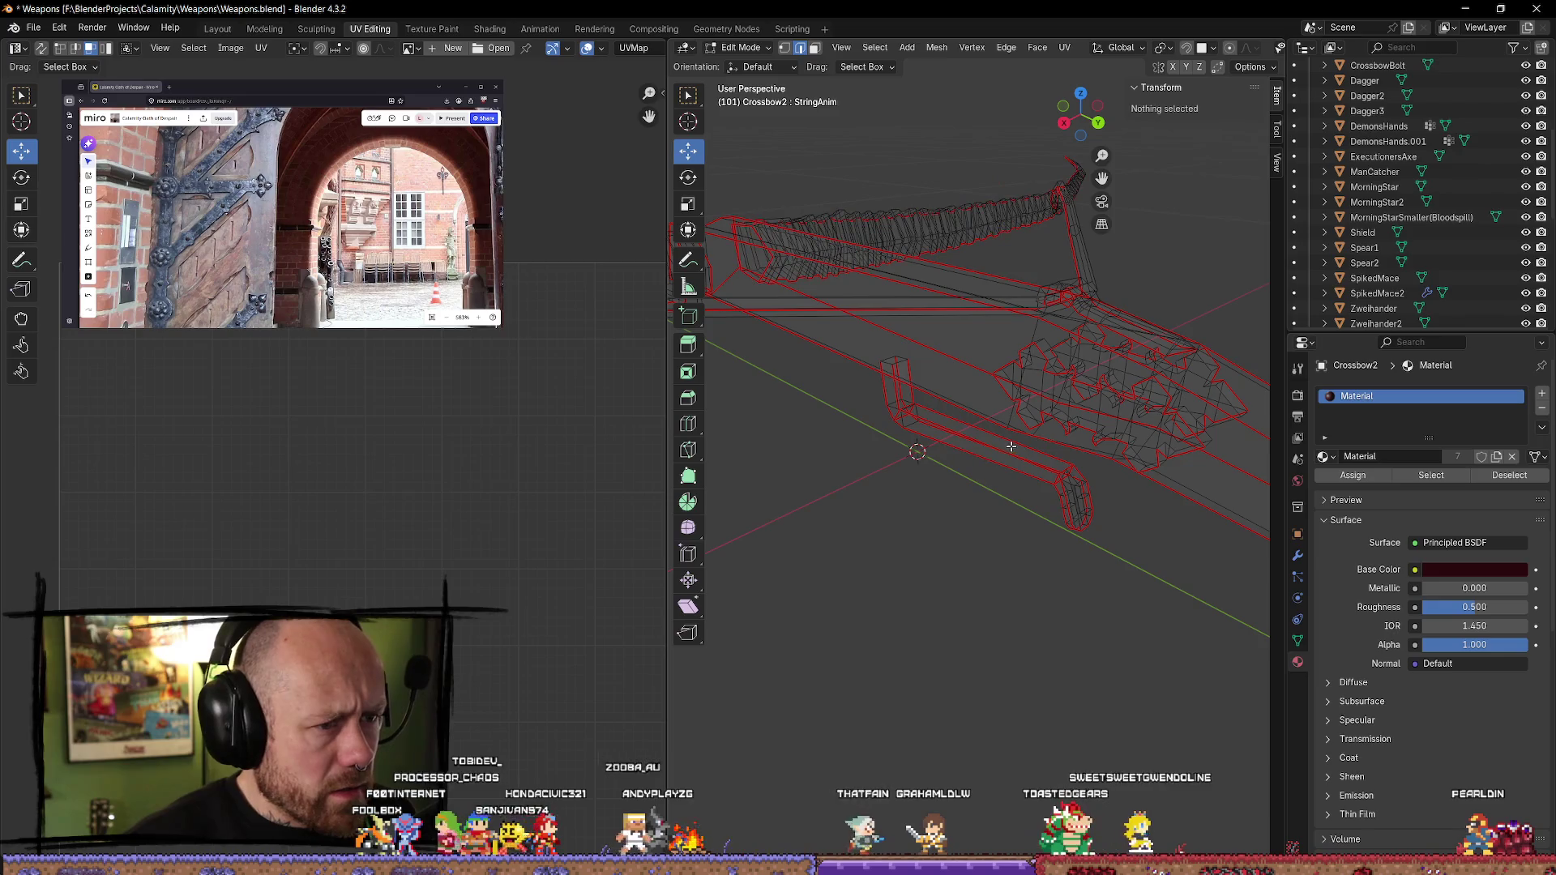
pyautogui.press('l')
pyautogui.scroll(2, 915, 572)
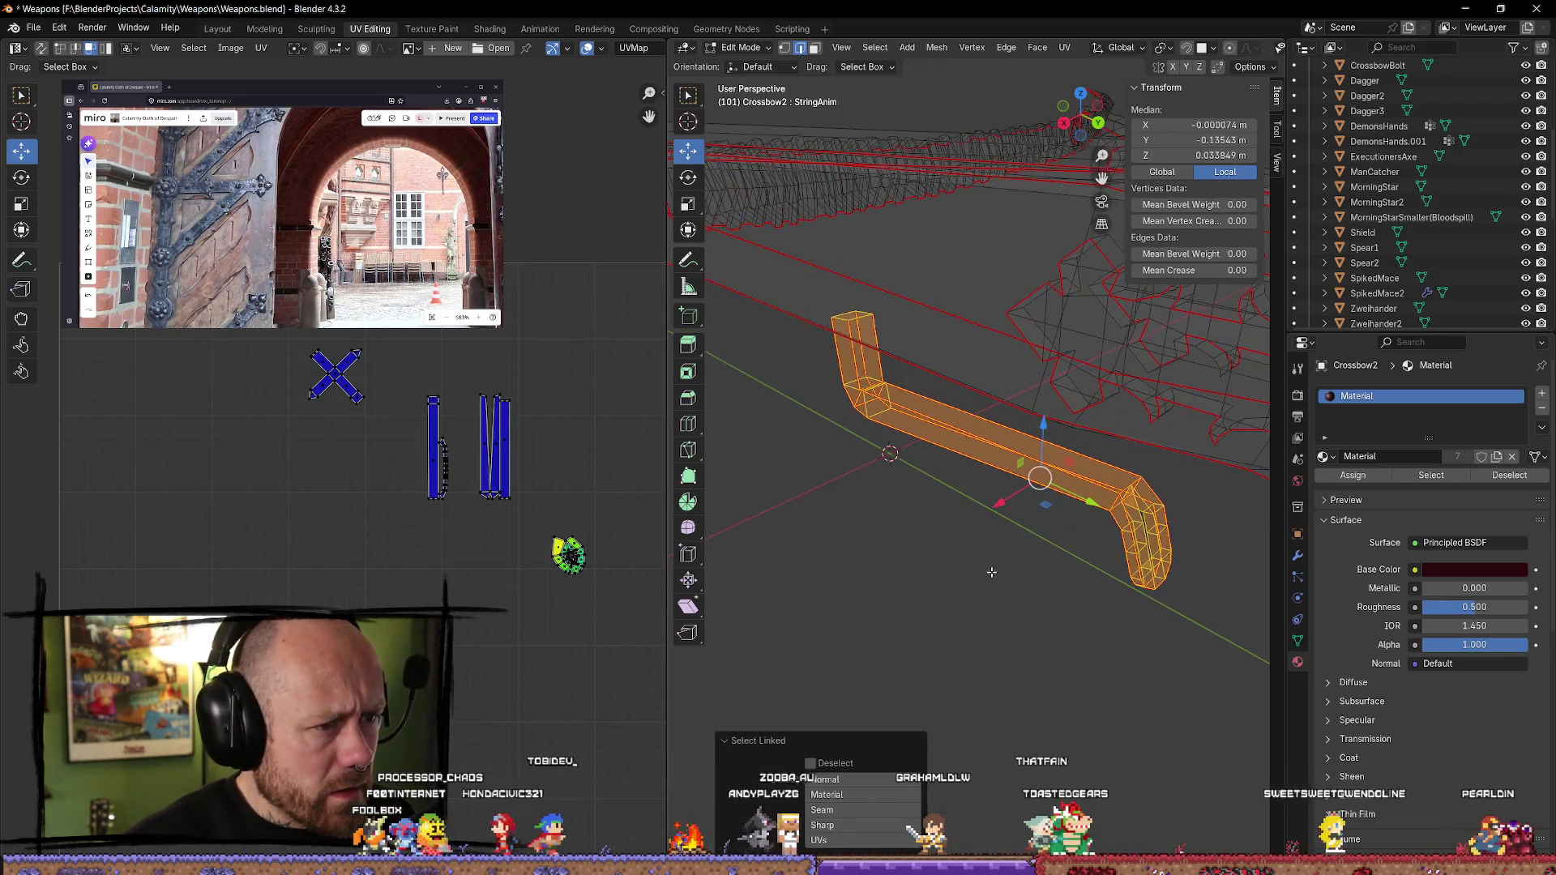
pyautogui.click(1094, 321)
pyautogui.press('l')
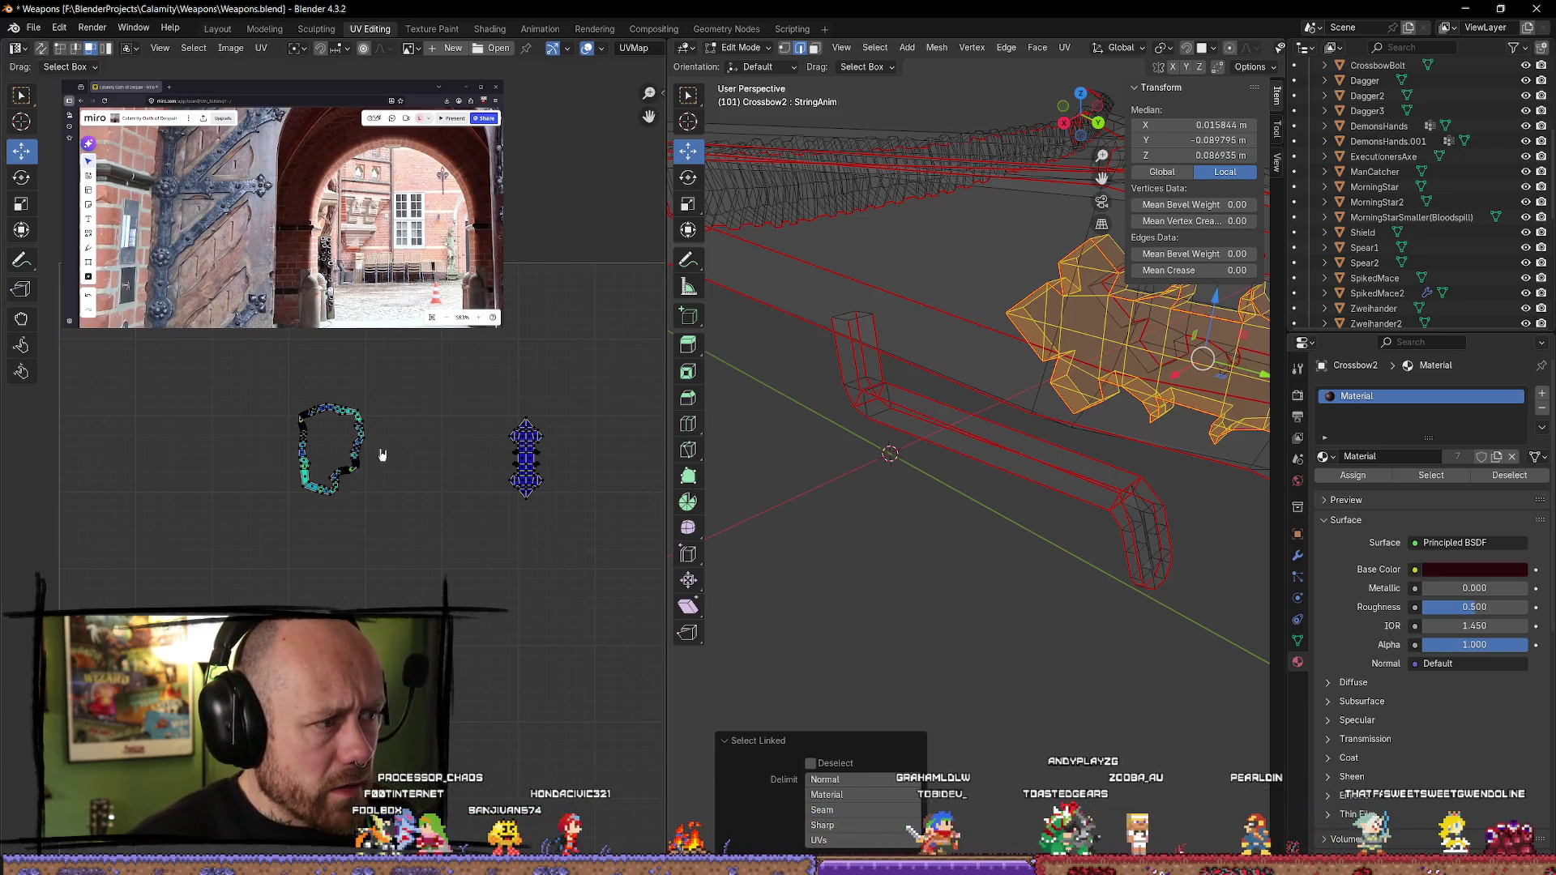
pyautogui.scroll(4, 350, 447)
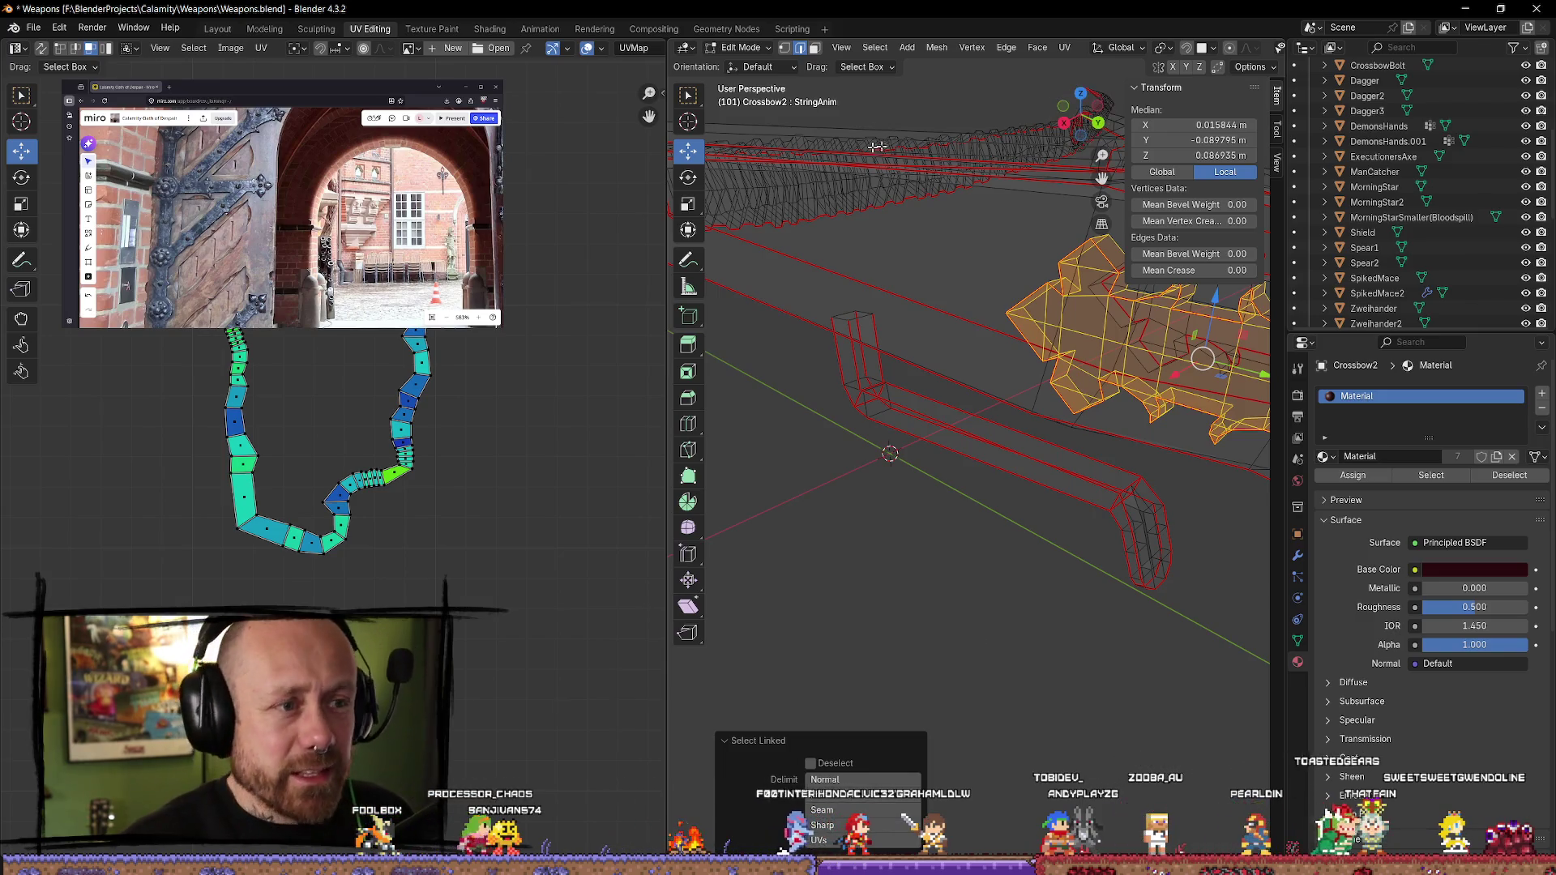
# - Frame the front piece, drag the divider to widen the 3D viewport, and deselect all
pyautogui.moveTo(932, 462); pyautogui.dragTo(998, 489, button='middle')
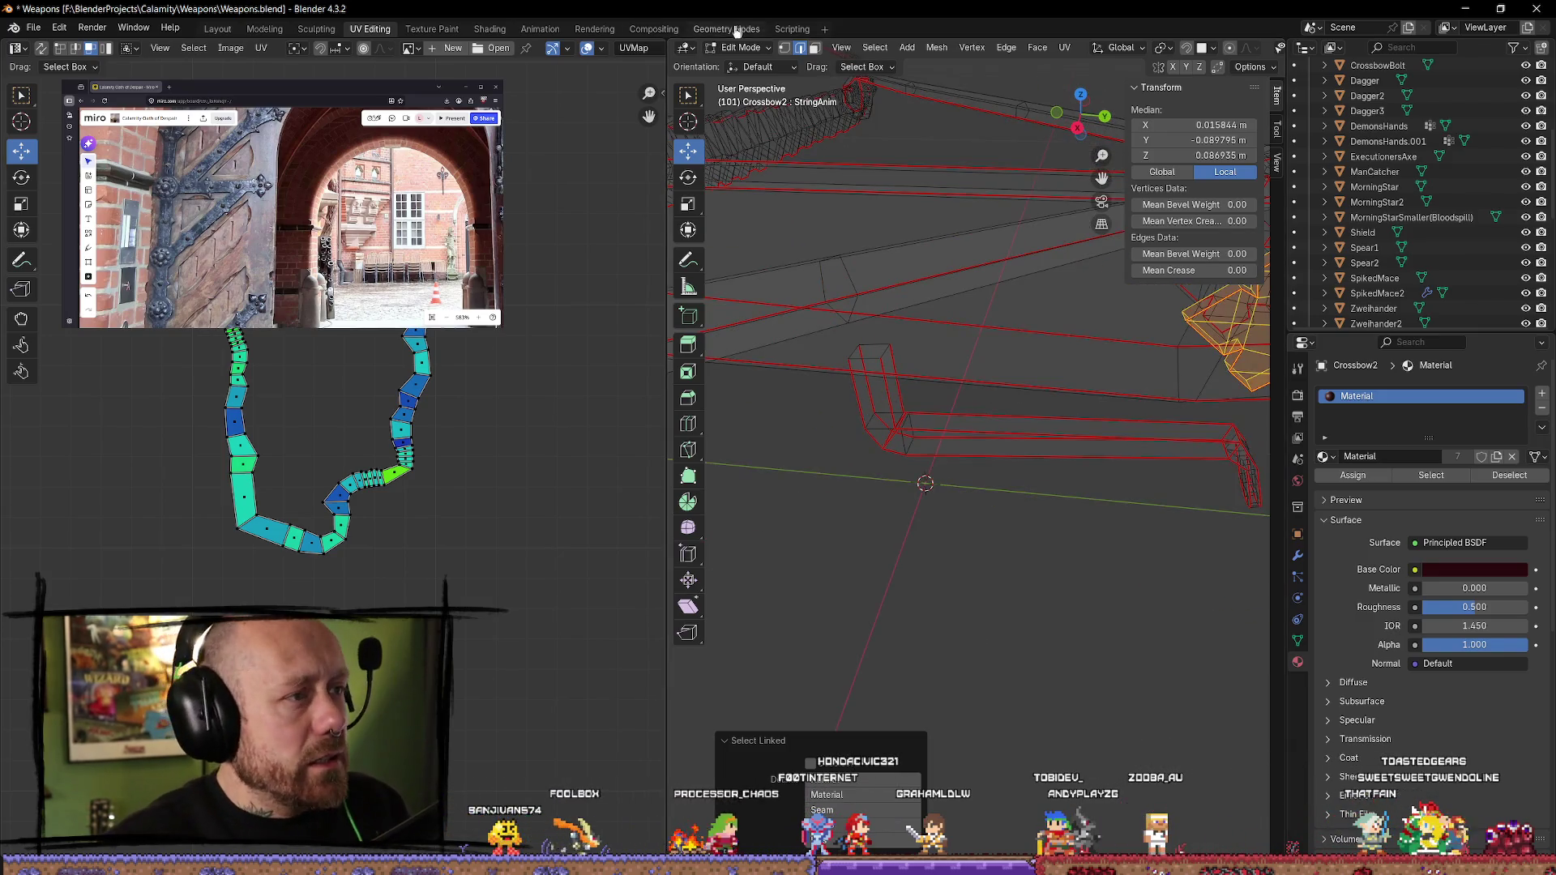
pyautogui.press('KP_Decimal')
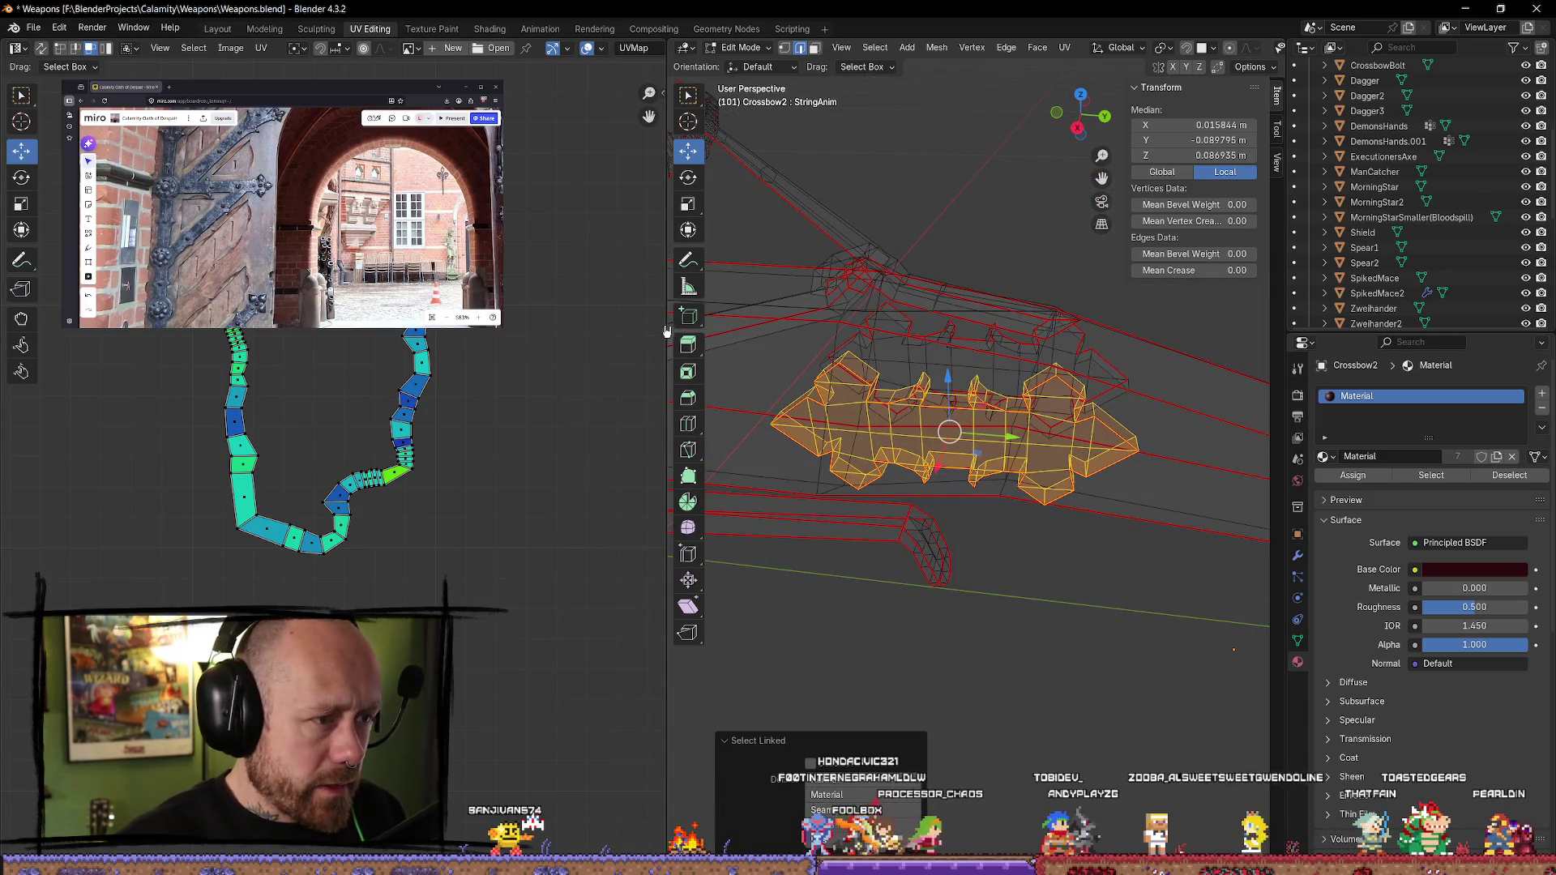
pyautogui.moveTo(665, 330); pyautogui.dragTo(287, 331)
pyautogui.hotkey('alt', 'a')
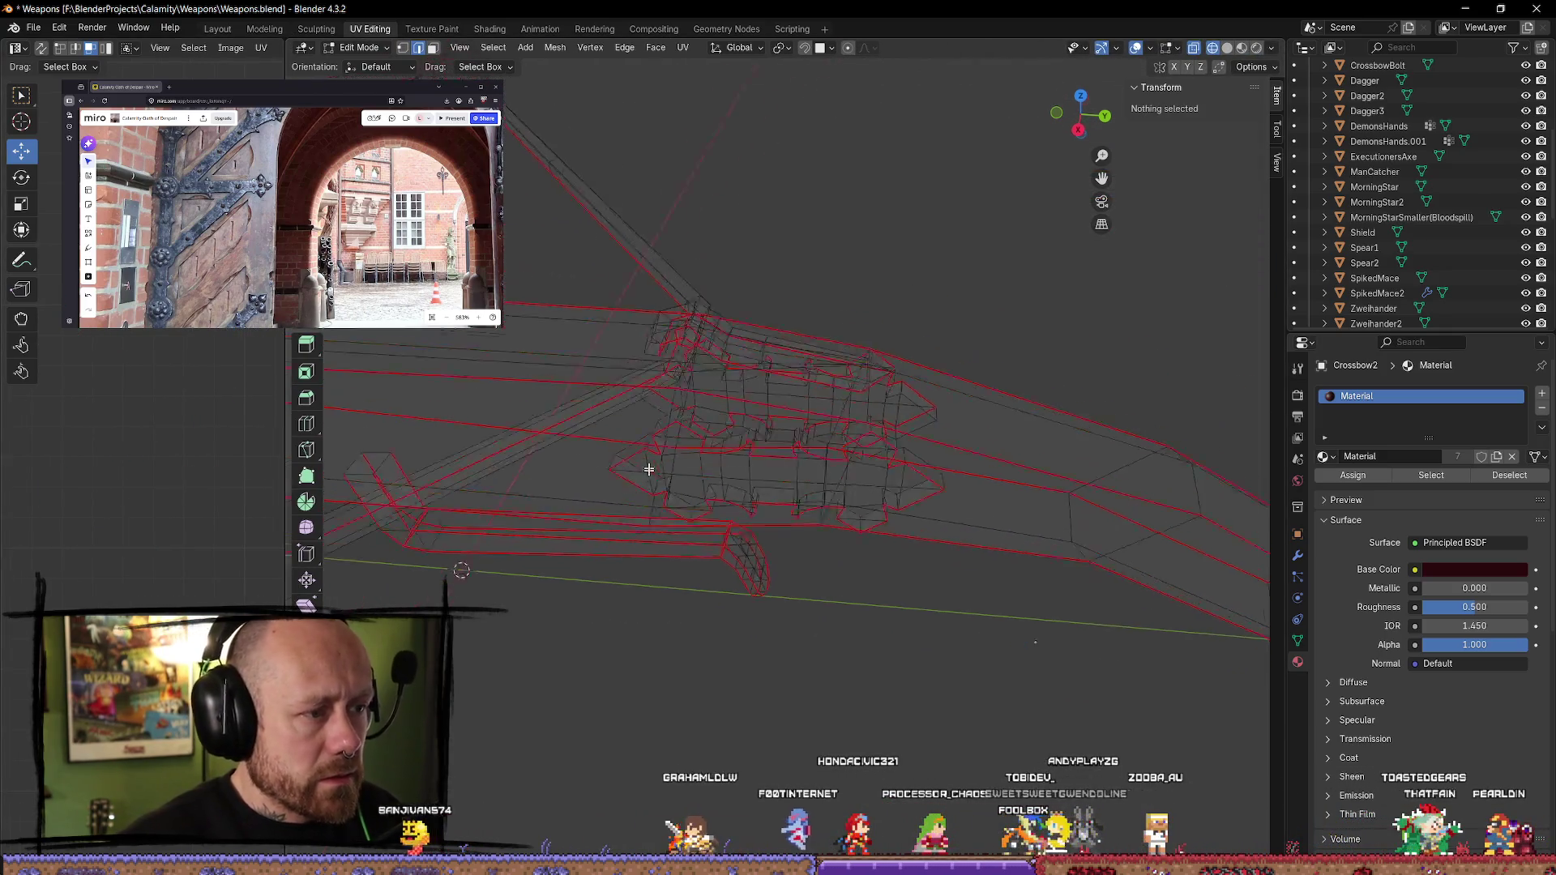
# - Select faces on the serrated piece and switch the viewport to Solid shading
pyautogui.scroll(5, 648, 467)
pyautogui.moveTo(827, 295)
pyautogui.keyDown('shift'); pyautogui.mouseDown(button='middle')
pyautogui.moveTo(833, 234)
pyautogui.moveTo(809, 230)
pyautogui.moveTo(795, 348)
pyautogui.moveTo(584, 454)
pyautogui.moveTo(649, 357)
pyautogui.moveTo(719, 188)
pyautogui.moveTo(888, 213)
pyautogui.mouseUp(button='middle'); pyautogui.keyUp('shift')
pyautogui.click(706, 383)
pyautogui.press('3')
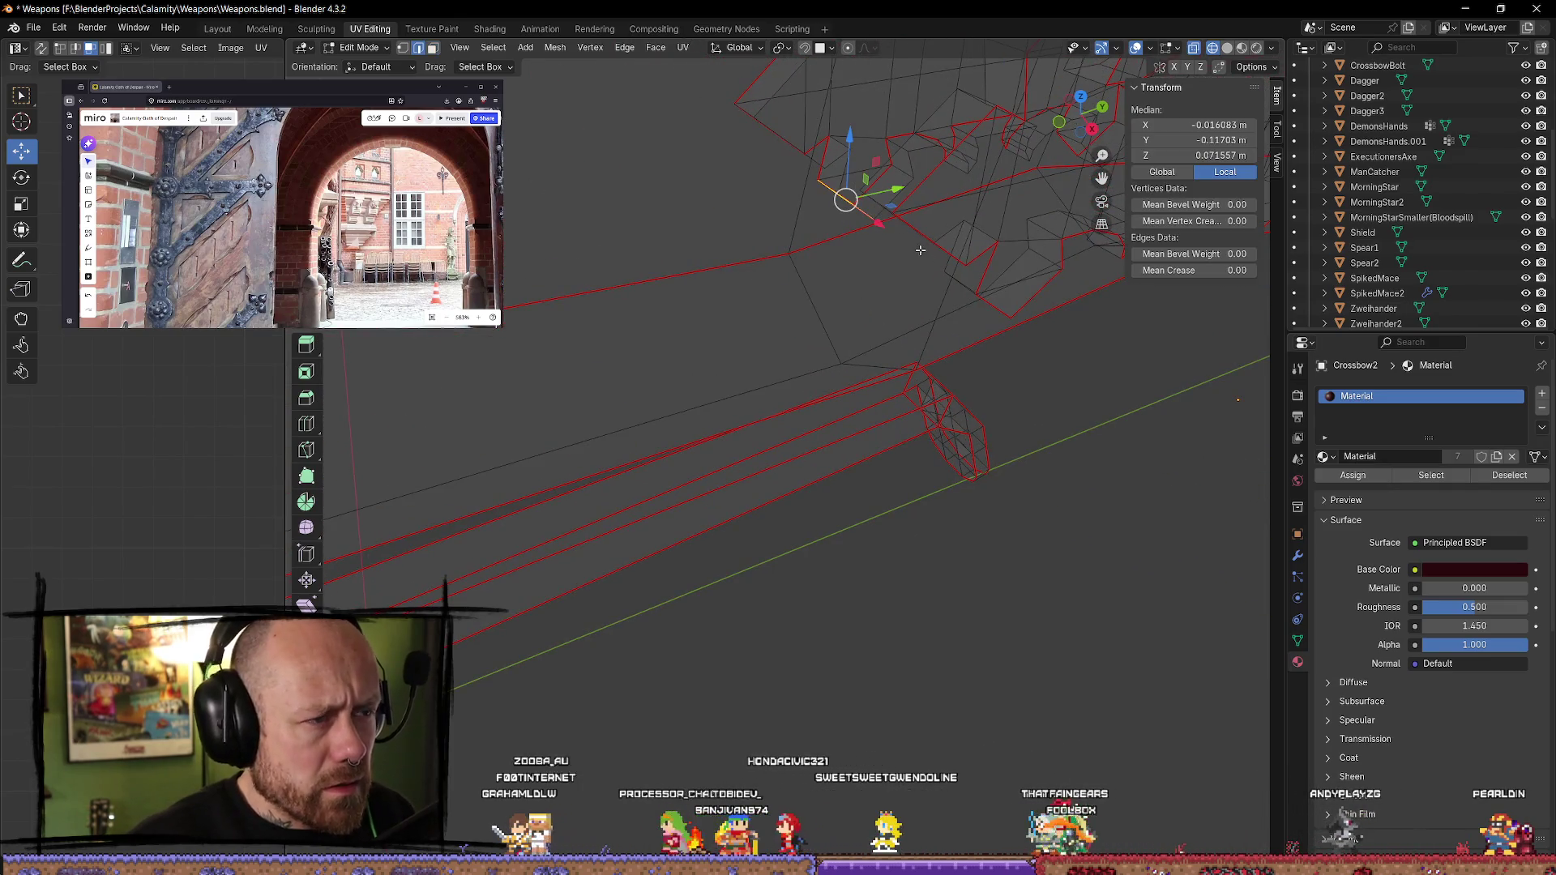
pyautogui.click(972, 300)
pyautogui.click(874, 204)
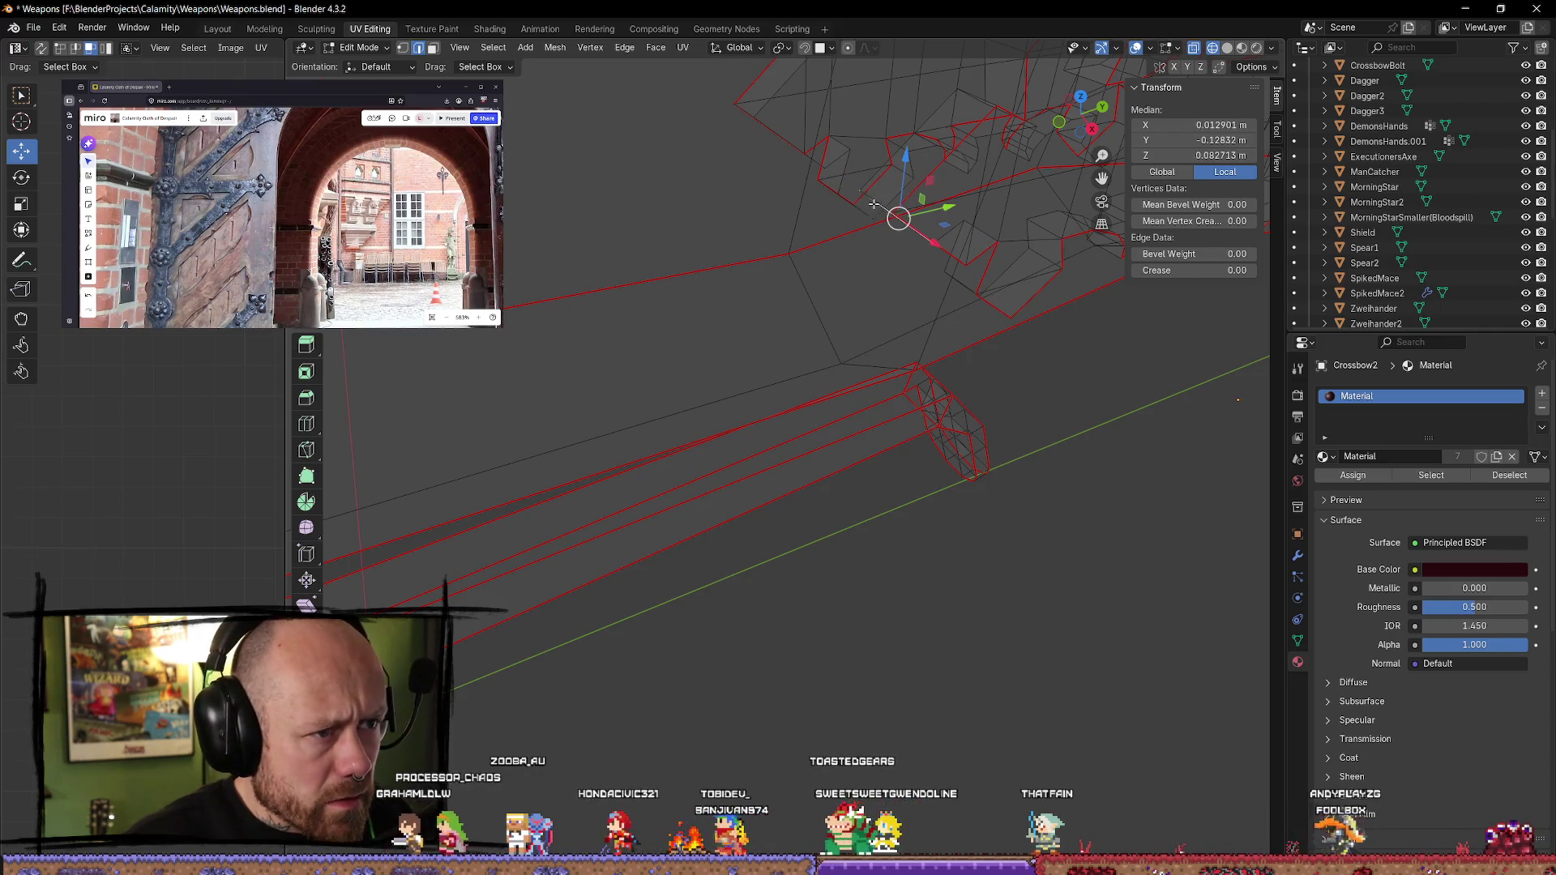
pyautogui.moveTo(874, 201)
pyautogui.mouseDown(button='middle')
pyautogui.moveTo(928, 170)
pyautogui.moveTo(906, 355)
pyautogui.moveTo(925, 378)
pyautogui.mouseUp(button='middle')
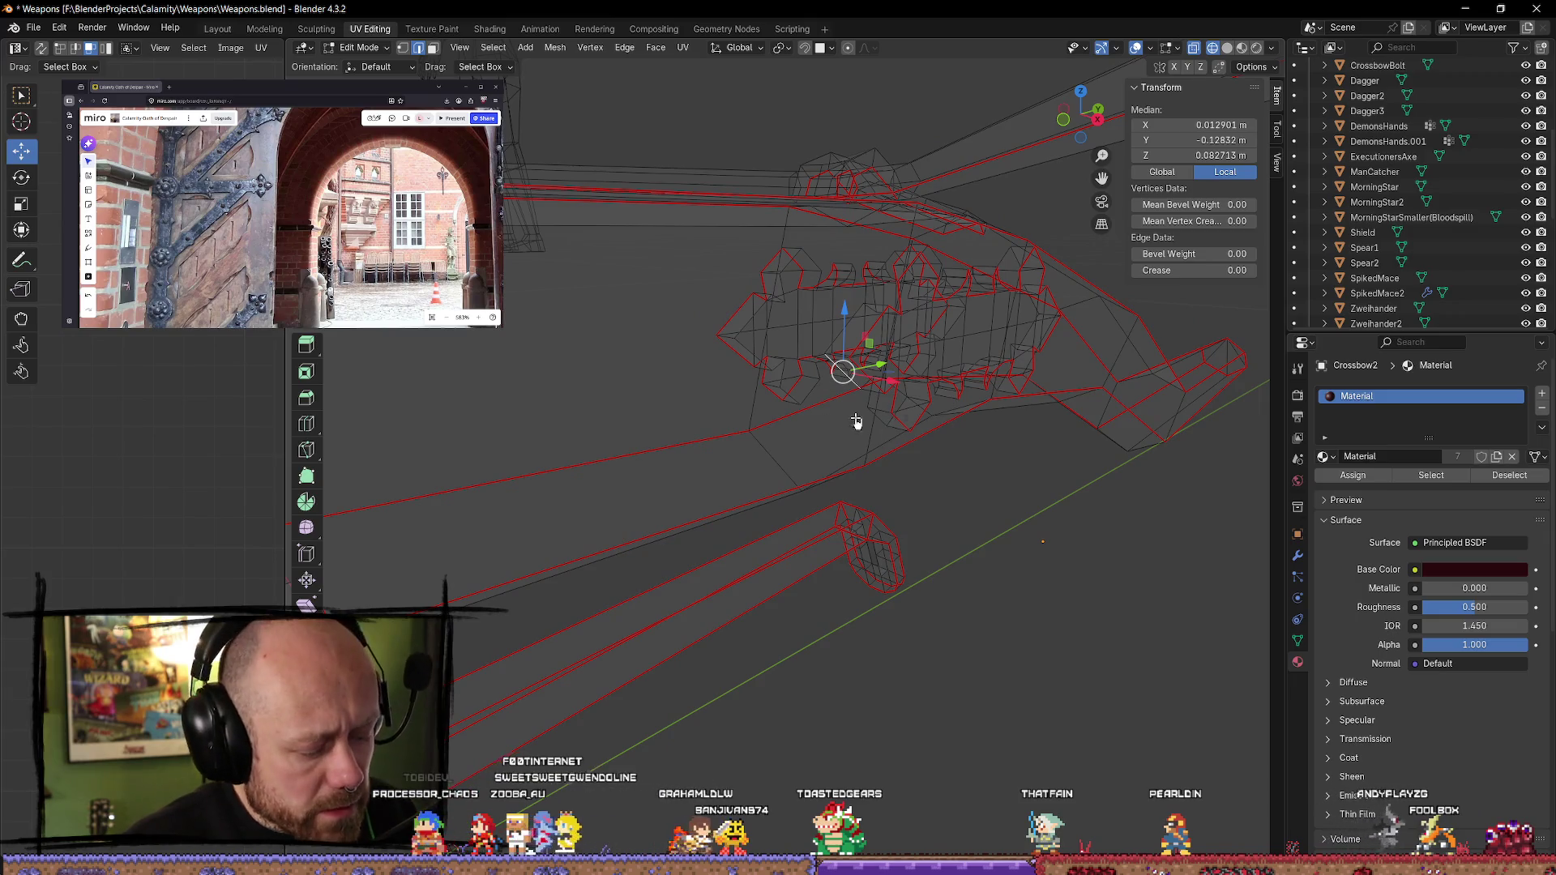
pyautogui.press('z')
pyautogui.click(957, 418)
pyautogui.click(1094, 565)
pyautogui.scroll(4, 844, 360)
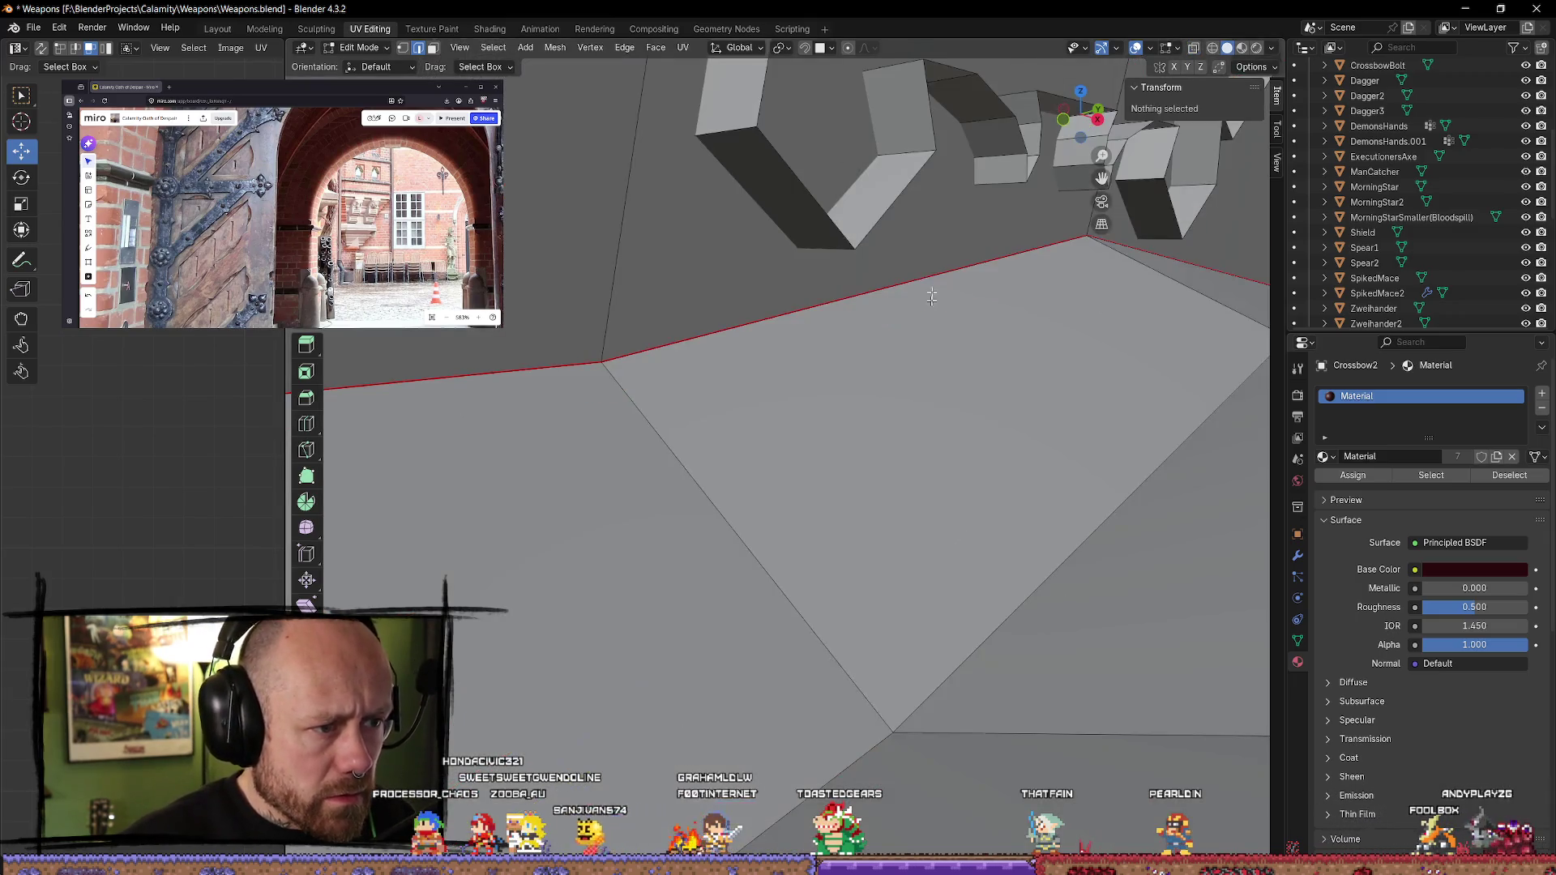
pyautogui.scroll(-2, 924, 281)
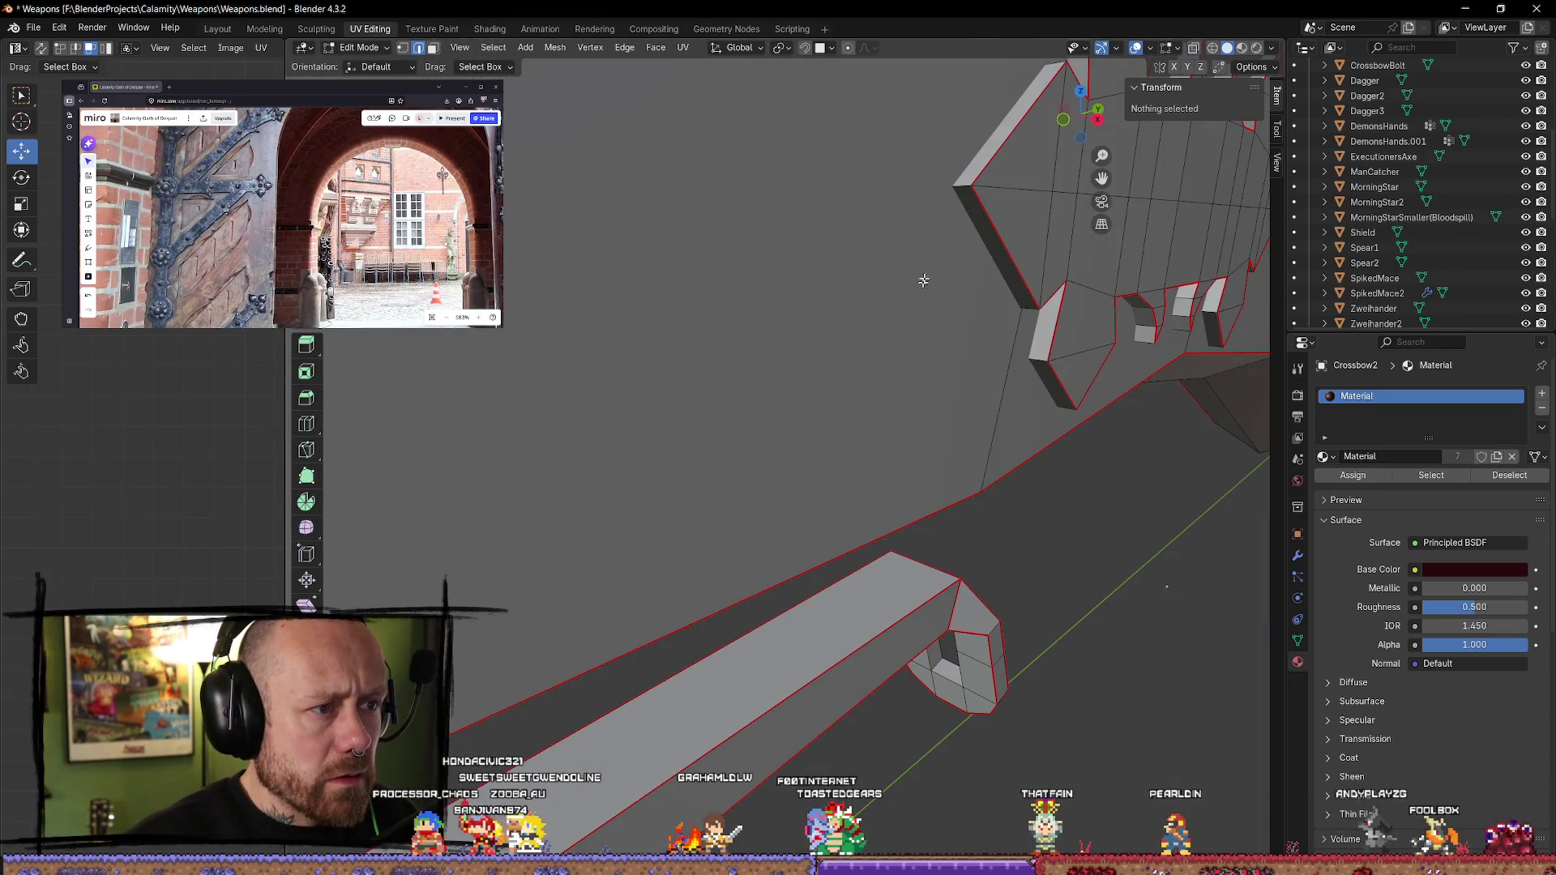
# - Select a vertex on the serrated edge and orbit closely around it, including from below
pyautogui.click(965, 186)
pyautogui.moveTo(1064, 281); pyautogui.dragTo(884, 308, button='middle')
pyautogui.moveTo(544, 322); pyautogui.dragTo(692, 319, button='middle')
pyautogui.moveTo(813, 277)
pyautogui.mouseDown(button='middle')
pyautogui.moveTo(660, 372)
pyautogui.moveTo(802, 265)
pyautogui.mouseUp(button='middle')
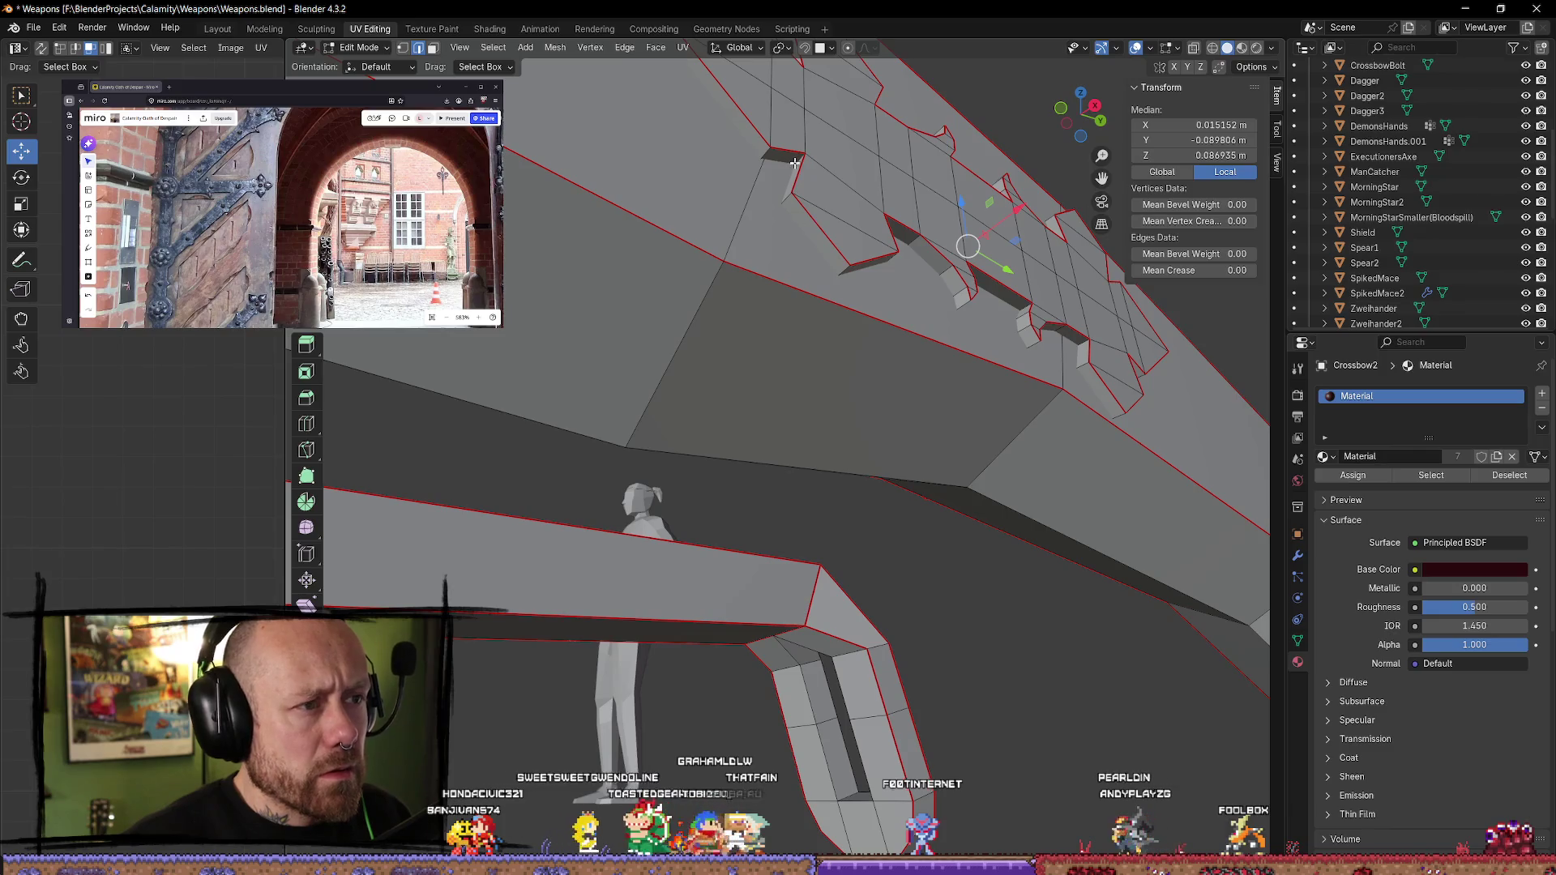
pyautogui.moveTo(859, 184); pyautogui.dragTo(561, 290, button='middle')
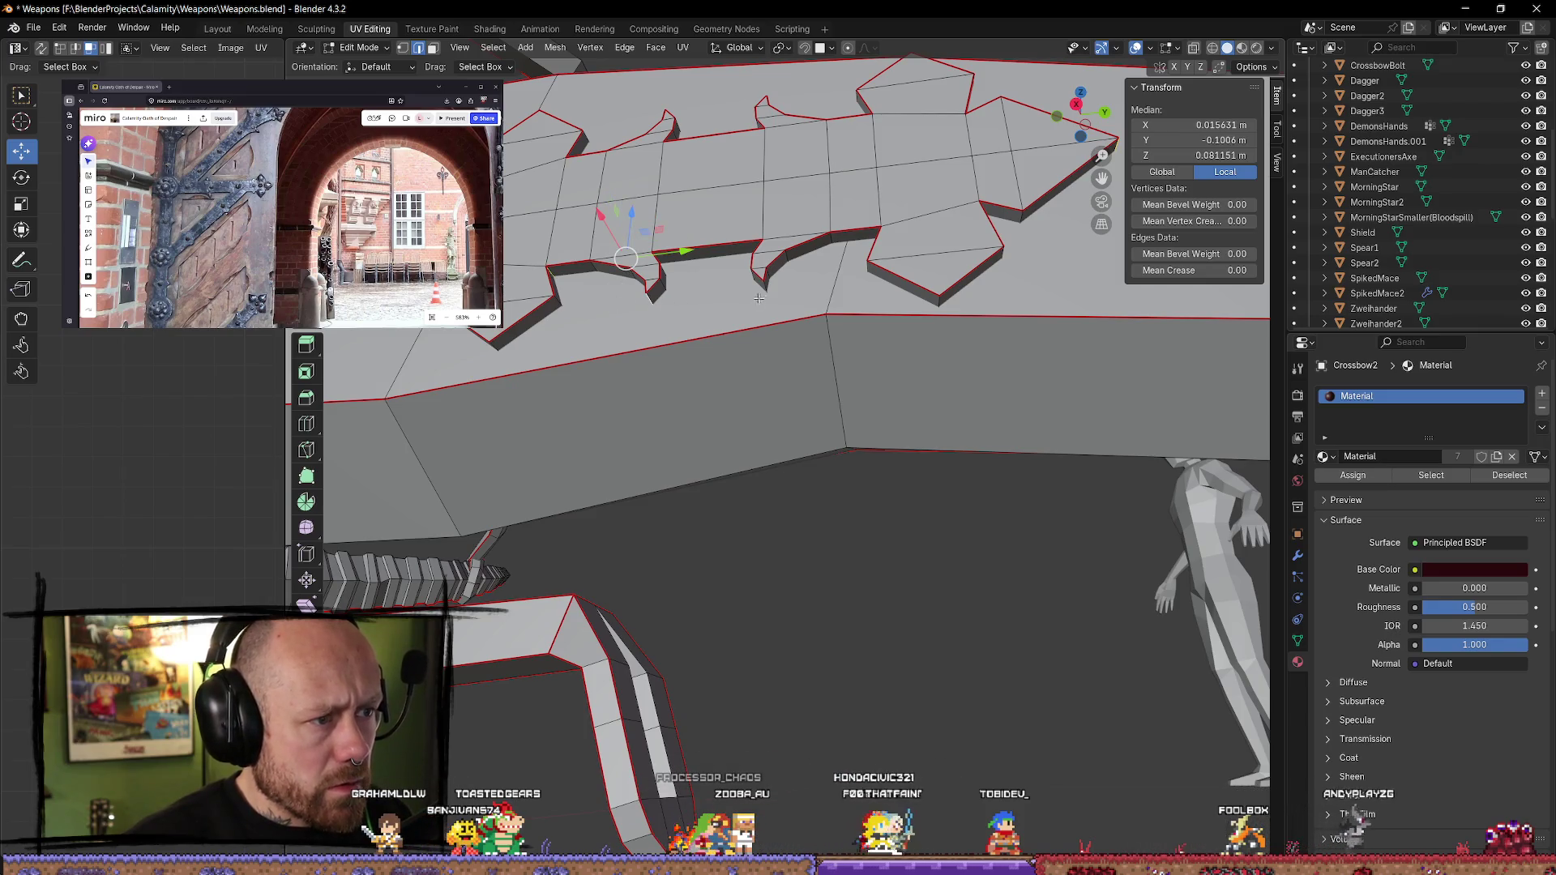
pyautogui.moveTo(867, 272); pyautogui.dragTo(921, 312, button='middle')
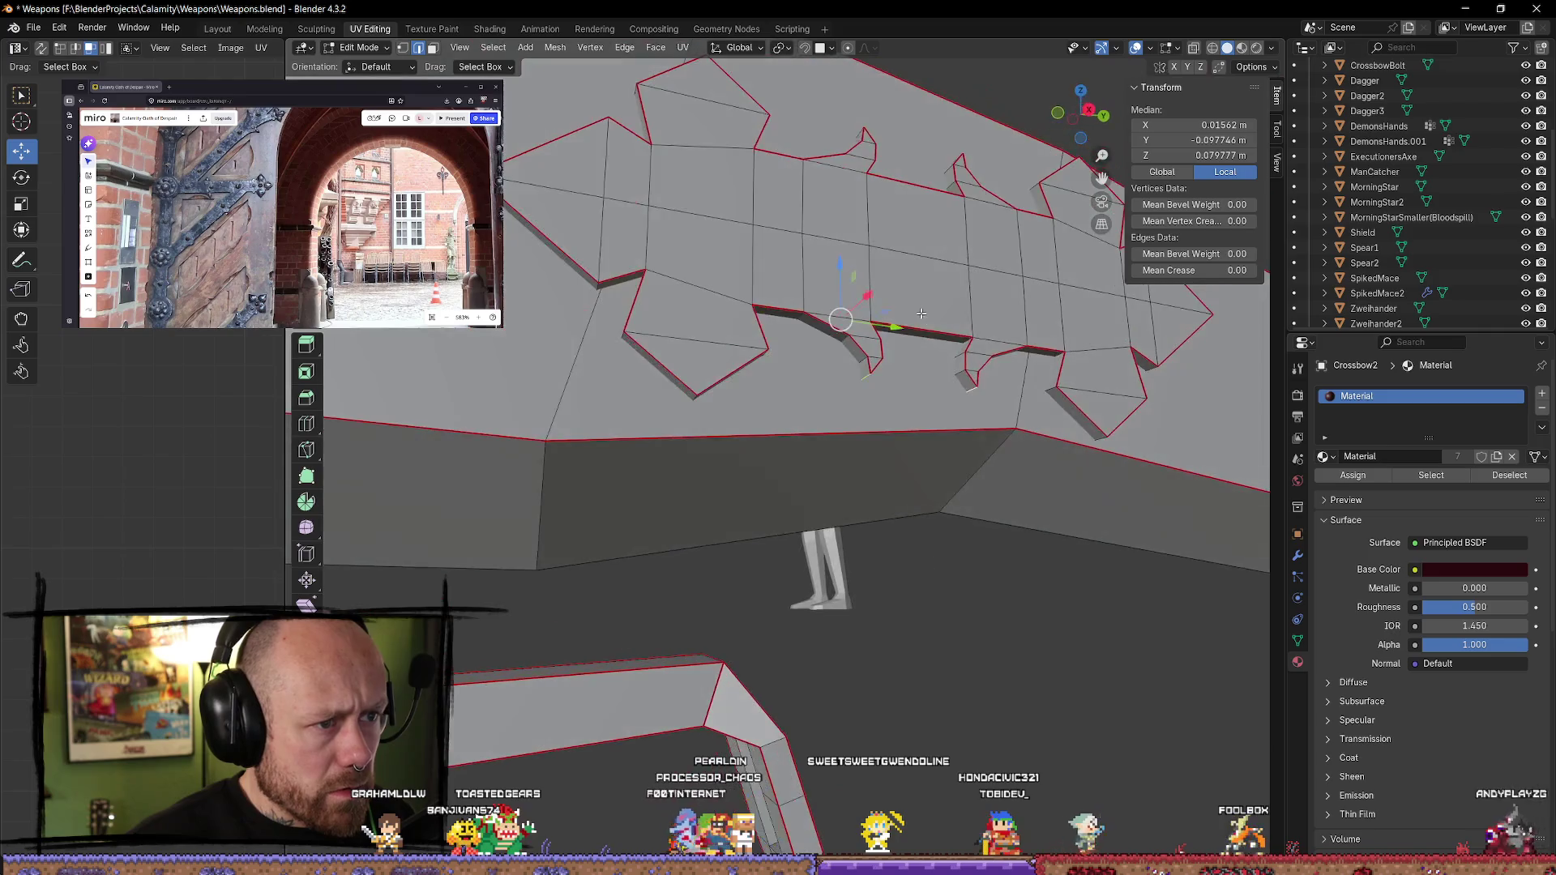
pyautogui.moveTo(1182, 379); pyautogui.dragTo(966, 371, button='middle')
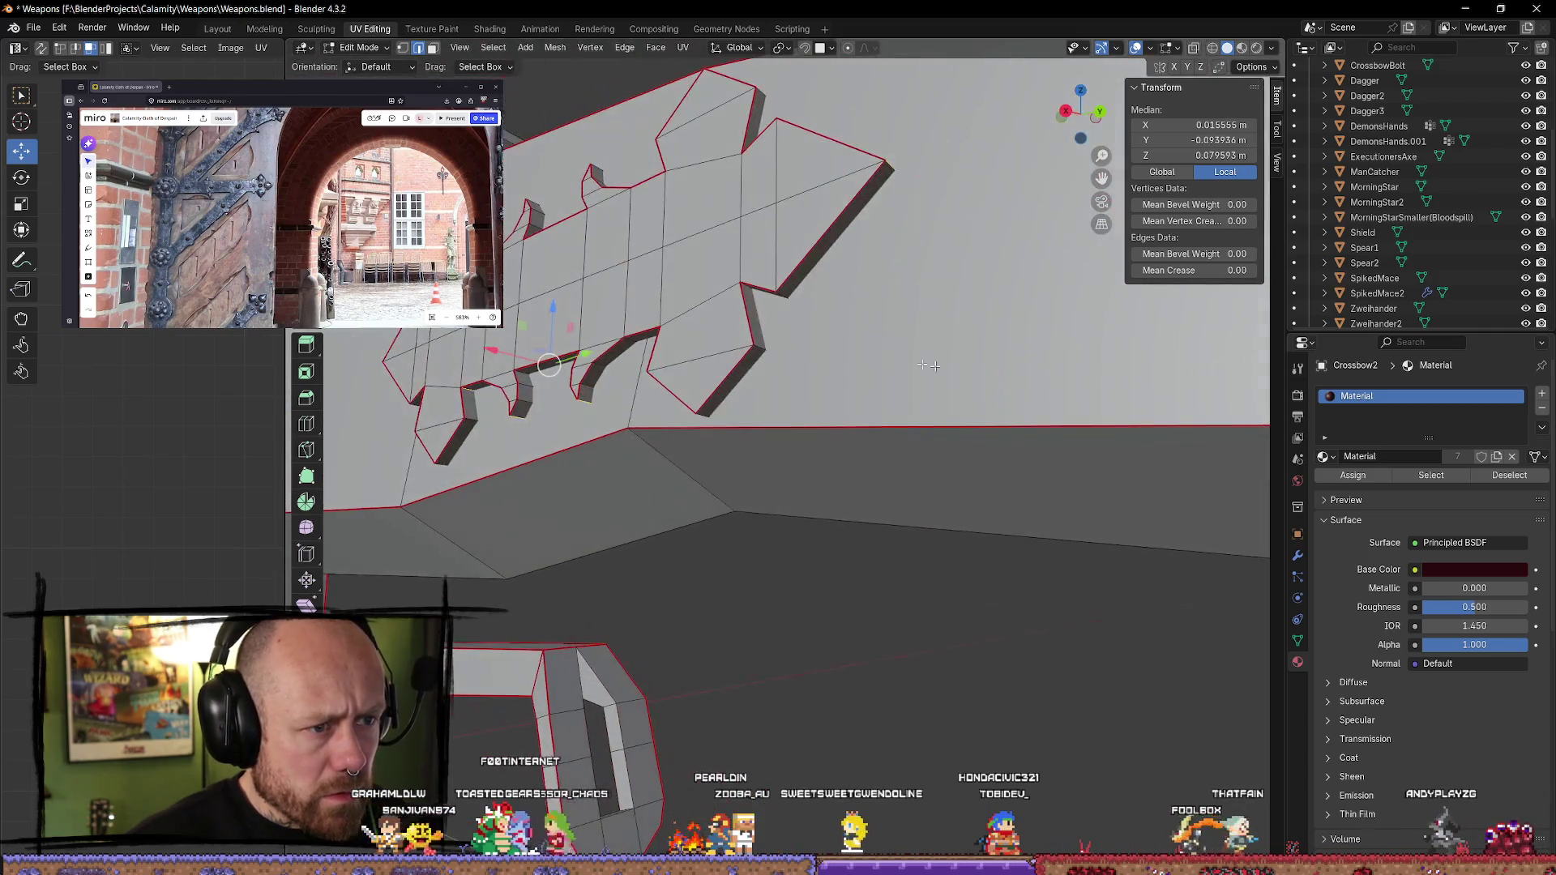
pyautogui.moveTo(747, 285); pyautogui.dragTo(683, 176, button='middle')
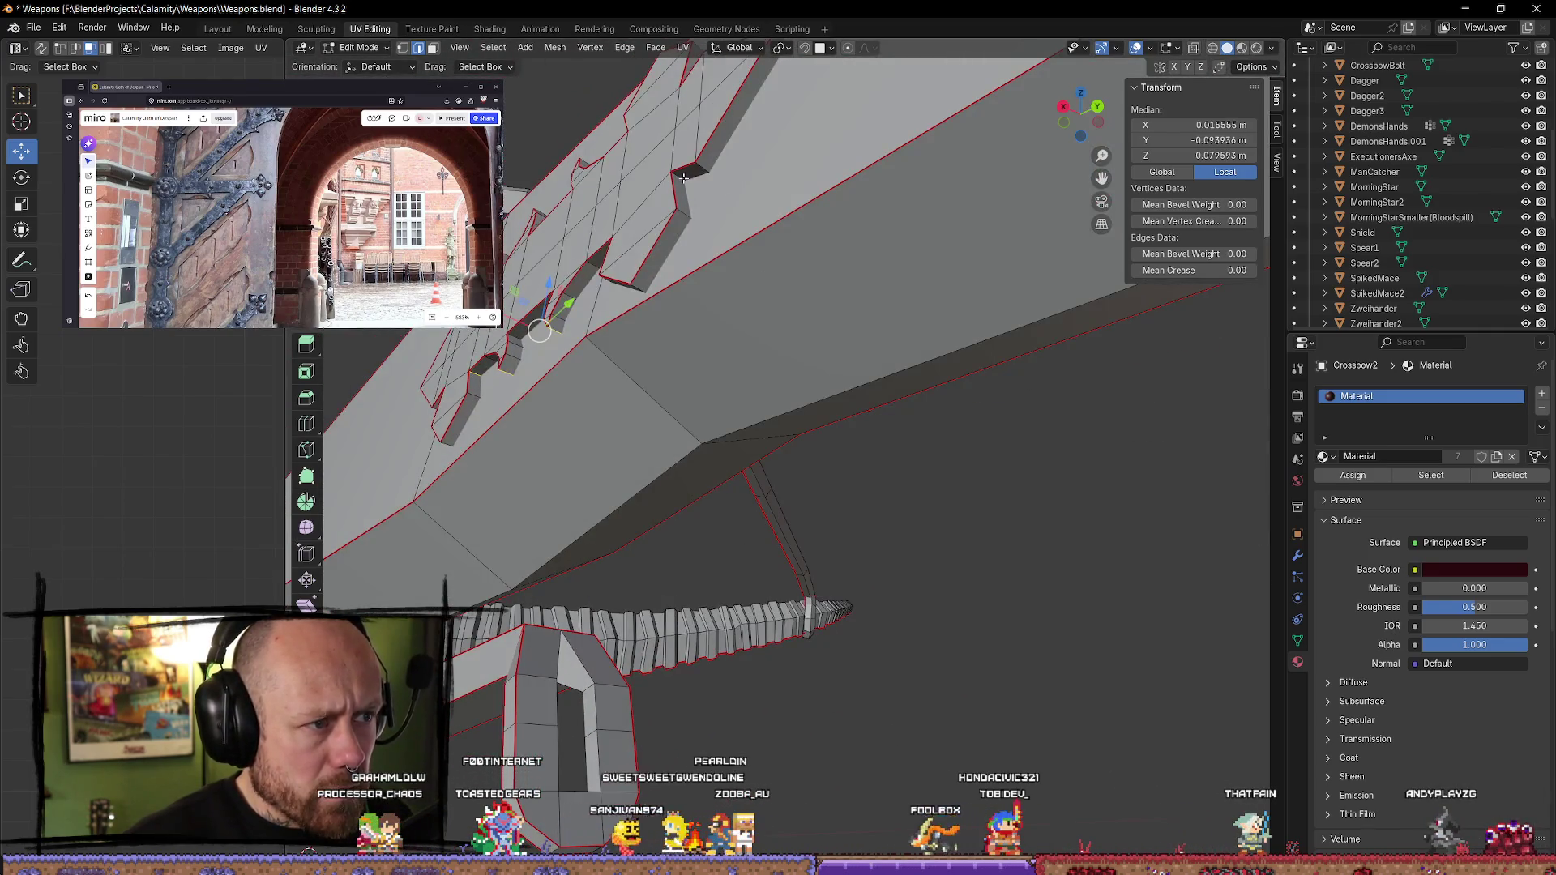
pyautogui.moveTo(752, 223)
pyautogui.mouseDown(button='middle')
pyautogui.moveTo(824, 286)
pyautogui.moveTo(879, 490)
pyautogui.moveTo(746, 465)
pyautogui.mouseUp(button='middle')
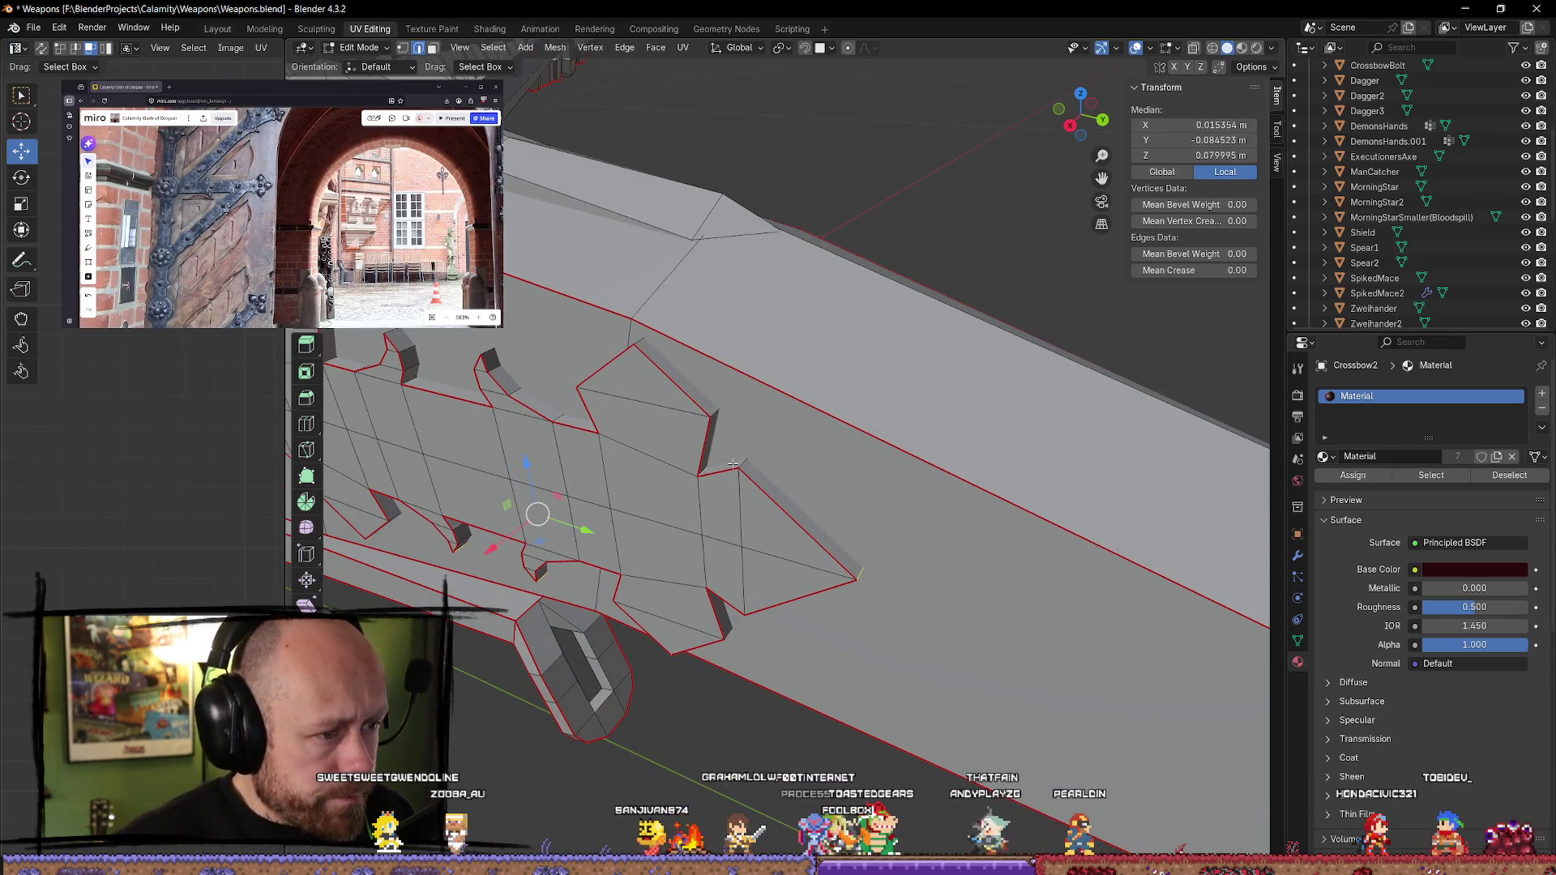
pyautogui.moveTo(621, 378); pyautogui.dragTo(644, 421, button='middle')
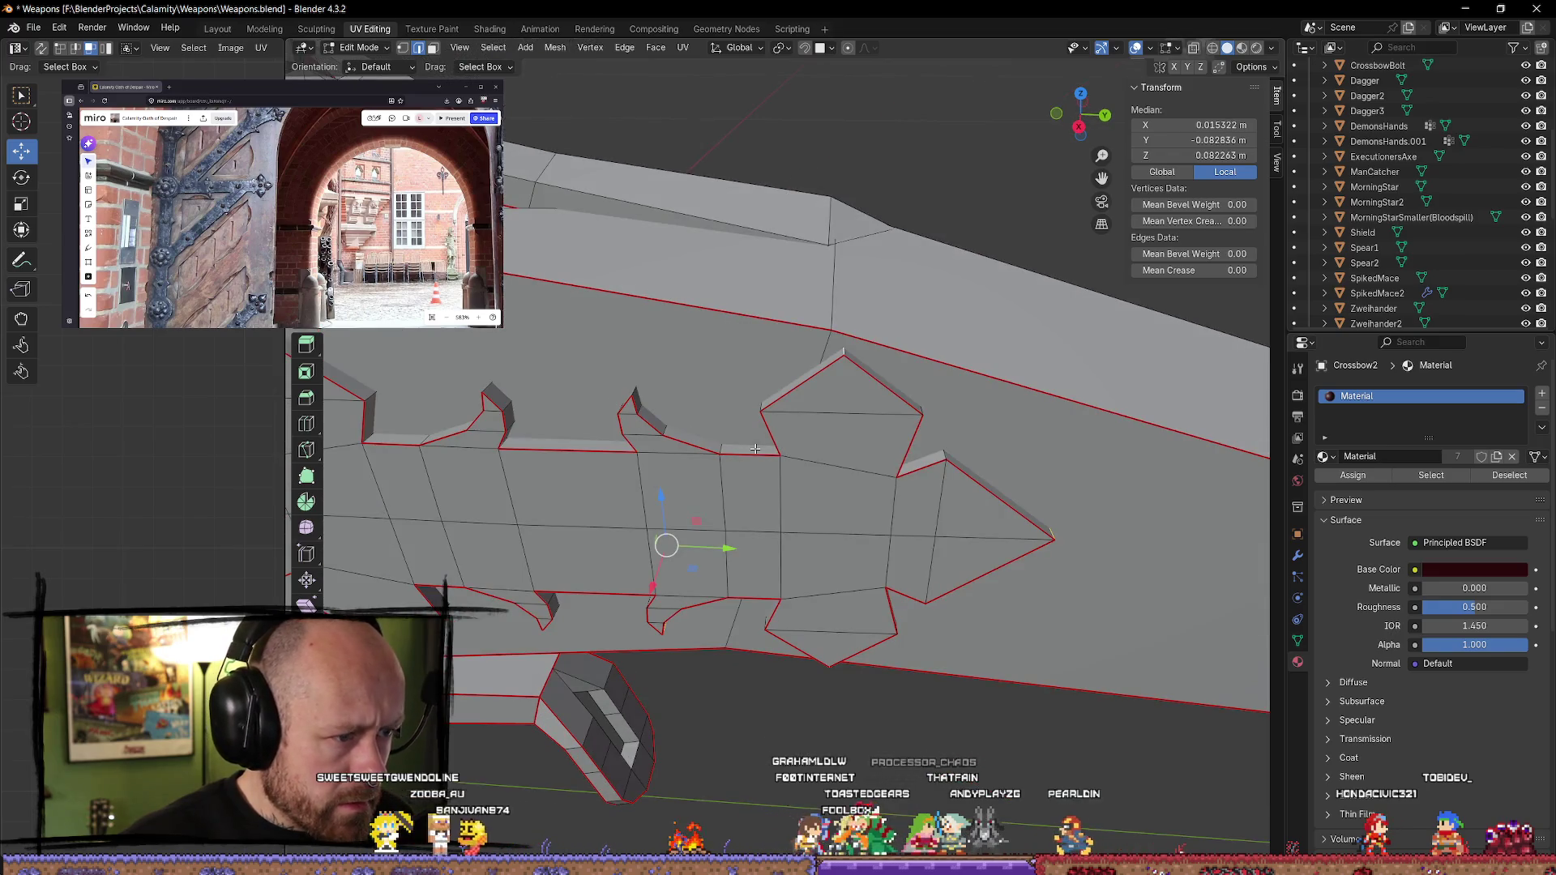
pyautogui.moveTo(754, 448); pyautogui.dragTo(813, 446, button='middle')
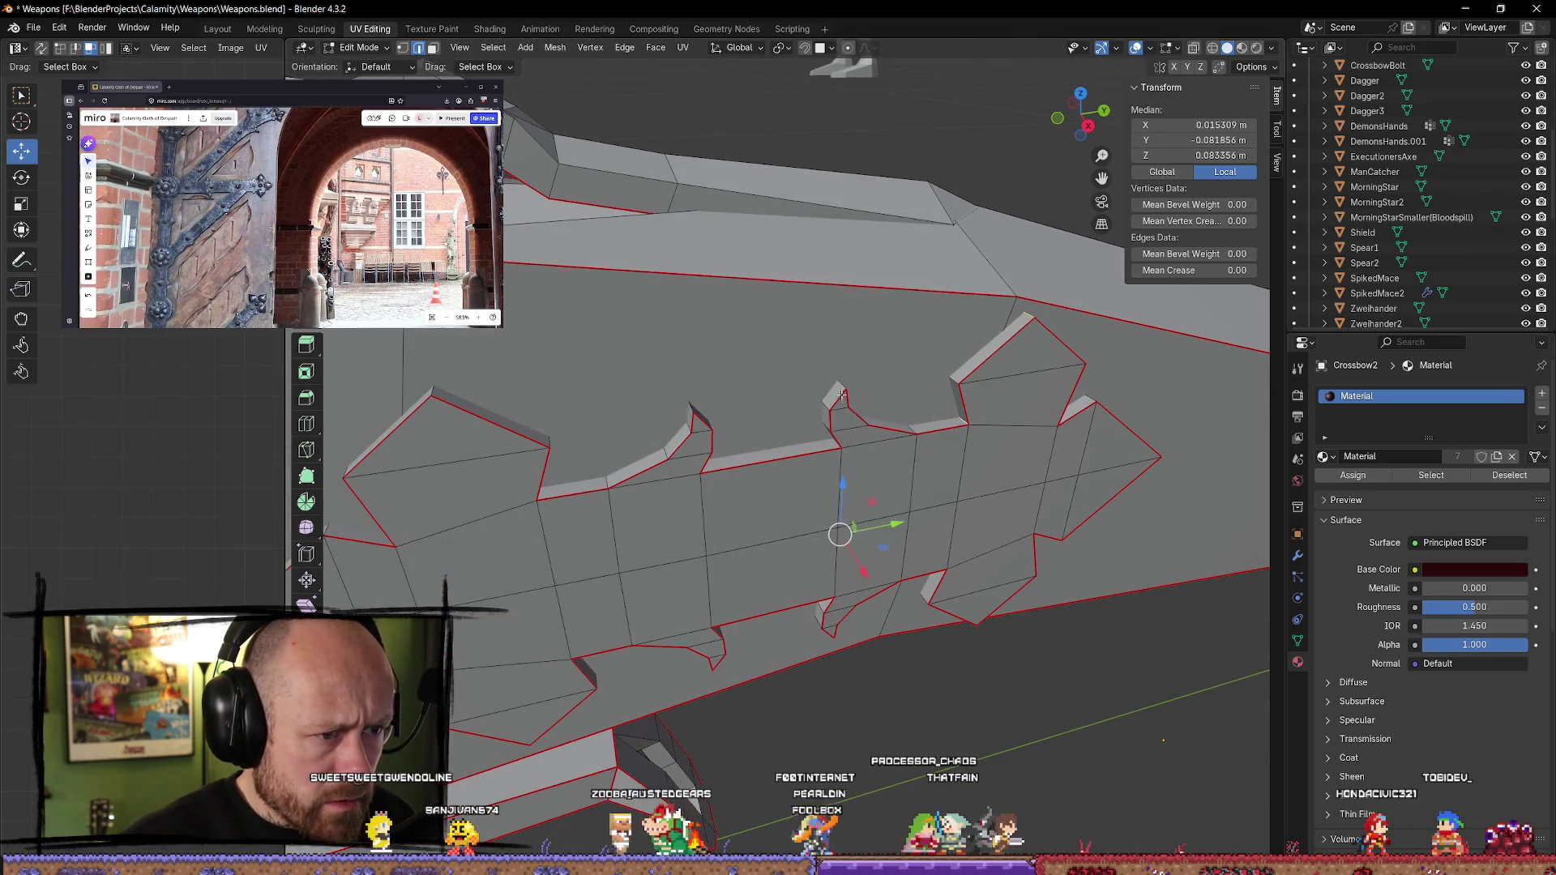
pyautogui.moveTo(915, 444)
pyautogui.mouseDown(button='middle')
pyautogui.moveTo(841, 476)
pyautogui.moveTo(815, 407)
pyautogui.moveTo(757, 434)
pyautogui.moveTo(891, 430)
pyautogui.mouseUp(button='middle')
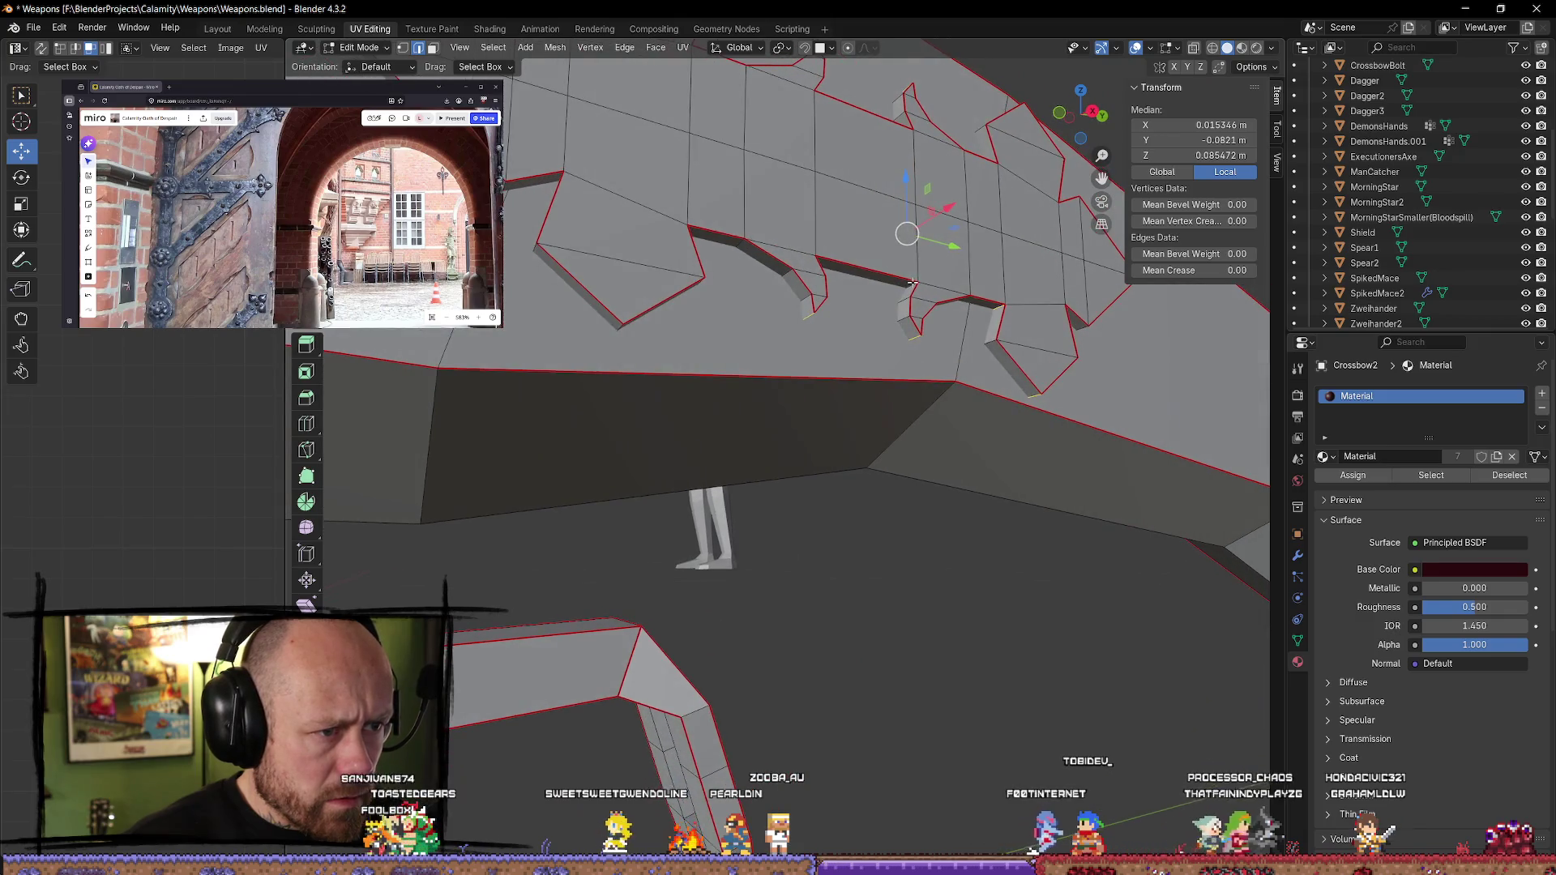
# - Orbit over the spiked edge, the crossbow's underside and the flat face with the cut-outs
pyautogui.moveTo(911, 283)
pyautogui.mouseDown(button='middle')
pyautogui.moveTo(501, 342)
pyautogui.moveTo(560, 420)
pyautogui.moveTo(634, 394)
pyautogui.mouseUp(button='middle')
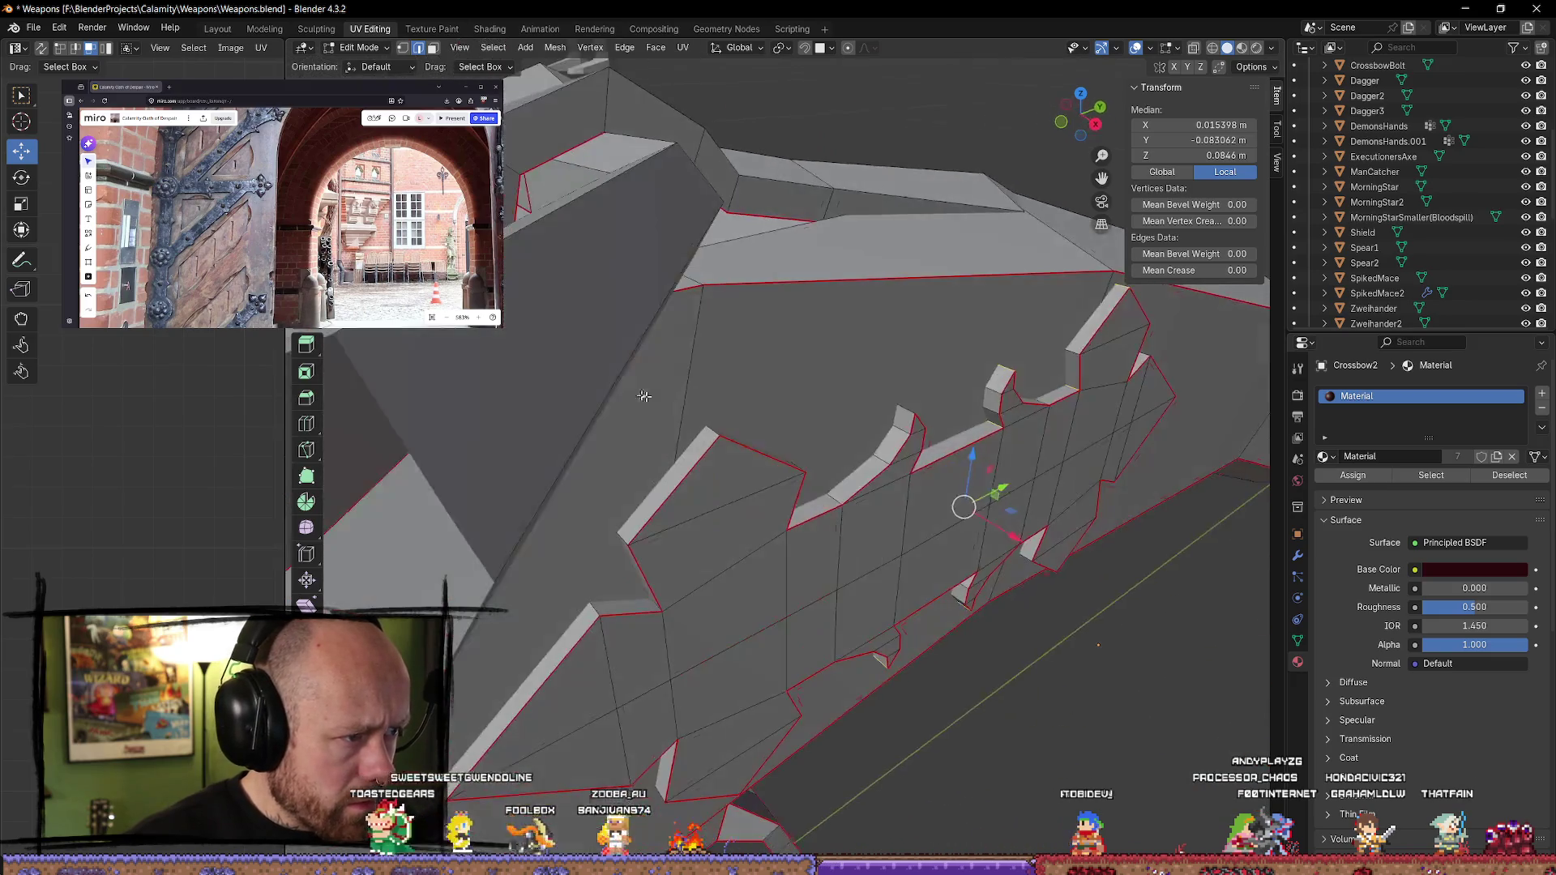
pyautogui.moveTo(982, 418); pyautogui.dragTo(775, 437, button='middle')
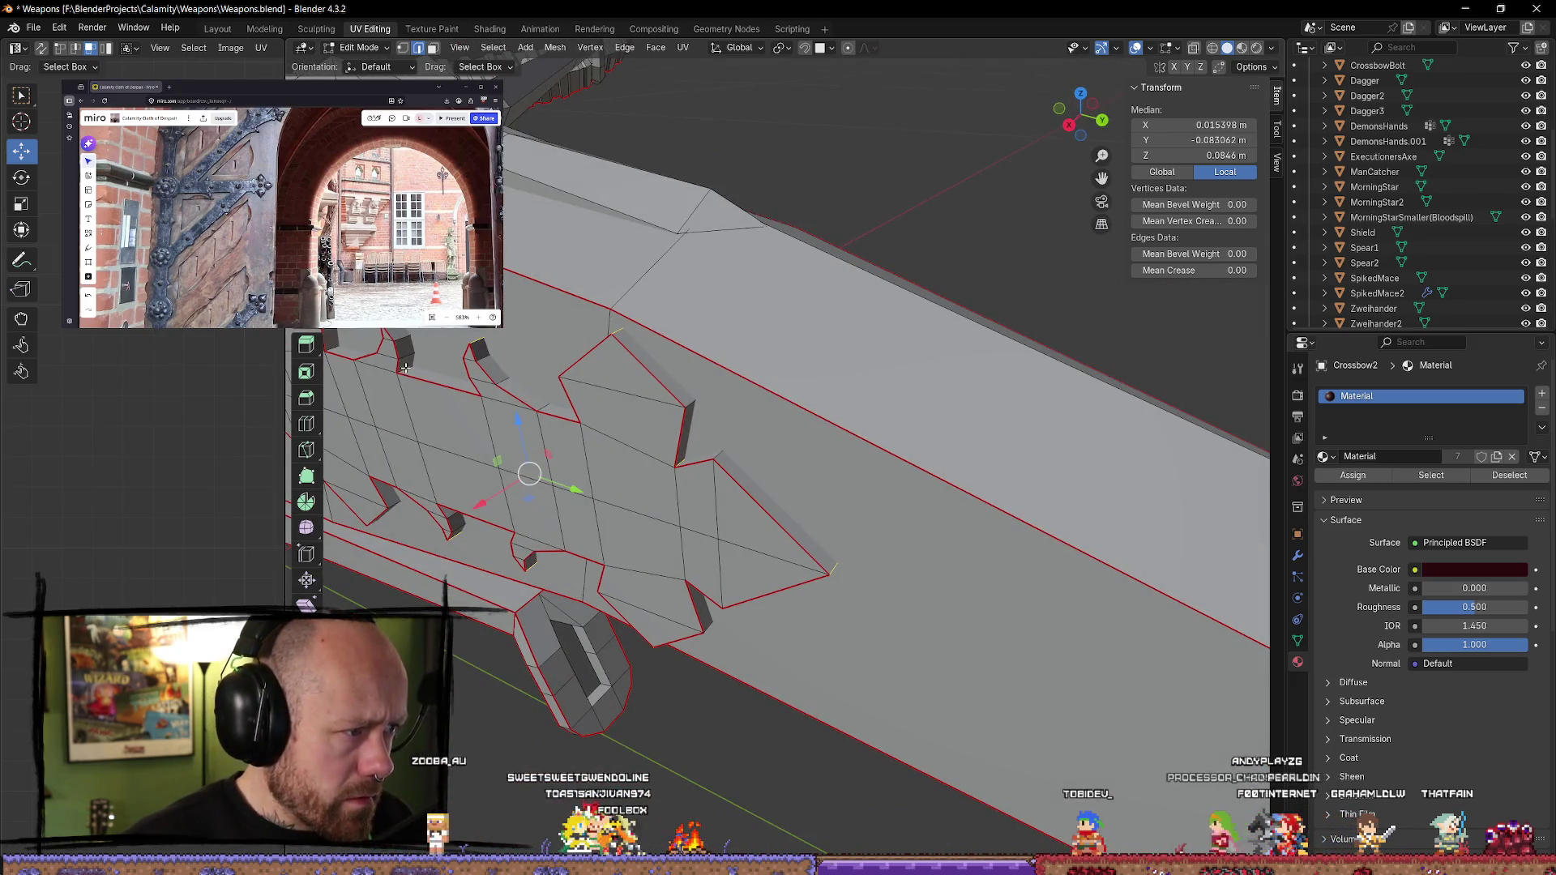
pyautogui.moveTo(486, 418)
pyautogui.mouseDown(button='middle')
pyautogui.moveTo(918, 450)
pyautogui.moveTo(695, 479)
pyautogui.mouseUp(button='middle')
pyautogui.scroll(3, 872, 452)
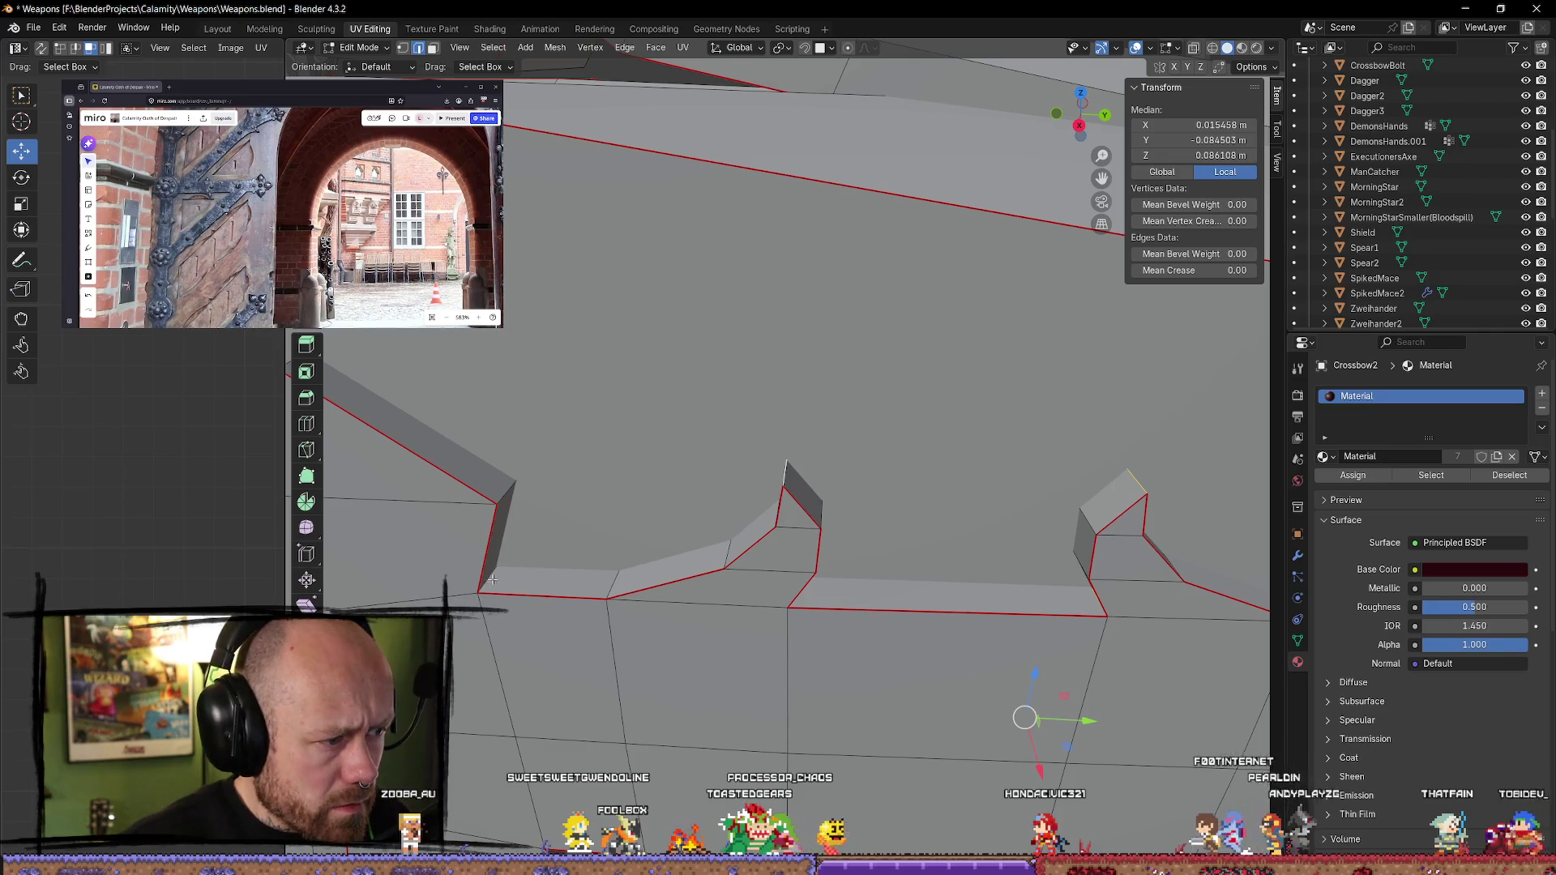
pyautogui.scroll(-3, 490, 580)
pyautogui.scroll(2, 469, 400)
pyautogui.moveTo(469, 396); pyautogui.dragTo(573, 445, button='middle')
pyautogui.moveTo(828, 447); pyautogui.dragTo(866, 518, button='middle')
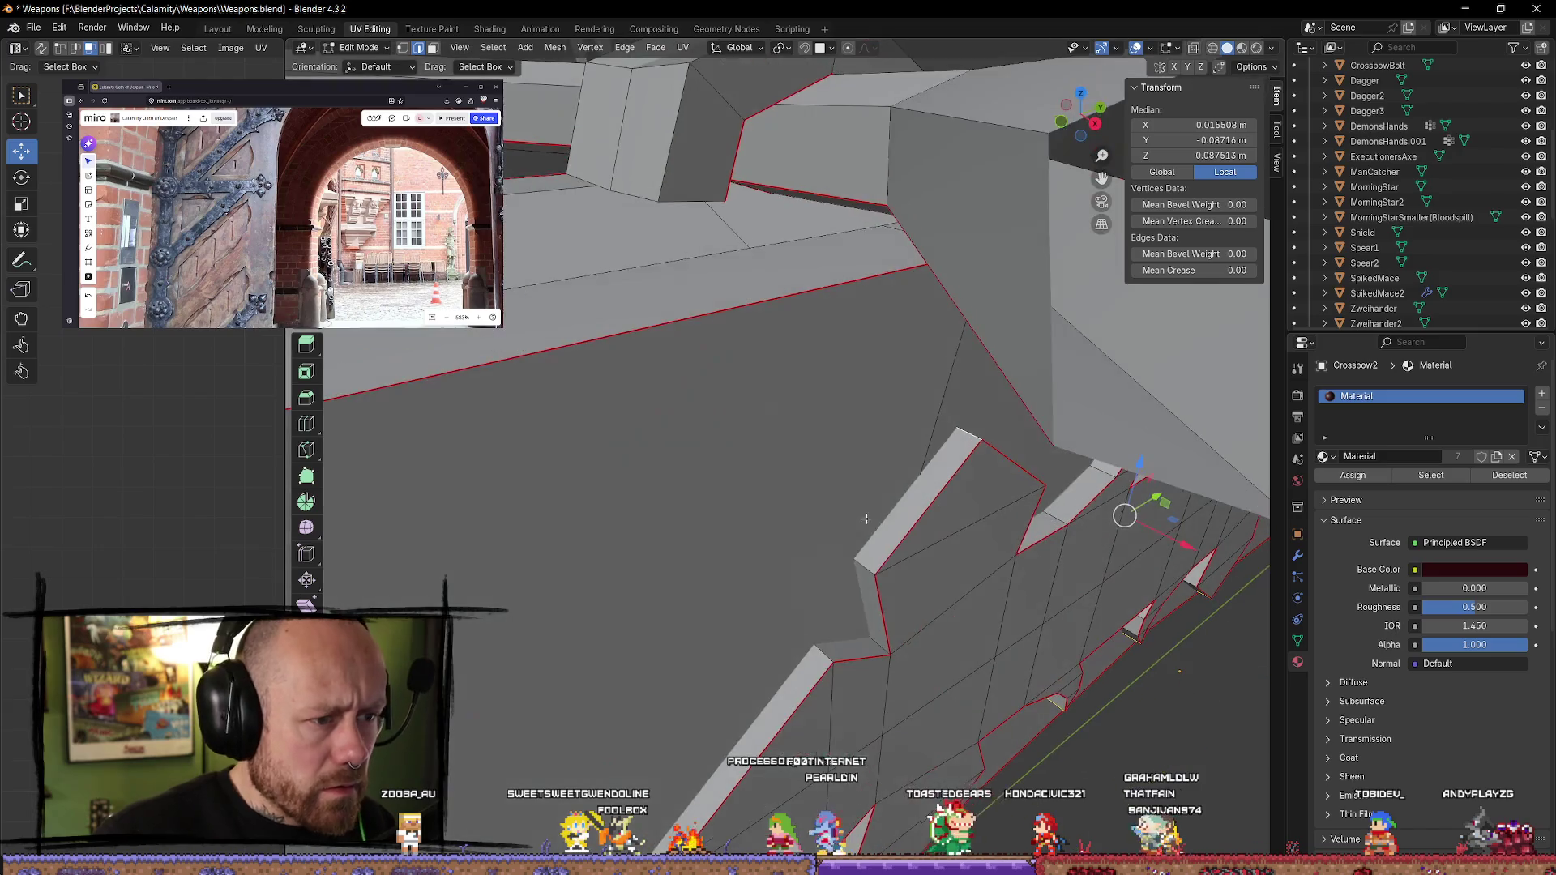
pyautogui.moveTo(885, 648)
pyautogui.mouseDown(button='middle')
pyautogui.moveTo(945, 635)
pyautogui.moveTo(938, 584)
pyautogui.moveTo(964, 522)
pyautogui.moveTo(960, 545)
pyautogui.mouseUp(button='middle')
pyautogui.moveTo(938, 291)
pyautogui.mouseDown(button='middle')
pyautogui.moveTo(990, 400)
pyautogui.moveTo(1002, 391)
pyautogui.moveTo(798, 359)
pyautogui.mouseUp(button='middle')
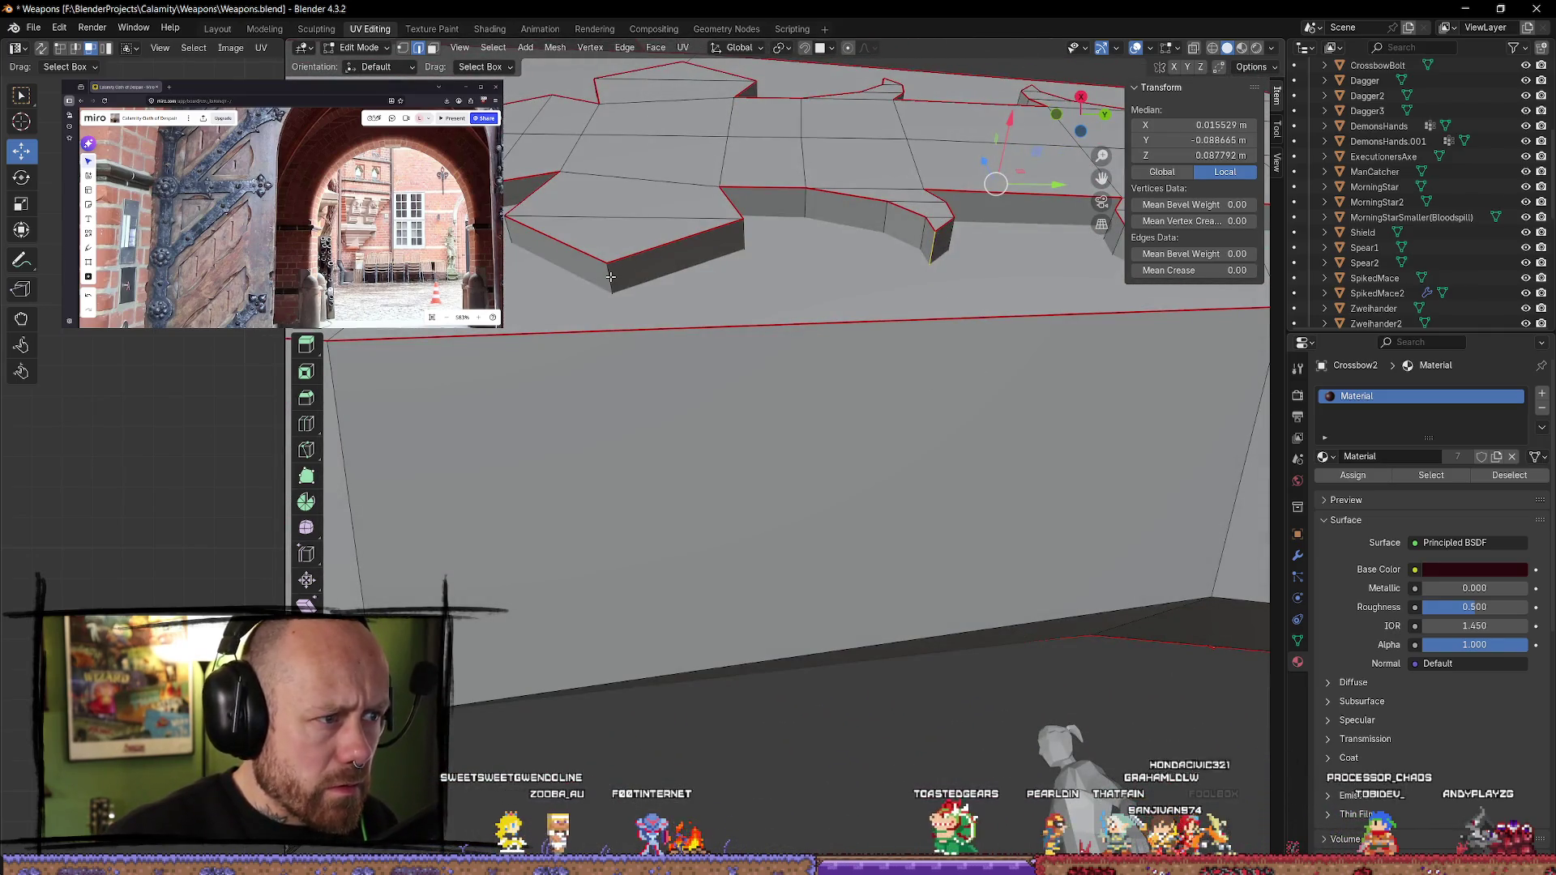
pyautogui.moveTo(872, 318)
pyautogui.mouseDown(button='middle')
pyautogui.moveTo(827, 411)
pyautogui.moveTo(828, 454)
pyautogui.mouseUp(button='middle')
# - Clear the seam from the selected edges of the serrated piece and deselect them
pyautogui.rightClick(828, 646)
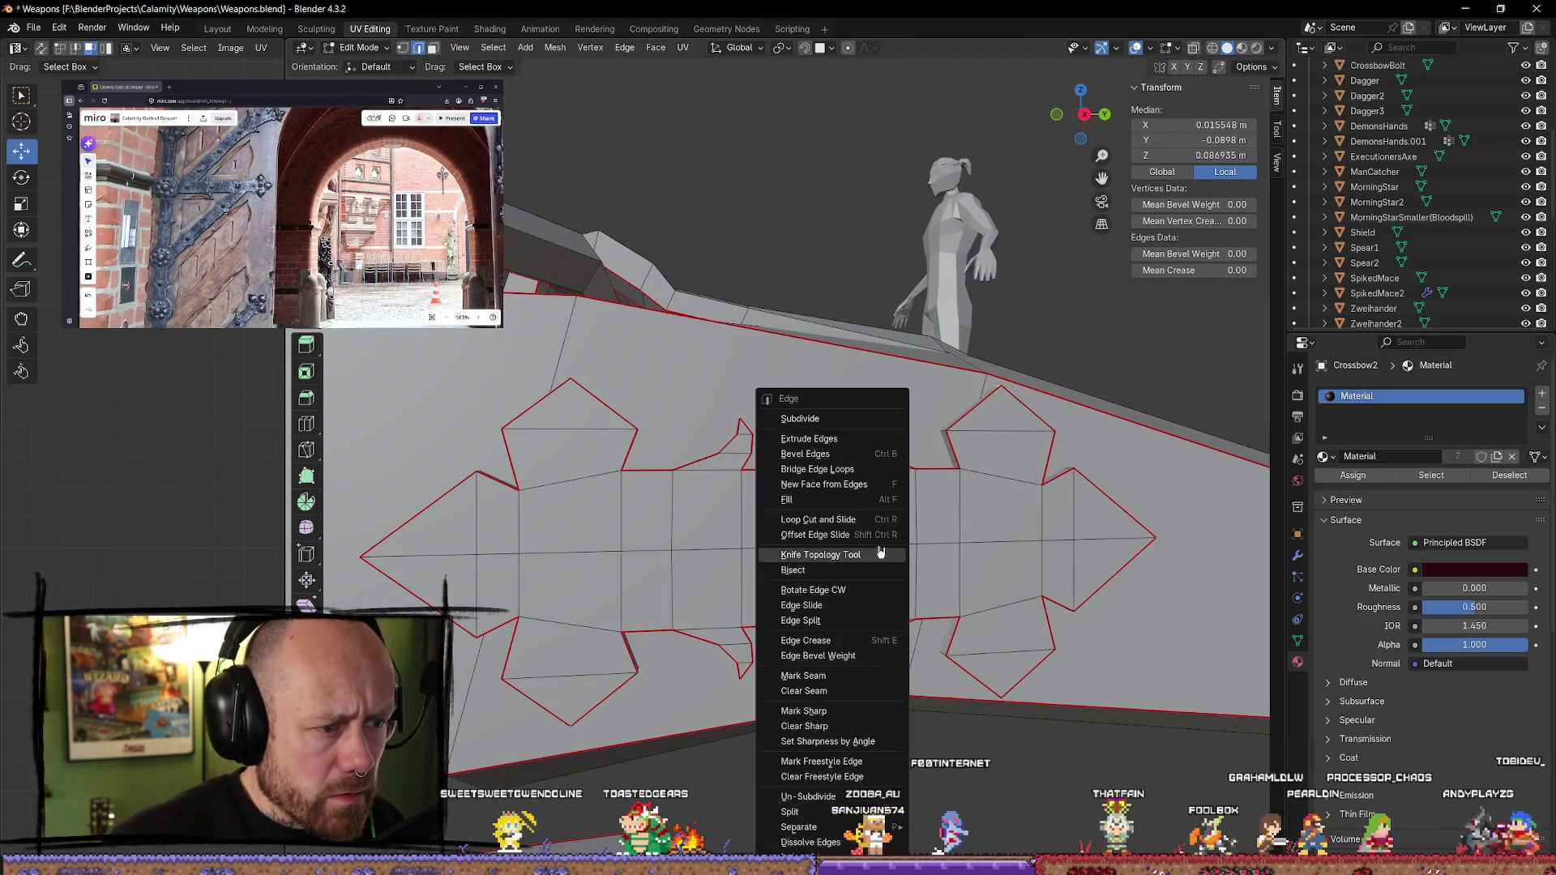
pyautogui.click(827, 672)
pyautogui.click(895, 776)
# - Select a vertex on the cut-out face and inspect the spiked outline from several angles
pyautogui.scroll(-4, 894, 775)
pyautogui.moveTo(894, 775)
pyautogui.mouseDown(button='middle')
pyautogui.moveTo(798, 565)
pyautogui.moveTo(860, 549)
pyautogui.mouseUp(button='middle')
pyautogui.scroll(5, 818, 618)
pyautogui.click(810, 540)
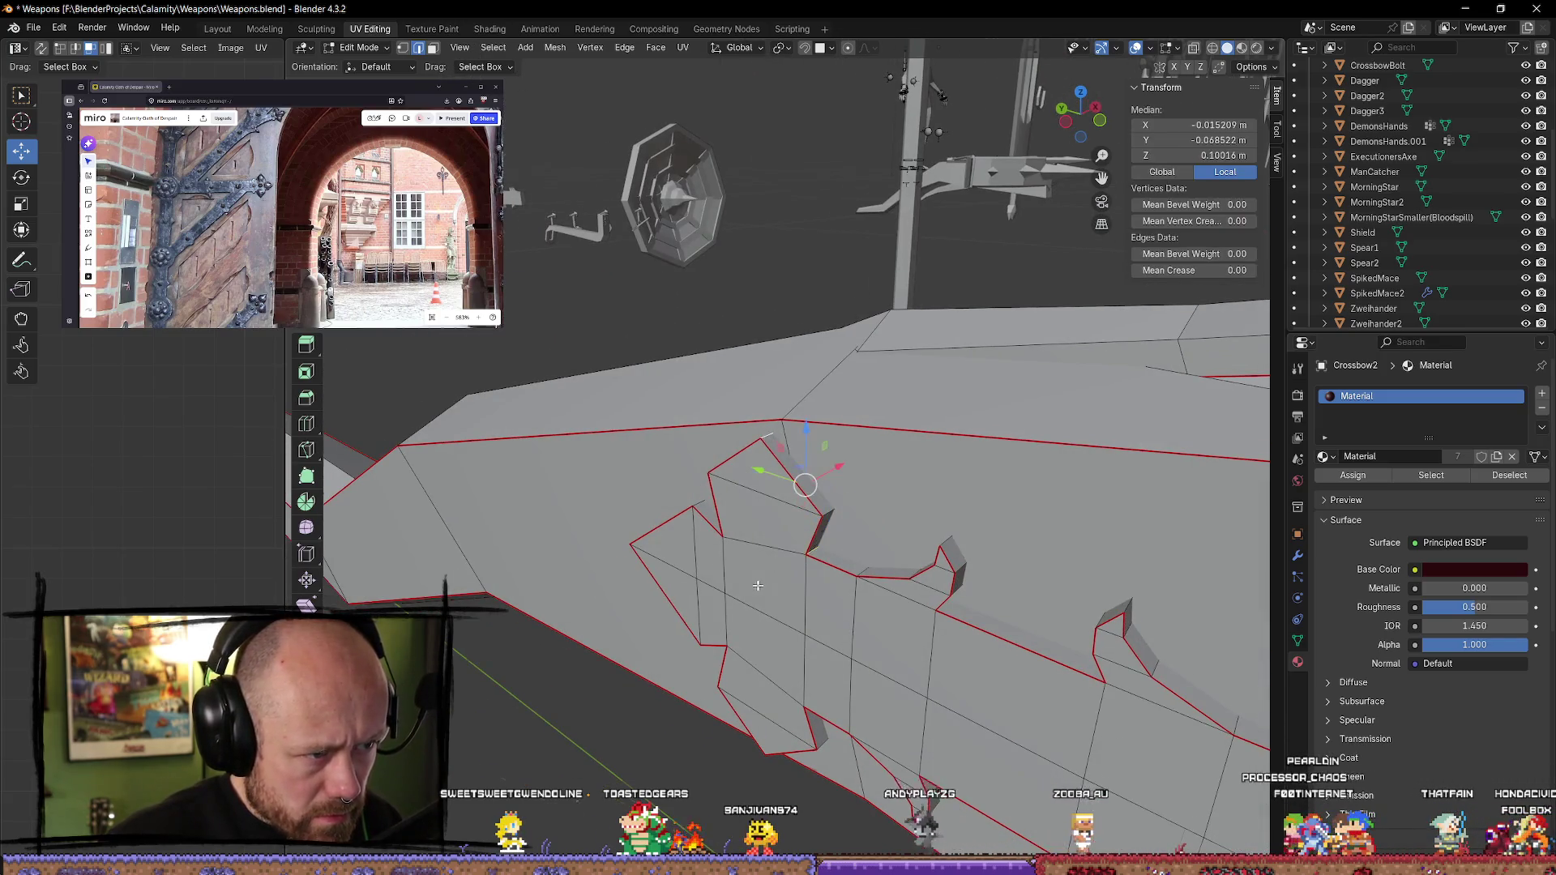
pyautogui.moveTo(756, 585); pyautogui.dragTo(833, 589, button='middle')
pyautogui.moveTo(675, 616); pyautogui.dragTo(706, 713, button='middle')
pyautogui.moveTo(762, 769)
pyautogui.mouseDown(button='middle')
pyautogui.moveTo(656, 724)
pyautogui.moveTo(719, 648)
pyautogui.mouseUp(button='middle')
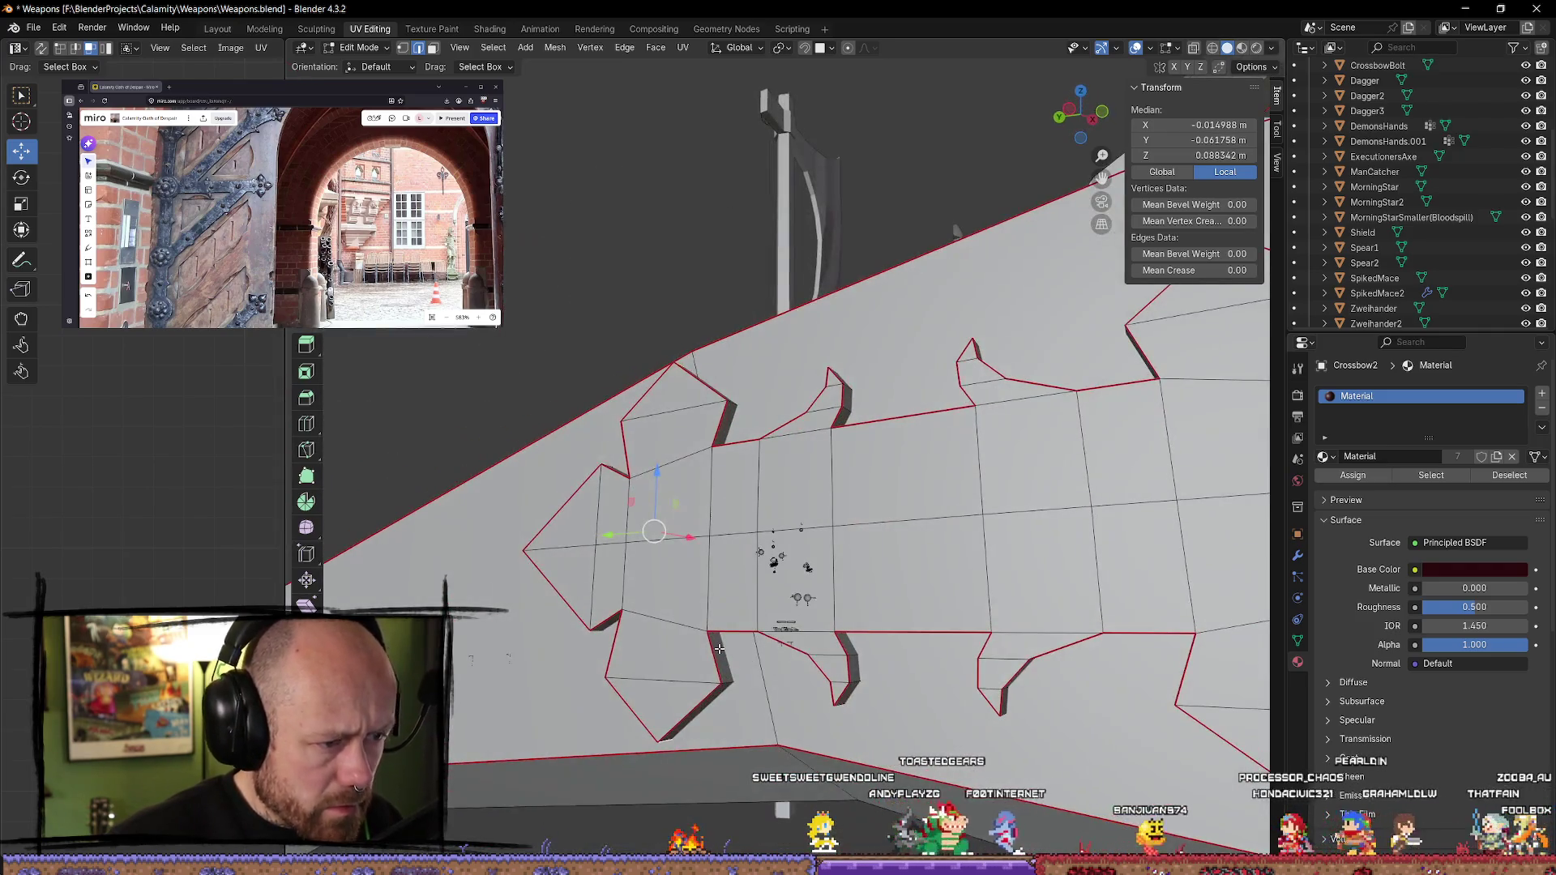
pyautogui.moveTo(729, 719)
pyautogui.mouseDown(button='middle')
pyautogui.moveTo(877, 672)
pyautogui.moveTo(821, 594)
pyautogui.moveTo(1041, 670)
pyautogui.moveTo(940, 640)
pyautogui.moveTo(1030, 681)
pyautogui.moveTo(1193, 628)
pyautogui.moveTo(974, 732)
pyautogui.moveTo(990, 644)
pyautogui.mouseUp(button='middle')
pyautogui.moveTo(988, 494)
pyautogui.mouseDown(button='middle')
pyautogui.moveTo(743, 613)
pyautogui.moveTo(907, 573)
pyautogui.moveTo(927, 485)
pyautogui.moveTo(952, 441)
pyautogui.moveTo(971, 447)
pyautogui.mouseUp(button='middle')
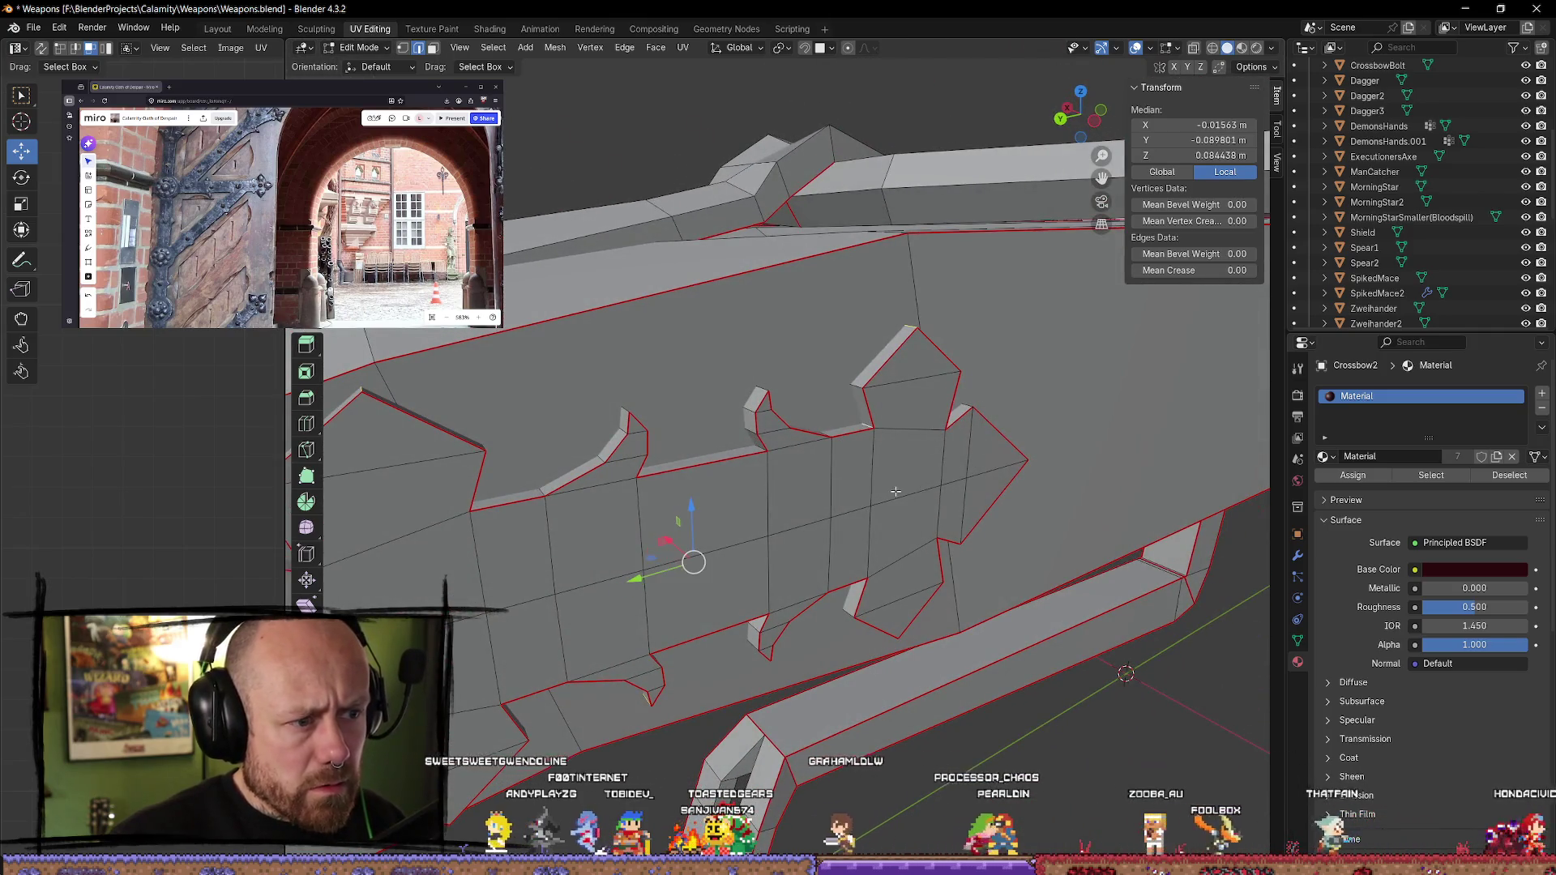
pyautogui.scroll(3, 713, 489)
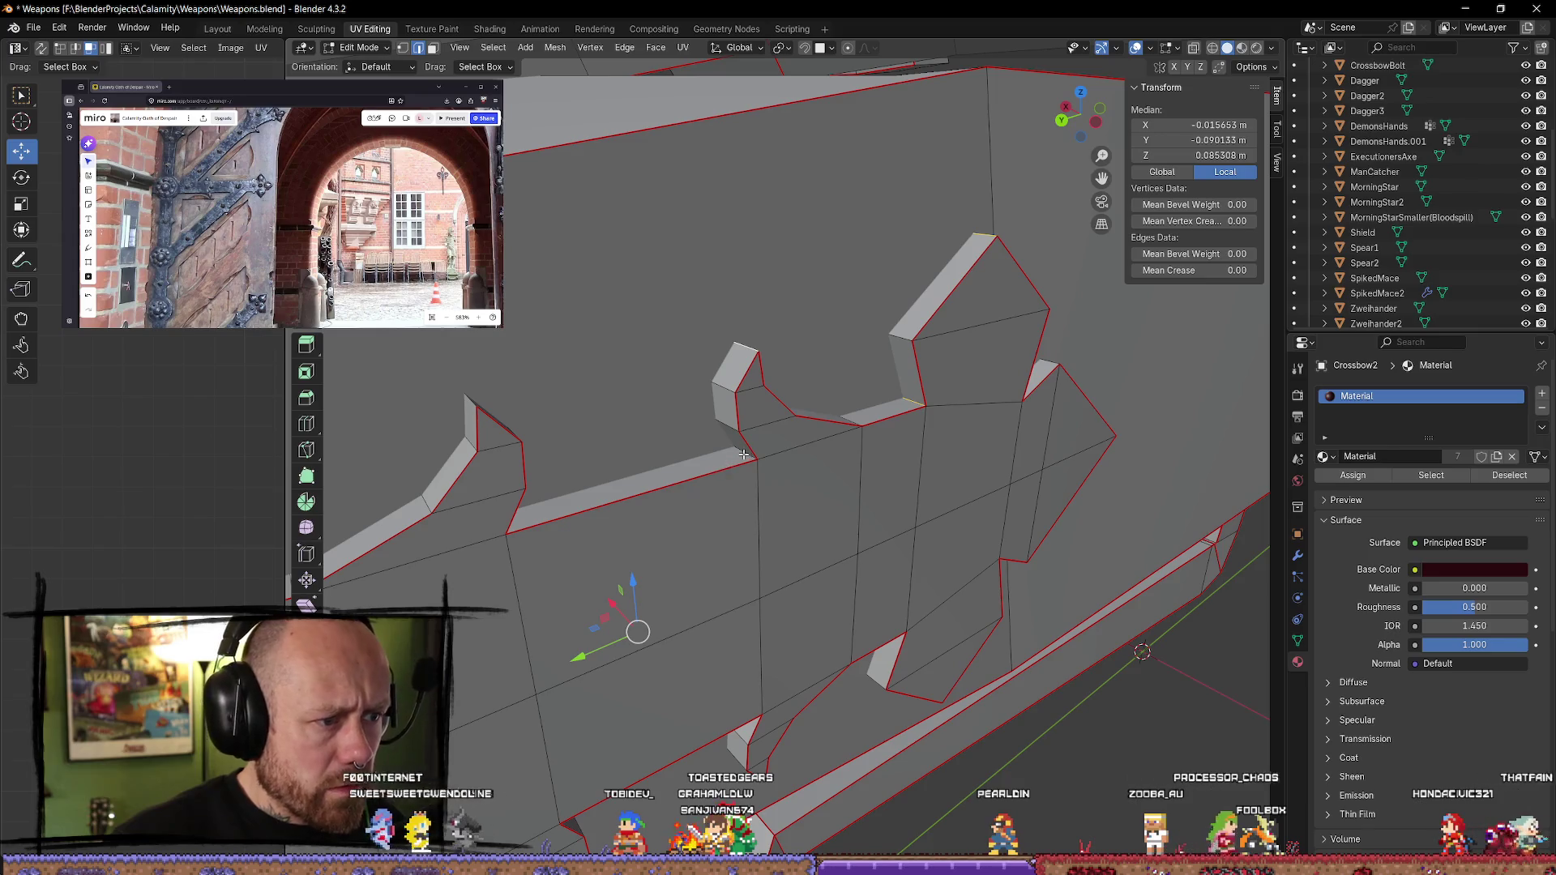
pyautogui.moveTo(747, 454)
pyautogui.mouseDown(button='middle')
pyautogui.moveTo(580, 387)
pyautogui.moveTo(655, 445)
pyautogui.mouseUp(button='middle')
pyautogui.moveTo(533, 444); pyautogui.dragTo(785, 434, button='middle')
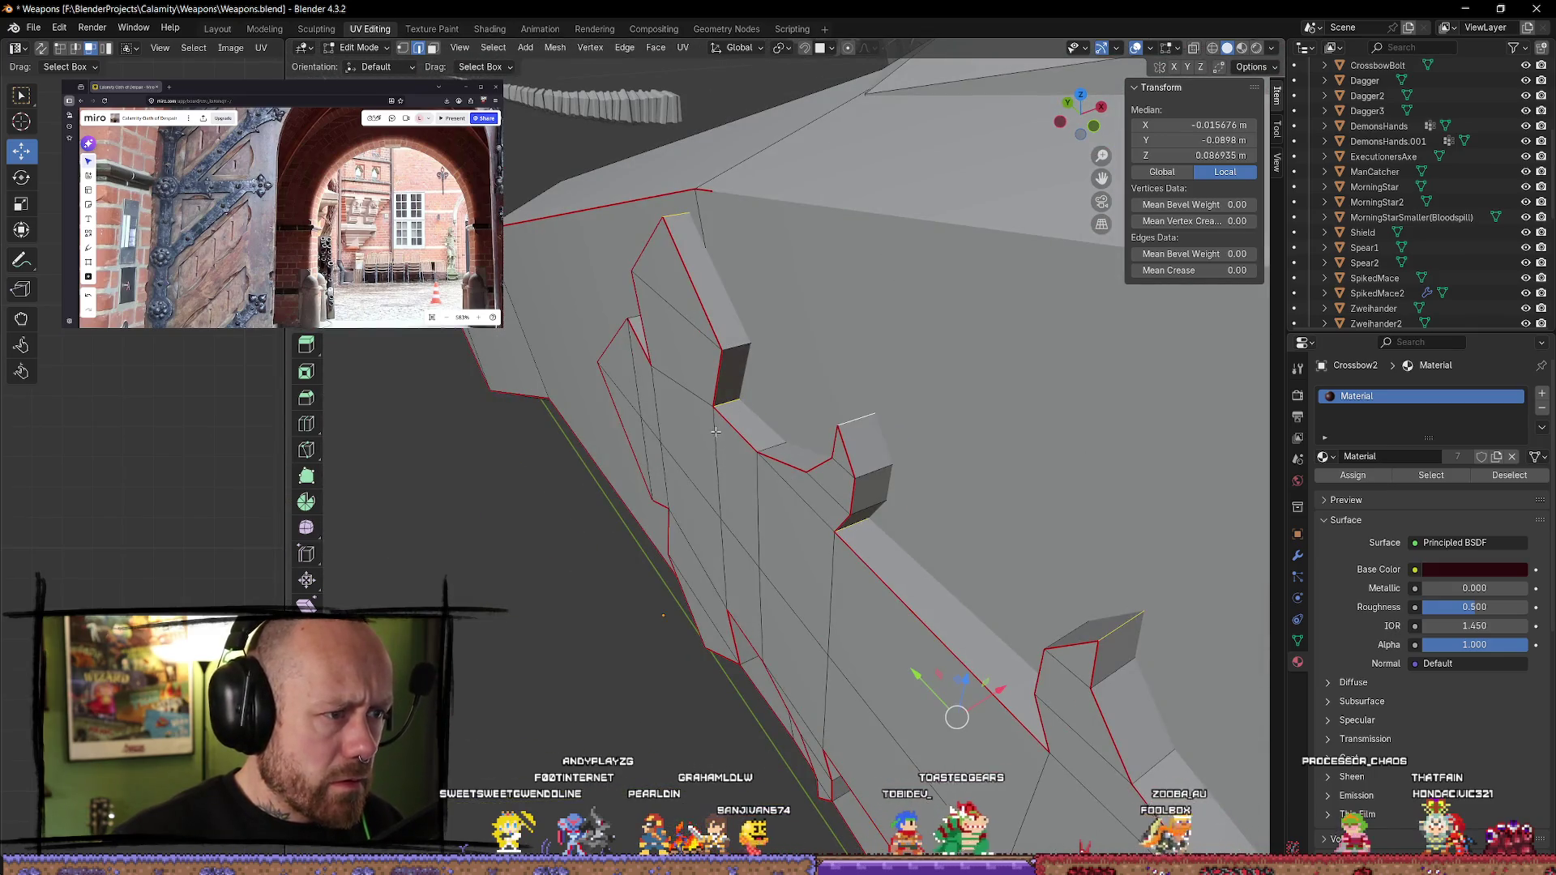
pyautogui.moveTo(657, 436)
pyautogui.mouseDown(button='middle')
pyautogui.moveTo(843, 445)
pyautogui.moveTo(770, 518)
pyautogui.moveTo(750, 519)
pyautogui.moveTo(876, 567)
pyautogui.moveTo(1010, 662)
pyautogui.moveTo(794, 664)
pyautogui.mouseUp(button='middle')
pyautogui.hotkey('ctrl', 'e')
pyautogui.click(811, 531)
pyautogui.press('a')
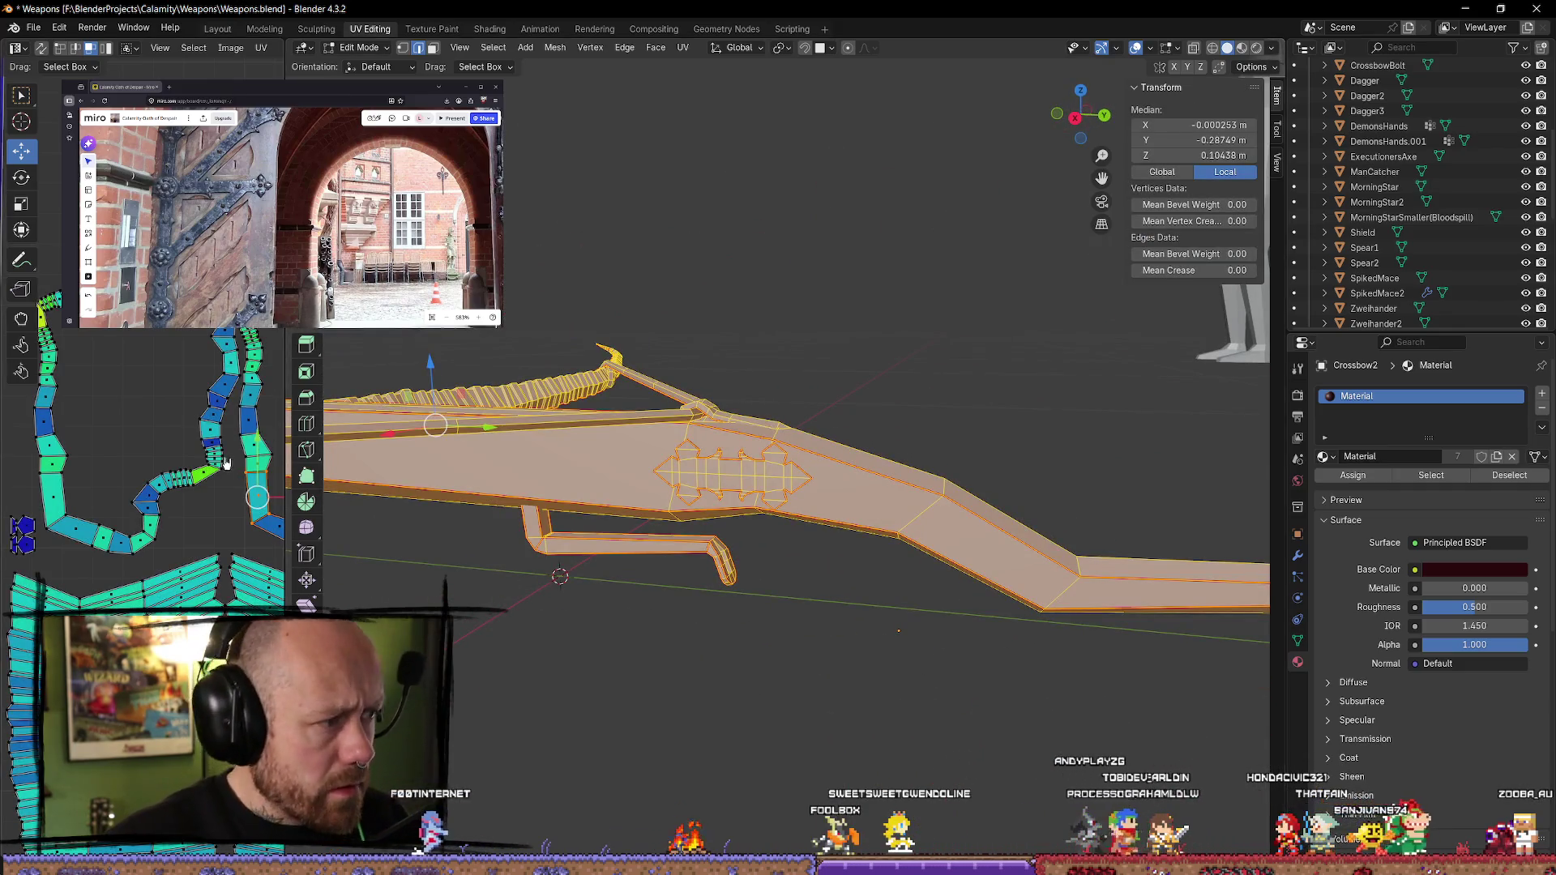
pyautogui.press('u')
pyautogui.click(794, 663)
pyautogui.scroll(3, 154, 466)
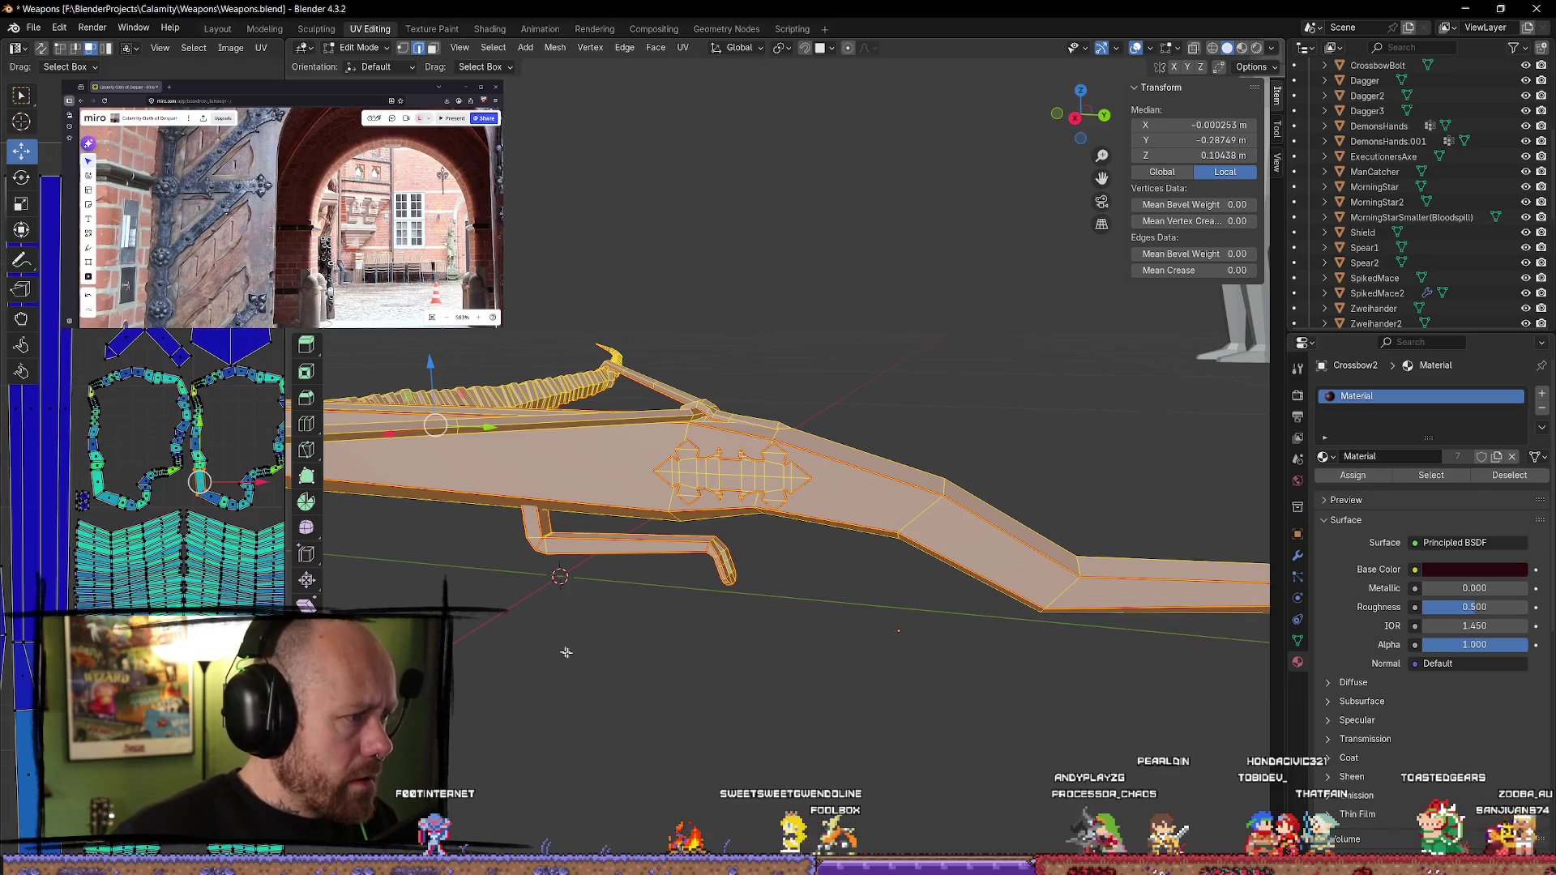
pyautogui.press('u')
pyautogui.moveTo(616, 674)
pyautogui.click(707, 674)
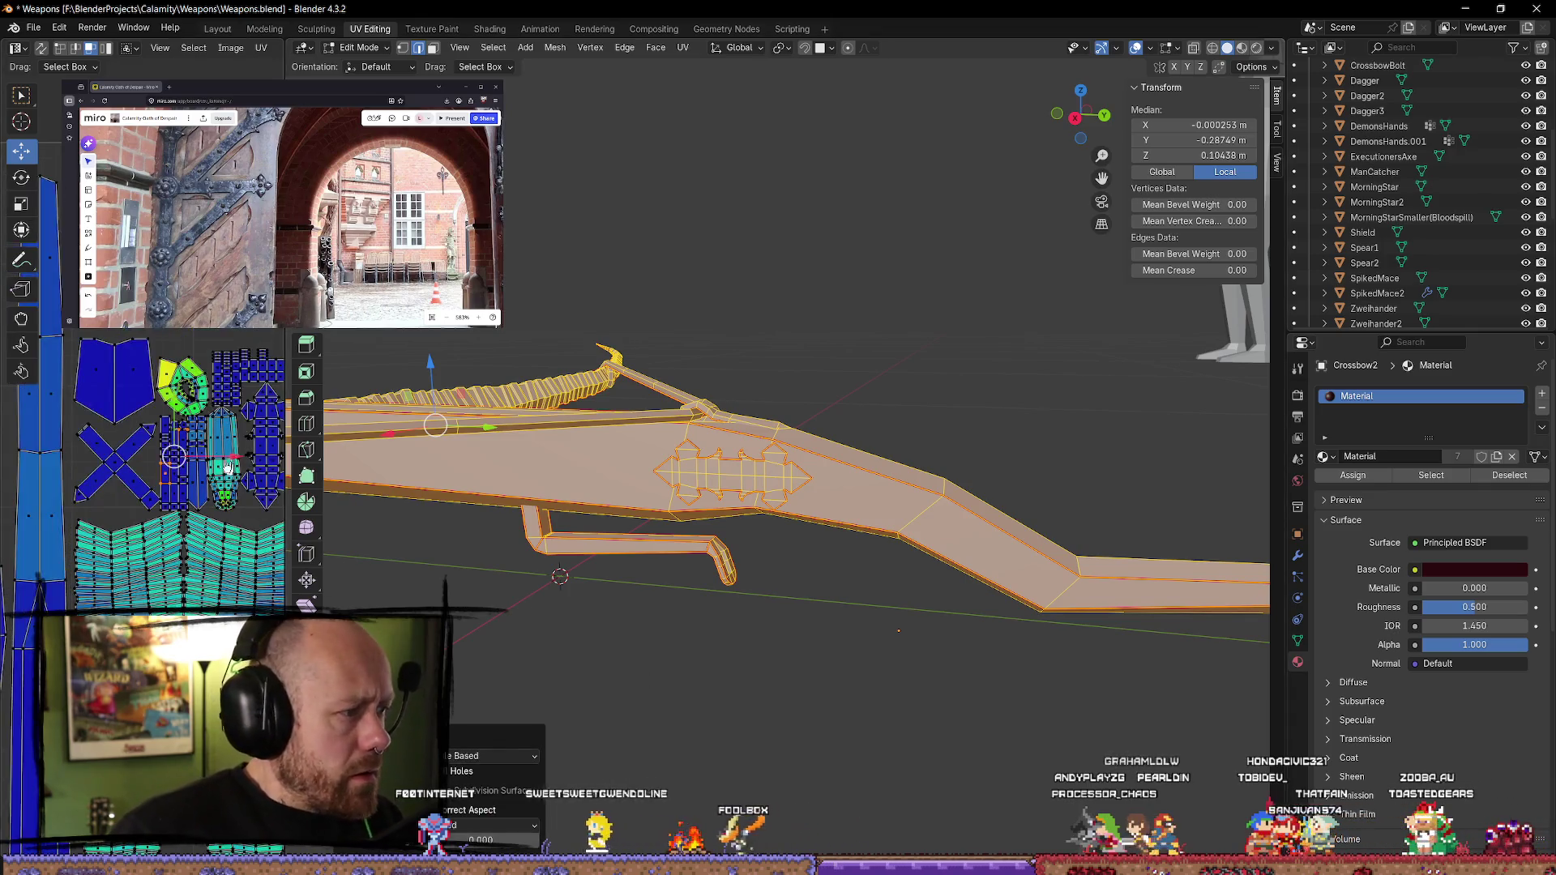
pyautogui.scroll(5, 121, 470)
pyautogui.scroll(-4, 41, 319)
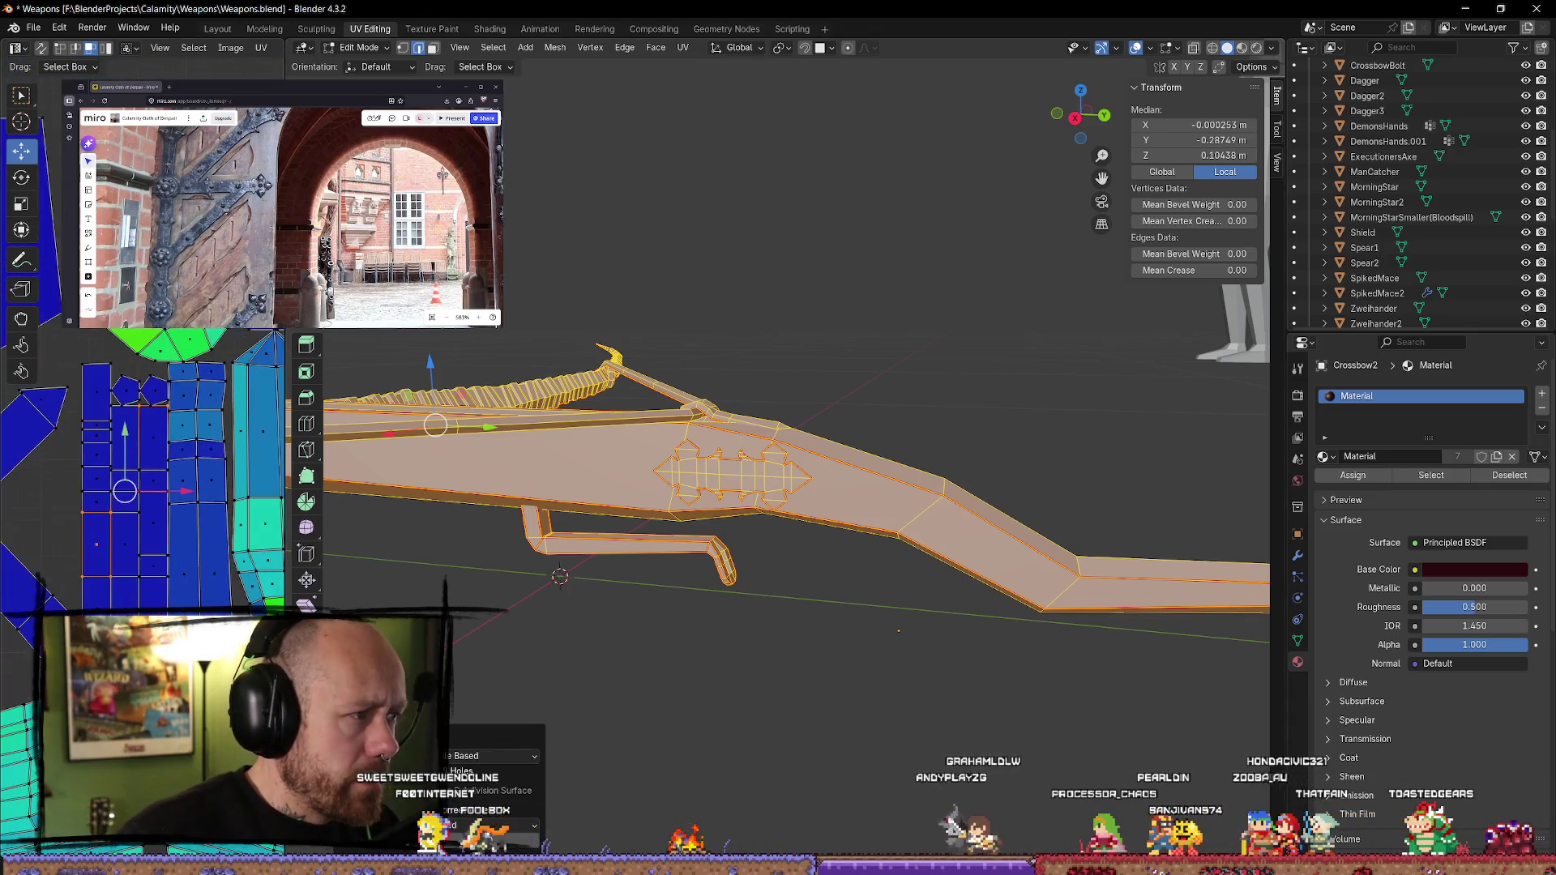
pyautogui.scroll(3, 121, 486)
pyautogui.moveTo(189, 398); pyautogui.dragTo(180, 409, button='middle')
pyautogui.scroll(3, 187, 418)
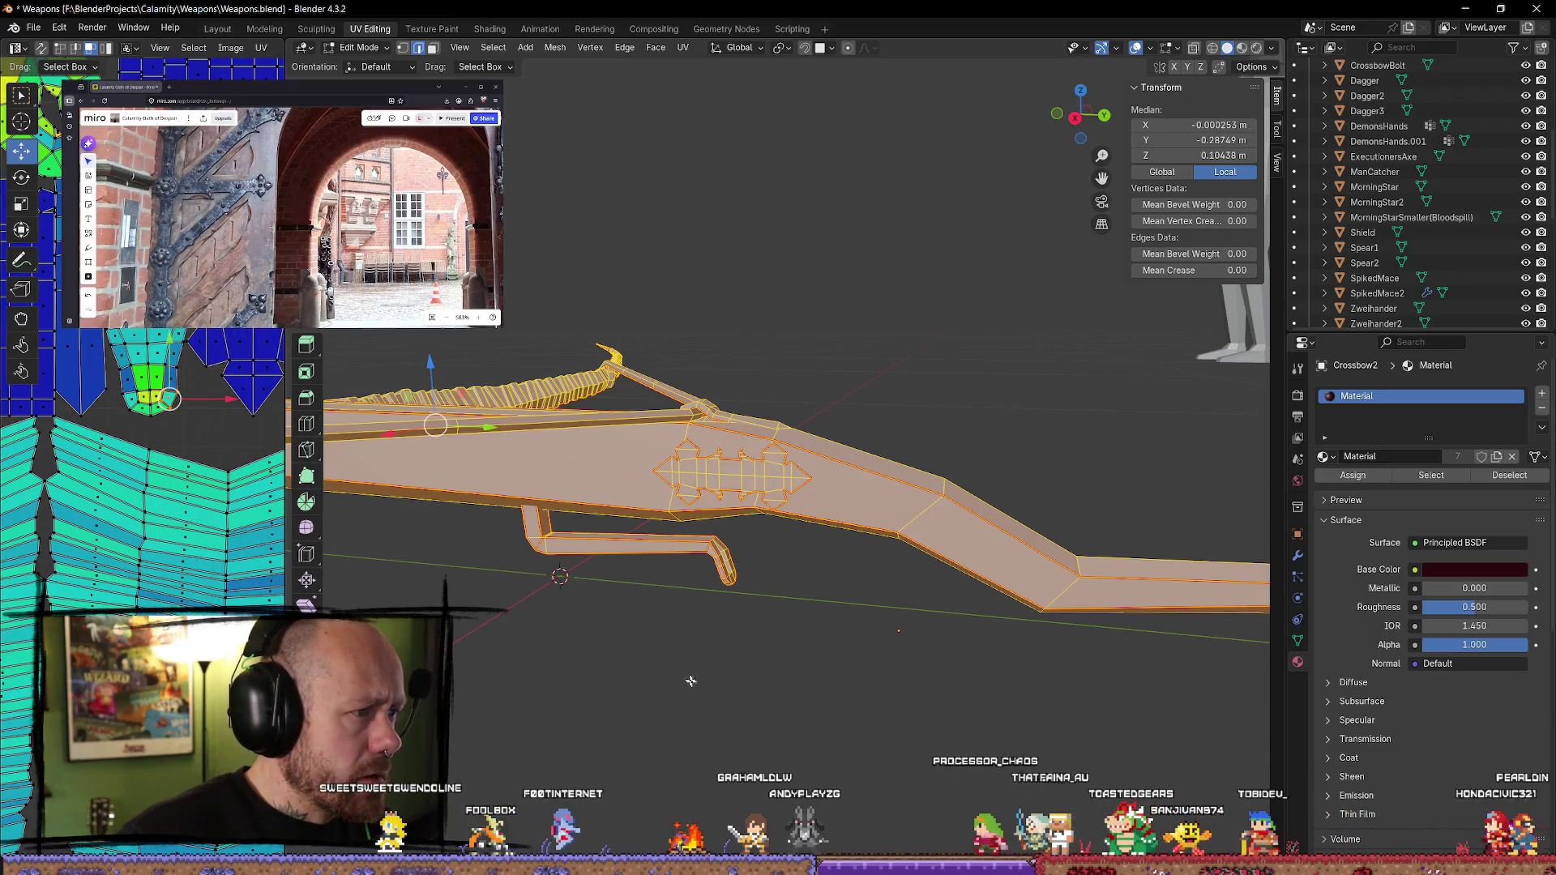
pyautogui.click(659, 595)
pyautogui.press('l')
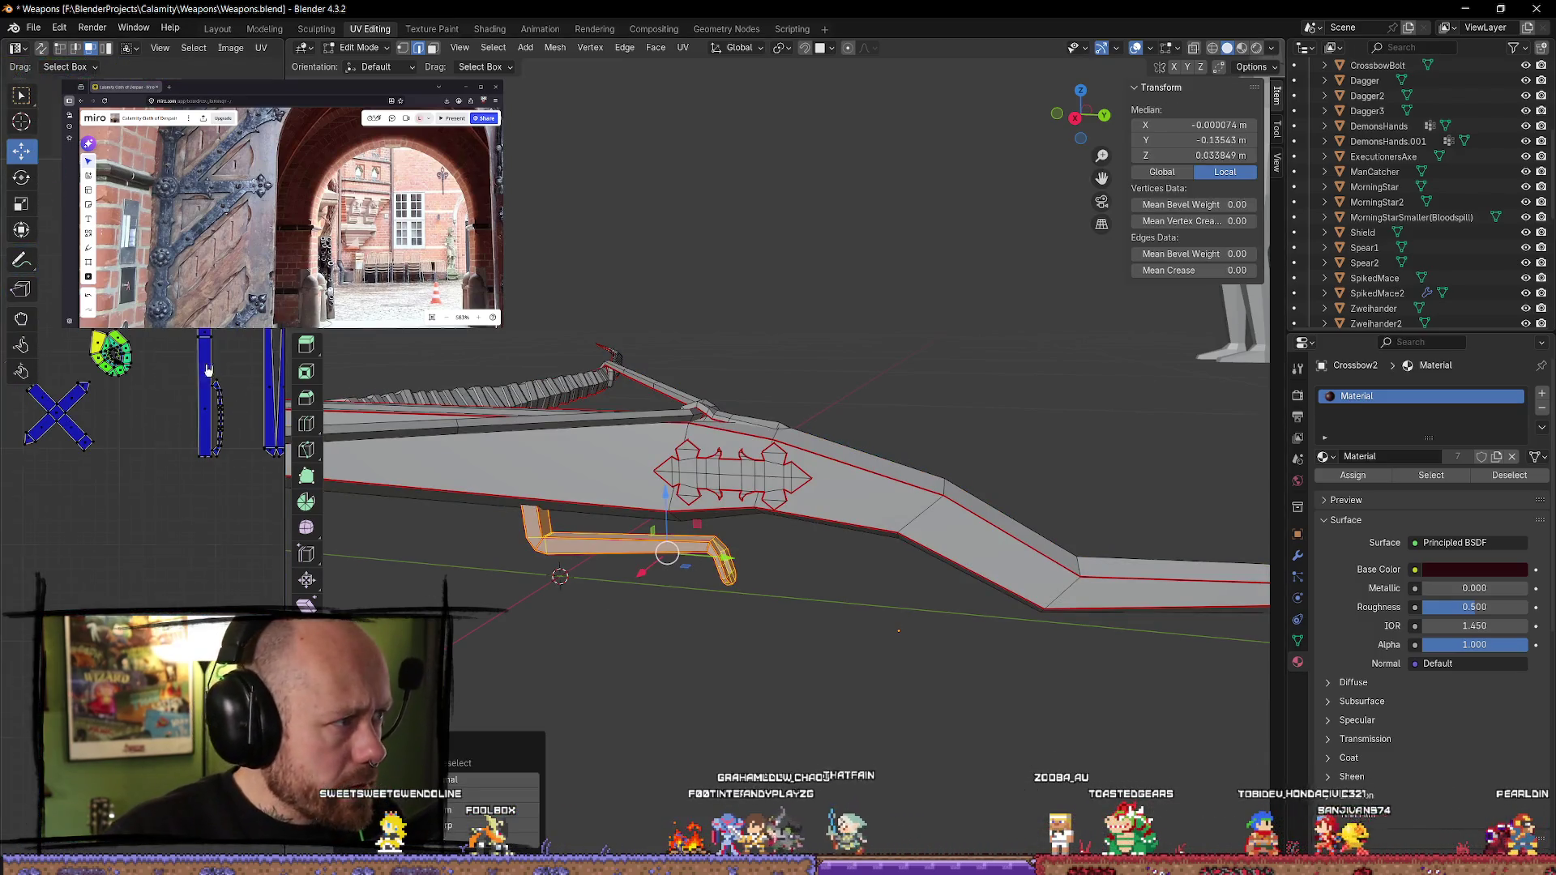
pyautogui.moveTo(621, 681)
pyautogui.mouseDown(button='middle')
pyautogui.moveTo(722, 470)
pyautogui.moveTo(778, 434)
pyautogui.mouseUp(button='middle')
pyautogui.hotkey('alt', 'a')
pyautogui.press('l')
pyautogui.scroll(6, 215, 431)
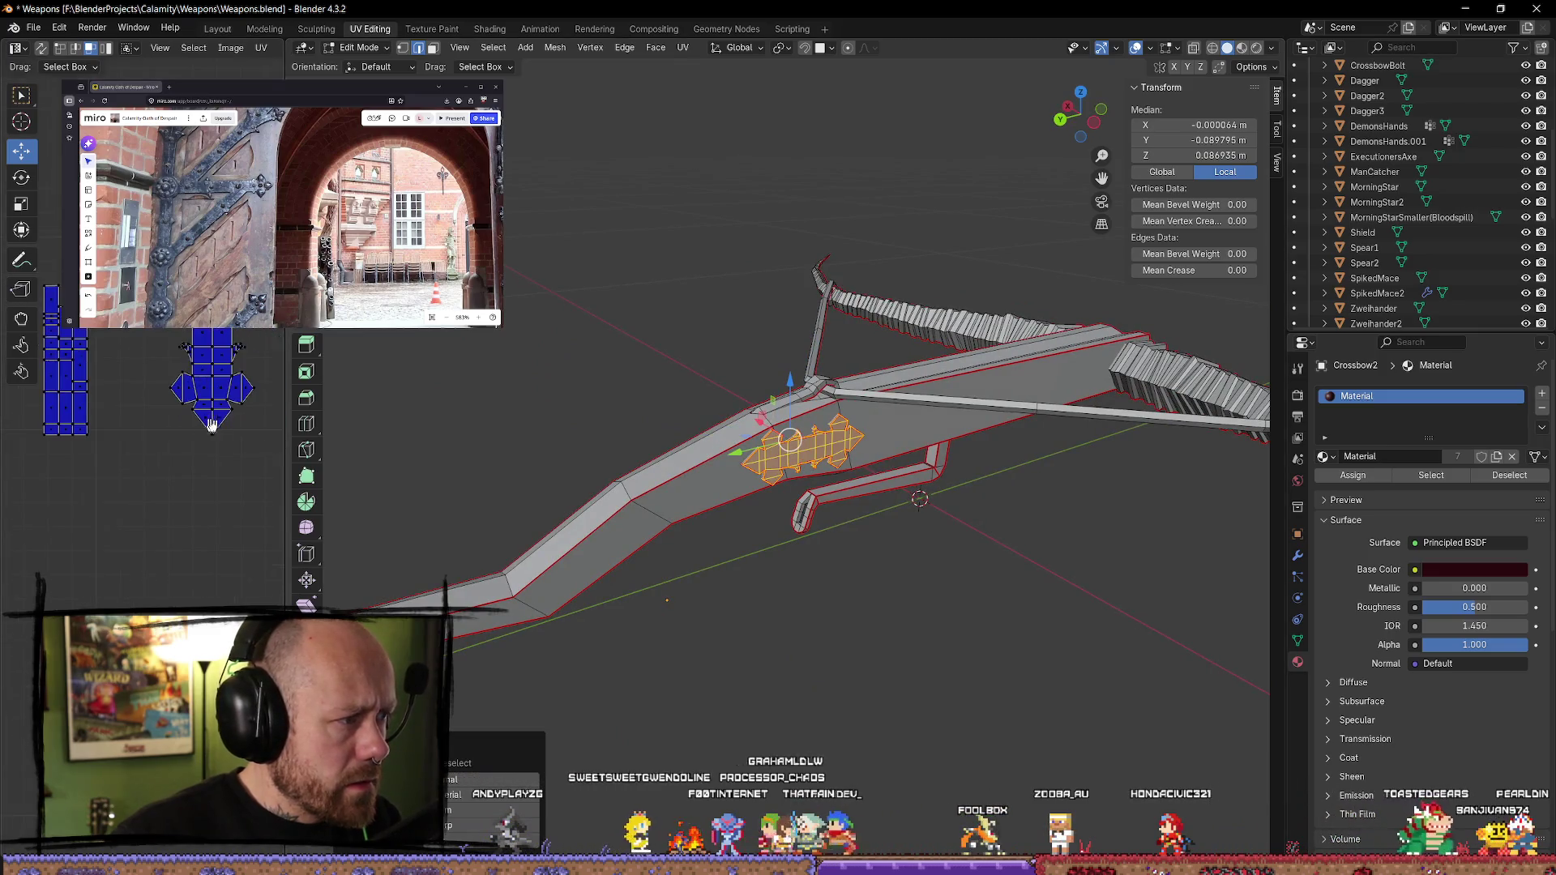
pyautogui.moveTo(912, 547)
pyautogui.mouseDown(button='middle')
pyautogui.moveTo(898, 608)
pyautogui.moveTo(600, 501)
pyautogui.mouseUp(button='middle')
pyautogui.moveTo(546, 574); pyautogui.dragTo(502, 454, button='middle')
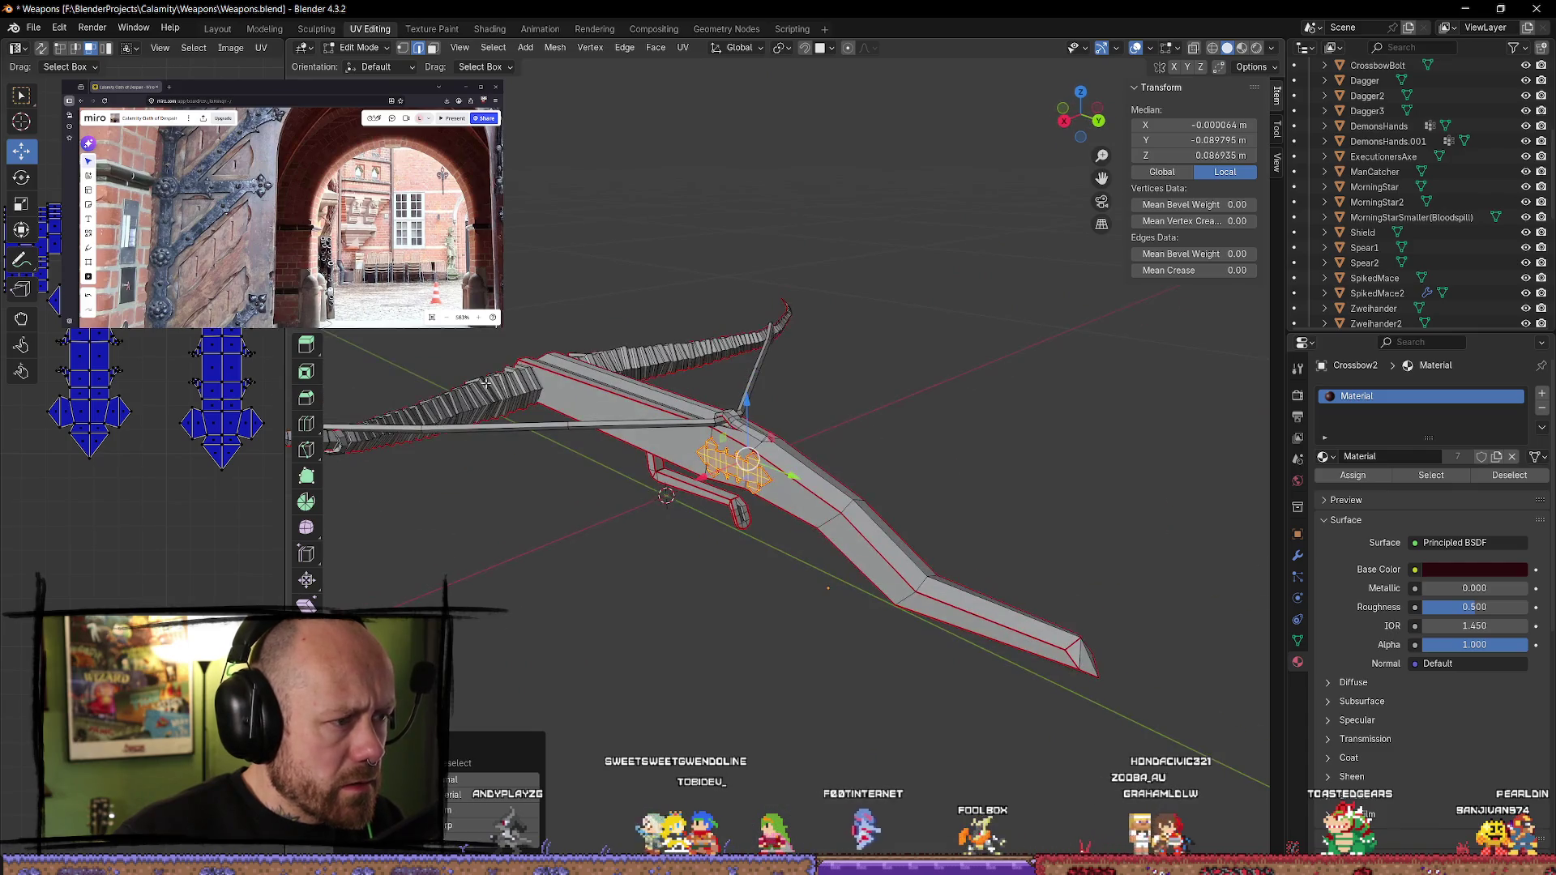
pyautogui.press('l')
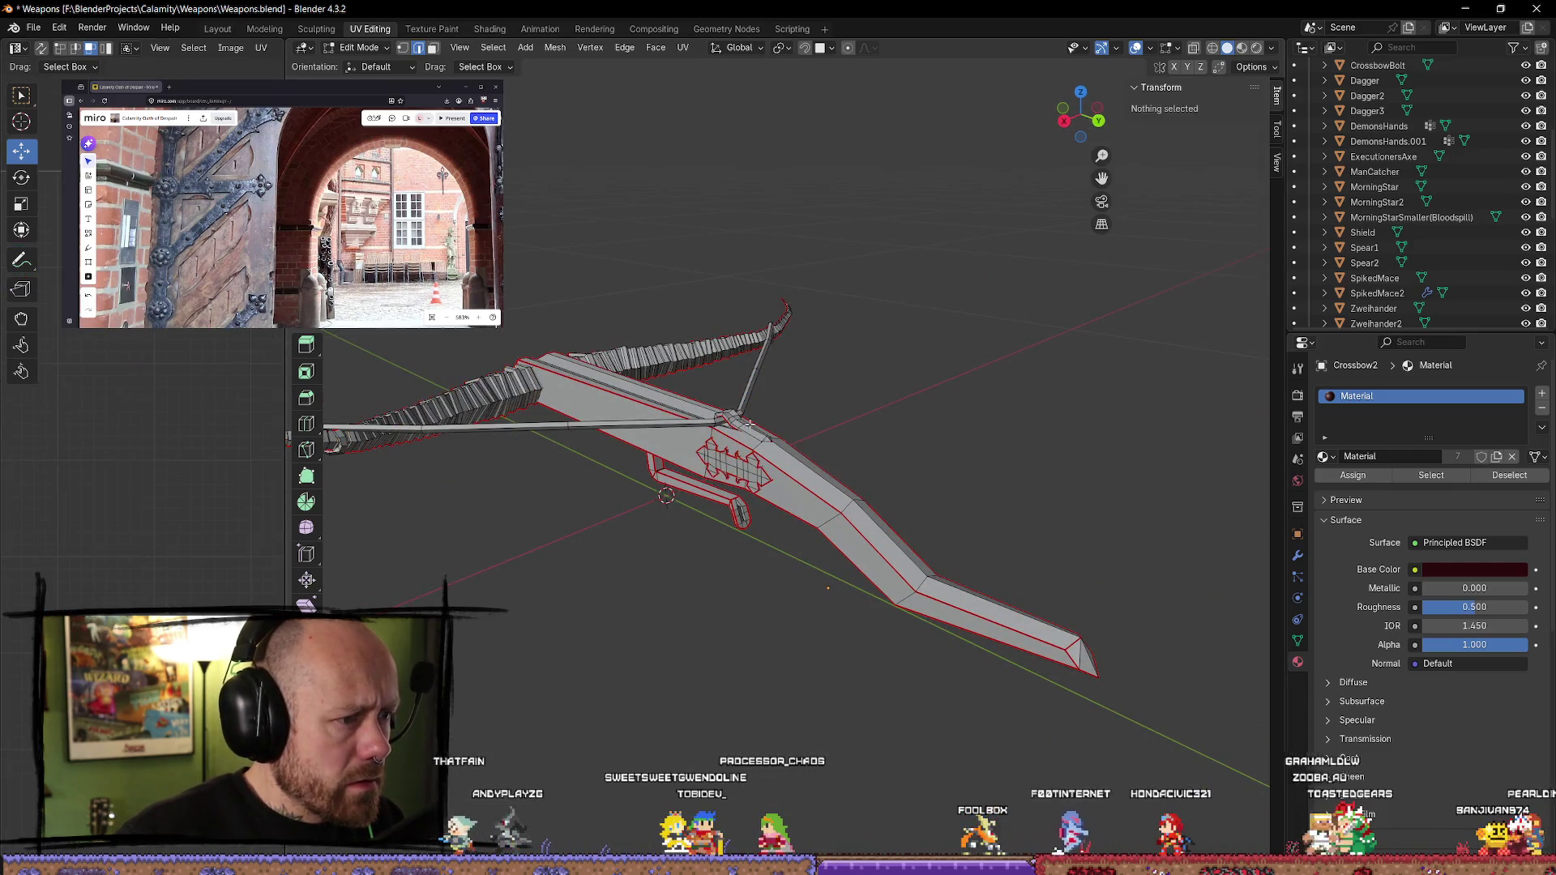
pyautogui.click(737, 425)
pyautogui.scroll(4, 70, 399)
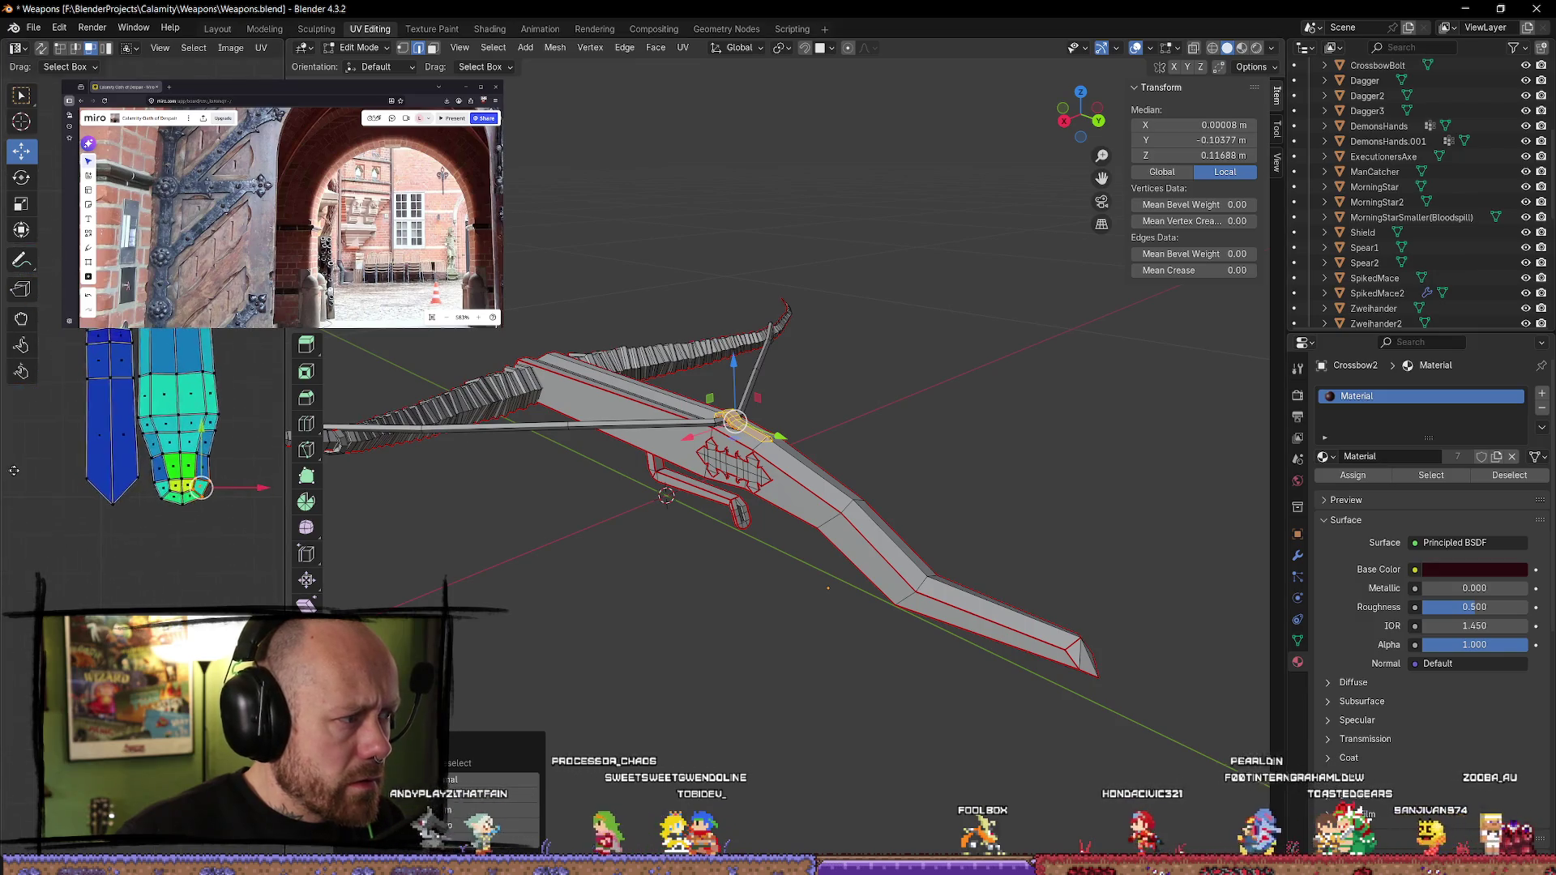
pyautogui.scroll(2, 558, 422)
pyautogui.moveTo(559, 422)
pyautogui.mouseDown(button='middle')
pyautogui.moveTo(714, 454)
pyautogui.moveTo(769, 348)
pyautogui.mouseUp(button='middle')
pyautogui.scroll(2, 727, 453)
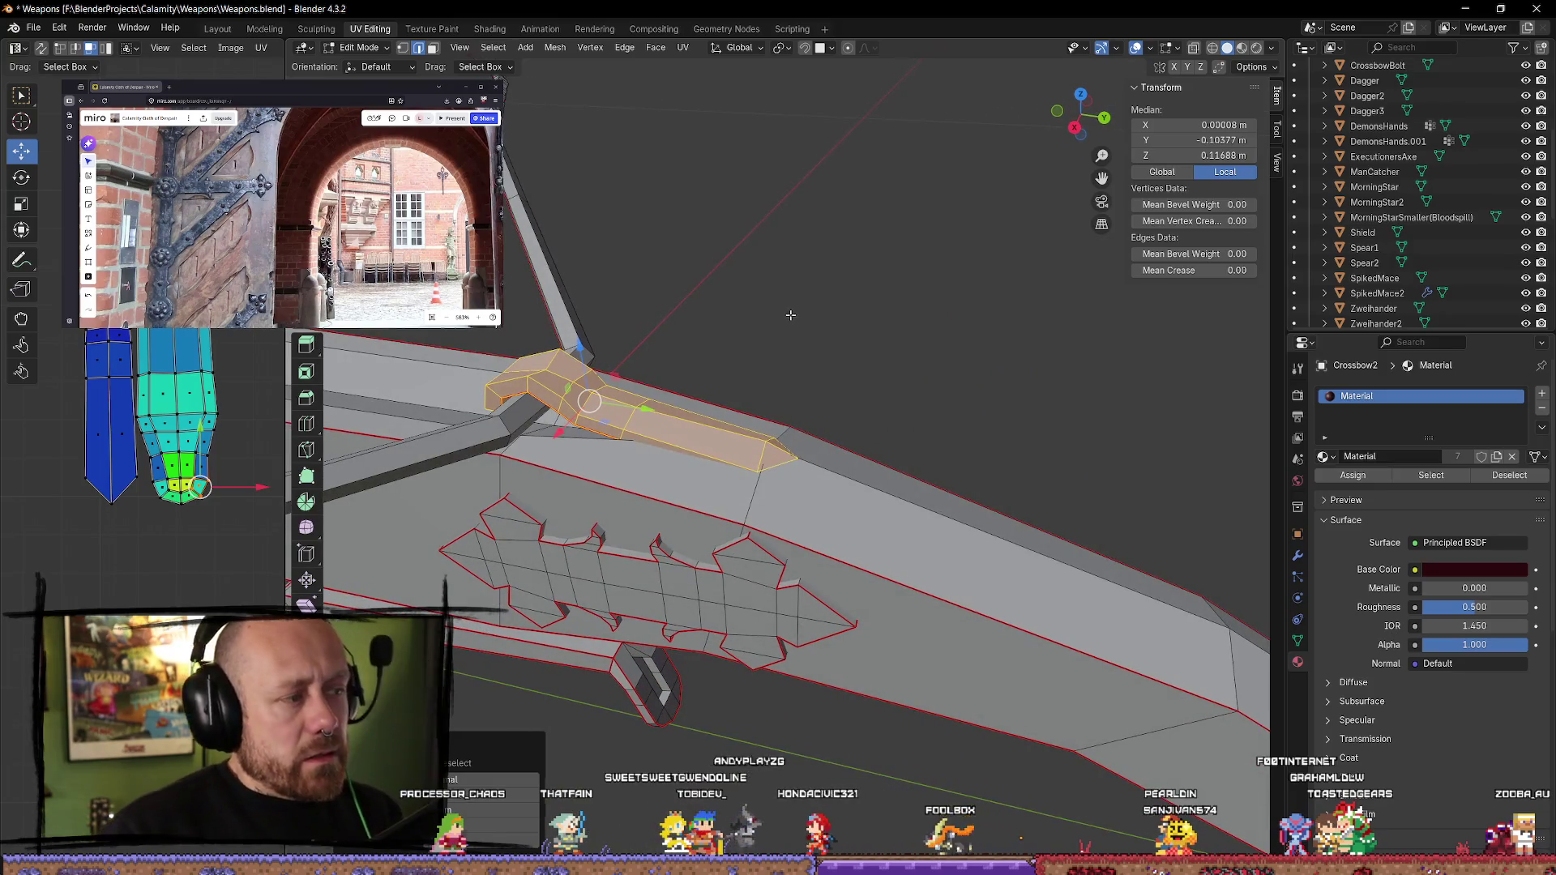
# - Try selecting an edge from a low side view, then dismiss the edge menu and deselect
pyautogui.click(793, 316)
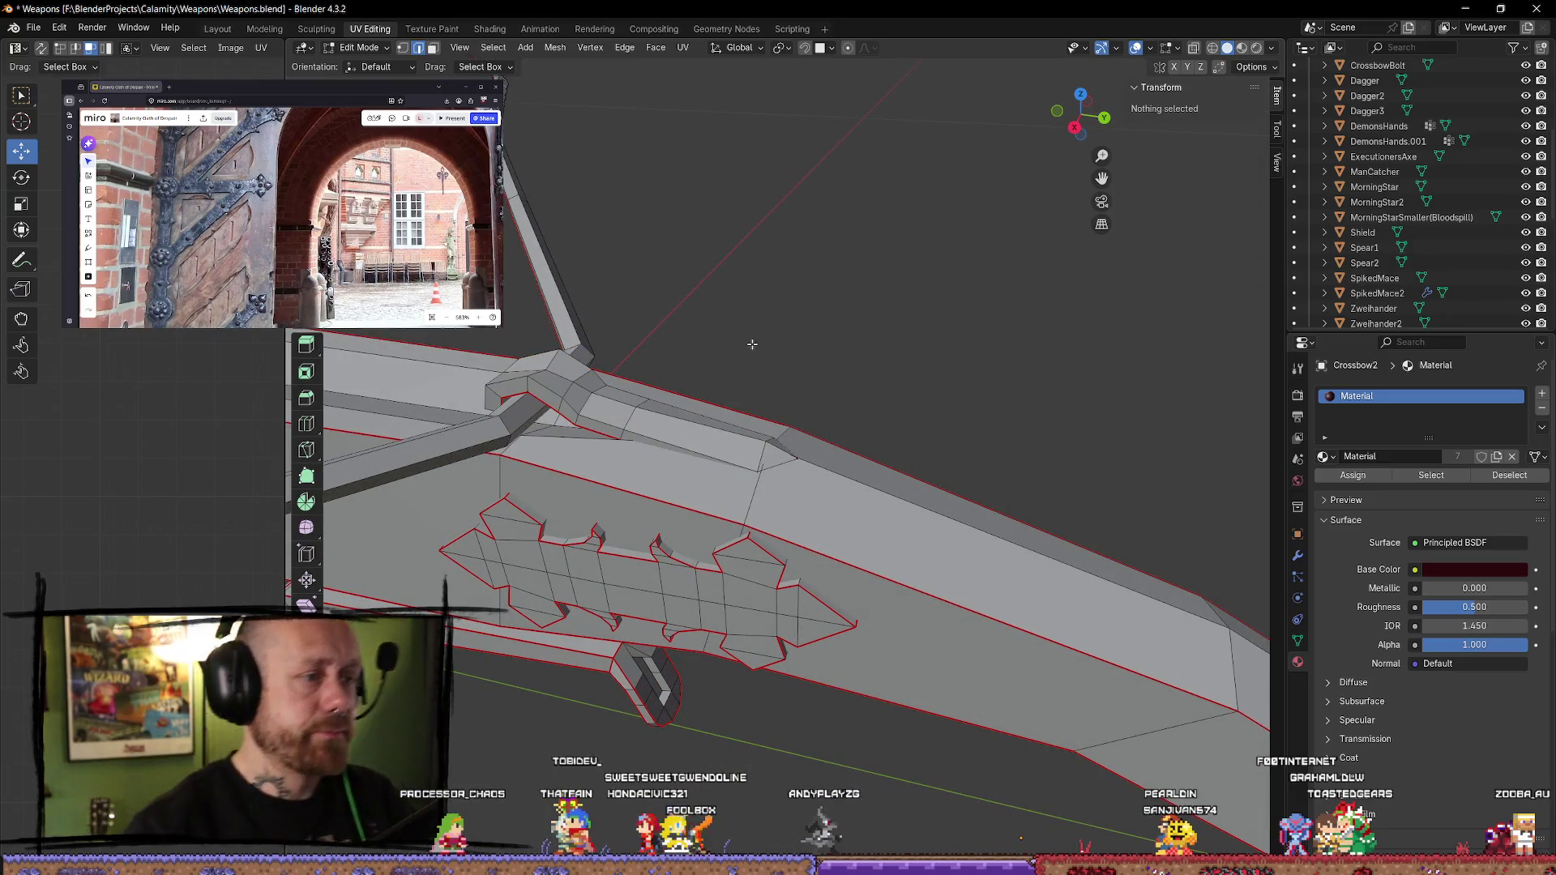
pyautogui.moveTo(698, 438)
pyautogui.mouseDown(button='middle')
pyautogui.moveTo(900, 348)
pyautogui.moveTo(812, 513)
pyautogui.moveTo(677, 526)
pyautogui.mouseUp(button='middle')
pyautogui.click(634, 522)
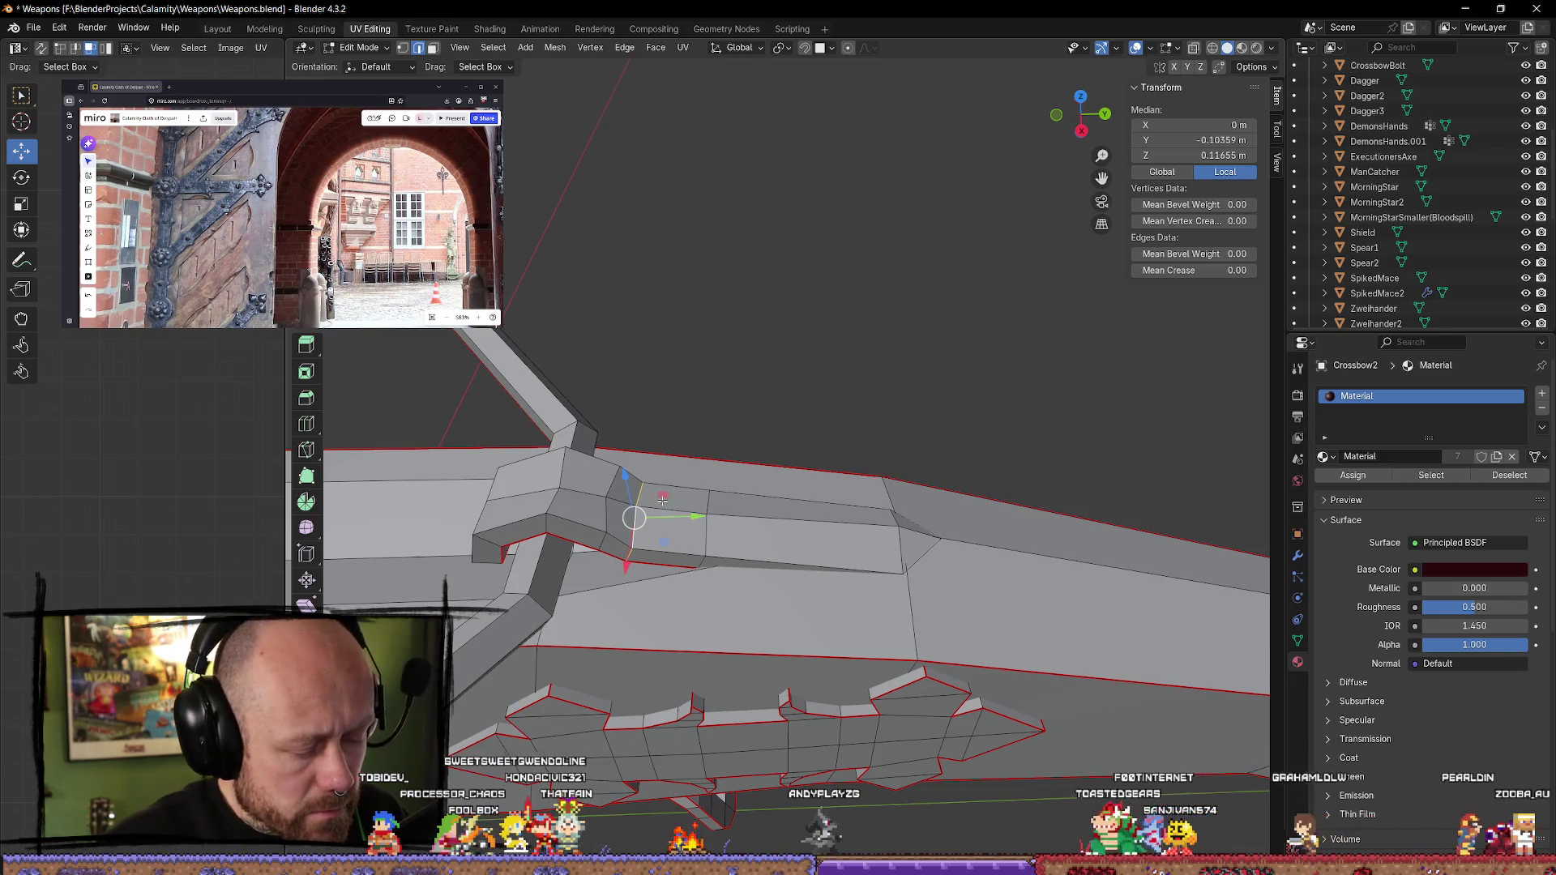
pyautogui.hotkey('ctrl', 'e')
pyautogui.press('Escape')
pyautogui.moveTo(630, 514)
pyautogui.mouseDown(button='middle')
pyautogui.moveTo(646, 476)
pyautogui.moveTo(713, 438)
pyautogui.moveTo(936, 470)
pyautogui.moveTo(945, 437)
pyautogui.moveTo(1112, 452)
pyautogui.moveTo(1133, 428)
pyautogui.moveTo(1060, 445)
pyautogui.moveTo(1067, 435)
pyautogui.moveTo(1111, 434)
pyautogui.moveTo(986, 484)
pyautogui.moveTo(932, 559)
pyautogui.moveTo(782, 694)
pyautogui.moveTo(790, 804)
pyautogui.moveTo(803, 397)
pyautogui.moveTo(722, 470)
pyautogui.moveTo(638, 442)
pyautogui.mouseUp(button='middle')
pyautogui.click(936, 470)
# - Mark a seam on the diagonal edge inside the loop part, then clear the selection
pyautogui.click(591, 418)
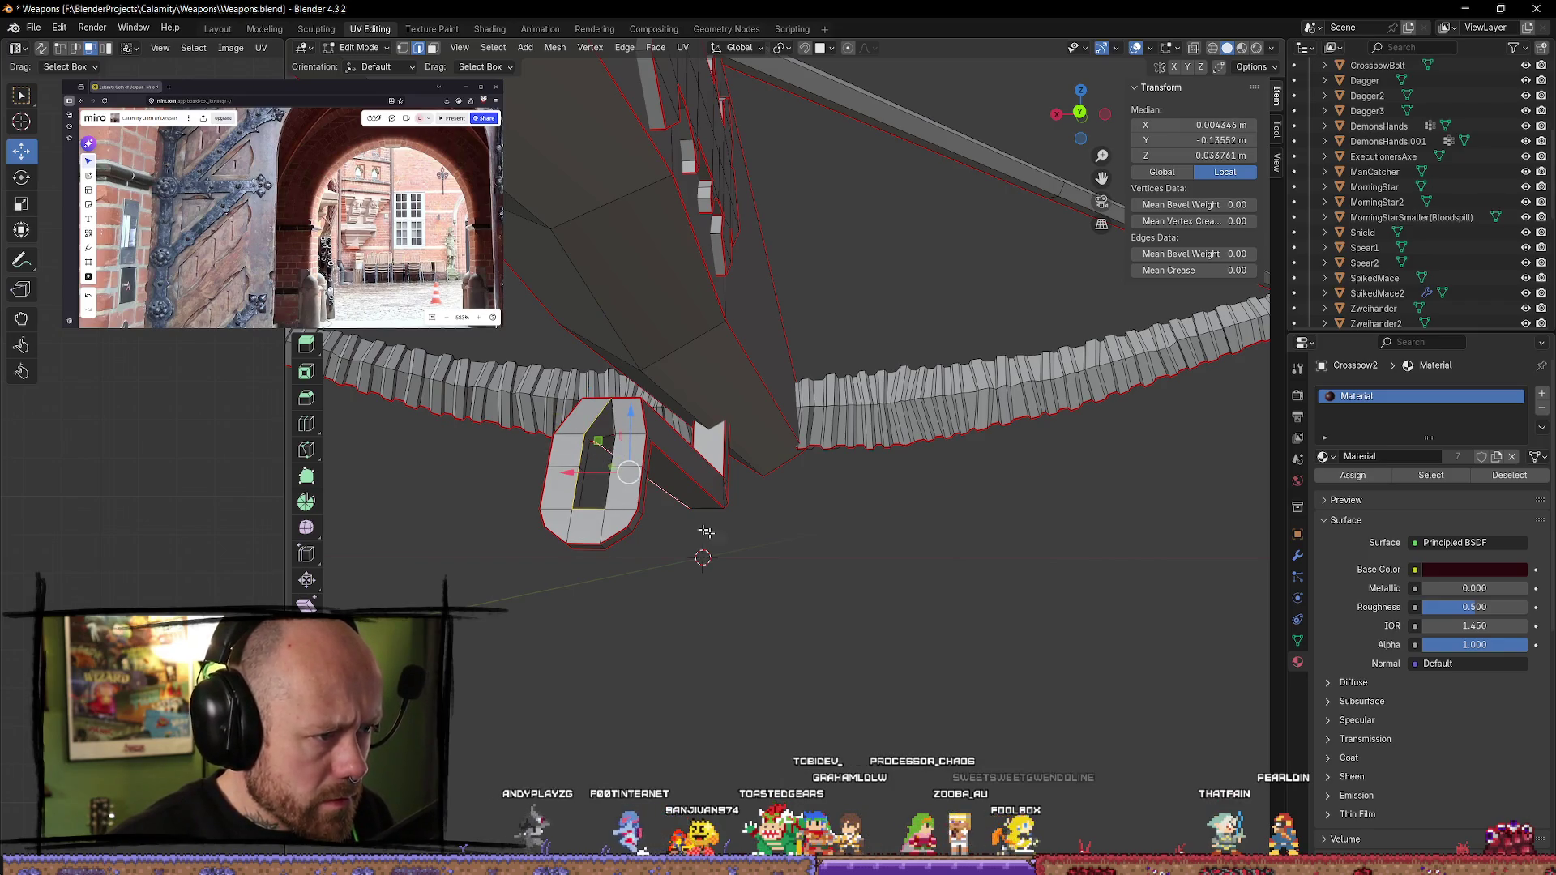
pyautogui.click(777, 564)
pyautogui.scroll(3, 810, 538)
pyautogui.moveTo(810, 539)
pyautogui.mouseDown(button='middle')
pyautogui.moveTo(629, 597)
pyautogui.moveTo(587, 507)
pyautogui.moveTo(753, 535)
pyautogui.moveTo(551, 413)
pyautogui.mouseUp(button='middle')
pyautogui.click(541, 412)
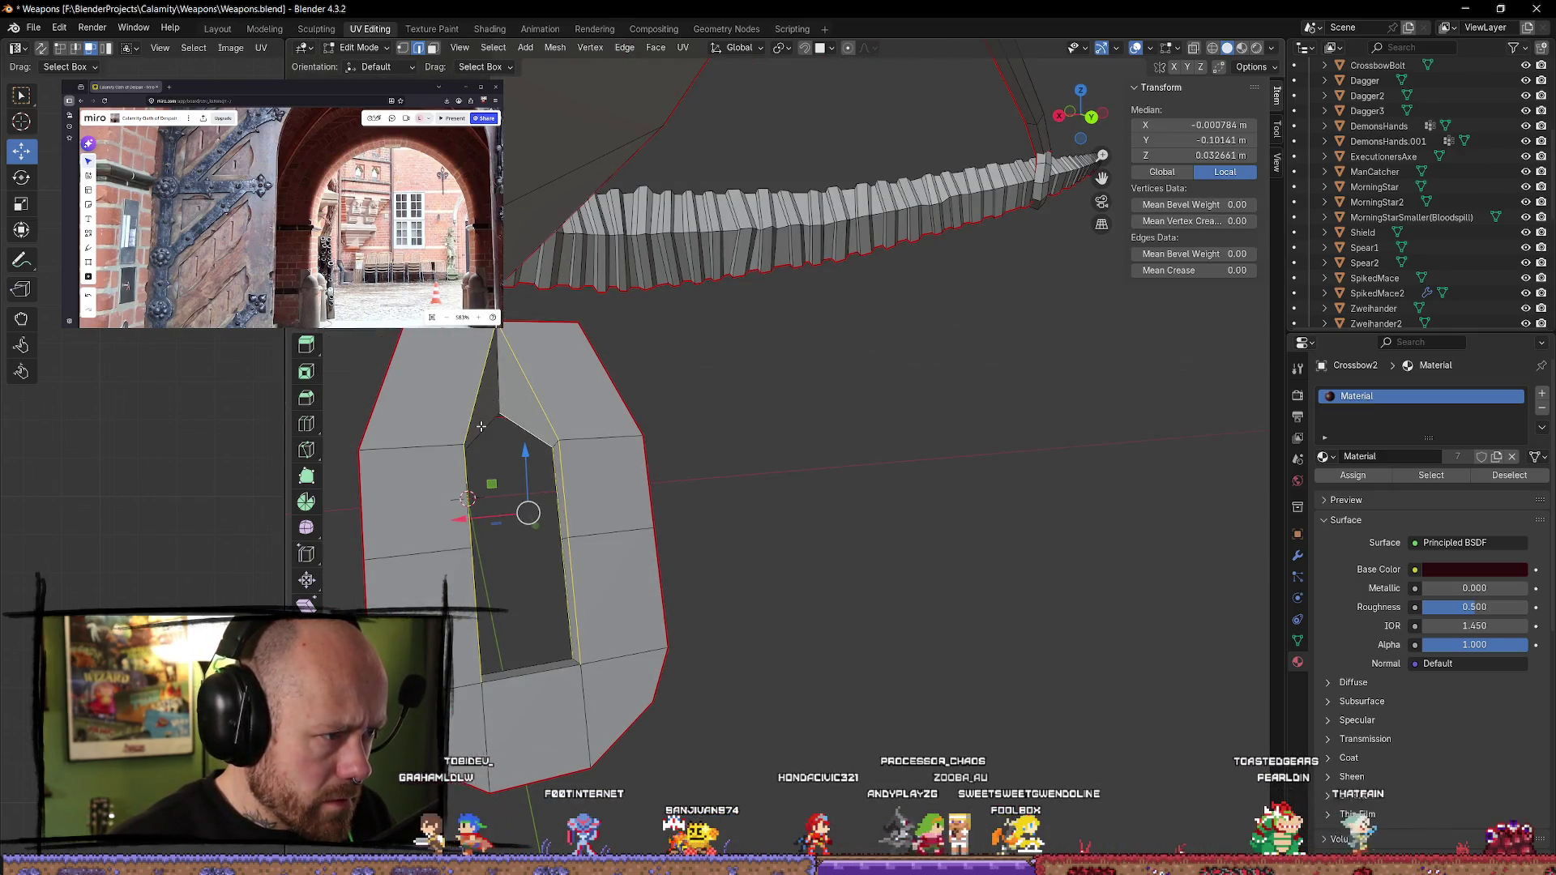
pyautogui.moveTo(514, 651); pyautogui.dragTo(595, 729, button='middle')
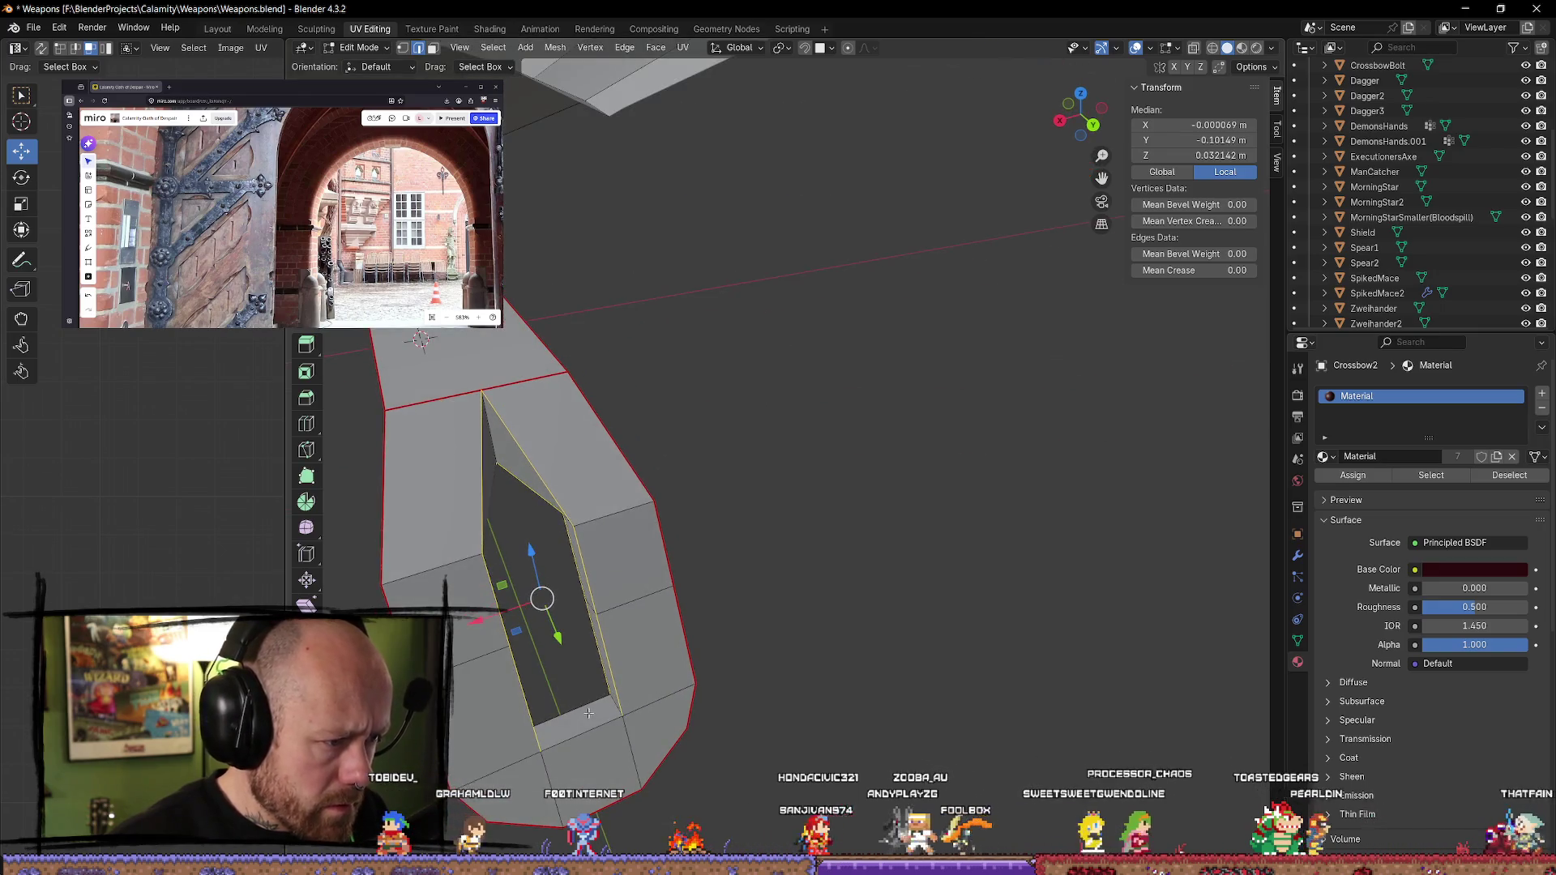
pyautogui.hotkey('ctrl', 'e')
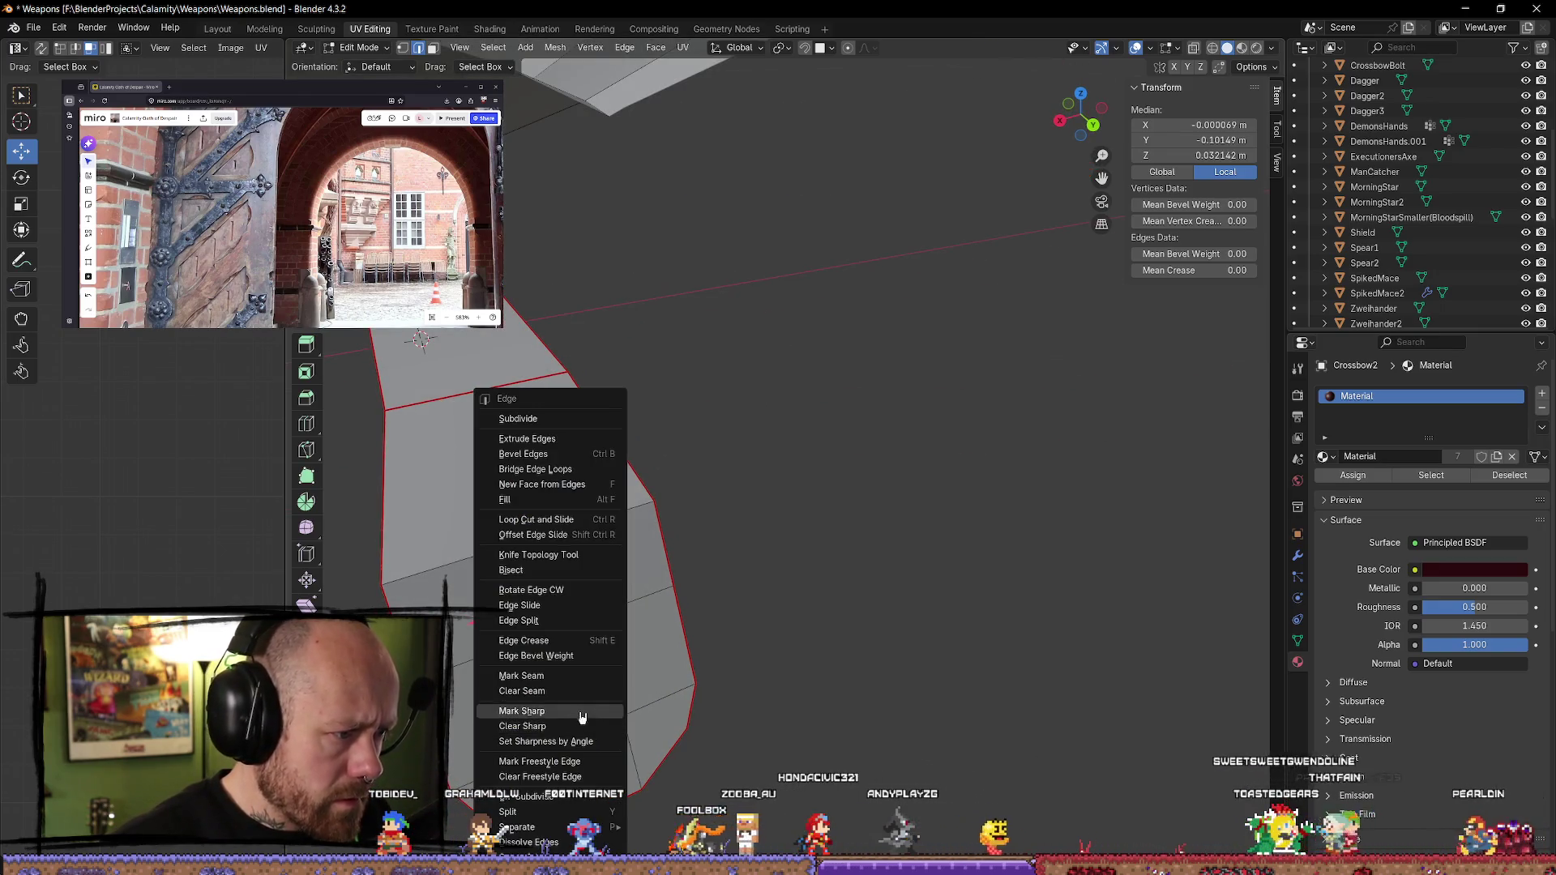
pyautogui.click(547, 678)
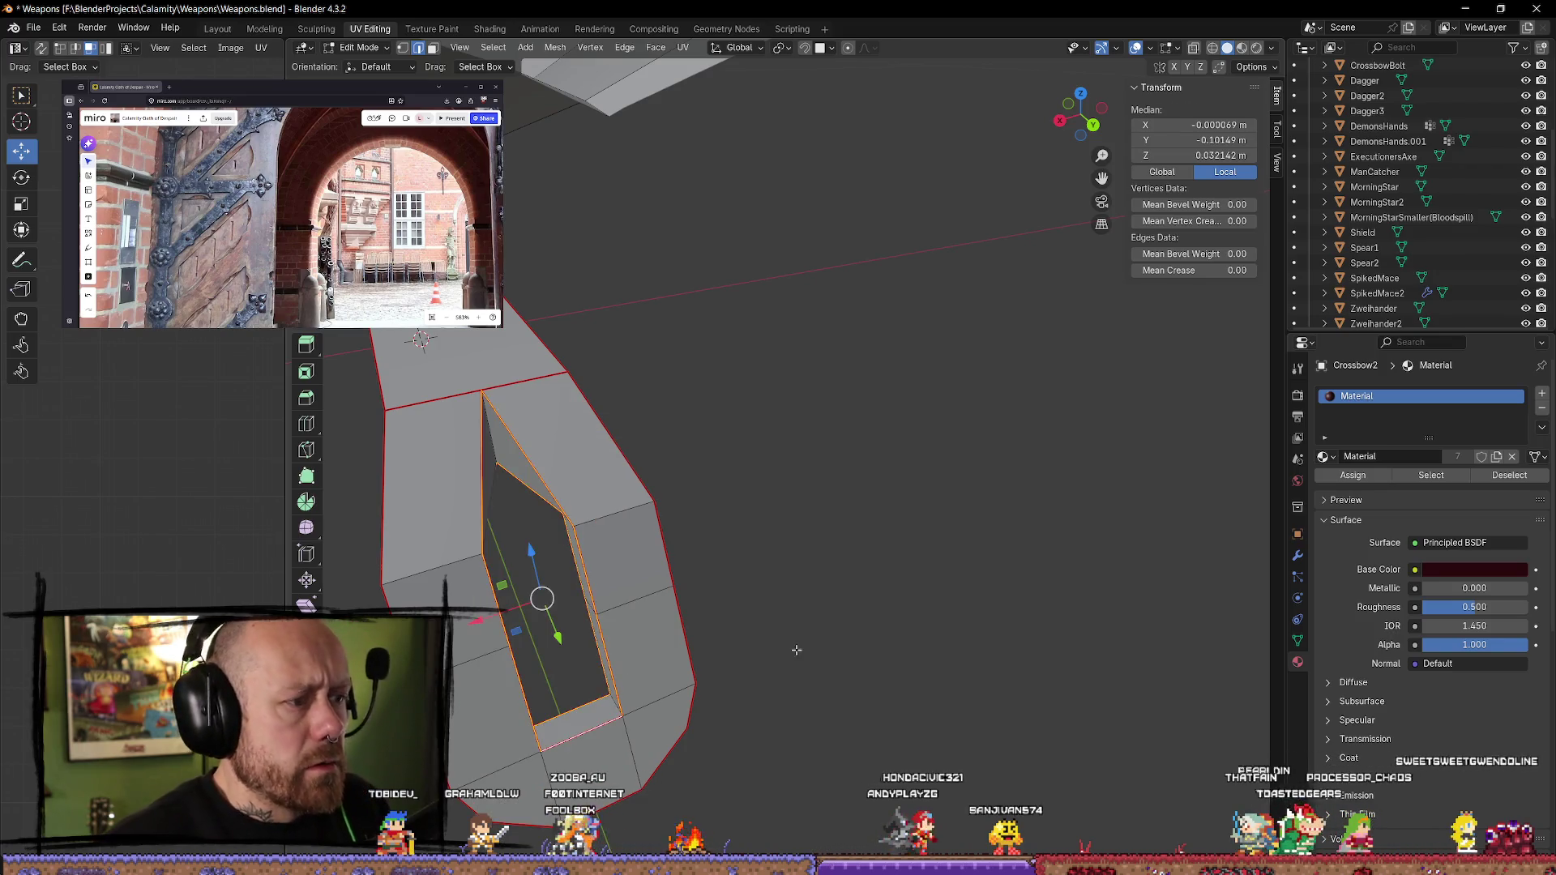
pyautogui.click(649, 615)
pyautogui.scroll(3, 649, 615)
pyautogui.scroll(-5, 649, 616)
pyautogui.scroll(2, 633, 618)
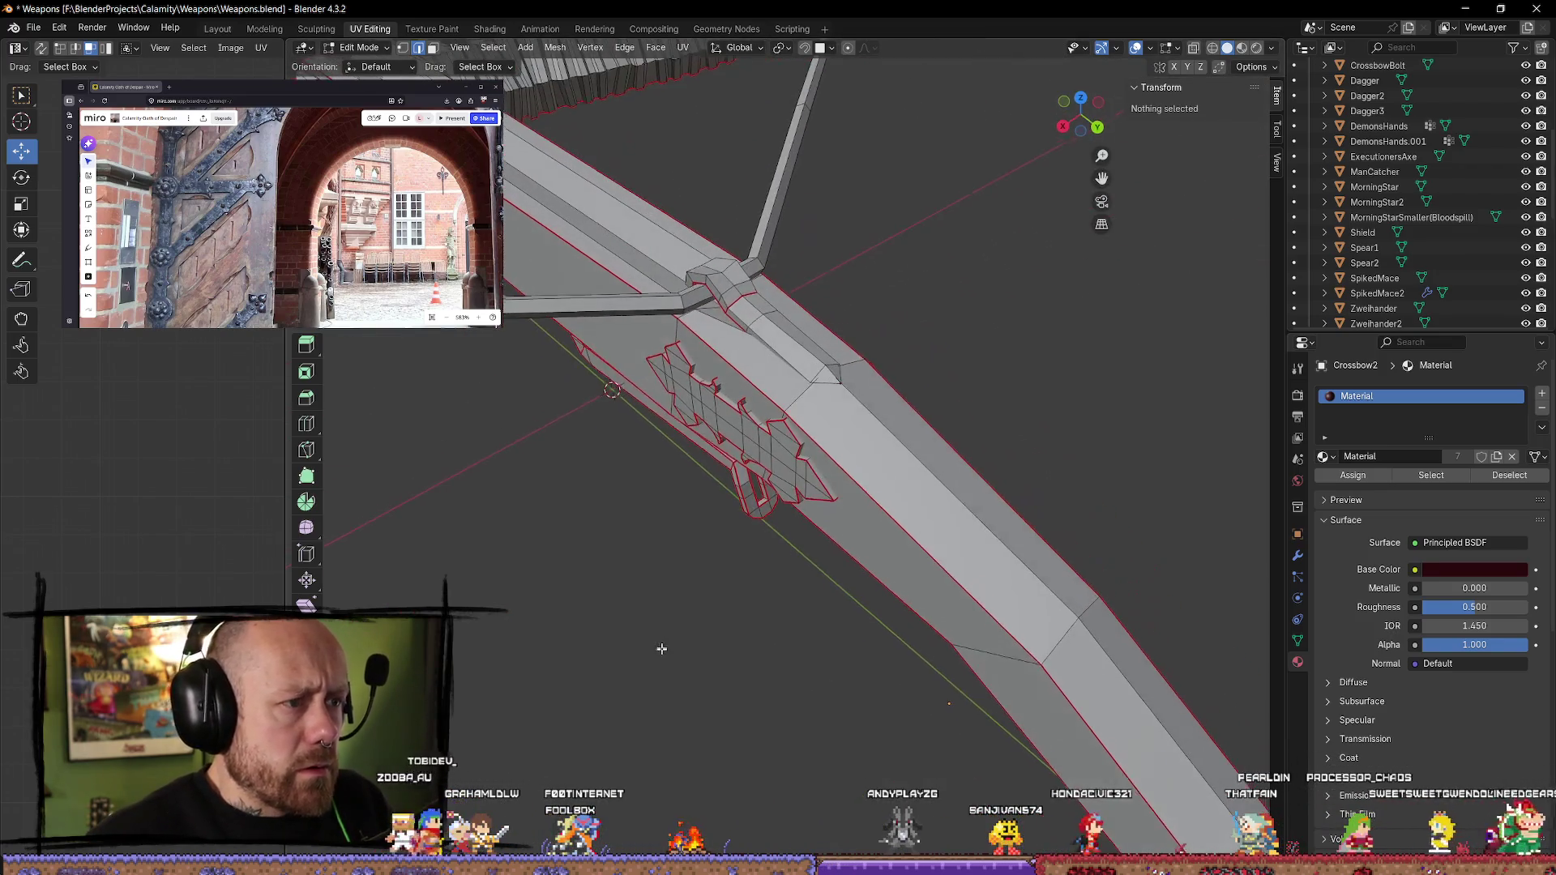
# - Select all and unwrap the whole crossbow mesh with Angle Based
pyautogui.press('a')
pyautogui.press('u')
pyautogui.moveTo(692, 596)
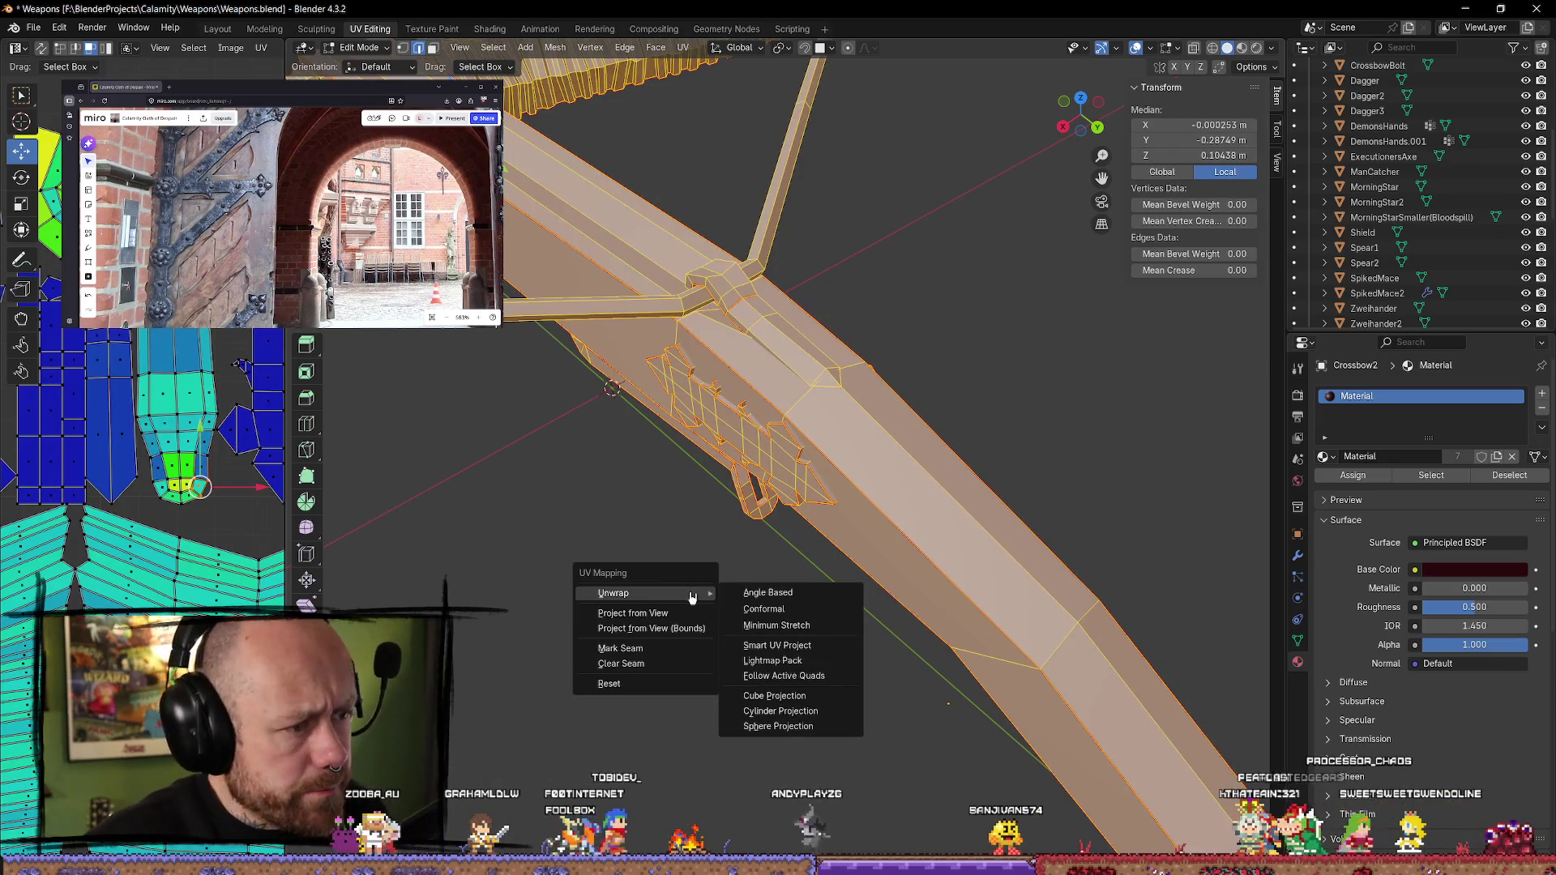
pyautogui.click(777, 594)
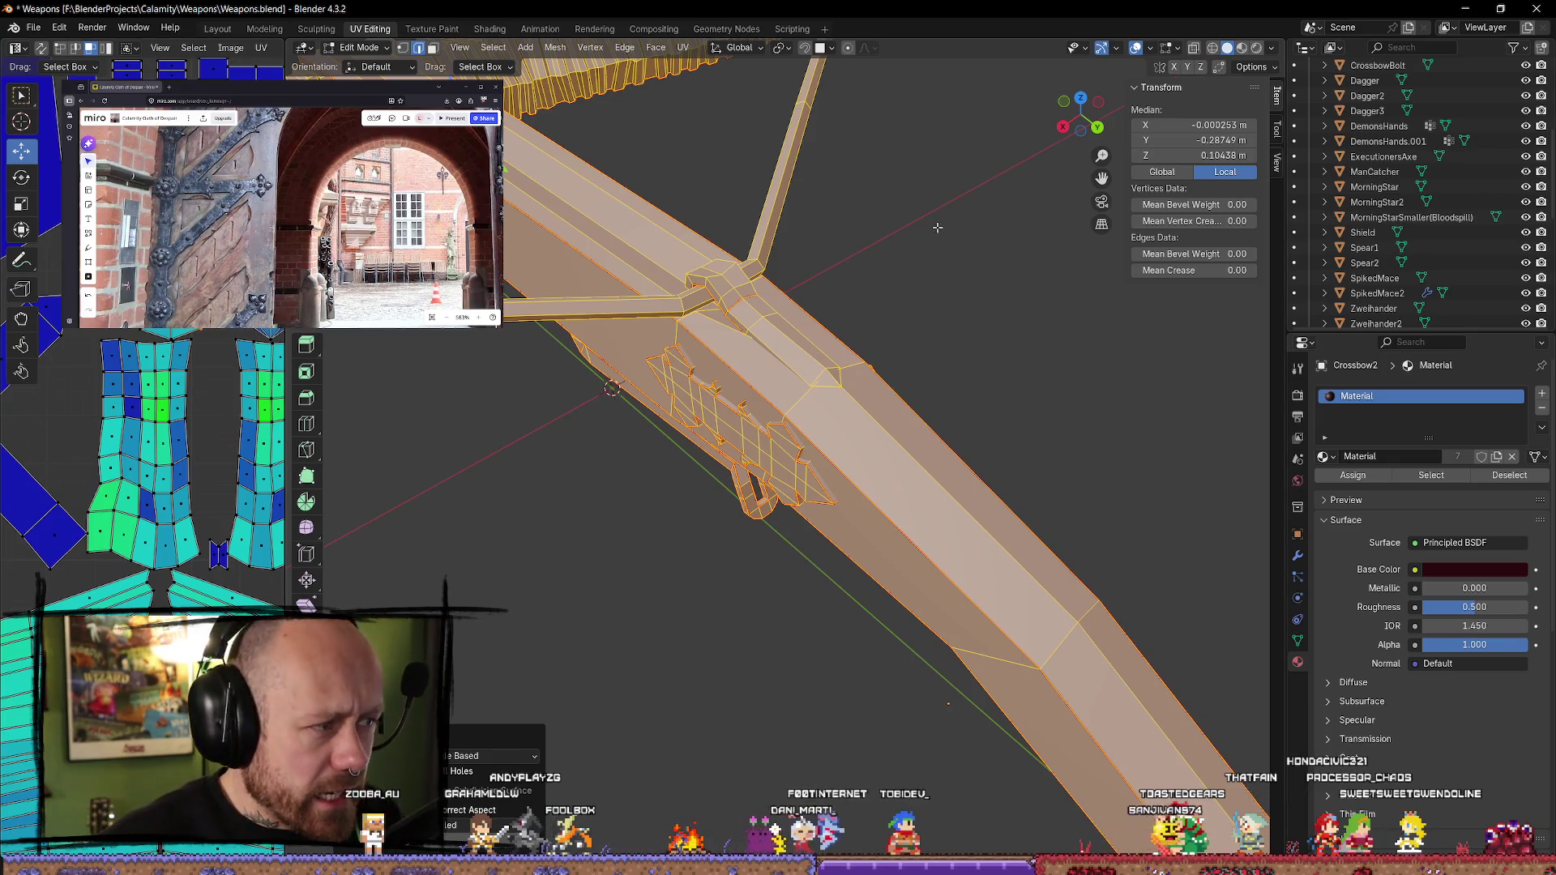
# - Select the crossguard block with L and inspect it alongside the blade and teeth
pyautogui.hotkey('alt', 'a')
pyautogui.press('l')
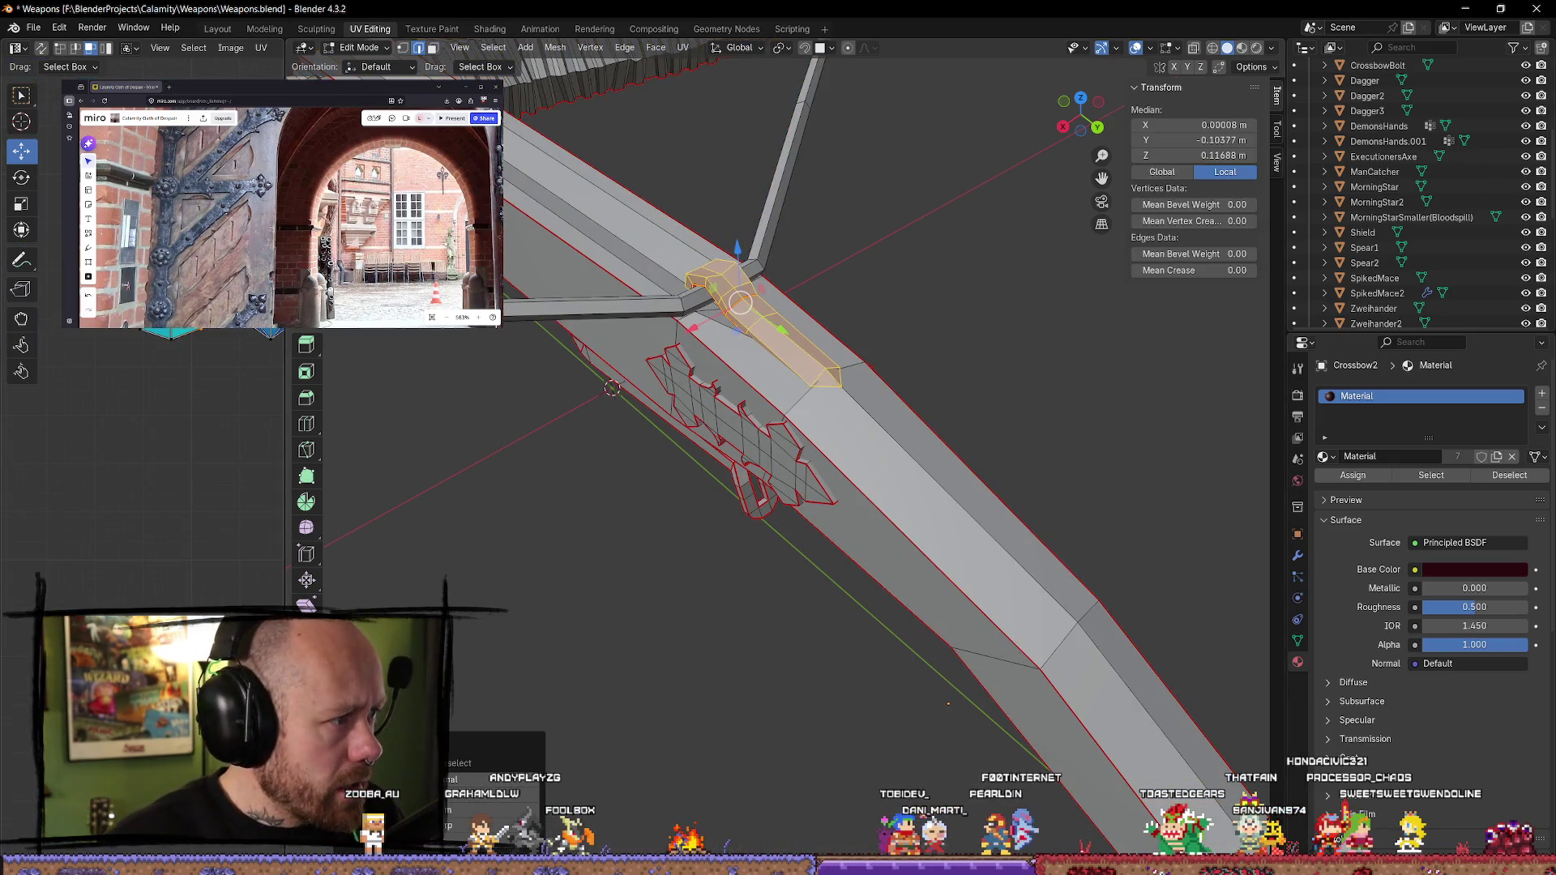
pyautogui.scroll(2, 658, 239)
pyautogui.moveTo(806, 251); pyautogui.dragTo(871, 282, button='middle')
pyautogui.moveTo(736, 319); pyautogui.dragTo(713, 342, button='middle')
pyautogui.click(764, 223)
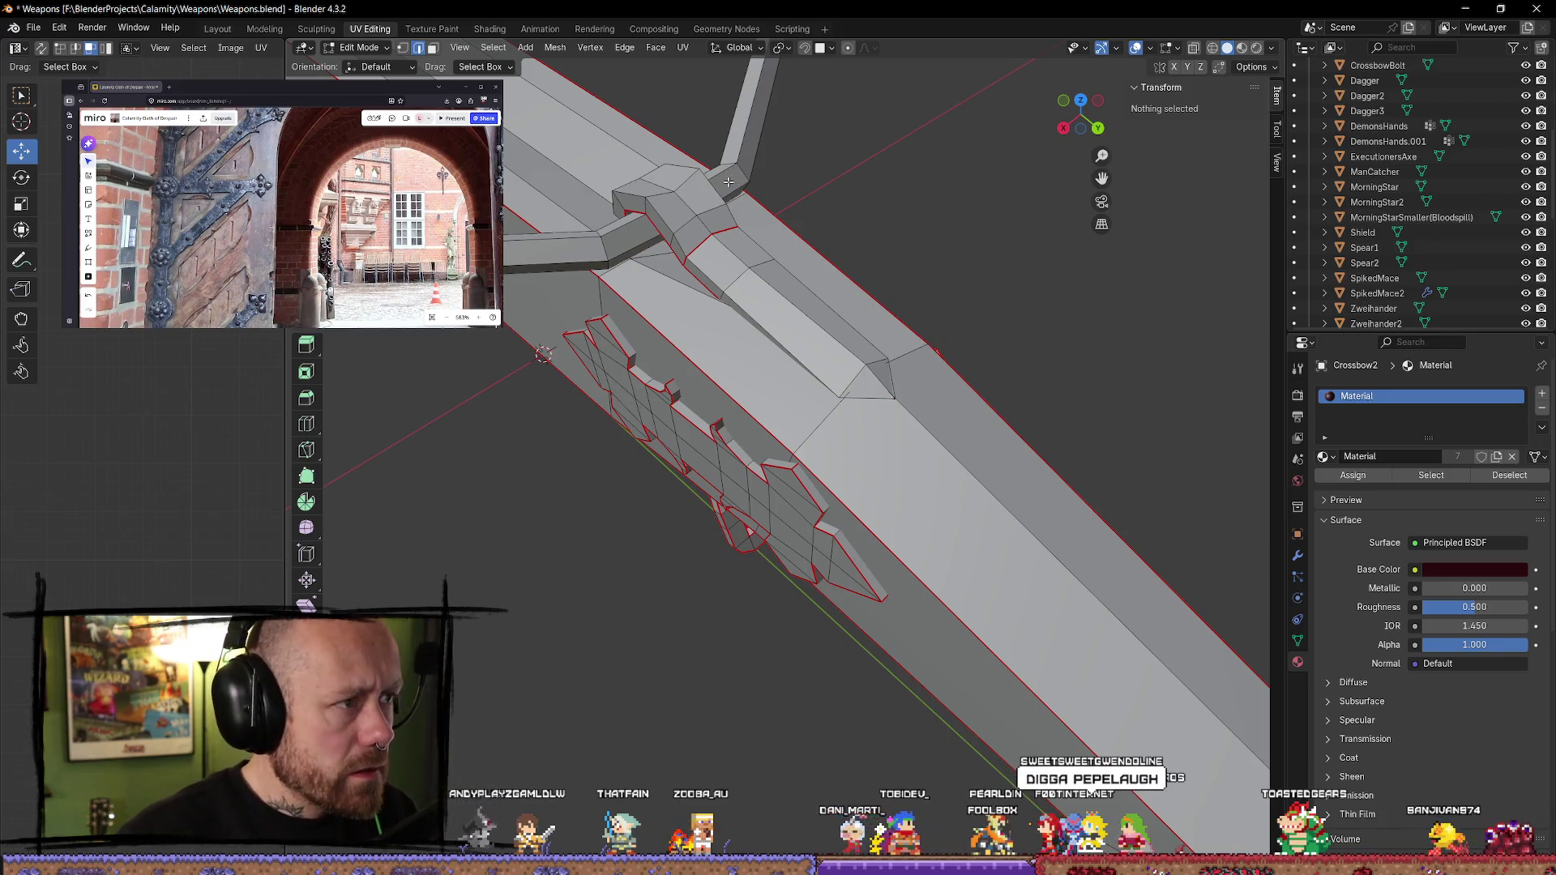
pyautogui.click(650, 187)
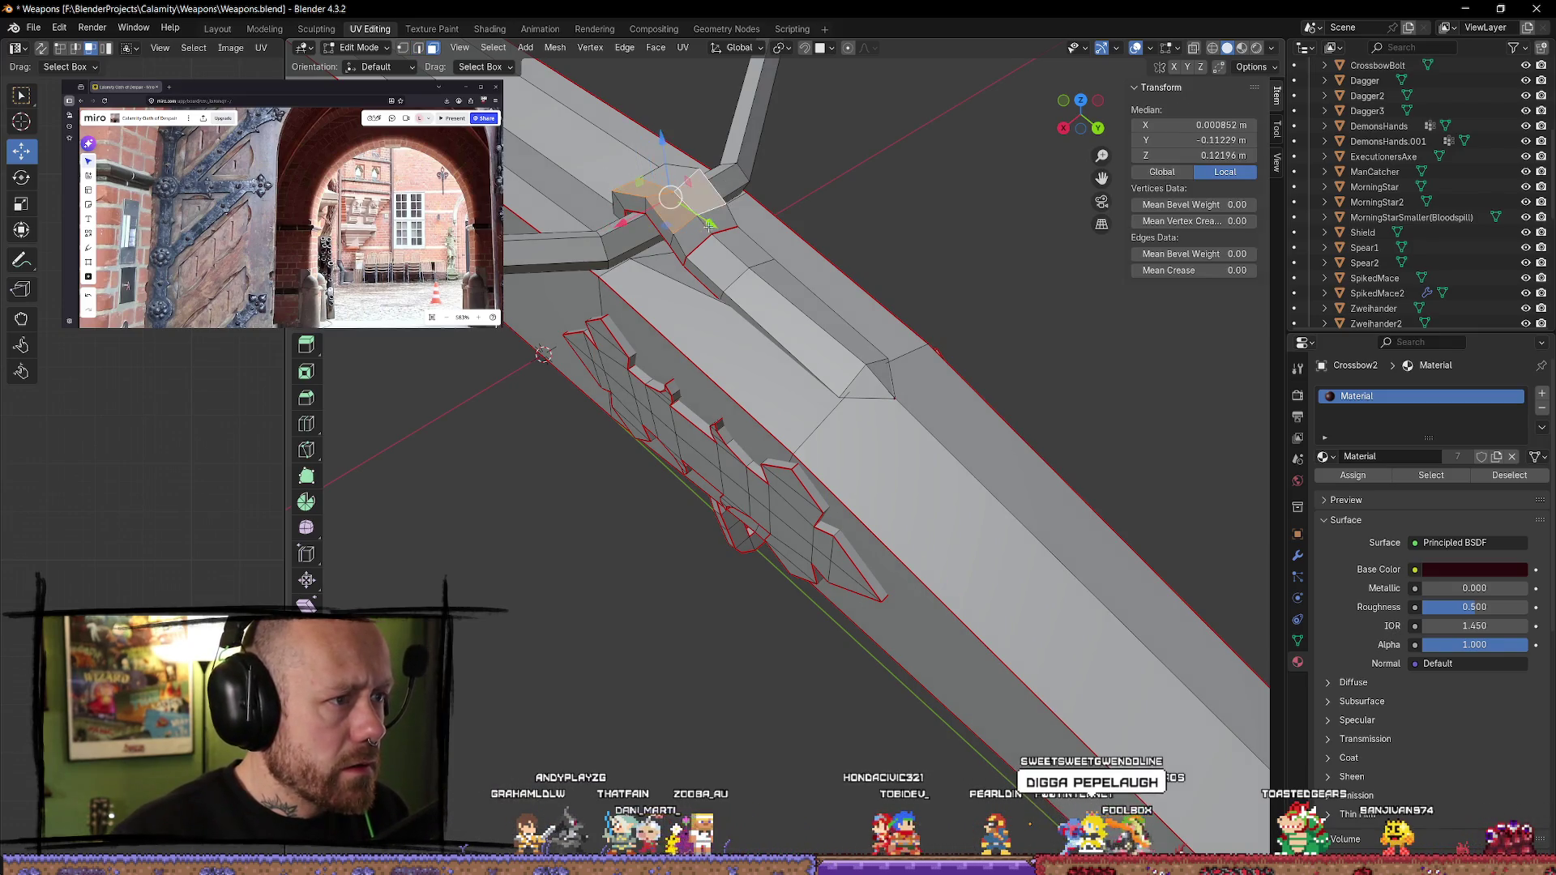
pyautogui.moveTo(684, 264)
pyautogui.mouseDown(button='middle')
pyautogui.moveTo(851, 268)
pyautogui.moveTo(826, 243)
pyautogui.moveTo(835, 191)
pyautogui.mouseUp(button='middle')
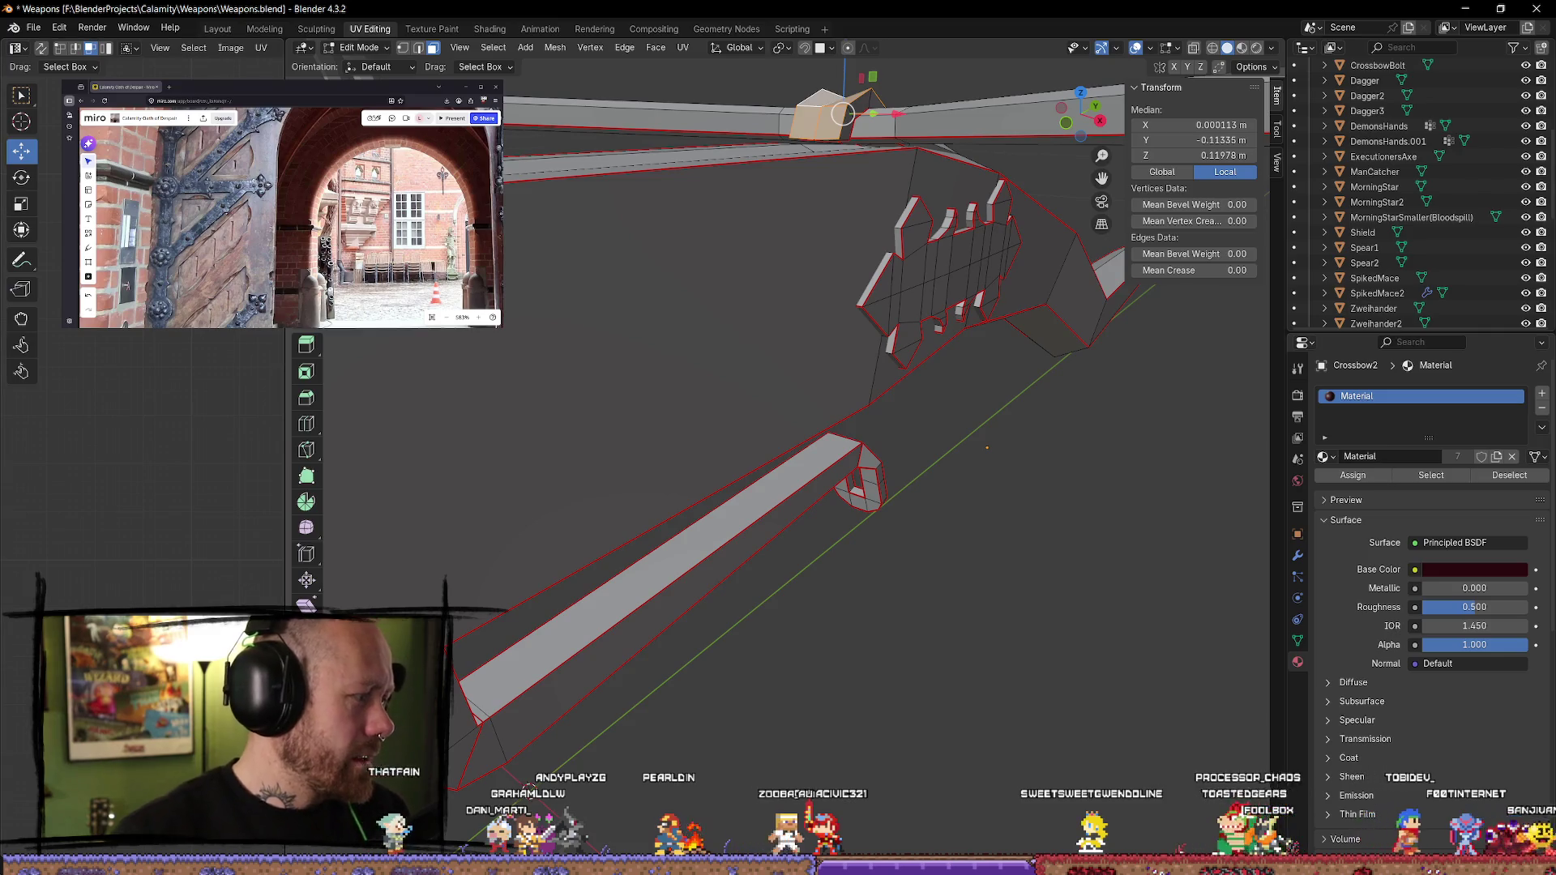
pyautogui.click(416, 91)
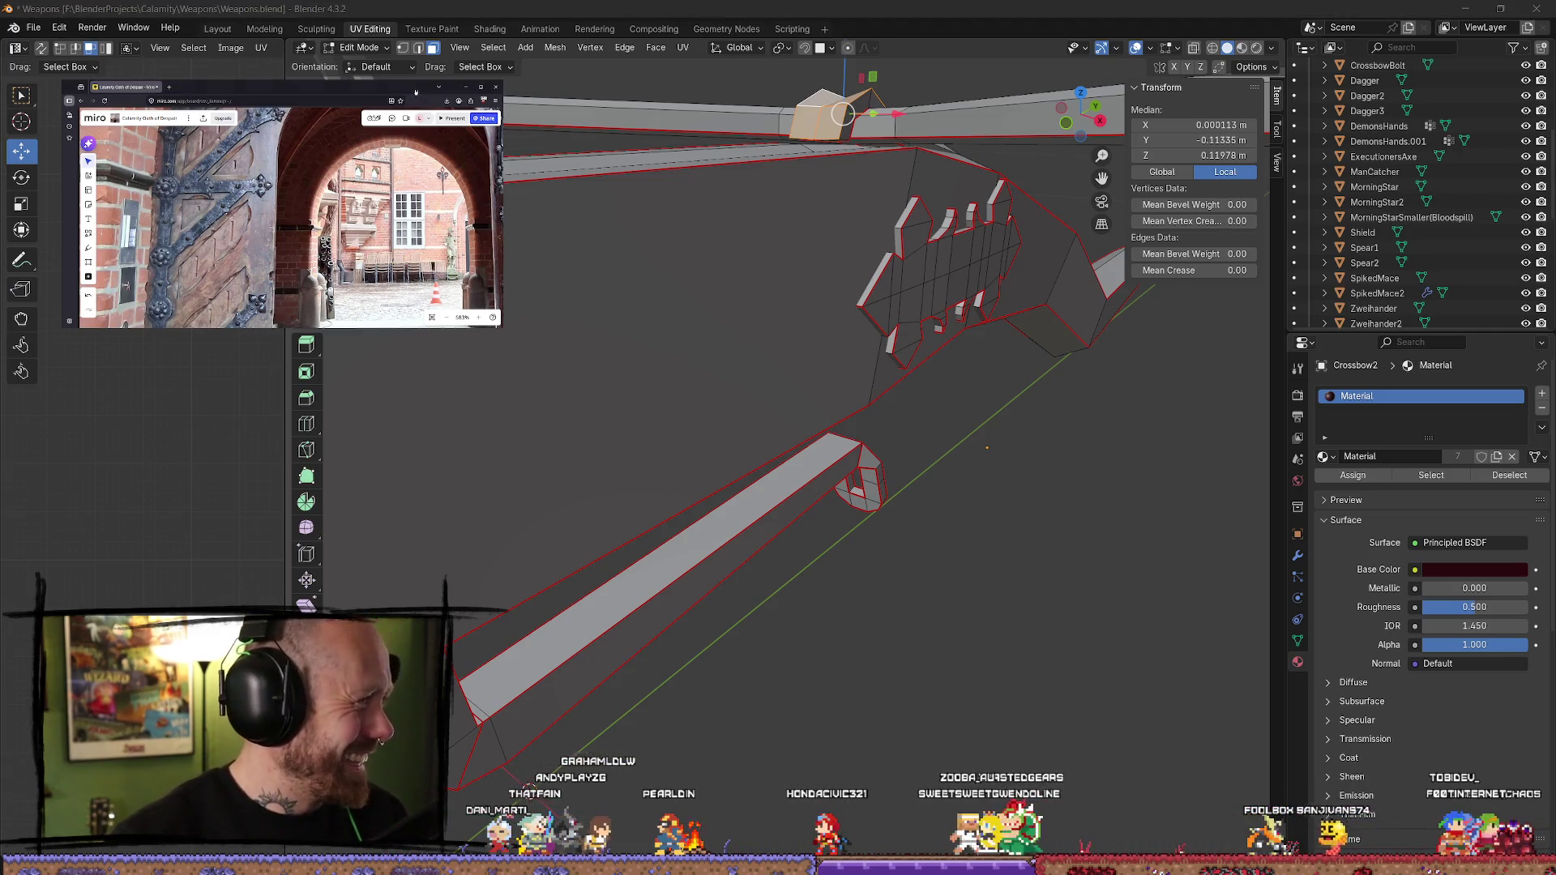
pyautogui.moveTo(354, 487)
pyautogui.mouseDown(button='middle')
pyautogui.moveTo(632, 330)
pyautogui.moveTo(750, 295)
pyautogui.moveTo(827, 111)
pyautogui.moveTo(821, 422)
pyautogui.moveTo(931, 452)
pyautogui.mouseUp(button='middle')
# - In edge select mode, mark the selected crossguard edges as seams
pyautogui.press('2')
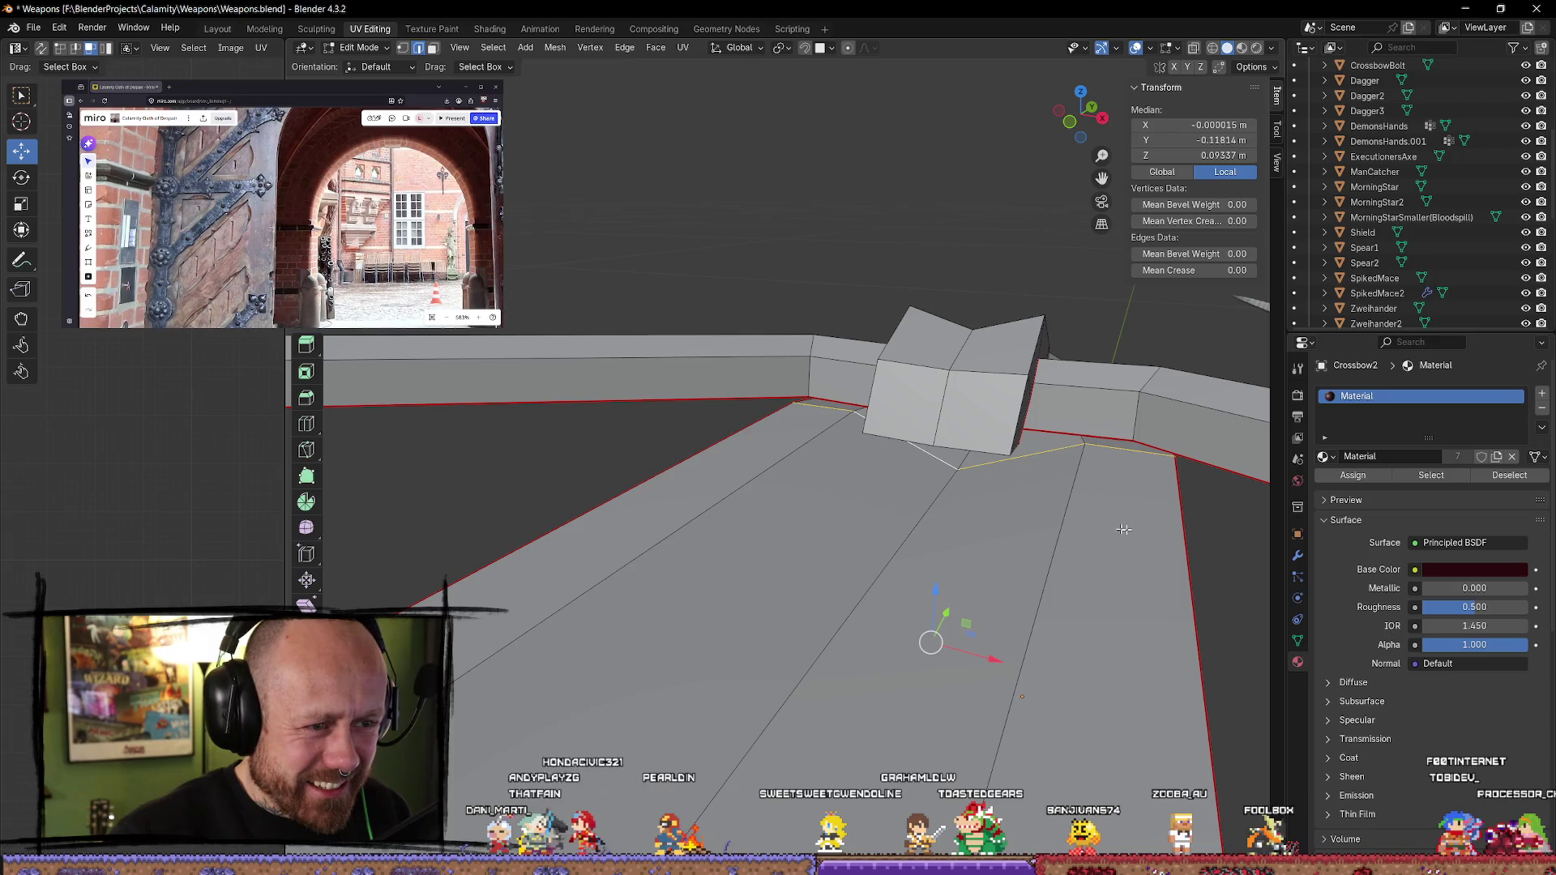
pyautogui.moveTo(962, 445); pyautogui.dragTo(722, 417, button='middle')
pyautogui.moveTo(606, 384)
pyautogui.mouseDown(button='middle')
pyautogui.moveTo(803, 414)
pyautogui.moveTo(822, 378)
pyautogui.mouseUp(button='middle')
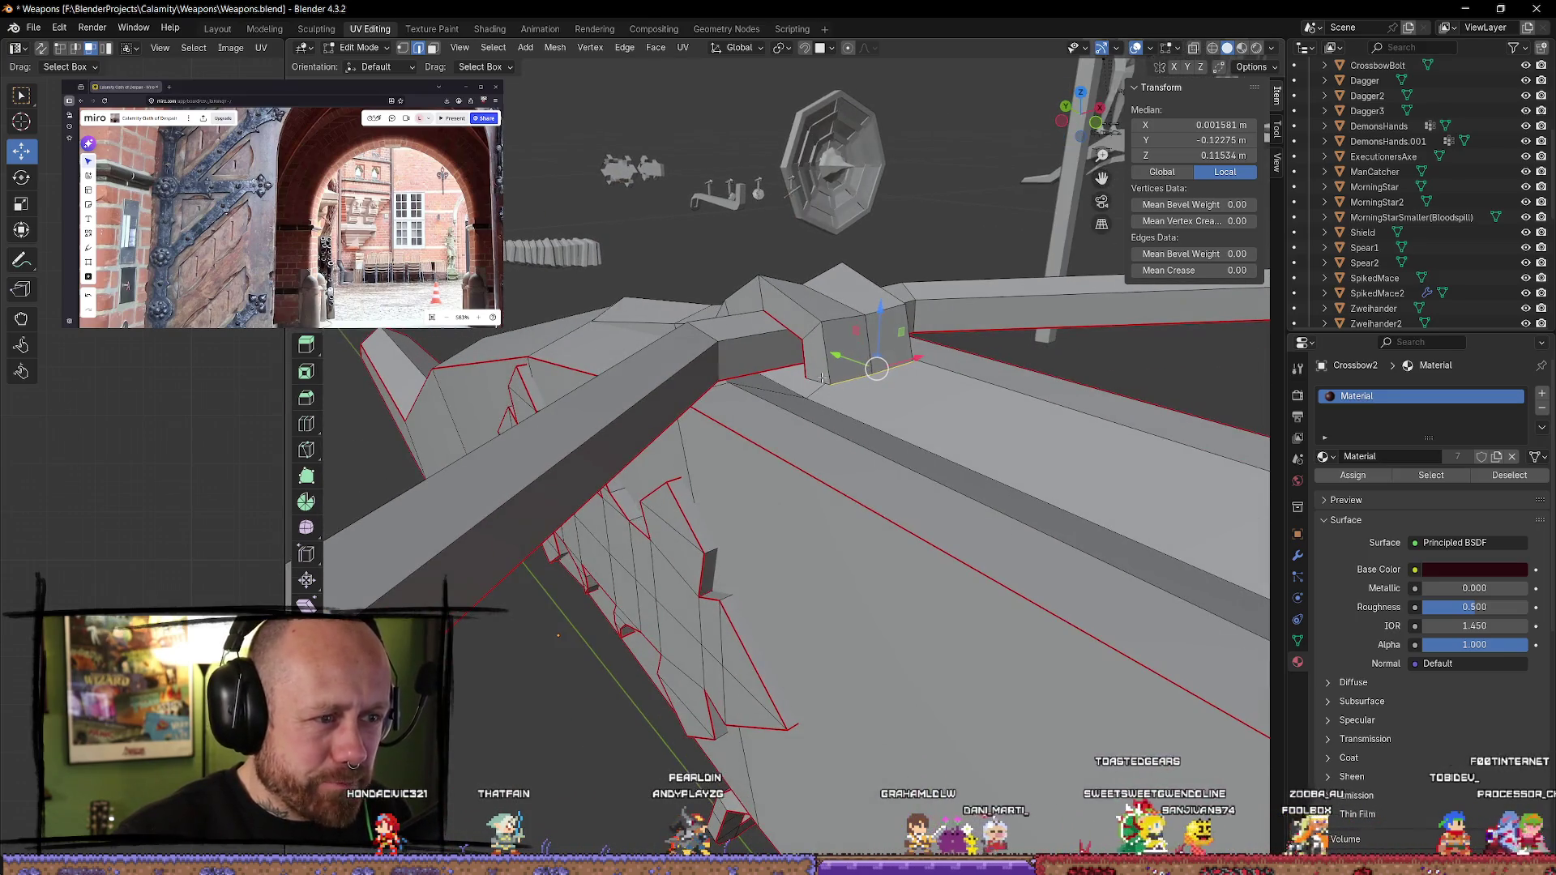
pyautogui.hotkey('ctrl', 'e')
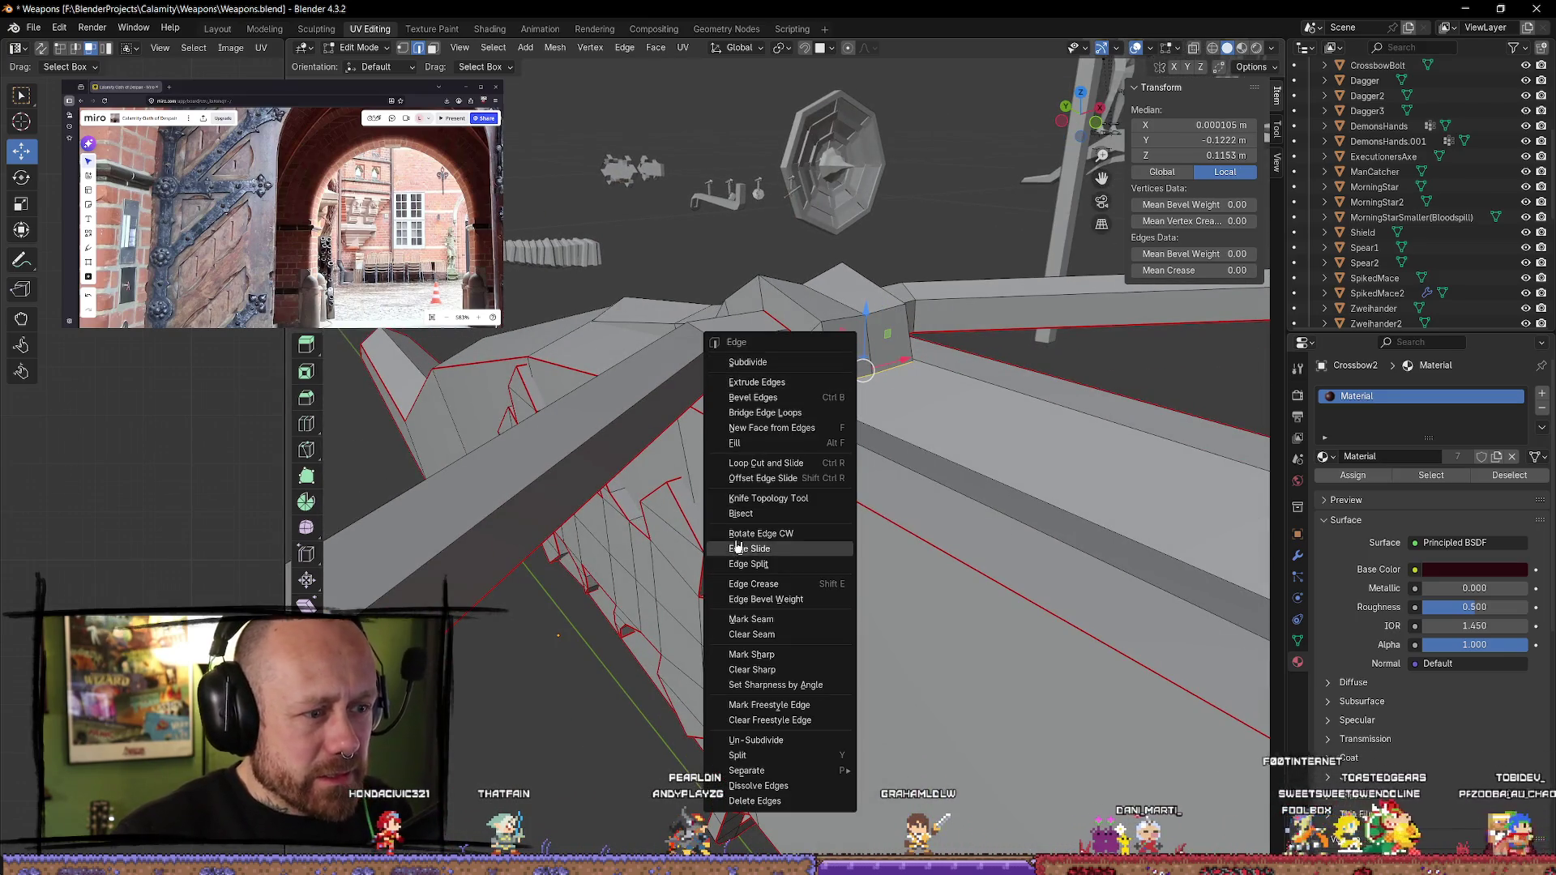
pyautogui.click(770, 620)
pyautogui.scroll(-3, 710, 548)
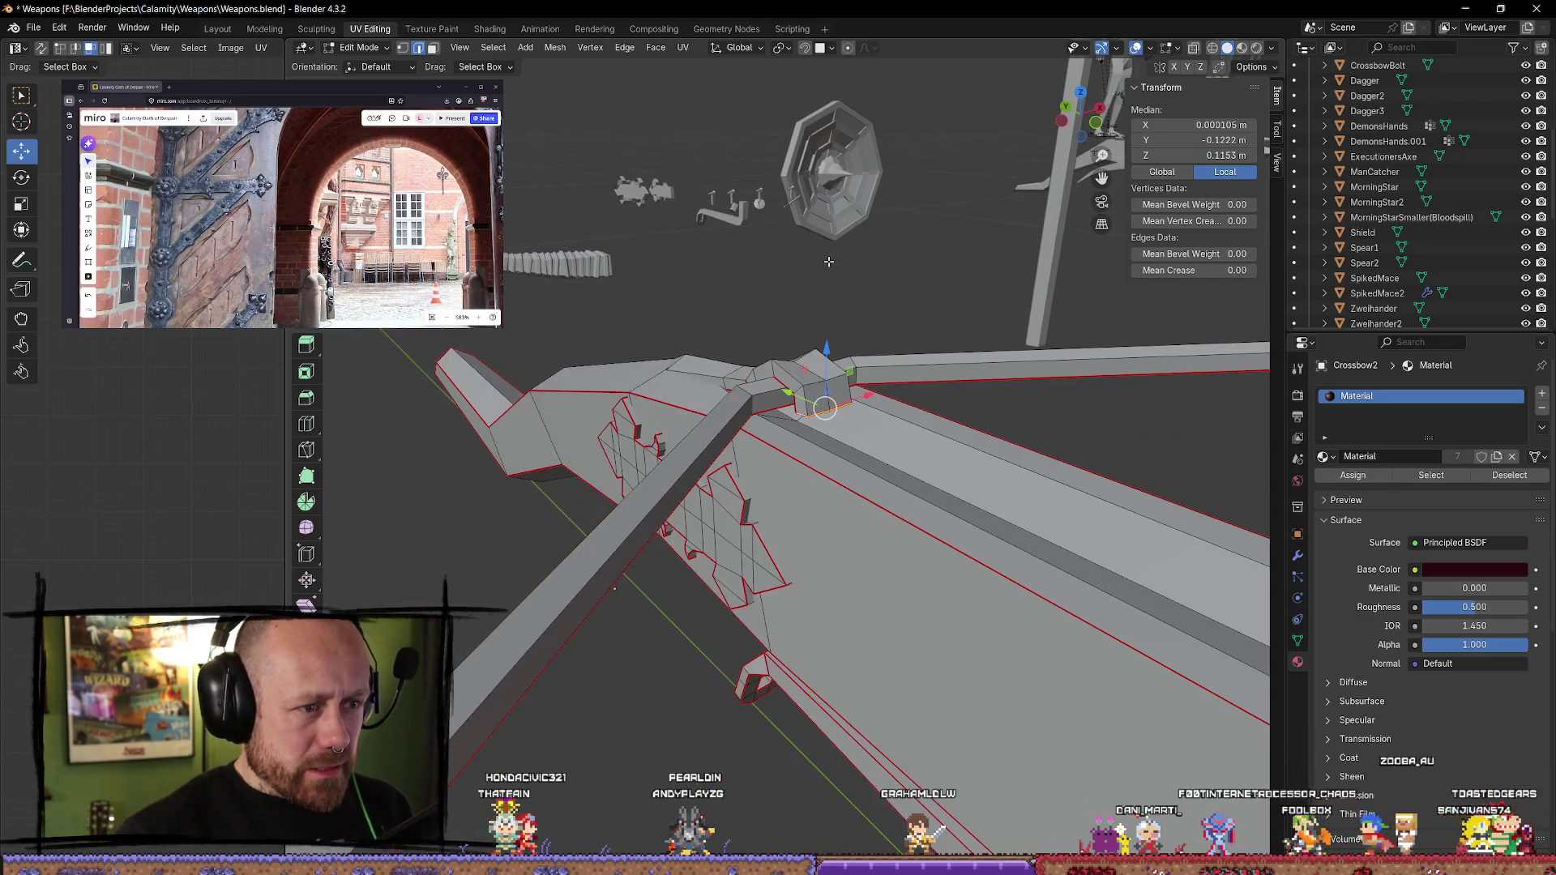
# - Select all and re-unwrap the crossbow Angle Based to apply the new seams
pyautogui.press('a')
pyautogui.press('u')
pyautogui.moveTo(953, 418)
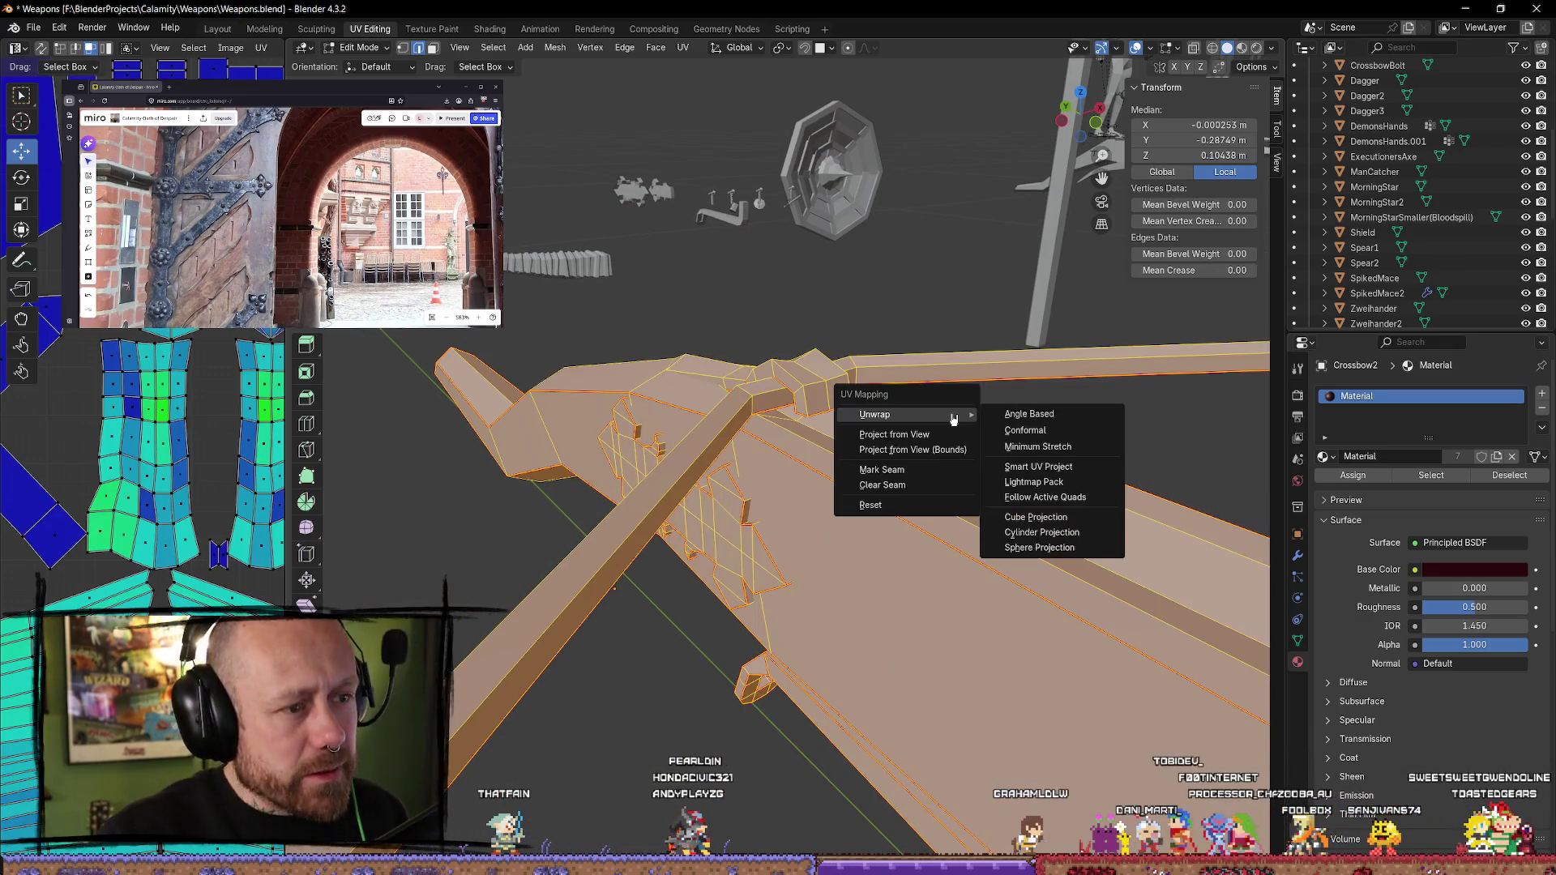
pyautogui.click(1053, 415)
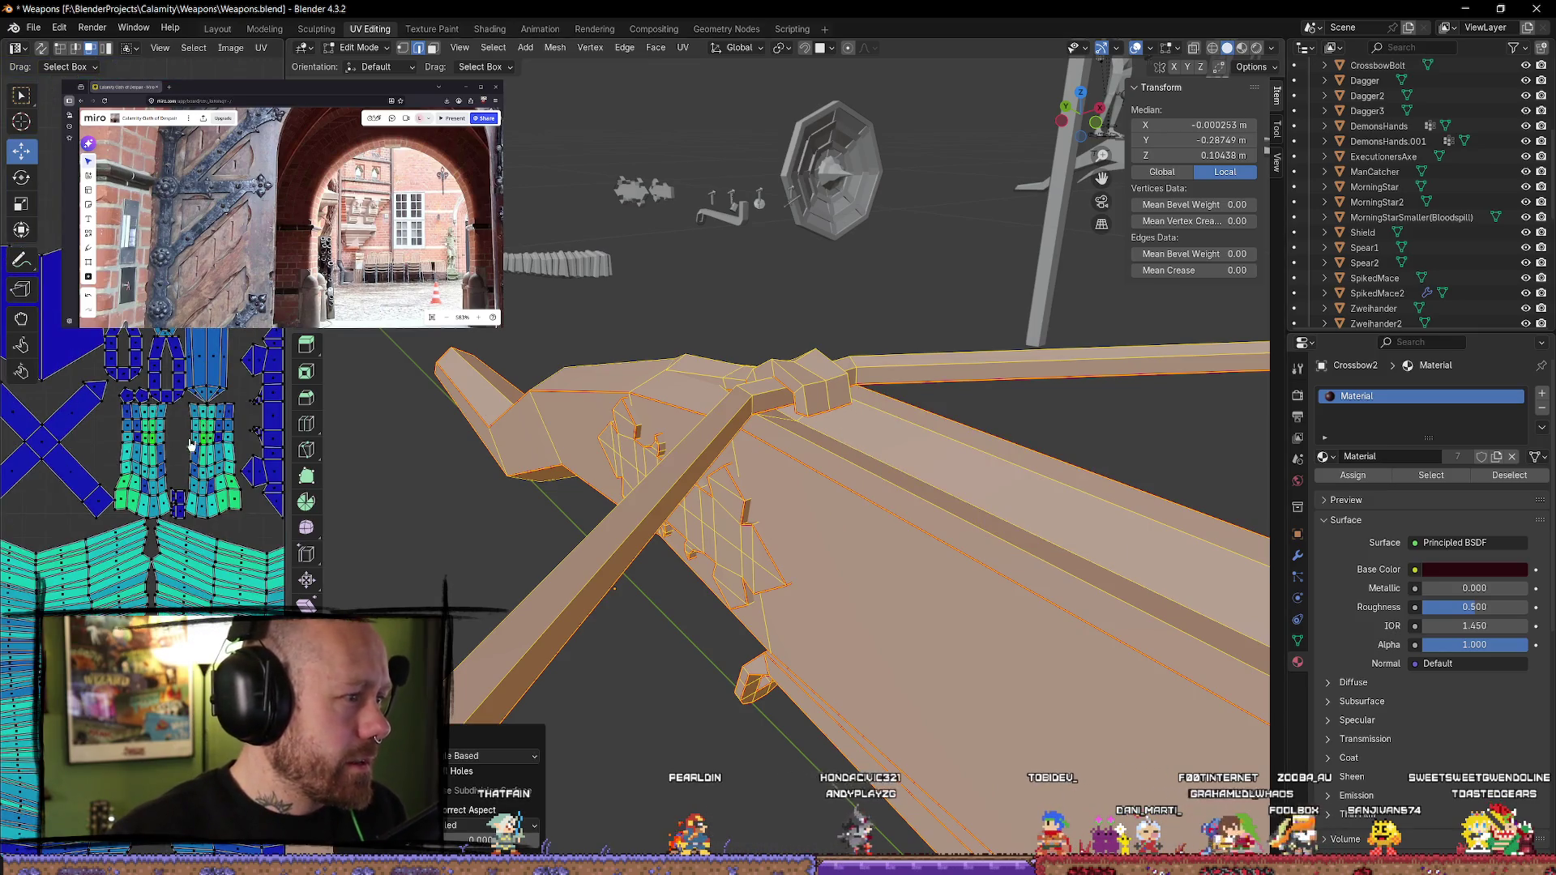
pyautogui.scroll(-4, 191, 445)
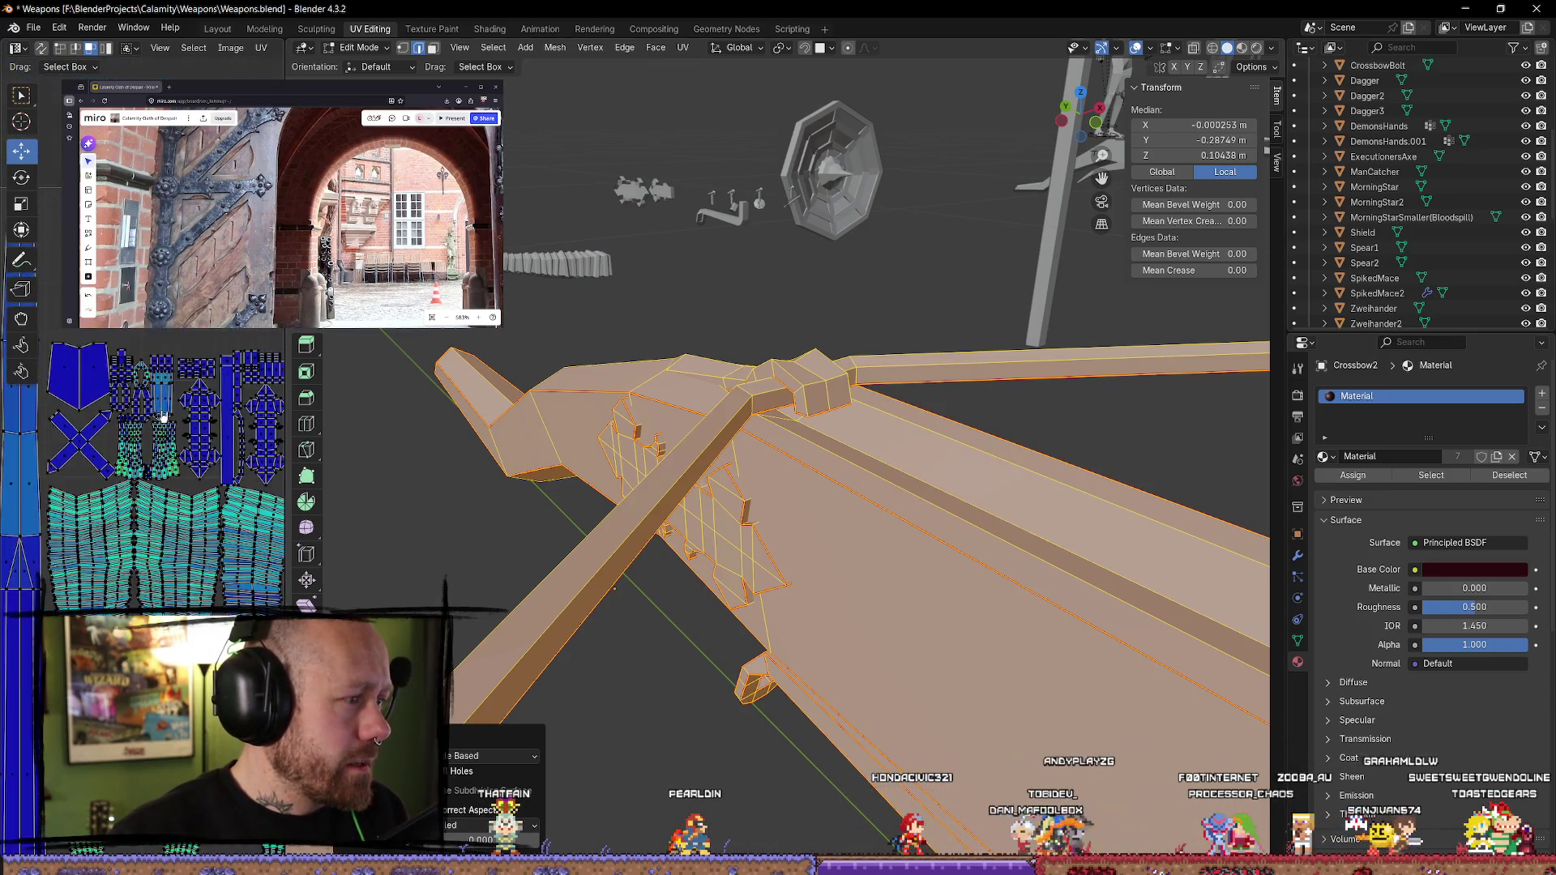
pyautogui.scroll(4, 162, 418)
# - Select the top block, spiked plate, lower lever and upper limbs in turn to check their UVs
pyautogui.click(153, 418)
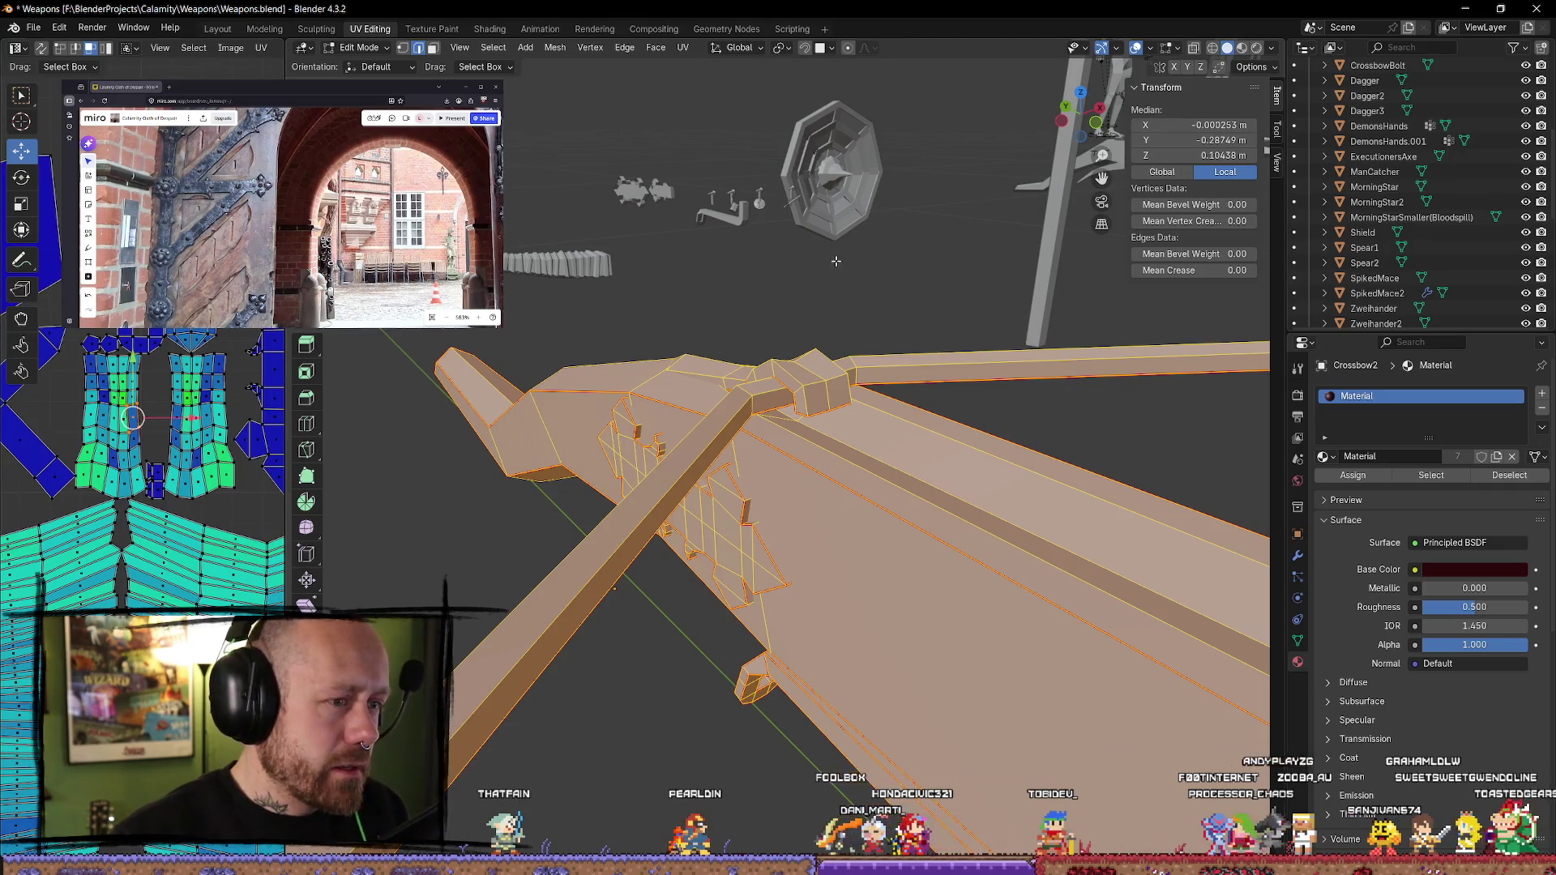
pyautogui.hotkey('alt', 'a')
pyautogui.press('l')
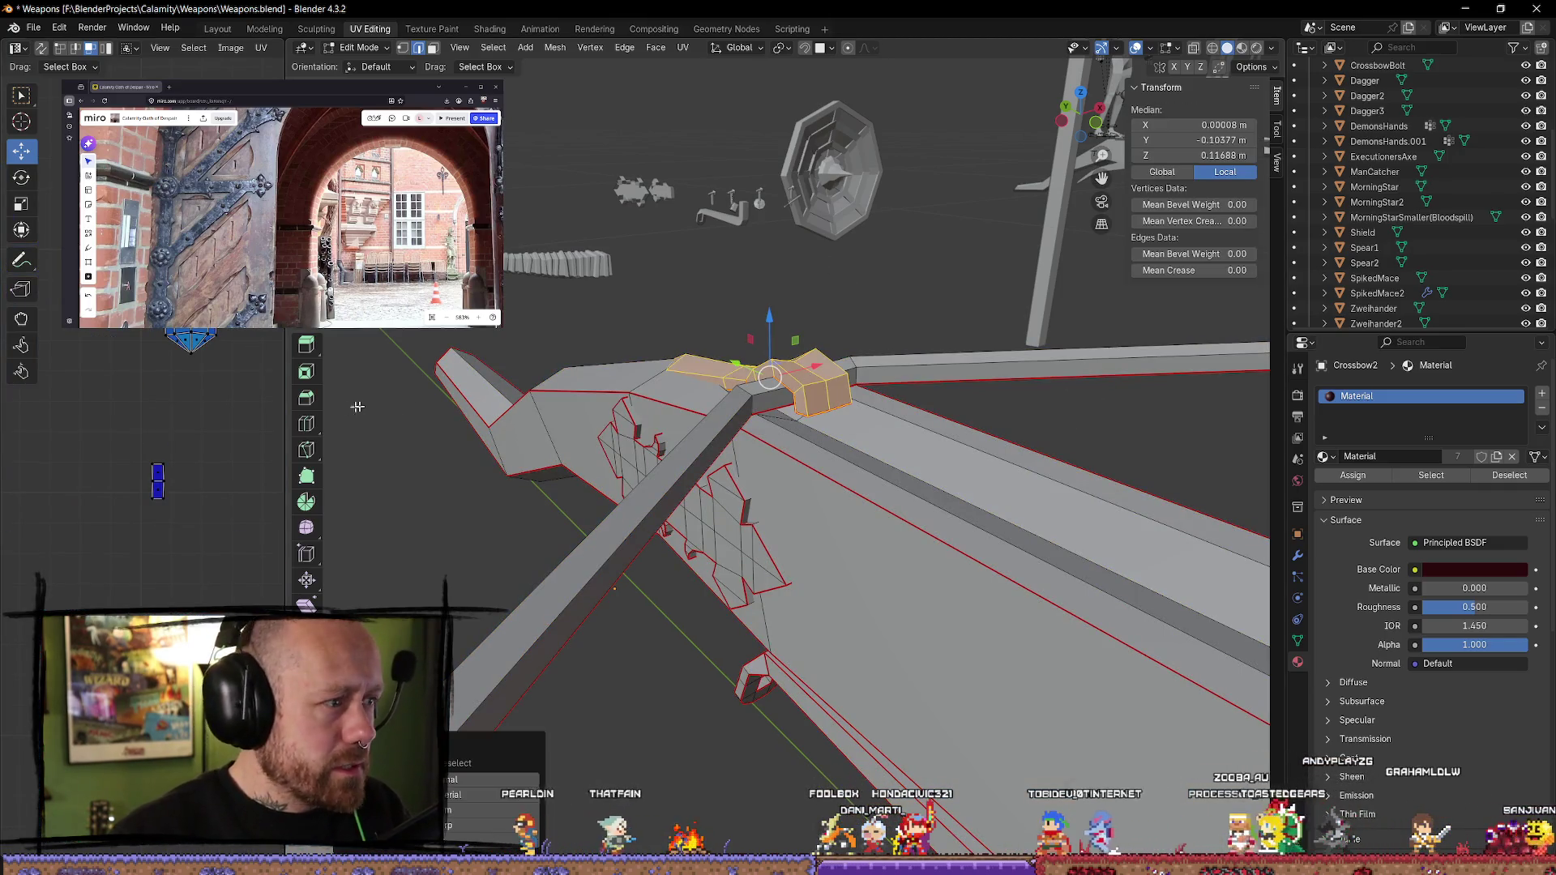
pyautogui.moveTo(660, 411); pyautogui.dragTo(502, 471, button='middle')
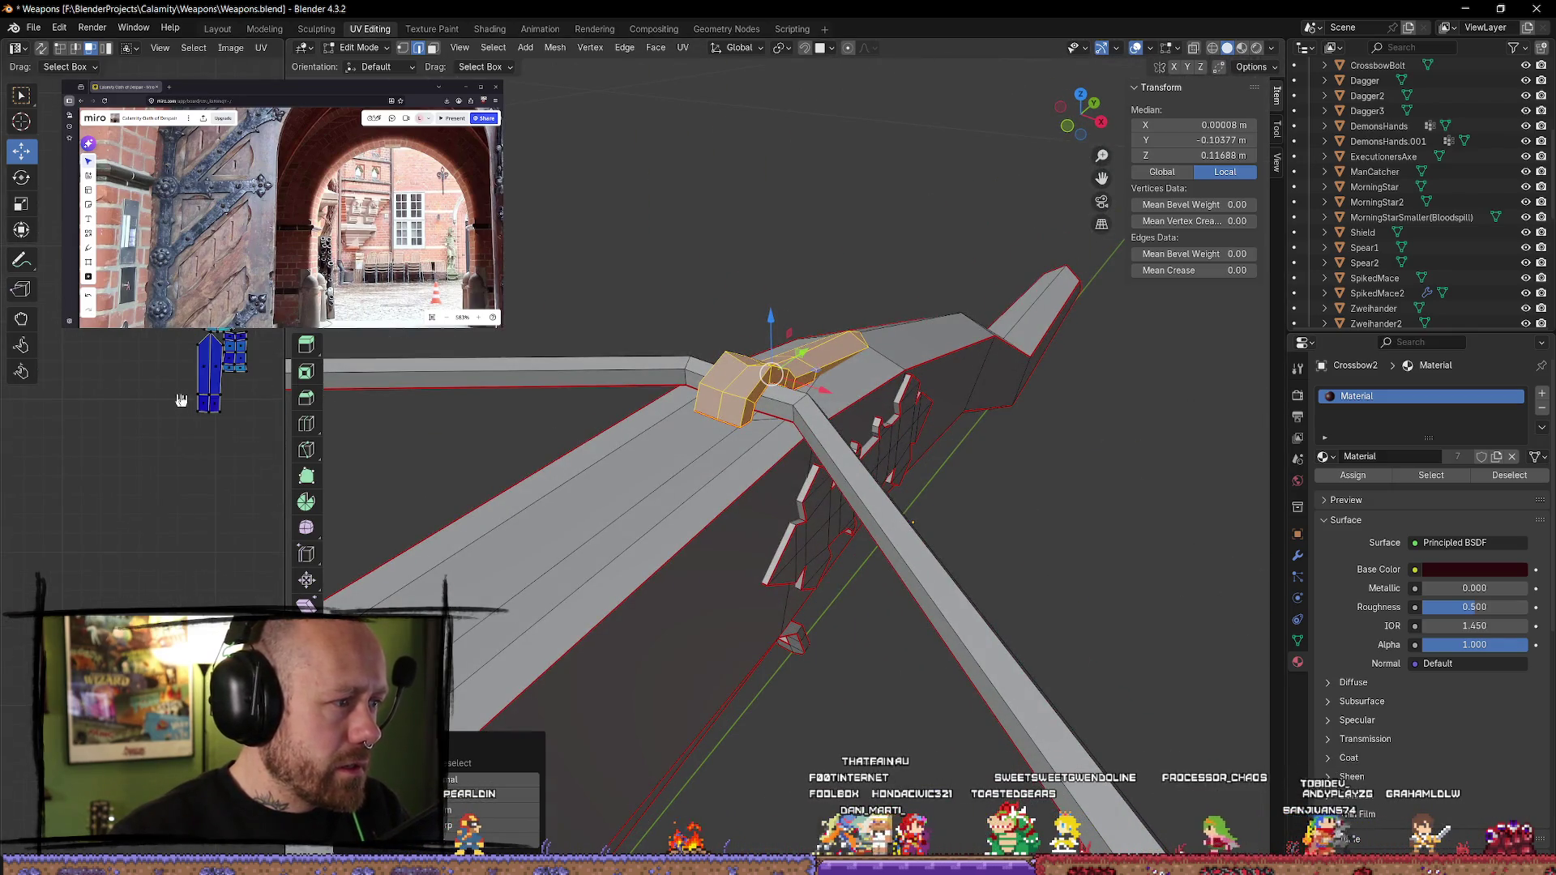
pyautogui.moveTo(952, 469)
pyautogui.mouseDown(button='middle')
pyautogui.moveTo(824, 445)
pyautogui.moveTo(858, 636)
pyautogui.moveTo(931, 635)
pyautogui.mouseUp(button='middle')
pyautogui.hotkey('alt', 'a')
pyautogui.press('l')
pyautogui.hotkey('alt', 'a')
pyautogui.hotkey('ctrl', 'z')
pyautogui.press('l')
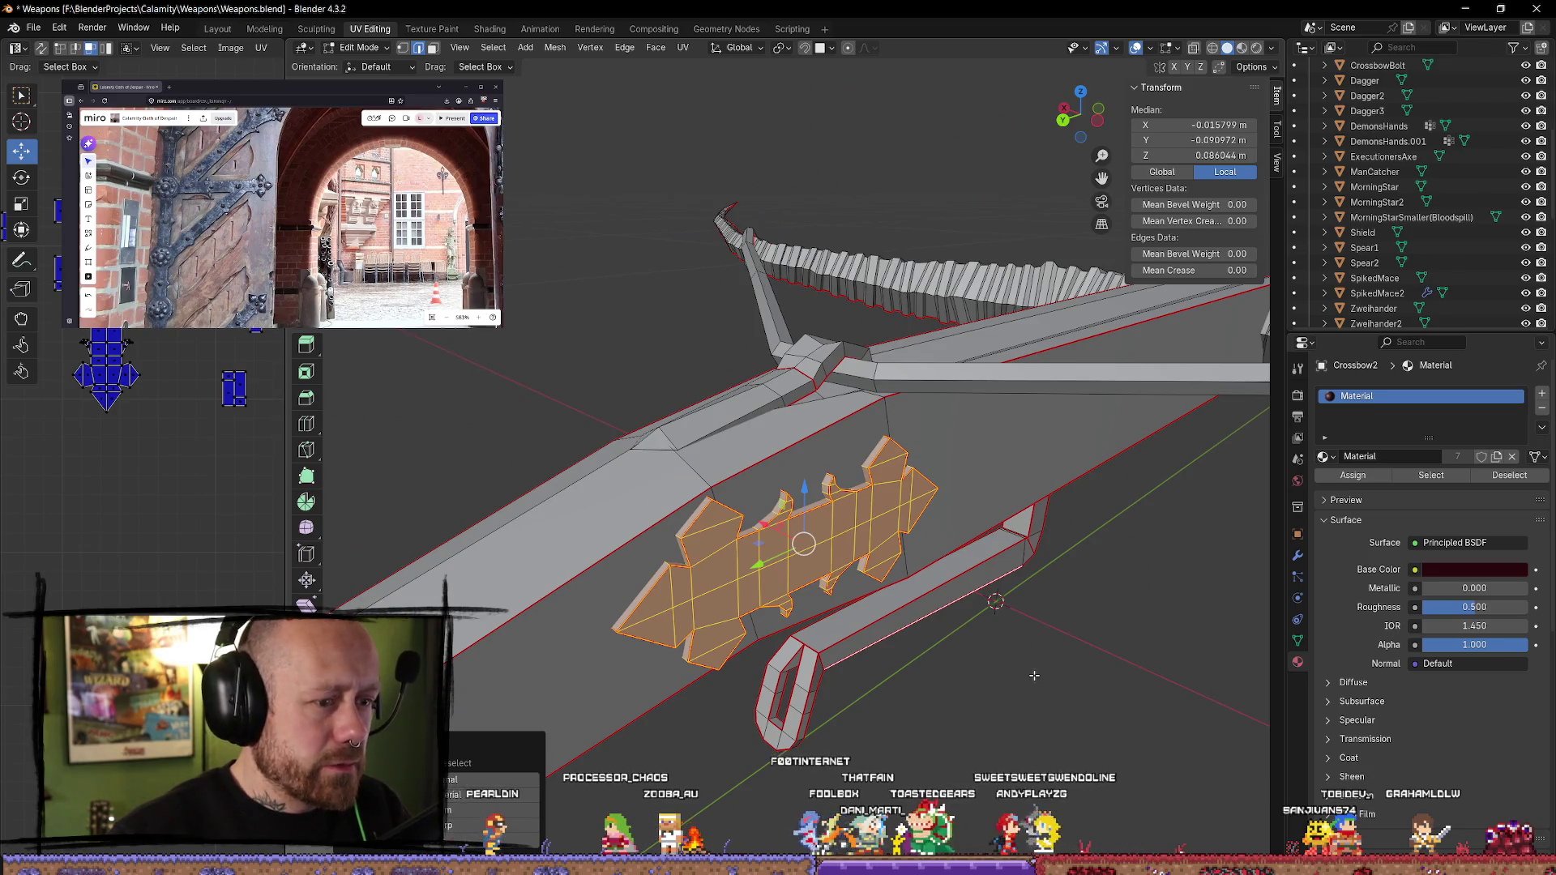
pyautogui.hotkey('alt', 'a')
pyautogui.press('l')
pyautogui.hotkey('alt', 'a')
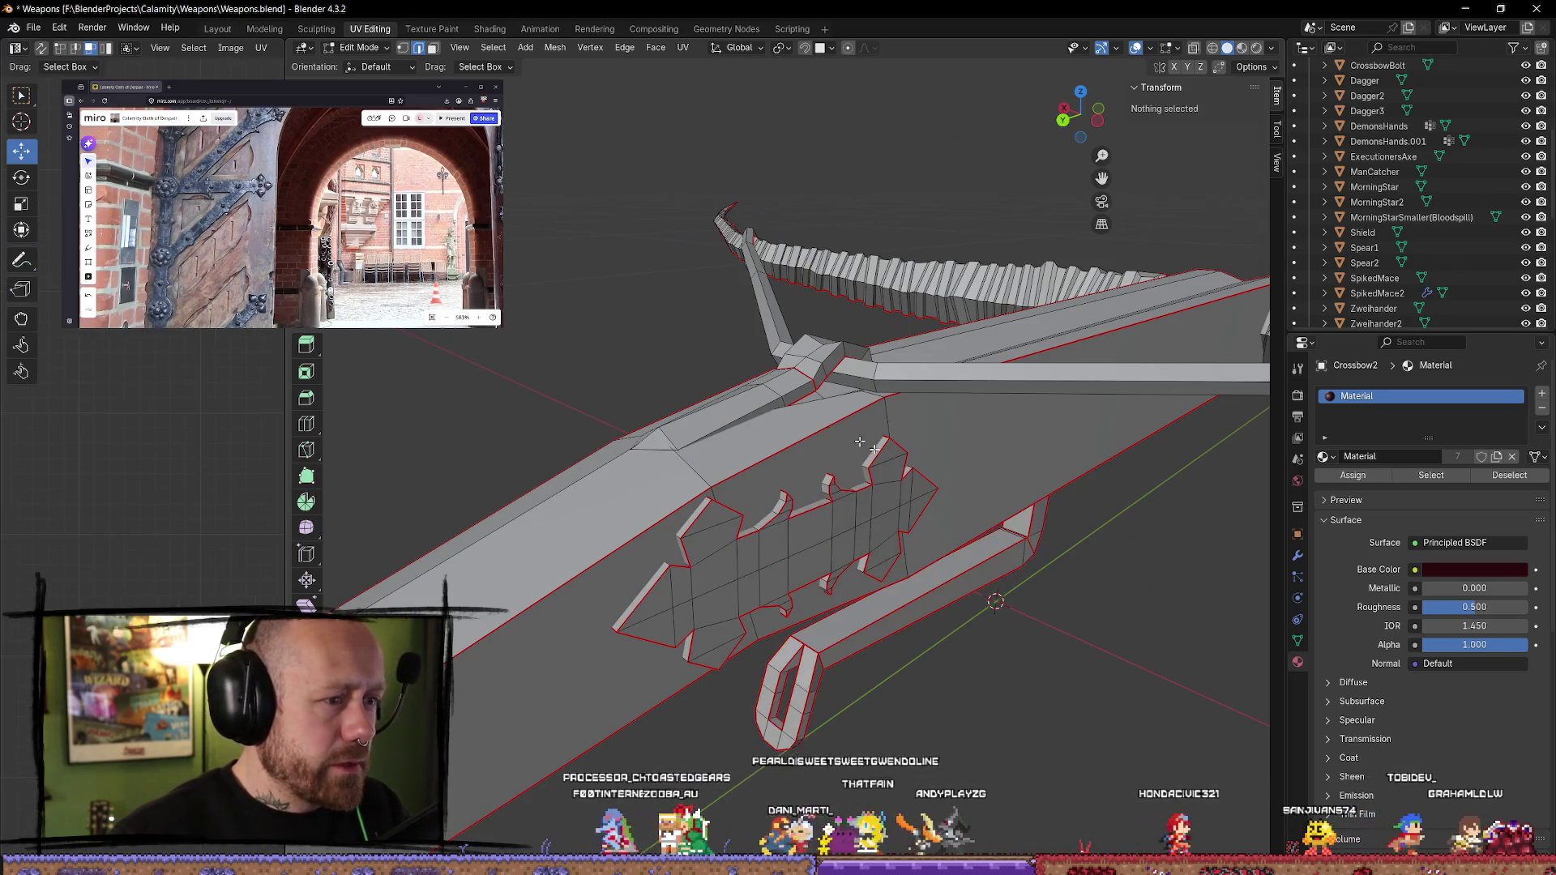
pyautogui.press('l')
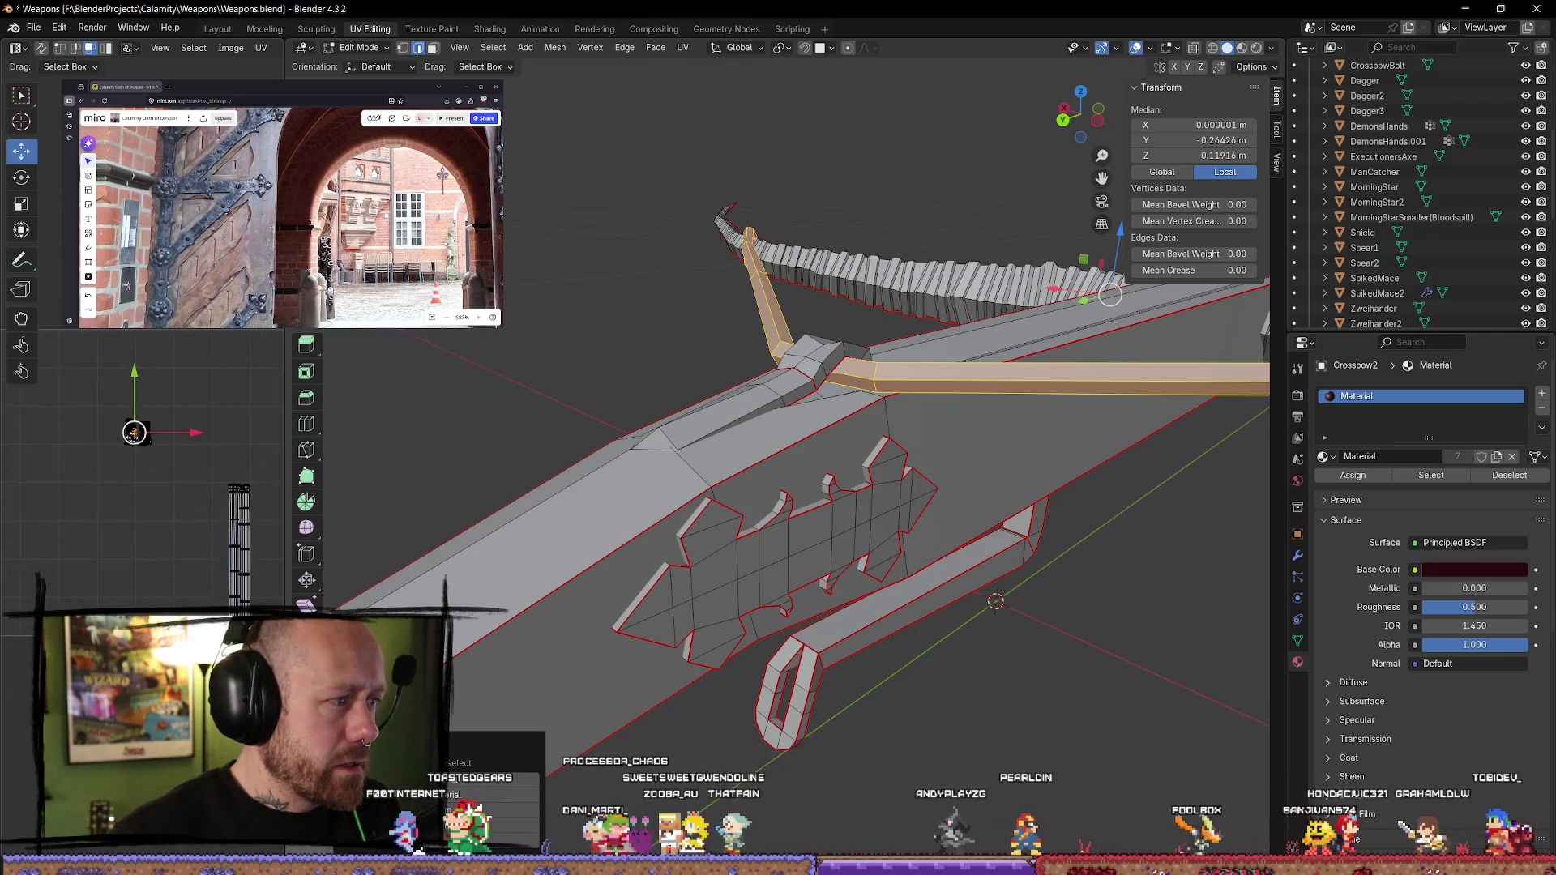
# - Unwrap the full crossbow mesh once more with the Angle Based method
pyautogui.scroll(6, 145, 445)
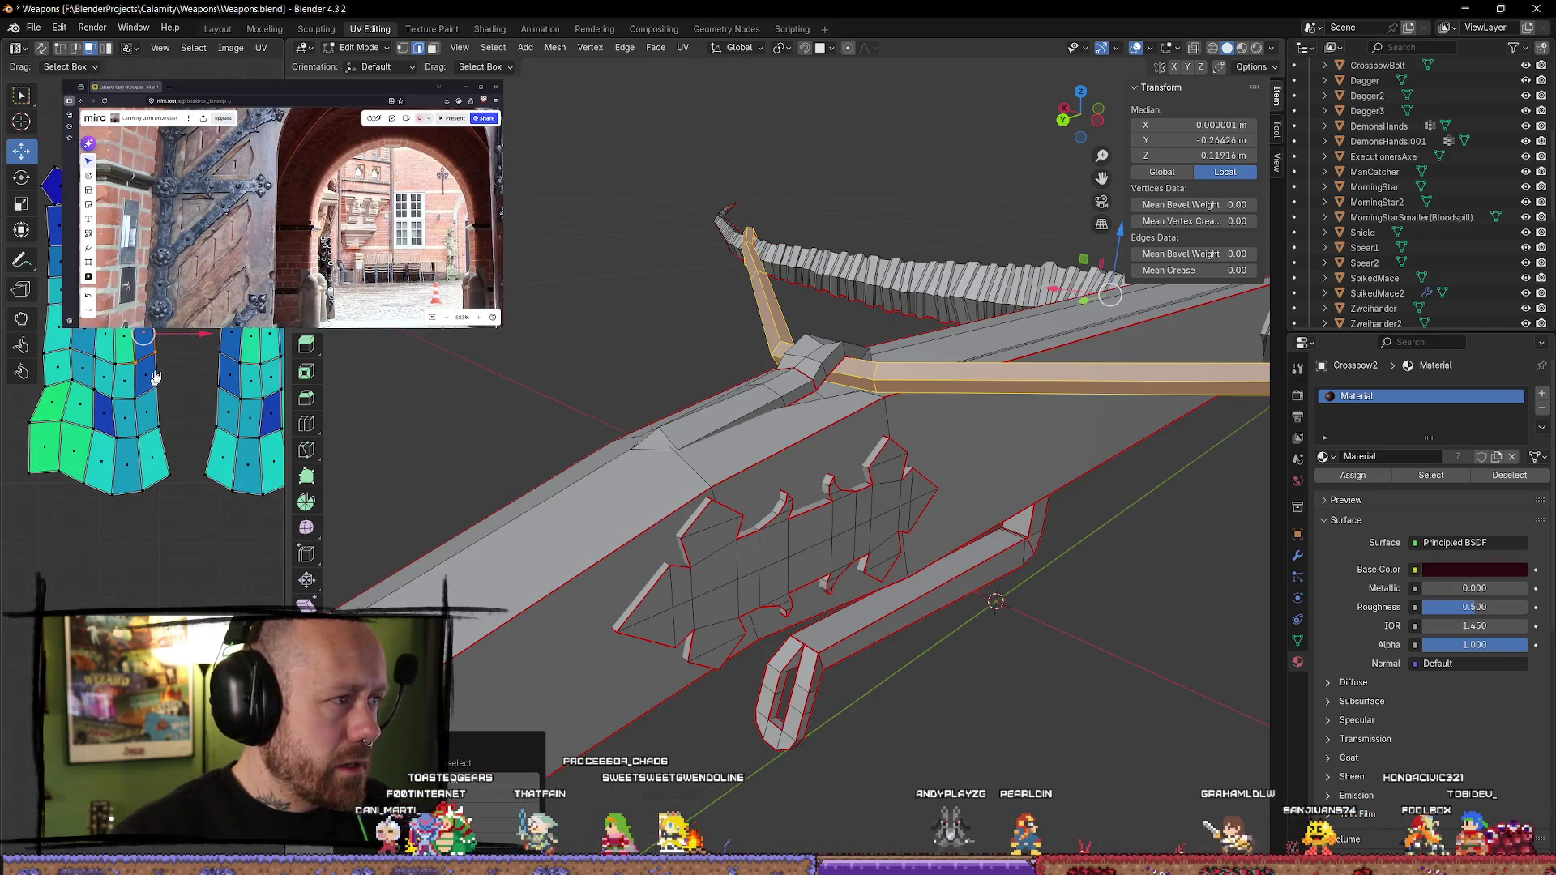
pyautogui.moveTo(889, 415)
pyautogui.mouseDown(button='middle')
pyautogui.moveTo(1042, 462)
pyautogui.moveTo(973, 441)
pyautogui.moveTo(900, 458)
pyautogui.mouseUp(button='middle')
pyautogui.moveTo(797, 384)
pyautogui.mouseDown(button='middle')
pyautogui.moveTo(652, 648)
pyautogui.moveTo(673, 503)
pyautogui.mouseUp(button='middle')
pyautogui.scroll(-3, 673, 486)
pyautogui.scroll(-5, 201, 467)
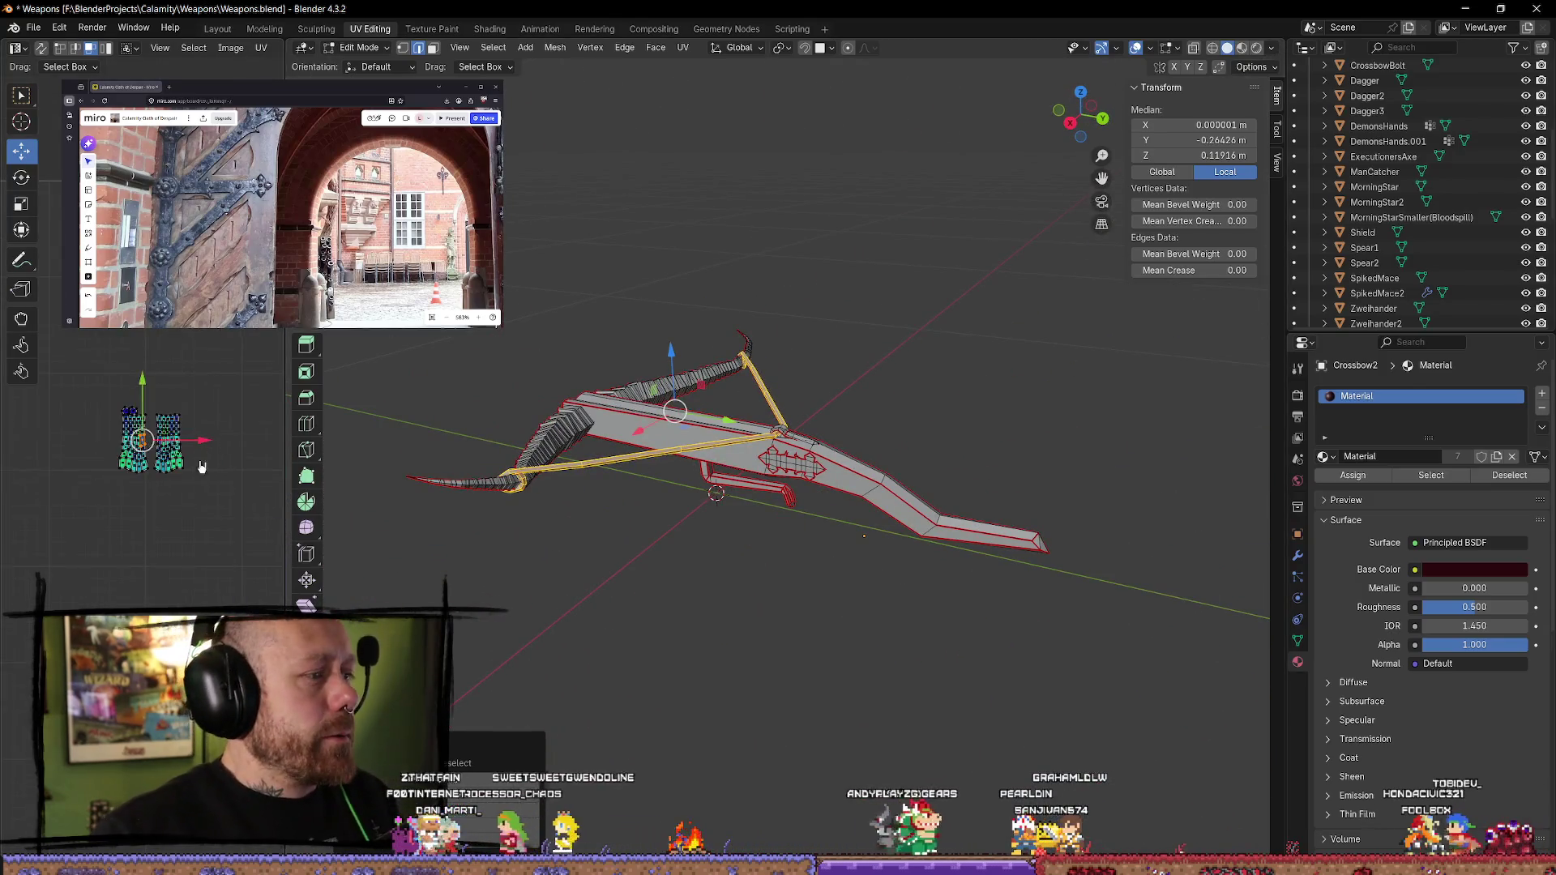
pyautogui.scroll(3, 722, 636)
pyautogui.scroll(-3, 722, 636)
pyautogui.moveTo(722, 636); pyautogui.dragTo(813, 655, button='middle')
pyautogui.click(813, 655)
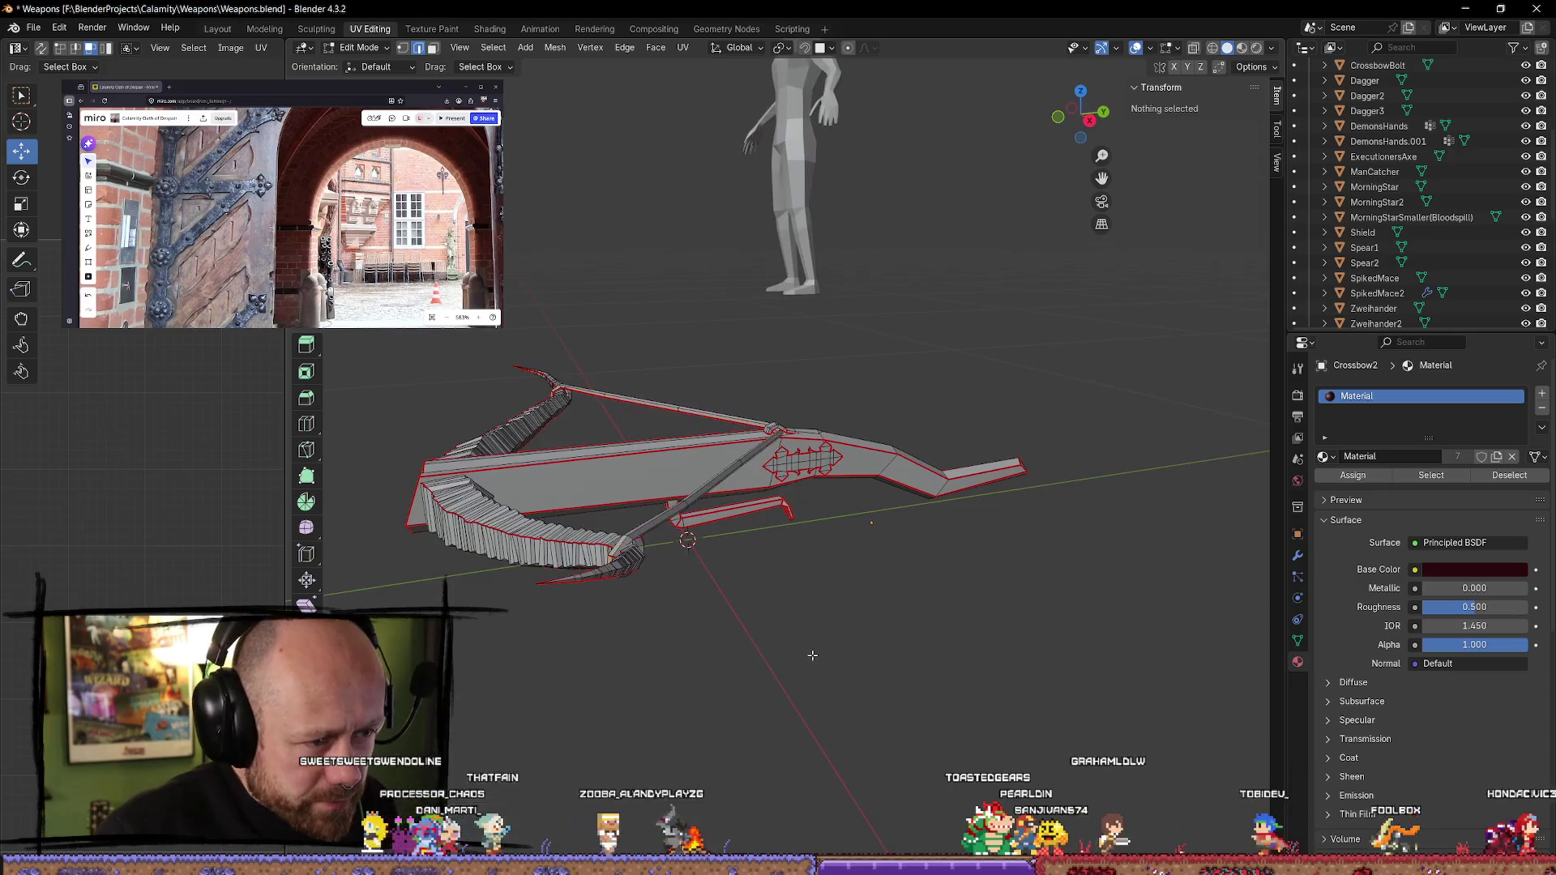
pyautogui.press('a')
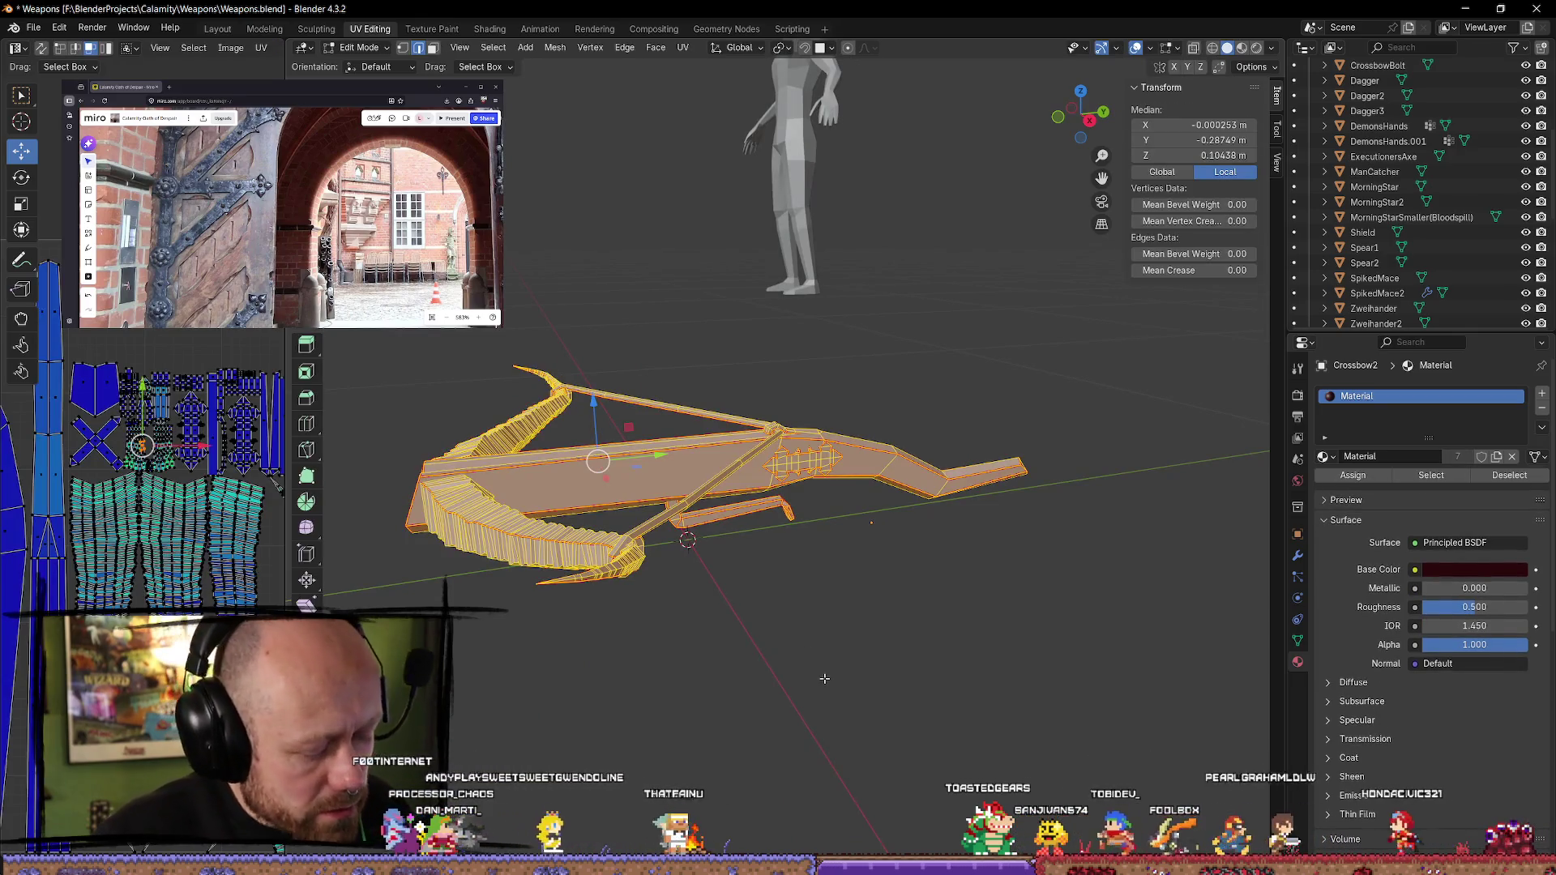
pyautogui.press('u')
pyautogui.moveTo(811, 677)
pyautogui.click(871, 666)
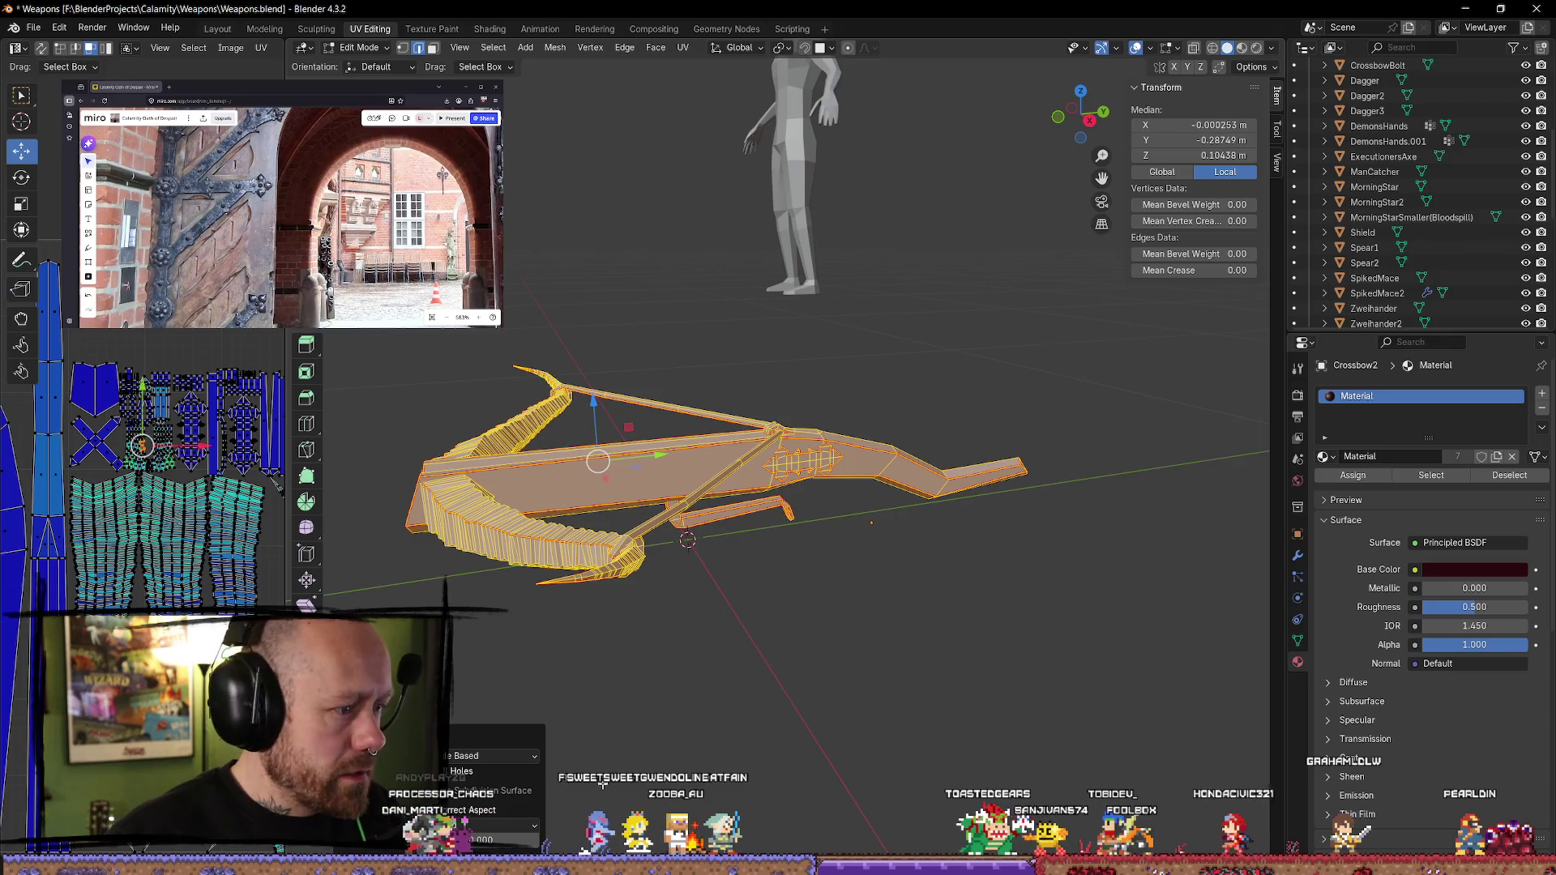
# - Deselect the mesh and drag the UV editor border to widen it
pyautogui.click(873, 746)
pyautogui.moveTo(873, 746)
pyautogui.mouseDown(button='middle')
pyautogui.moveTo(873, 697)
pyautogui.moveTo(883, 741)
pyautogui.mouseUp(button='middle')
pyautogui.moveTo(289, 632)
pyautogui.mouseDown()
pyautogui.moveTo(746, 632)
pyautogui.moveTo(696, 632)
pyautogui.mouseUp()
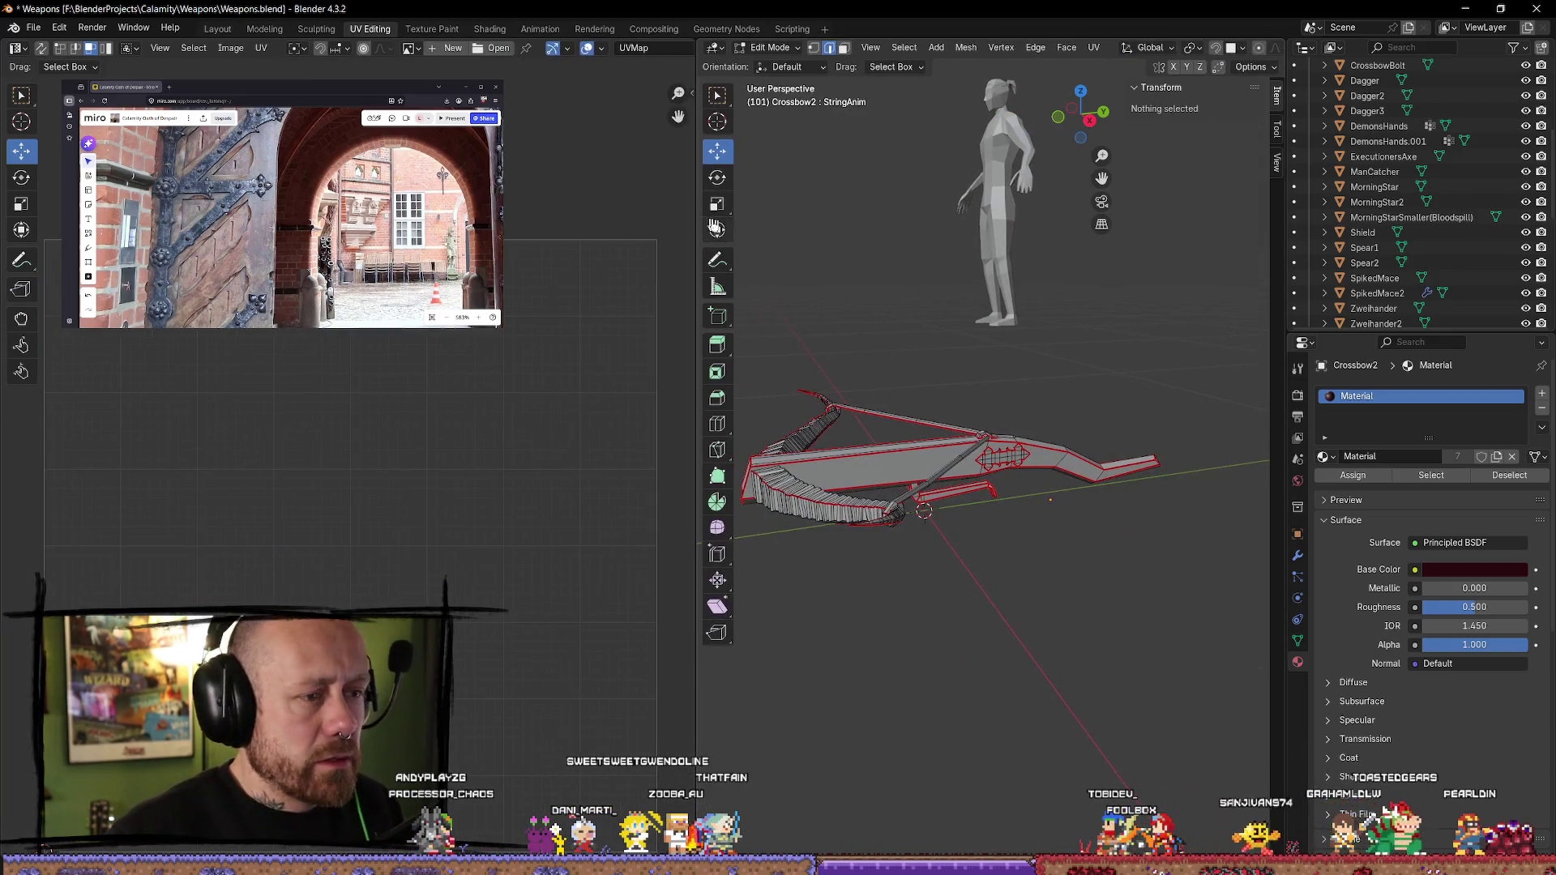
# - Select the whole mesh and fit all UV islands inside the UV square
pyautogui.scroll(3, 757, 640)
pyautogui.press('a')
pyautogui.scroll(-3, 521, 442)
pyautogui.scroll(2, 442, 390)
pyautogui.moveTo(441, 389); pyautogui.dragTo(381, 461, button='middle')
pyautogui.scroll(3, 381, 460)
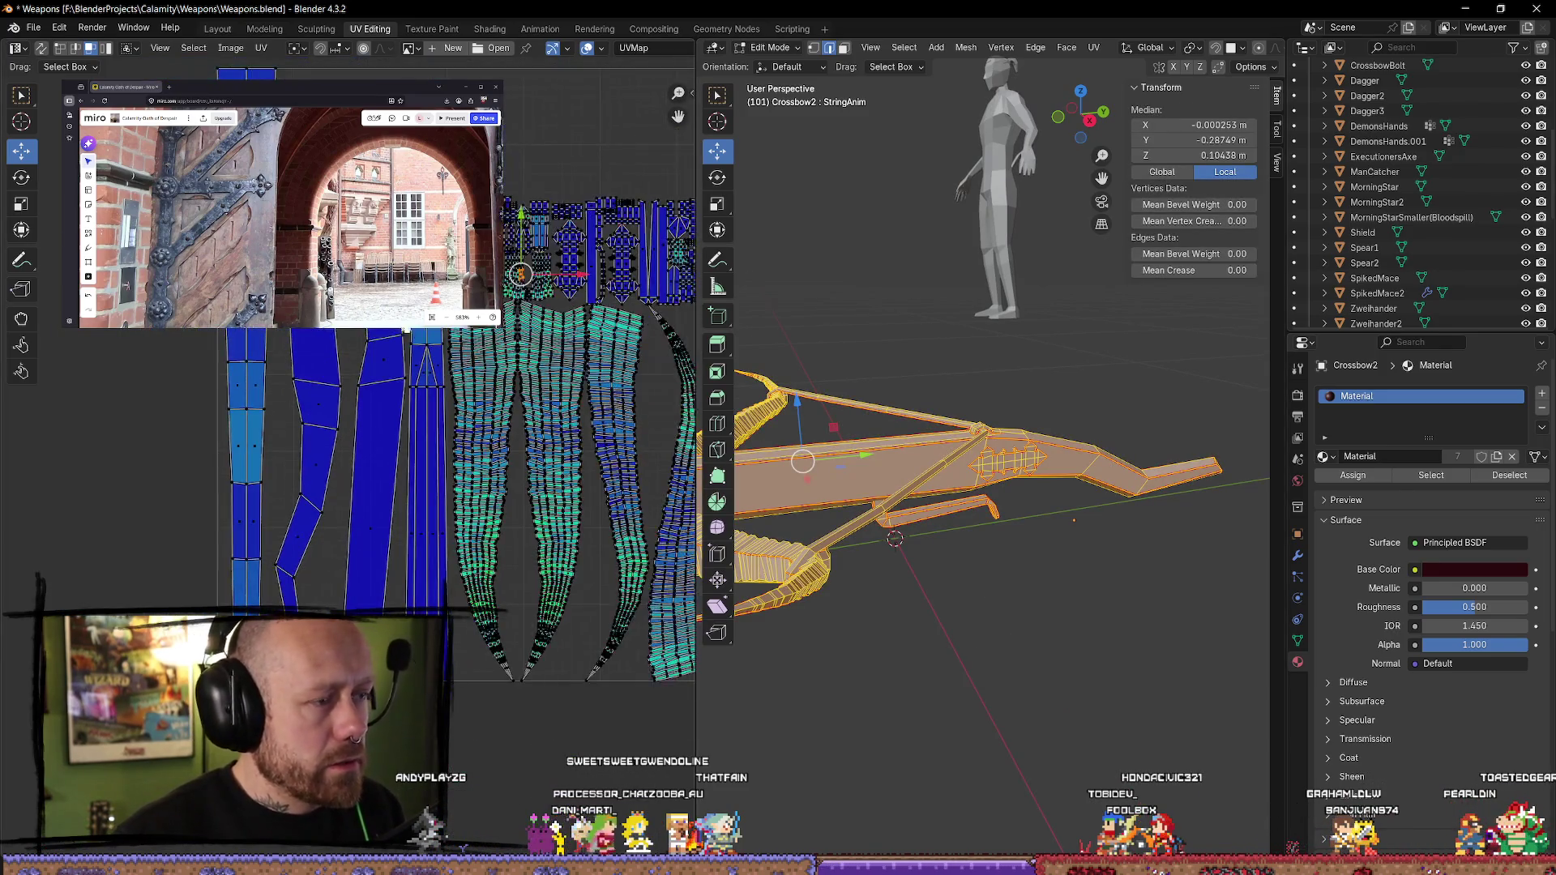
# - Select the bow limbs and their UV islands, then clear that selection
pyautogui.hotkey('alt', 'a')
pyautogui.moveTo(1087, 714)
pyautogui.mouseDown(button='middle')
pyautogui.moveTo(932, 681)
pyautogui.moveTo(997, 697)
pyautogui.moveTo(1035, 732)
pyautogui.mouseUp(button='middle')
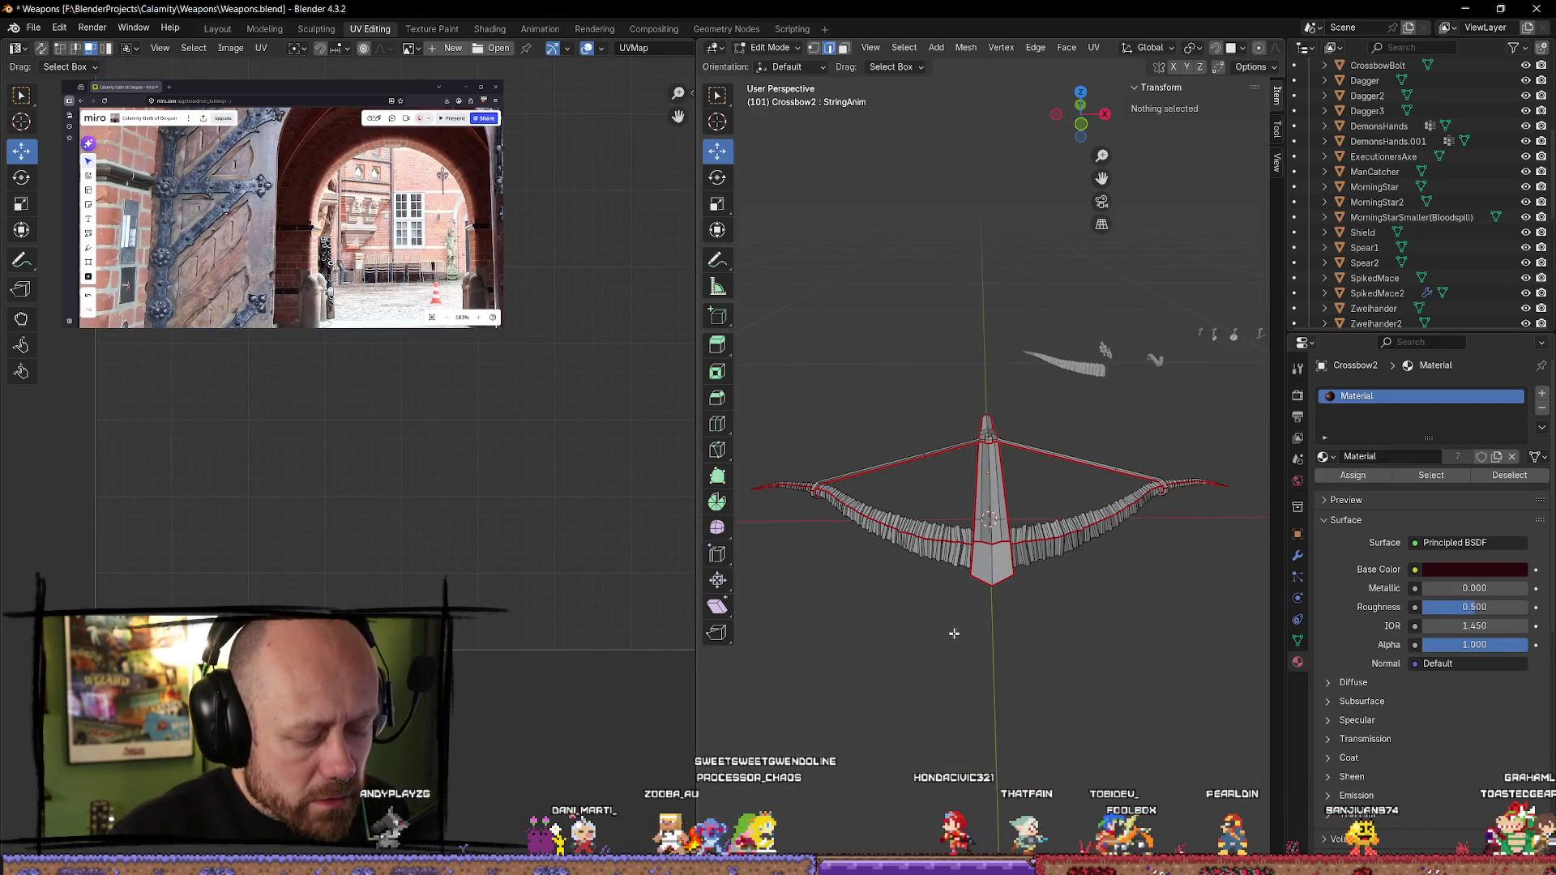
pyautogui.press('l')
pyautogui.press('l')
pyautogui.moveTo(537, 292); pyautogui.dragTo(316, 542)
pyautogui.press('h')
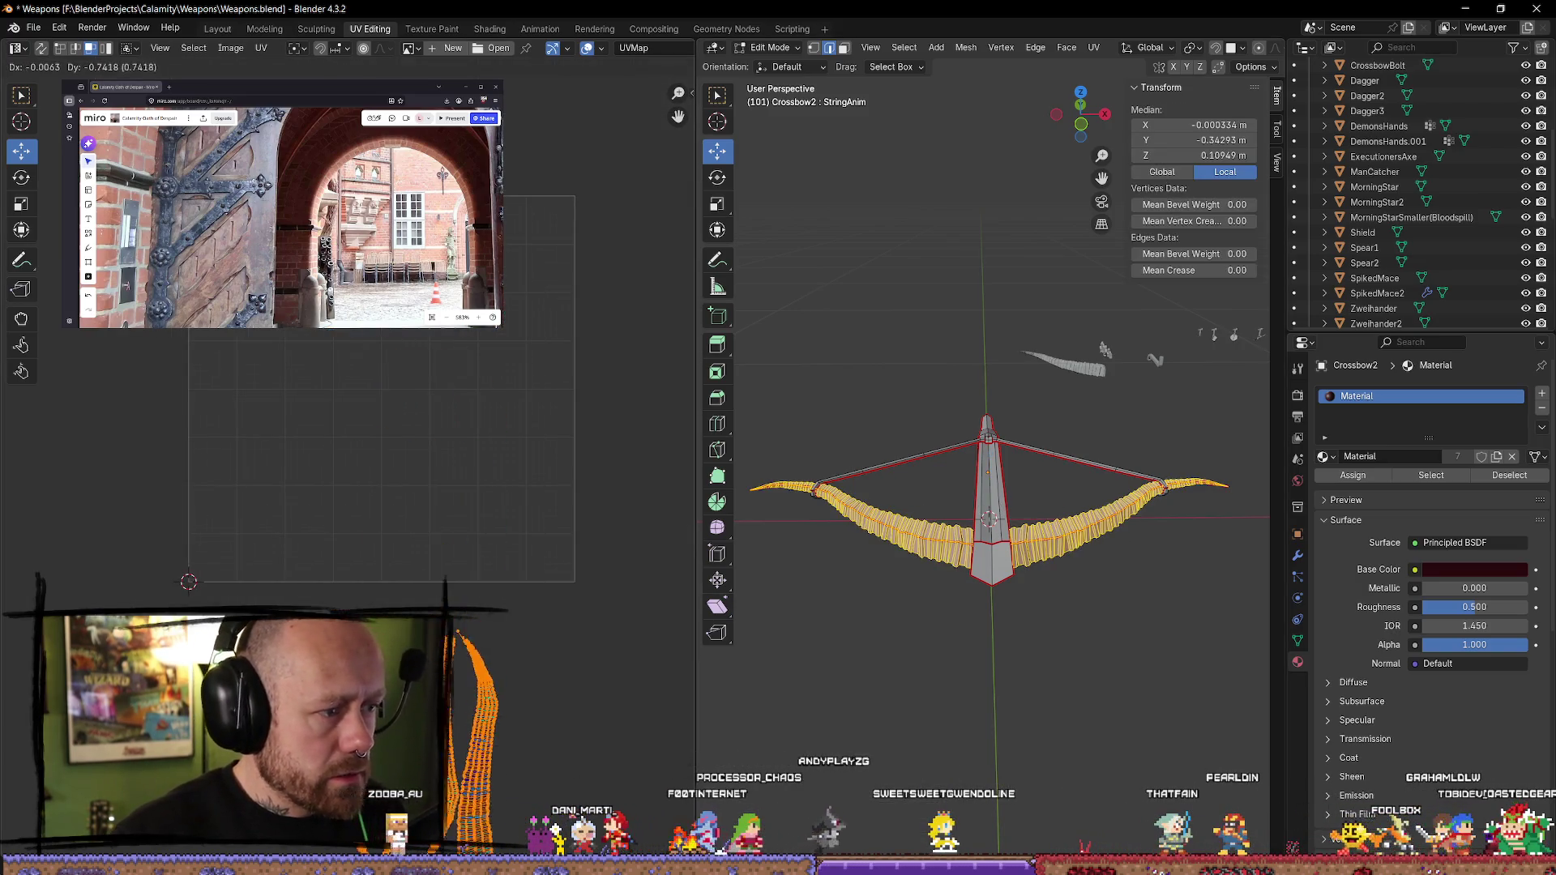
pyautogui.moveTo(419, 477); pyautogui.dragTo(376, 428, button='middle')
pyautogui.moveTo(1021, 632); pyautogui.dragTo(1055, 650, button='middle')
pyautogui.click(1055, 651)
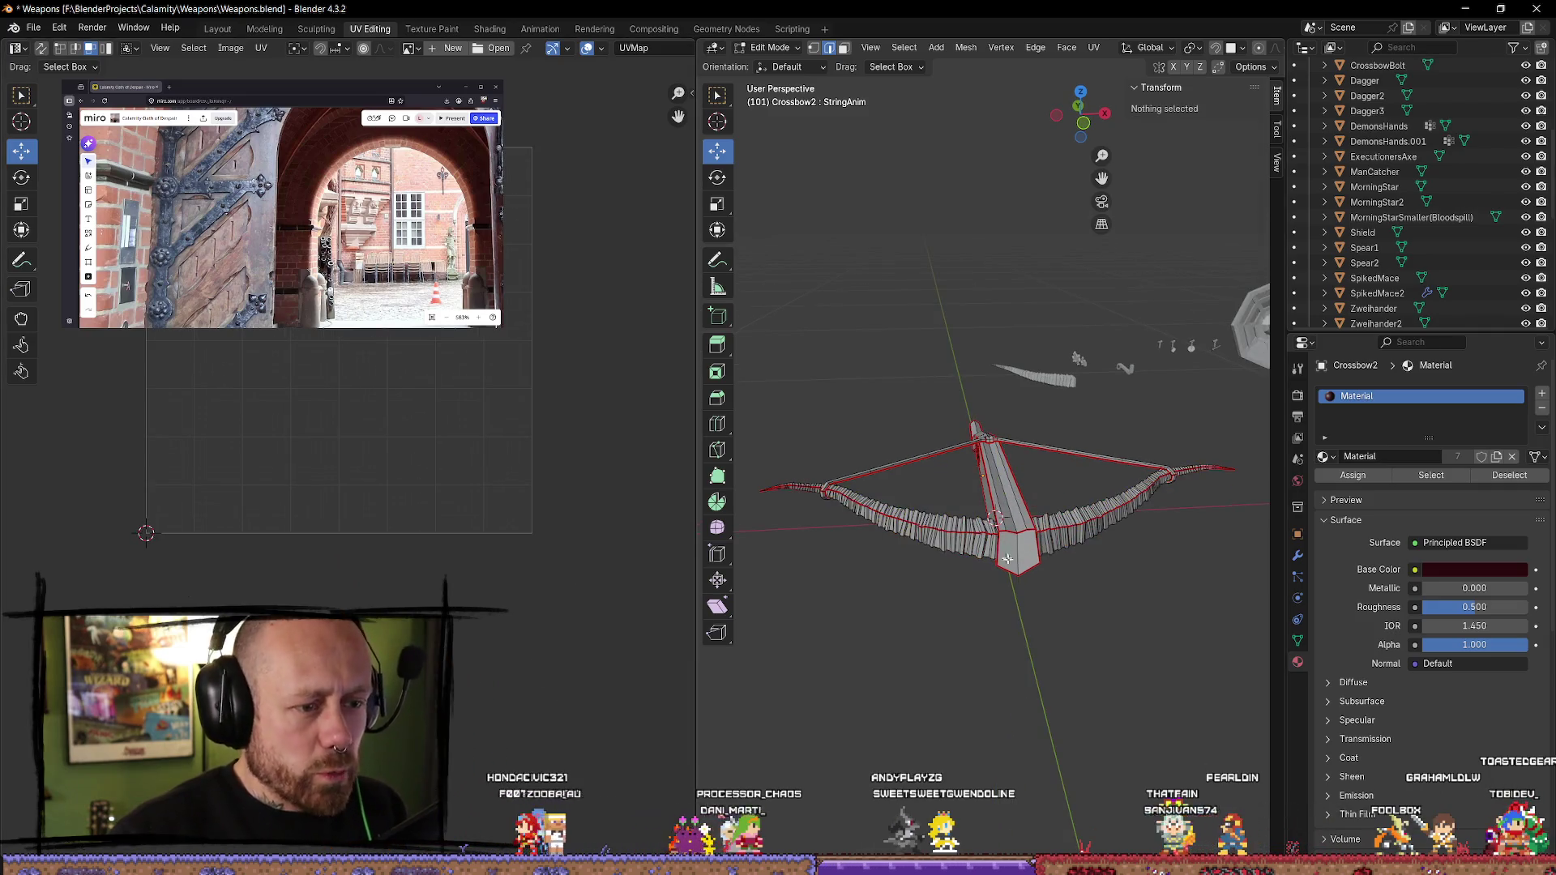
# - Select the crossbow stock and move its UV islands to the left
pyautogui.press('l')
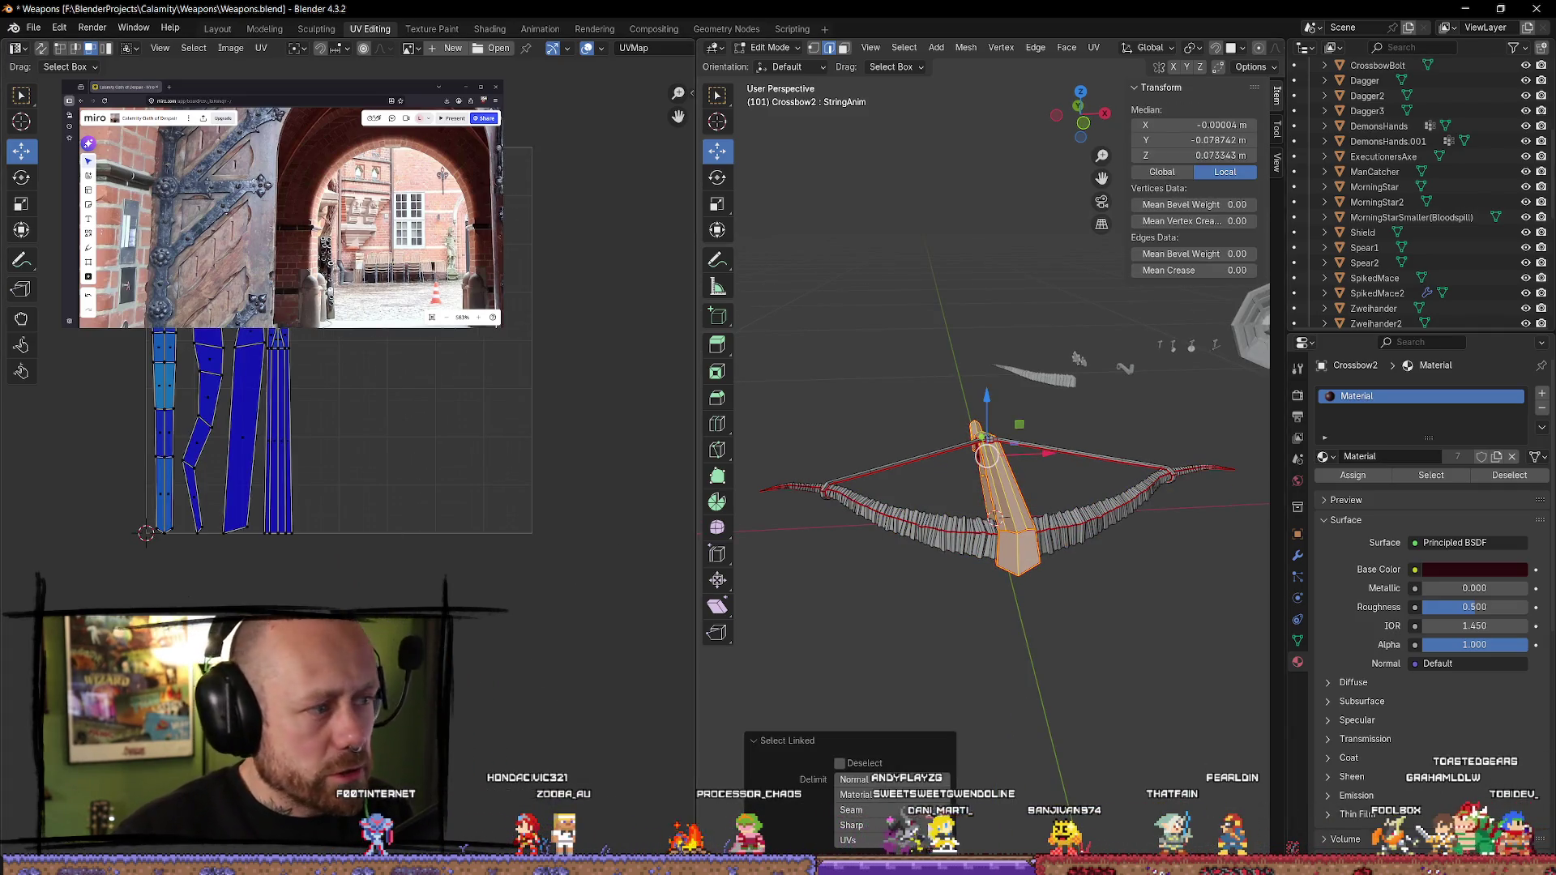
pyautogui.press('a')
pyautogui.hotkey('alt', 'a')
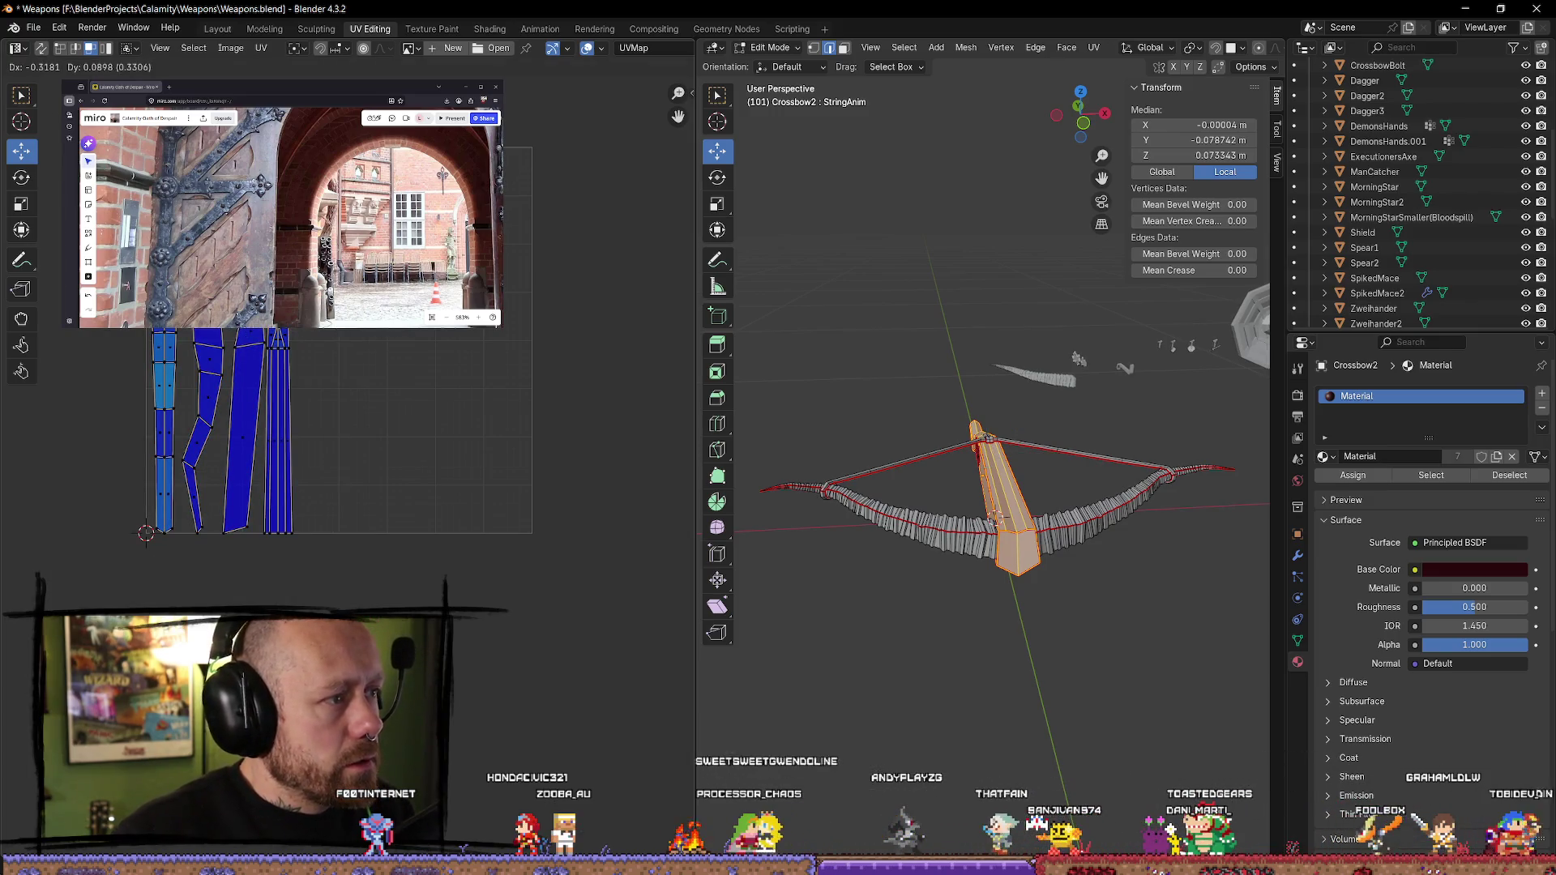
pyautogui.press('a')
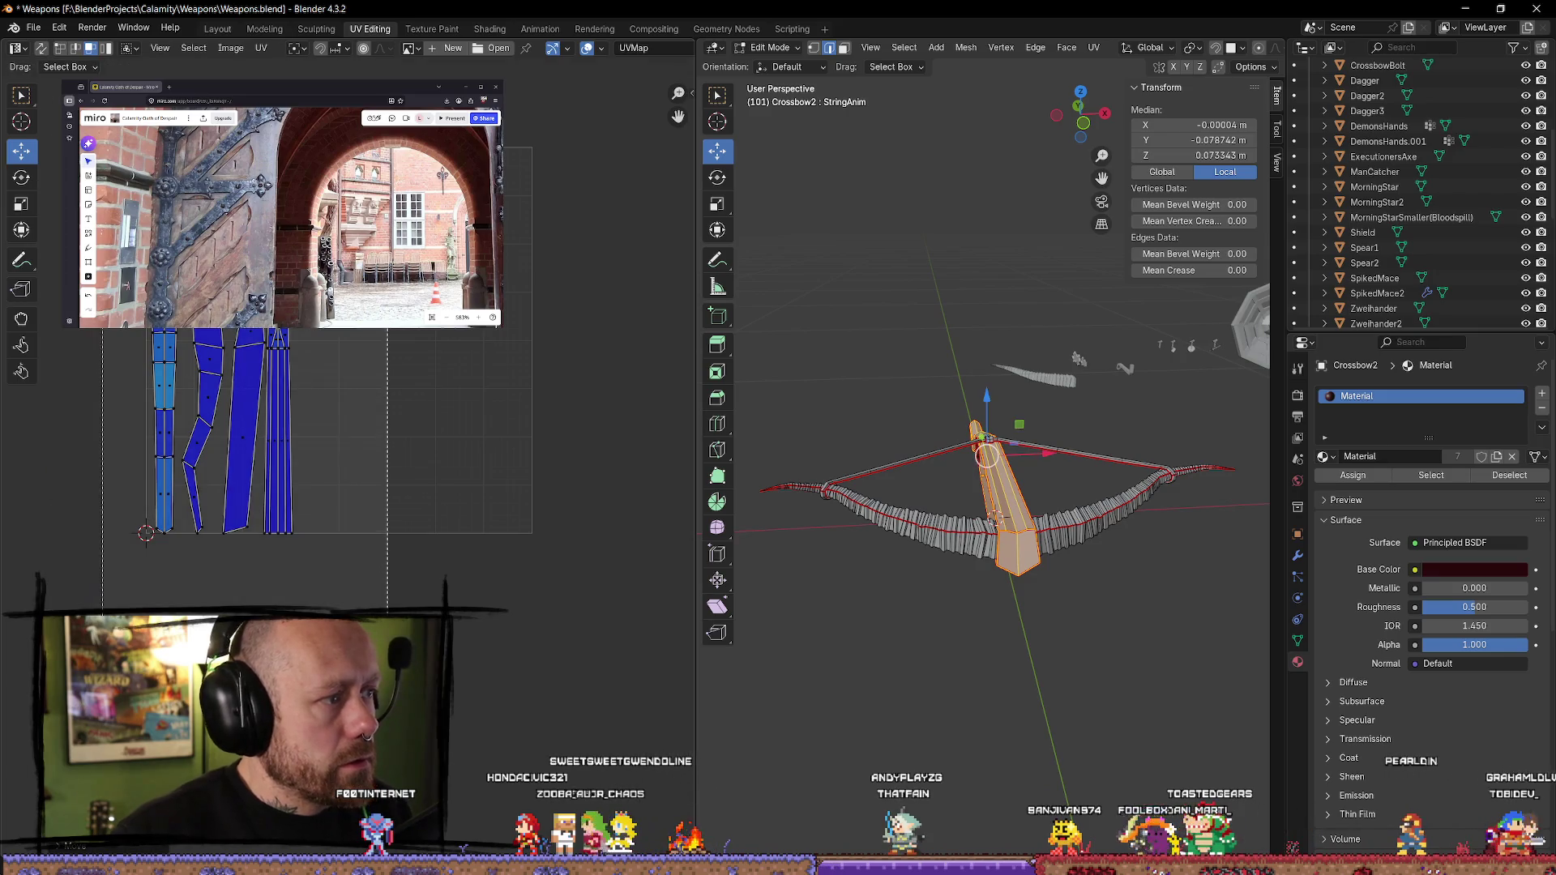
pyautogui.moveTo(236, 347); pyautogui.dragTo(318, 331, button='middle')
pyautogui.press('g')
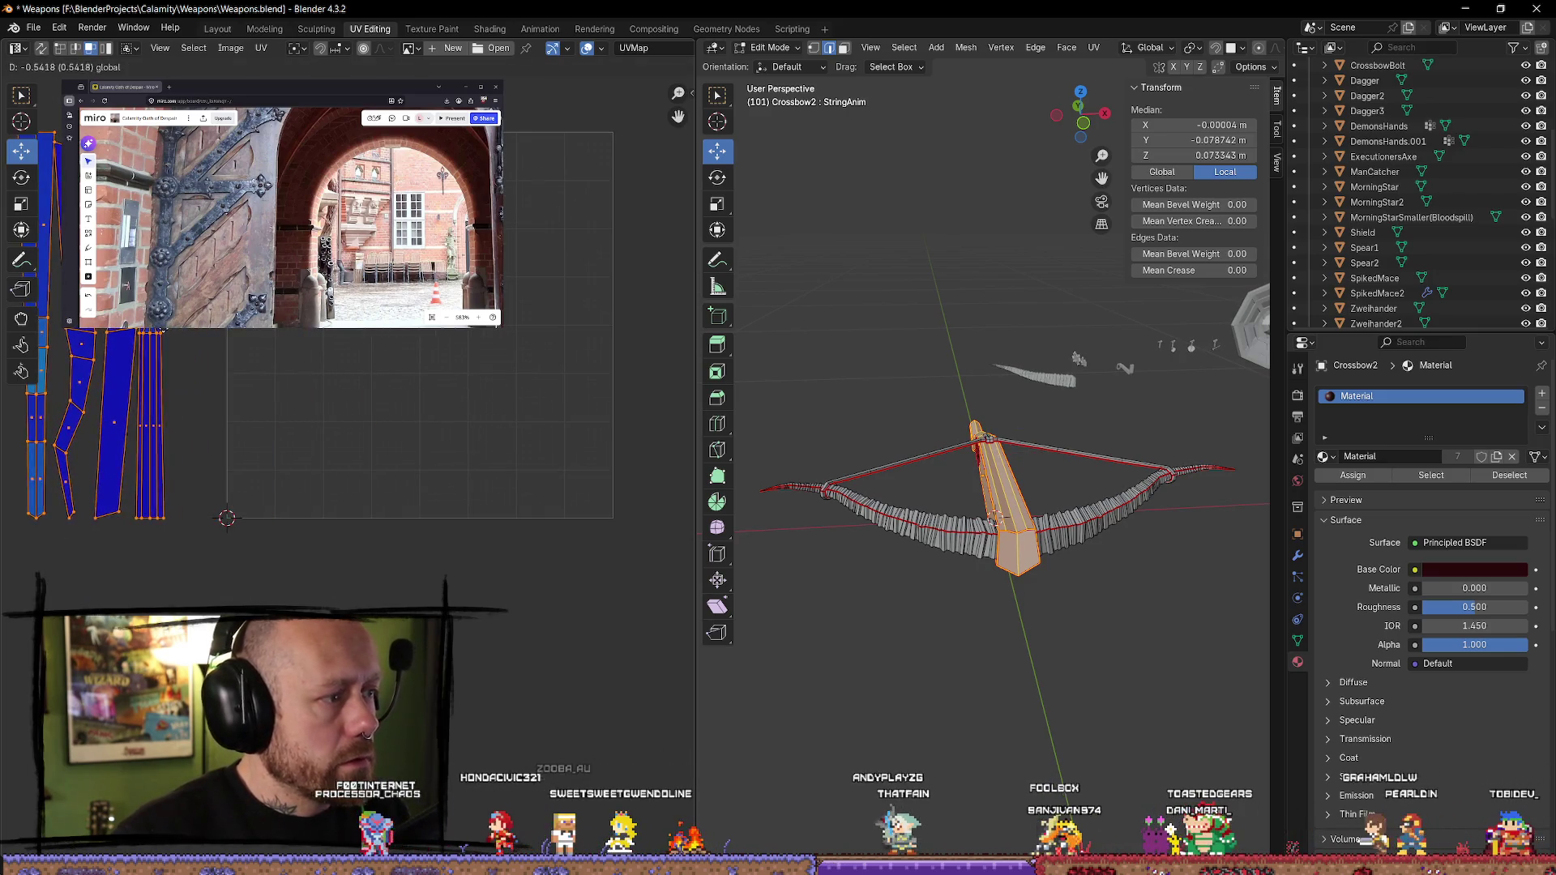
pyautogui.moveTo(1098, 723)
pyautogui.mouseDown(button='middle')
pyautogui.moveTo(1054, 705)
pyautogui.moveTo(997, 640)
pyautogui.mouseUp(button='middle')
pyautogui.scroll(5, 989, 628)
pyautogui.click(989, 624)
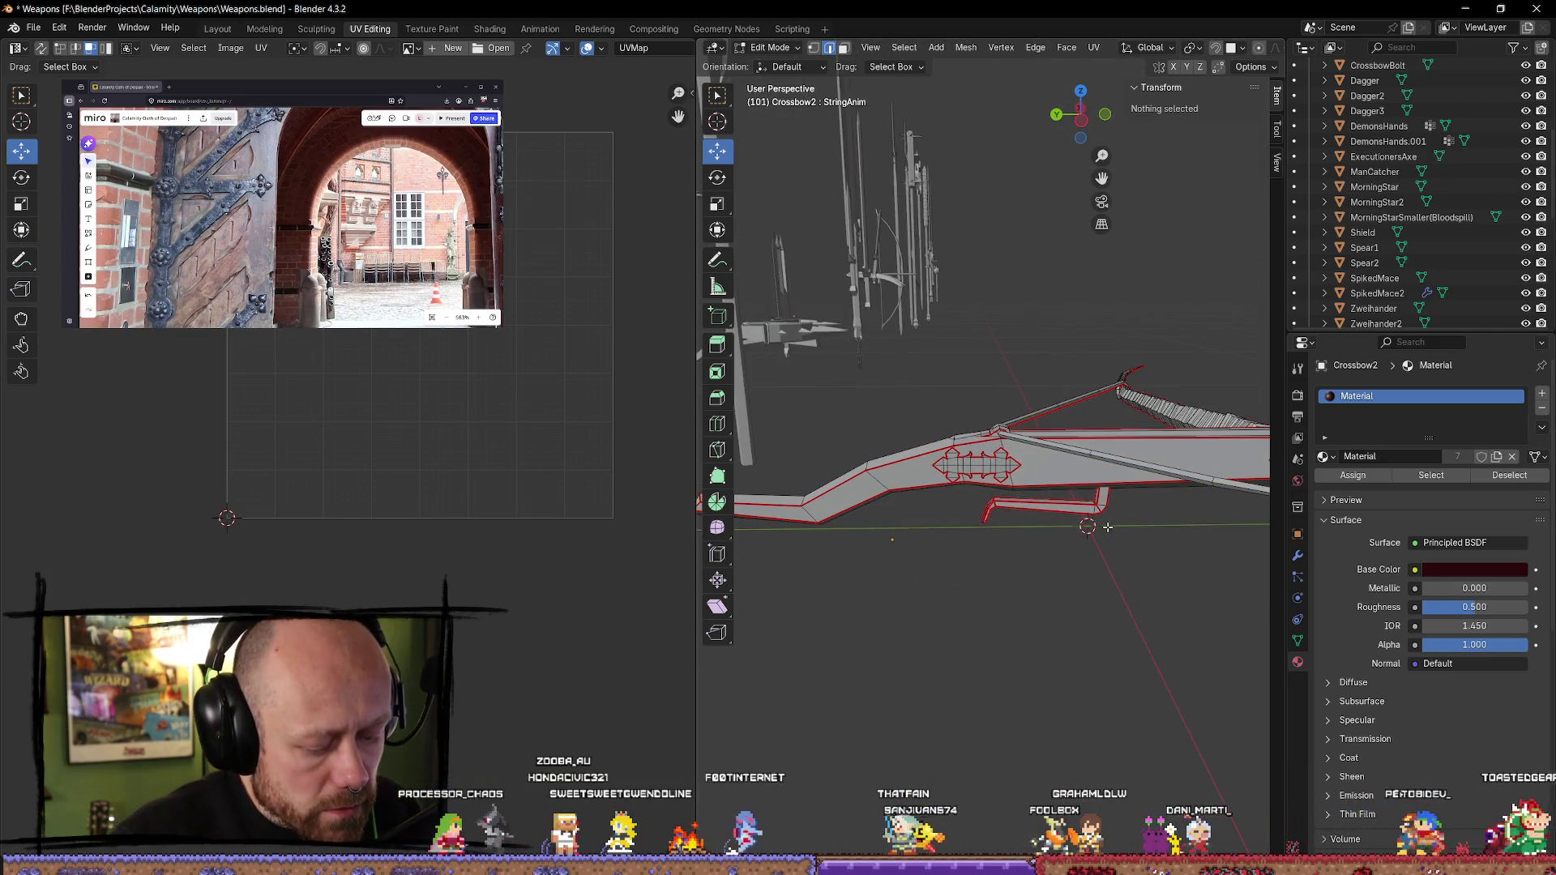
# - Select the lower bracket without the diamond plate and move its UV islands into place
pyautogui.press('l')
pyautogui.press('l')
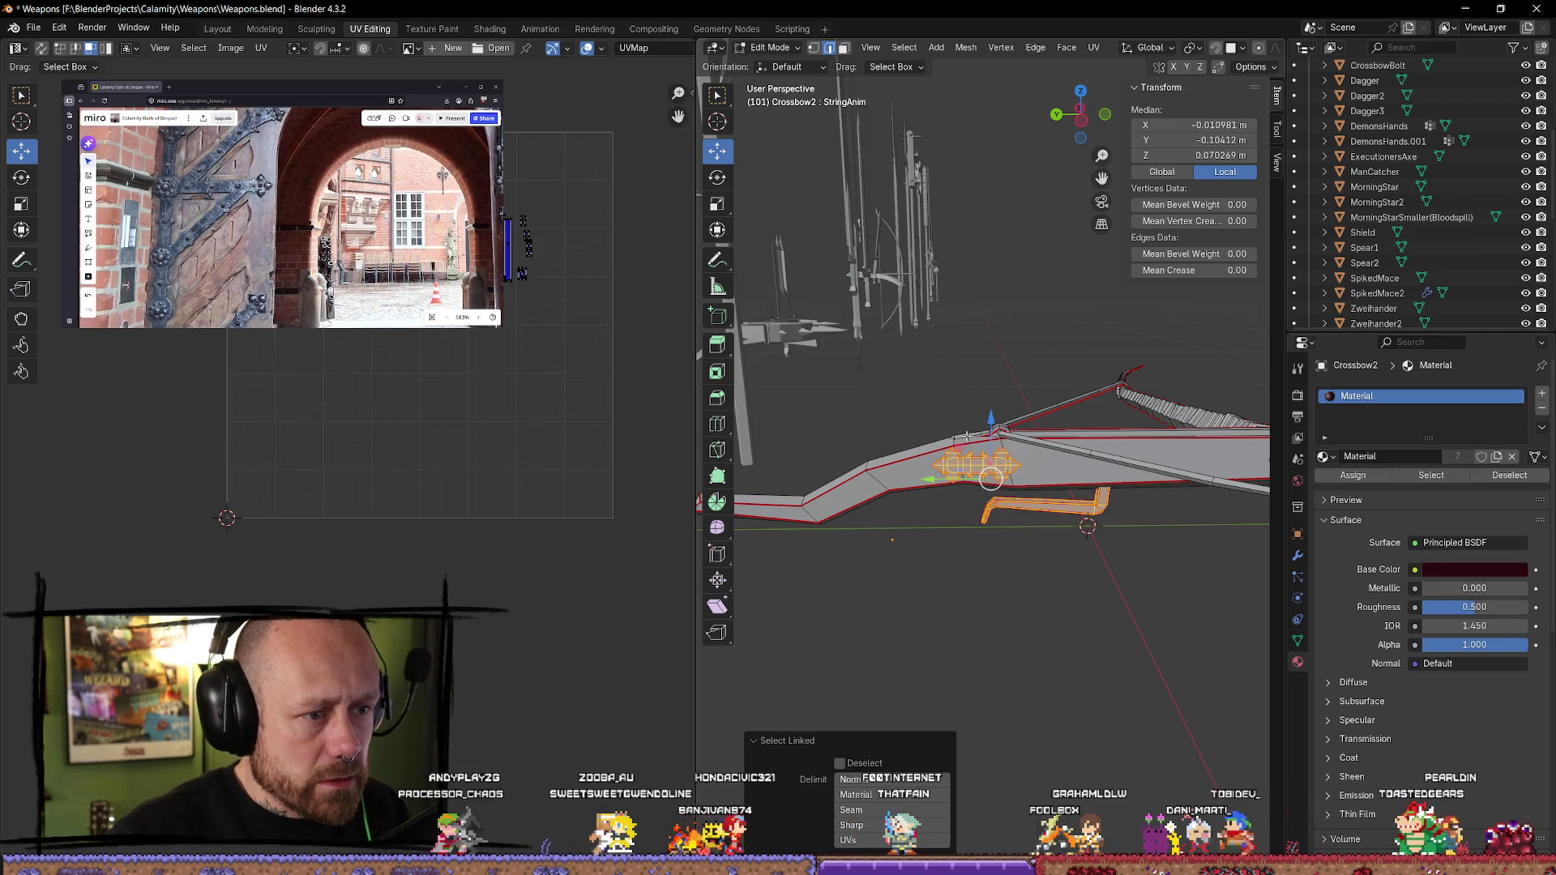
pyautogui.hotkey('ctrl', 'z')
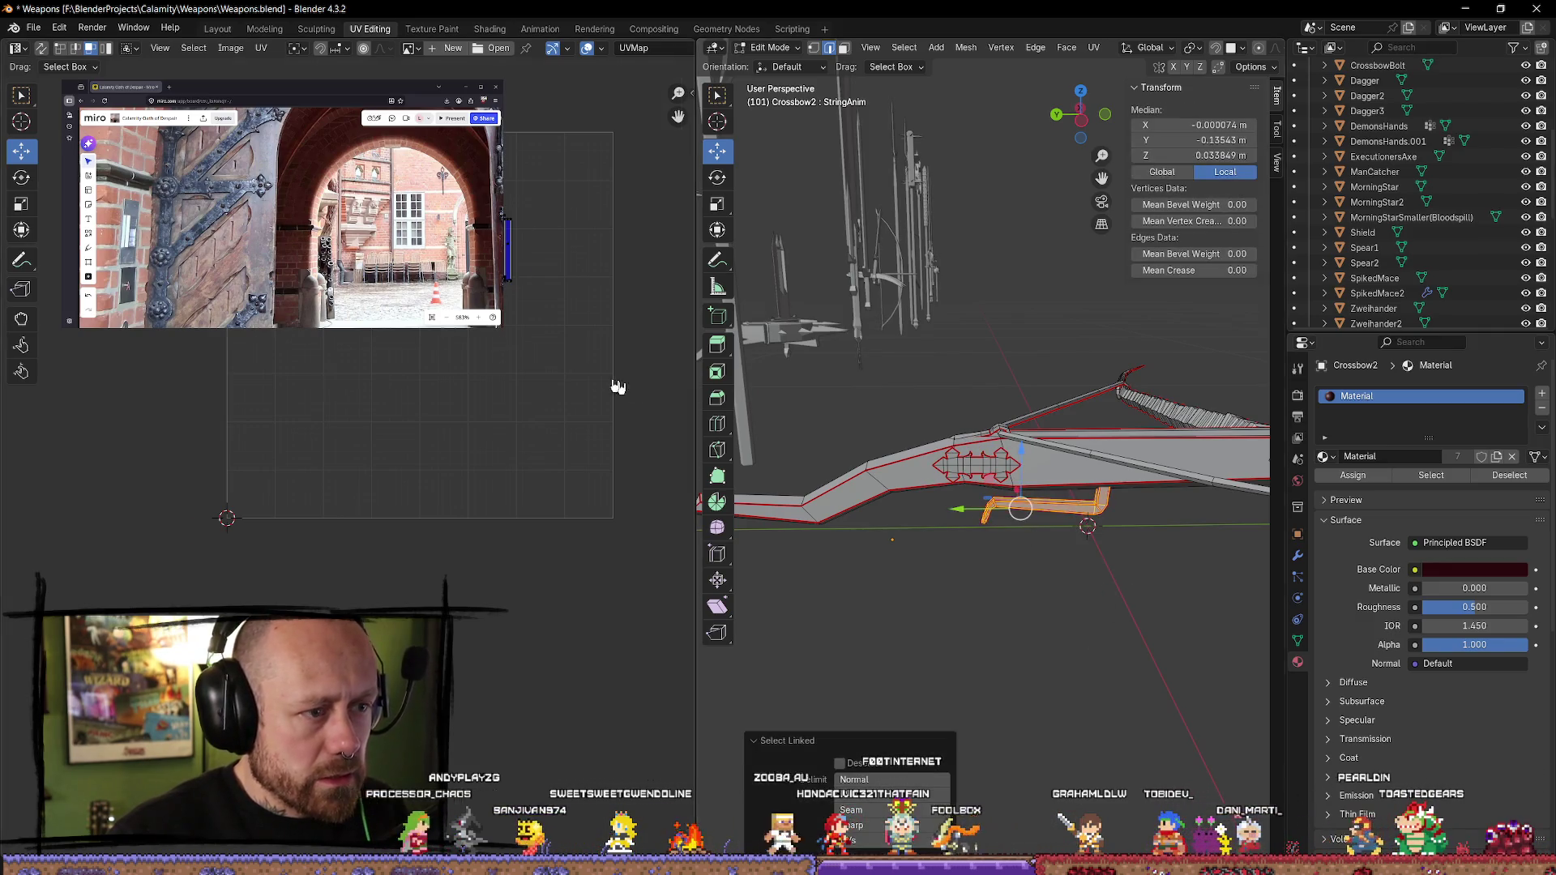
pyautogui.click(264, 355)
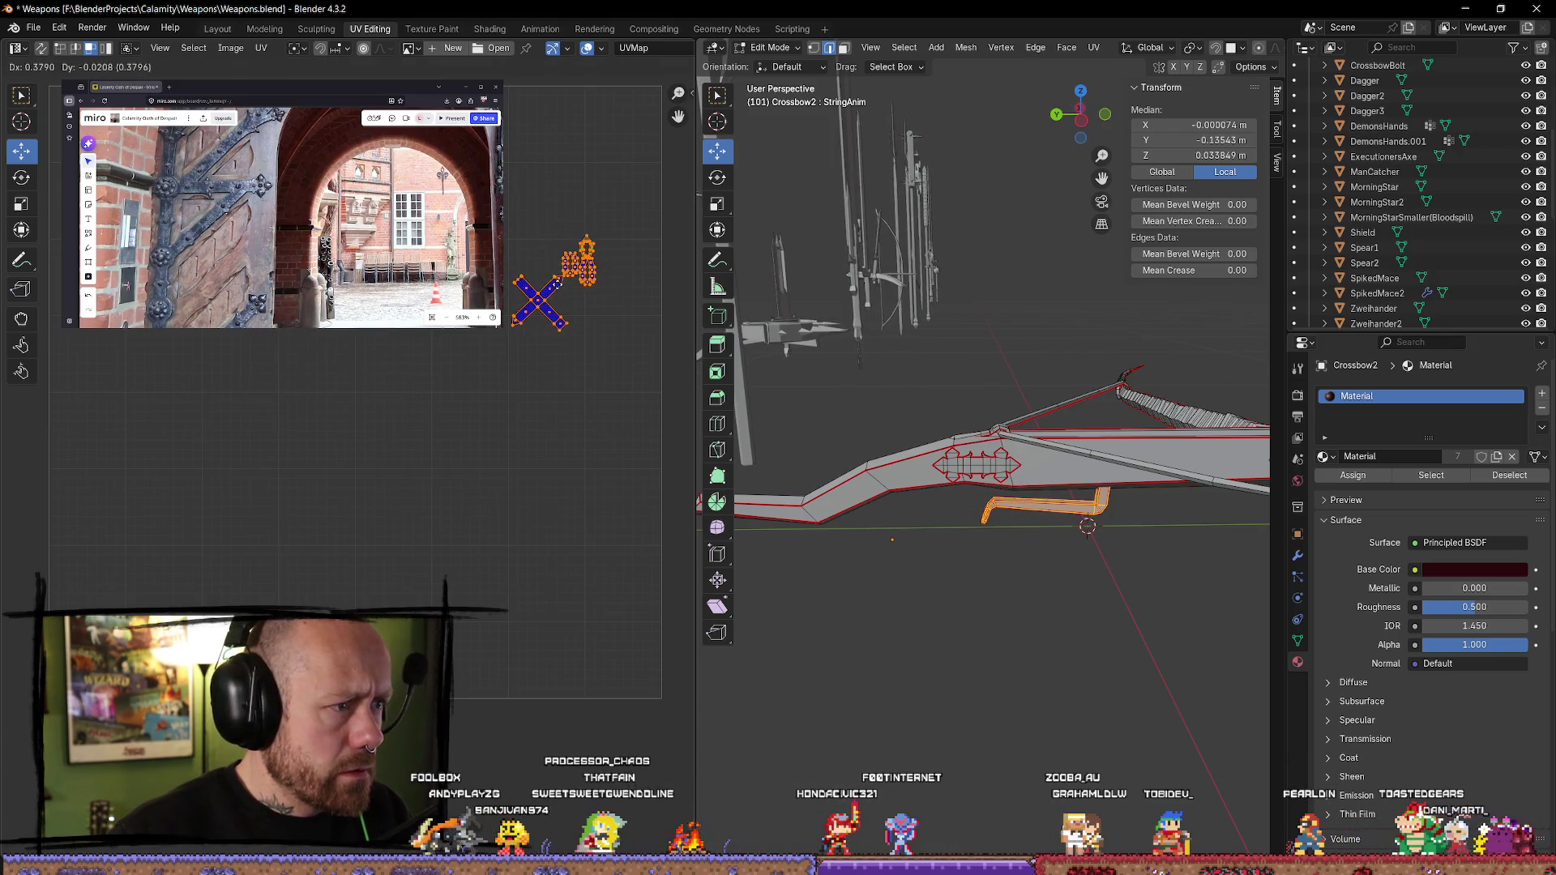
pyautogui.moveTo(627, 237); pyautogui.dragTo(387, 392, button='middle')
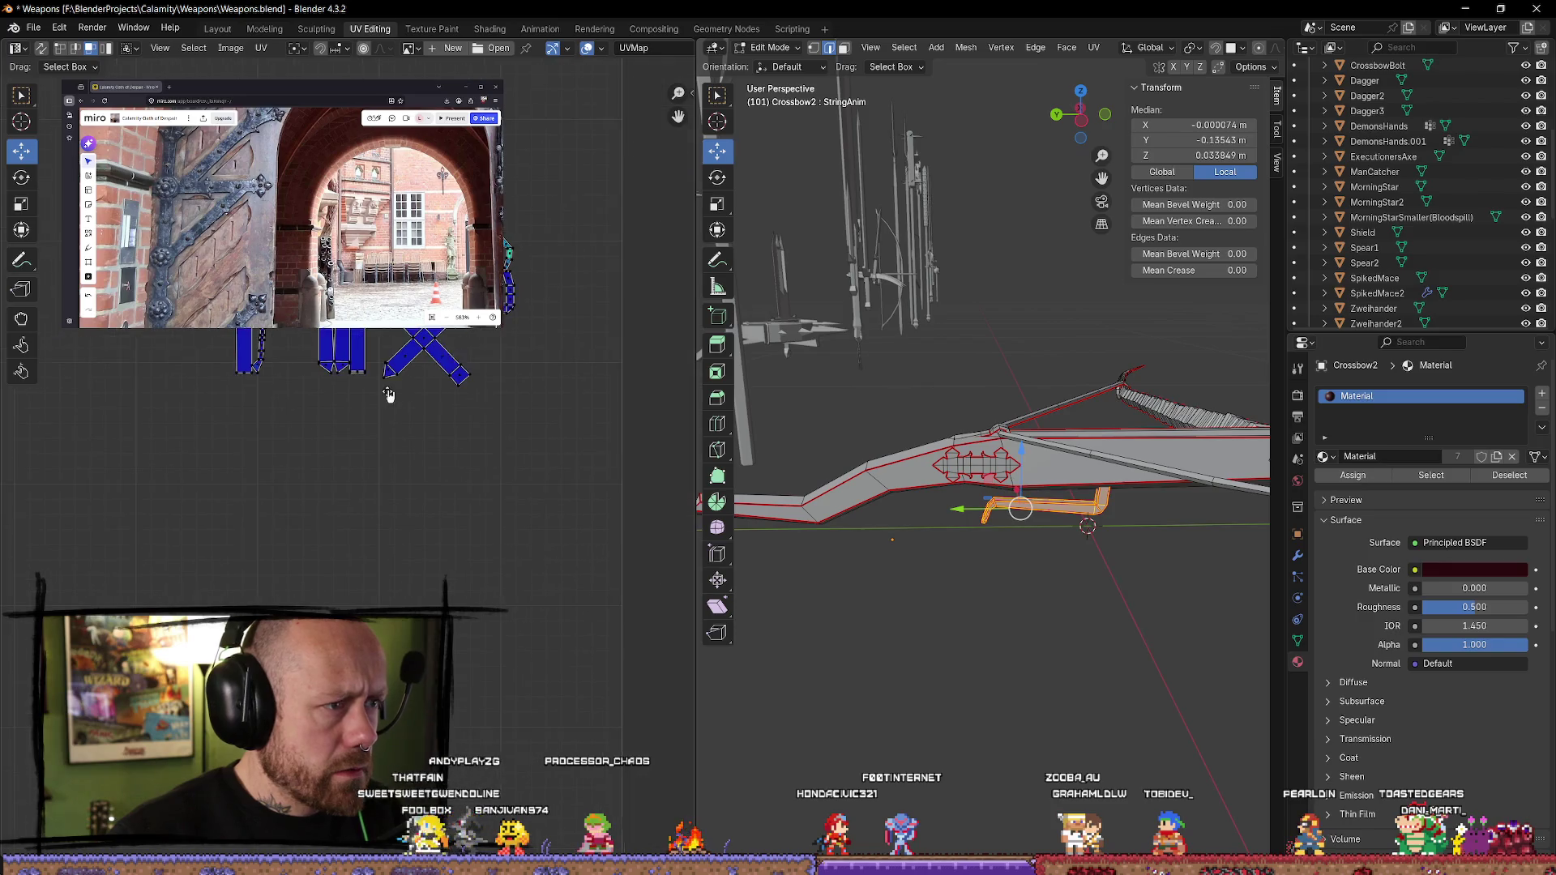
pyautogui.moveTo(471, 335); pyautogui.dragTo(473, 334)
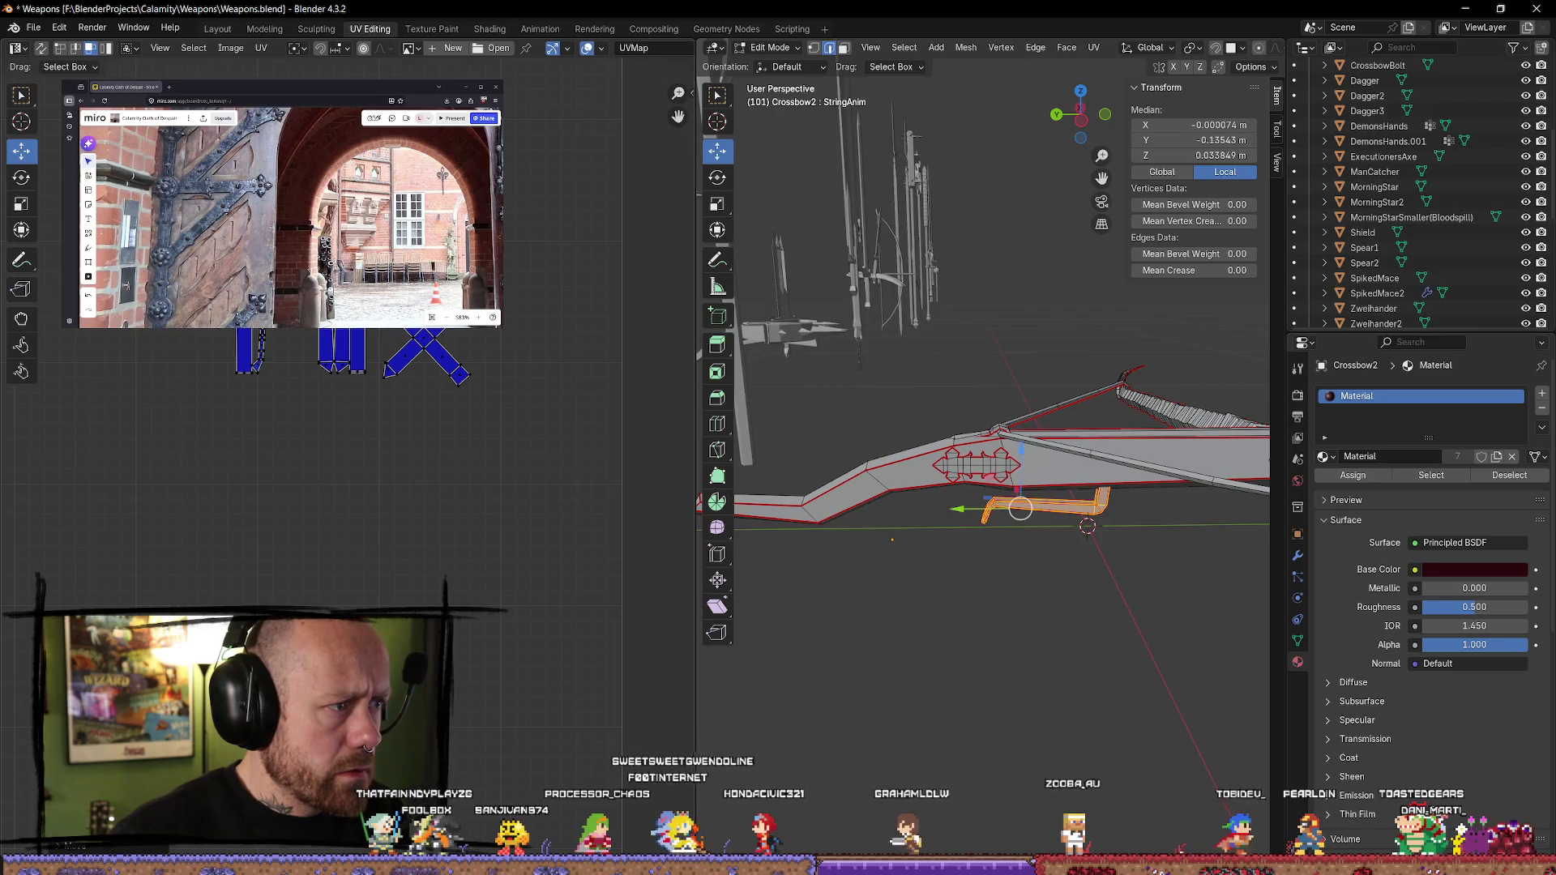
pyautogui.scroll(-3, 368, 439)
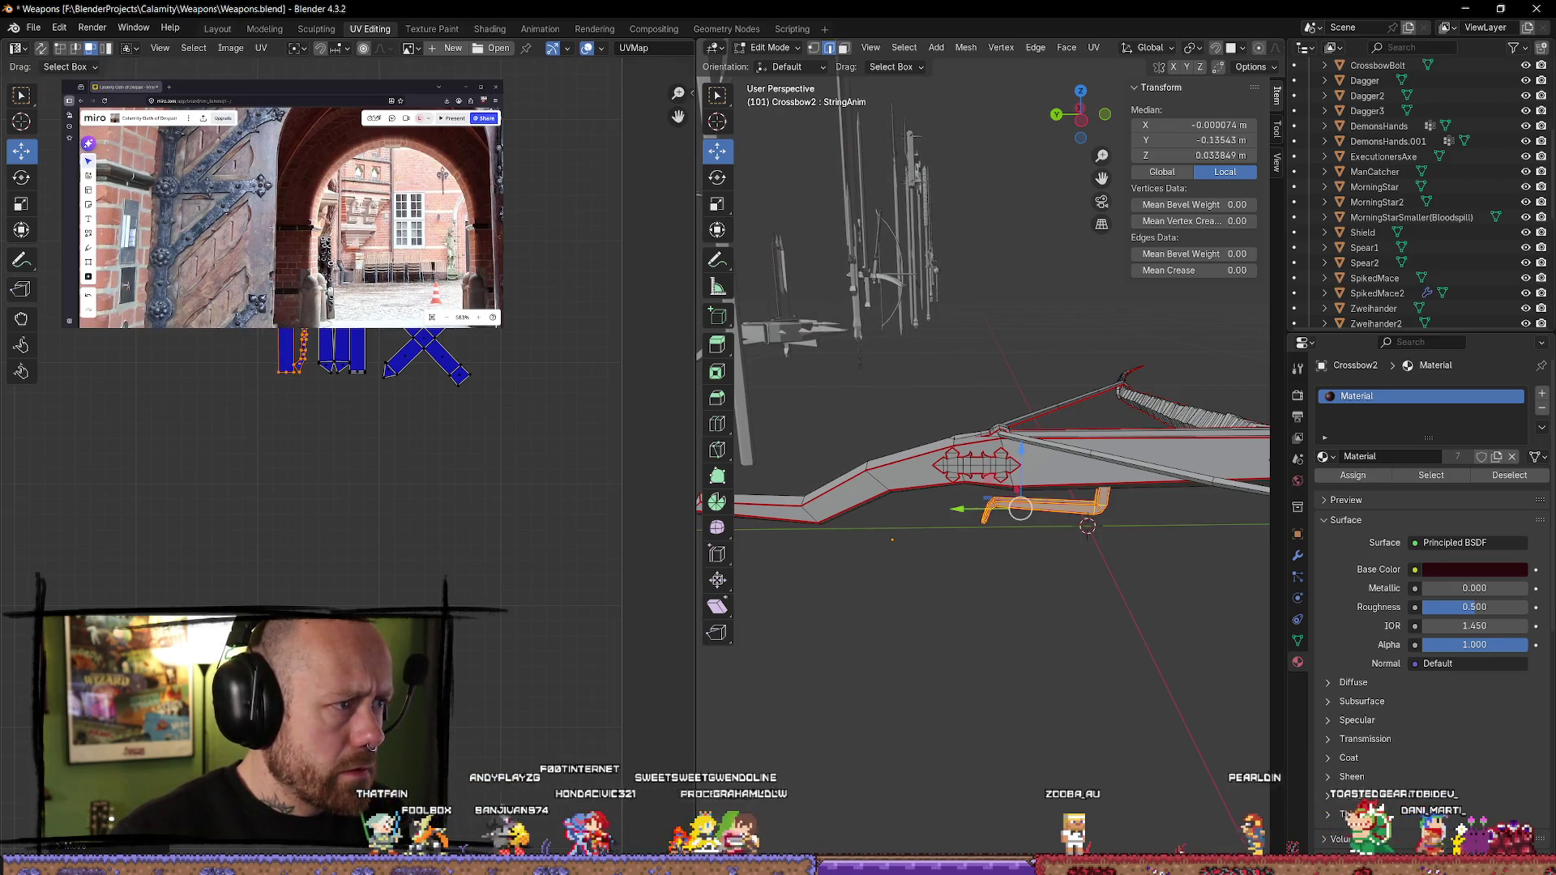
pyautogui.press('a')
pyautogui.scroll(-4, 286, 456)
pyautogui.press('g')
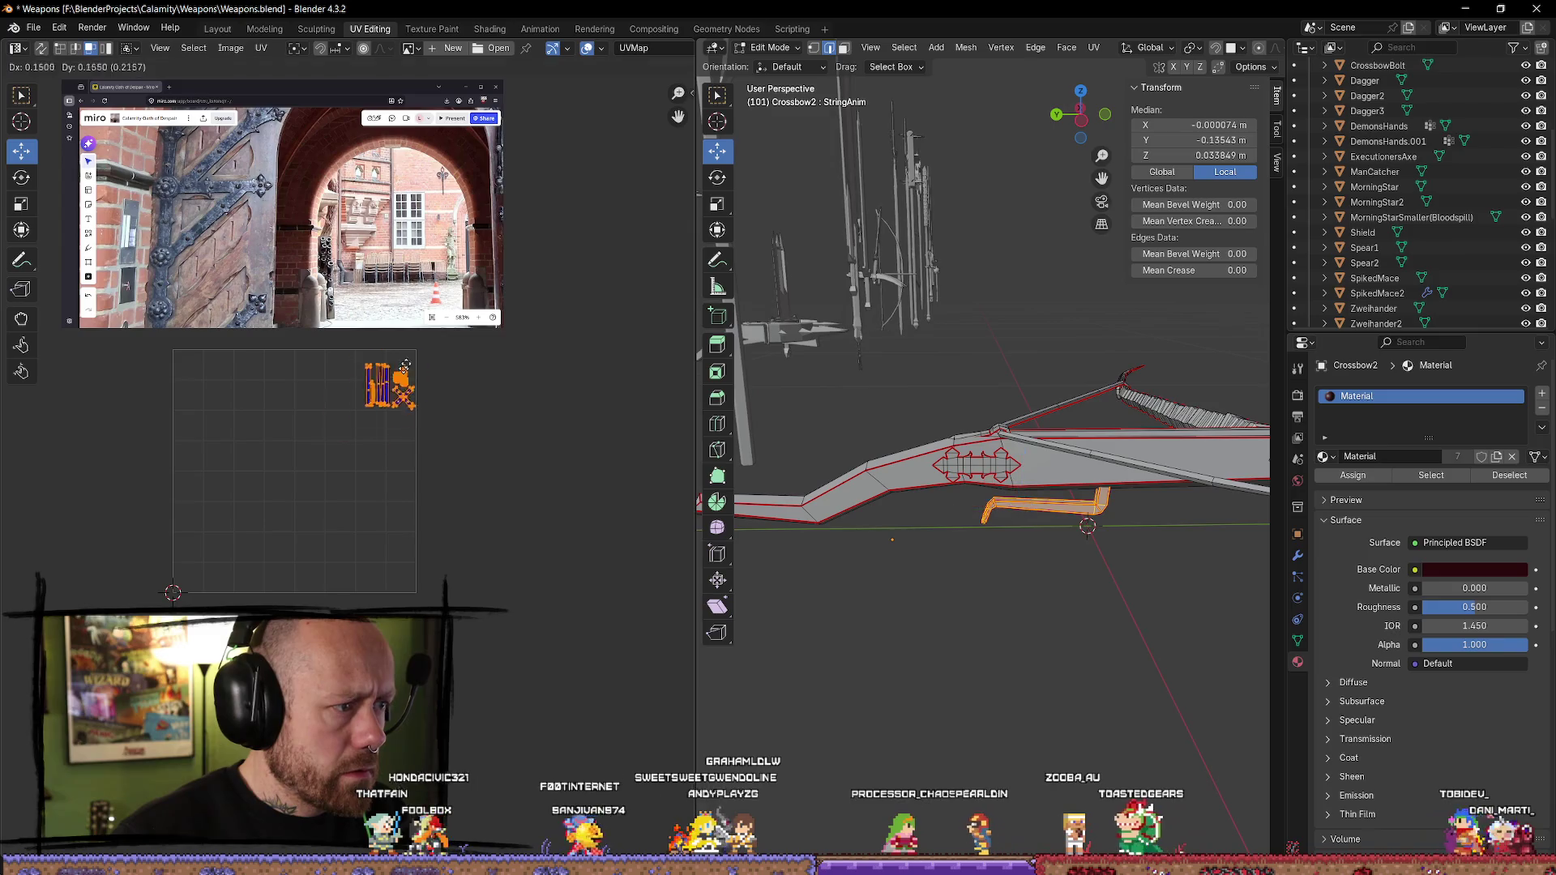
pyautogui.hotkey('alt', 'a')
pyautogui.press('l')
pyautogui.moveTo(986, 469); pyautogui.dragTo(795, 438, button='middle')
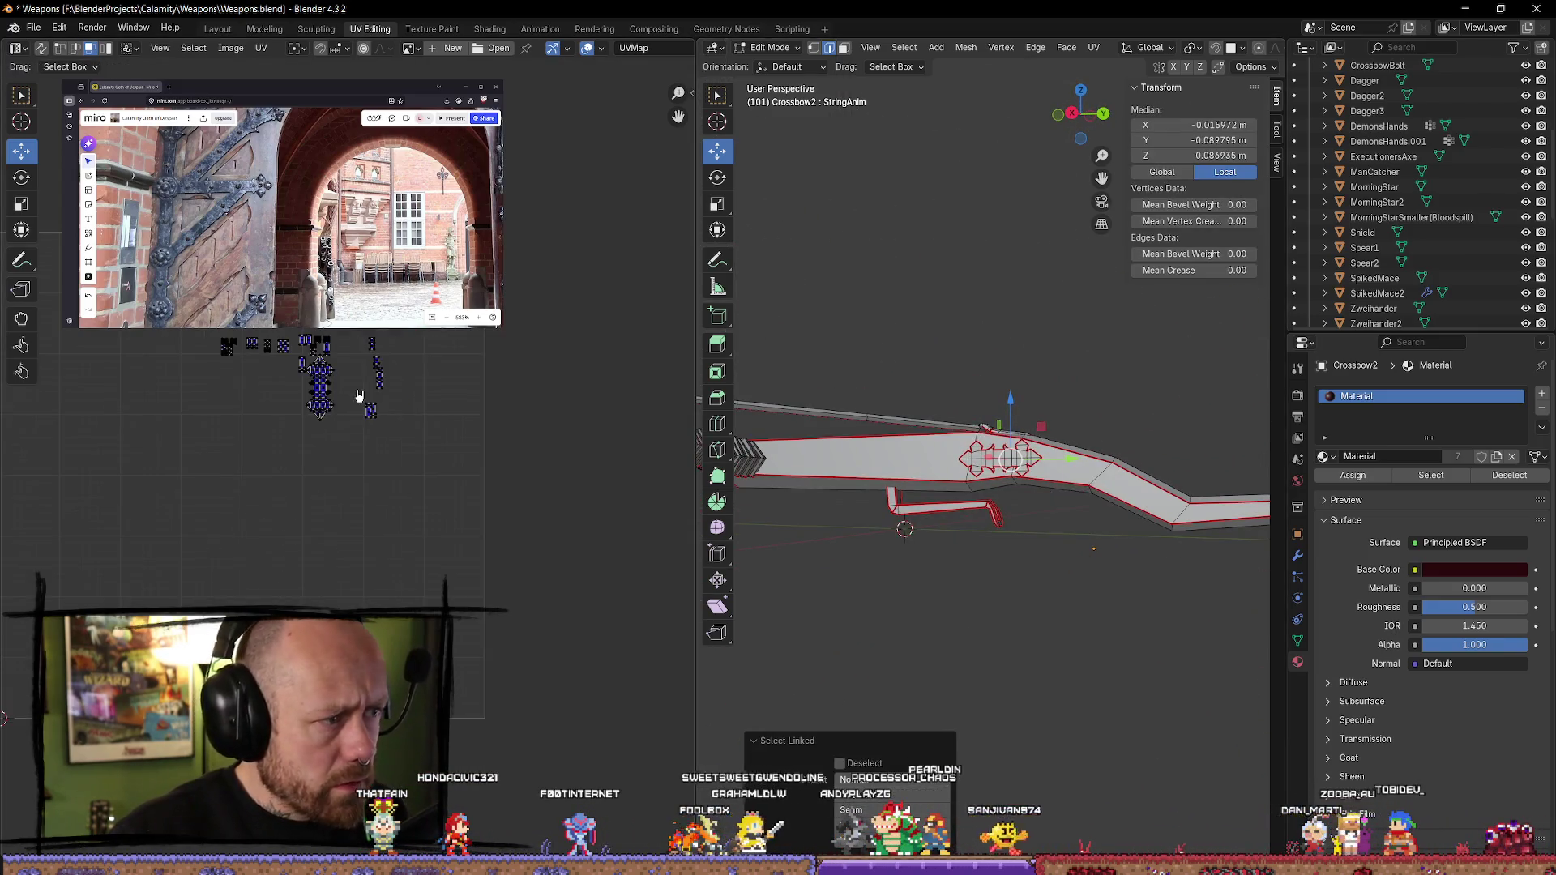
# - Move the first two small UV islands down beside the large island cluster
pyautogui.scroll(4, 243, 405)
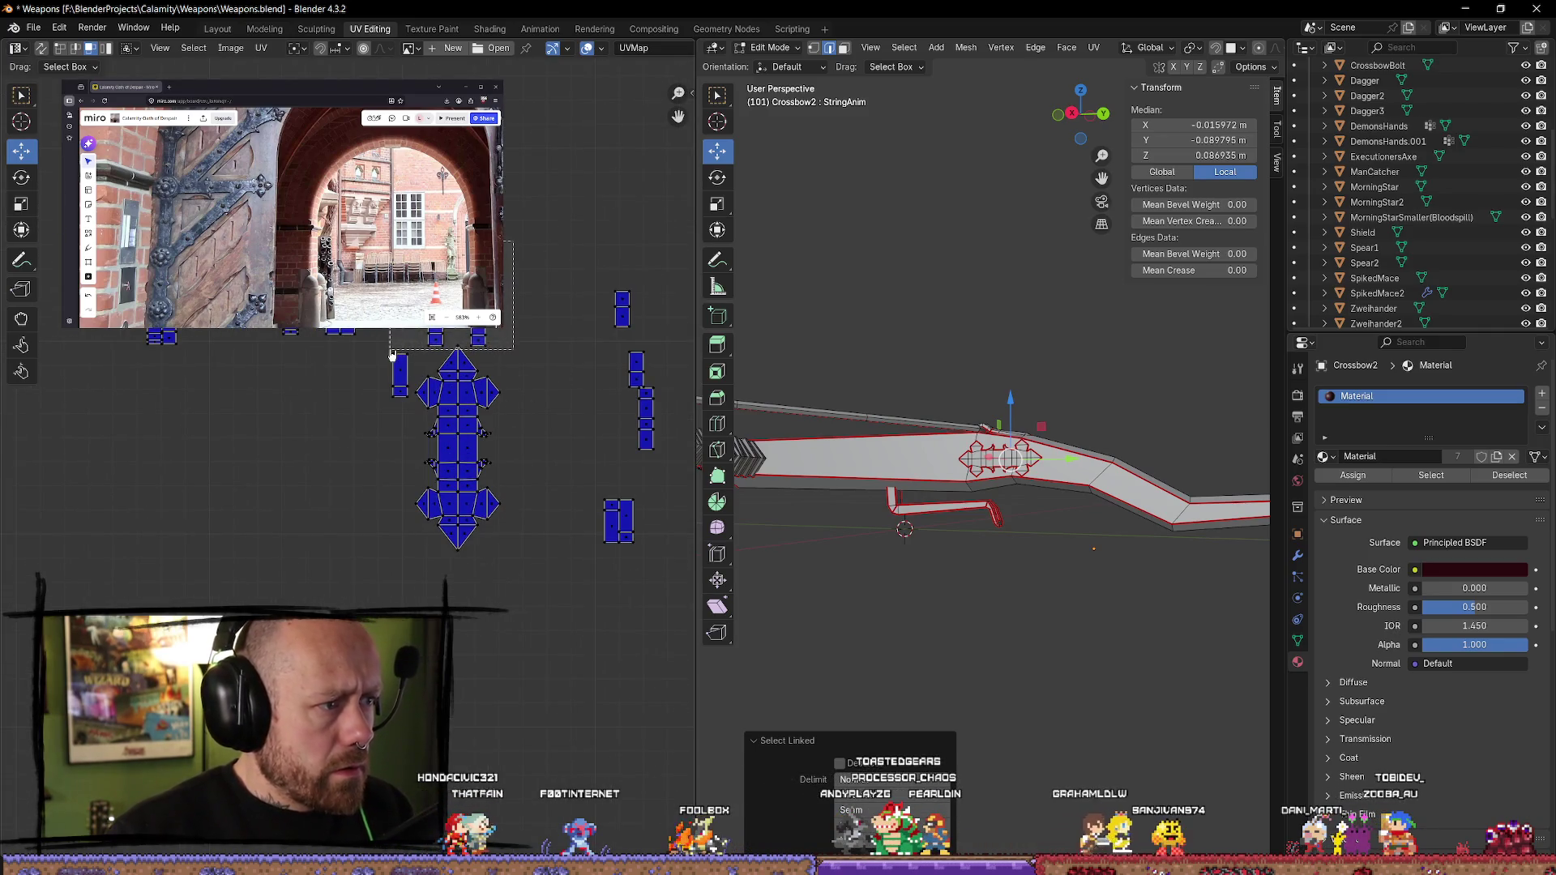
pyautogui.moveTo(392, 355); pyautogui.dragTo(393, 354)
pyautogui.press('g')
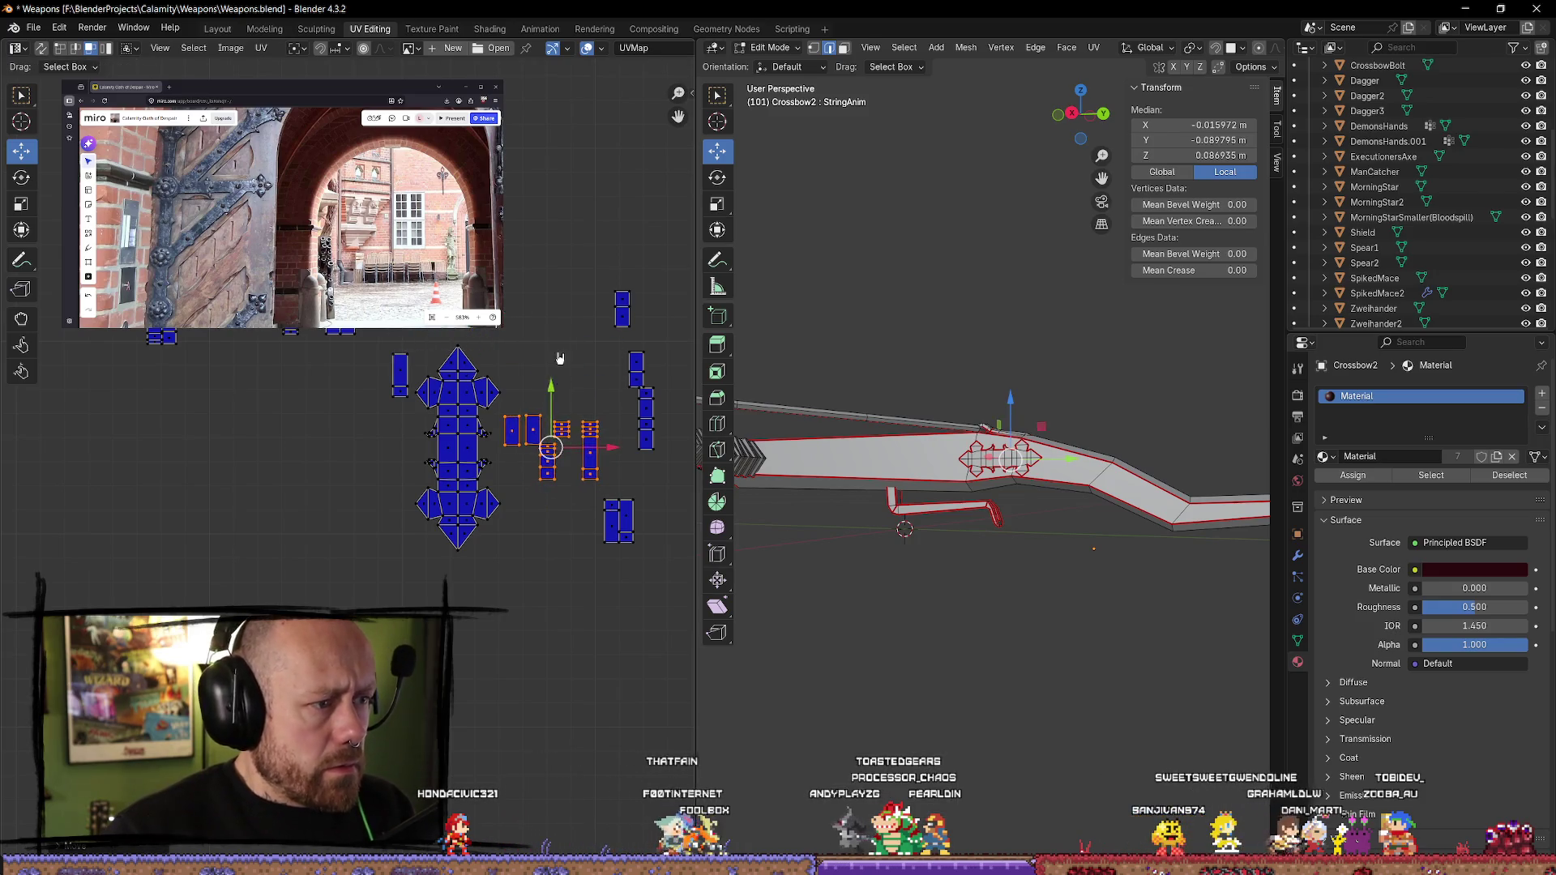
pyautogui.moveTo(629, 398)
pyautogui.mouseDown()
pyautogui.moveTo(584, 486)
pyautogui.moveTo(531, 519)
pyautogui.moveTo(620, 523)
pyautogui.moveTo(527, 379)
pyautogui.moveTo(643, 405)
pyautogui.moveTo(640, 392)
pyautogui.moveTo(558, 386)
pyautogui.mouseUp()
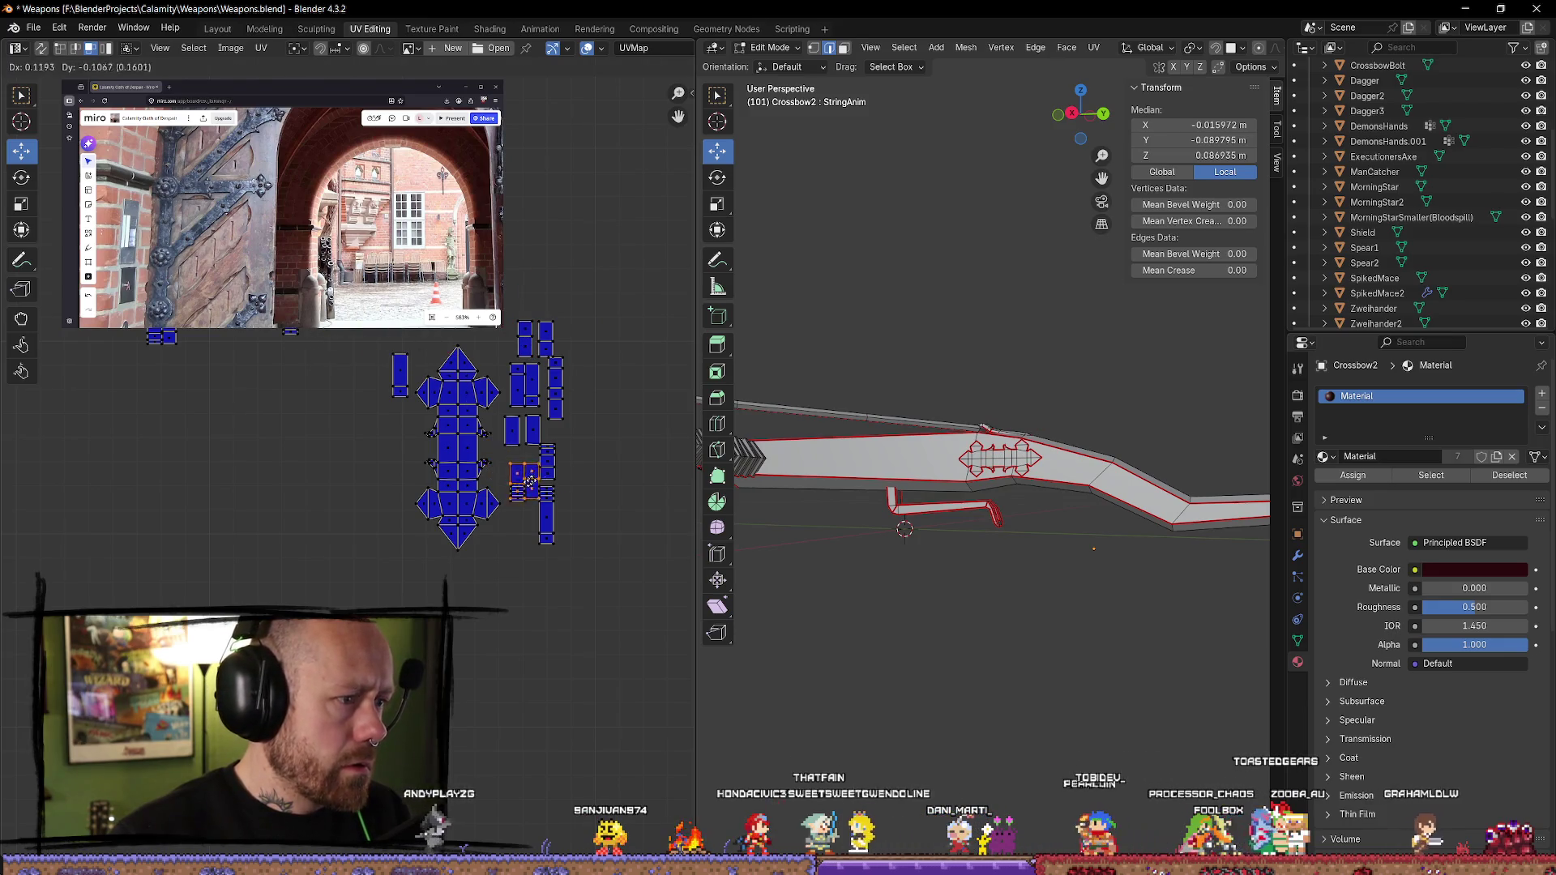
pyautogui.moveTo(579, 511)
pyautogui.mouseDown()
pyautogui.moveTo(506, 572)
pyautogui.moveTo(529, 557)
pyautogui.moveTo(509, 471)
pyautogui.mouseUp()
pyautogui.click(239, 337)
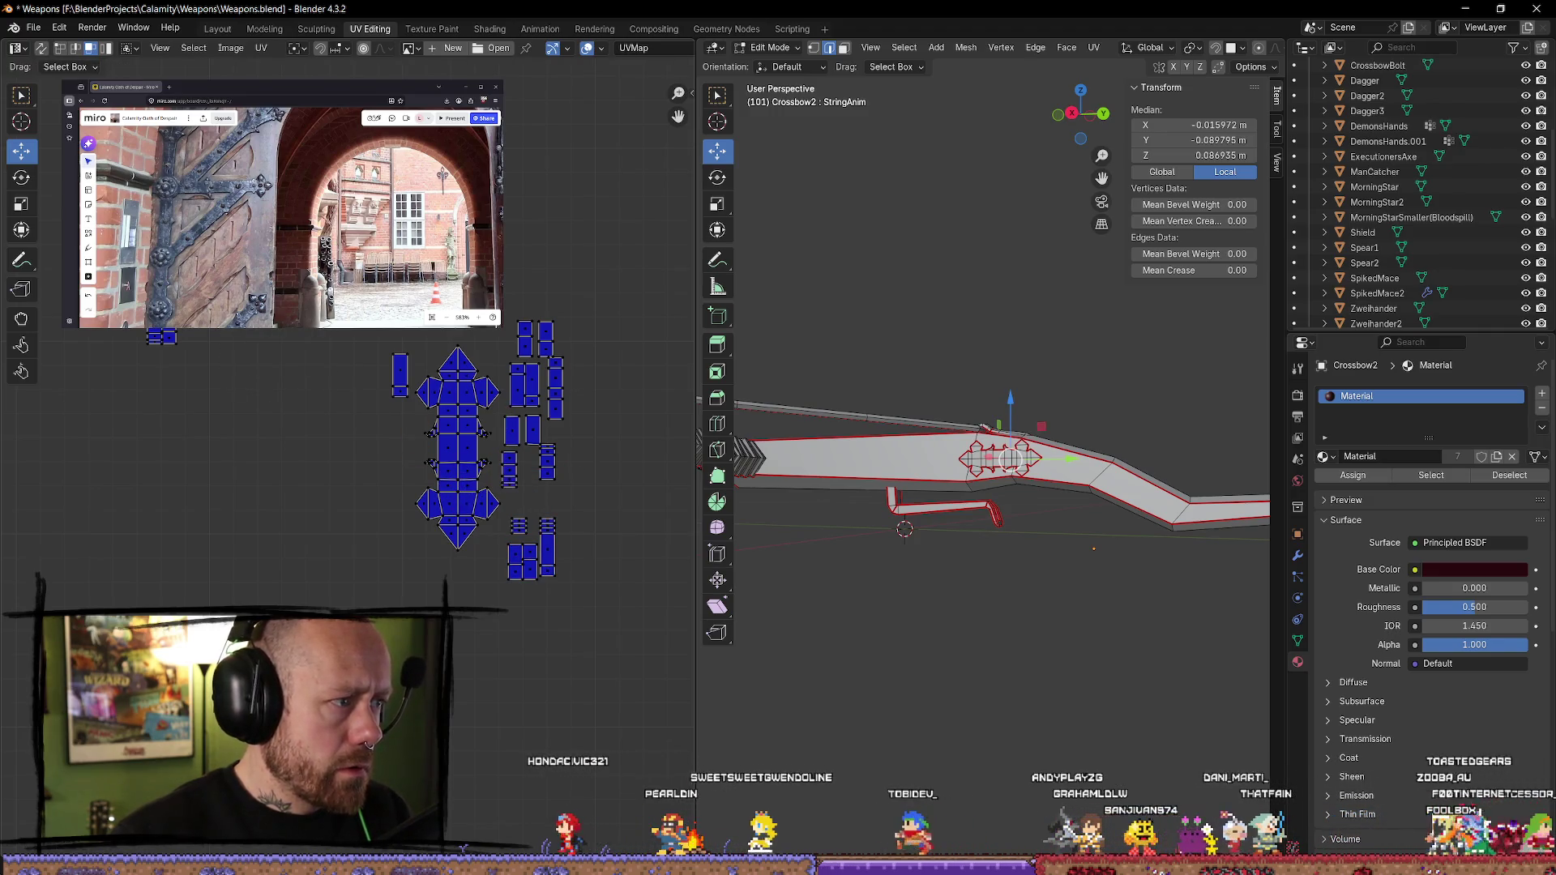
pyautogui.moveTo(243, 328)
pyautogui.mouseDown()
pyautogui.moveTo(455, 513)
pyautogui.moveTo(309, 453)
pyautogui.mouseUp()
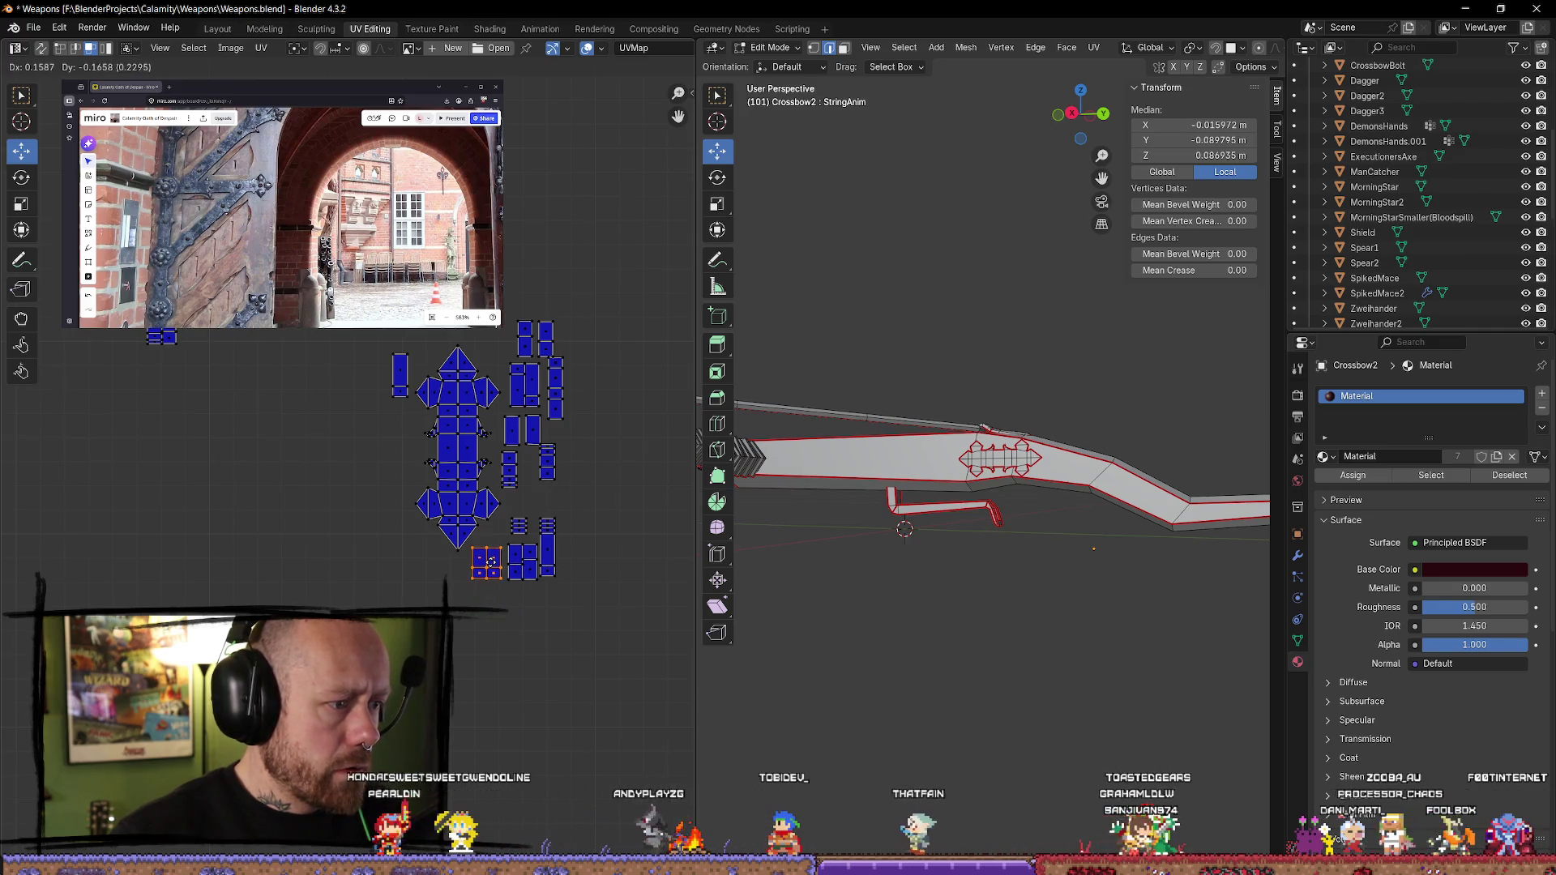
pyautogui.click(490, 561)
# - Reposition several more small strip islands, stacking them into columns beside the others
pyautogui.moveTo(246, 440); pyautogui.dragTo(100, 326)
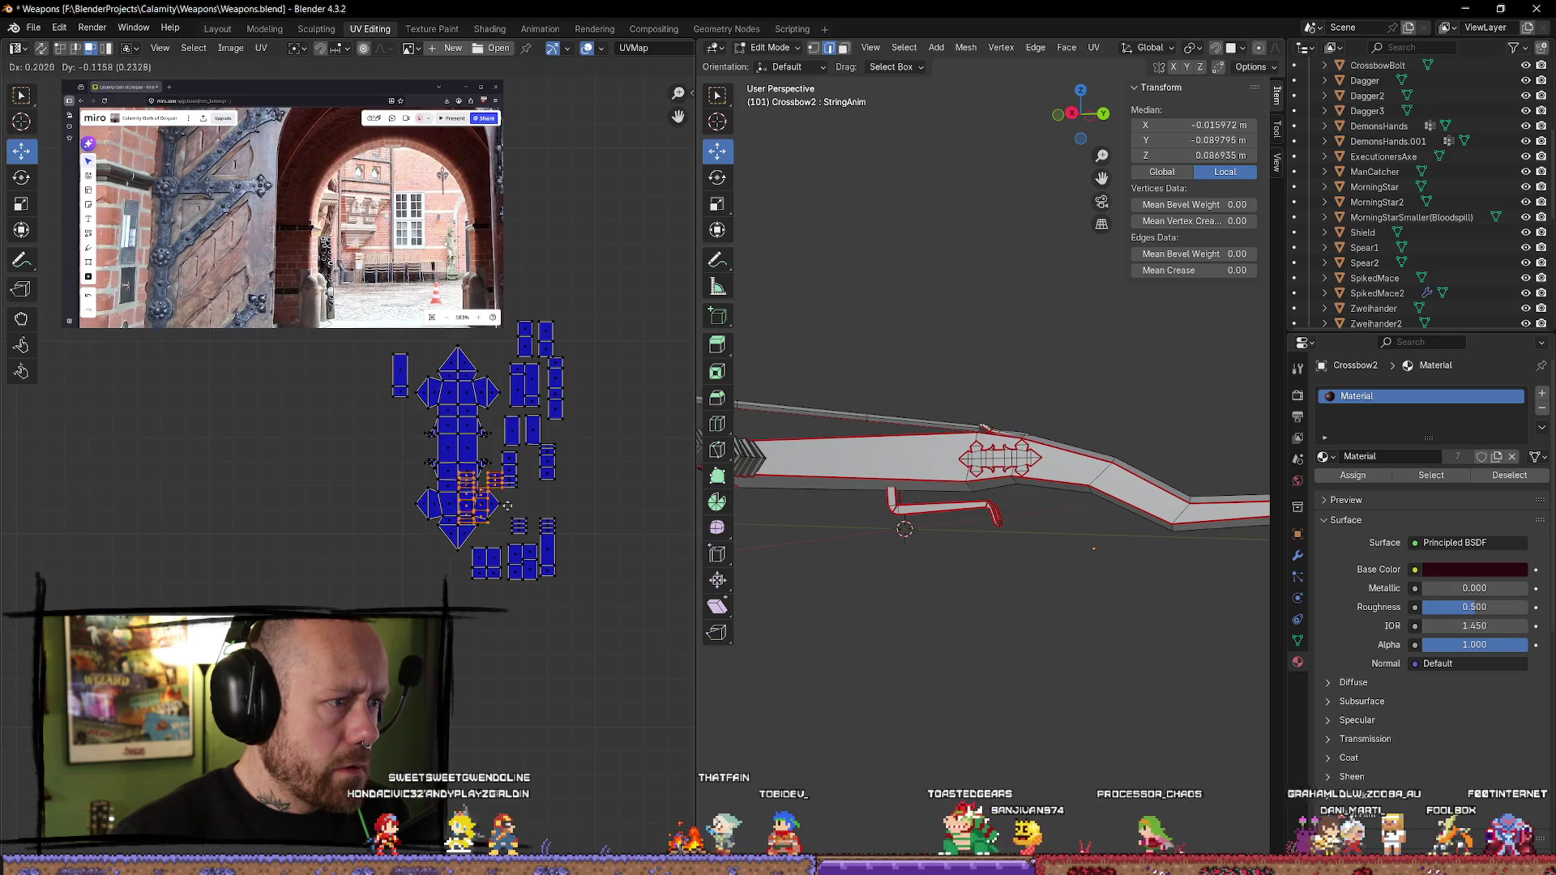
pyautogui.press('g')
pyautogui.click(596, 504)
pyautogui.scroll(3, 596, 504)
pyautogui.click(432, 475)
pyautogui.press('g')
pyautogui.click(446, 517)
pyautogui.click(491, 442)
pyautogui.moveTo(492, 435); pyautogui.dragTo(492, 509)
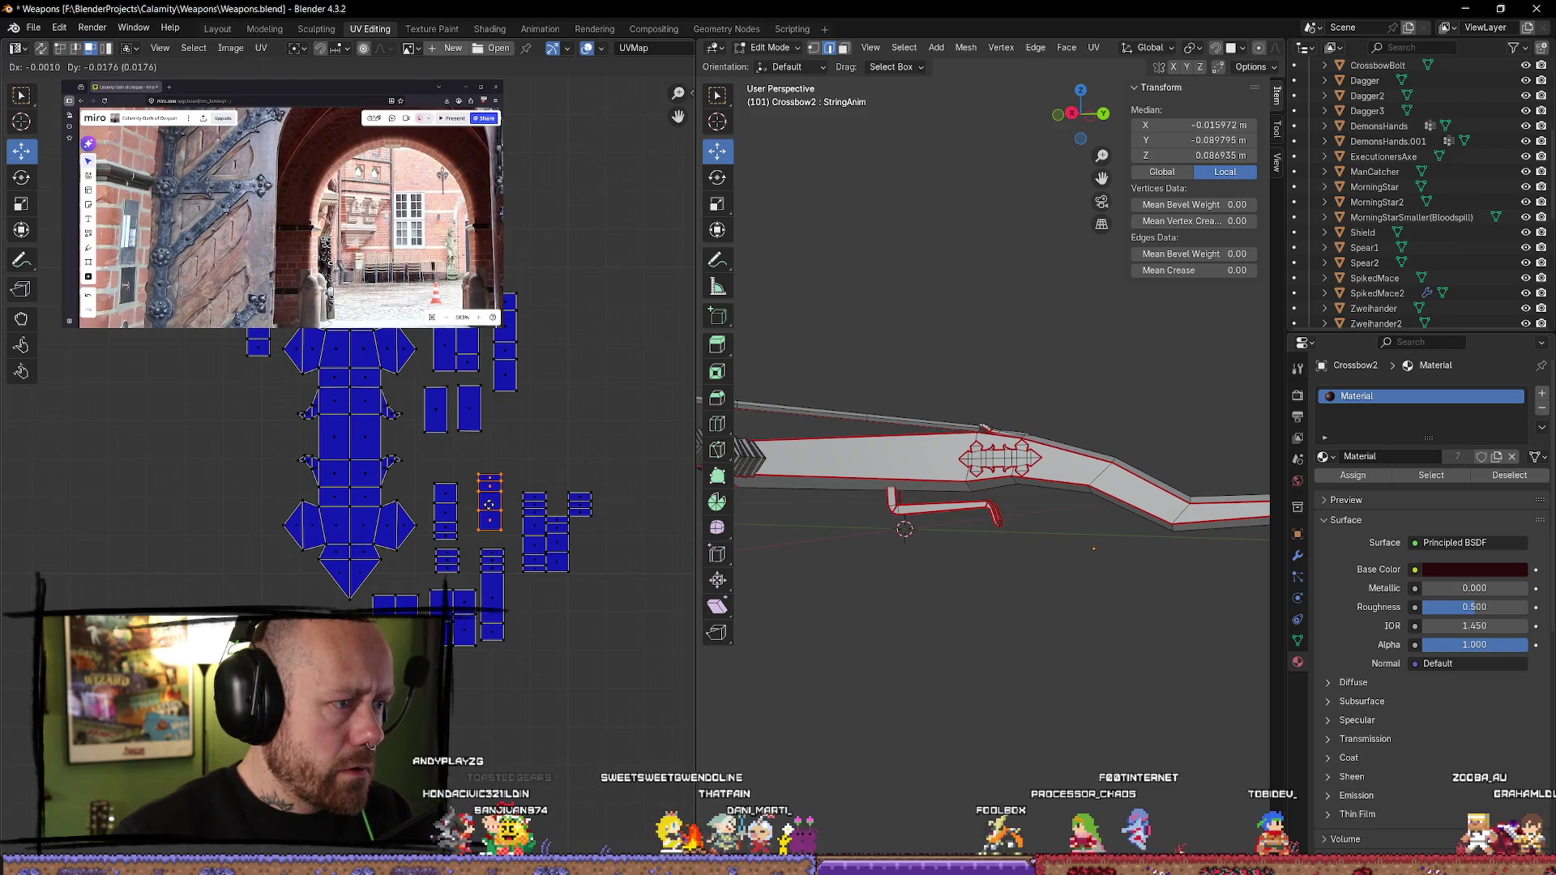
# - Move the remaining island group into place, then select all islands and scale them down
pyautogui.moveTo(574, 197); pyautogui.dragTo(422, 474)
pyautogui.press('g')
pyautogui.click(258, 346)
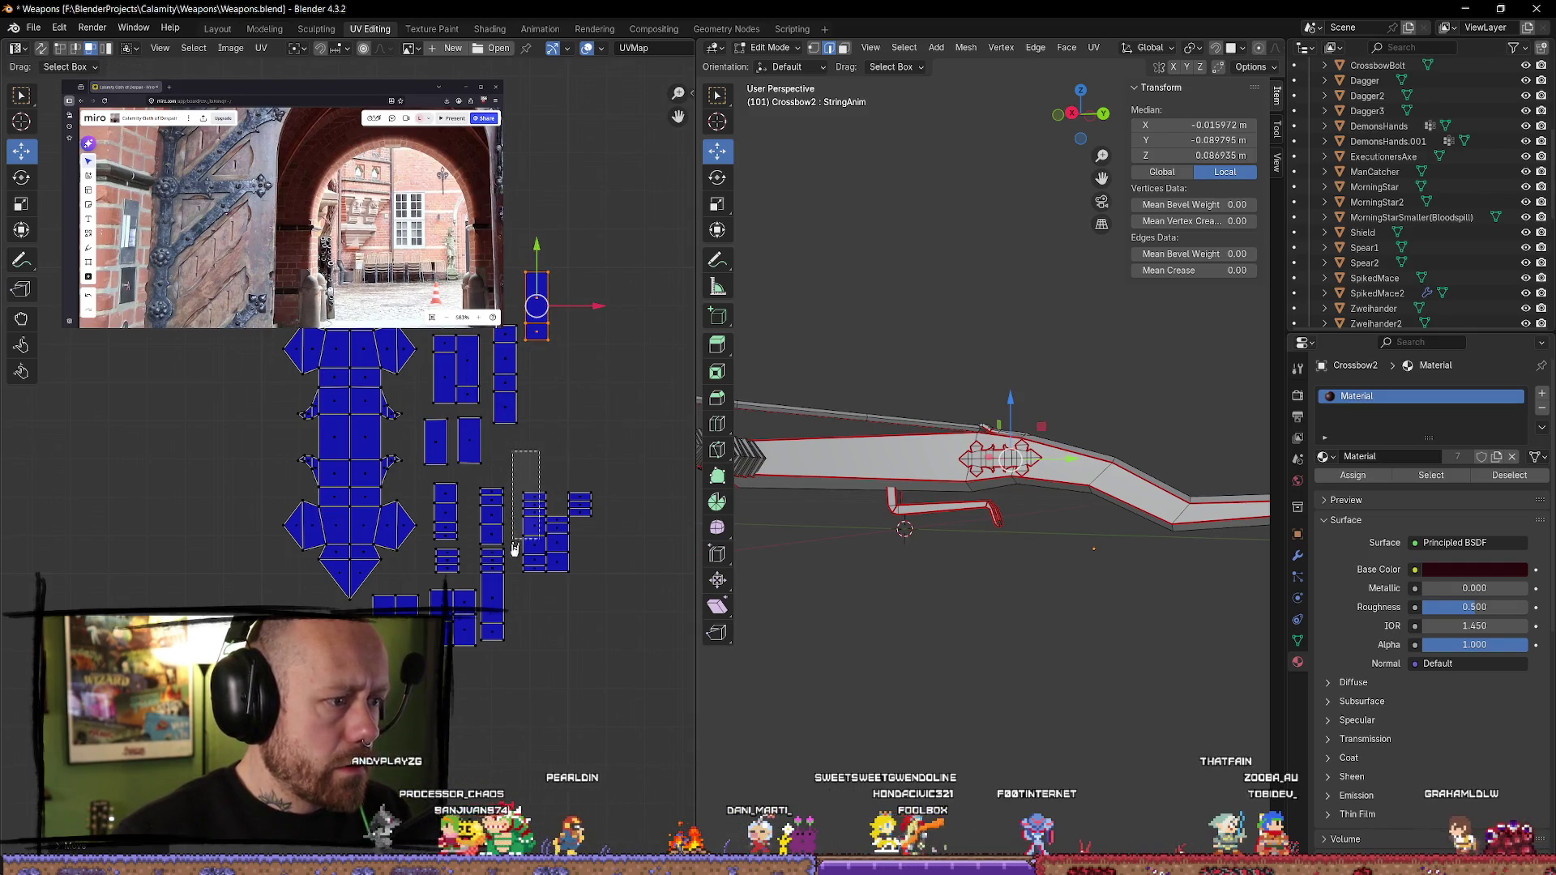
pyautogui.moveTo(514, 543); pyautogui.dragTo(517, 592)
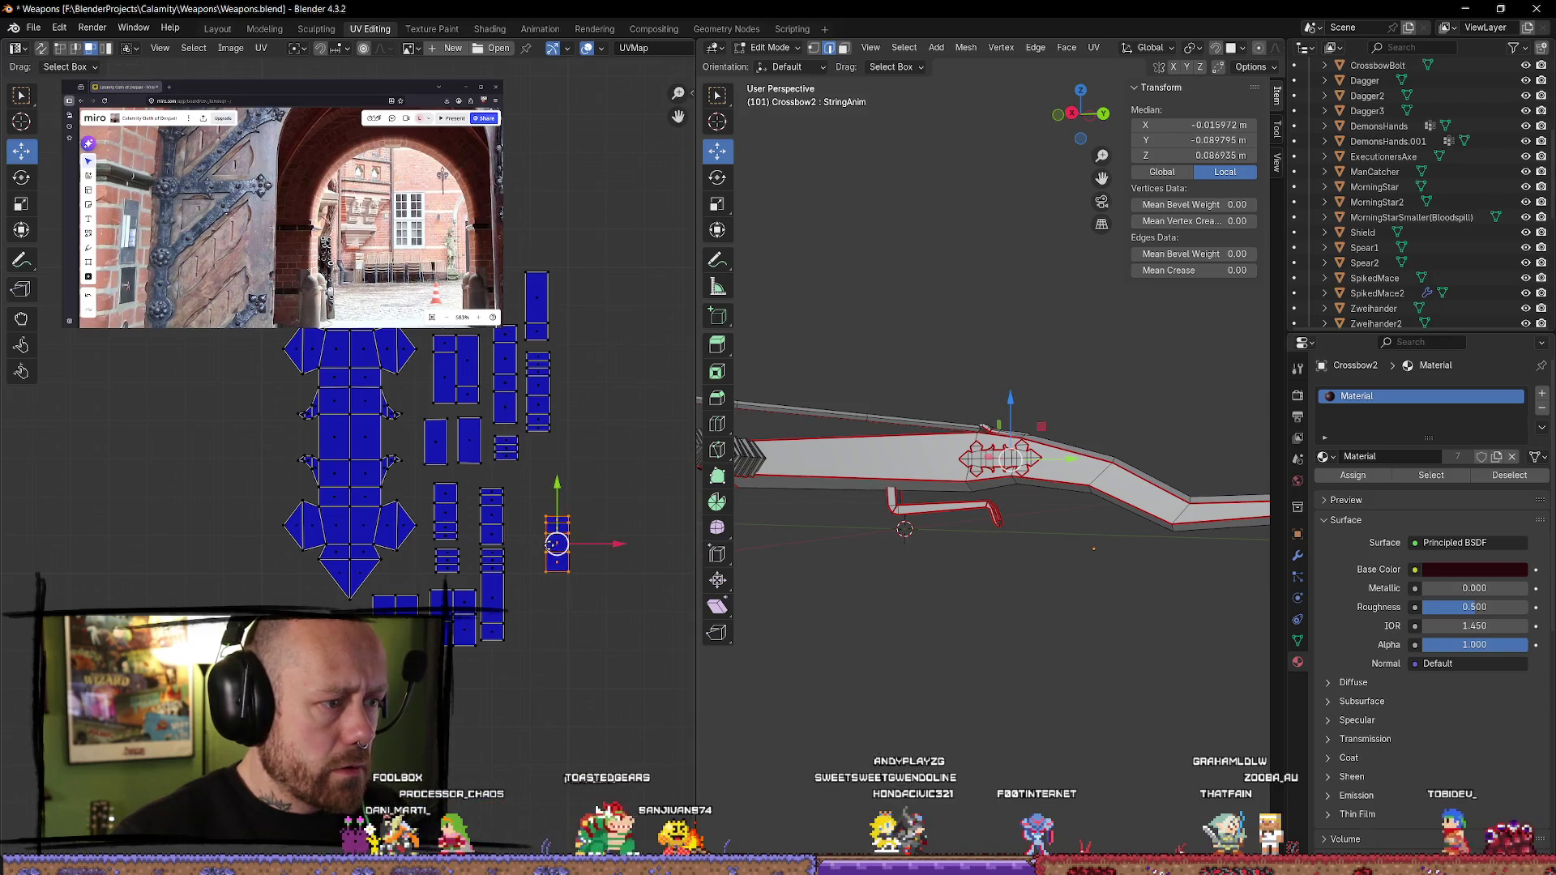
pyautogui.scroll(-4, 580, 434)
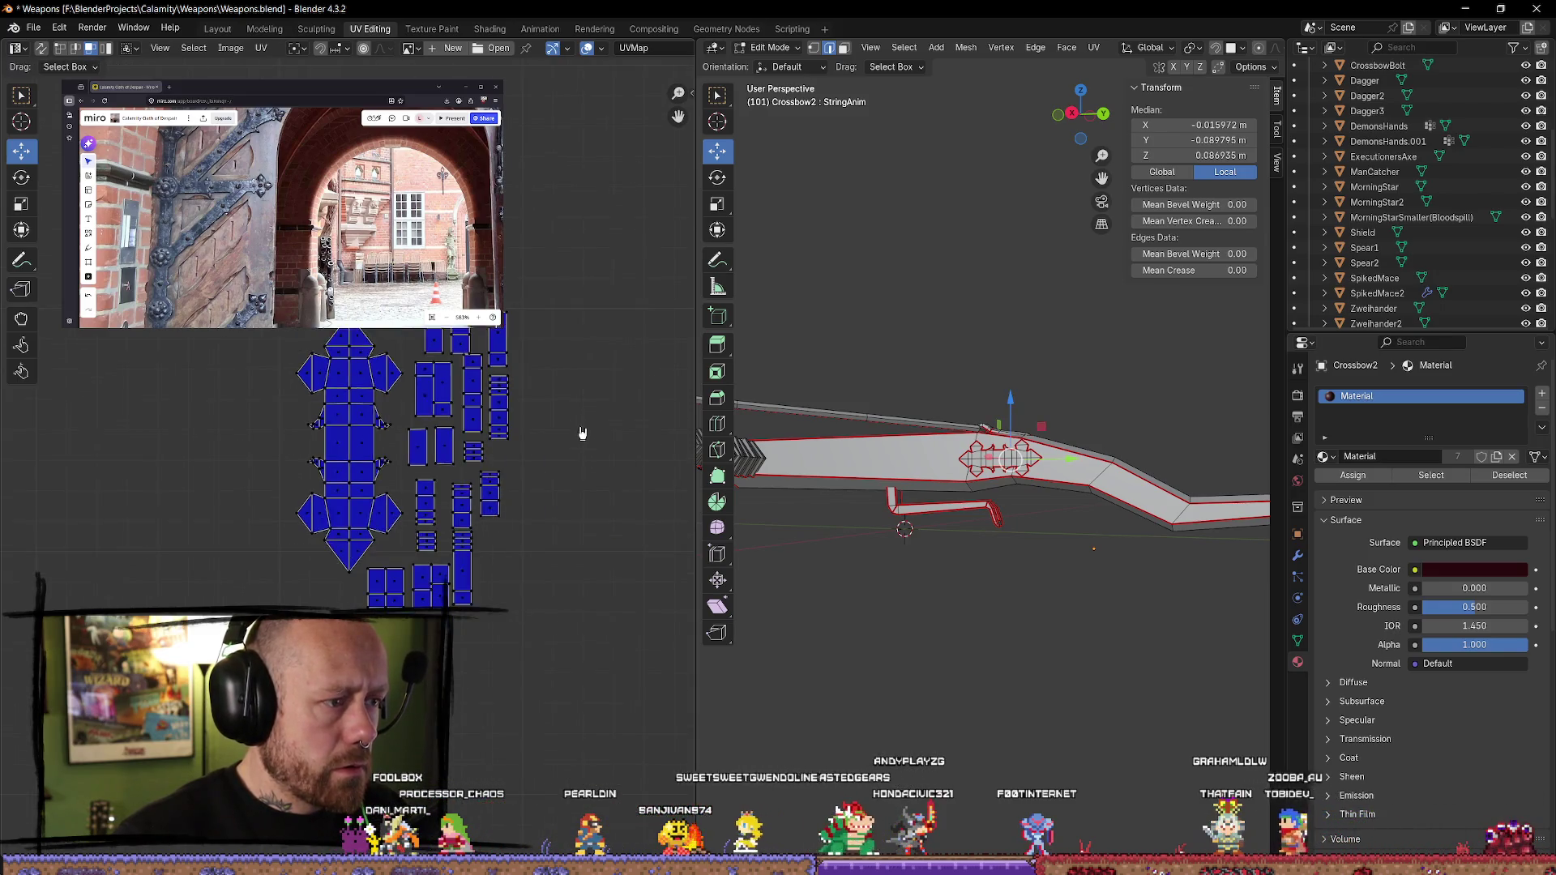
pyautogui.press('a')
pyautogui.press('s')
pyautogui.click(382, 556)
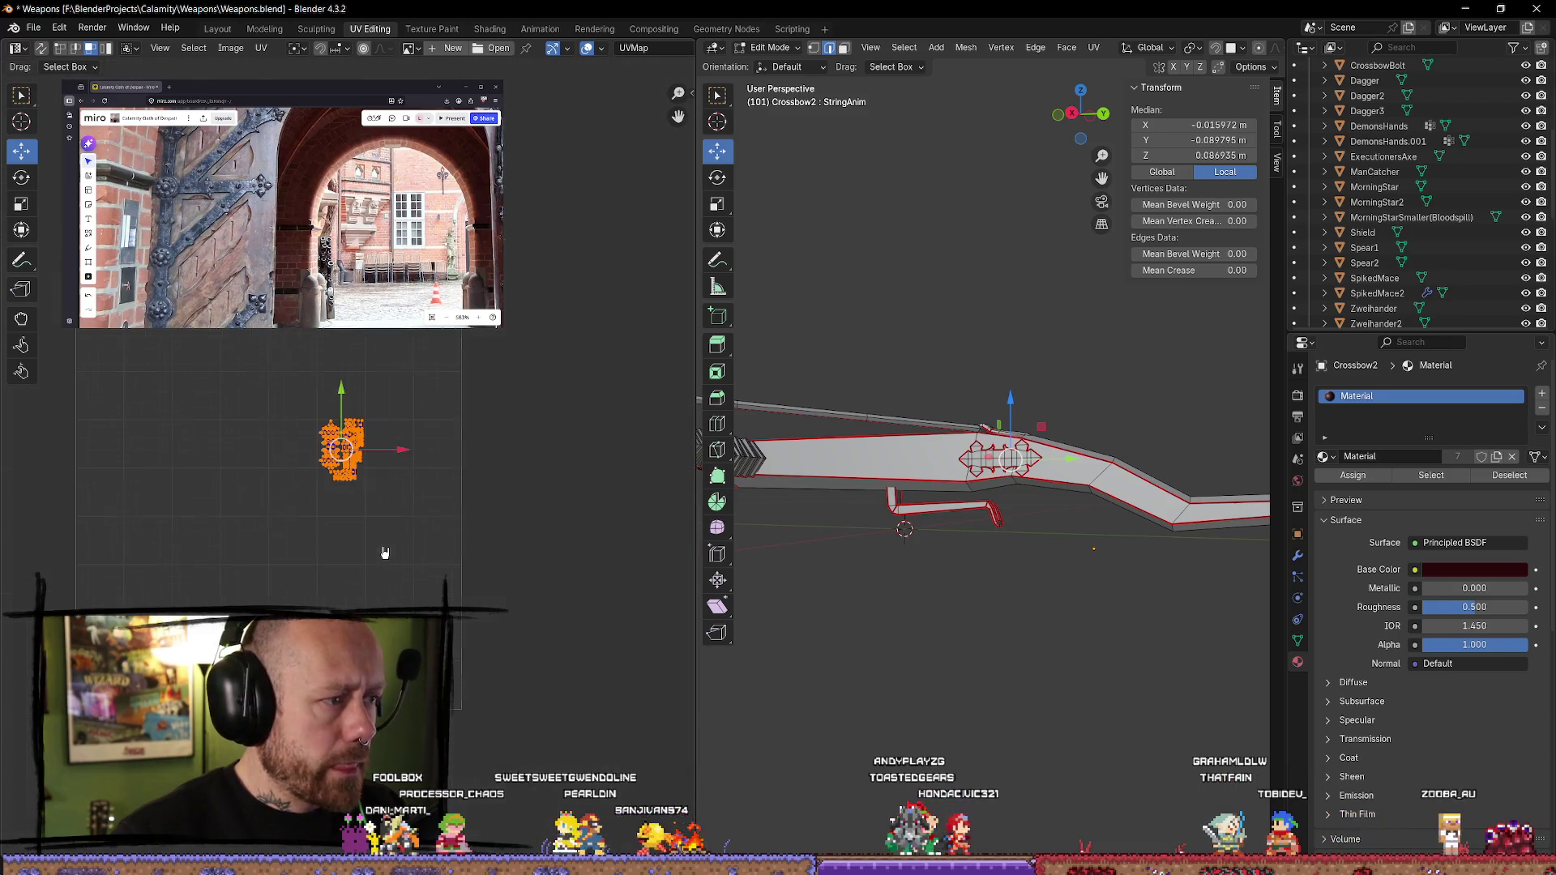
# - Move the shrunken Crossbow2 island set aside along X, beside the UV grid
pyautogui.press('g')
pyautogui.press('x')
pyautogui.click(622, 665)
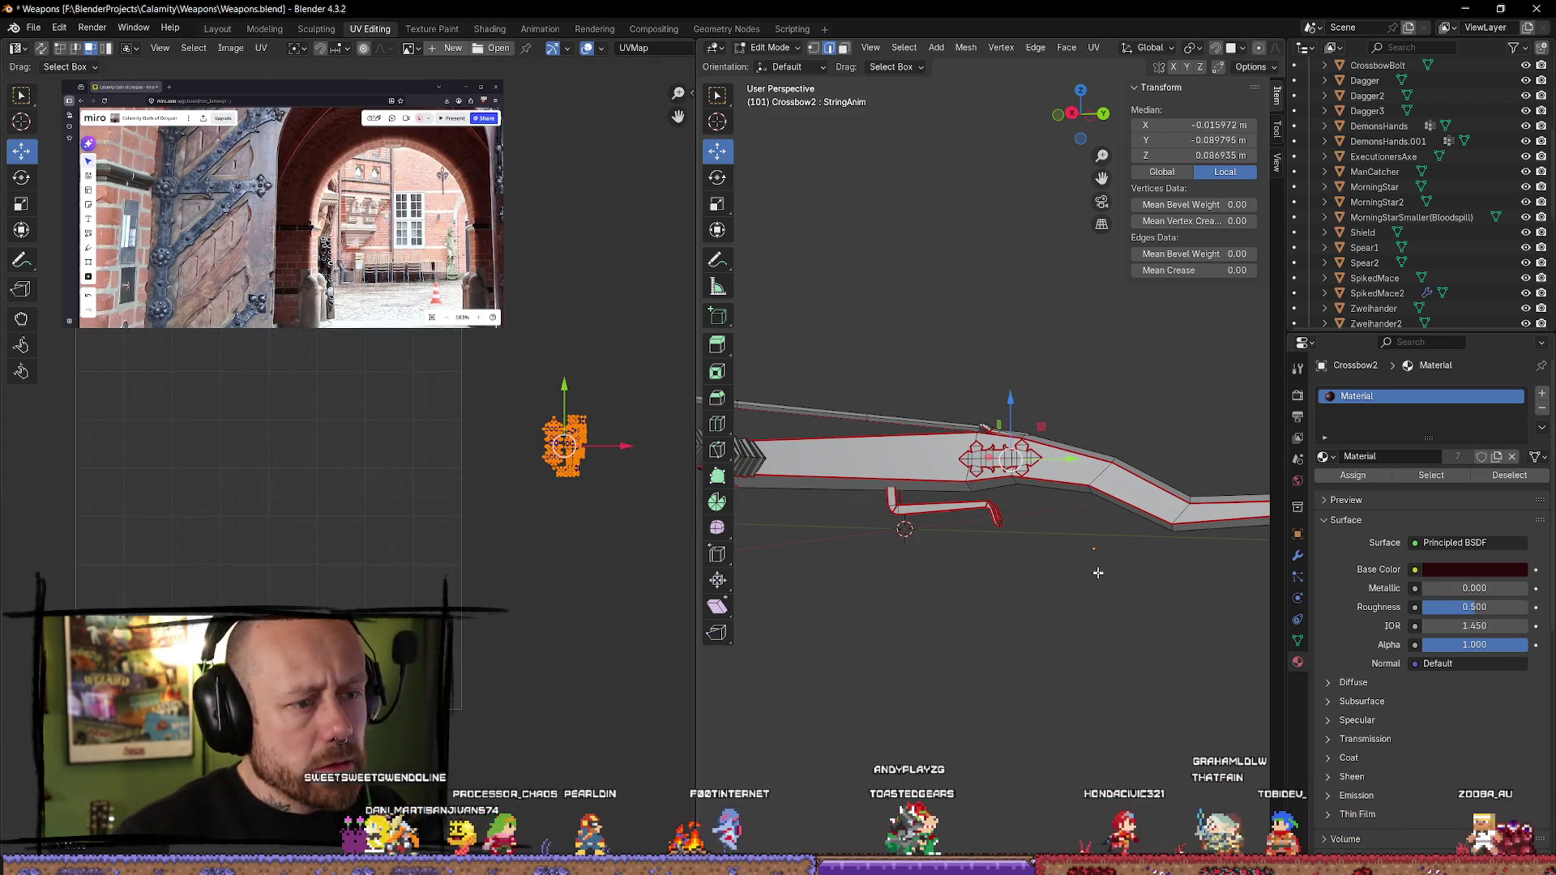
# - Select the next connected crossbow piece and shift its long UV strip leftwards
pyautogui.hotkey('alt', 'a')
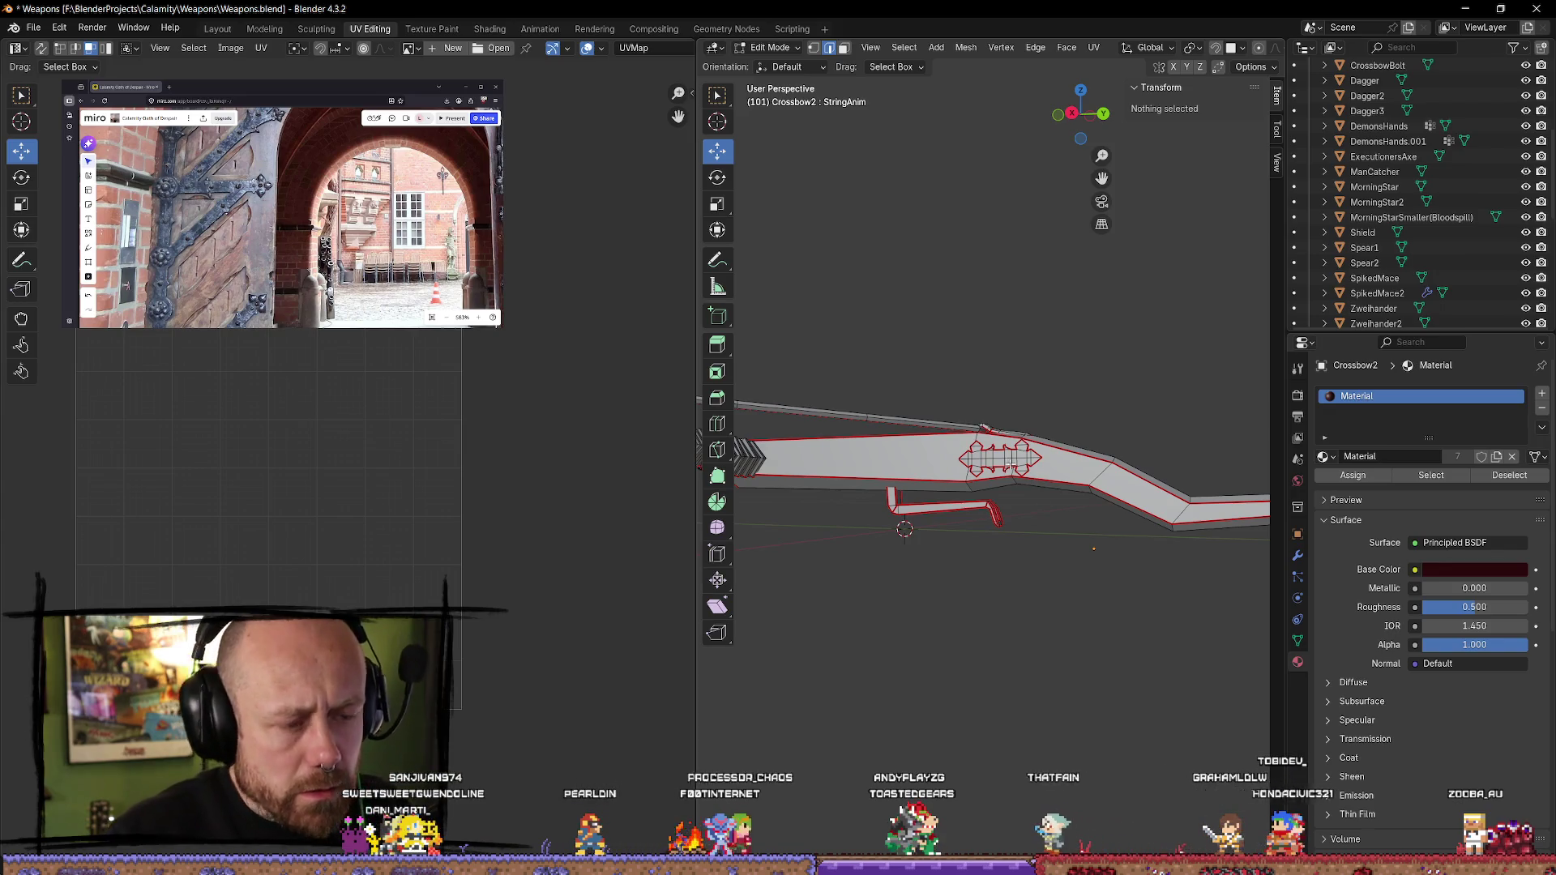
pyautogui.press('l')
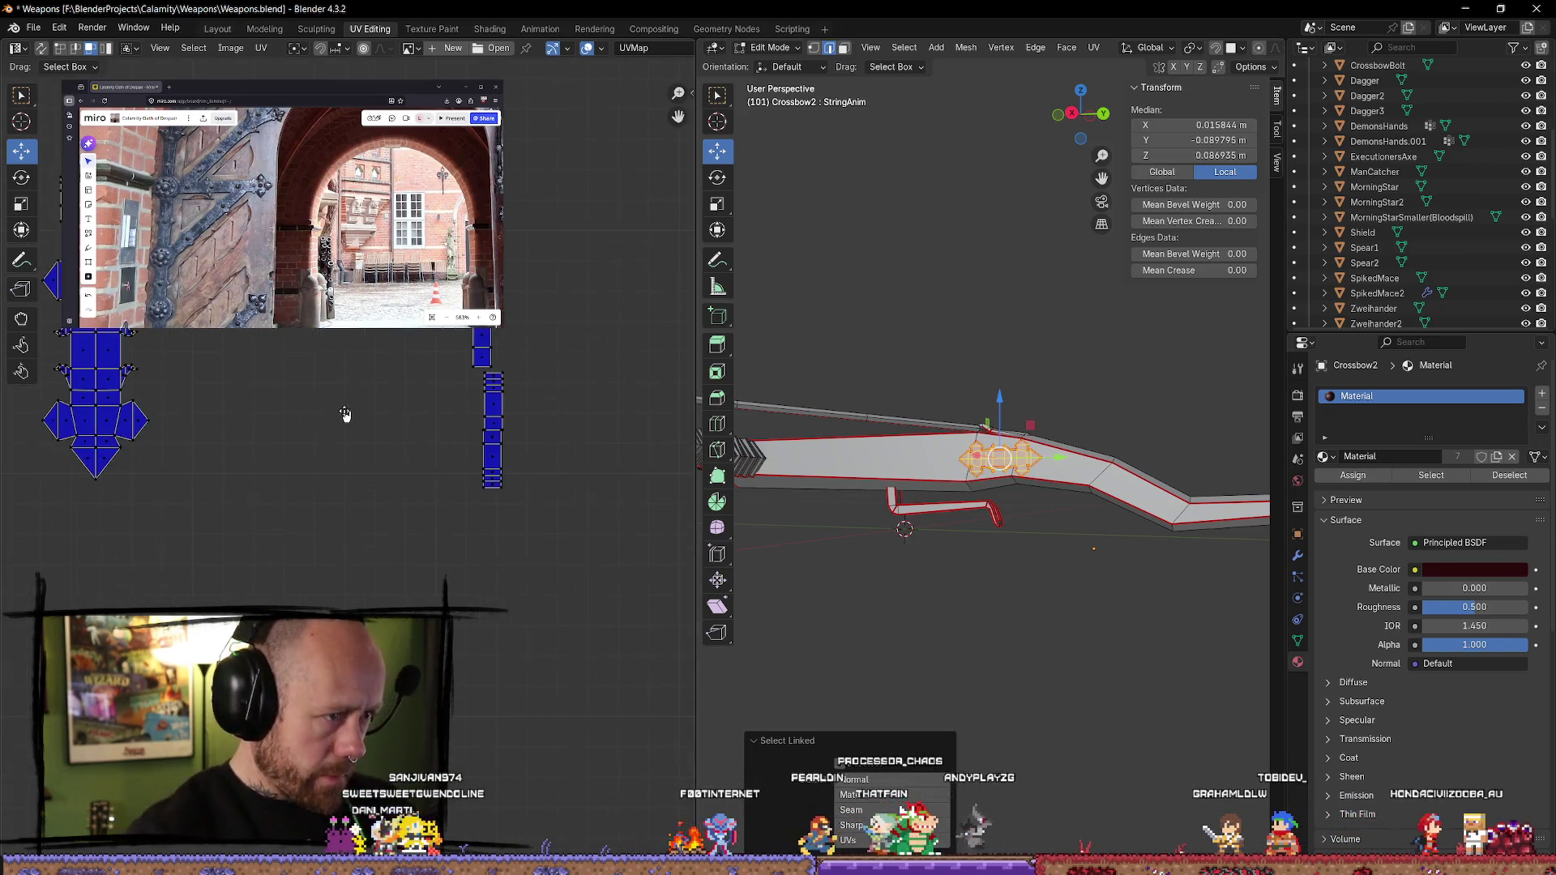
pyautogui.moveTo(577, 290); pyautogui.dragTo(466, 607)
pyautogui.press('g')
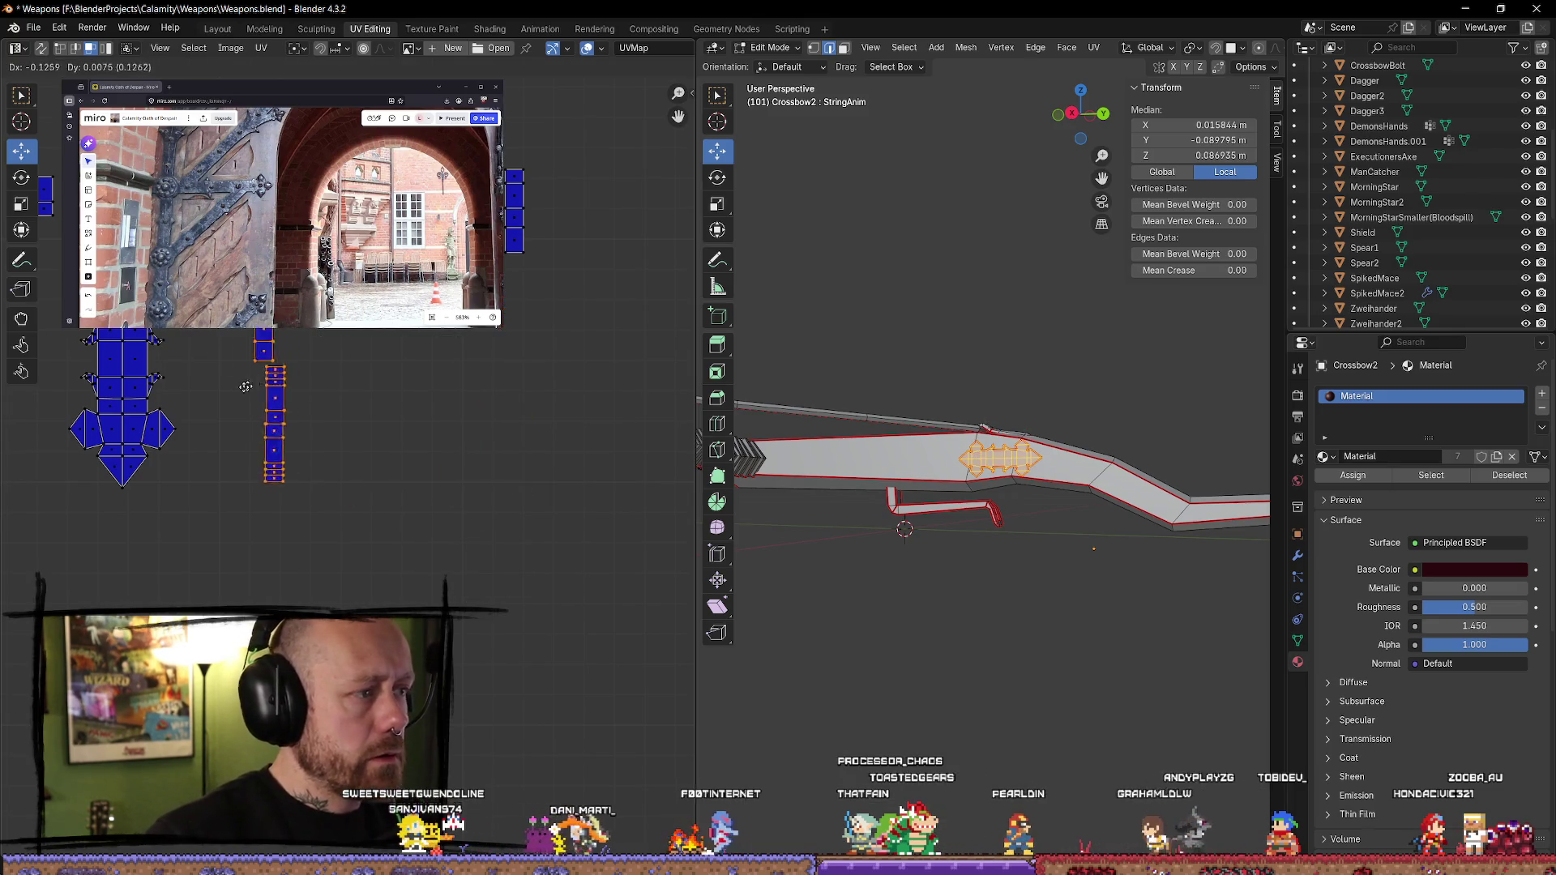
pyautogui.click(195, 390)
pyautogui.moveTo(195, 390); pyautogui.dragTo(365, 470, button='middle')
pyautogui.hotkey('alt', 'a')
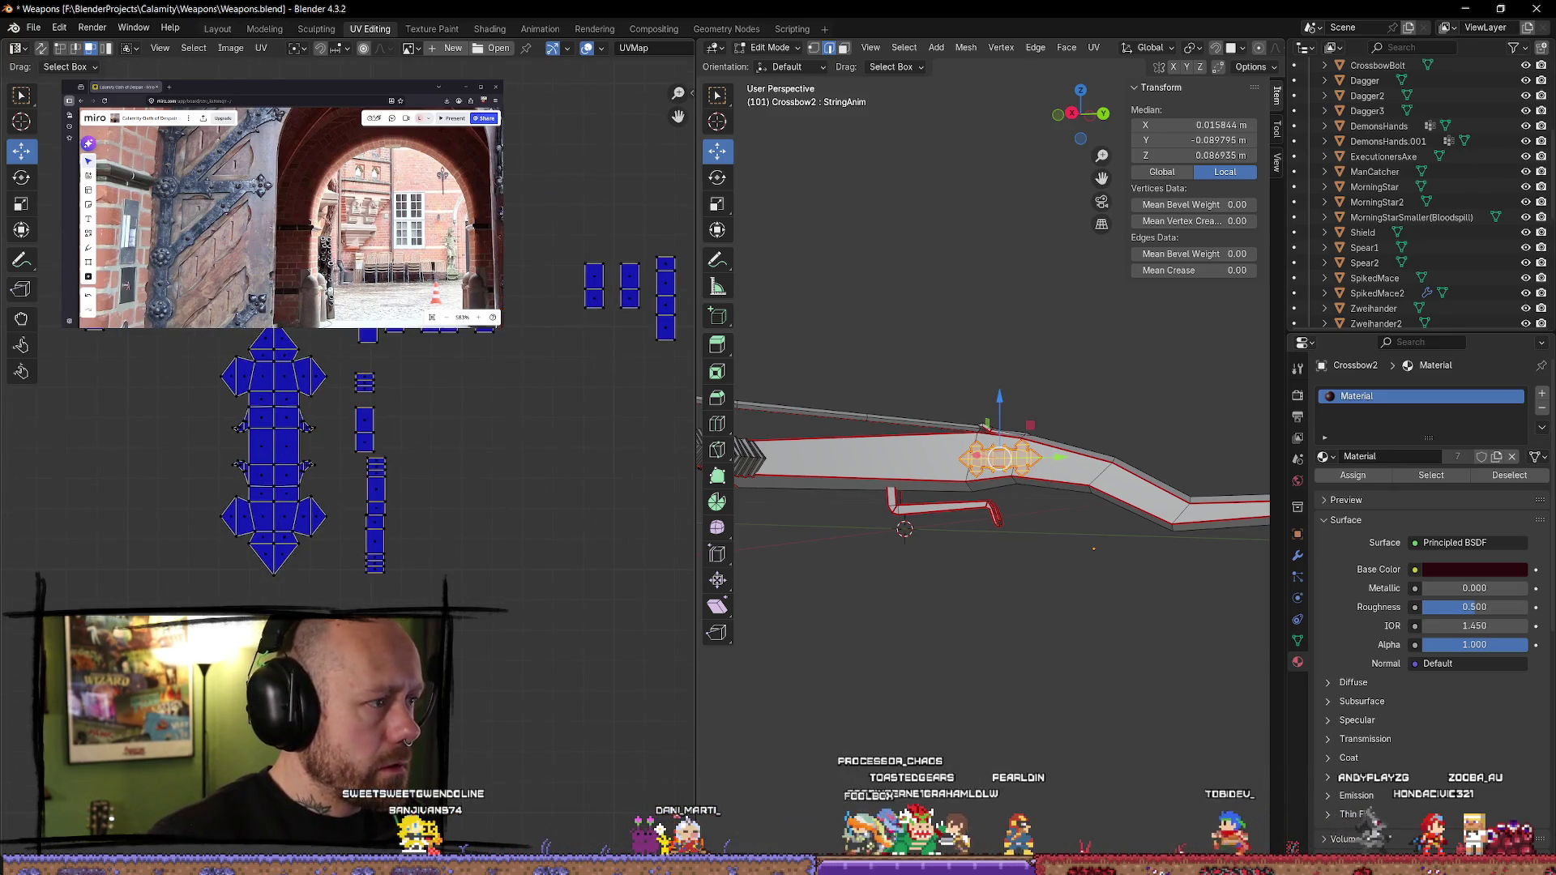
pyautogui.click(337, 452)
pyautogui.moveTo(81, 396); pyautogui.dragTo(80, 396)
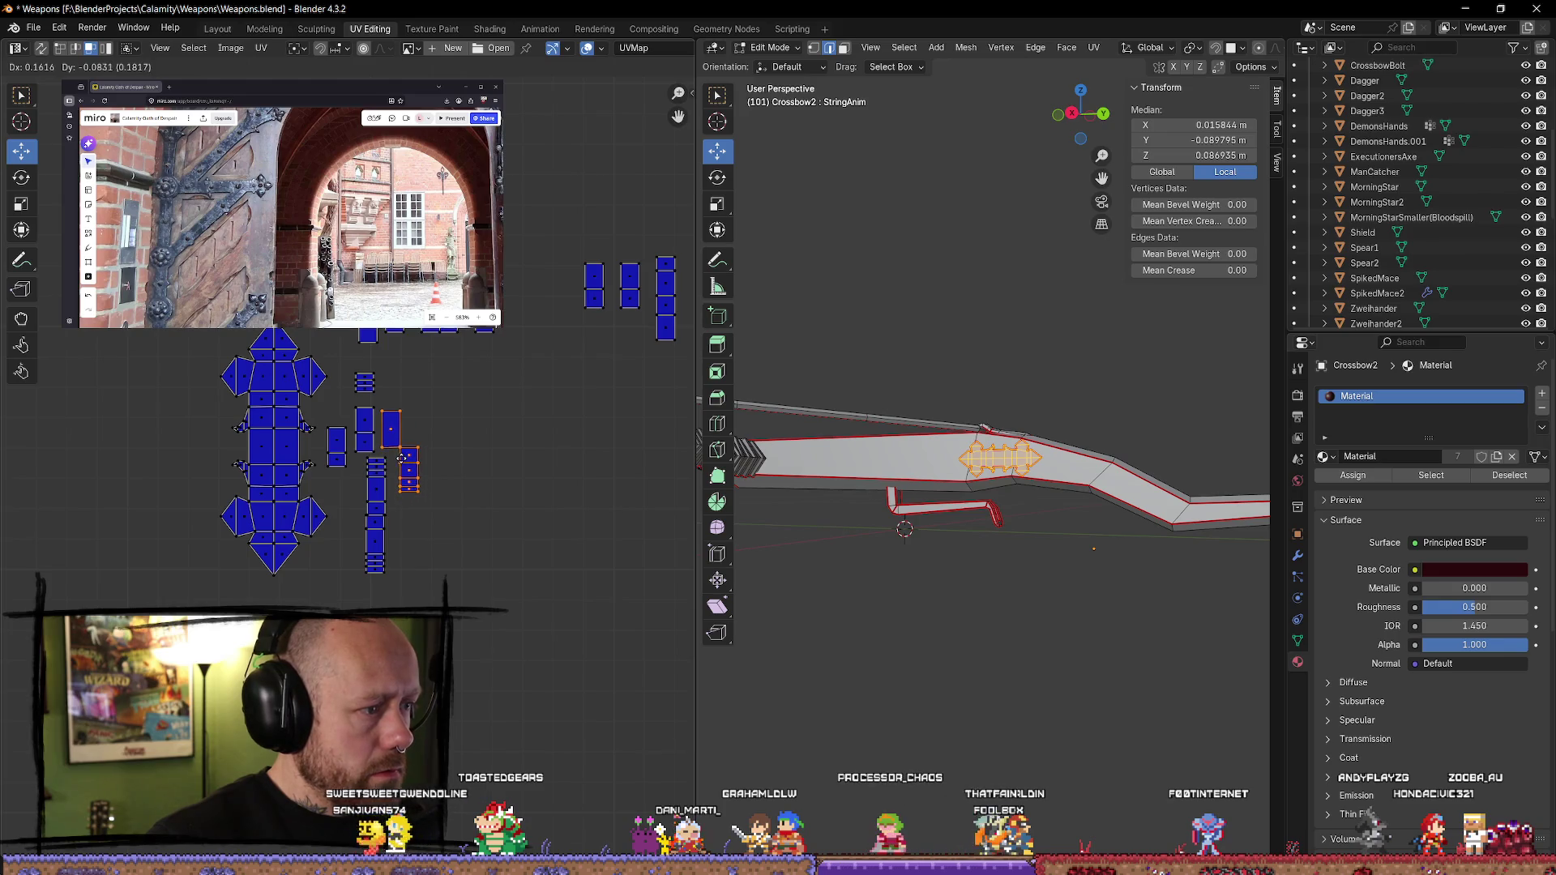
# - Place an island beside the column on the Y axis and another below the large island
pyautogui.click(366, 333)
pyautogui.press('g')
pyautogui.press('y')
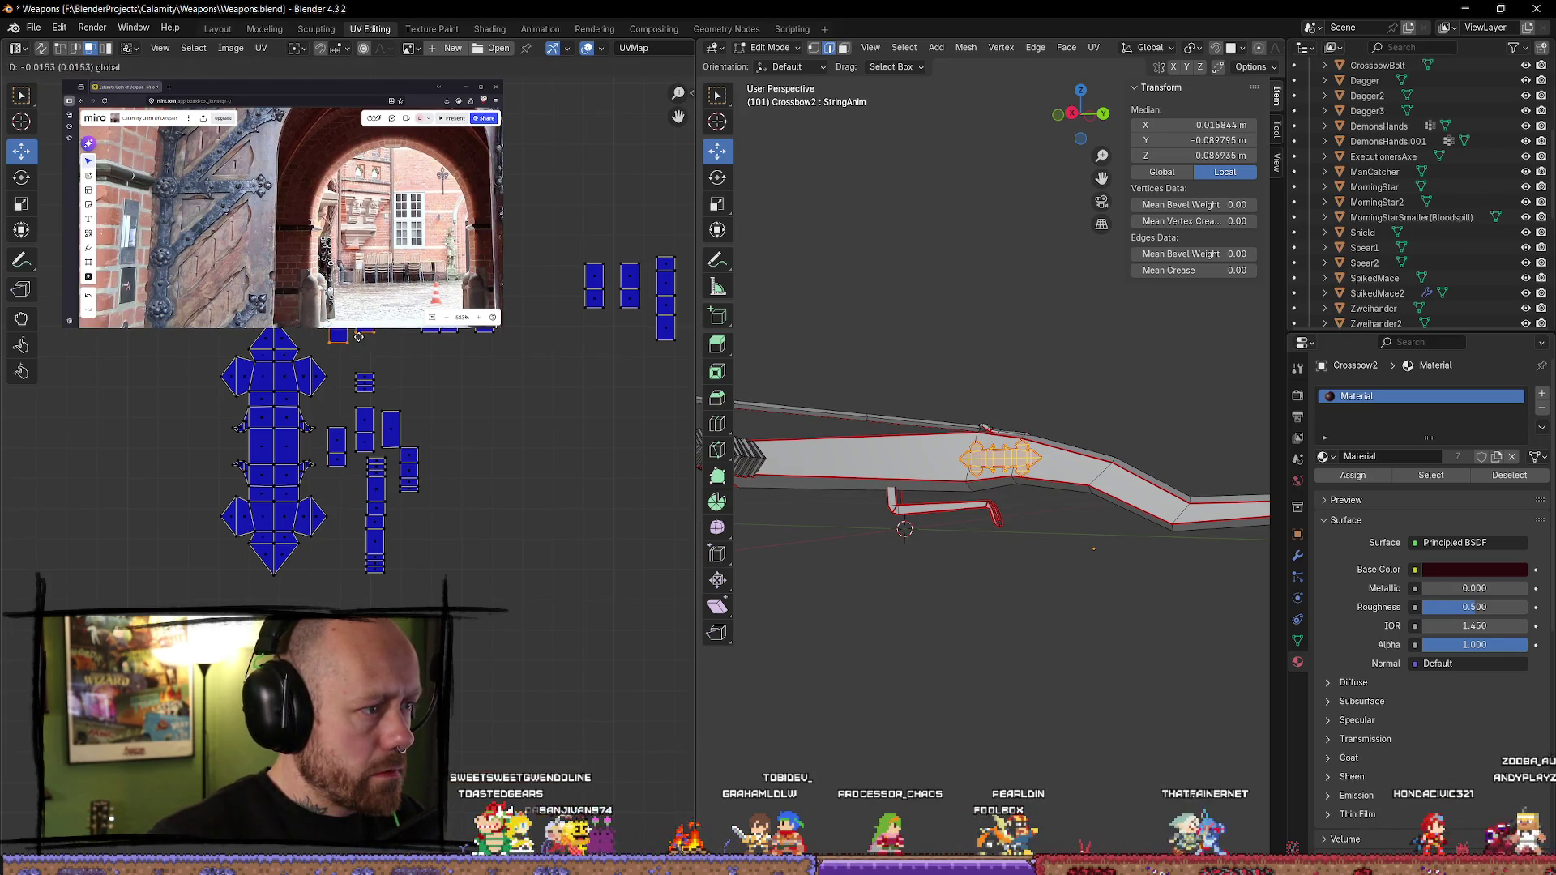
pyautogui.click(364, 356)
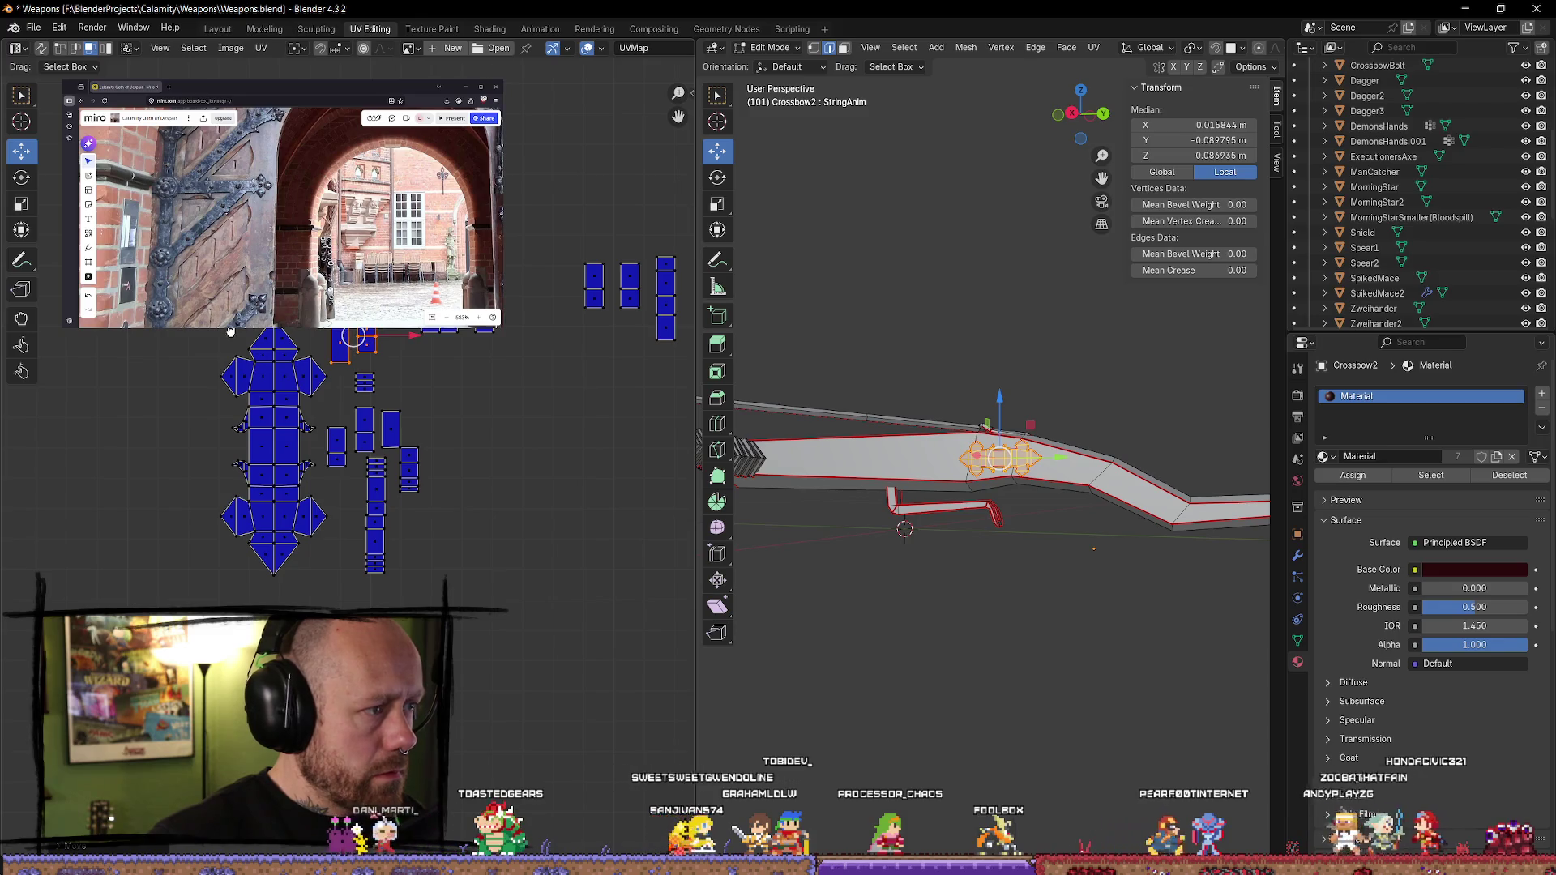
pyautogui.press('g')
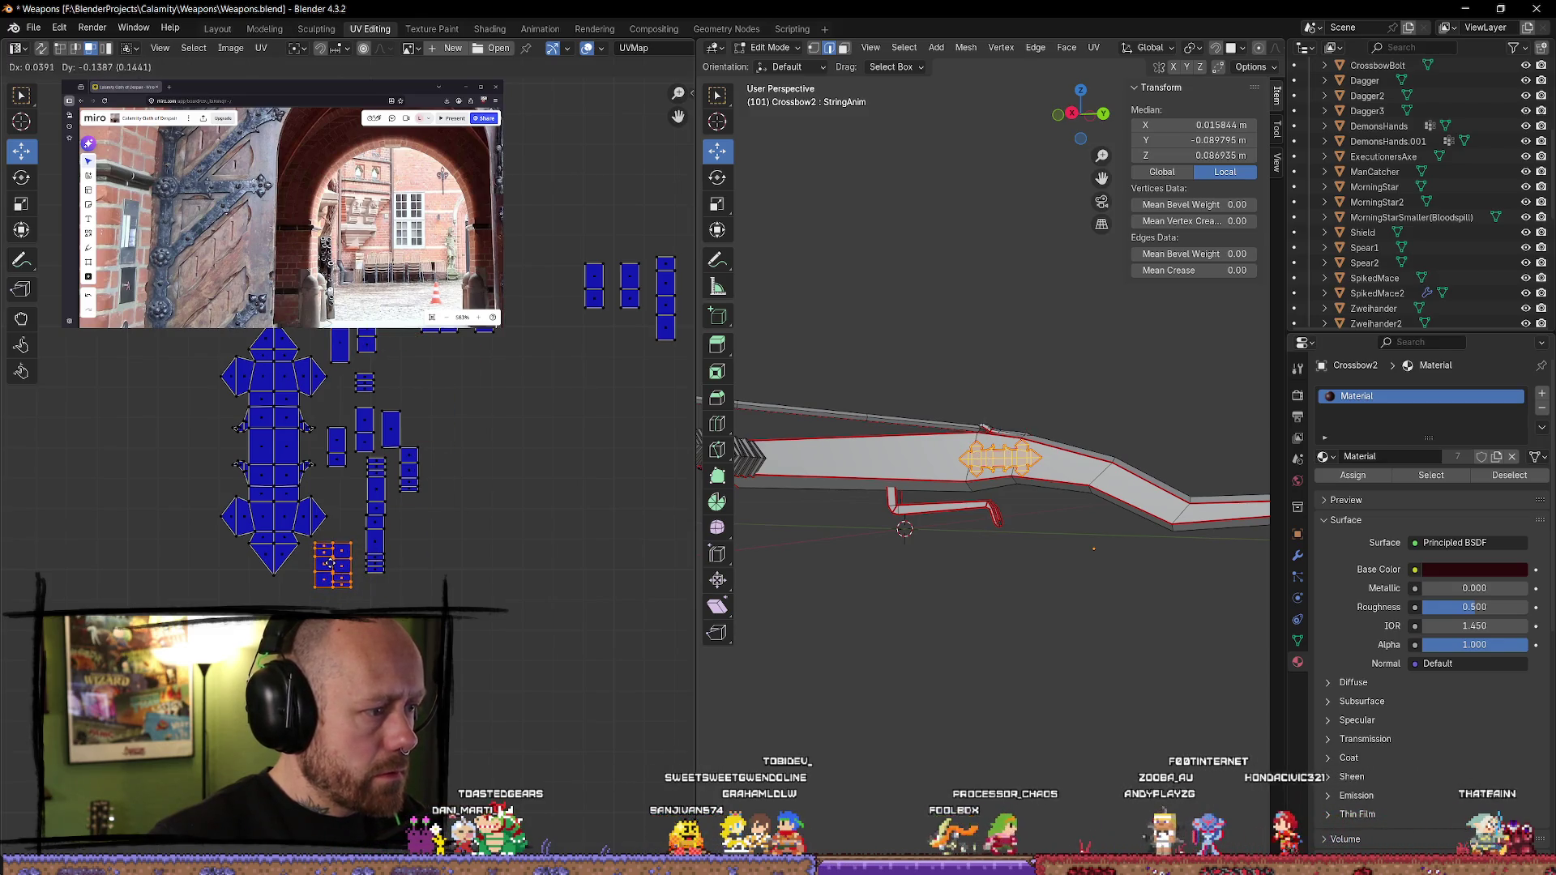
pyautogui.click(332, 568)
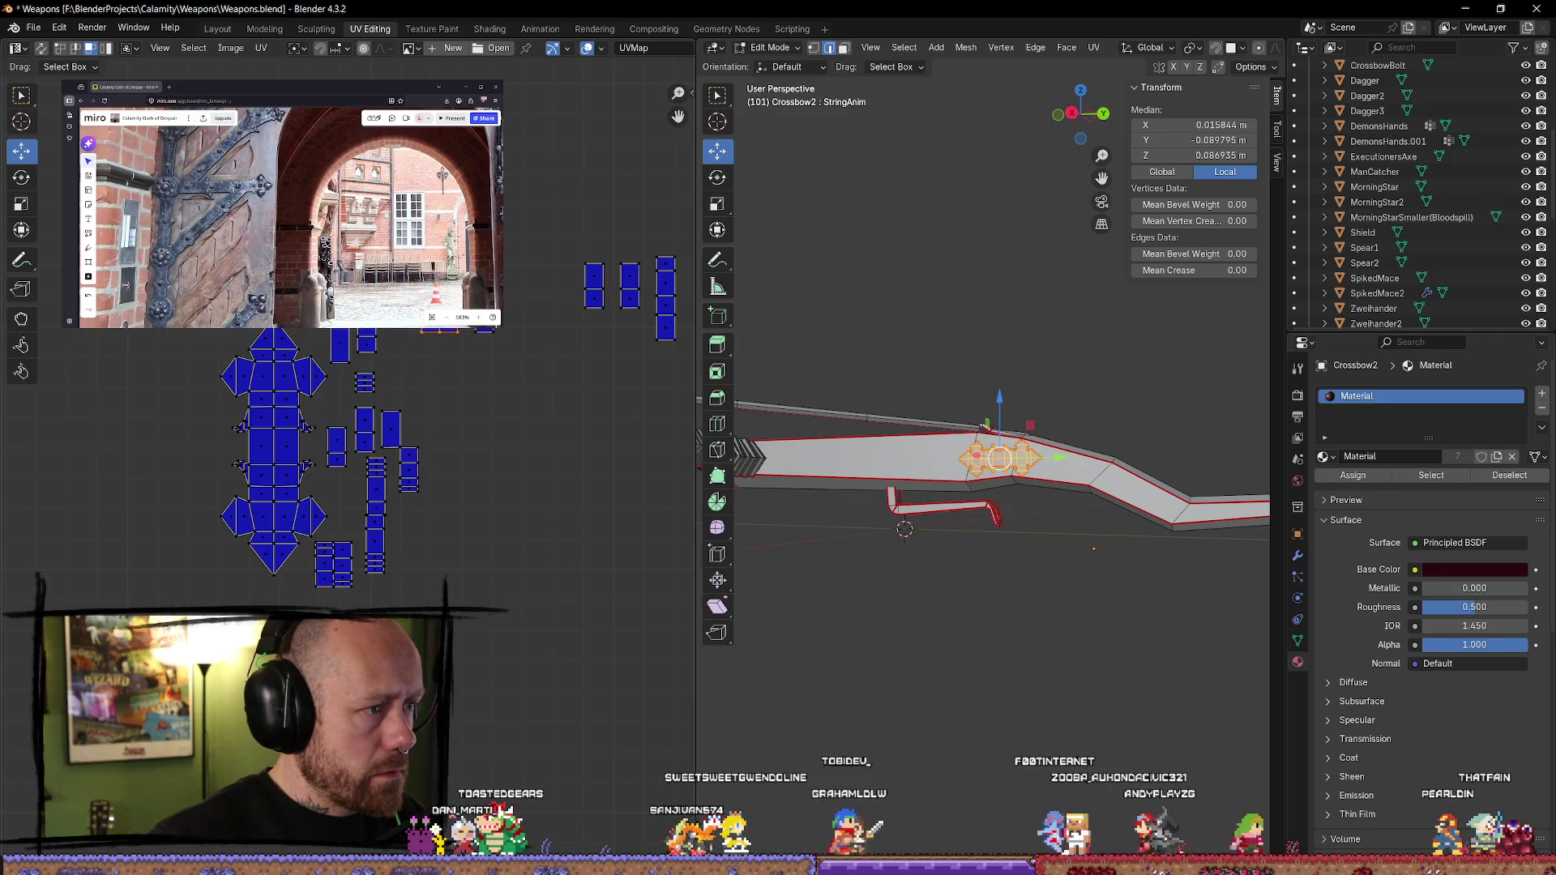
pyautogui.click(413, 363)
# - Fit the small islands beside the upper-right rectangles and lower the vertical island into the layout
pyautogui.moveTo(467, 362); pyautogui.dragTo(467, 361)
pyautogui.press('g')
pyautogui.moveTo(403, 535); pyautogui.dragTo(611, 330)
pyautogui.moveTo(539, 382); pyautogui.dragTo(392, 414, button='middle')
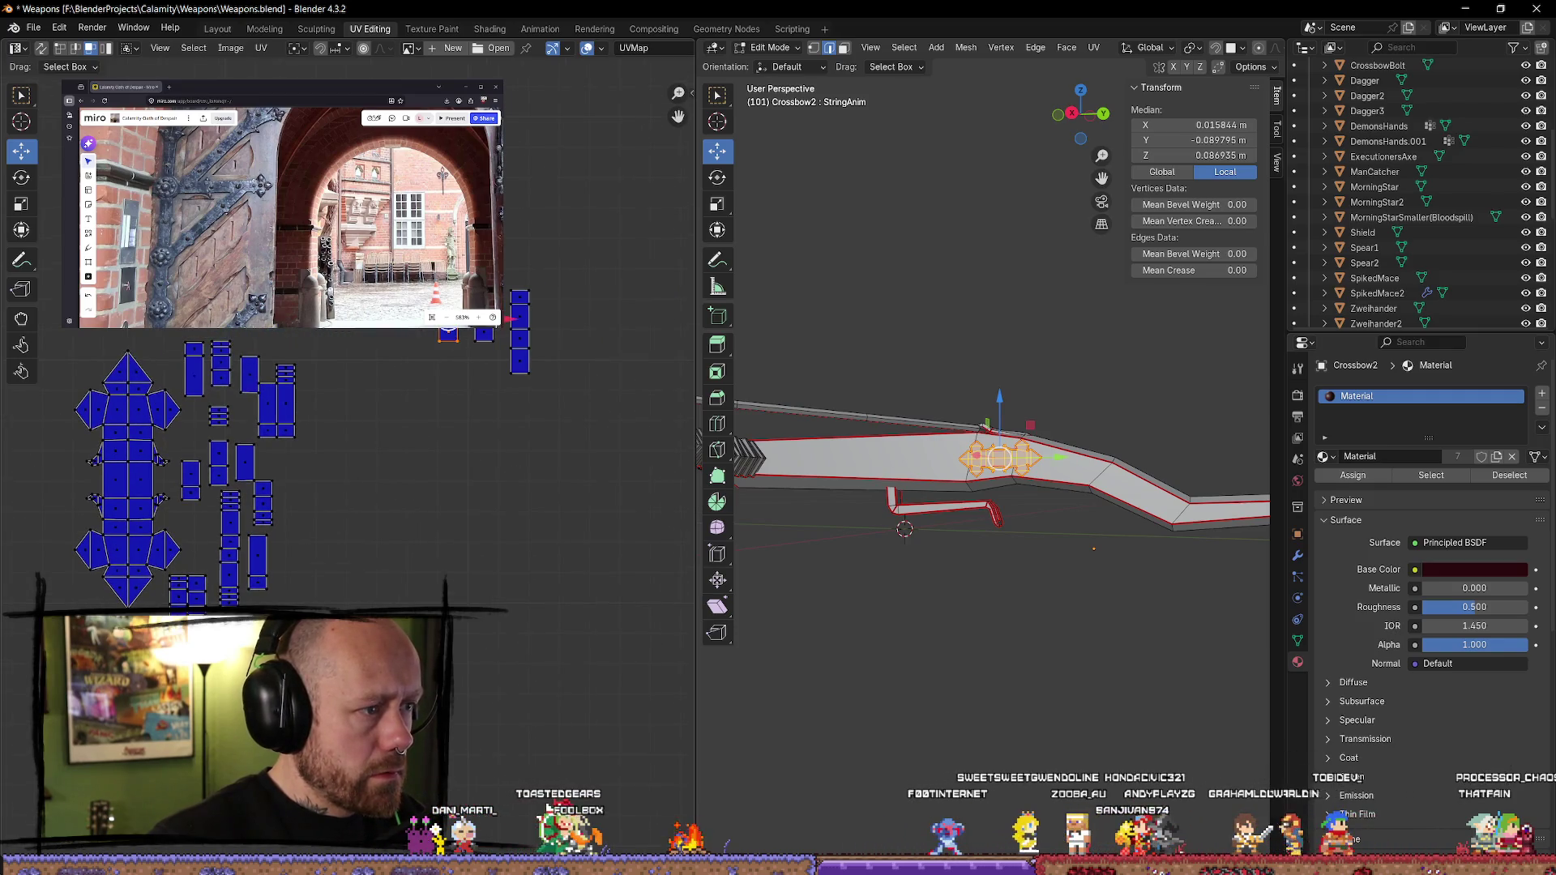
pyautogui.click(487, 334)
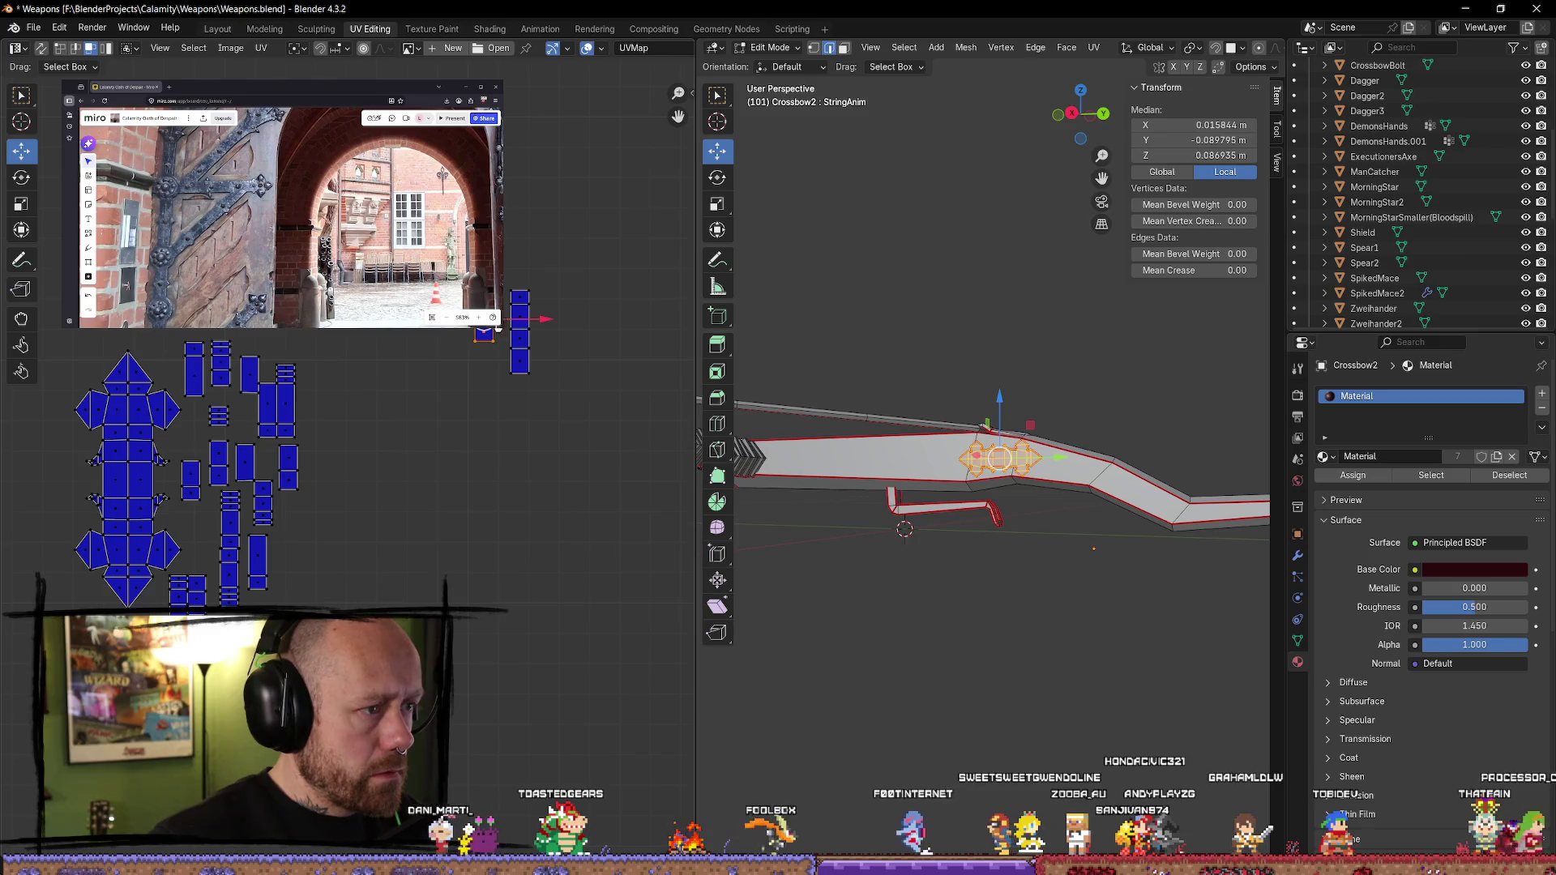
pyautogui.moveTo(571, 276); pyautogui.dragTo(475, 482)
pyautogui.press('g')
pyautogui.click(290, 550)
# - Shrink the whole island set and shift it right, then clear the selection
pyautogui.scroll(-4, 348, 463)
pyautogui.press('a')
pyautogui.press('g')
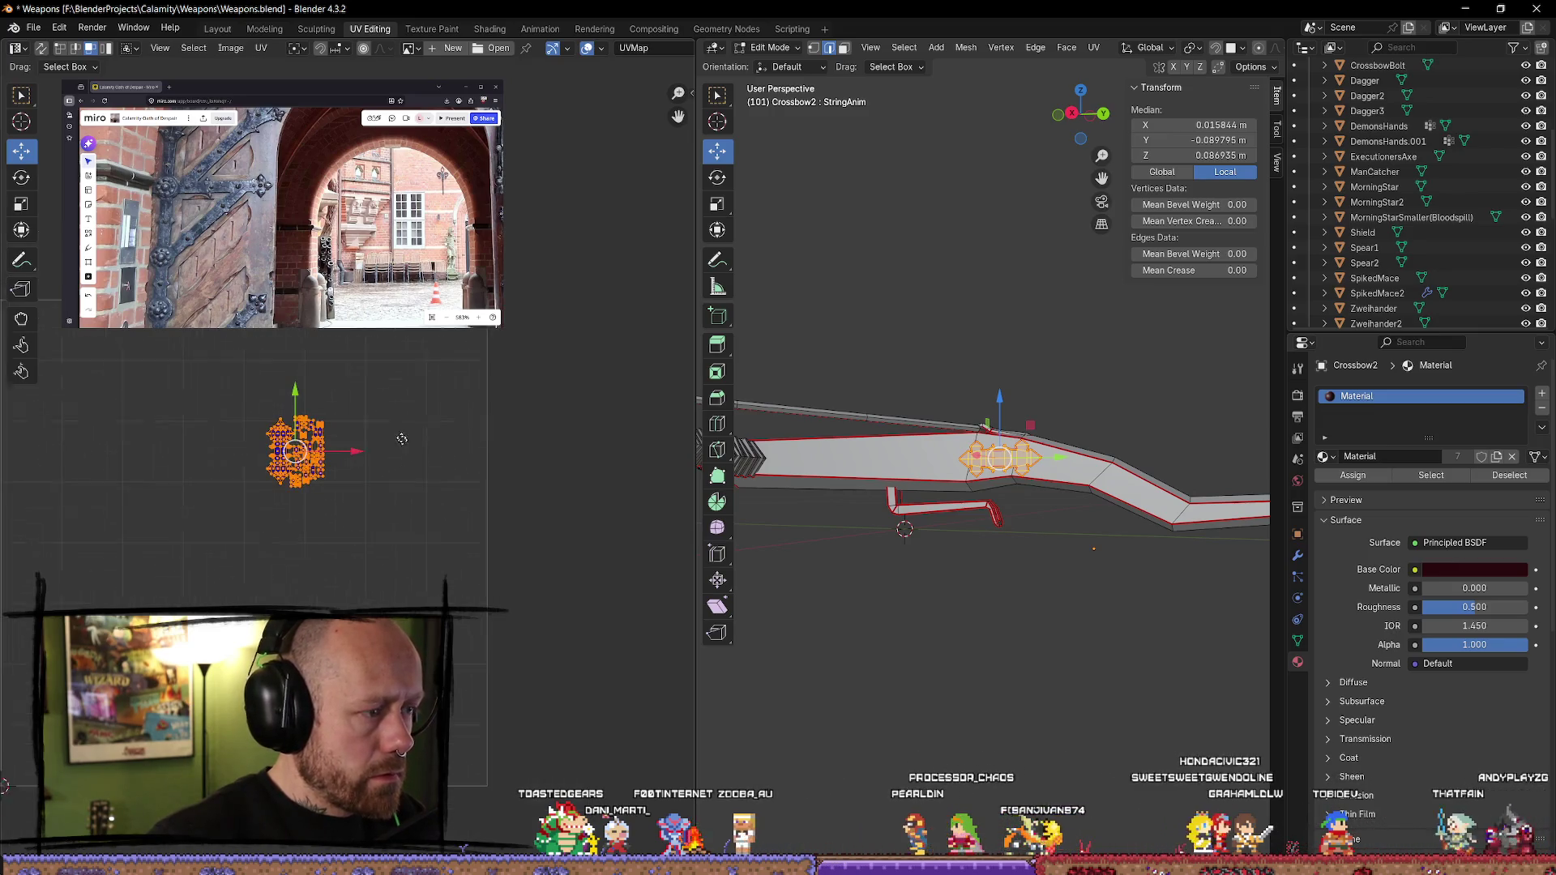
pyautogui.click(552, 533)
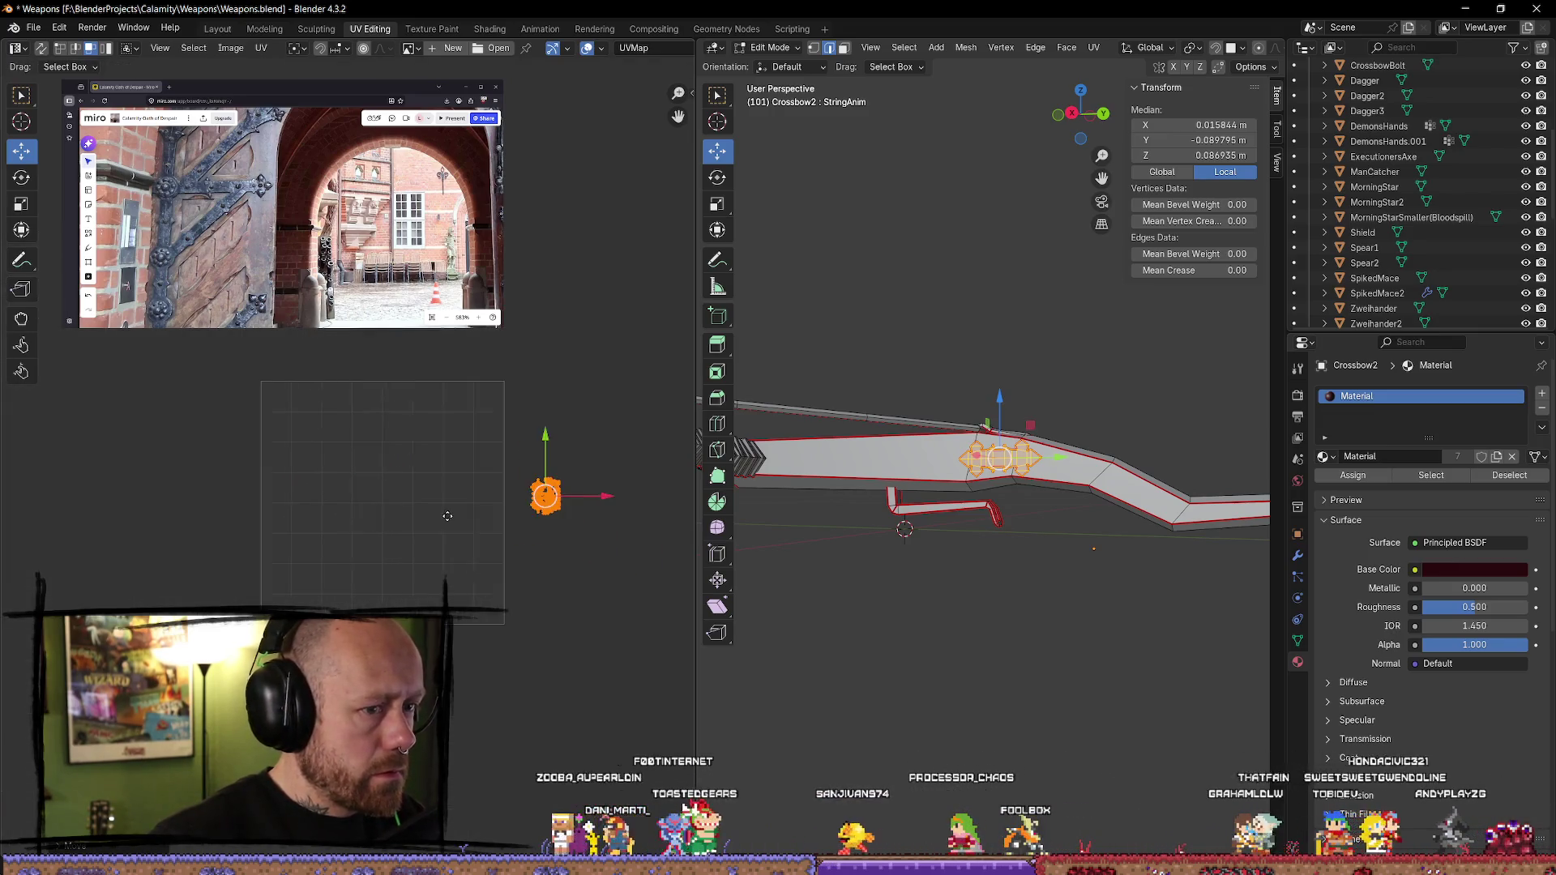
pyautogui.hotkey('alt', 'a')
pyautogui.moveTo(932, 591); pyautogui.dragTo(1006, 483, button='middle')
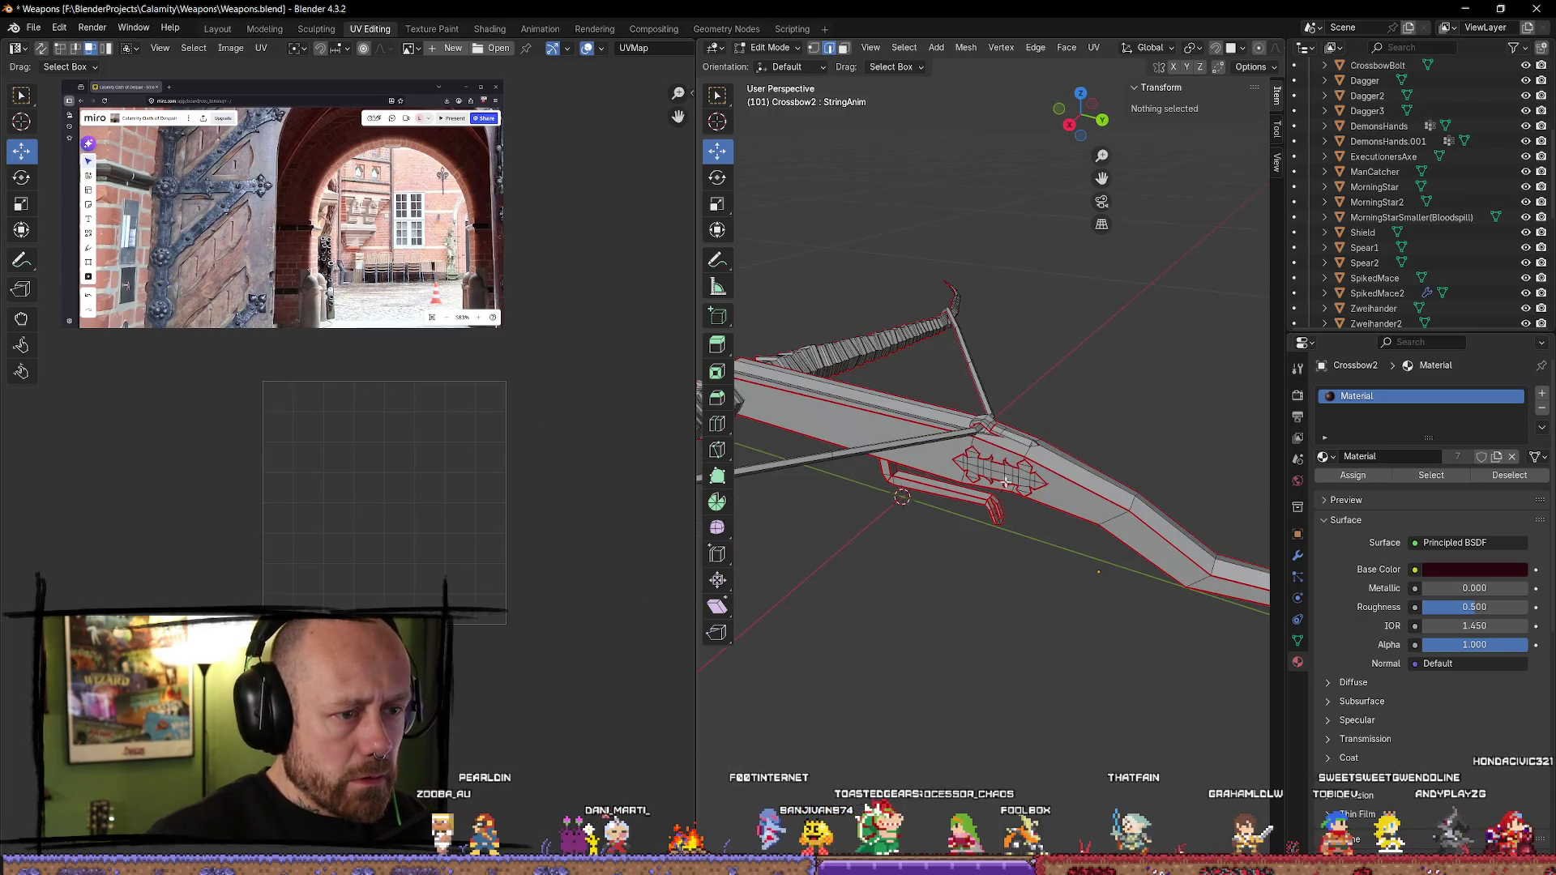
# - Move the island near the crossbow string beside the blue island, then shift all islands together
pyautogui.click(993, 428)
pyautogui.scroll(3, 486, 438)
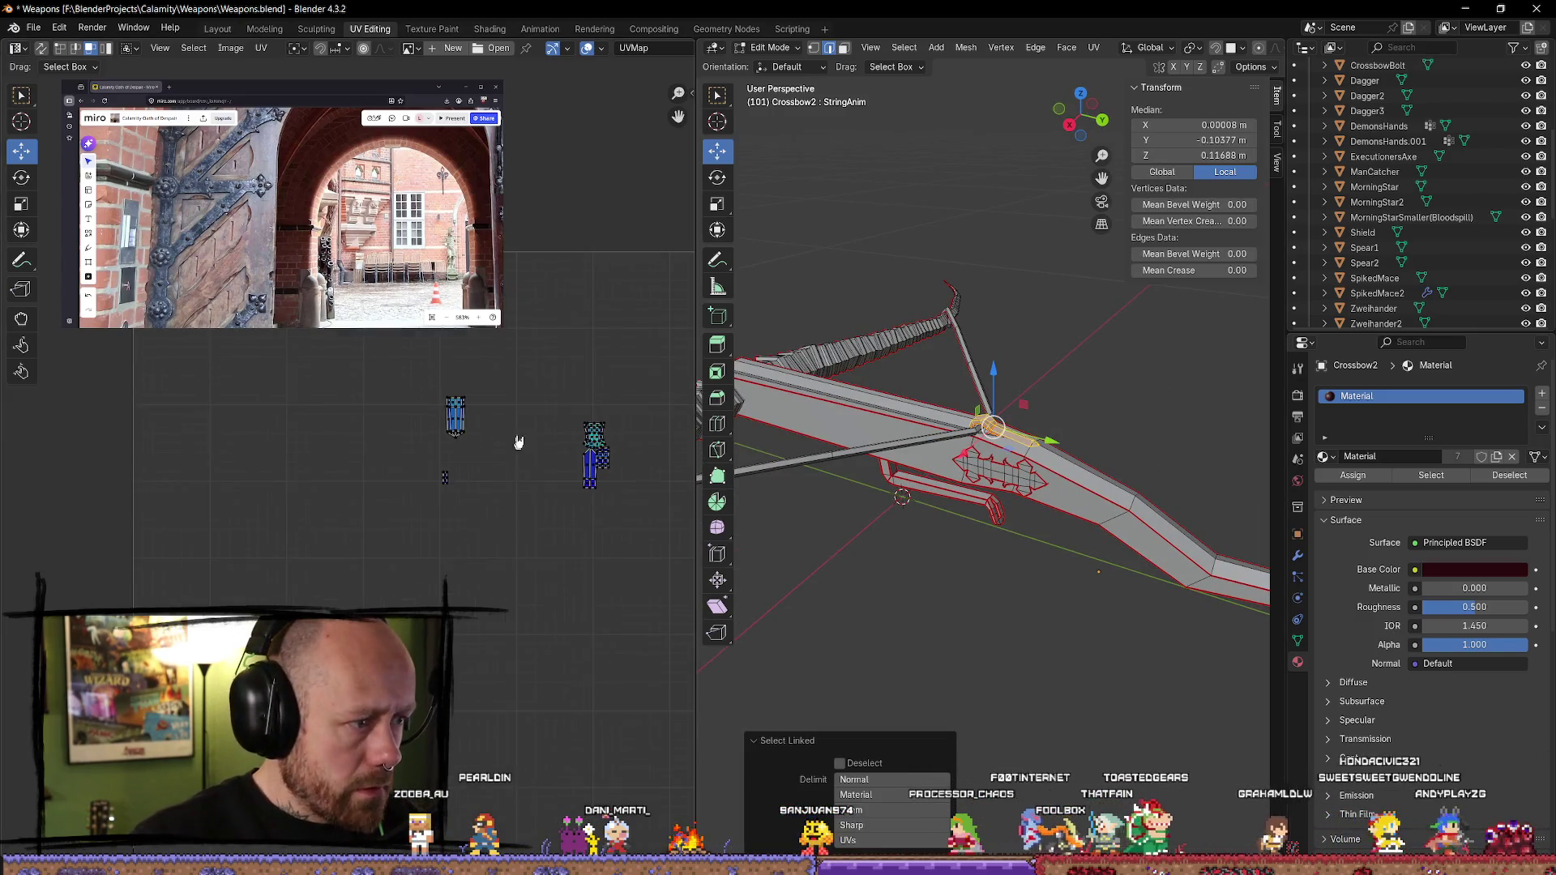
pyautogui.press('g')
pyautogui.click(515, 438)
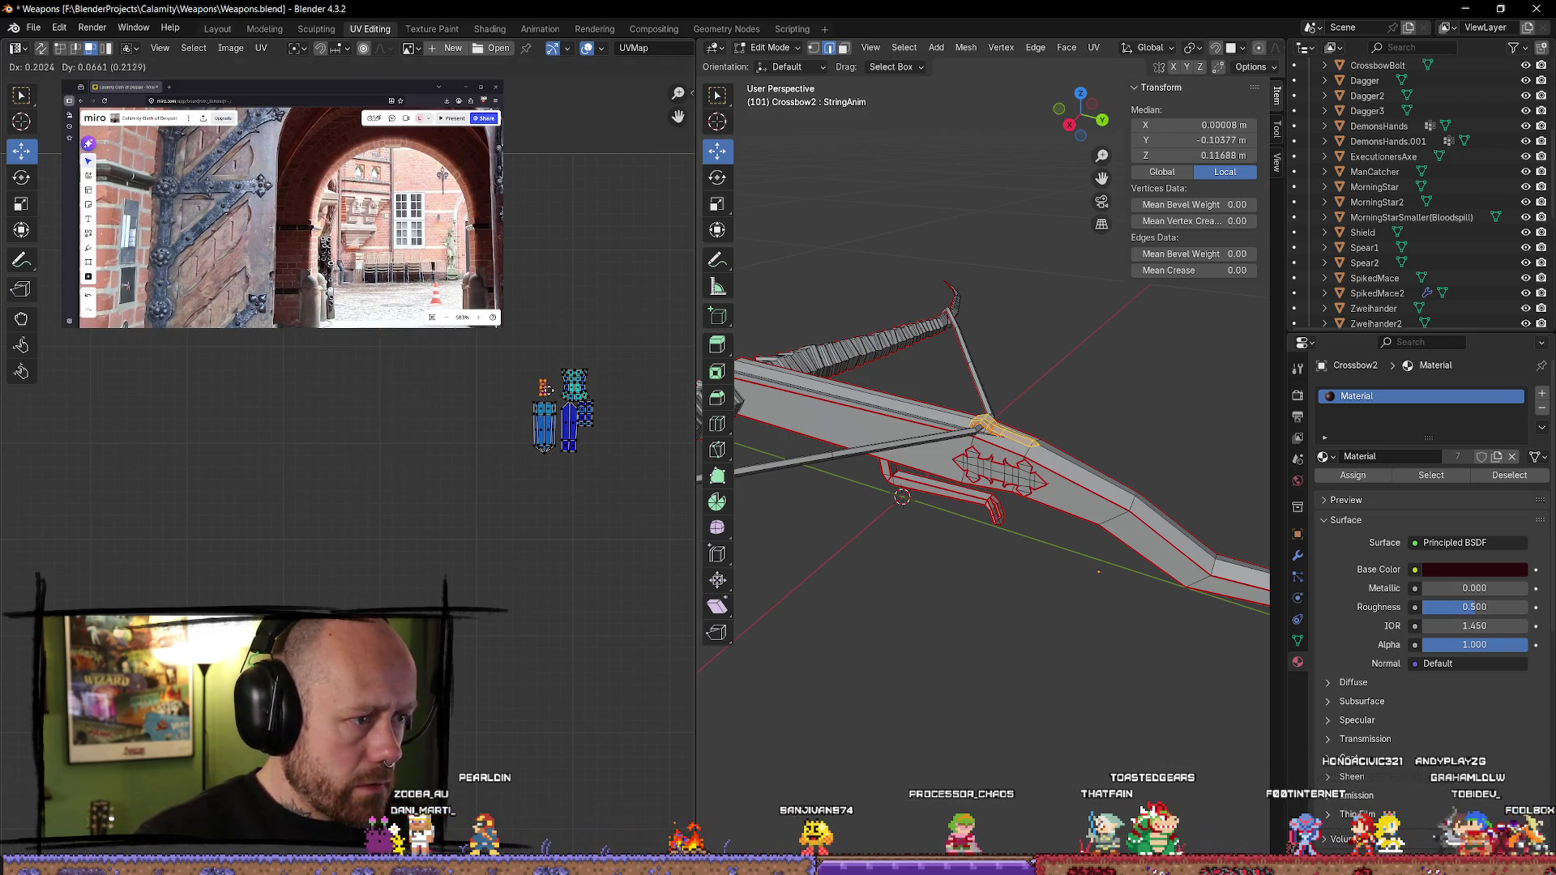
pyautogui.press('a')
pyautogui.press('g')
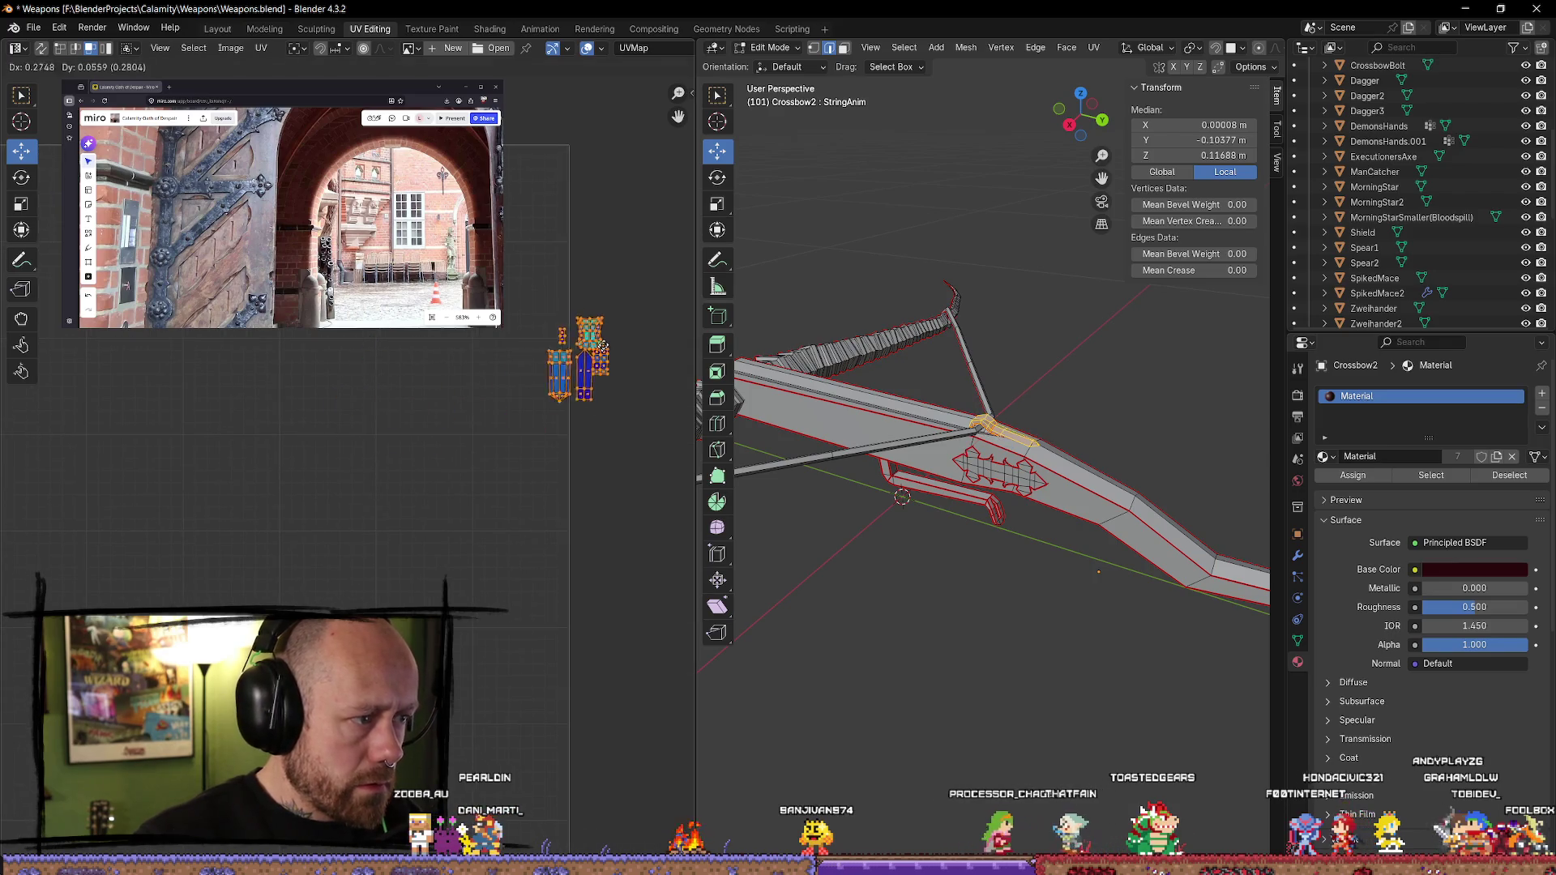
pyautogui.scroll(-2, 600, 387)
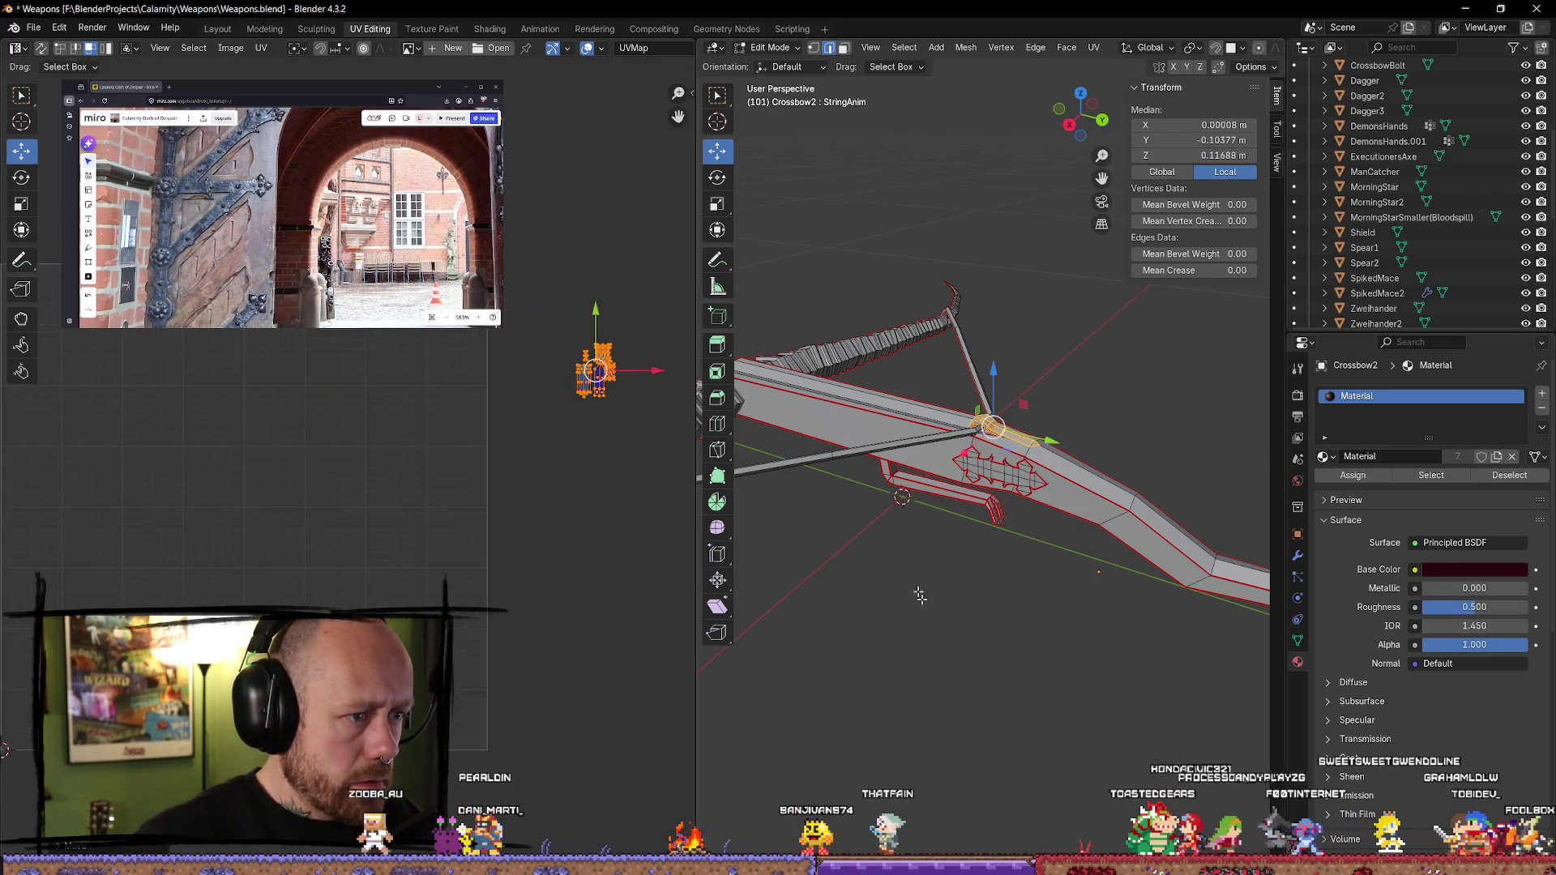
# - Select the whole crossbow string piece and move its left island group down and right
pyautogui.click(849, 452)
pyautogui.press('l')
pyautogui.scroll(1, 347, 462)
pyautogui.moveTo(317, 347); pyautogui.dragTo(125, 565)
pyautogui.press('g')
pyautogui.moveTo(377, 602)
pyautogui.mouseDown()
pyautogui.moveTo(486, 790)
pyautogui.moveTo(460, 493)
pyautogui.moveTo(436, 486)
pyautogui.mouseUp()
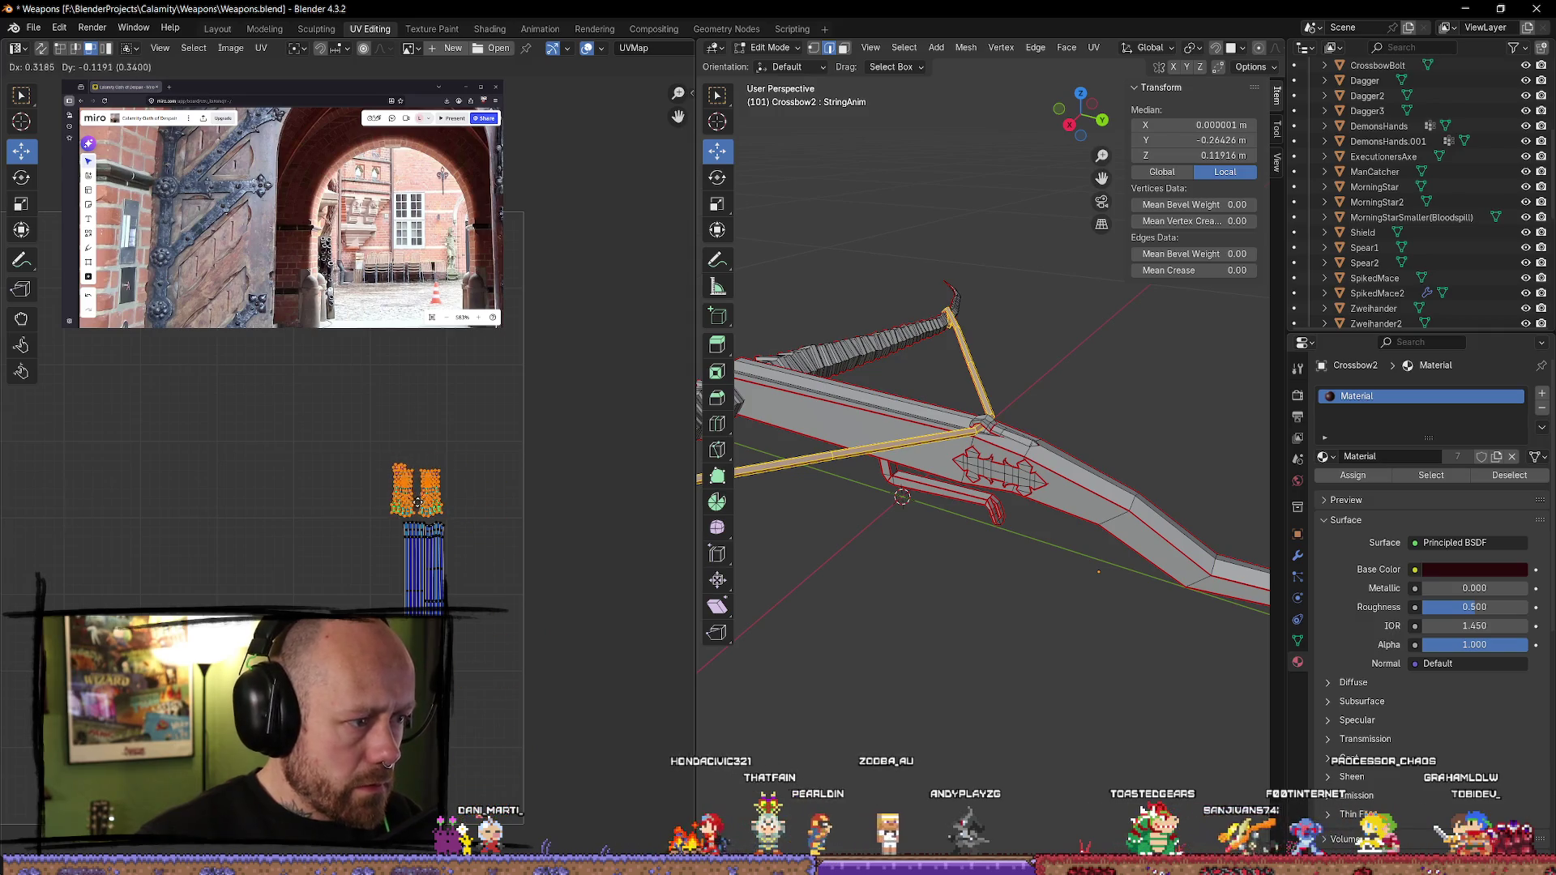
# - Add the blue island to the selection, move the islands further right, then deselect everything
pyautogui.moveTo(478, 436)
pyautogui.mouseDown()
pyautogui.moveTo(326, 582)
pyautogui.moveTo(324, 620)
pyautogui.mouseUp()
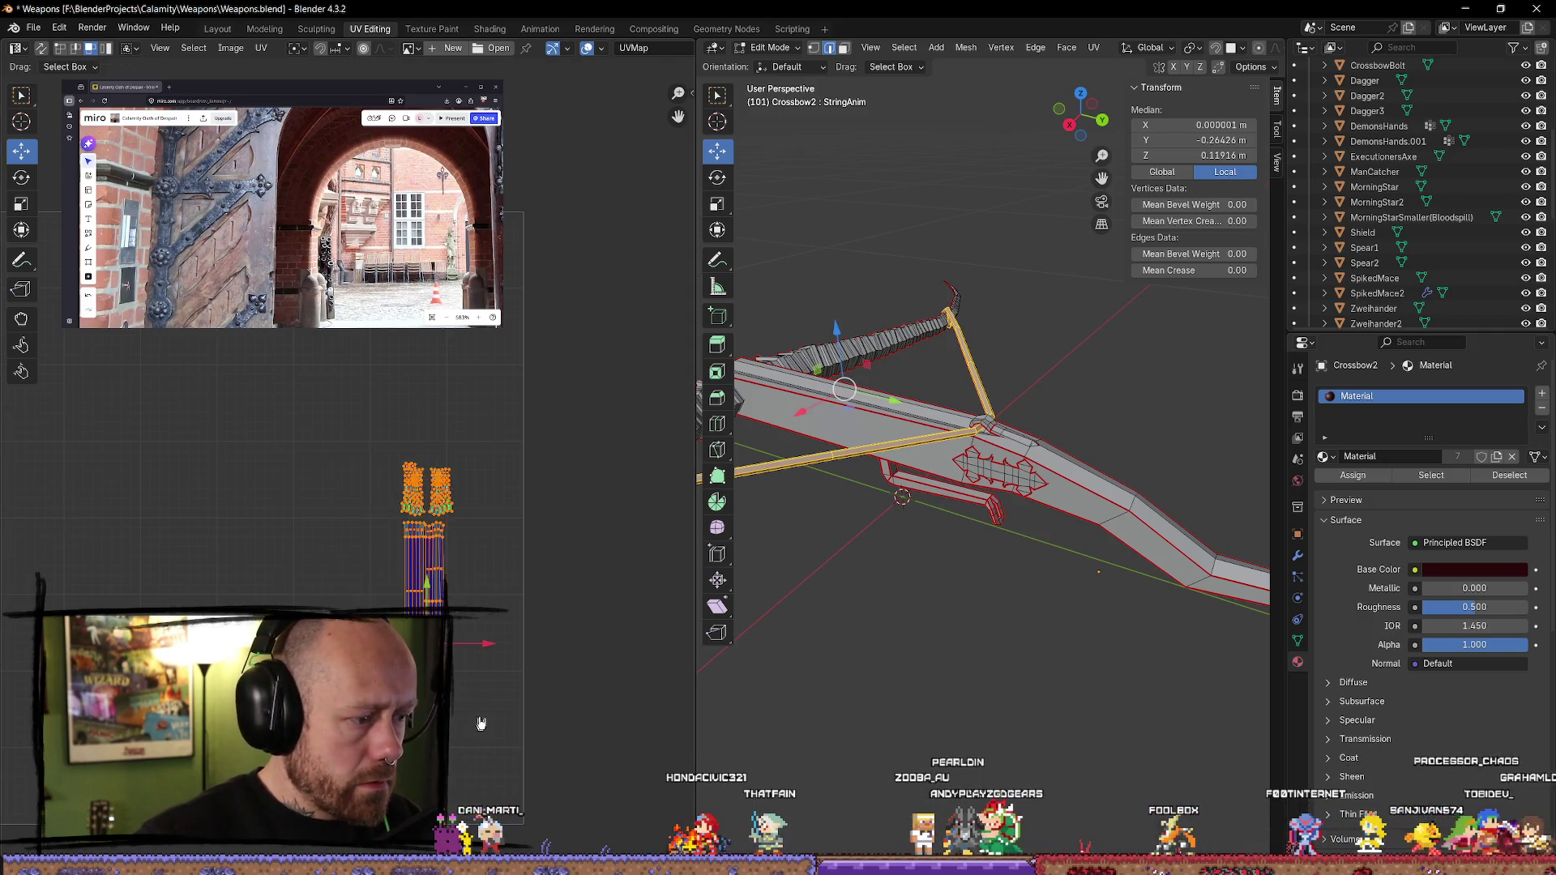
pyautogui.scroll(2, 449, 527)
pyautogui.press('g')
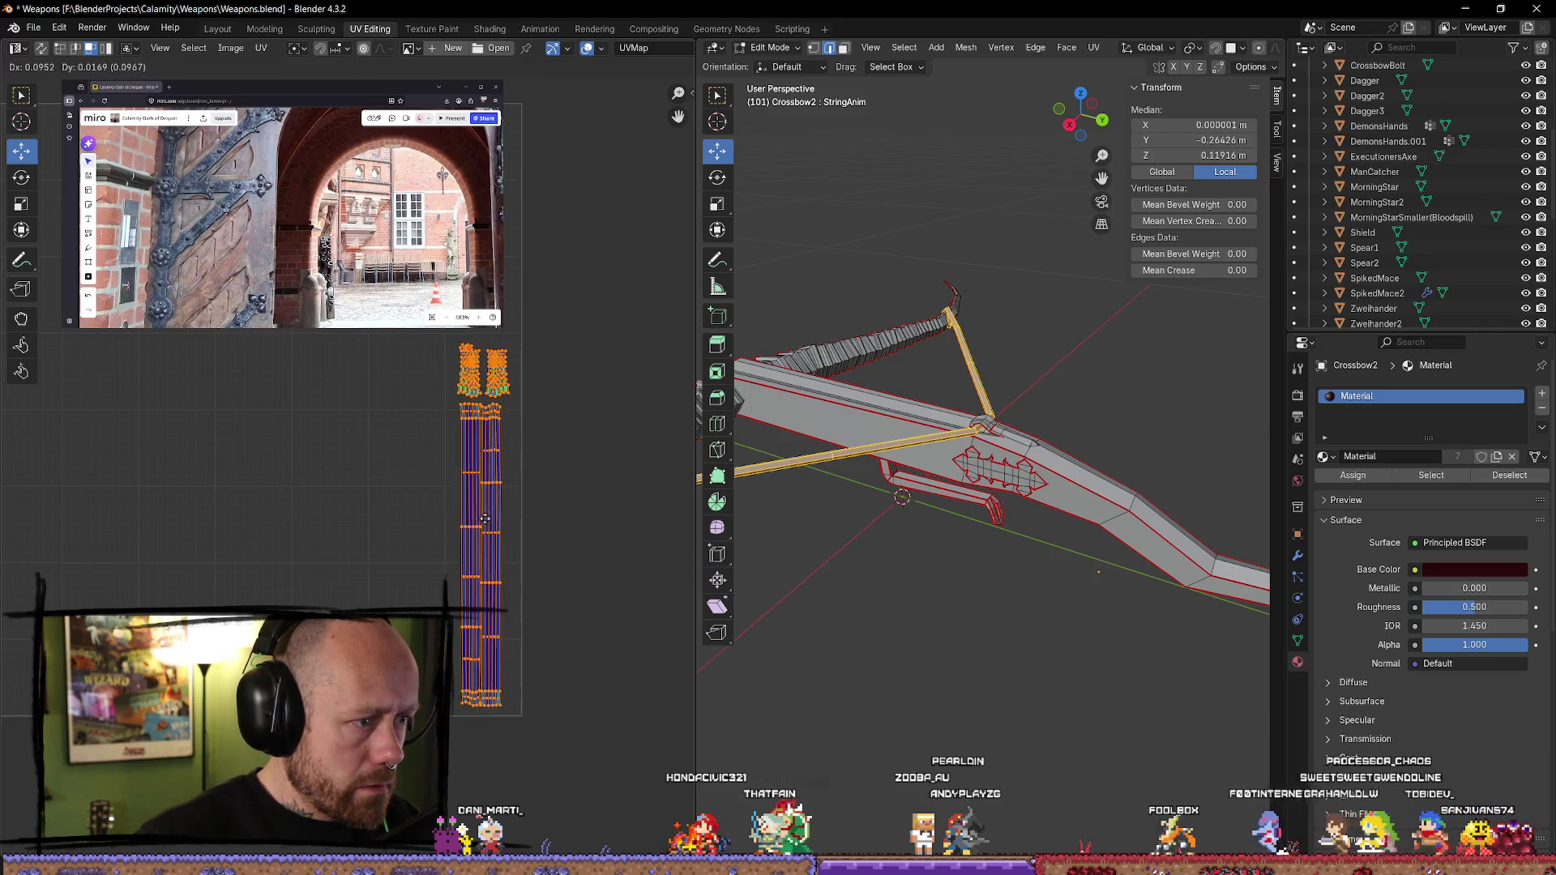
pyautogui.click(486, 527)
pyautogui.click(603, 670)
pyautogui.hotkey('alt', 'a')
pyautogui.scroll(-3, 973, 454)
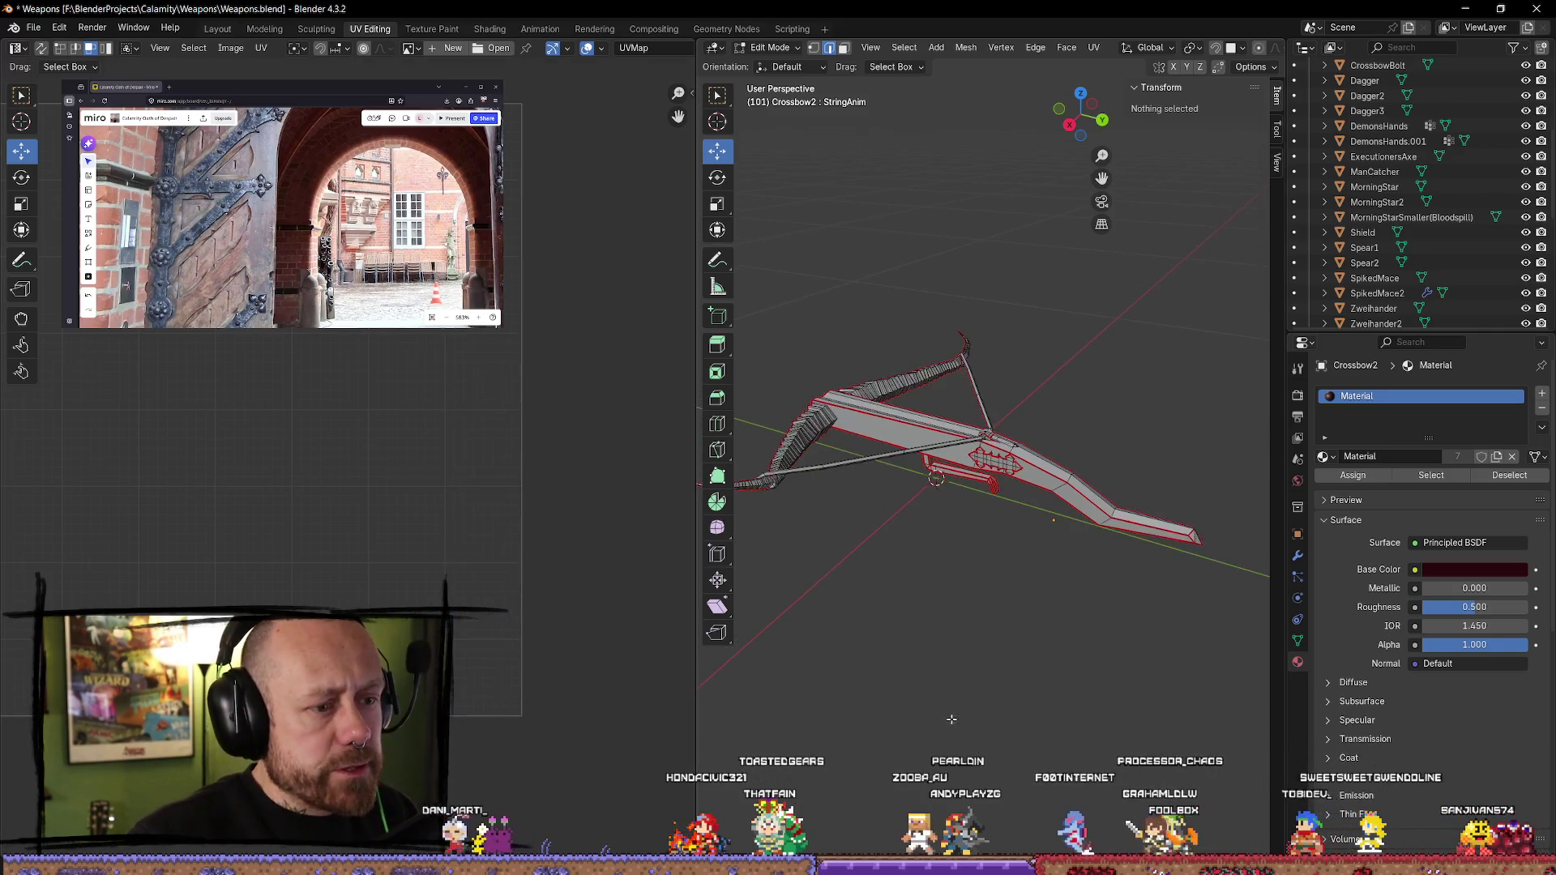
# - Select the entire crossbow mesh and scale its UV islands slightly smaller
pyautogui.press('a')
pyautogui.scroll(-2, 371, 471)
pyautogui.moveTo(330, 451); pyautogui.dragTo(497, 434, button='middle')
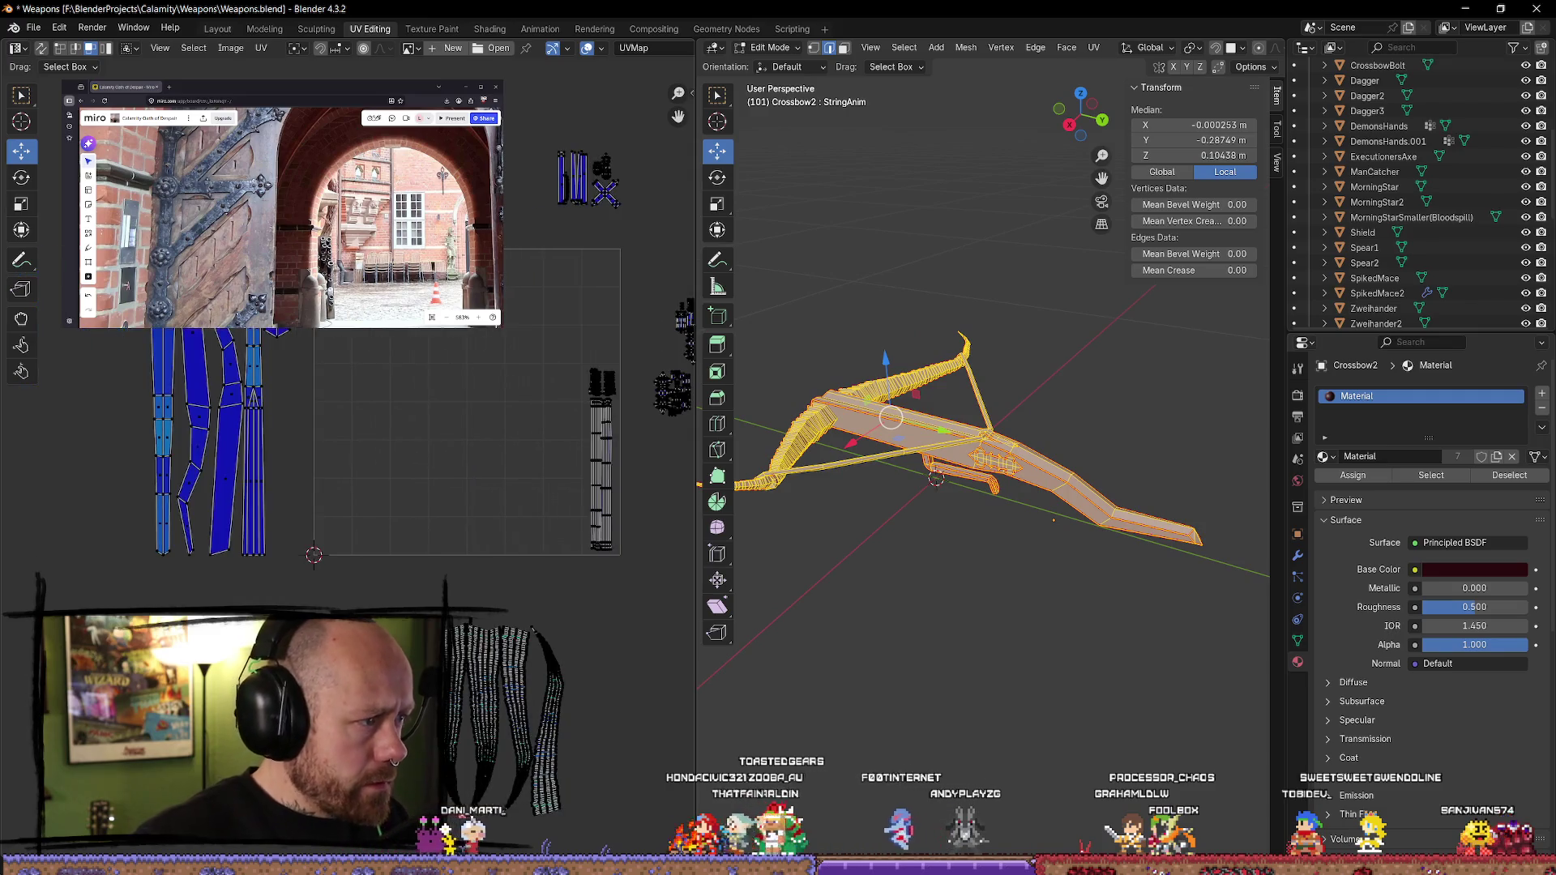
pyautogui.moveTo(225, 418); pyautogui.dragTo(389, 422, button='middle')
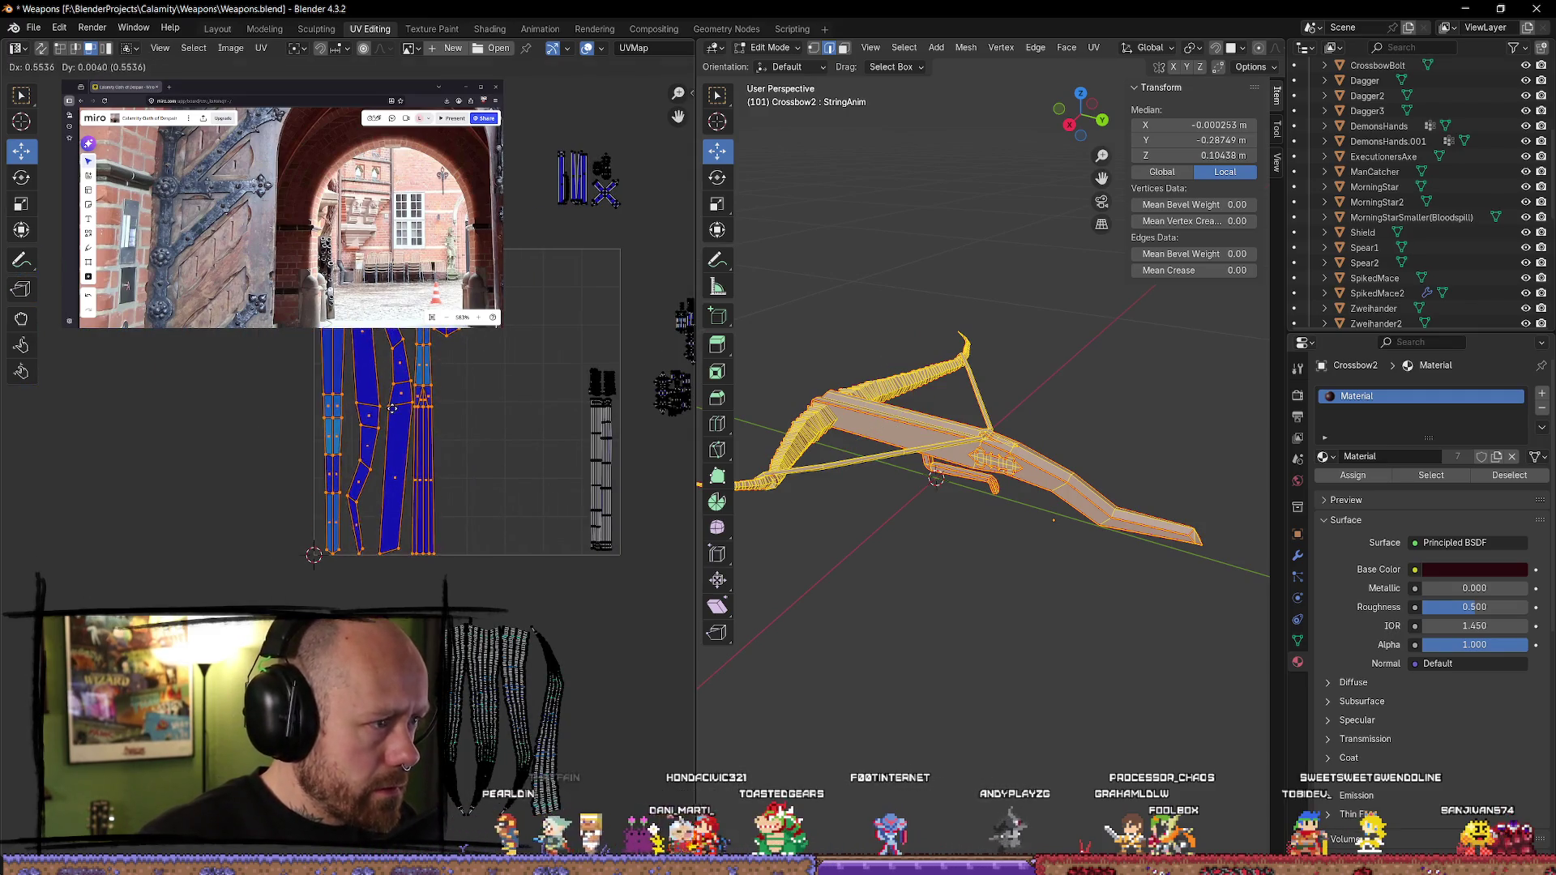
pyautogui.scroll(3, 507, 528)
pyautogui.press('s')
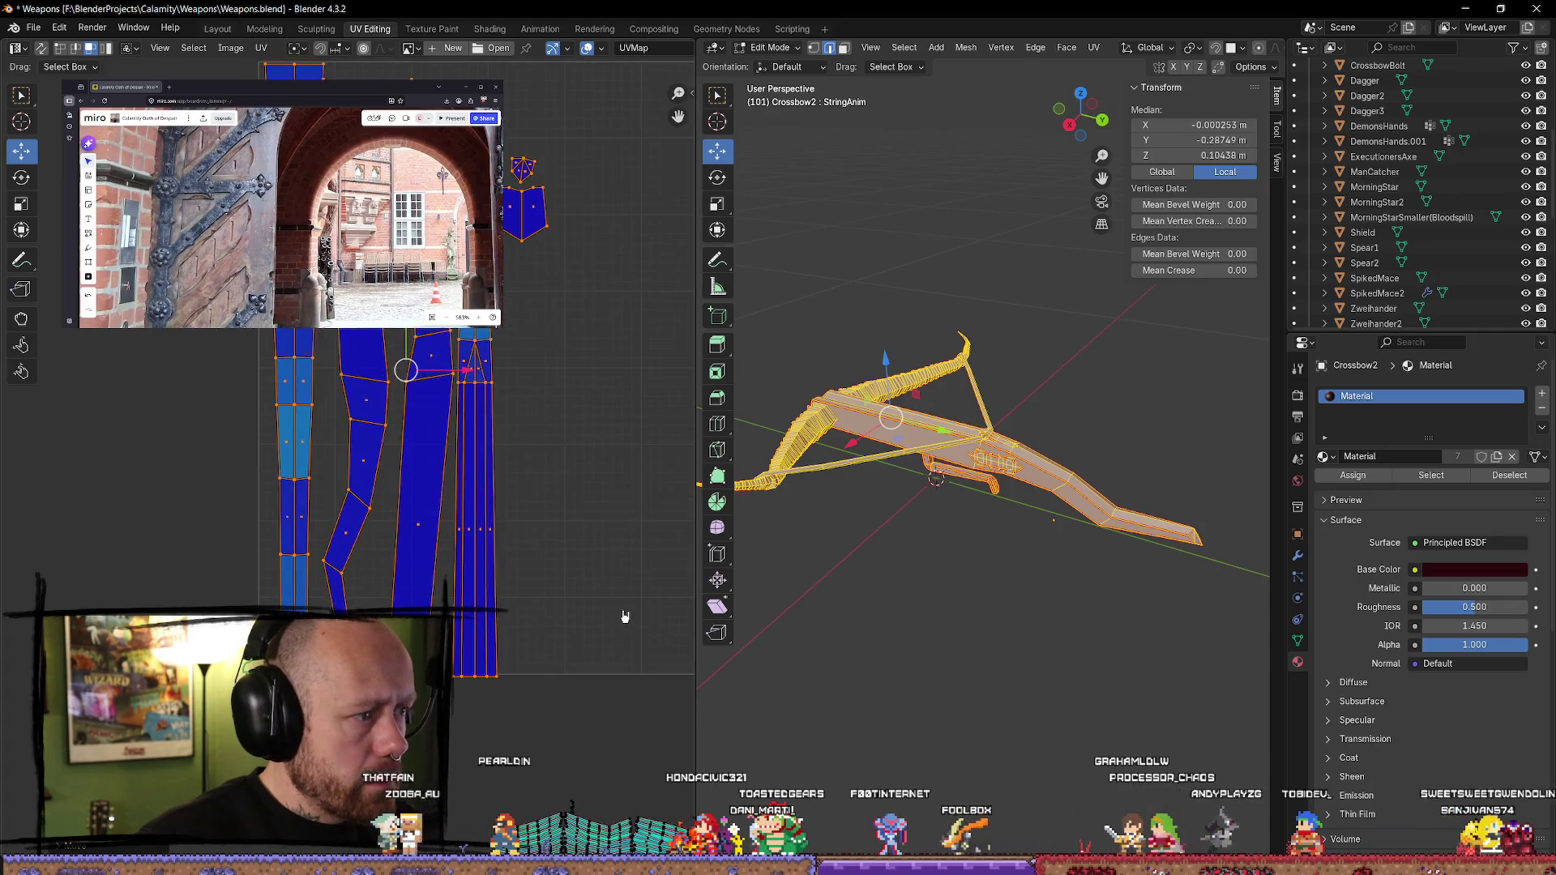
pyautogui.click(612, 604)
pyautogui.scroll(-2, 591, 614)
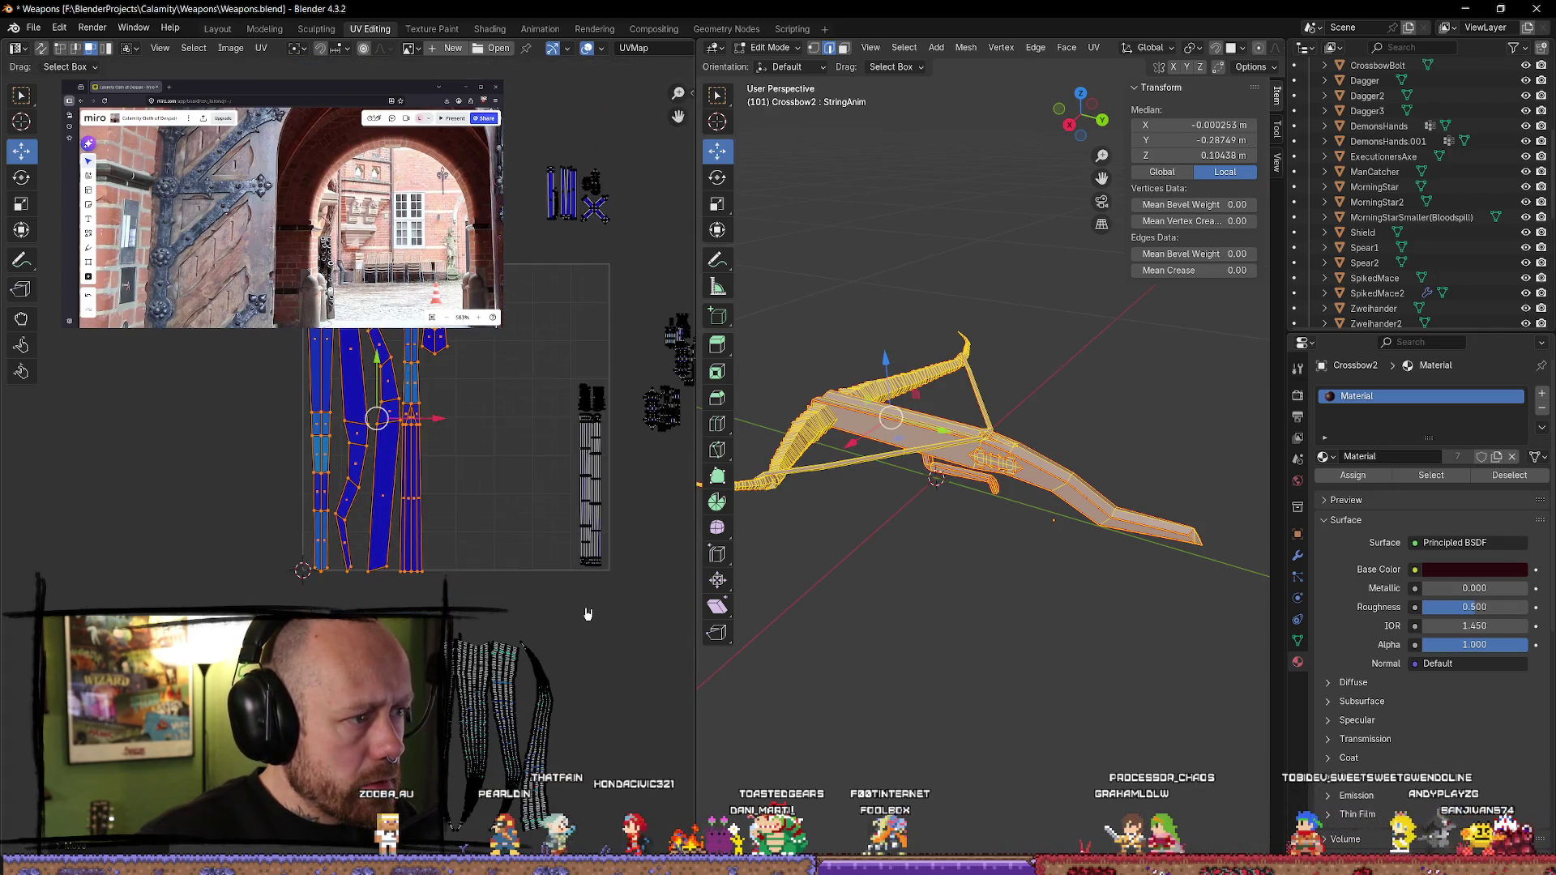
pyautogui.press('a')
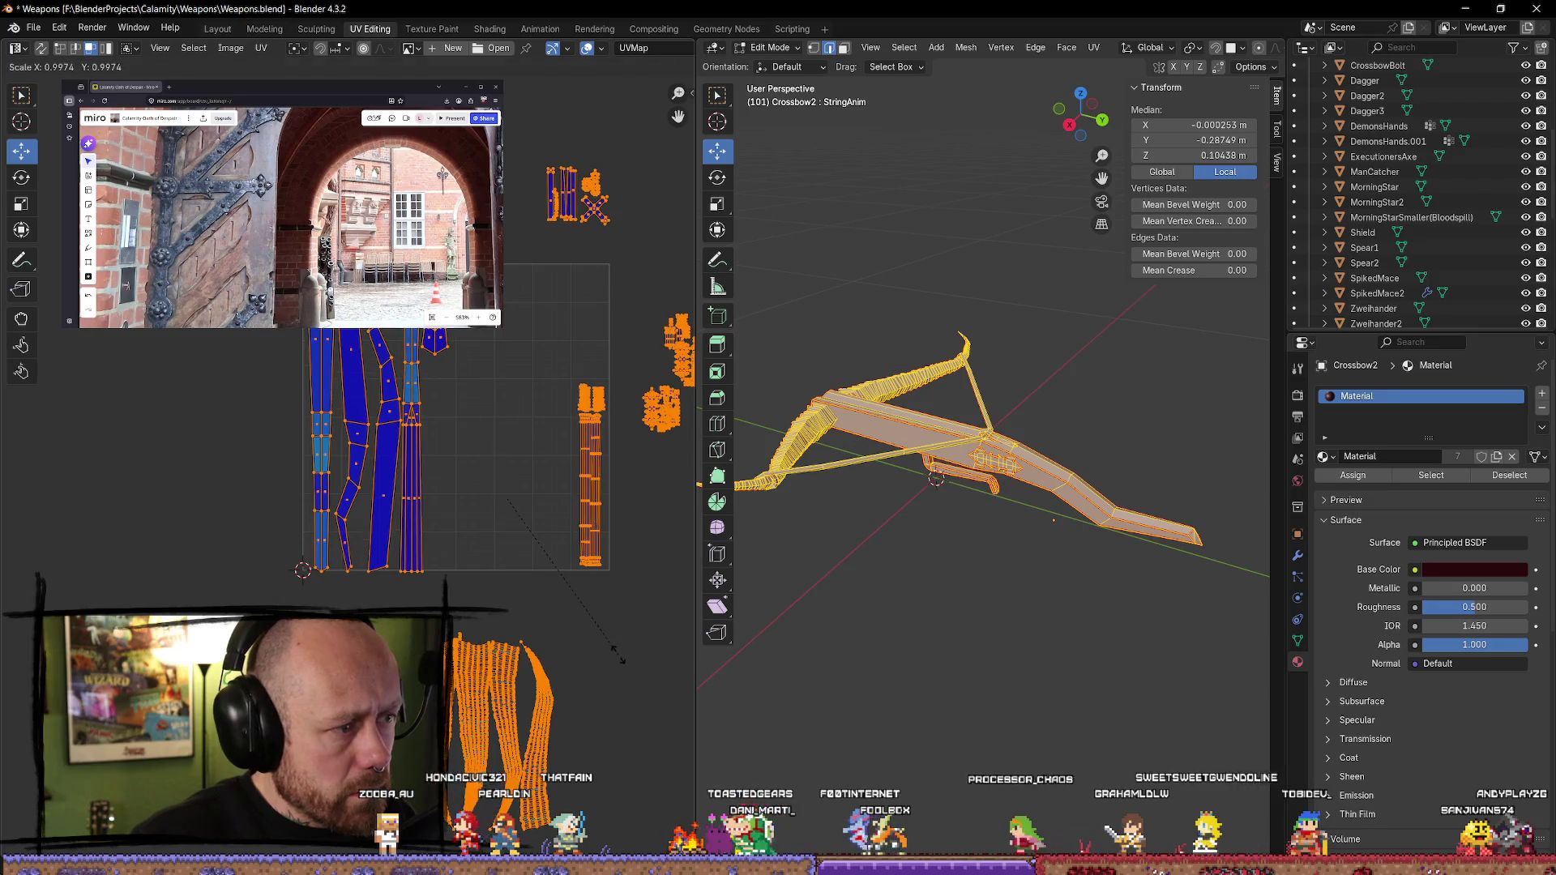
pyautogui.press('s')
pyautogui.click(614, 649)
# - Box-select the left islands and move them up beside the blue islands
pyautogui.click(503, 498)
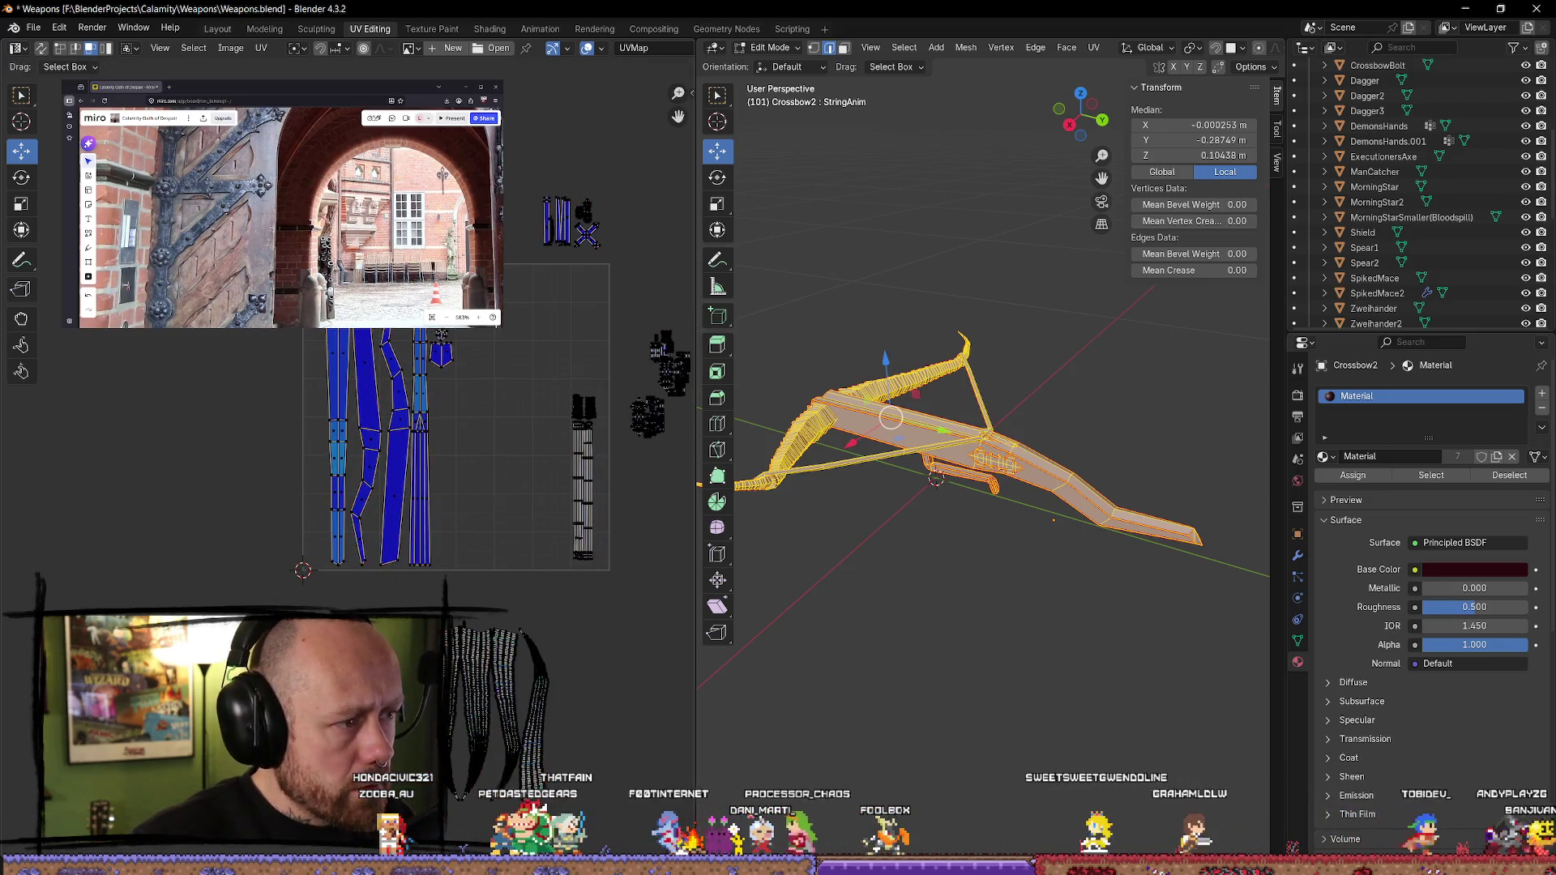
pyautogui.moveTo(466, 321); pyautogui.dragTo(287, 602)
pyautogui.press('g')
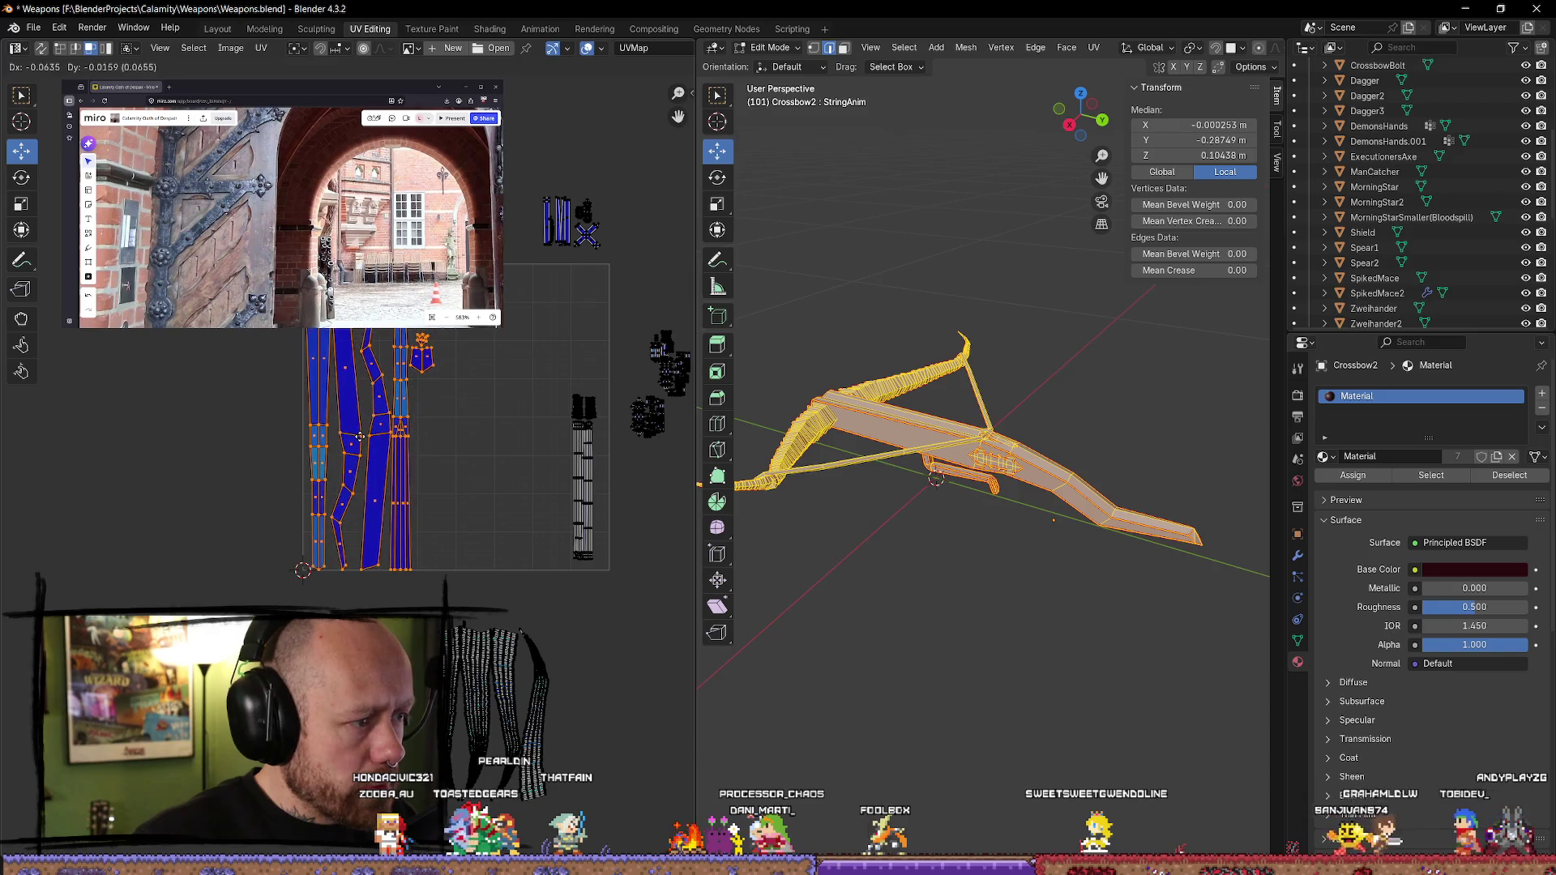
pyautogui.moveTo(369, 425); pyautogui.dragTo(359, 353, button='middle')
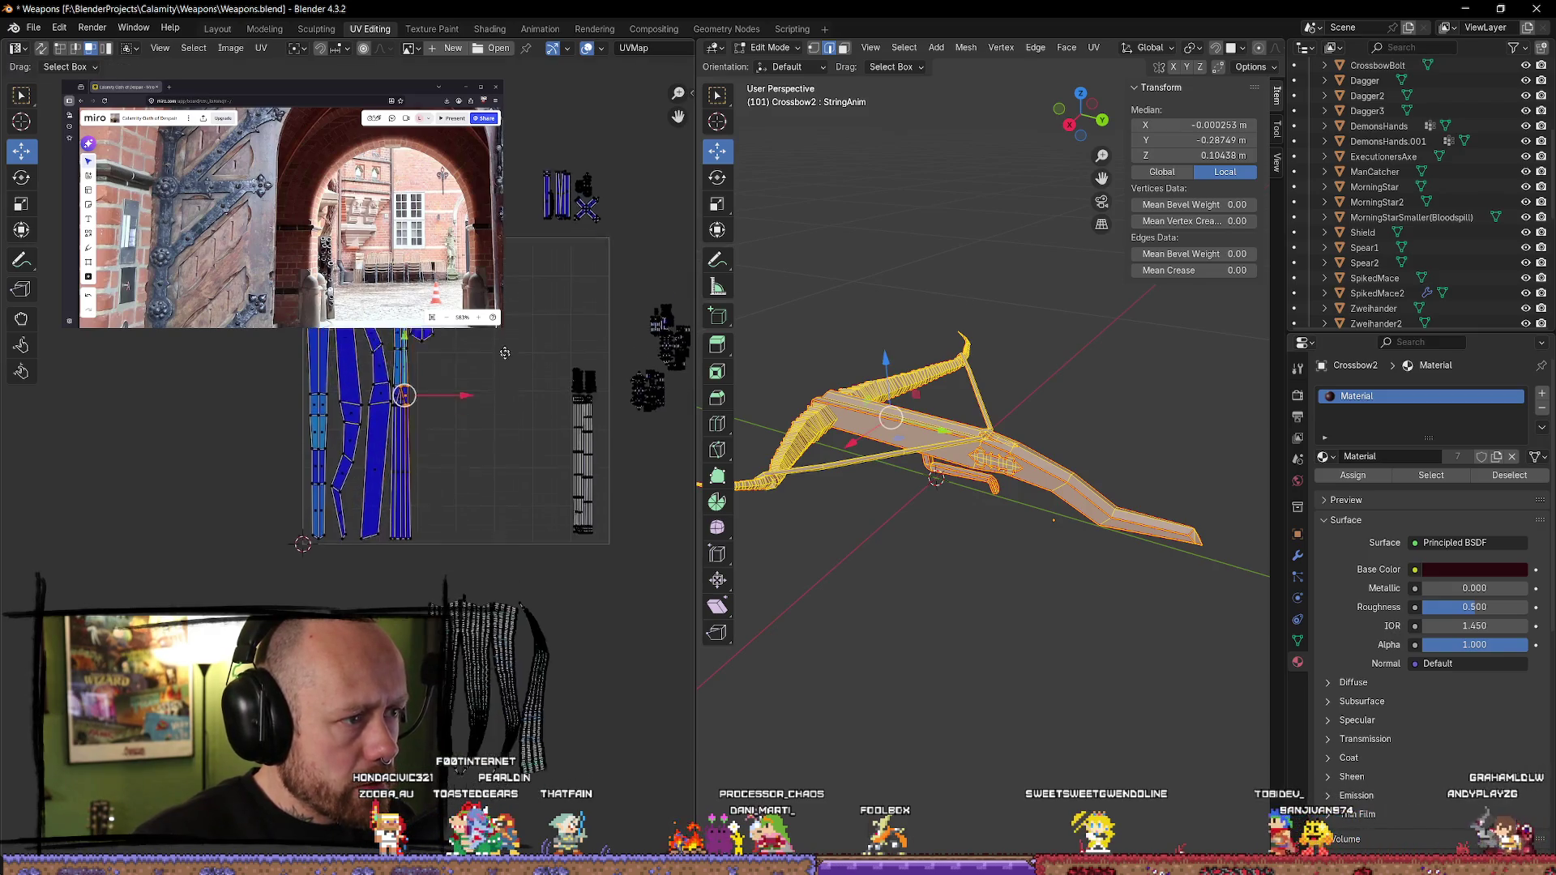
pyautogui.moveTo(409, 526)
pyautogui.mouseDown()
pyautogui.moveTo(590, 697)
pyautogui.moveTo(580, 634)
pyautogui.mouseUp()
pyautogui.moveTo(479, 639); pyautogui.dragTo(478, 391)
pyautogui.click(478, 392)
# - Adjust the striped island on the right, then clear the UV selection
pyautogui.scroll(2, 486, 349)
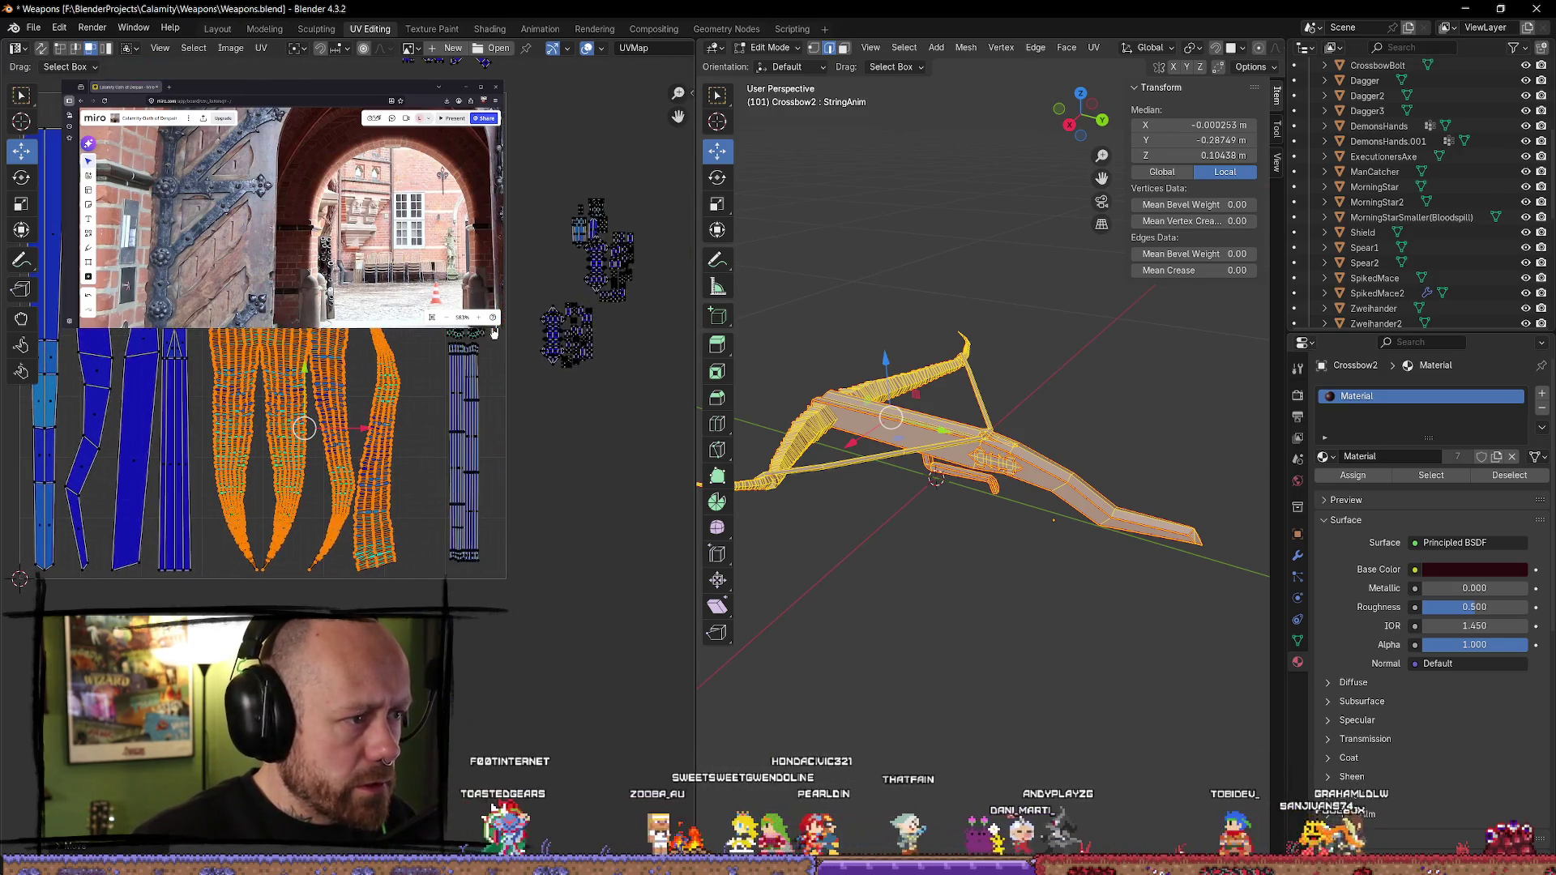
pyautogui.click(459, 436)
pyautogui.press('g')
pyautogui.click(458, 433)
pyautogui.scroll(-4, 453, 423)
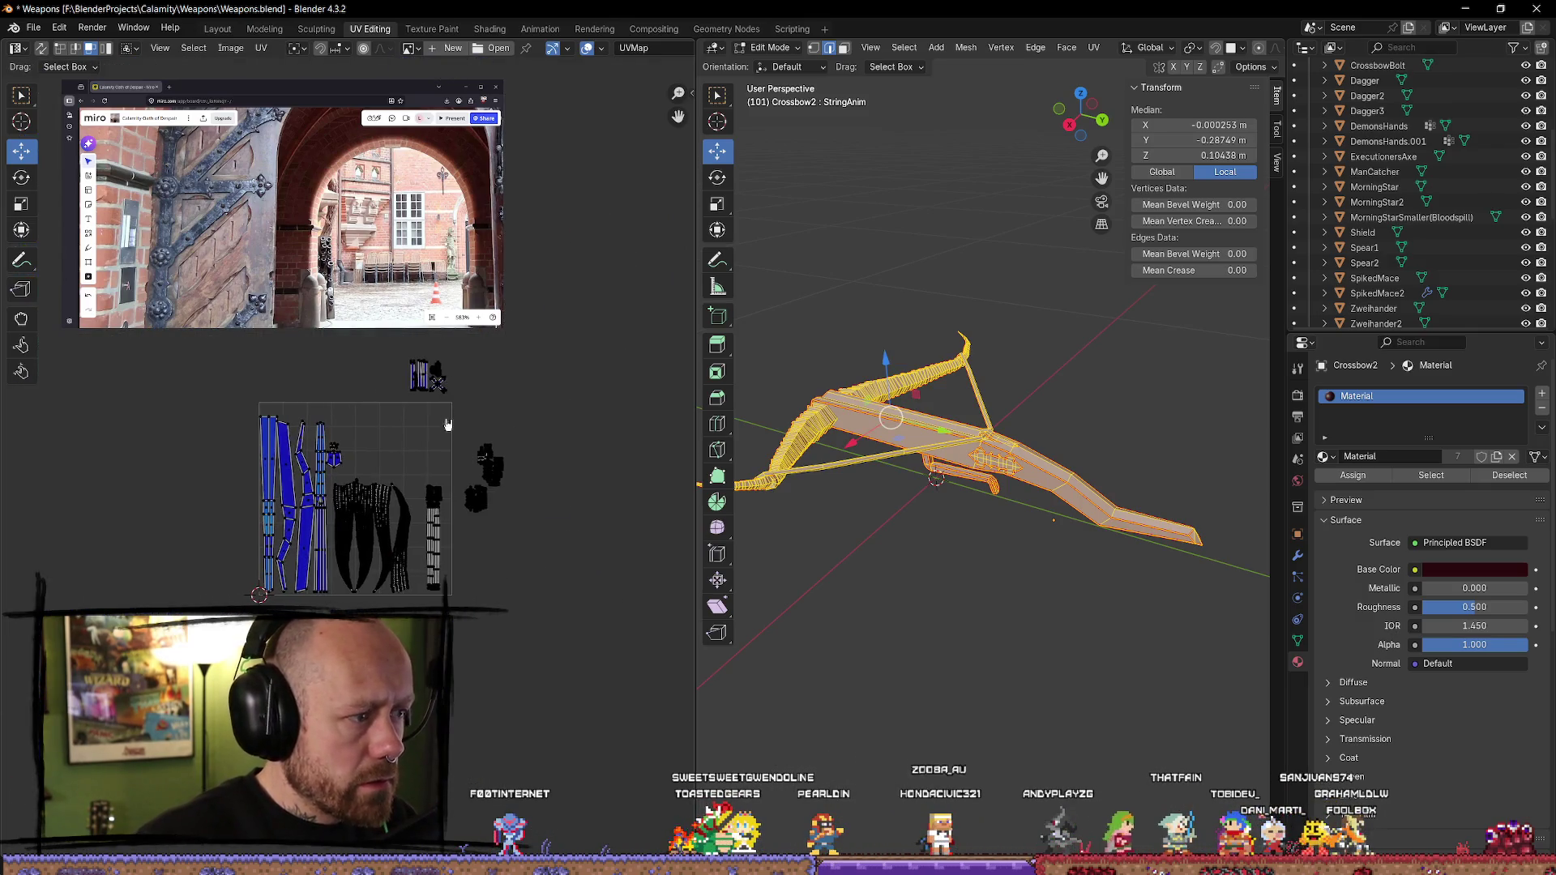
pyautogui.press('a')
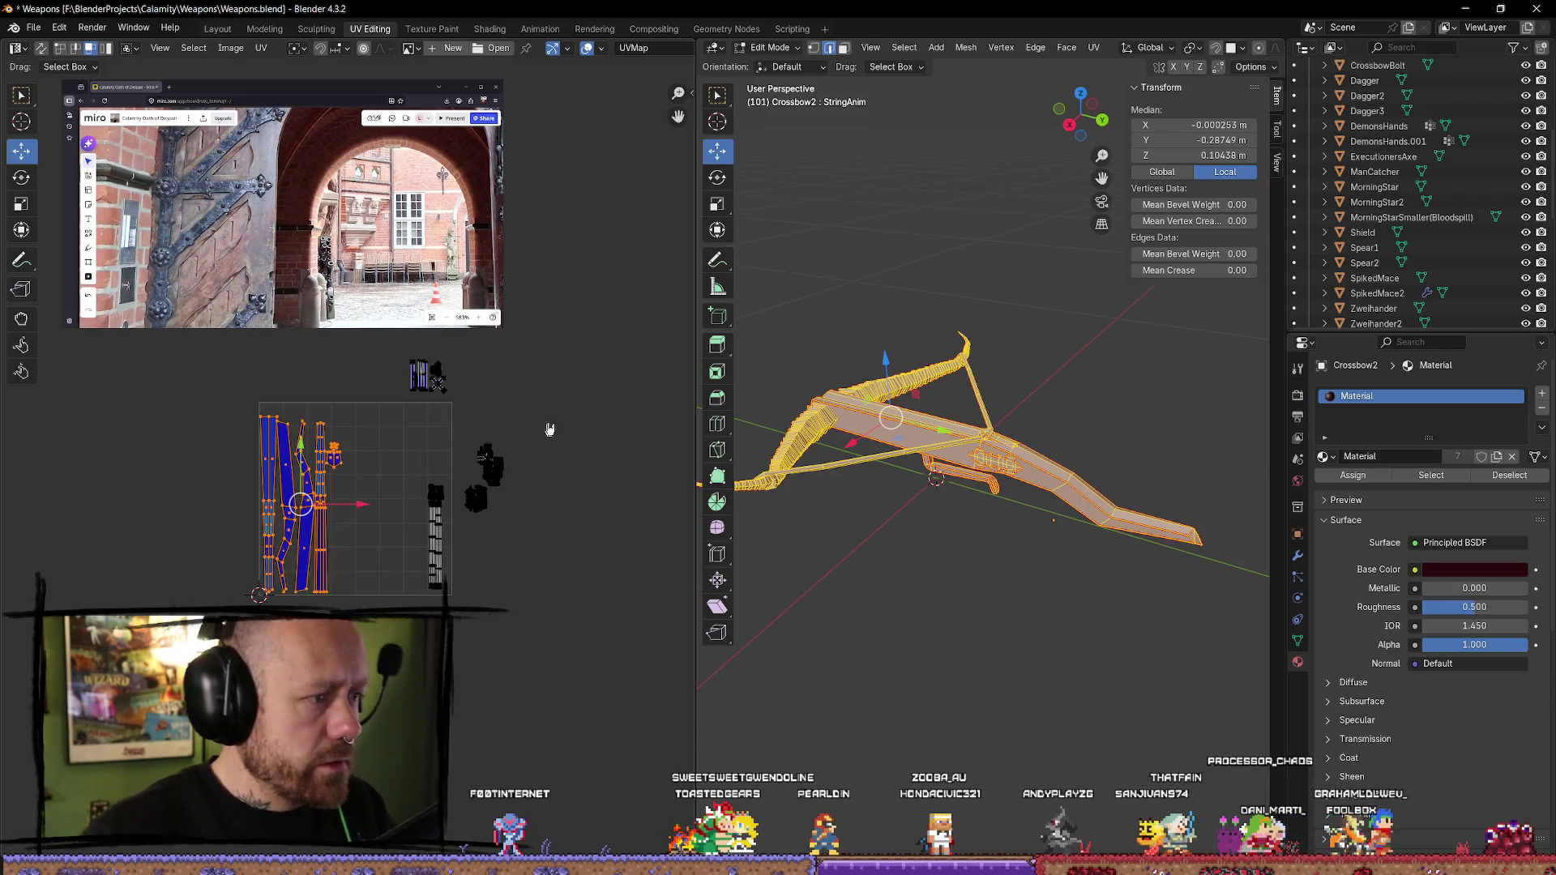
pyautogui.hotkey('alt', 'a')
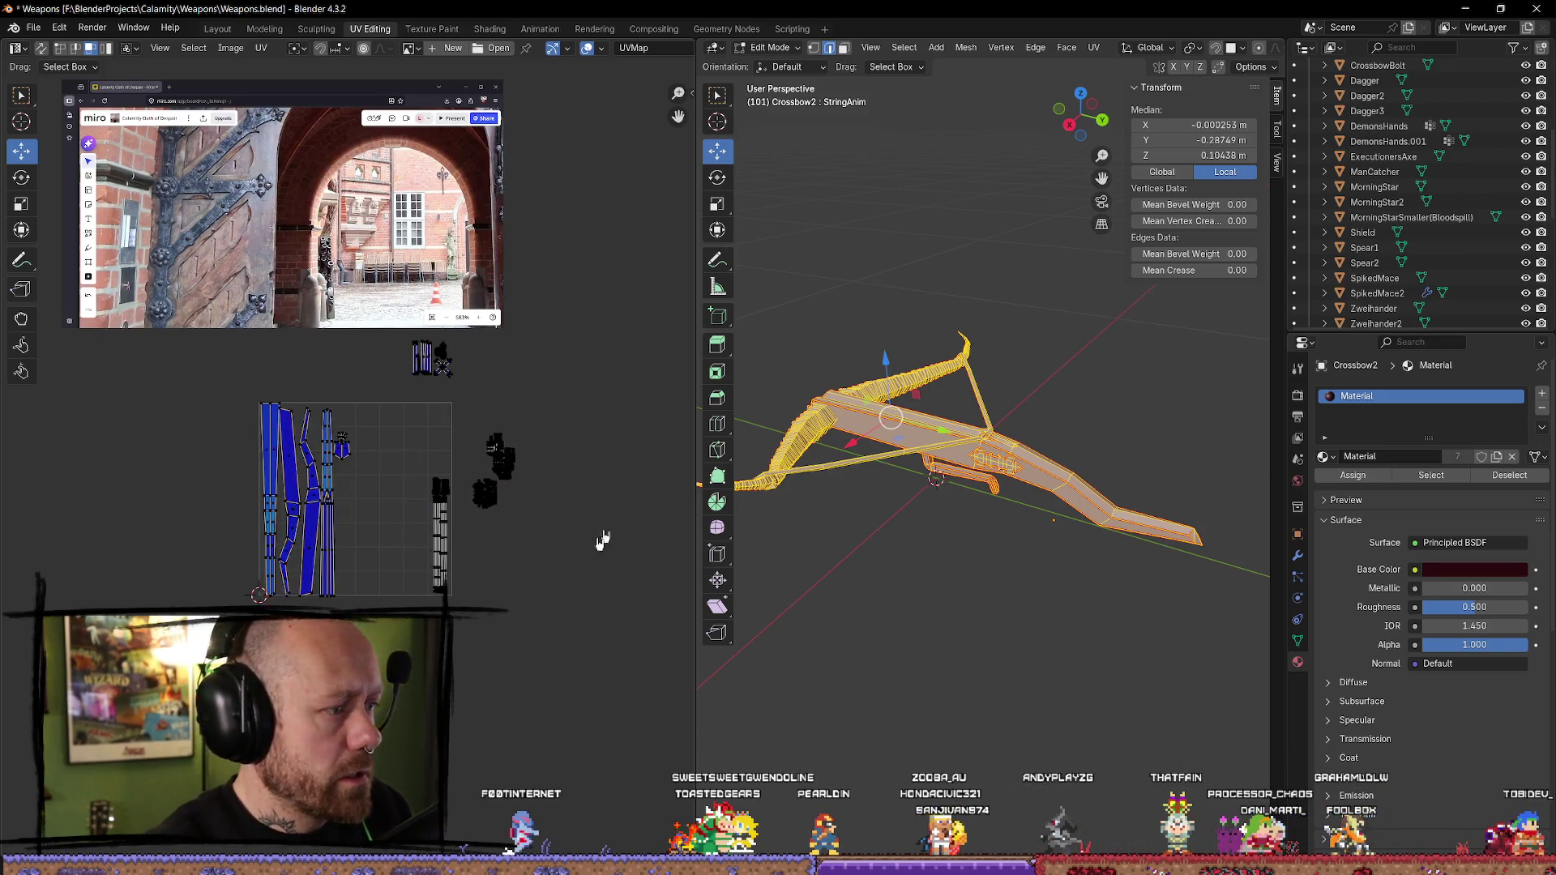
# - Select the linked blue island group and reposition it slightly within the layout
pyautogui.scroll(3, 608, 529)
pyautogui.press('a')
pyautogui.scroll(2, 496, 457)
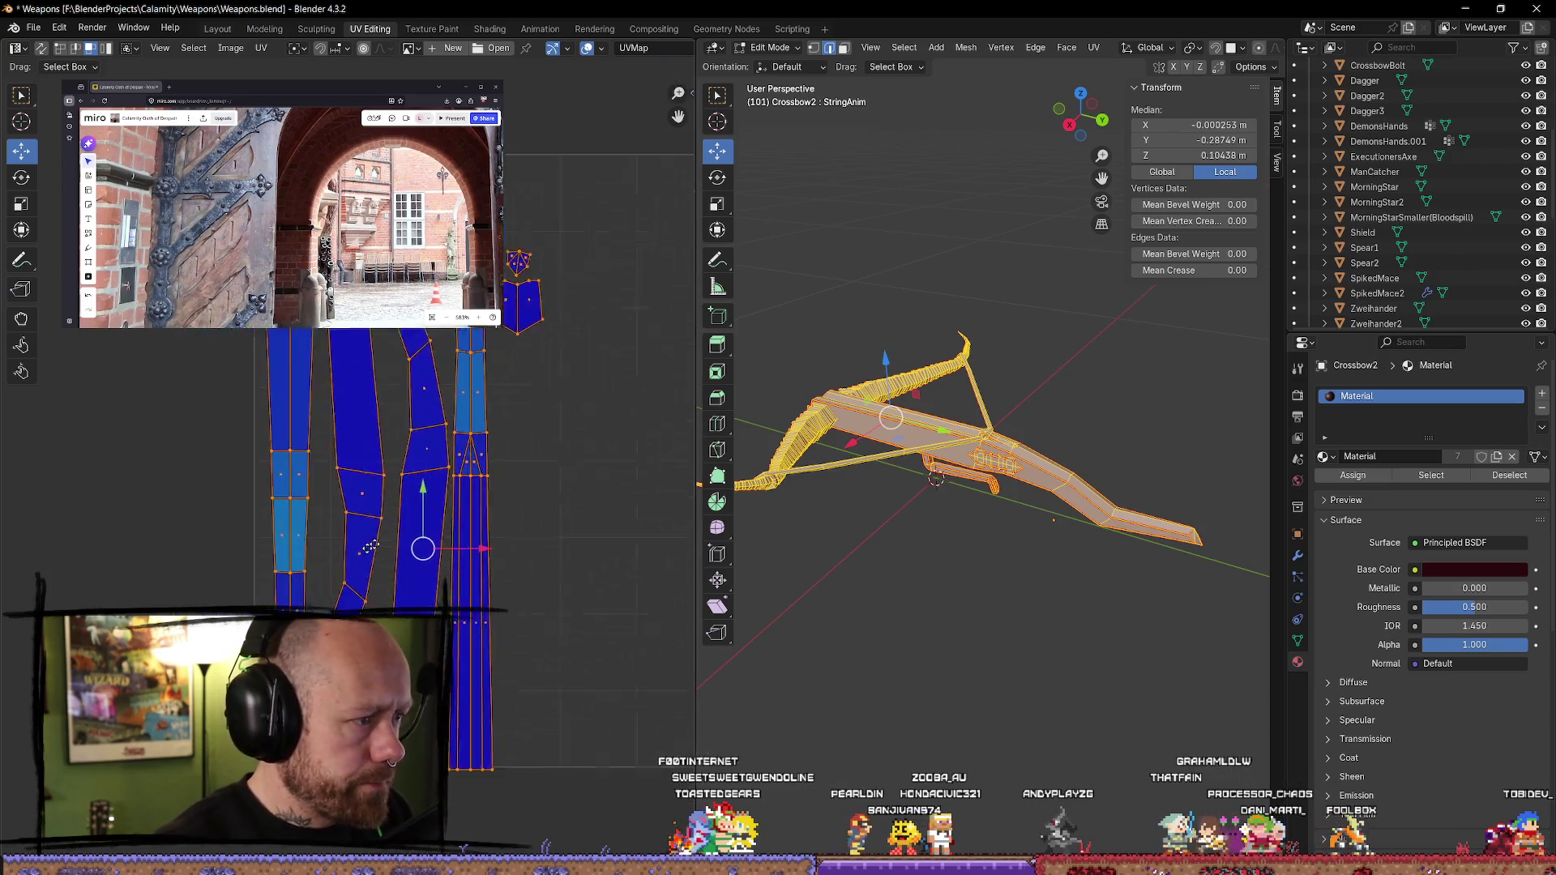
pyautogui.moveTo(482, 436); pyautogui.dragTo(483, 434)
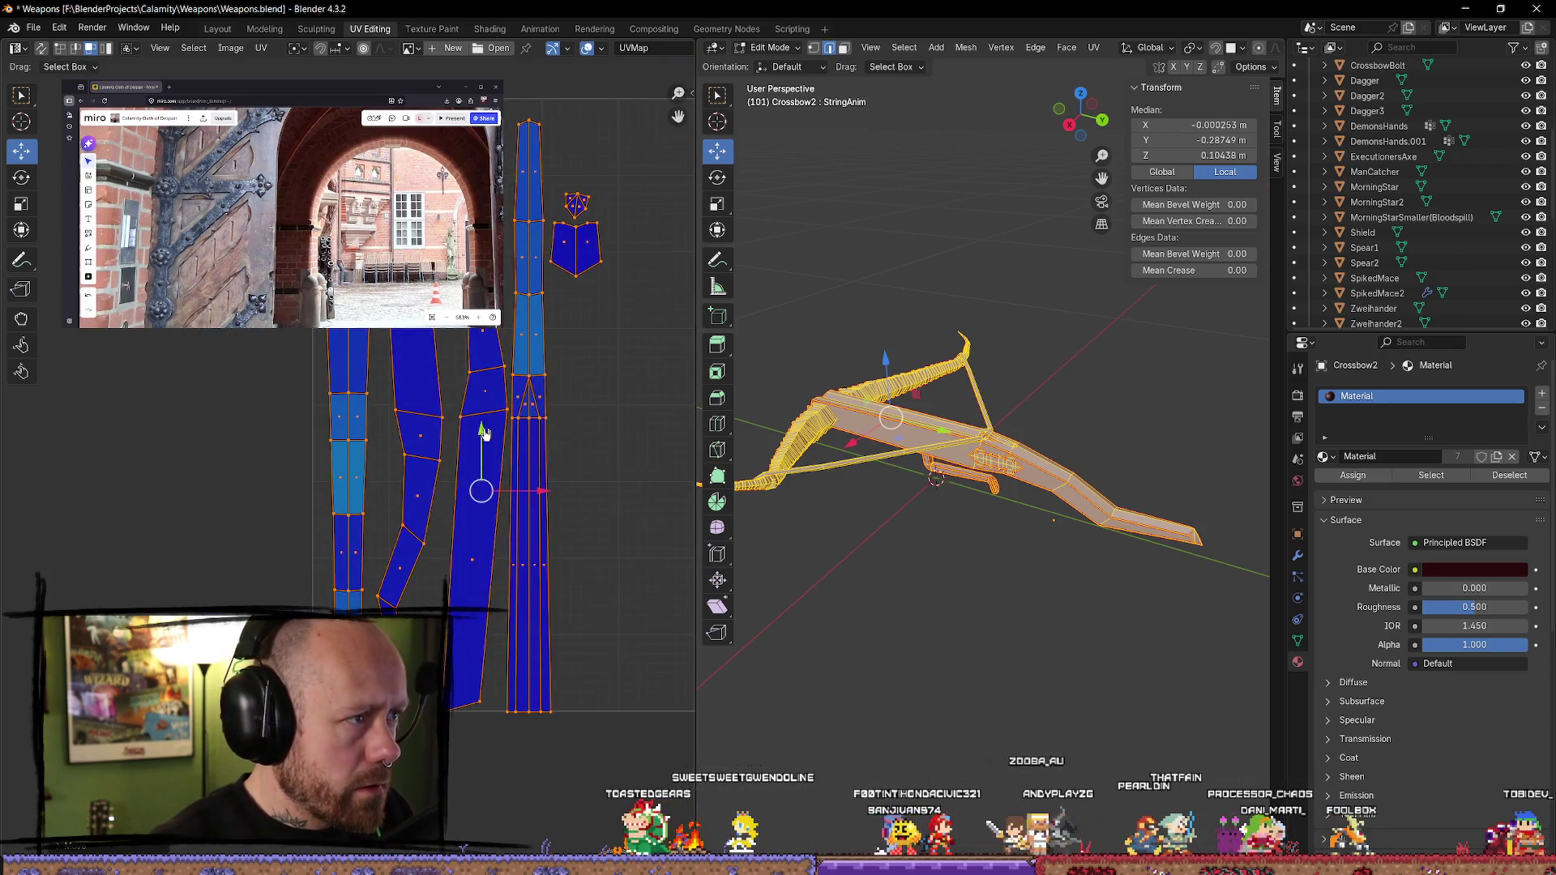
pyautogui.press('g')
pyautogui.press('x')
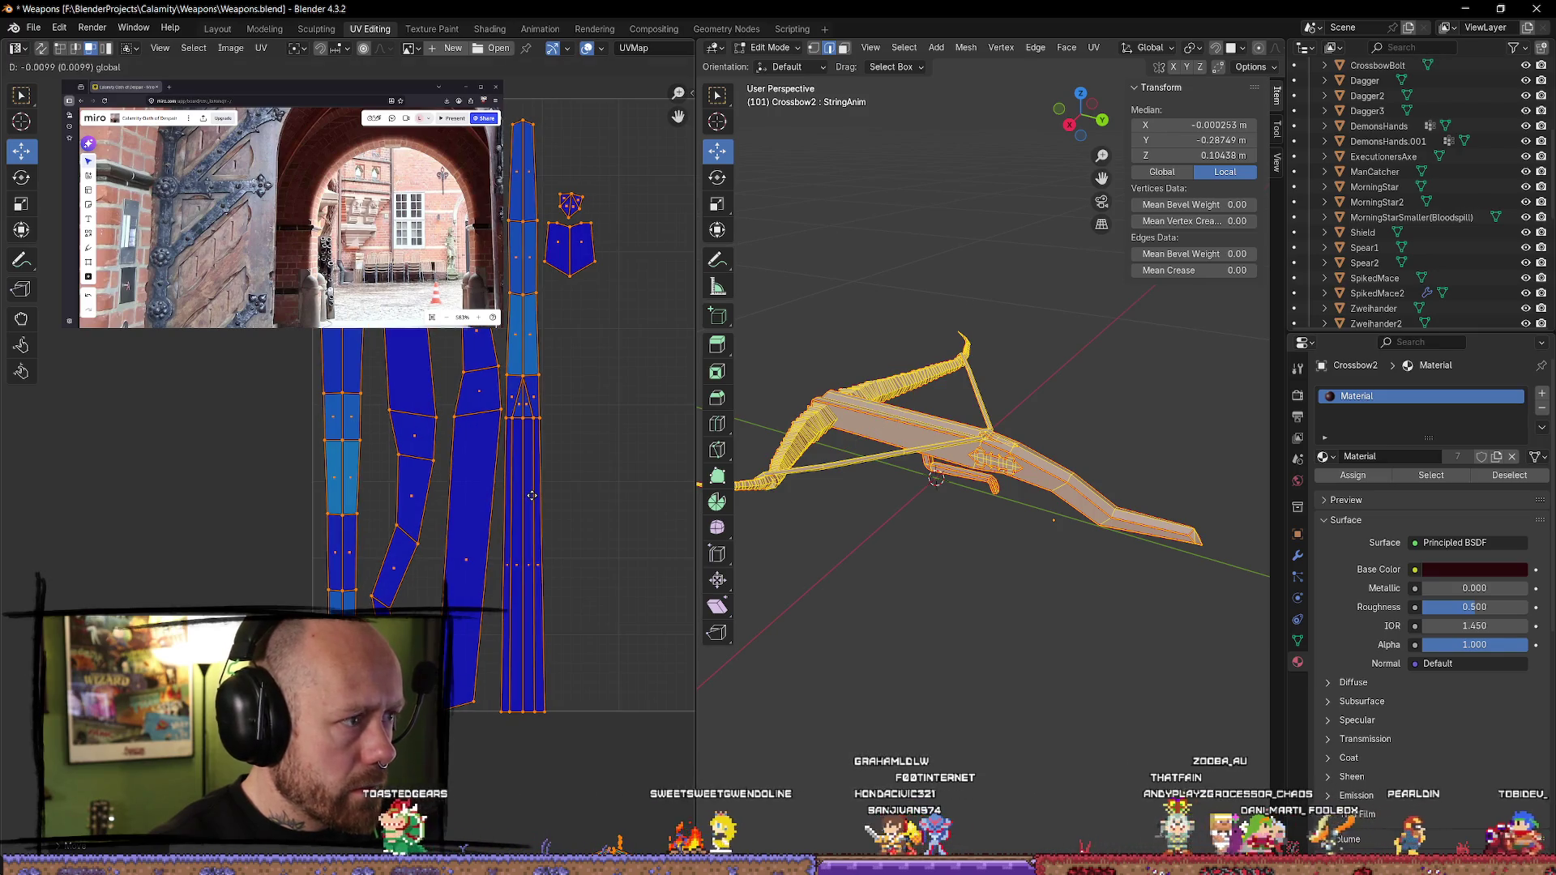
pyautogui.press('s')
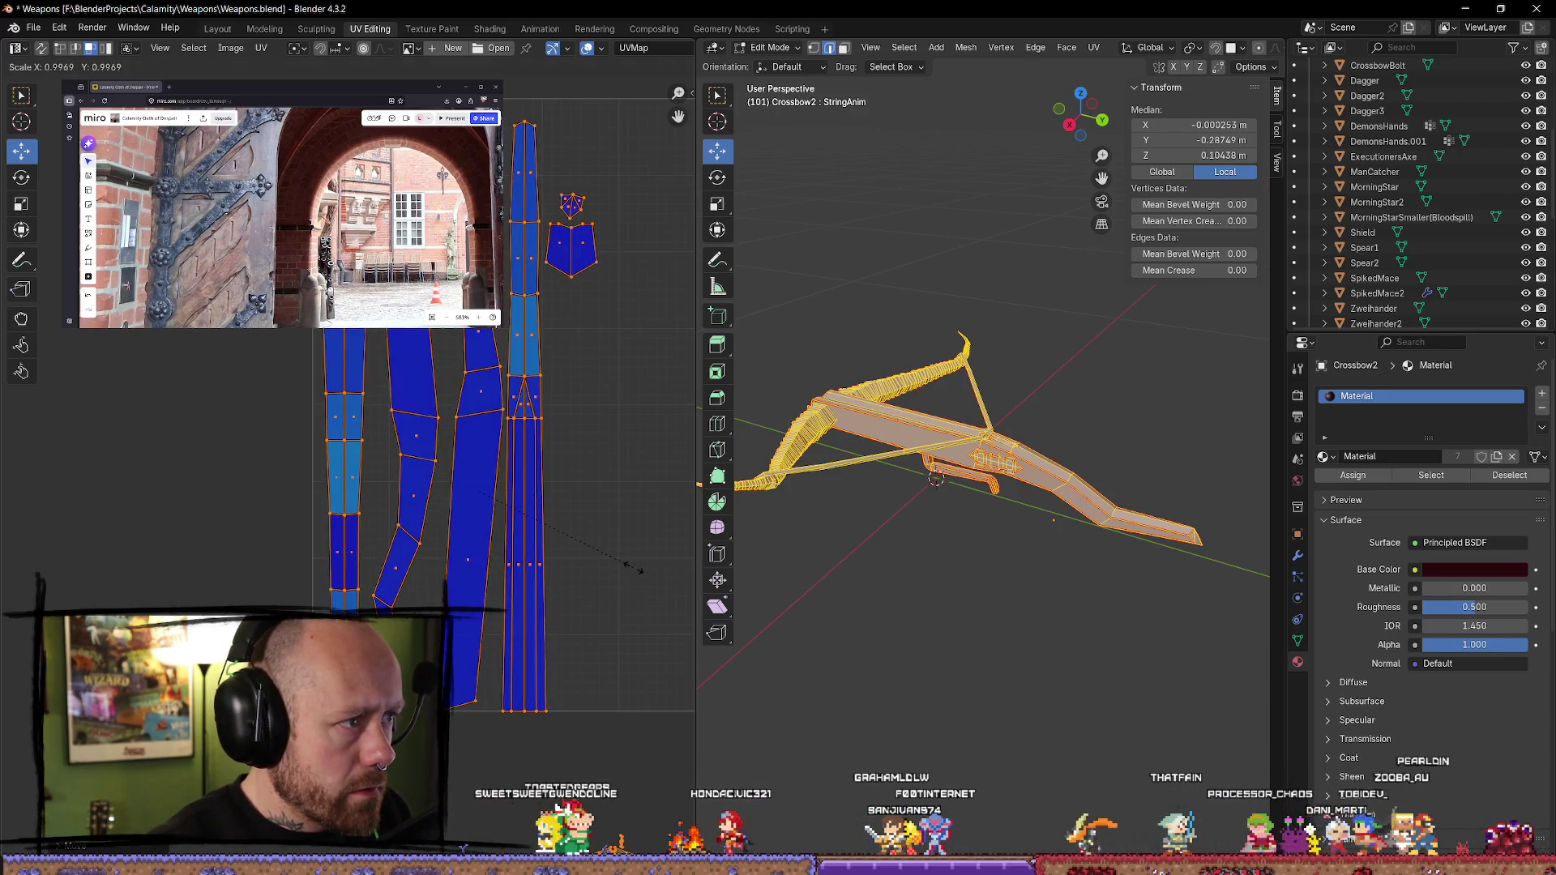
pyautogui.rightClick(640, 570)
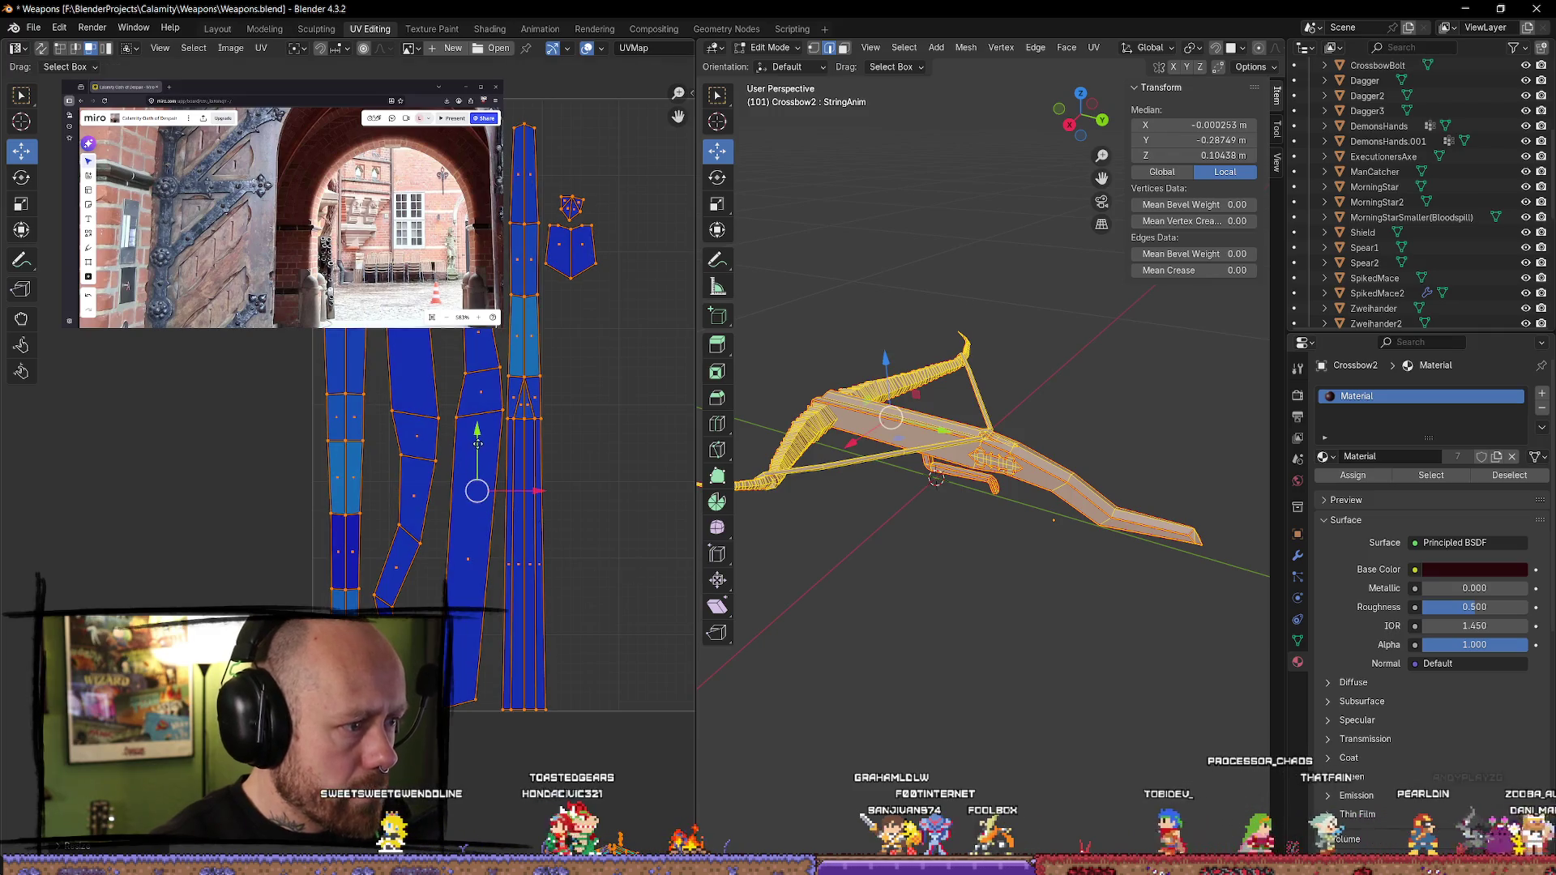
pyautogui.press('g')
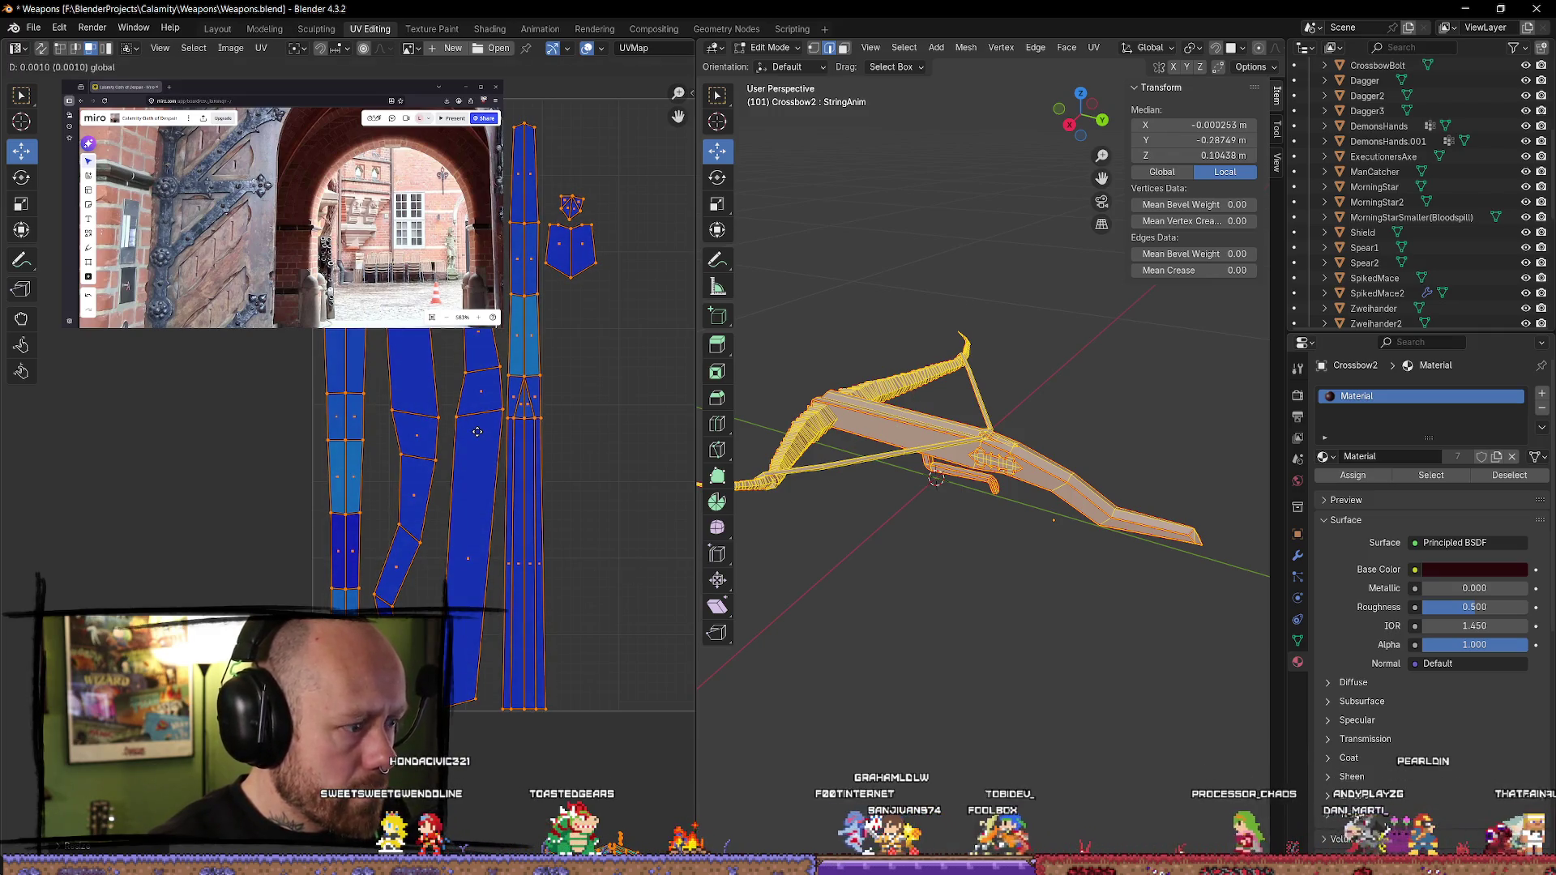
pyautogui.click(477, 430)
# - Select the top row of islands and undo and redo its last shift
pyautogui.scroll(-4, 597, 521)
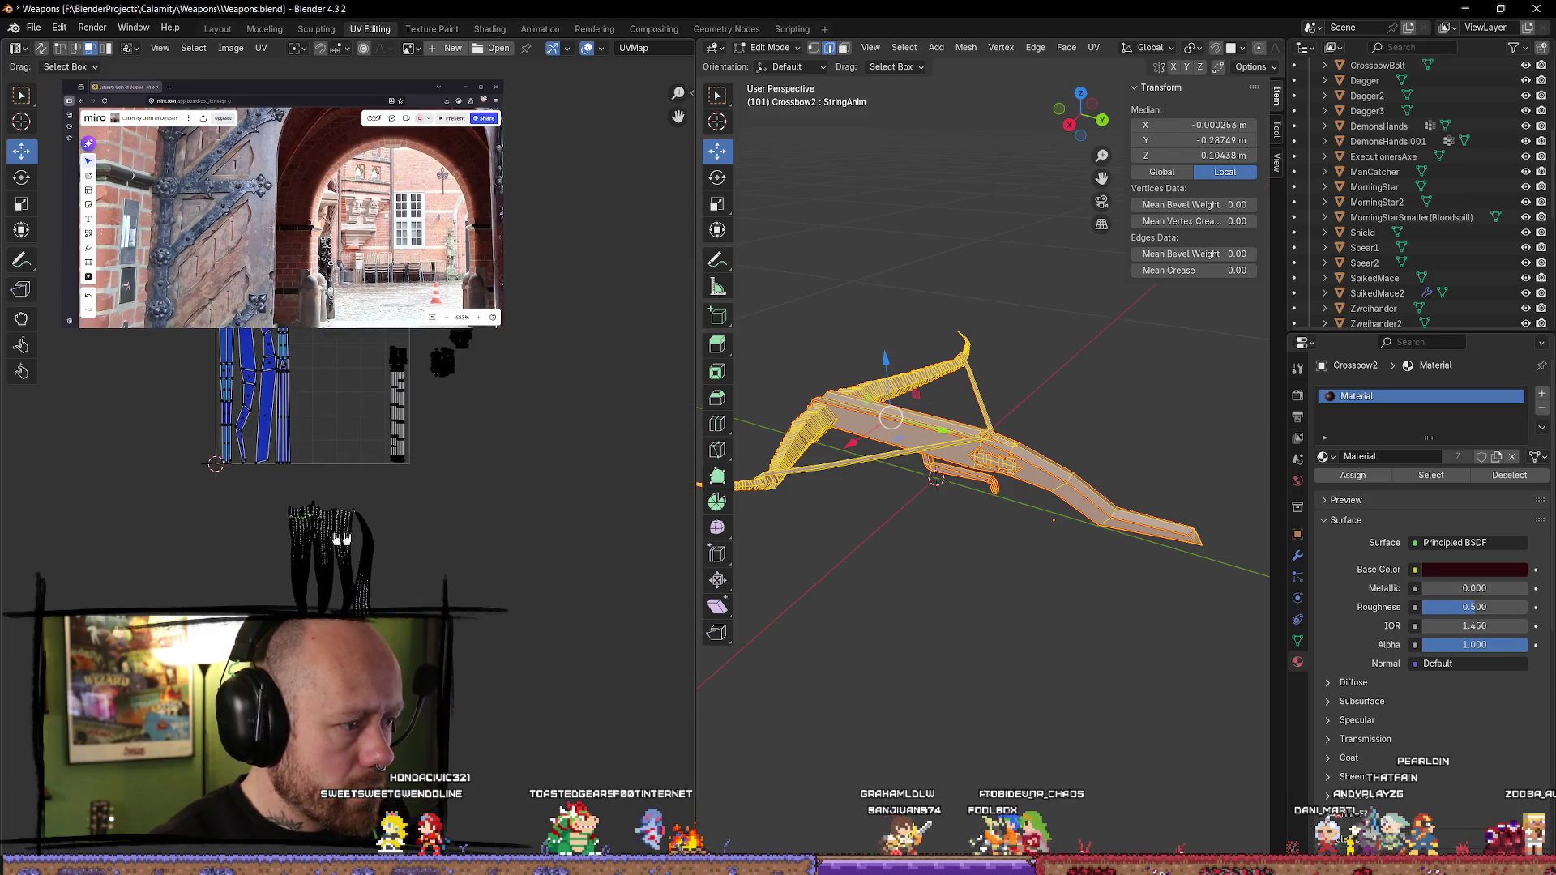
pyautogui.press('a')
pyautogui.click(589, 580)
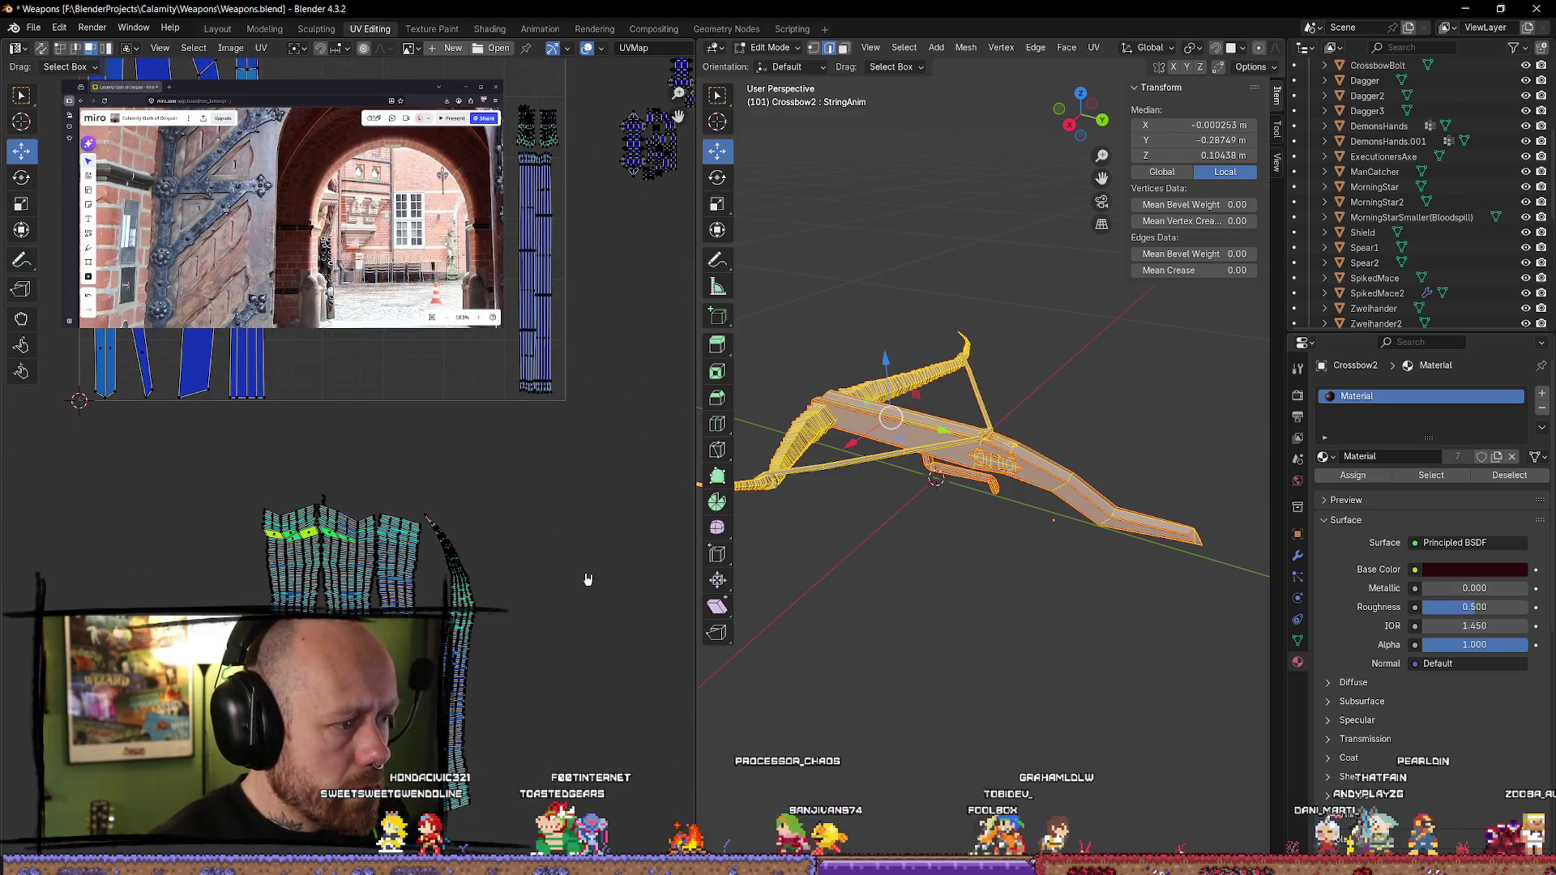
pyautogui.press('a')
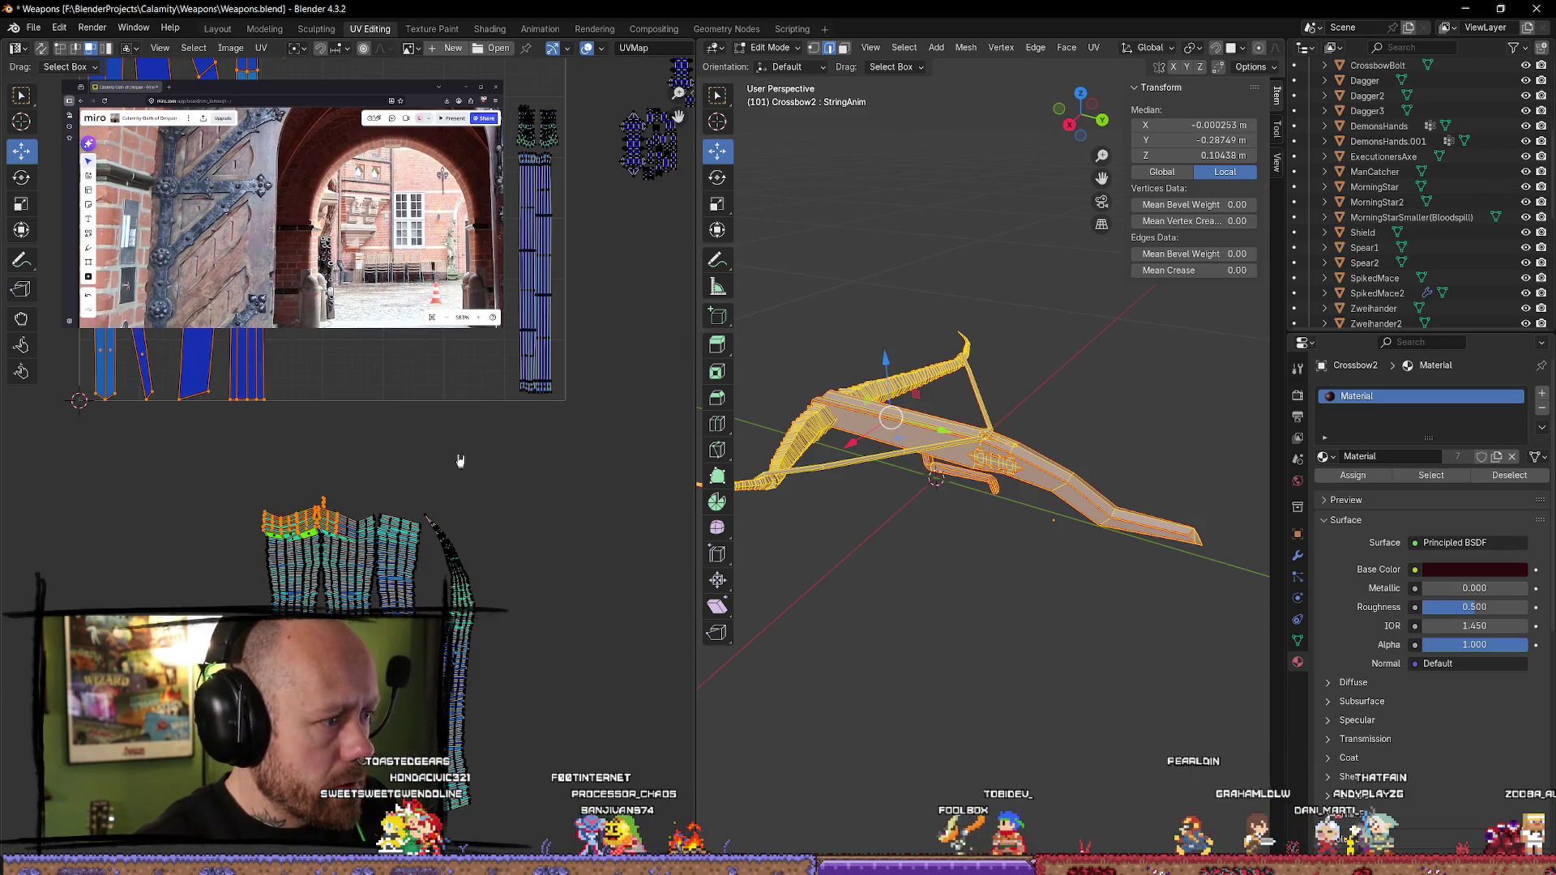
pyautogui.hotkey('ctrl', 'z')
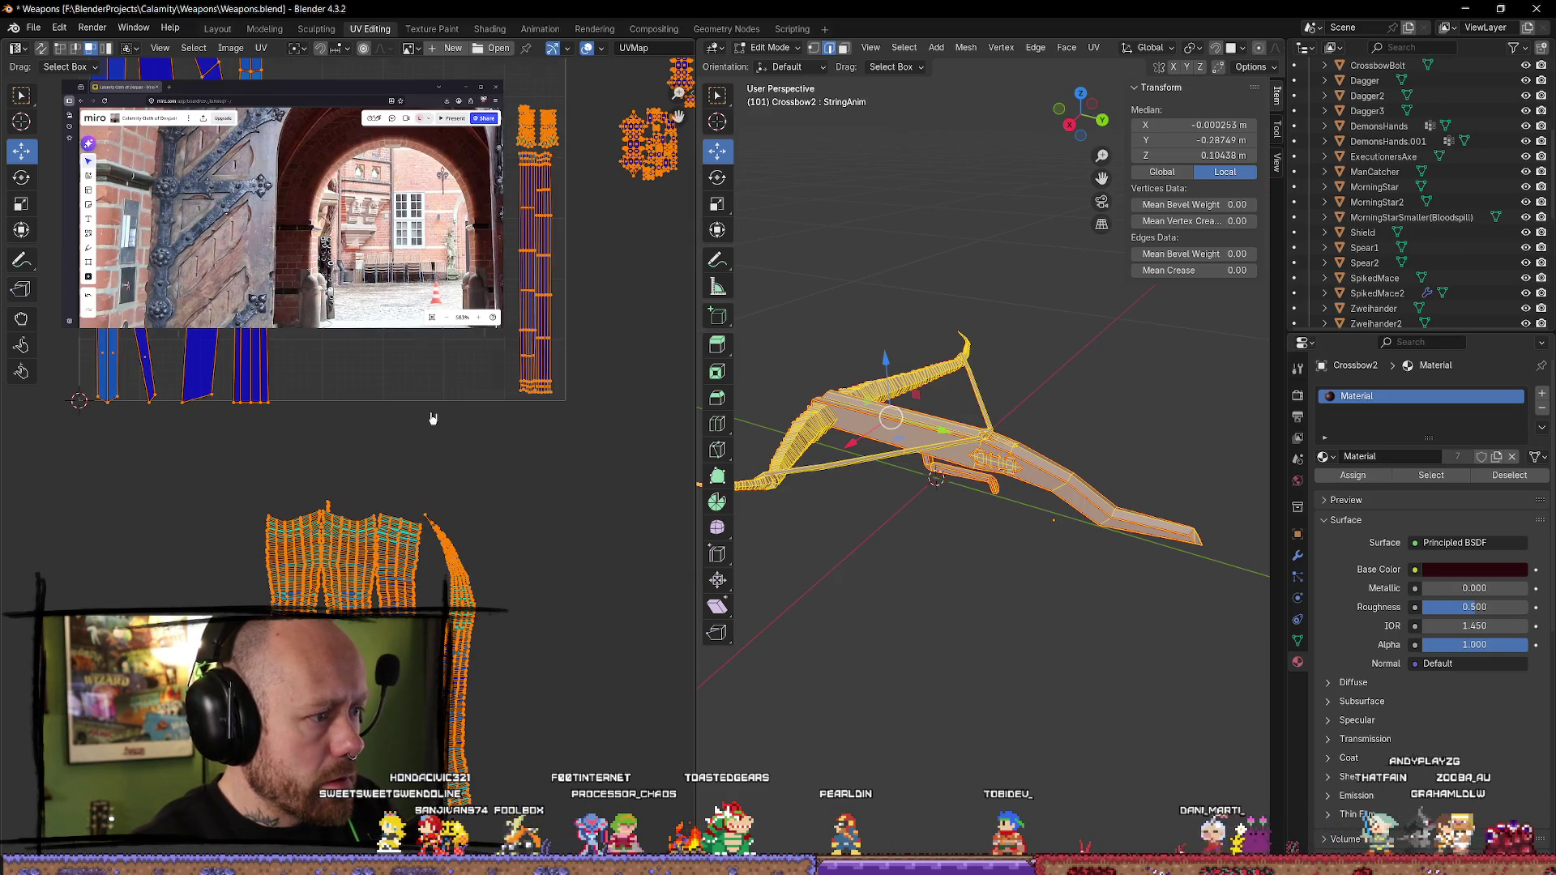
pyautogui.scroll(-3, 527, 469)
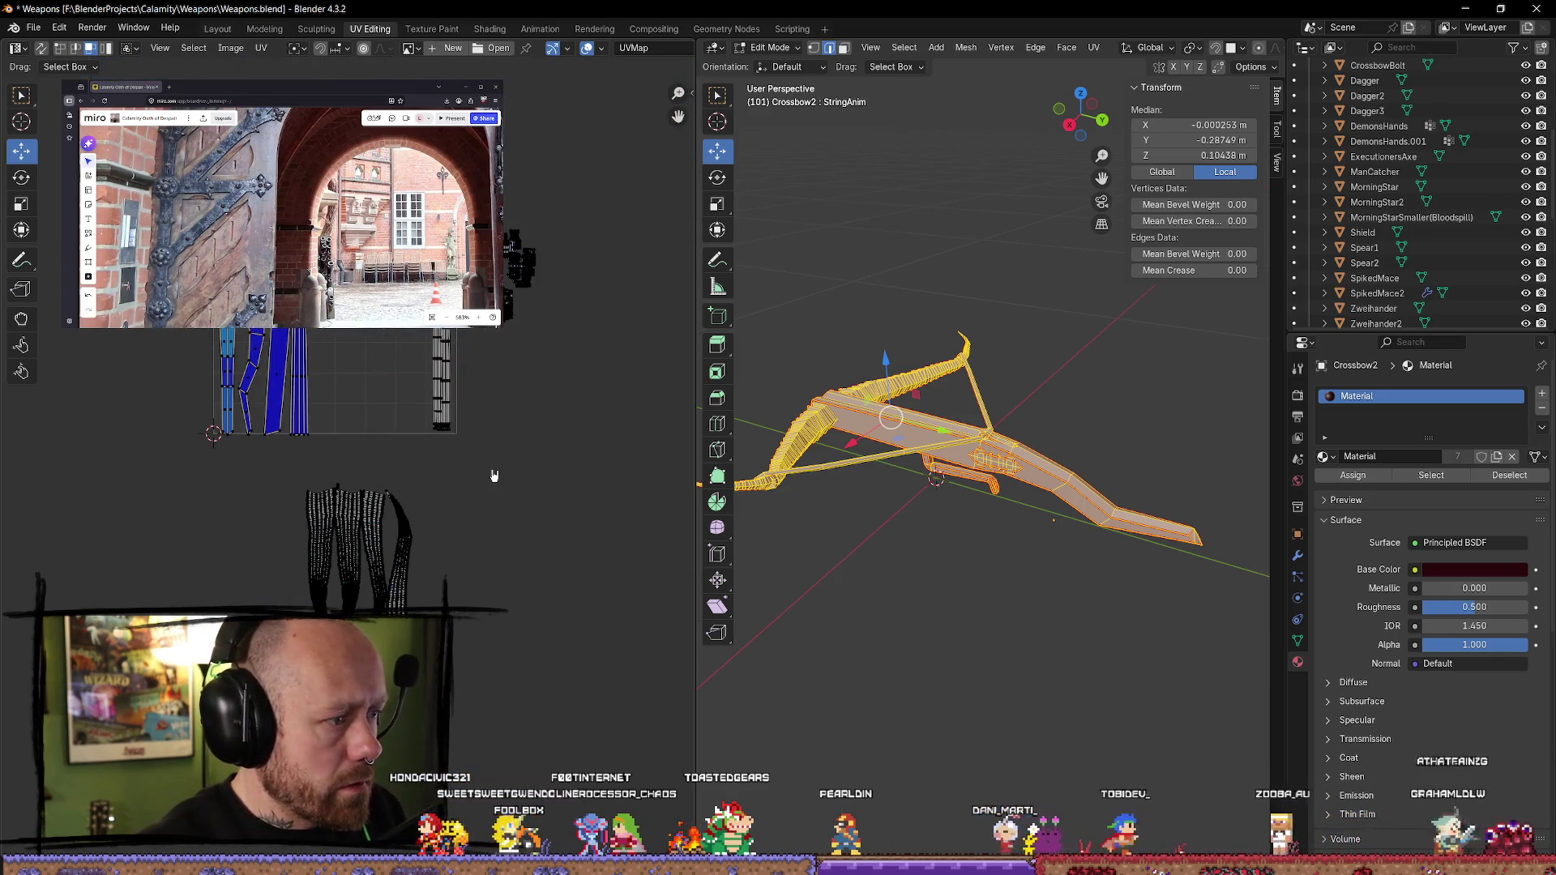
pyautogui.hotkey('ctrl', 'z')
pyautogui.hotkey('ctrl', 'shift', 'z')
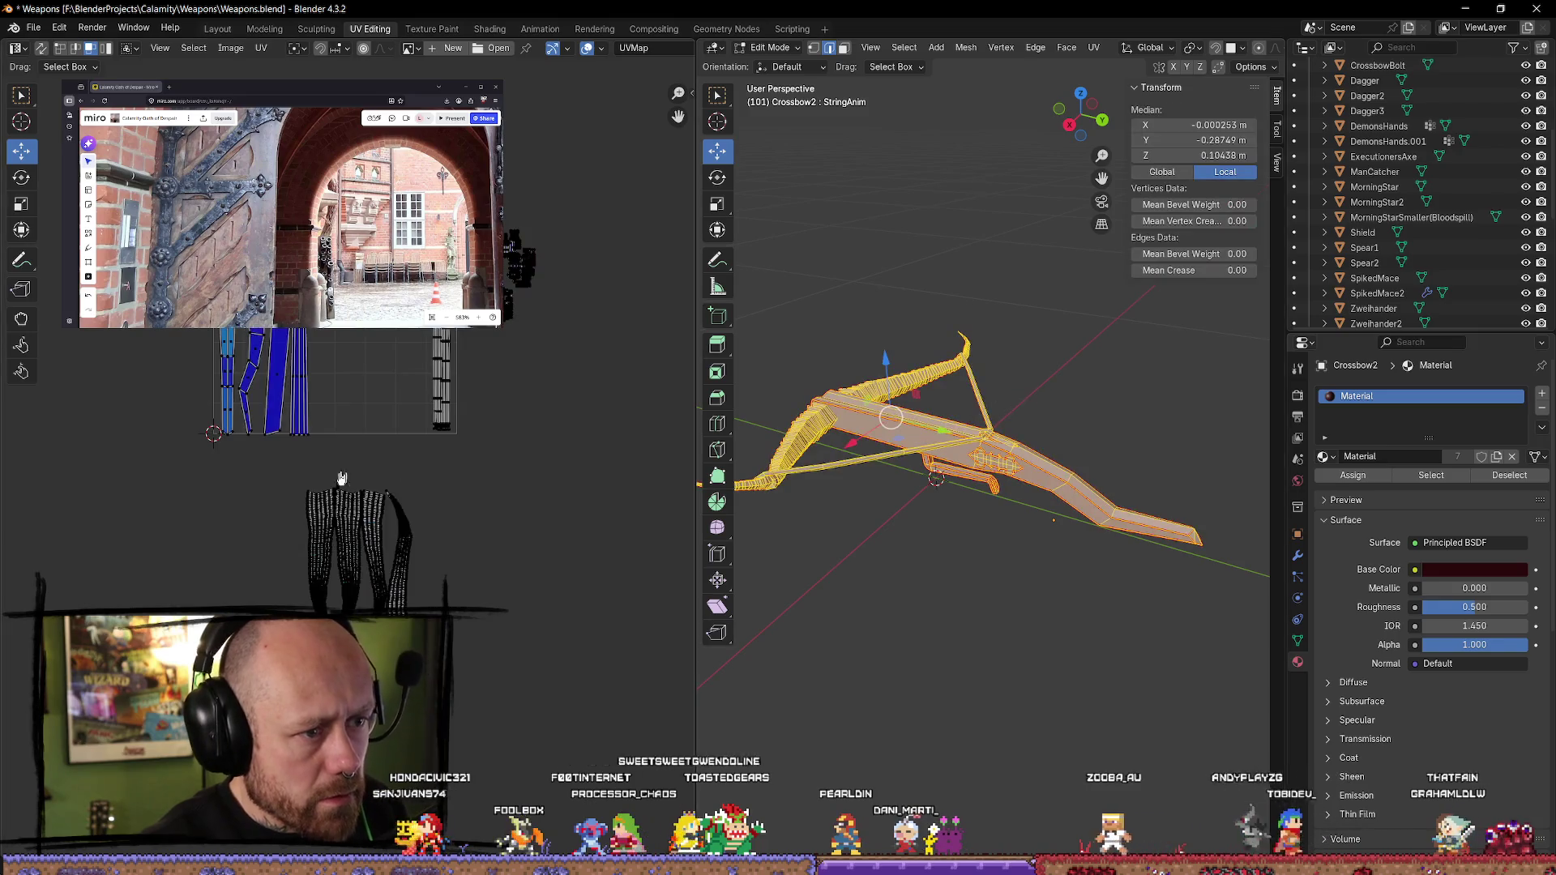
pyautogui.scroll(1, 372, 467)
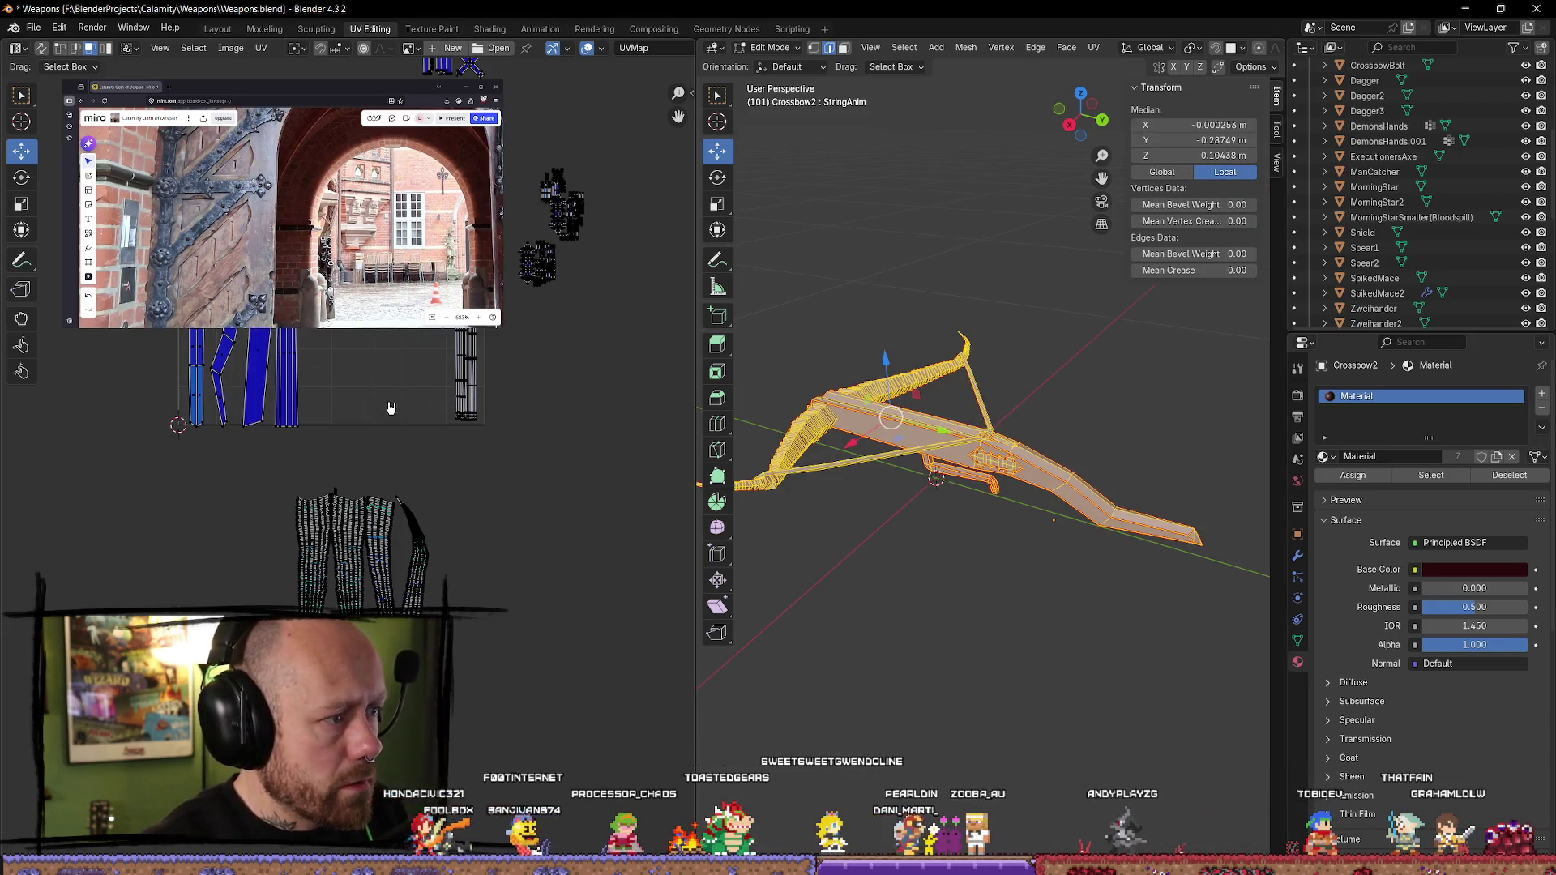
# - Select all the long blue strips and move them into place inside the UV square
pyautogui.press('a')
pyautogui.scroll(1, 423, 432)
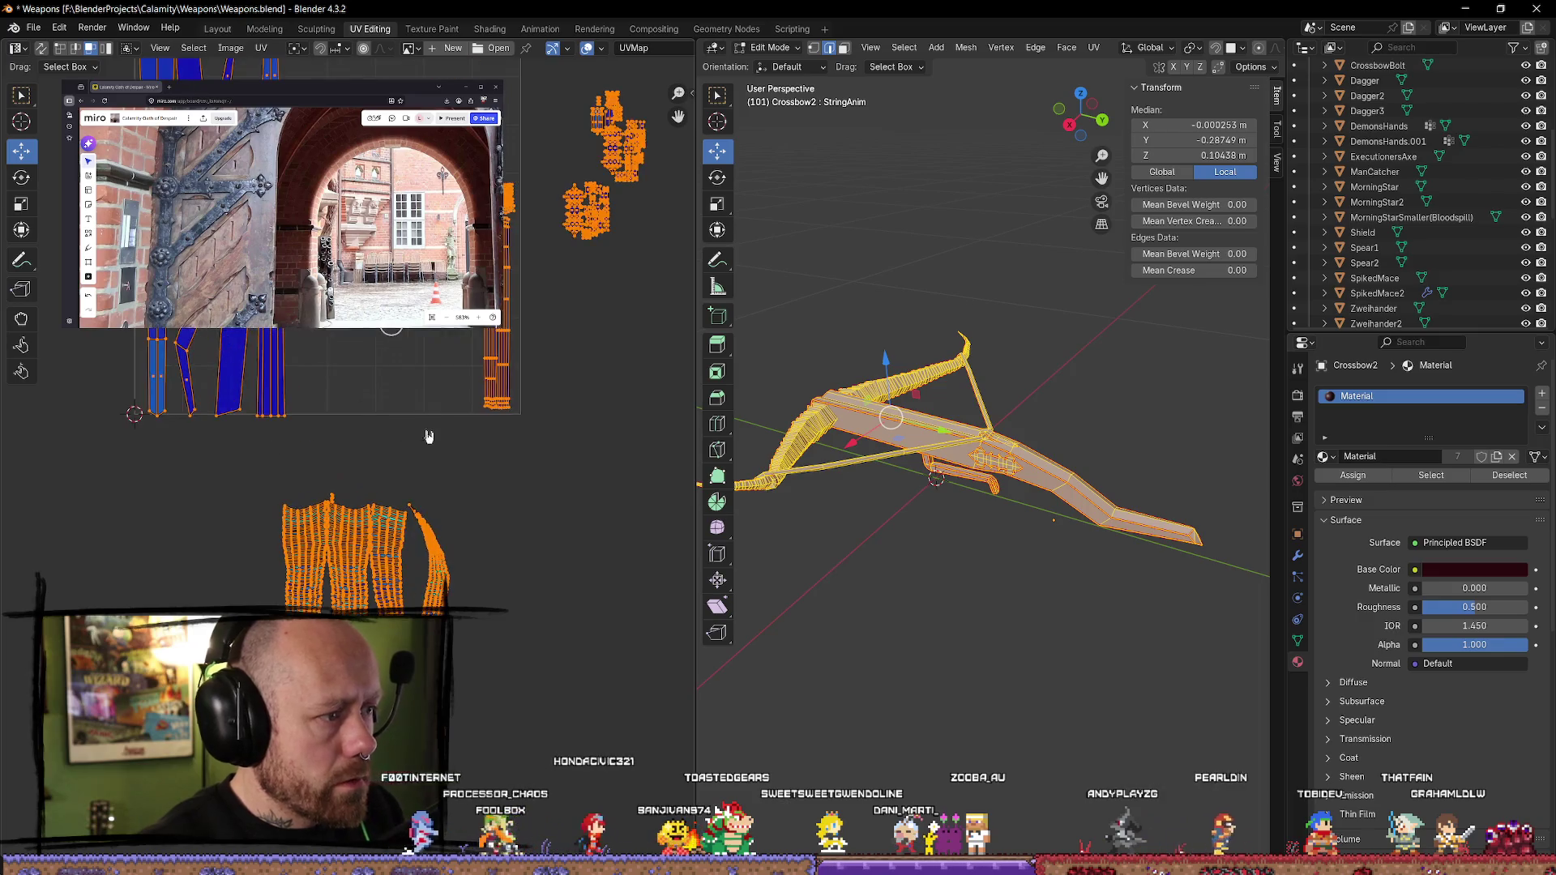
pyautogui.scroll(2, 506, 465)
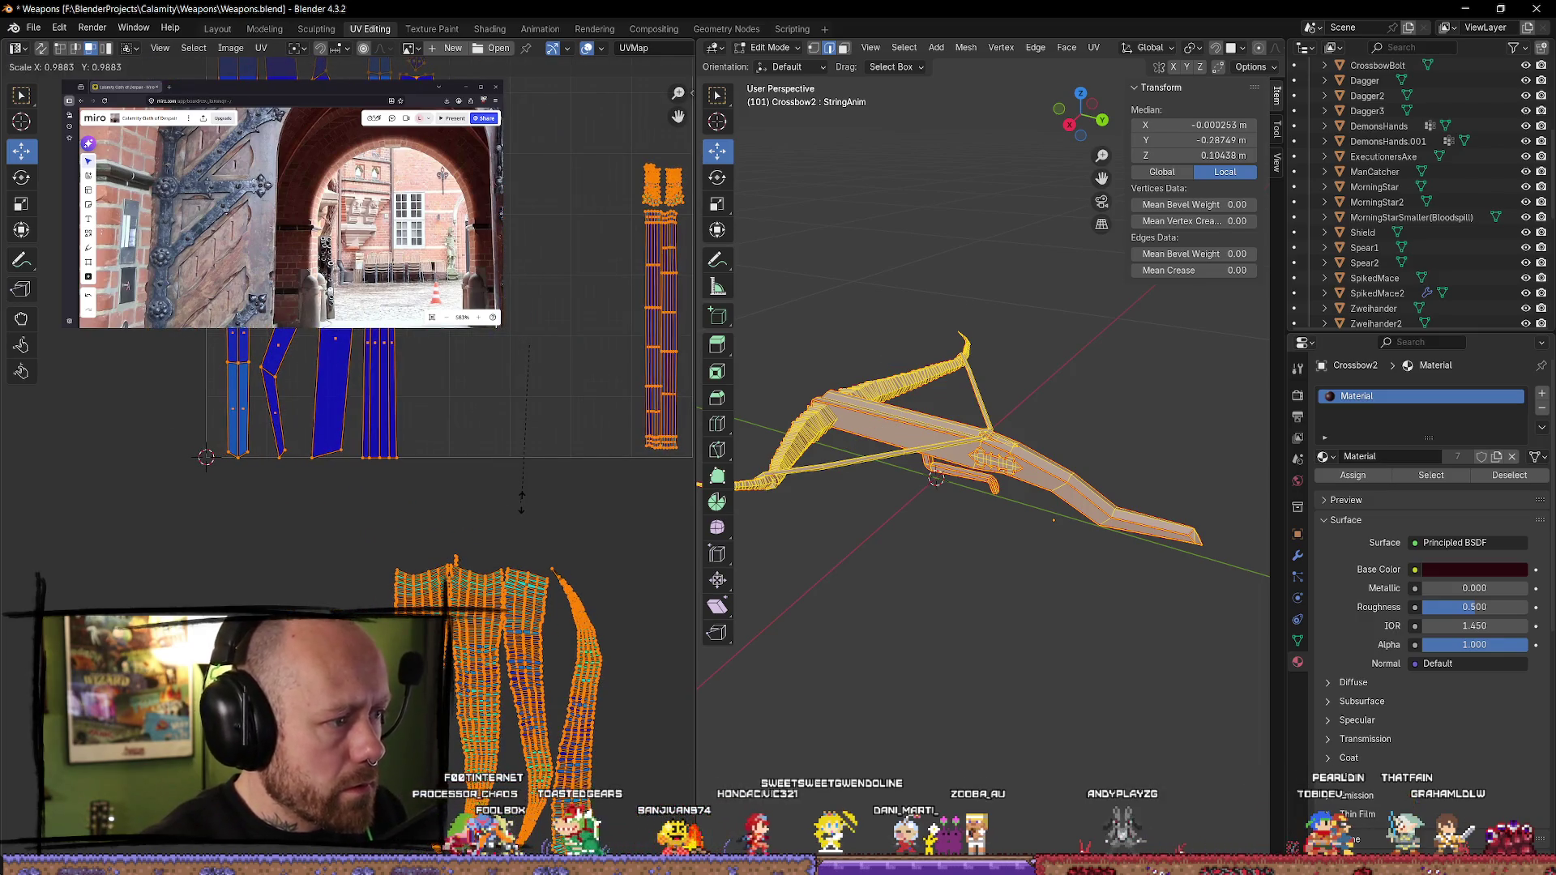
pyautogui.moveTo(521, 498)
pyautogui.moveTo(484, 468); pyautogui.dragTo(554, 543, button='middle')
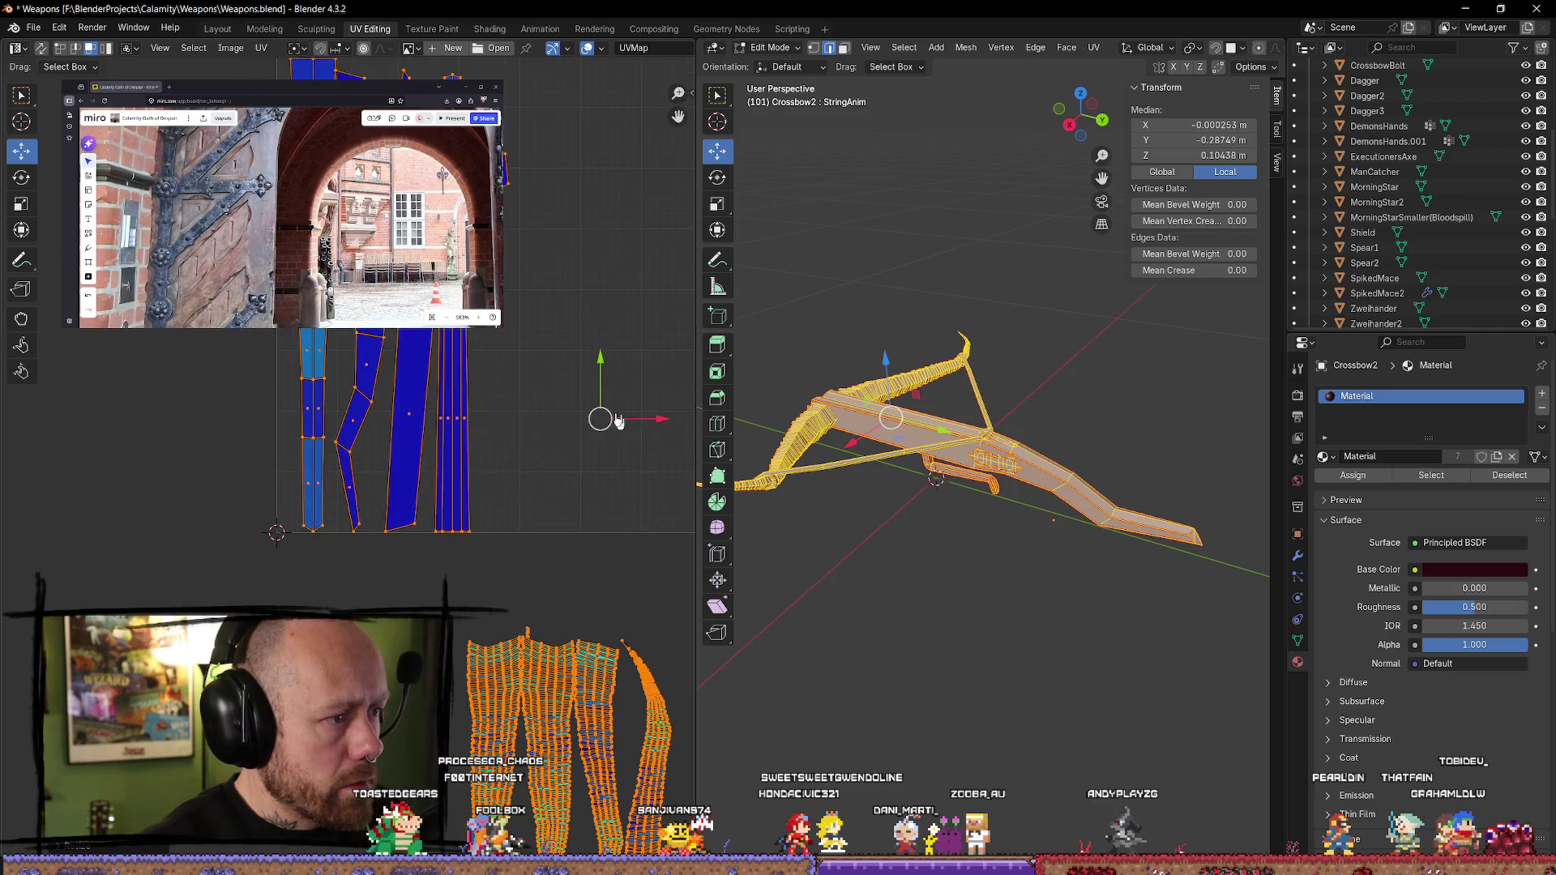
pyautogui.press('g')
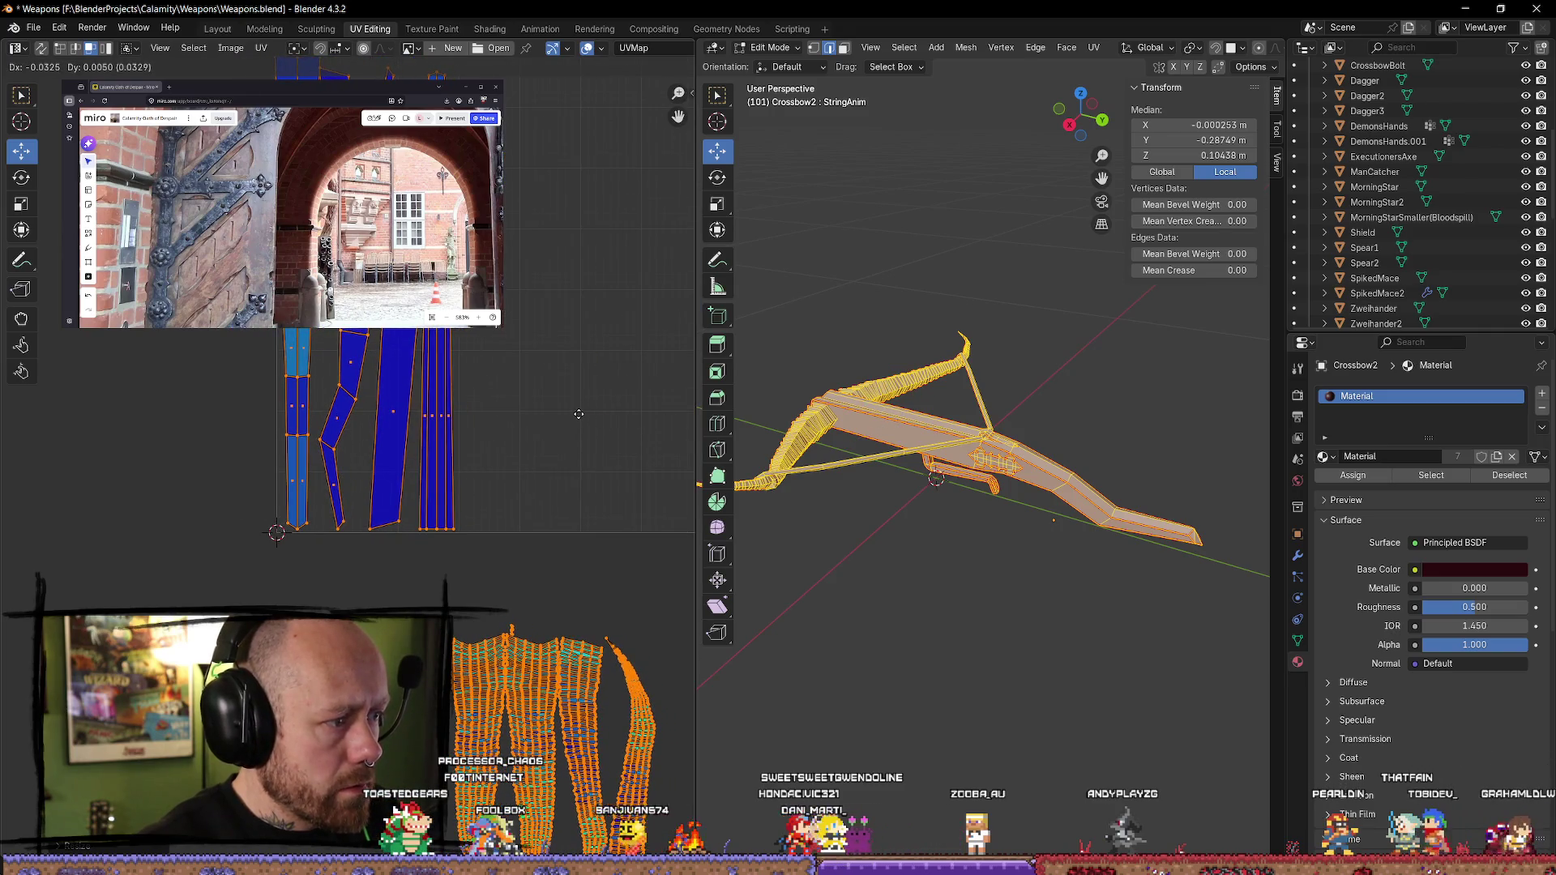
pyautogui.click(579, 414)
pyautogui.scroll(1, 503, 458)
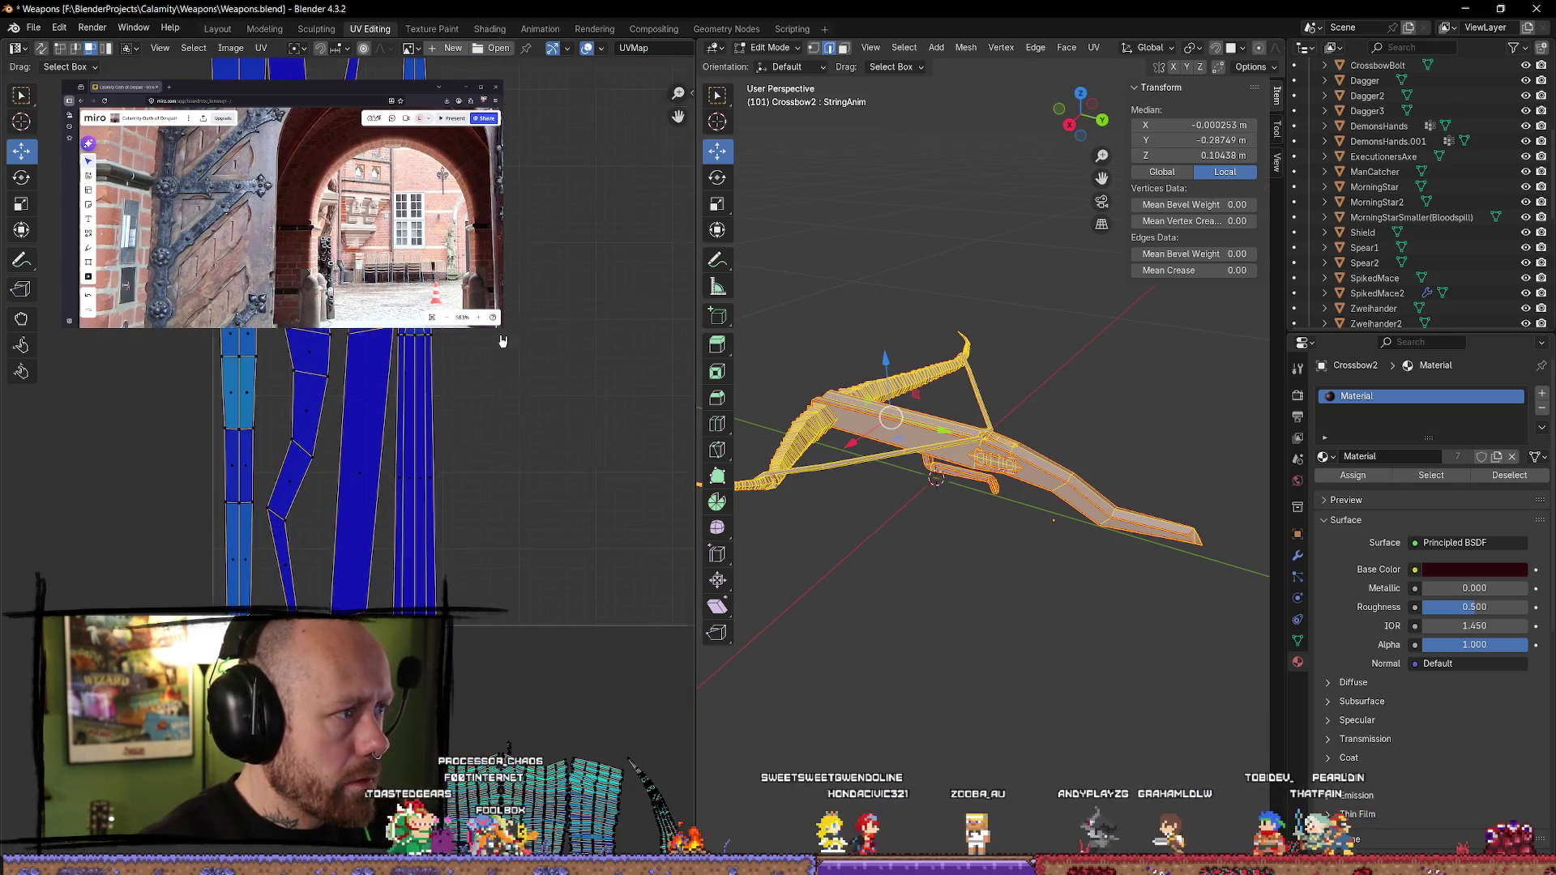
pyautogui.scroll(-2, 529, 394)
pyautogui.click(528, 394)
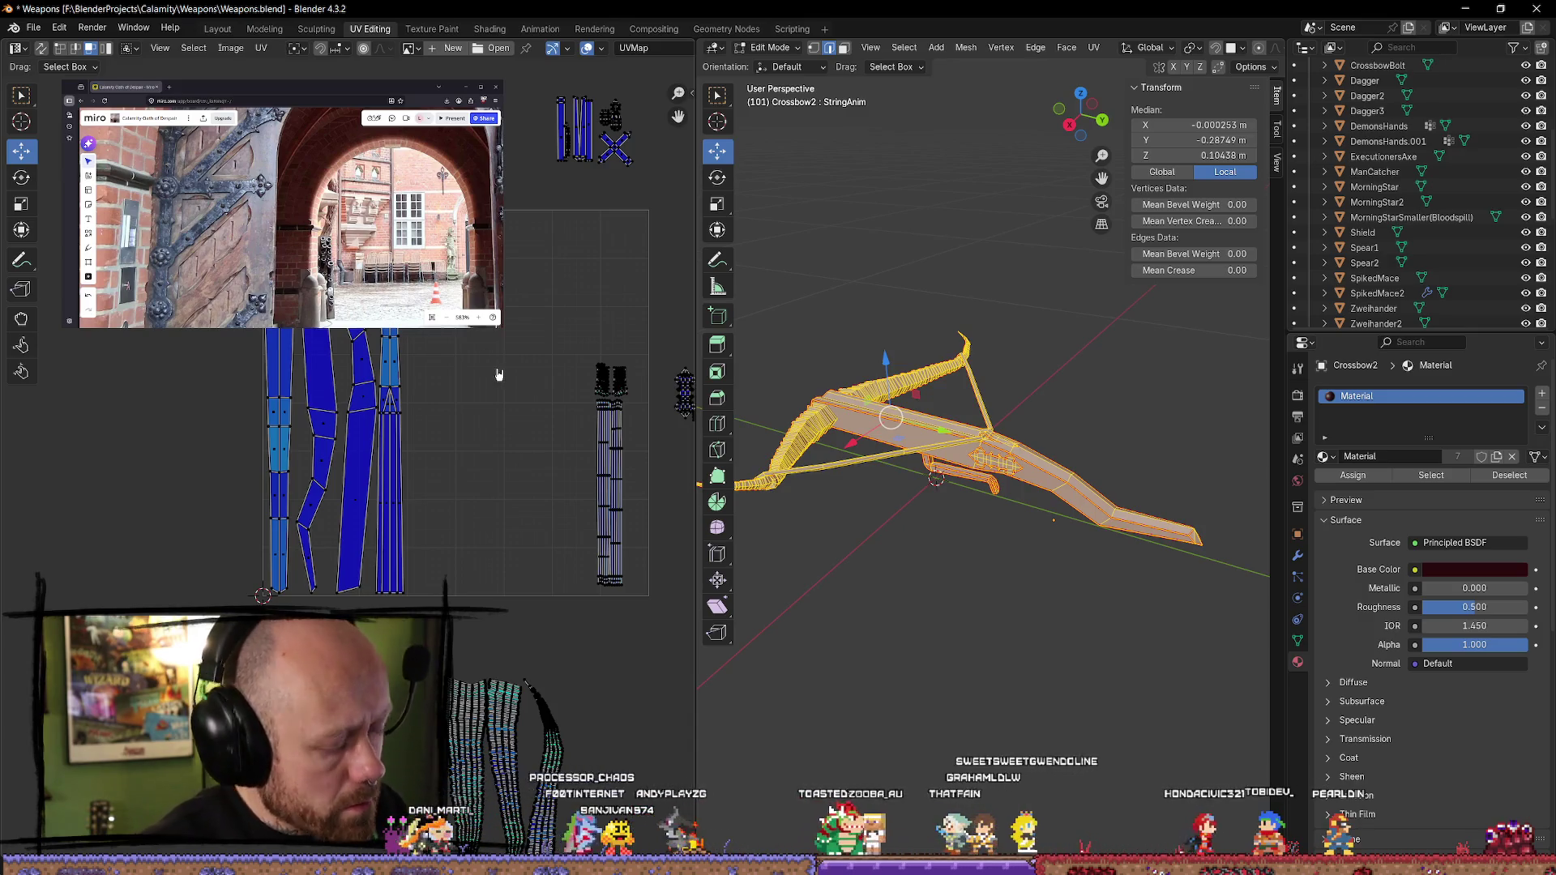
# - Scale all of the crossbow's UV islands and nudge them slightly to the right
pyautogui.scroll(-3, 499, 374)
pyautogui.press('a')
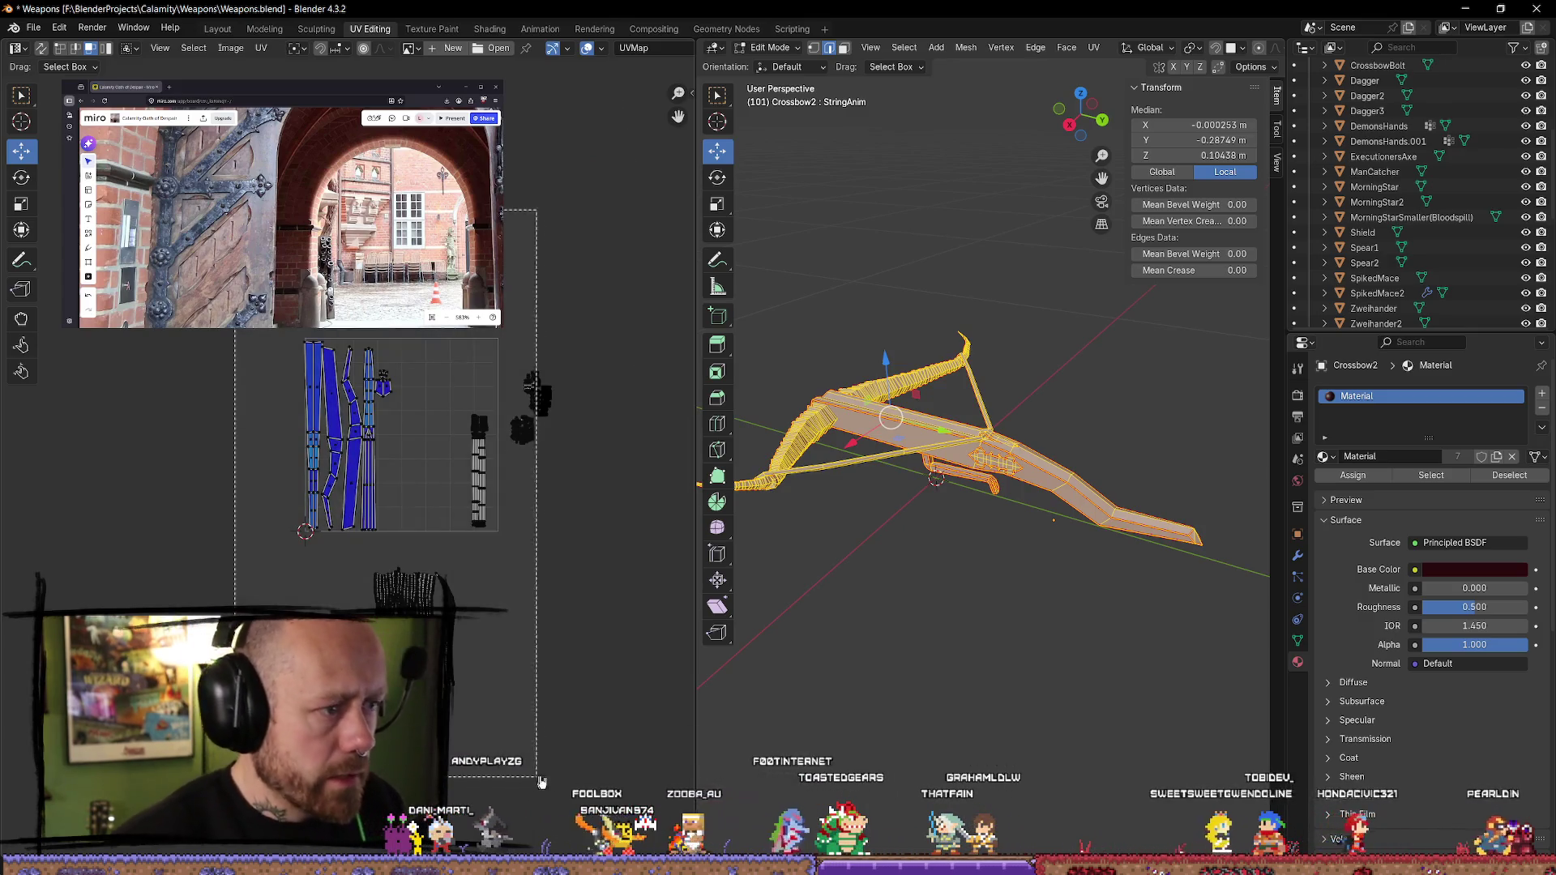
pyautogui.scroll(5, 472, 480)
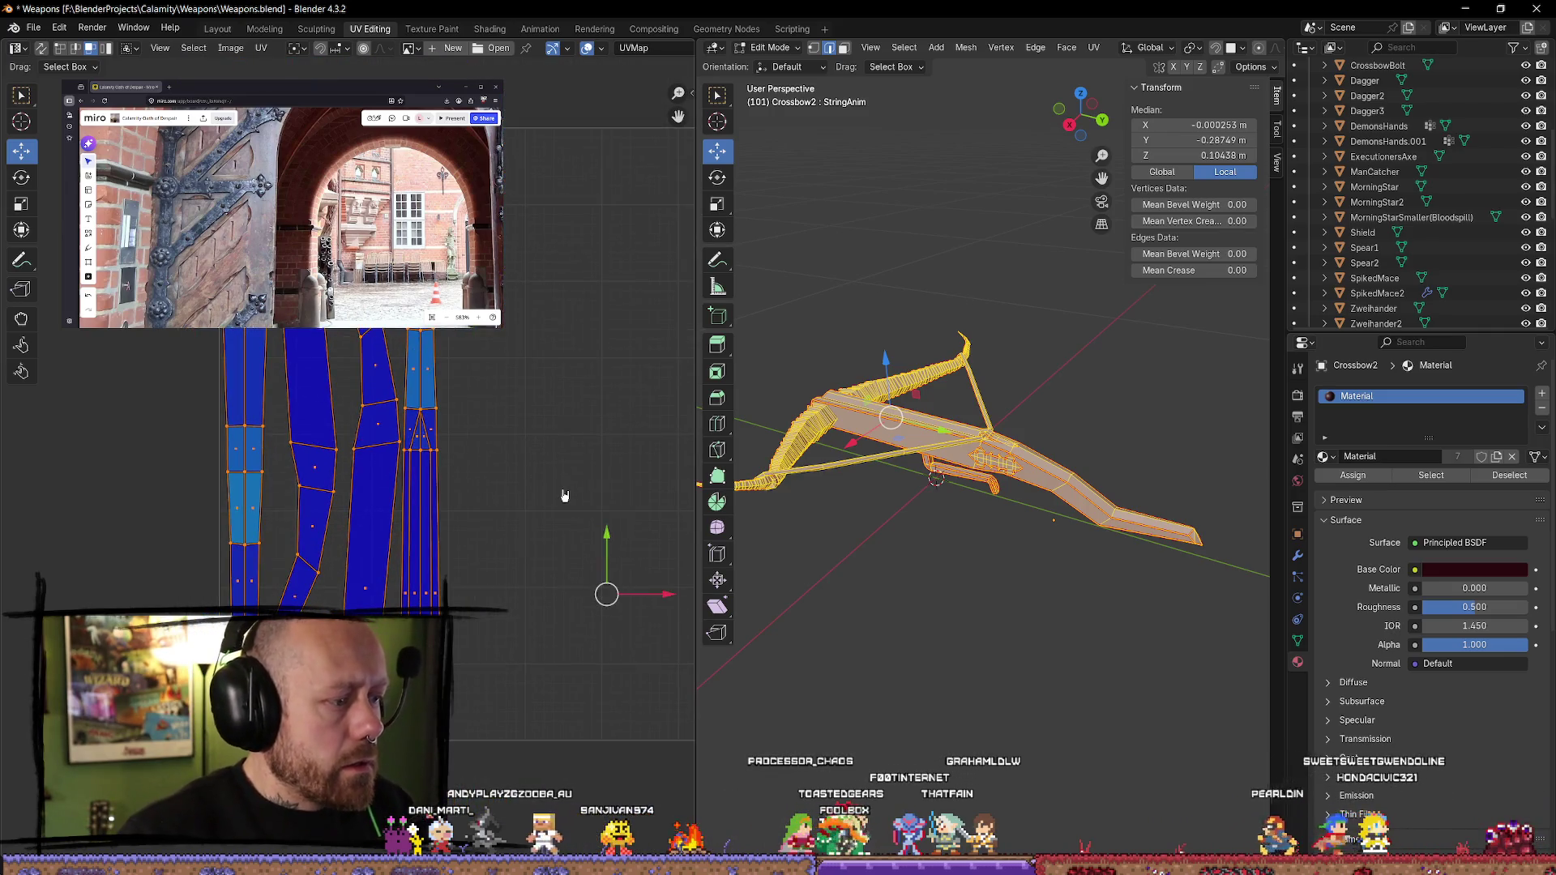
pyautogui.press('s')
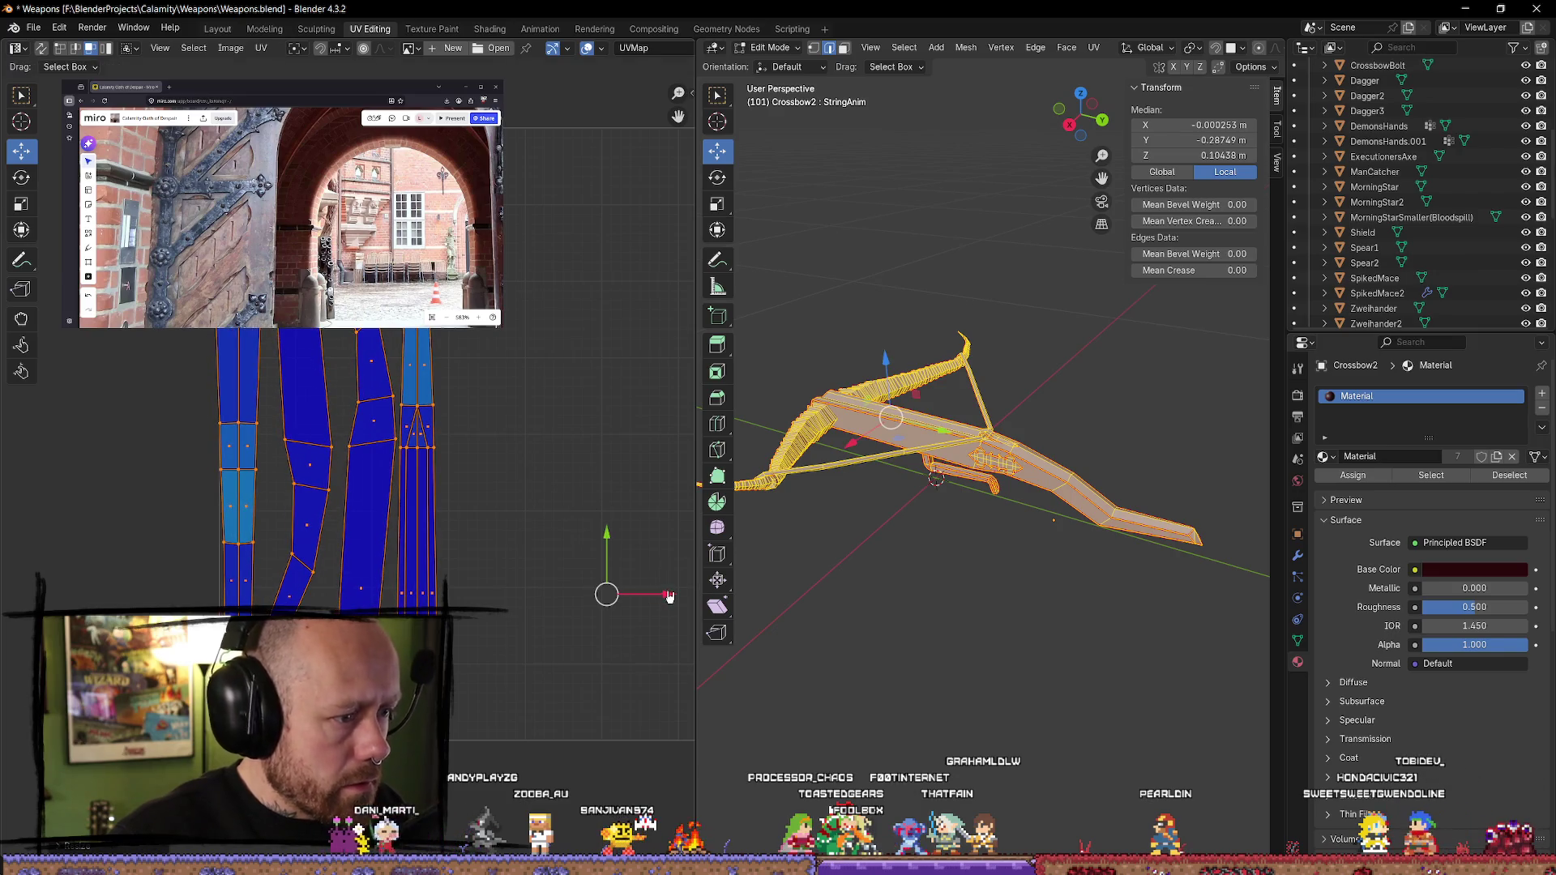
pyautogui.moveTo(670, 597); pyautogui.dragTo(677, 594)
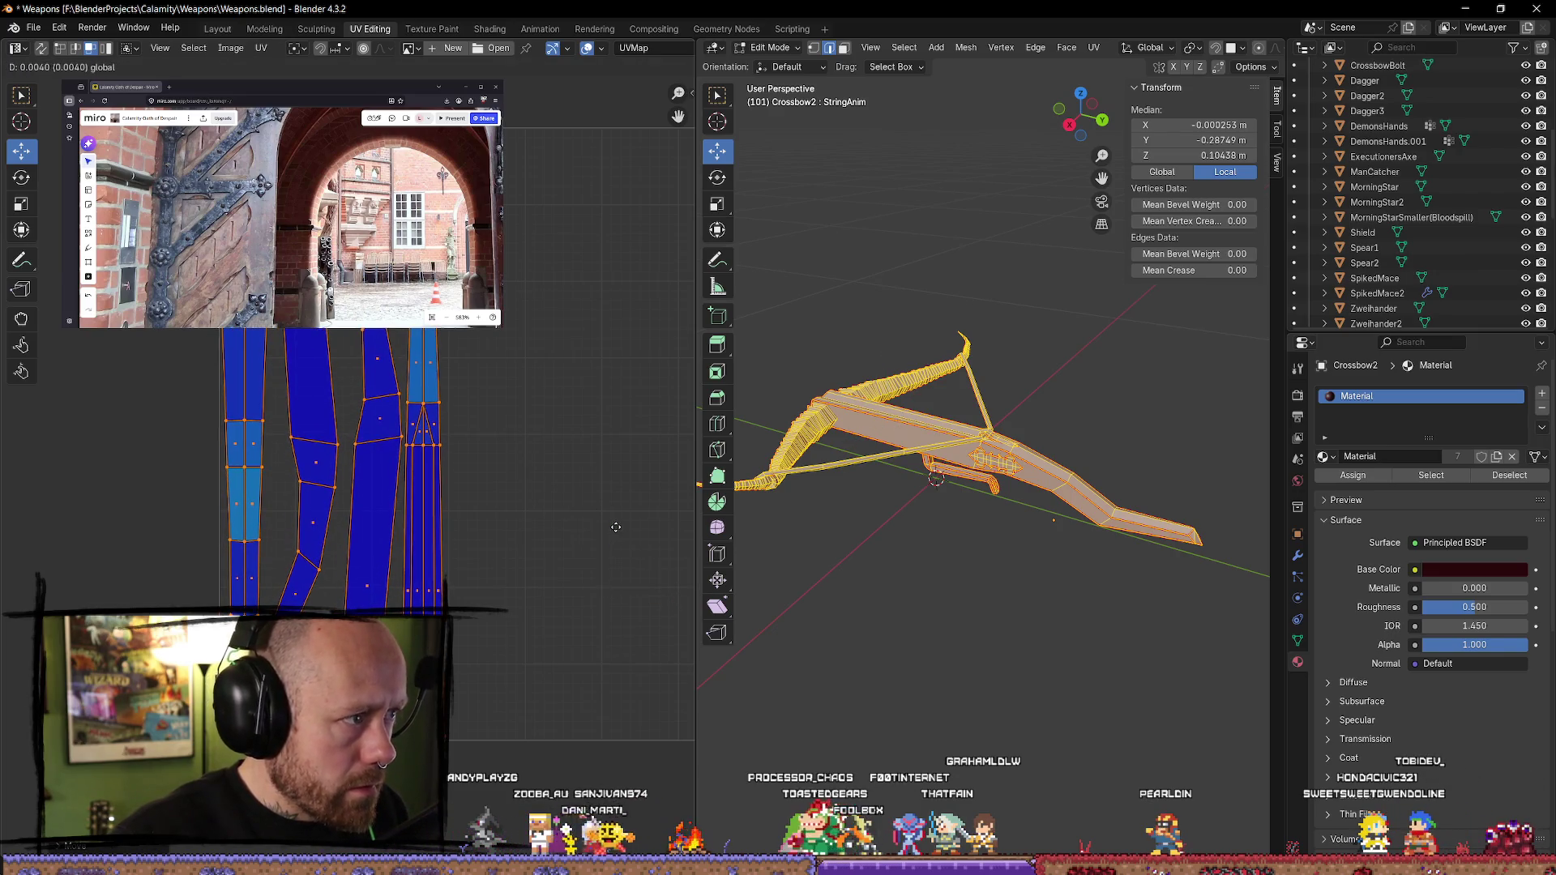
pyautogui.moveTo(672, 593); pyautogui.dragTo(683, 600)
# - Move the dense string islands up into the UV square
pyautogui.scroll(-3, 324, 365)
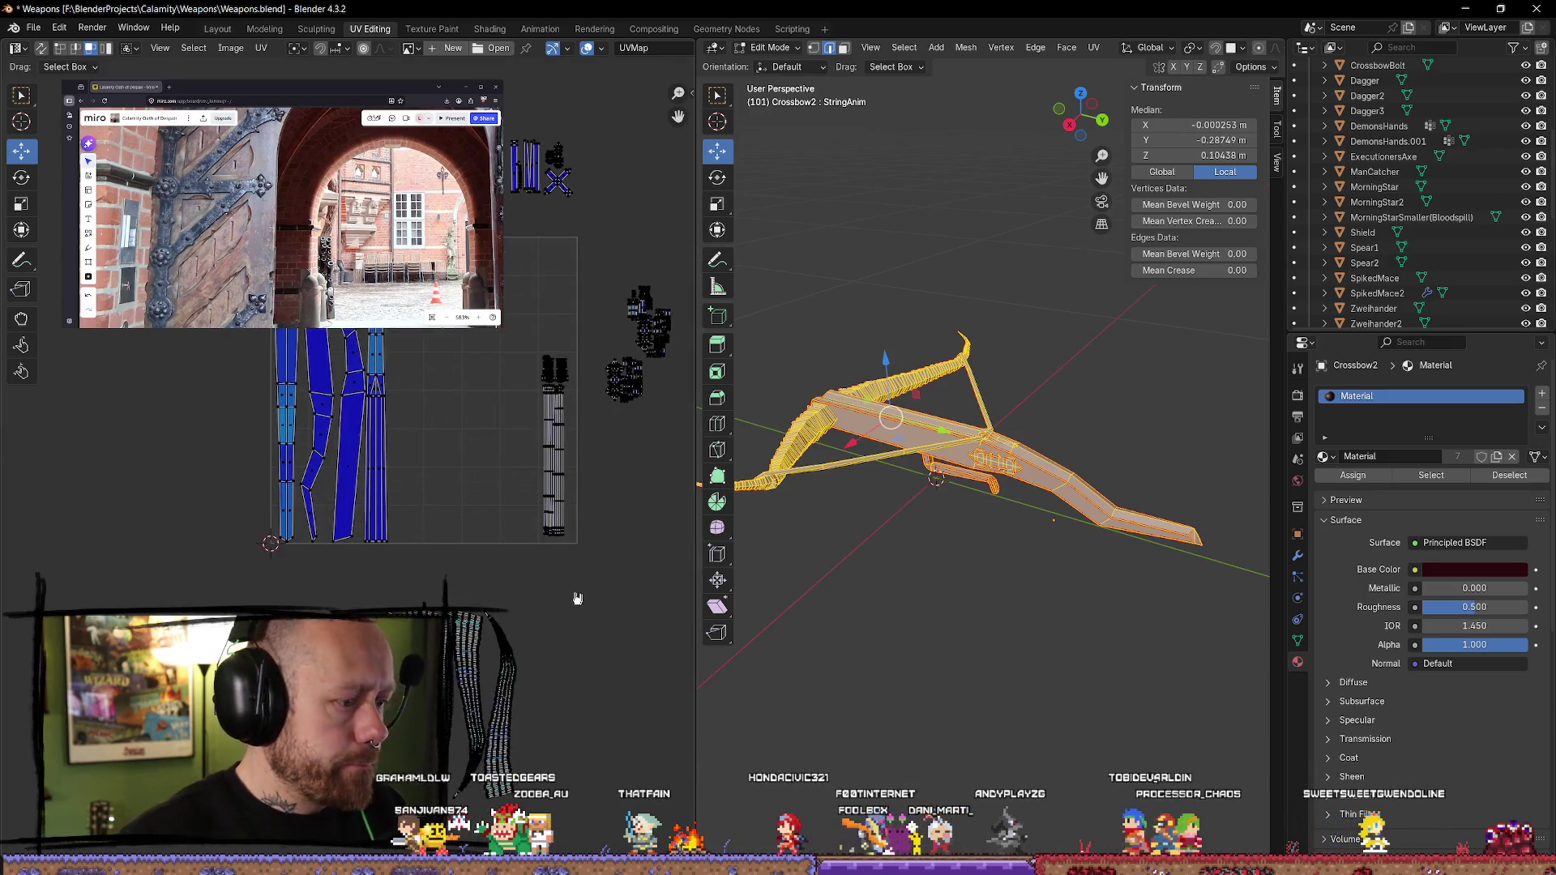
pyautogui.moveTo(454, 702); pyautogui.dragTo(463, 443)
pyautogui.click(462, 443)
# - Select the small right-hand UV islands and move them to the upper left
pyautogui.scroll(5, 365, 405)
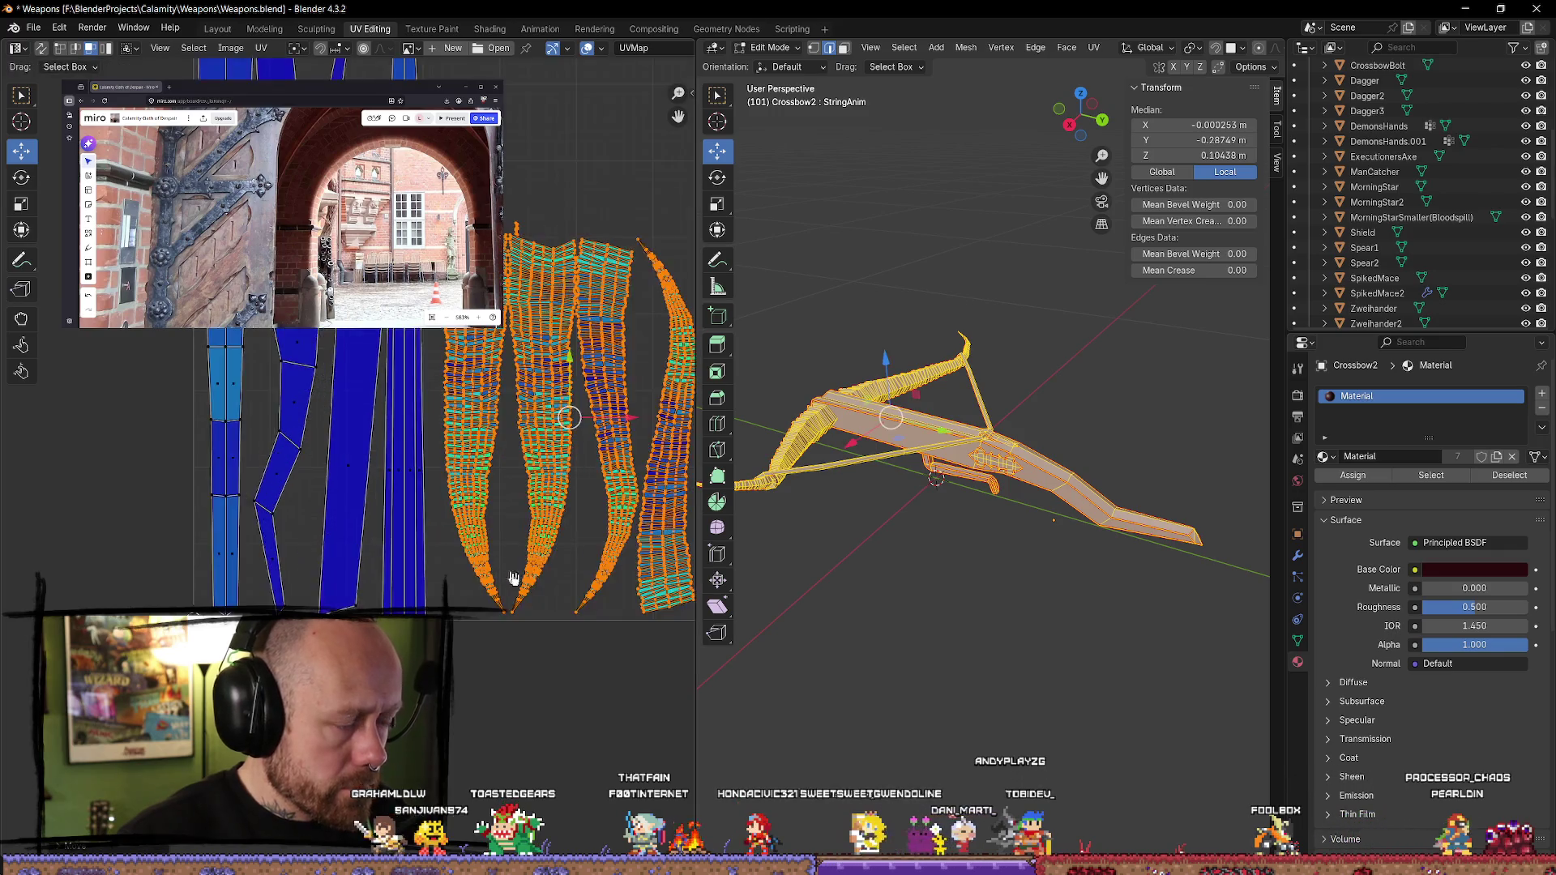
pyautogui.moveTo(451, 332); pyautogui.dragTo(349, 590)
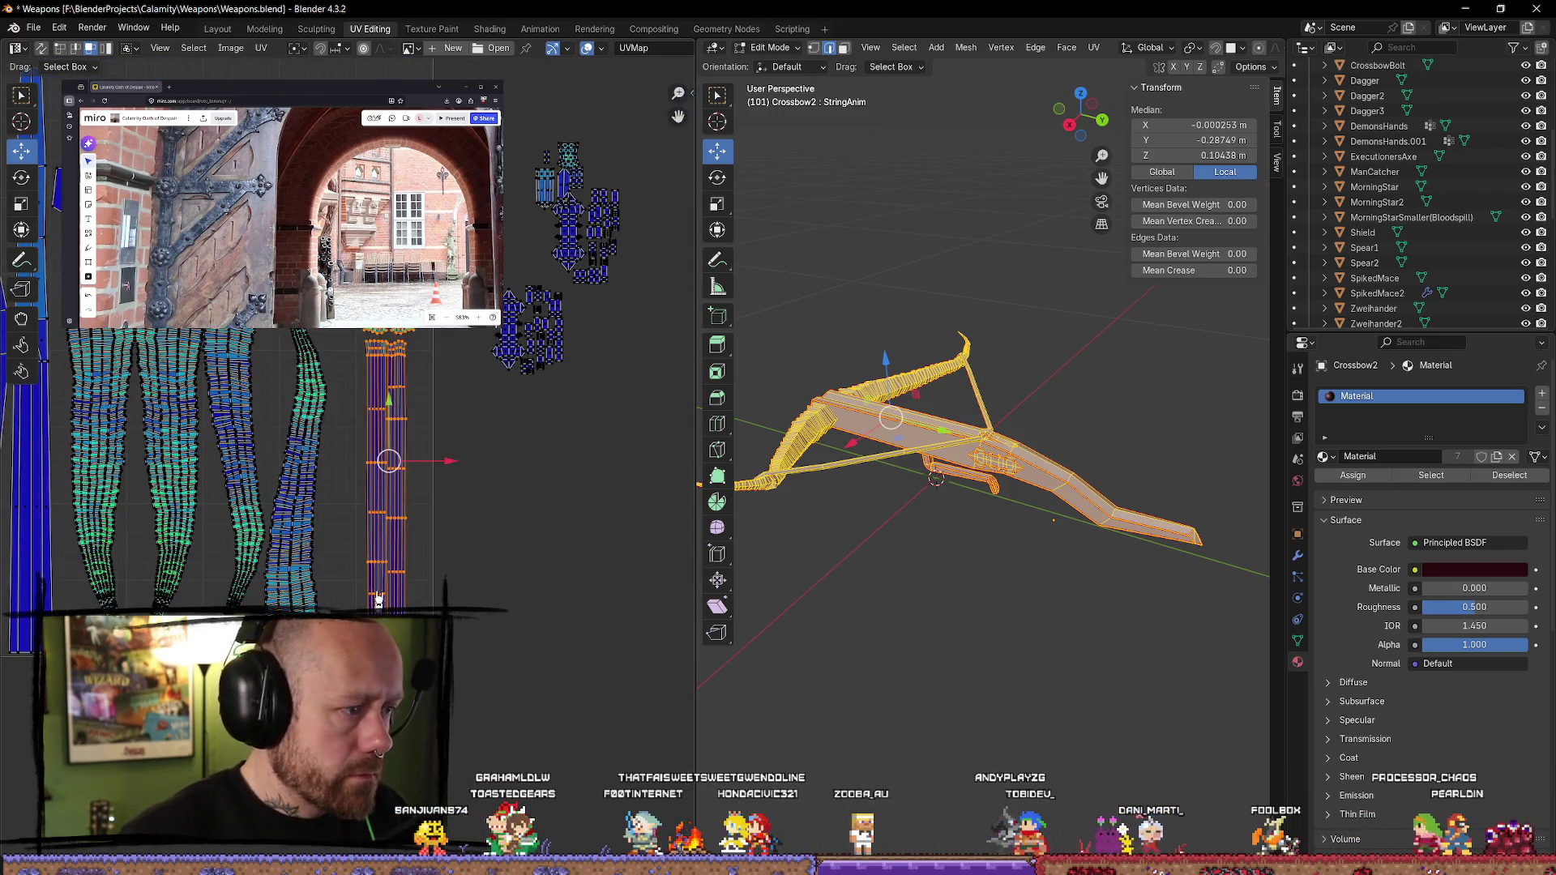
pyautogui.click(507, 532)
pyautogui.scroll(4, 415, 331)
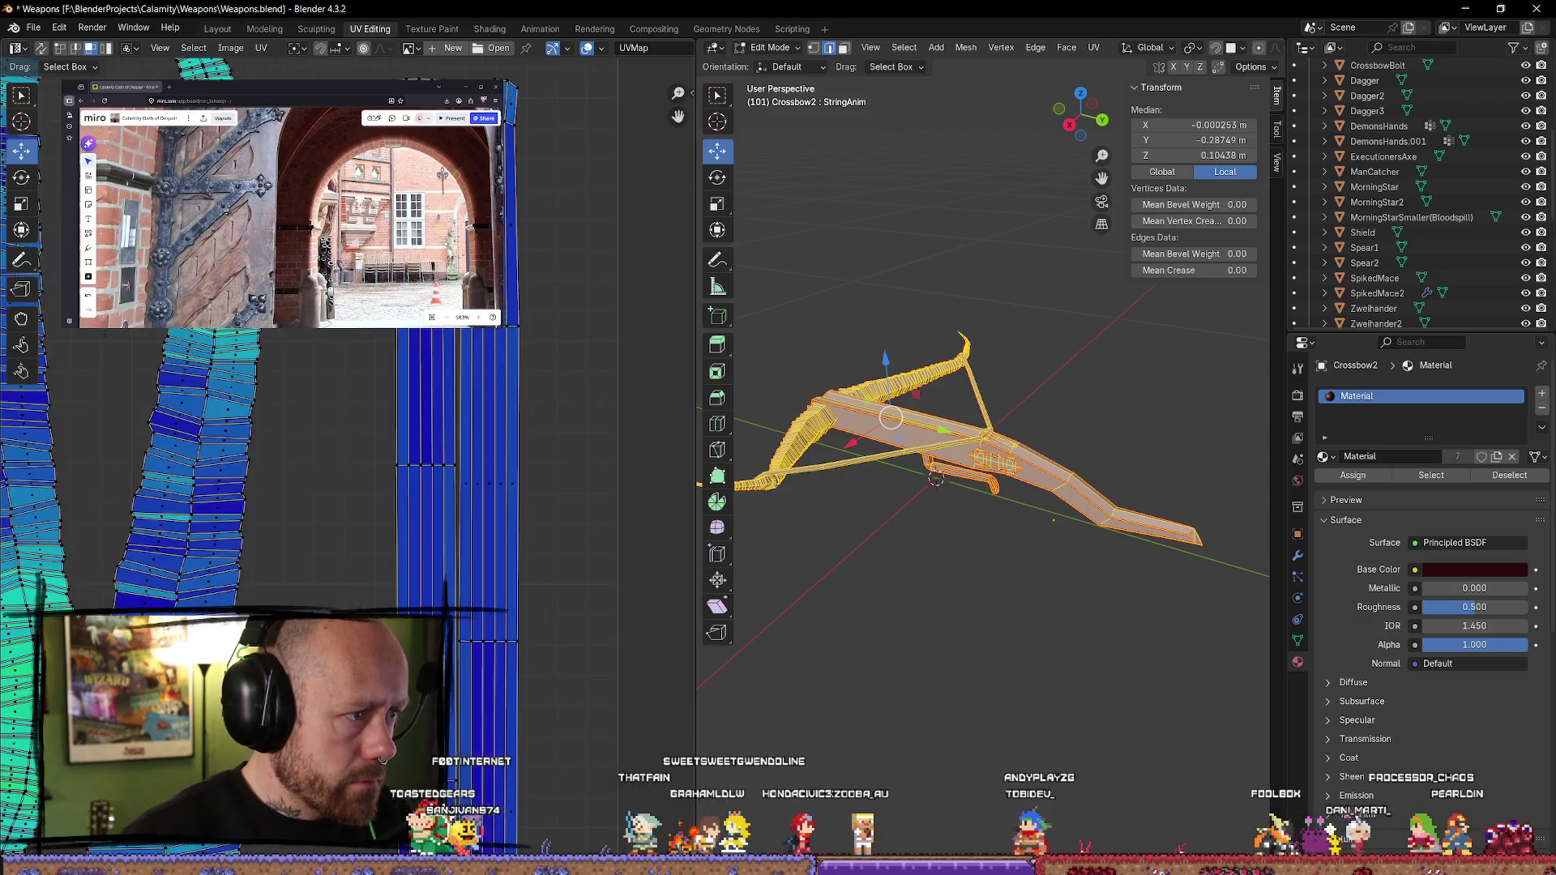
pyautogui.scroll(-5, 415, 331)
pyautogui.moveTo(605, 217); pyautogui.dragTo(415, 586)
pyautogui.moveTo(478, 434); pyautogui.dragTo(199, 329)
# - Pan to the rearranged islands, clear the mesh selection and orbit around the crossbow
pyautogui.scroll(4, 302, 363)
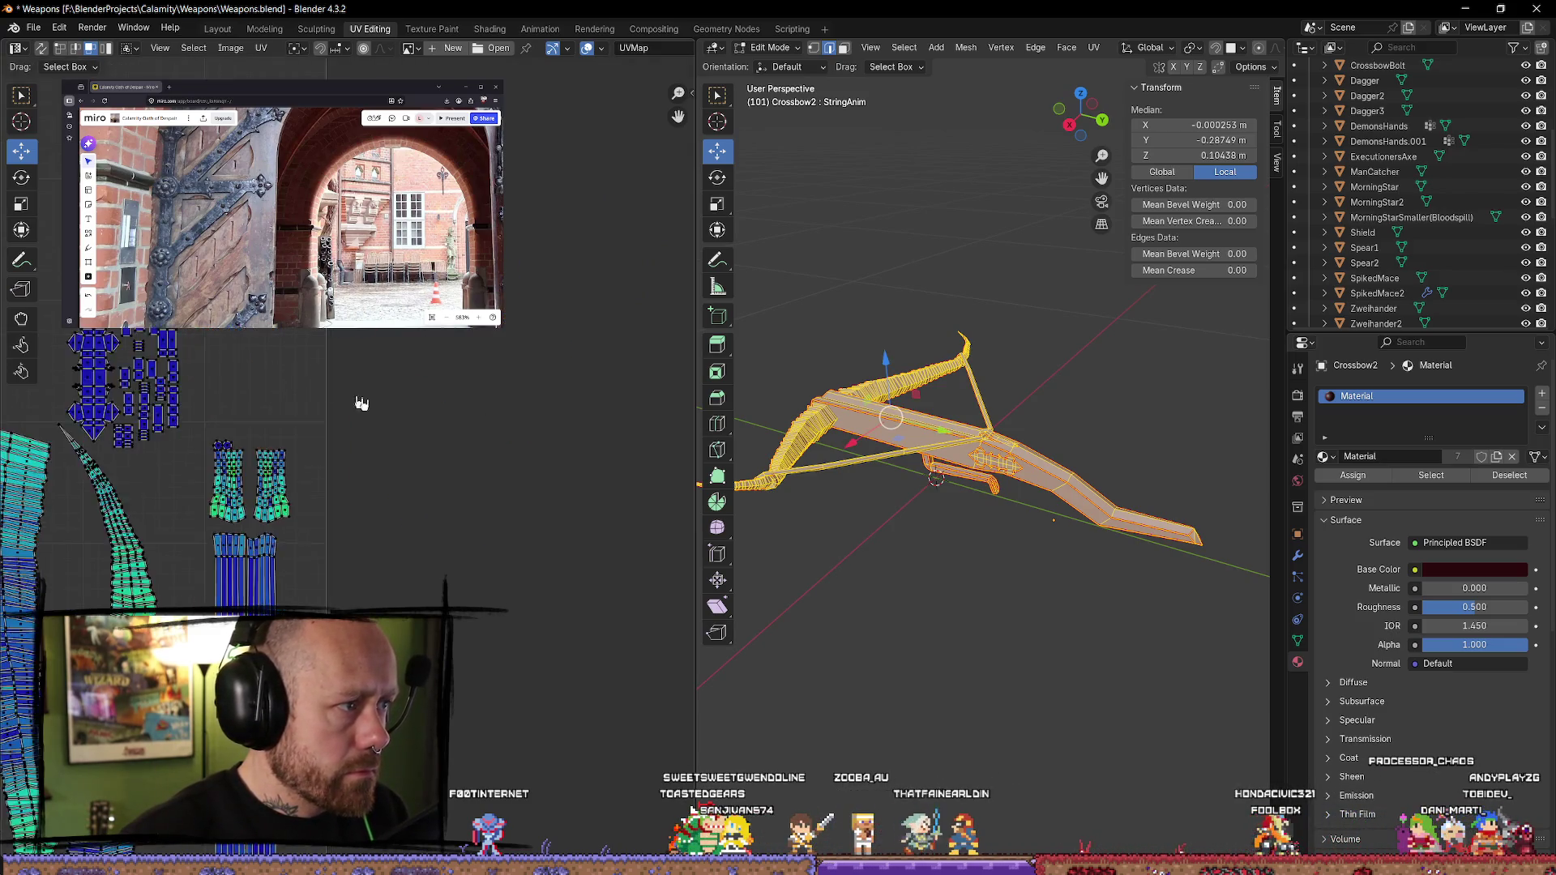
pyautogui.moveTo(381, 391)
pyautogui.mouseDown(button='middle')
pyautogui.moveTo(503, 456)
pyautogui.moveTo(448, 515)
pyautogui.mouseUp(button='middle')
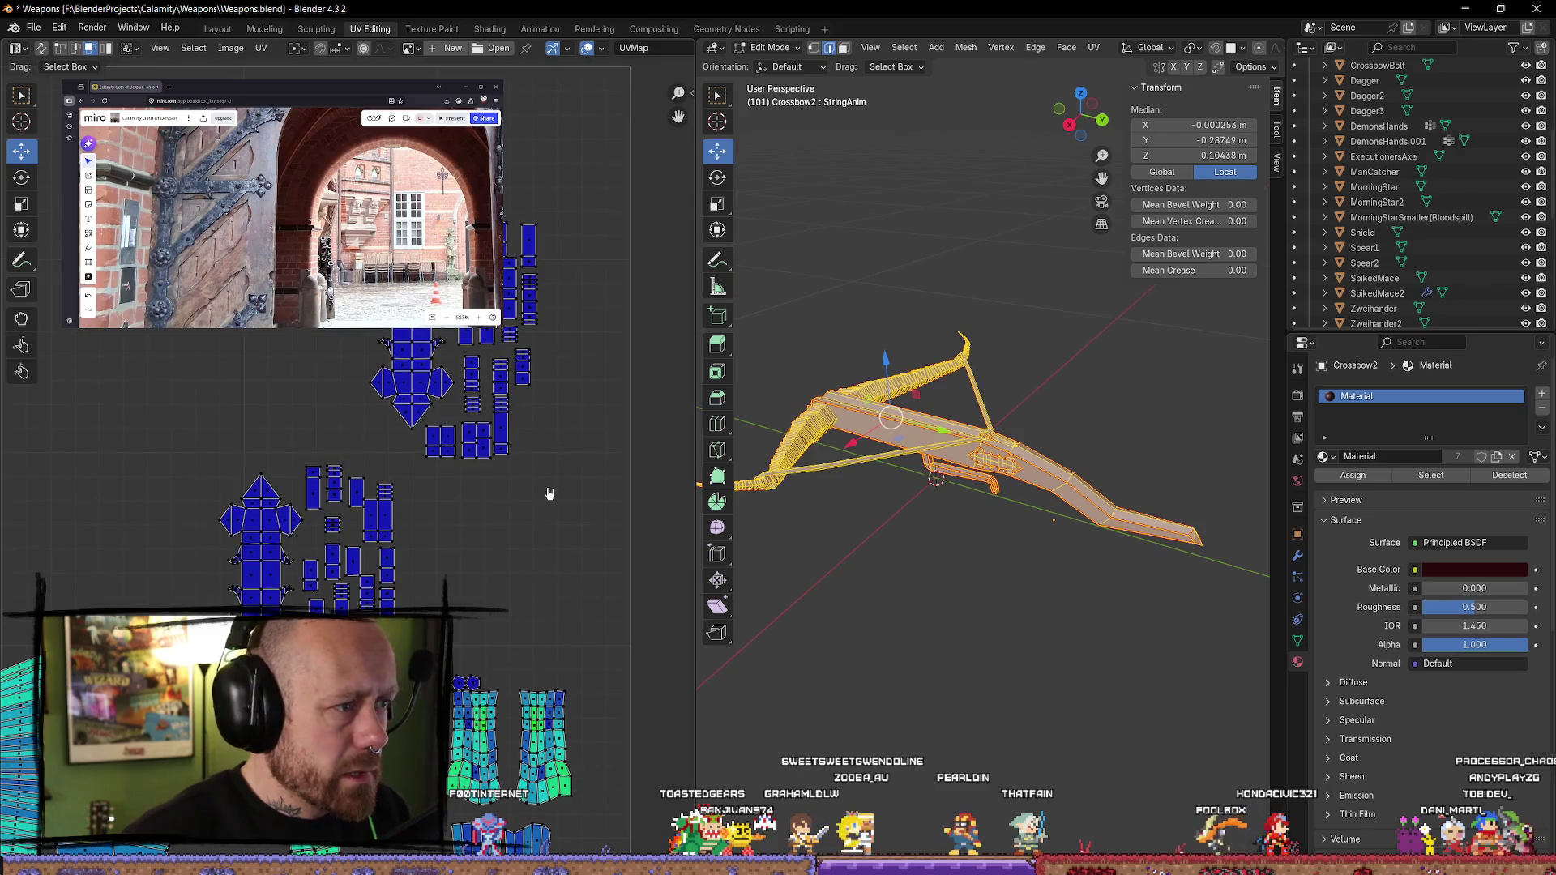
pyautogui.click(973, 682)
pyautogui.moveTo(982, 648)
pyautogui.mouseDown(button='middle')
pyautogui.moveTo(1022, 466)
pyautogui.moveTo(995, 460)
pyautogui.mouseUp(button='middle')
# - Select the trigger piece with L and move its UV islands into place
pyautogui.press('l')
pyautogui.press('l')
pyautogui.scroll(-2, 348, 470)
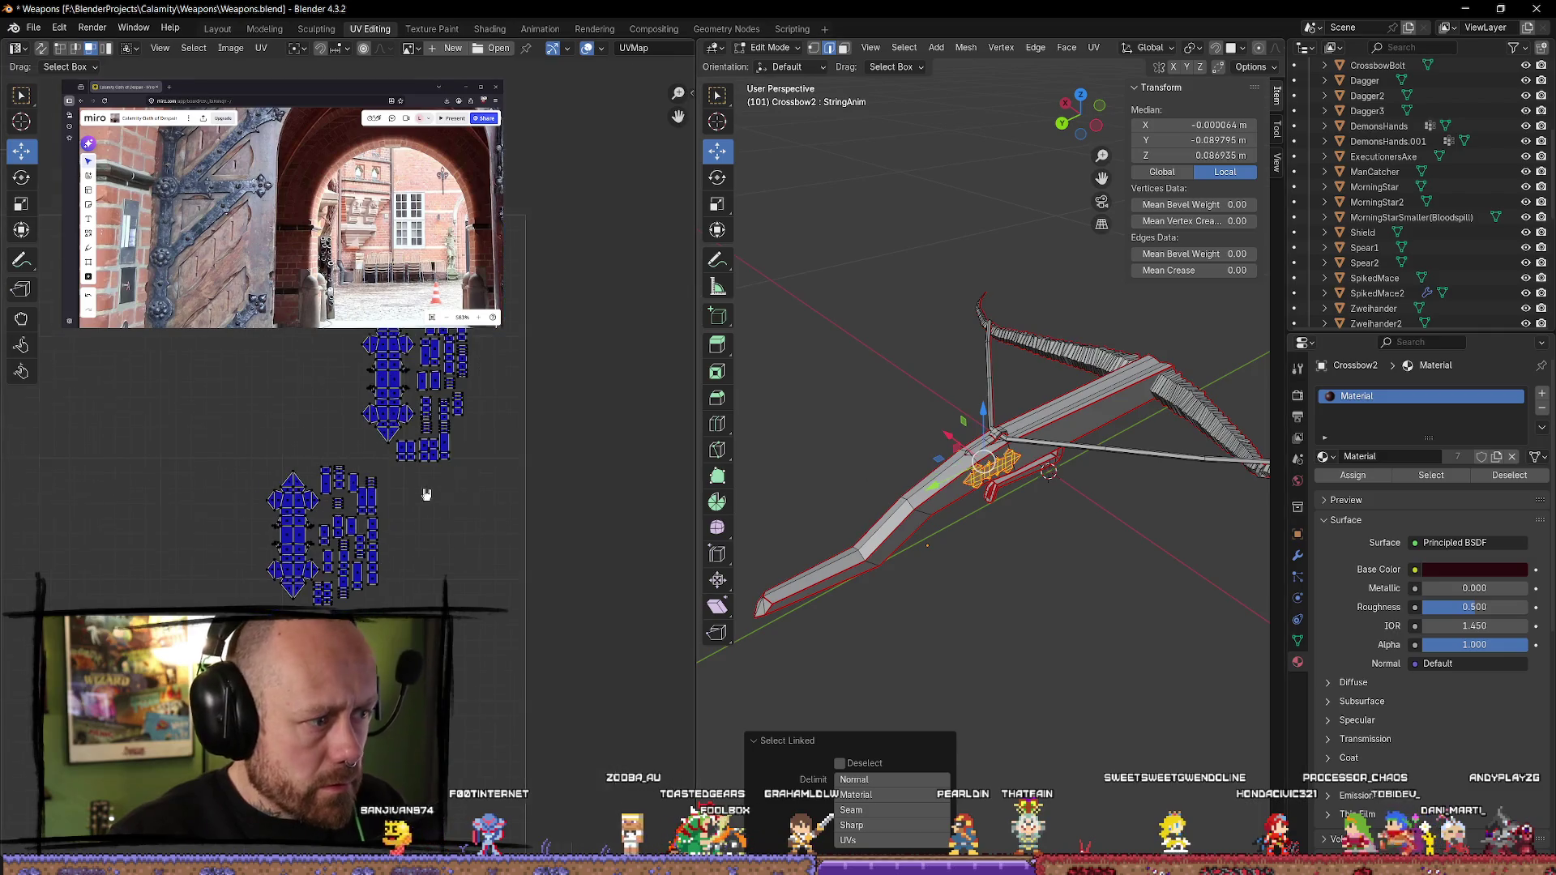
pyautogui.moveTo(514, 247); pyautogui.dragTo(364, 467)
pyautogui.press('g')
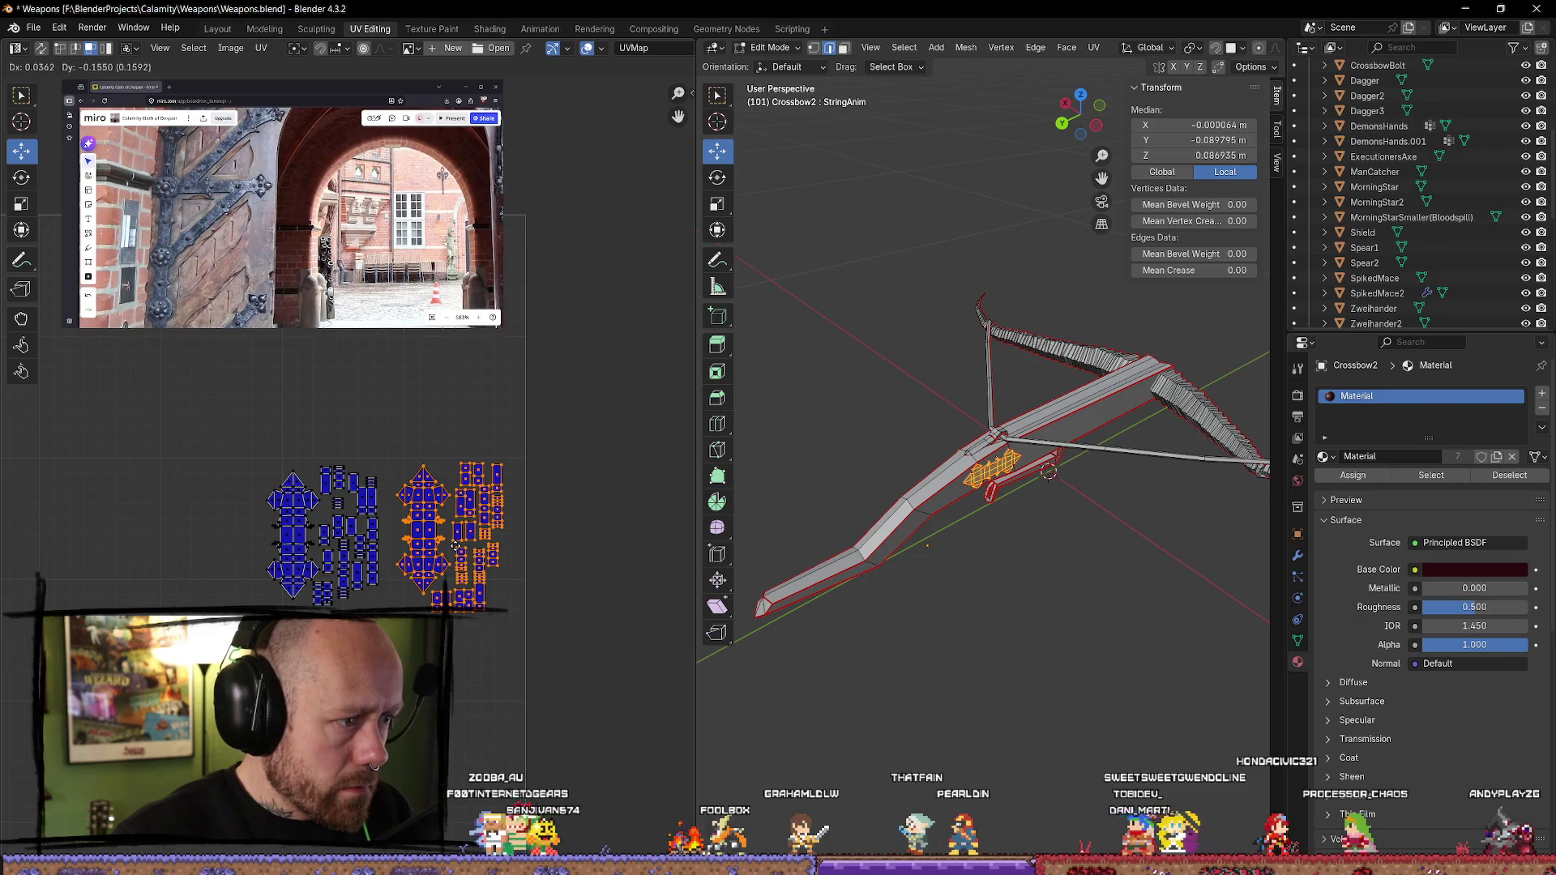
pyautogui.click(454, 539)
# - Select more linked crossbow parts and move their UV islands upward beside the others
pyautogui.press('a')
pyautogui.scroll(2, 519, 486)
pyautogui.click(971, 746)
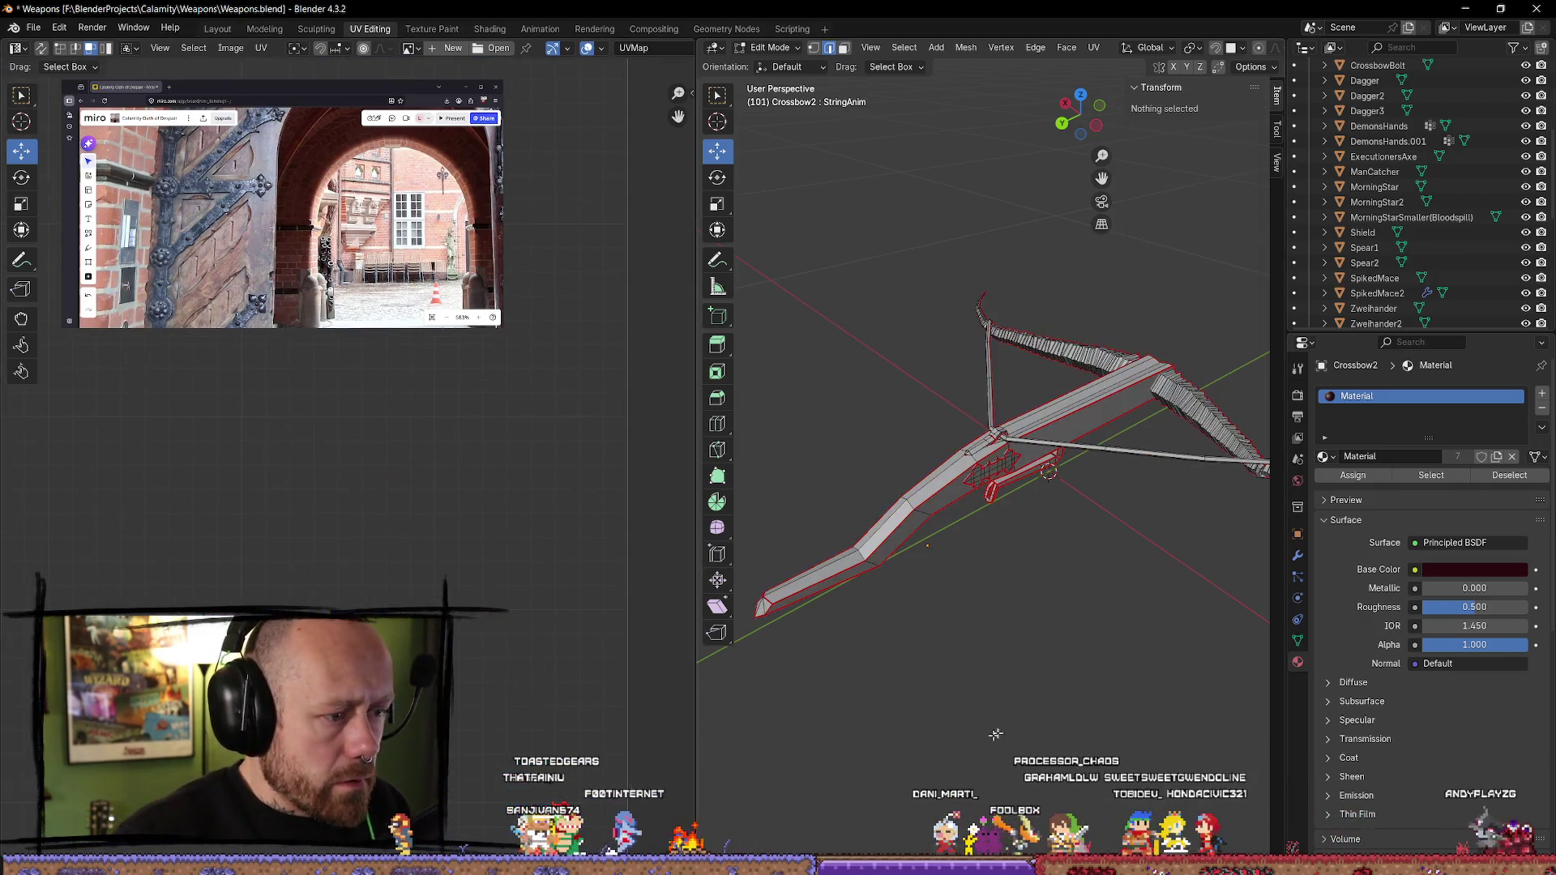
pyautogui.press('l')
pyautogui.moveTo(1019, 516); pyautogui.dragTo(1064, 497, button='middle')
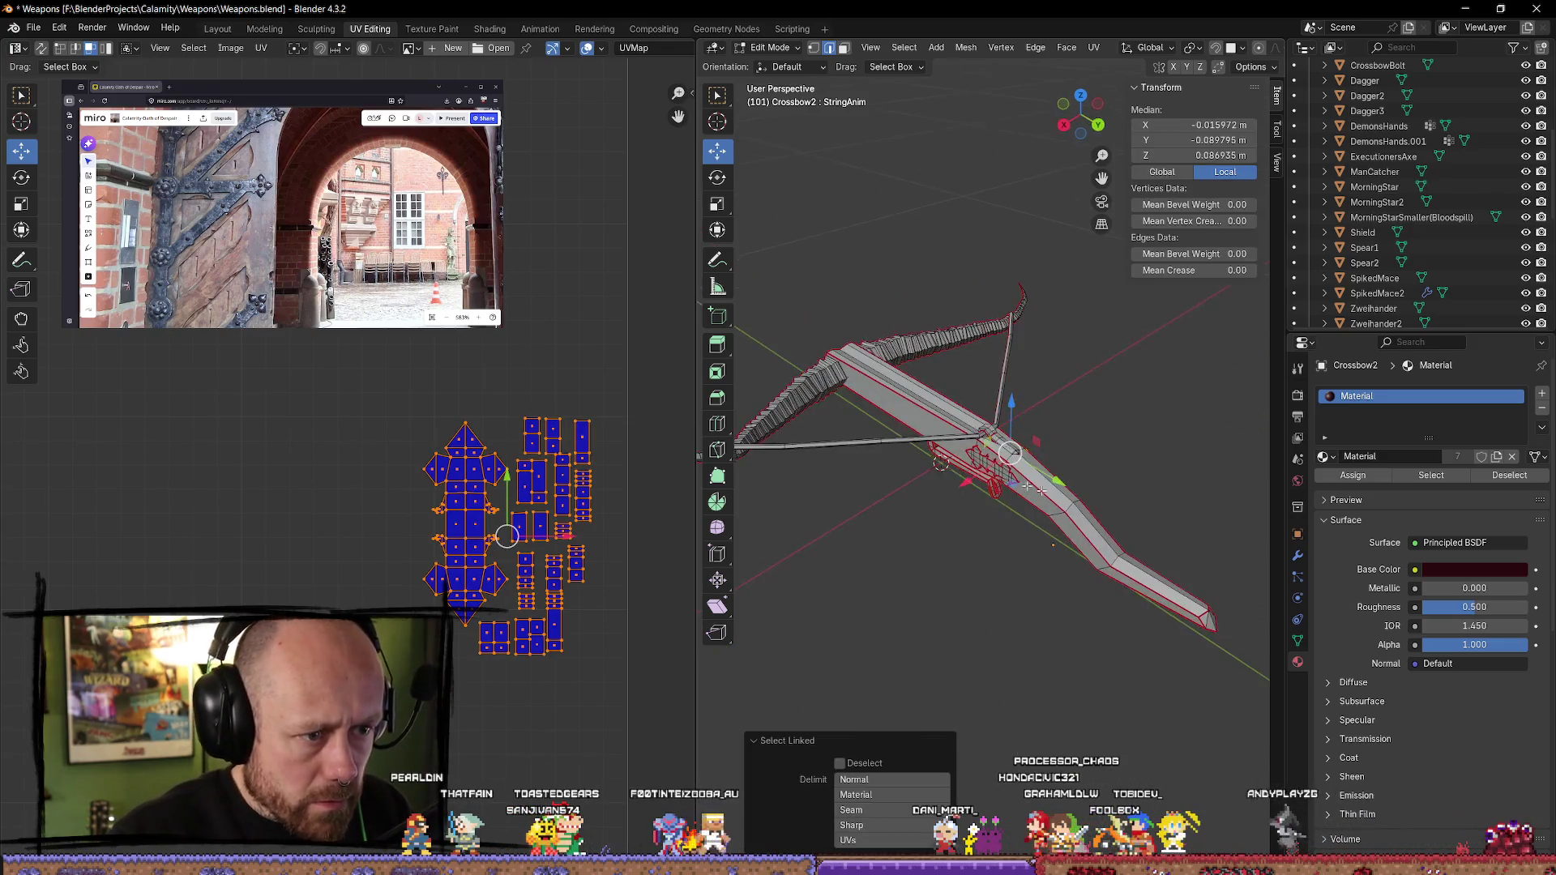
pyautogui.press('l')
pyautogui.scroll(-2, 437, 389)
pyautogui.moveTo(255, 375); pyautogui.dragTo(555, 625)
pyautogui.moveTo(378, 447); pyautogui.dragTo(673, 478)
# - Select both cross-shaped island clusters and shift them slightly right
pyautogui.press('a')
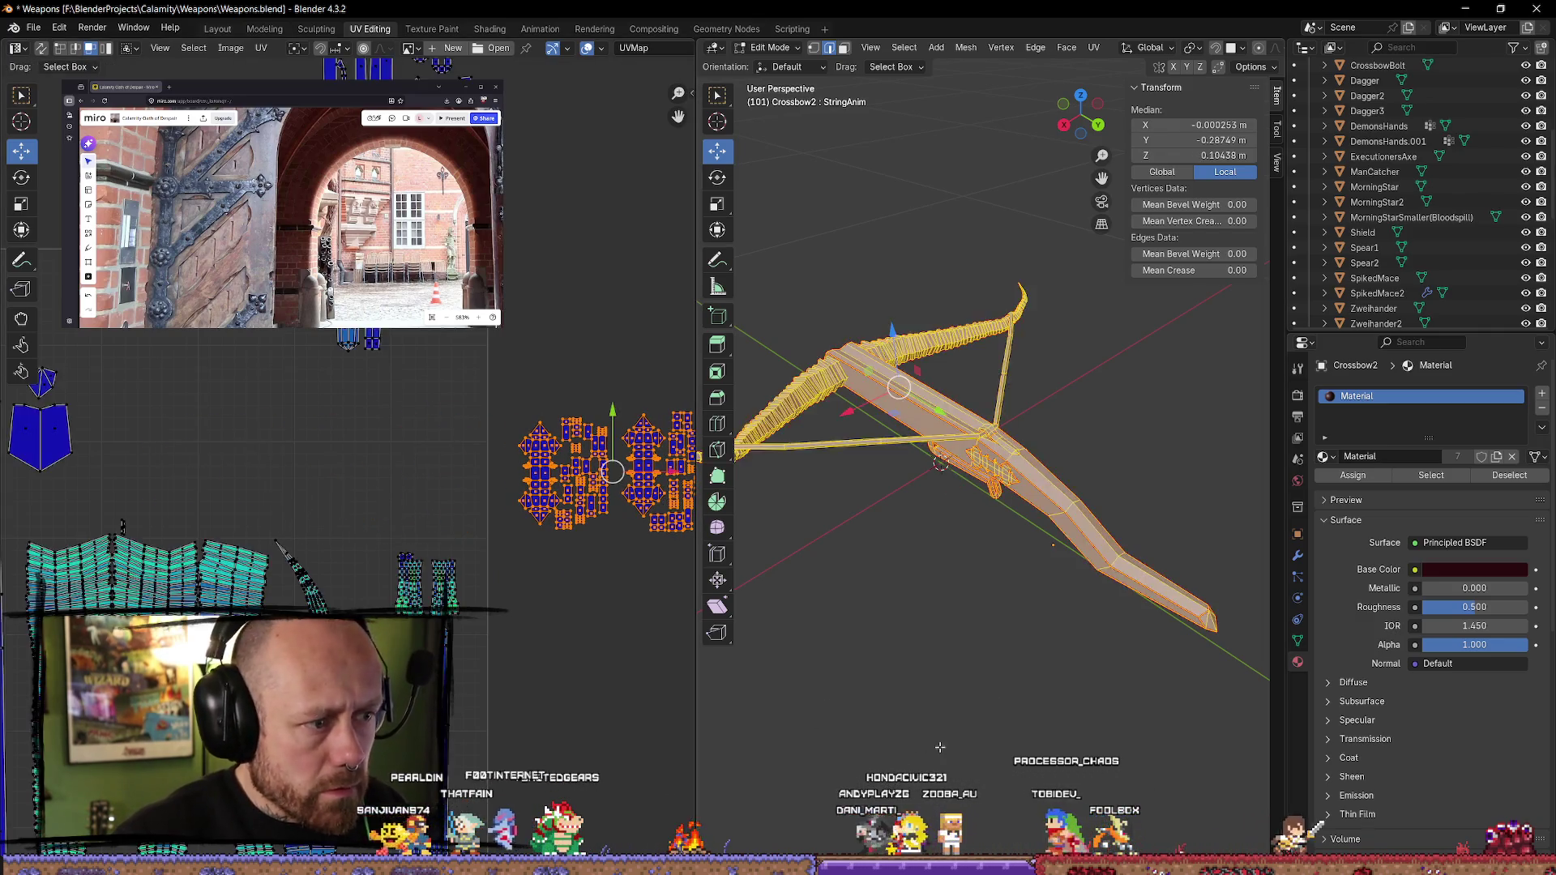
pyautogui.click(940, 746)
pyautogui.press('a')
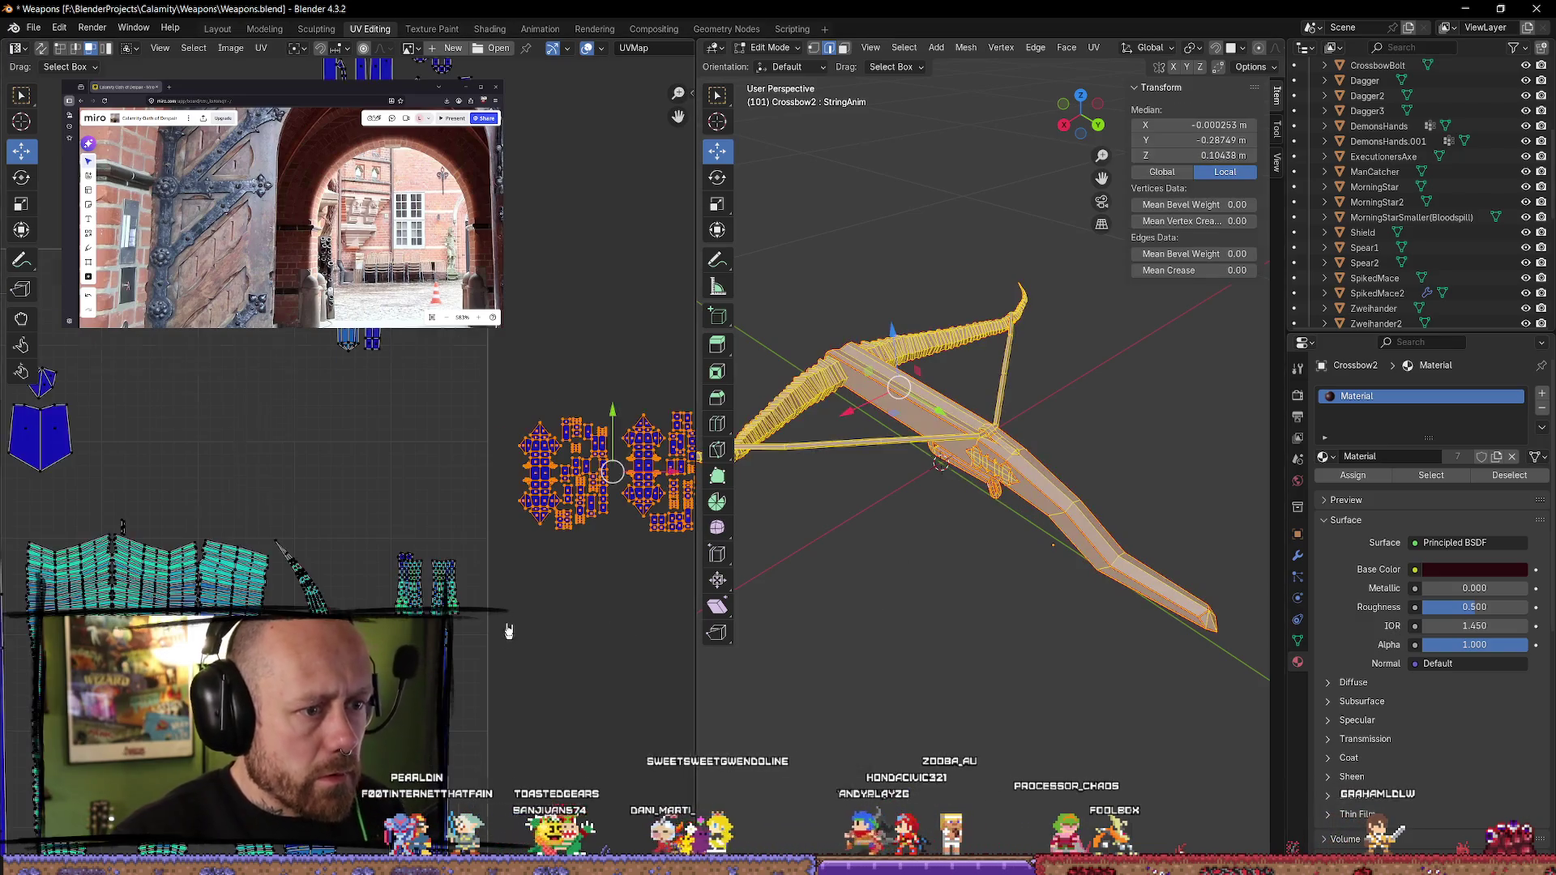
pyautogui.moveTo(349, 478)
pyautogui.mouseDown(button='middle')
pyautogui.moveTo(427, 414)
pyautogui.moveTo(388, 418)
pyautogui.mouseUp(button='middle')
pyautogui.click(445, 347)
pyautogui.moveTo(401, 306)
pyautogui.mouseDown()
pyautogui.moveTo(545, 474)
pyautogui.moveTo(660, 454)
pyautogui.mouseUp()
pyautogui.click(567, 306)
pyautogui.moveTo(669, 306)
pyautogui.mouseDown()
pyautogui.moveTo(540, 480)
pyautogui.moveTo(456, 493)
pyautogui.mouseUp()
pyautogui.moveTo(539, 399)
pyautogui.mouseDown()
pyautogui.moveTo(356, 402)
pyautogui.moveTo(565, 397)
pyautogui.mouseUp()
# - Move the small single island left and reposition the right-hand cluster down-left
pyautogui.click(262, 381)
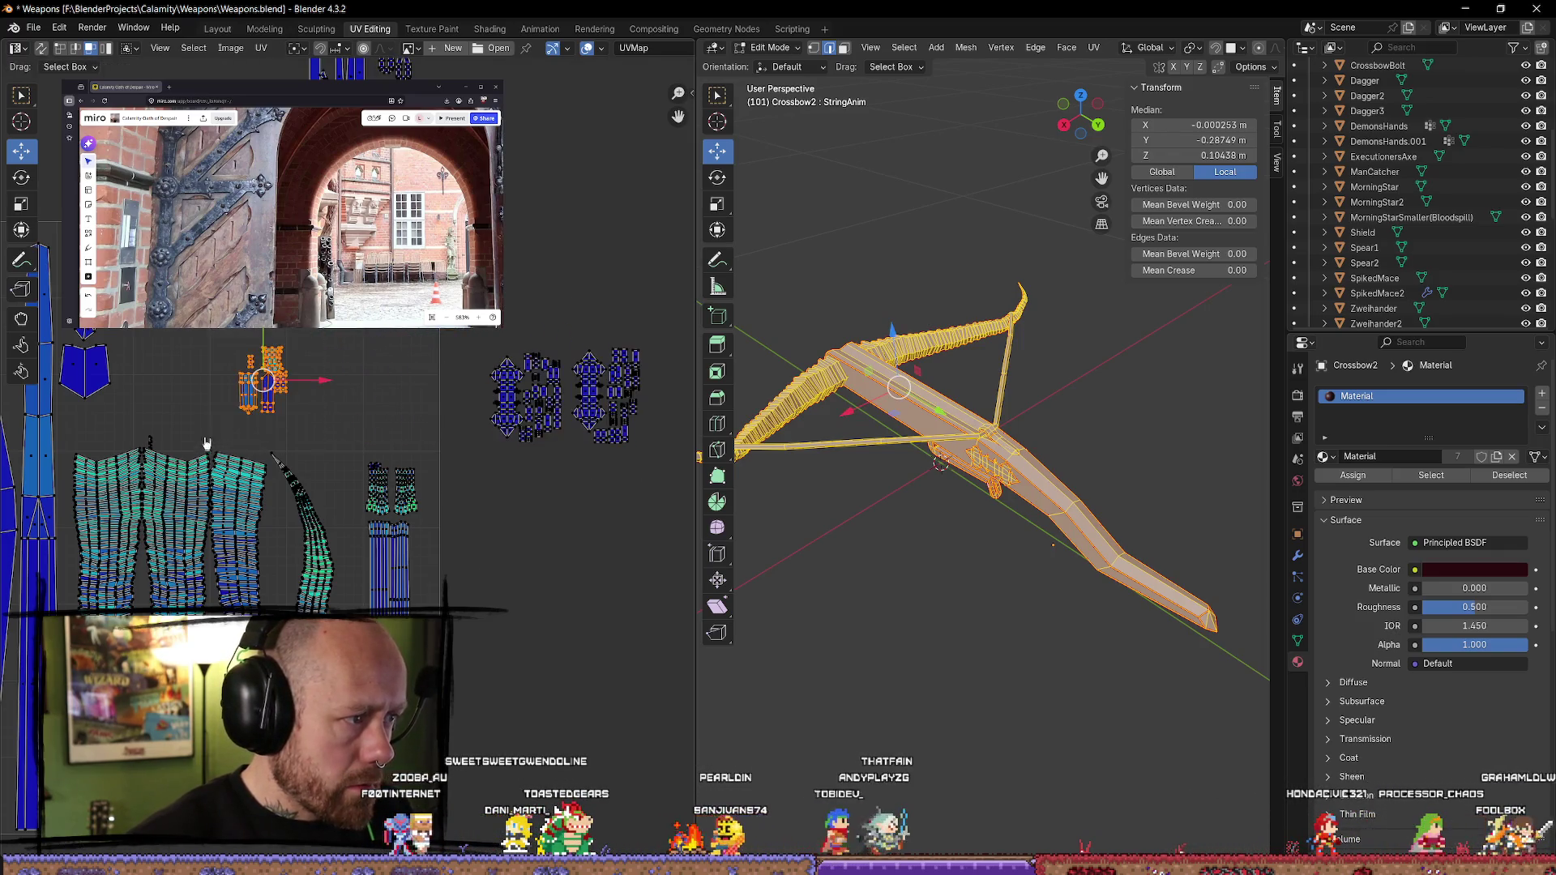
pyautogui.moveTo(262, 381); pyautogui.dragTo(220, 389)
pyautogui.moveTo(677, 310); pyautogui.dragTo(415, 471)
pyautogui.moveTo(559, 394); pyautogui.dragTo(342, 396)
pyautogui.moveTo(342, 395); pyautogui.dragTo(432, 574, button='middle')
pyautogui.moveTo(446, 350); pyautogui.dragTo(412, 483)
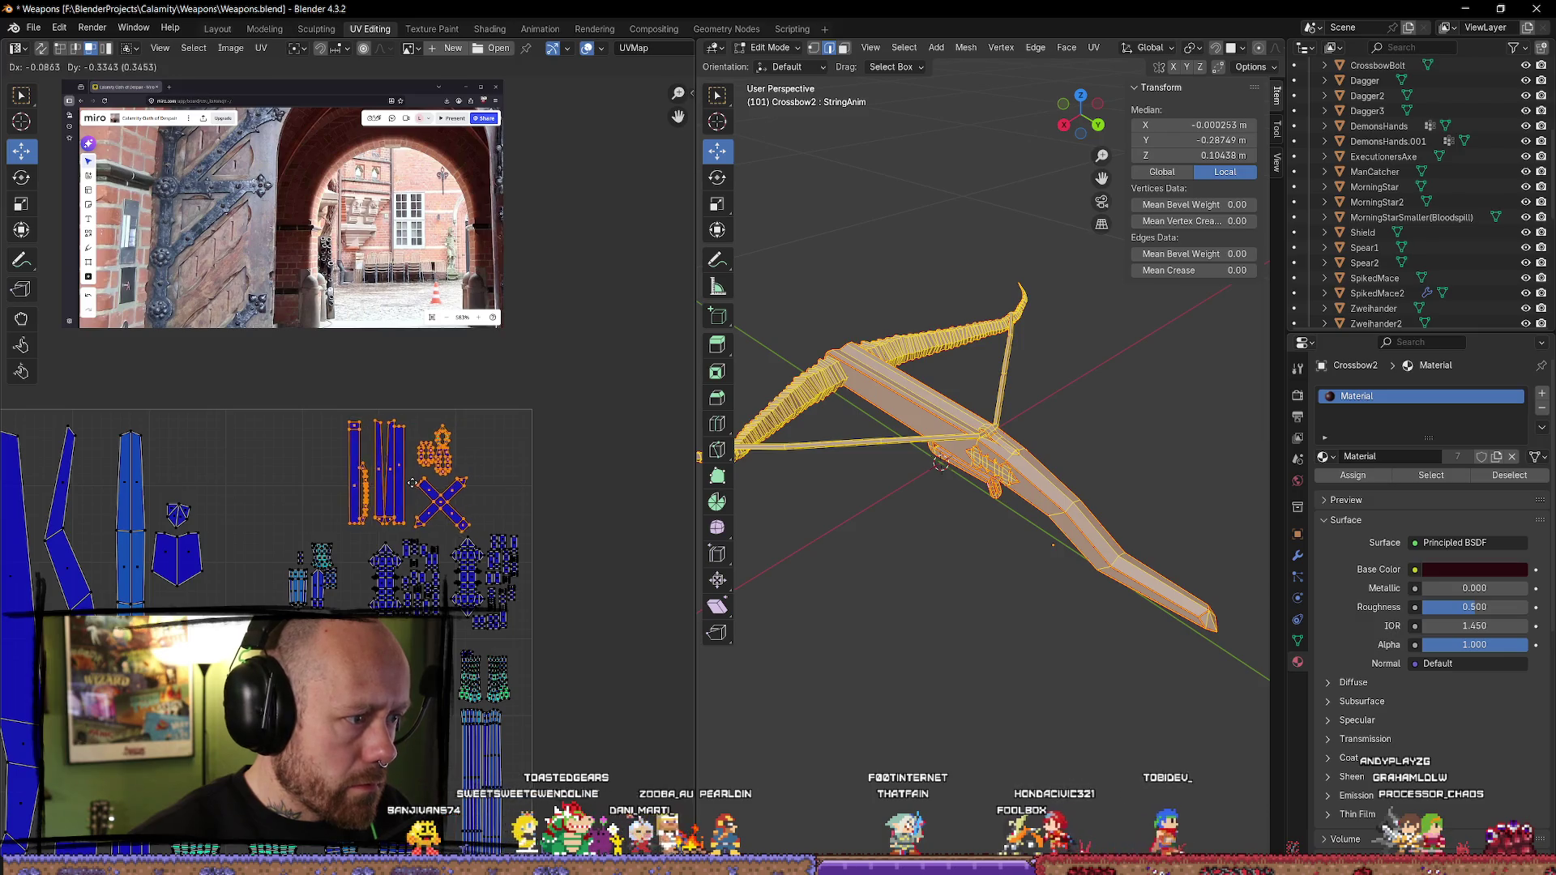
pyautogui.click(412, 484)
# - Reselect the whole crossbow mesh and return to Object Mode
pyautogui.scroll(-5, 455, 445)
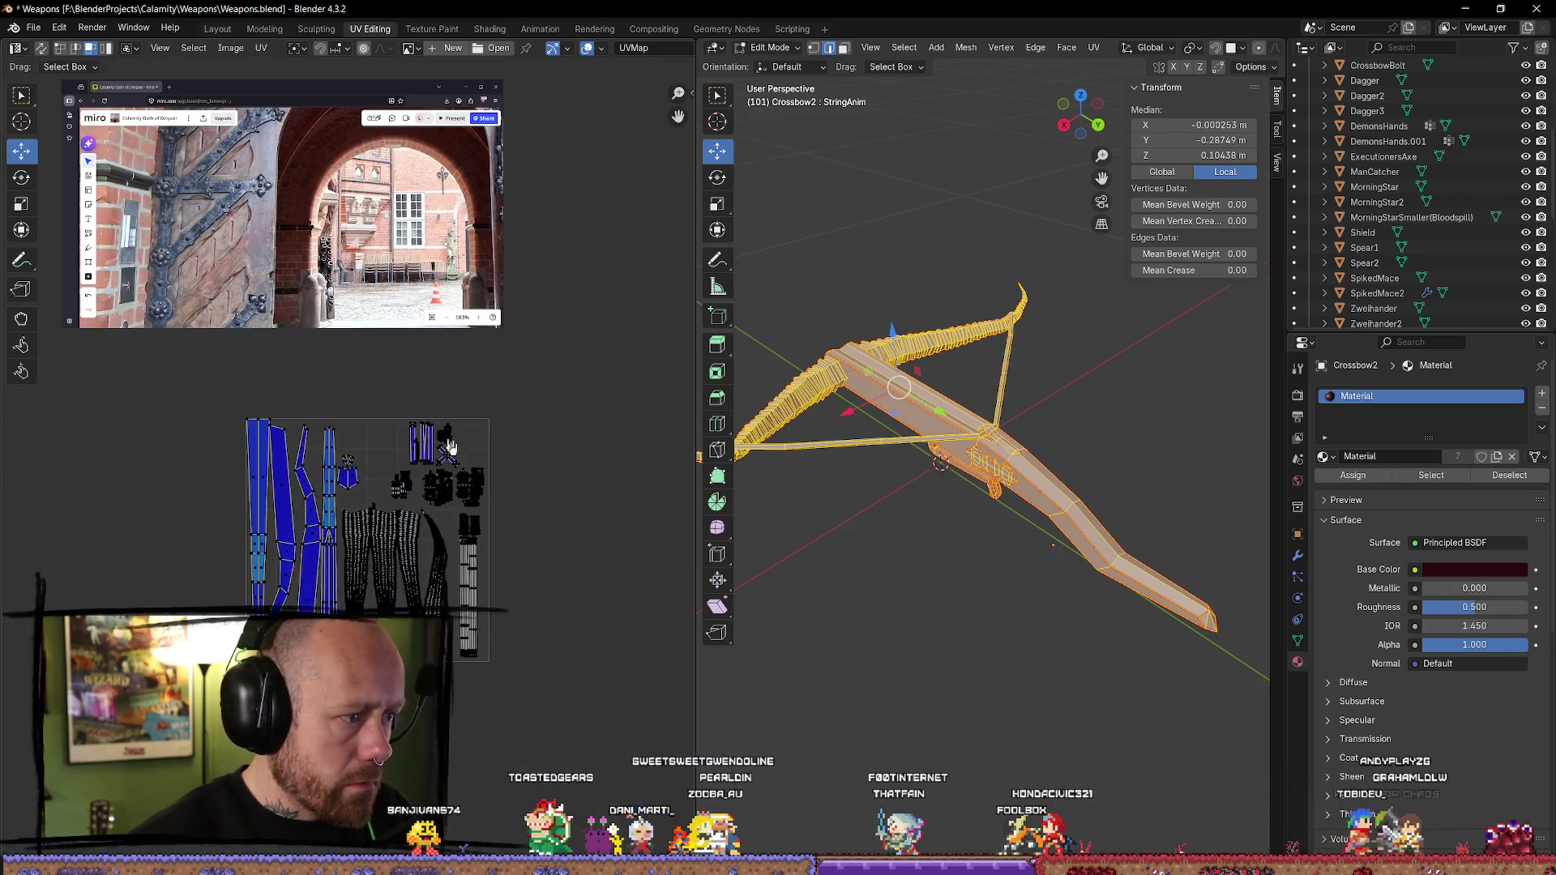
pyautogui.scroll(3, 442, 436)
pyautogui.hotkey('alt', 'a')
pyautogui.press('a')
pyautogui.moveTo(932, 600)
pyautogui.mouseDown(button='middle')
pyautogui.moveTo(1002, 615)
pyautogui.moveTo(956, 640)
pyautogui.mouseUp(button='middle')
pyautogui.scroll(-4, 1003, 614)
pyautogui.press('Tab')
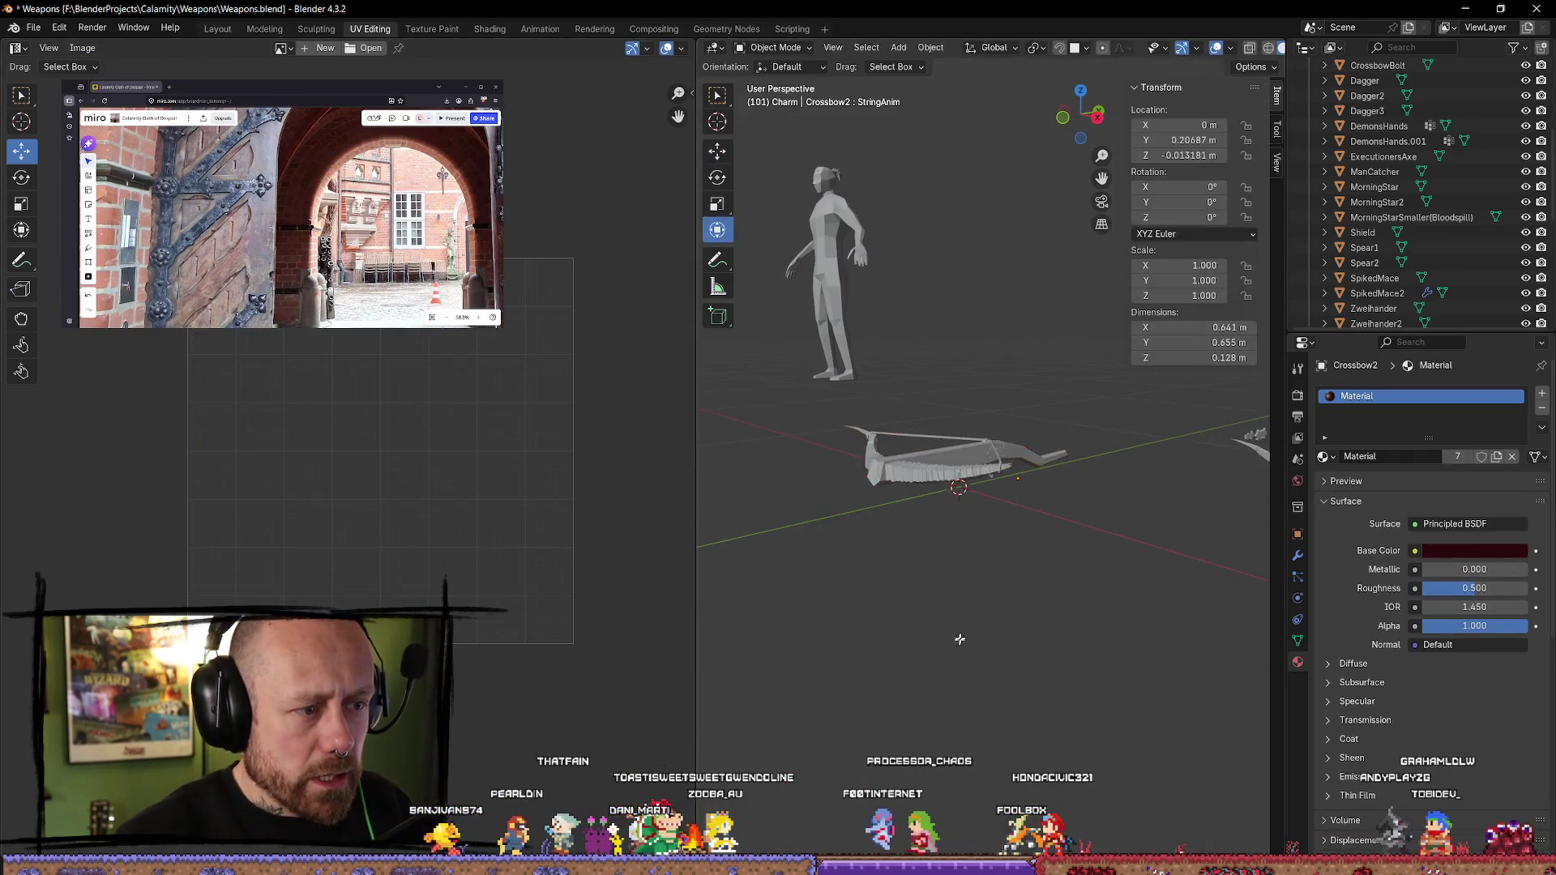
# - Select Crossbow2 and switch to the Modeling workspace
pyautogui.click(953, 479)
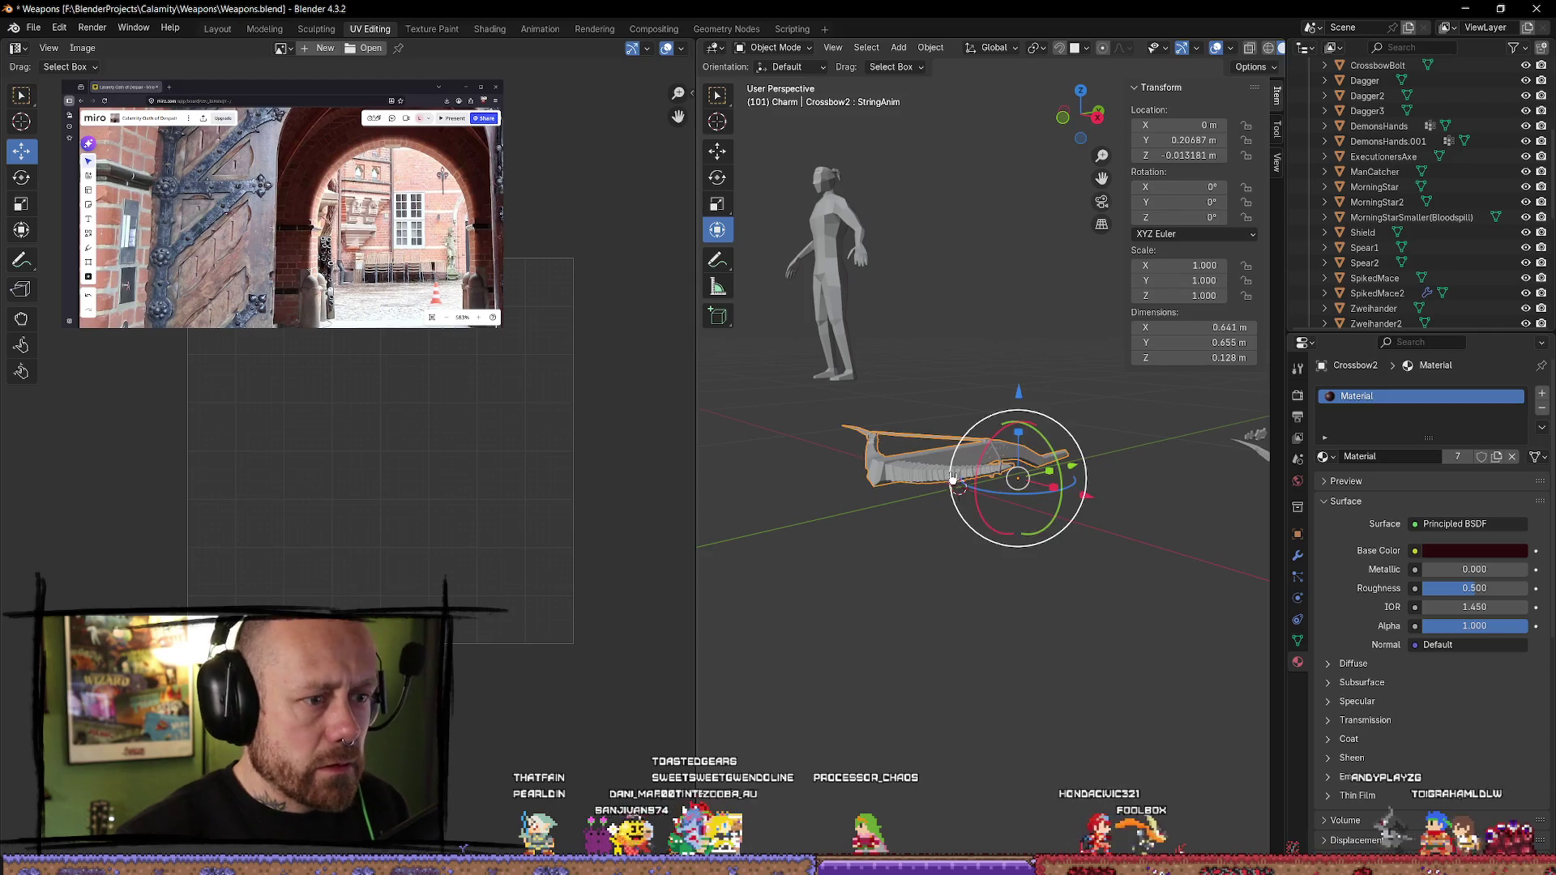
pyautogui.click(264, 29)
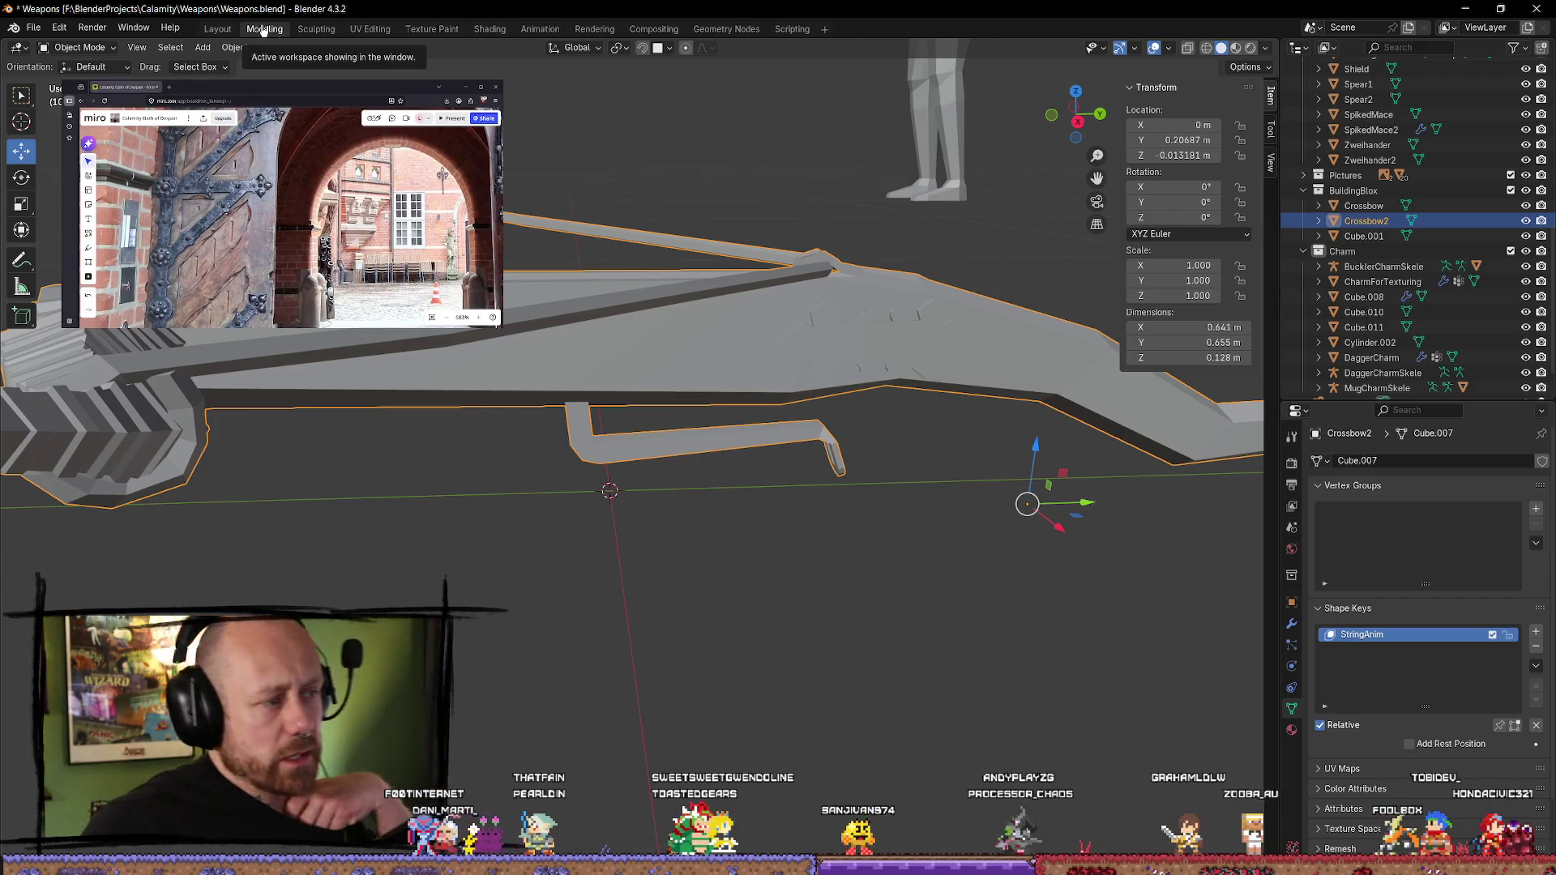
pyautogui.scroll(-5, 679, 509)
pyautogui.moveTo(681, 462)
pyautogui.mouseDown(button='middle')
pyautogui.moveTo(757, 545)
pyautogui.moveTo(792, 475)
pyautogui.mouseUp(button='middle')
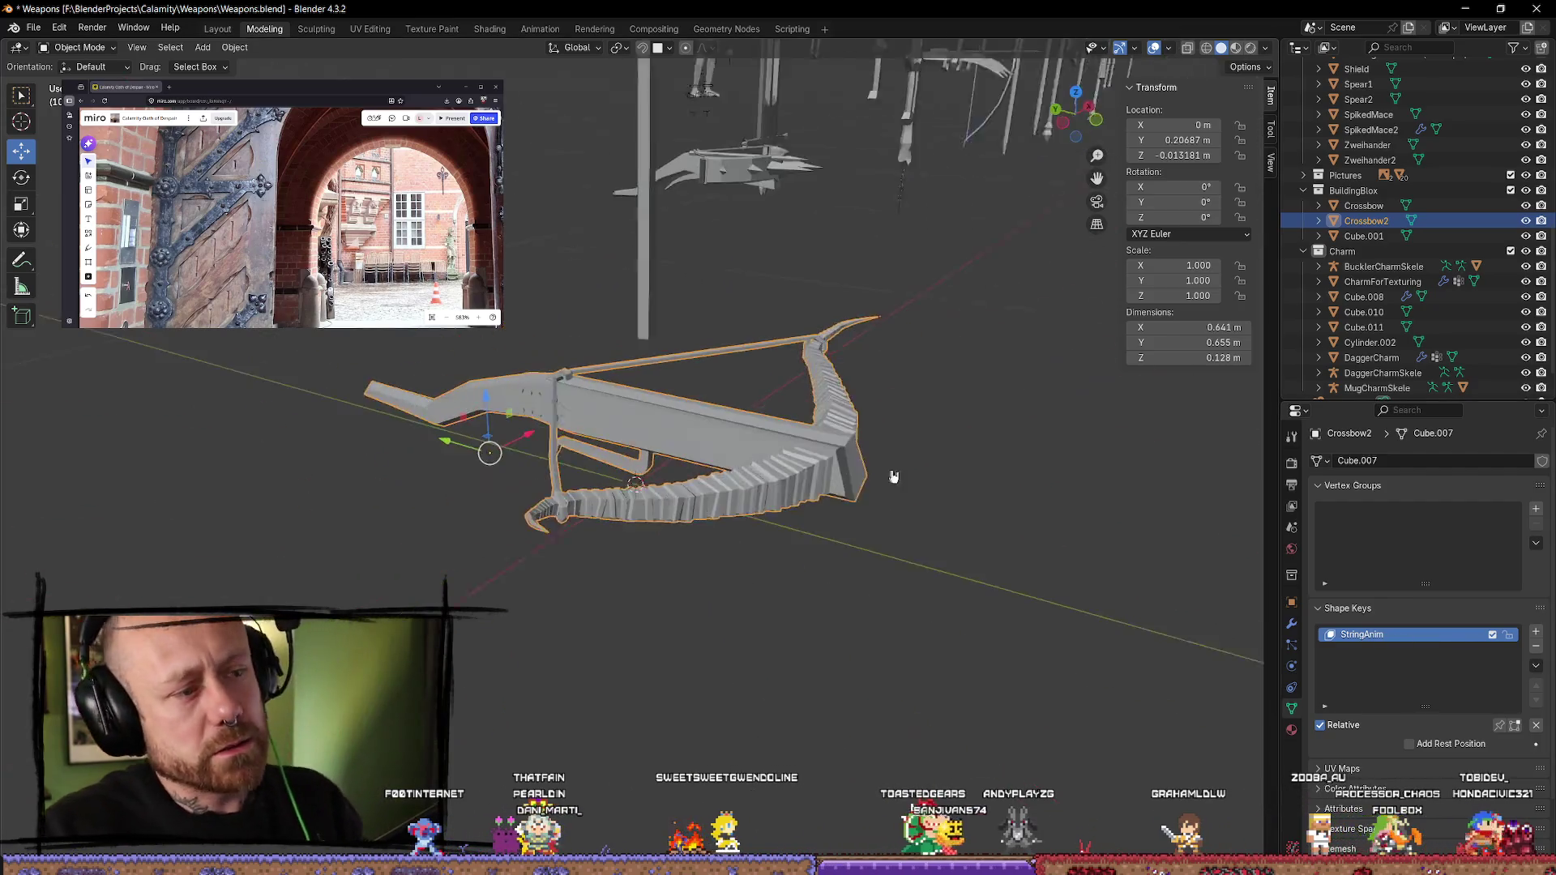
# - Export the crossbow through the Mr Mannequins FBX option in Quick Favorites
pyautogui.press('q')
pyautogui.click(774, 419)
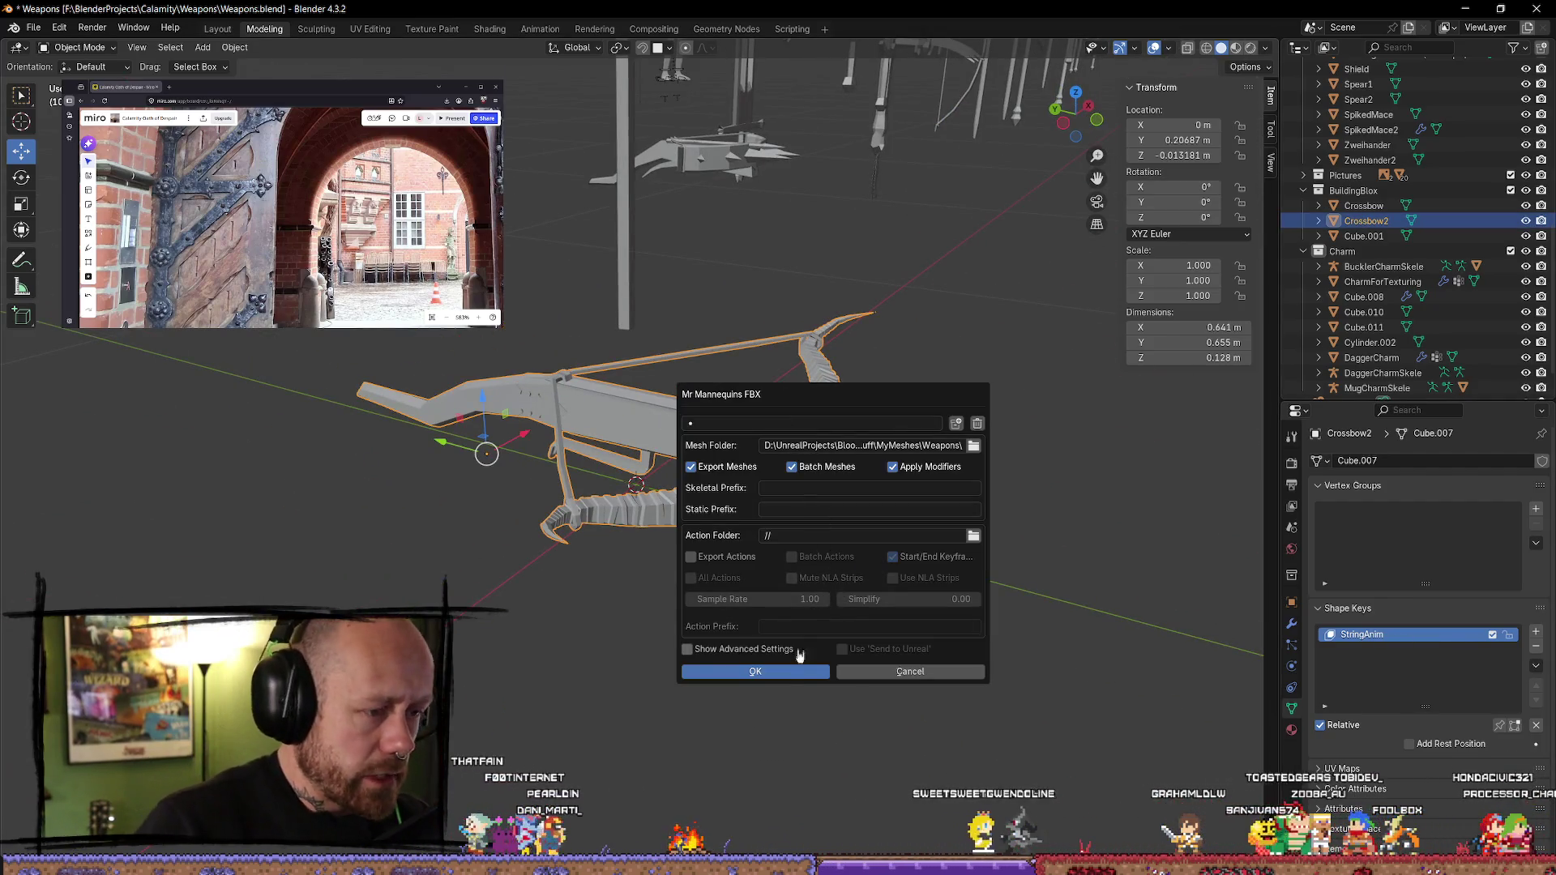
pyautogui.click(794, 675)
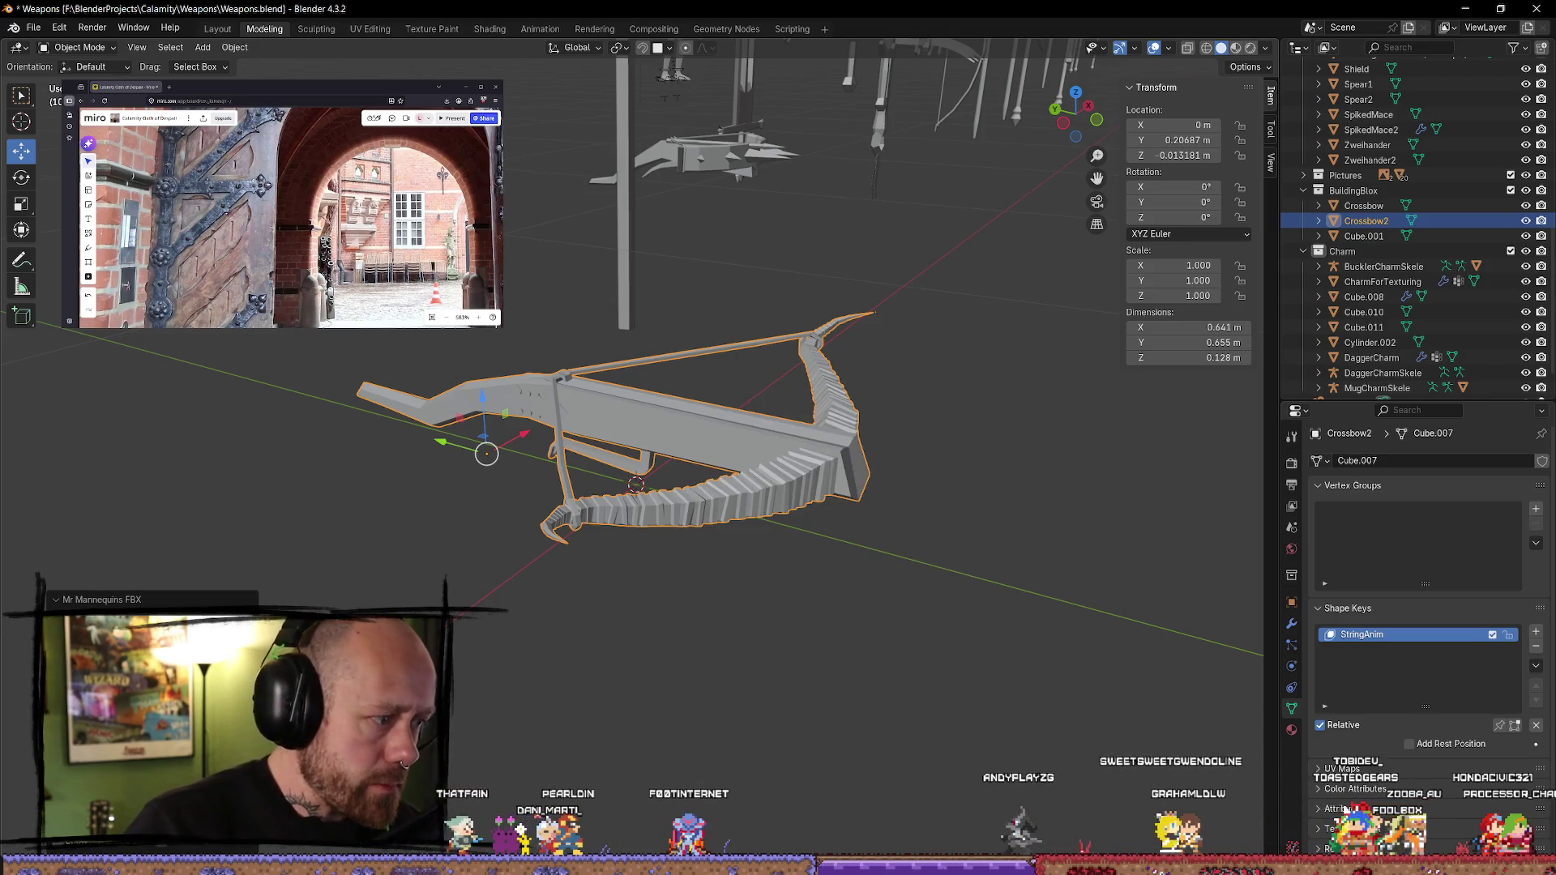
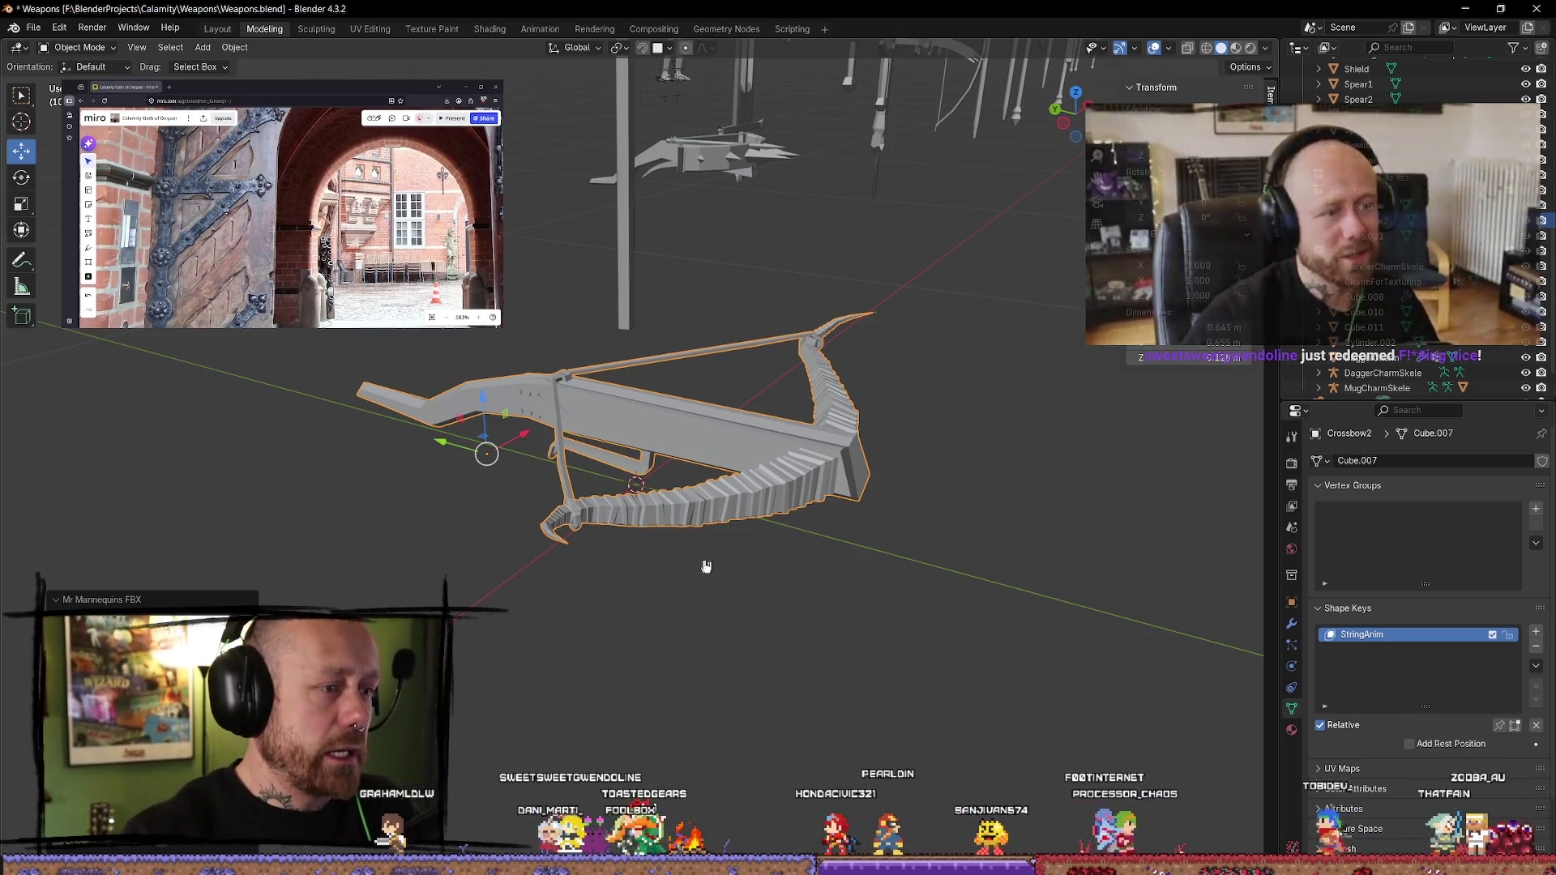
# - Reselect the Crossbow2 crossbow in Blender after toggling Edit Mode, then switch to Unreal
pyautogui.moveTo(784, 584)
pyautogui.mouseDown(button='middle')
pyautogui.moveTo(921, 584)
pyautogui.moveTo(876, 587)
pyautogui.moveTo(858, 562)
pyautogui.moveTo(681, 608)
pyautogui.moveTo(809, 635)
pyautogui.moveTo(869, 571)
pyautogui.moveTo(837, 582)
pyautogui.mouseUp(button='middle')
pyautogui.press('Tab')
pyautogui.press('Tab')
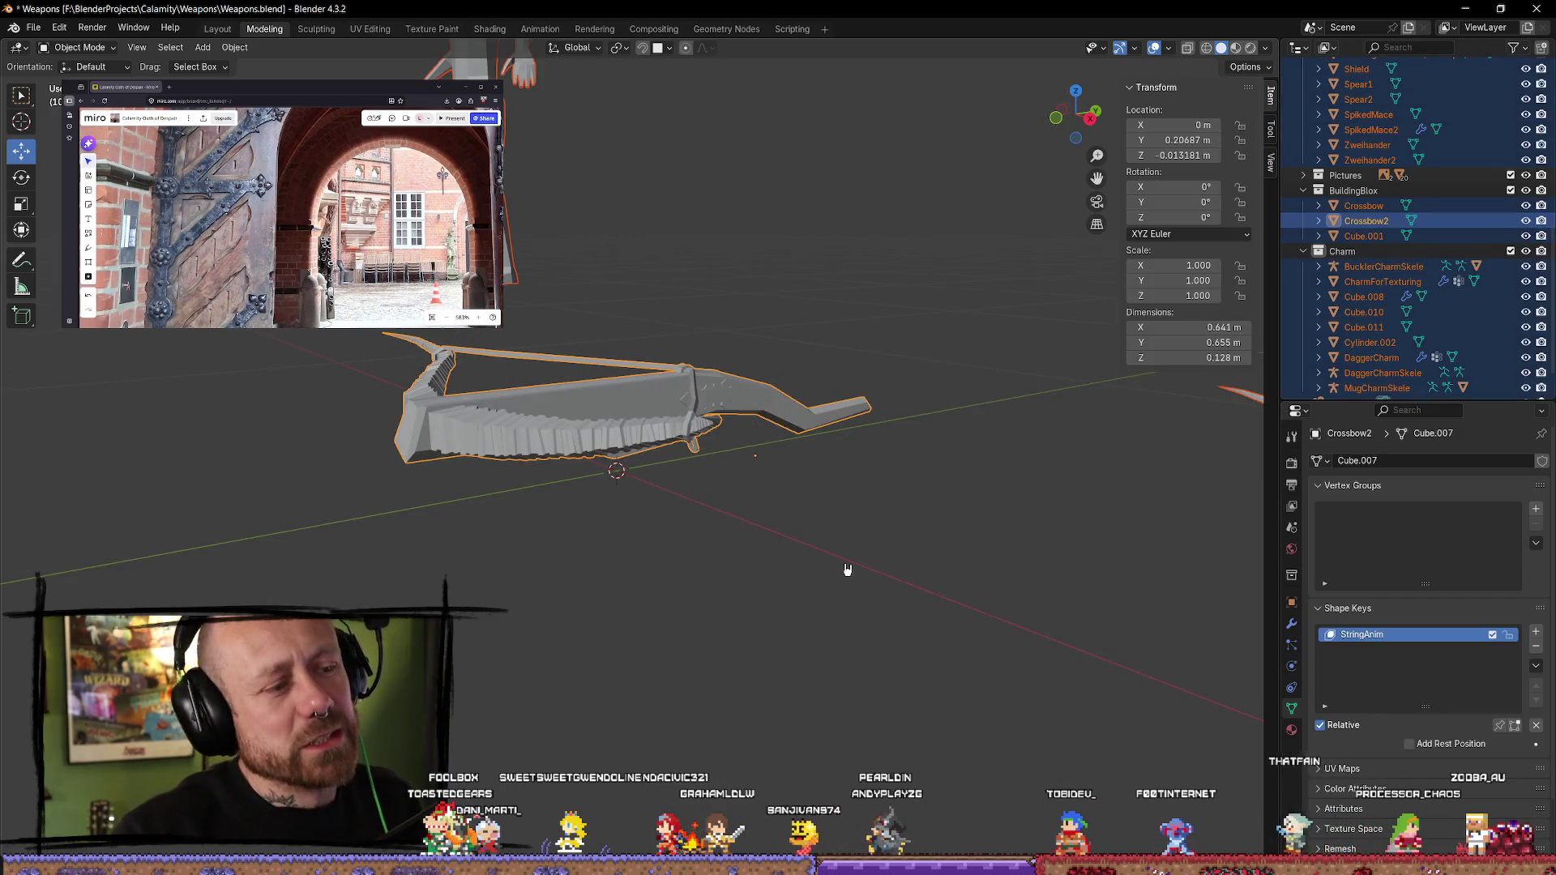
pyautogui.click(836, 555)
pyautogui.click(700, 405)
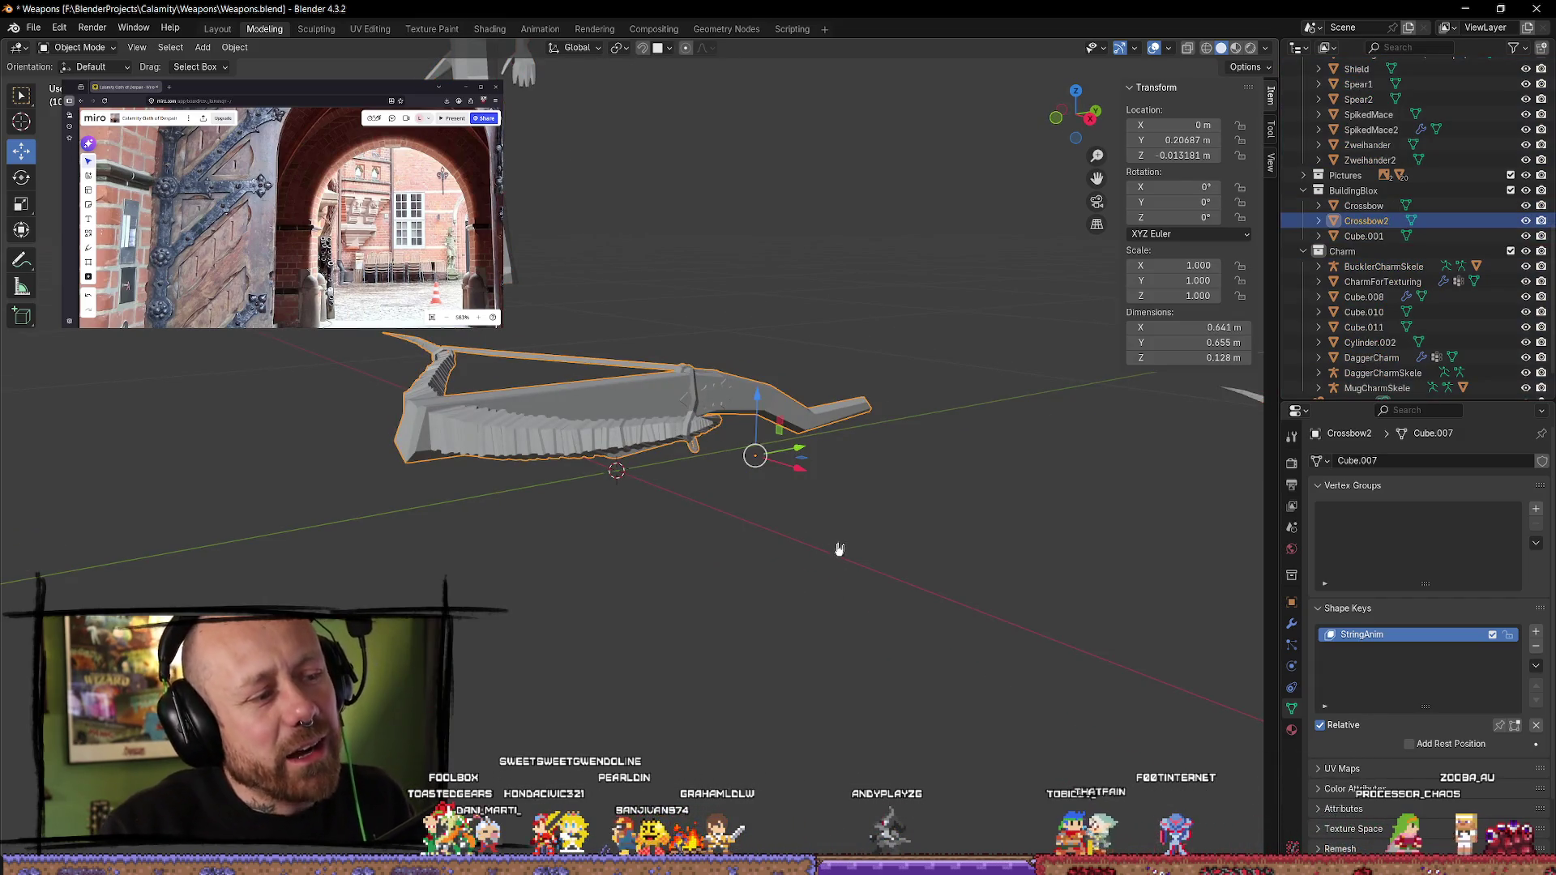
pyautogui.hotkey('alt', 'Tab')
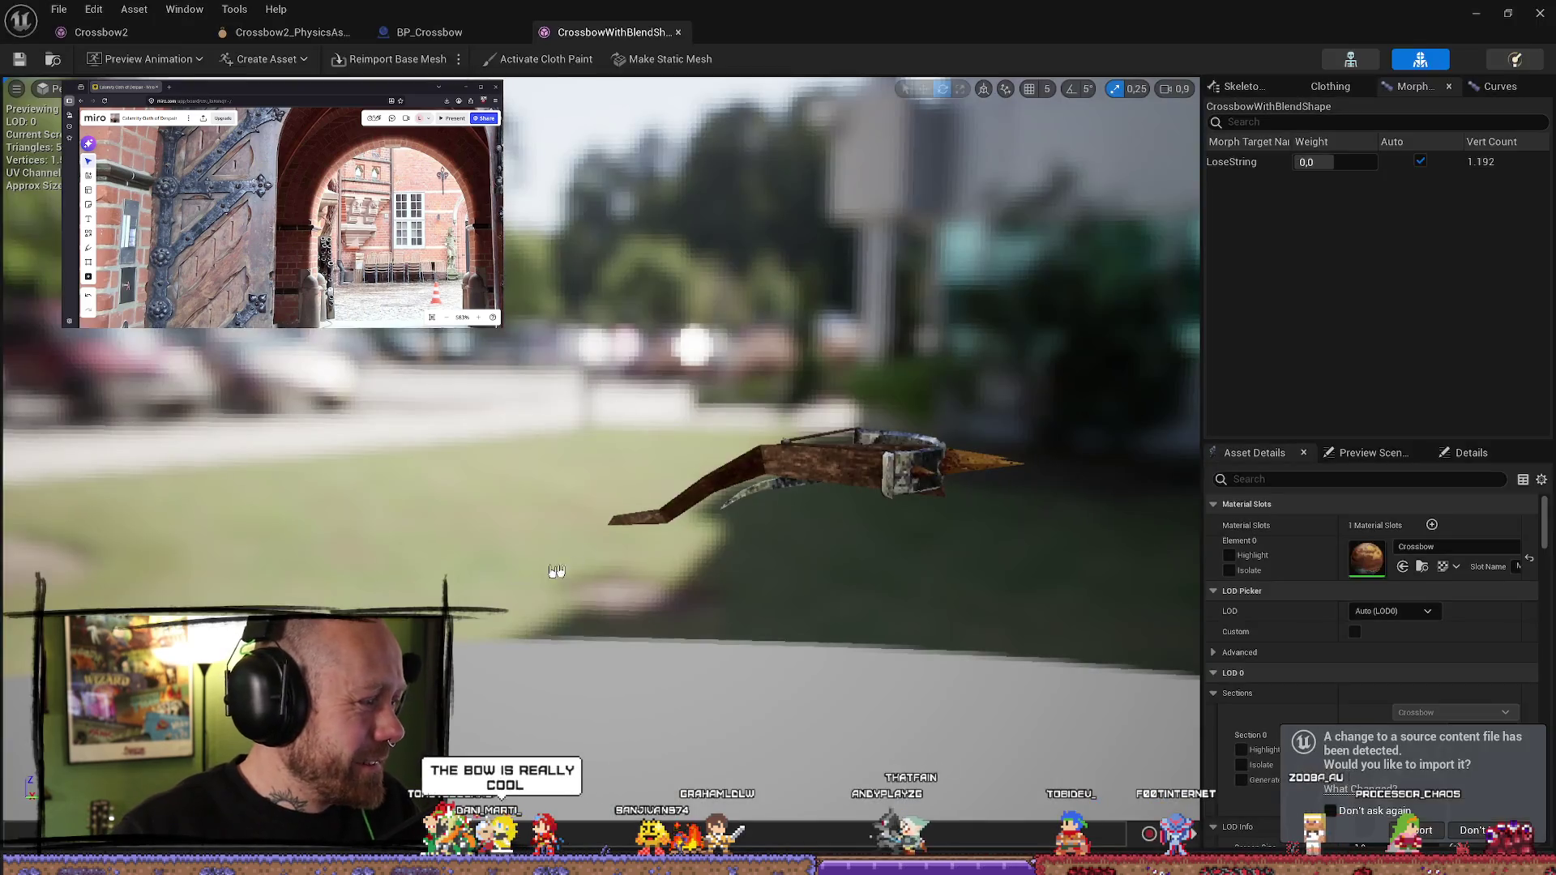
# - Accept the Import prompt to reimport Crossbow2's changed source, then switch to the browser
pyautogui.click(1432, 835)
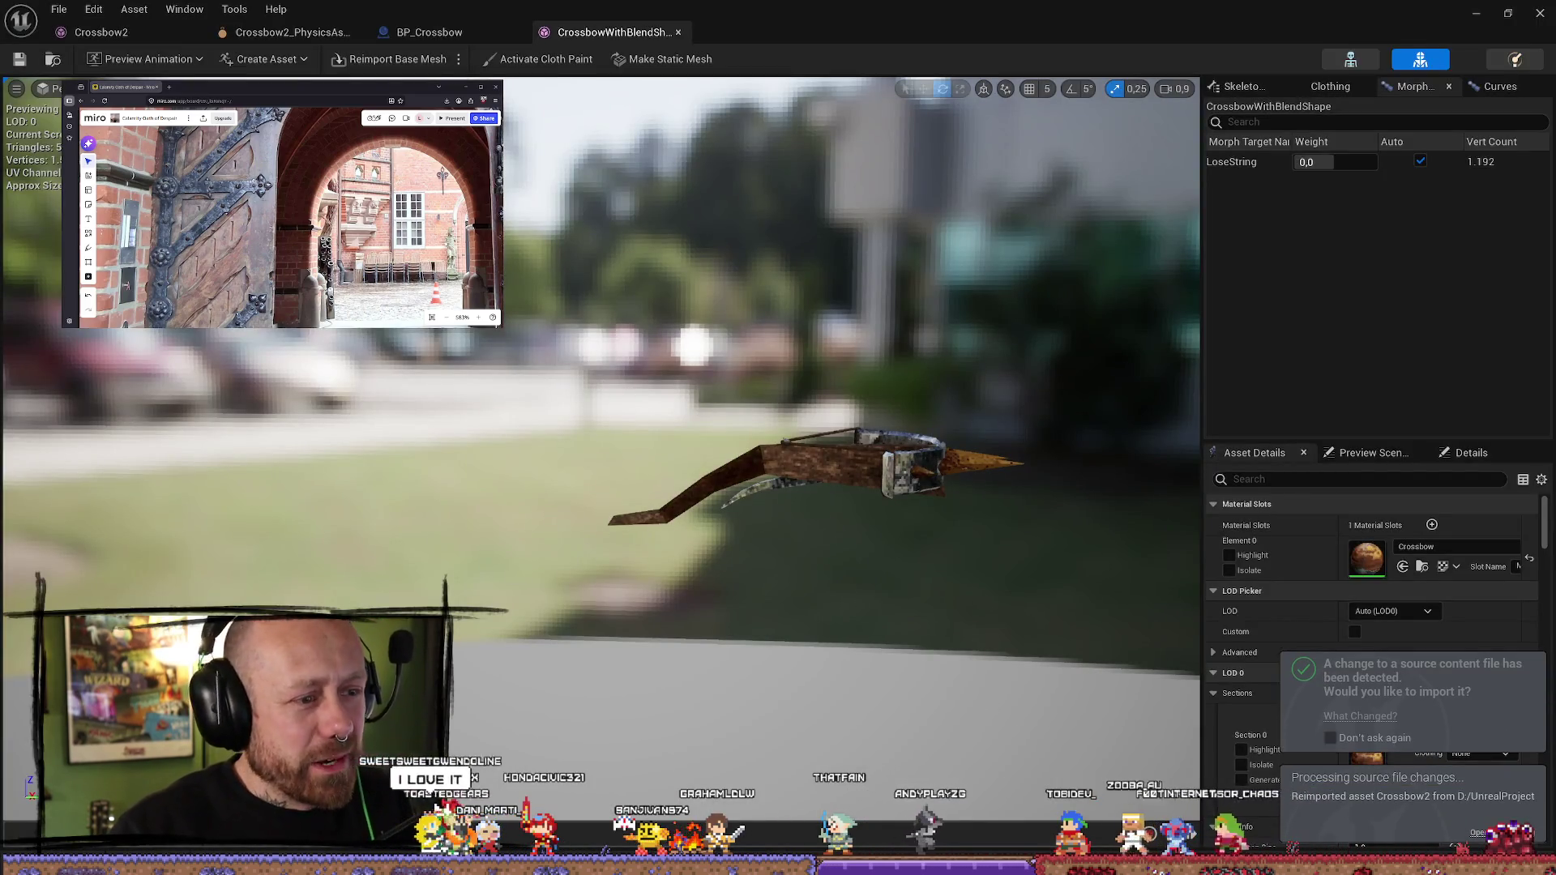
pyautogui.click(55, 6)
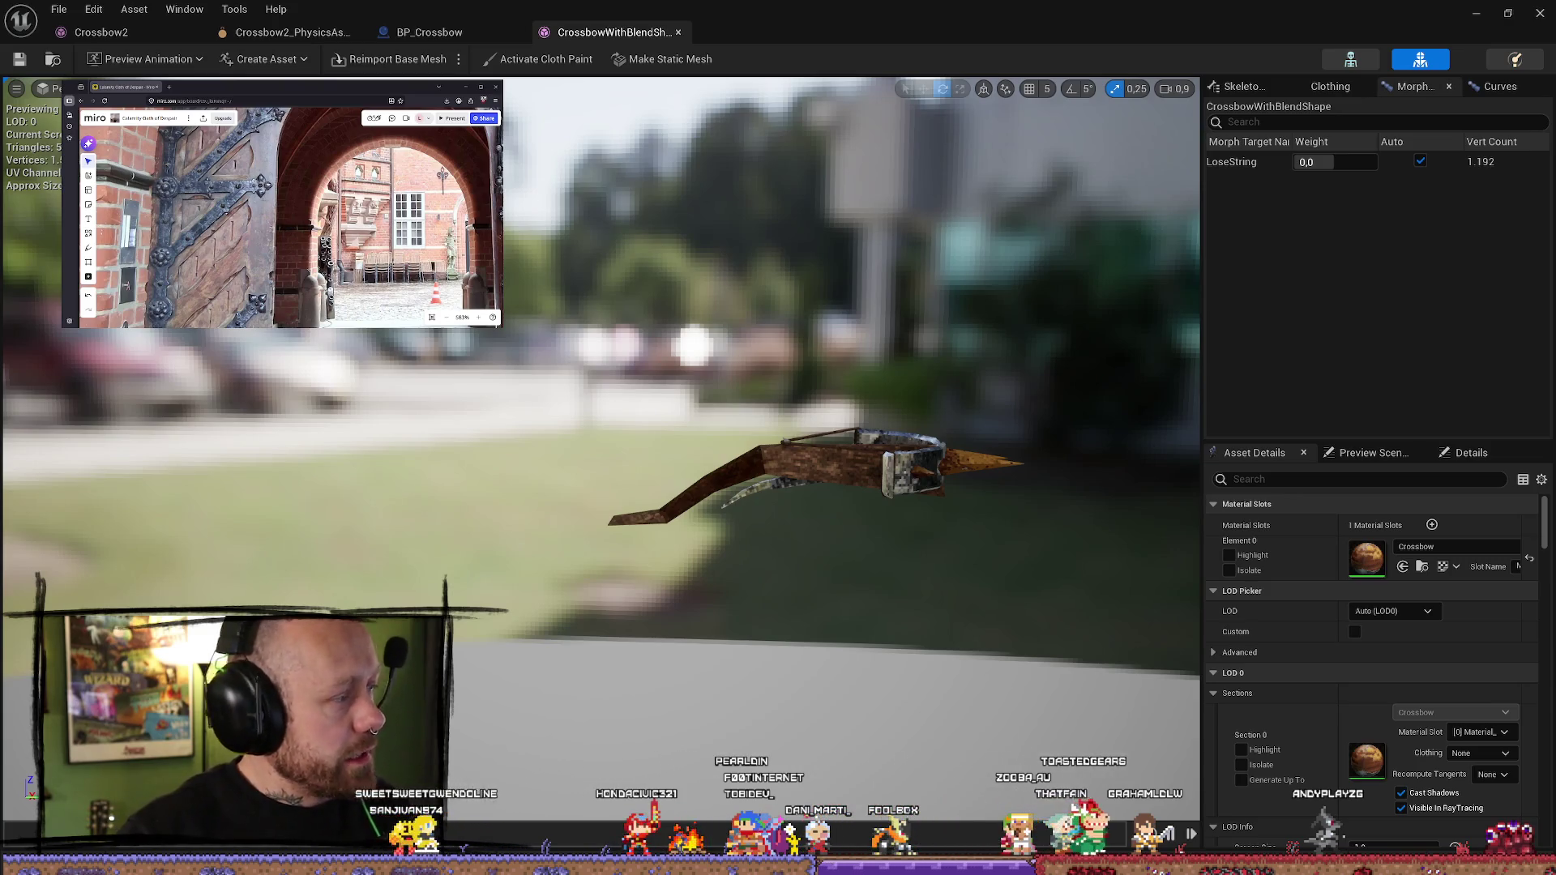
pyautogui.hotkey('alt', 'Tab')
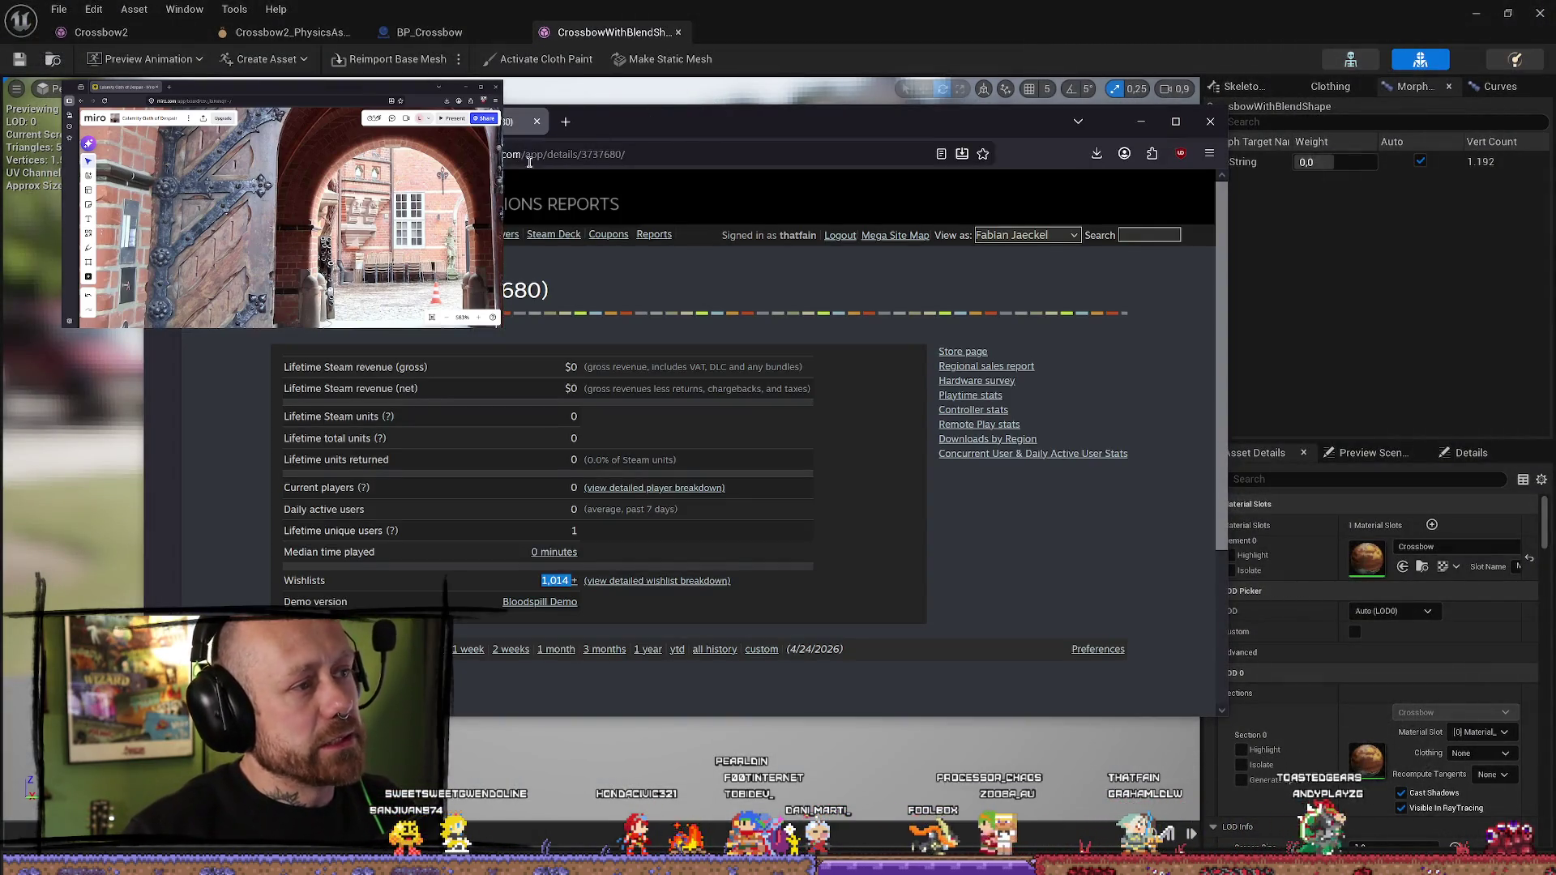
# - Close the Steam stats tab and go to the Trello site
pyautogui.click(528, 161)
pyautogui.press('BackSpace')
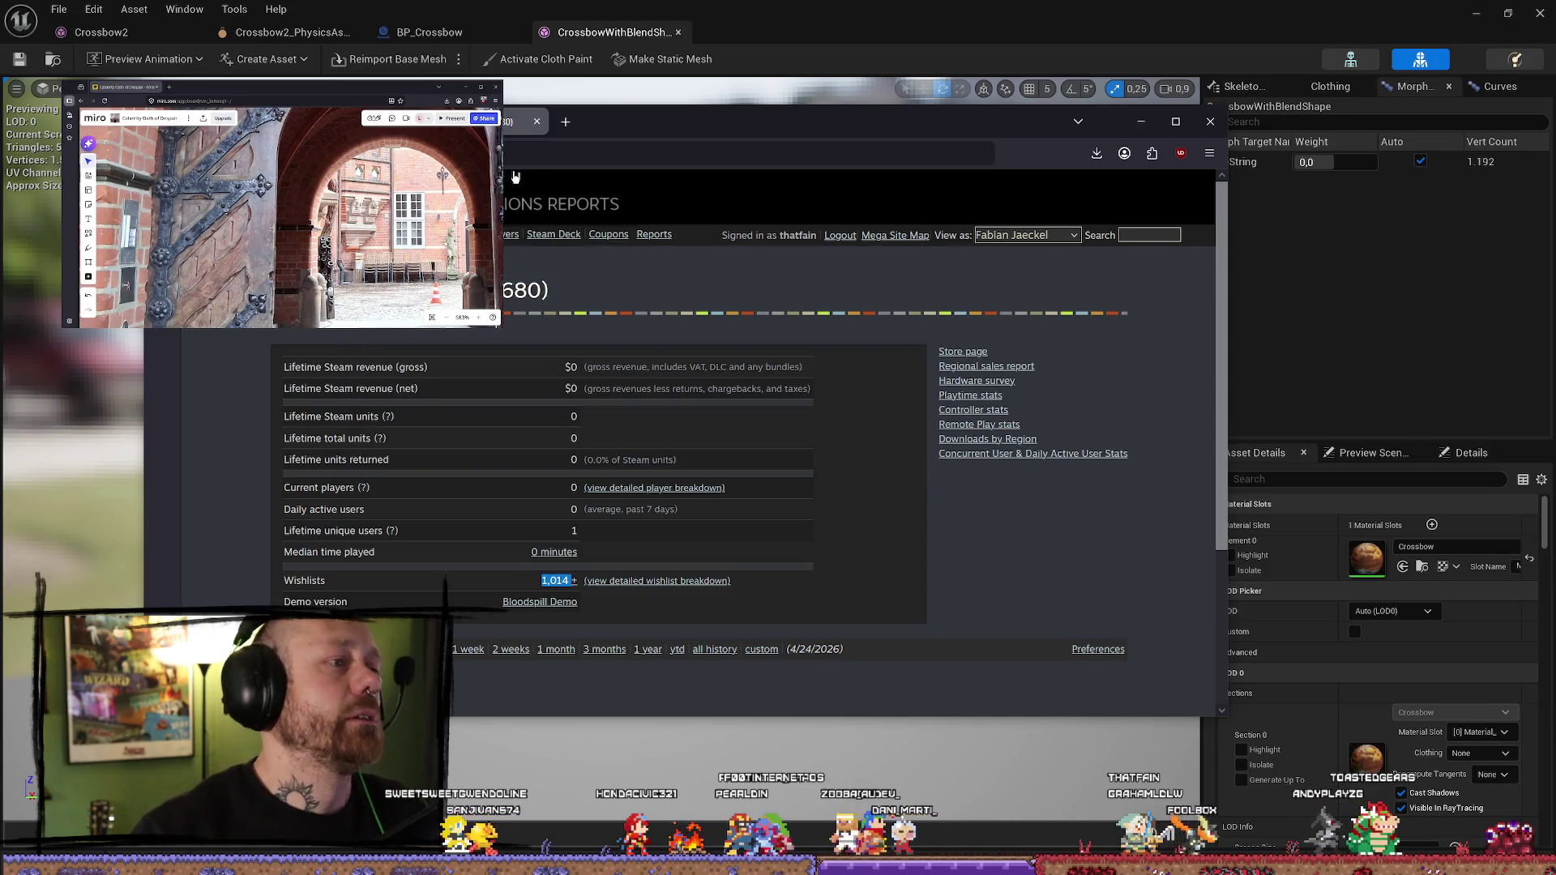
pyautogui.click(533, 120)
pyautogui.click(531, 153)
pyautogui.write('trello')
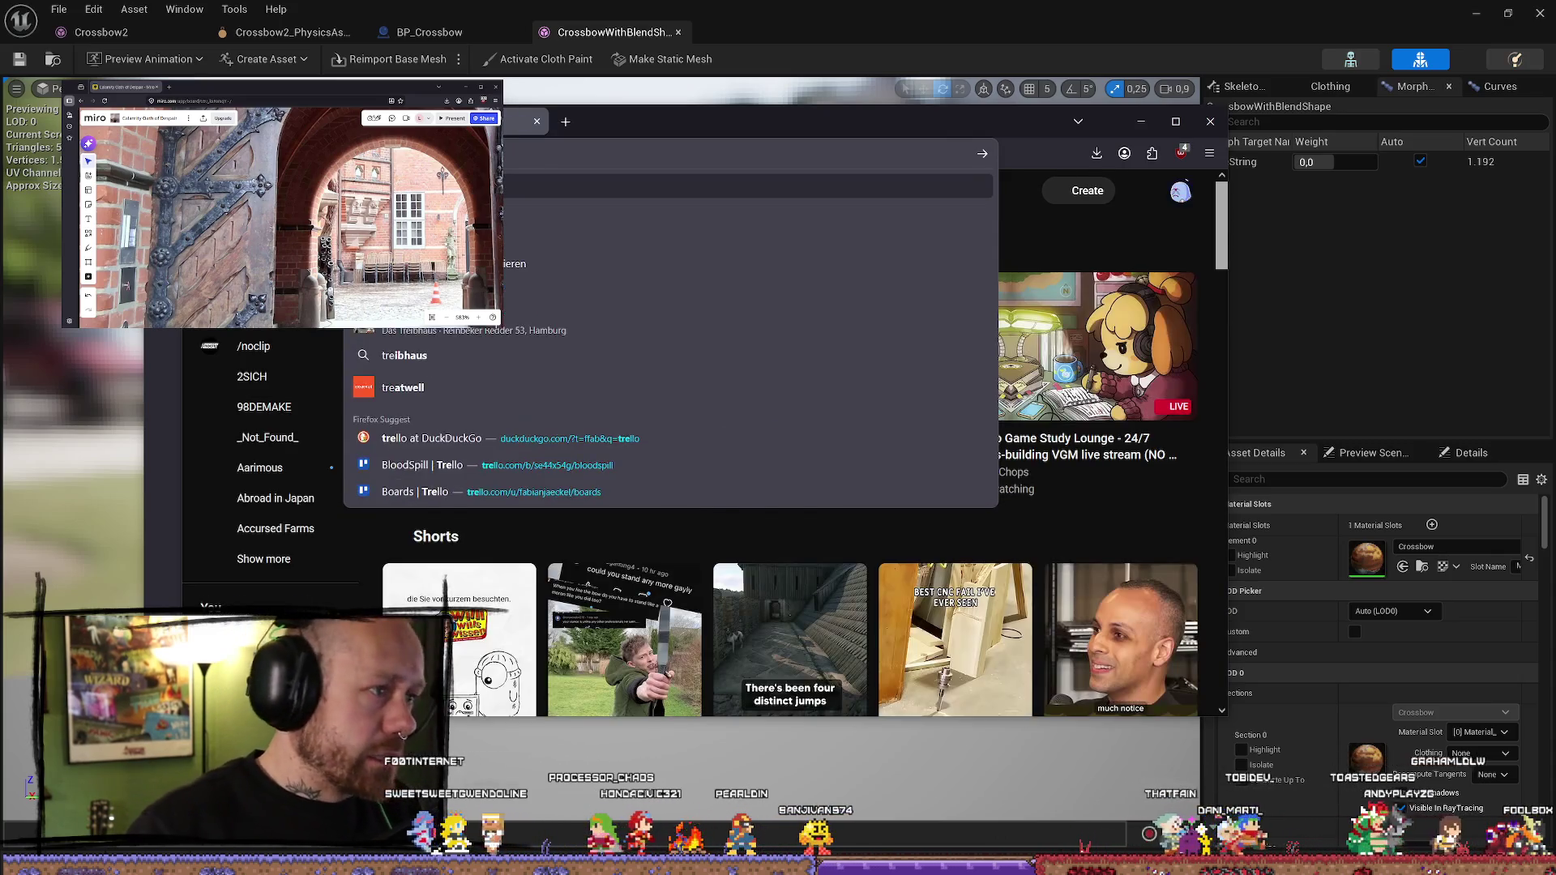
pyautogui.press('Return')
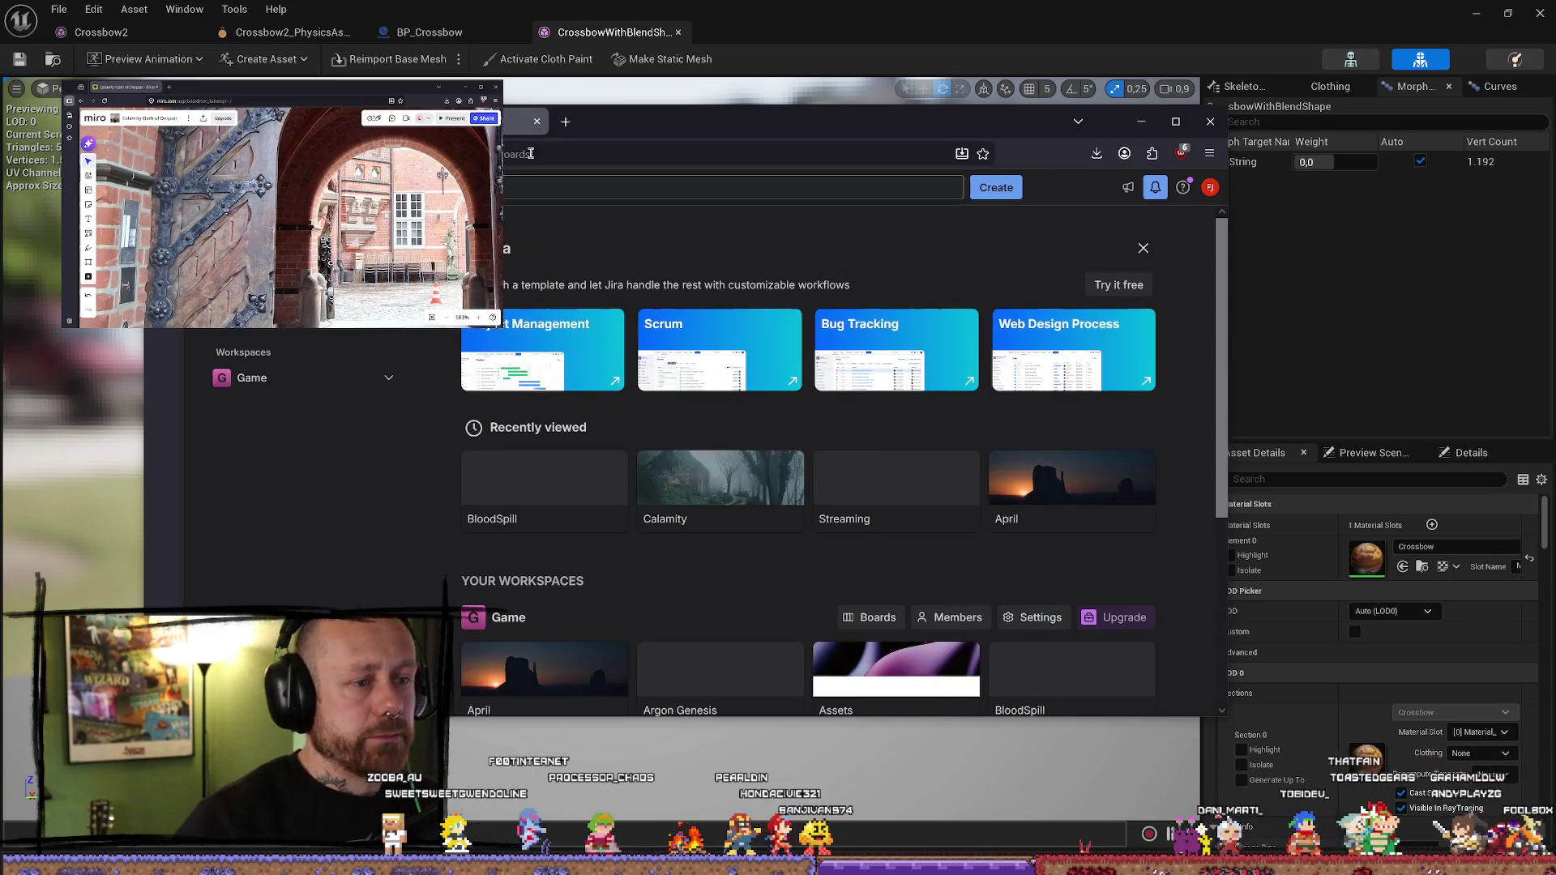
# - Open the BloodSpill board's Blender String animation card and follow its YouTube tutorial link
pyautogui.scroll(-1, 620, 439)
pyautogui.click(621, 439)
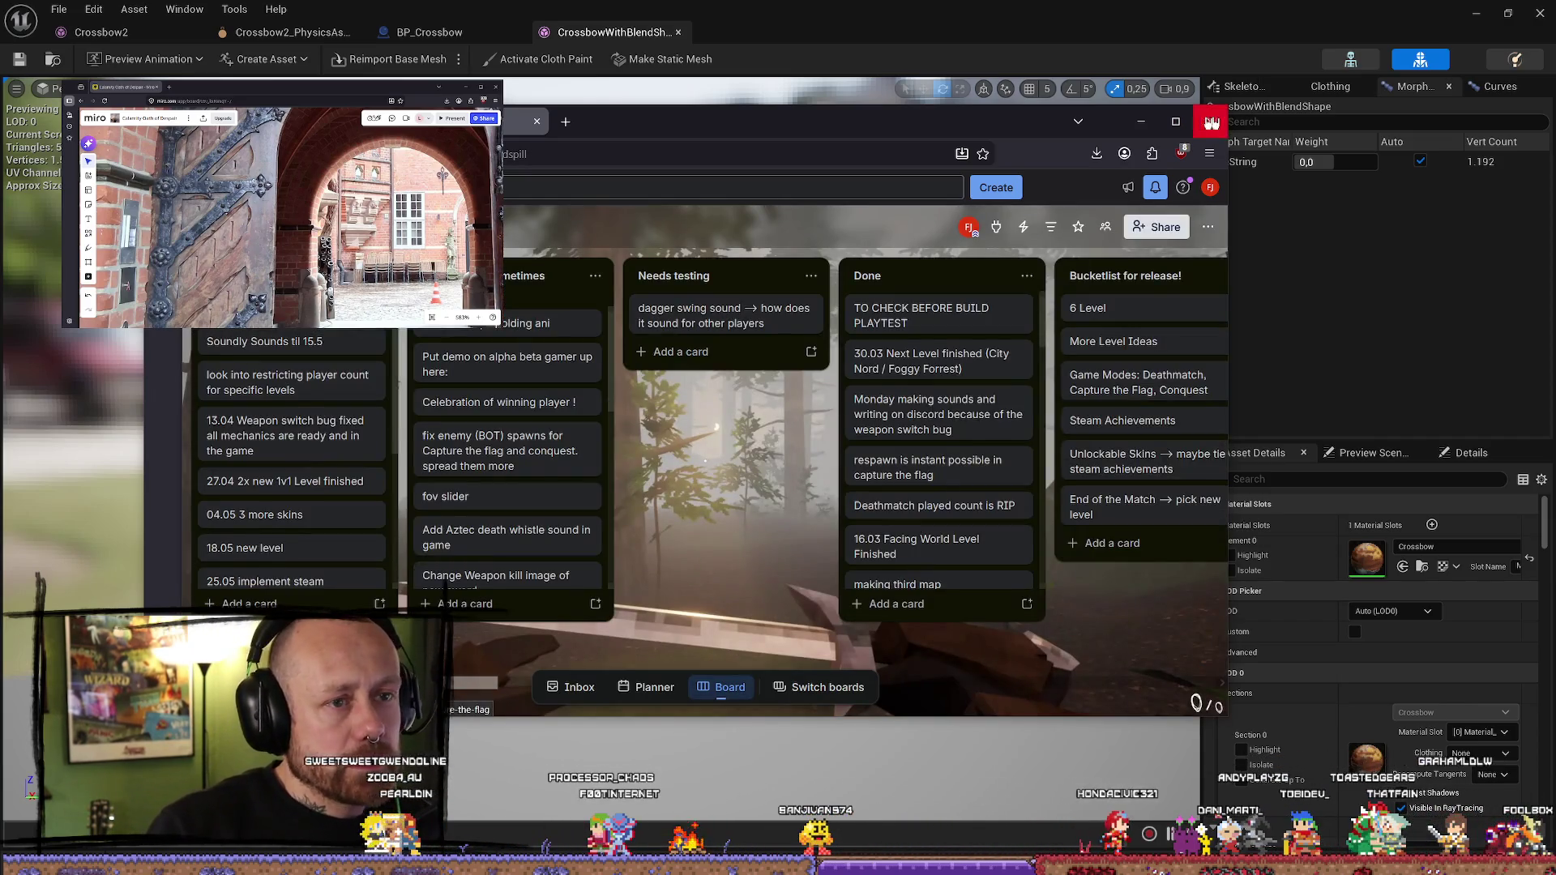
pyautogui.click(1176, 121)
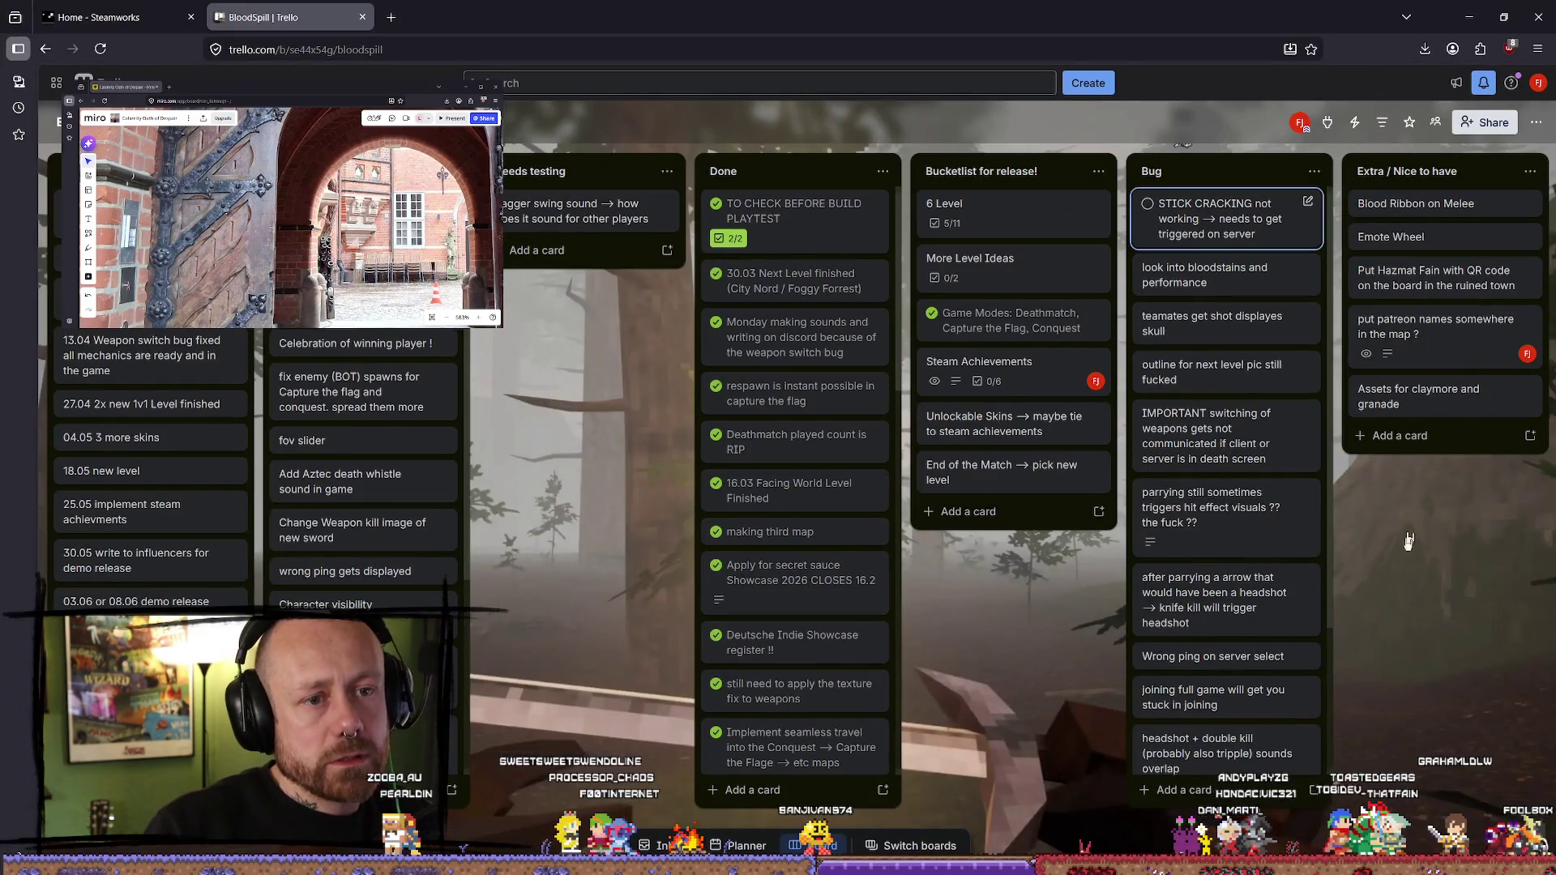
pyautogui.hscroll(10, 919, 553)
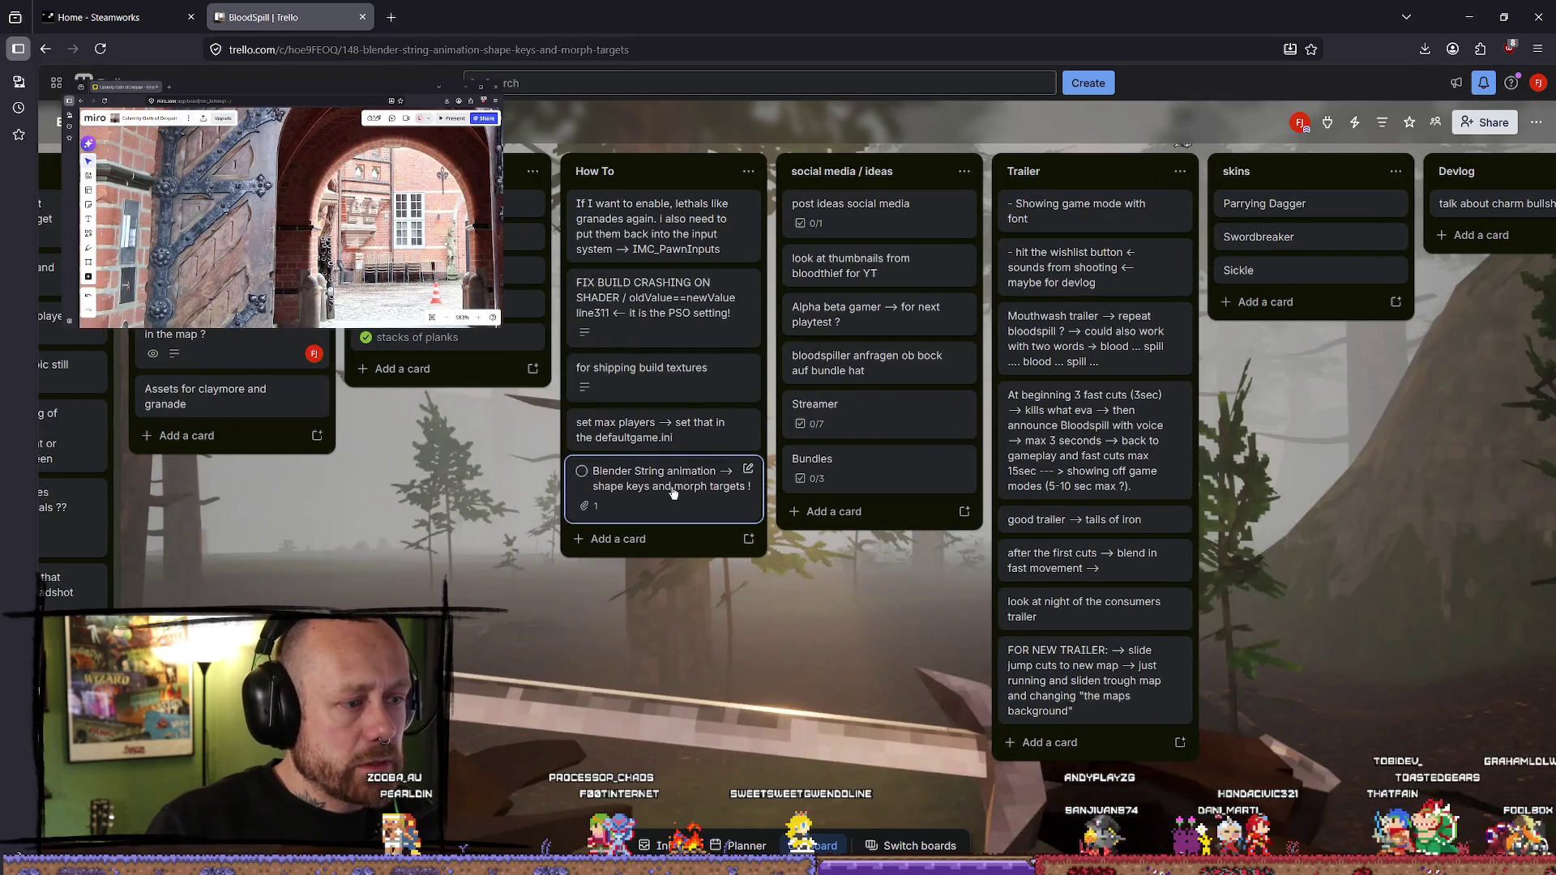
pyautogui.click(640, 486)
pyautogui.click(558, 456)
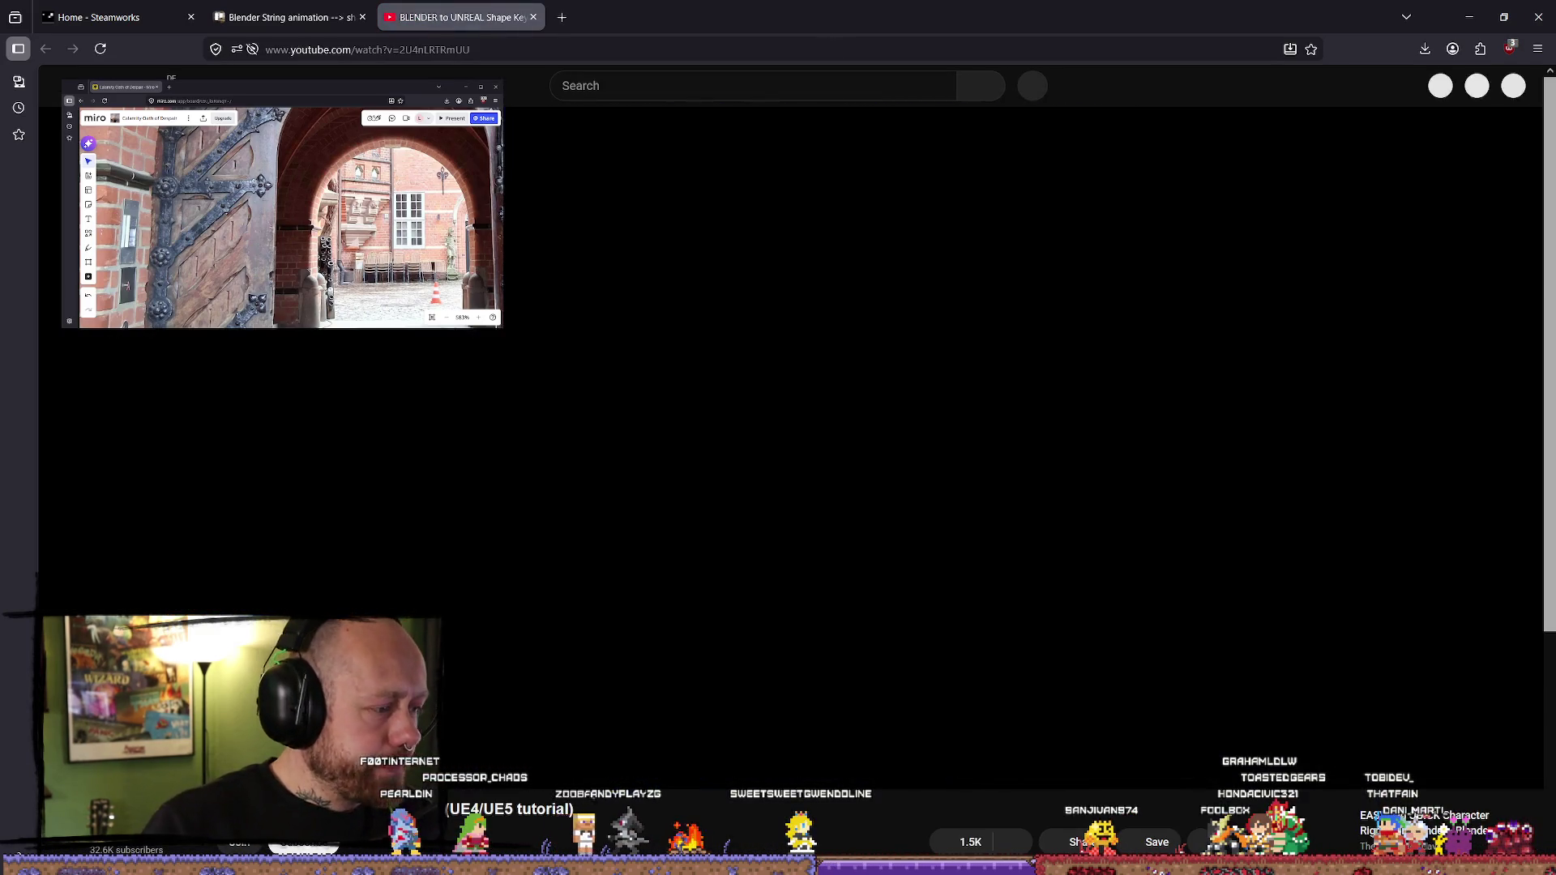
# - Play the shape keys to morph targets tutorial at 2x speed, then return to Unreal
pyautogui.click(806, 431)
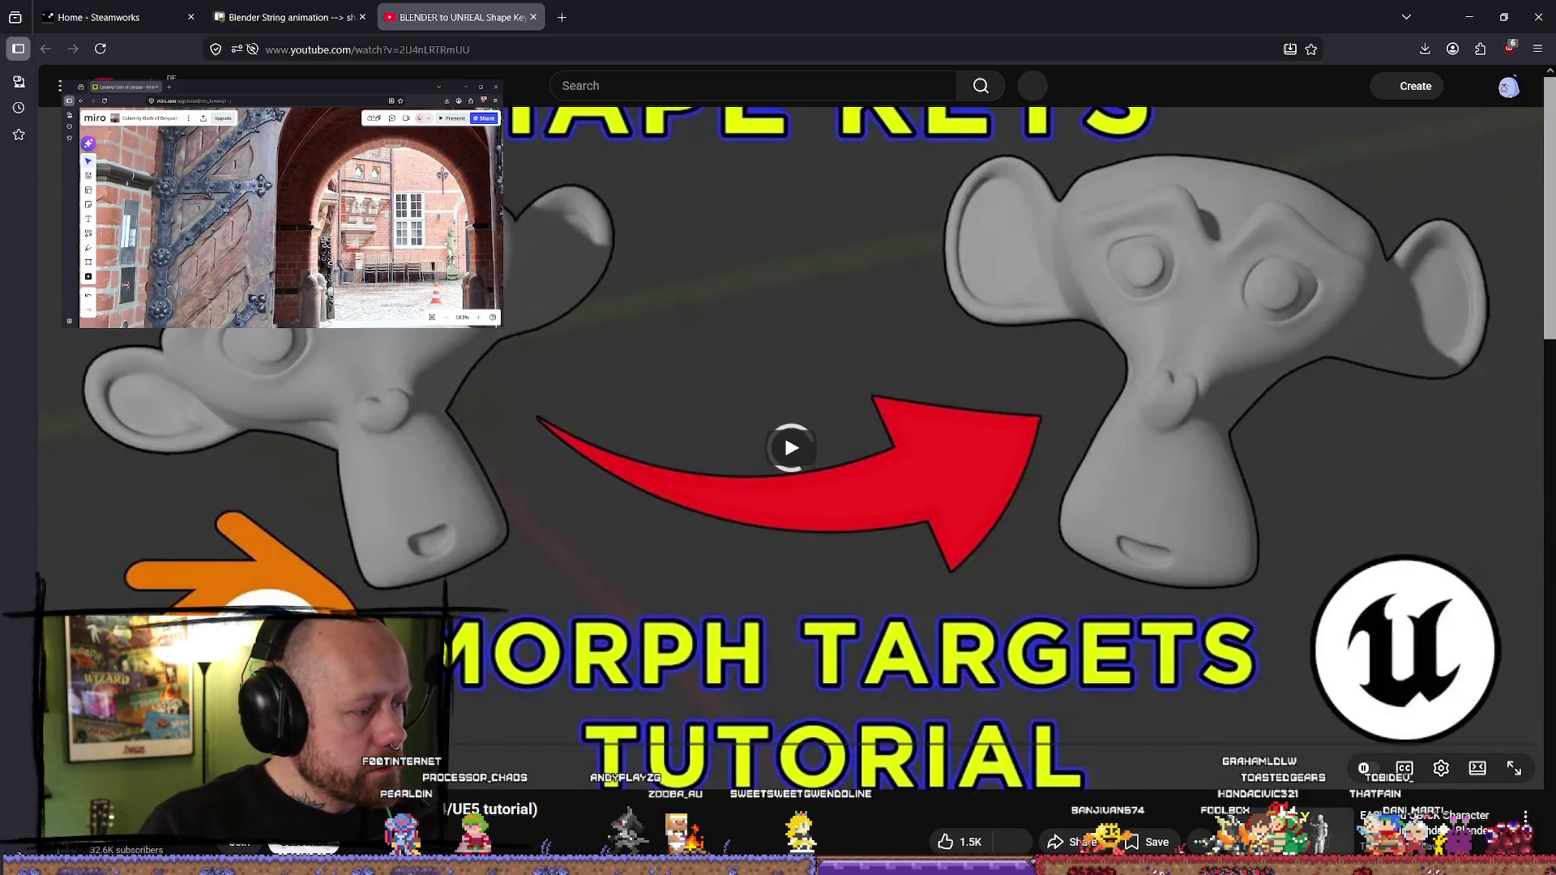
pyautogui.click(798, 491)
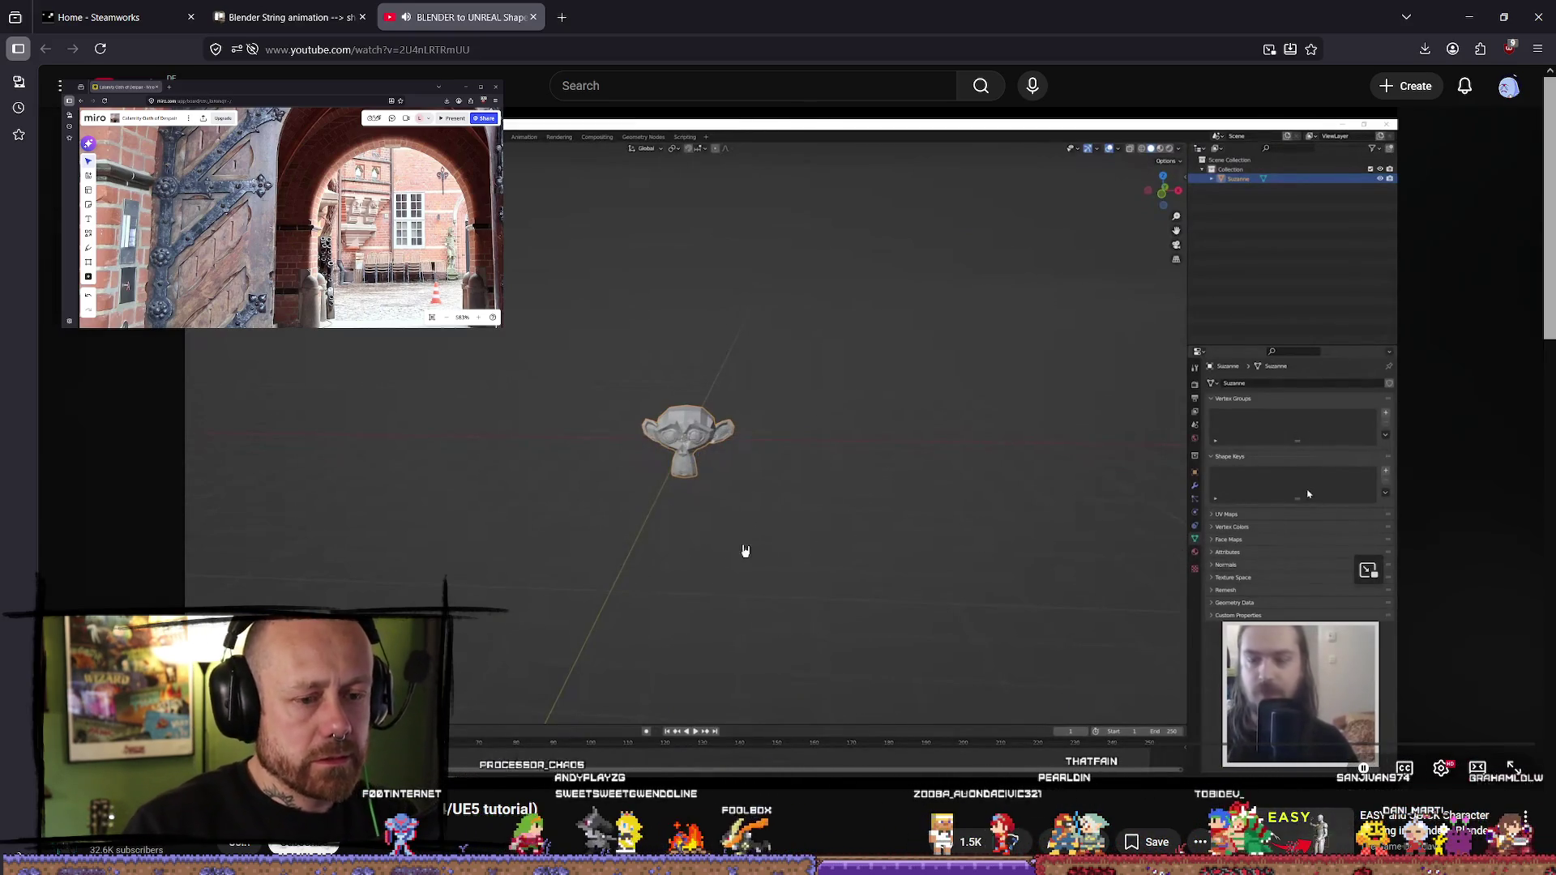
pyautogui.moveTo(539, 511); pyautogui.dragTo(539, 511)
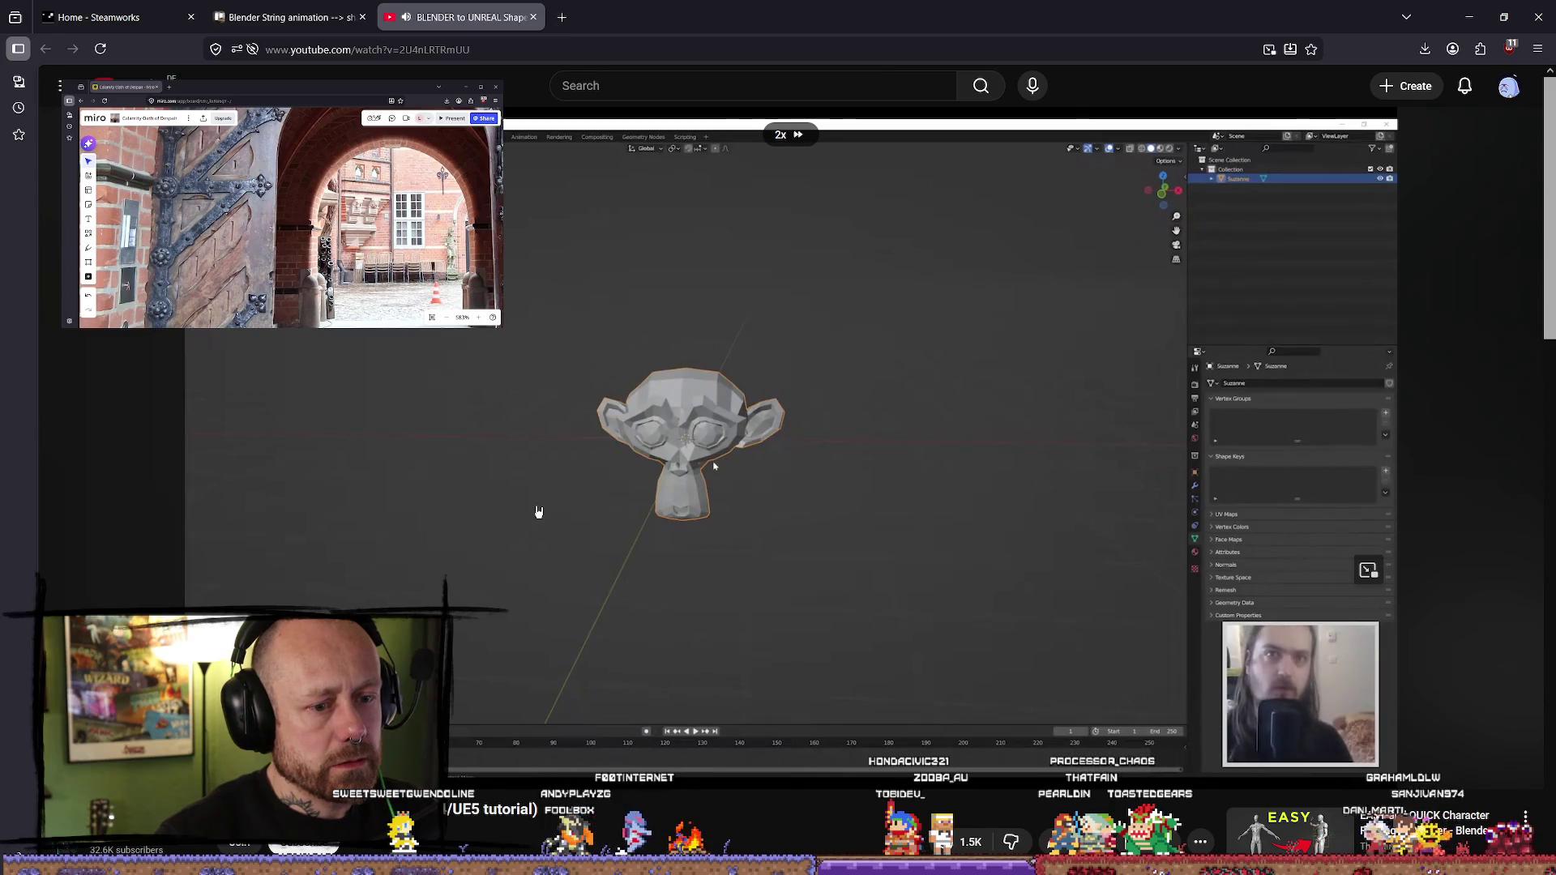
pyautogui.moveTo(539, 512); pyautogui.dragTo(539, 512)
pyautogui.hotkey('alt', 'Tab')
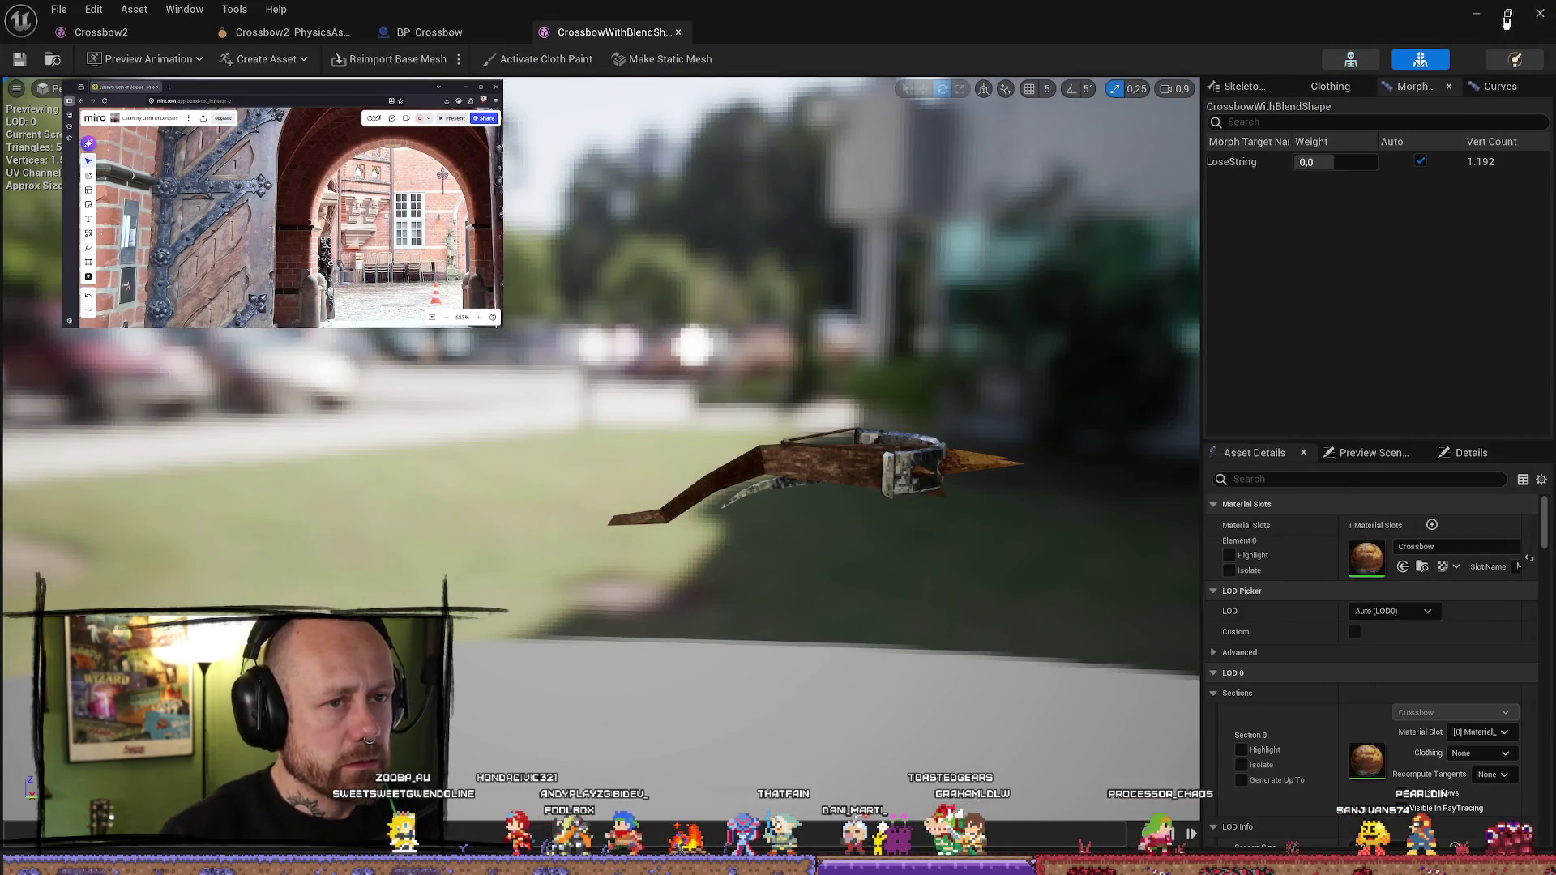
# - Minimize the Unreal asset editor and select the Crossbow2 crossbow in Blender
pyautogui.click(1476, 14)
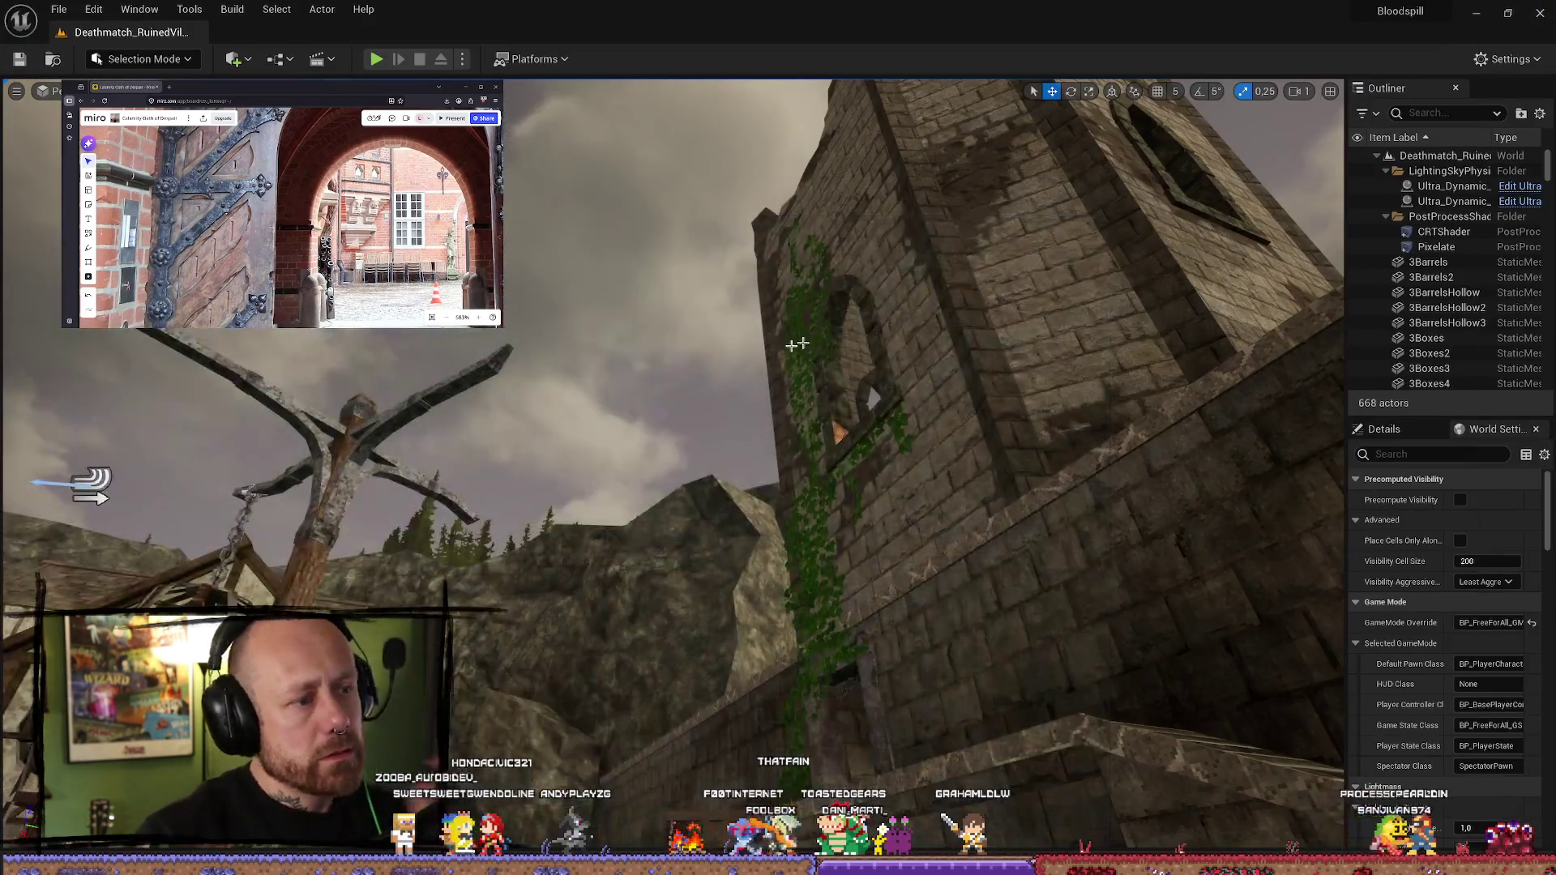
pyautogui.moveTo(682, 663)
pyautogui.mouseDown(button='middle')
pyautogui.moveTo(830, 619)
pyautogui.moveTo(795, 629)
pyautogui.moveTo(760, 576)
pyautogui.mouseUp(button='middle')
pyautogui.scroll(-5, 830, 618)
pyautogui.click(760, 575)
pyautogui.click(645, 434)
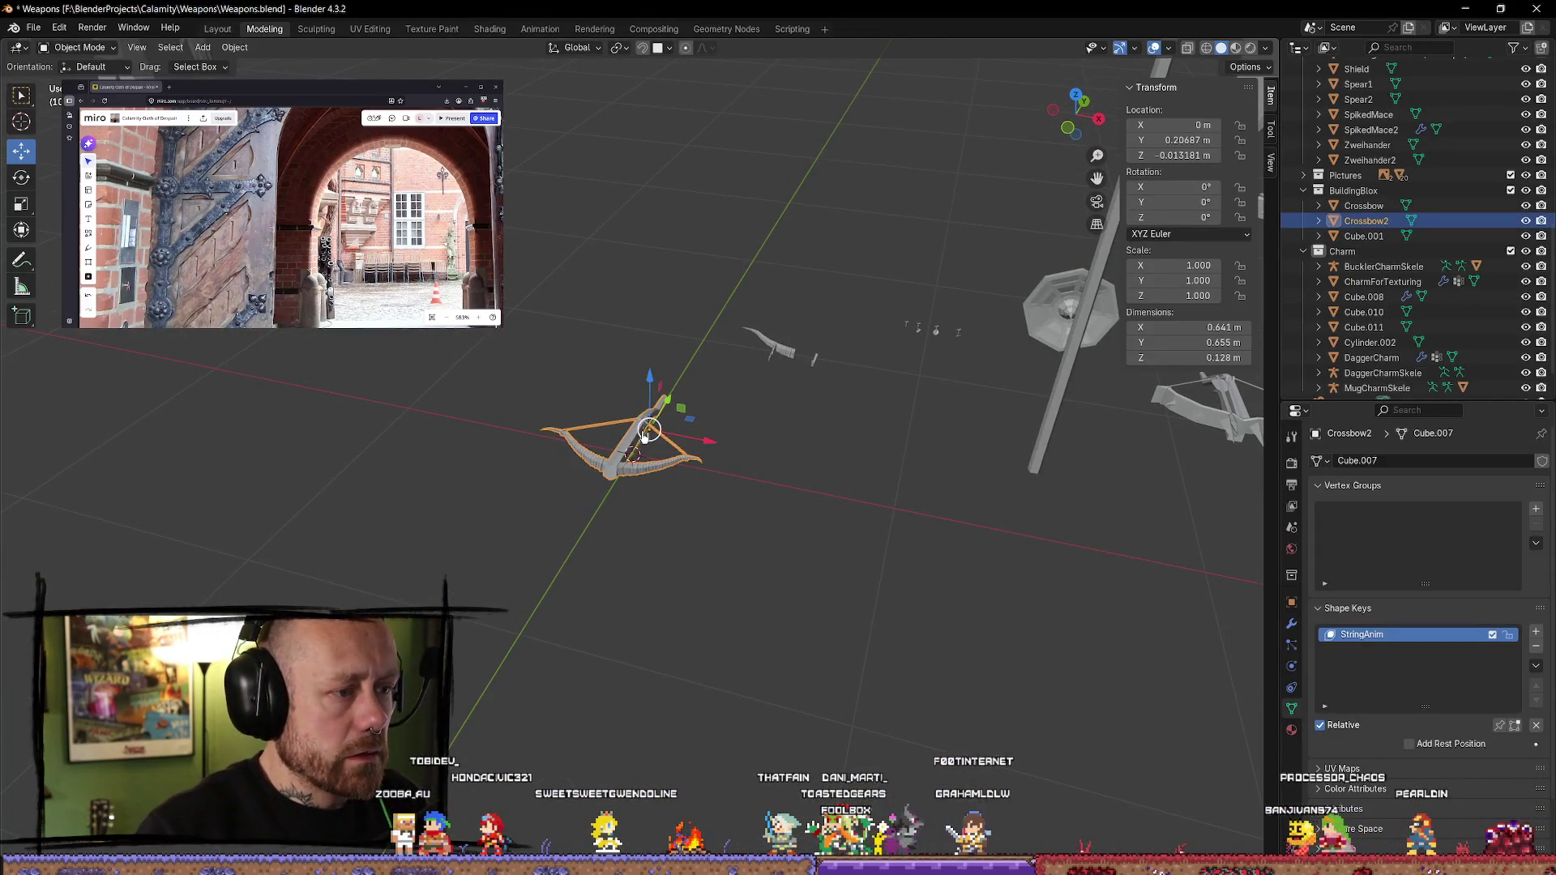
# - Duplicate Crossbow2 as Crossbow2.001 about 1 m along X, reselect the original, return to YouTube
pyautogui.hotkey('shift', 'd')
pyautogui.rightClick(787, 485)
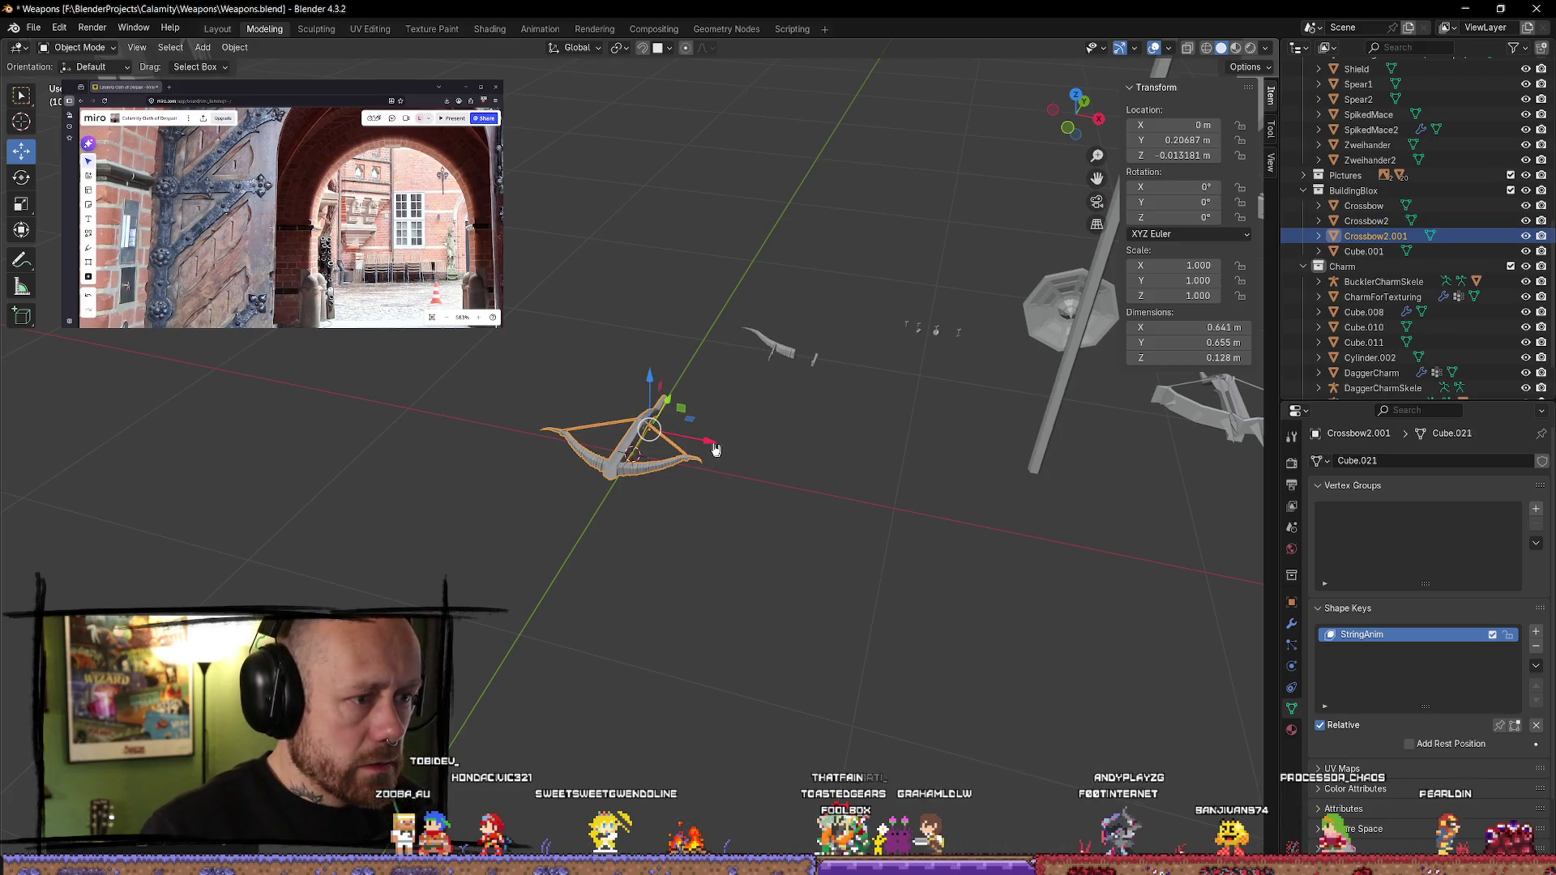
pyautogui.moveTo(717, 451); pyautogui.dragTo(977, 497)
pyautogui.click(979, 502)
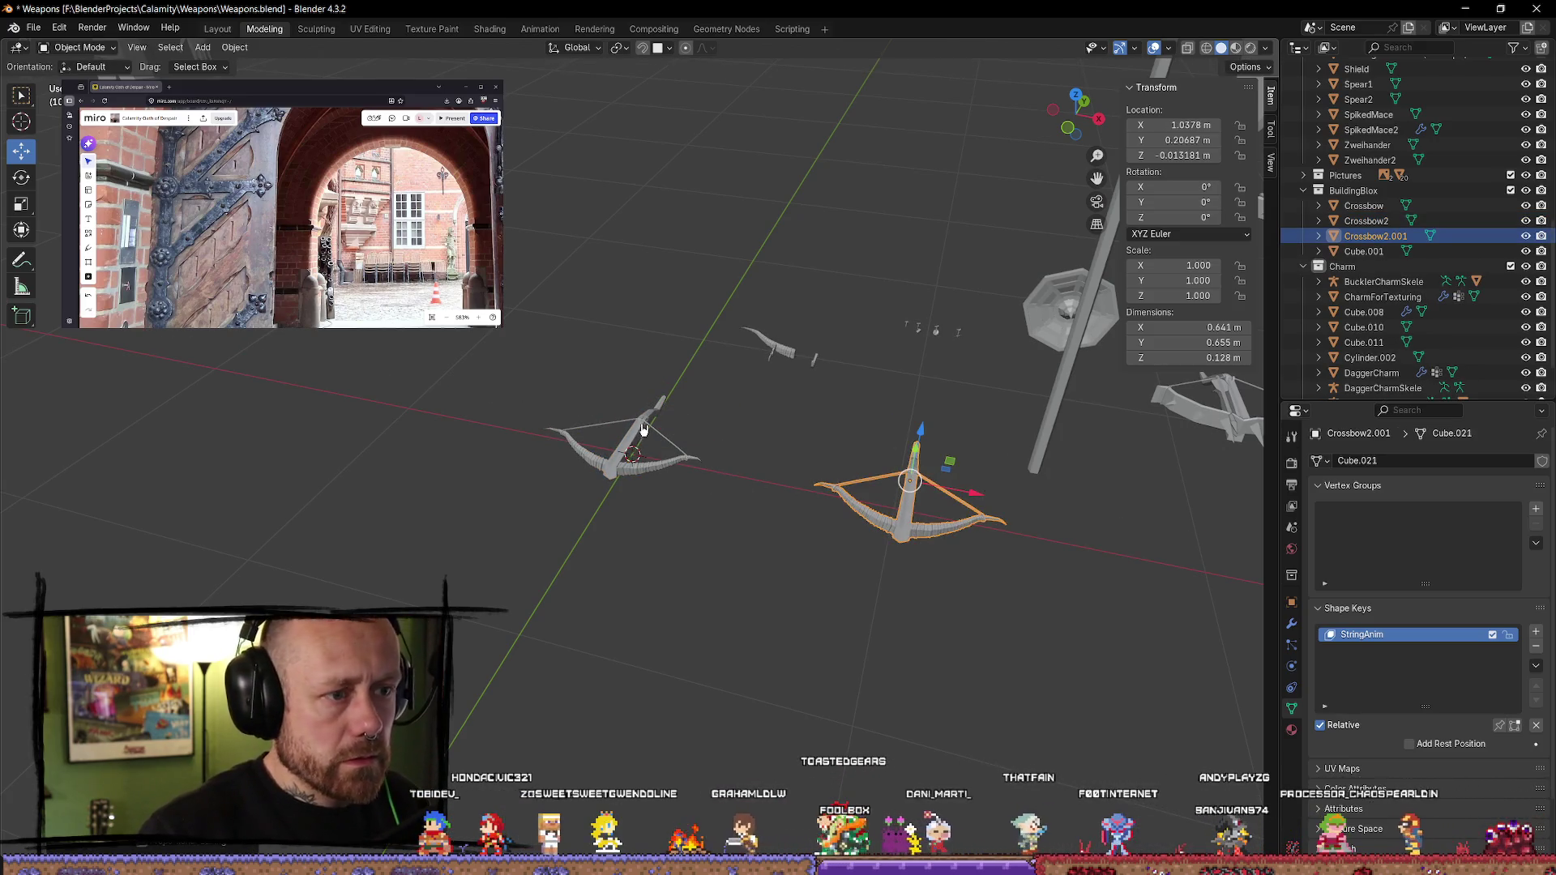
pyautogui.click(644, 430)
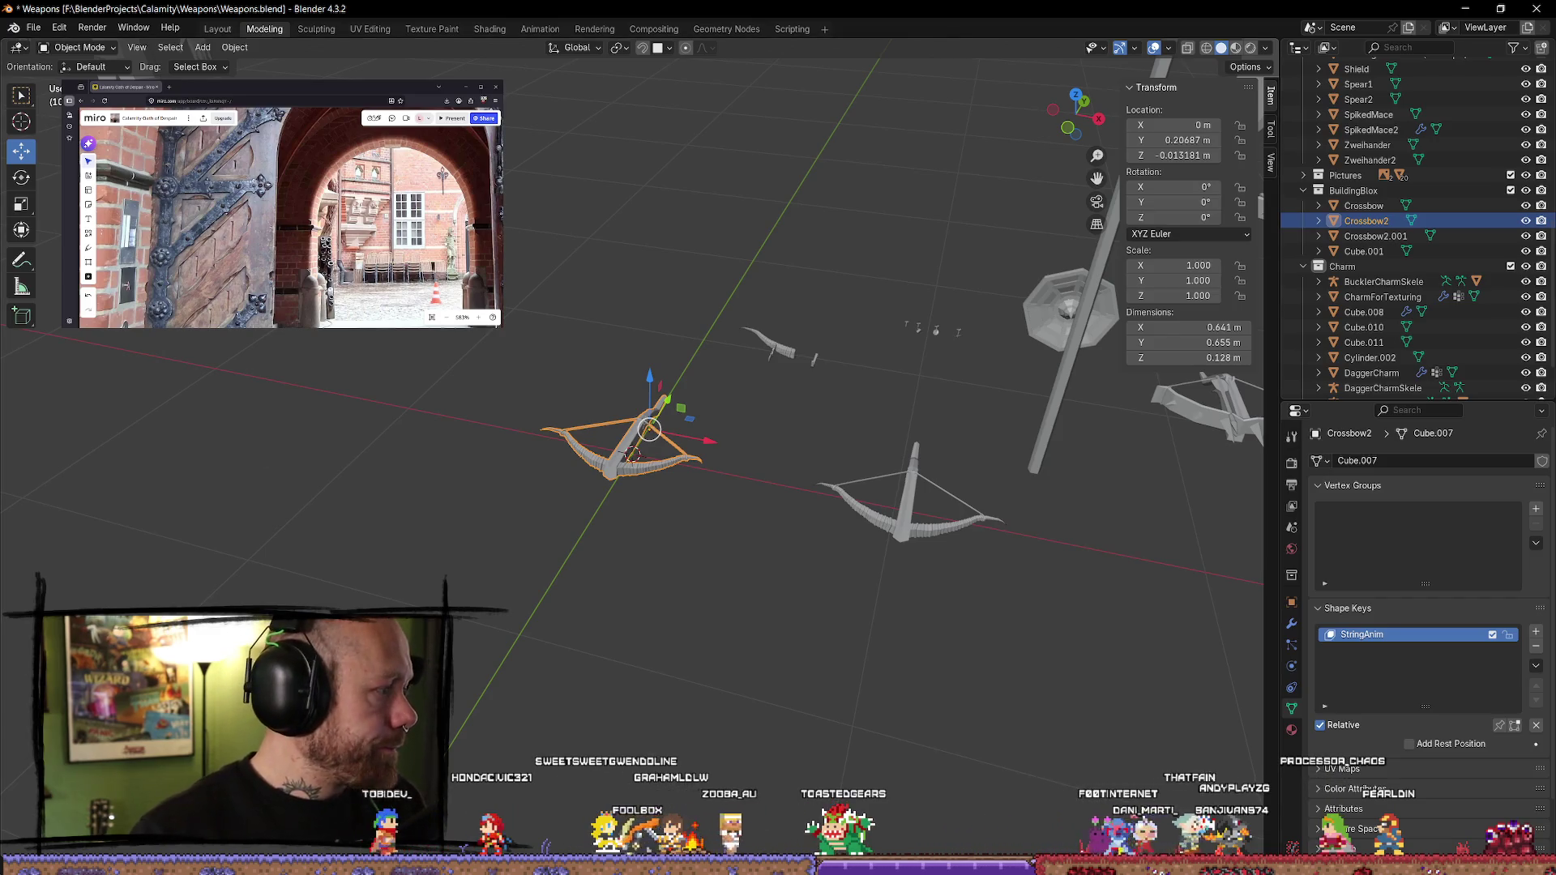
pyautogui.hotkey('alt', 'Tab')
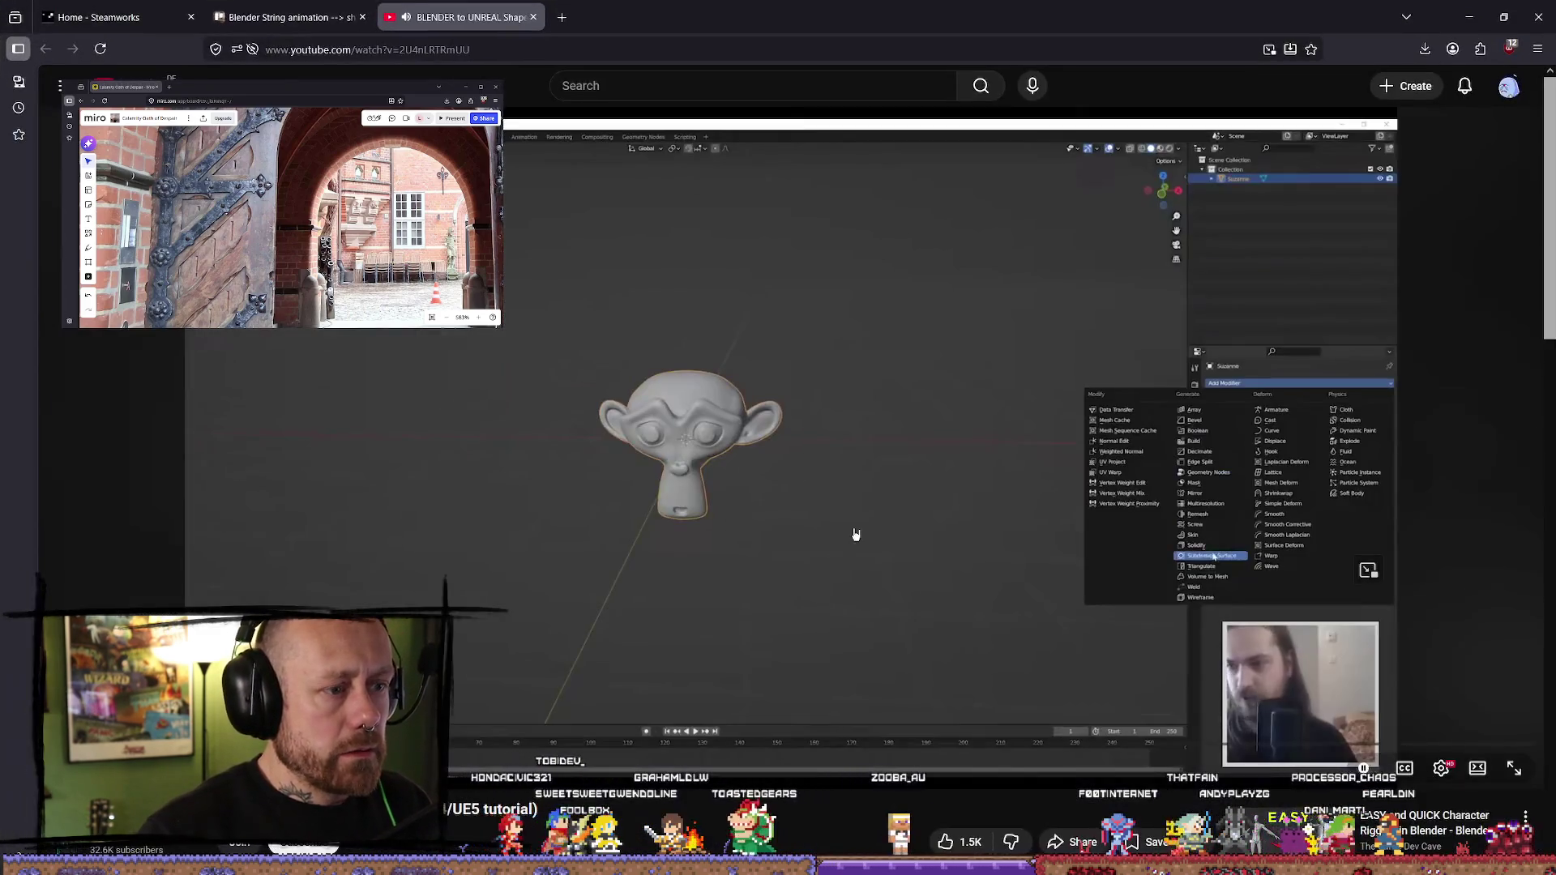
# - Rewatch the tutorial's Object Data shape key part at 2x around 2:32–2:50, then pause and return to Blender
pyautogui.moveTo(307, 743); pyautogui.dragTo(490, 743)
pyautogui.click(784, 532)
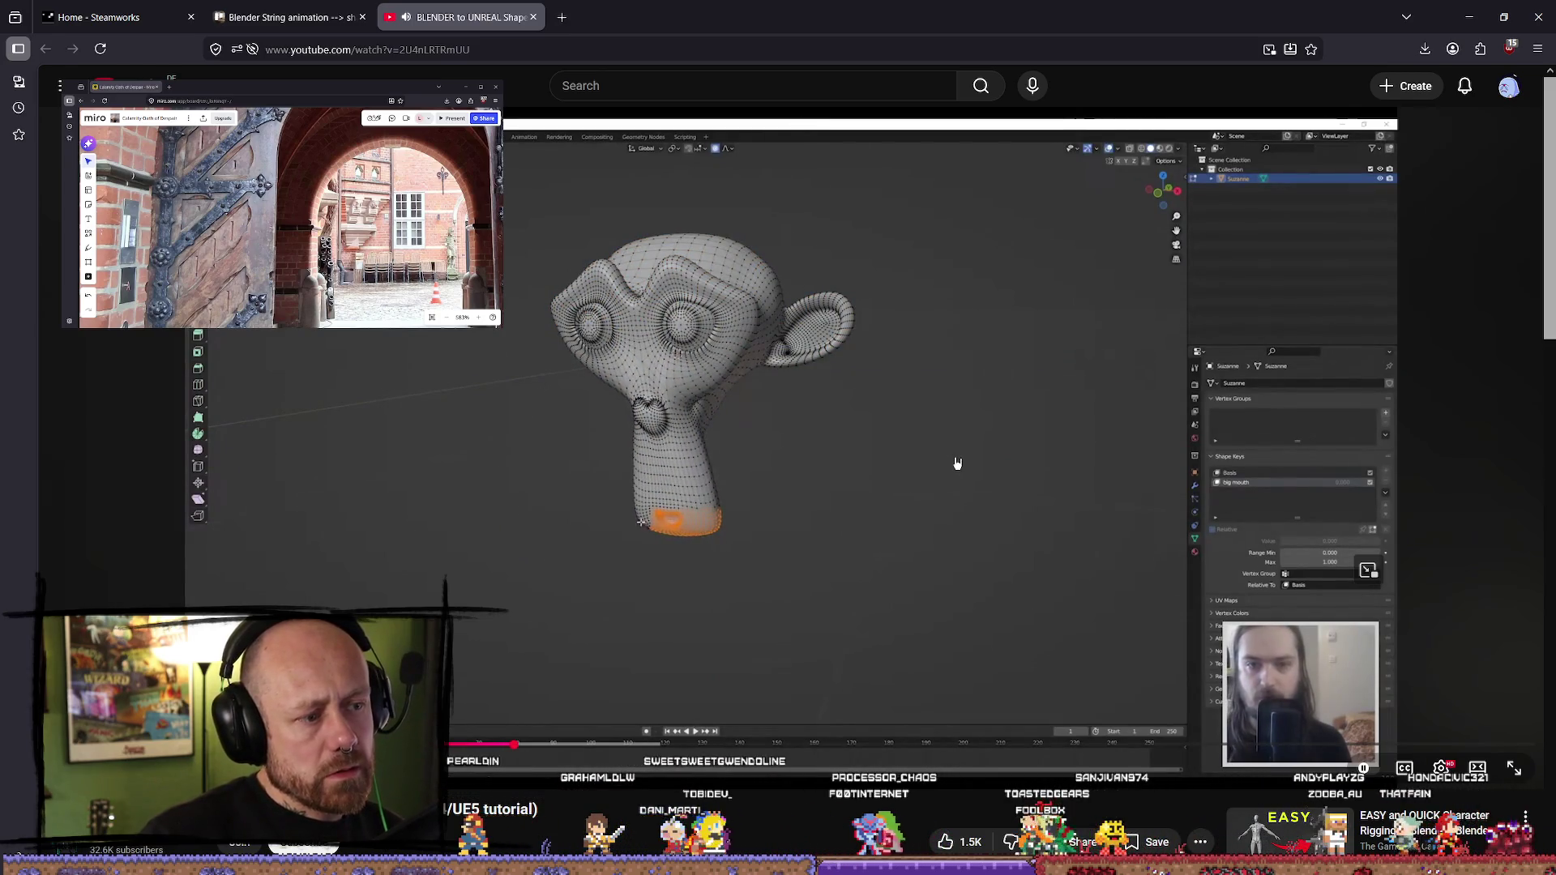
pyautogui.moveTo(957, 574); pyautogui.dragTo(964, 565)
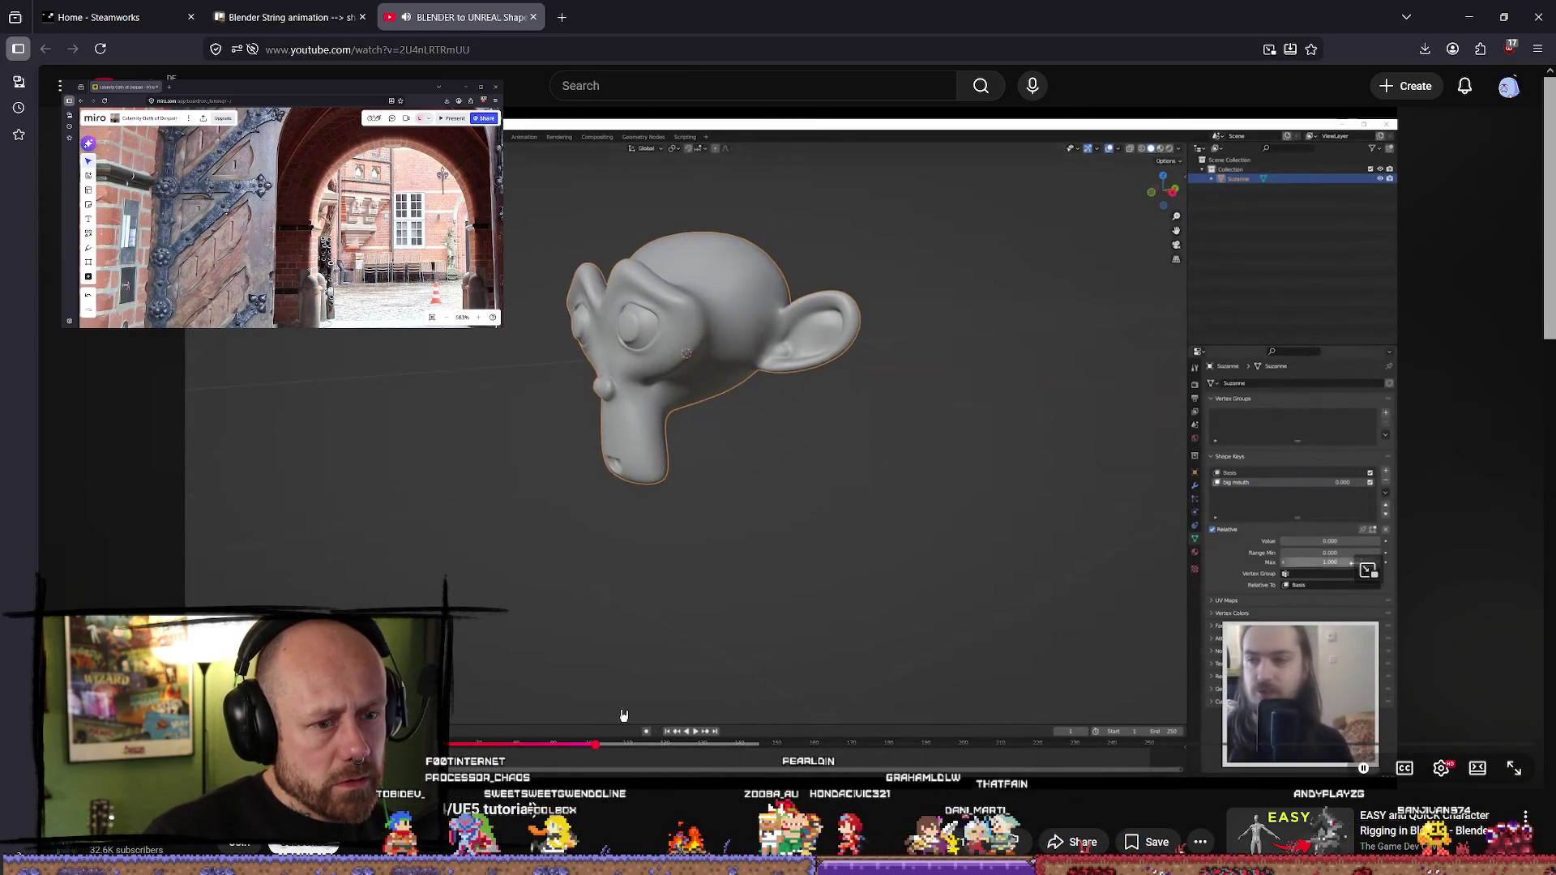
pyautogui.moveTo(561, 744)
pyautogui.mouseDown()
pyautogui.moveTo(606, 748)
pyautogui.moveTo(486, 748)
pyautogui.mouseUp()
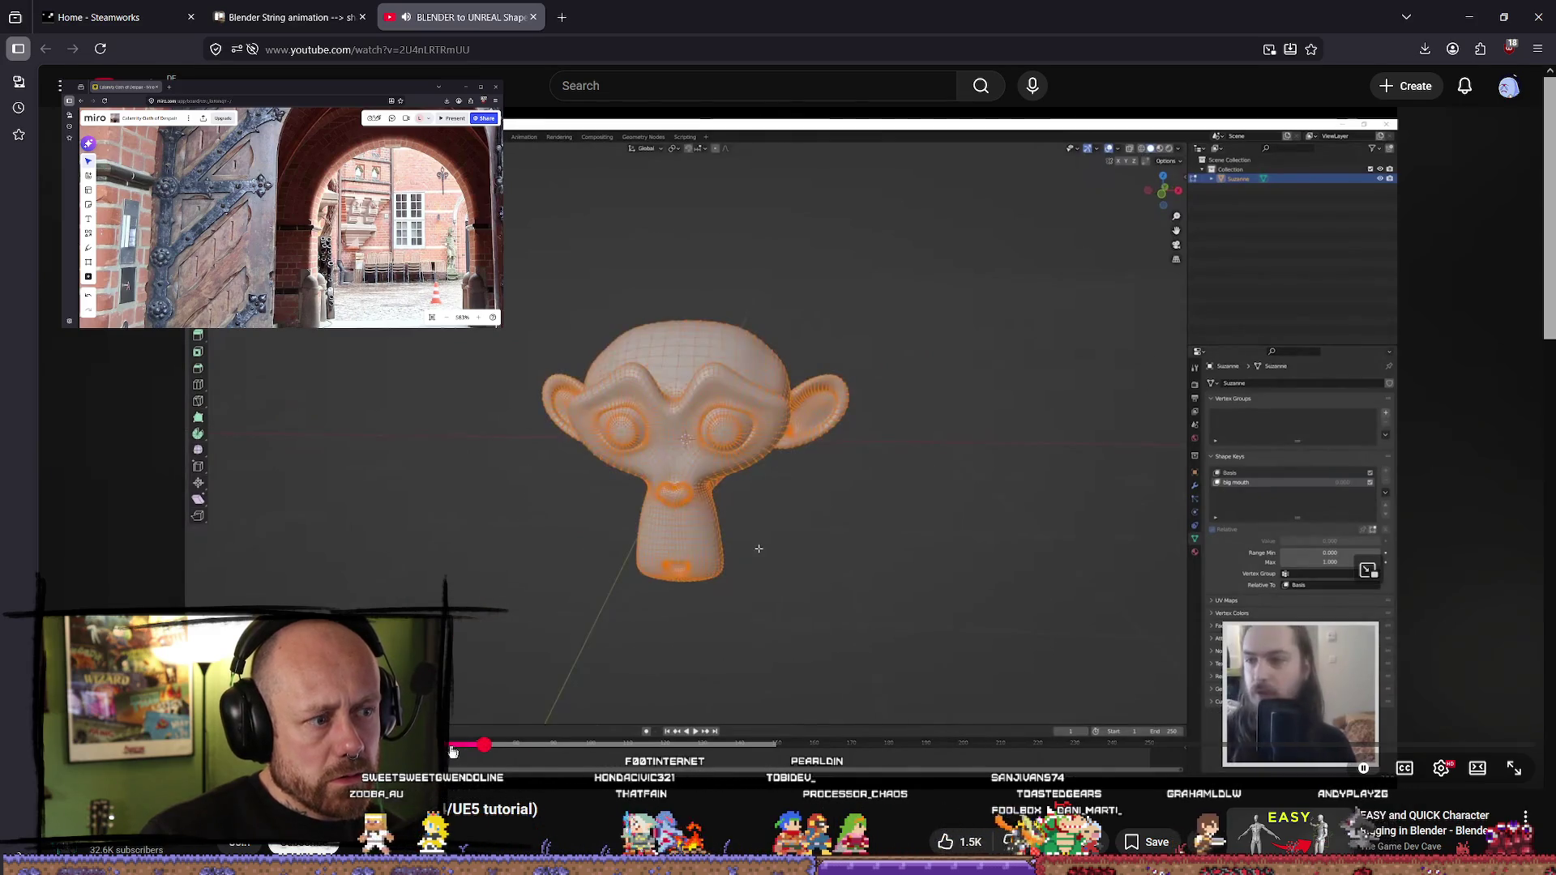
pyautogui.click(452, 752)
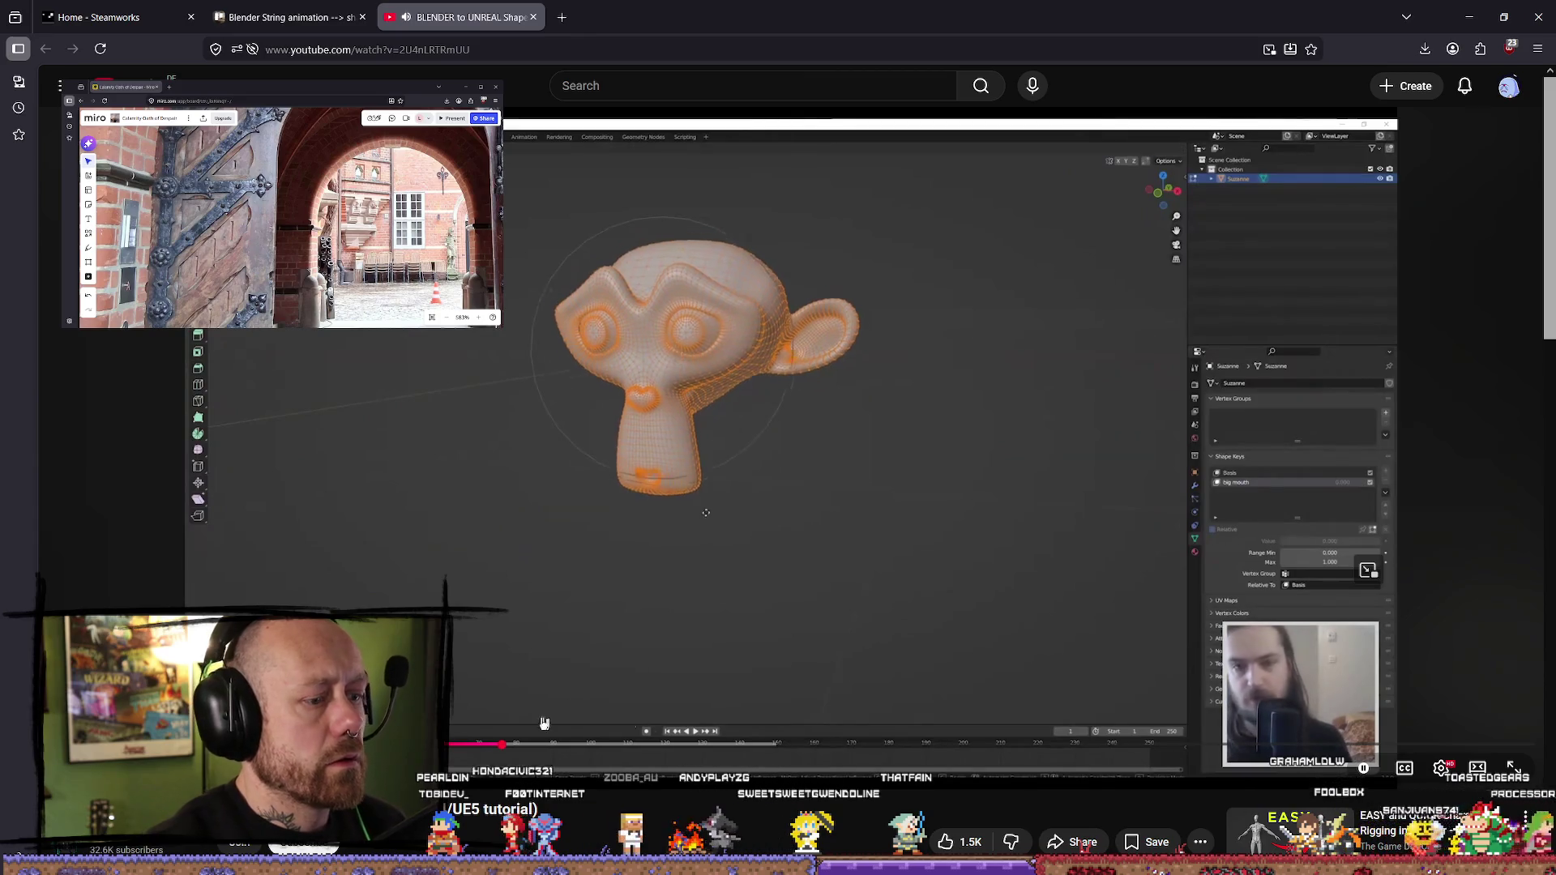
pyautogui.moveTo(526, 744); pyautogui.dragTo(573, 744)
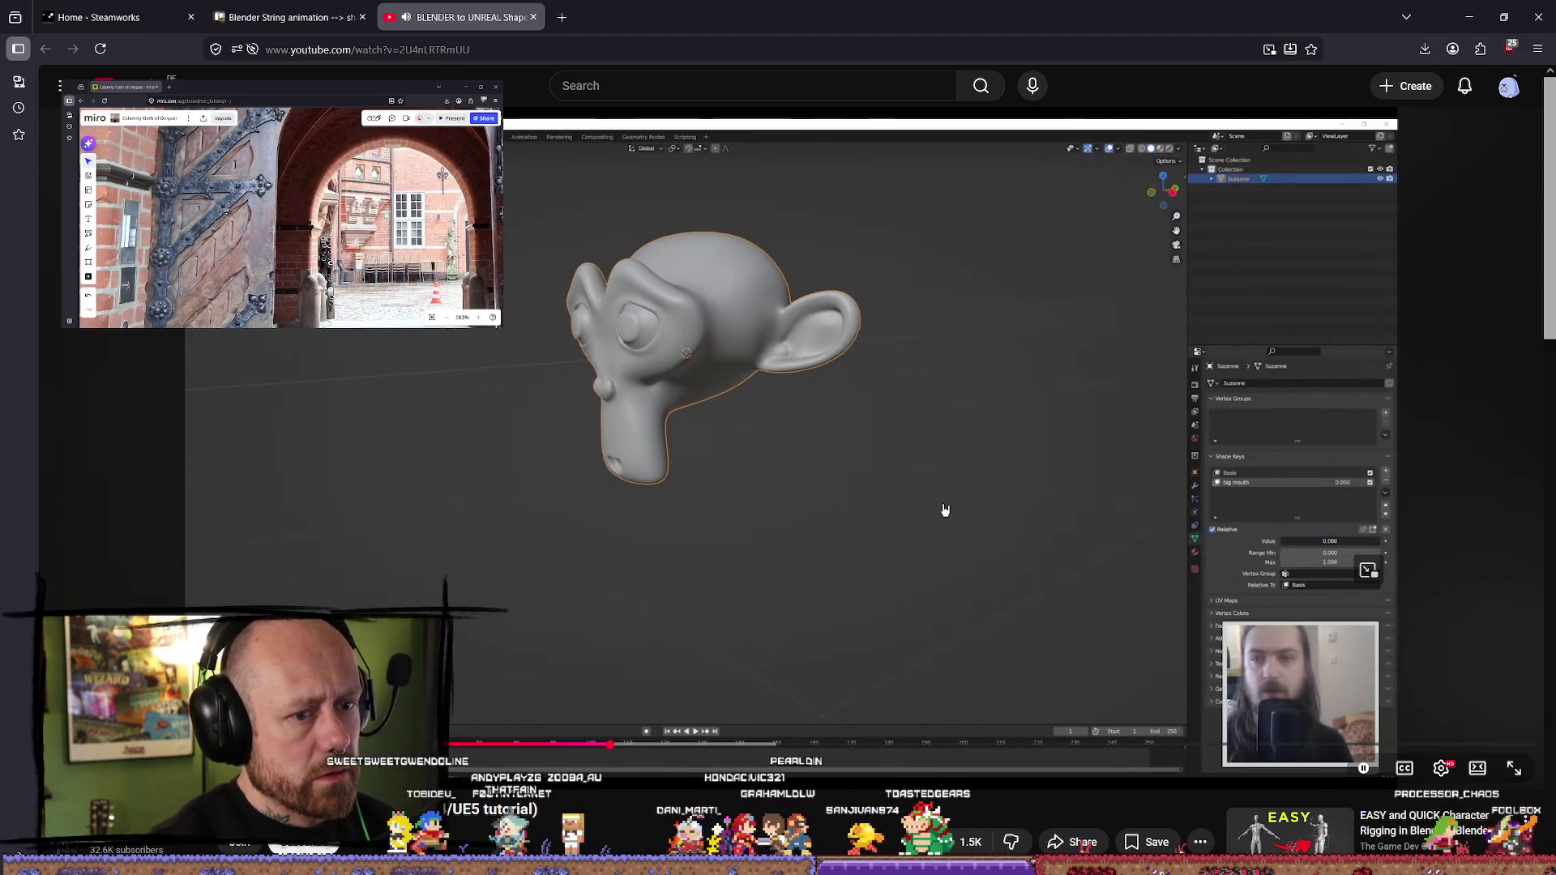
pyautogui.click(1115, 362)
pyautogui.hotkey('alt', 'Tab')
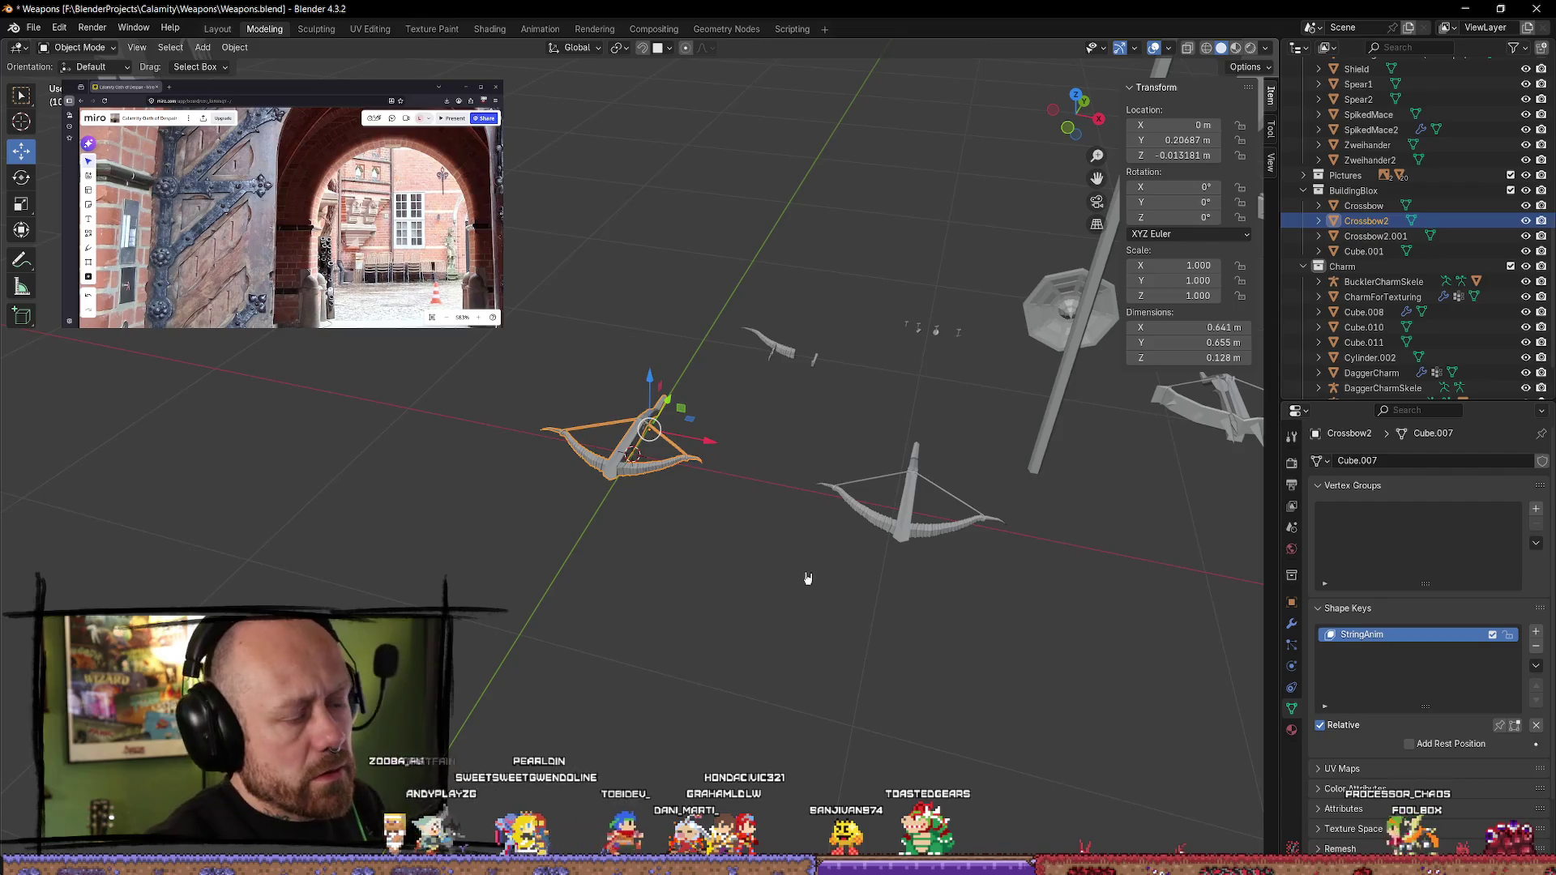
# - Zoom and orbit to view Crossbow2 from above, then resume the YouTube tutorial
pyautogui.scroll(3, 809, 577)
pyautogui.moveTo(808, 577)
pyautogui.mouseDown(button='middle')
pyautogui.moveTo(670, 567)
pyautogui.moveTo(756, 576)
pyautogui.moveTo(160, 587)
pyautogui.mouseUp(button='middle')
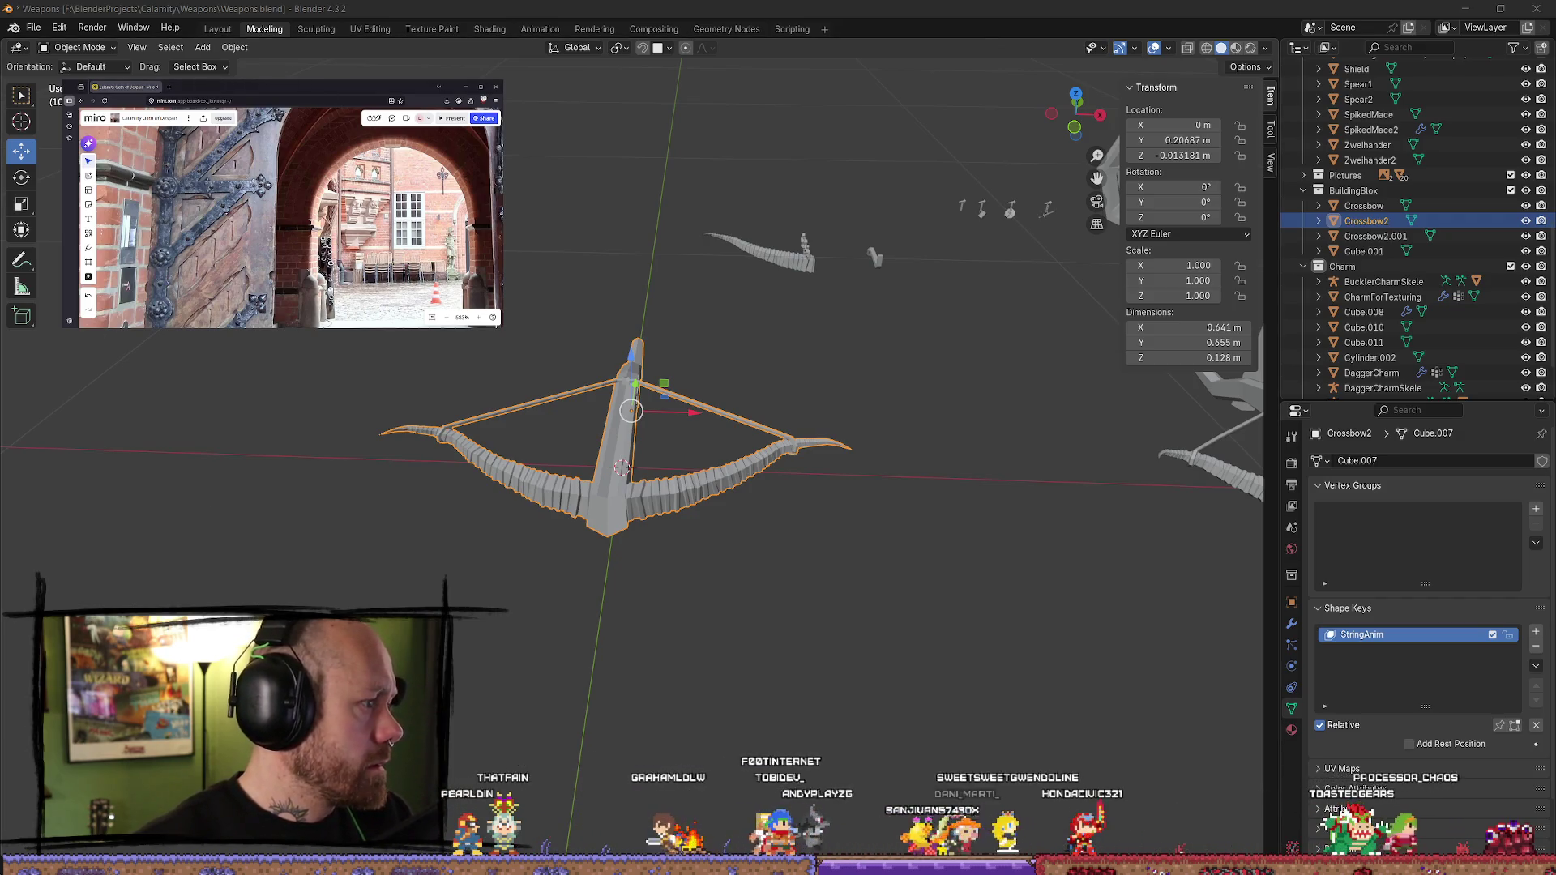
pyautogui.hotkey('alt', 'Tab')
pyautogui.click(808, 411)
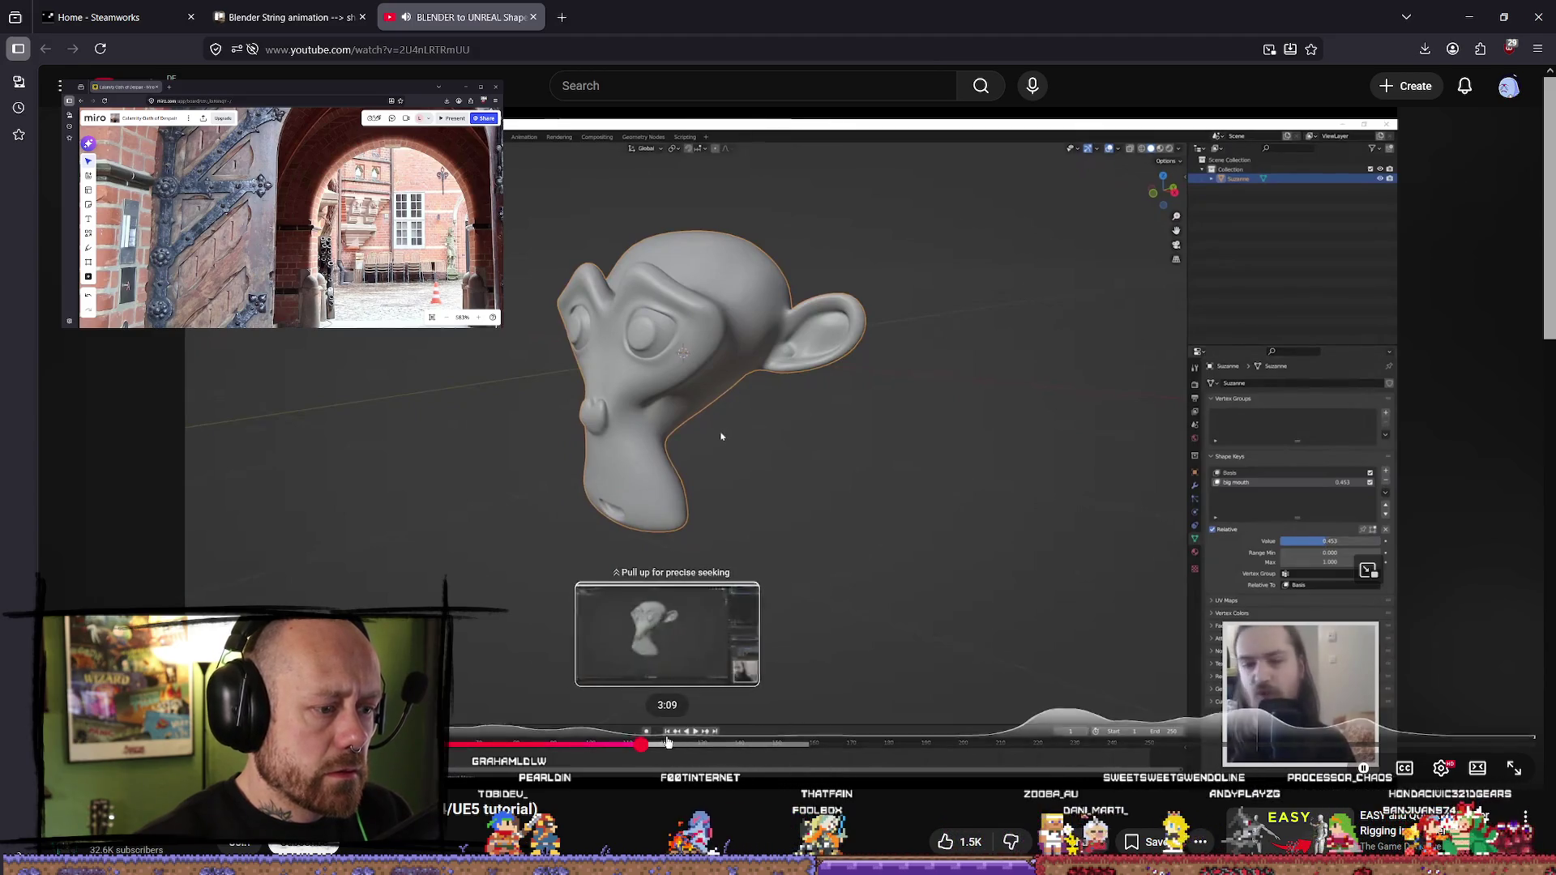
# - Skip the tutorial to the big ears shape key, pause it, and orbit around Crossbow2 in Blender
pyautogui.click(674, 744)
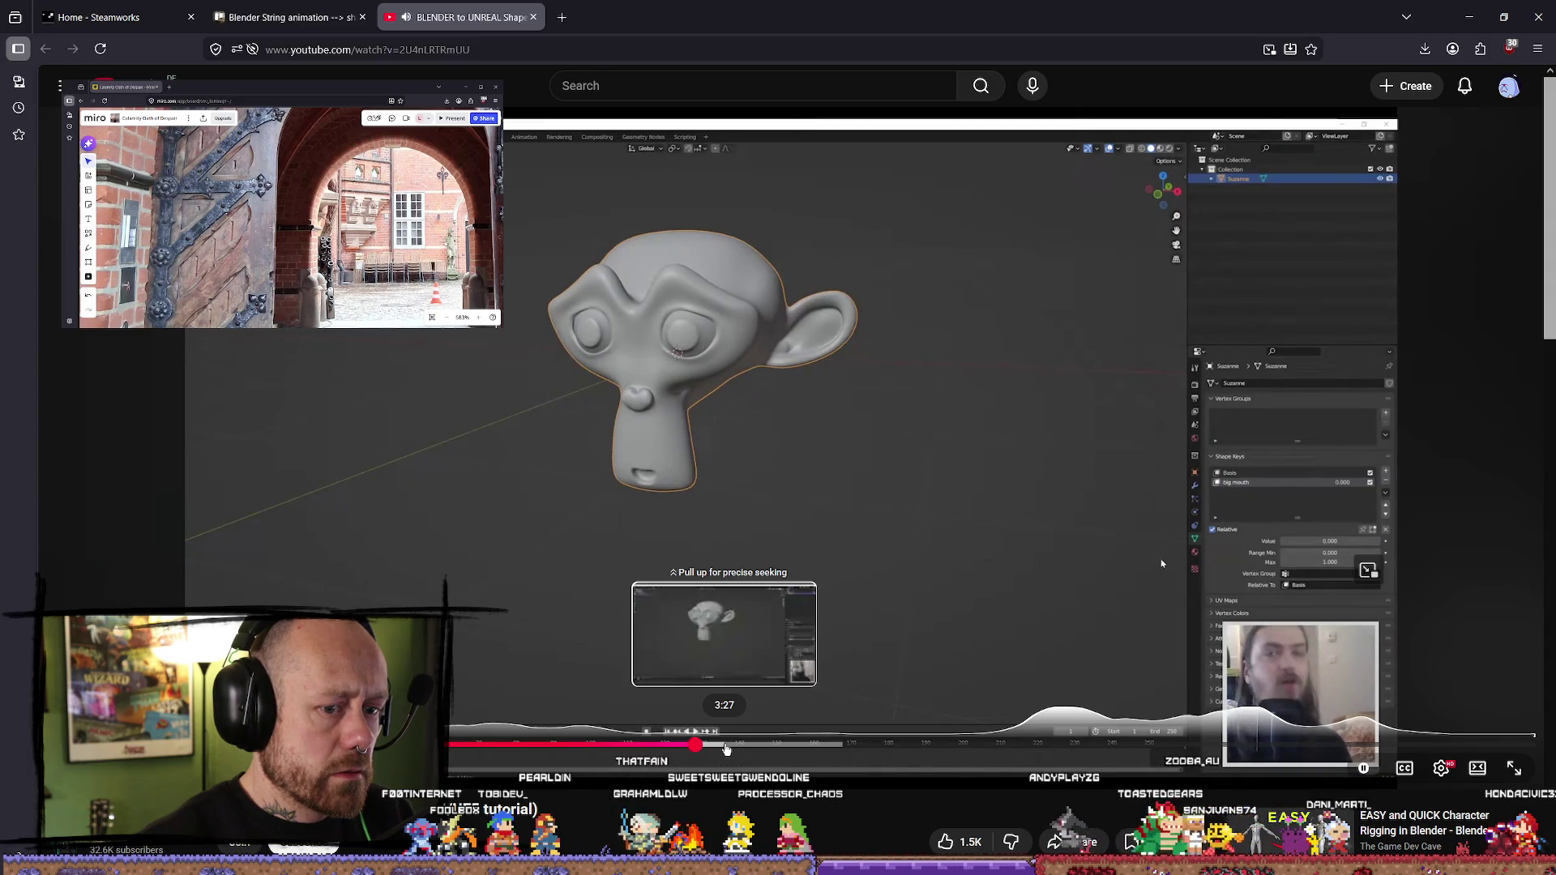
pyautogui.click(753, 746)
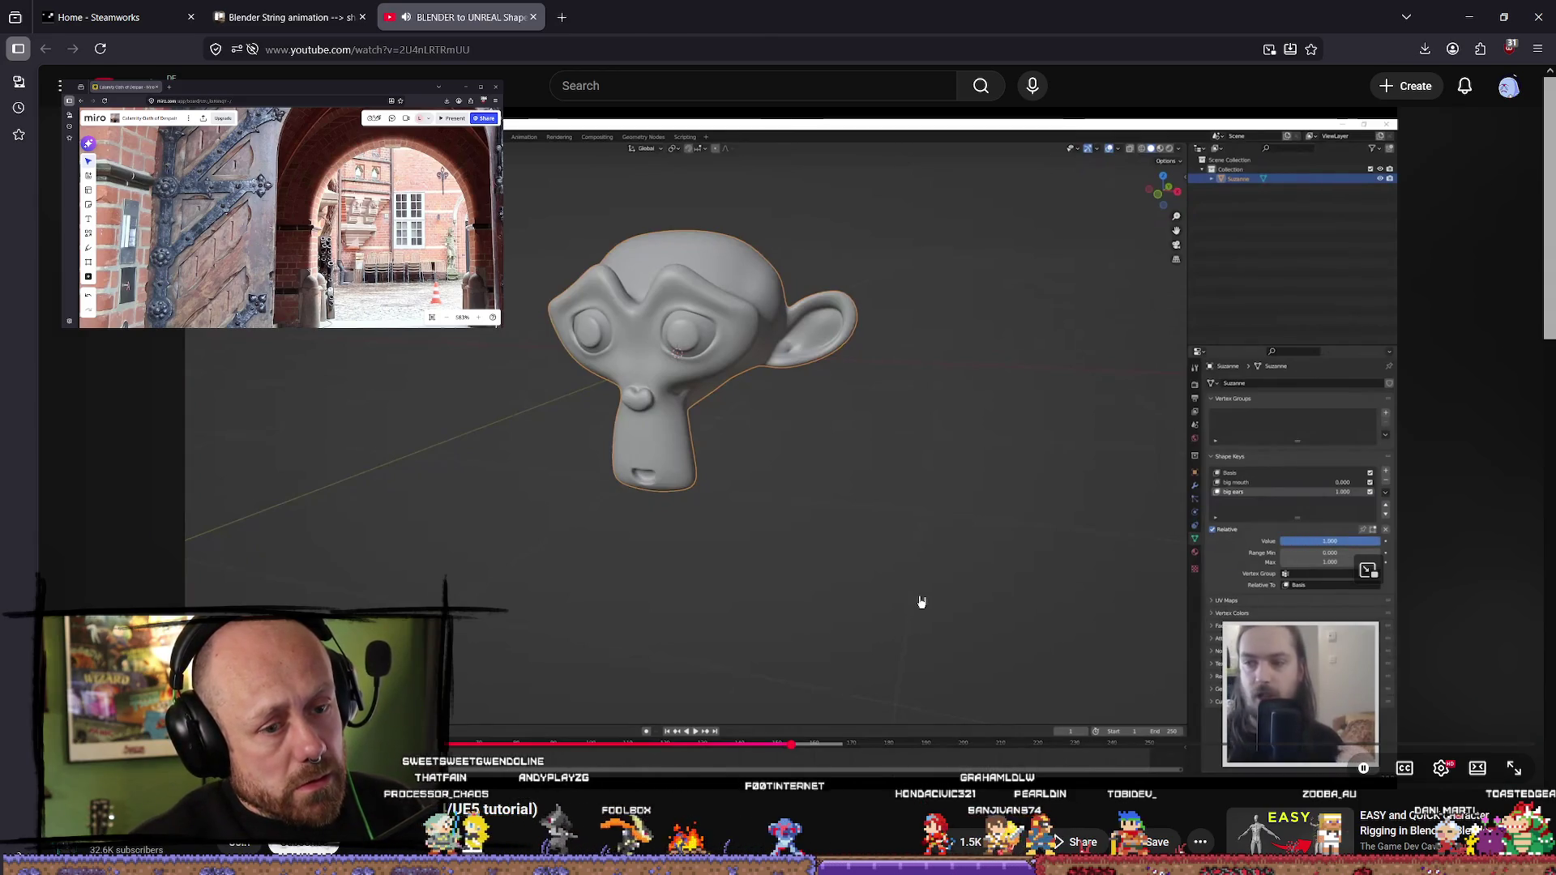
pyautogui.click(938, 535)
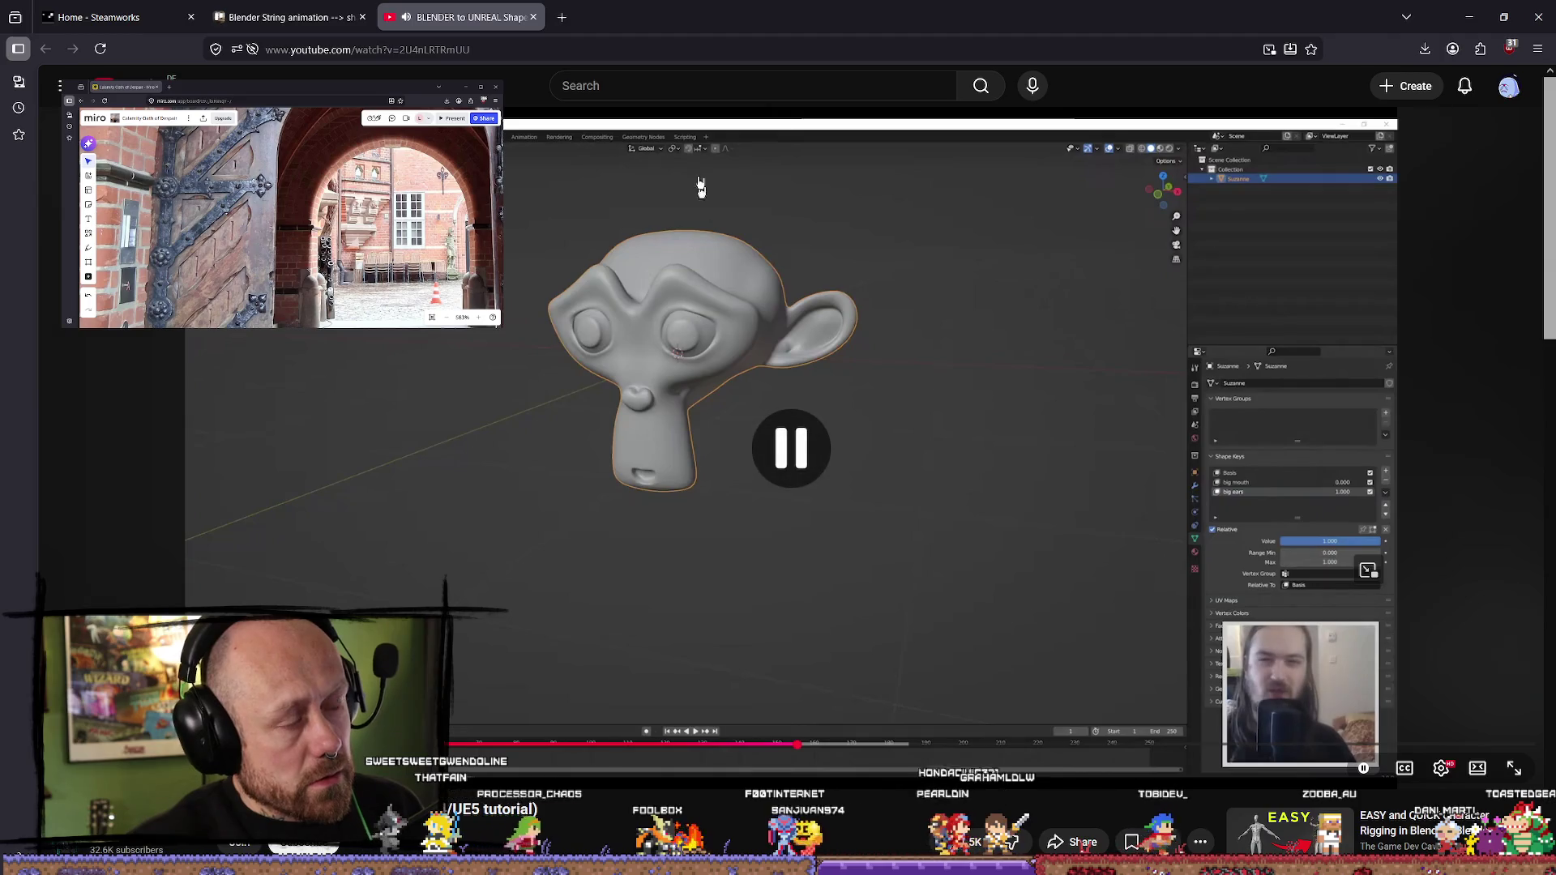
pyautogui.hotkey('alt', 'Tab')
pyautogui.click(822, 607)
pyautogui.moveTo(822, 607)
pyautogui.mouseDown(button='middle')
pyautogui.moveTo(854, 594)
pyautogui.moveTo(931, 667)
pyautogui.moveTo(1129, 642)
pyautogui.moveTo(1050, 598)
pyautogui.mouseUp(button='middle')
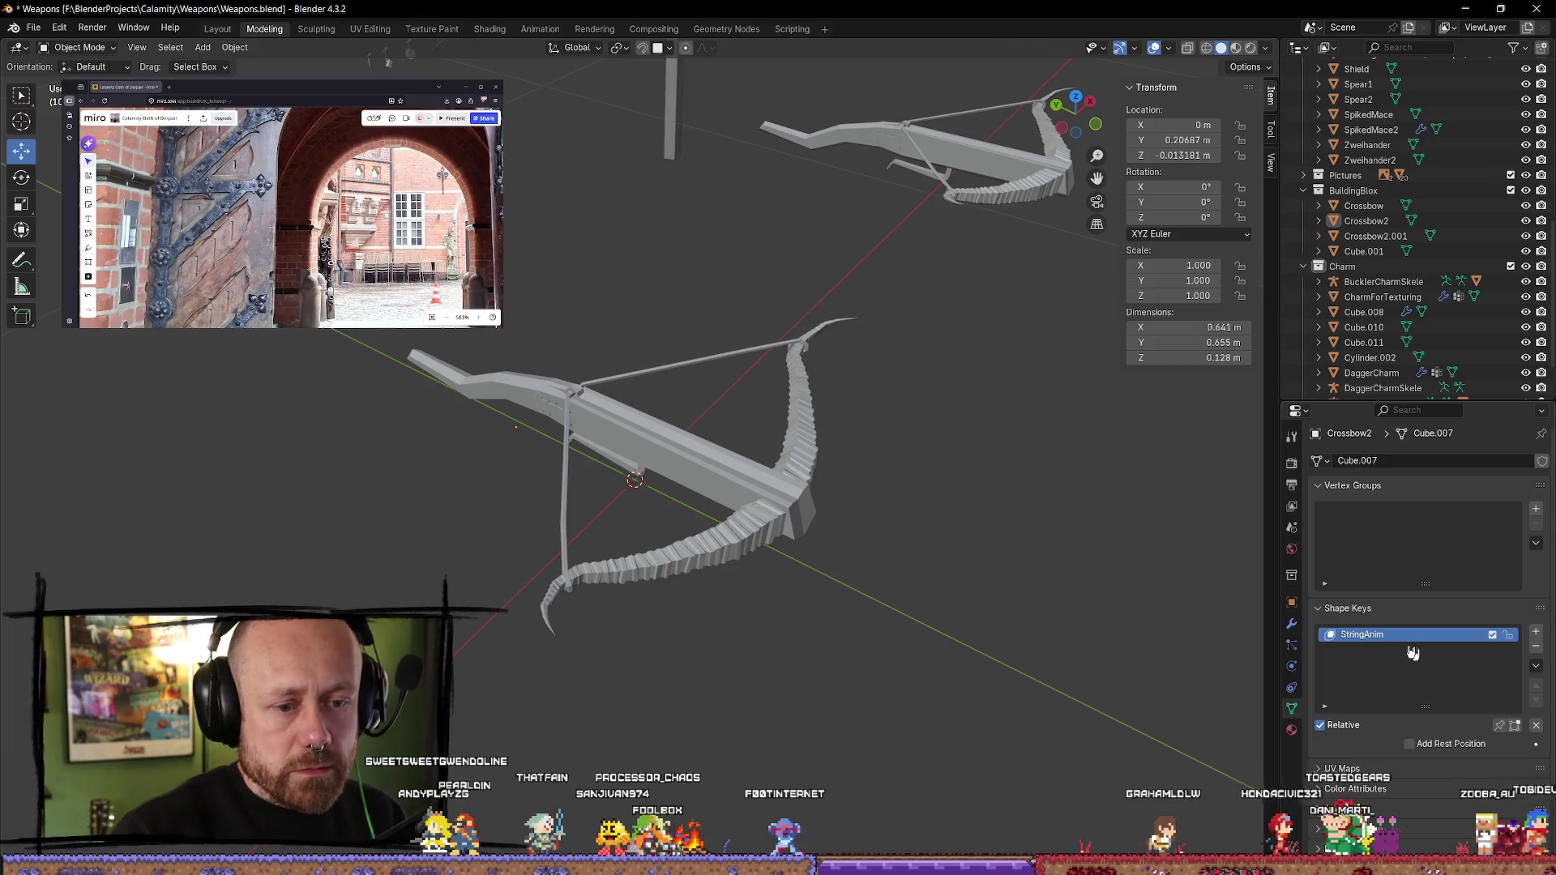
# - Enter Edit Mode on Crossbow2 and select all its geometry, then return to the tutorial
pyautogui.moveTo(1167, 655)
pyautogui.mouseDown(button='middle')
pyautogui.moveTo(1070, 646)
pyautogui.moveTo(1043, 615)
pyautogui.mouseUp(button='middle')
pyautogui.press('Tab')
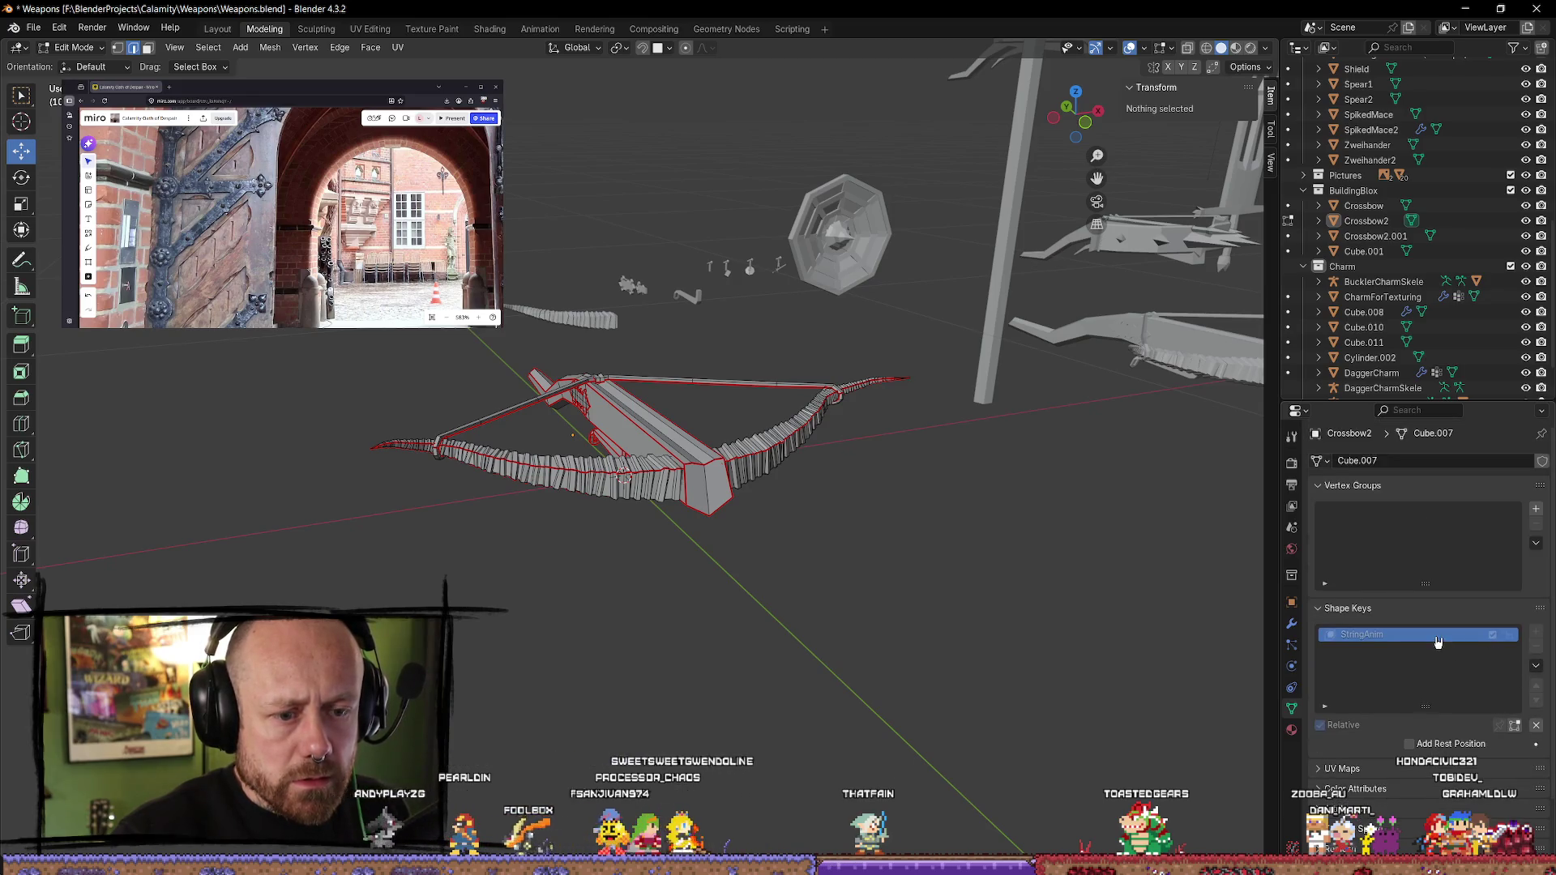
pyautogui.press('a')
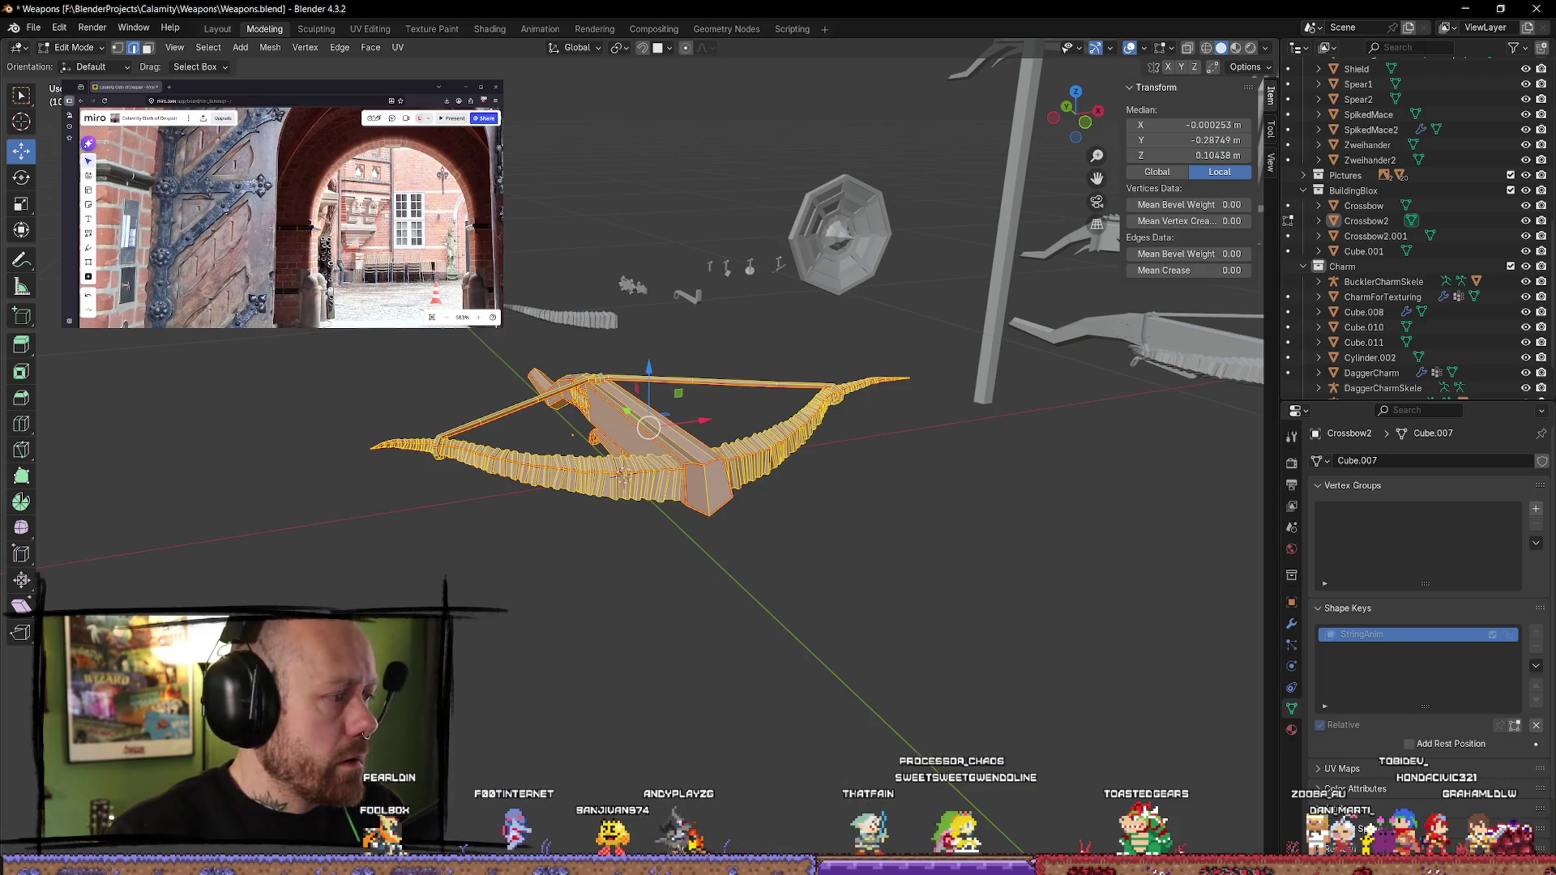
pyautogui.hotkey('alt', 'Tab')
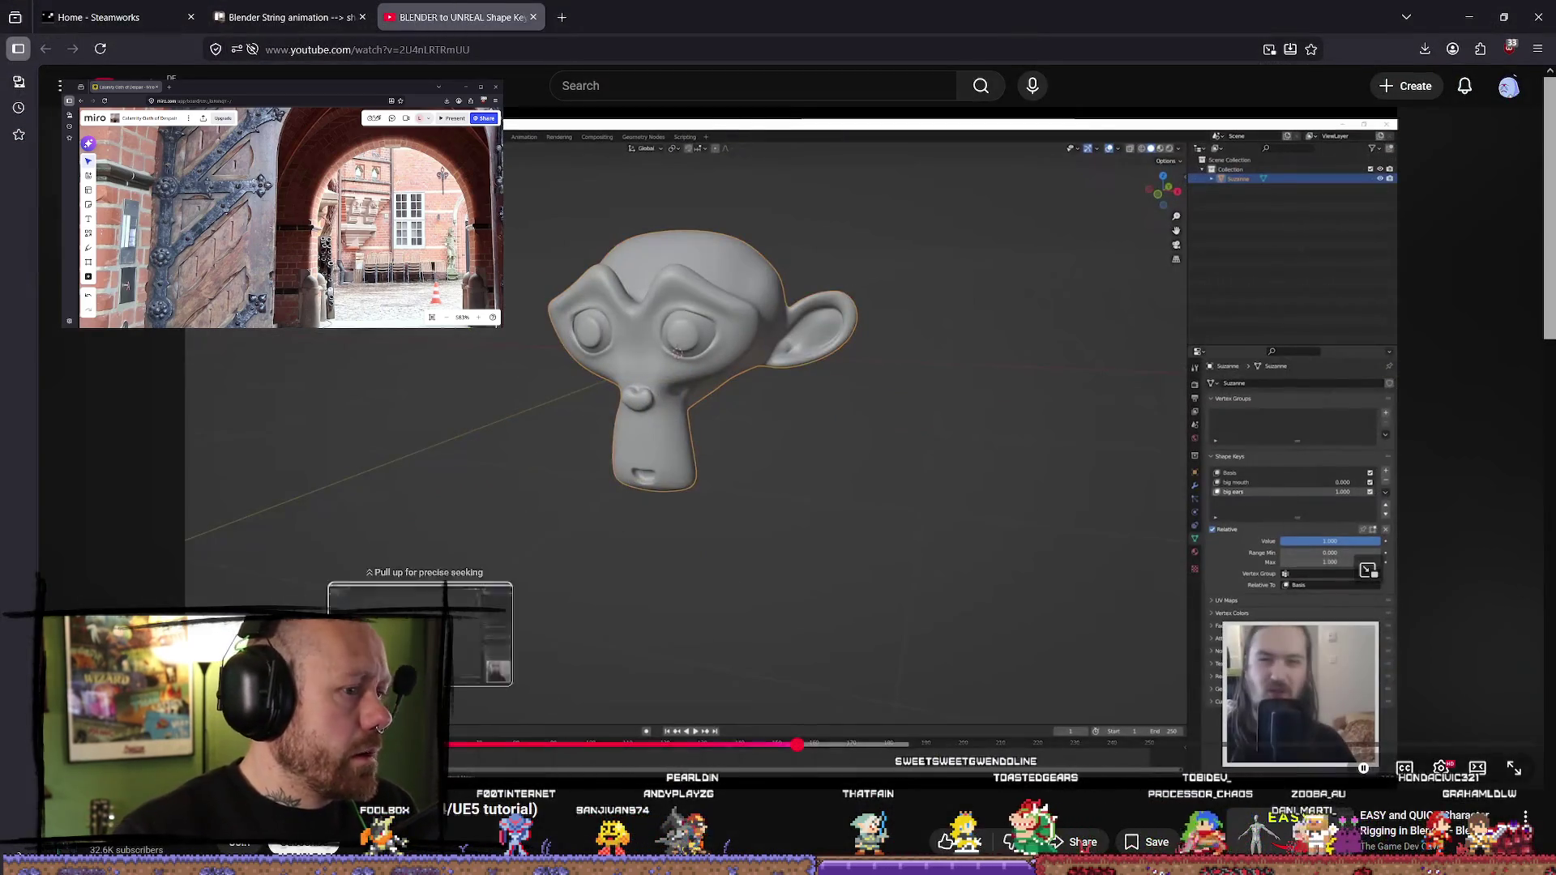
# - Seek the tutorial to where Key 1 is added below Basis, pause it, and return to Blender
pyautogui.moveTo(570, 746); pyautogui.dragTo(319, 746)
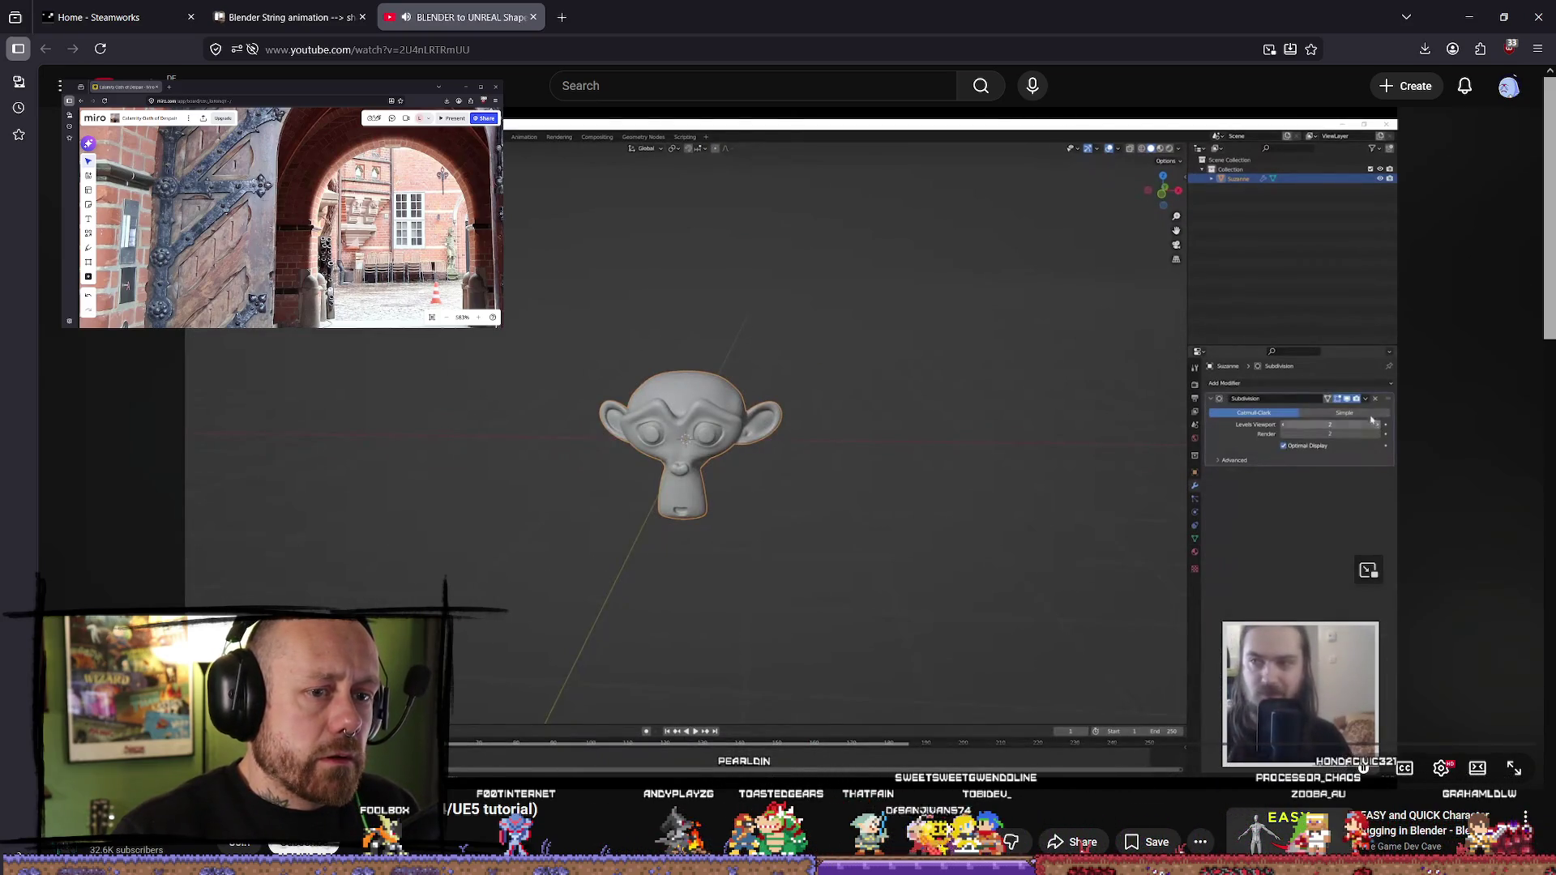
pyautogui.moveTo(341, 747); pyautogui.dragTo(469, 742)
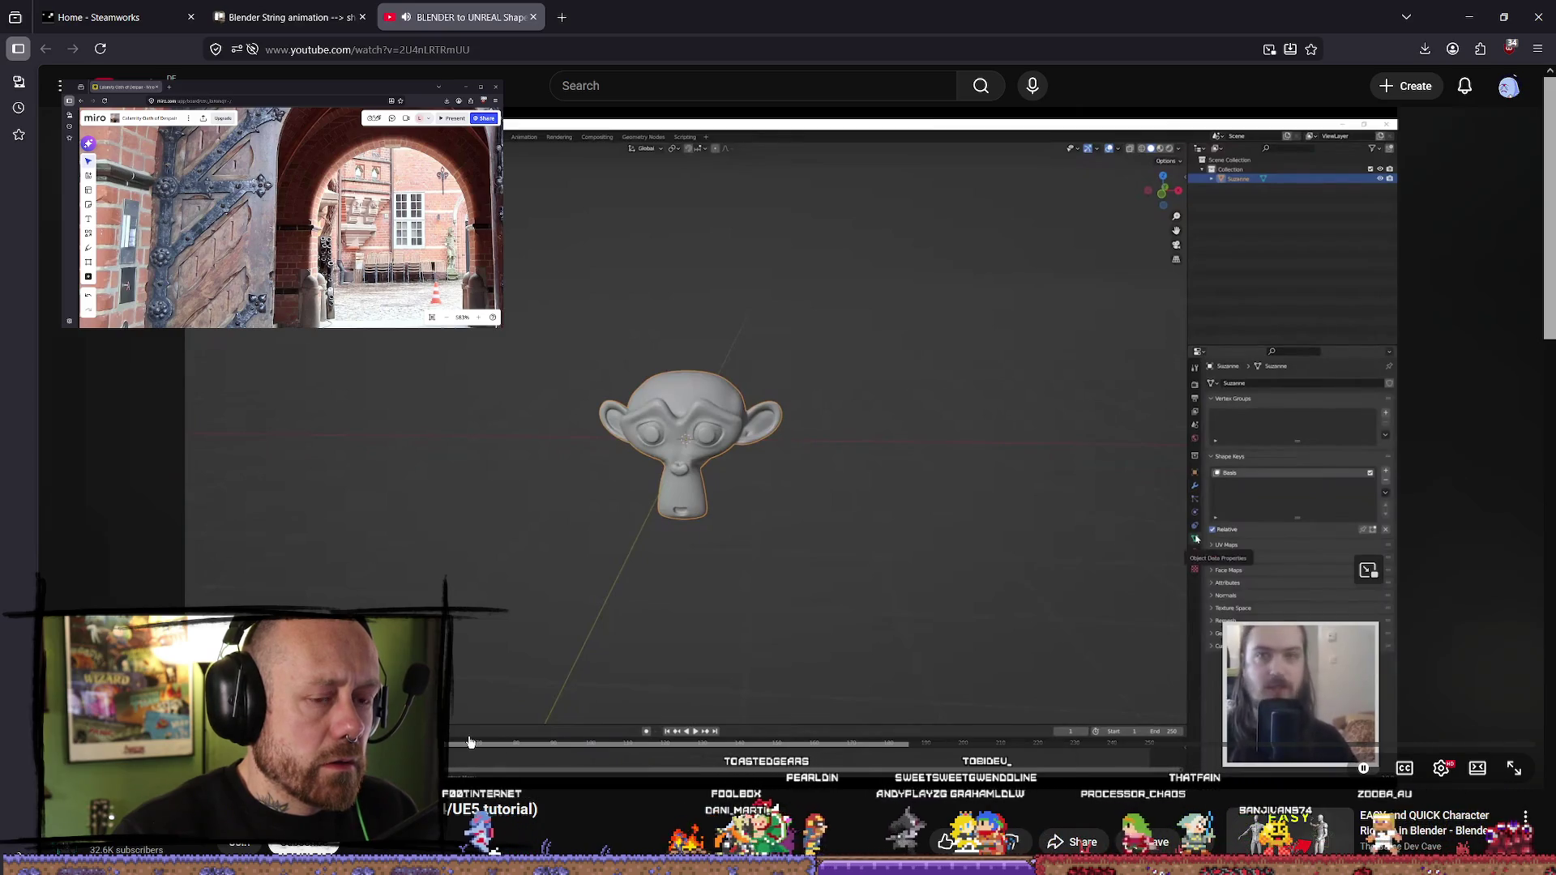
pyautogui.moveTo(403, 742); pyautogui.dragTo(367, 742)
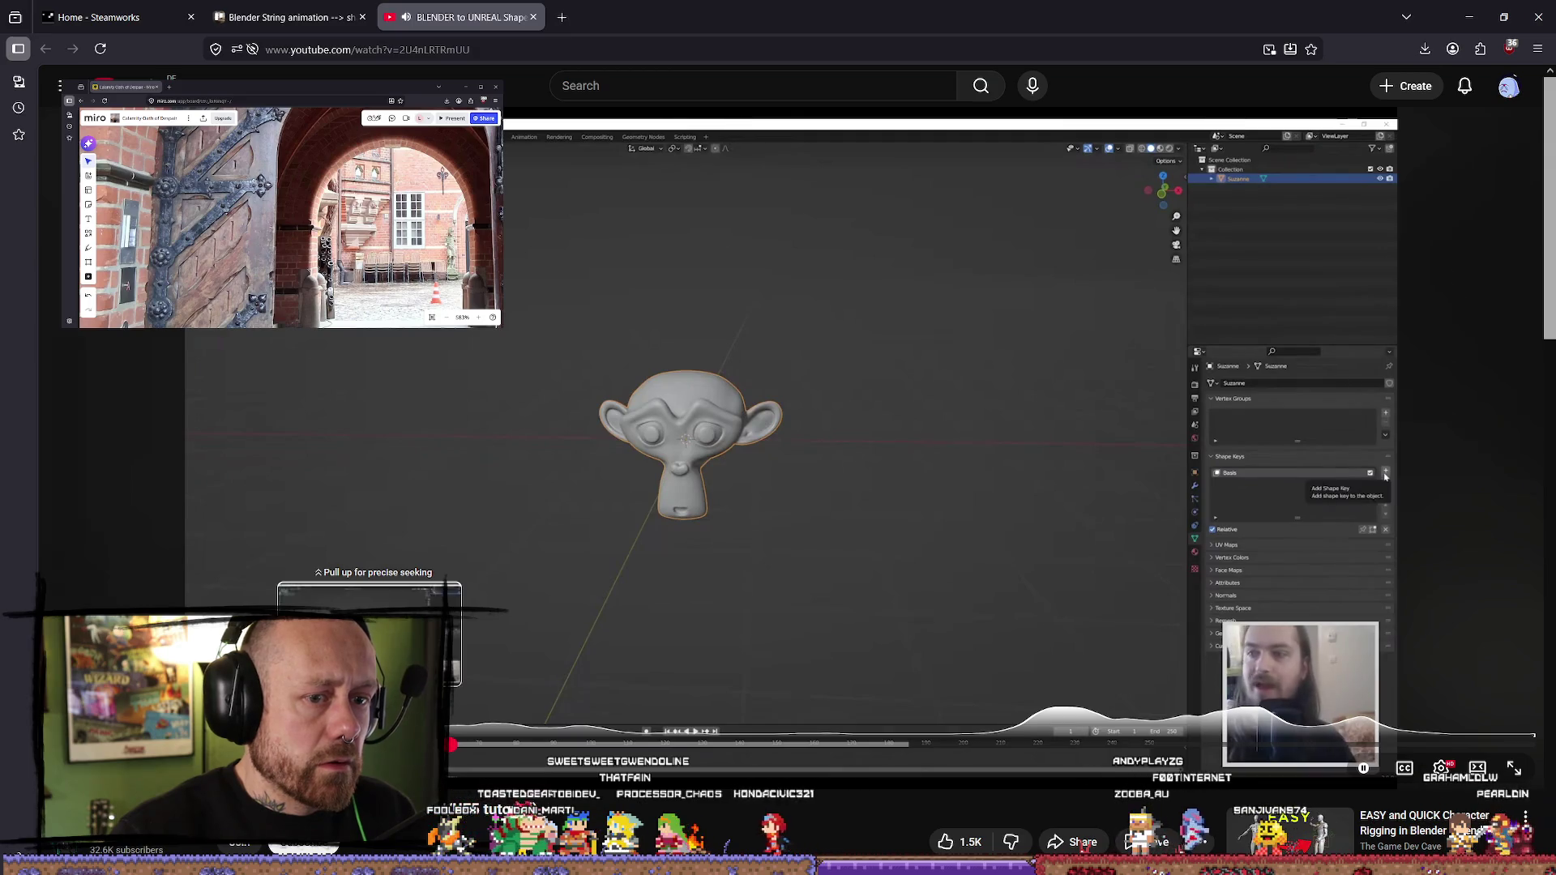
pyautogui.click(480, 669)
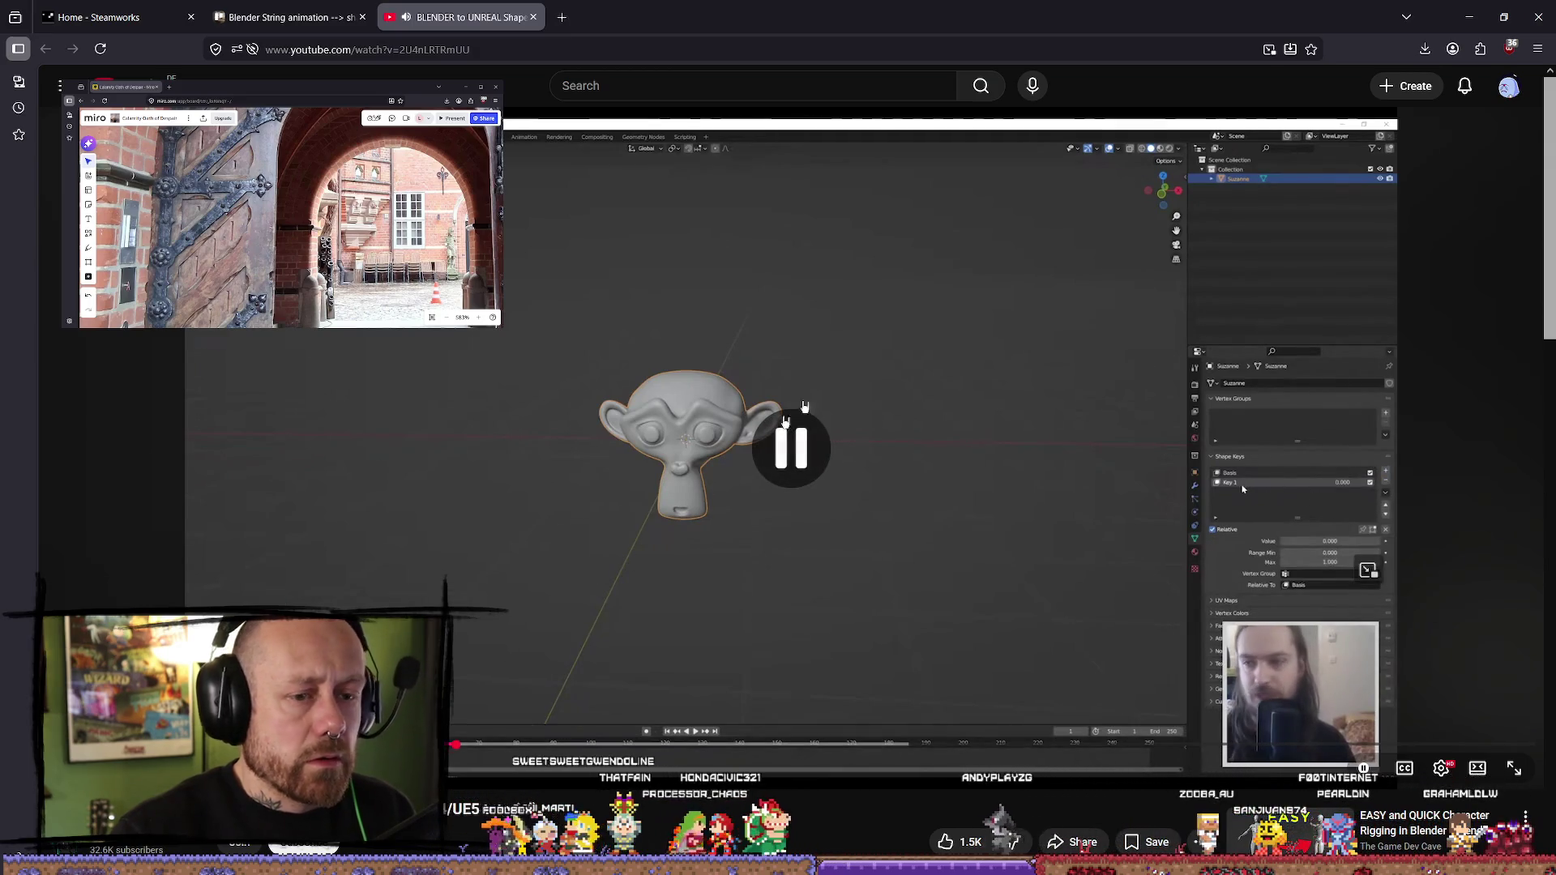
pyautogui.hotkey('alt', 'Tab')
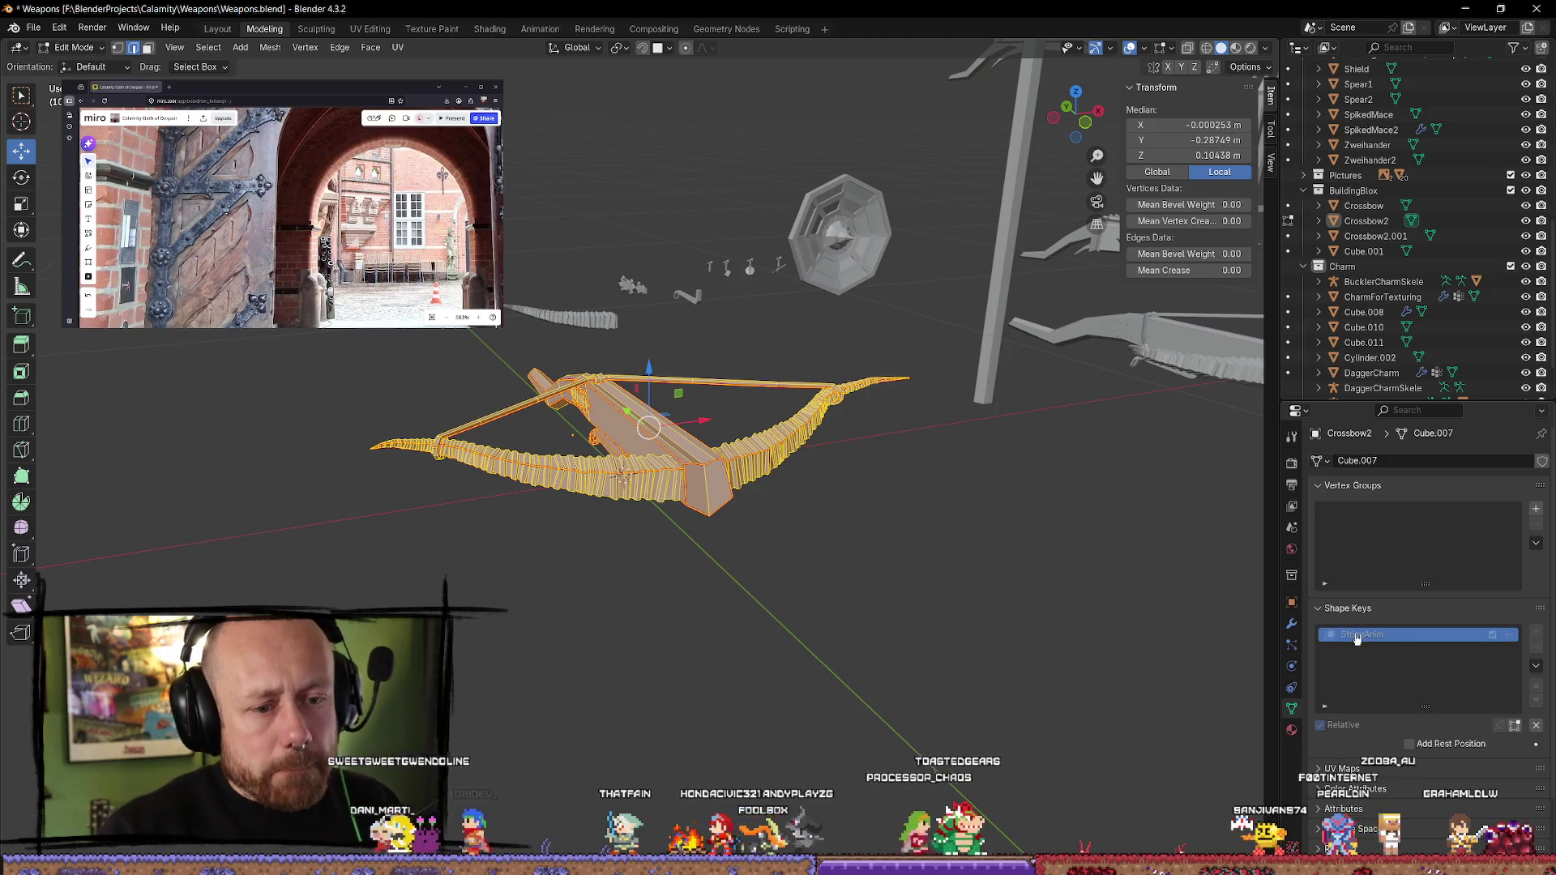
# - Back in Object Mode, add a second shape key after base and rename it StringAnim
pyautogui.press('Tab')
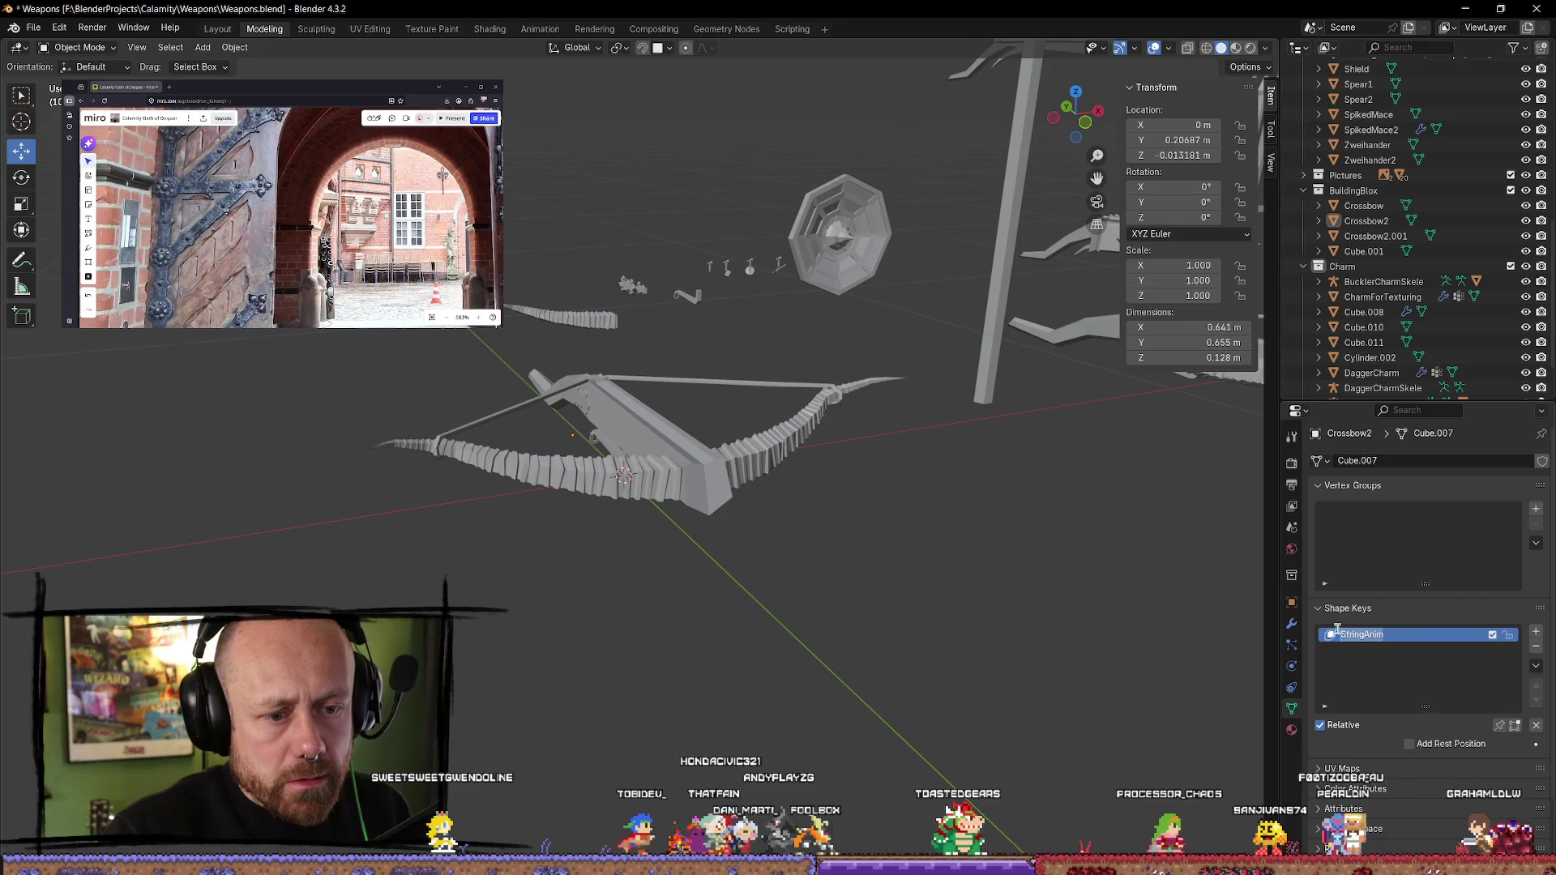
pyautogui.click(1536, 632)
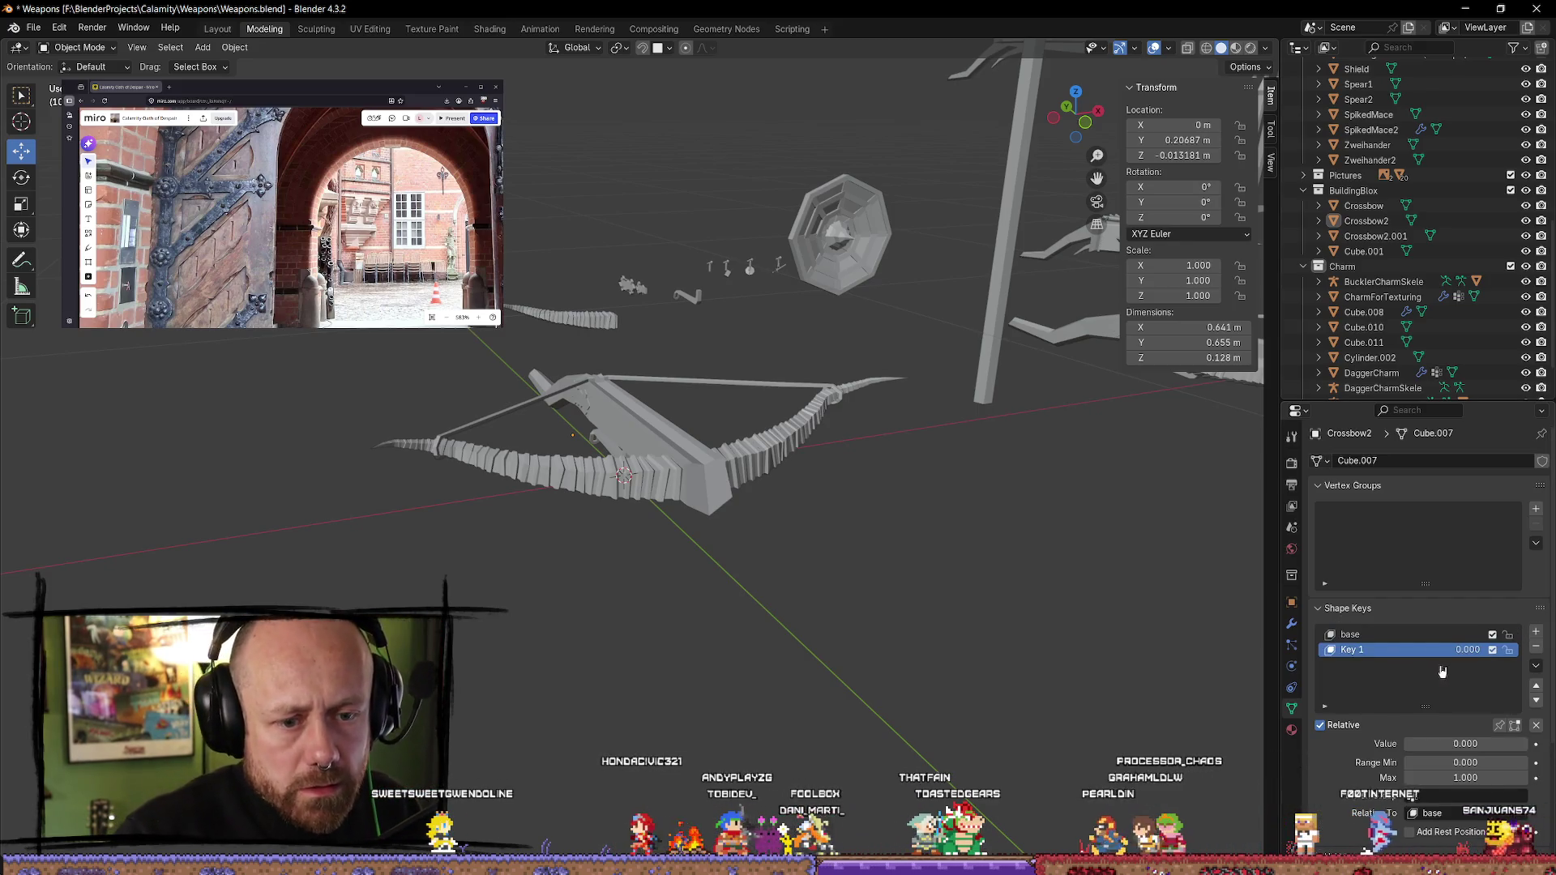
pyautogui.doubleClick(1370, 649)
pyautogui.write('StringArm')
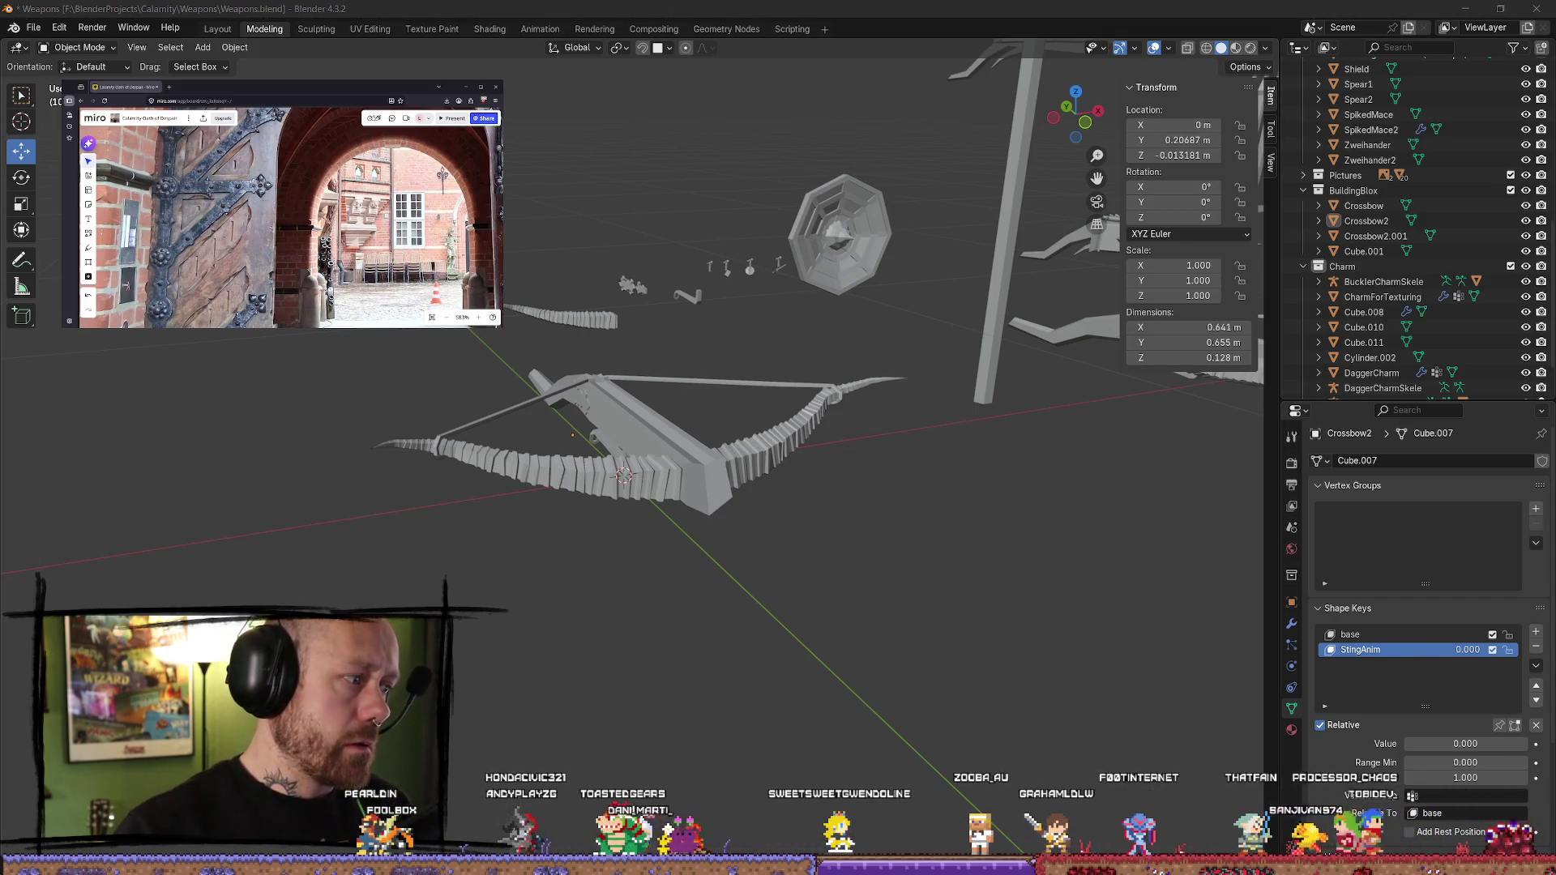
pyautogui.hotkey('alt', 'Tab')
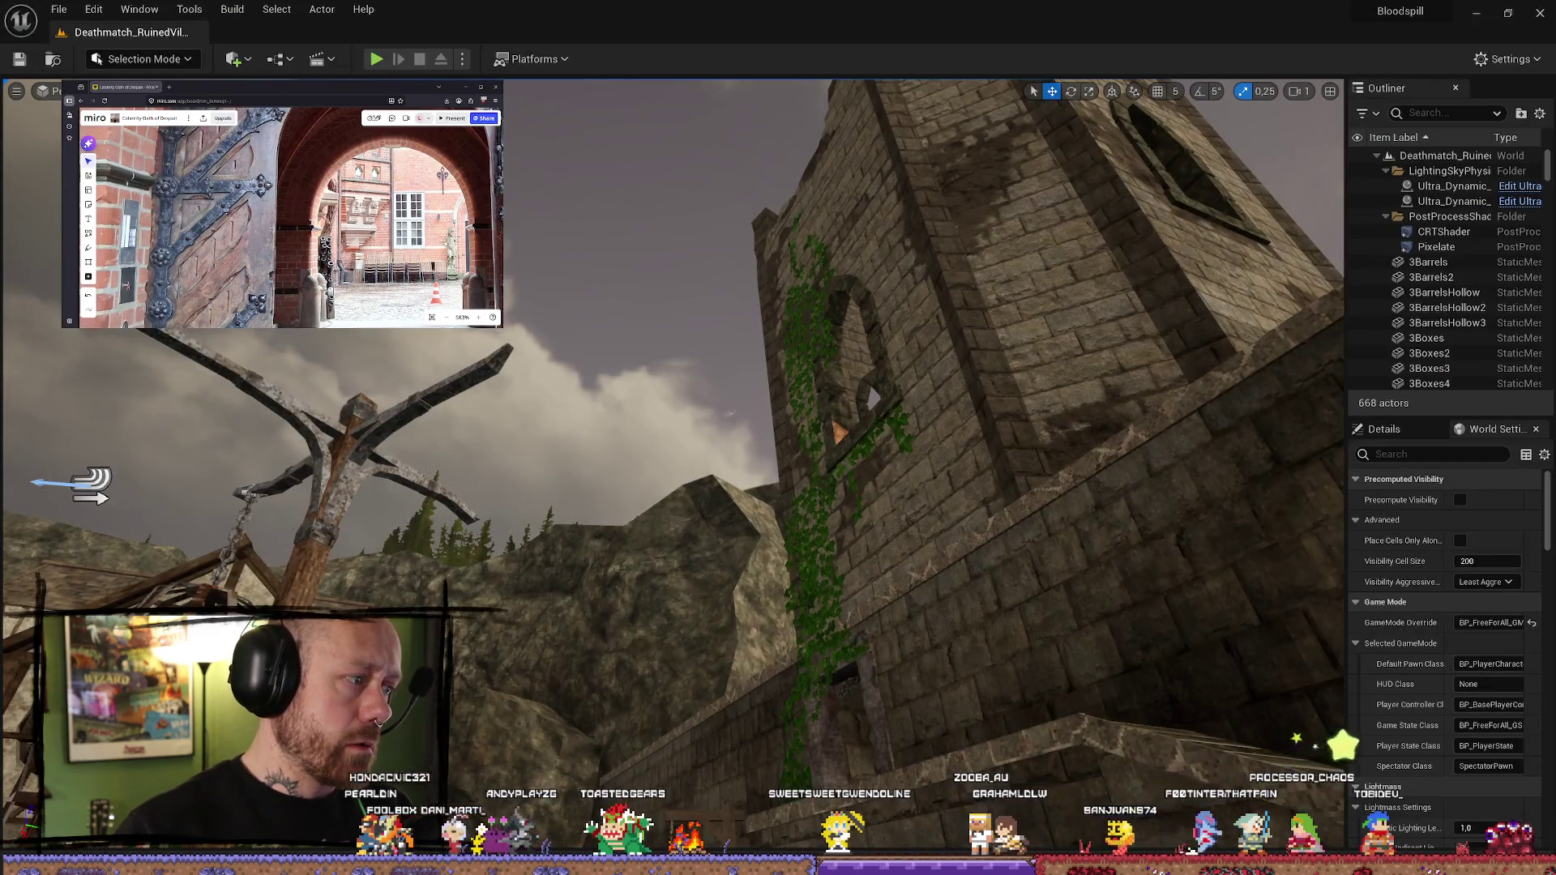
# - In BP_Crossbow, check that BowStringLoadingAnimTPP's Set Morph Target node expects the LoseString morph target
pyautogui.hotkey('alt', 'Tab')
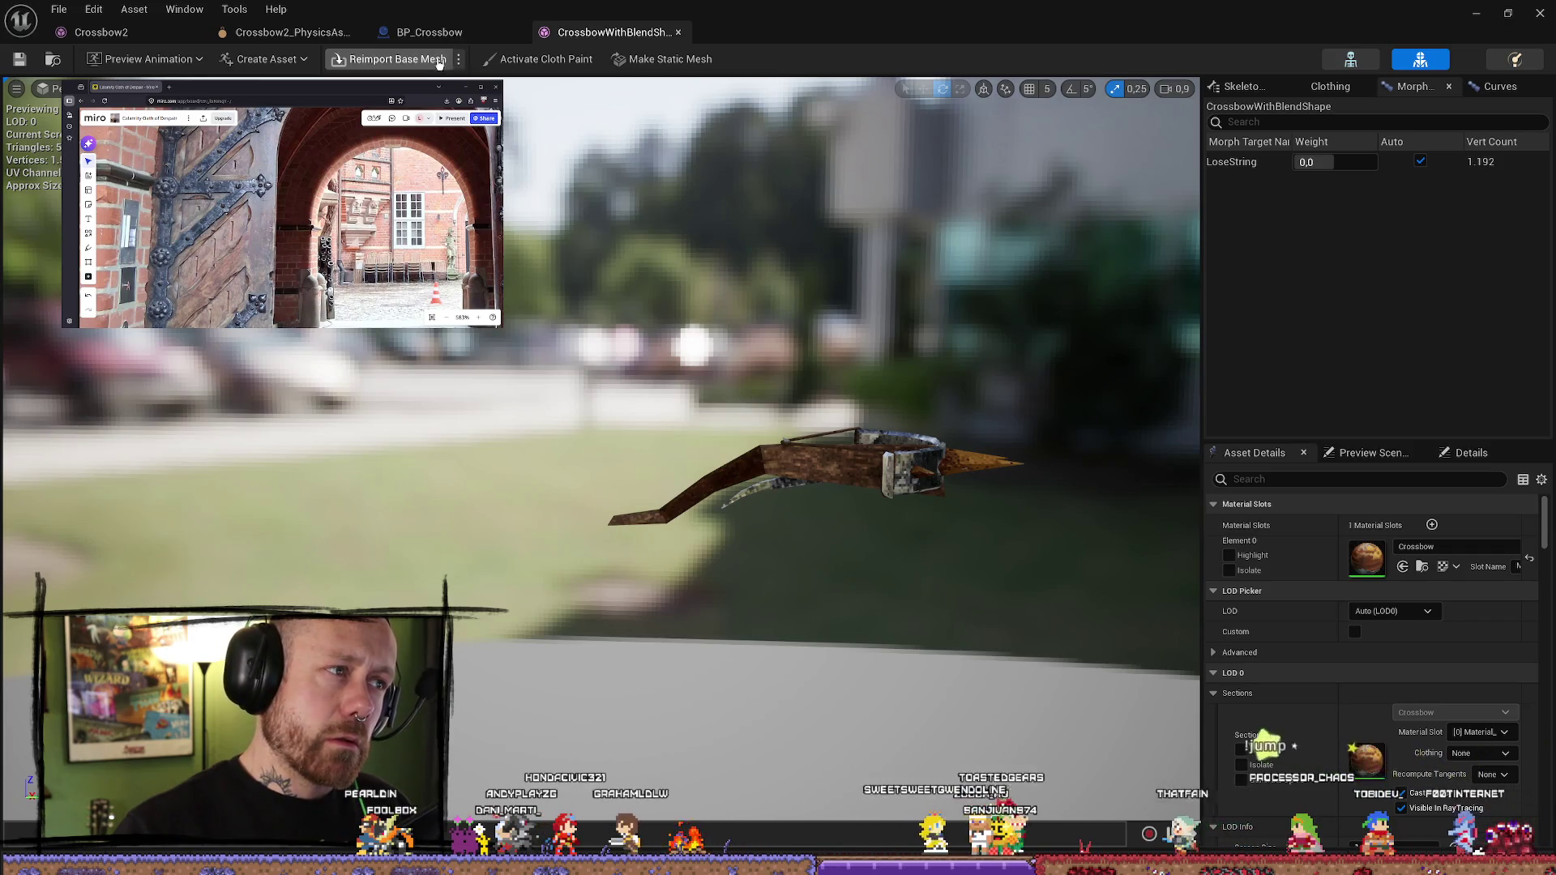
pyautogui.click(429, 31)
pyautogui.moveTo(672, 484)
pyautogui.mouseDown(button='right')
pyautogui.moveTo(698, 406)
pyautogui.moveTo(973, 327)
pyautogui.moveTo(951, 336)
pyautogui.mouseUp(button='right')
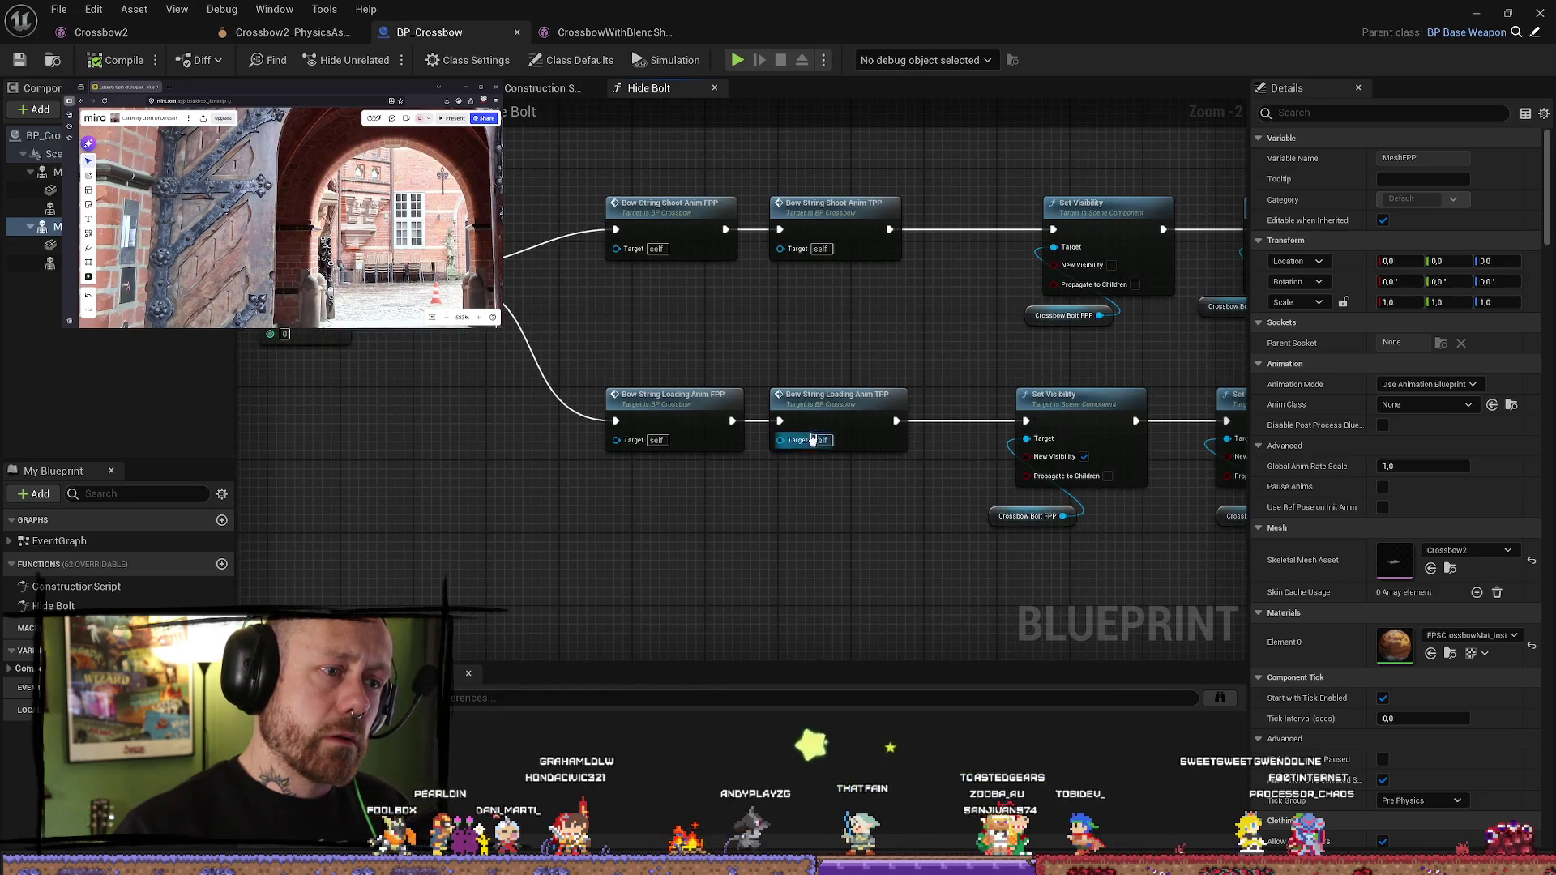
pyautogui.doubleClick(849, 413)
pyautogui.moveTo(1117, 653); pyautogui.dragTo(786, 556, button='right')
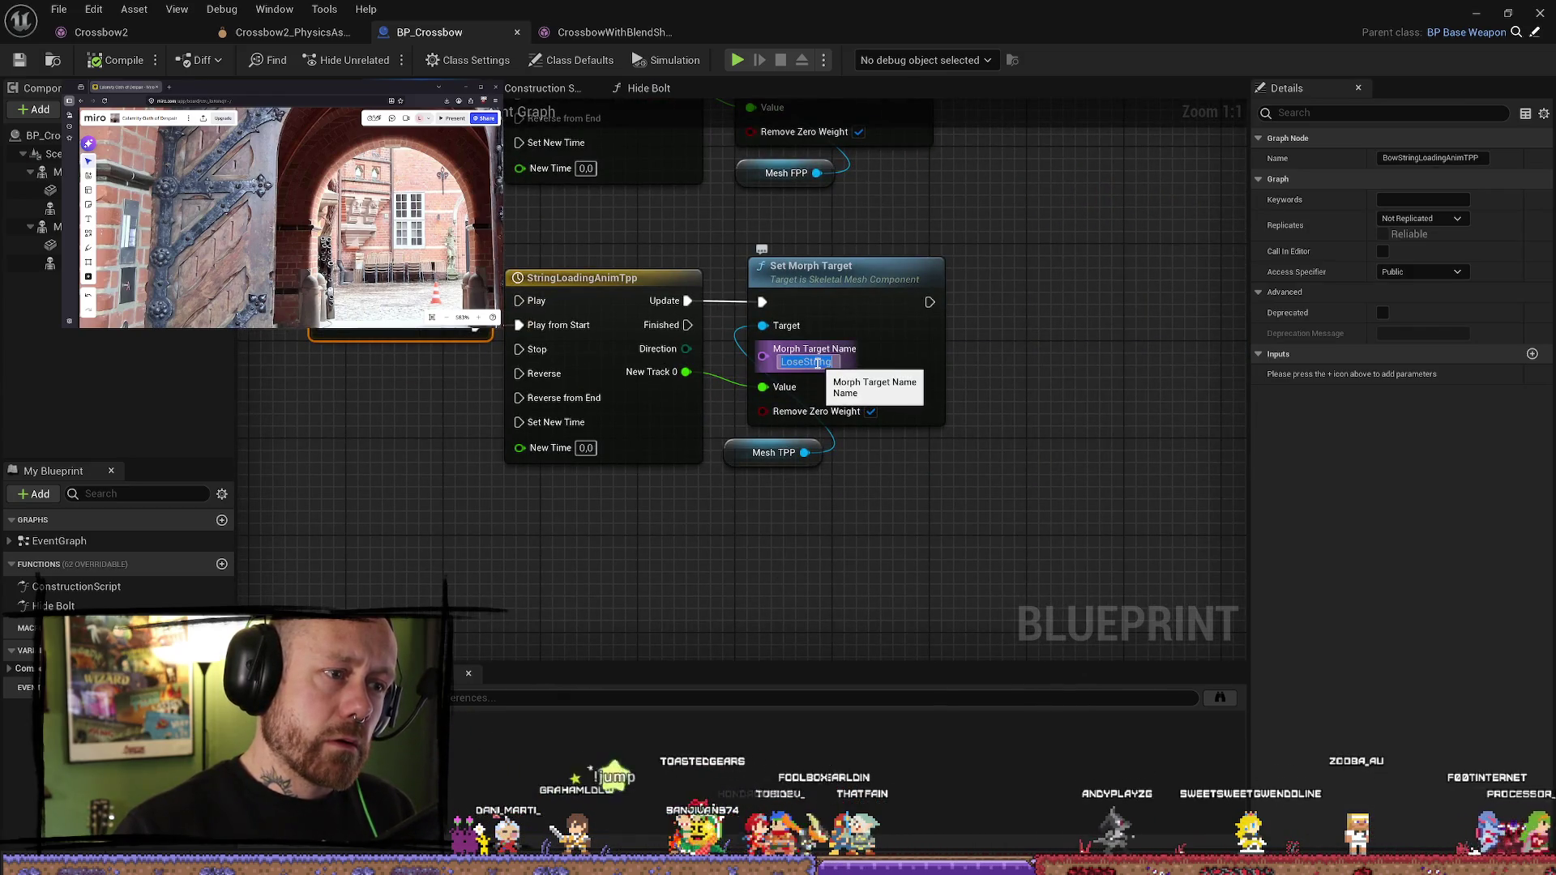
pyautogui.click(1075, 494)
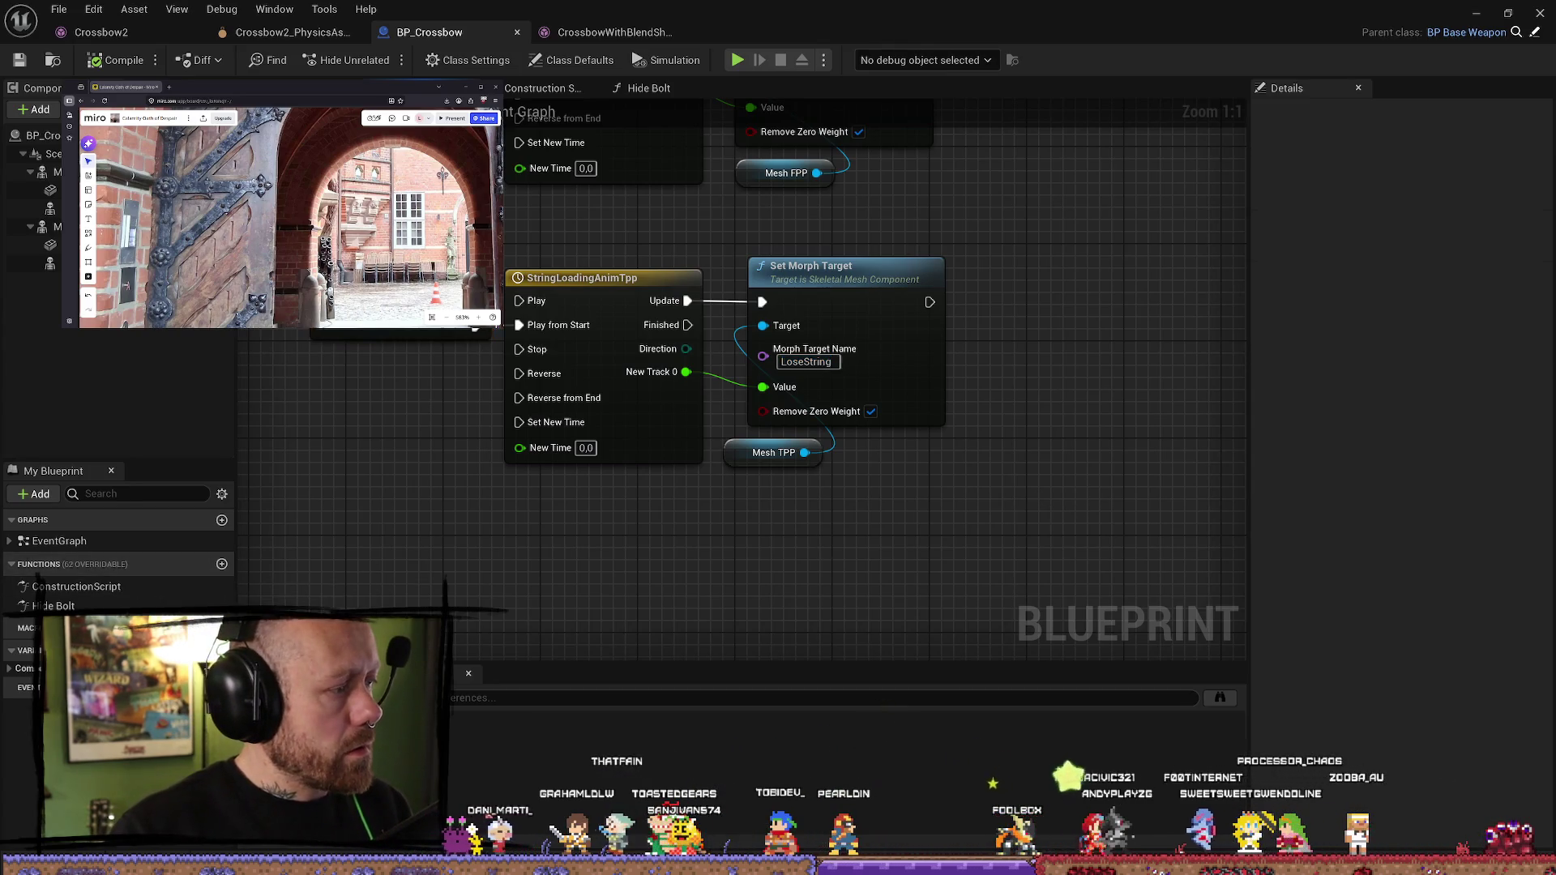
pyautogui.hotkey('alt', 'Tab')
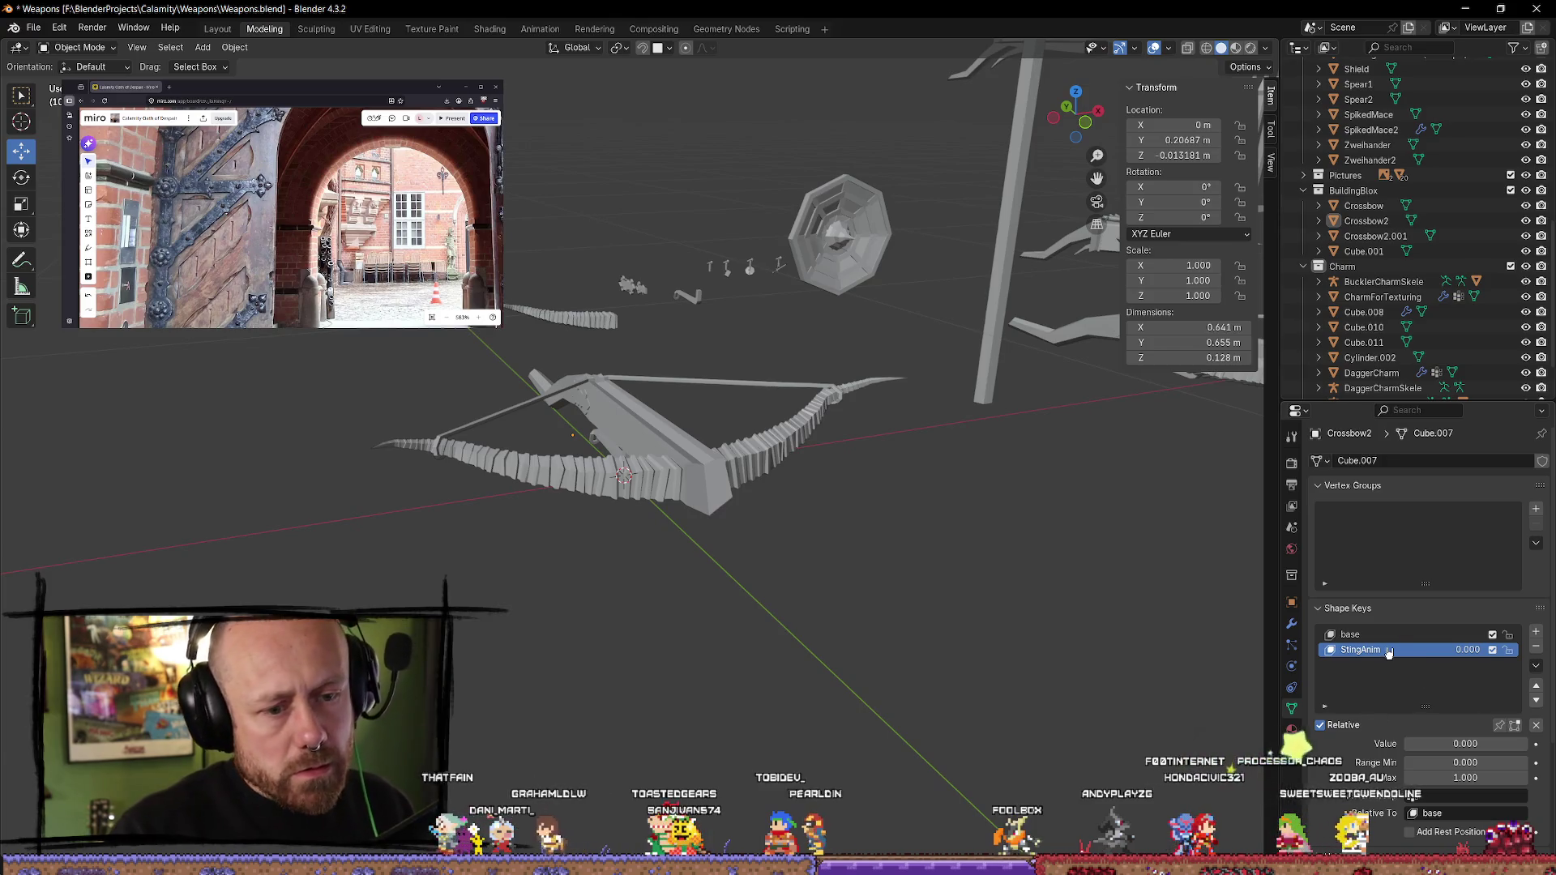
# - Rename the second shape key to LoseString, then select and frame Crossbow2
pyautogui.write('LoseString')
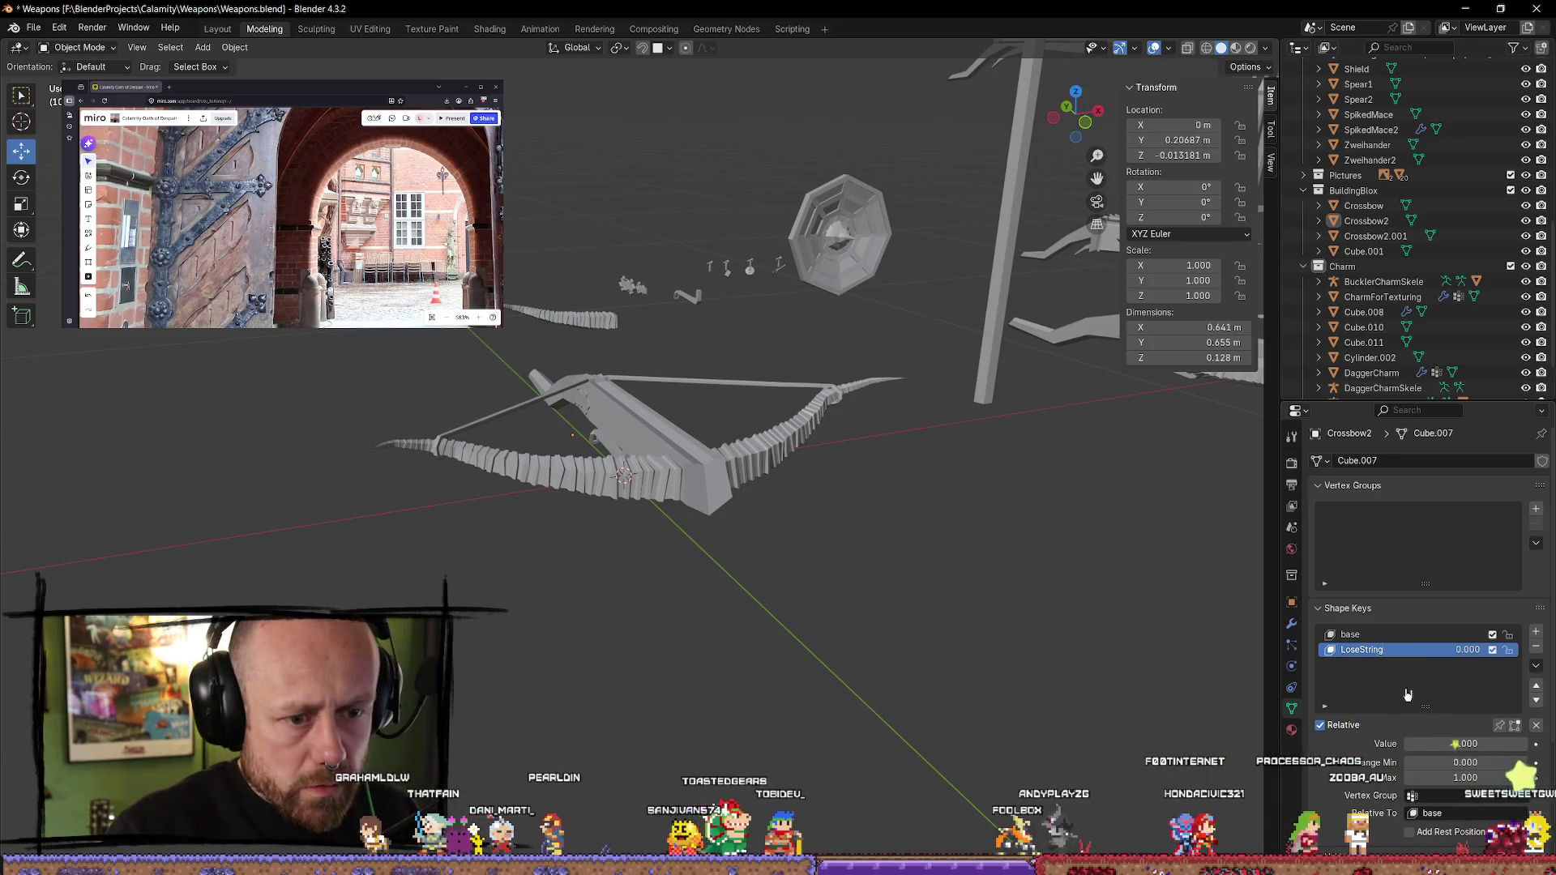
pyautogui.press('Return')
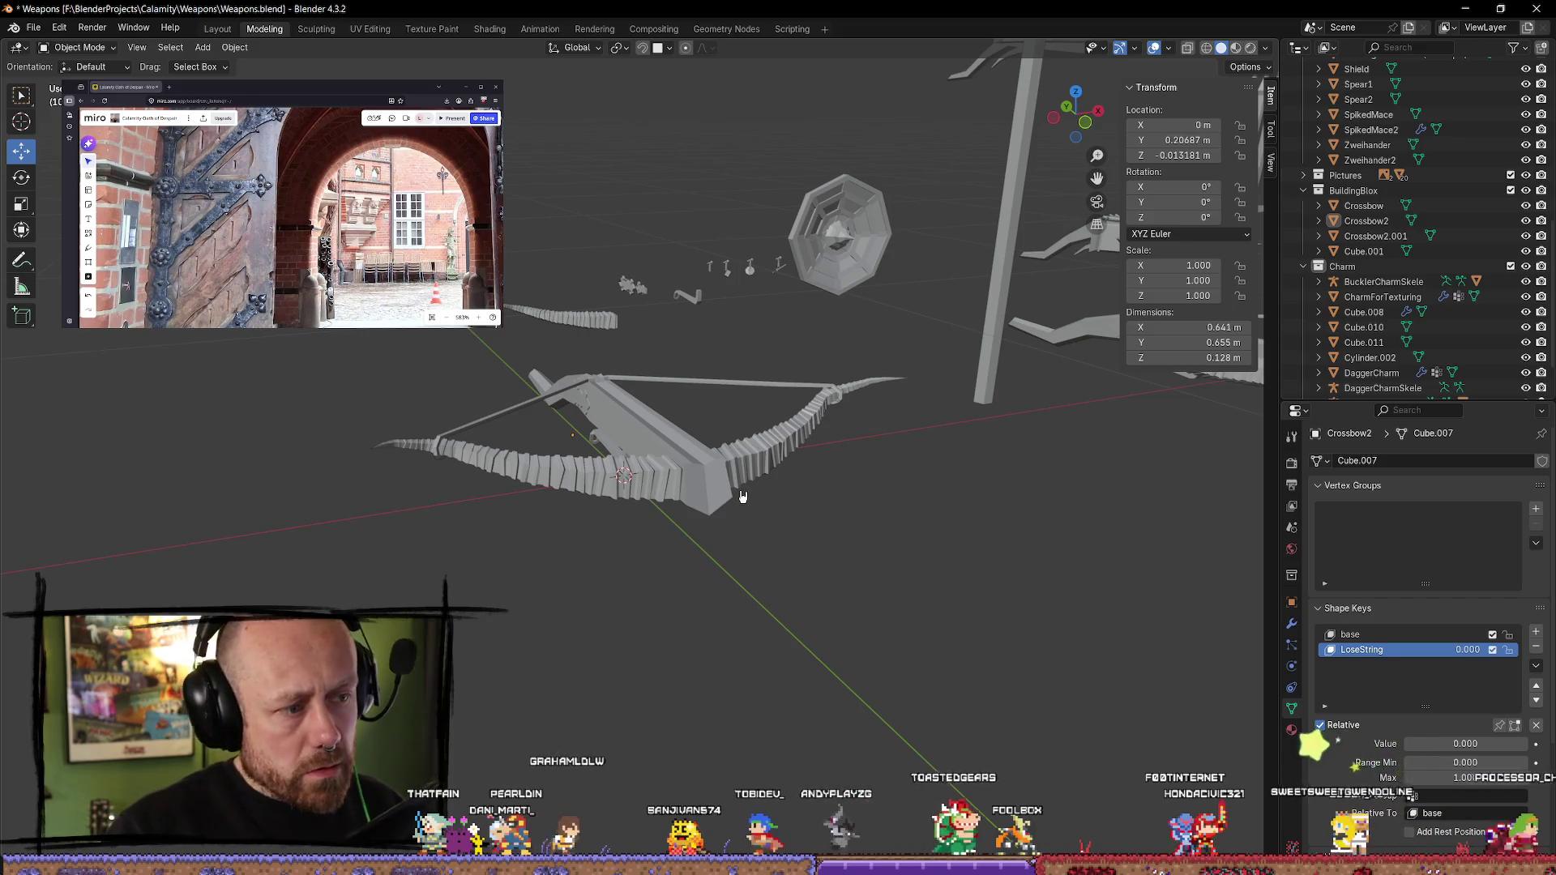
pyautogui.click(733, 491)
pyautogui.press('KP_Decimal')
# - Look over Crossbow2 in Edit Mode from the front, then resume the YouTube tutorial
pyautogui.press('Tab')
pyautogui.press('KP_1')
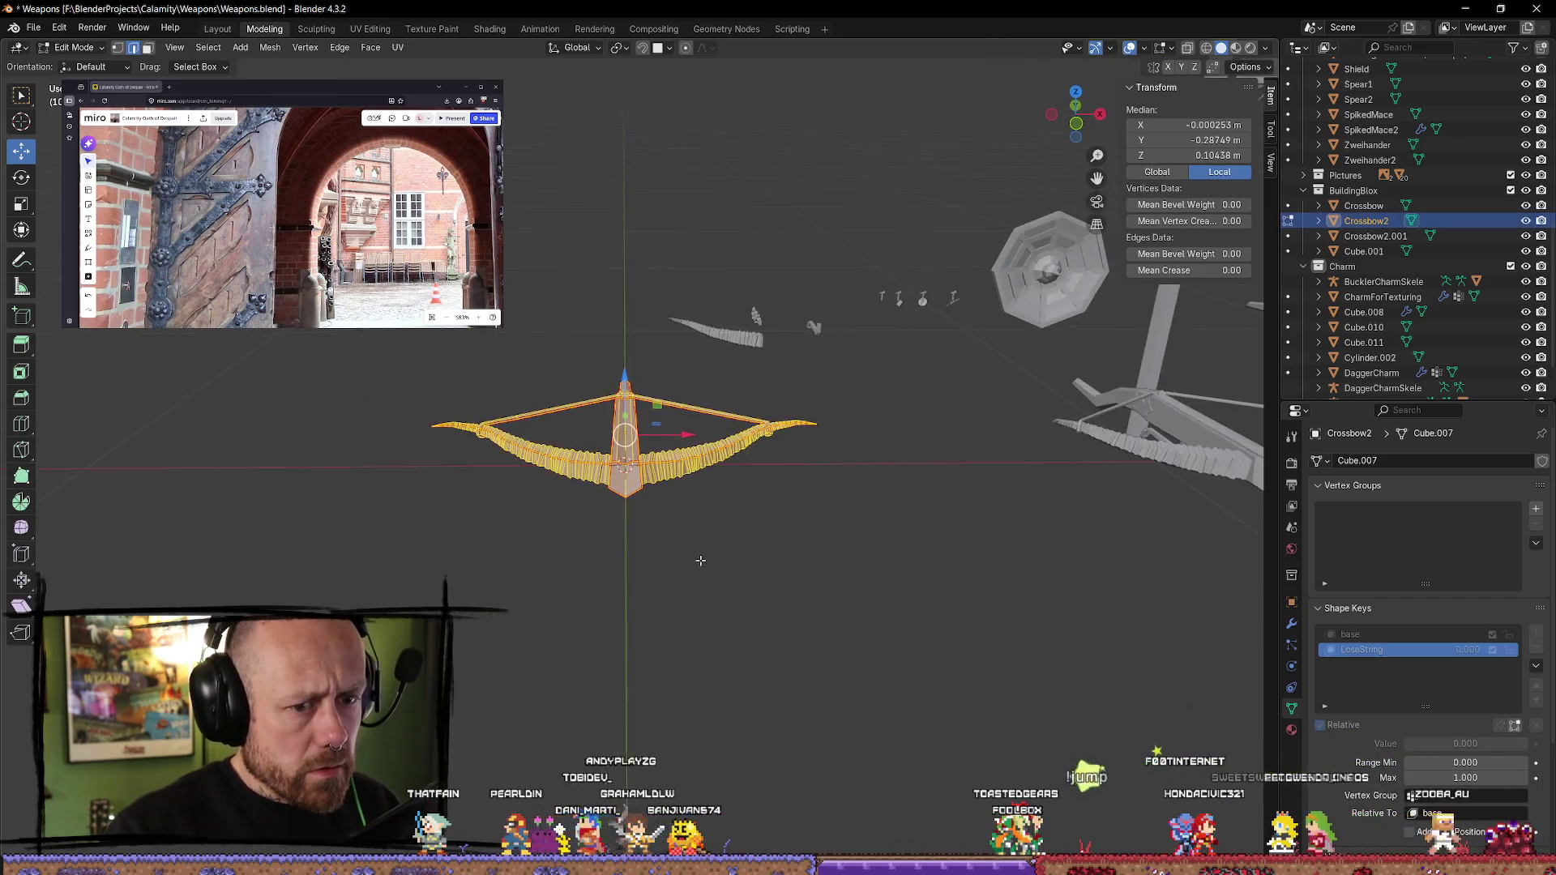
pyautogui.moveTo(731, 572); pyautogui.dragTo(814, 563, button='middle')
pyautogui.press('Tab')
pyautogui.press('Tab')
pyautogui.press('Tab')
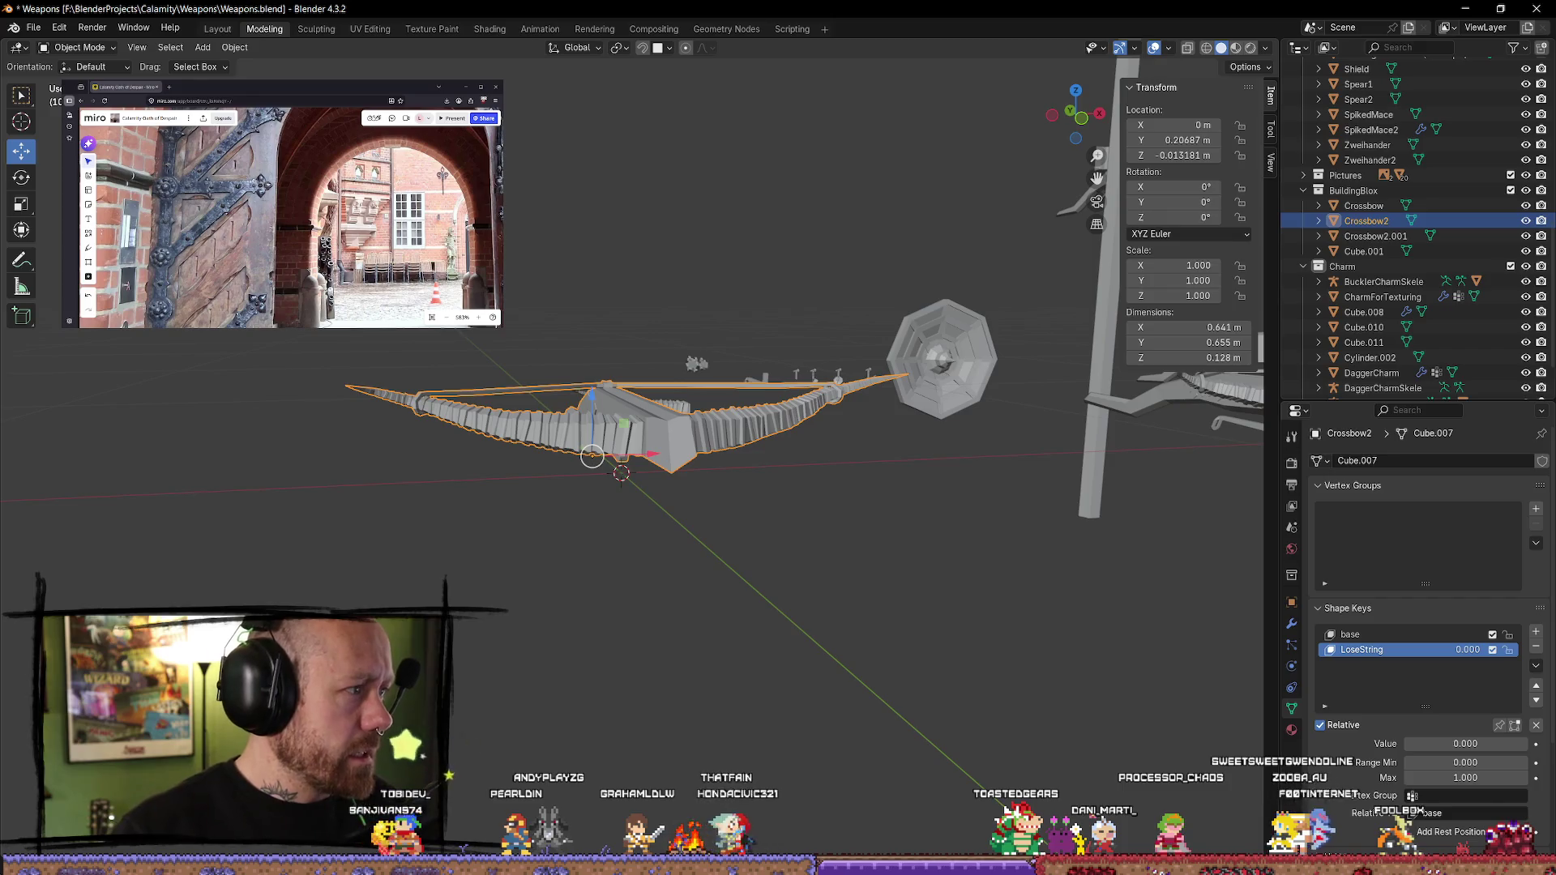
pyautogui.hotkey('alt', 'Tab')
pyautogui.click(691, 401)
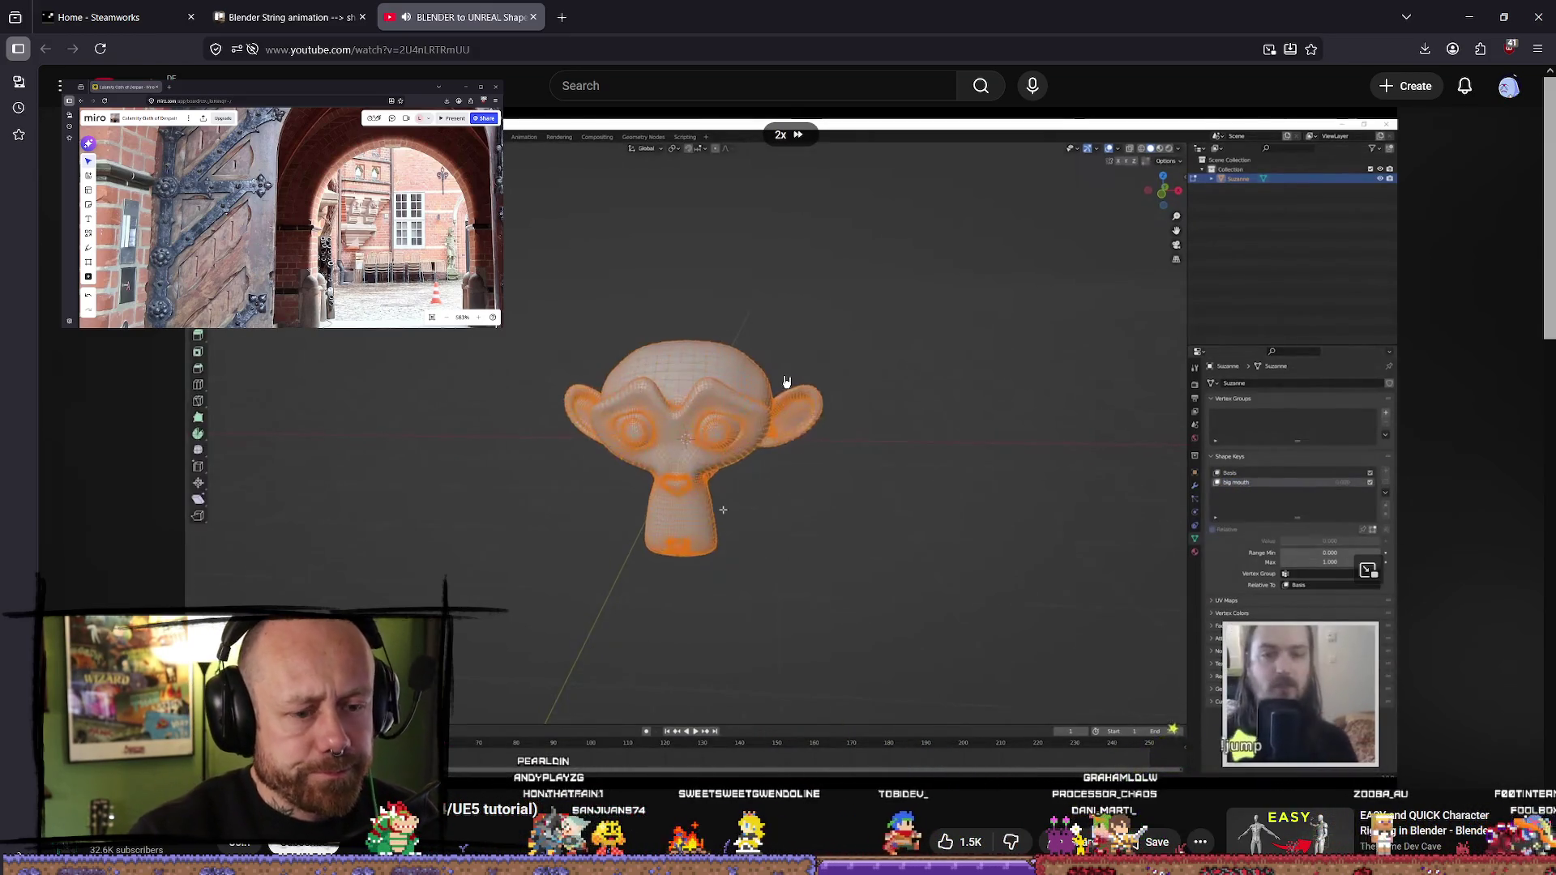
# - Play the tutorial until the monkey head's big-mouth shape key is being reshaped, pause it, and return to Blender
pyautogui.moveTo(1052, 494)
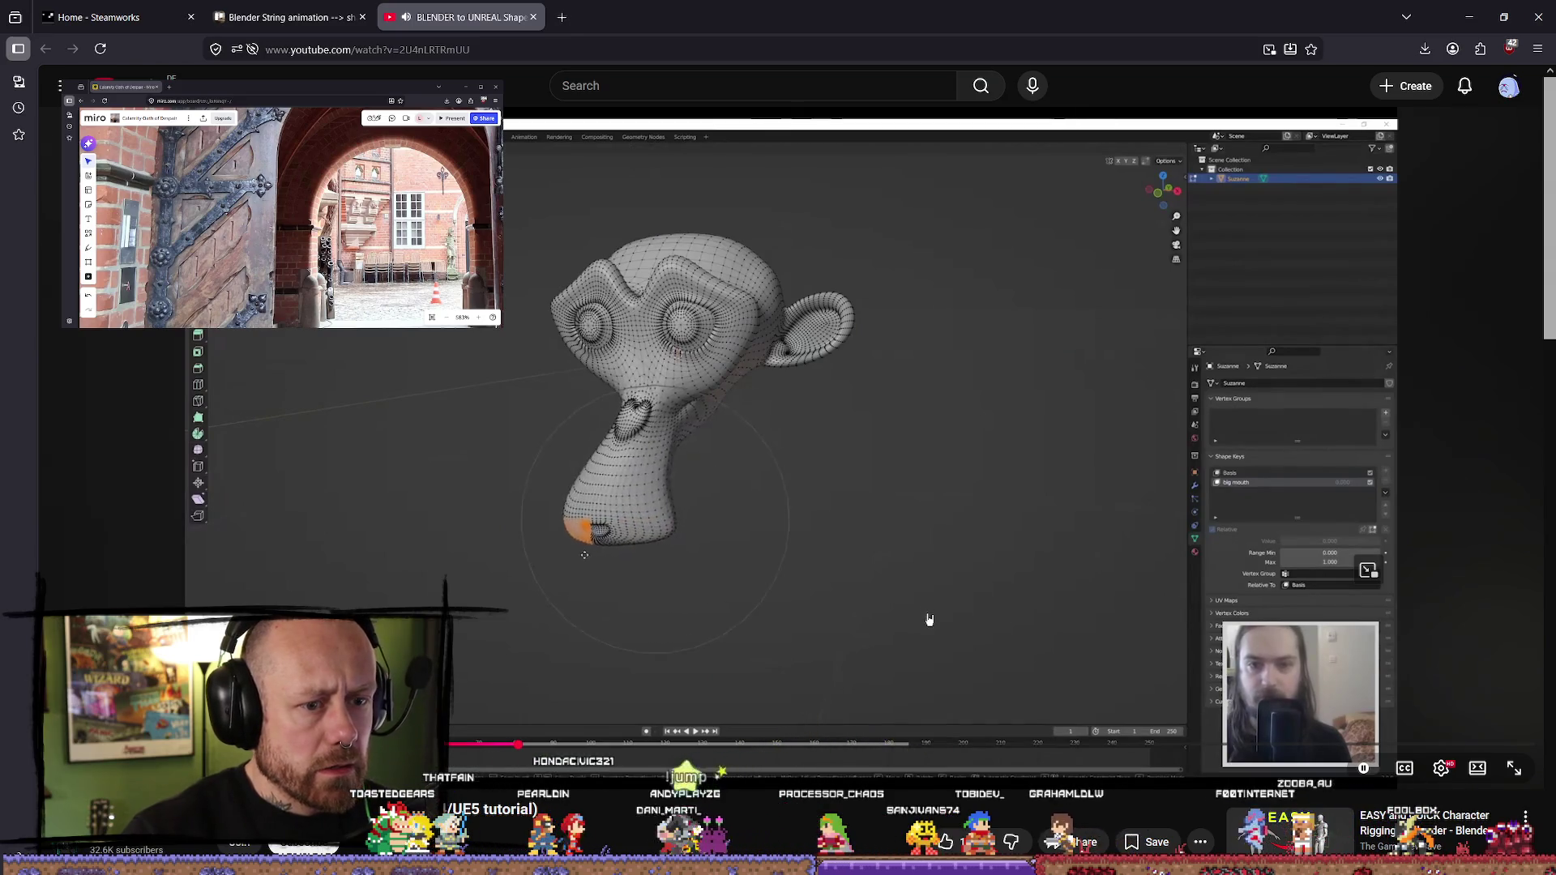
pyautogui.click(986, 478)
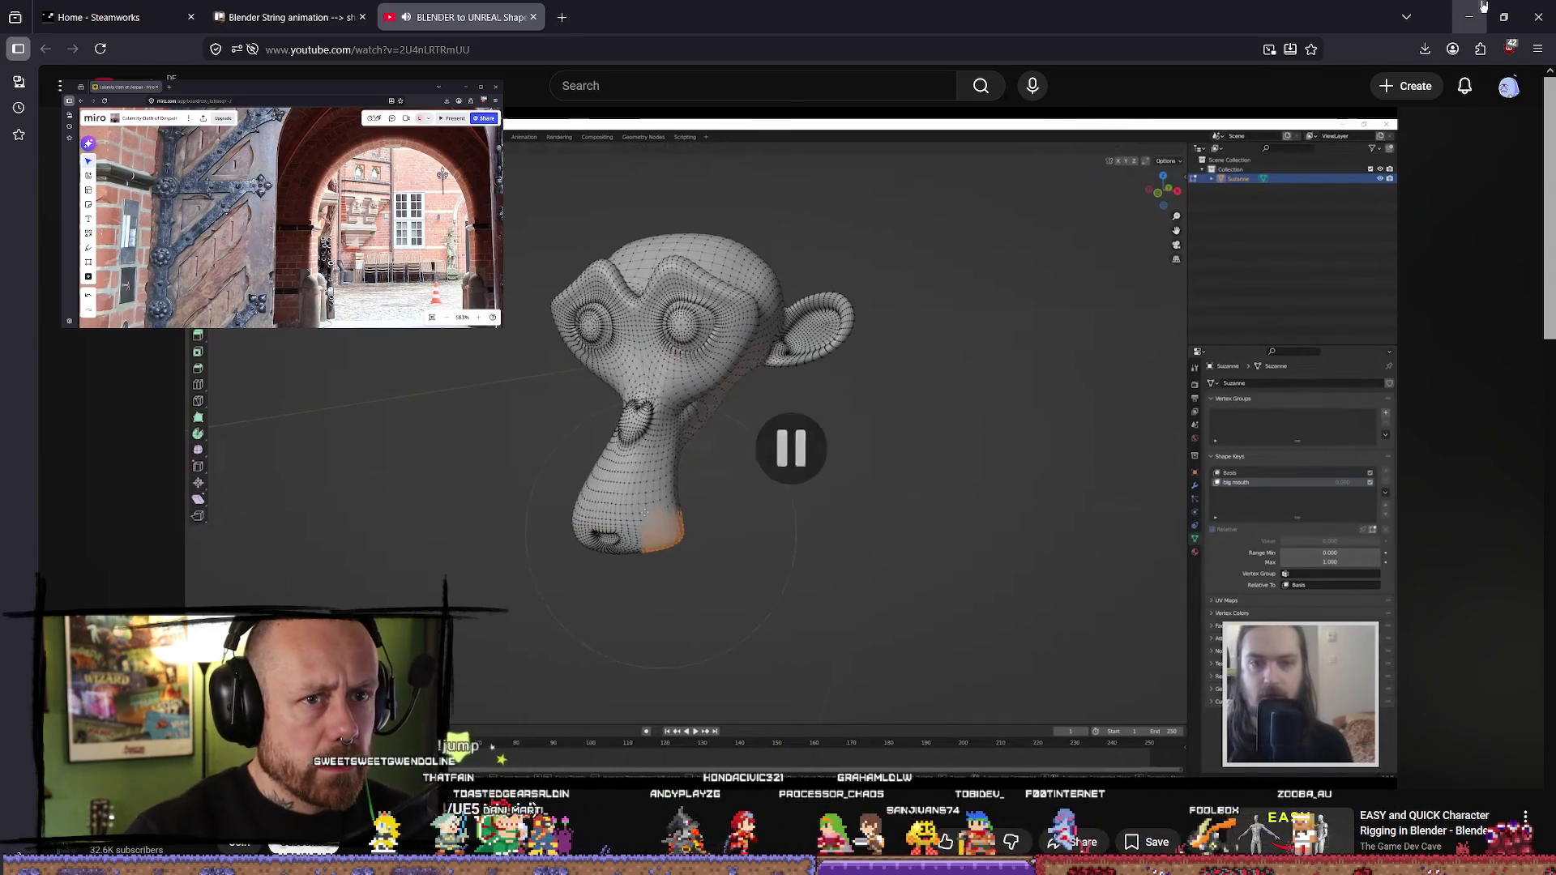
pyautogui.hotkey('alt', 'Tab')
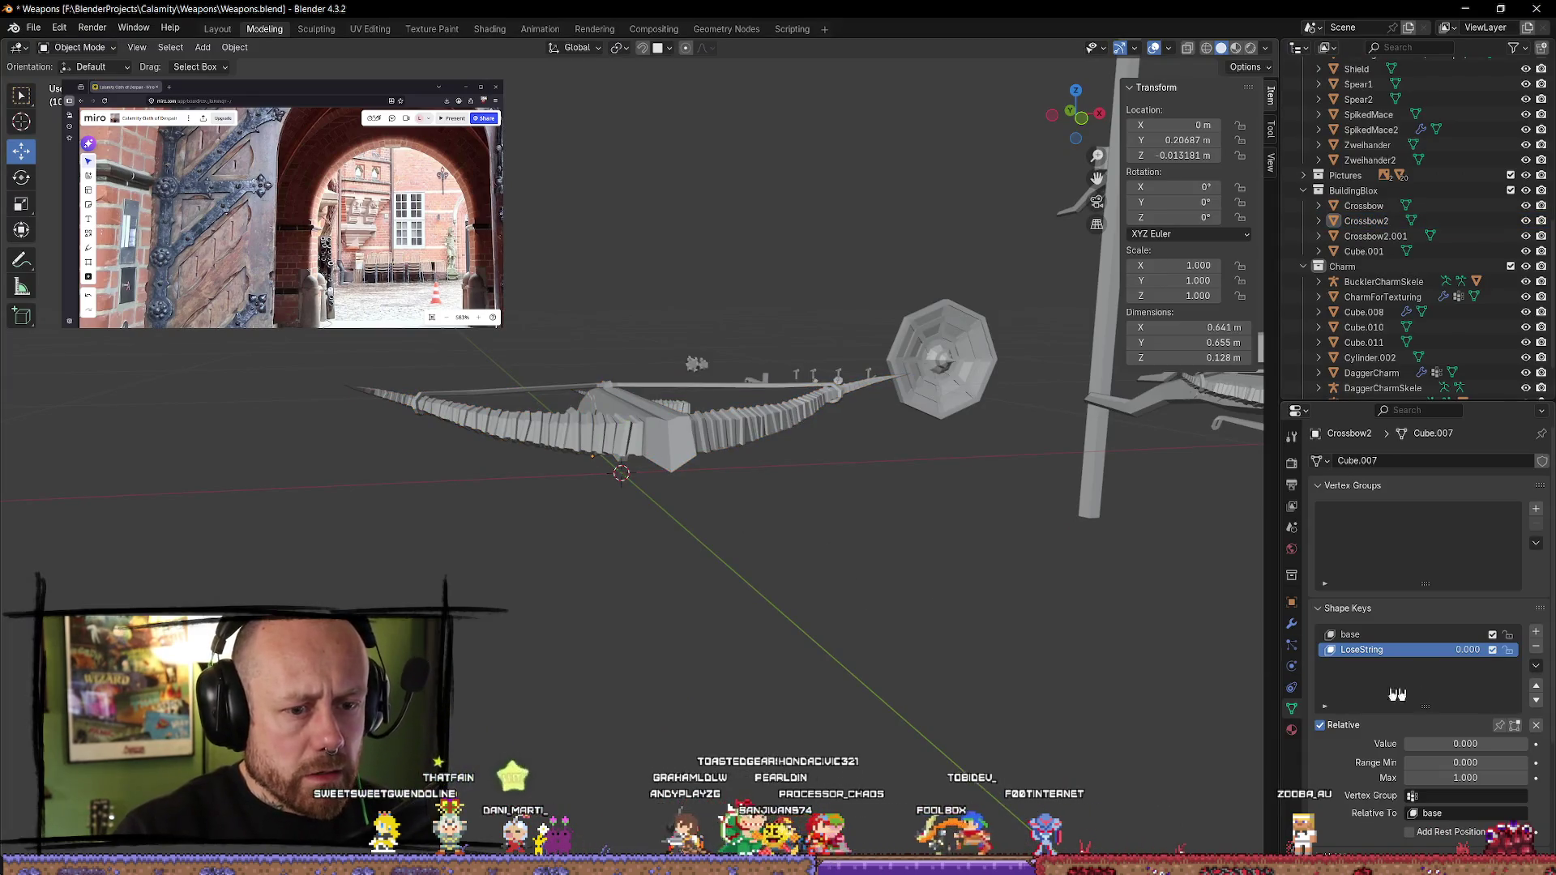
# - Select the crossbow in Edit Mode, clear its selection, and make LoseString the active shape key
pyautogui.press('Tab')
pyautogui.moveTo(948, 622); pyautogui.dragTo(949, 642, button='middle')
pyautogui.press('Tab')
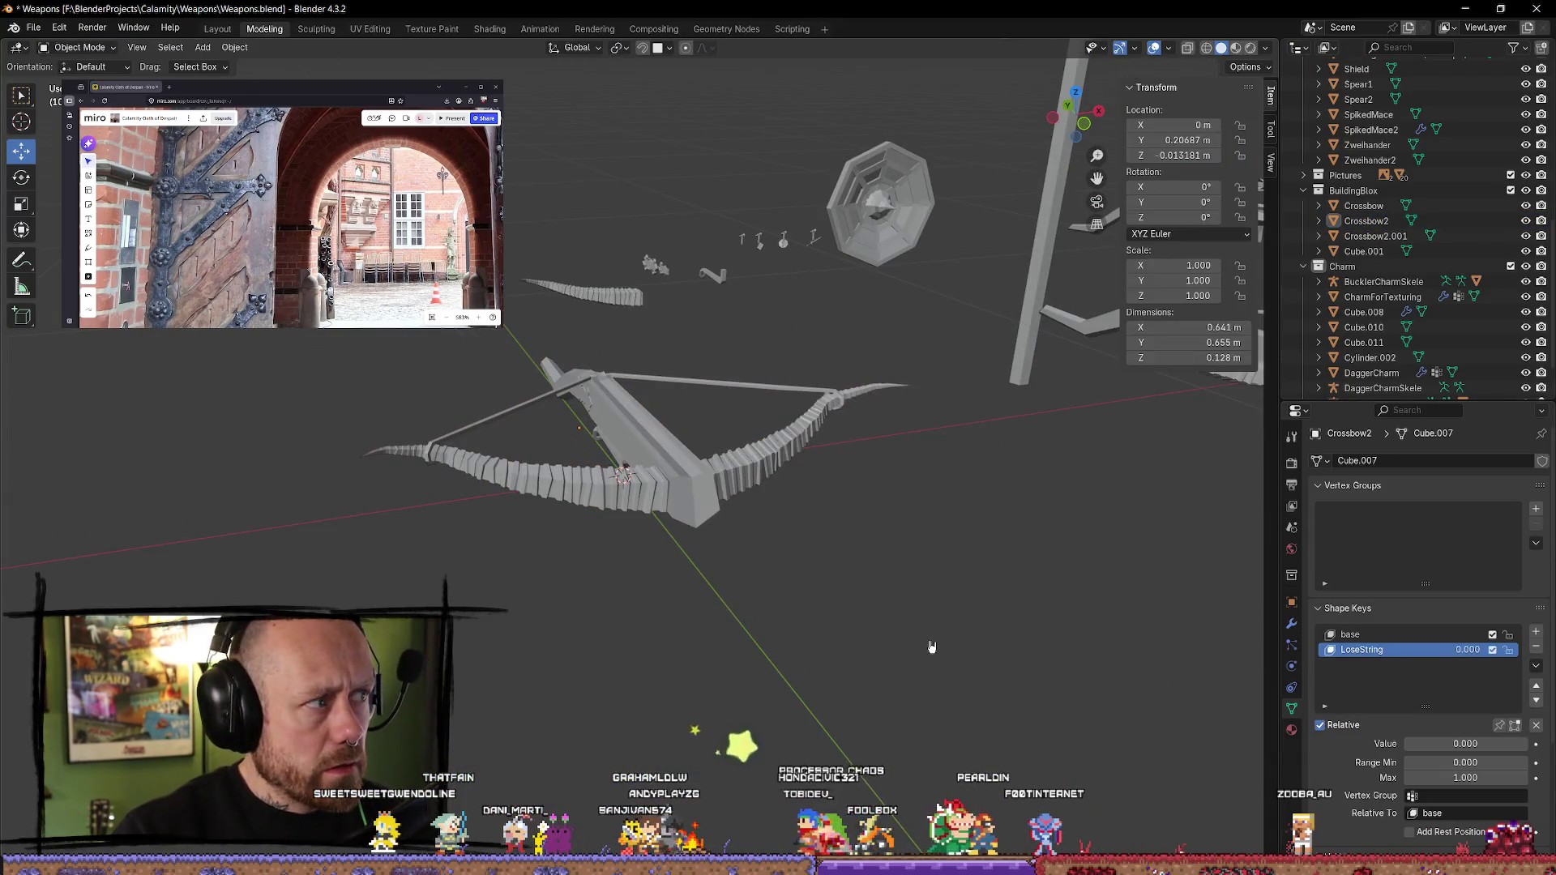
pyautogui.click(648, 453)
pyautogui.moveTo(713, 486); pyautogui.dragTo(979, 565, button='middle')
pyautogui.press('Tab')
pyautogui.hotkey('alt', 'a')
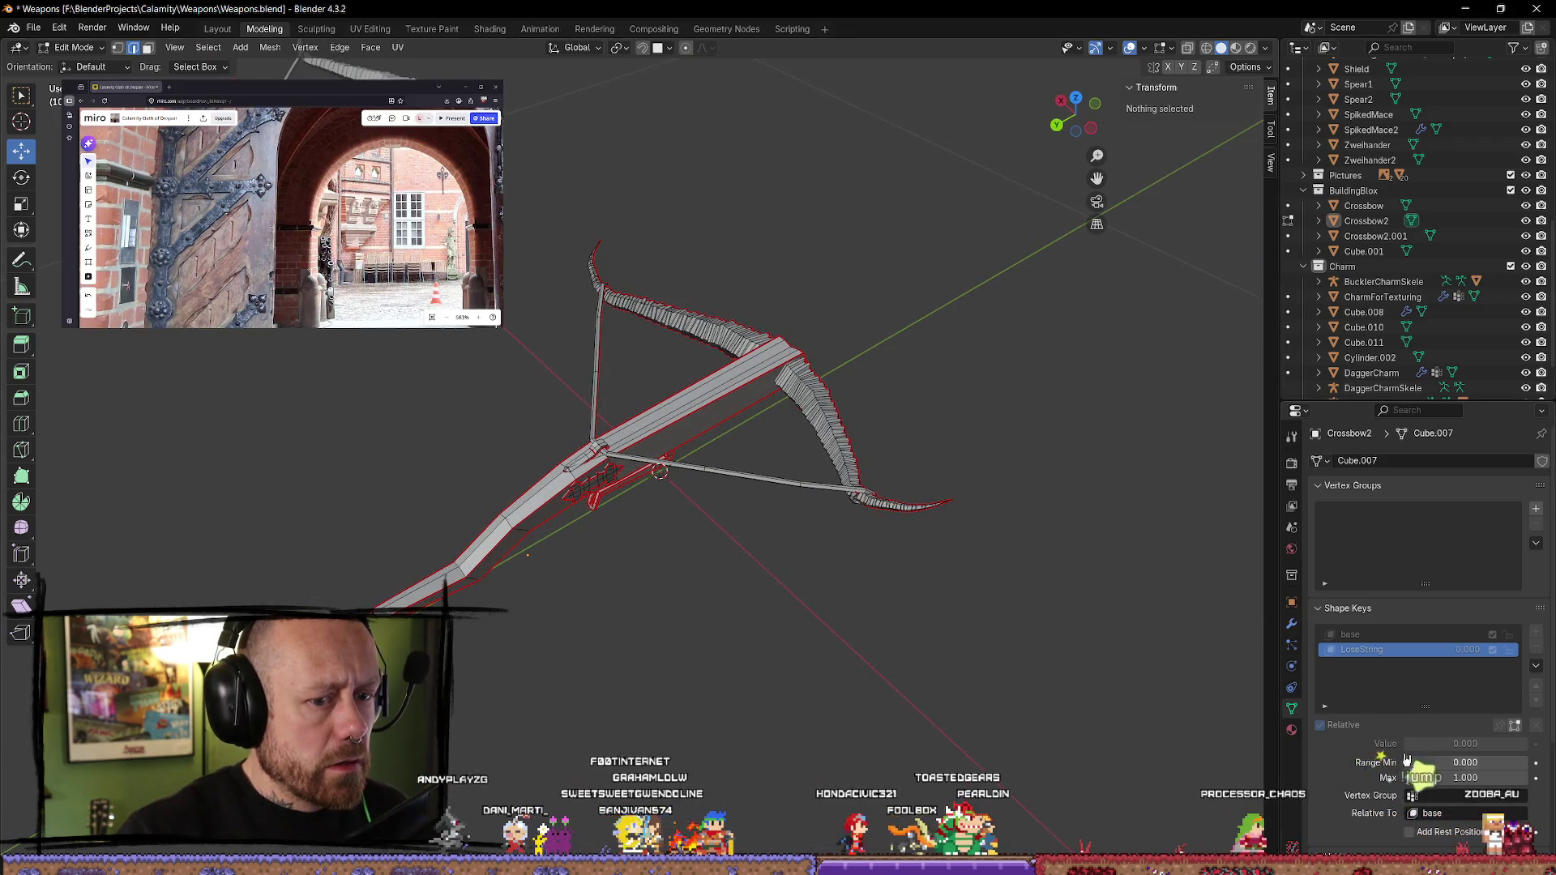
pyautogui.scroll(4, 713, 543)
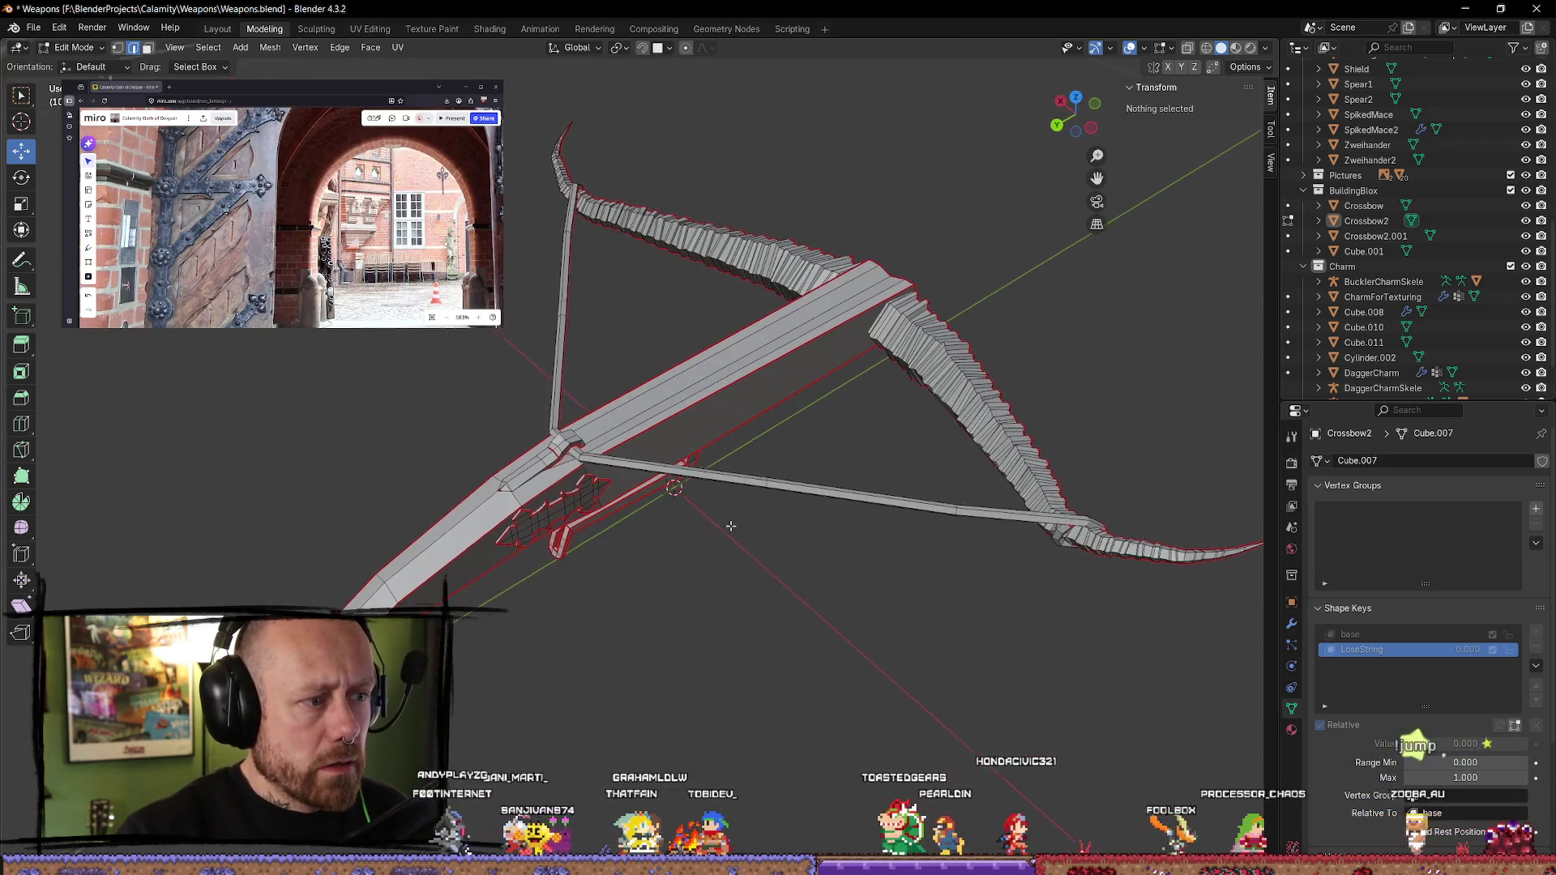
pyautogui.click(1365, 636)
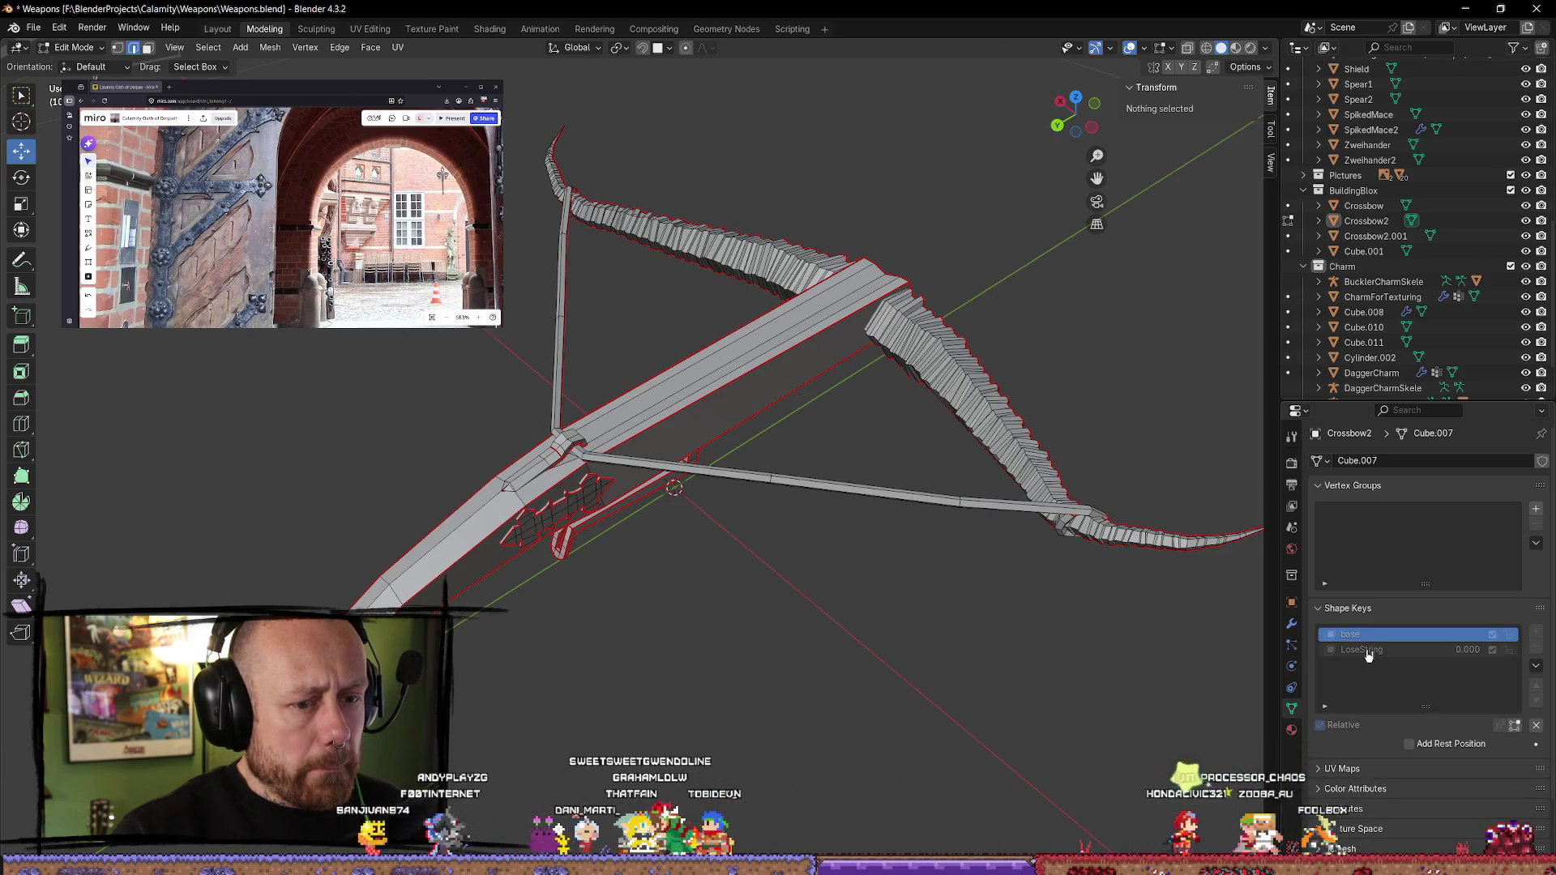
pyautogui.click(1369, 652)
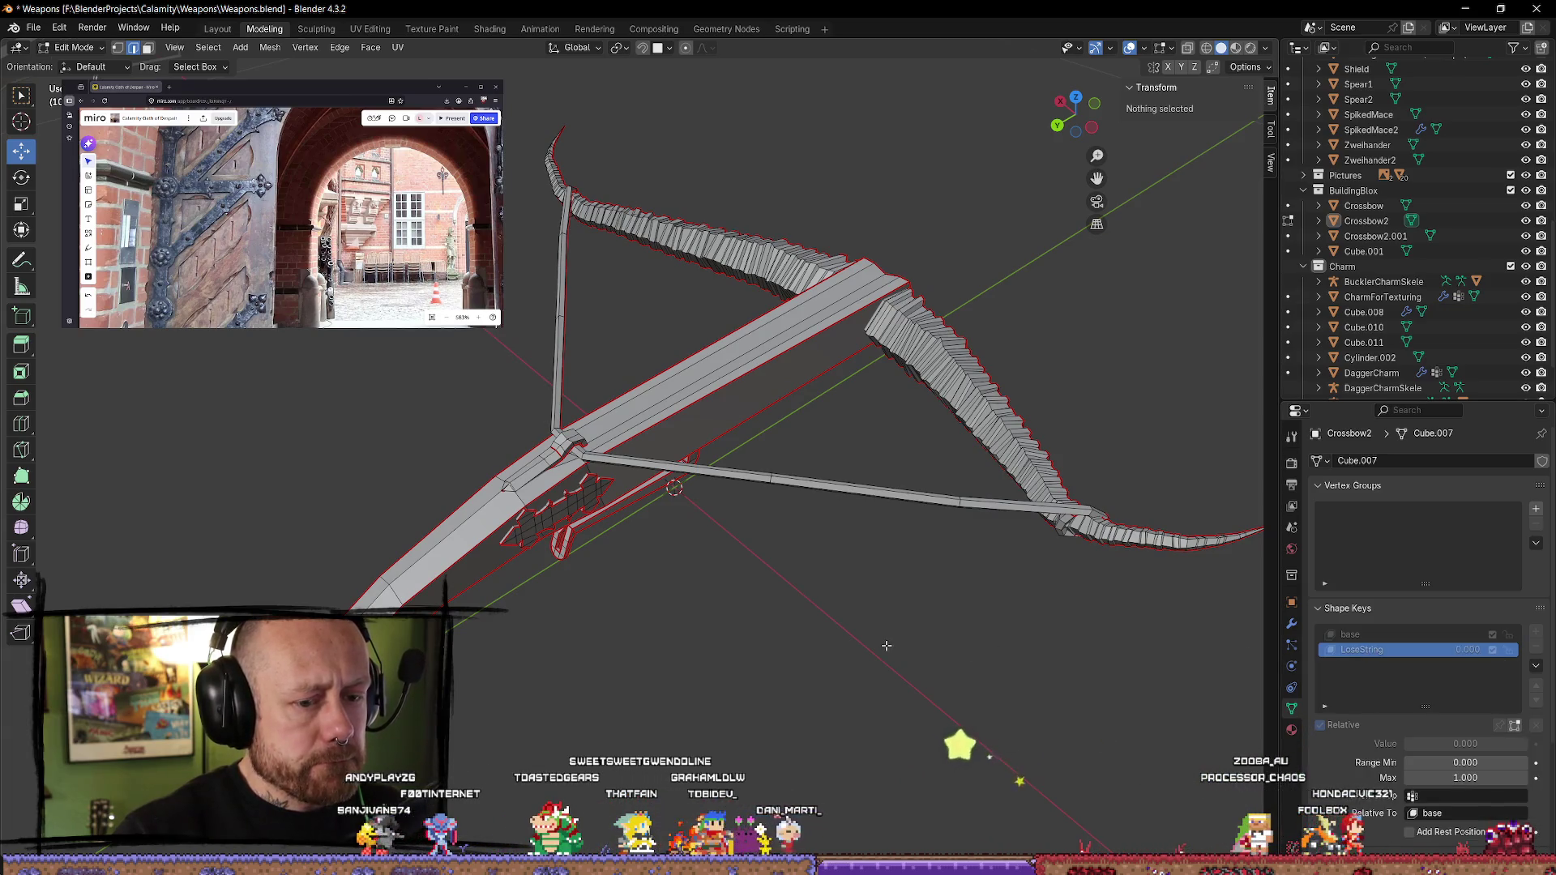
# - Select the bow string's centre vertex near the crossguard
pyautogui.moveTo(873, 653); pyautogui.dragTo(775, 579, button='middle')
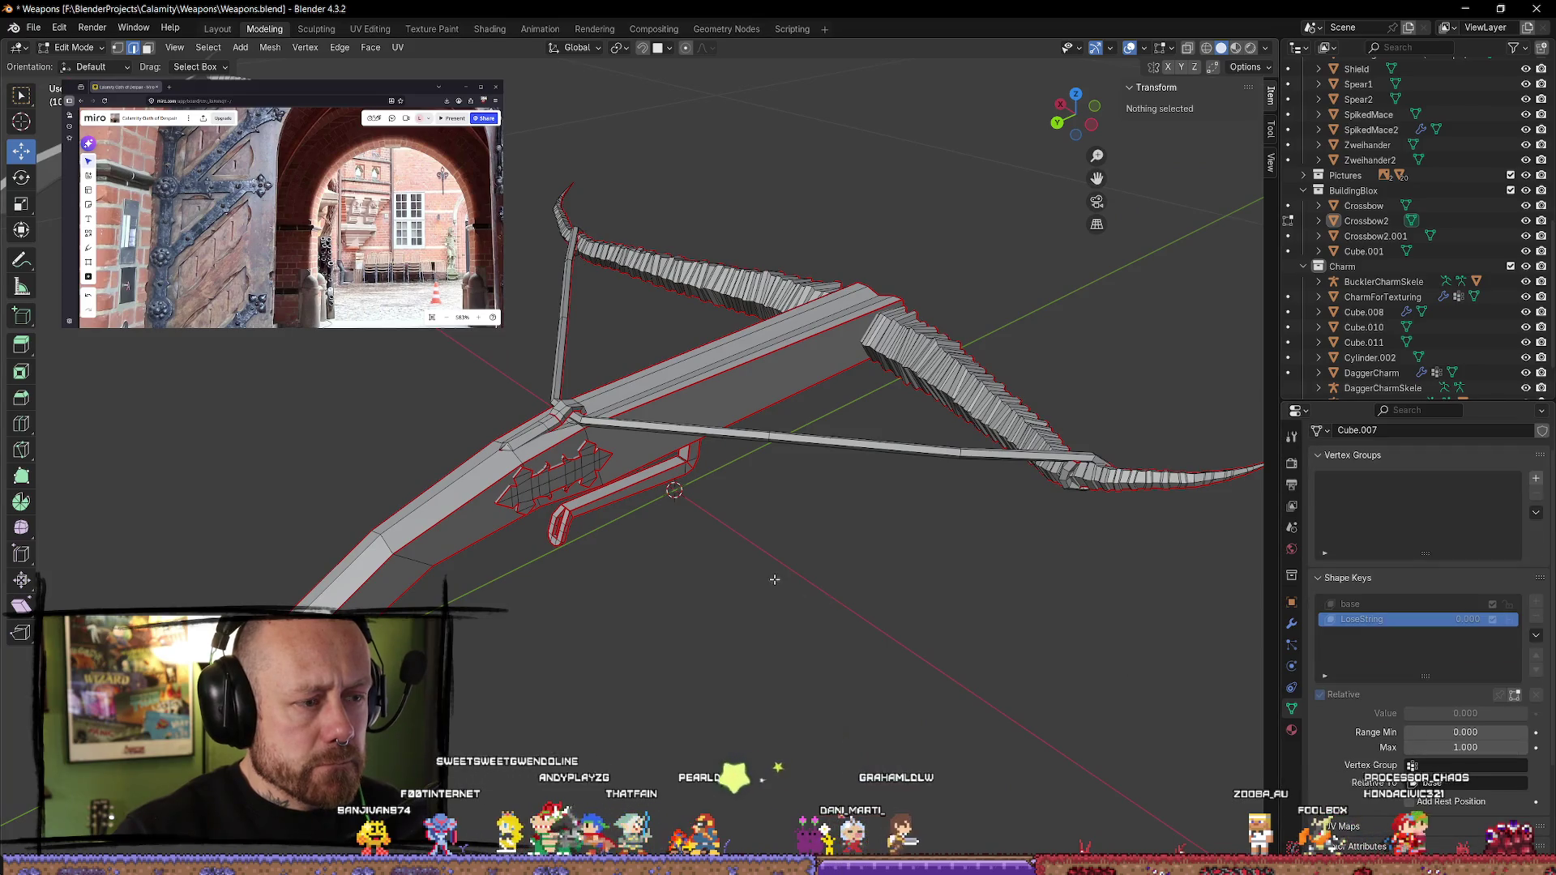
pyautogui.click(591, 417)
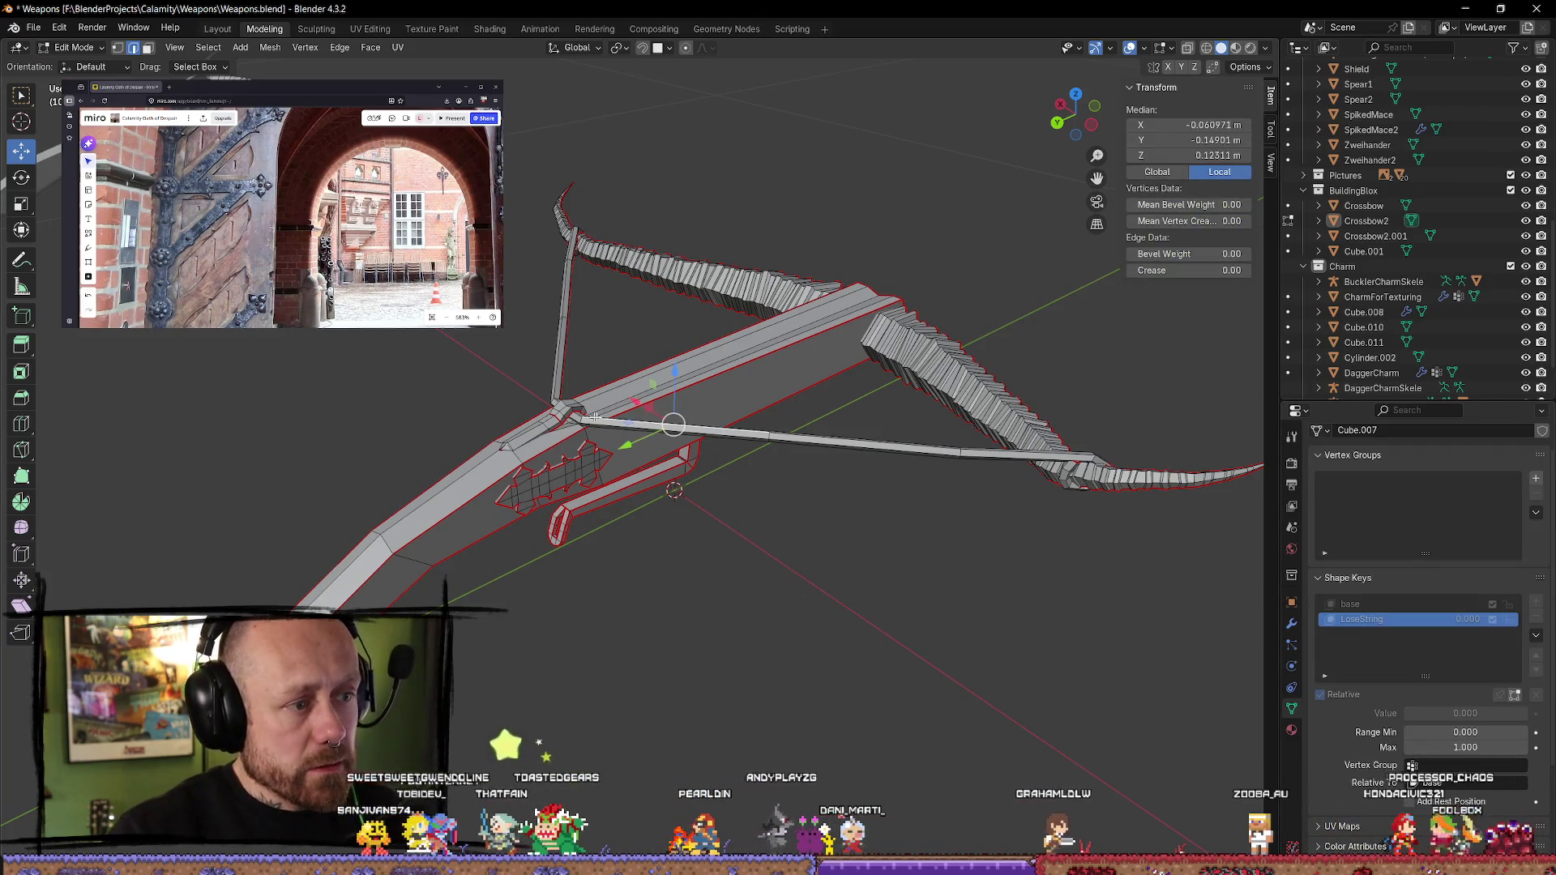
pyautogui.moveTo(925, 647); pyautogui.dragTo(875, 575, button='middle')
pyautogui.click(866, 562)
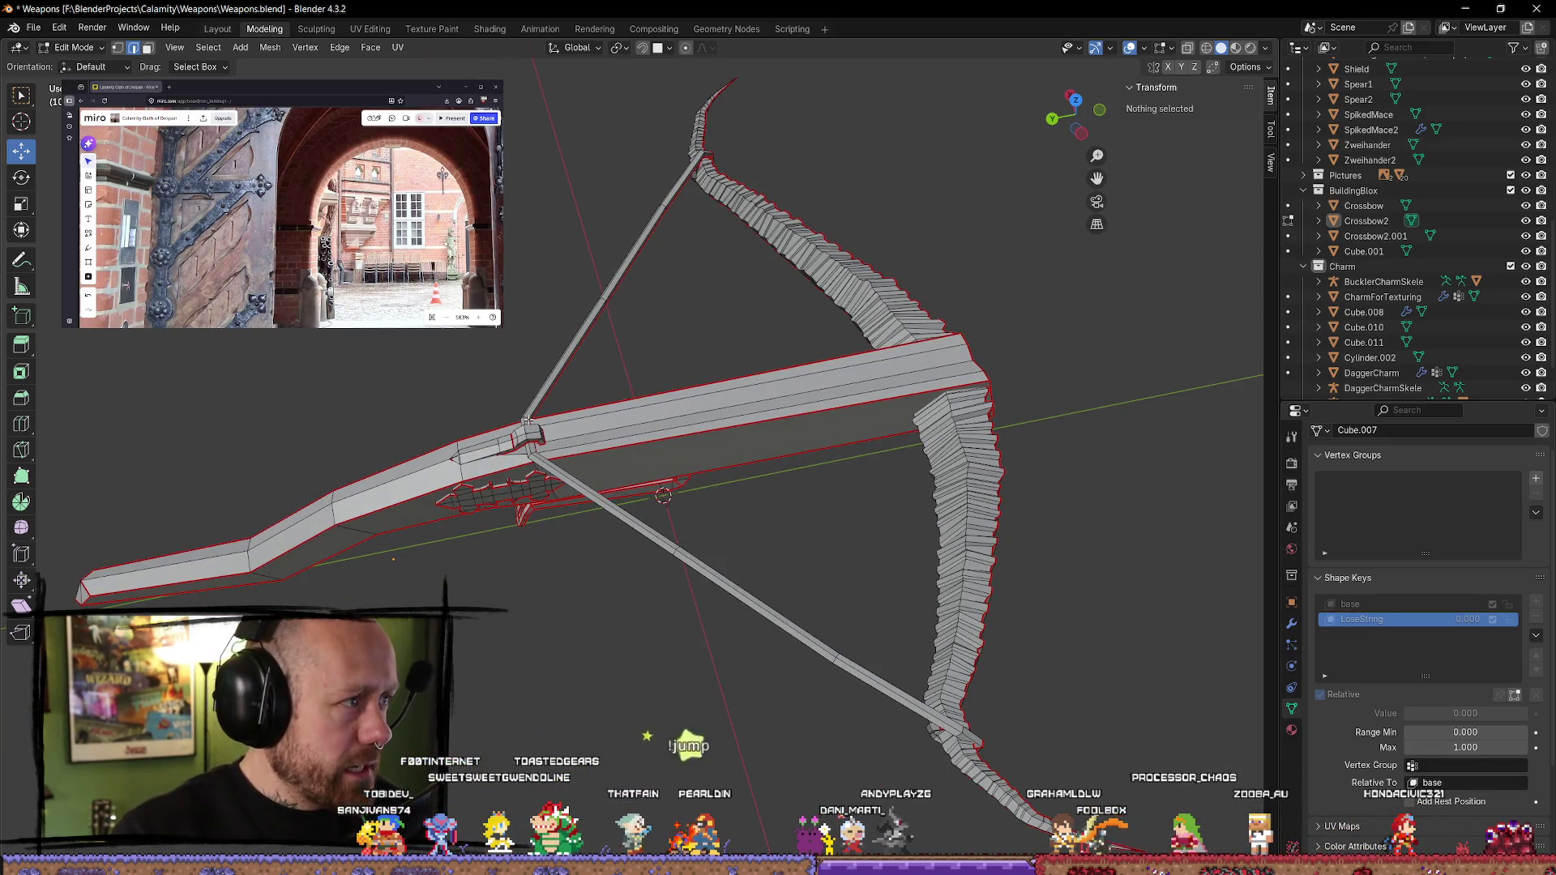
pyautogui.moveTo(520, 417)
pyautogui.mouseDown(button='middle')
pyautogui.moveTo(570, 375)
pyautogui.moveTo(622, 375)
pyautogui.moveTo(881, 445)
pyautogui.mouseUp(button='middle')
pyautogui.scroll(2, 880, 445)
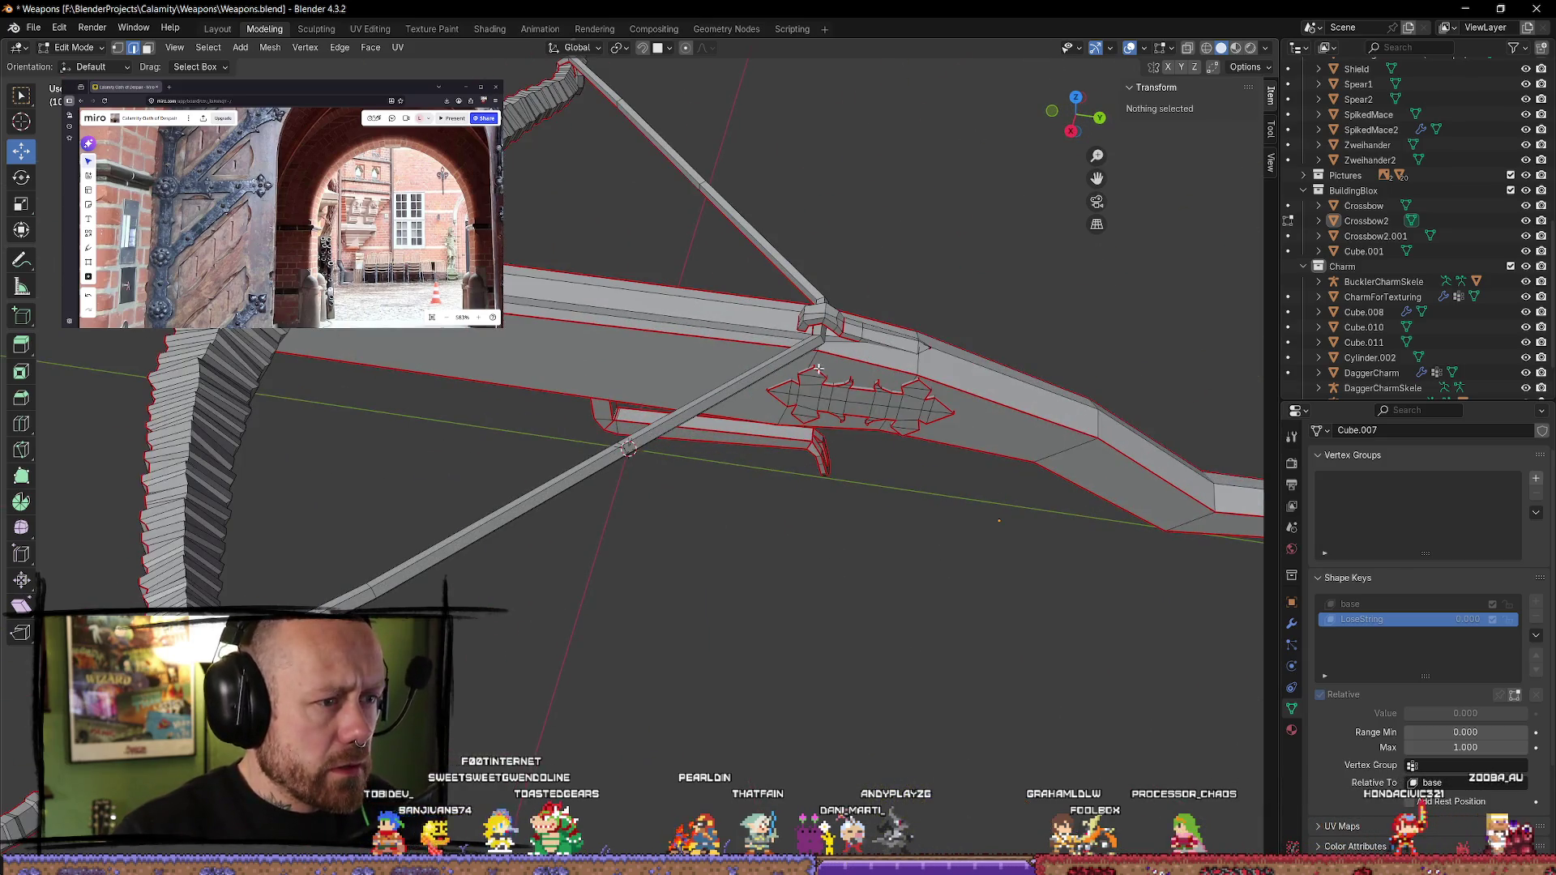
pyautogui.click(822, 337)
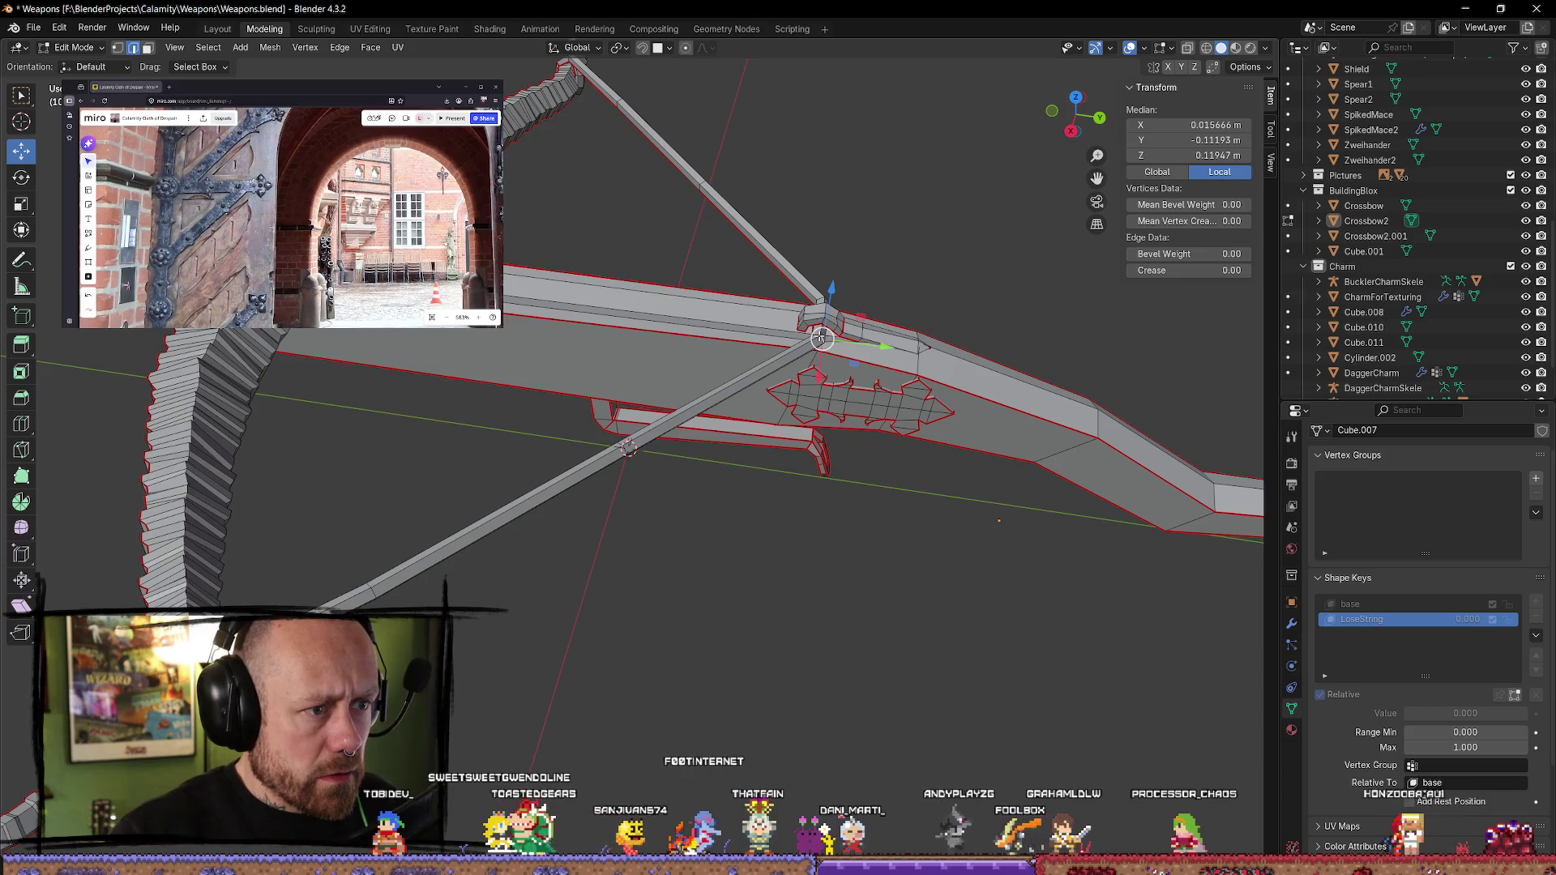
pyautogui.moveTo(822, 337)
pyautogui.mouseDown(button='middle')
pyautogui.moveTo(872, 335)
pyautogui.moveTo(980, 430)
pyautogui.moveTo(1077, 379)
pyautogui.moveTo(949, 425)
pyautogui.moveTo(860, 357)
pyautogui.mouseUp(button='middle')
pyautogui.click(1053, 382)
pyautogui.scroll(3, 949, 425)
pyautogui.click(854, 351)
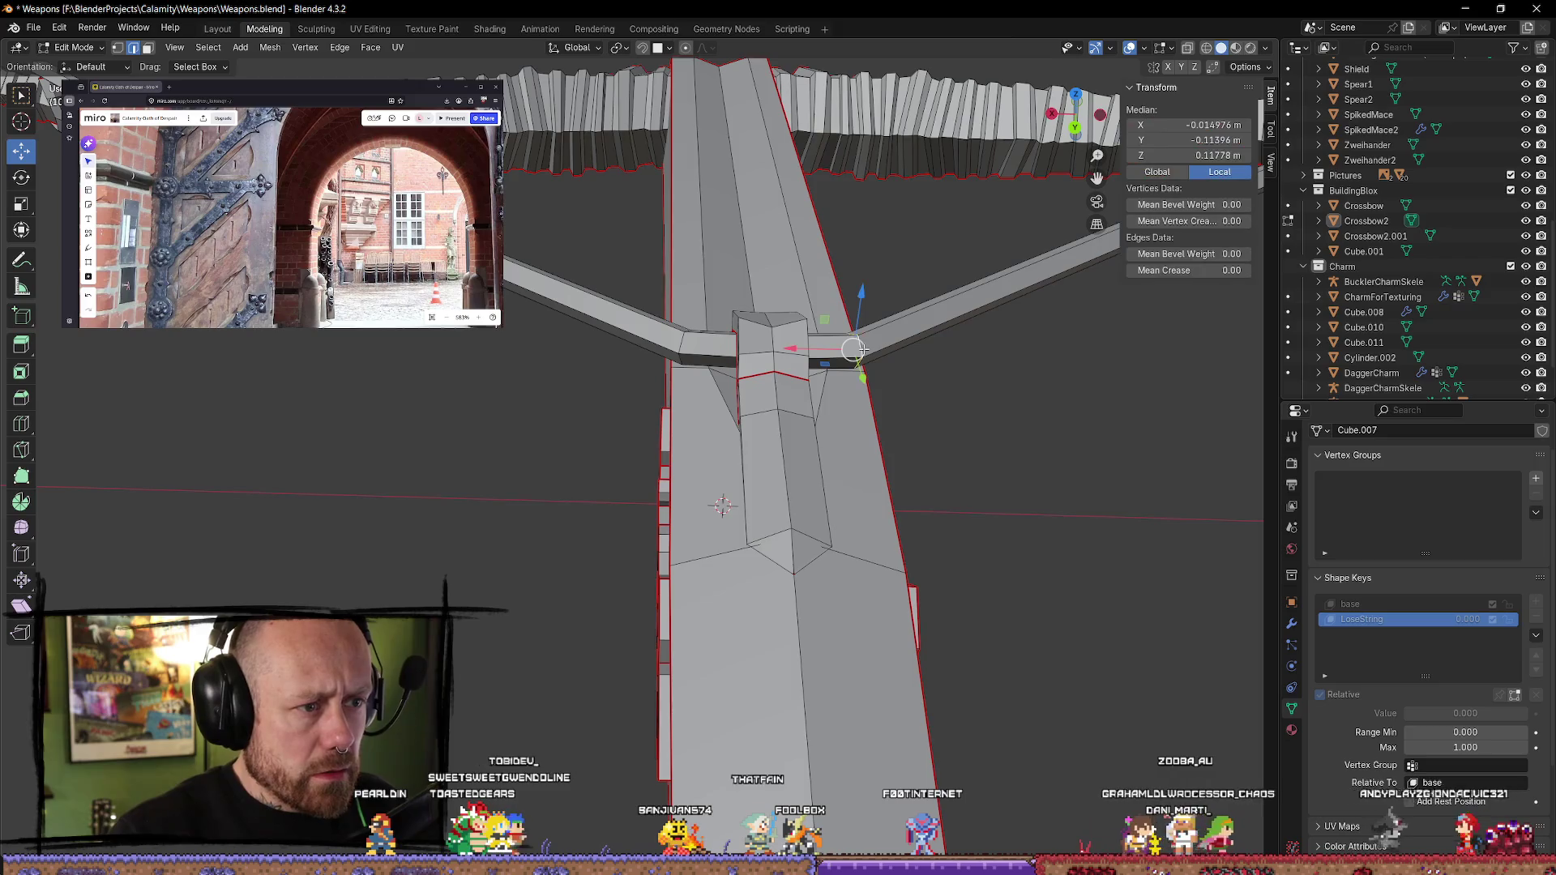
pyautogui.scroll(-3, 868, 406)
pyautogui.moveTo(868, 406)
pyautogui.mouseDown(button='middle')
pyautogui.moveTo(649, 479)
pyautogui.moveTo(687, 474)
pyautogui.moveTo(501, 512)
pyautogui.mouseUp(button='middle')
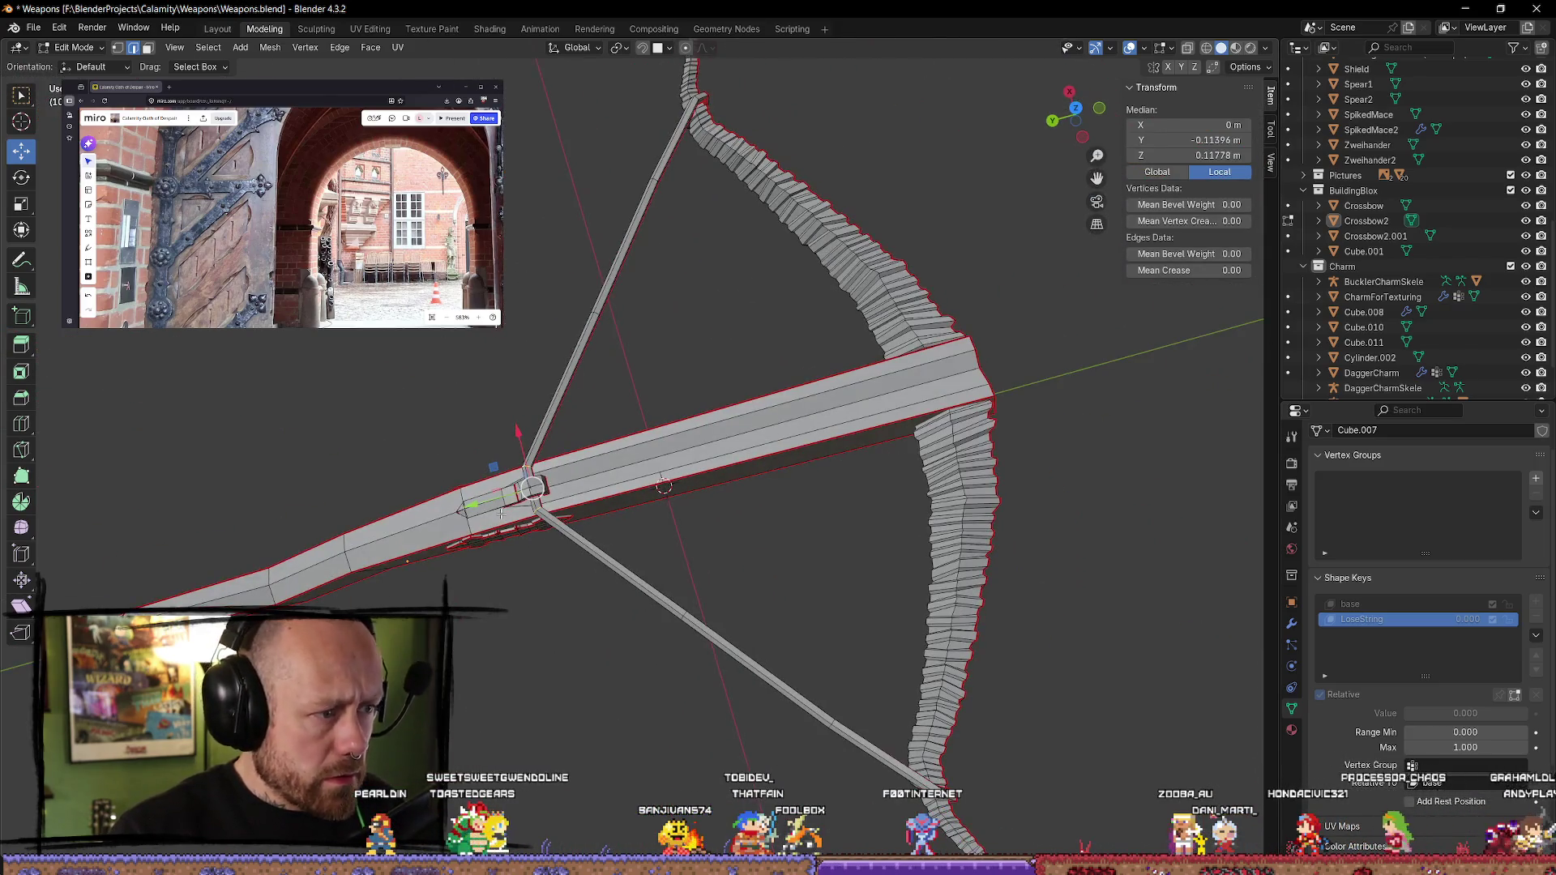
# - Select the bent string piece at the centre and rotate it about -5°
pyautogui.press('g')
pyautogui.press('Escape')
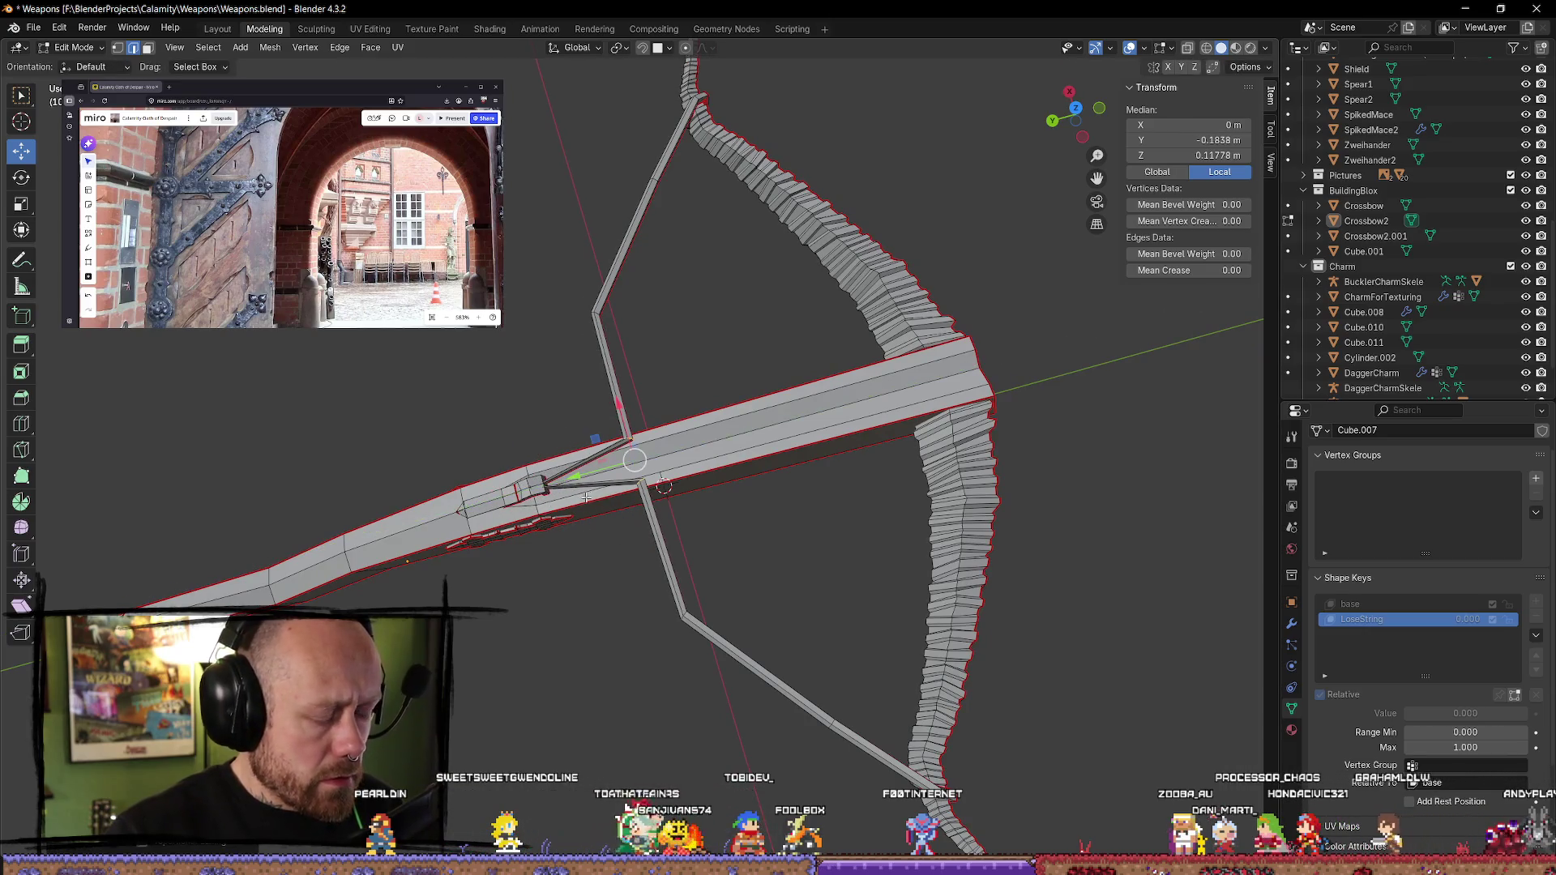
pyautogui.scroll(4, 592, 495)
pyautogui.moveTo(591, 495)
pyautogui.mouseDown(button='middle')
pyautogui.moveTo(990, 506)
pyautogui.moveTo(859, 566)
pyautogui.mouseUp(button='middle')
pyautogui.moveTo(1095, 367); pyautogui.dragTo(730, 243, button='middle')
pyautogui.keyDown('alt'); pyautogui.click(714, 235); pyautogui.keyUp('alt')
pyautogui.hotkey('shift', 'space')
pyautogui.press('r')
pyautogui.scroll(2, 714, 235)
pyautogui.moveTo(714, 235)
pyautogui.mouseDown()
pyautogui.moveTo(728, 230)
pyautogui.moveTo(718, 240)
pyautogui.mouseUp()
# - Try nudging the piece along Y and upward, undo those moves, and select the small centre piece
pyautogui.click(26, 153)
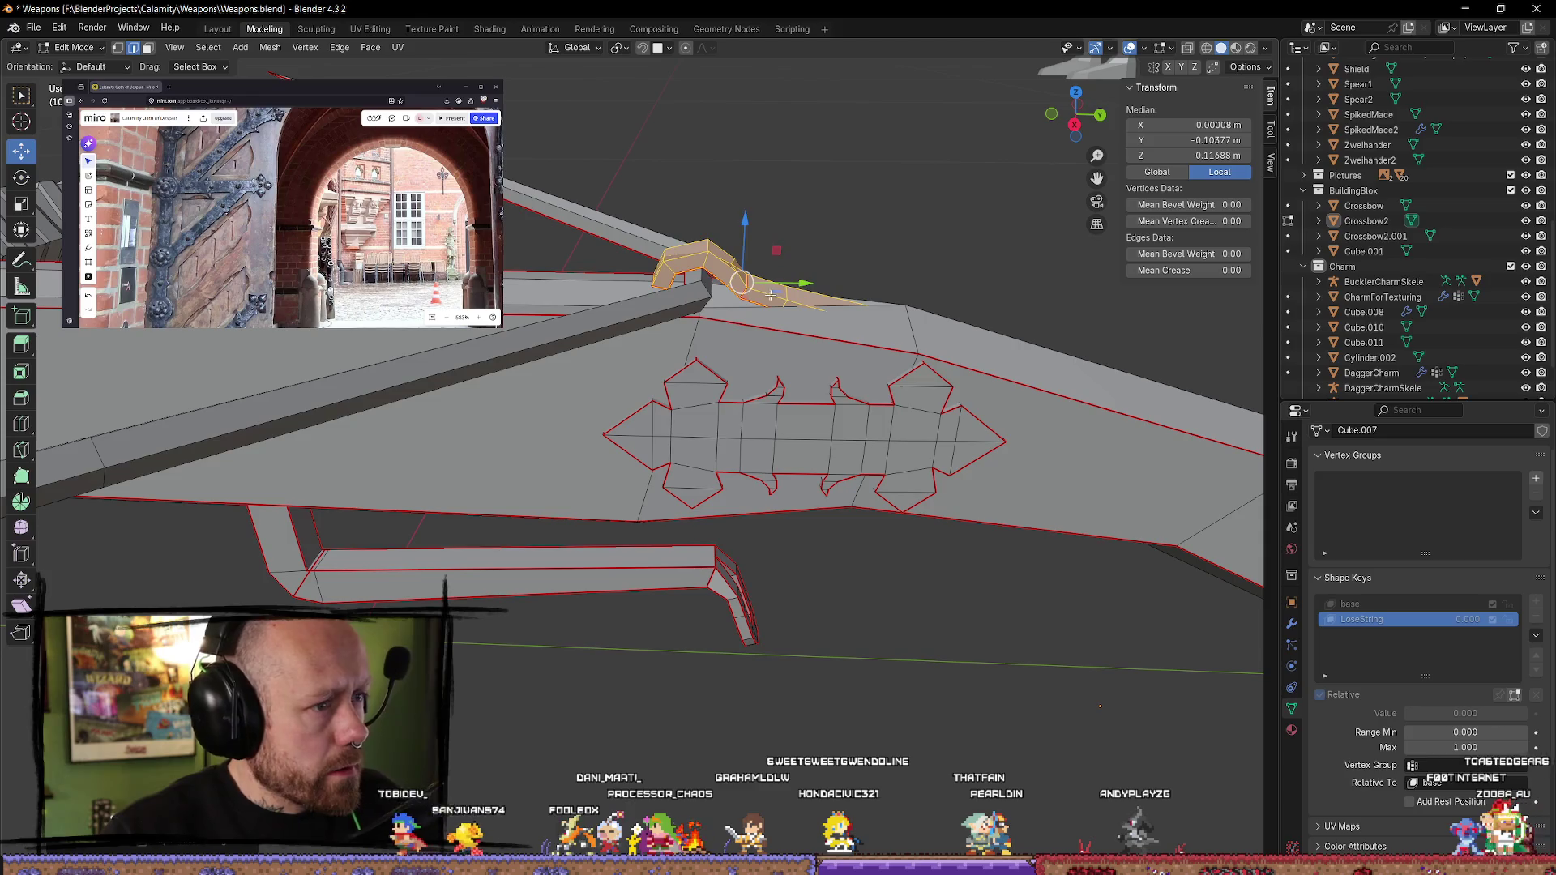
pyautogui.moveTo(788, 286); pyautogui.dragTo(792, 286)
pyautogui.moveTo(752, 221)
pyautogui.mouseDown()
pyautogui.moveTo(746, 208)
pyautogui.moveTo(781, 226)
pyautogui.mouseUp()
pyautogui.hotkey('ctrl', 'z')
pyautogui.hotkey('ctrl', 'z')
pyautogui.click(22, 177)
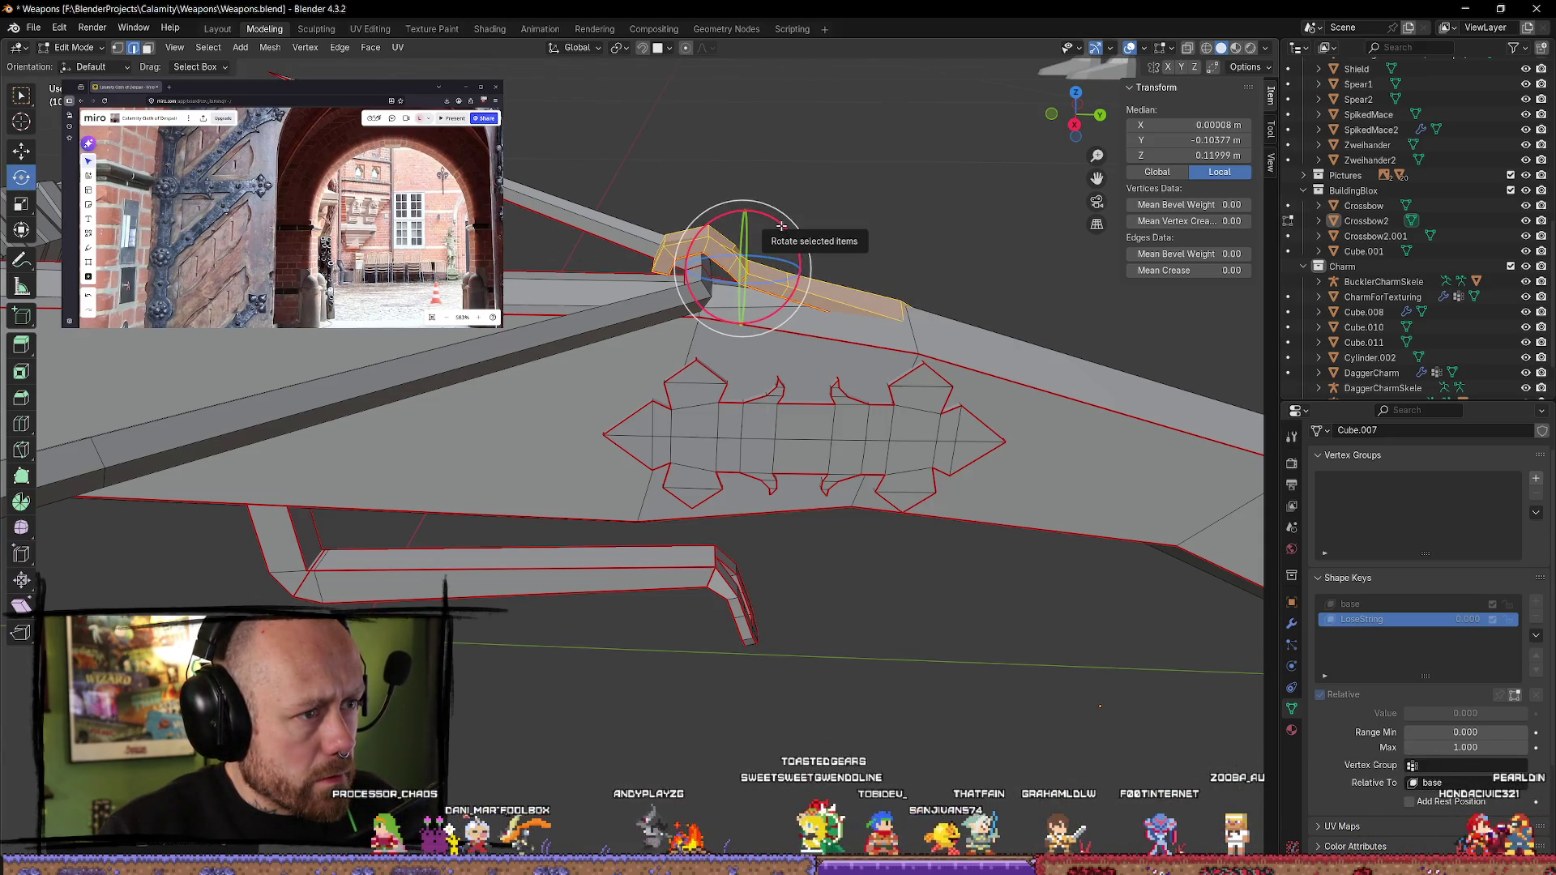
pyautogui.click(892, 219)
pyautogui.moveTo(890, 219)
pyautogui.mouseDown(button='middle')
pyautogui.moveTo(810, 251)
pyautogui.moveTo(852, 246)
pyautogui.moveTo(813, 236)
pyautogui.moveTo(695, 345)
pyautogui.moveTo(702, 307)
pyautogui.moveTo(633, 325)
pyautogui.moveTo(644, 371)
pyautogui.mouseUp(button='middle')
pyautogui.click(701, 289)
pyautogui.click(22, 151)
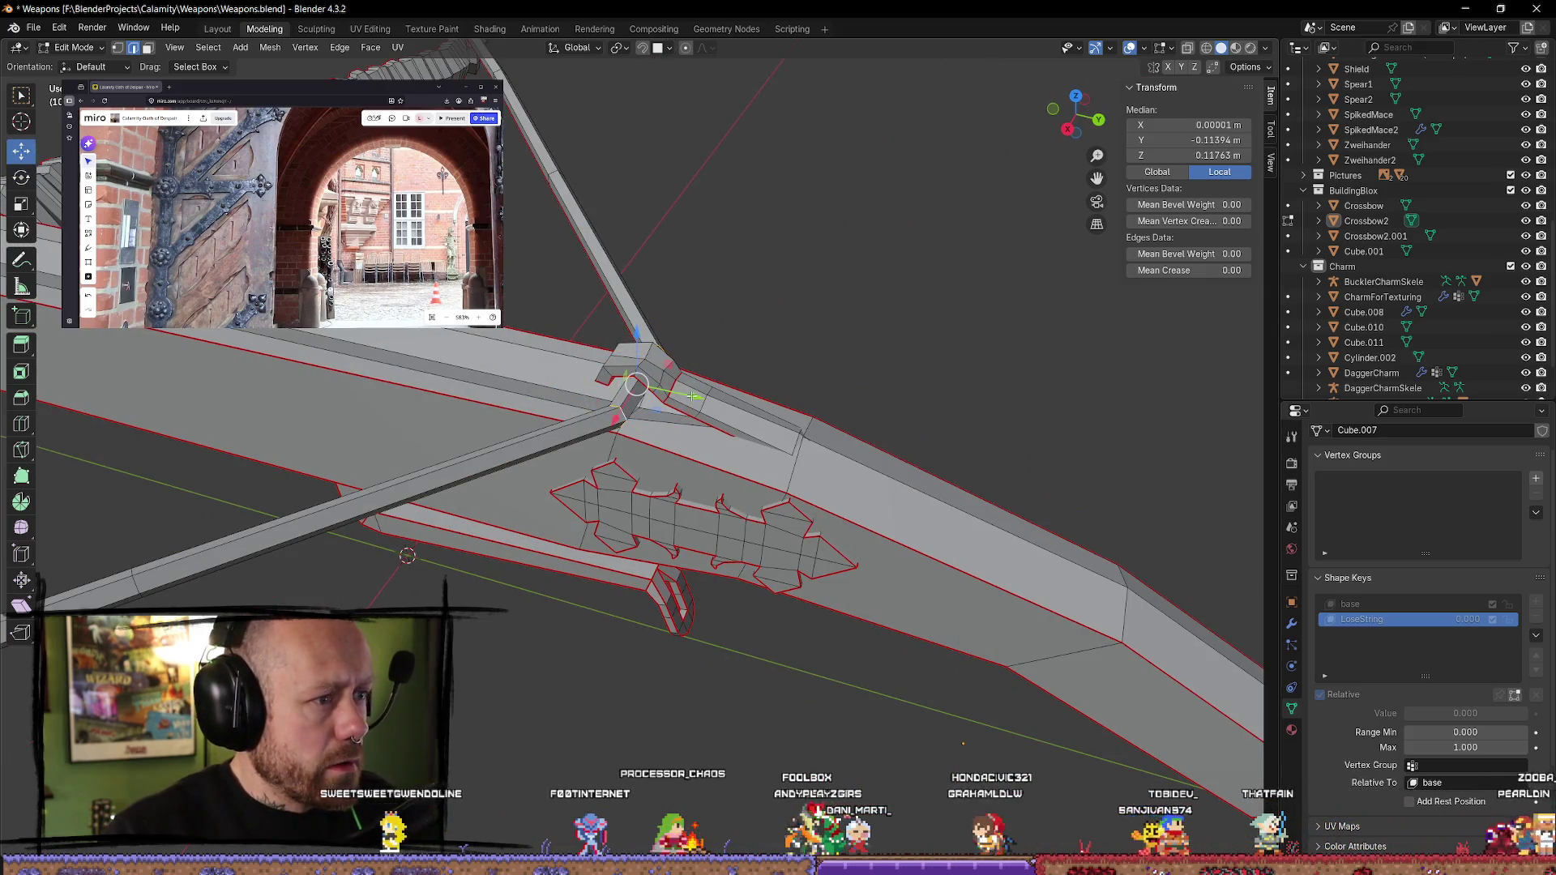
# - Slide the string centre back along the stock to about Y -0.30 m and return to Object Mode
pyautogui.moveTo(641, 381); pyautogui.dragTo(584, 348)
pyautogui.moveTo(584, 348)
pyautogui.mouseDown(button='middle')
pyautogui.moveTo(509, 374)
pyautogui.moveTo(567, 422)
pyautogui.mouseUp(button='middle')
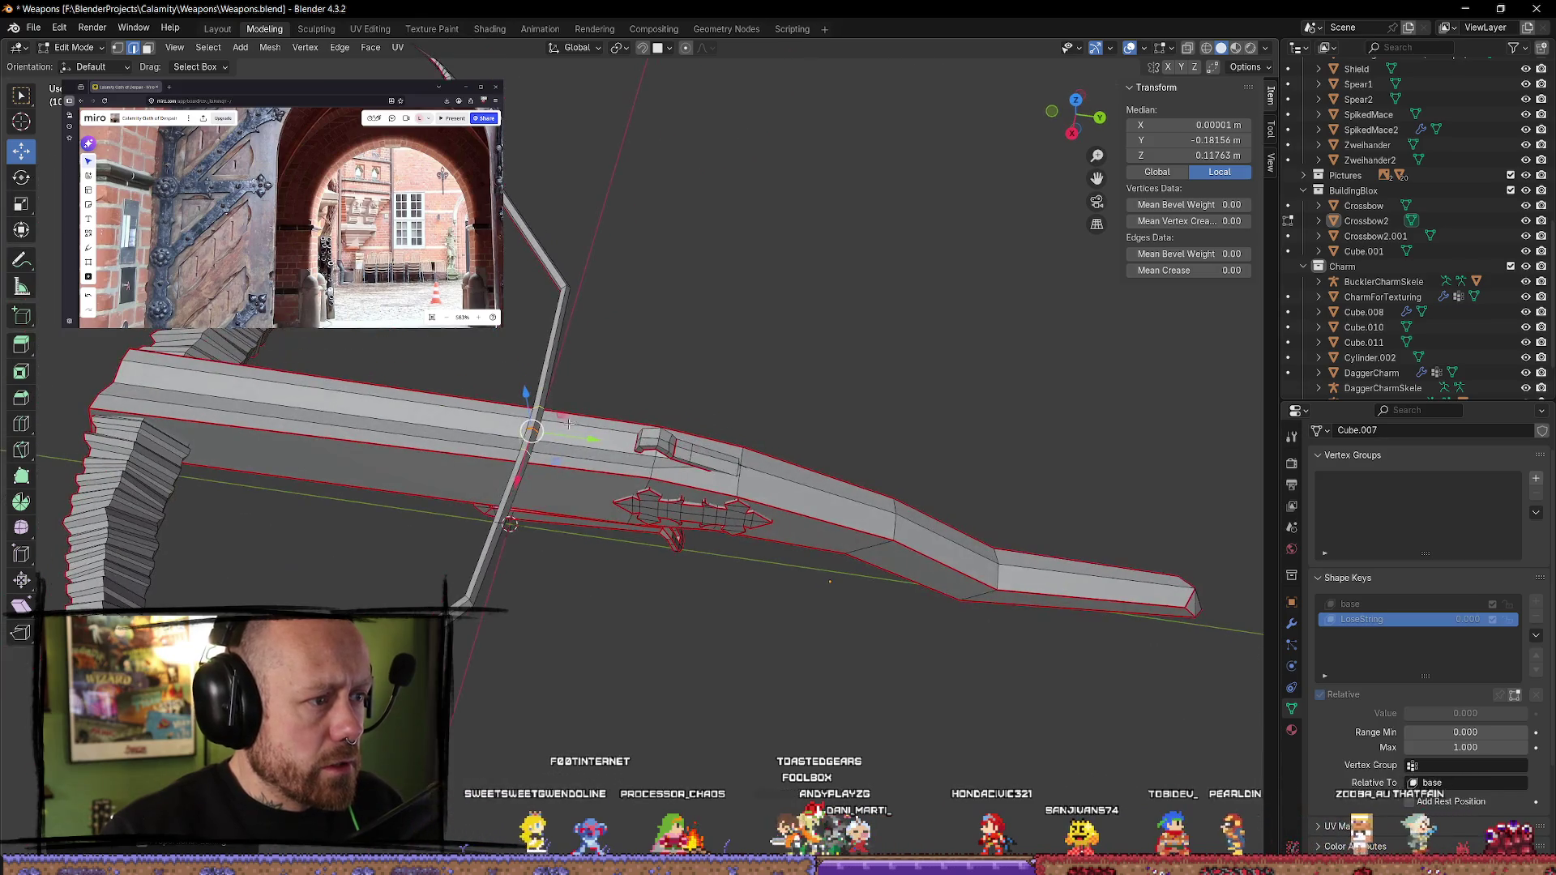
pyautogui.moveTo(592, 438); pyautogui.dragTo(475, 526)
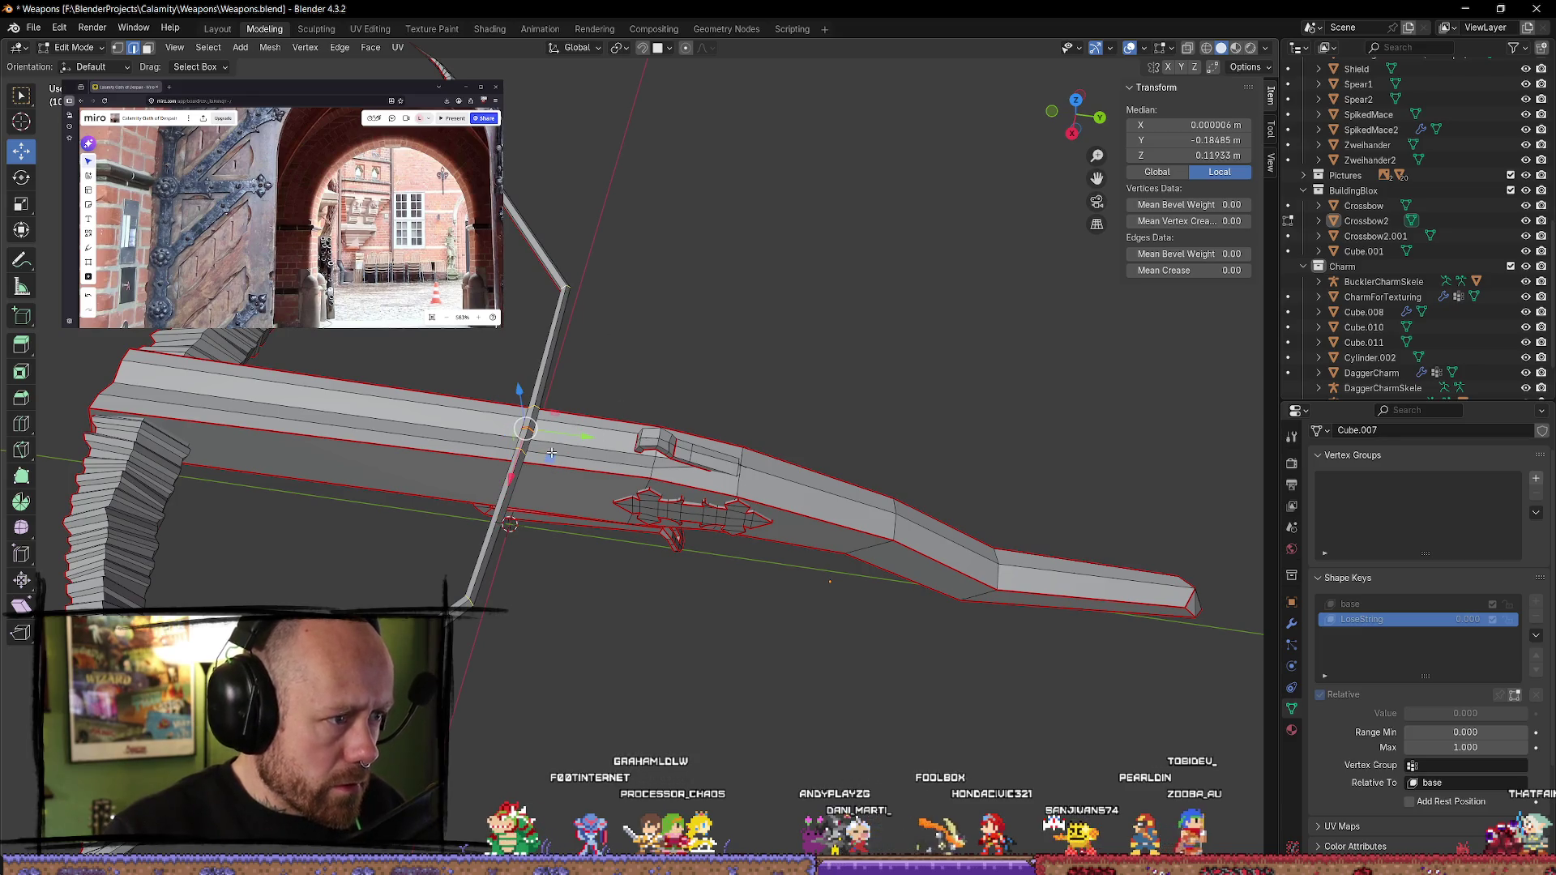
pyautogui.moveTo(581, 436)
pyautogui.mouseDown()
pyautogui.moveTo(413, 418)
pyautogui.moveTo(400, 437)
pyautogui.moveTo(408, 416)
pyautogui.mouseUp()
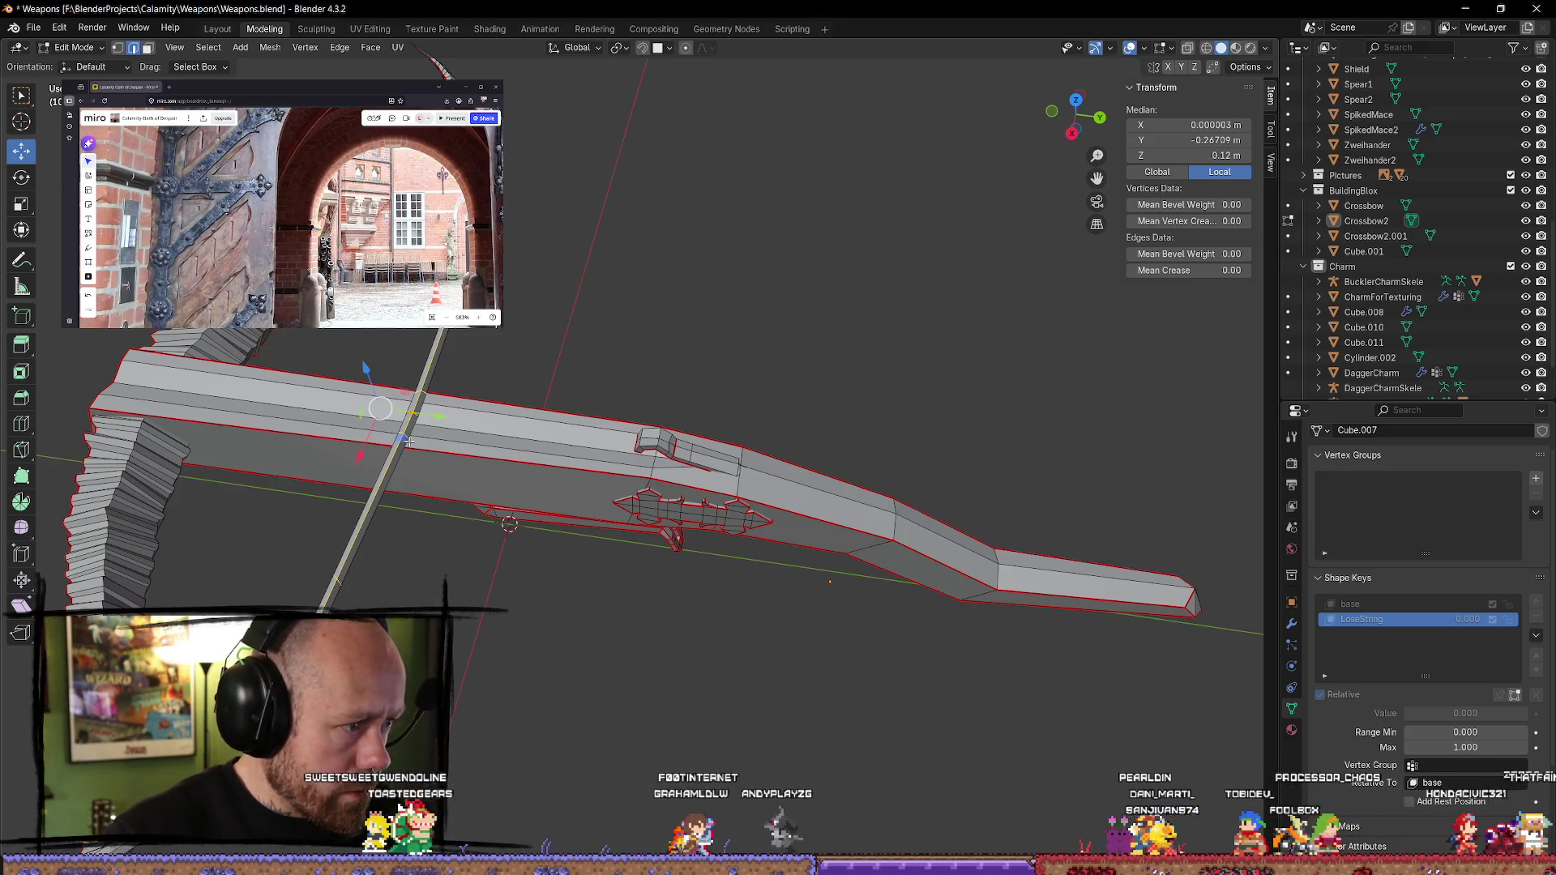
pyautogui.moveTo(407, 443)
pyautogui.mouseDown()
pyautogui.moveTo(407, 378)
pyautogui.moveTo(427, 369)
pyautogui.mouseUp()
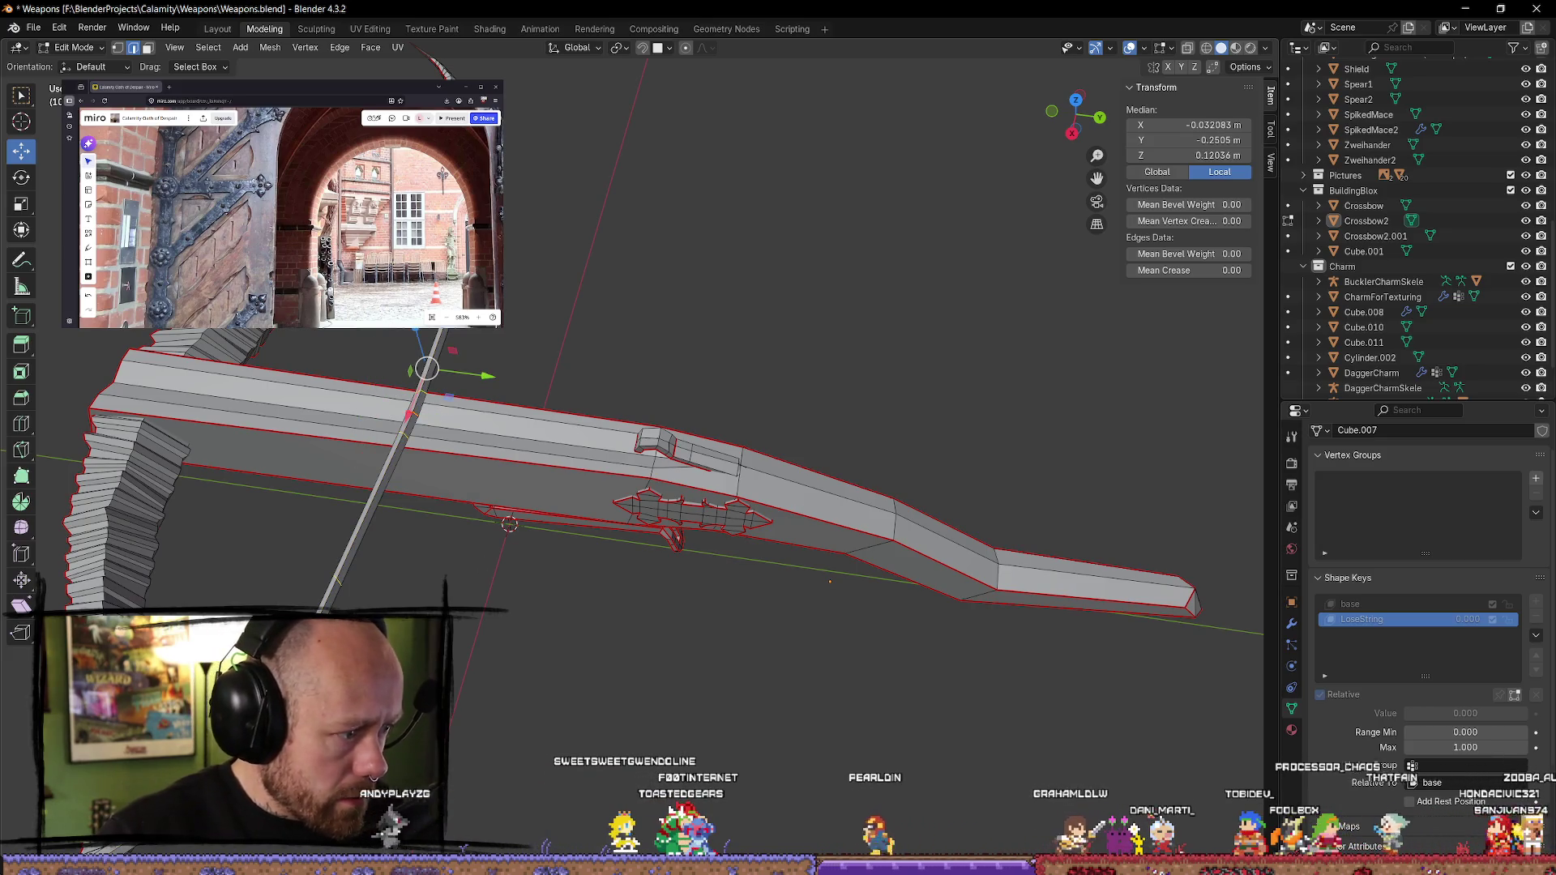
pyautogui.moveTo(470, 419); pyautogui.dragTo(347, 412)
pyautogui.moveTo(347, 412); pyautogui.dragTo(723, 420, button='middle')
pyautogui.moveTo(674, 497); pyautogui.dragTo(704, 498)
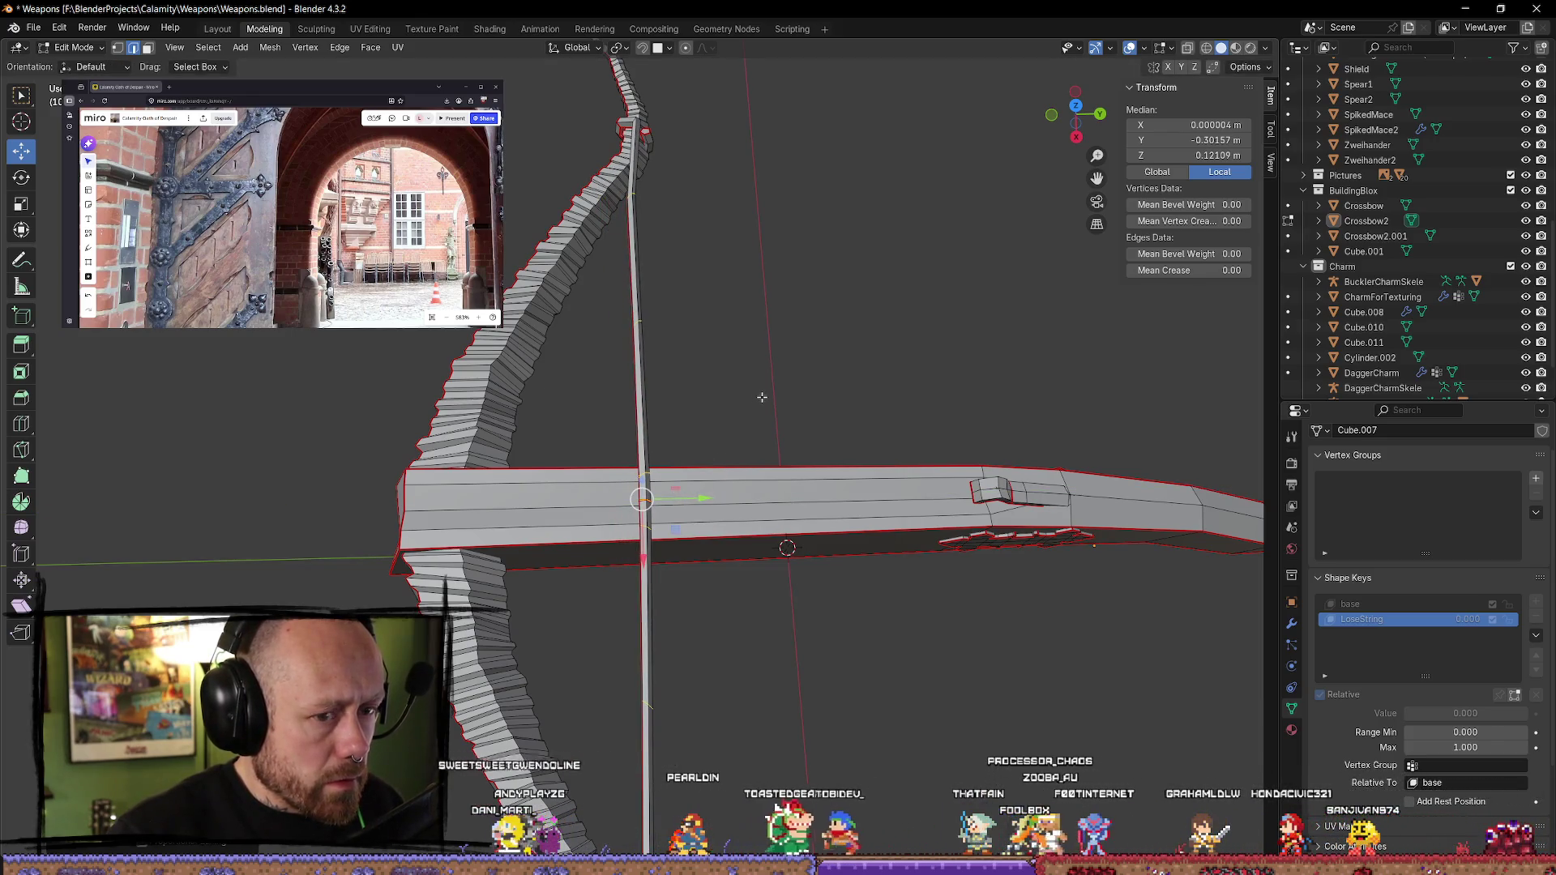
pyautogui.press('Tab')
pyautogui.scroll(-4, 779, 393)
pyautogui.moveTo(793, 428); pyautogui.dragTo(920, 346, button='middle')
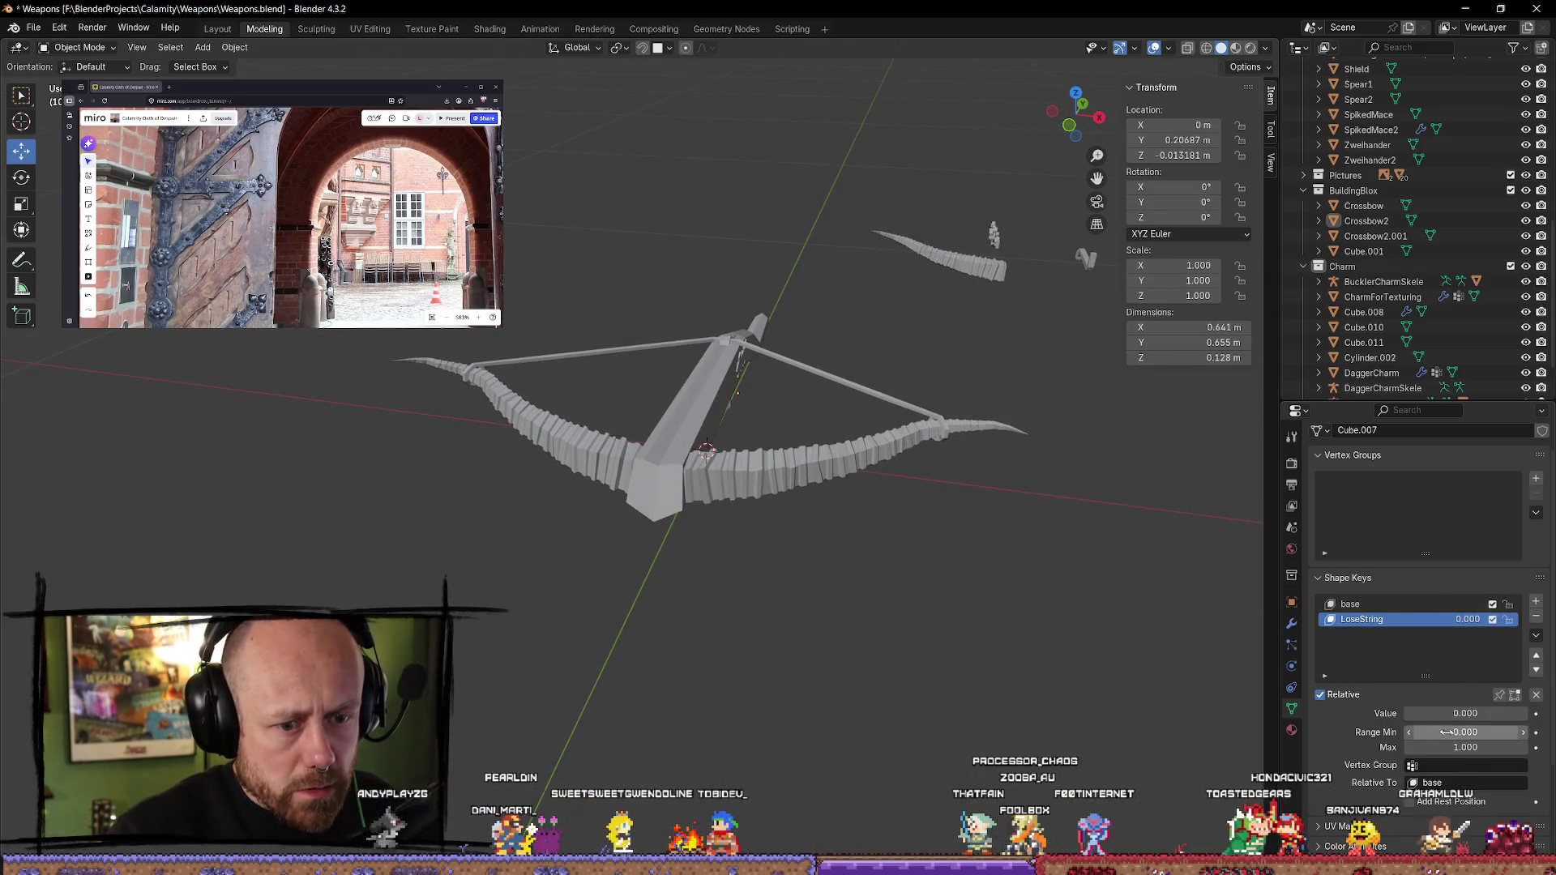
# - Set LoseString's value to 1.000, check the string's shift from several angles, then re-enter Edit Mode
pyautogui.moveTo(1441, 719); pyautogui.dragTo(1528, 719)
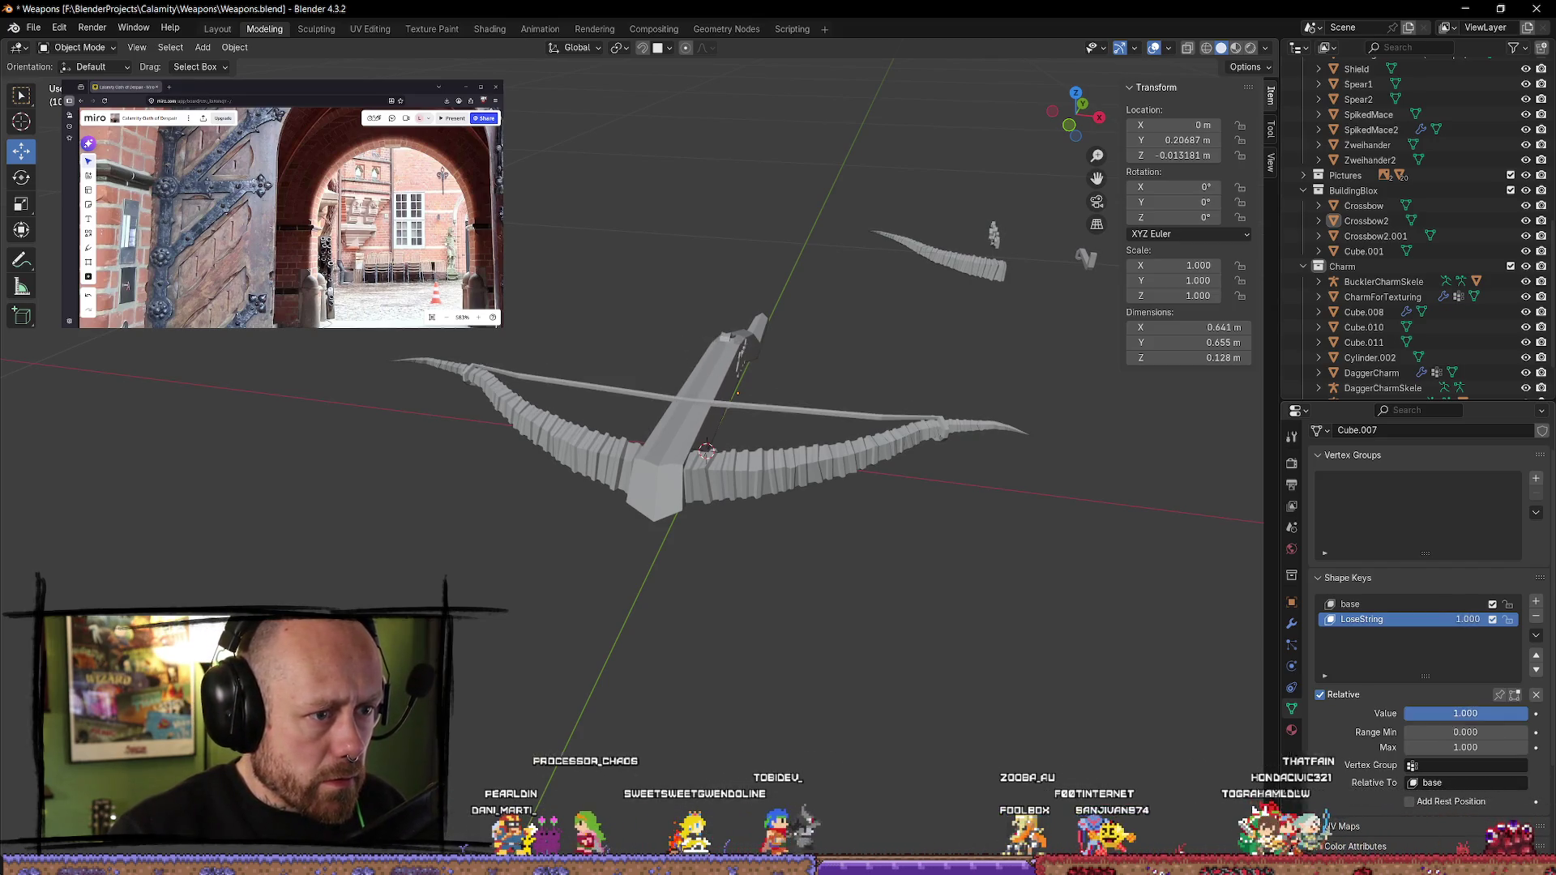
pyautogui.moveTo(939, 470); pyautogui.dragTo(926, 536, button='middle')
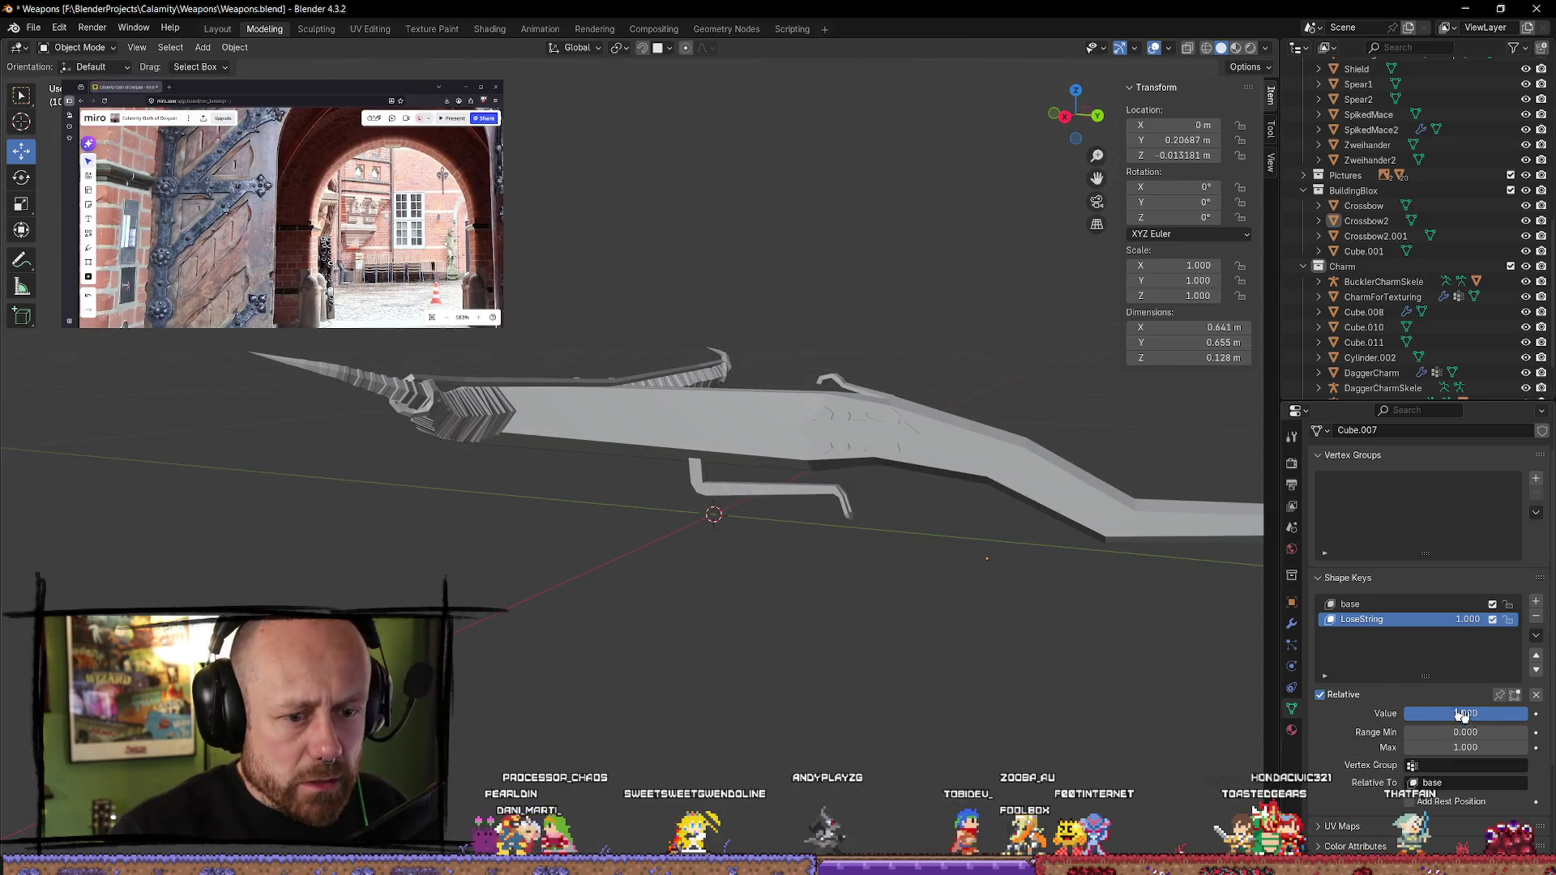
pyautogui.moveTo(1513, 713)
pyautogui.mouseDown()
pyautogui.moveTo(1500, 714)
pyautogui.moveTo(1528, 713)
pyautogui.moveTo(1486, 713)
pyautogui.moveTo(1528, 713)
pyautogui.mouseUp()
pyautogui.moveTo(921, 496)
pyautogui.mouseDown(button='middle')
pyautogui.moveTo(945, 611)
pyautogui.moveTo(1081, 654)
pyautogui.moveTo(824, 528)
pyautogui.moveTo(1060, 528)
pyautogui.moveTo(911, 518)
pyautogui.moveTo(1091, 445)
pyautogui.moveTo(1096, 511)
pyautogui.mouseUp(button='middle')
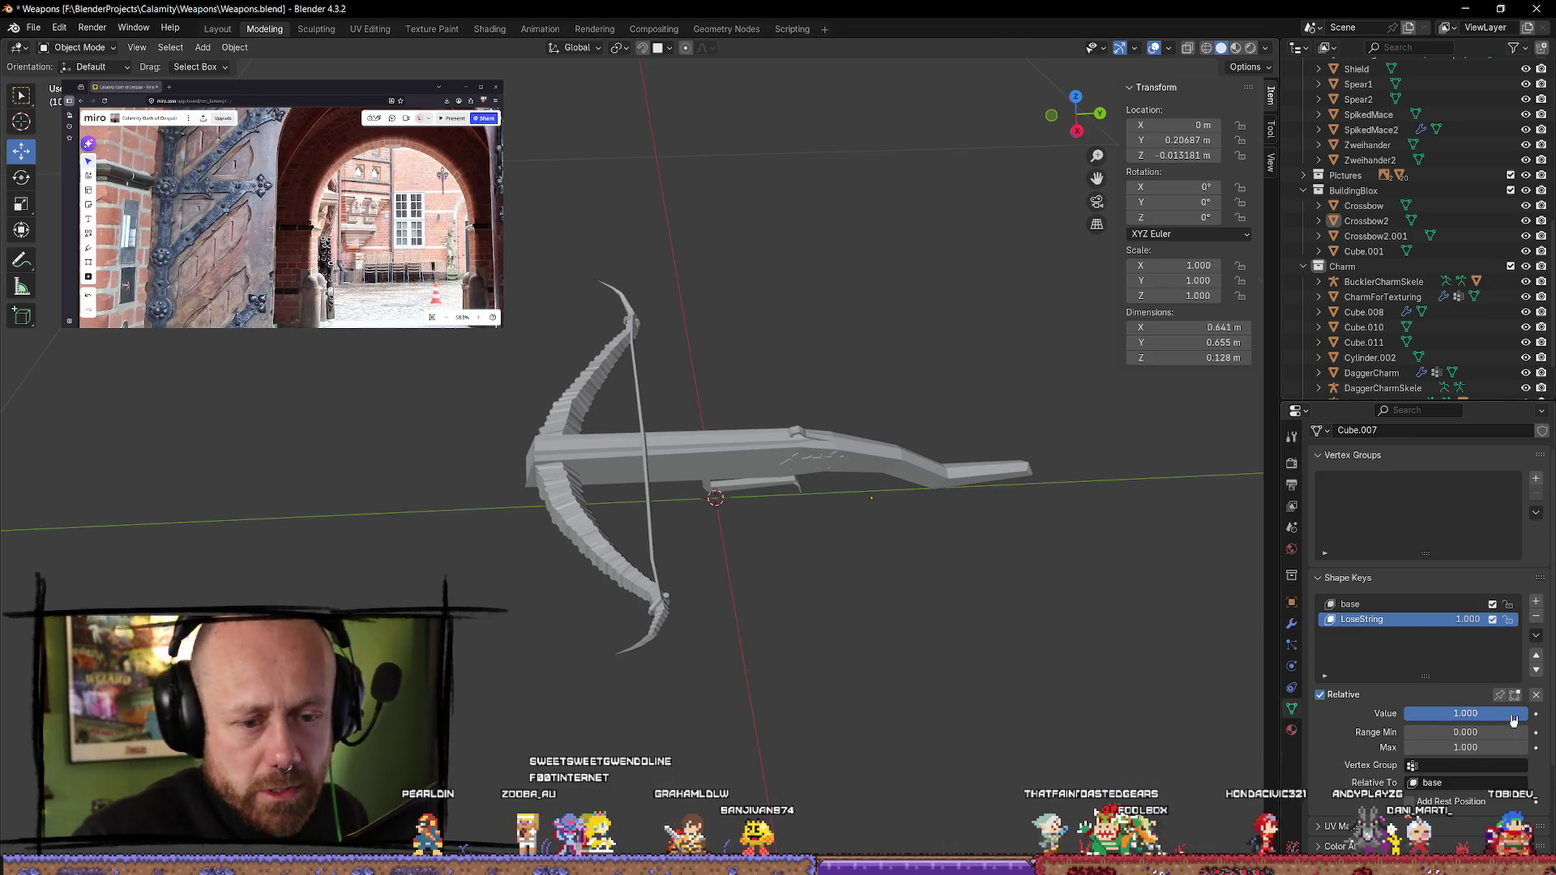
pyautogui.press('Tab')
pyautogui.moveTo(1213, 582); pyautogui.dragTo(836, 420, button='middle')
pyautogui.moveTo(934, 492)
pyautogui.mouseDown(button='middle')
pyautogui.moveTo(927, 566)
pyautogui.moveTo(528, 633)
pyautogui.moveTo(816, 677)
pyautogui.moveTo(800, 678)
pyautogui.moveTo(813, 657)
pyautogui.mouseUp(button='middle')
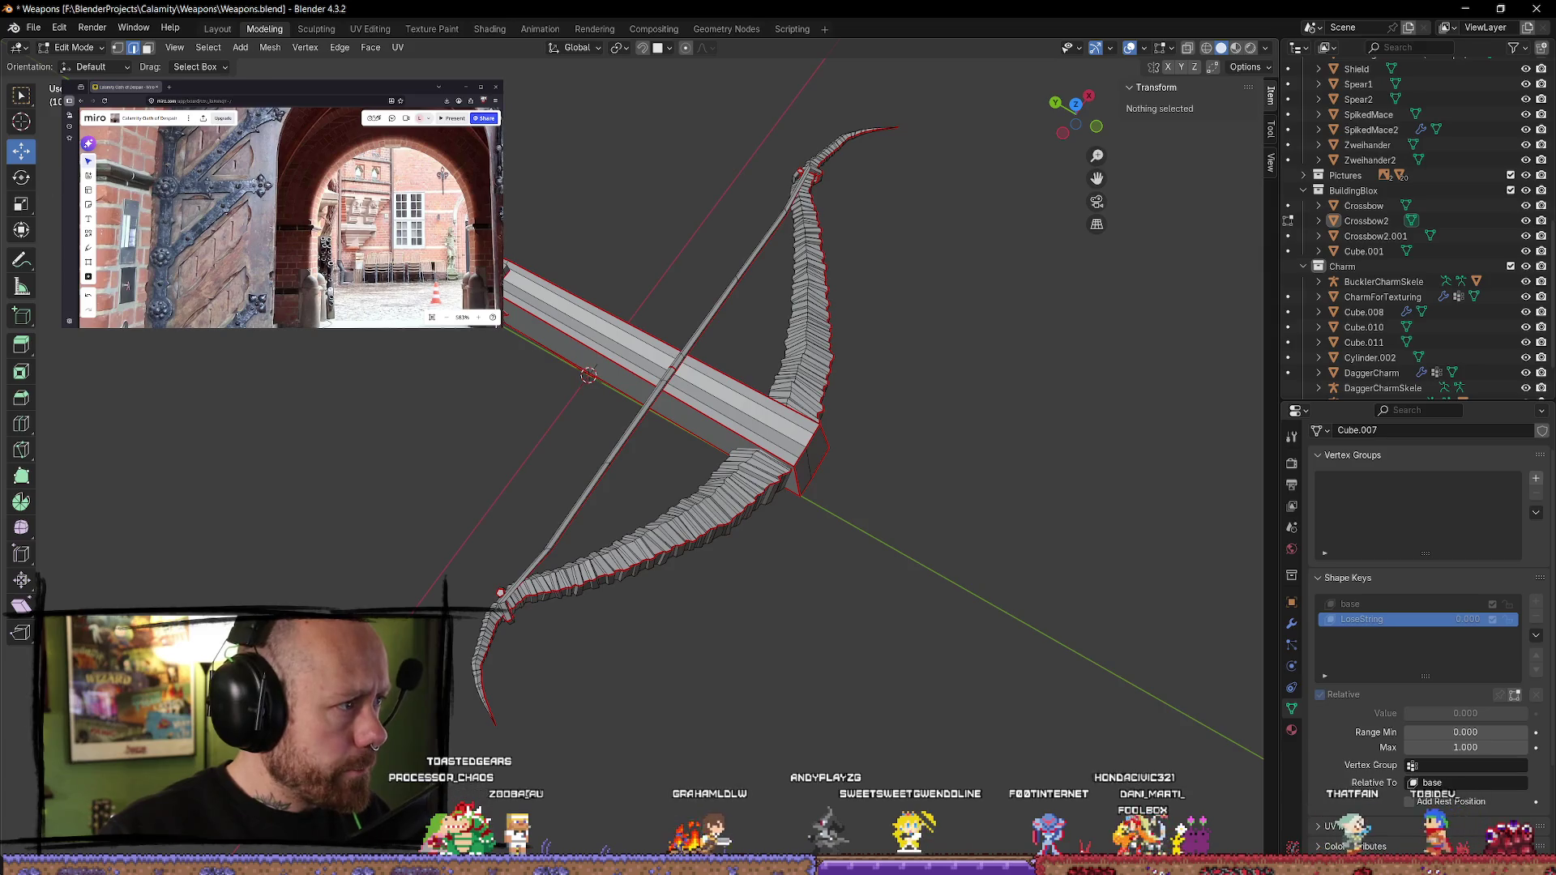
# - Switch to box select and a top-down see-through wireframe view of the crossbow
pyautogui.press('w')
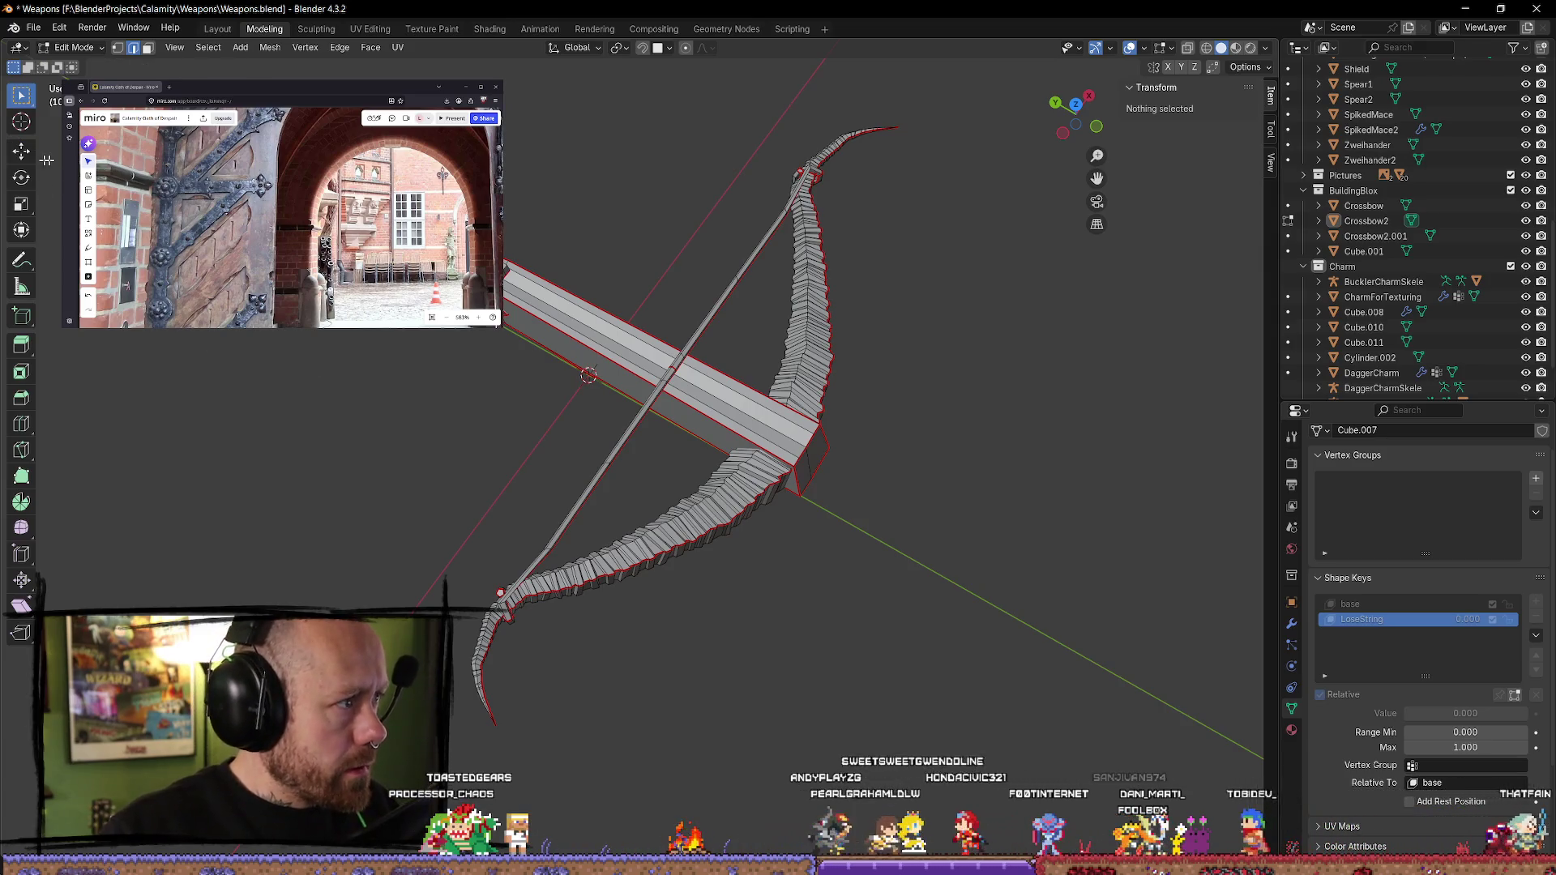
pyautogui.press('z')
pyautogui.click(462, 550)
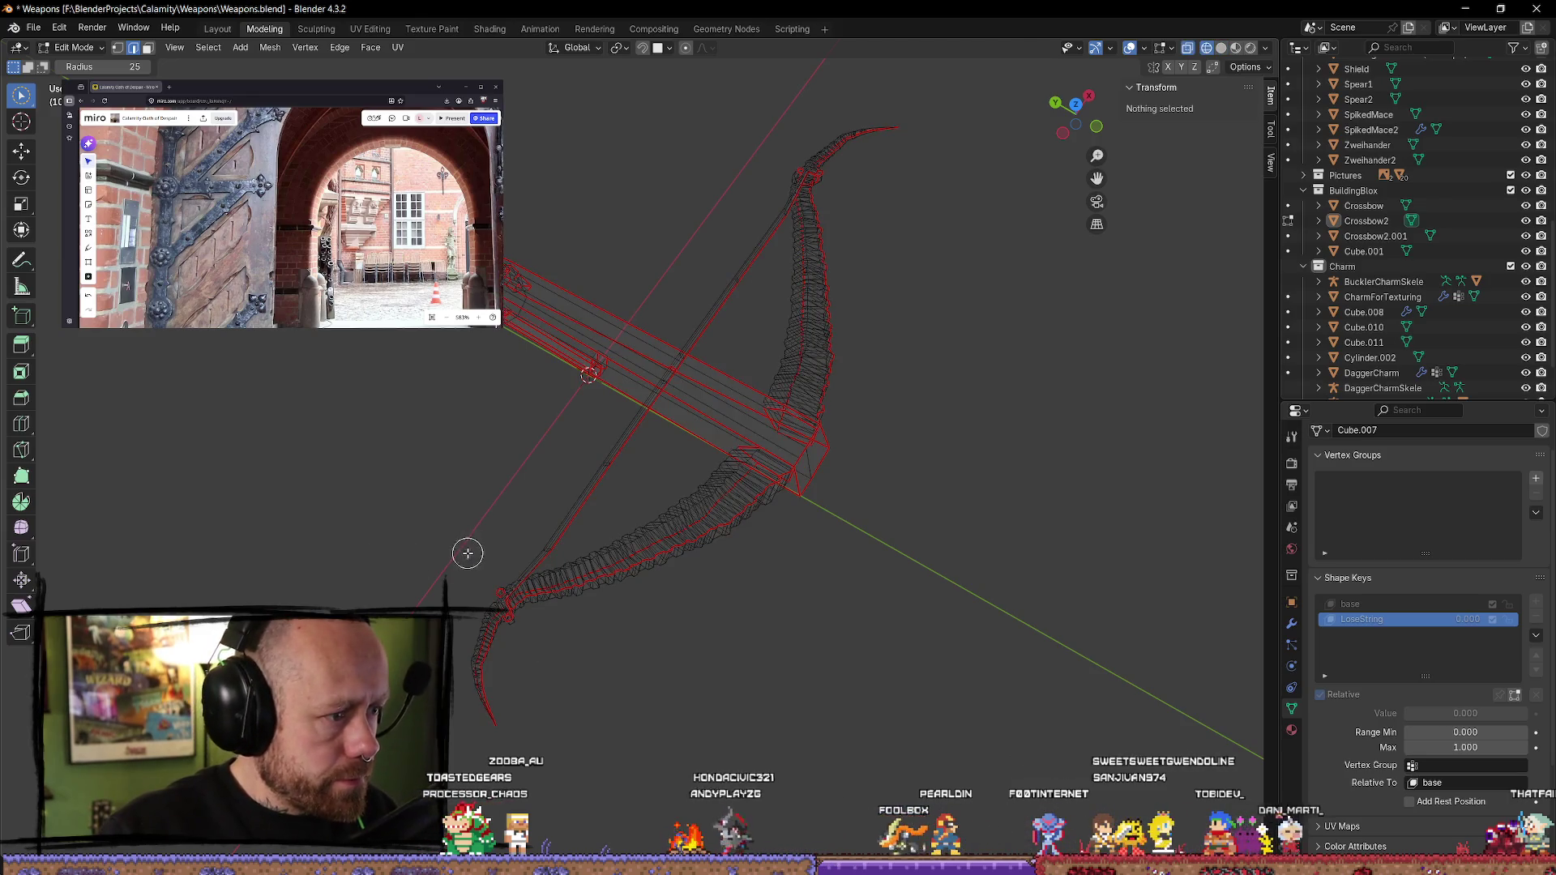
pyautogui.click(1076, 104)
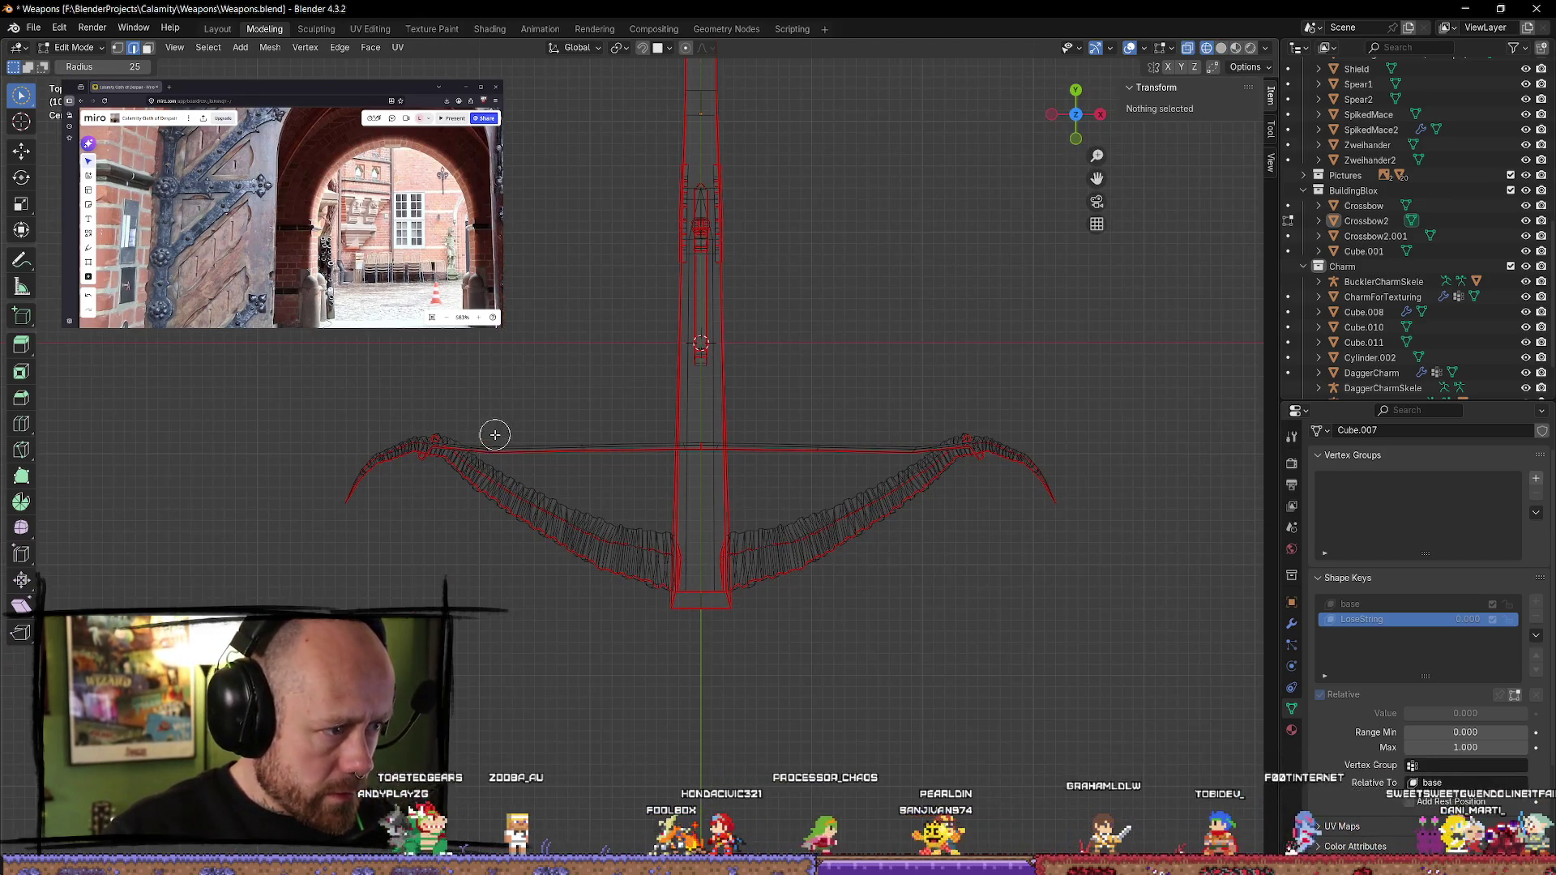
# - Select the bow limbs, trying box selection before picking them as linked geometry with L
pyautogui.moveTo(330, 474); pyautogui.dragTo(421, 430)
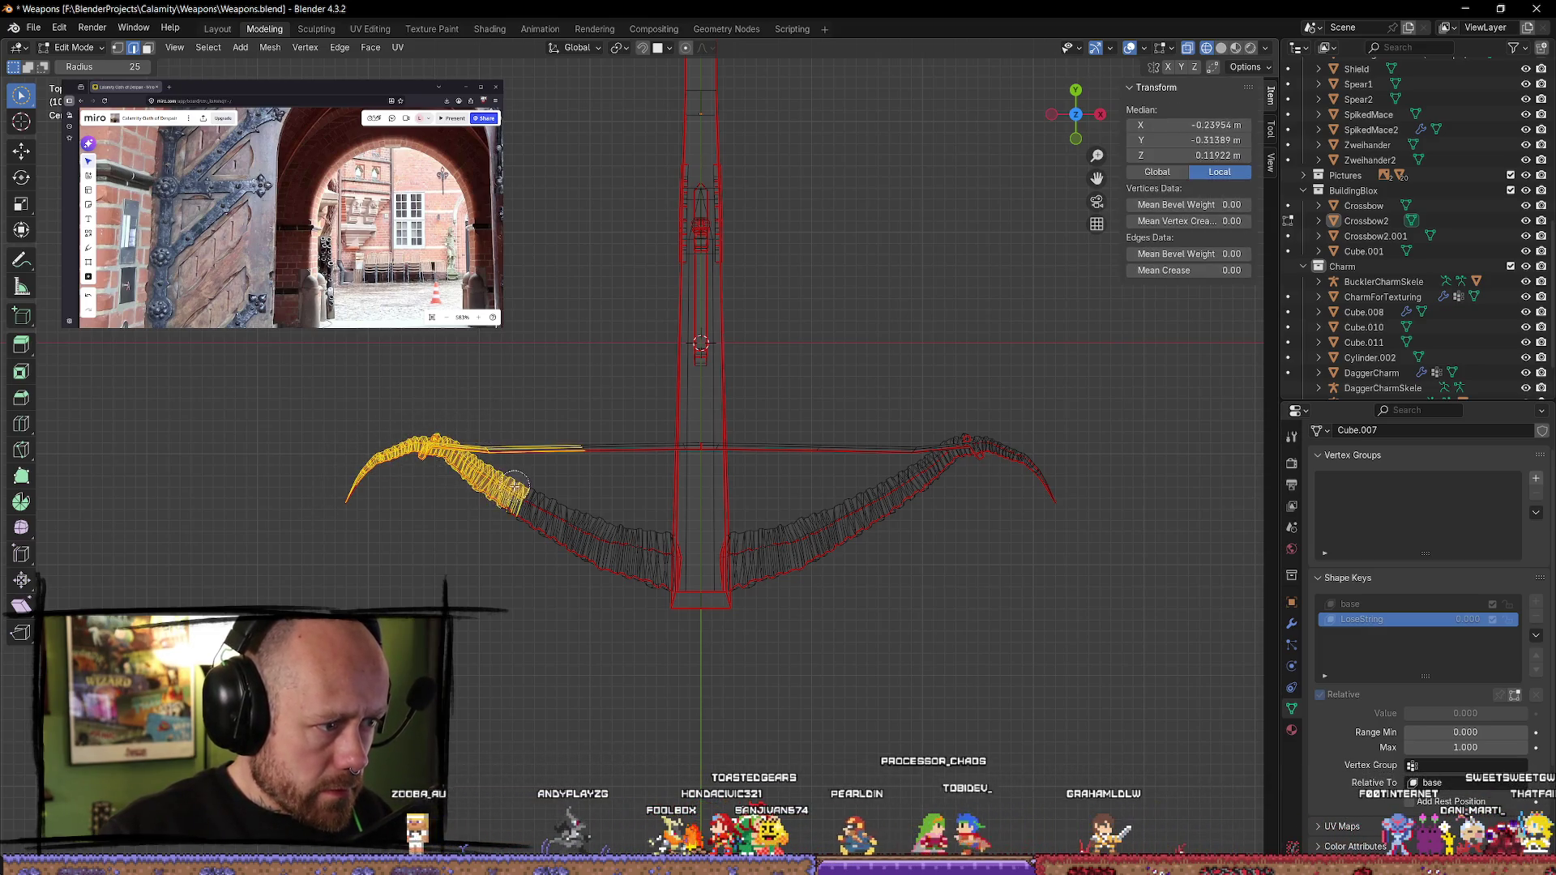
pyautogui.moveTo(559, 509); pyautogui.dragTo(554, 528)
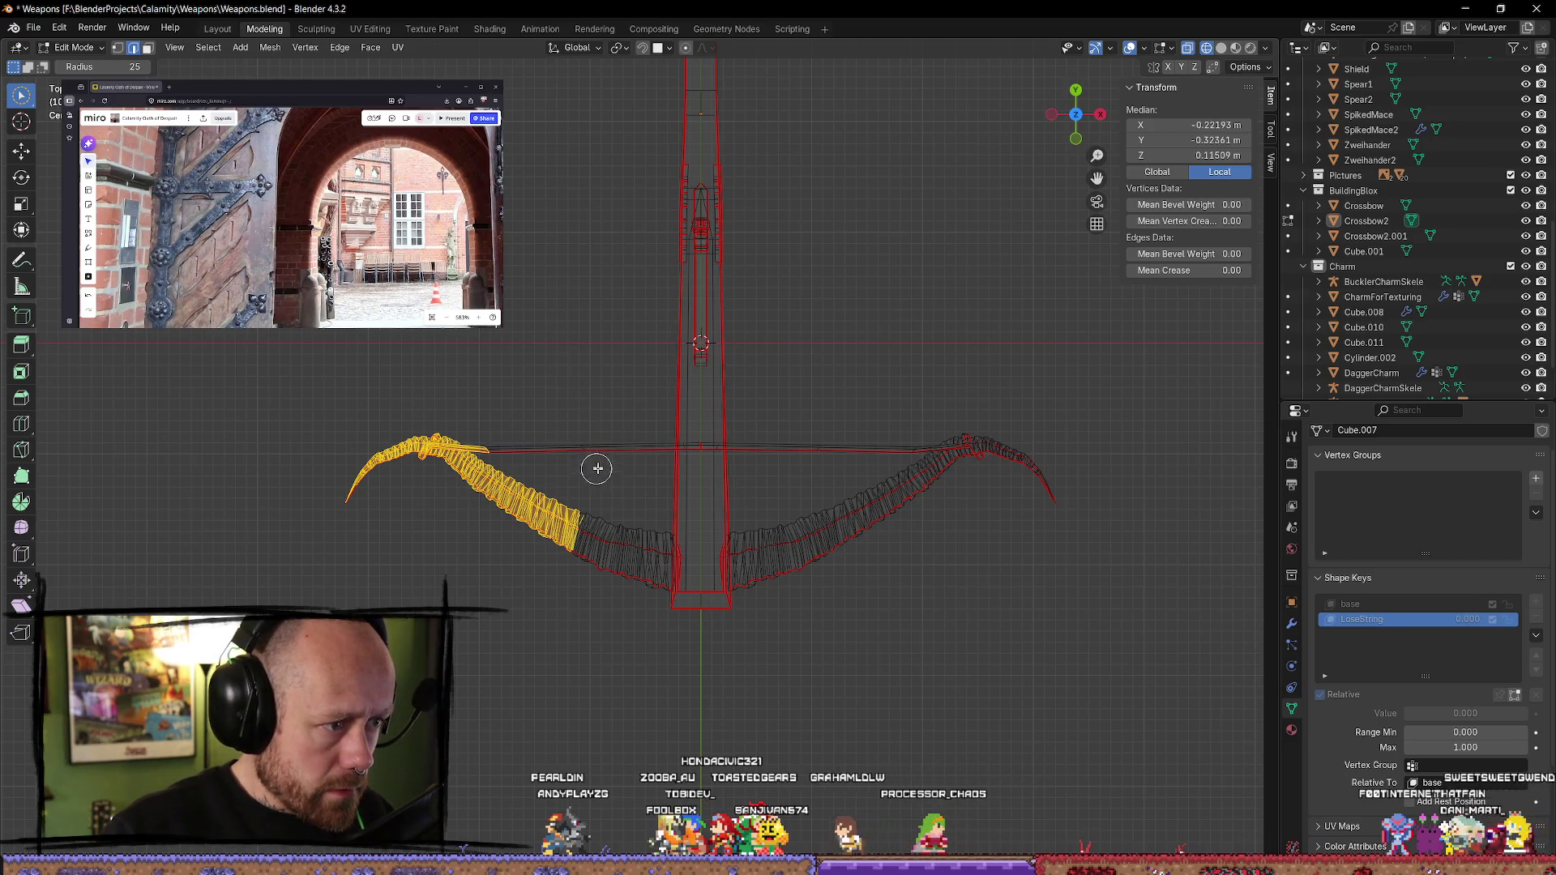
pyautogui.click(924, 449)
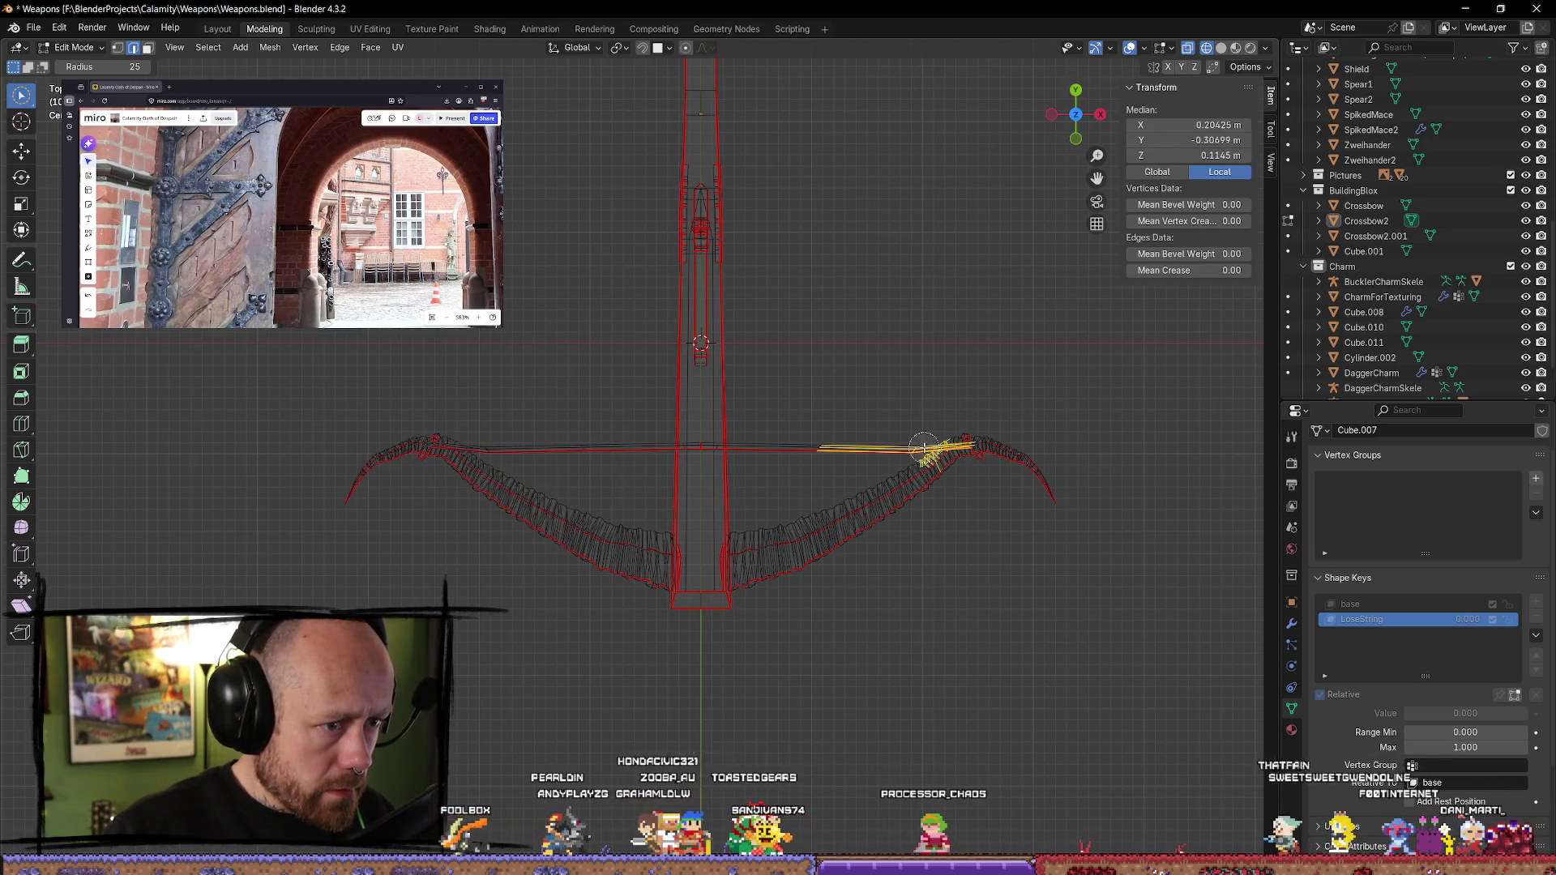
pyautogui.click(962, 393)
pyautogui.moveTo(915, 459)
pyautogui.mouseDown()
pyautogui.moveTo(965, 445)
pyautogui.moveTo(972, 426)
pyautogui.moveTo(1001, 496)
pyautogui.moveTo(1058, 501)
pyautogui.moveTo(1005, 470)
pyautogui.moveTo(867, 506)
pyautogui.moveTo(883, 529)
pyautogui.mouseUp()
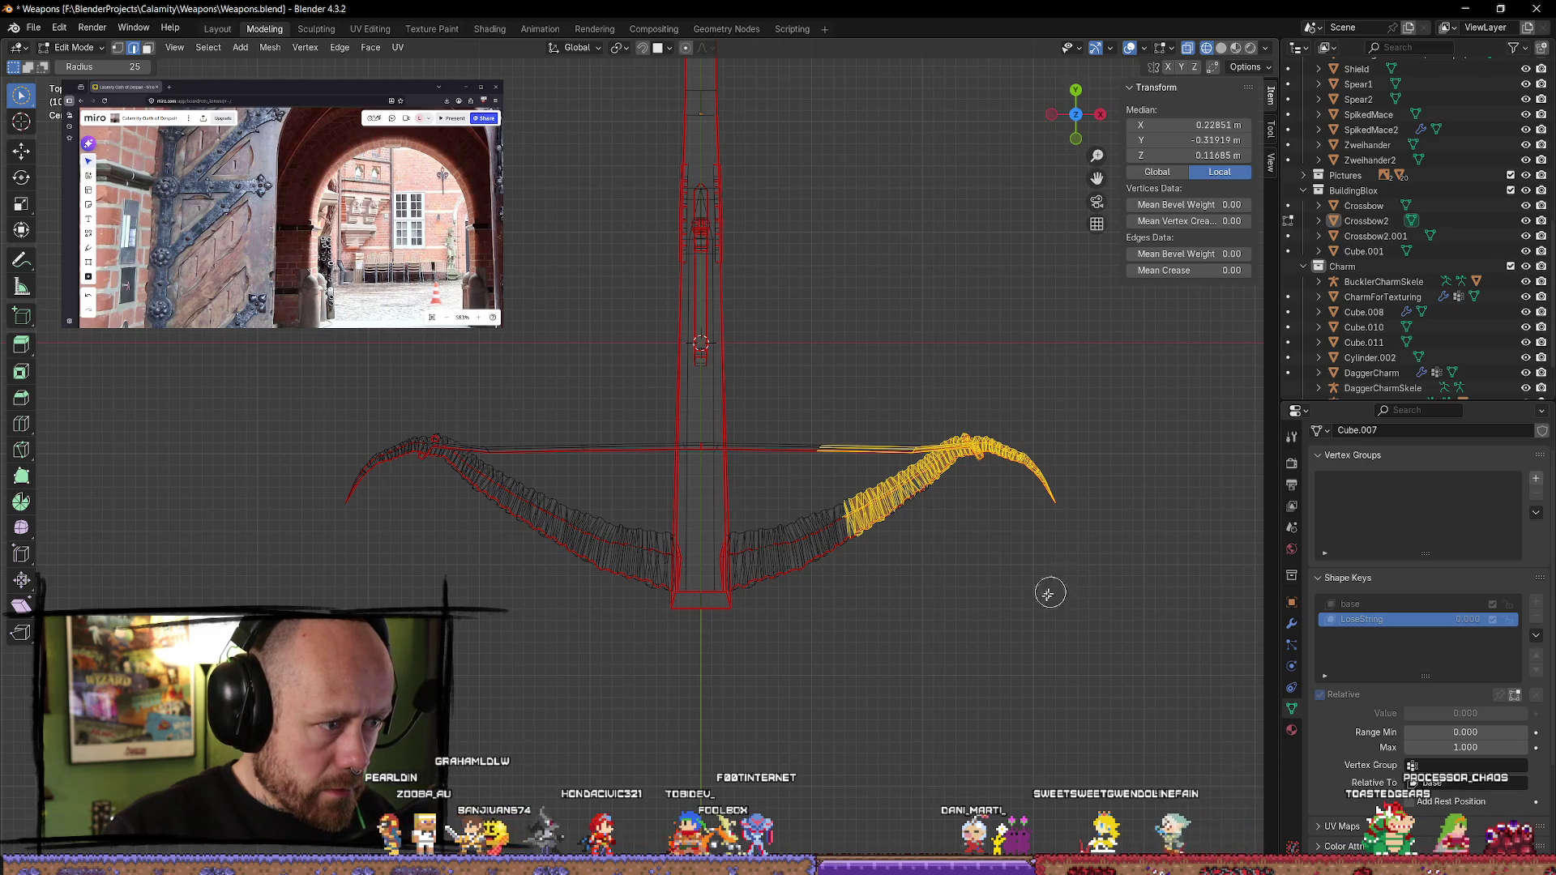
pyautogui.hotkey('alt', 'a')
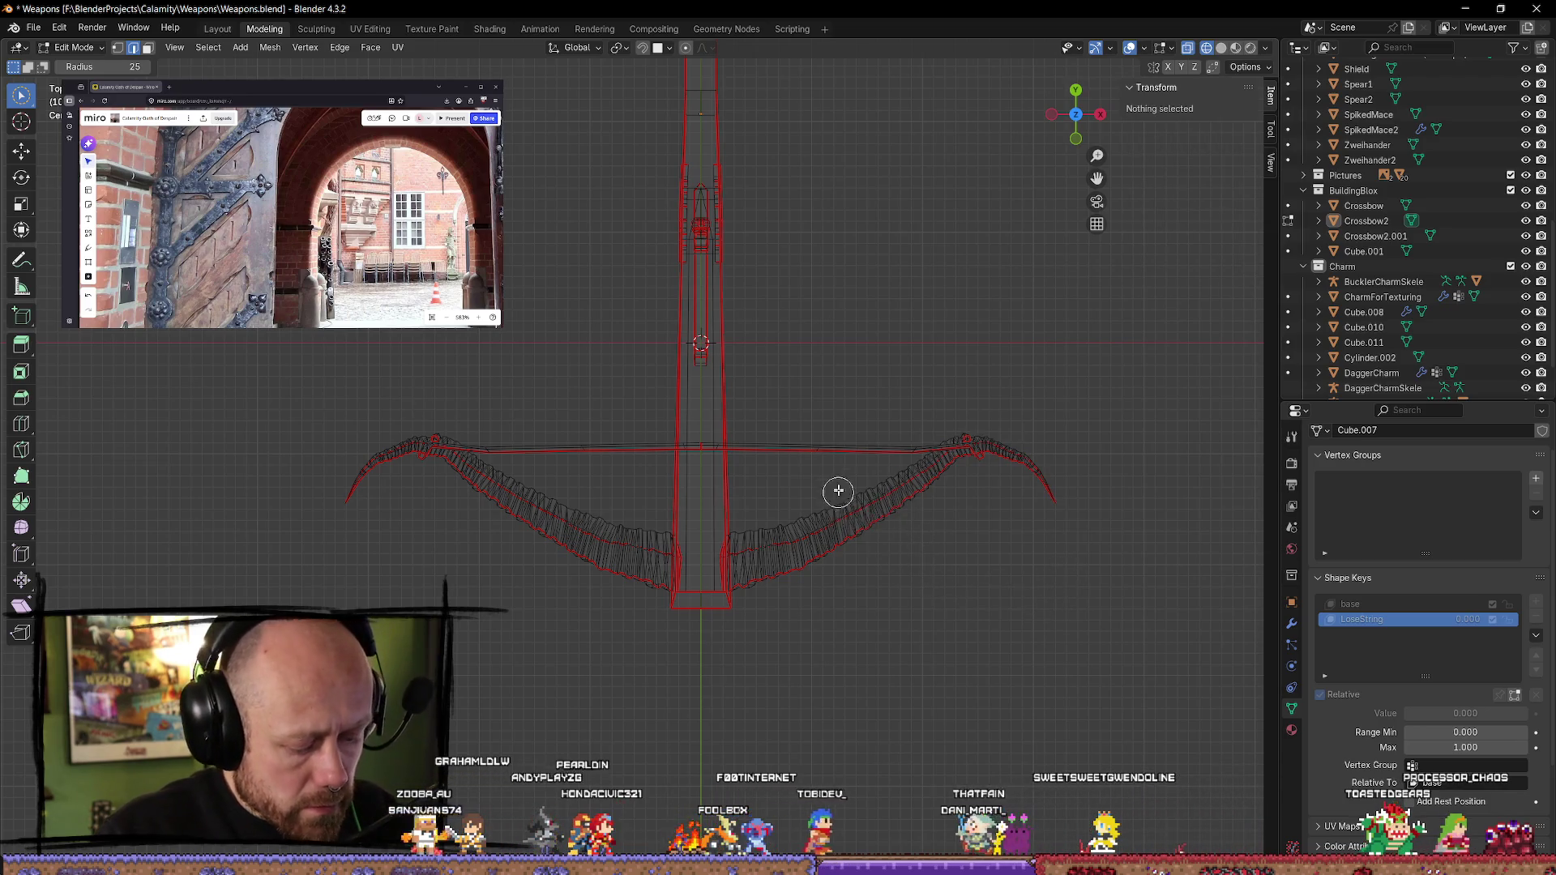
pyautogui.press('l')
pyautogui.press('l')
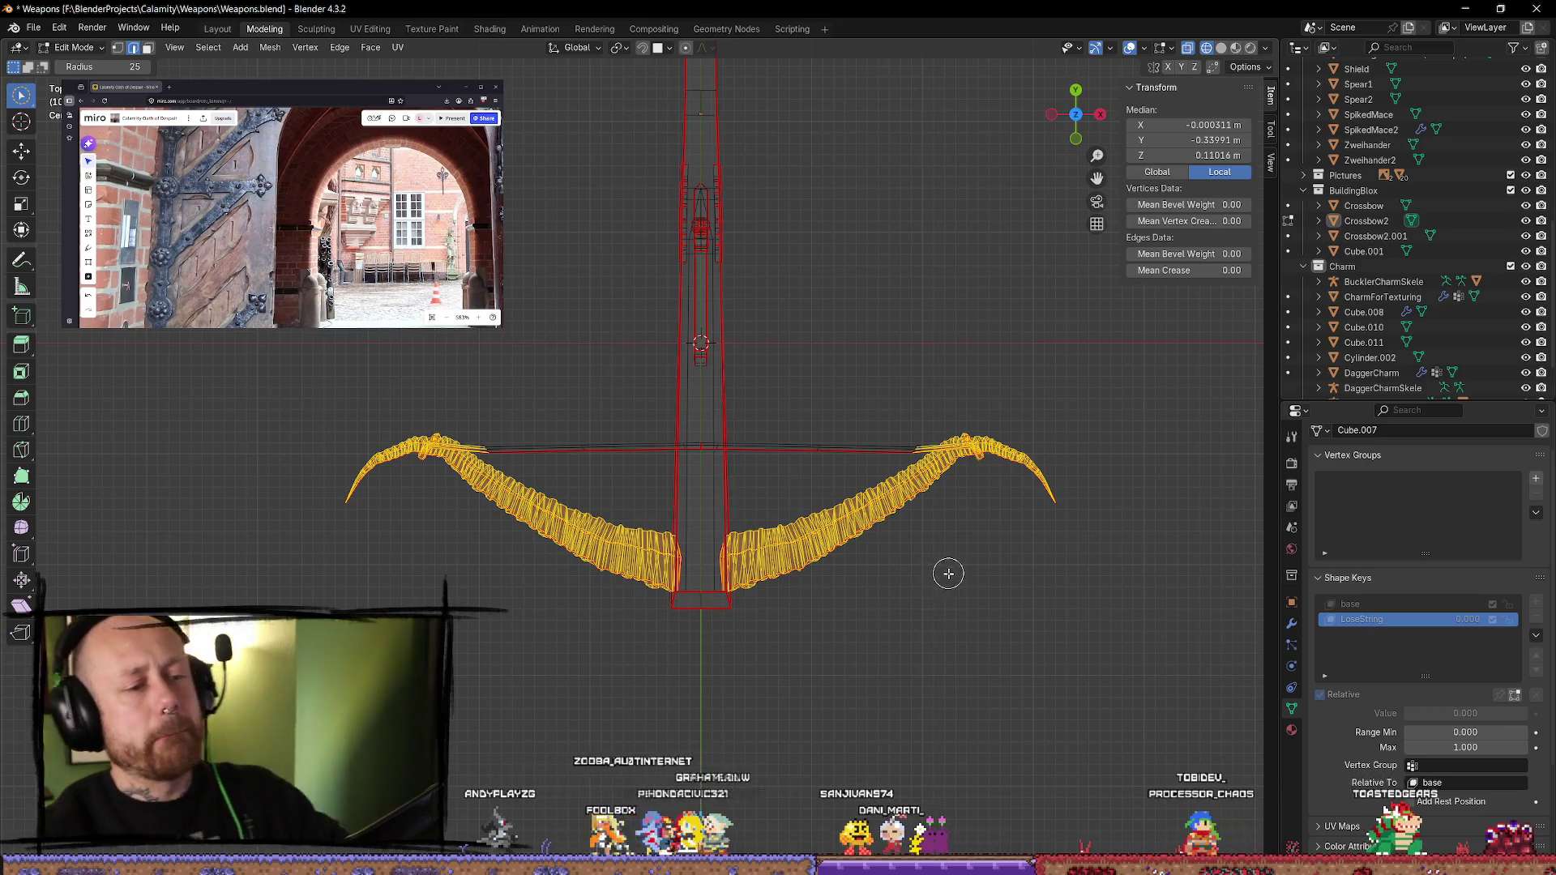
pyautogui.click(978, 574)
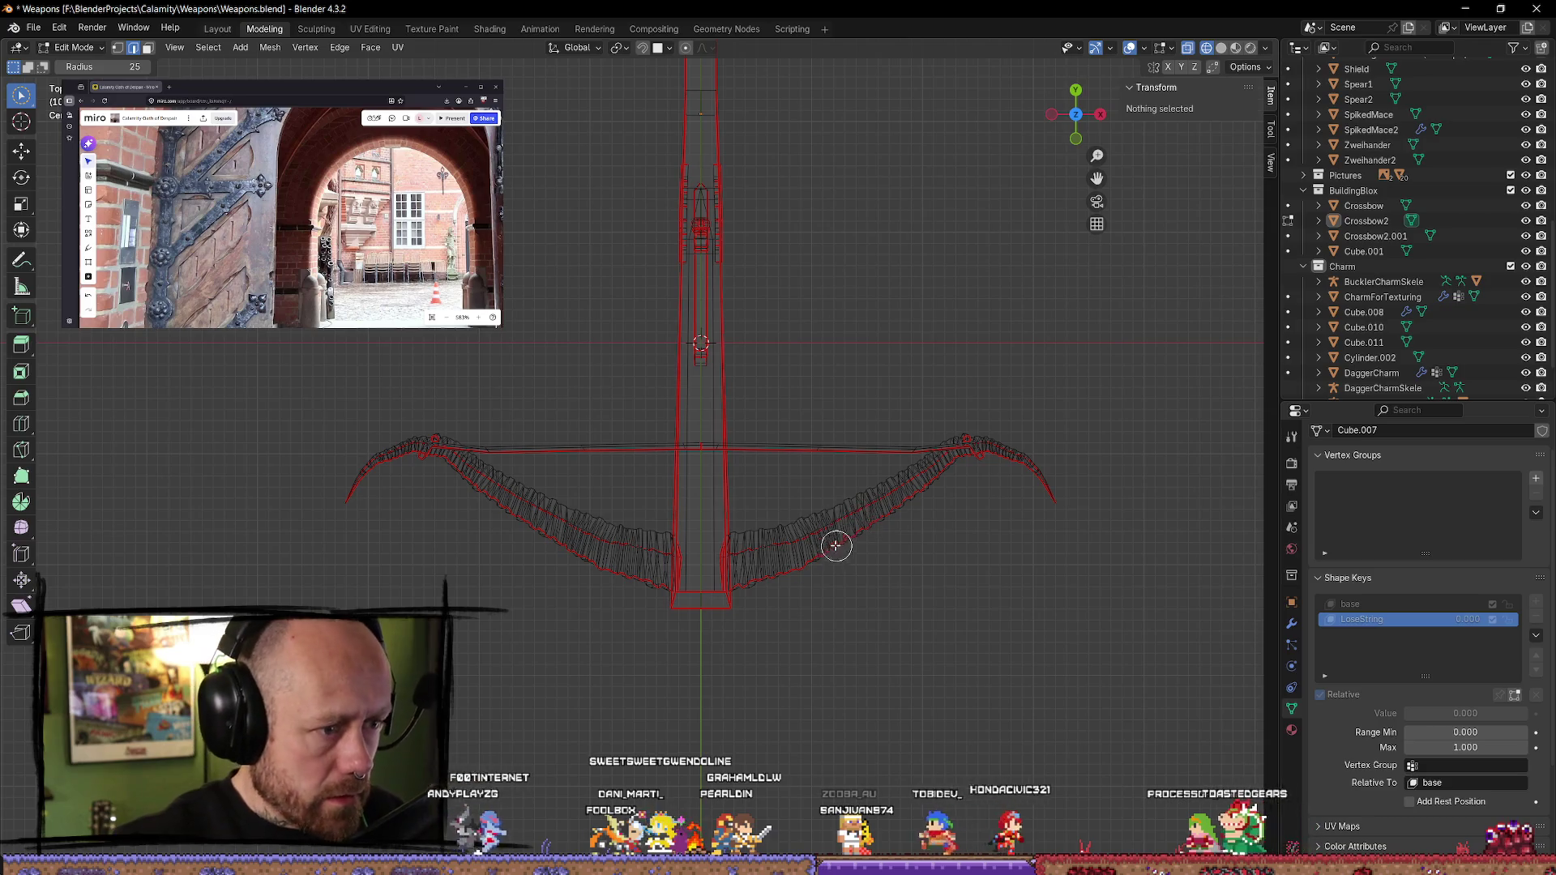
pyautogui.press('l')
pyautogui.press('l')
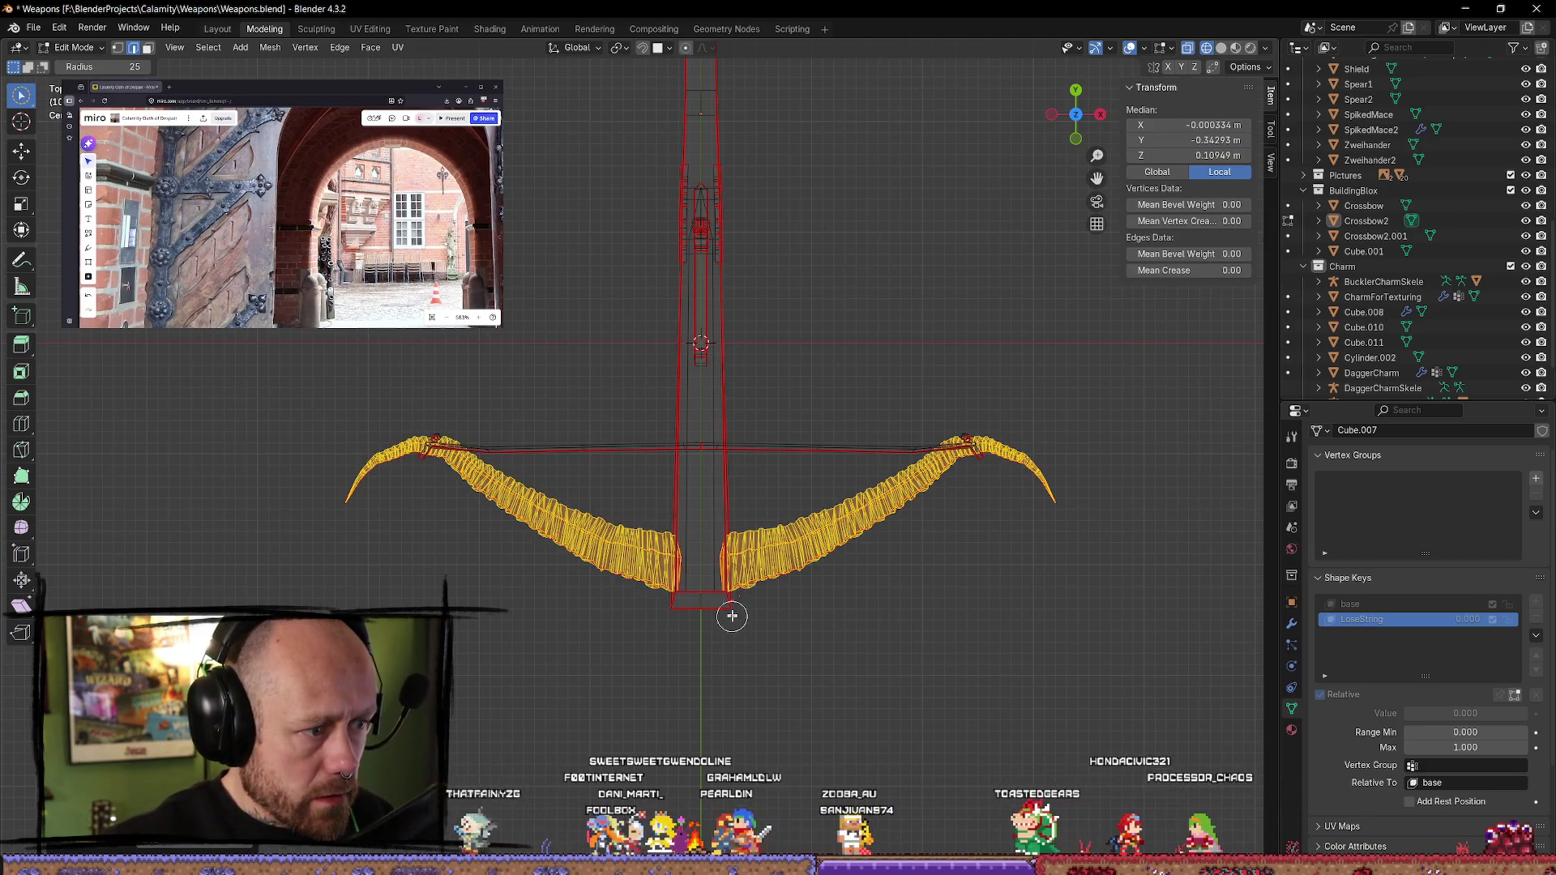
# - Rotate the right bow limb about 8° and move it back along Y
pyautogui.click(22, 180)
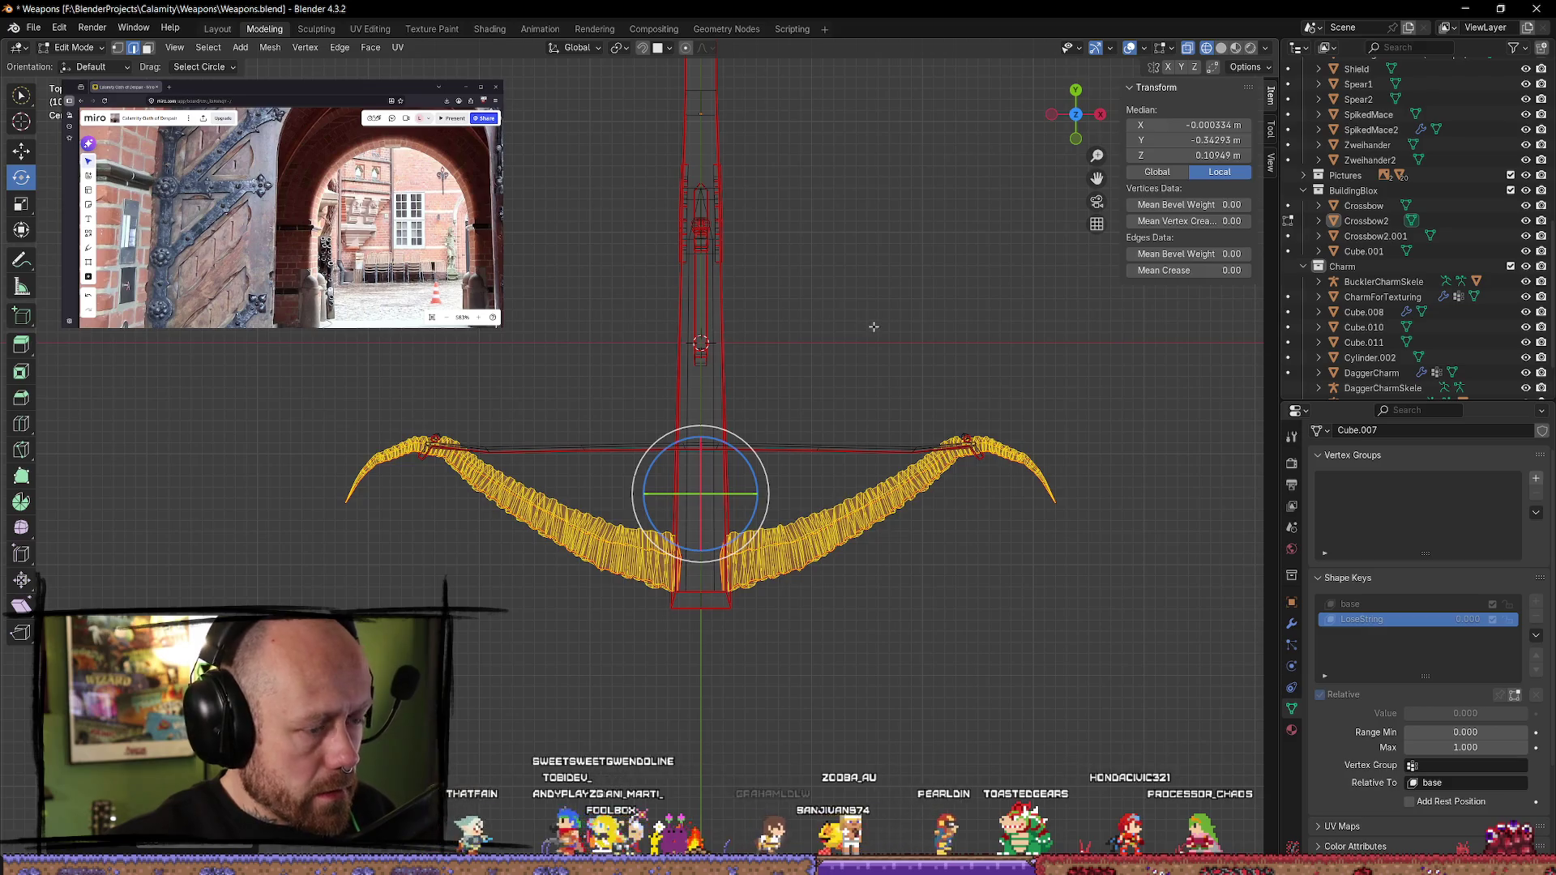
pyautogui.click(938, 641)
pyautogui.press('l')
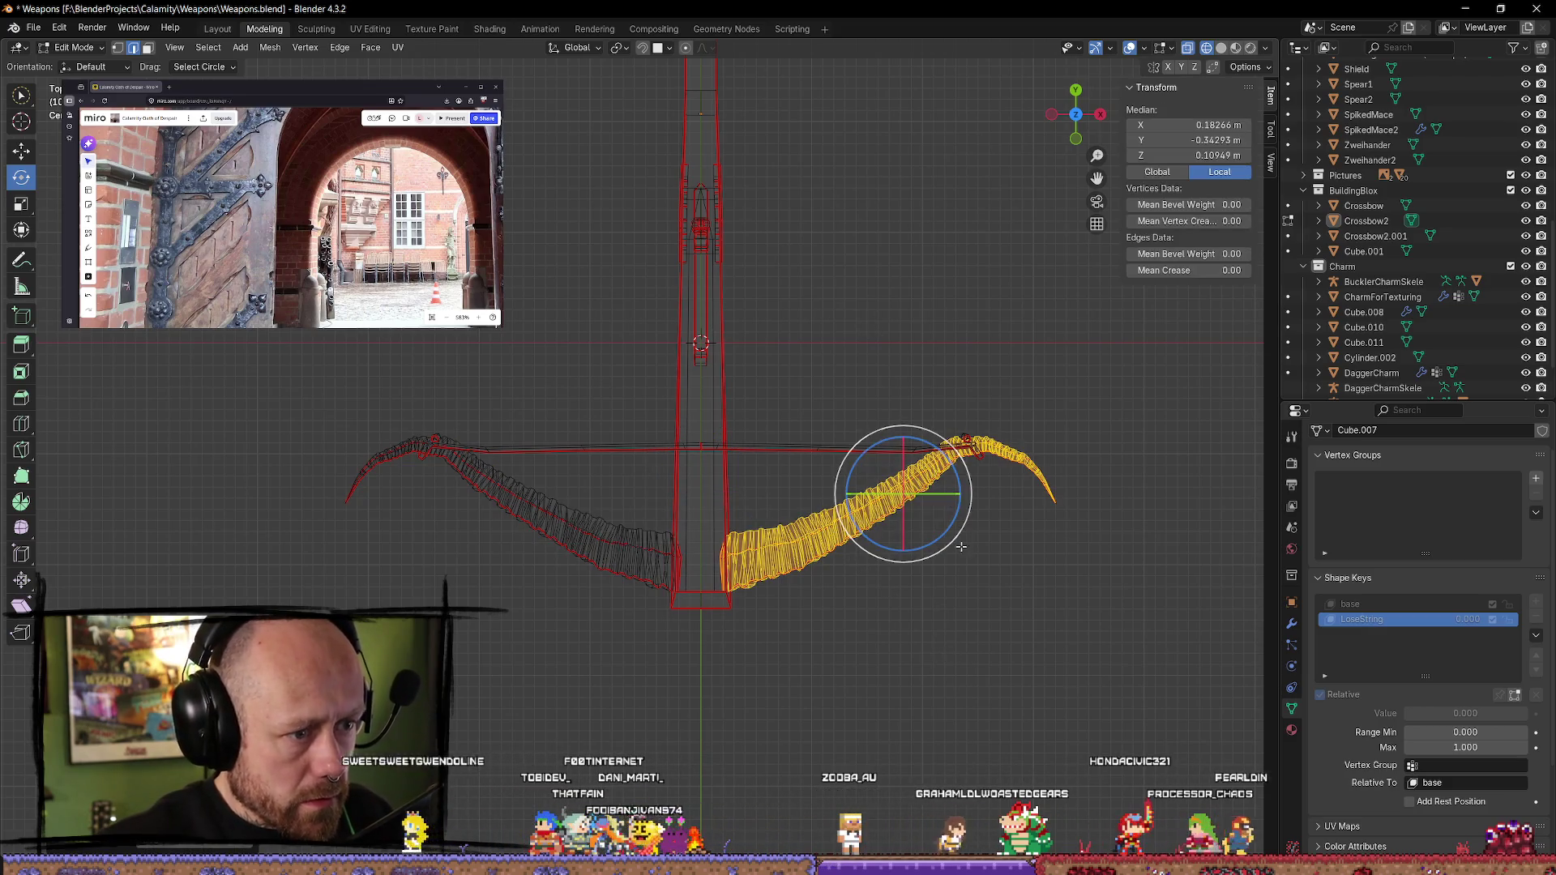
pyautogui.moveTo(945, 535); pyautogui.dragTo(938, 544)
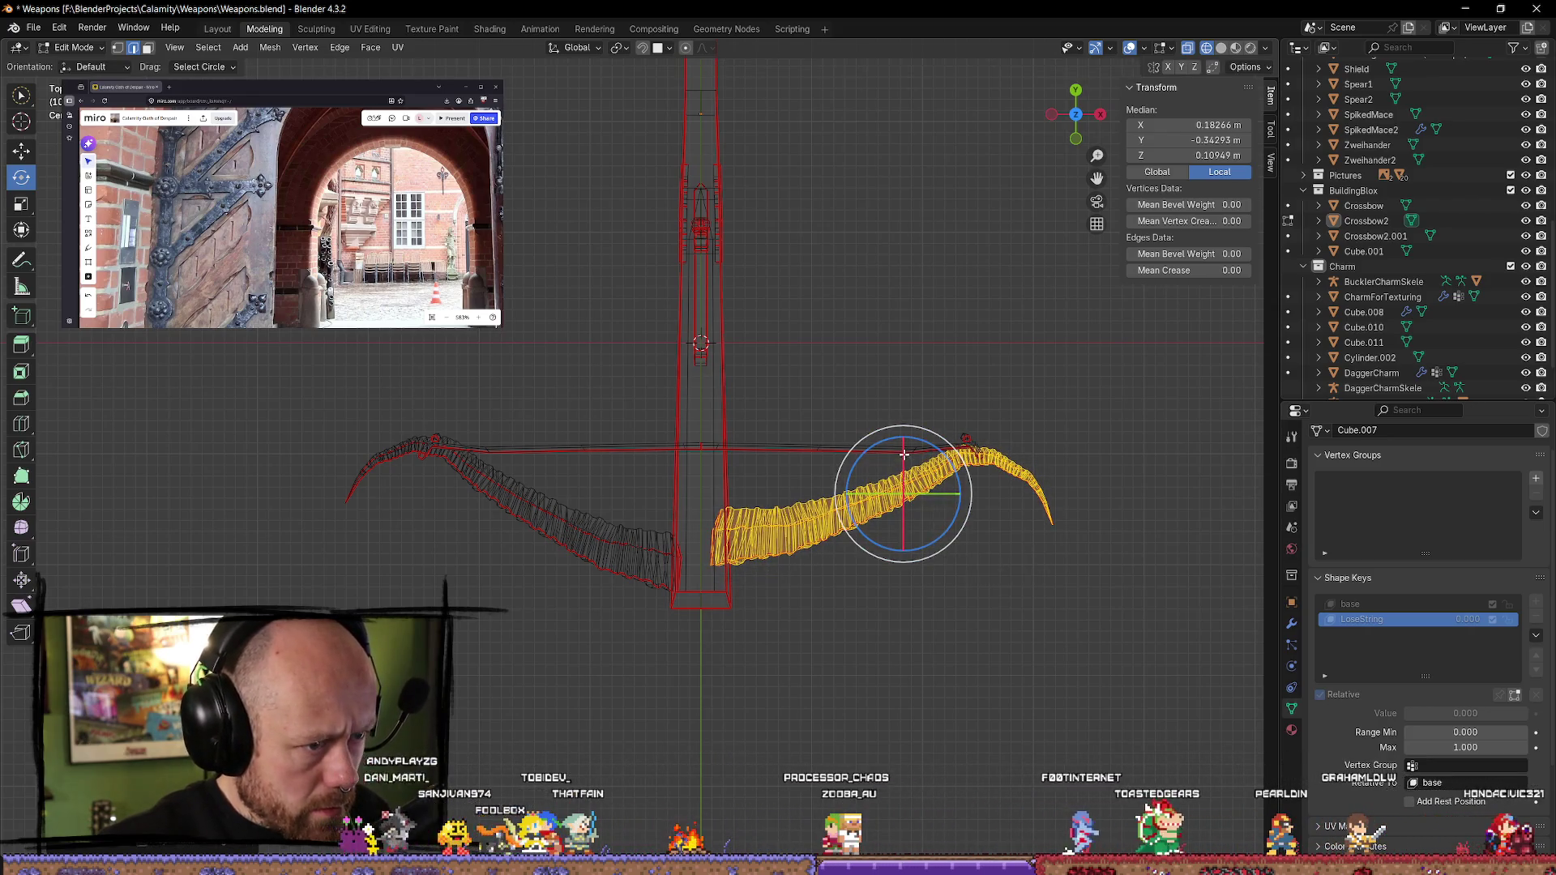
pyautogui.click(33, 156)
pyautogui.moveTo(895, 440); pyautogui.dragTo(972, 528)
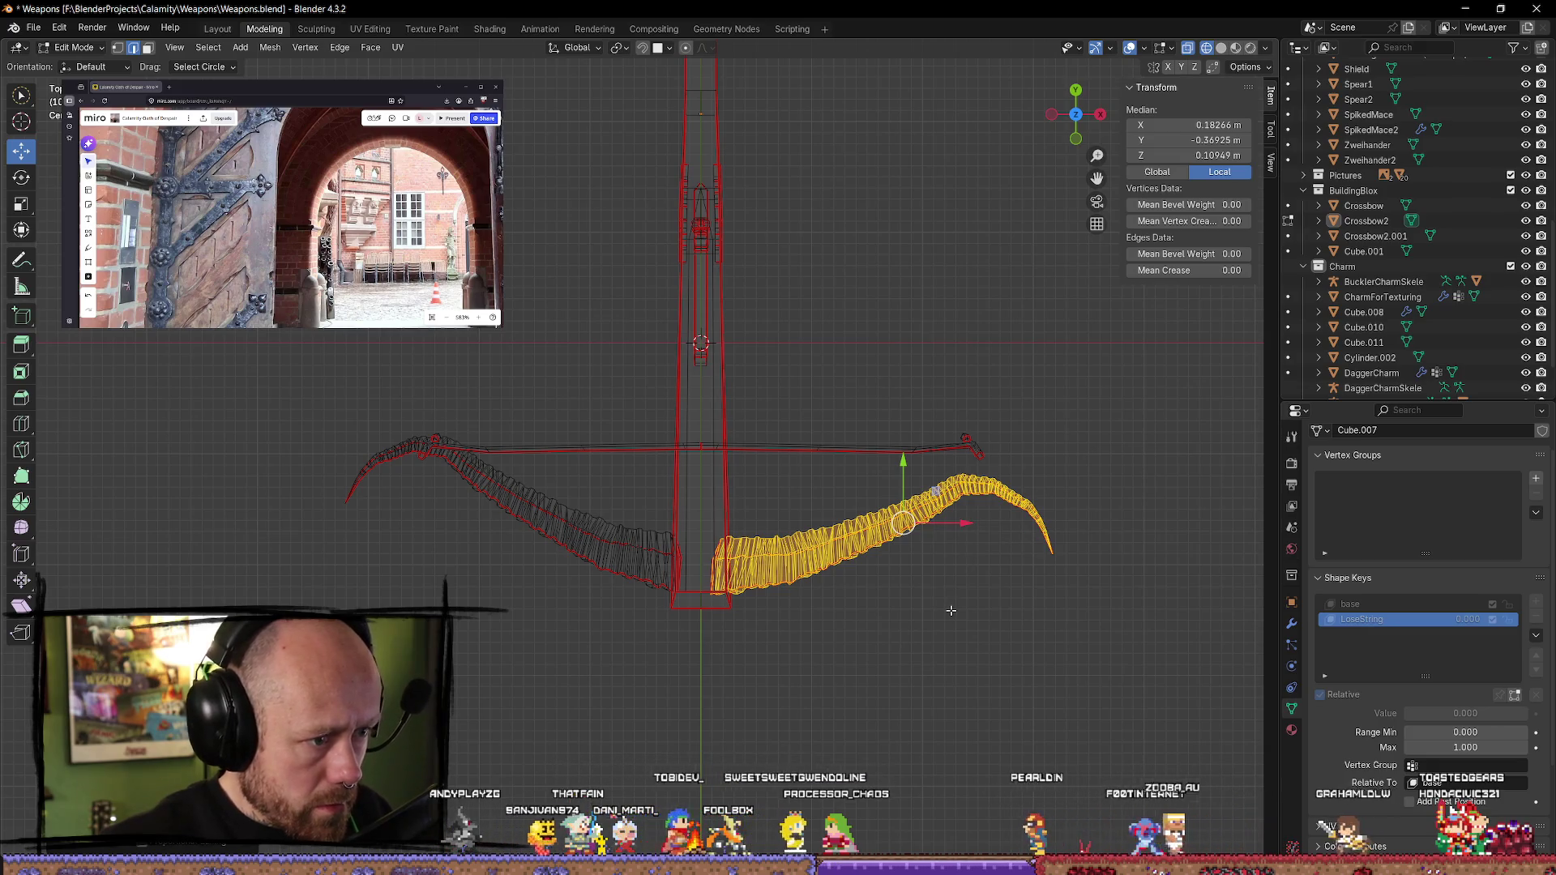
pyautogui.hotkey('alt', 'a')
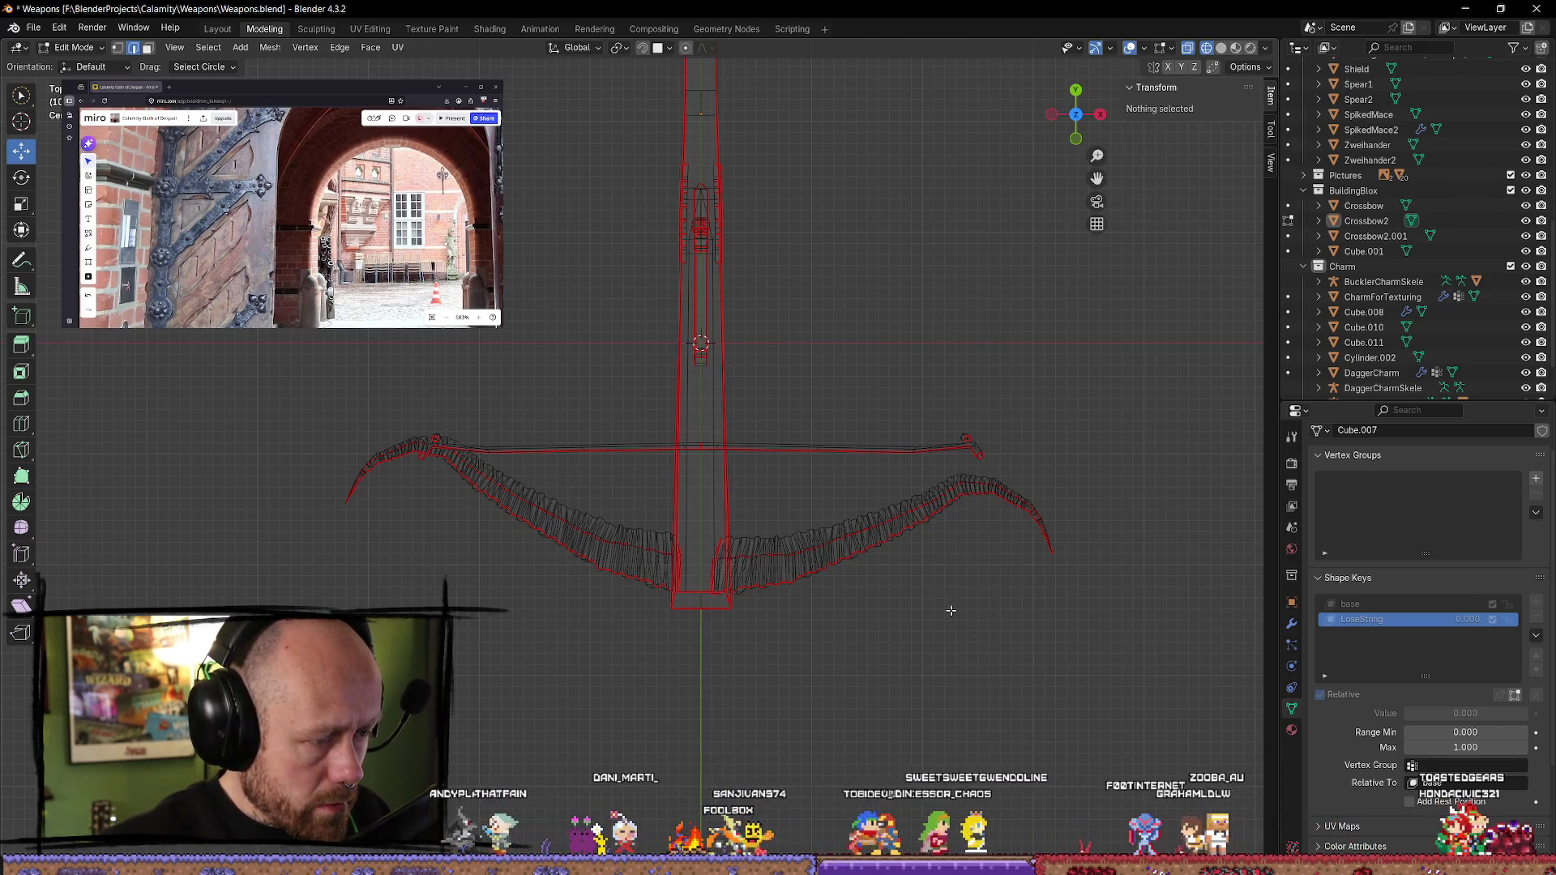
# - Rotate the left bow limb about 8.65° and shift it slightly back to around Y -0.363 m
pyautogui.click(618, 555)
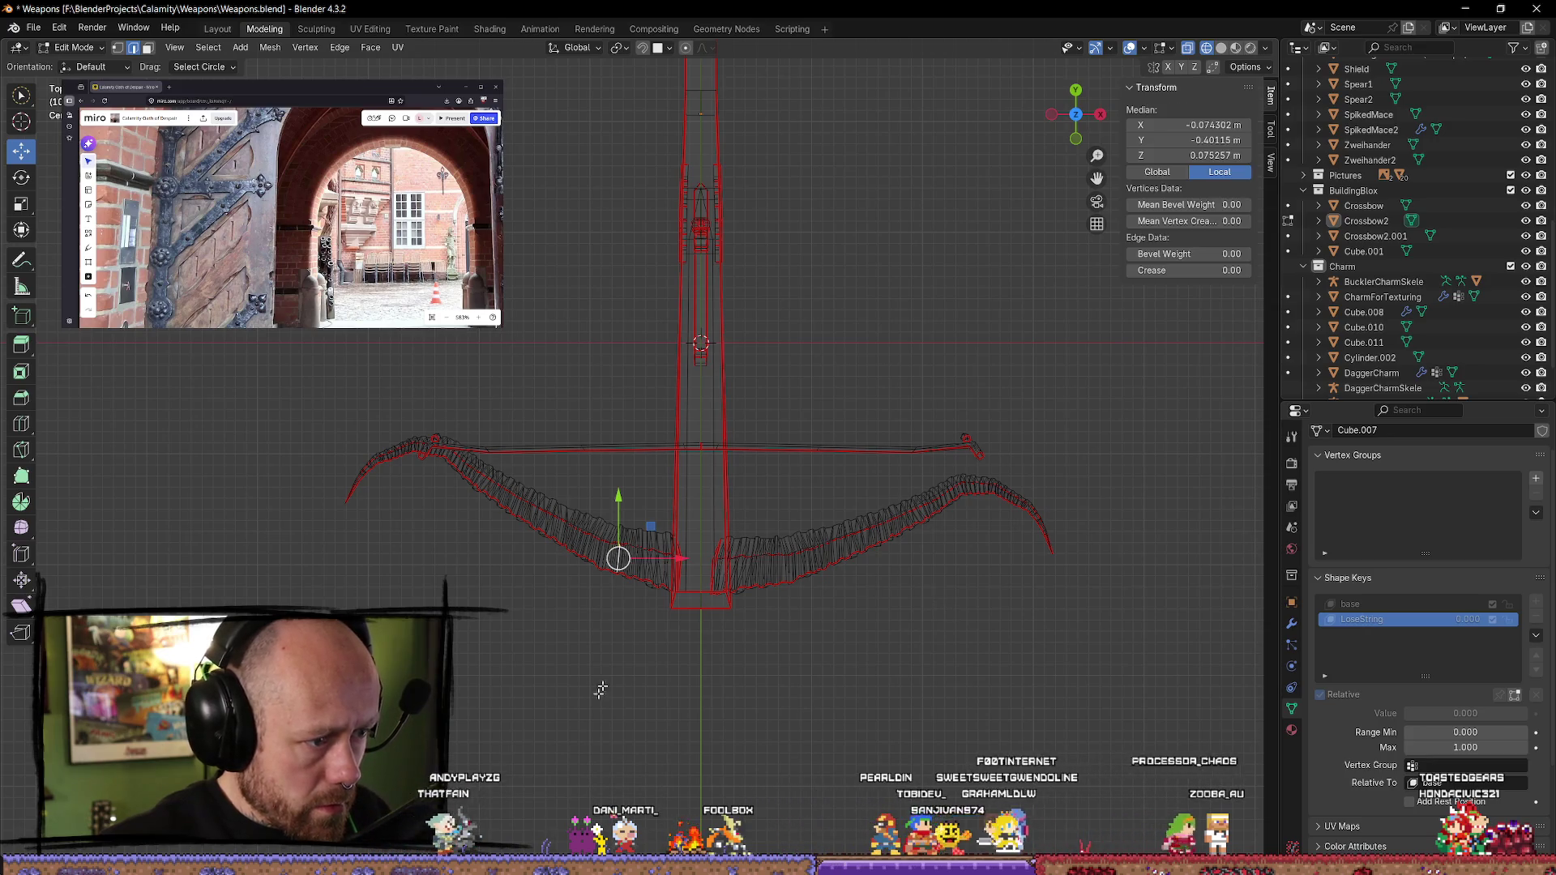
pyautogui.hotkey('alt', 'a')
pyautogui.press('l')
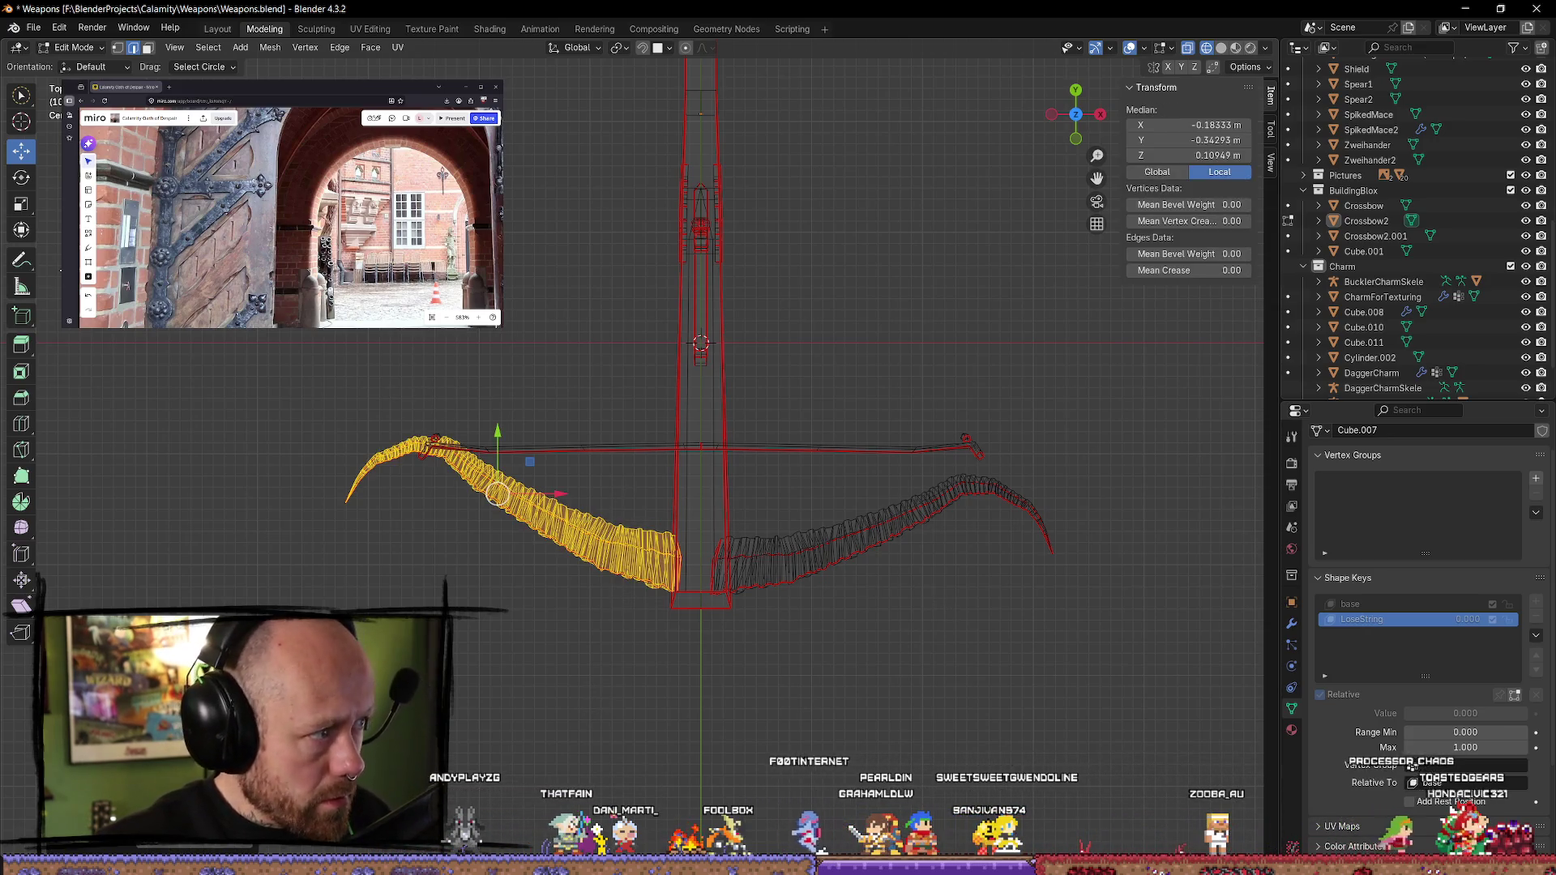
pyautogui.click(20, 180)
pyautogui.moveTo(542, 458)
pyautogui.mouseDown()
pyautogui.moveTo(498, 455)
pyautogui.moveTo(510, 481)
pyautogui.moveTo(497, 452)
pyautogui.mouseUp()
pyautogui.hotkey('shift', 'space')
pyautogui.press('g')
pyautogui.hotkey('shift', 'space')
pyautogui.press('r')
pyautogui.click(877, 619)
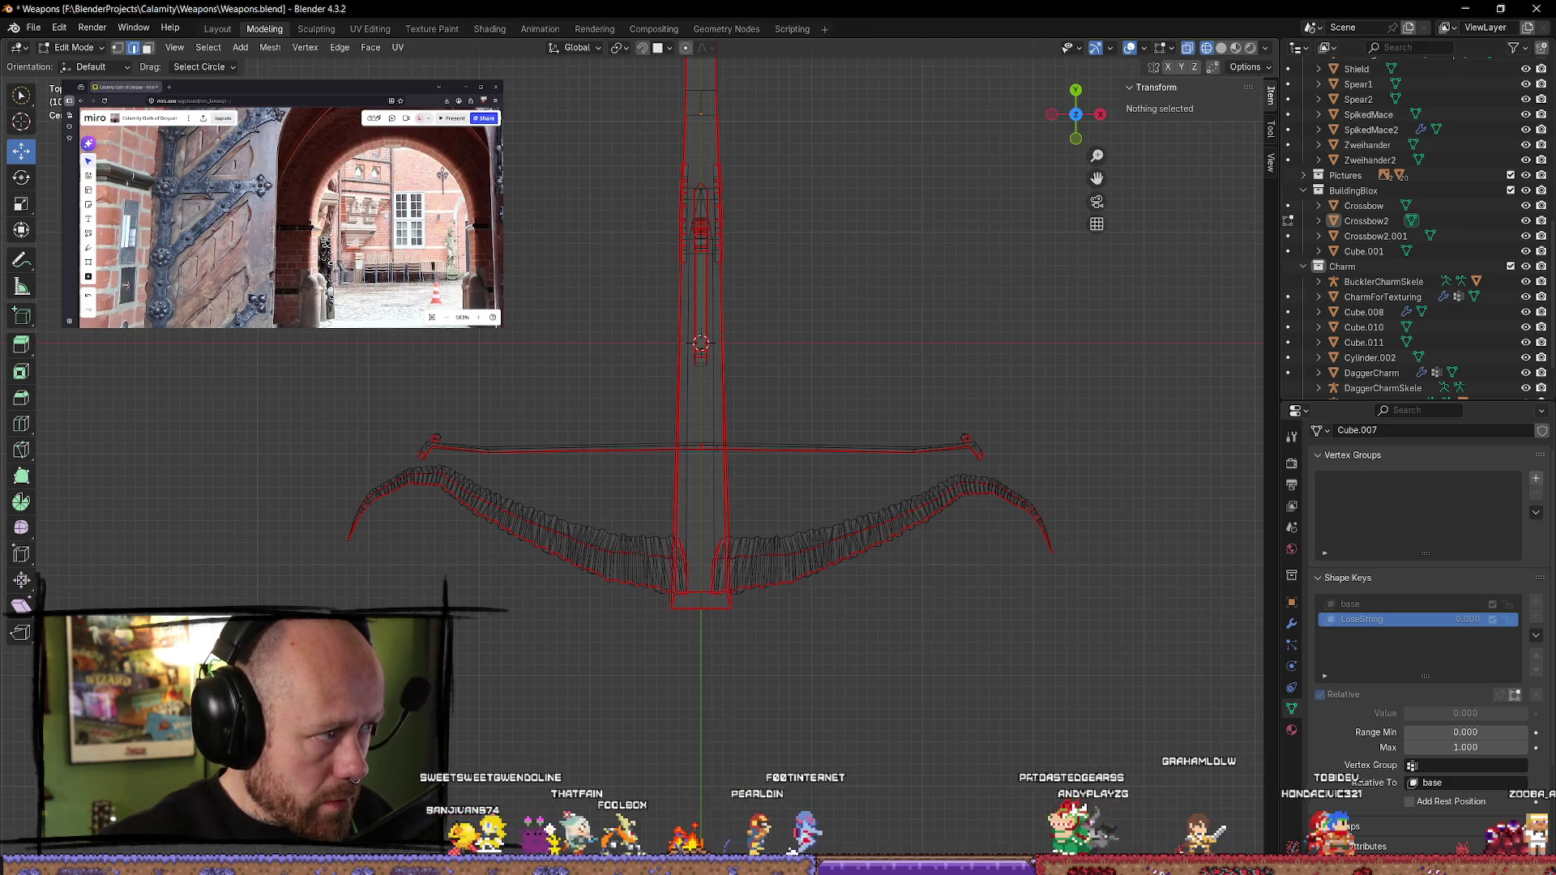
# - Select both bow-string end vertices and nudge them slightly back along Y
pyautogui.click(21, 95)
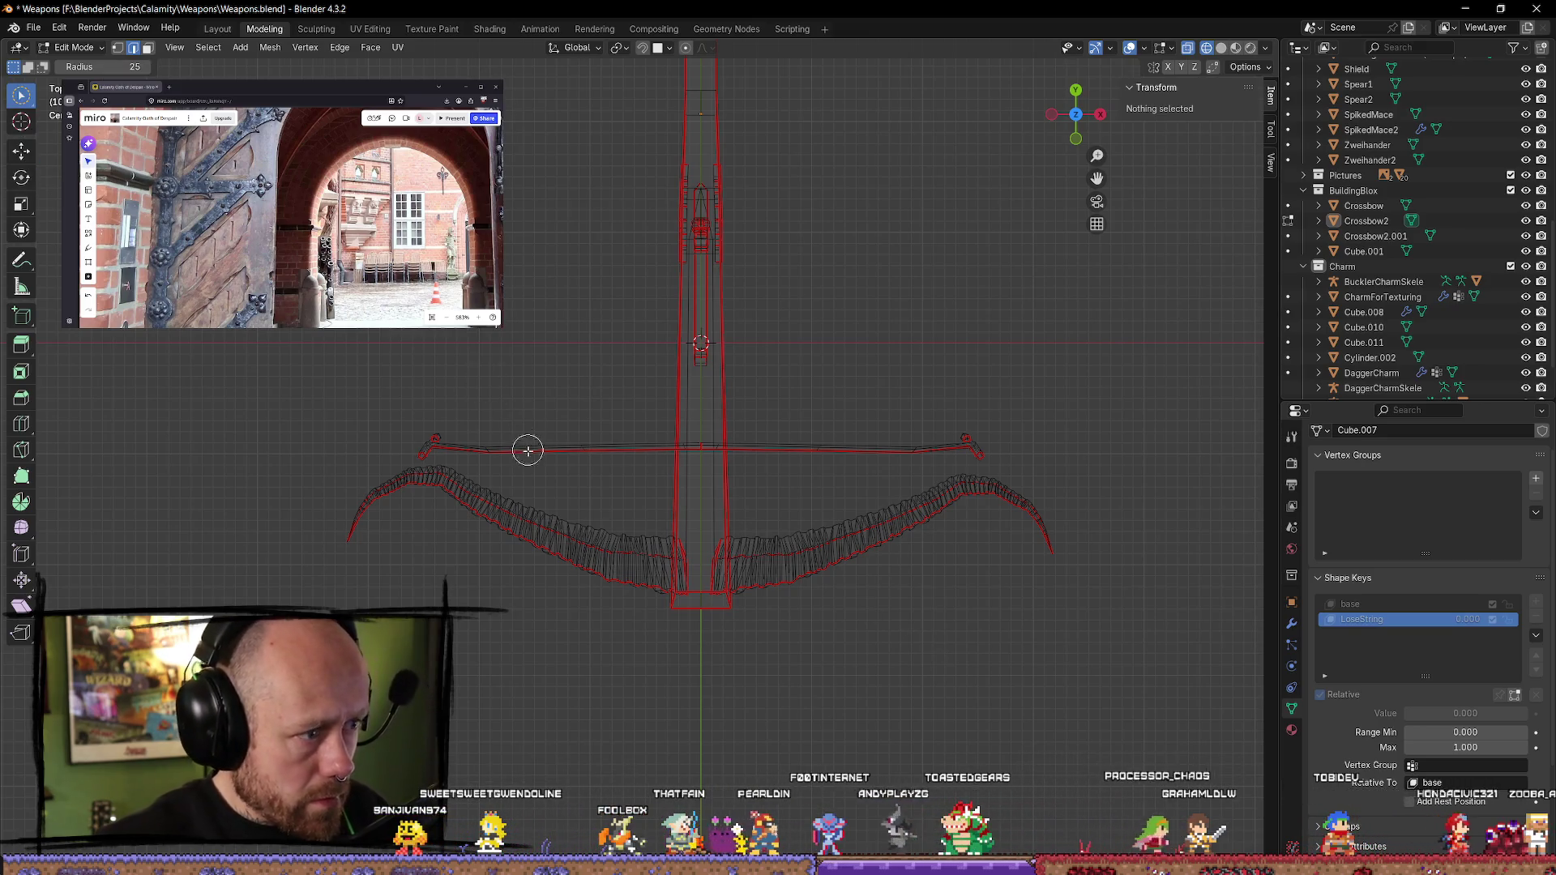
pyautogui.click(418, 443)
pyautogui.click(967, 442)
pyautogui.keyDown('shift'); pyautogui.click(427, 445); pyautogui.keyUp('shift')
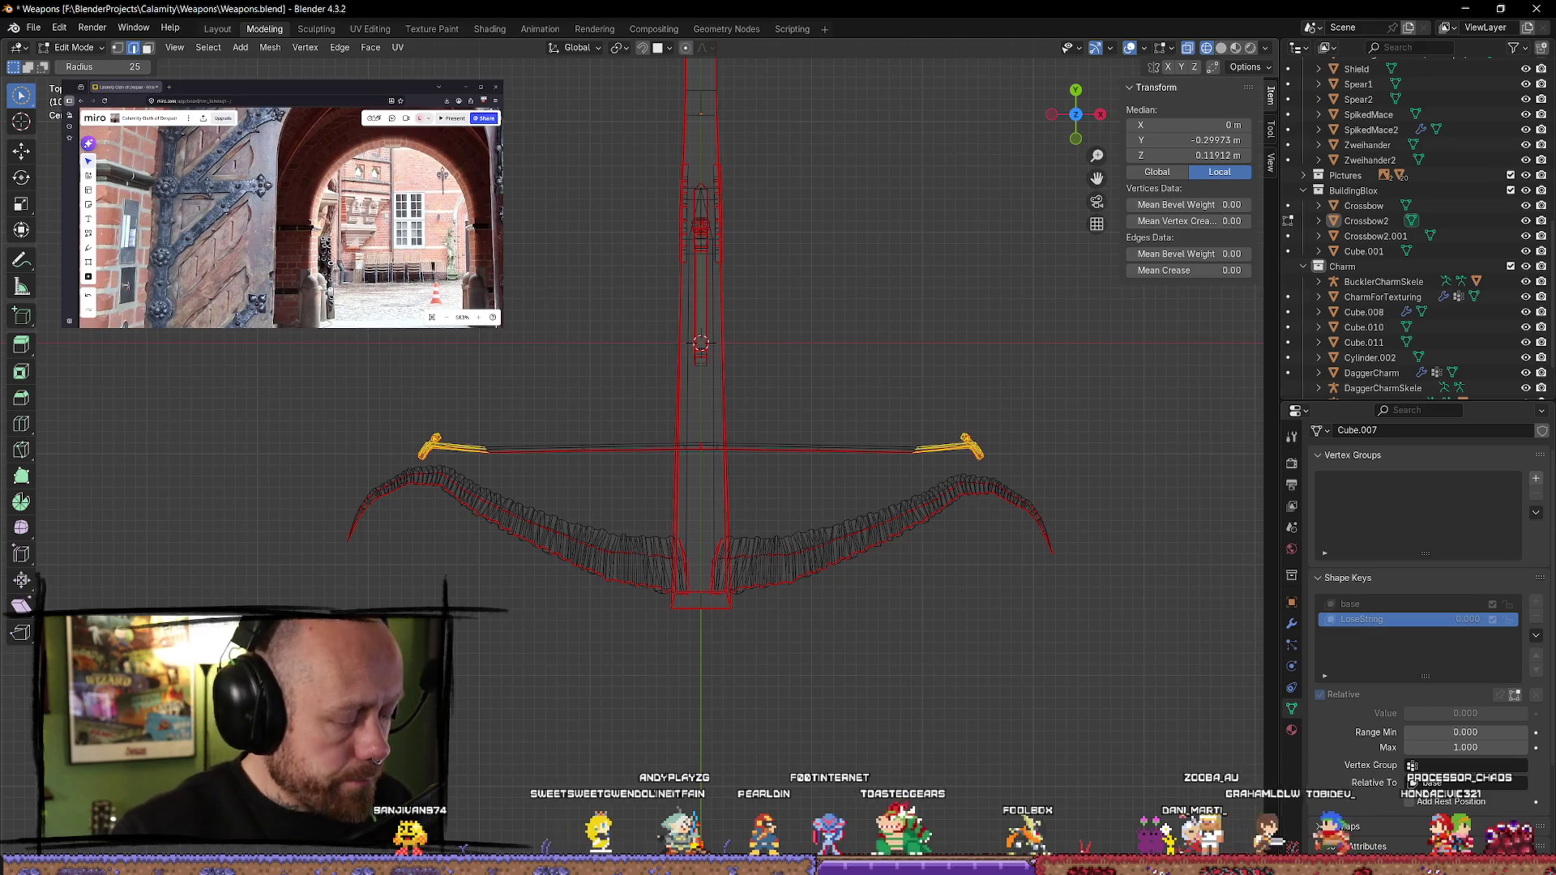
pyautogui.hotkey('shift', 'space')
pyautogui.press('g')
pyautogui.moveTo(697, 381); pyautogui.dragTo(704, 386)
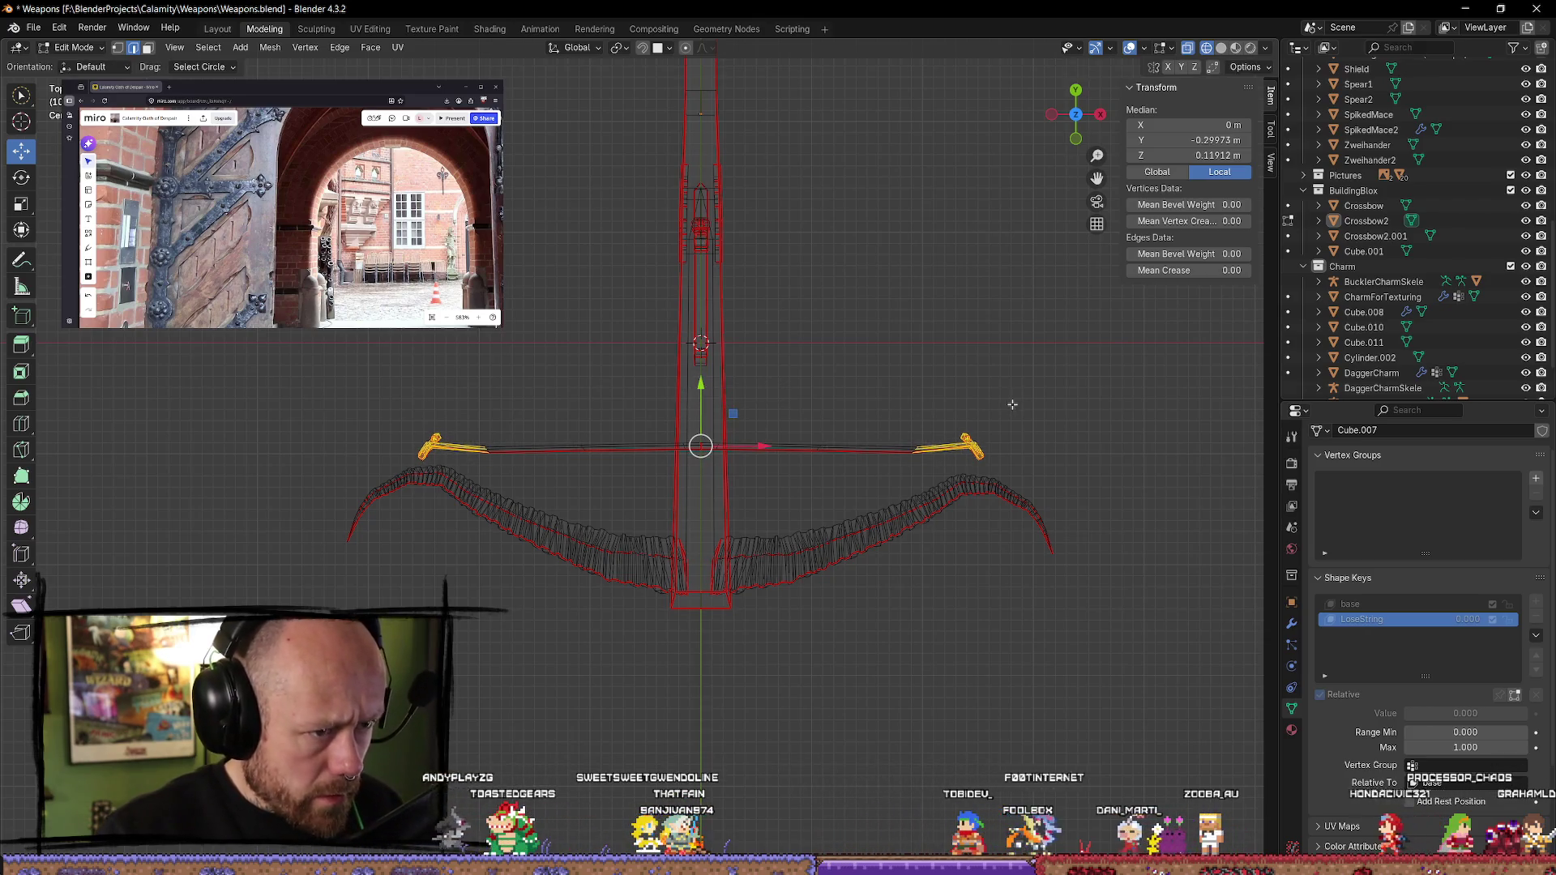
# - Check the crossbar's left end, then return to the top-down view
pyautogui.click(477, 368)
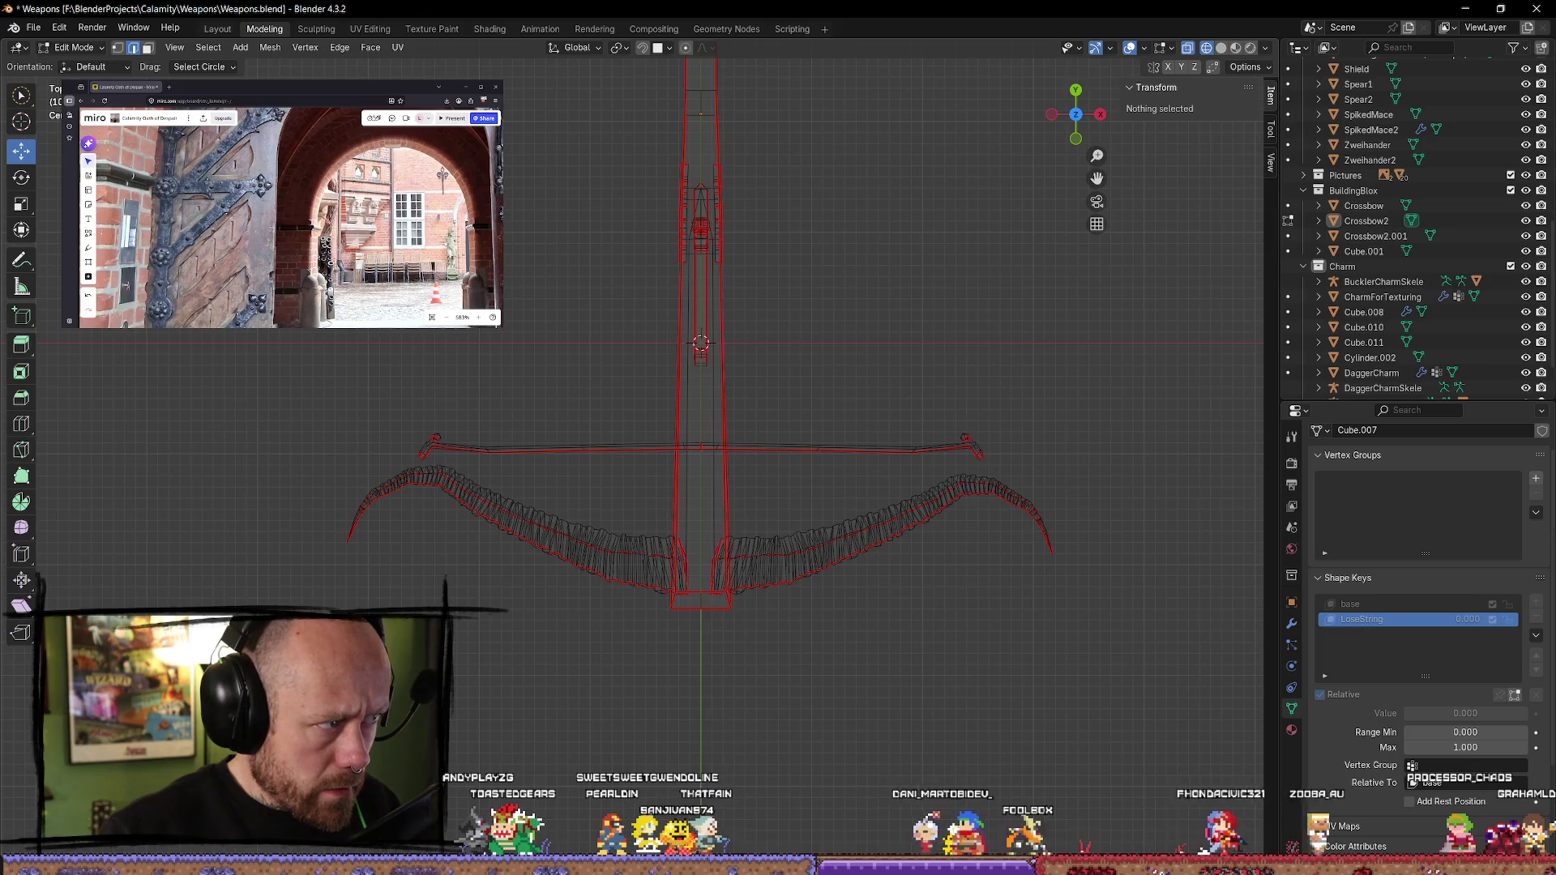
pyautogui.click(429, 442)
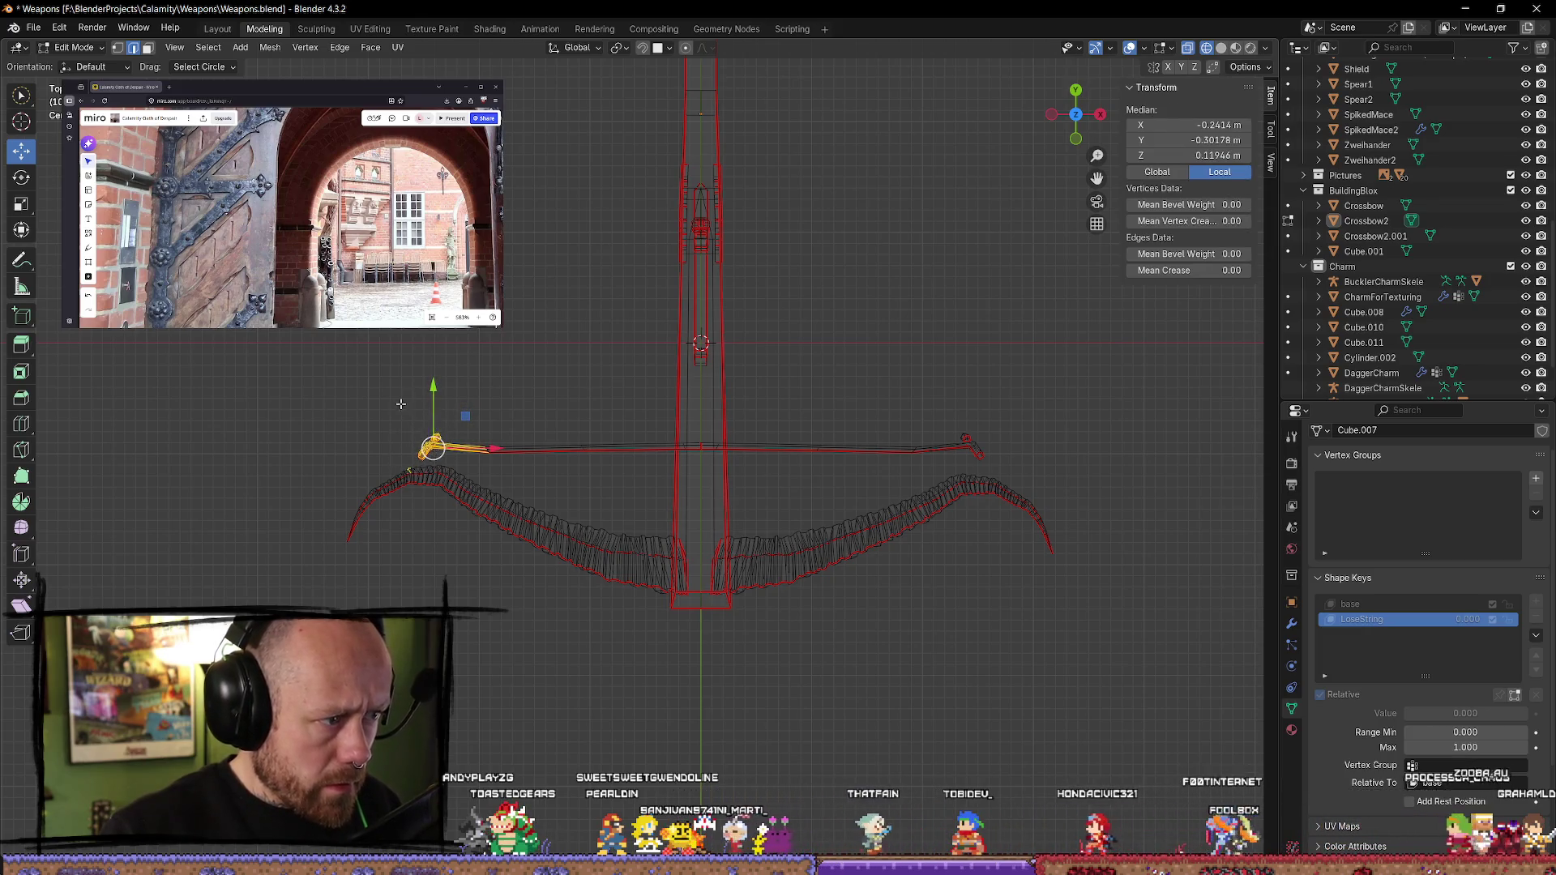
pyautogui.hotkey('alt', 'a')
pyautogui.click(436, 442)
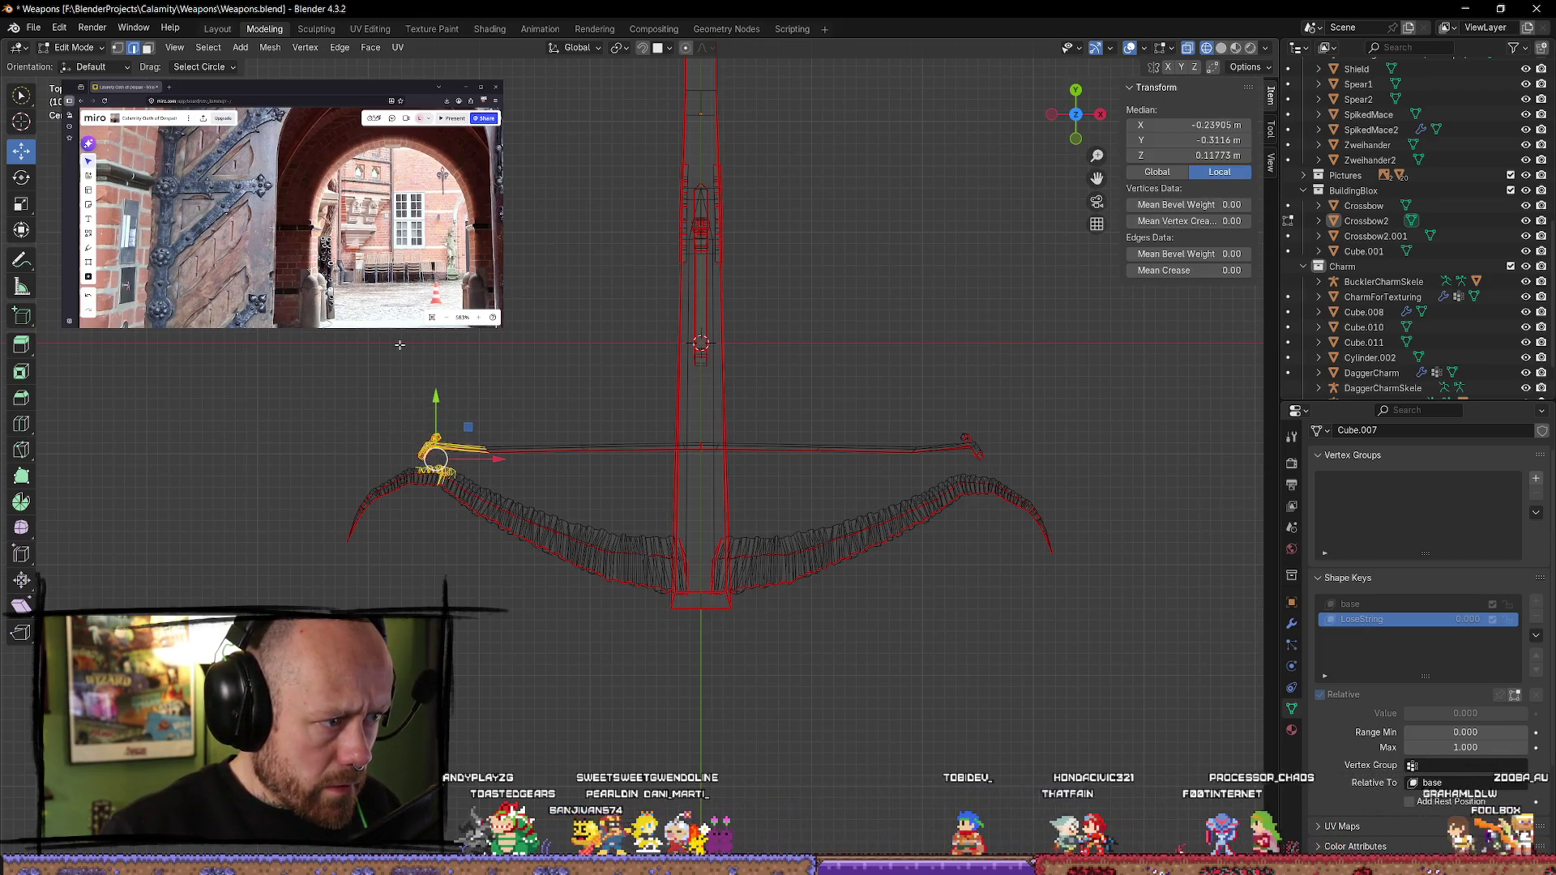
pyautogui.hotkey('alt', 'a')
pyautogui.scroll(3, 398, 484)
pyautogui.moveTo(398, 484)
pyautogui.mouseDown(button='middle')
pyautogui.moveTo(445, 469)
pyautogui.moveTo(646, 487)
pyautogui.moveTo(757, 341)
pyautogui.mouseUp(button='middle')
pyautogui.click(1087, 119)
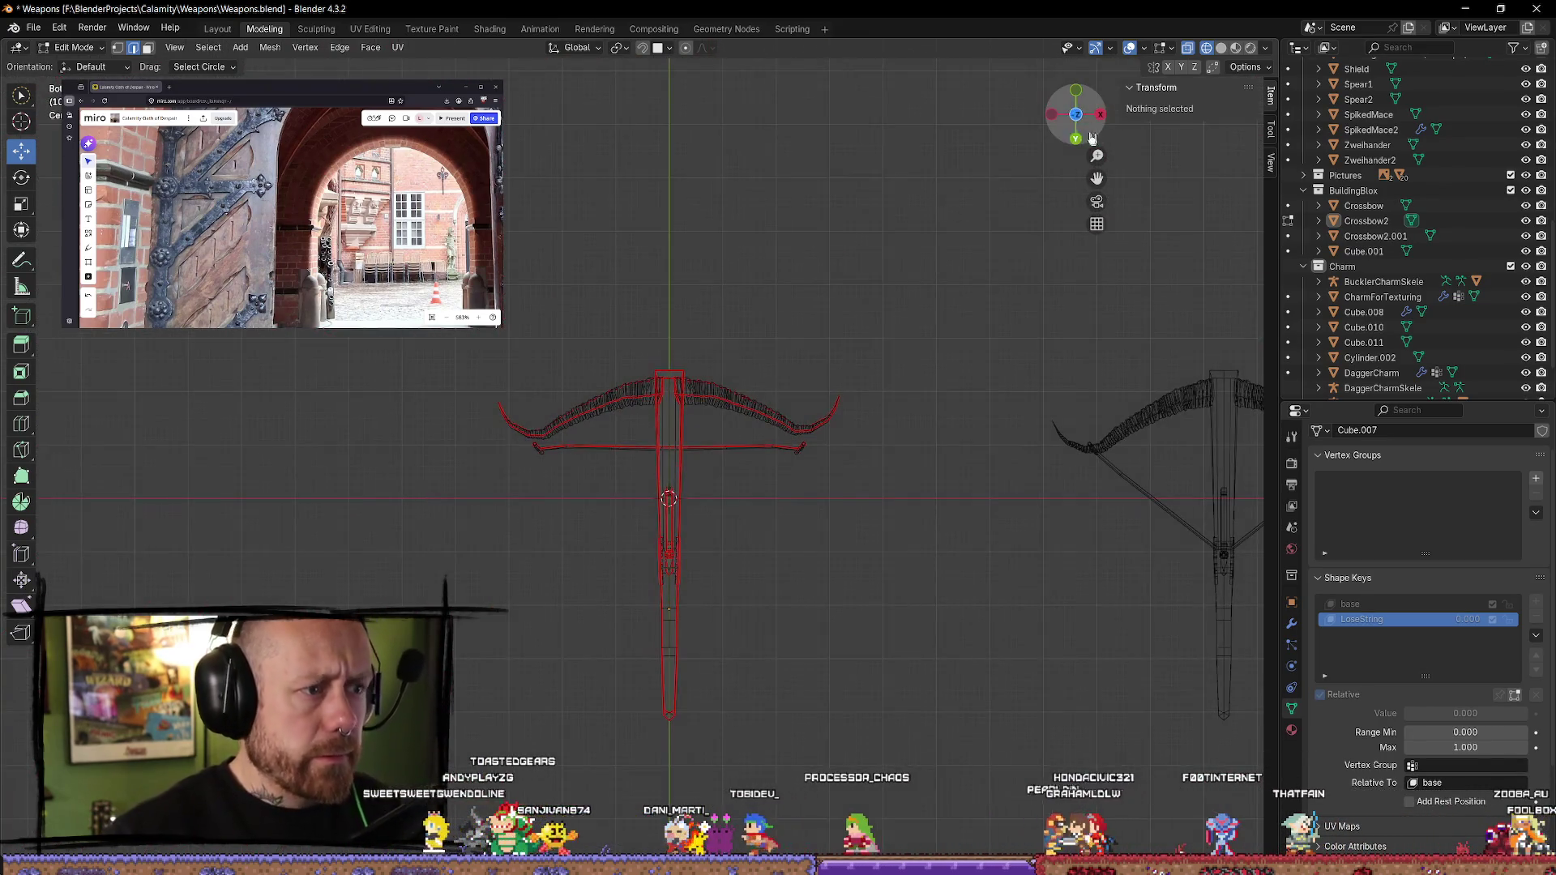
# - Select one crossbar-end string piece without the string edges and shift it slightly along Y
pyautogui.scroll(6, 534, 470)
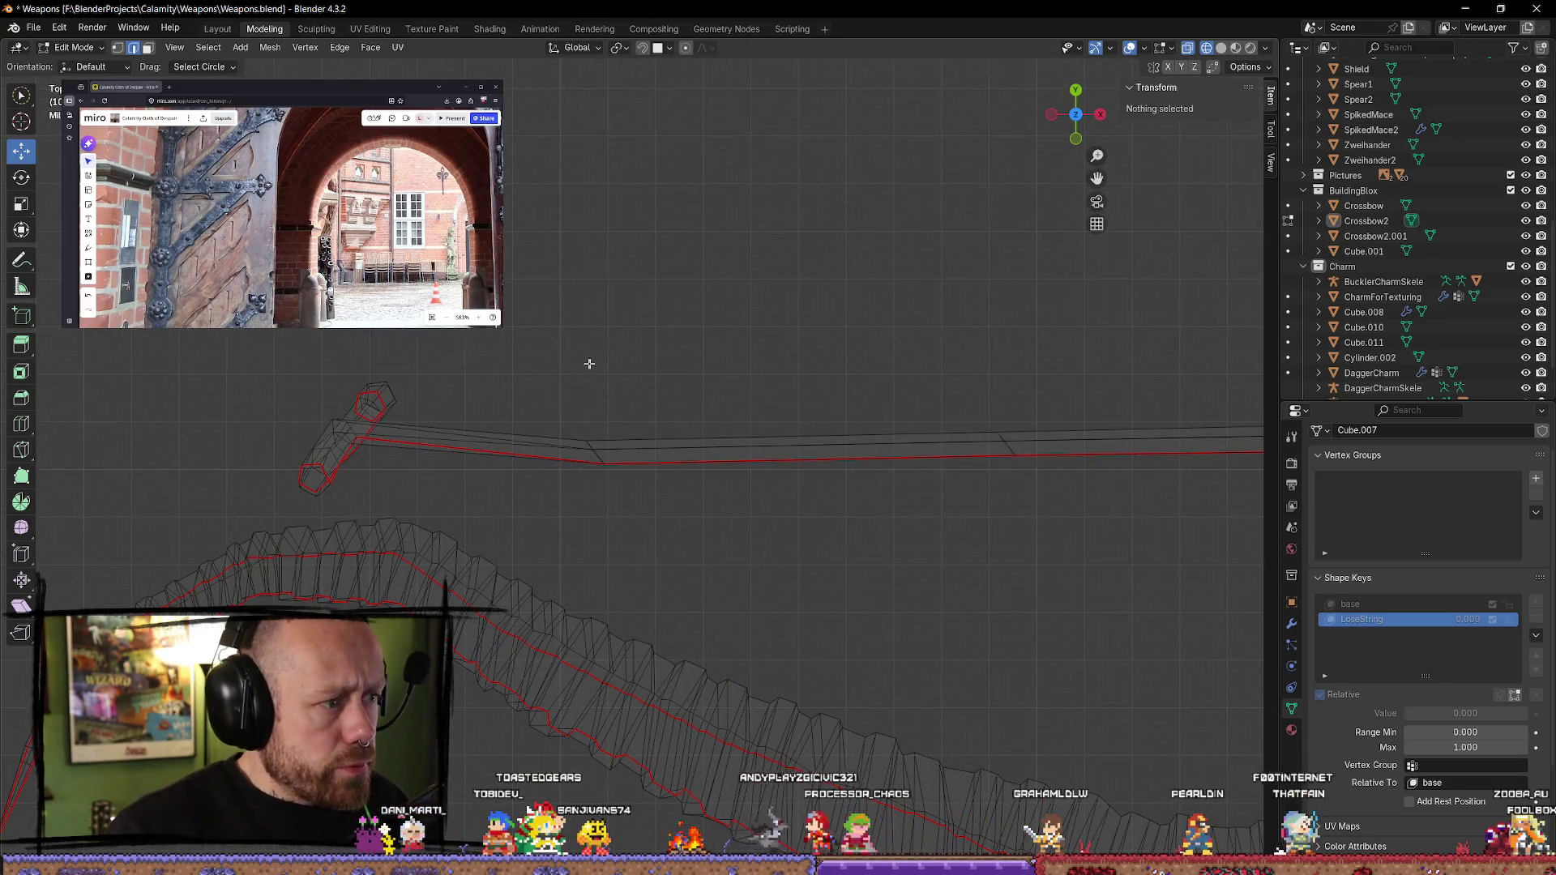
pyautogui.keyDown('alt'); pyautogui.click(616, 458); pyautogui.keyUp('alt')
pyautogui.moveTo(633, 469)
pyautogui.mouseDown(button='middle')
pyautogui.moveTo(620, 462)
pyautogui.moveTo(682, 488)
pyautogui.mouseUp(button='middle')
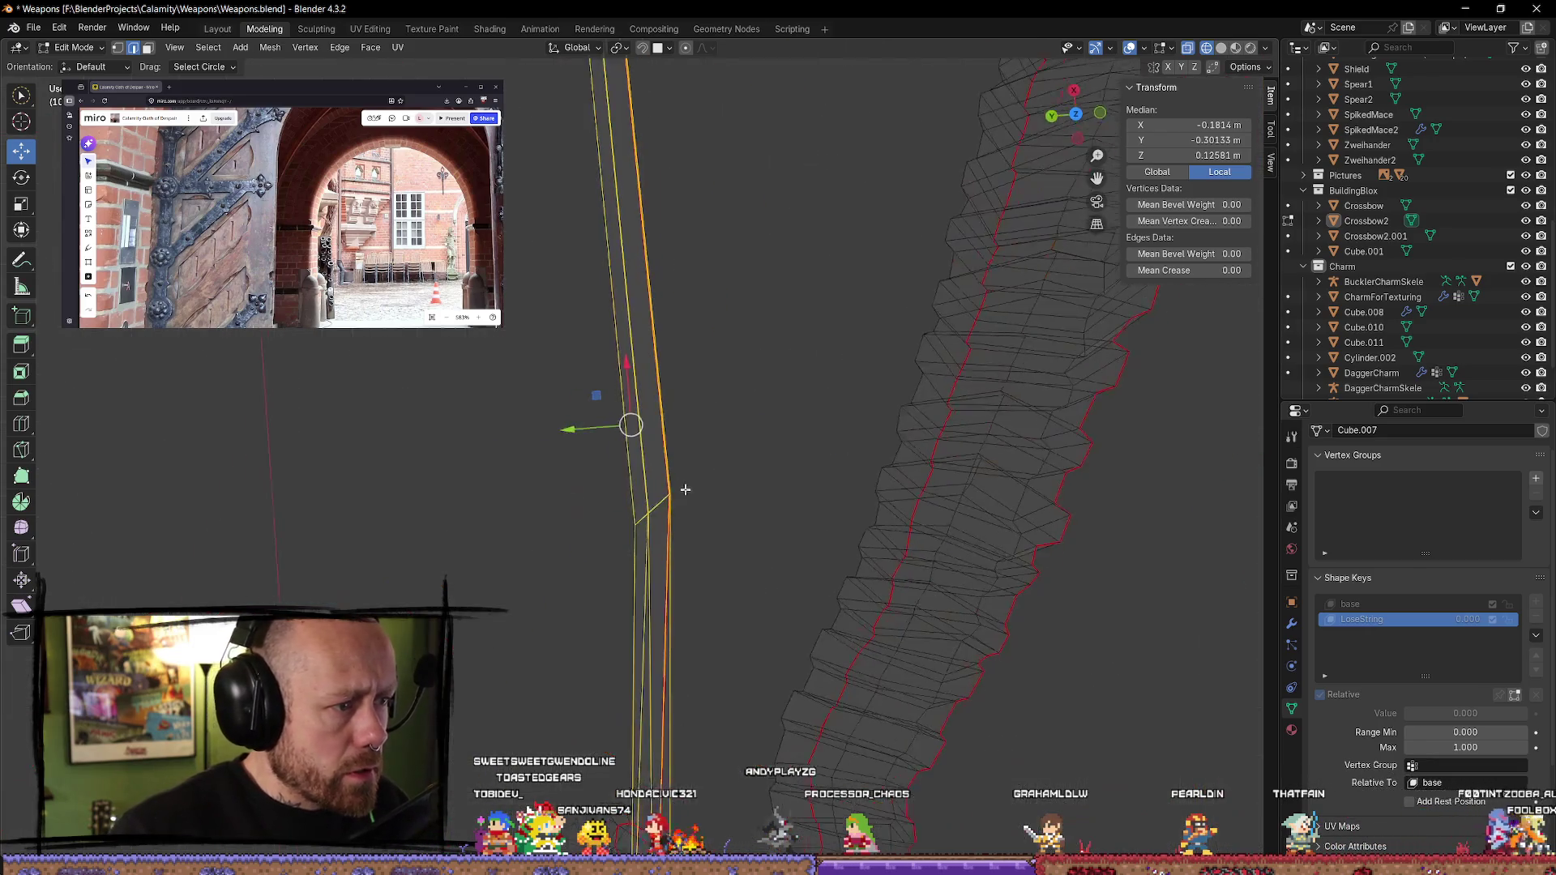
pyautogui.keyDown('shift'); pyautogui.scroll(-5, 693, 483); pyautogui.keyUp('shift')
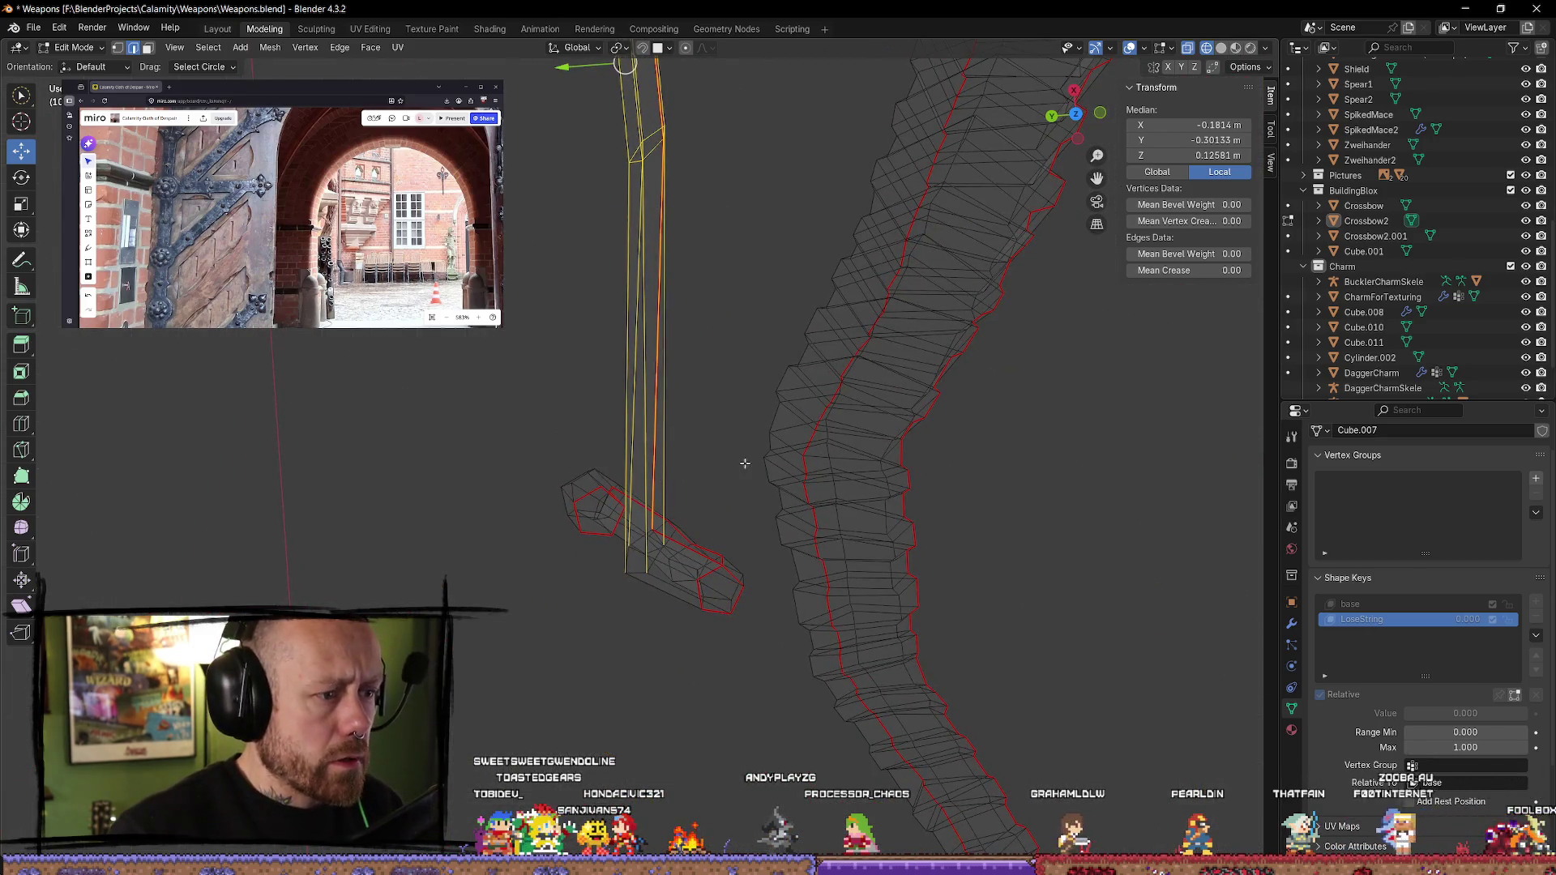
pyautogui.hotkey('alt', 'a')
pyautogui.click(574, 514)
pyautogui.press('l')
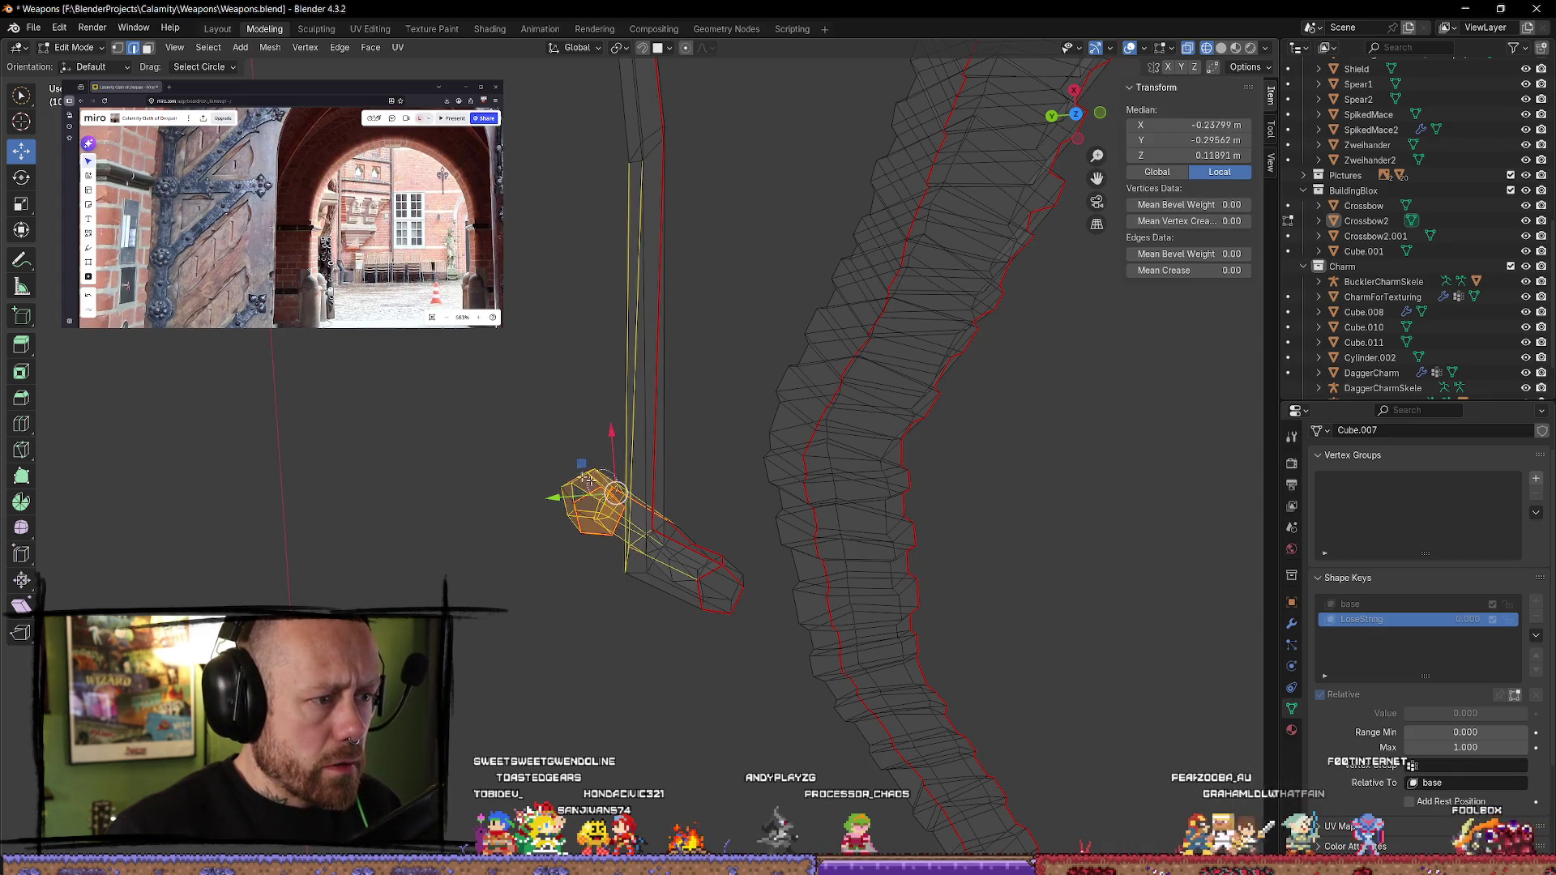
pyautogui.press('l')
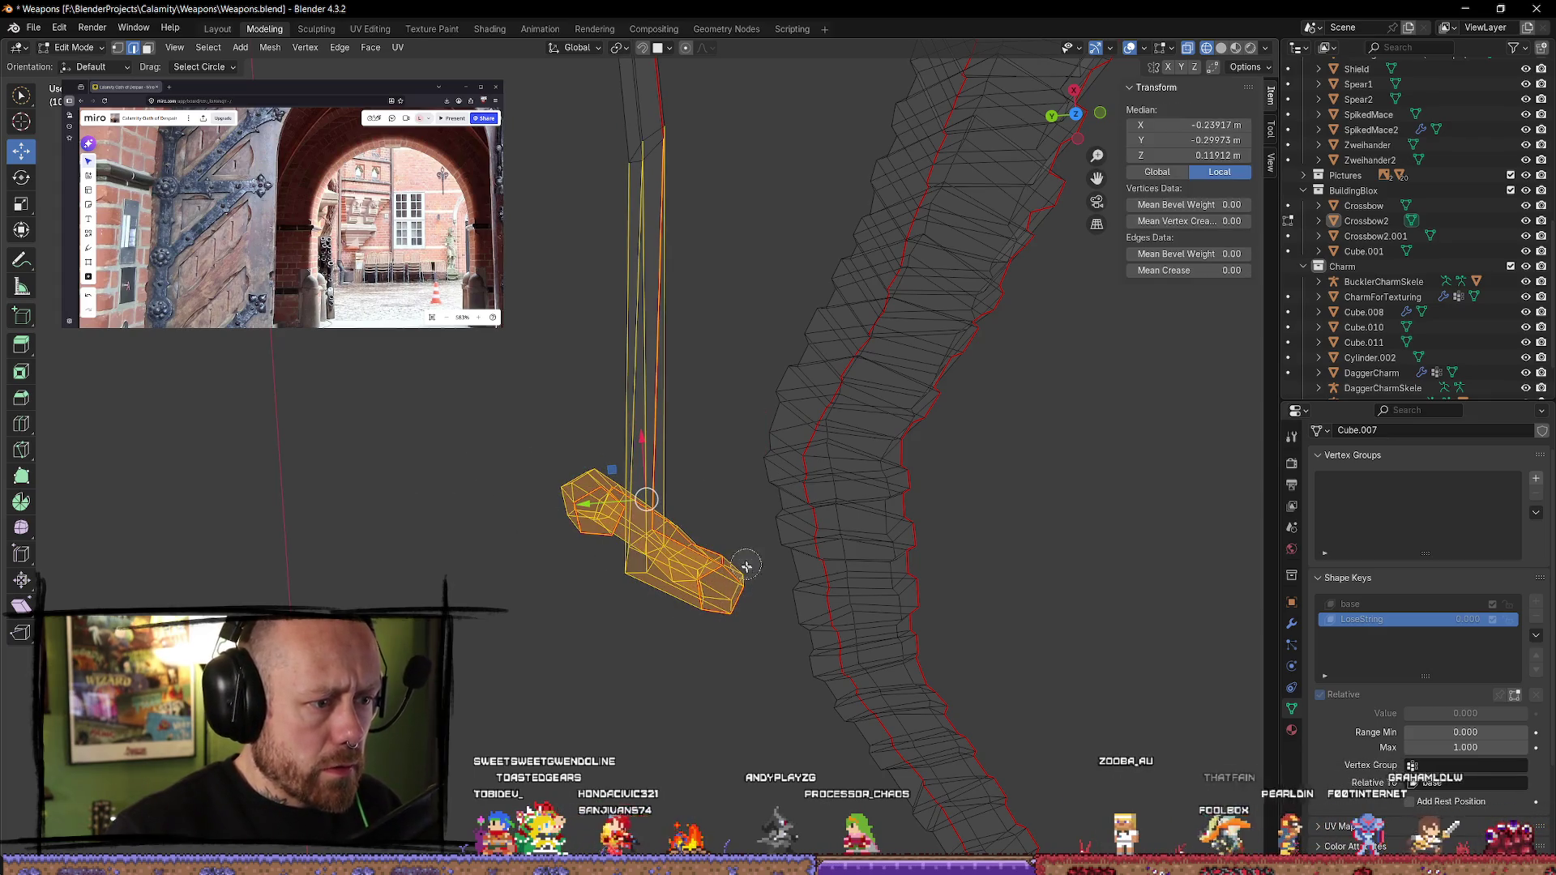
pyautogui.keyDown('ctrl'); pyautogui.moveTo(669, 130); pyautogui.dragTo(602, 187); pyautogui.keyUp('ctrl')
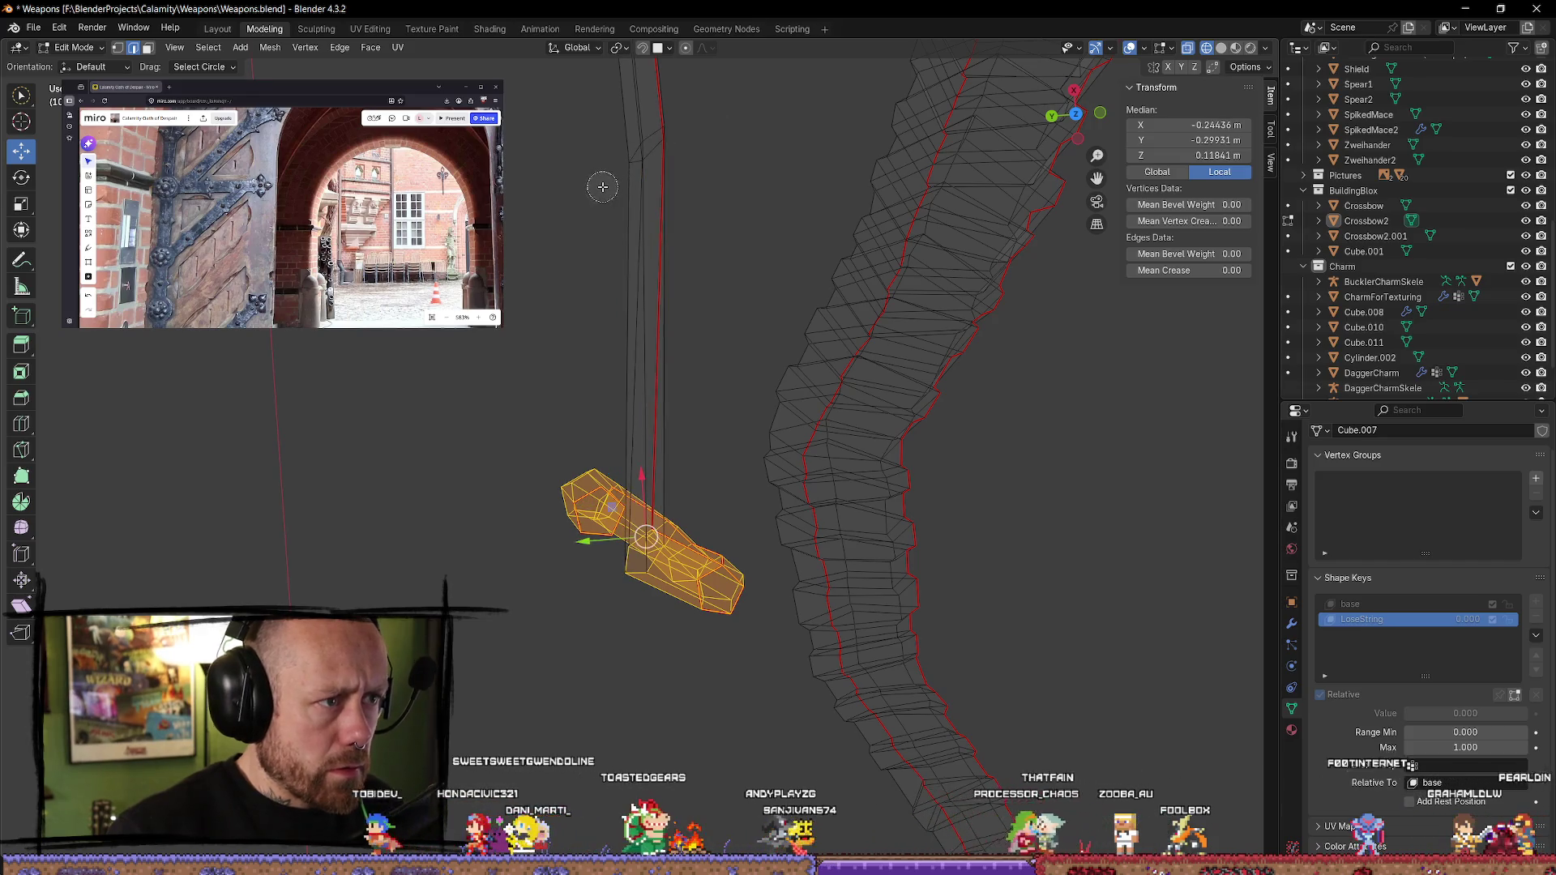
pyautogui.scroll(-3, 687, 416)
pyautogui.moveTo(573, 501); pyautogui.dragTo(599, 503)
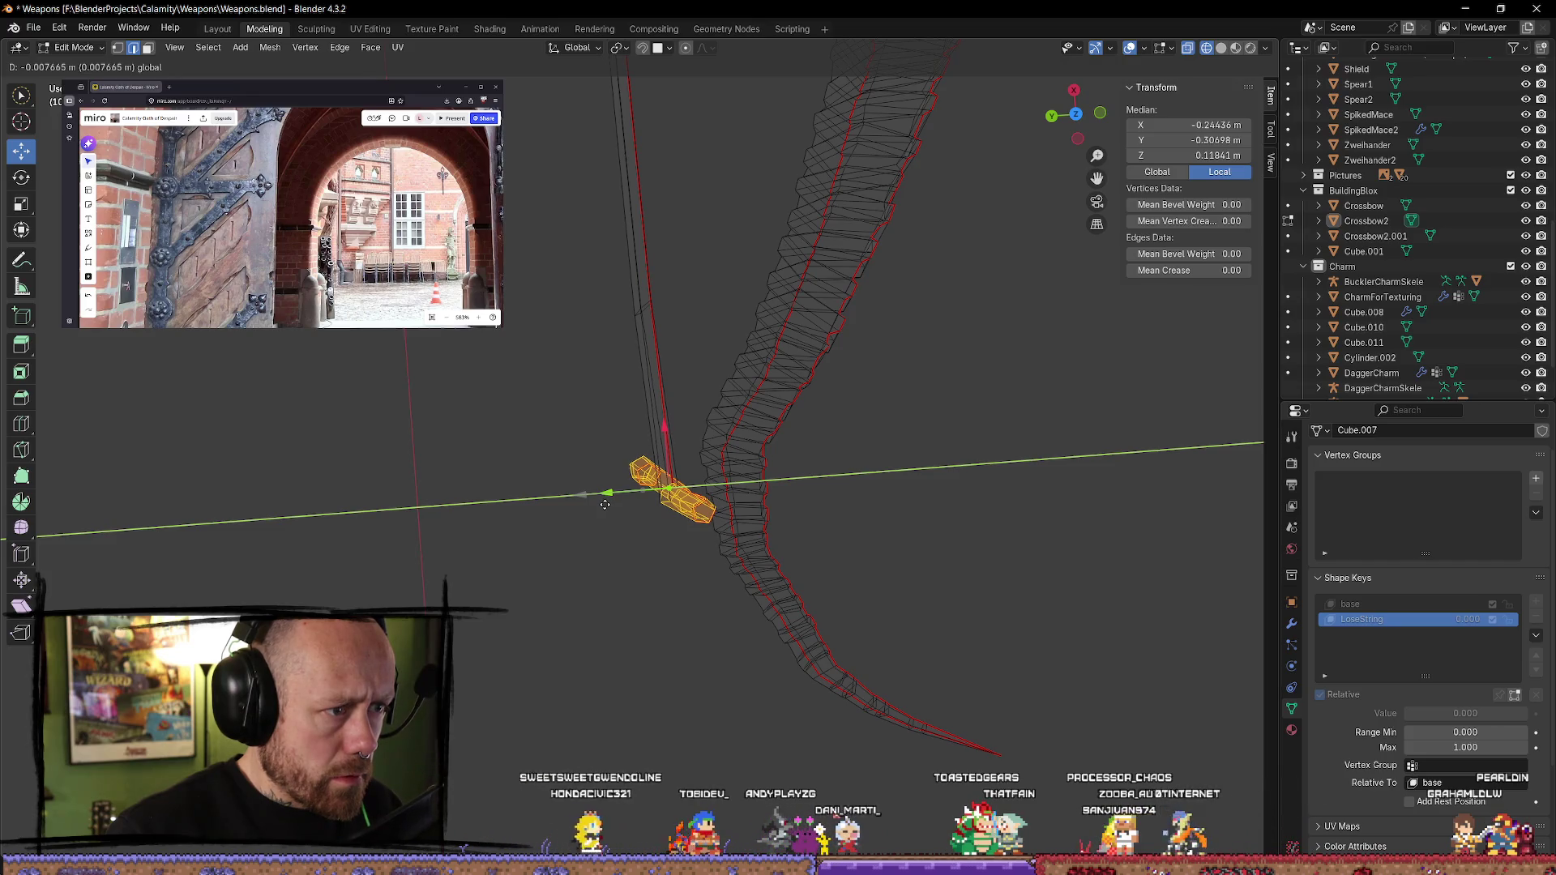
# - Shift the other crossbar-end piece back along Y to about -0.305 m and return to top view
pyautogui.moveTo(605, 504); pyautogui.dragTo(606, 502)
pyautogui.moveTo(606, 503); pyautogui.dragTo(691, 409, button='middle')
pyautogui.moveTo(671, 312)
pyautogui.mouseDown(button='middle')
pyautogui.moveTo(737, 376)
pyautogui.moveTo(771, 299)
pyautogui.moveTo(688, 655)
pyautogui.moveTo(694, 445)
pyautogui.moveTo(646, 368)
pyautogui.mouseUp(button='middle')
pyautogui.press('l')
pyautogui.press('l')
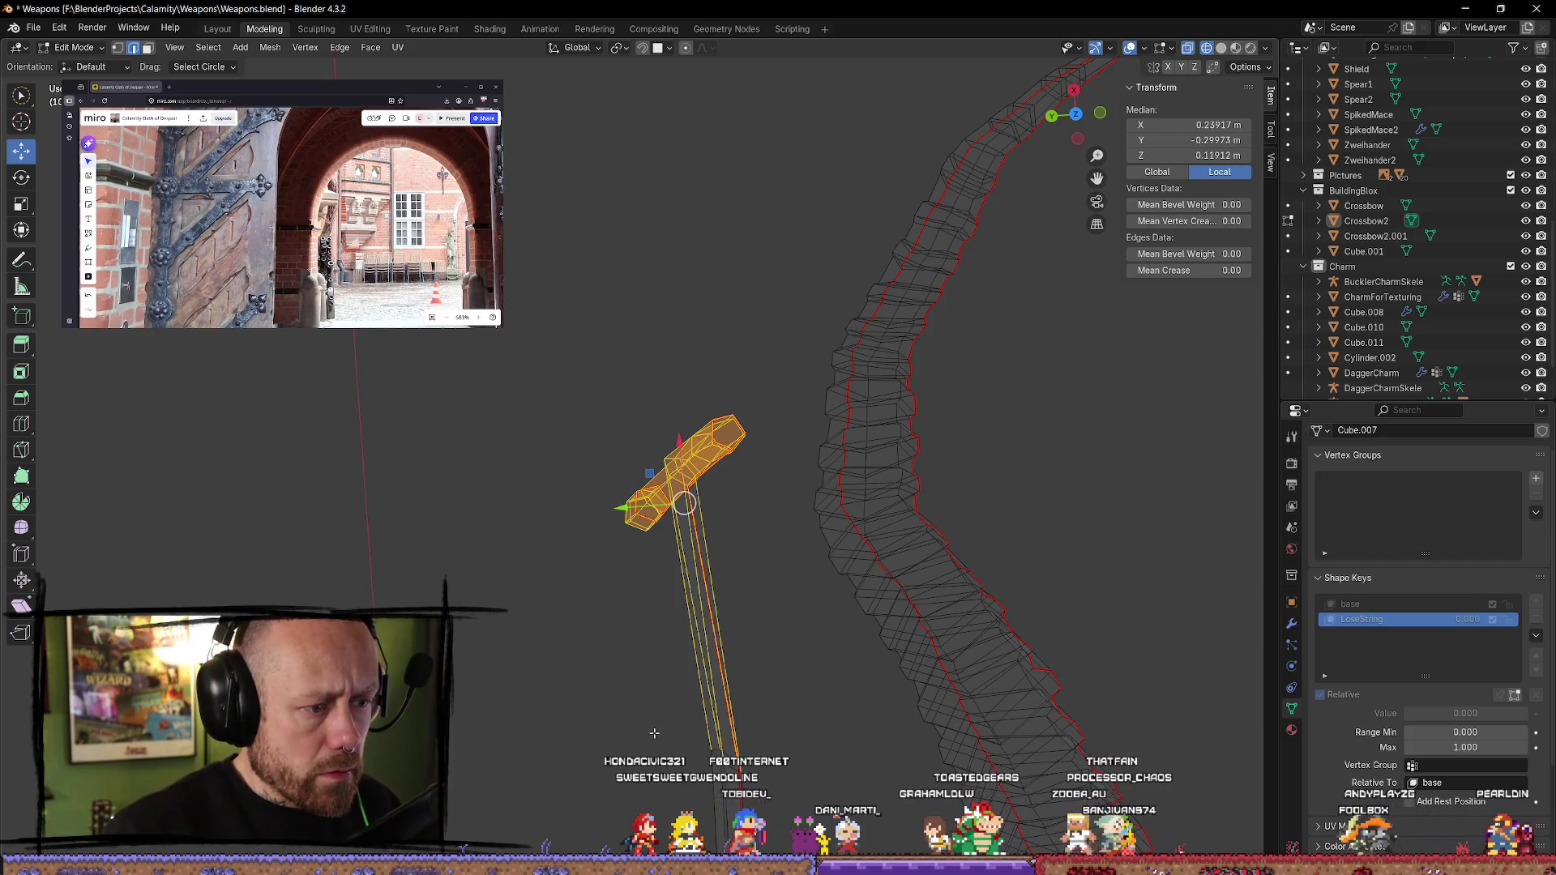
pyautogui.hotkey('shift', 'l')
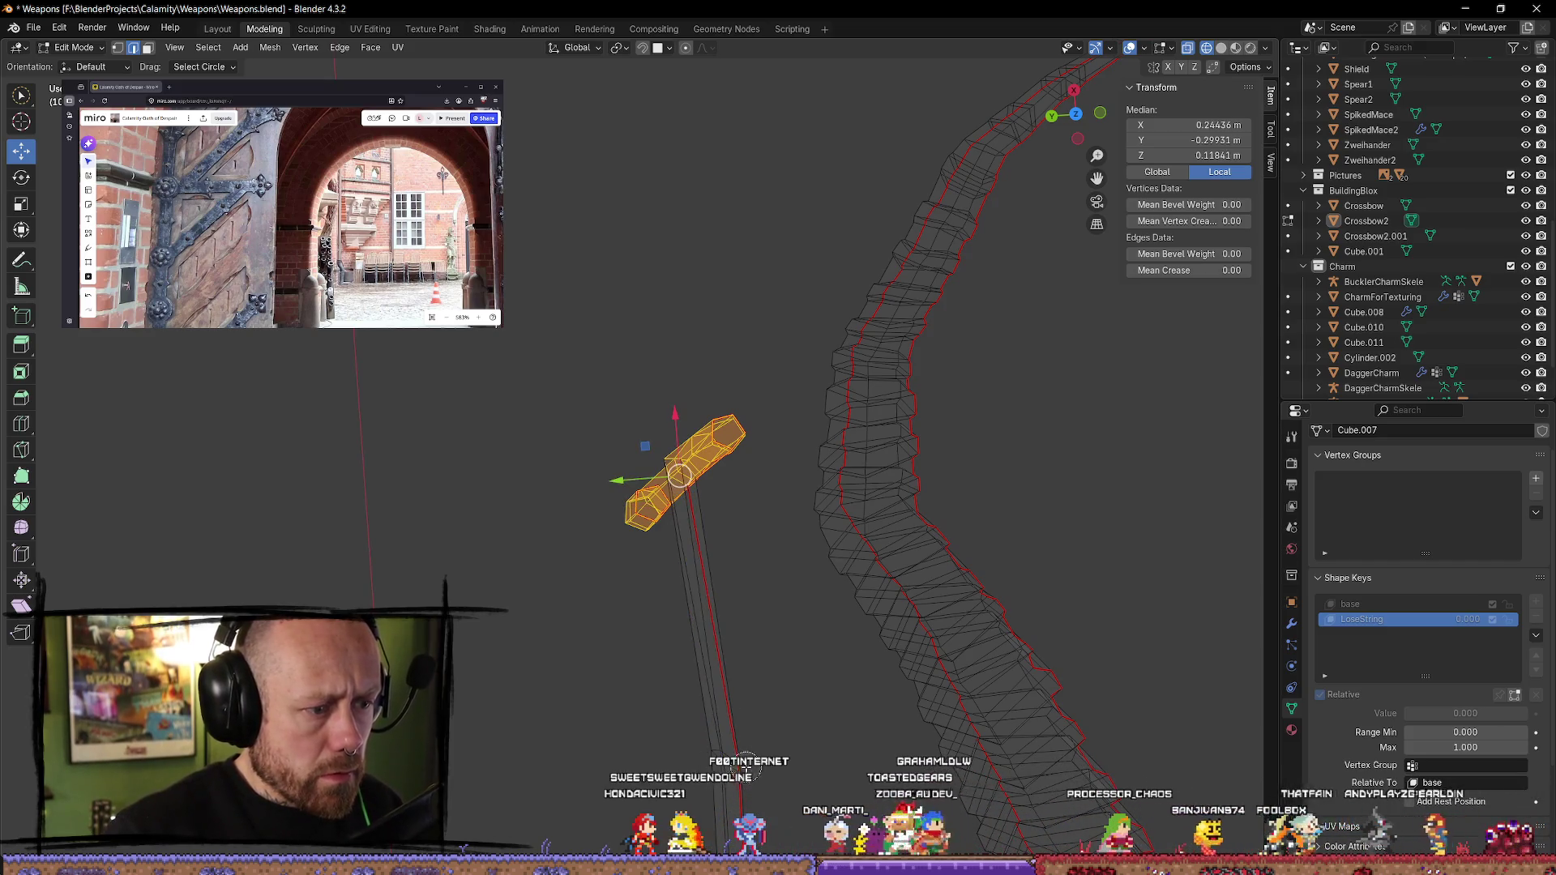
pyautogui.moveTo(679, 425); pyautogui.dragTo(623, 463, button='middle')
pyautogui.moveTo(620, 465); pyautogui.dragTo(617, 466)
pyautogui.moveTo(618, 466); pyautogui.dragTo(827, 417, button='middle')
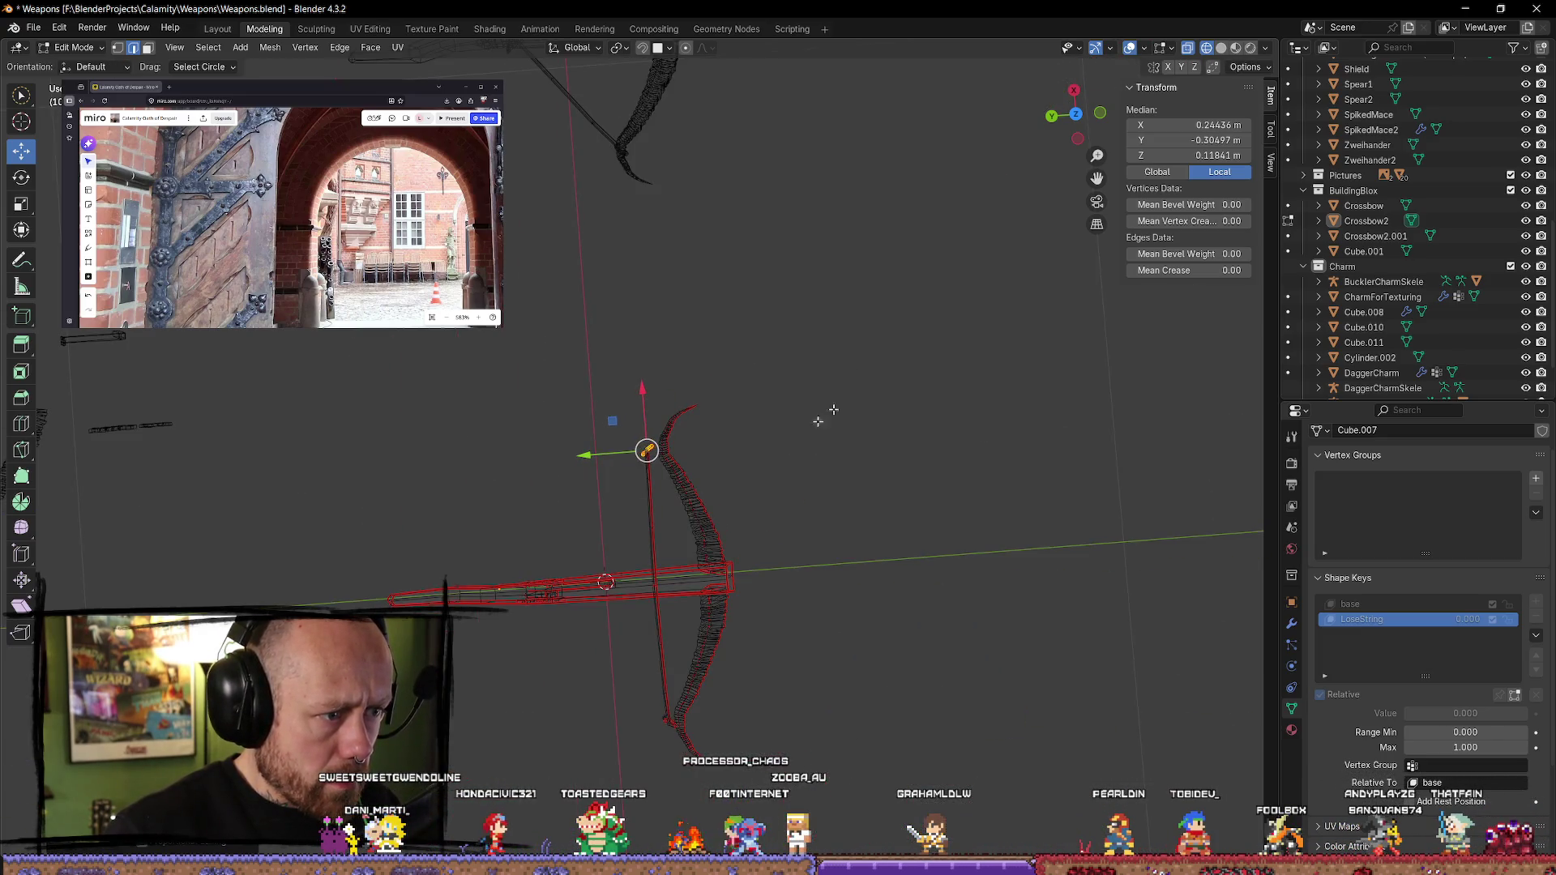
pyautogui.click(1078, 115)
pyautogui.moveTo(632, 441); pyautogui.dragTo(582, 441, button='middle')
pyautogui.scroll(3, 632, 446)
pyautogui.click(823, 462)
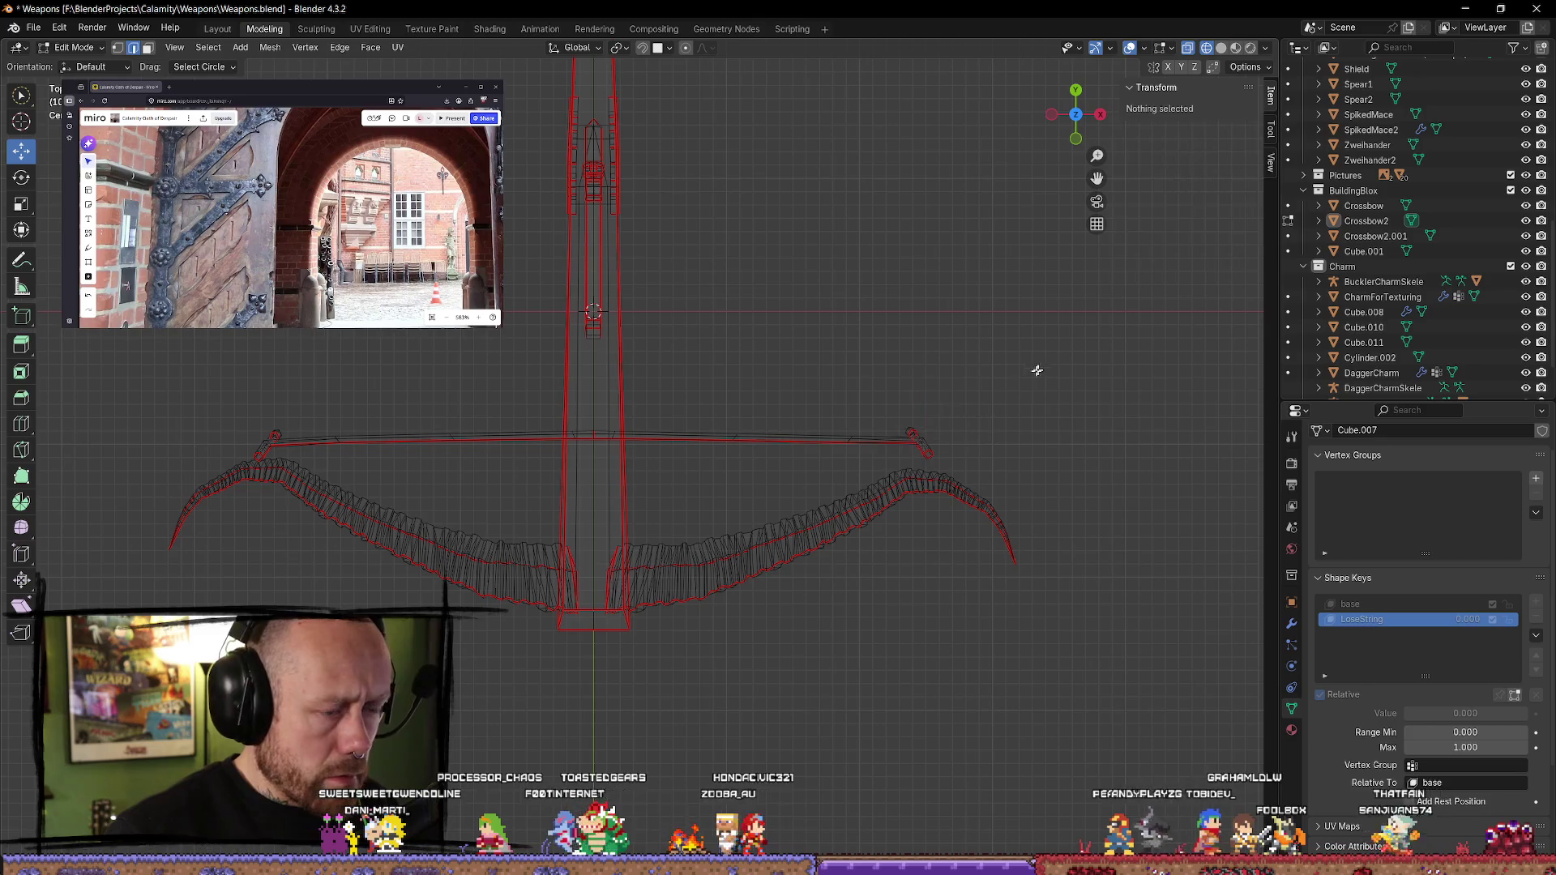
# - Pull the whole bow string back along Y
pyautogui.press('l')
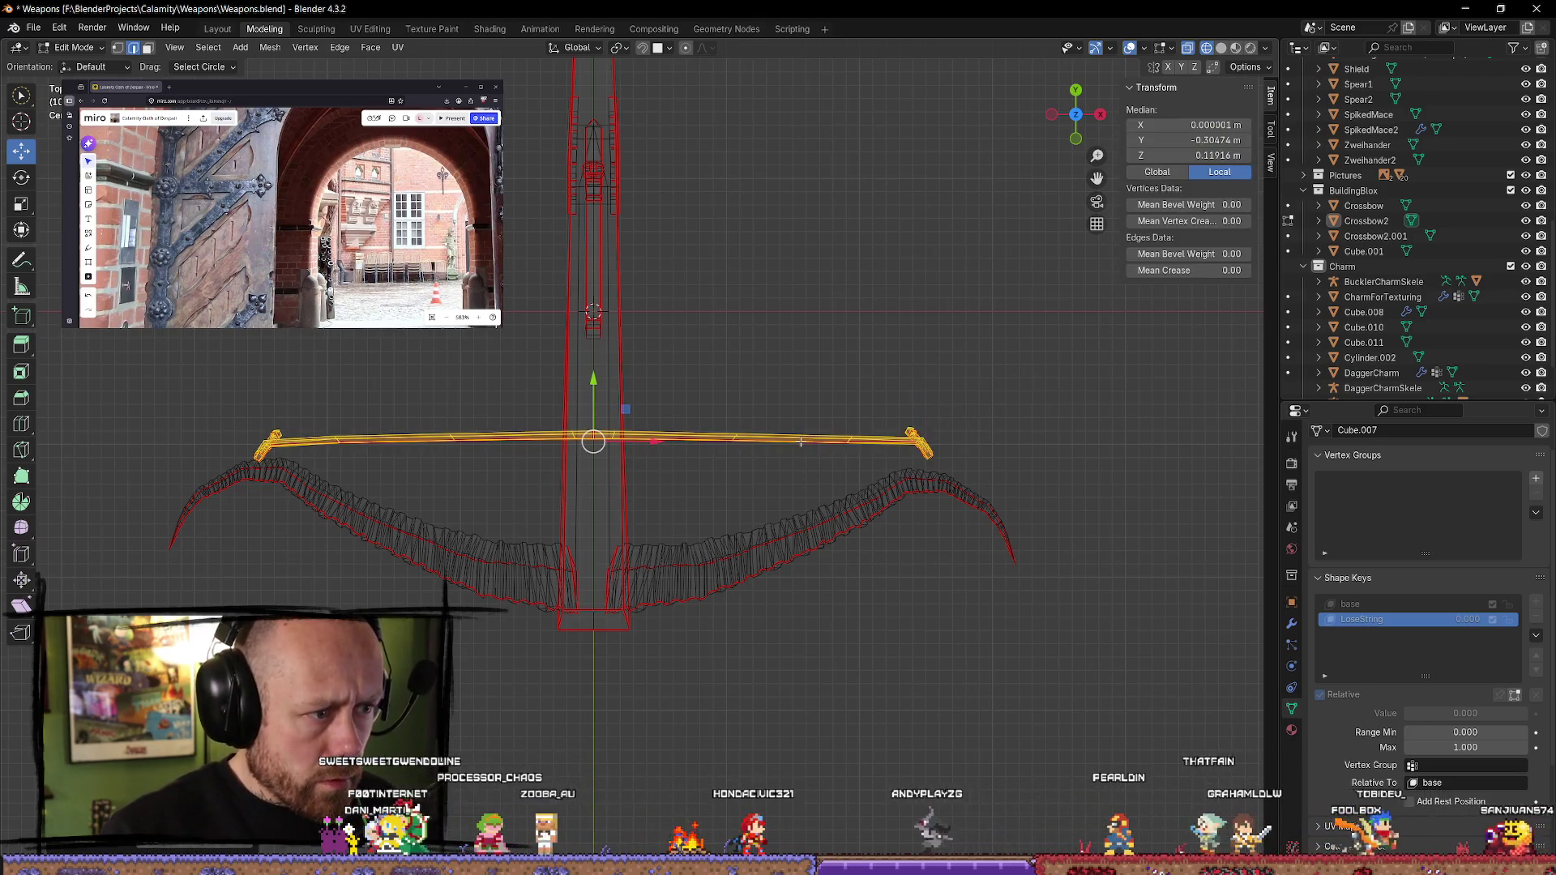
pyautogui.moveTo(596, 398); pyautogui.dragTo(592, 413)
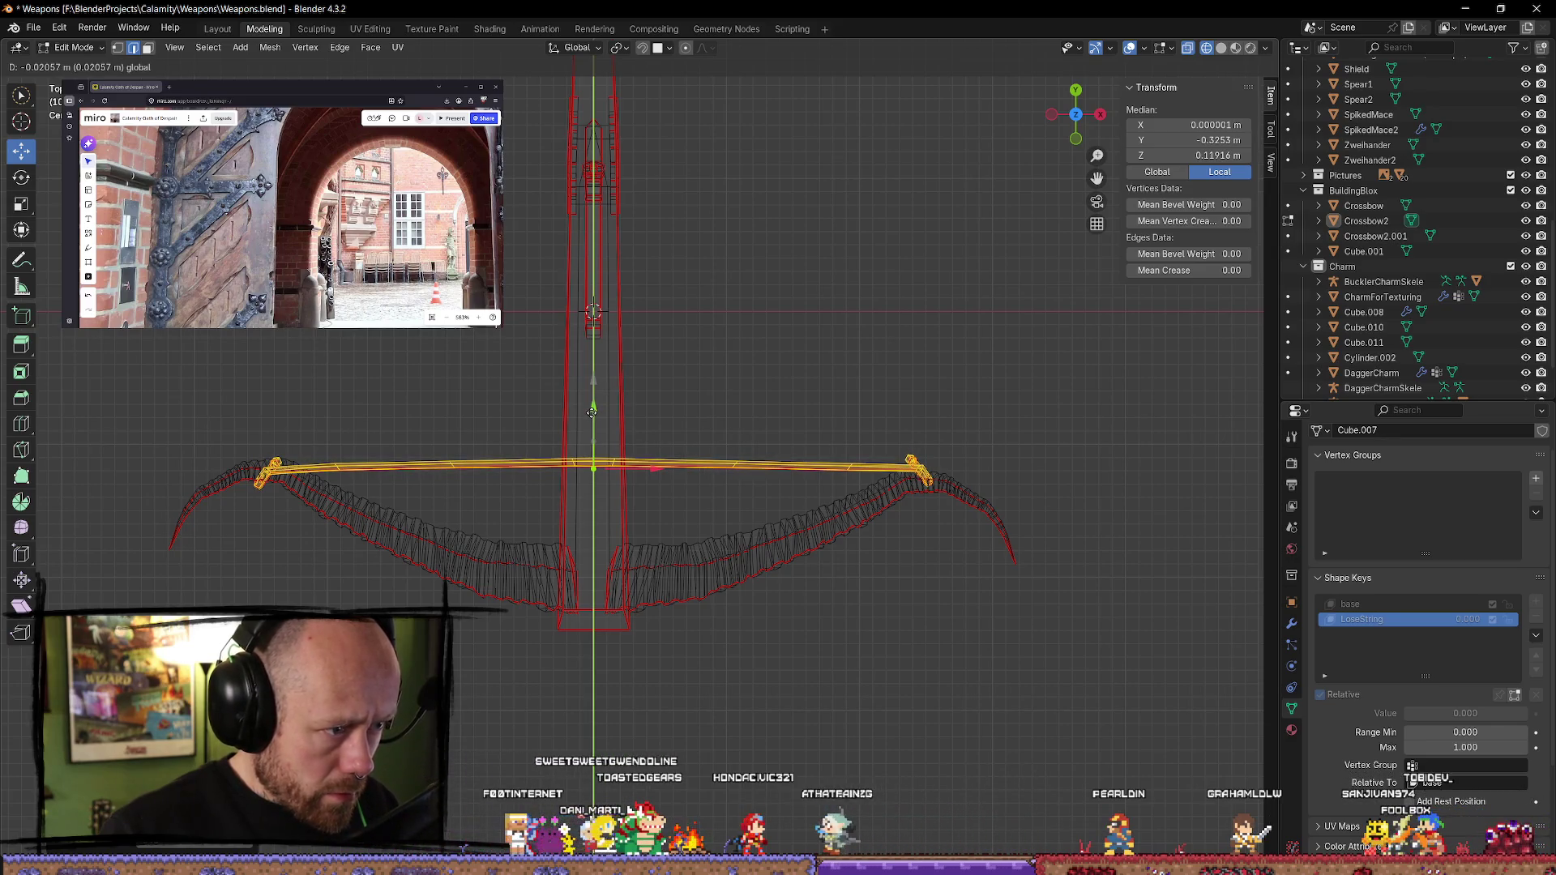
pyautogui.moveTo(592, 413); pyautogui.dragTo(595, 422)
pyautogui.keyDown('shift'); pyautogui.moveTo(428, 707); pyautogui.dragTo(576, 619, button='middle'); pyautogui.keyUp('shift')
pyautogui.click(580, 587)
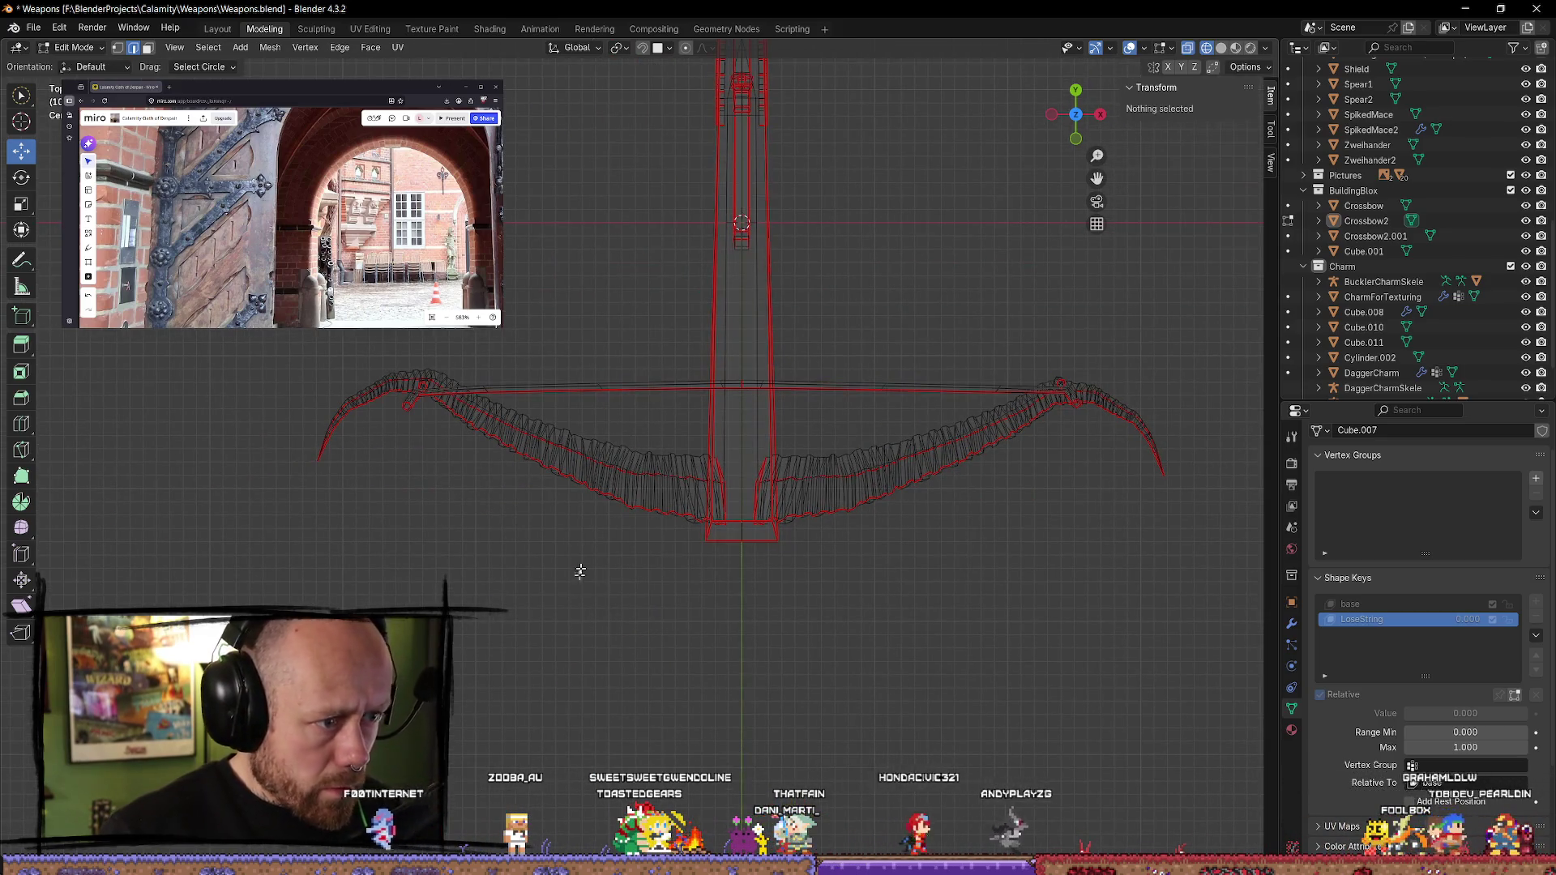
# - Rotate the left bow limb about 2.7° and shift it slightly along Y
pyautogui.press('l')
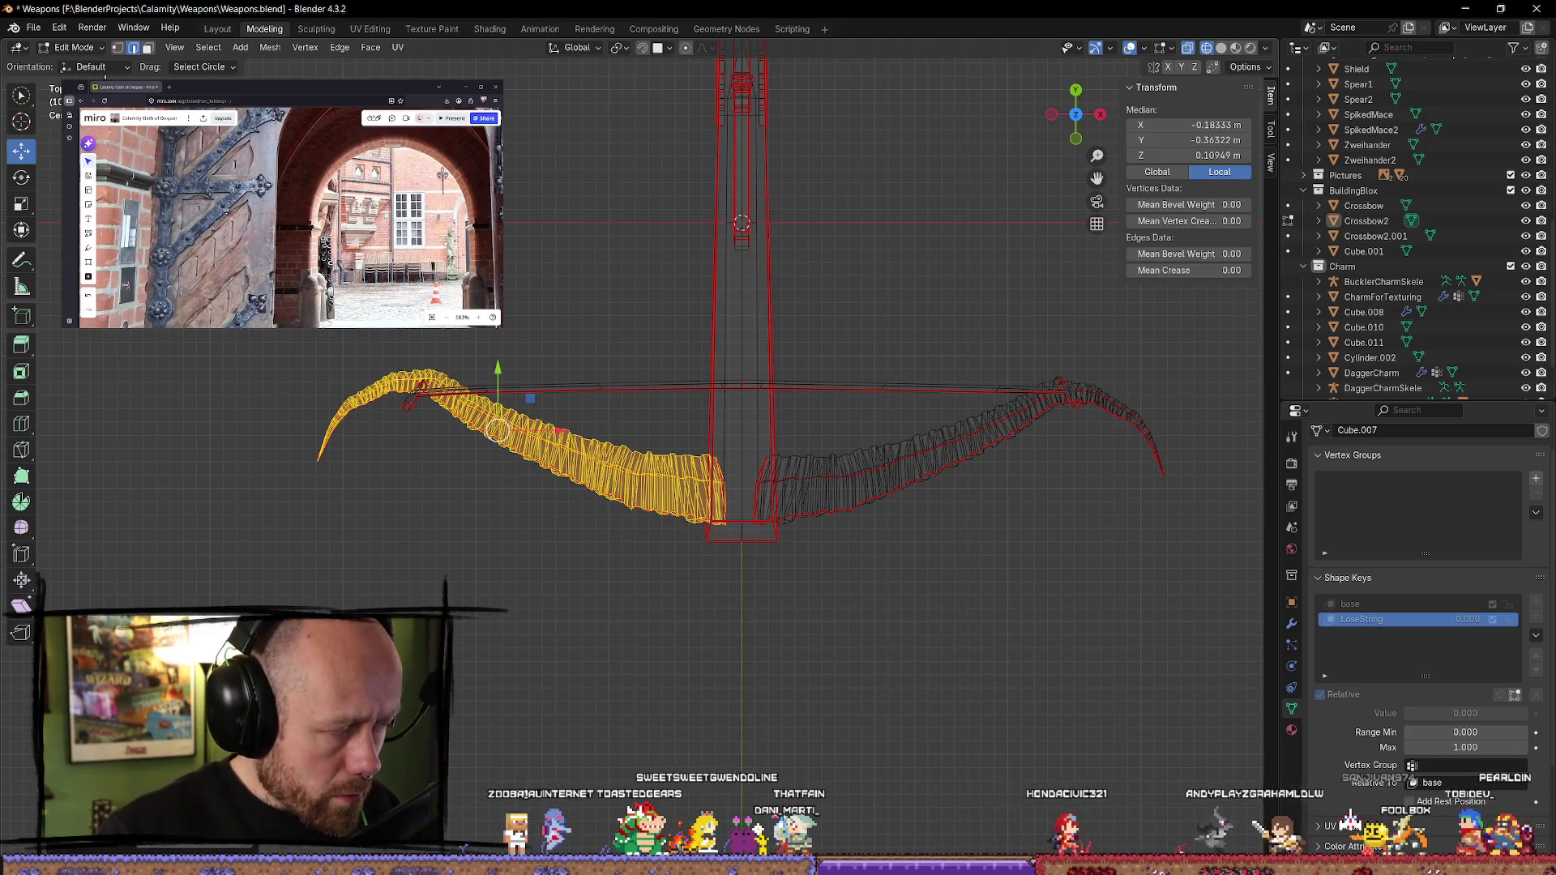
pyautogui.hotkey('shift', 'space')
pyautogui.press('r')
pyautogui.moveTo(477, 483); pyautogui.dragTo(483, 487)
pyautogui.hotkey('shift', 'space')
pyautogui.press('g')
pyautogui.moveTo(494, 372); pyautogui.dragTo(500, 387)
pyautogui.hotkey('shift', 'z')
pyautogui.moveTo(770, 559)
pyautogui.mouseDown(button='middle')
pyautogui.moveTo(794, 558)
pyautogui.moveTo(810, 521)
pyautogui.moveTo(632, 567)
pyautogui.moveTo(608, 649)
pyautogui.moveTo(842, 541)
pyautogui.moveTo(864, 598)
pyautogui.moveTo(768, 643)
pyautogui.moveTo(810, 670)
pyautogui.moveTo(621, 679)
pyautogui.moveTo(948, 479)
pyautogui.mouseUp(button='middle')
pyautogui.hotkey('alt', 'a')
# - In object mode, scrub LoseString, leave it at 1.000, and view the crossbow from the top
pyautogui.press('Tab')
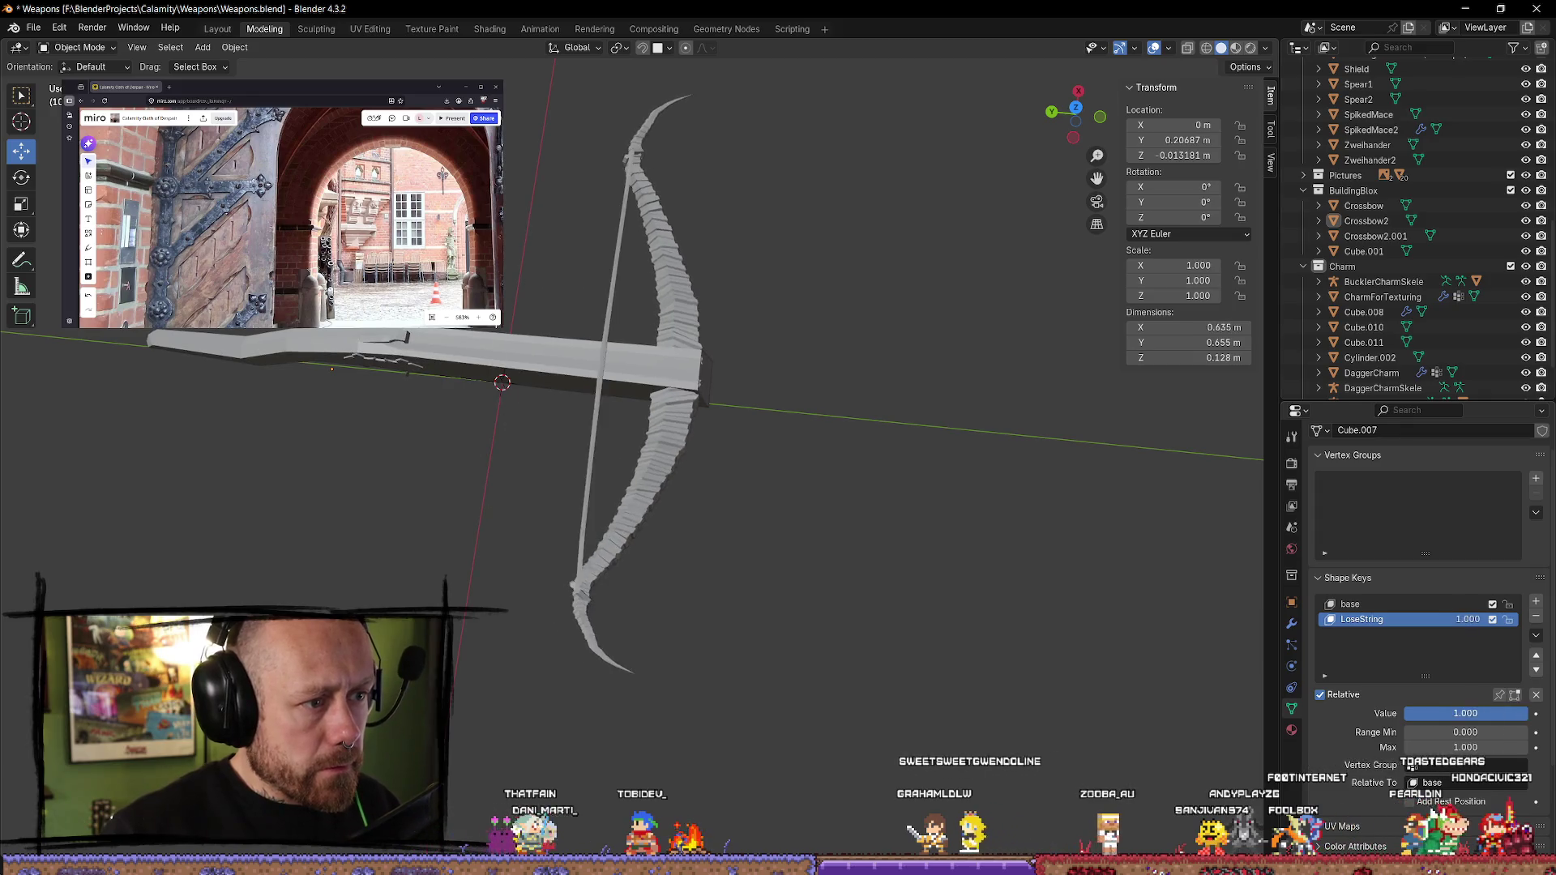
pyautogui.moveTo(1466, 713); pyautogui.dragTo(1508, 713)
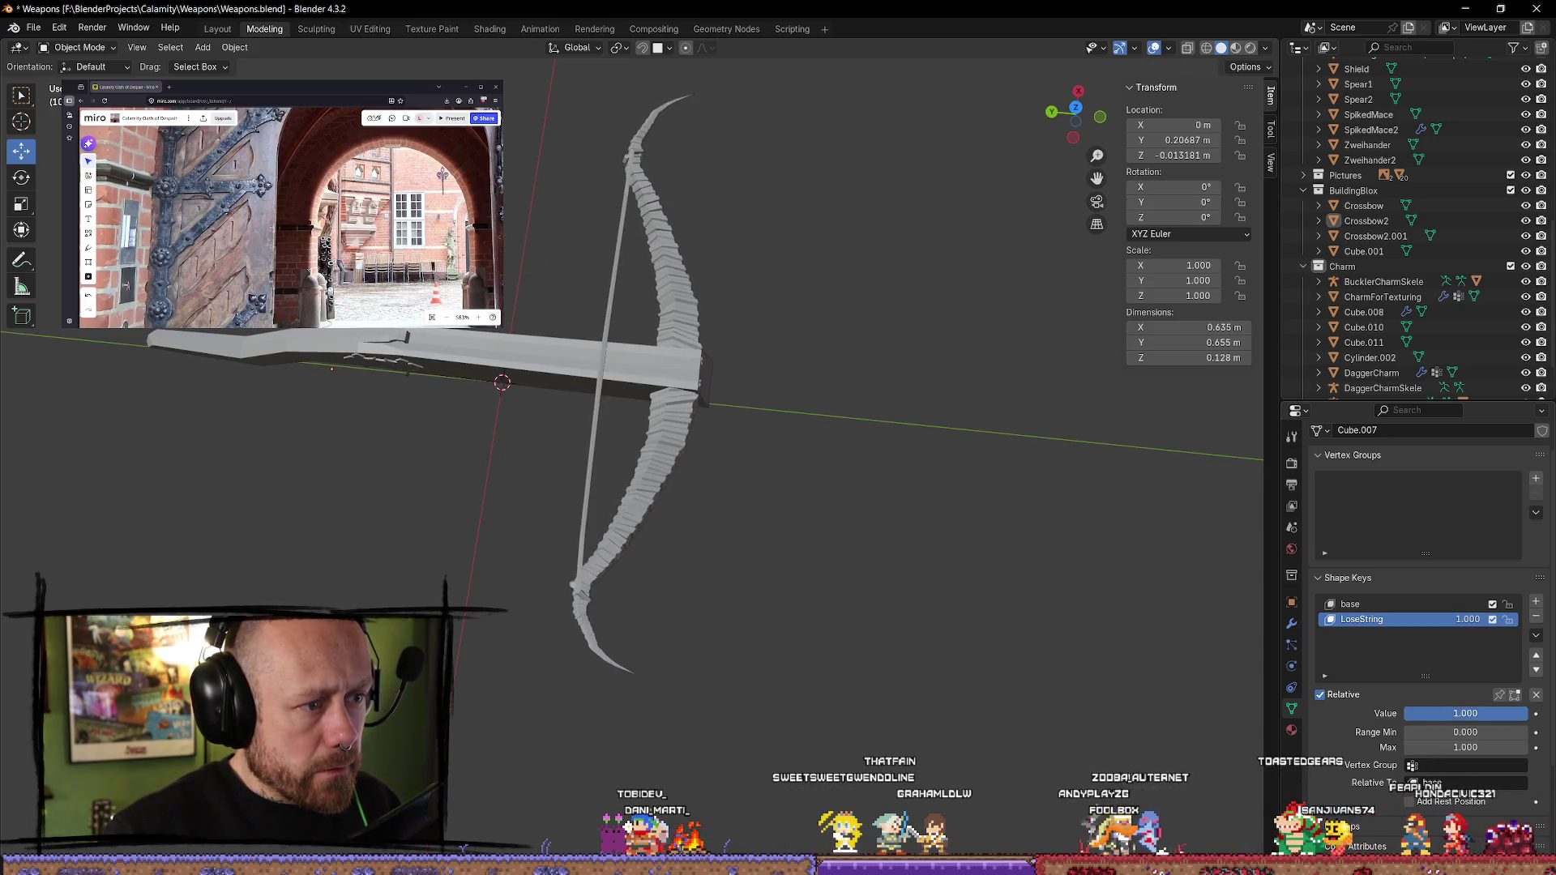
pyautogui.moveTo(864, 545)
pyautogui.mouseDown(button='middle')
pyautogui.moveTo(770, 401)
pyautogui.moveTo(811, 438)
pyautogui.moveTo(823, 490)
pyautogui.moveTo(948, 458)
pyautogui.mouseUp(button='middle')
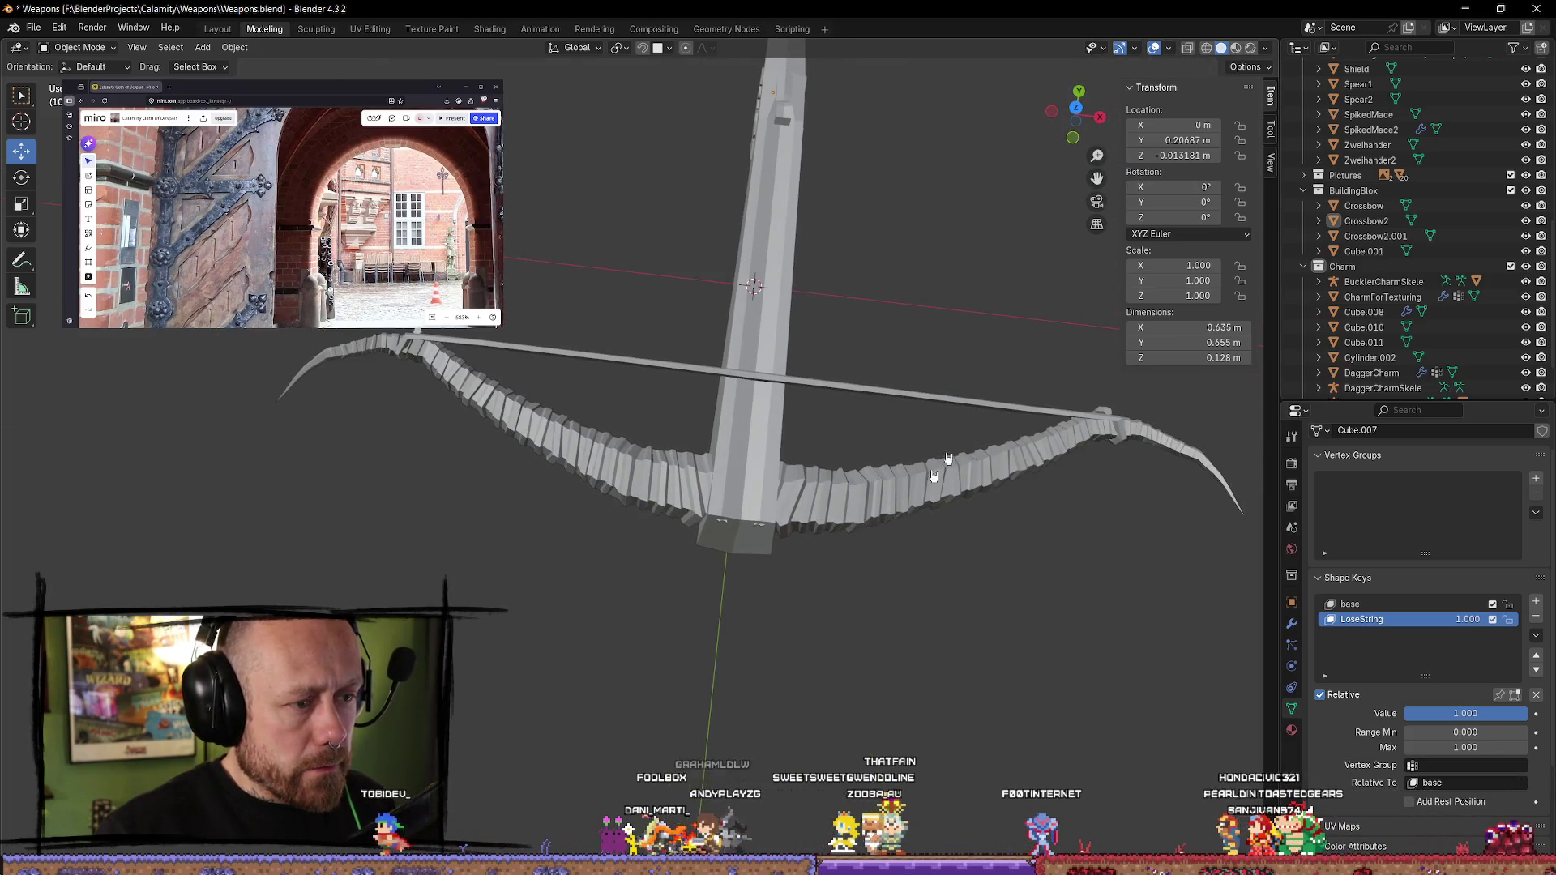
pyautogui.click(1078, 101)
pyautogui.scroll(2, 811, 519)
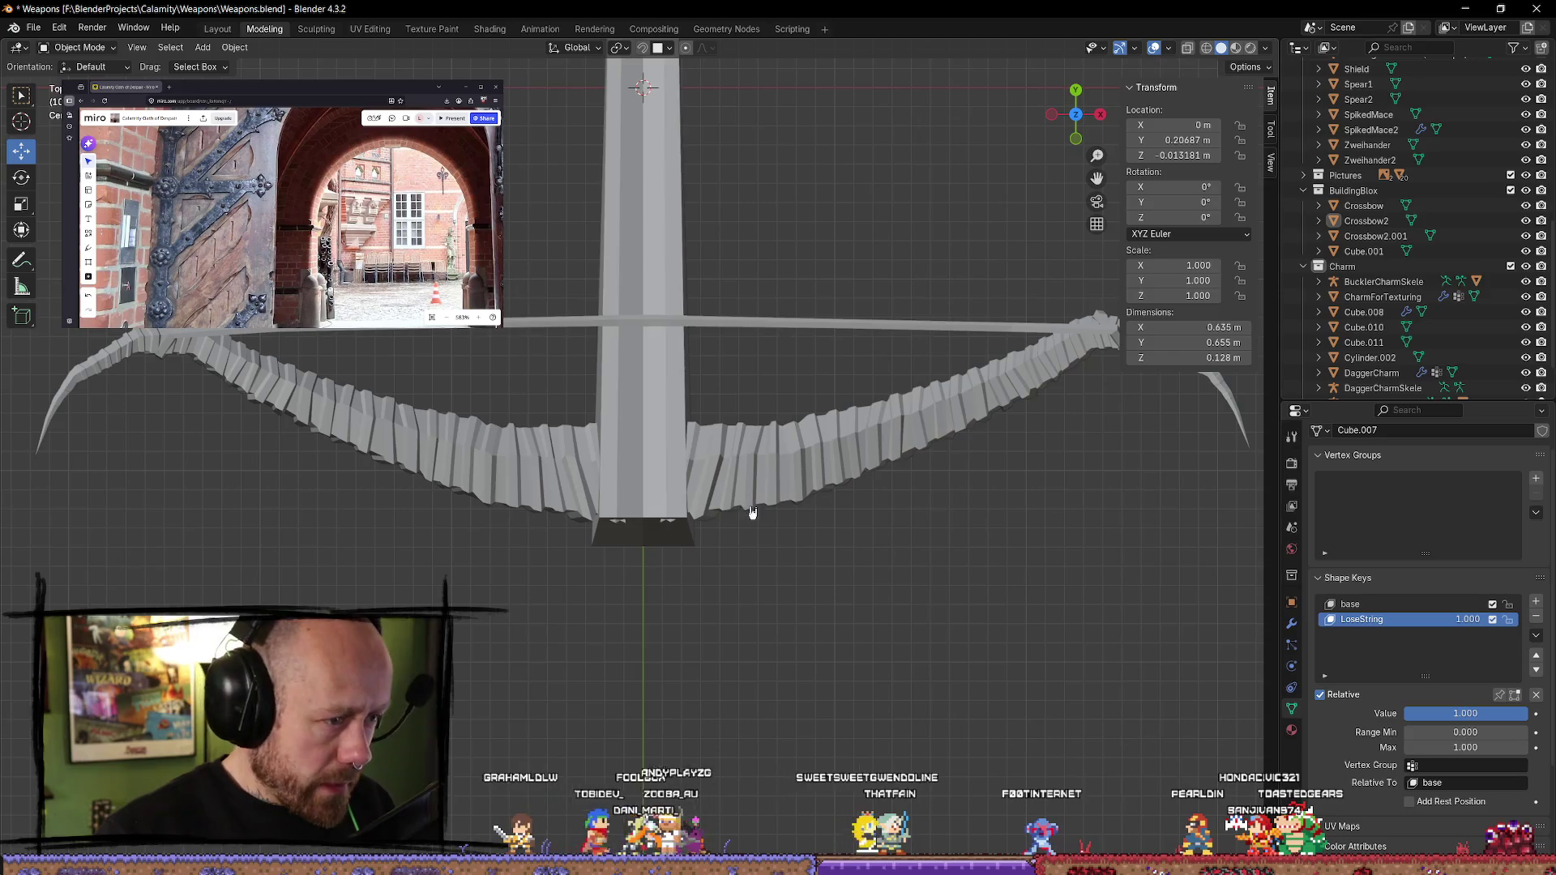
pyautogui.scroll(-2, 750, 511)
# - Move both bow limbs and the string about 0.005 m along Y in LoseString
pyautogui.press('Tab')
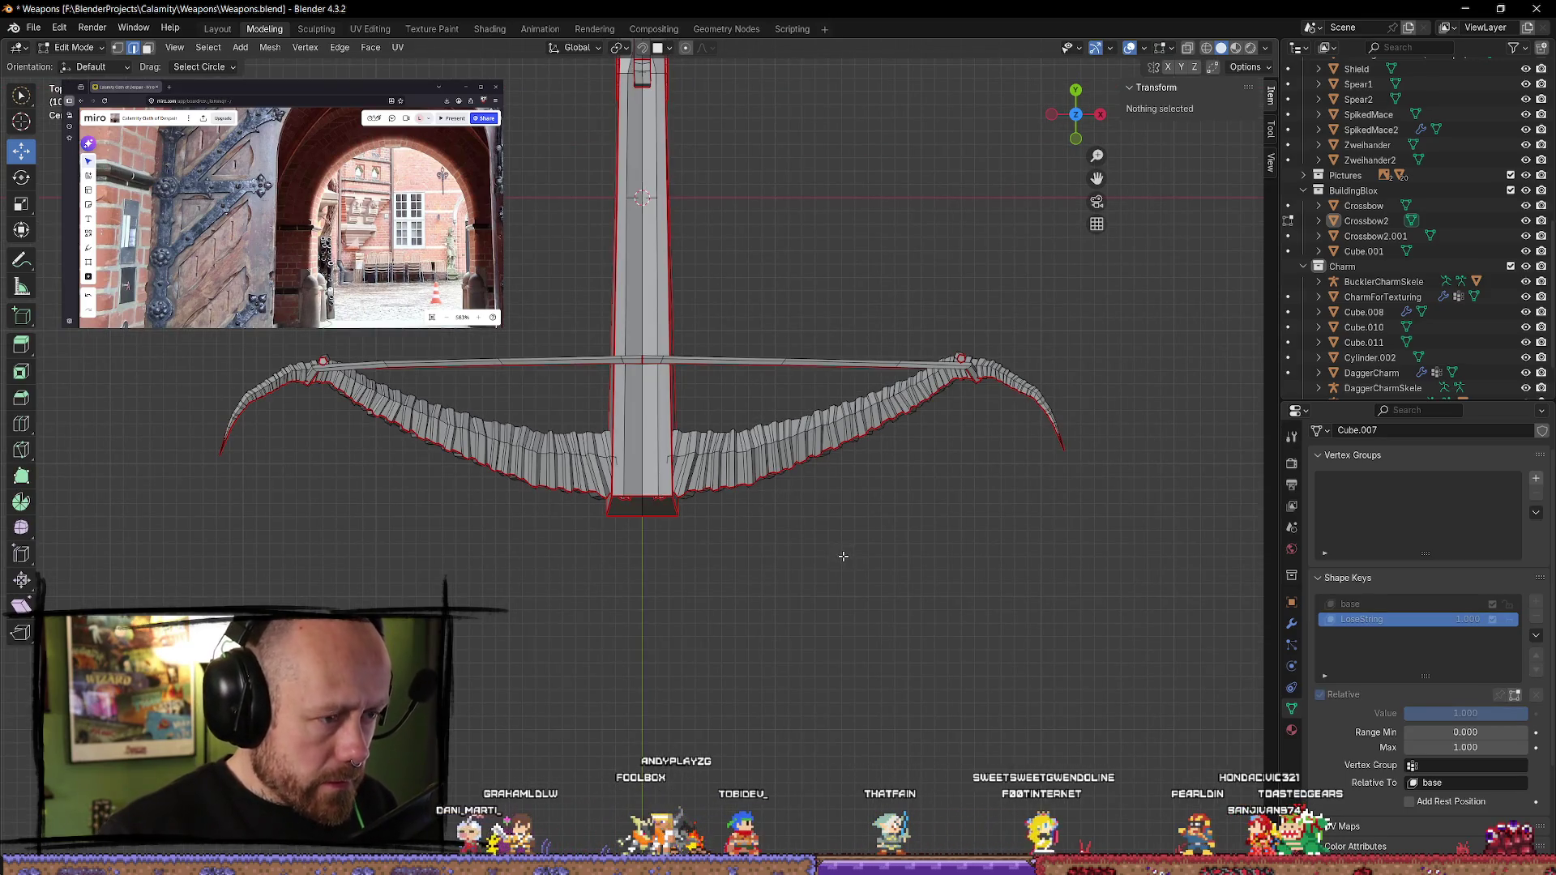
pyautogui.press('`')
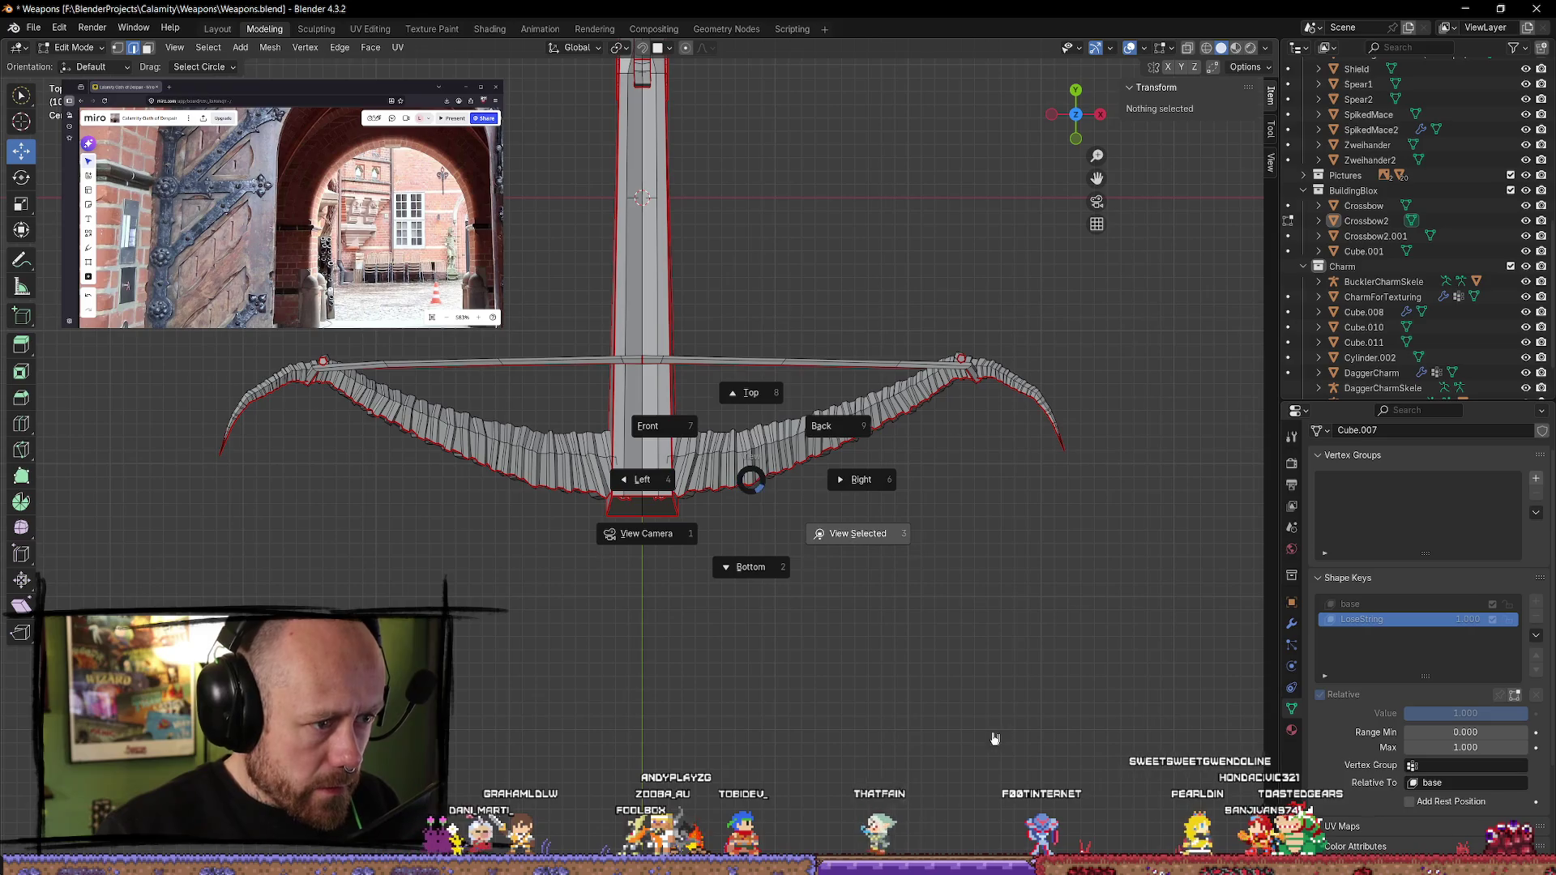
pyautogui.click(998, 738)
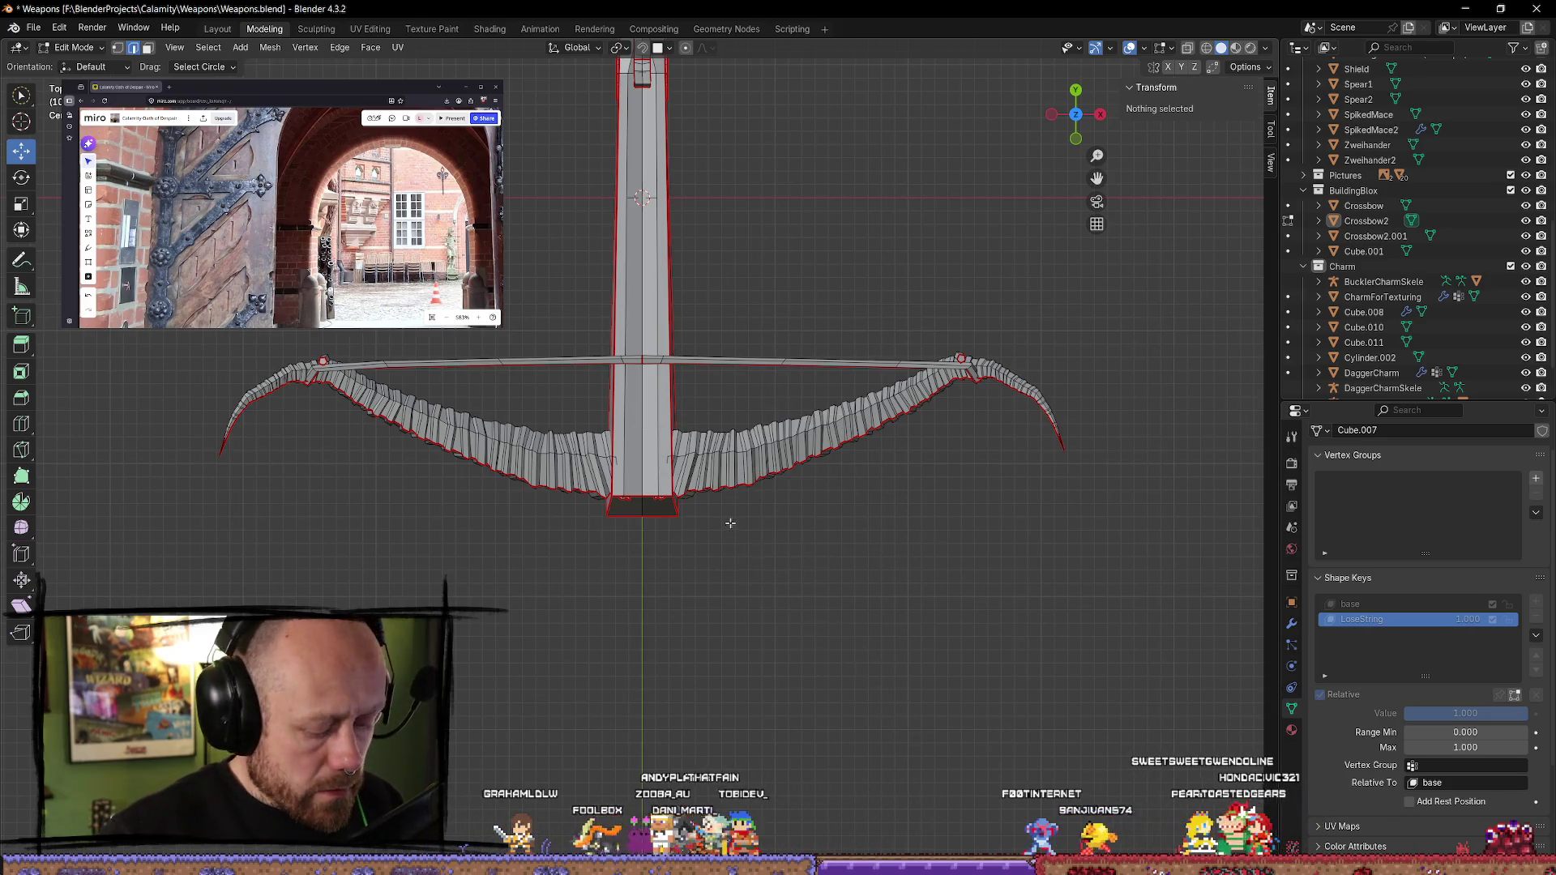
pyautogui.press('l')
pyautogui.press('l')
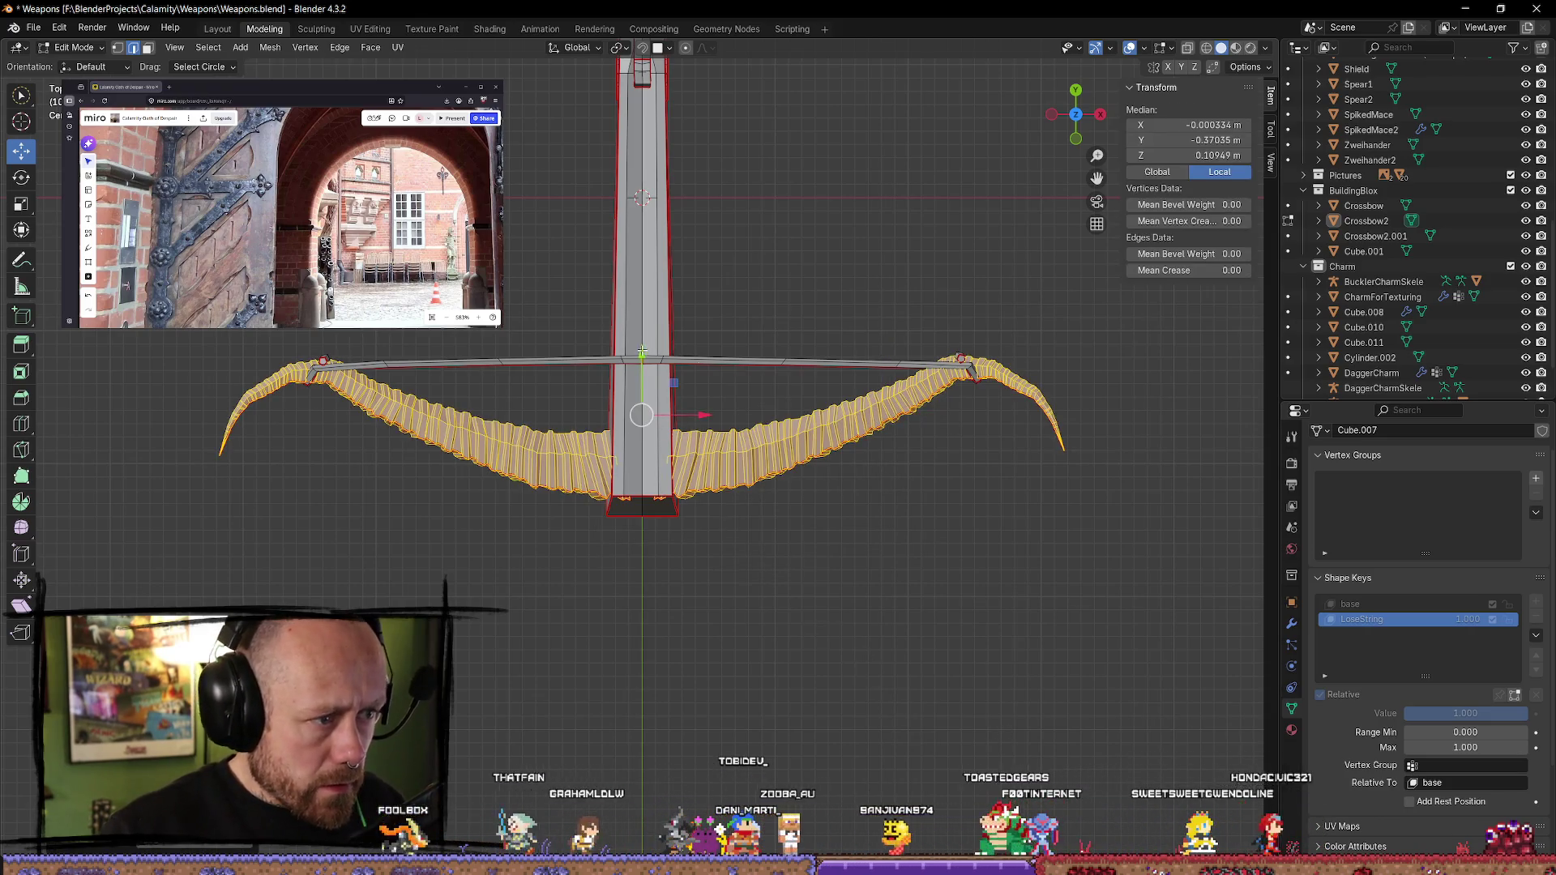
pyautogui.press('l')
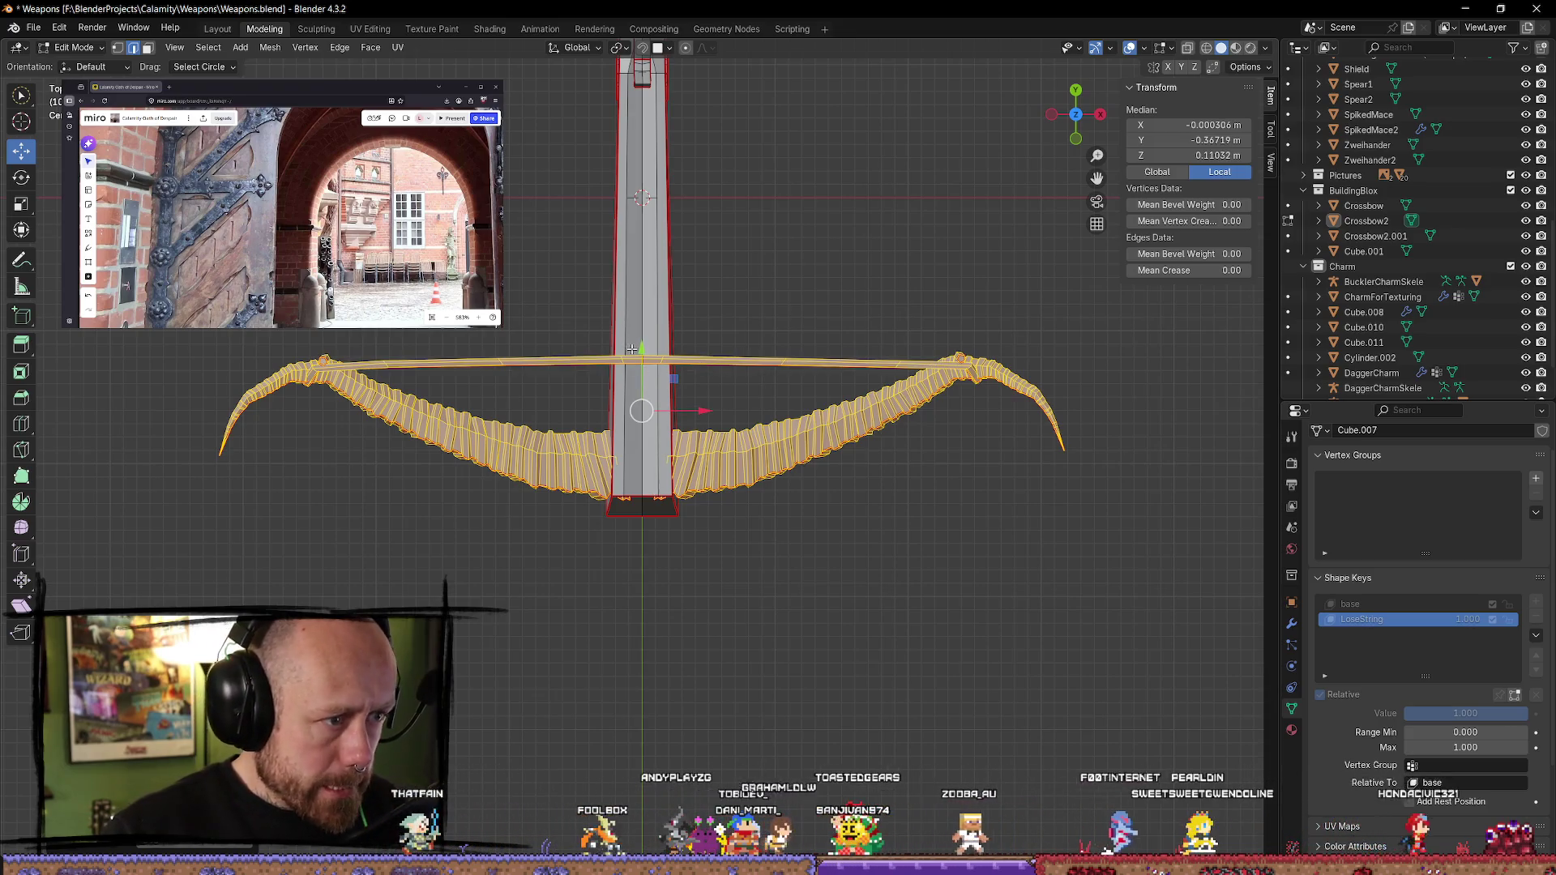
pyautogui.moveTo(643, 345); pyautogui.dragTo(641, 337)
pyautogui.press('Tab')
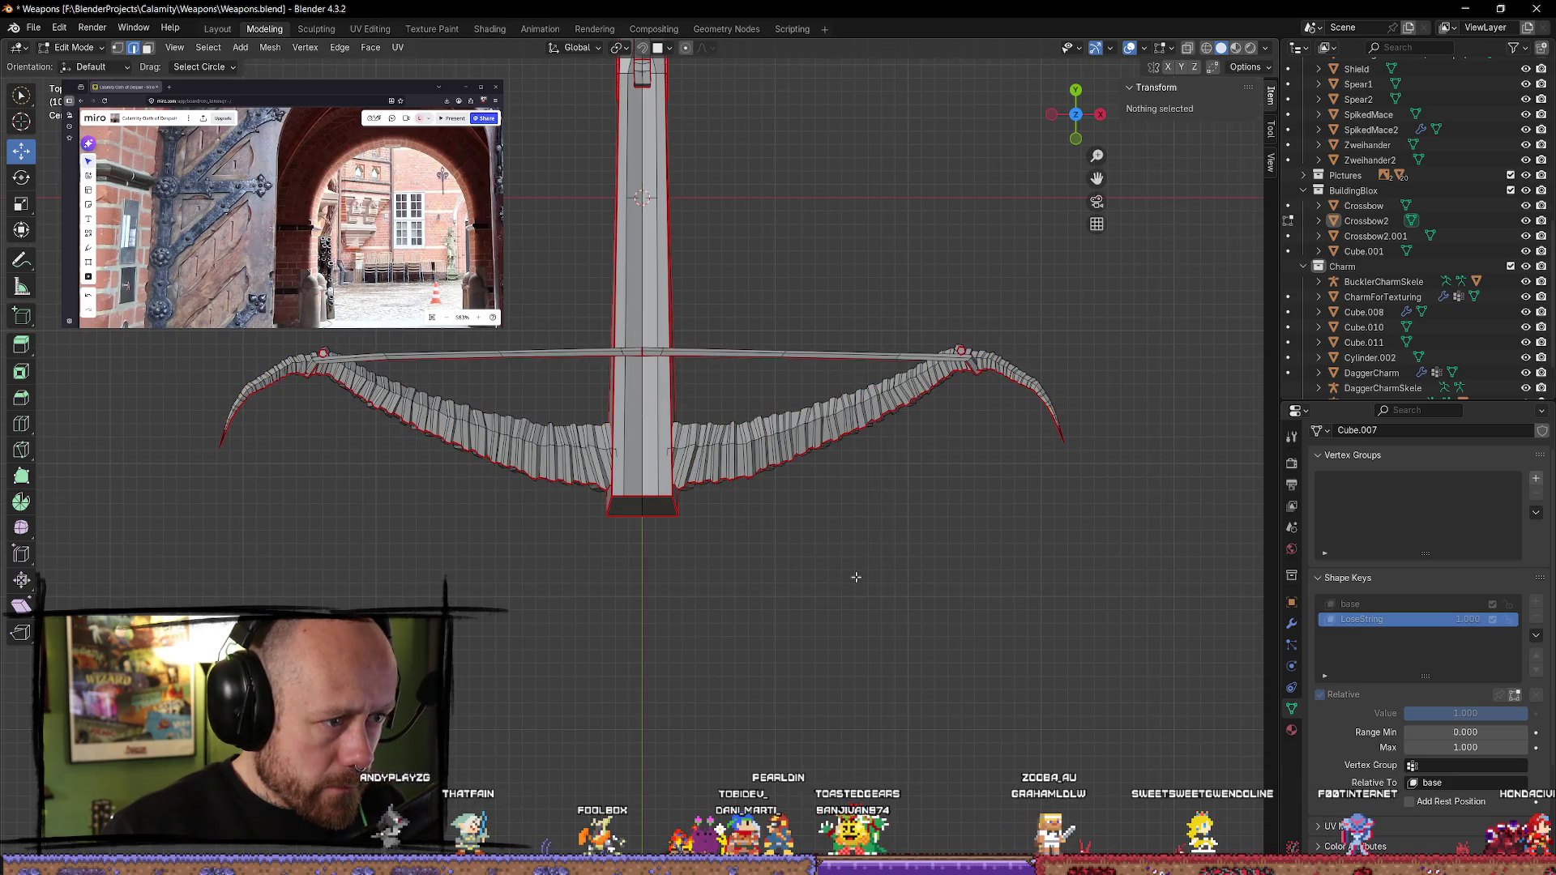
pyautogui.moveTo(877, 571)
pyautogui.mouseDown(button='middle')
pyautogui.moveTo(861, 685)
pyautogui.moveTo(913, 511)
pyautogui.moveTo(796, 445)
pyautogui.moveTo(876, 507)
pyautogui.mouseUp(button='middle')
pyautogui.press('Tab')
pyautogui.scroll(-2, 866, 484)
pyautogui.press('Tab')
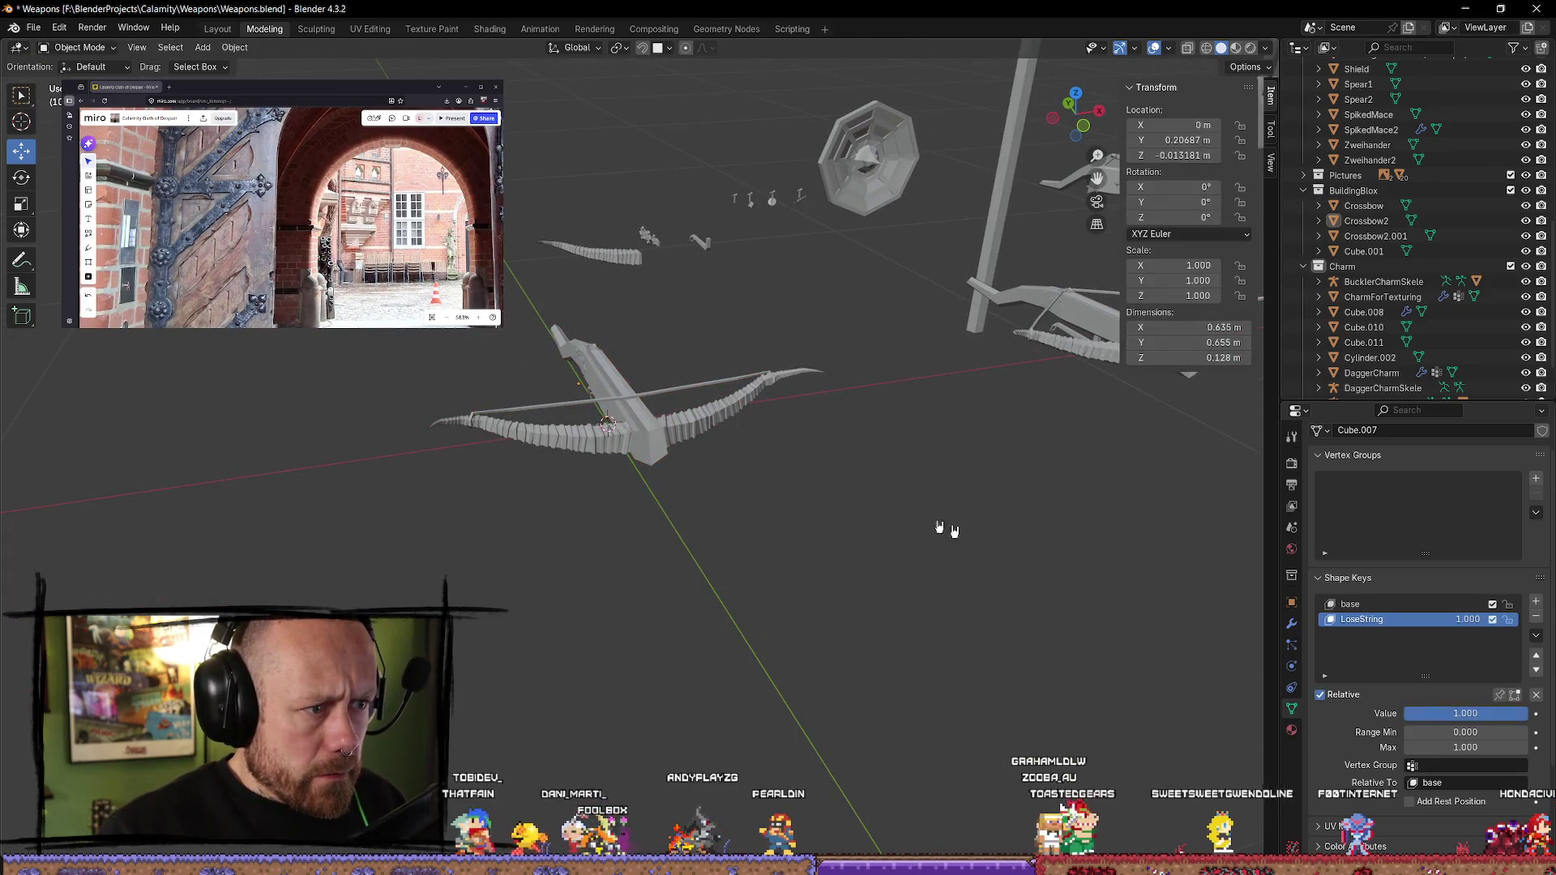
# - Scrub LoseString between 0 and 1 to test the flex, then view the crossbow from the top
pyautogui.moveTo(1477, 721); pyautogui.dragTo(1411, 713)
pyautogui.scroll(3, 716, 469)
pyautogui.moveTo(717, 469)
pyautogui.mouseDown(button='middle')
pyautogui.moveTo(1045, 434)
pyautogui.moveTo(965, 425)
pyautogui.mouseUp(button='middle')
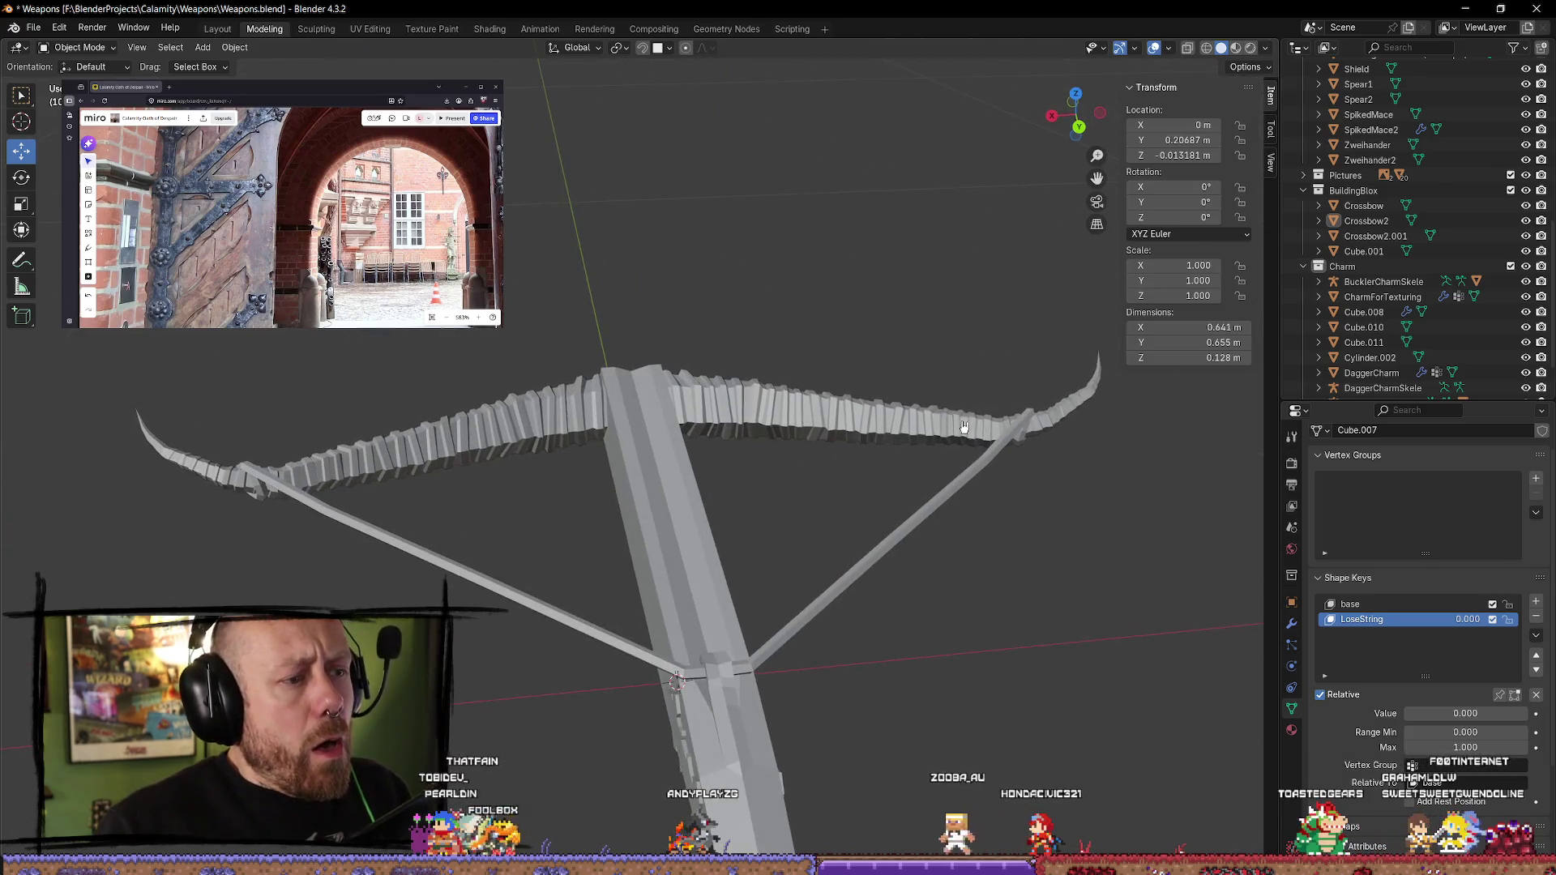
pyautogui.moveTo(1443, 718)
pyautogui.mouseDown()
pyautogui.moveTo(1466, 714)
pyautogui.moveTo(1405, 717)
pyautogui.mouseUp()
pyautogui.scroll(-3, 910, 546)
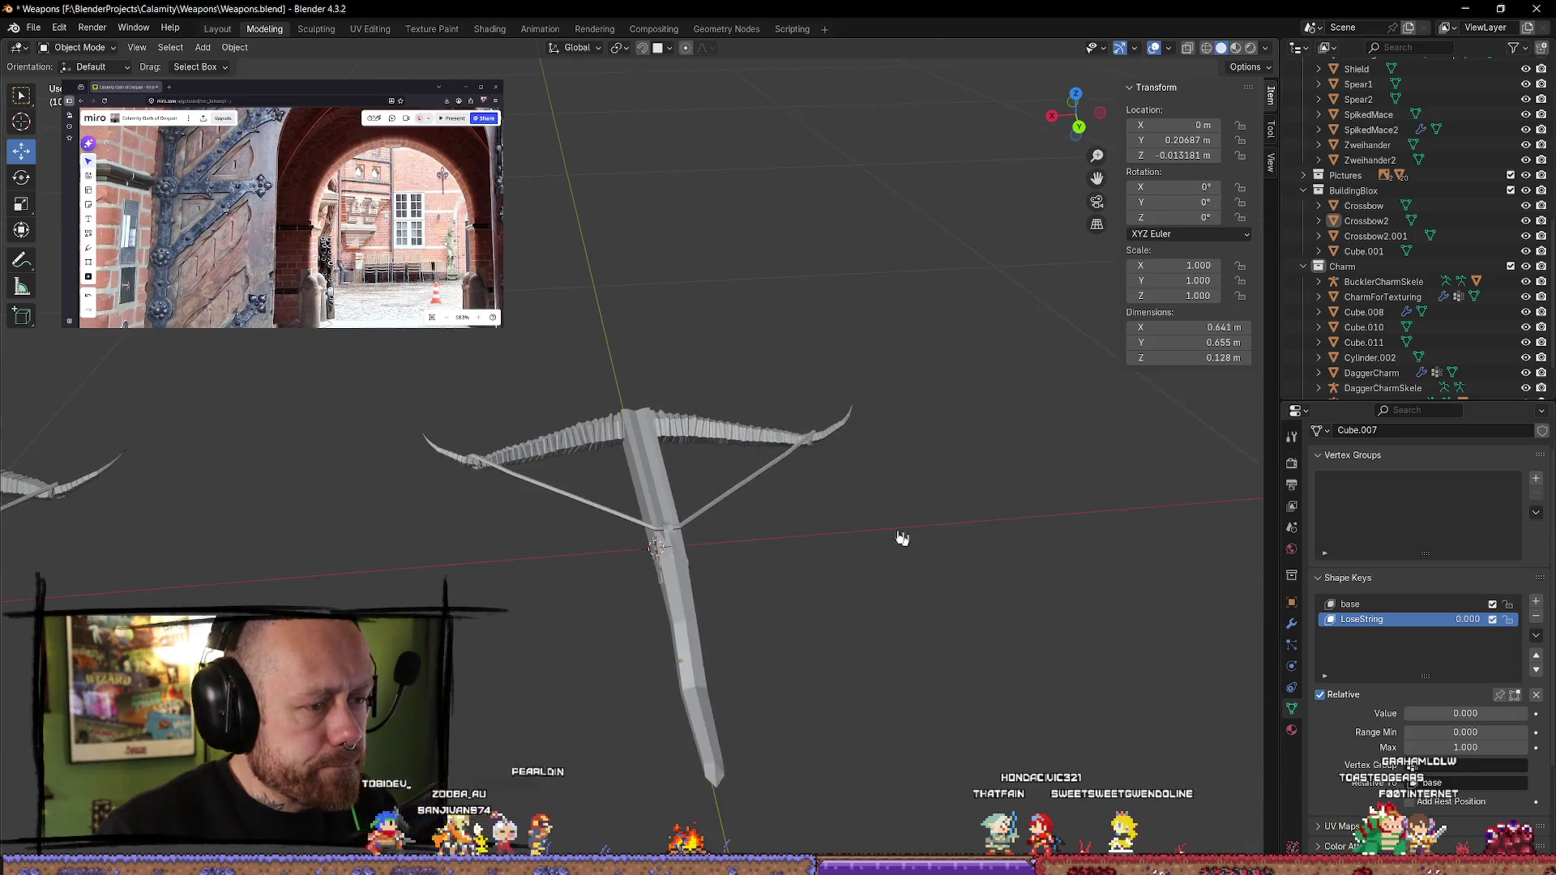
pyautogui.moveTo(910, 546); pyautogui.dragTo(1011, 546, button='middle')
pyautogui.moveTo(1076, 114); pyautogui.dragTo(1076, 108)
pyautogui.click(1077, 107)
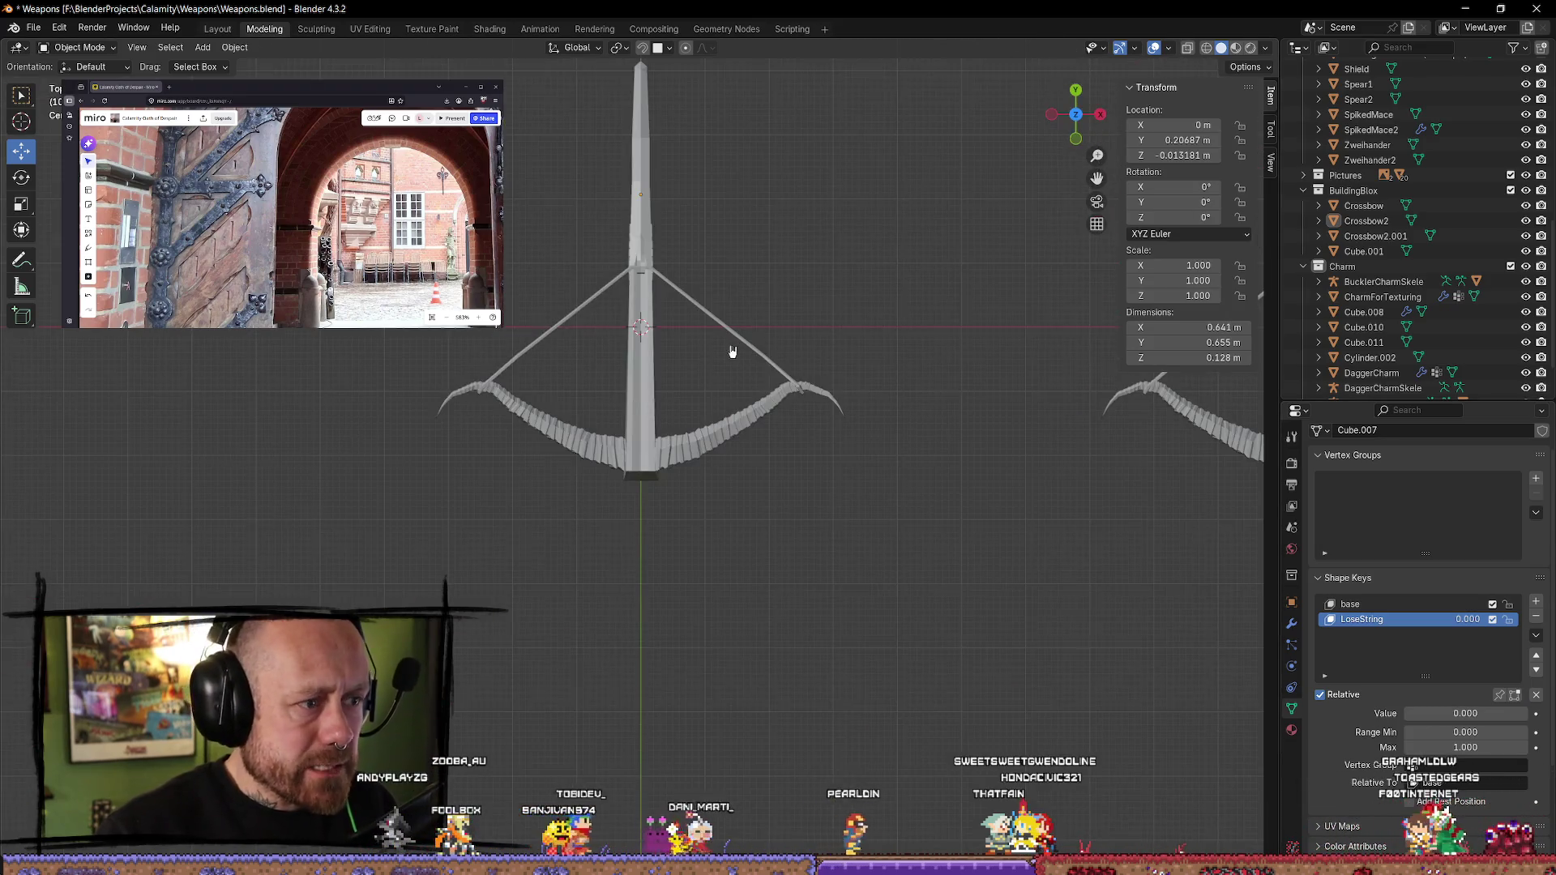
pyautogui.press('Tab')
pyautogui.press('Tab')
pyautogui.press('Tab')
# - Undo the recent limb and string edits and compare LoseString at 0 and 1.000
pyautogui.press('l')
pyautogui.hotkey('ctrl', 'z')
pyautogui.hotkey('ctrl', 'z')
pyautogui.hotkey('ctrl', 'z')
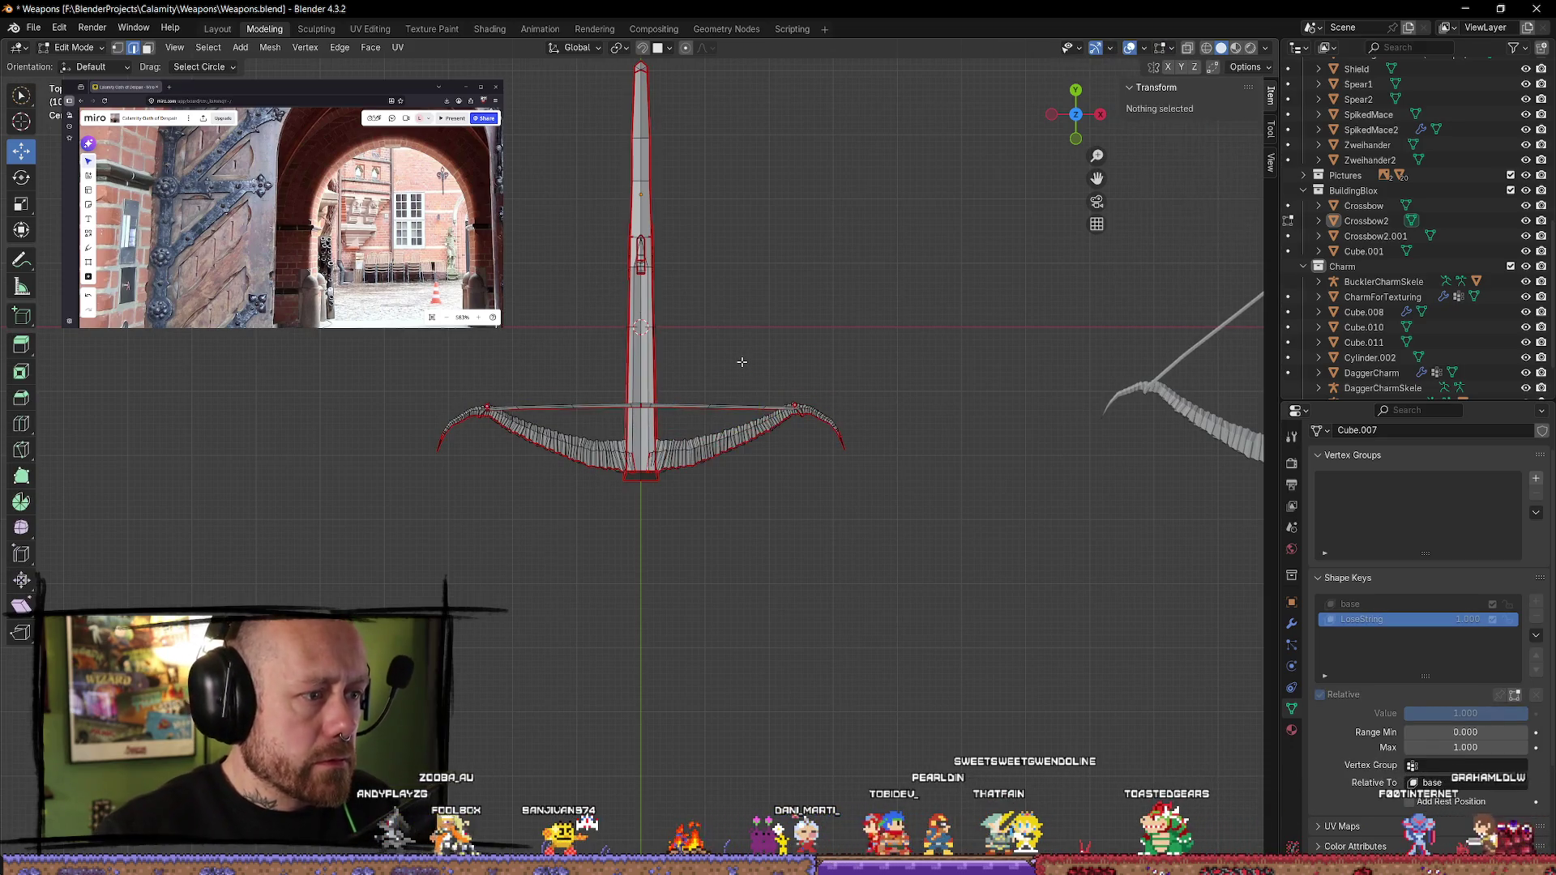
pyautogui.hotkey('ctrl', 'z')
pyautogui.hotkey('ctrl', 'z')
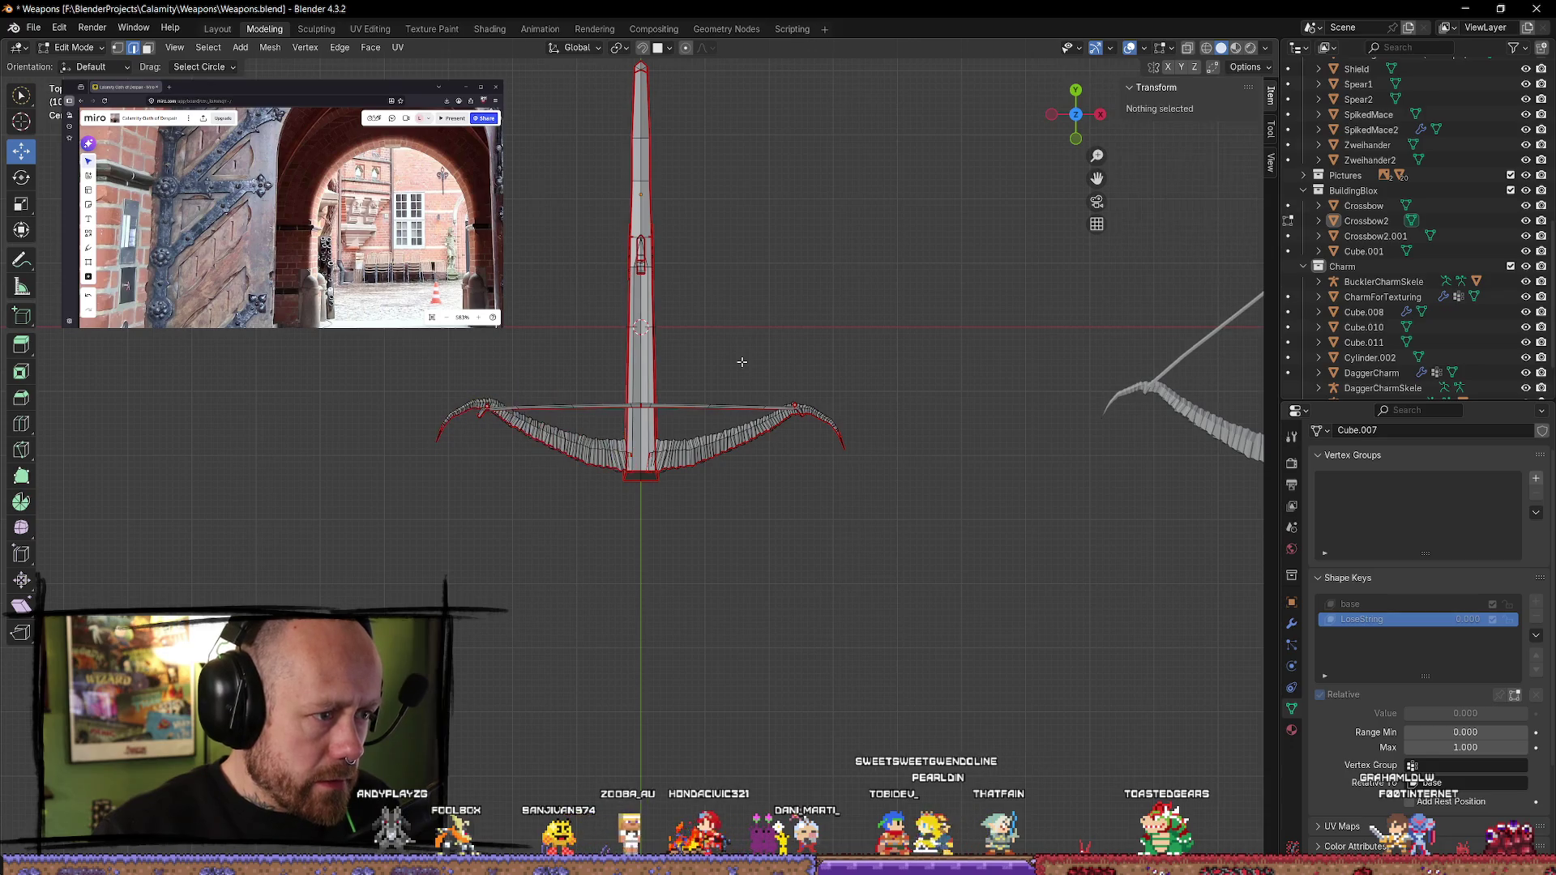
pyautogui.hotkey('ctrl', 'z')
pyautogui.hotkey('ctrl', 'z')
pyautogui.hotkey('ctrl', 'z')
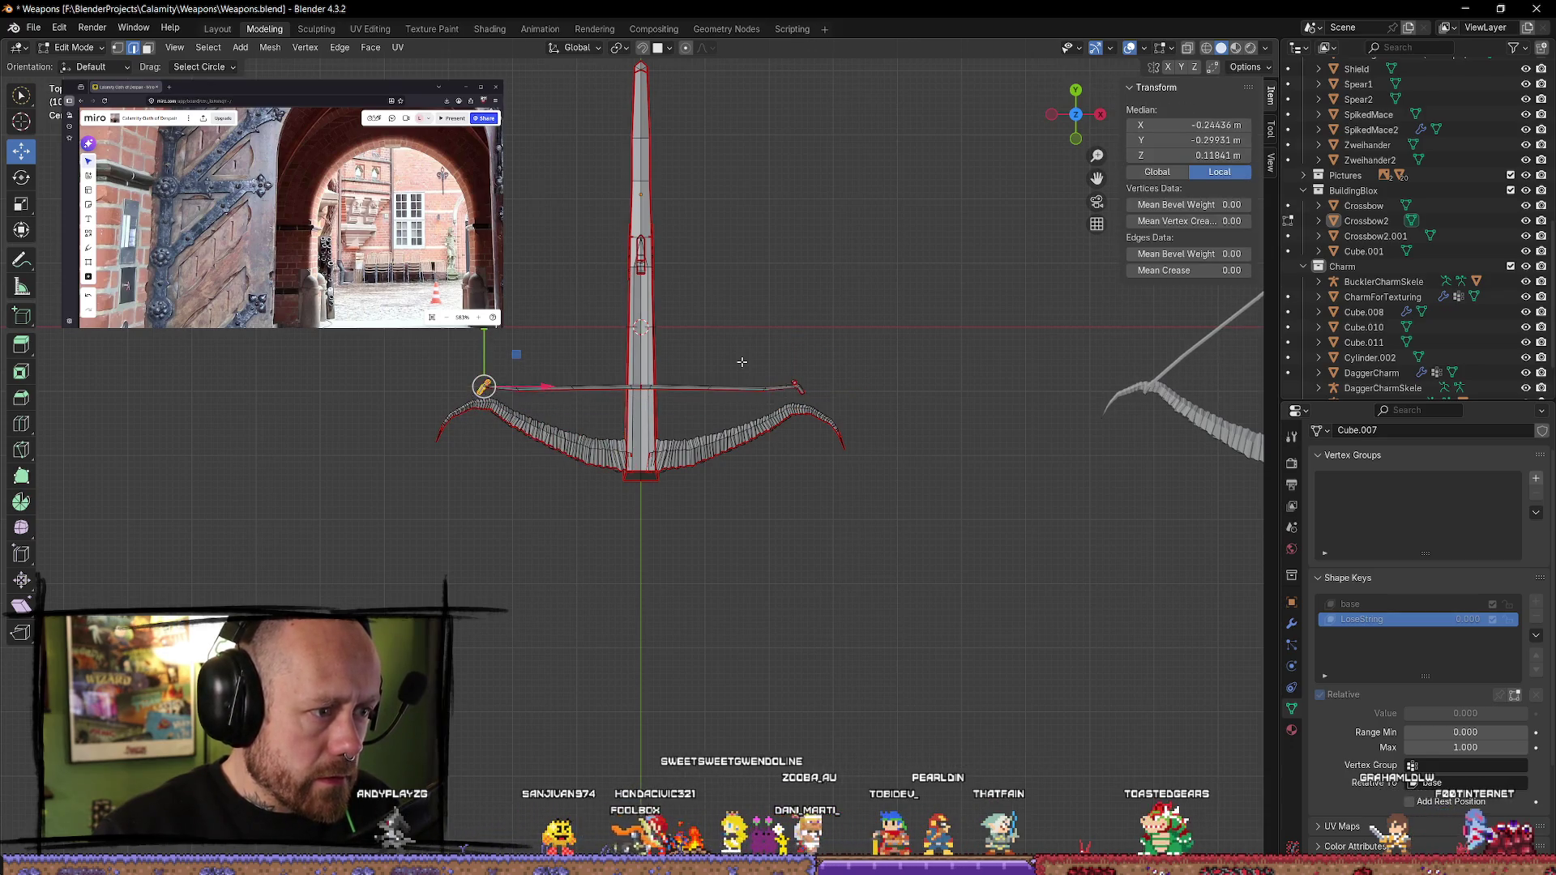
pyautogui.hotkey('ctrl', 'z')
pyautogui.hotkey('ctrl', 'z')
pyautogui.hotkey('ctrl', 'z')
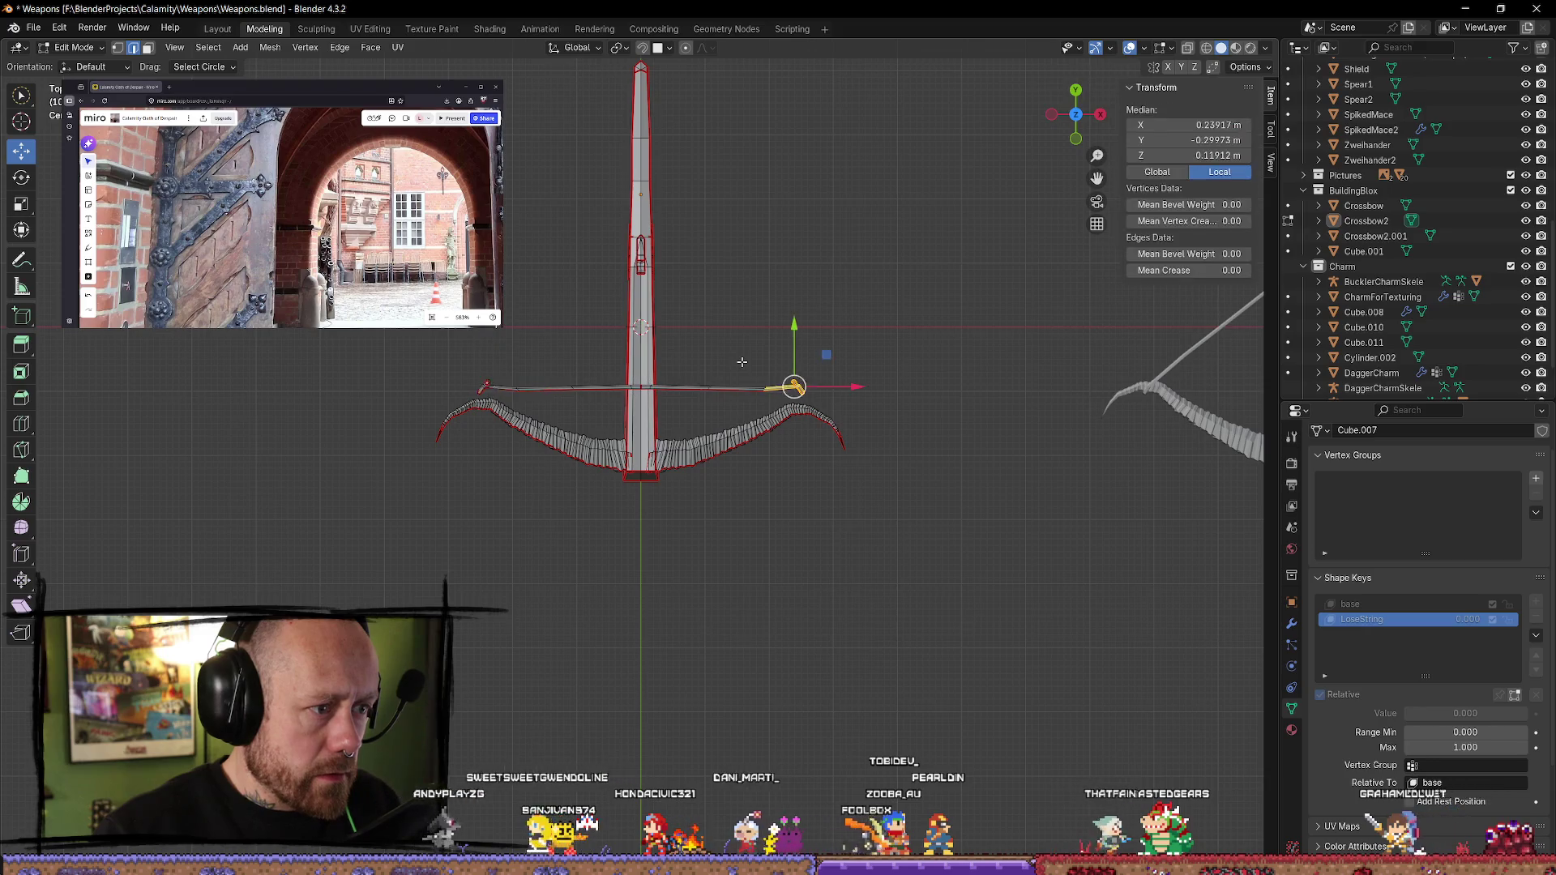
pyautogui.hotkey('ctrl', 'z')
pyautogui.hotkey('ctrl', 'z')
pyautogui.hotkey('ctrl', 'z')
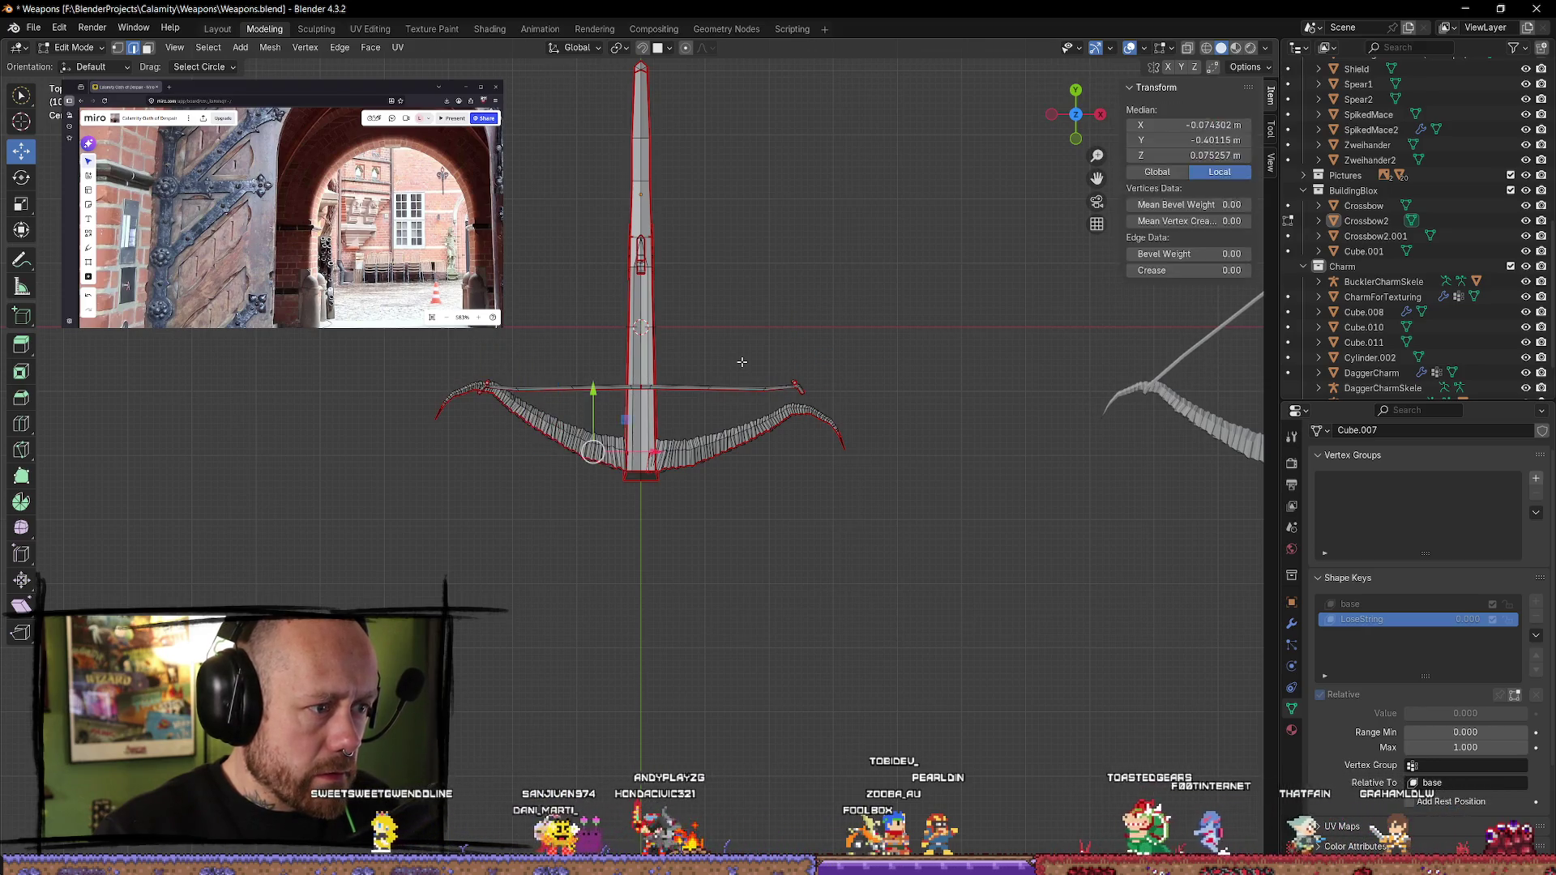
pyautogui.hotkey('ctrl', 'z')
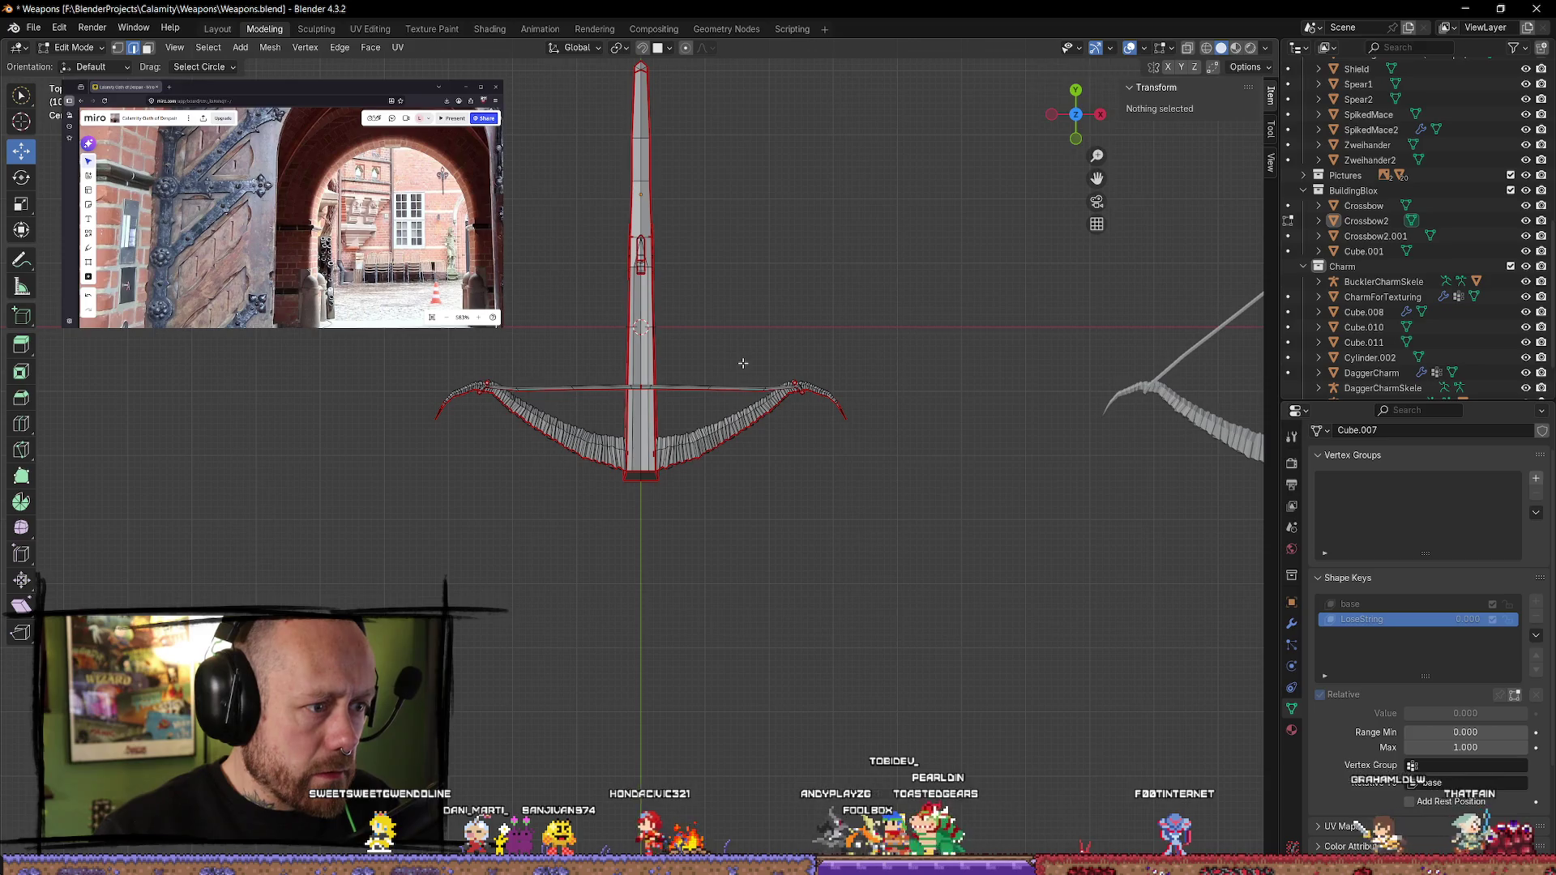
pyautogui.hotkey('ctrl', 'z')
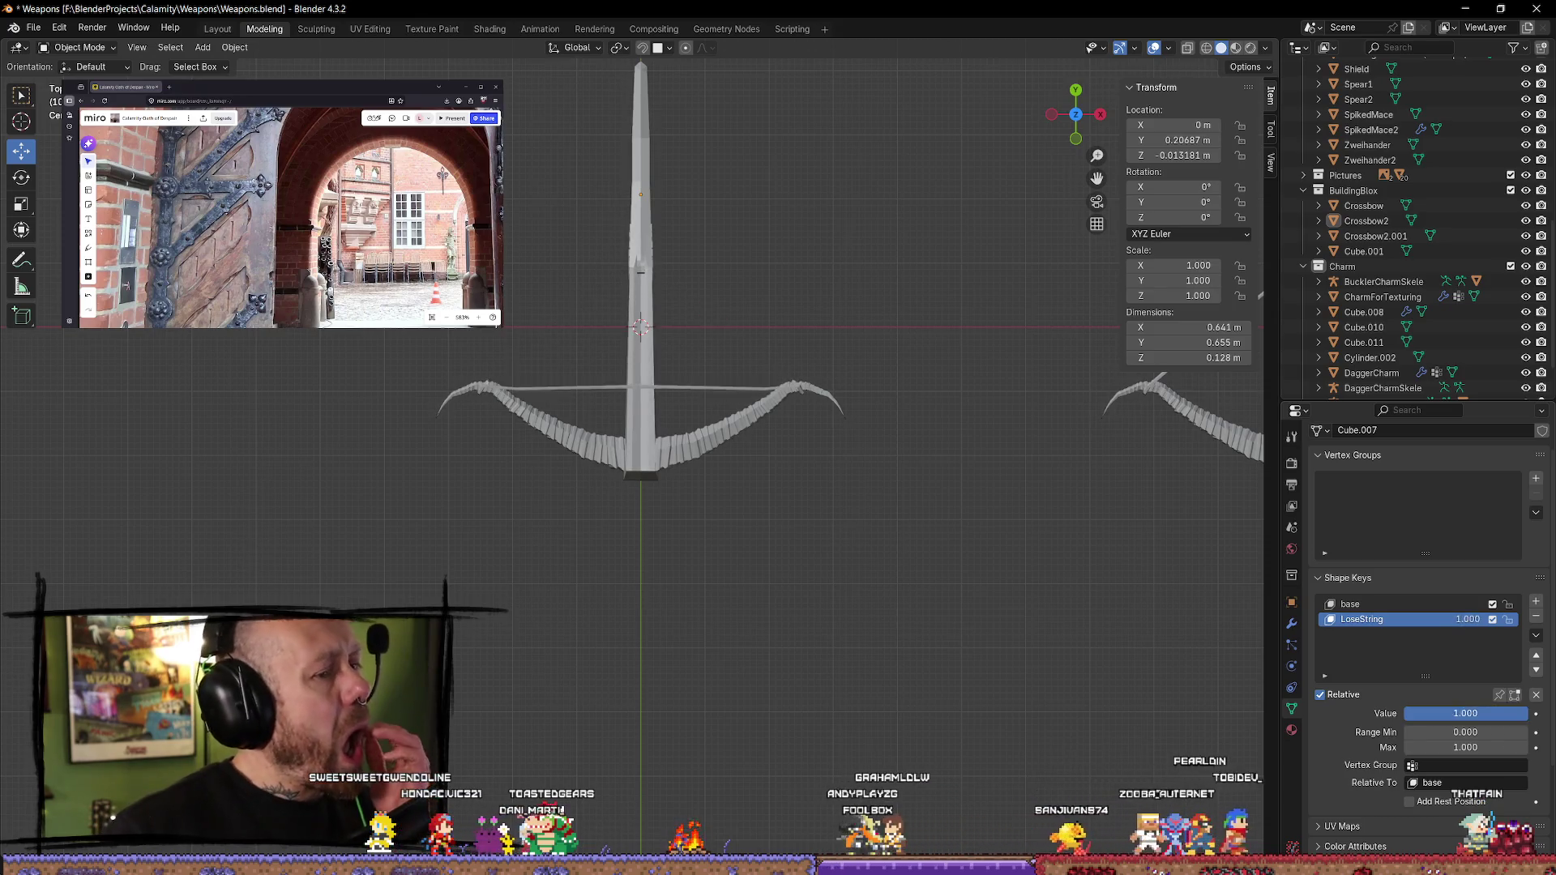
pyautogui.hotkey('ctrl', 'z')
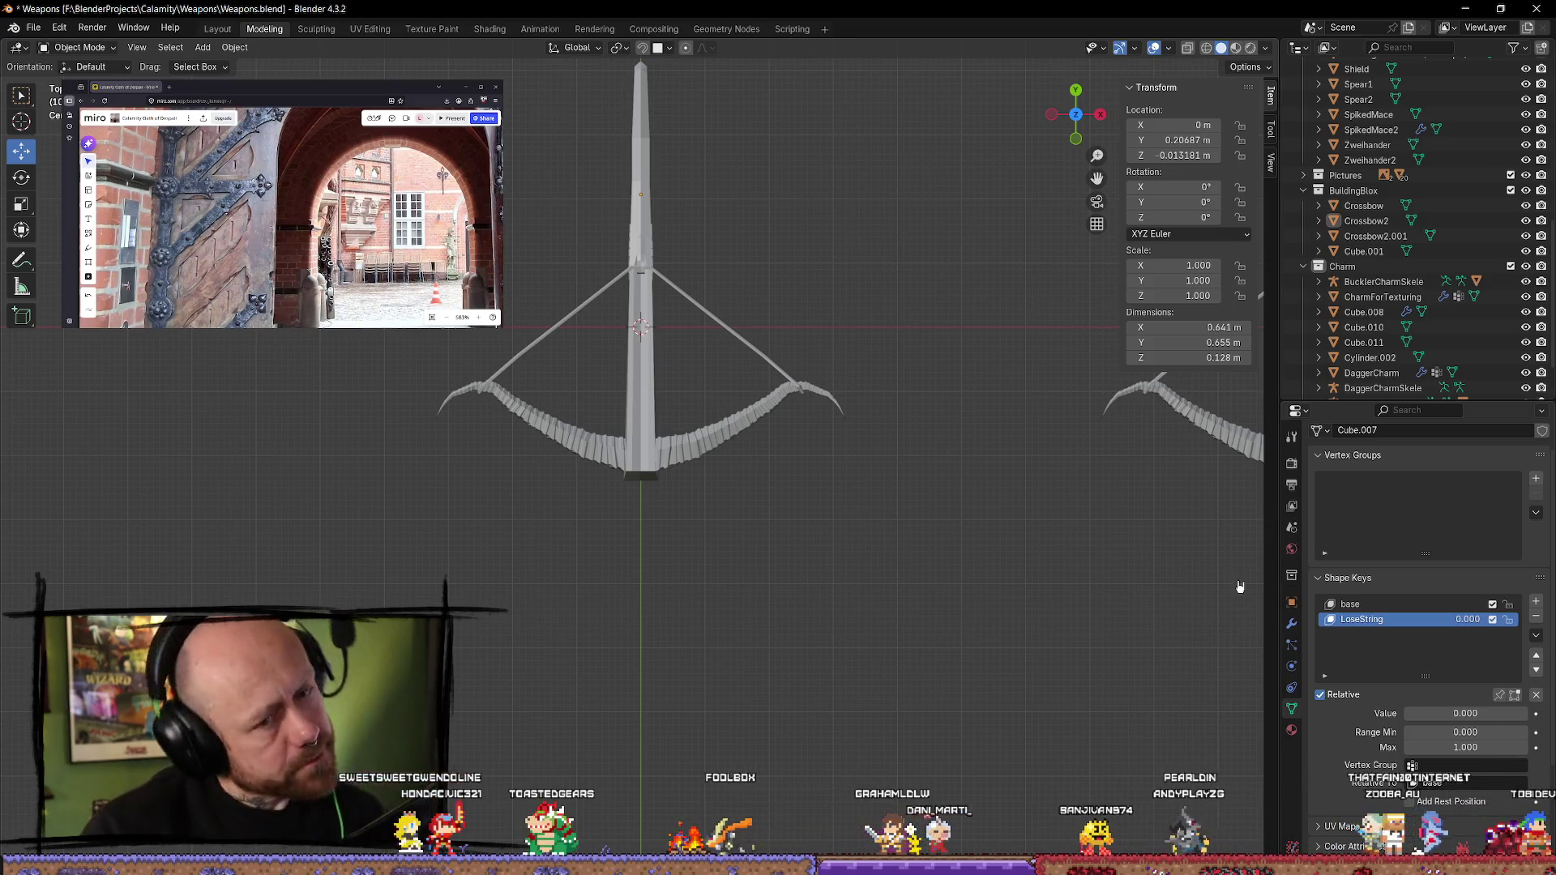
pyautogui.hotkey('ctrl', 'shift', 'z')
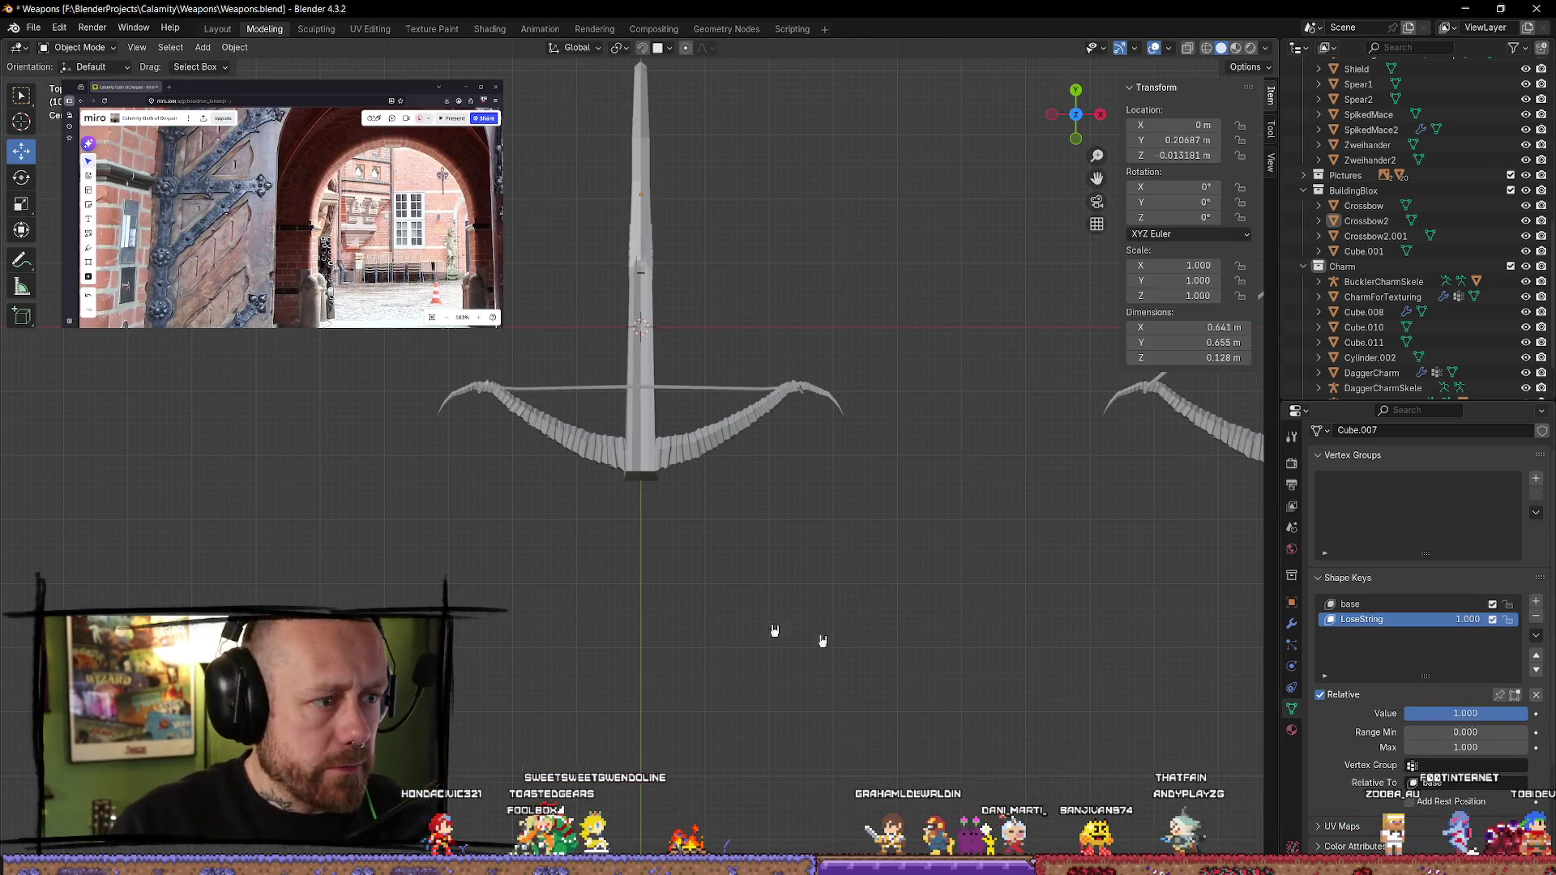
pyautogui.scroll(2, 531, 371)
pyautogui.press('Tab')
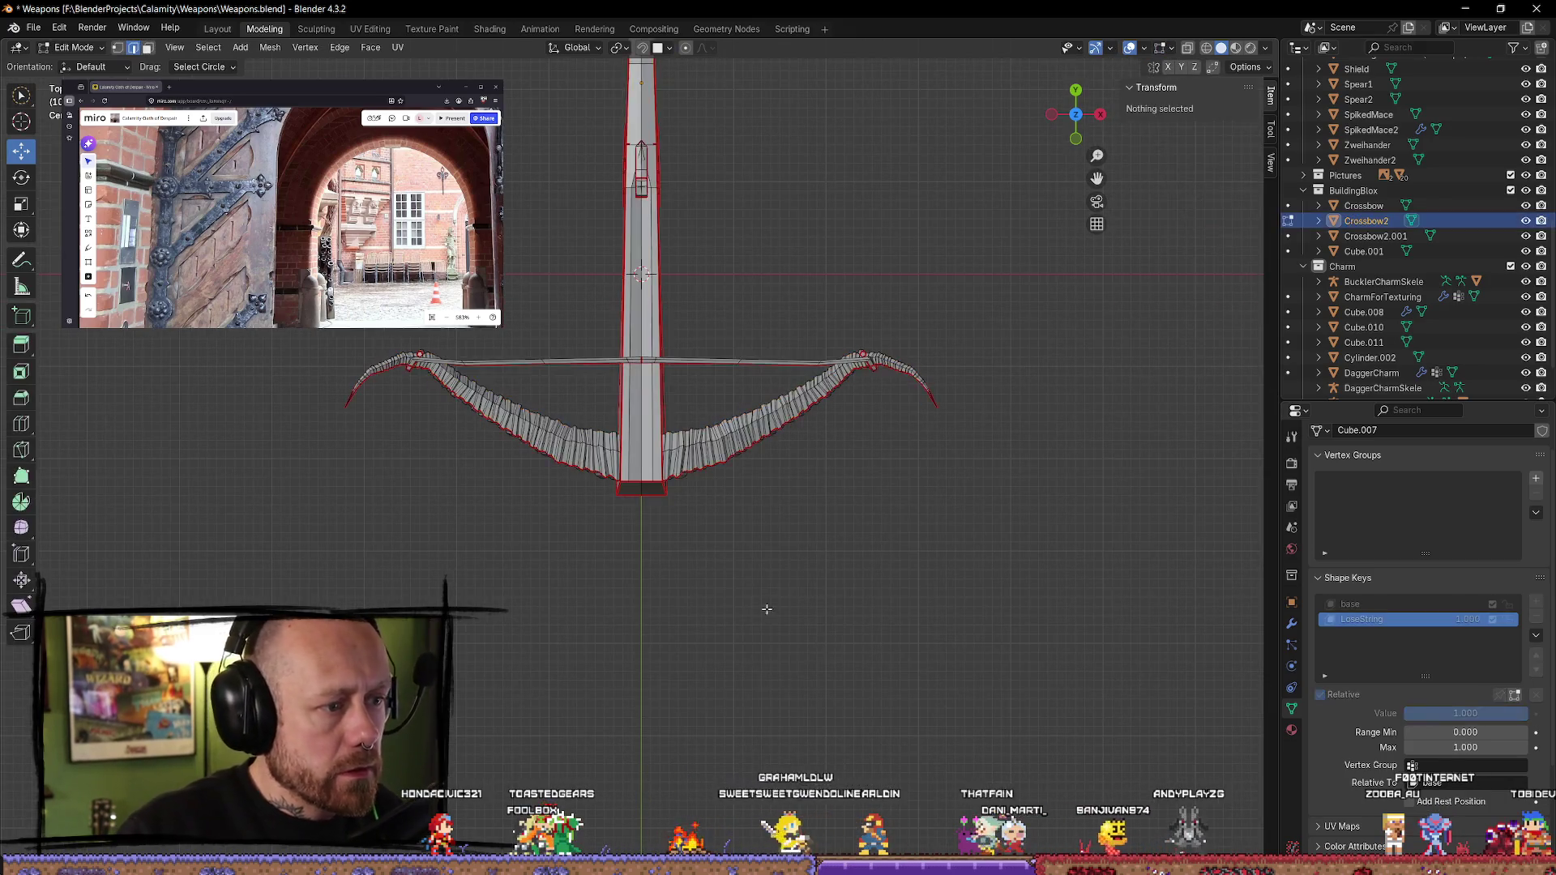
# - Select the crossbow's string edge and raise it slightly
pyautogui.scroll(1, 624, 623)
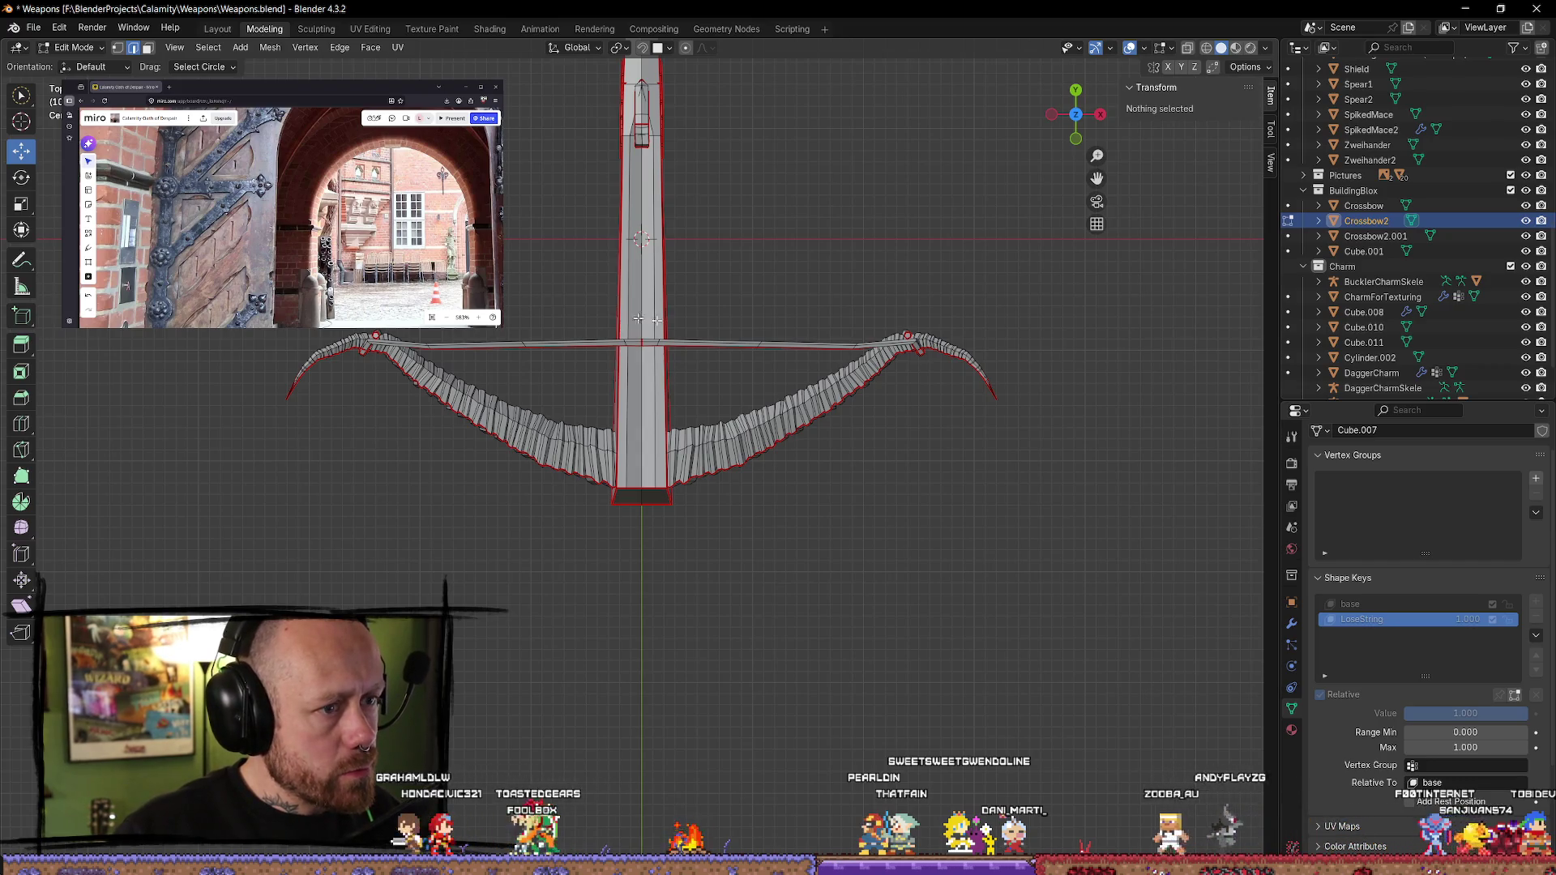
pyautogui.click(701, 345)
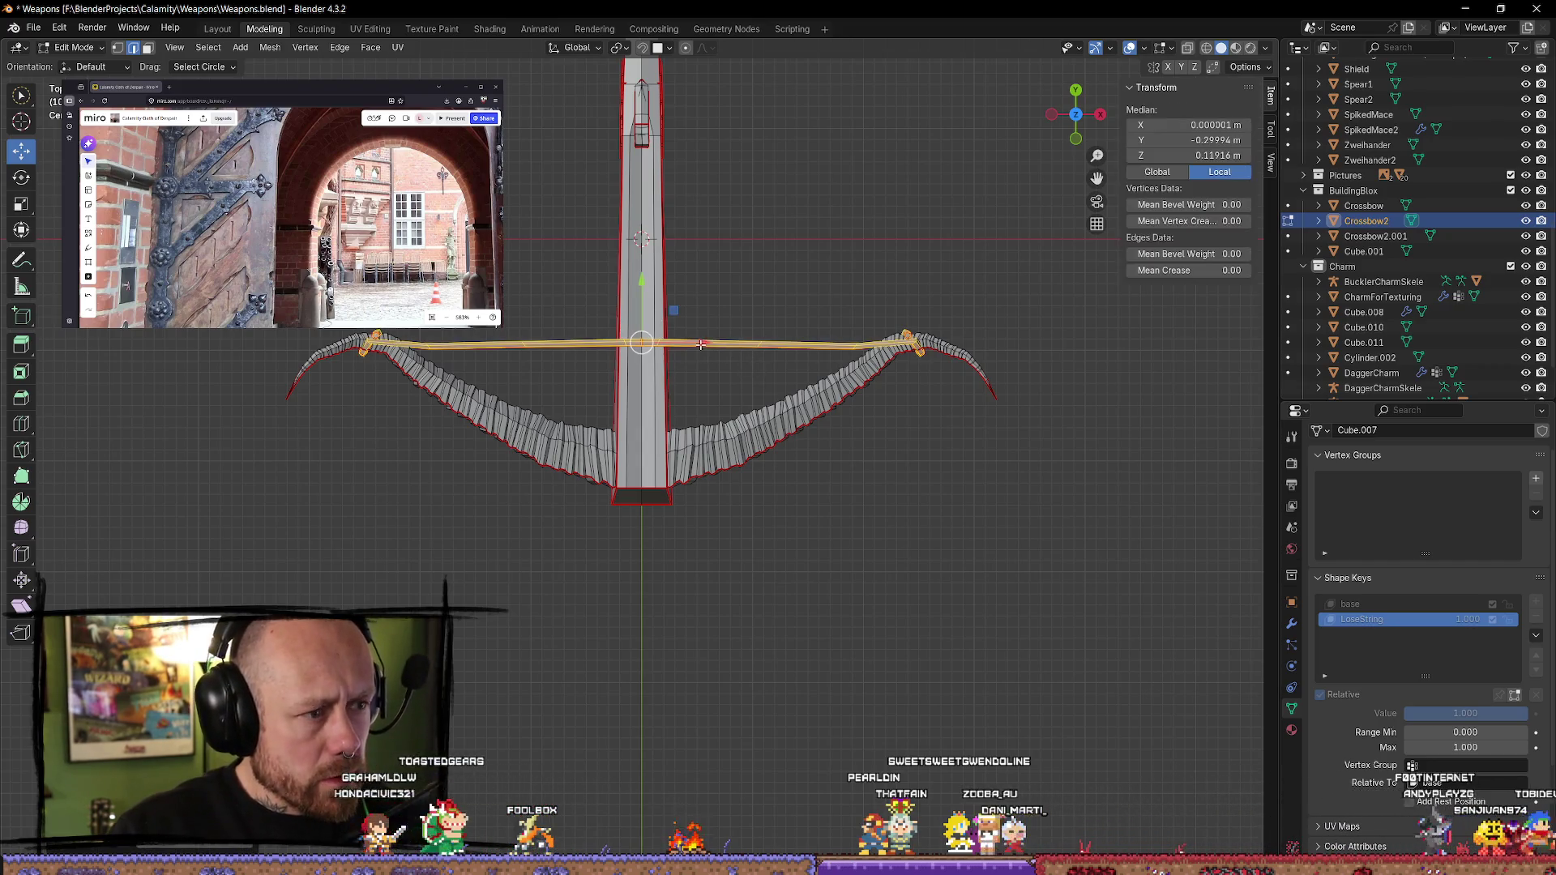
pyautogui.moveTo(642, 283); pyautogui.dragTo(913, 197)
pyautogui.moveTo(1097, 156); pyautogui.dragTo(1216, 279)
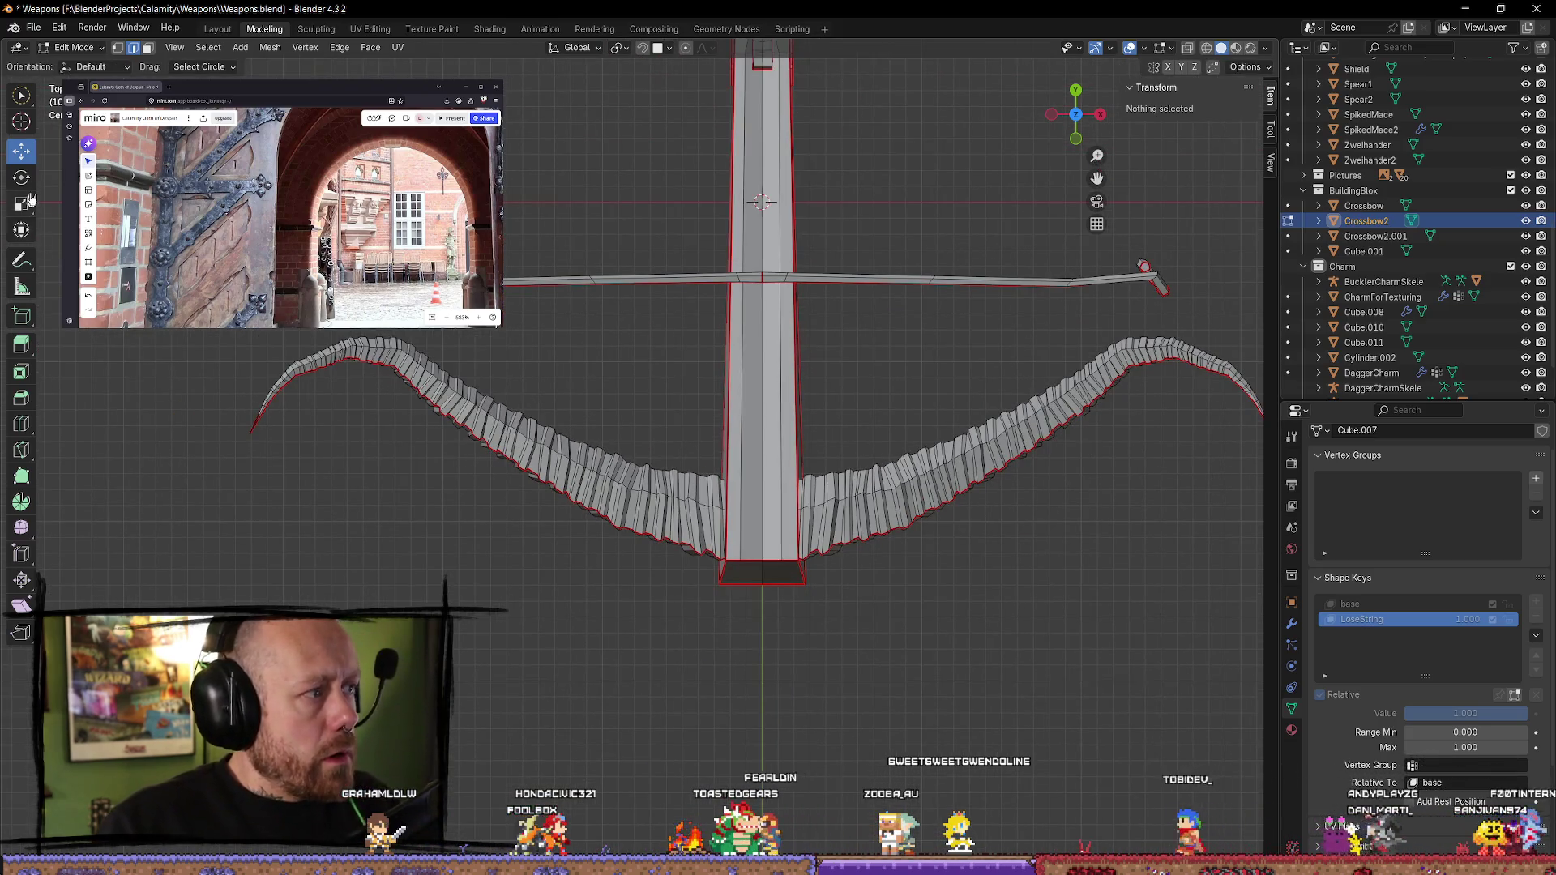
# - Circle-select the string-end vertices and switch the mesh to wireframe display
pyautogui.press('w')
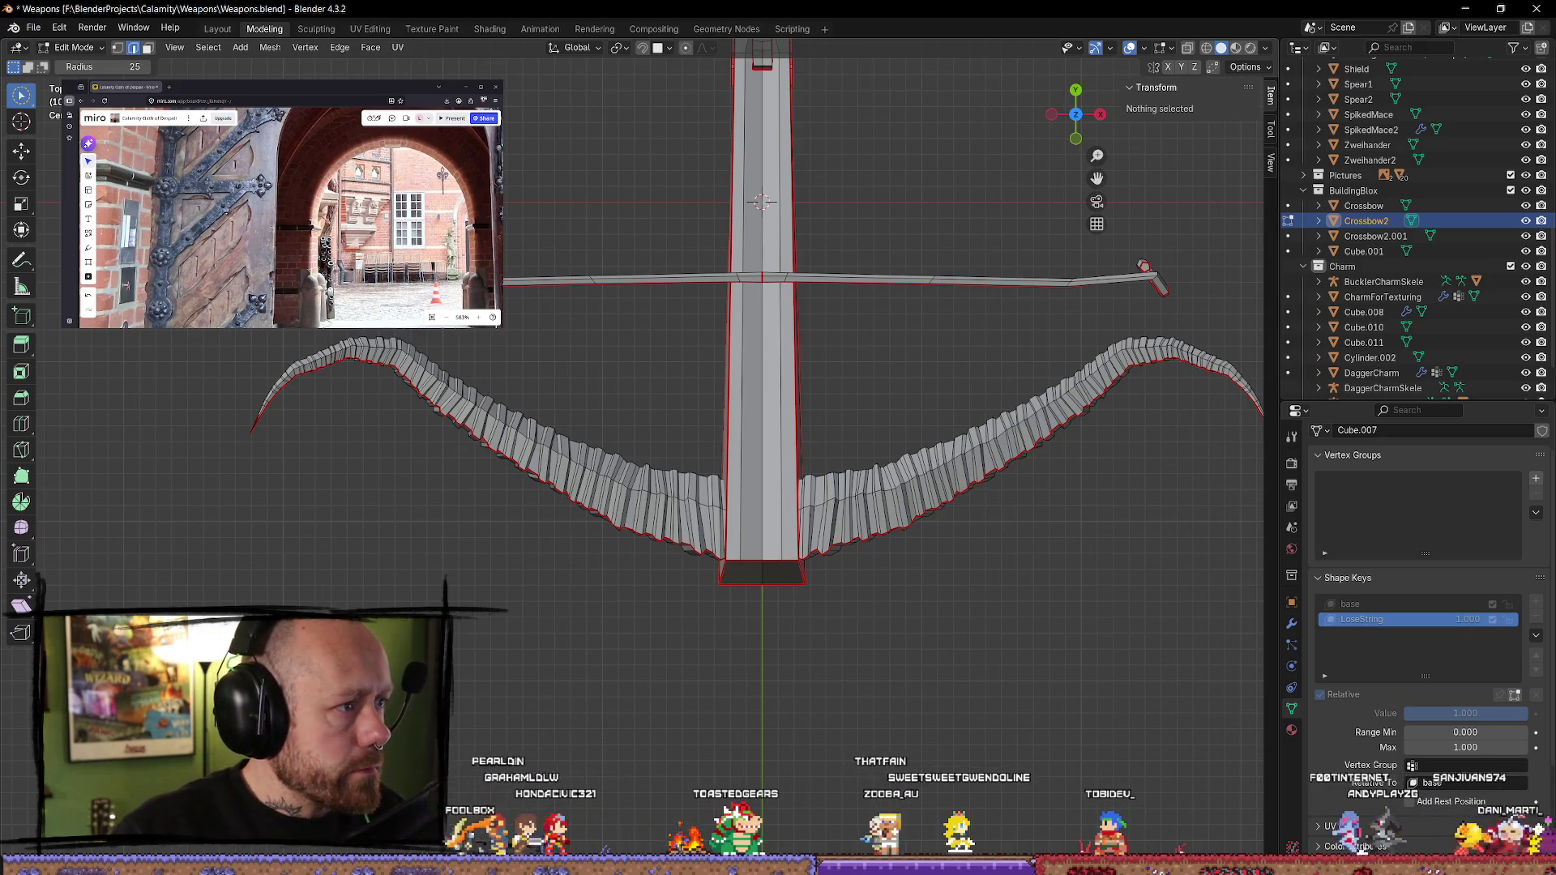
pyautogui.click(1145, 267)
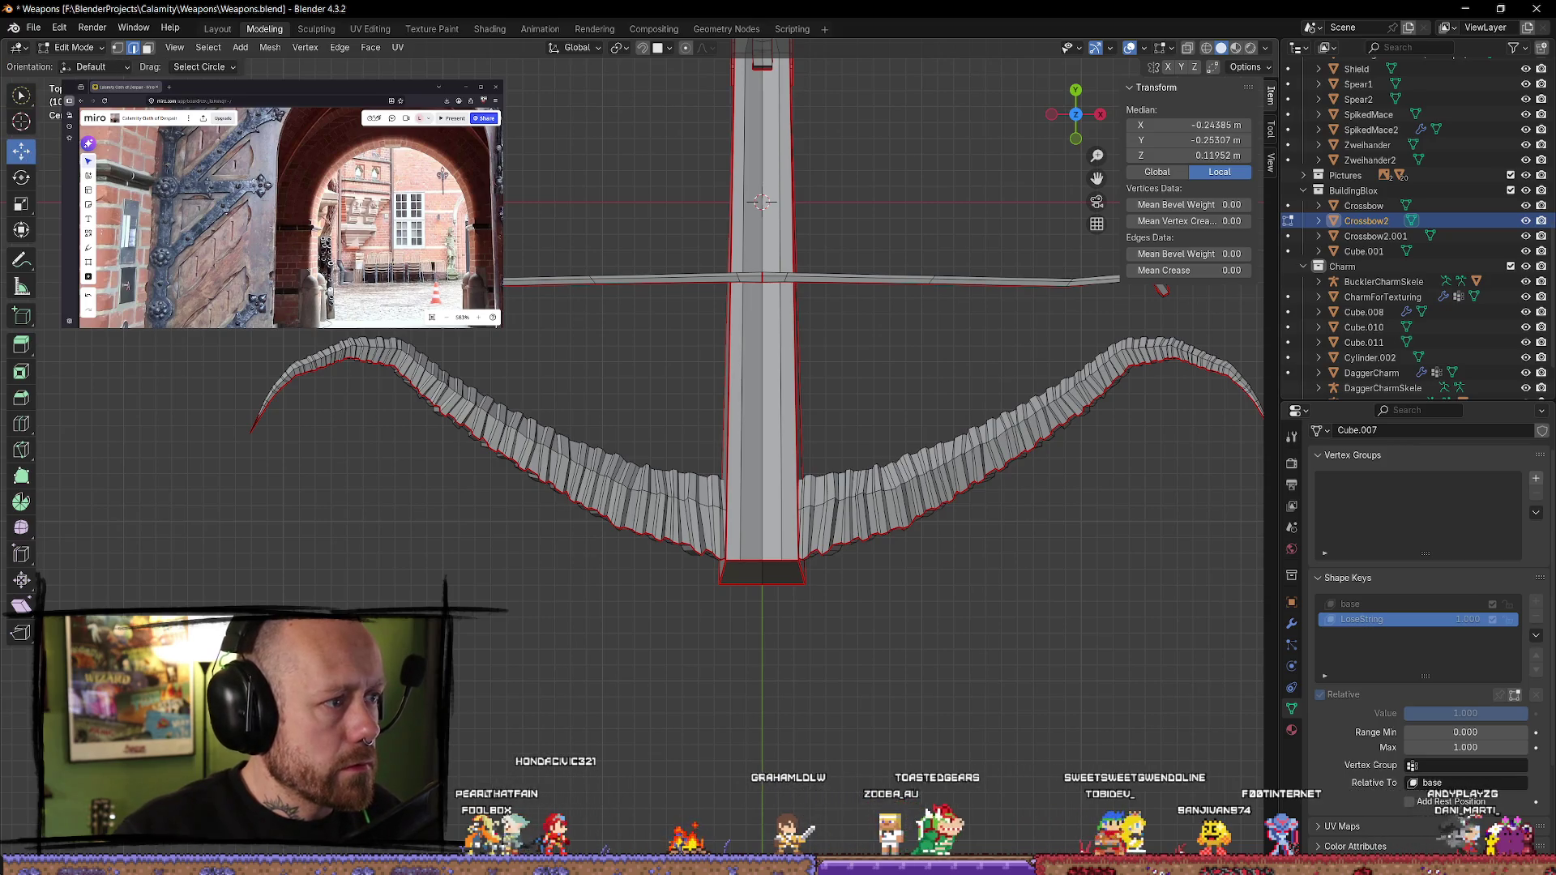
pyautogui.press('g')
pyautogui.press('y')
pyautogui.press('Escape')
pyautogui.click(599, 331)
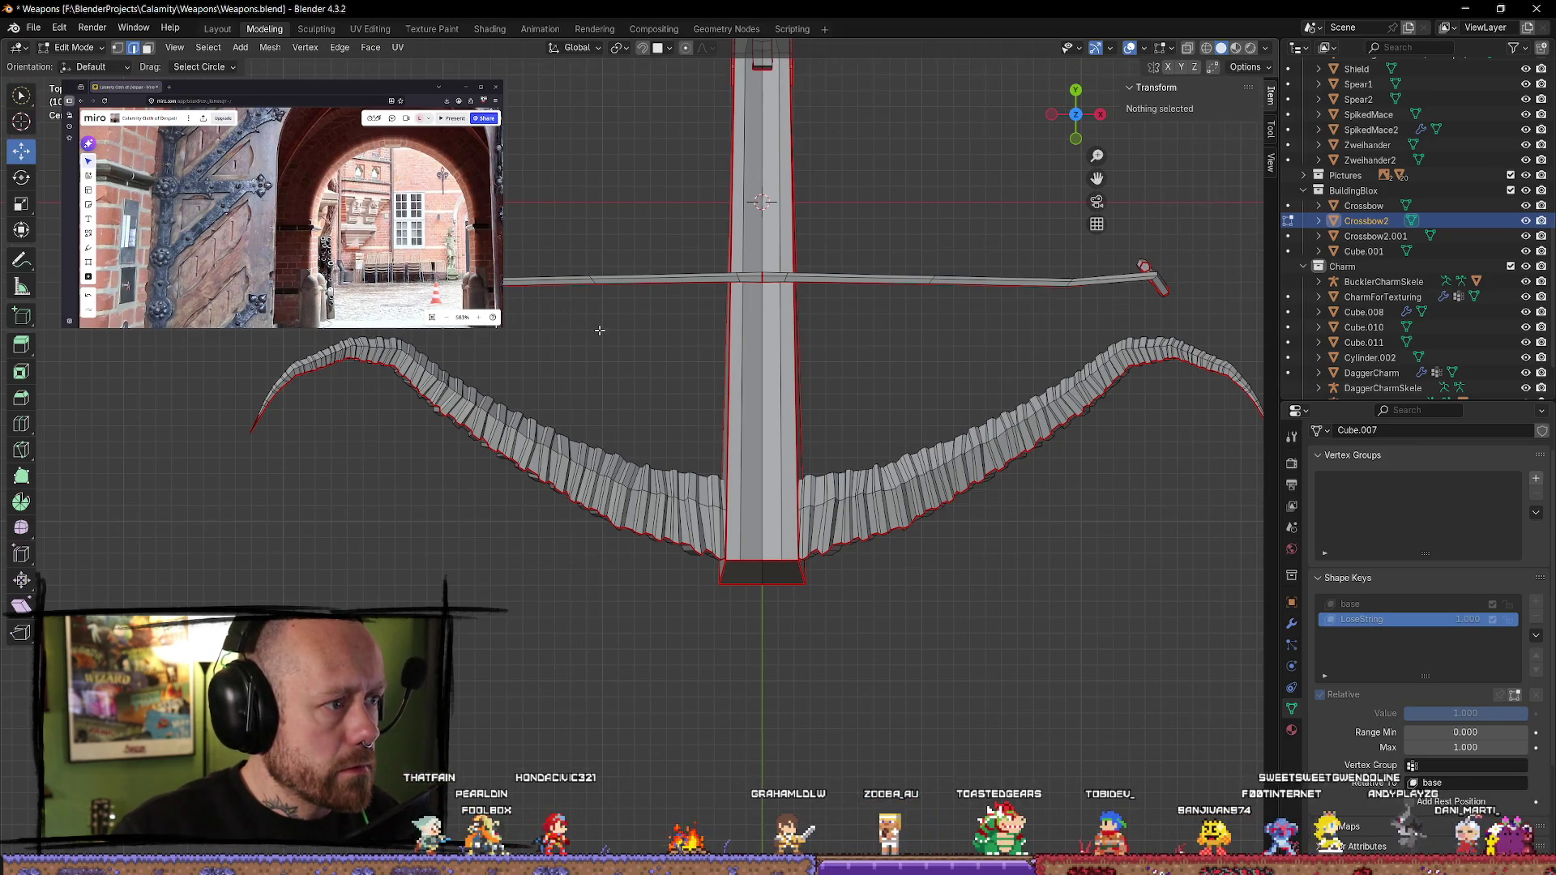
pyautogui.hotkey('ctrl', 'z')
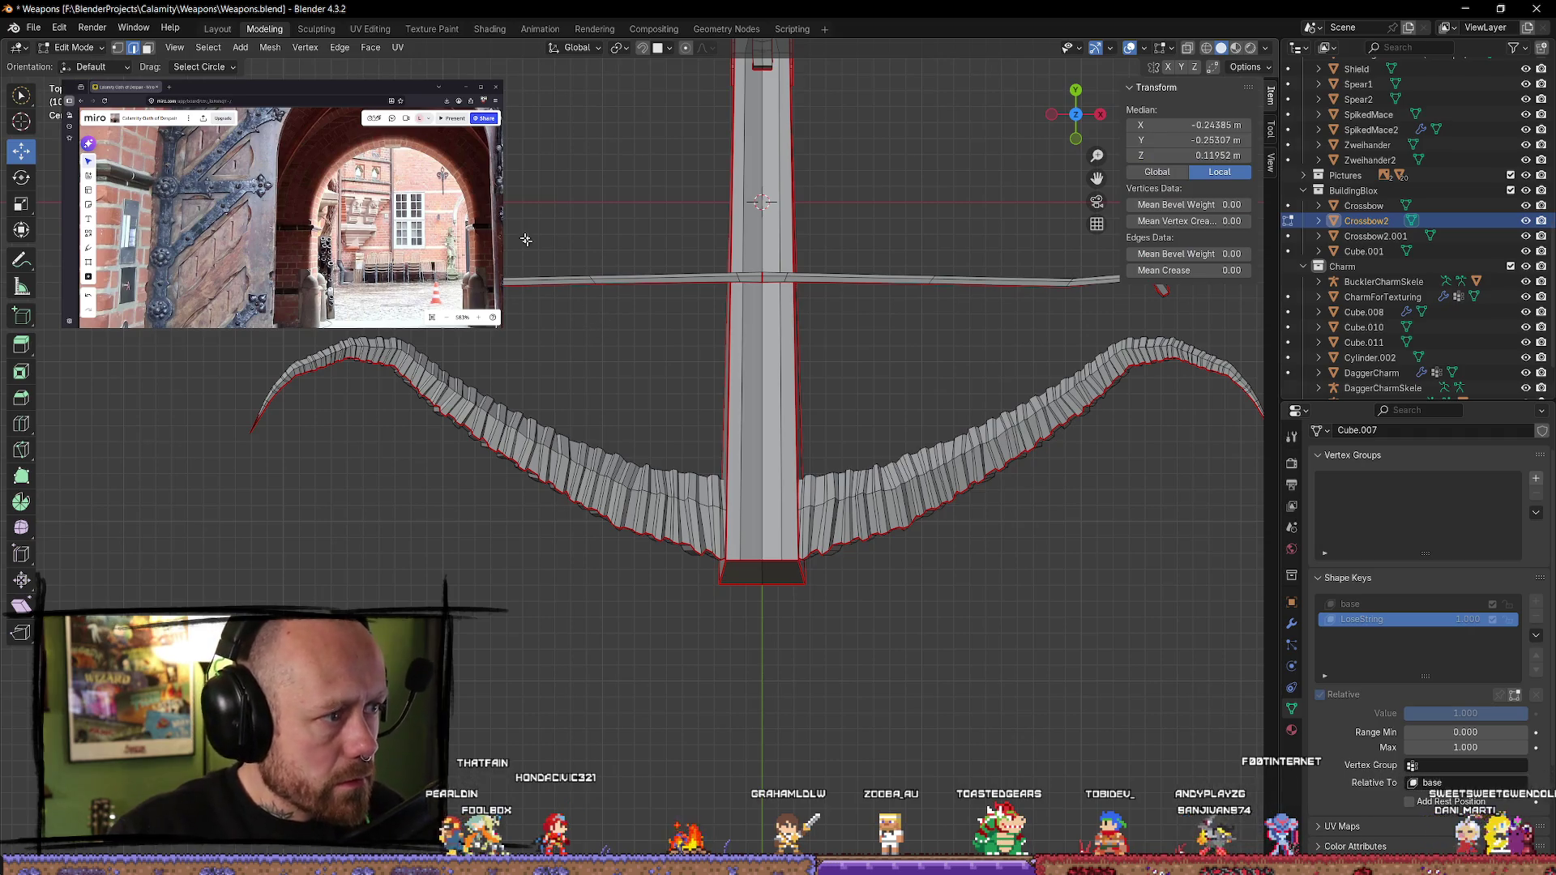
pyautogui.hotkey('shift', 'z')
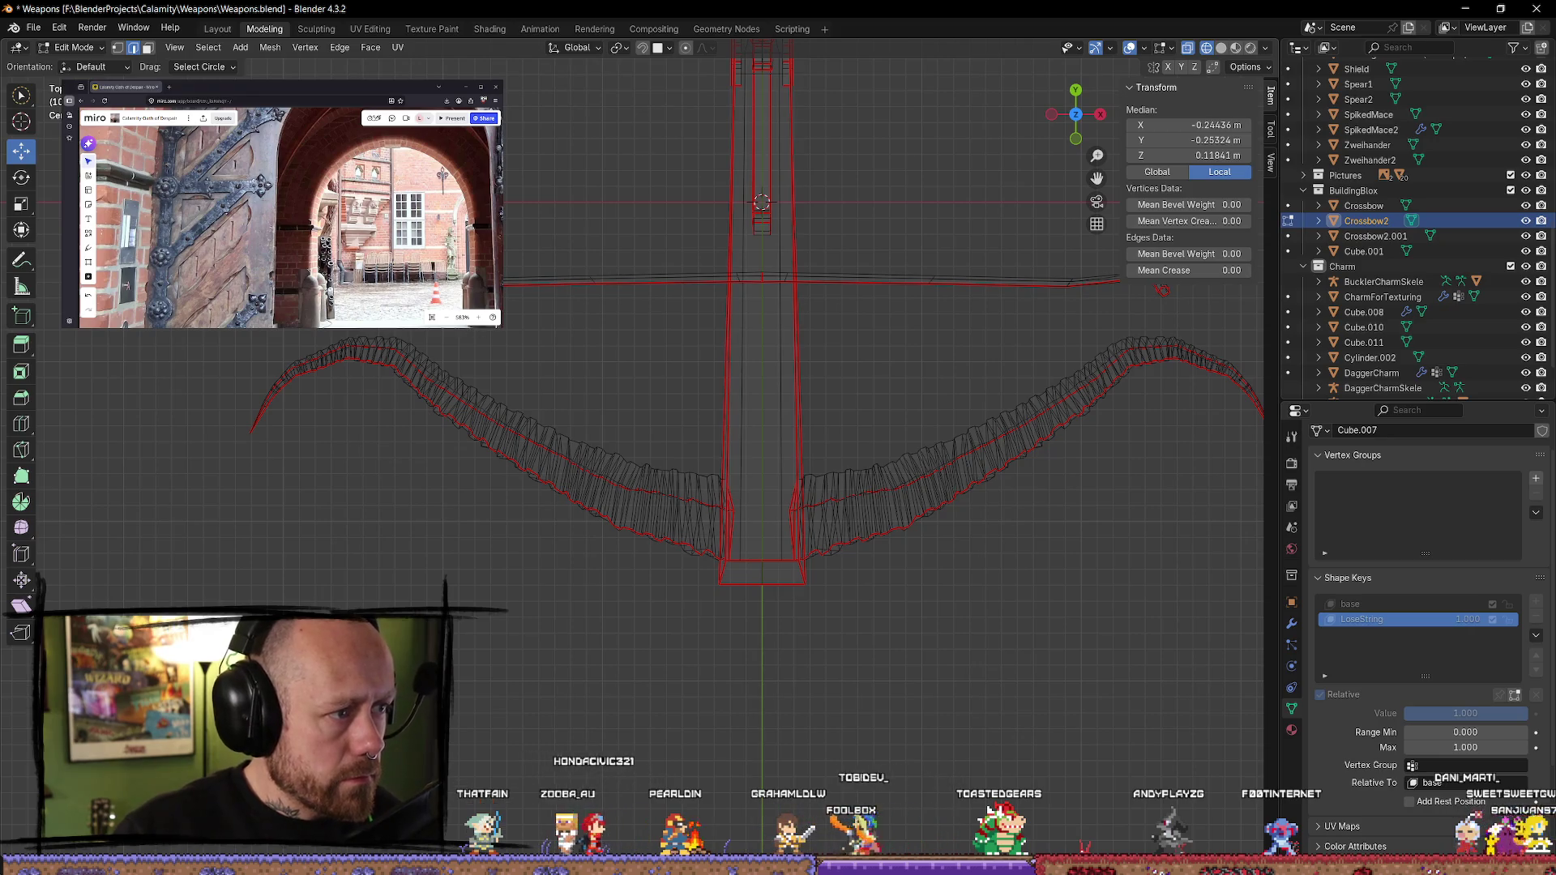
# - Move the selected string vertices along Y, then deselect them
pyautogui.press('g')
pyautogui.press('y')
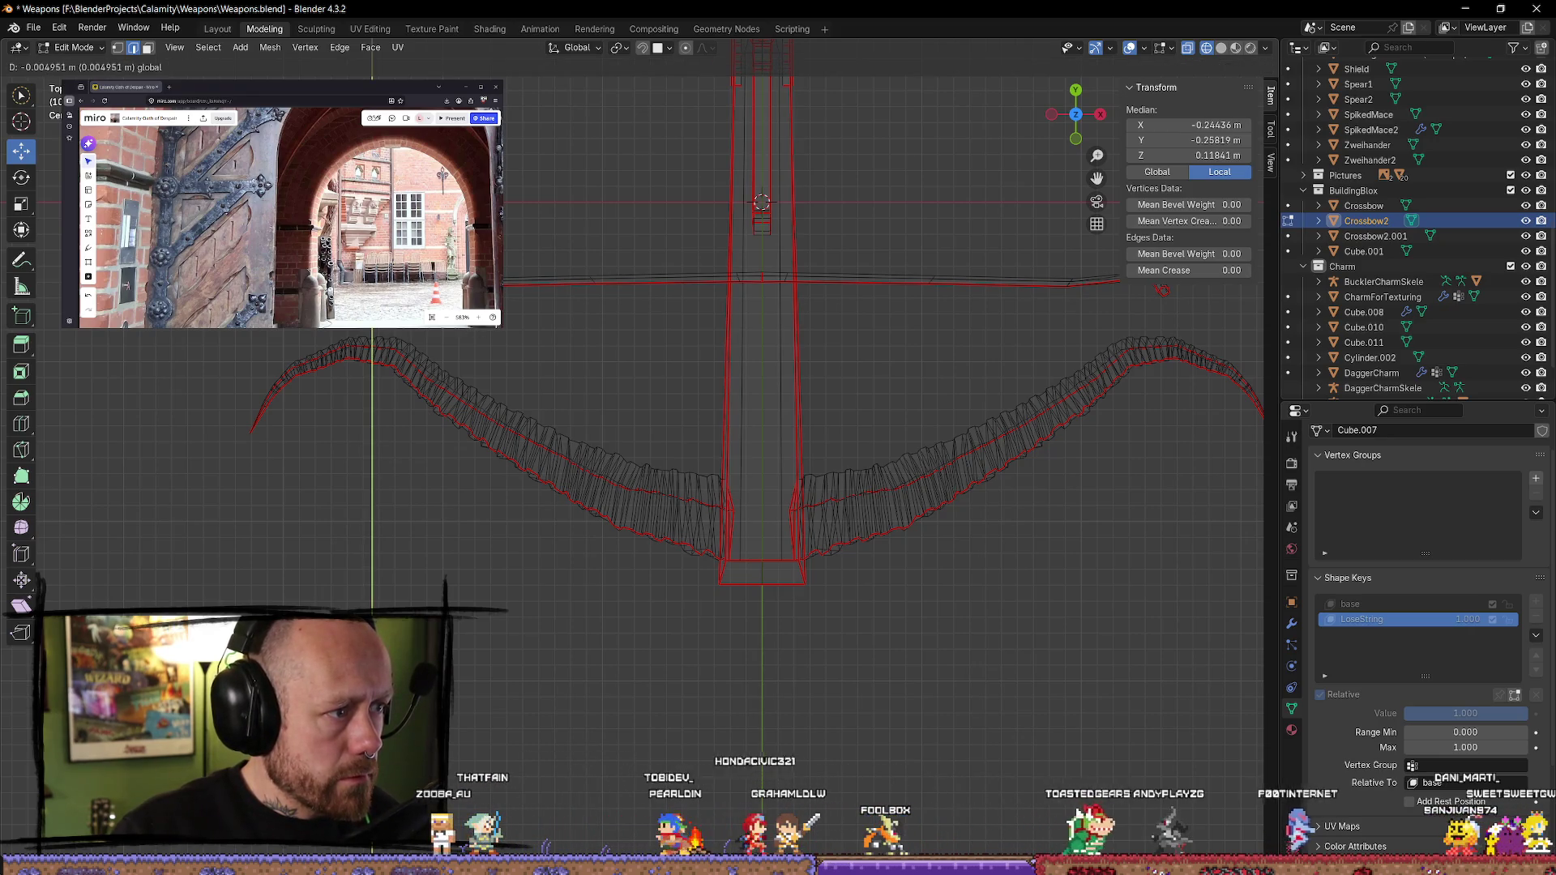
pyautogui.press('Return')
pyautogui.hotkey('alt', 'a')
pyautogui.keyDown('shift'); pyautogui.moveTo(719, 337); pyautogui.dragTo(514, 333, button='middle'); pyautogui.keyUp('shift')
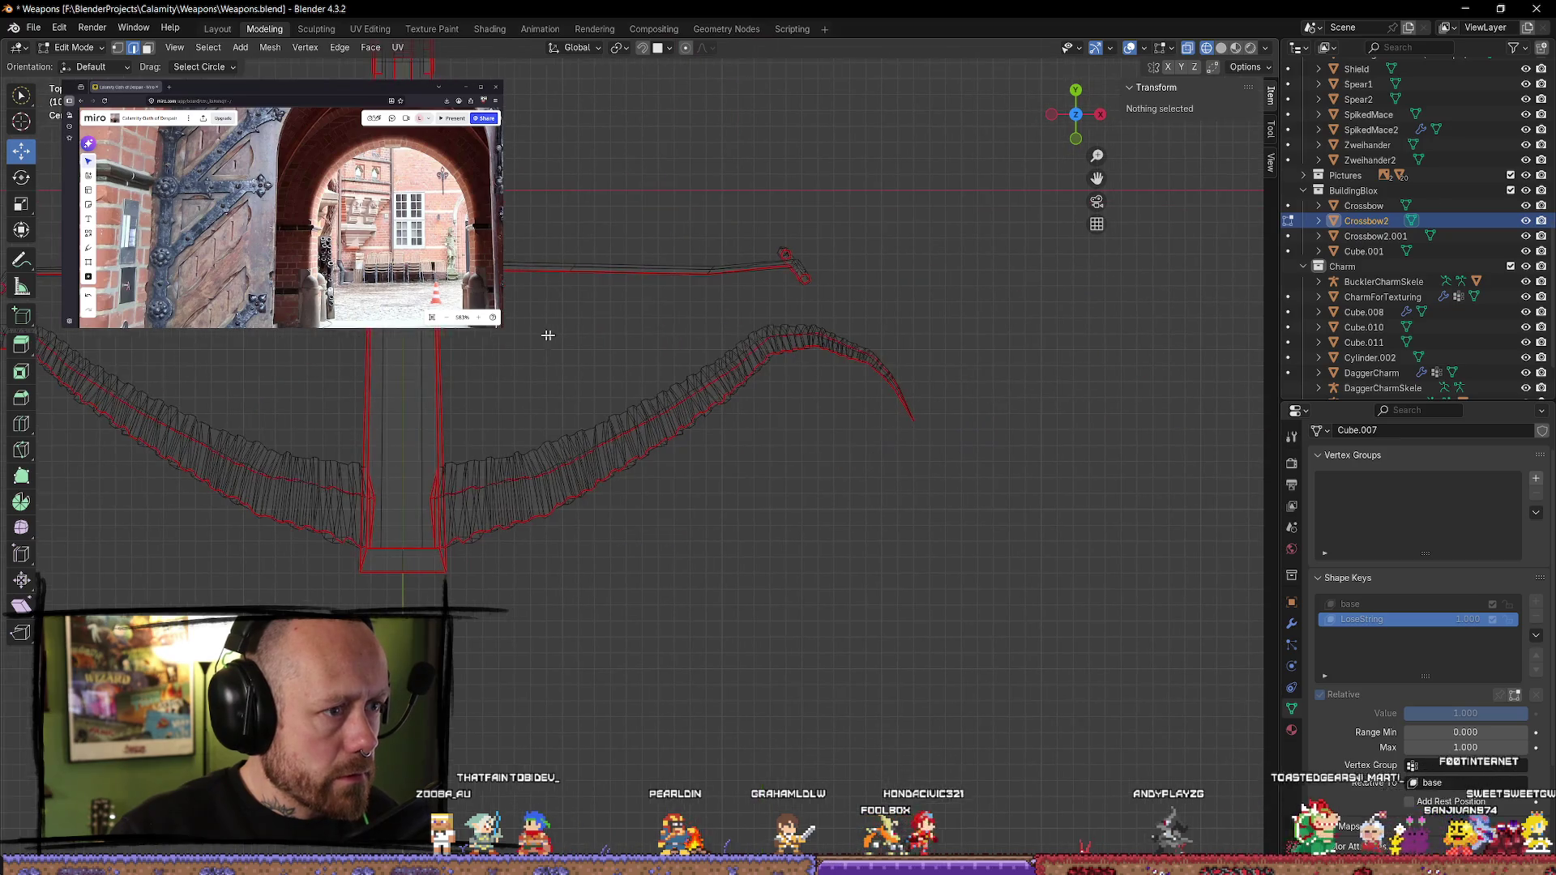
# - Shift the string's right-end vertices back along Y to about -0.259 m
pyautogui.moveTo(789, 228); pyautogui.dragTo(798, 267)
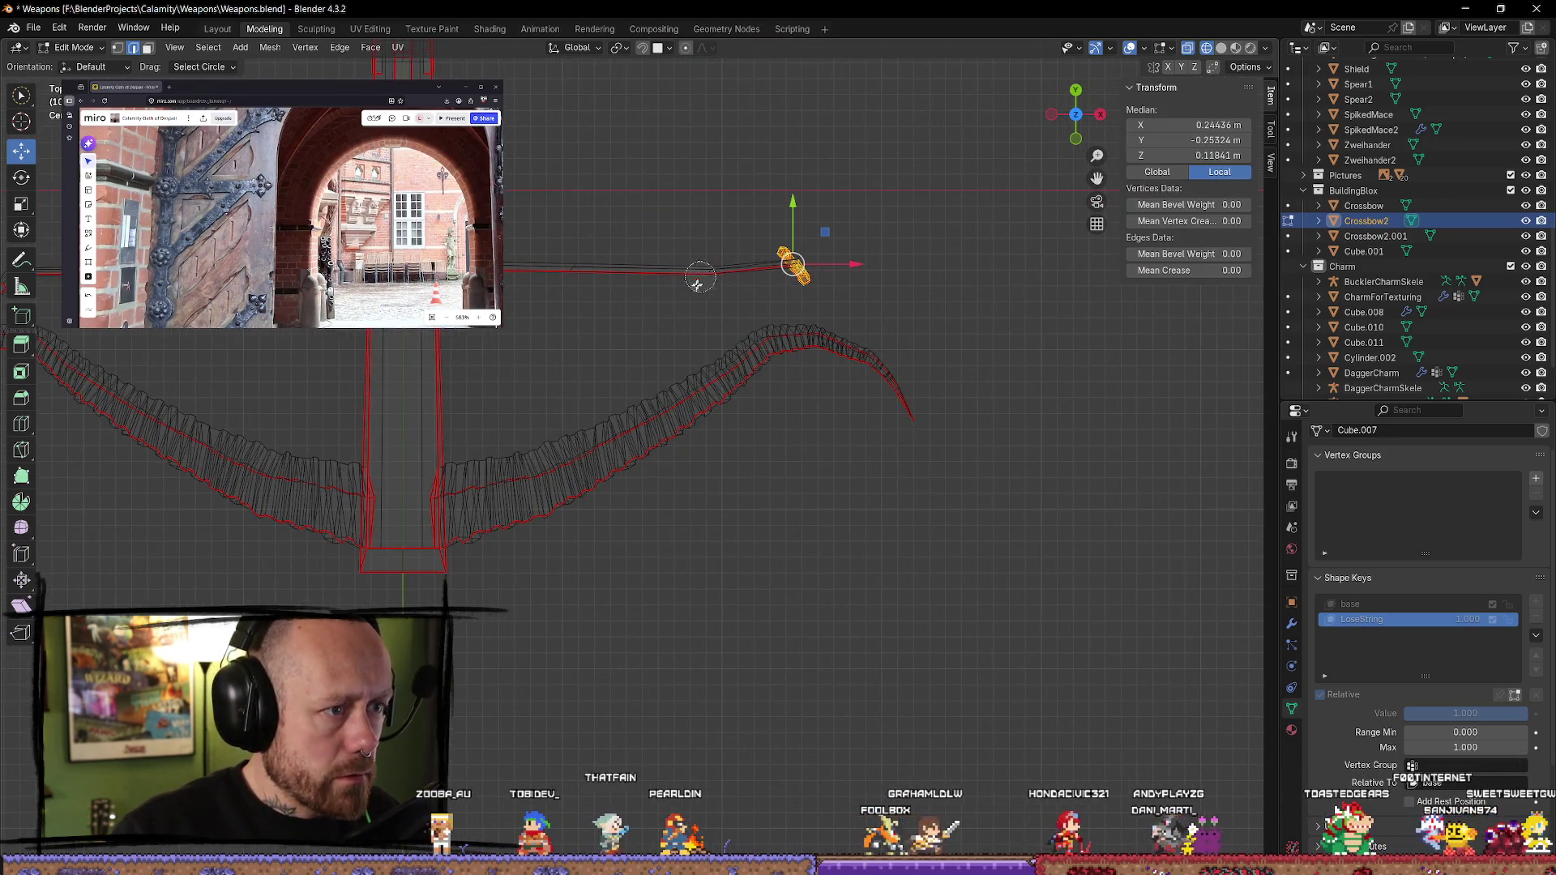
pyautogui.moveTo(793, 205); pyautogui.dragTo(792, 217)
pyautogui.moveTo(792, 217); pyautogui.dragTo(622, 316, button='middle')
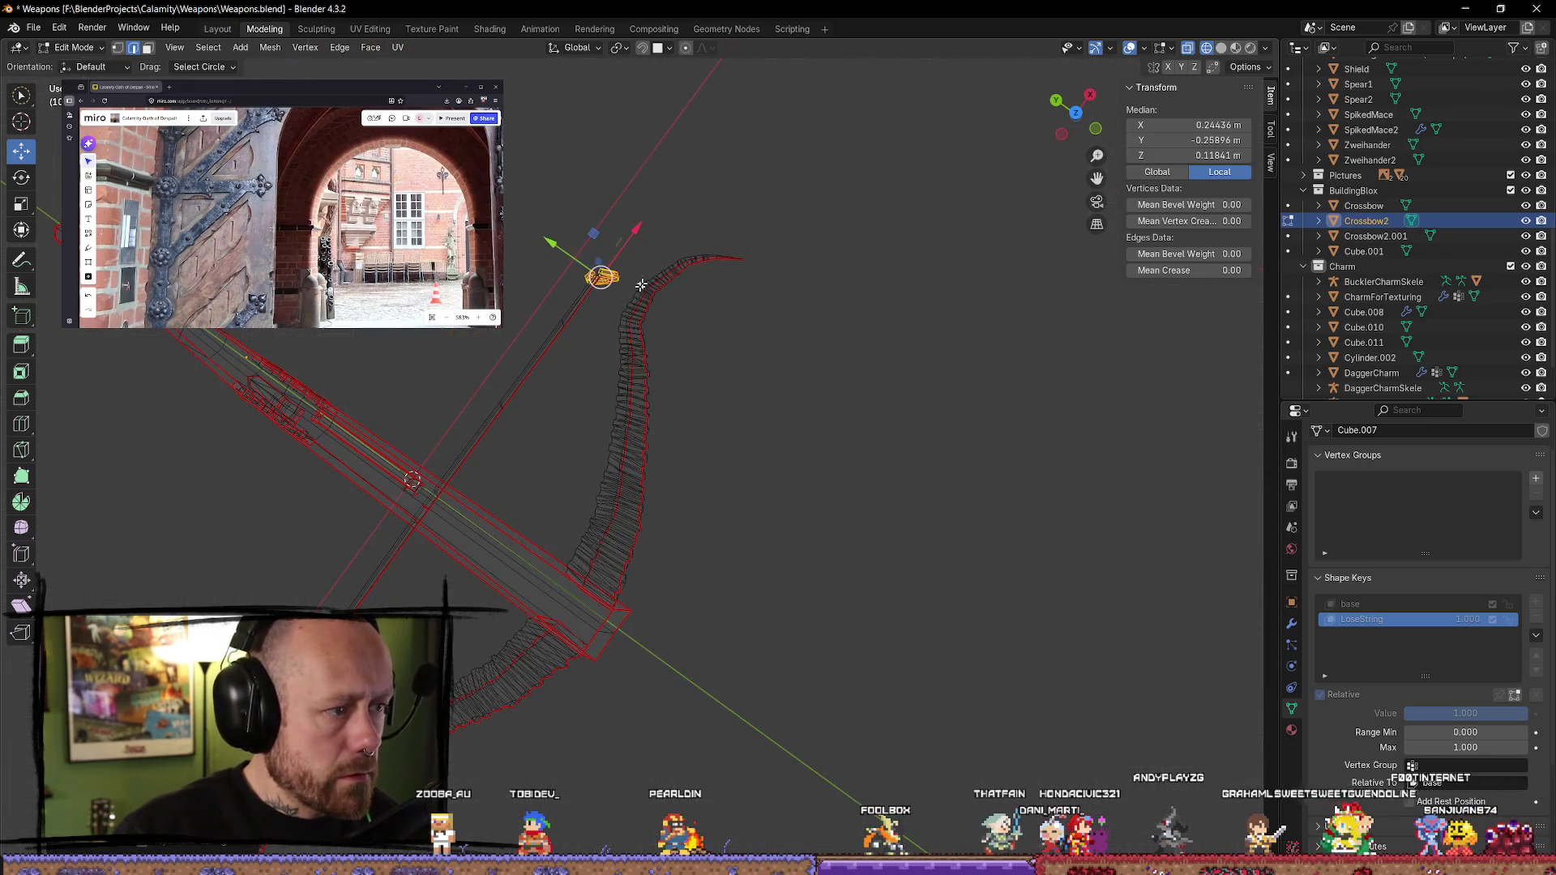
pyautogui.click(1099, 127)
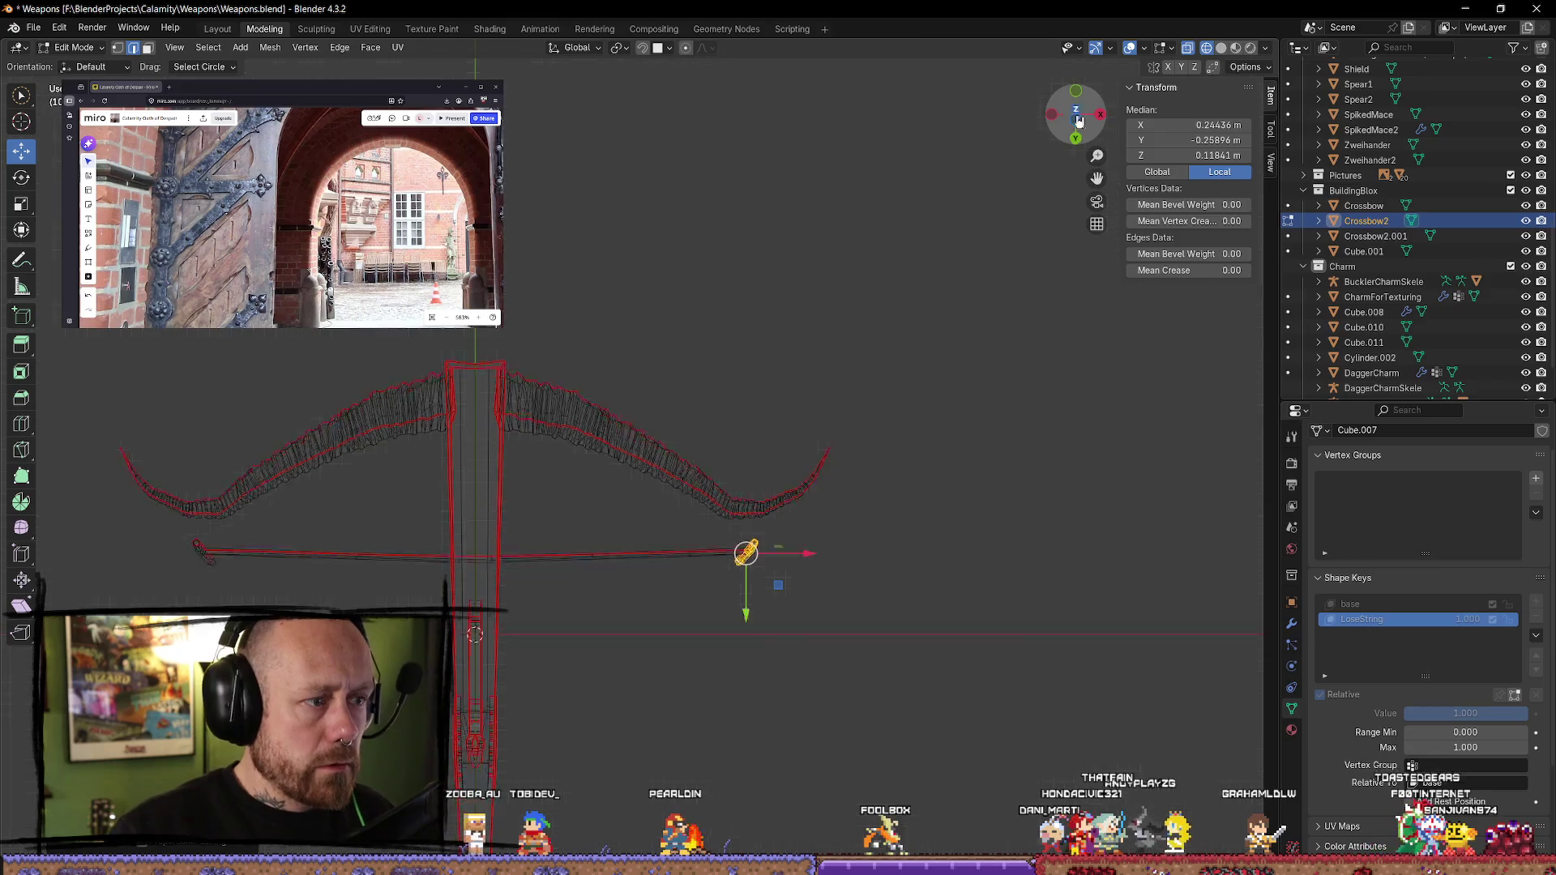
pyautogui.press('Home')
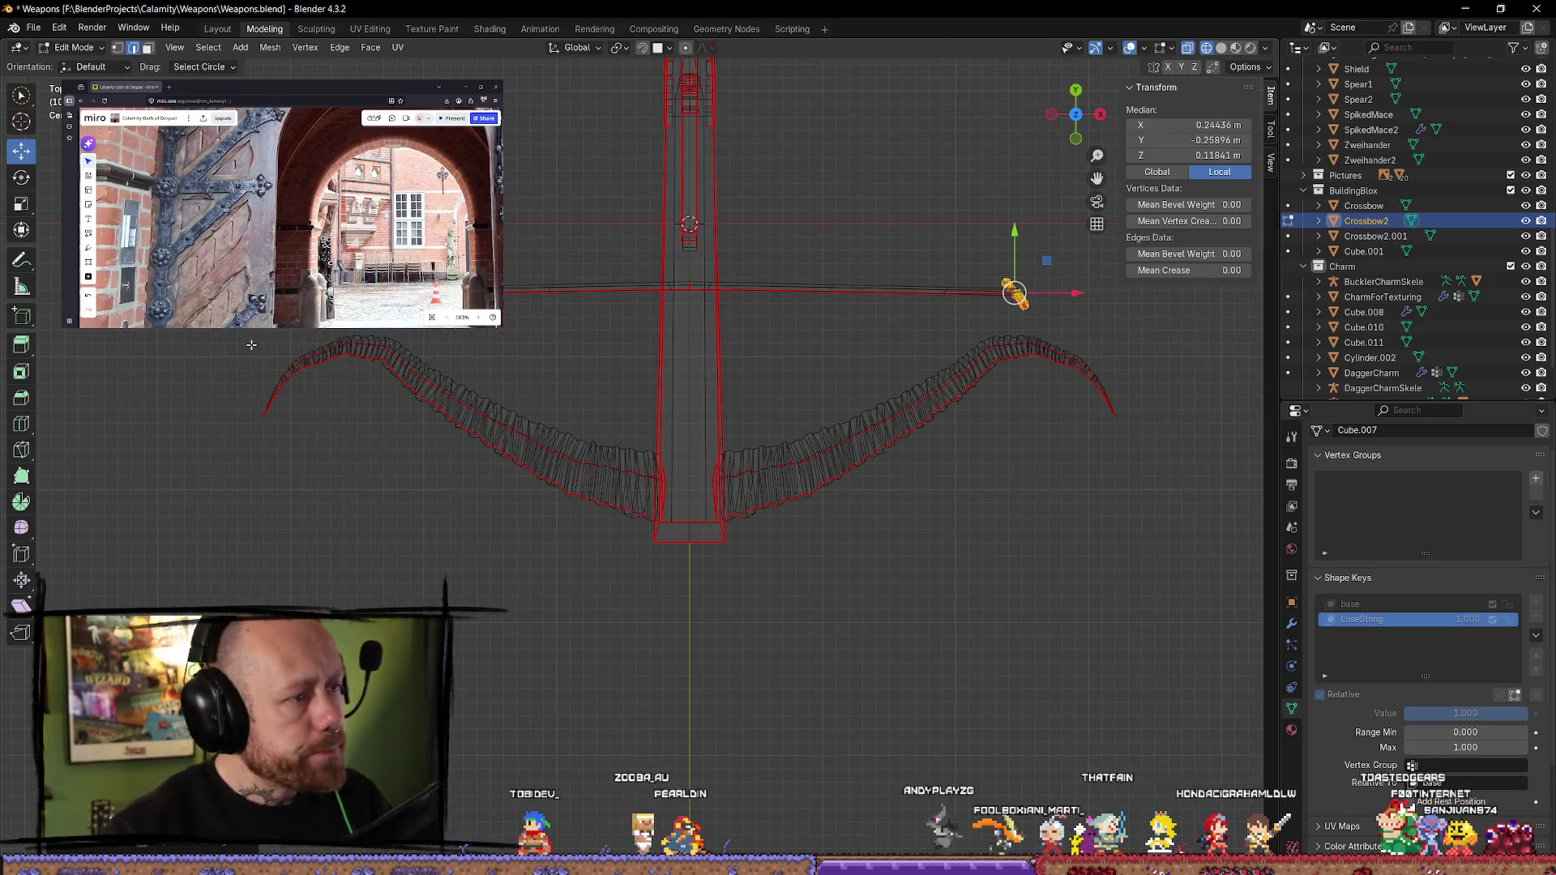
pyautogui.click(251, 449)
pyautogui.moveTo(267, 409)
pyautogui.mouseDown()
pyautogui.moveTo(348, 350)
pyautogui.moveTo(432, 347)
pyautogui.moveTo(525, 422)
pyautogui.mouseUp()
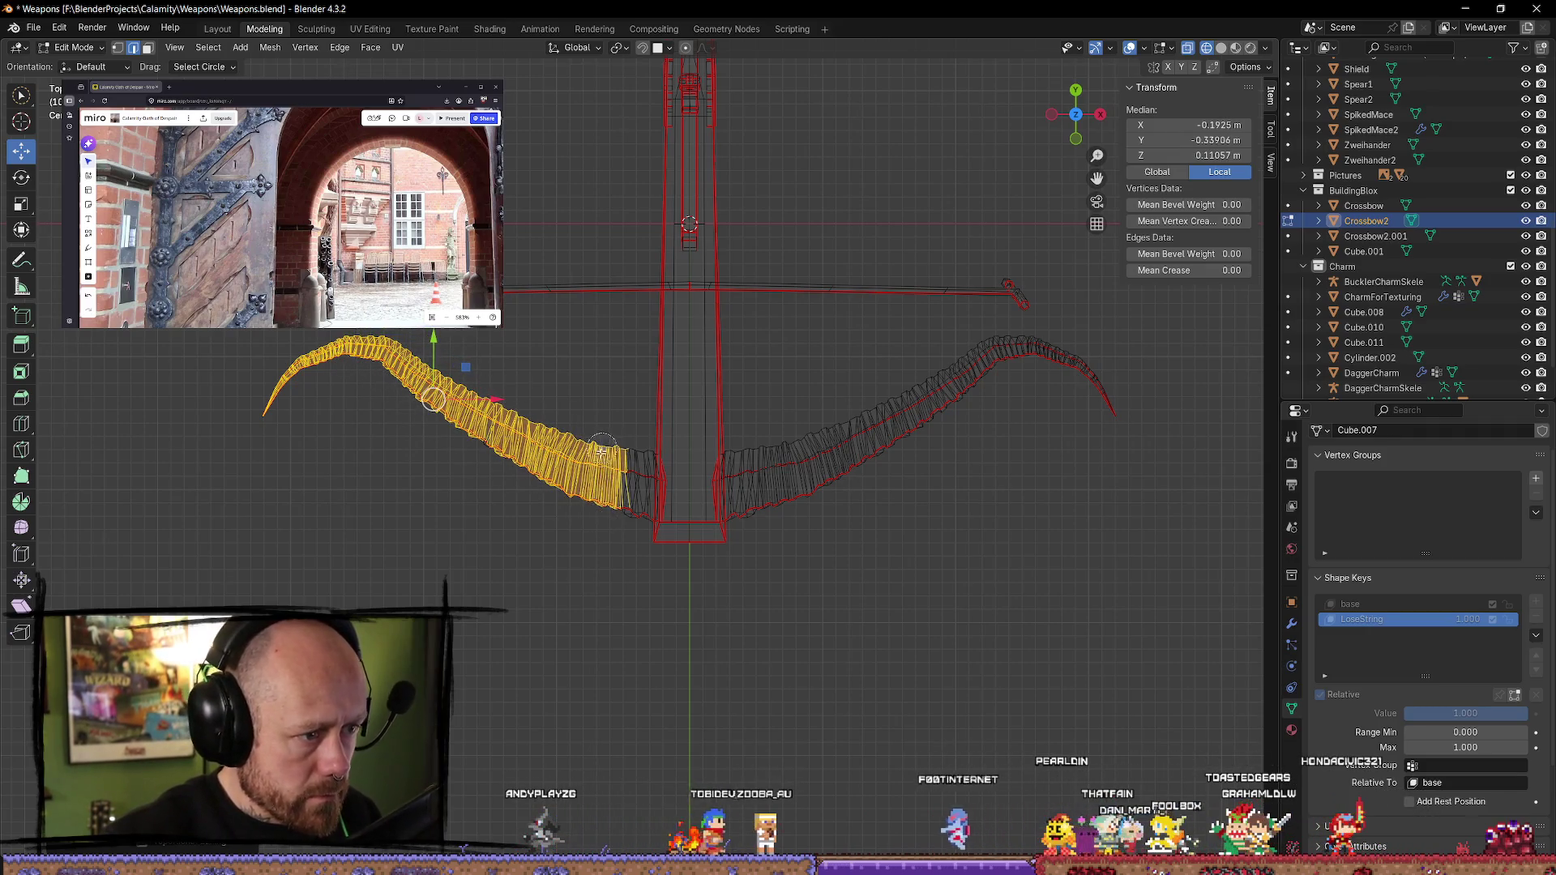
# - Rotate the selected left bow limb slightly and shift it down along Y and along X
pyautogui.moveTo(616, 532); pyautogui.dragTo(619, 531)
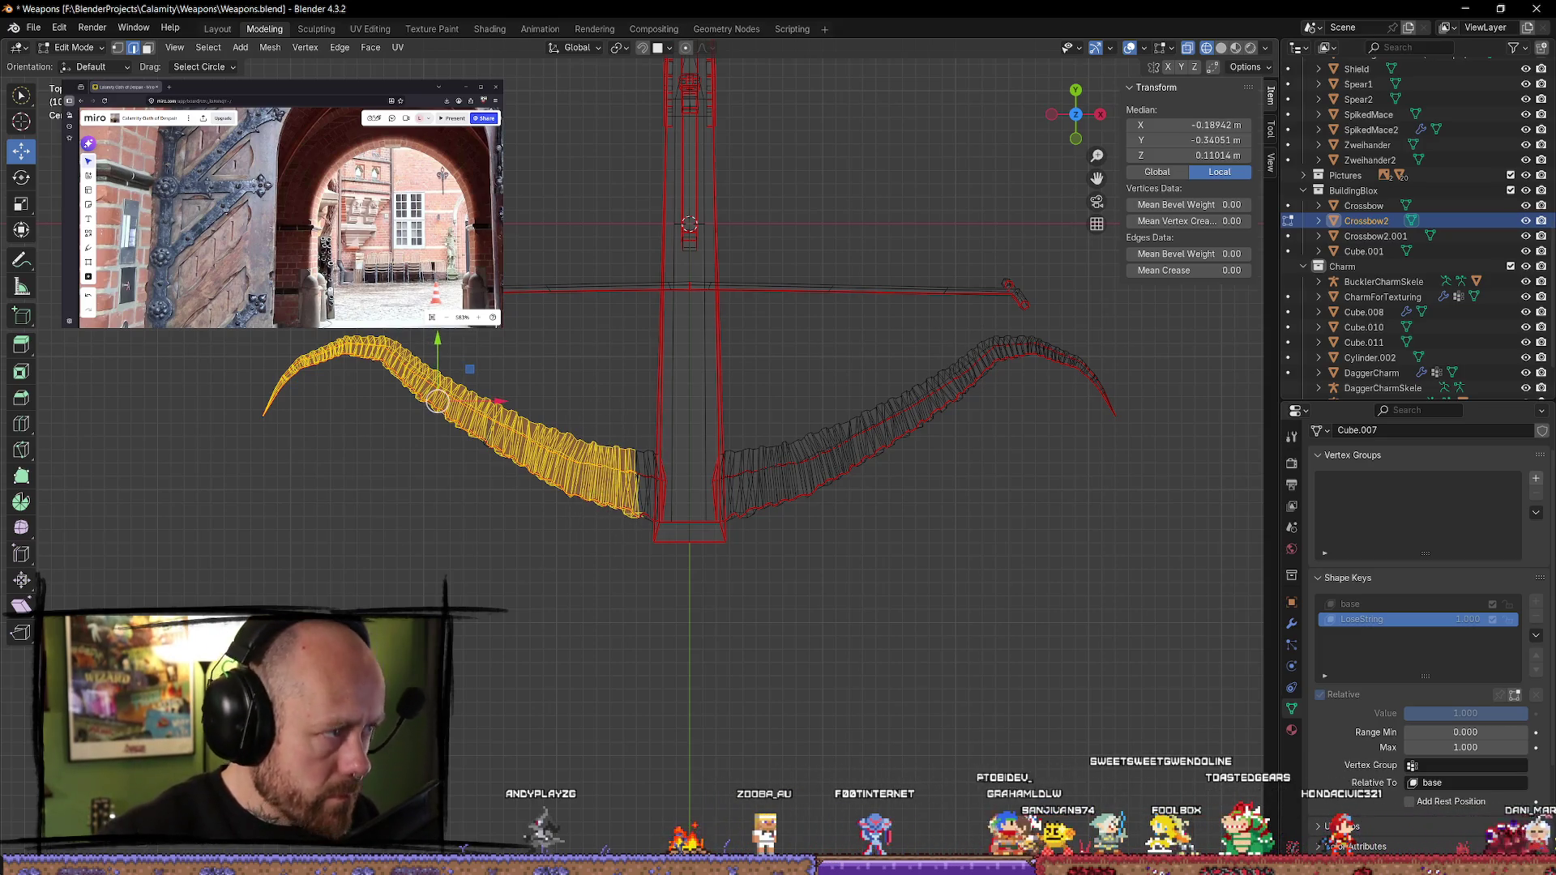
pyautogui.click(21, 185)
pyautogui.moveTo(407, 448); pyautogui.dragTo(407, 453)
pyautogui.click(21, 151)
pyautogui.moveTo(439, 345); pyautogui.dragTo(440, 362)
pyautogui.moveTo(498, 419); pyautogui.dragTo(493, 422)
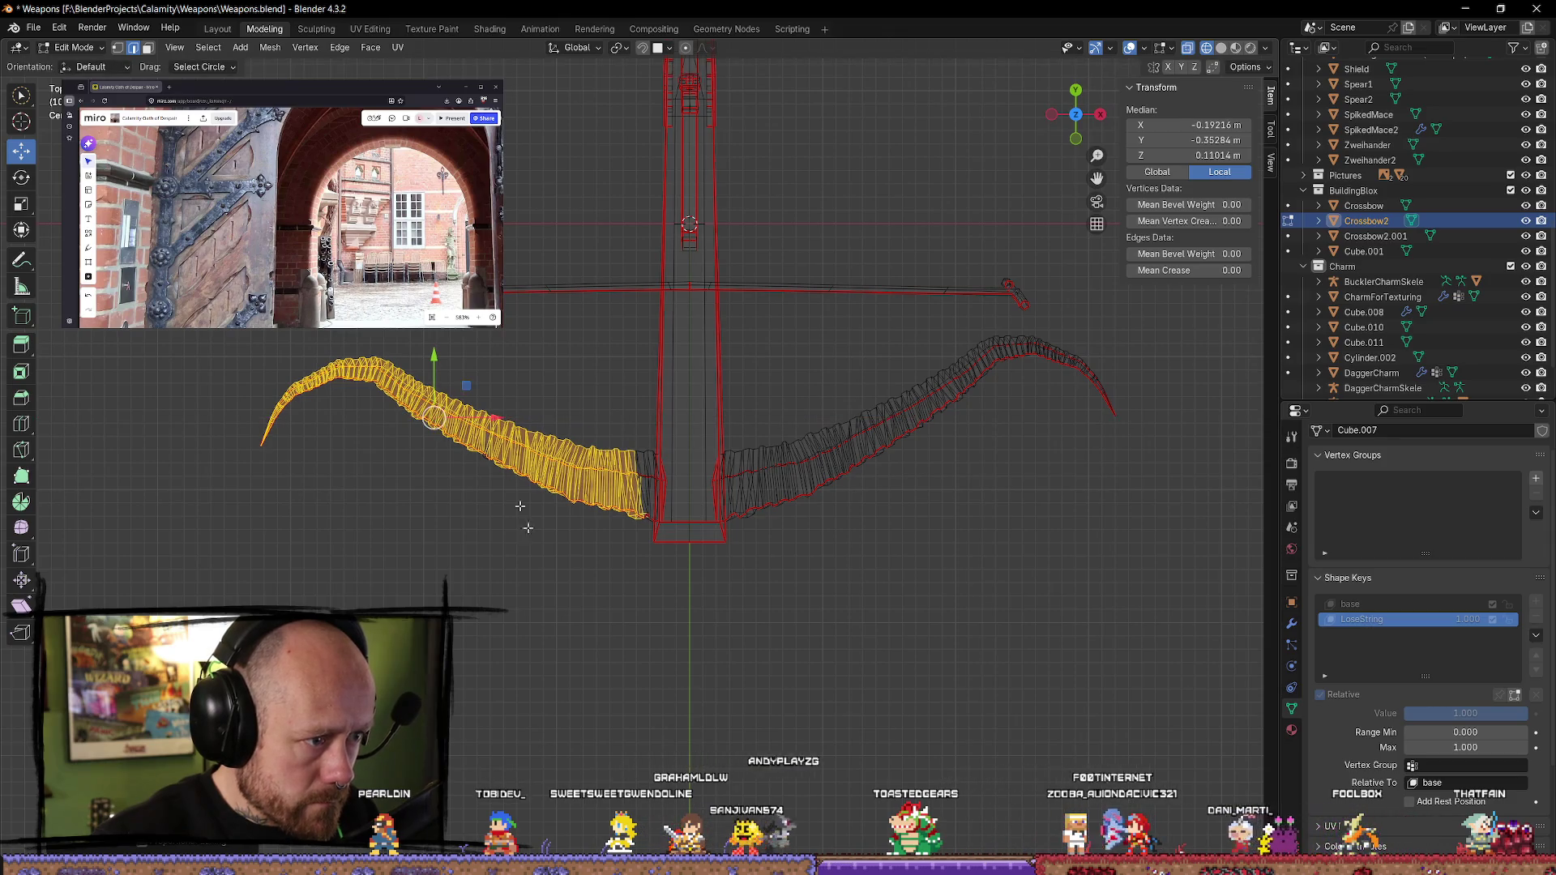
pyautogui.click(540, 550)
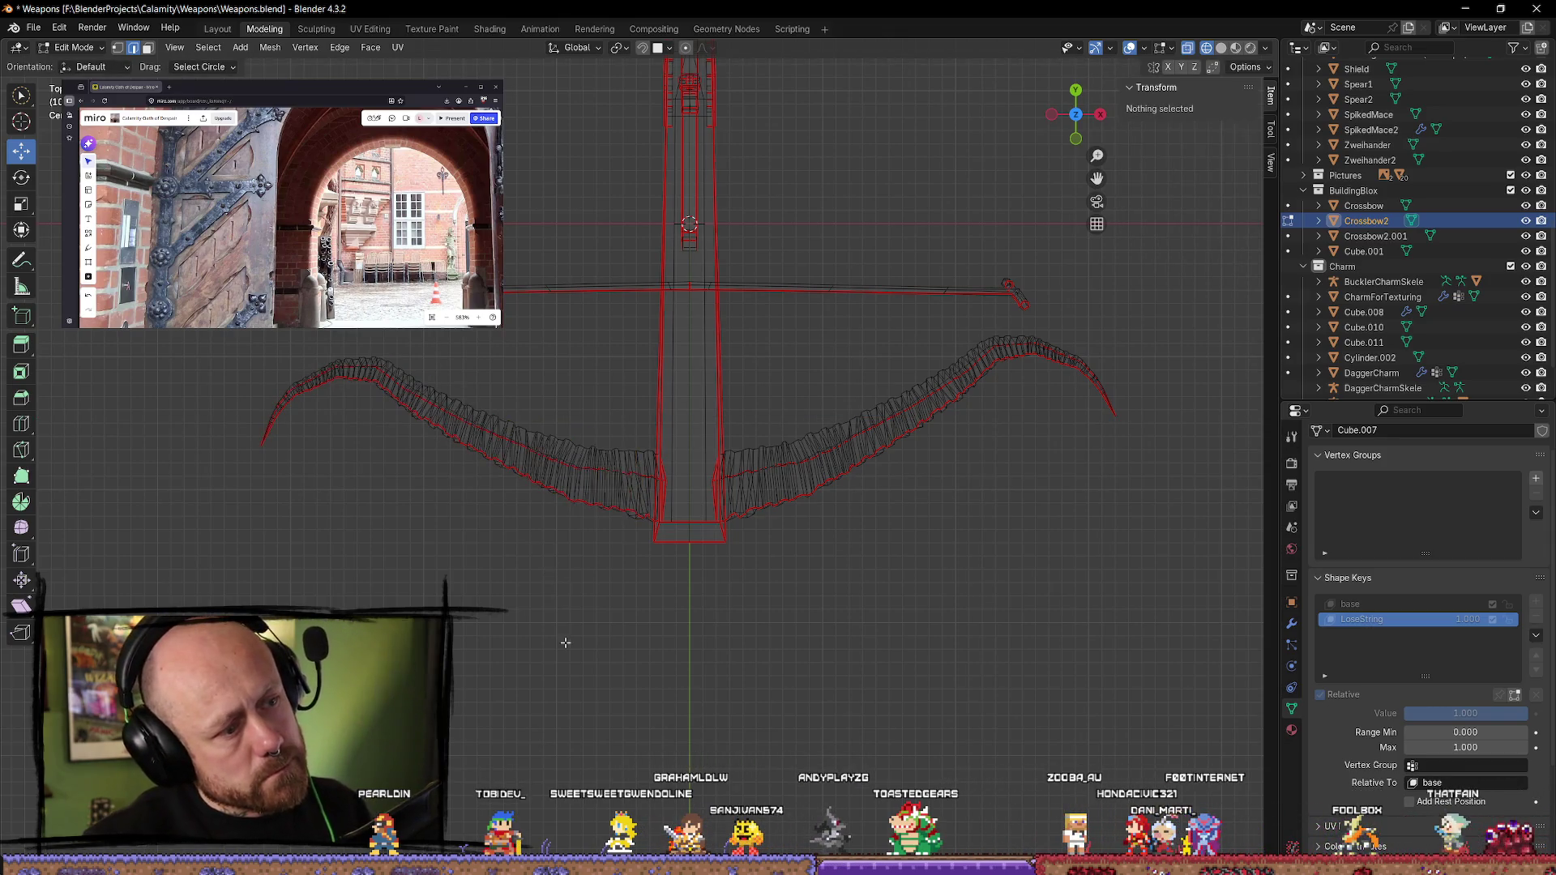
# - Undo the left limb's changes, return to top view, then redo its rotation and Y/X moves
pyautogui.moveTo(555, 668)
pyautogui.mouseDown(button='middle')
pyautogui.moveTo(573, 597)
pyautogui.moveTo(698, 629)
pyautogui.moveTo(772, 693)
pyautogui.mouseUp(button='middle')
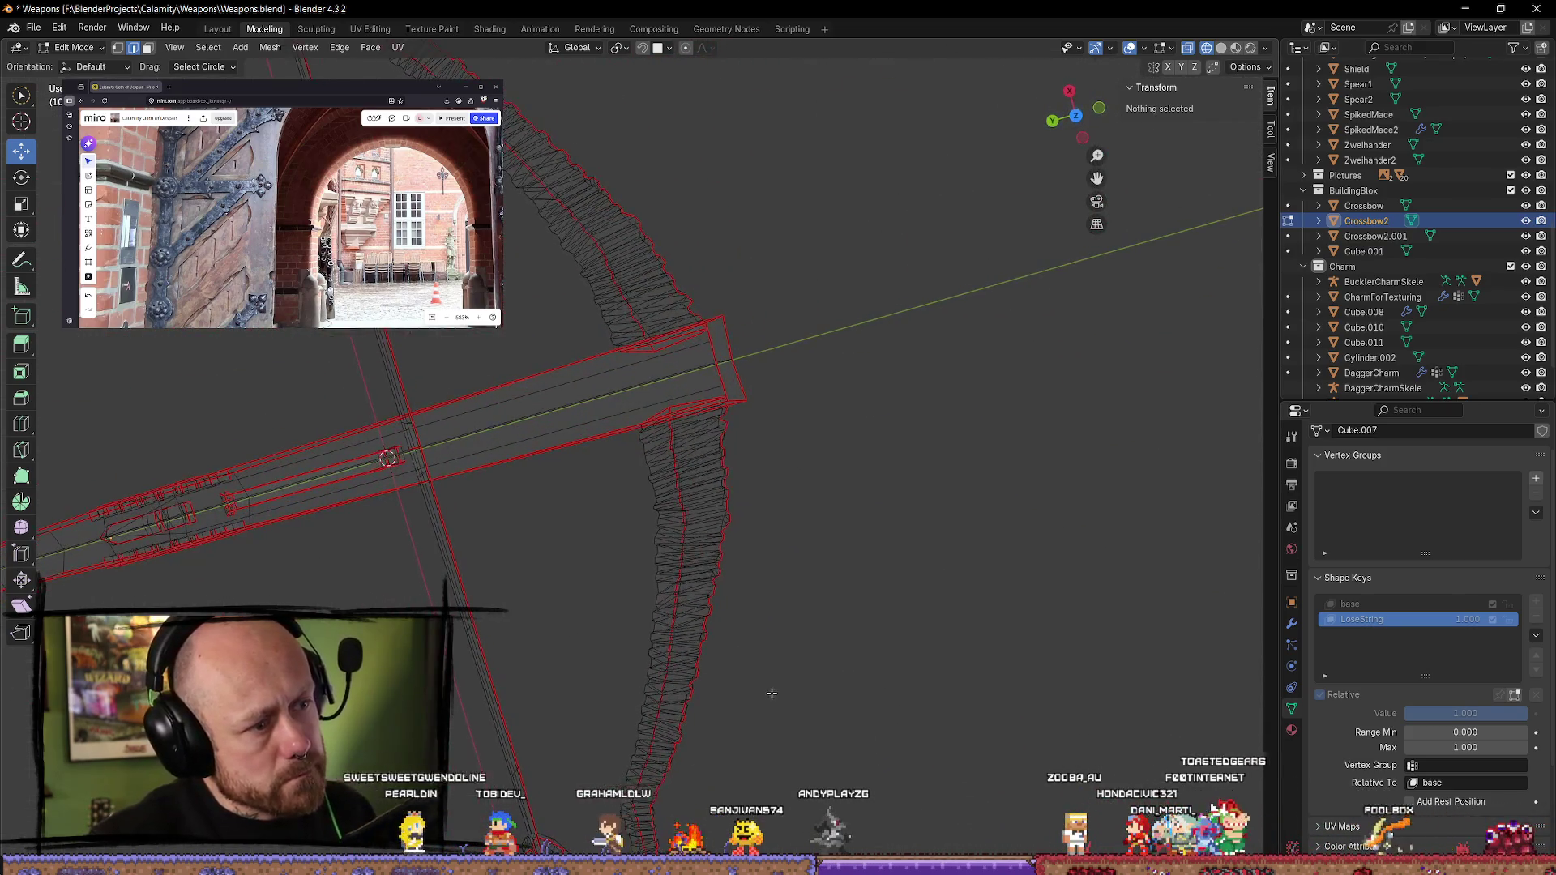
pyautogui.press('l')
pyautogui.hotkey('shift', 'r')
pyautogui.hotkey('shift', 'r')
pyautogui.hotkey('shift', 'r')
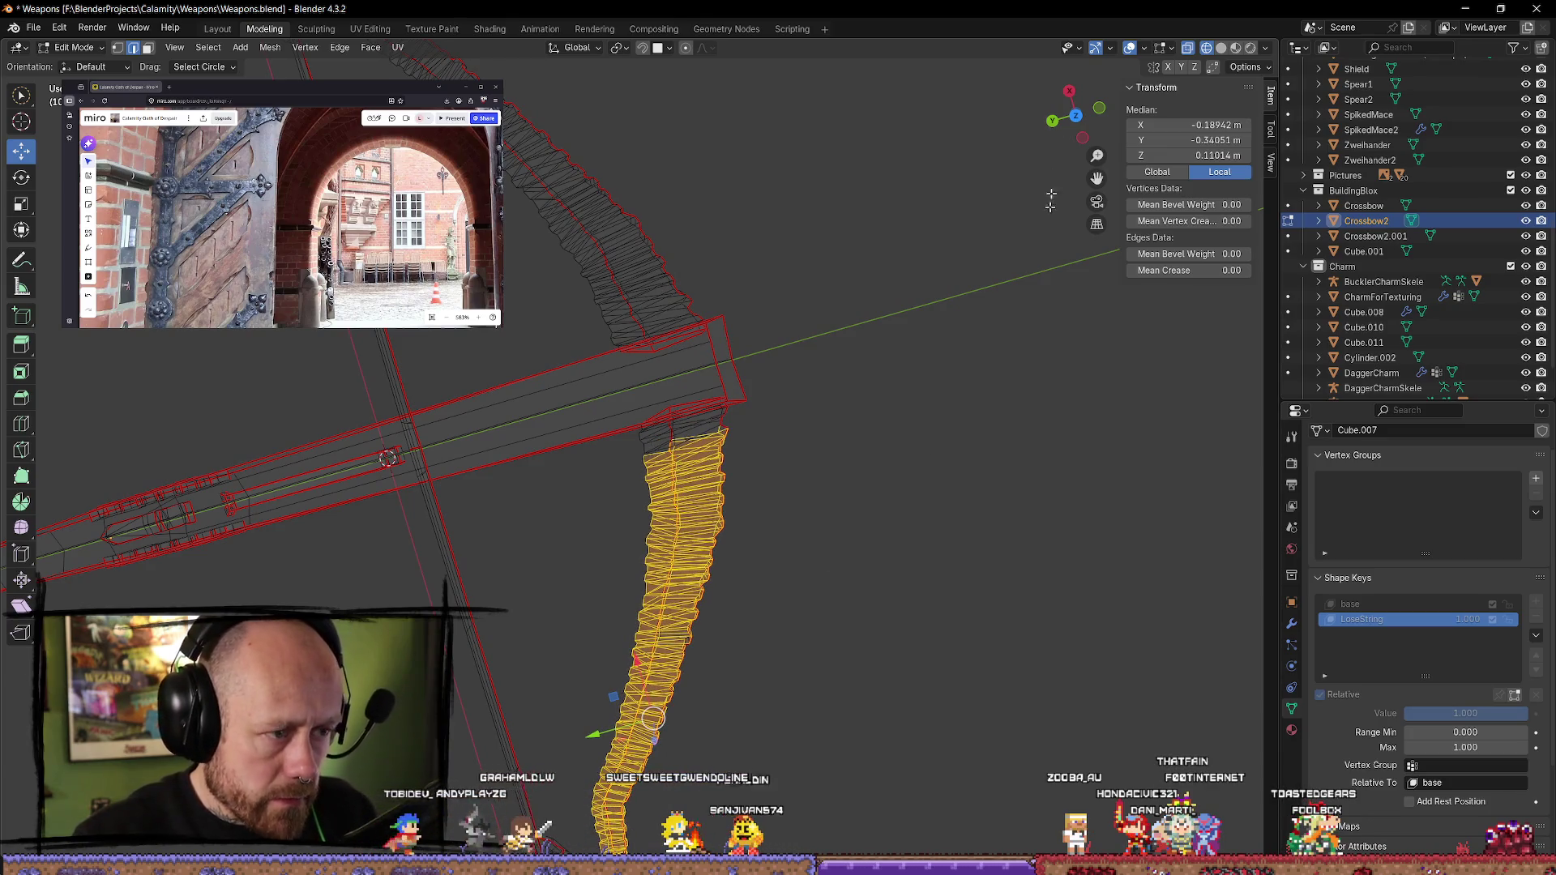
pyautogui.click(1075, 119)
pyautogui.scroll(-2, 589, 398)
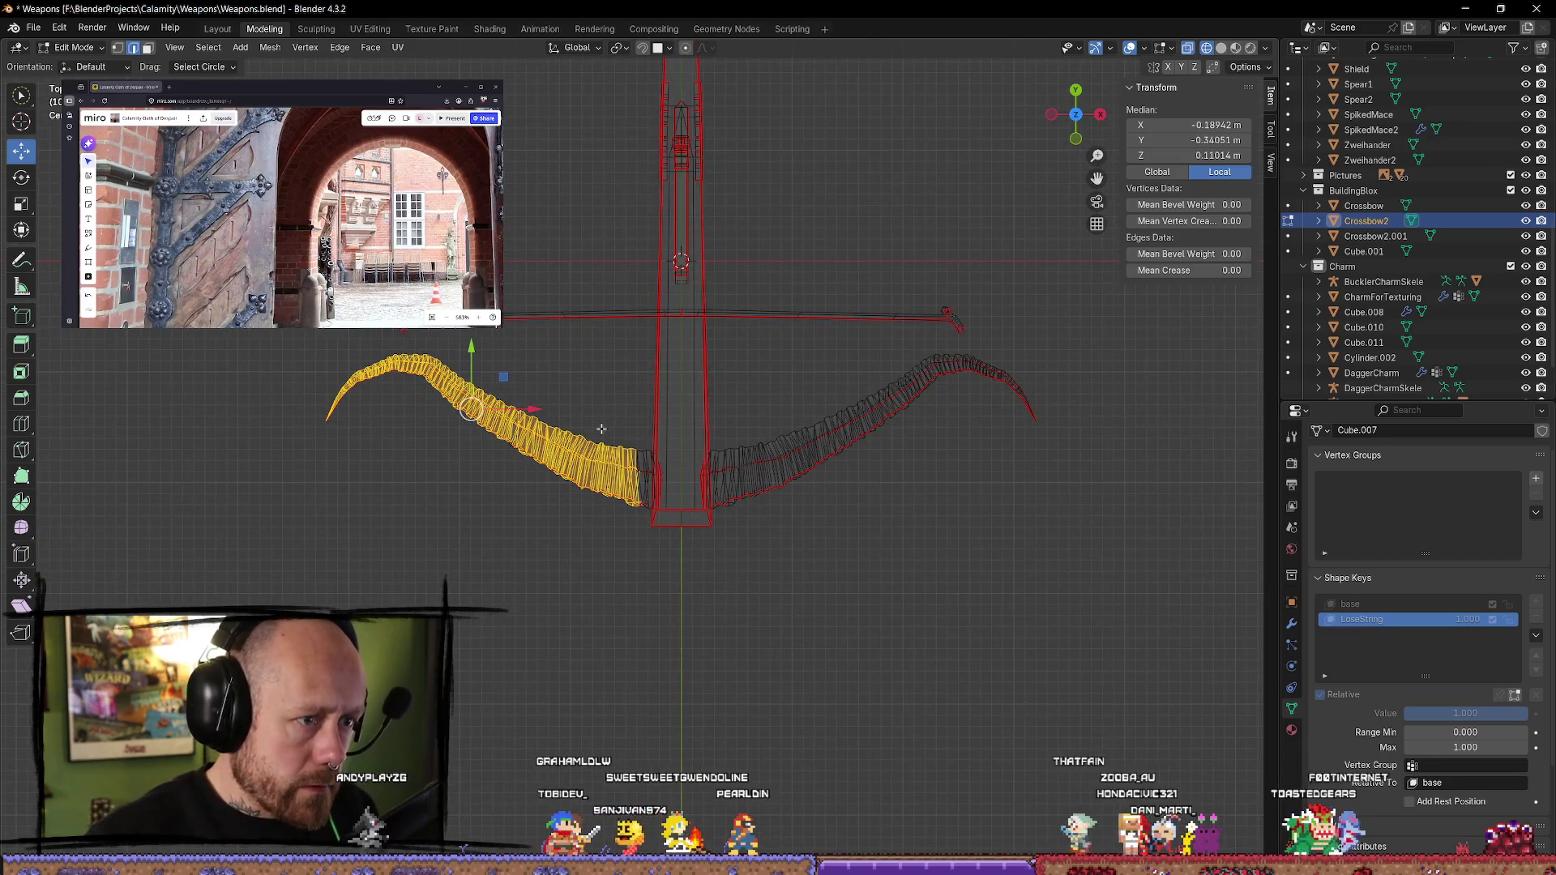
pyautogui.hotkey('shift', 'space')
pyautogui.press('r')
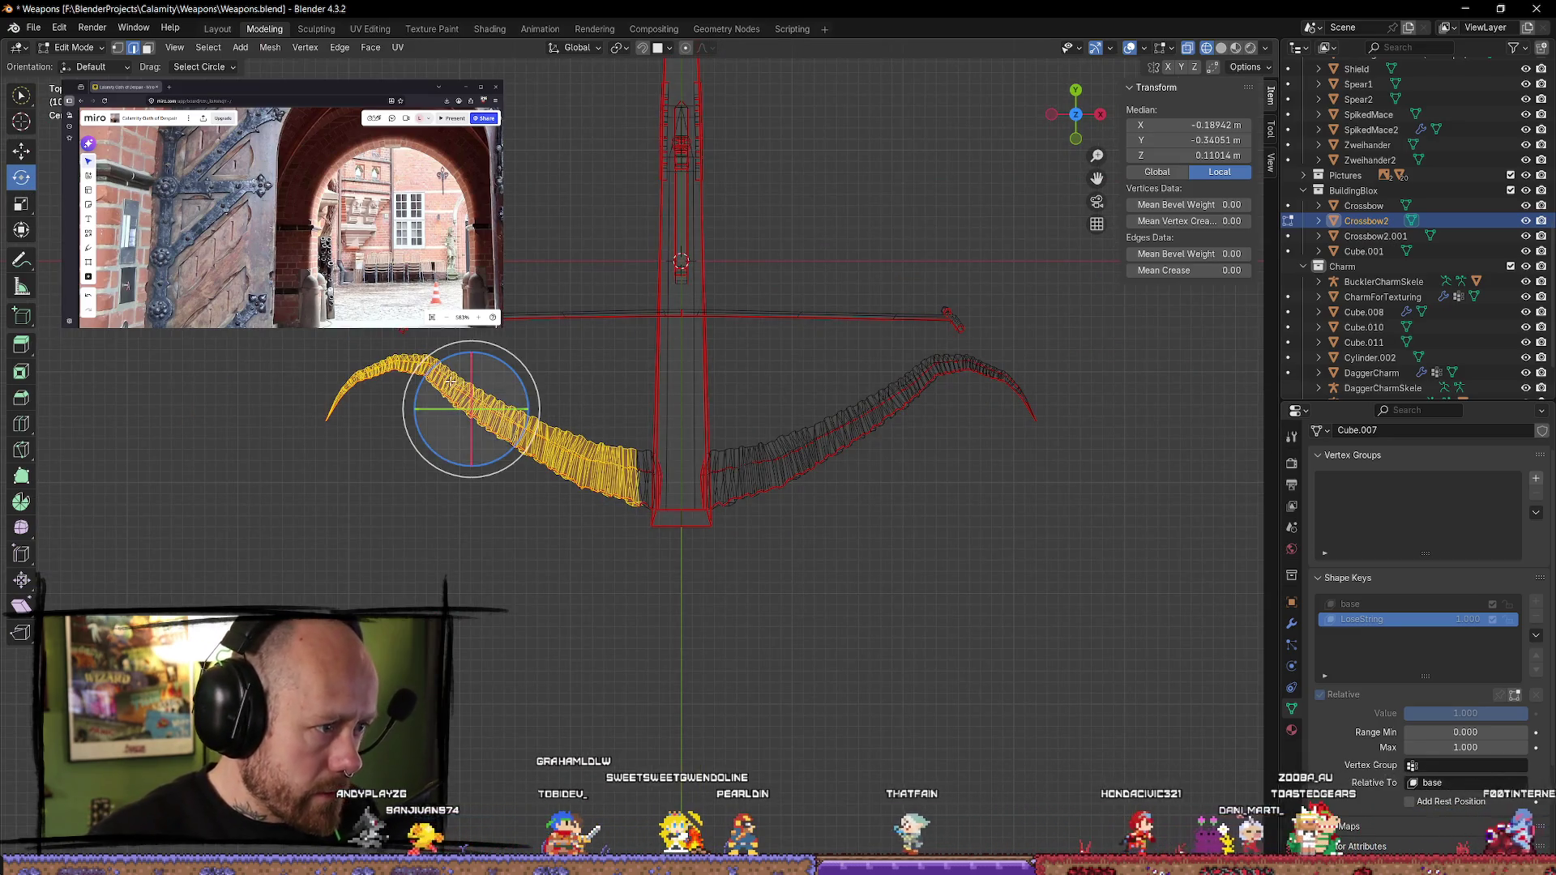
pyautogui.moveTo(445, 460); pyautogui.dragTo(450, 467)
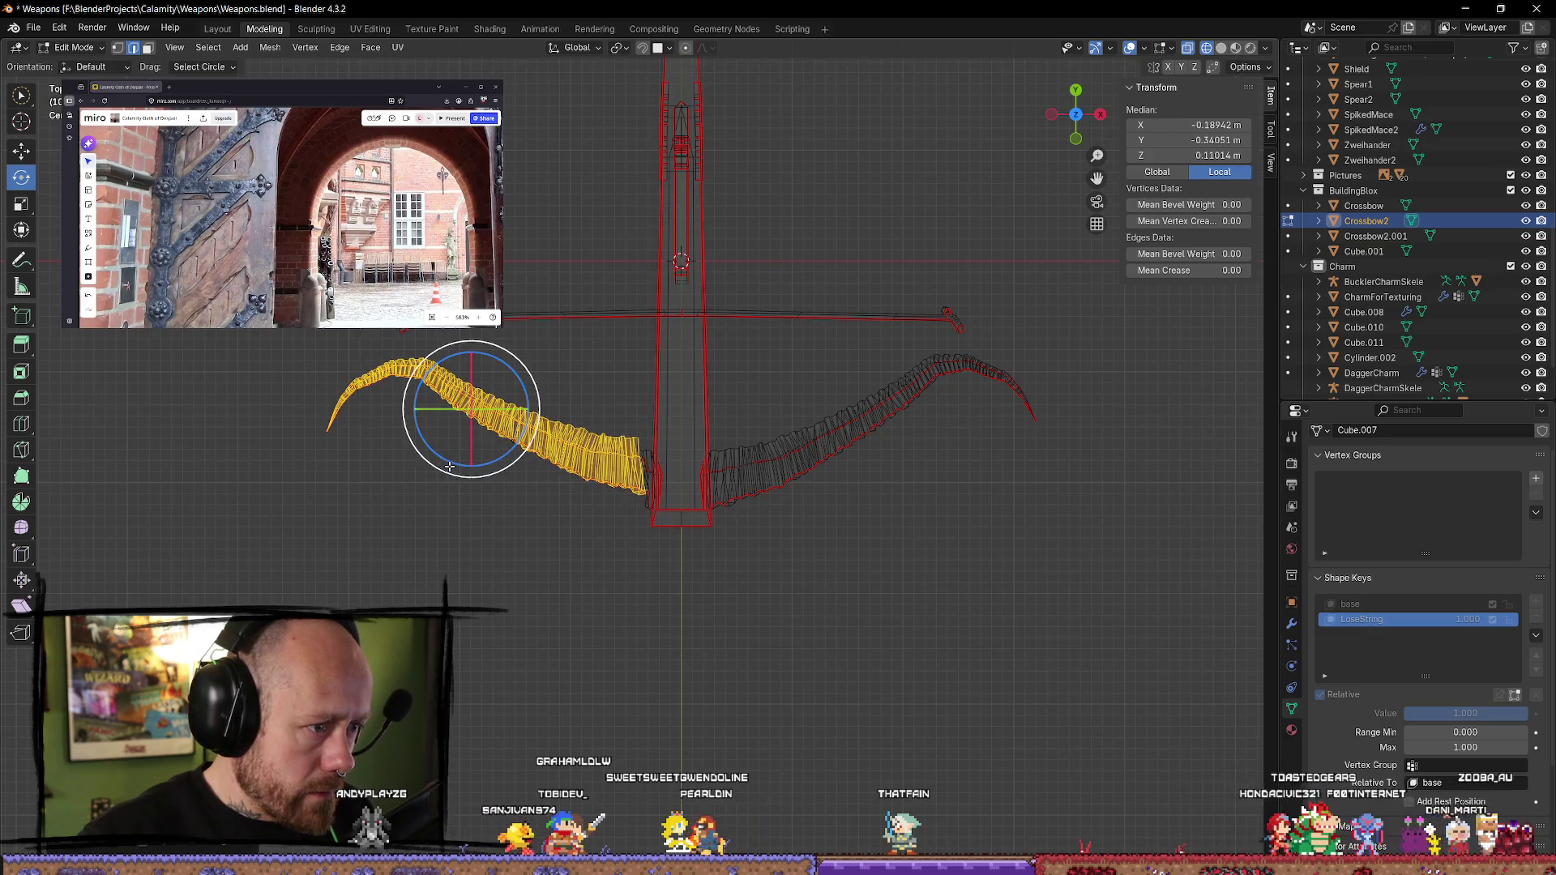
pyautogui.moveTo(470, 346); pyautogui.dragTo(467, 361)
pyautogui.moveTo(531, 421); pyautogui.dragTo(529, 423)
# - Rotate the left limb's outer end and lower it along Y, then deselect everything
pyautogui.click(317, 379)
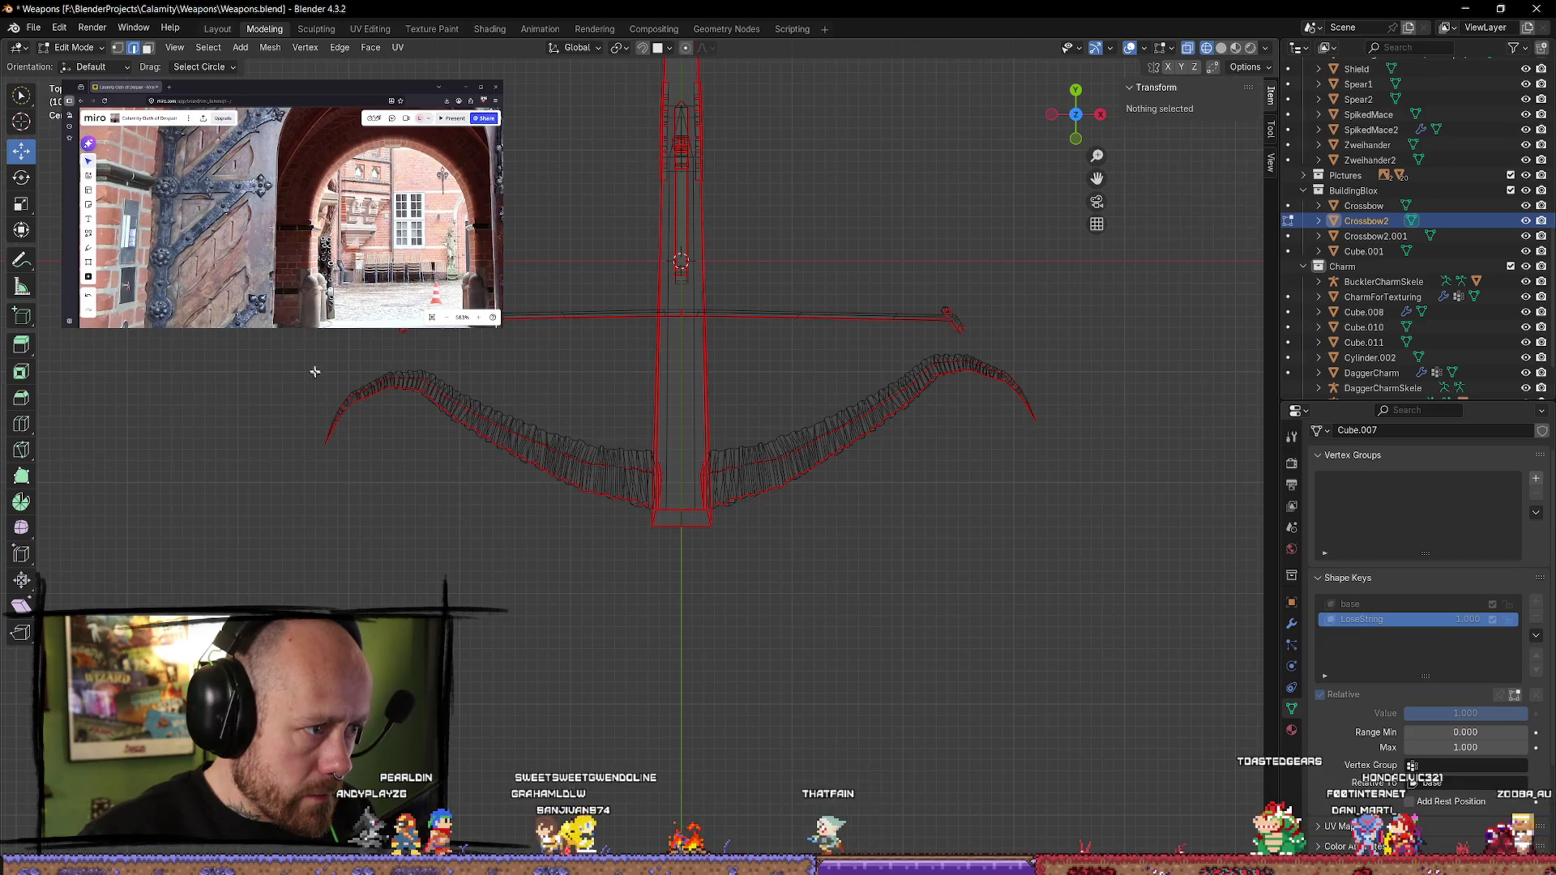
pyautogui.click(332, 422)
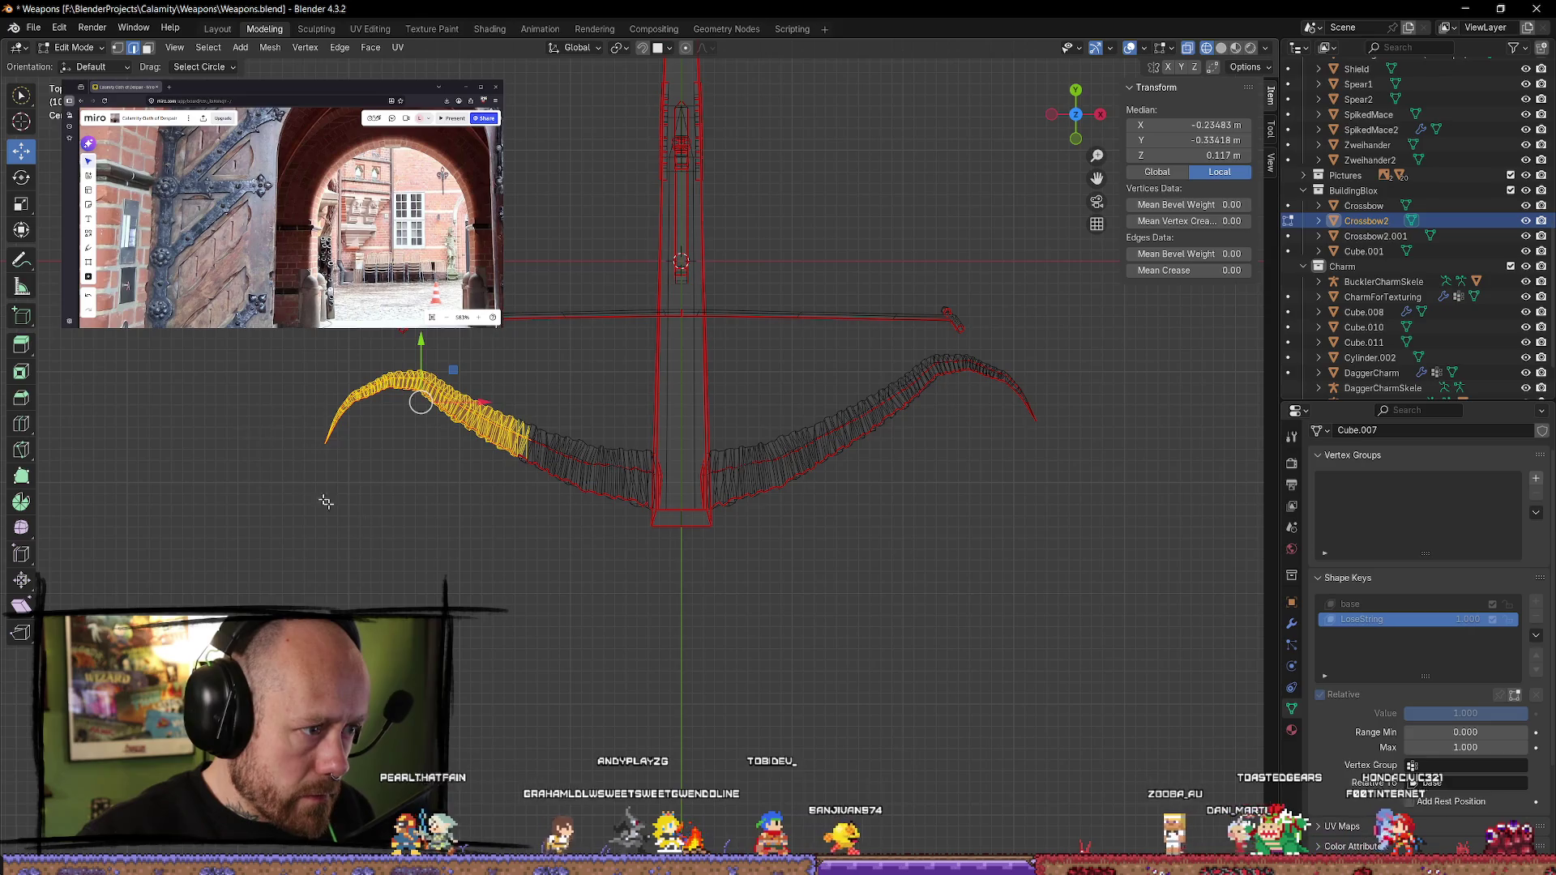
pyautogui.press('r')
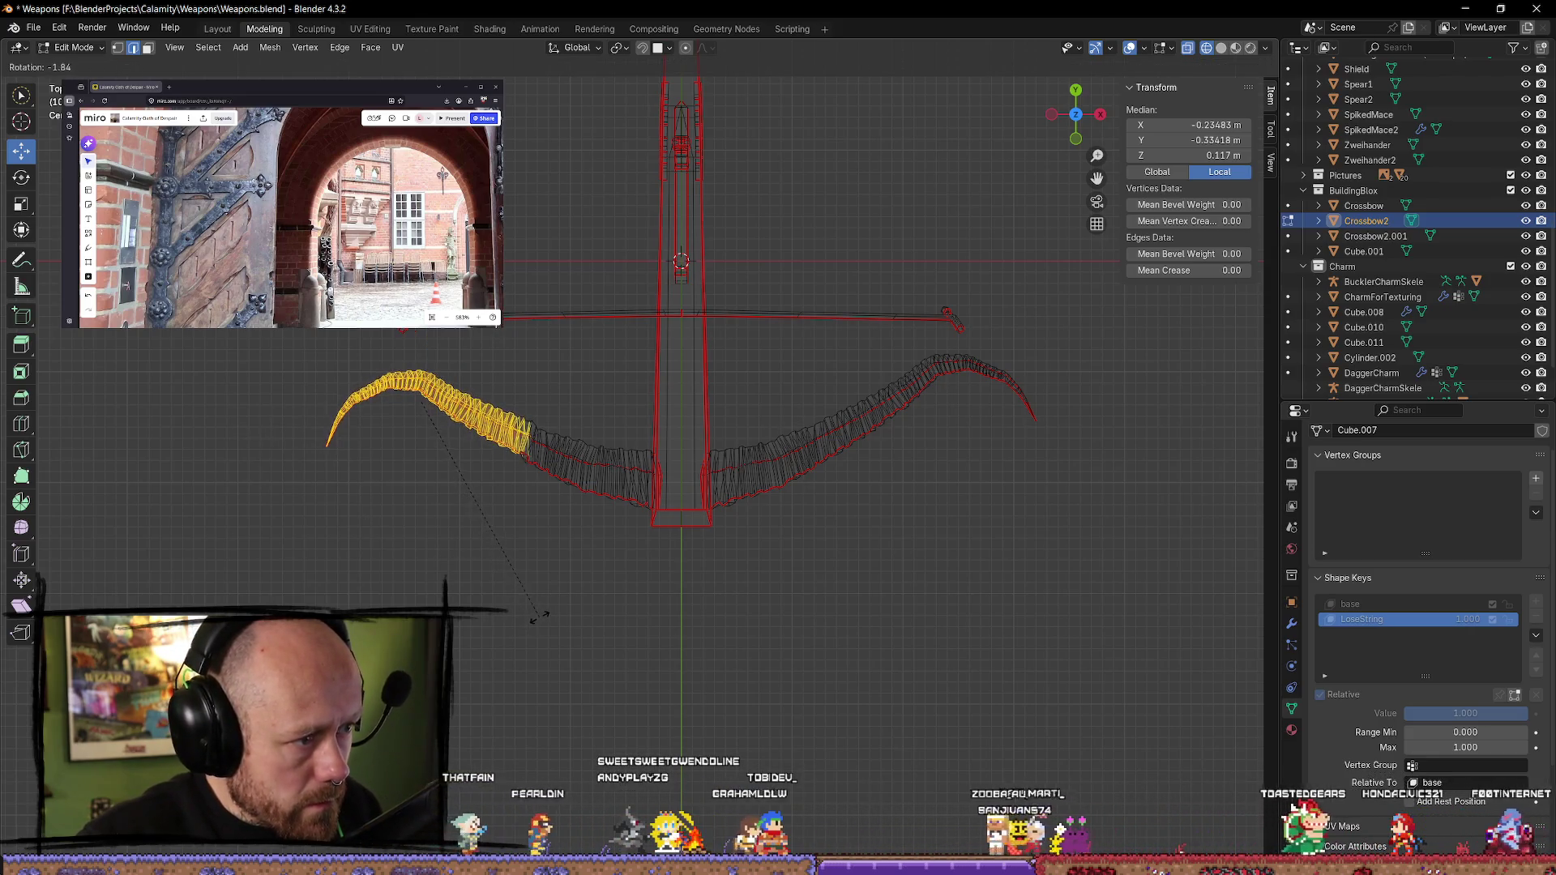
pyautogui.click(543, 612)
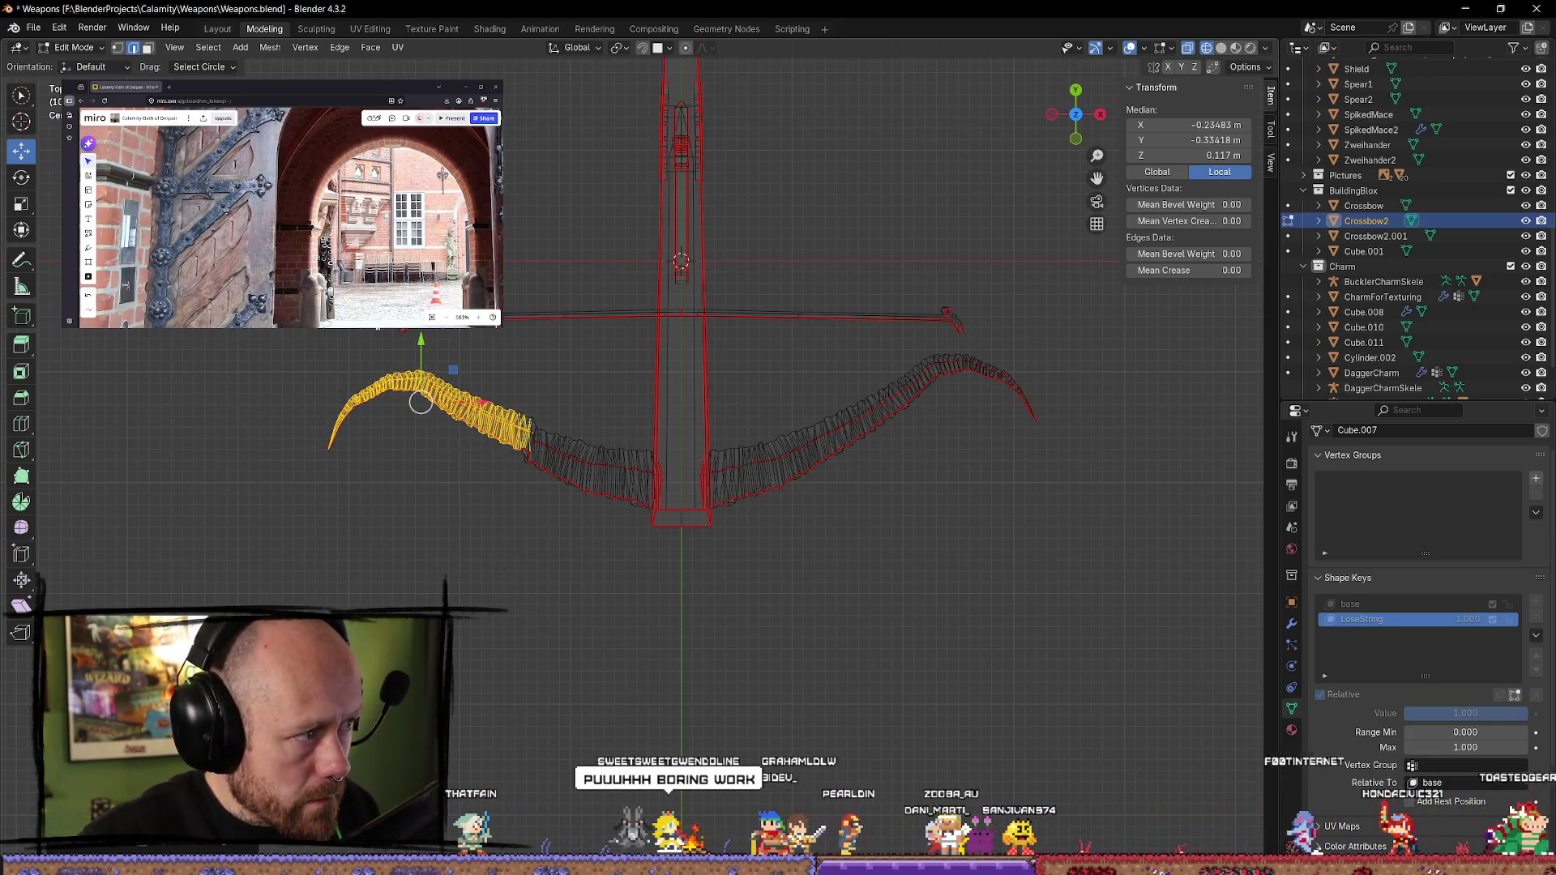
pyautogui.moveTo(420, 341)
pyautogui.mouseDown()
pyautogui.moveTo(482, 392)
pyautogui.moveTo(476, 412)
pyautogui.mouseUp()
pyautogui.moveTo(475, 411); pyautogui.dragTo(478, 411)
pyautogui.click(501, 582)
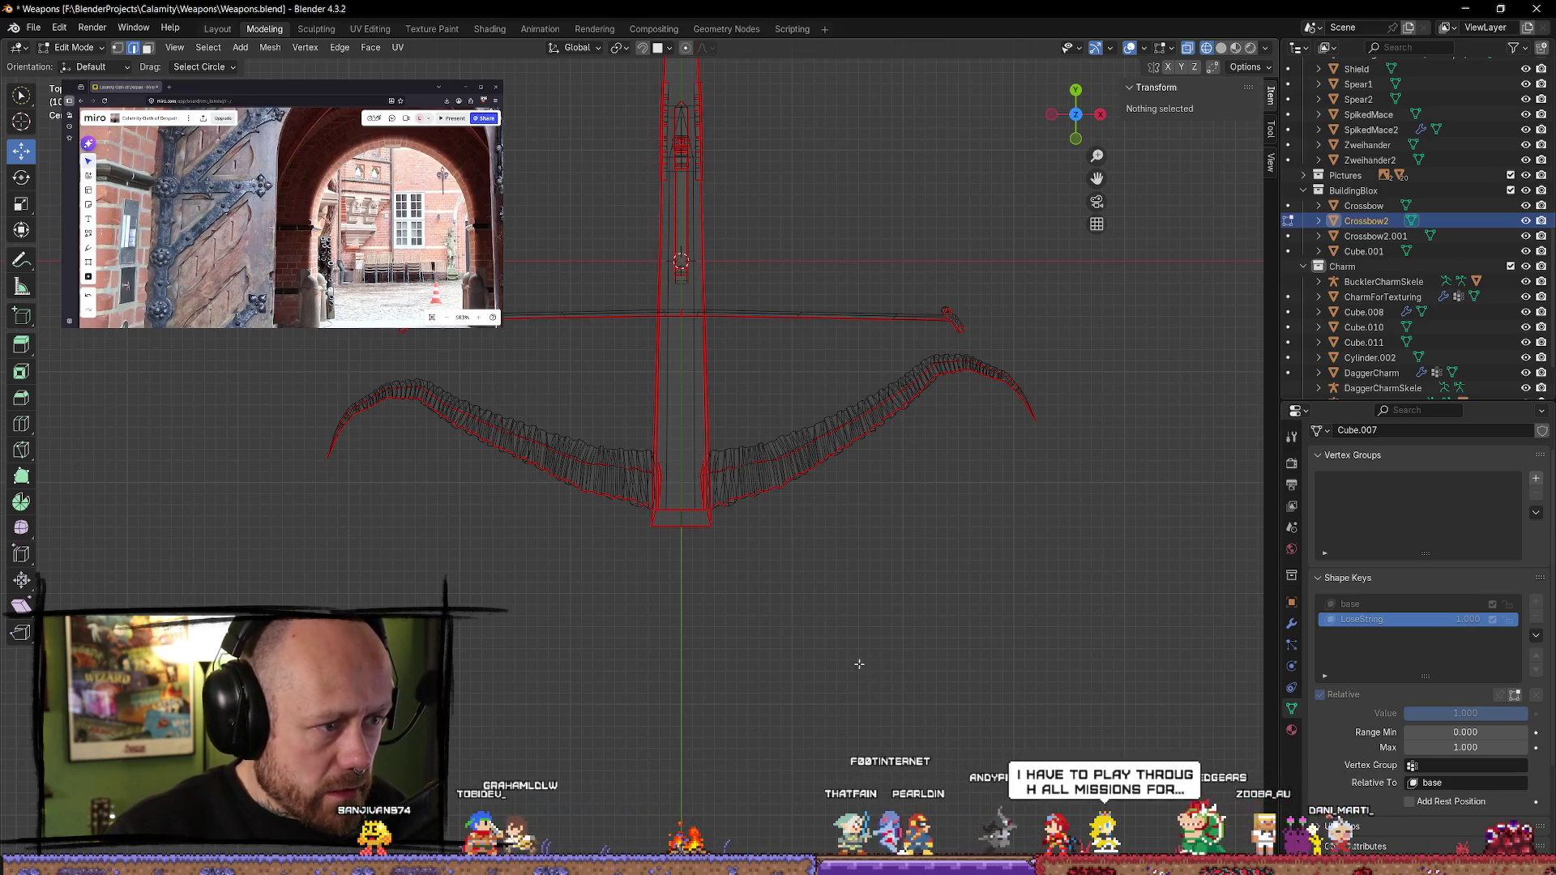
pyautogui.keyDown('shift'); pyautogui.moveTo(855, 703); pyautogui.dragTo(853, 657, button='middle'); pyautogui.keyUp('shift')
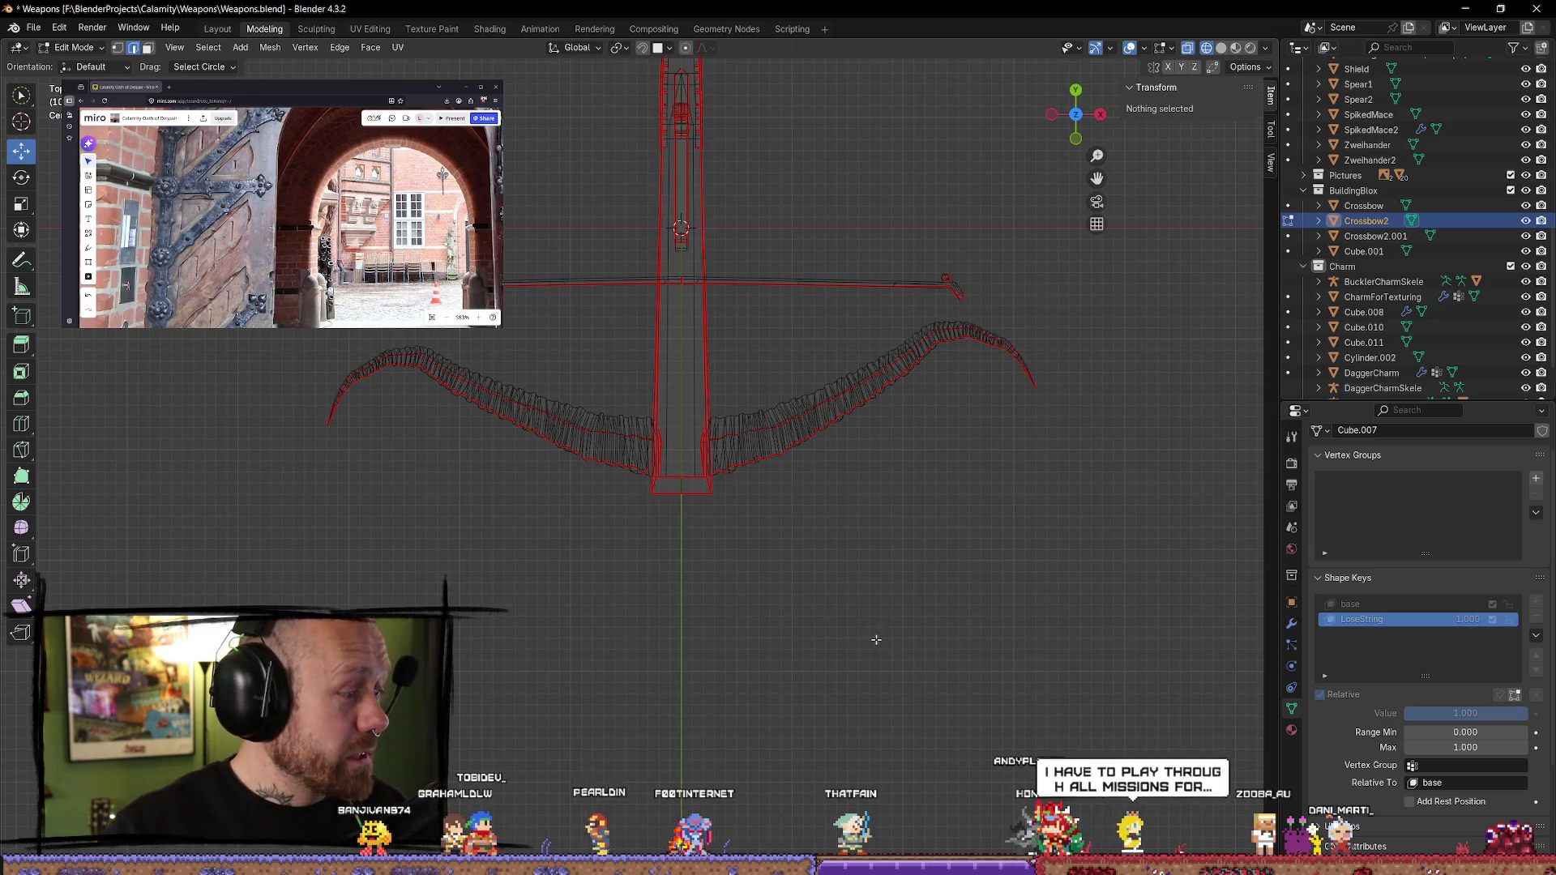
pyautogui.press('a')
pyautogui.hotkey('alt', 'a')
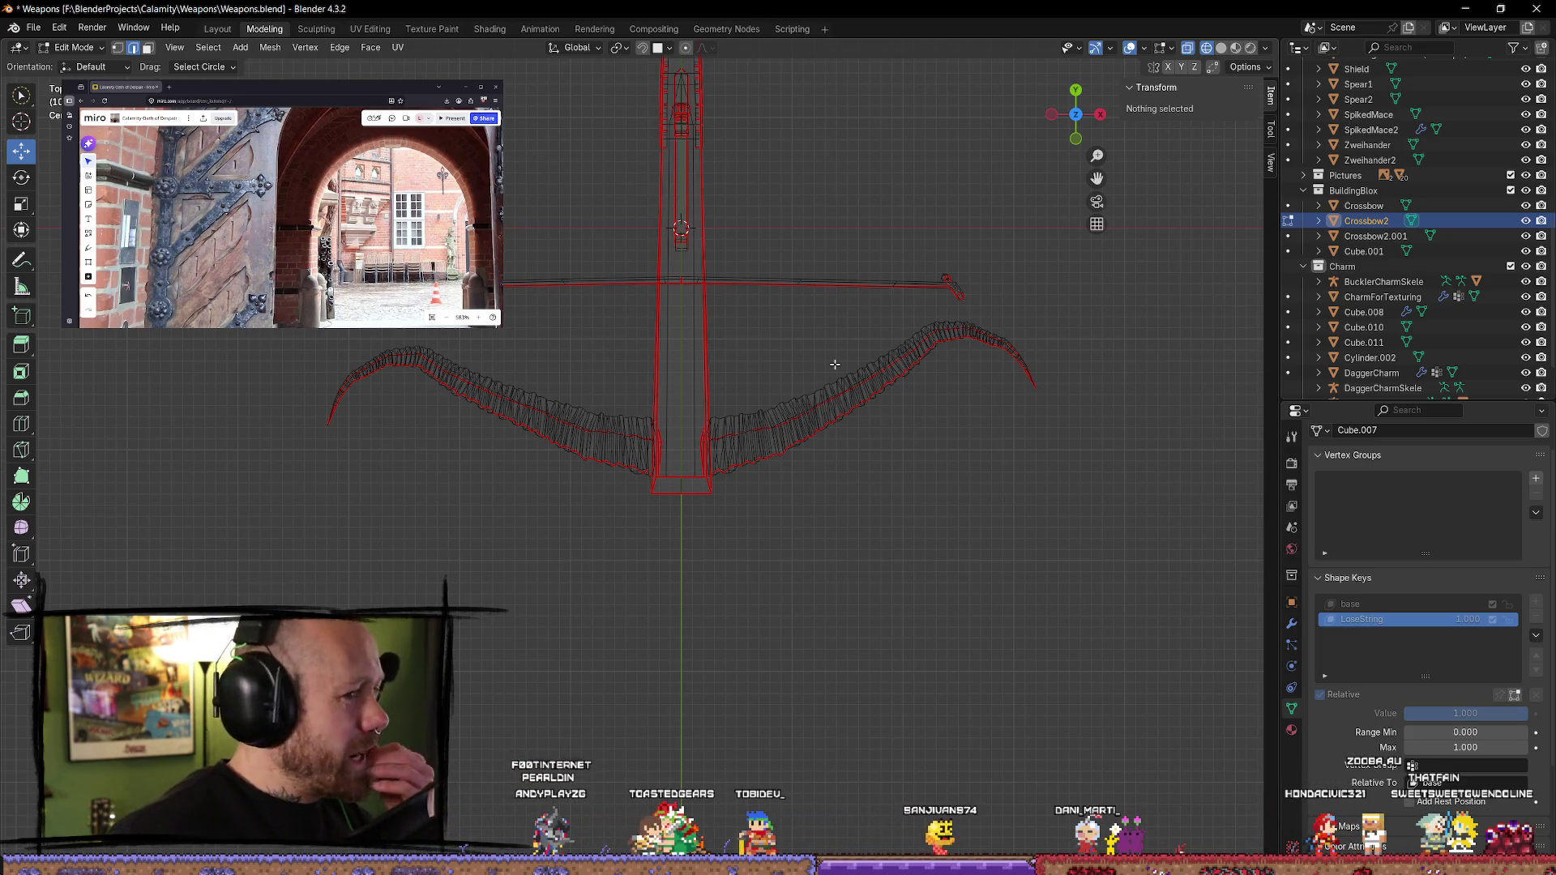
# - Select the right bow limb, rotate it and move it down along Y
pyautogui.moveTo(746, 379); pyautogui.dragTo(742, 504)
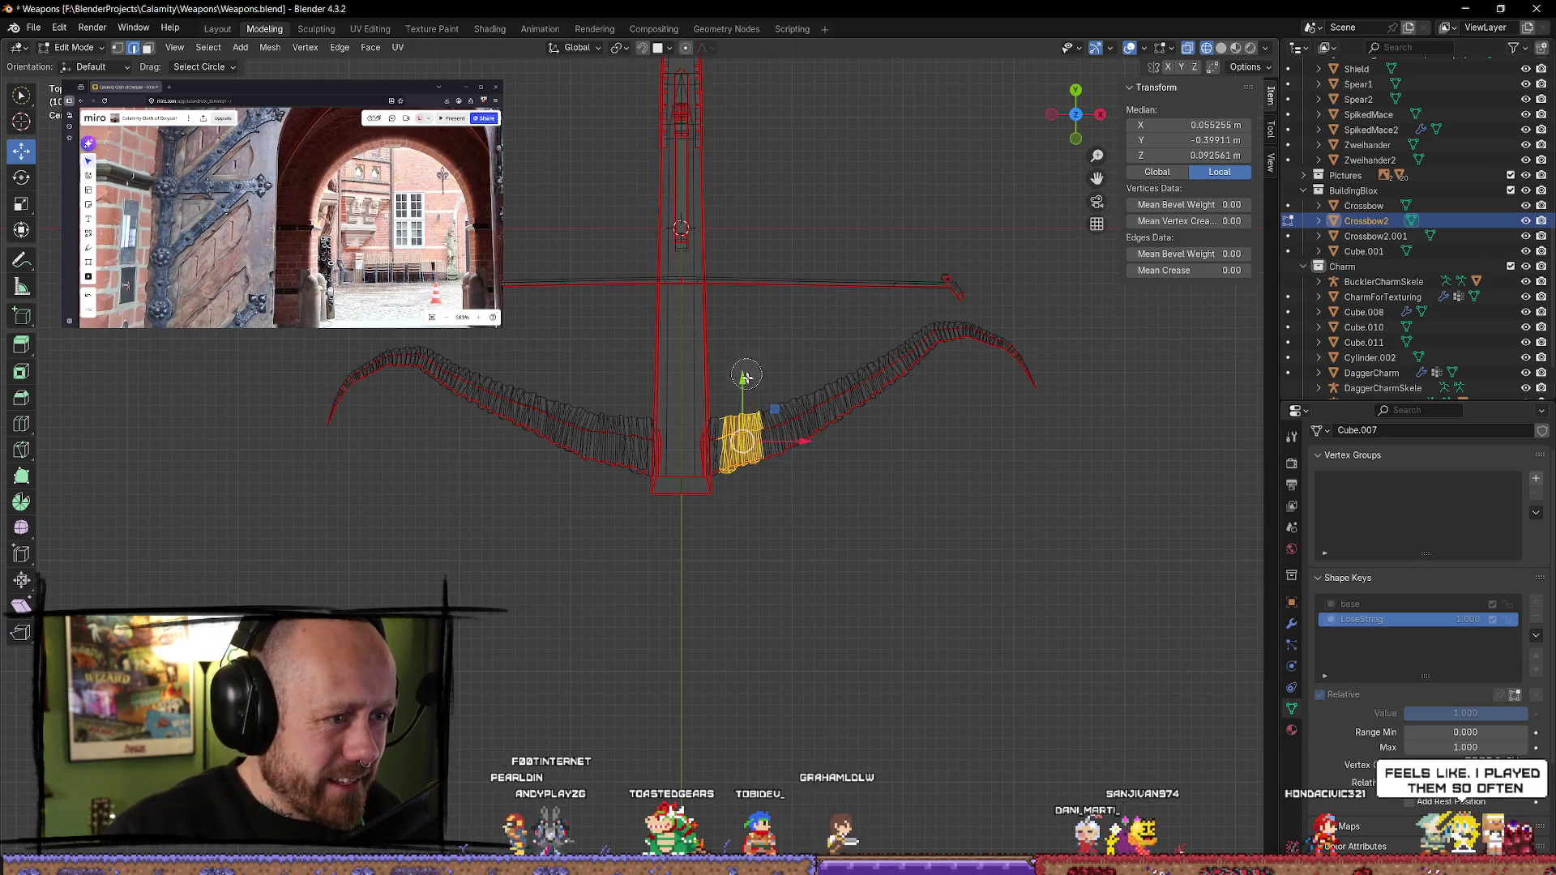
pyautogui.moveTo(895, 382); pyautogui.dragTo(963, 342)
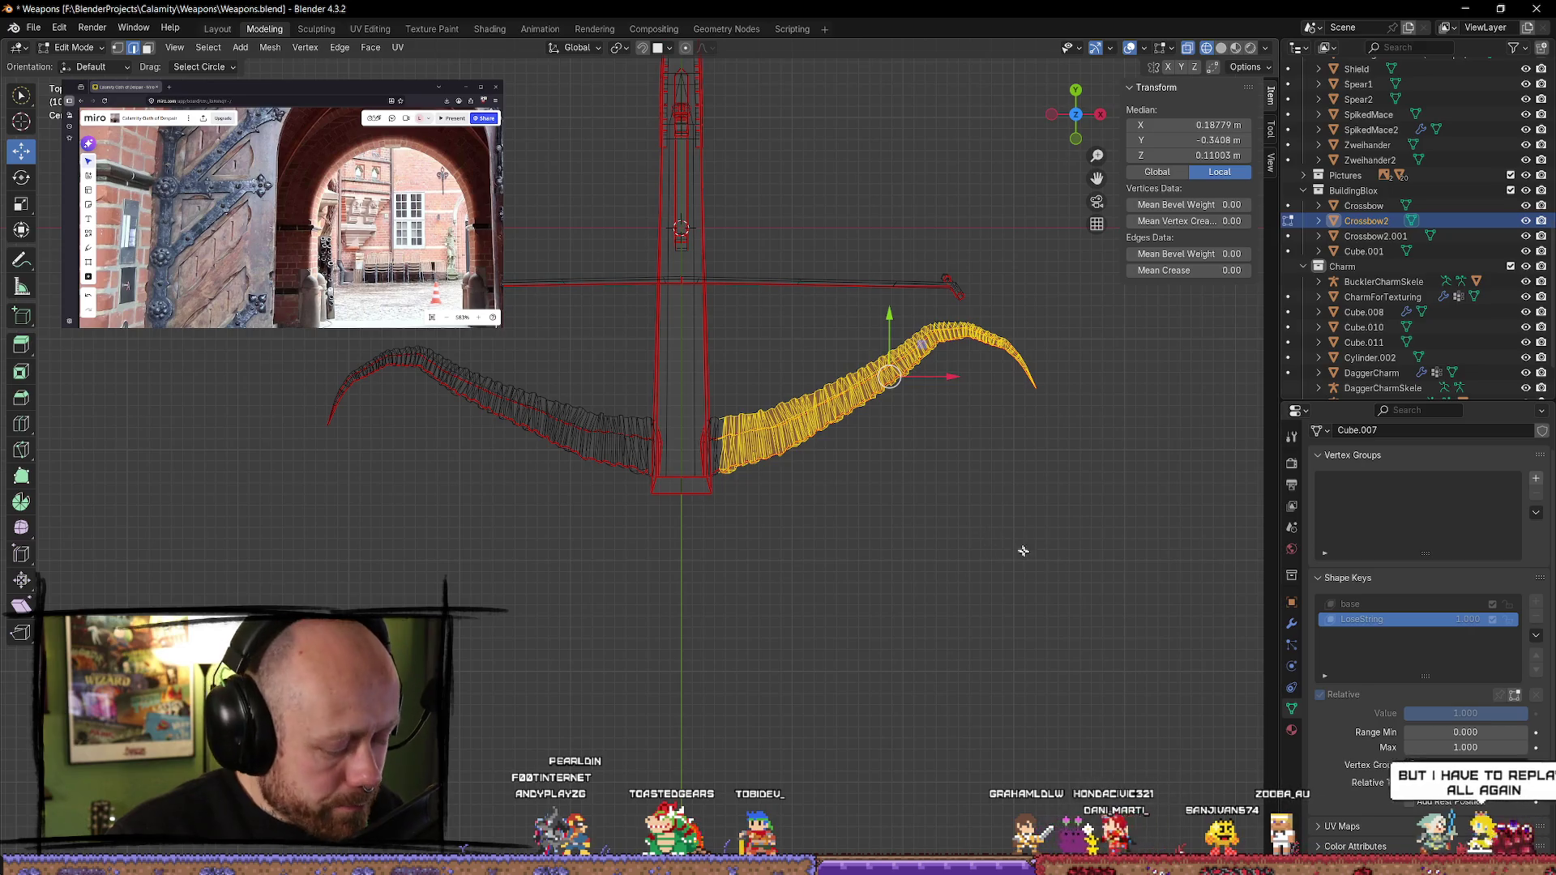
pyautogui.press('r')
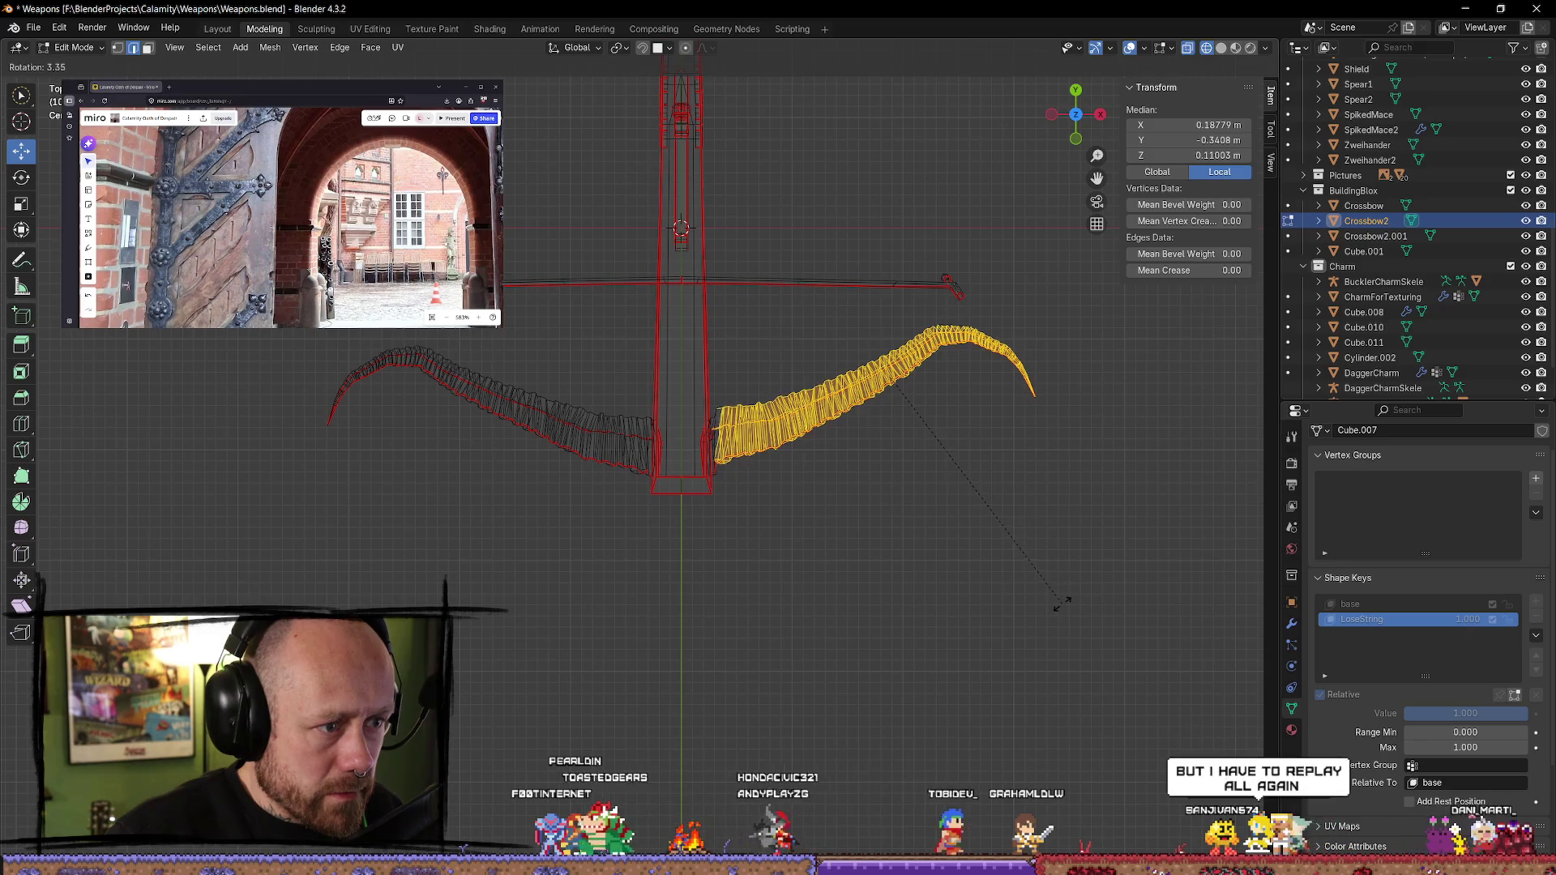
pyautogui.click(1060, 597)
pyautogui.moveTo(892, 316)
pyautogui.mouseDown()
pyautogui.moveTo(963, 388)
pyautogui.moveTo(880, 381)
pyautogui.mouseUp()
# - Rotate the right limb's outer end twice and lower it along Y, then deselect
pyautogui.click(952, 464)
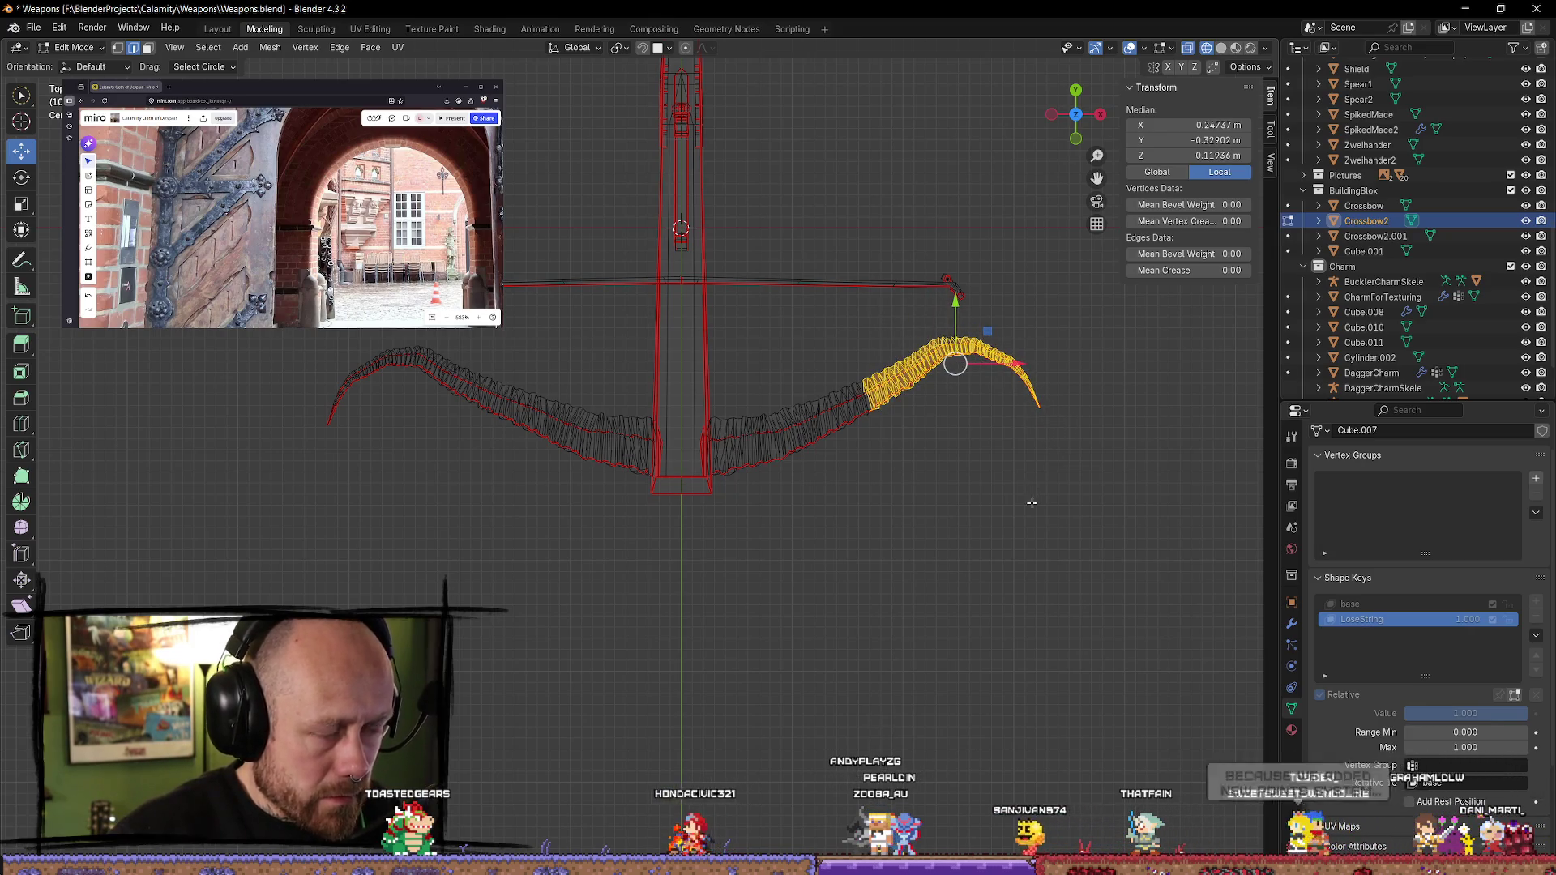
pyautogui.press('r')
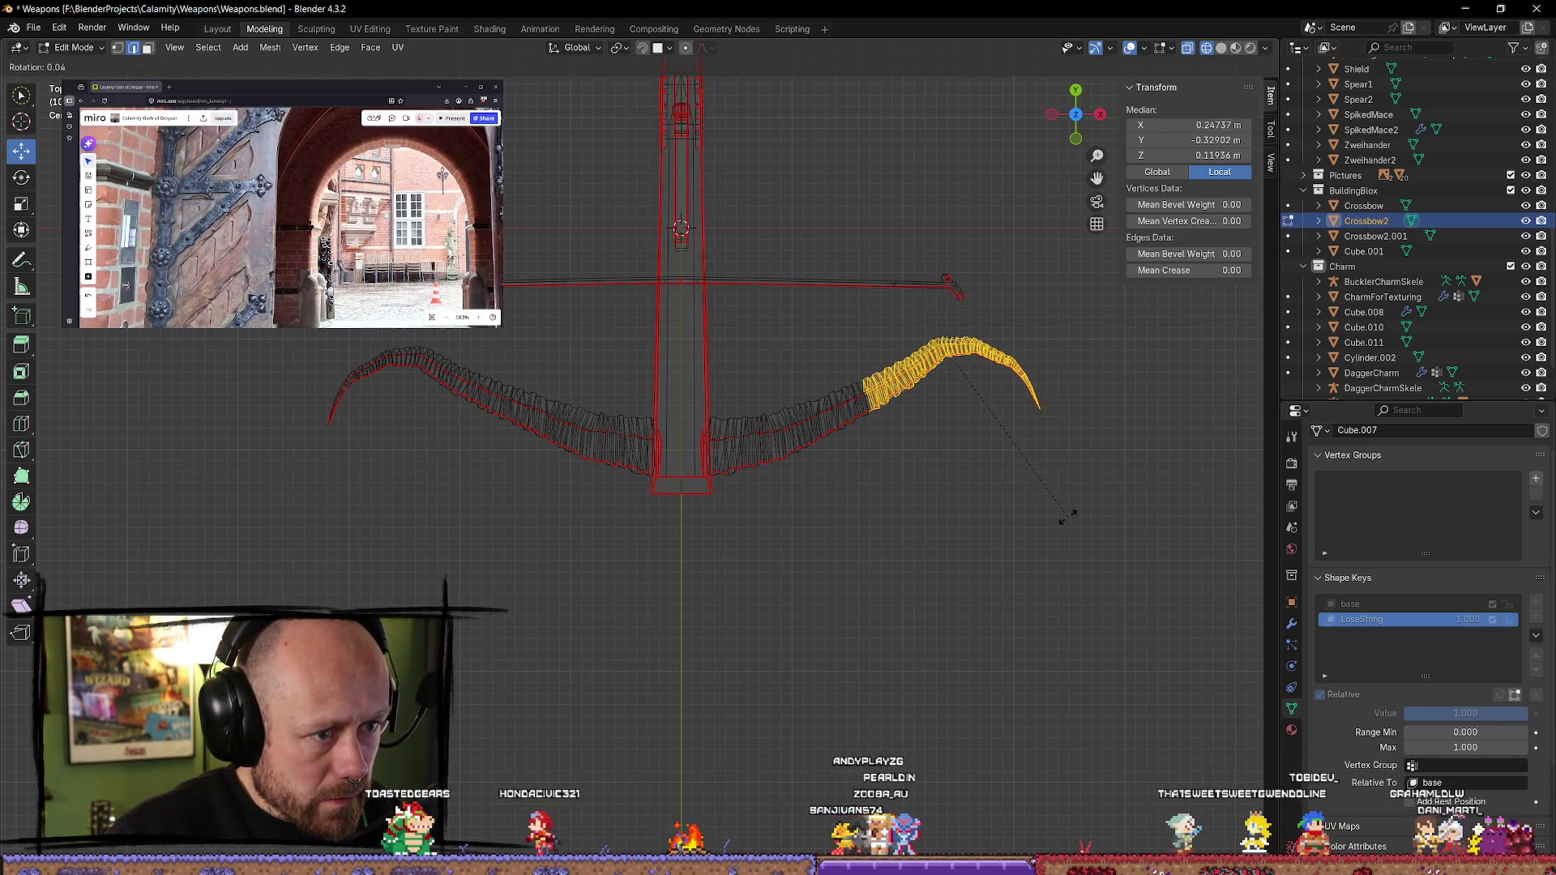
pyautogui.click(1031, 486)
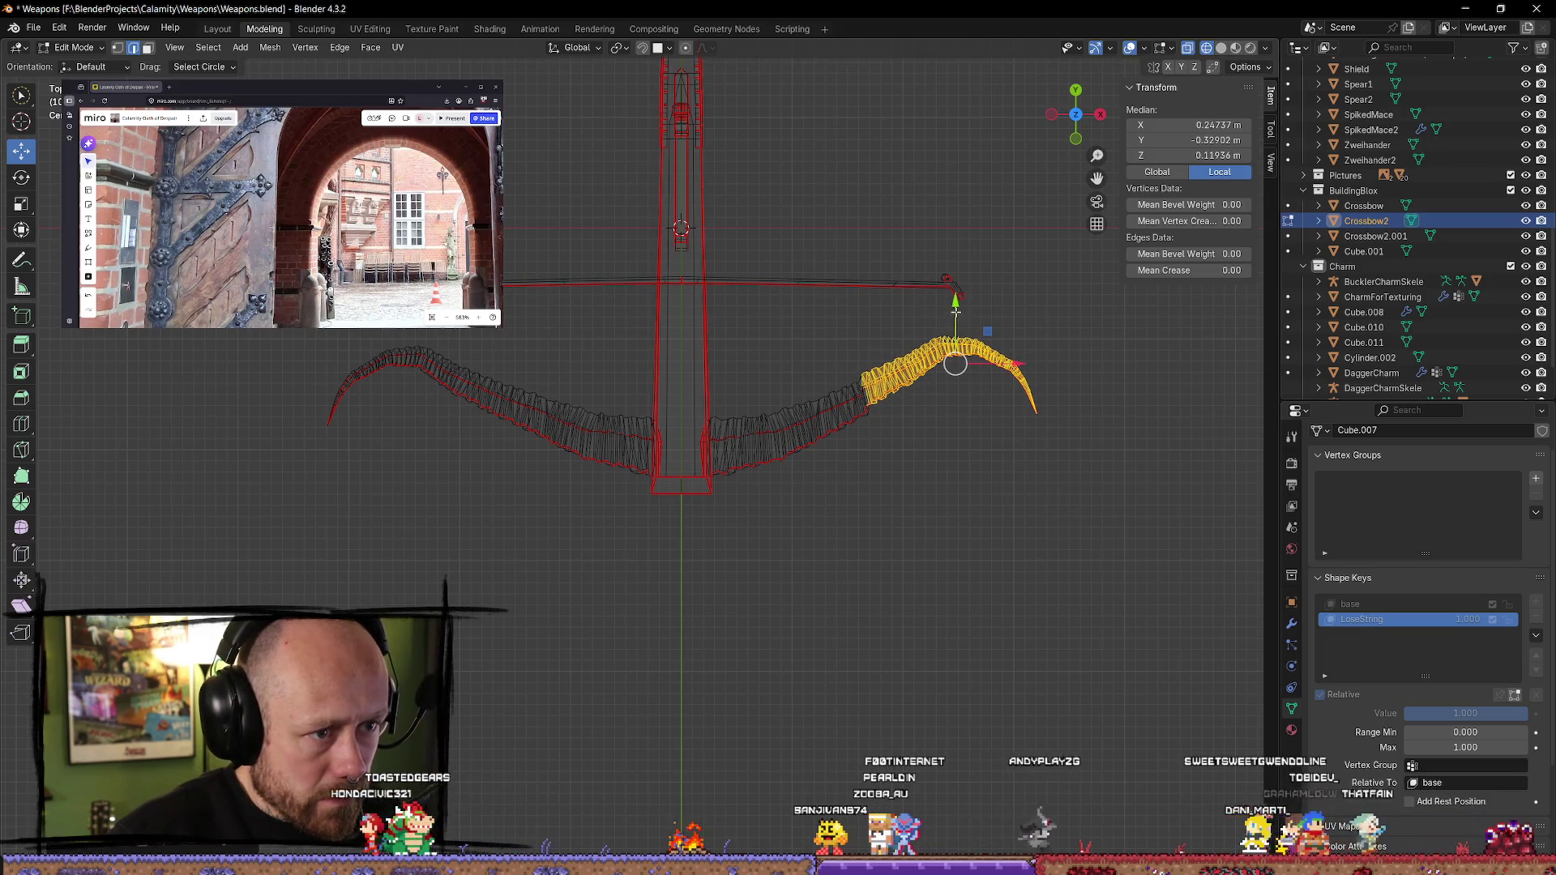
pyautogui.moveTo(980, 334); pyautogui.dragTo(1022, 372)
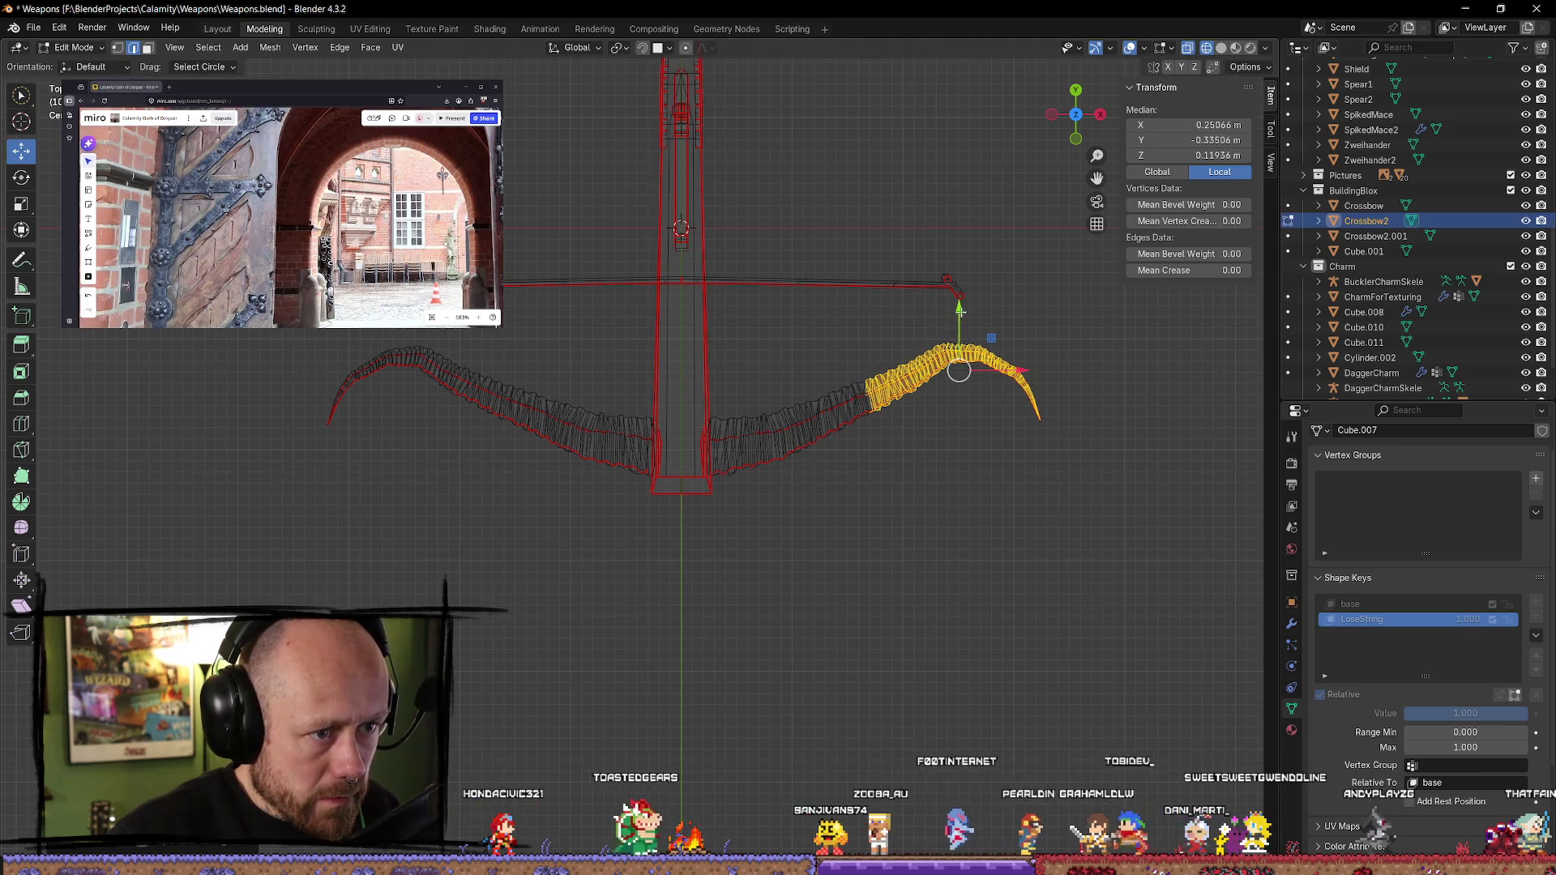
pyautogui.moveTo(959, 308); pyautogui.dragTo(959, 310)
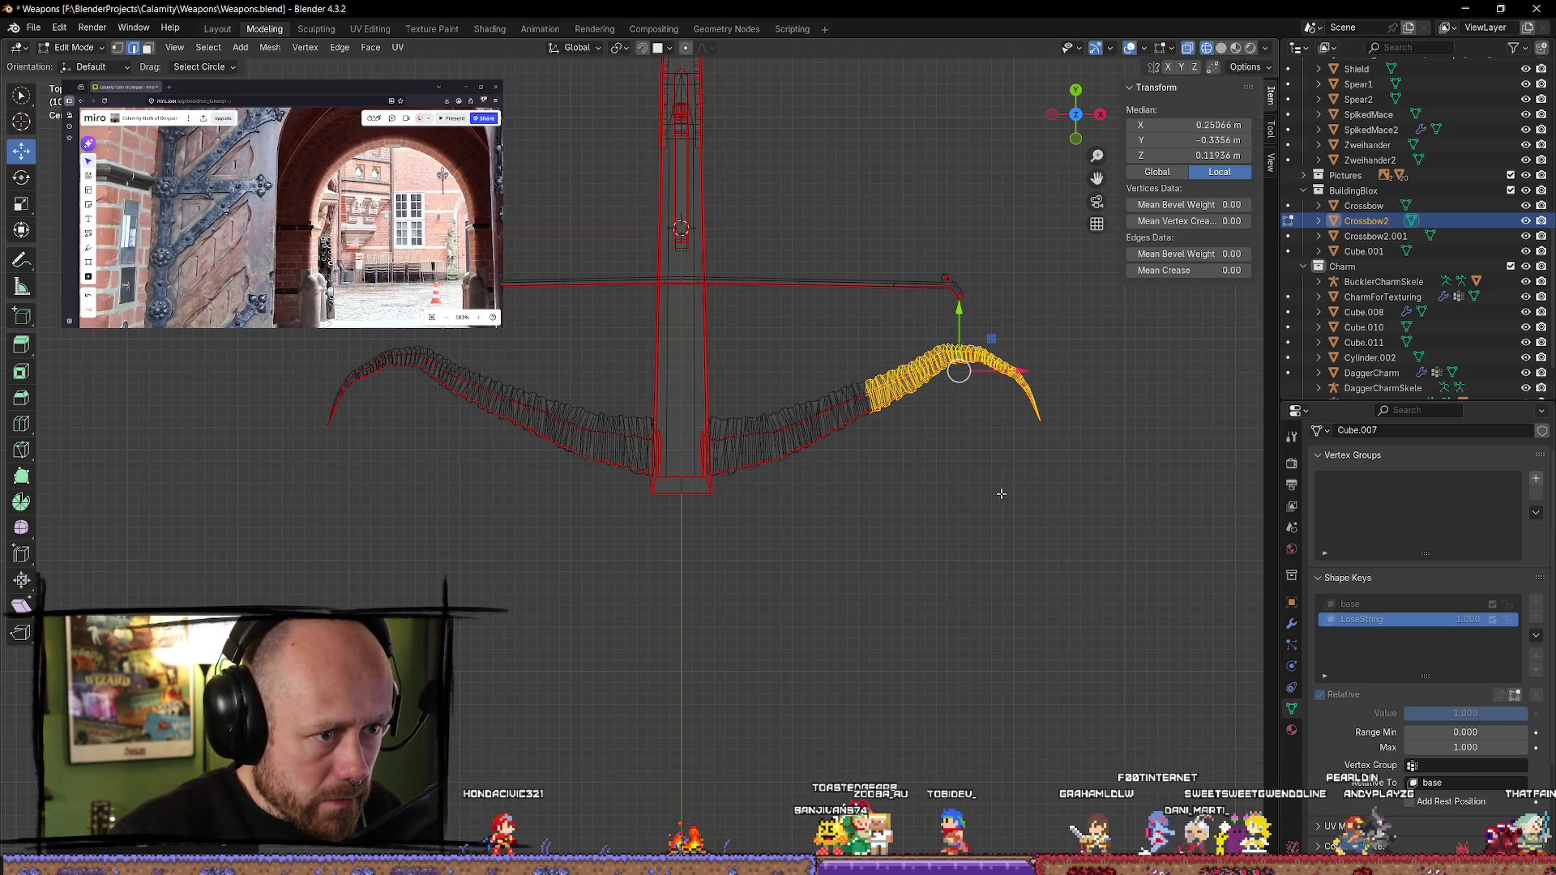
pyautogui.press('r')
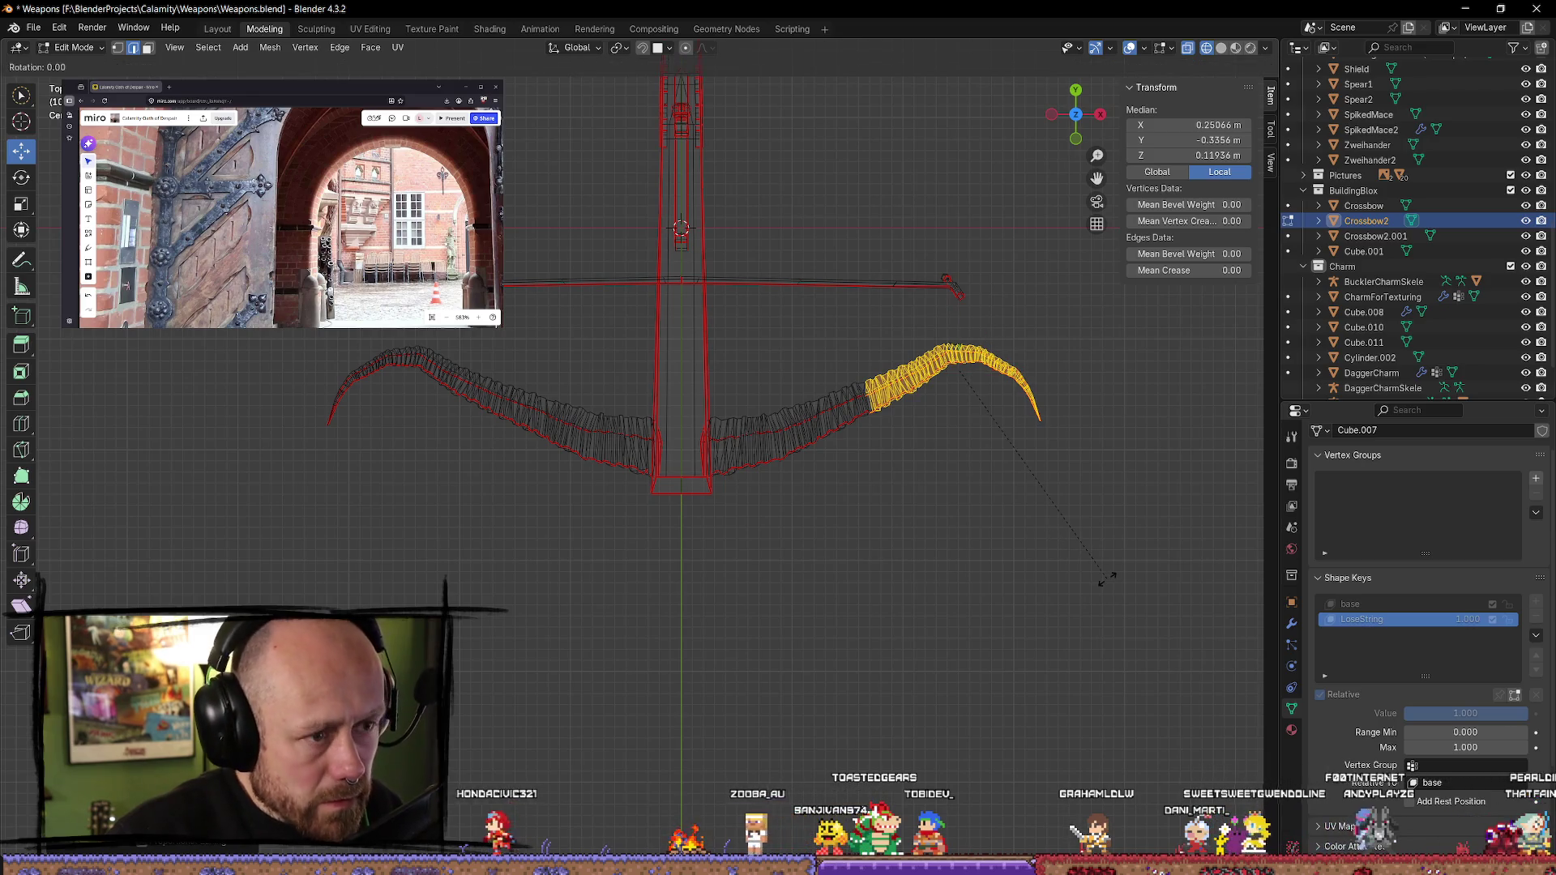
pyautogui.click(1094, 585)
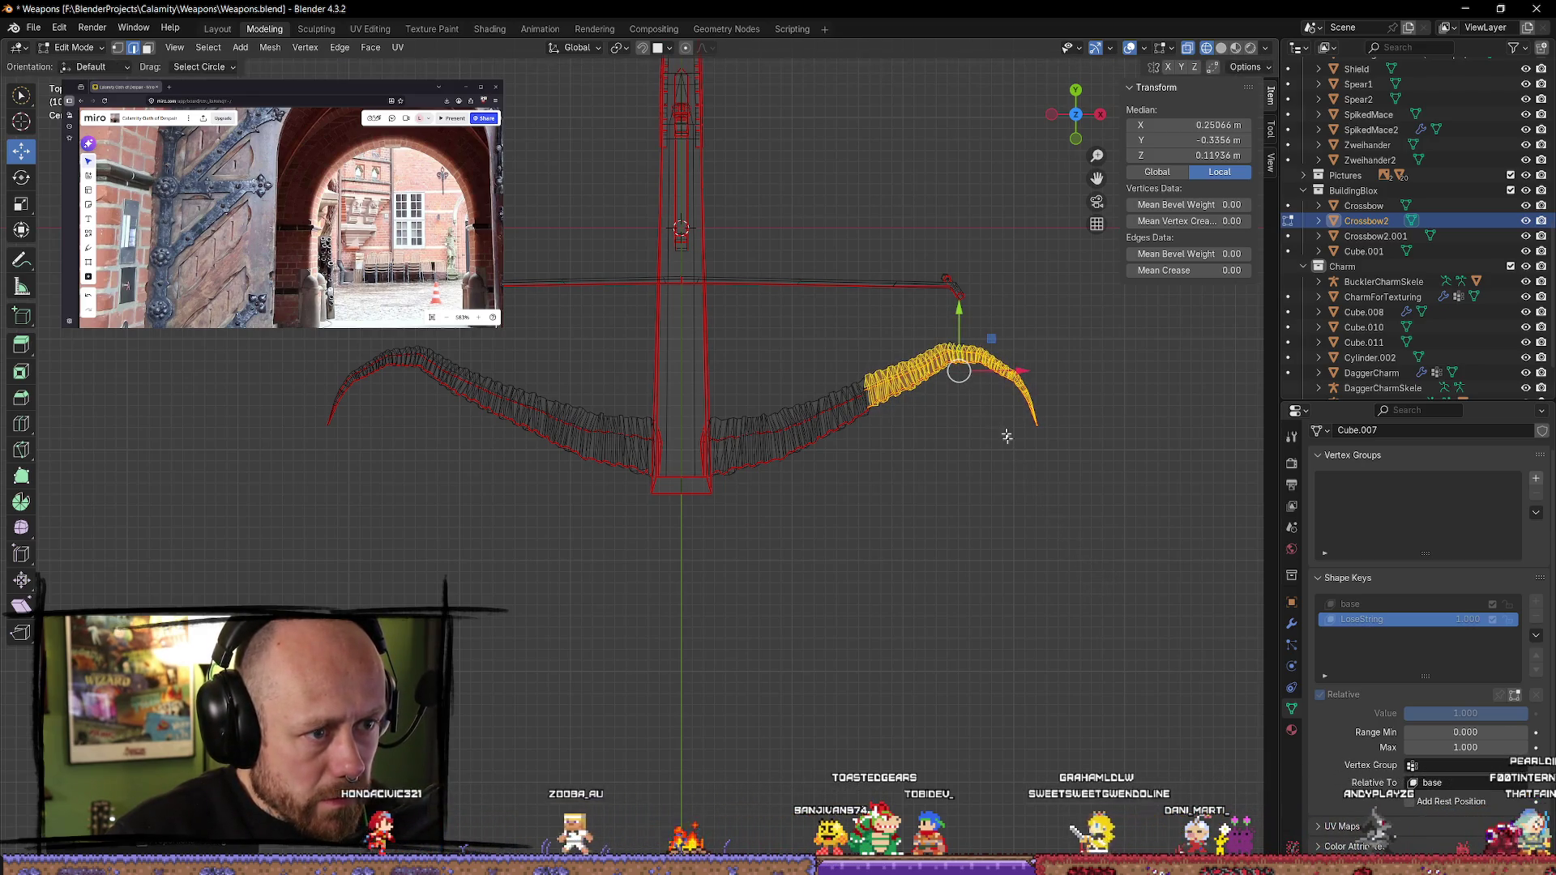
pyautogui.moveTo(959, 311); pyautogui.dragTo(961, 321)
pyautogui.click(932, 598)
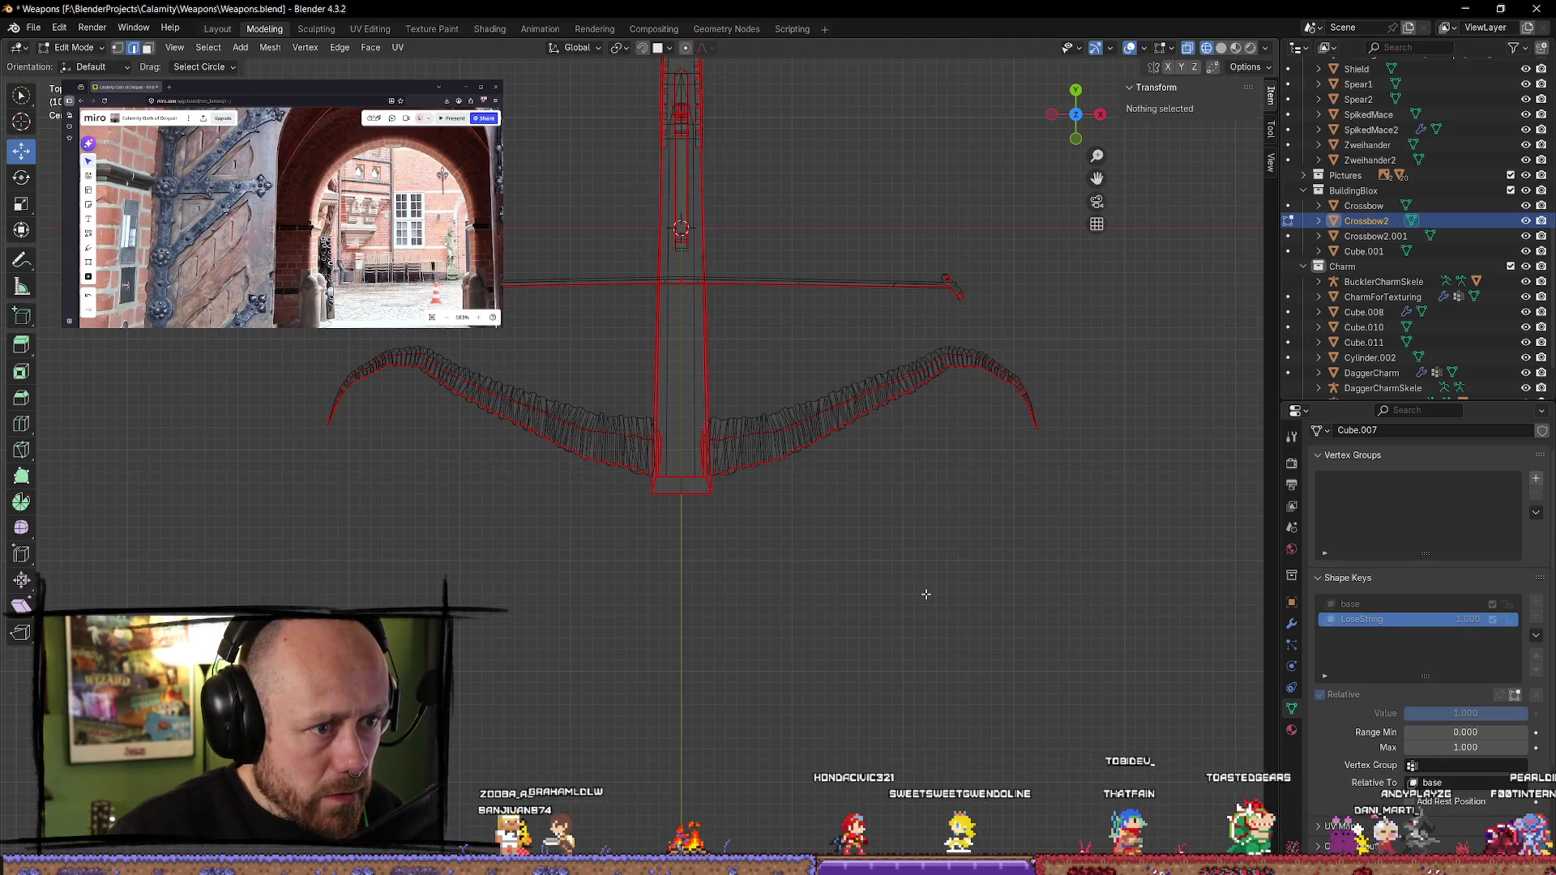
# - Select the whole crossbow string and move it down onto the bow tips
pyautogui.press('l')
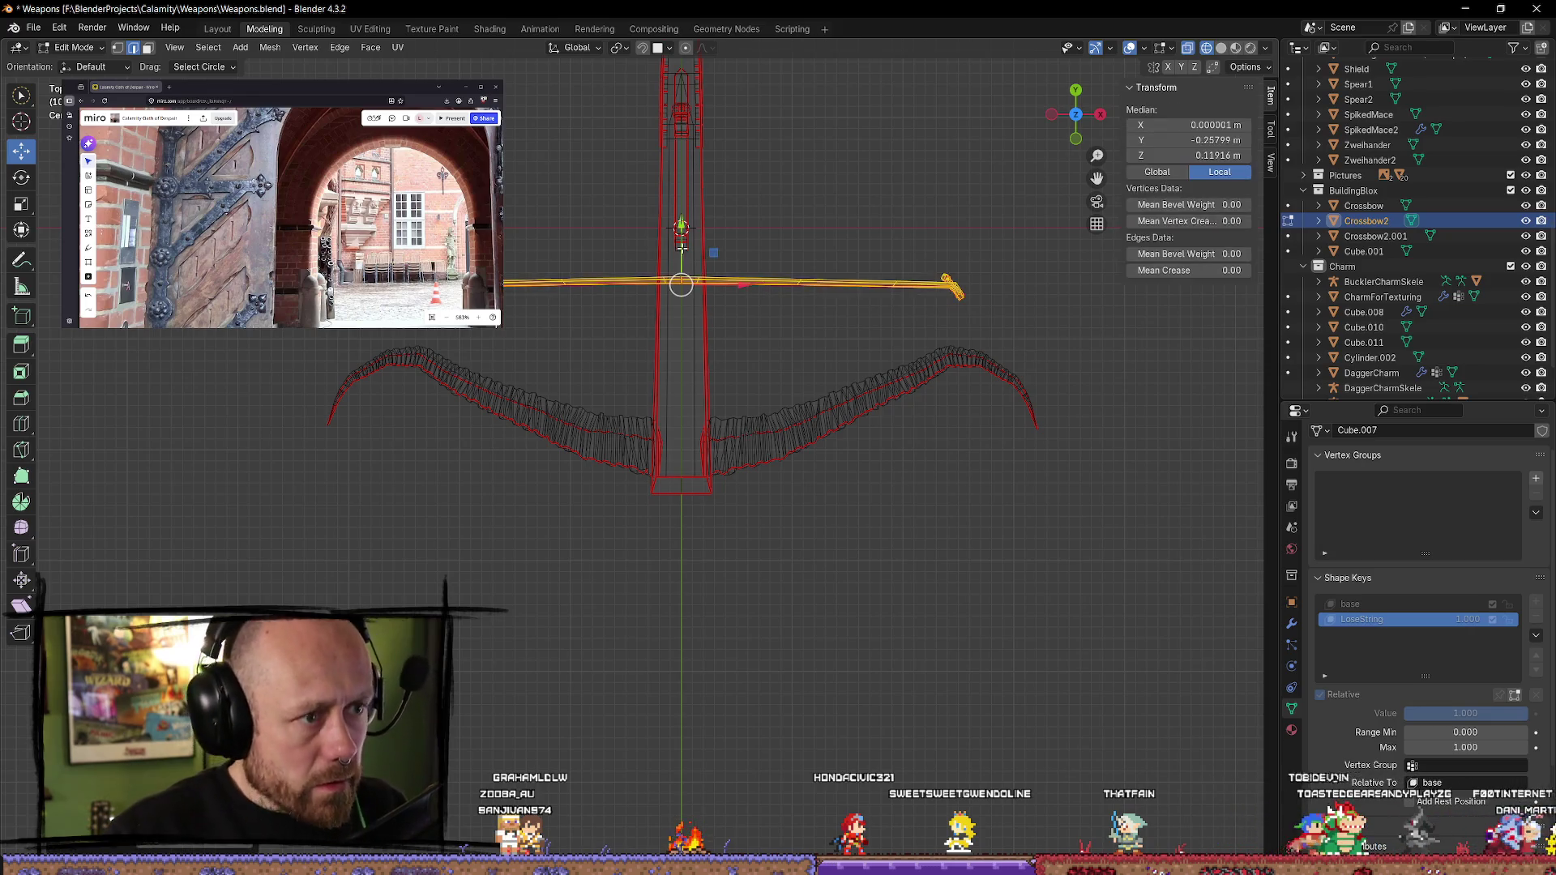
pyautogui.moveTo(691, 231); pyautogui.dragTo(689, 301)
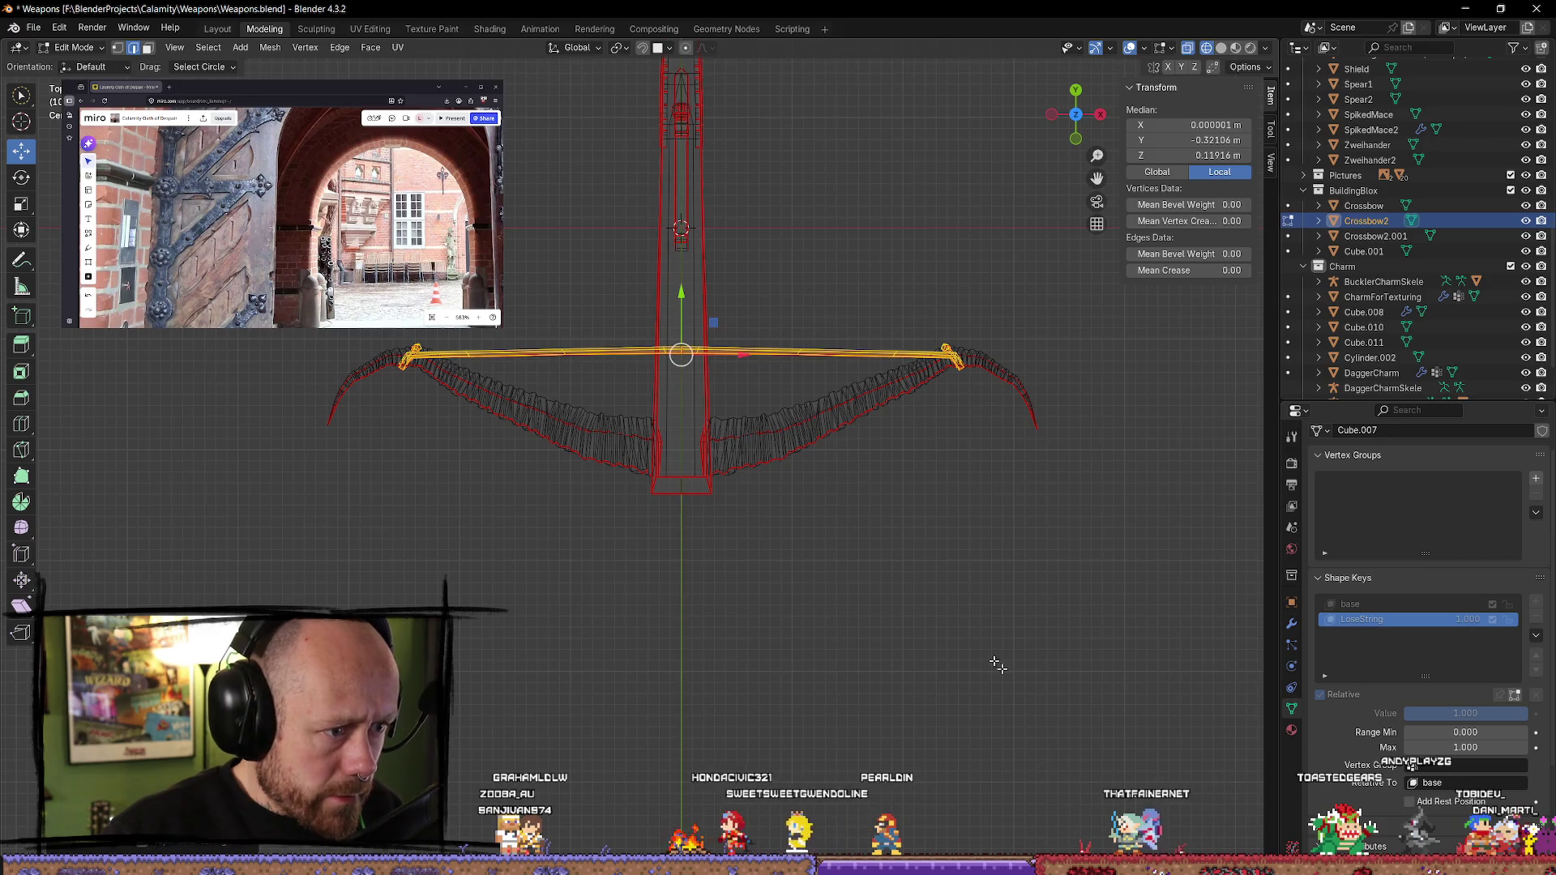
pyautogui.click(1000, 663)
# - In Object Mode, slide the LoseString value between 0 and 1 to test the relaxed pose
pyautogui.press('Tab')
pyautogui.moveTo(960, 666)
pyautogui.mouseDown(button='middle')
pyautogui.moveTo(945, 619)
pyautogui.moveTo(1021, 510)
pyautogui.mouseUp(button='middle')
pyautogui.moveTo(1483, 714)
pyautogui.mouseDown()
pyautogui.moveTo(1411, 713)
pyautogui.moveTo(1524, 713)
pyautogui.mouseUp()
pyautogui.moveTo(1054, 616)
pyautogui.mouseDown(button='middle')
pyautogui.moveTo(967, 636)
pyautogui.moveTo(1105, 563)
pyautogui.mouseUp(button='middle')
pyautogui.moveTo(1465, 714)
pyautogui.mouseDown()
pyautogui.moveTo(1524, 714)
pyautogui.moveTo(1411, 714)
pyautogui.moveTo(1524, 713)
pyautogui.moveTo(1411, 713)
pyautogui.moveTo(1524, 714)
pyautogui.moveTo(1410, 714)
pyautogui.moveTo(1524, 713)
pyautogui.moveTo(1410, 713)
pyautogui.moveTo(1524, 713)
pyautogui.moveTo(1411, 713)
pyautogui.moveTo(1524, 713)
pyautogui.moveTo(1410, 714)
pyautogui.moveTo(1524, 713)
pyautogui.moveTo(1411, 713)
pyautogui.moveTo(1523, 713)
pyautogui.moveTo(1410, 713)
pyautogui.moveTo(1524, 713)
pyautogui.moveTo(1411, 713)
pyautogui.moveTo(1524, 713)
pyautogui.moveTo(1424, 714)
pyautogui.moveTo(1494, 713)
pyautogui.mouseUp()
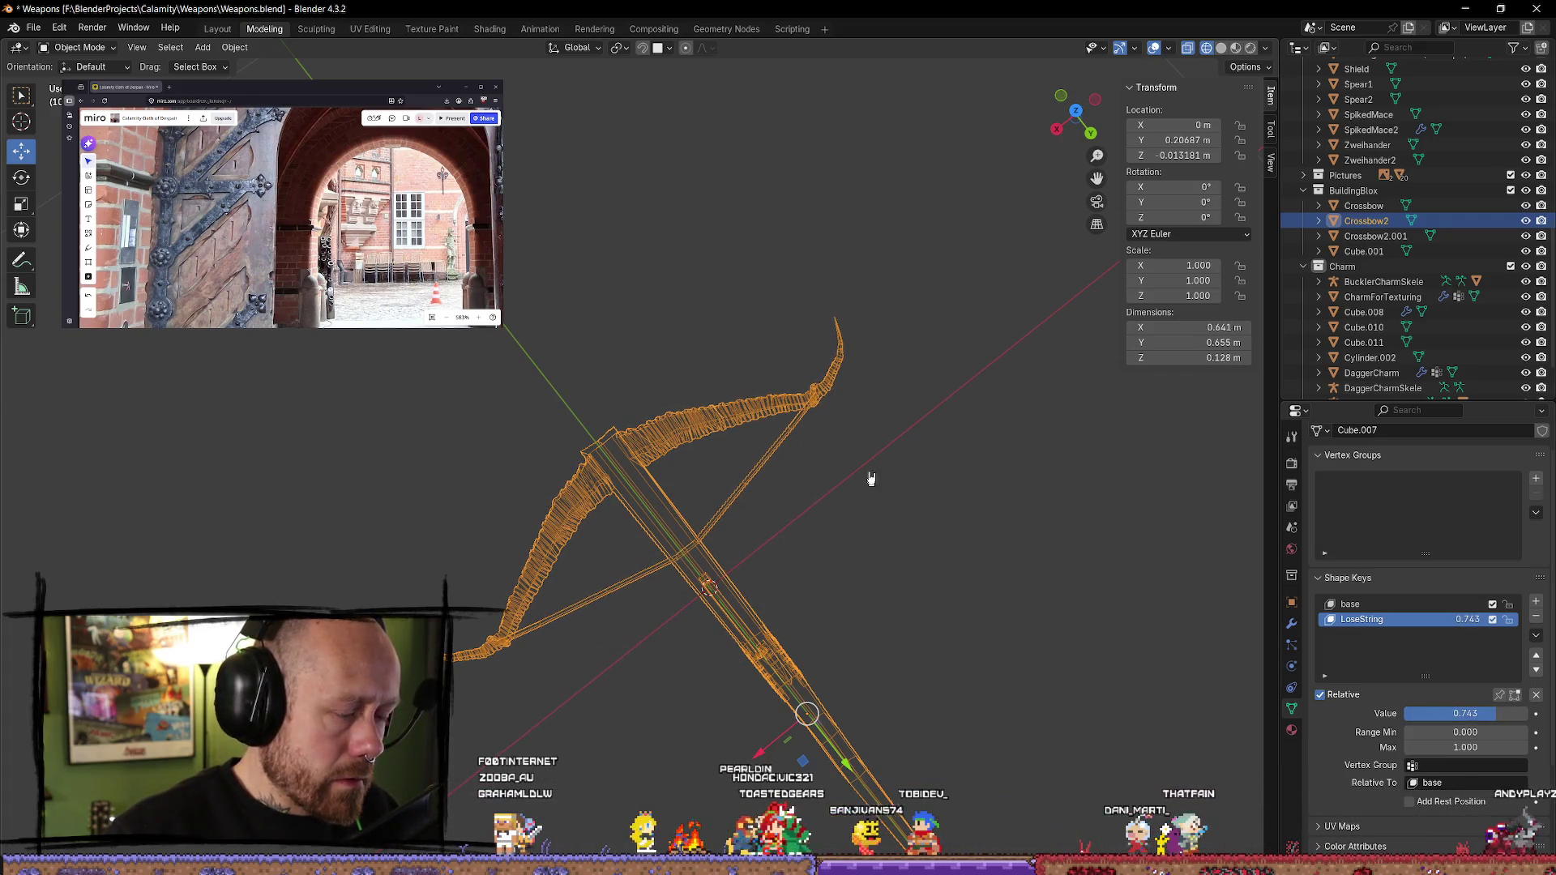
# - In top view, scrub LoseString from about 0.74 down to 0 to watch the string bend
pyautogui.moveTo(1071, 112); pyautogui.dragTo(1080, 122)
pyautogui.click(1075, 114)
pyautogui.moveTo(1465, 713)
pyautogui.mouseDown()
pyautogui.moveTo(1410, 713)
pyautogui.moveTo(1508, 714)
pyautogui.moveTo(1410, 713)
pyautogui.mouseUp()
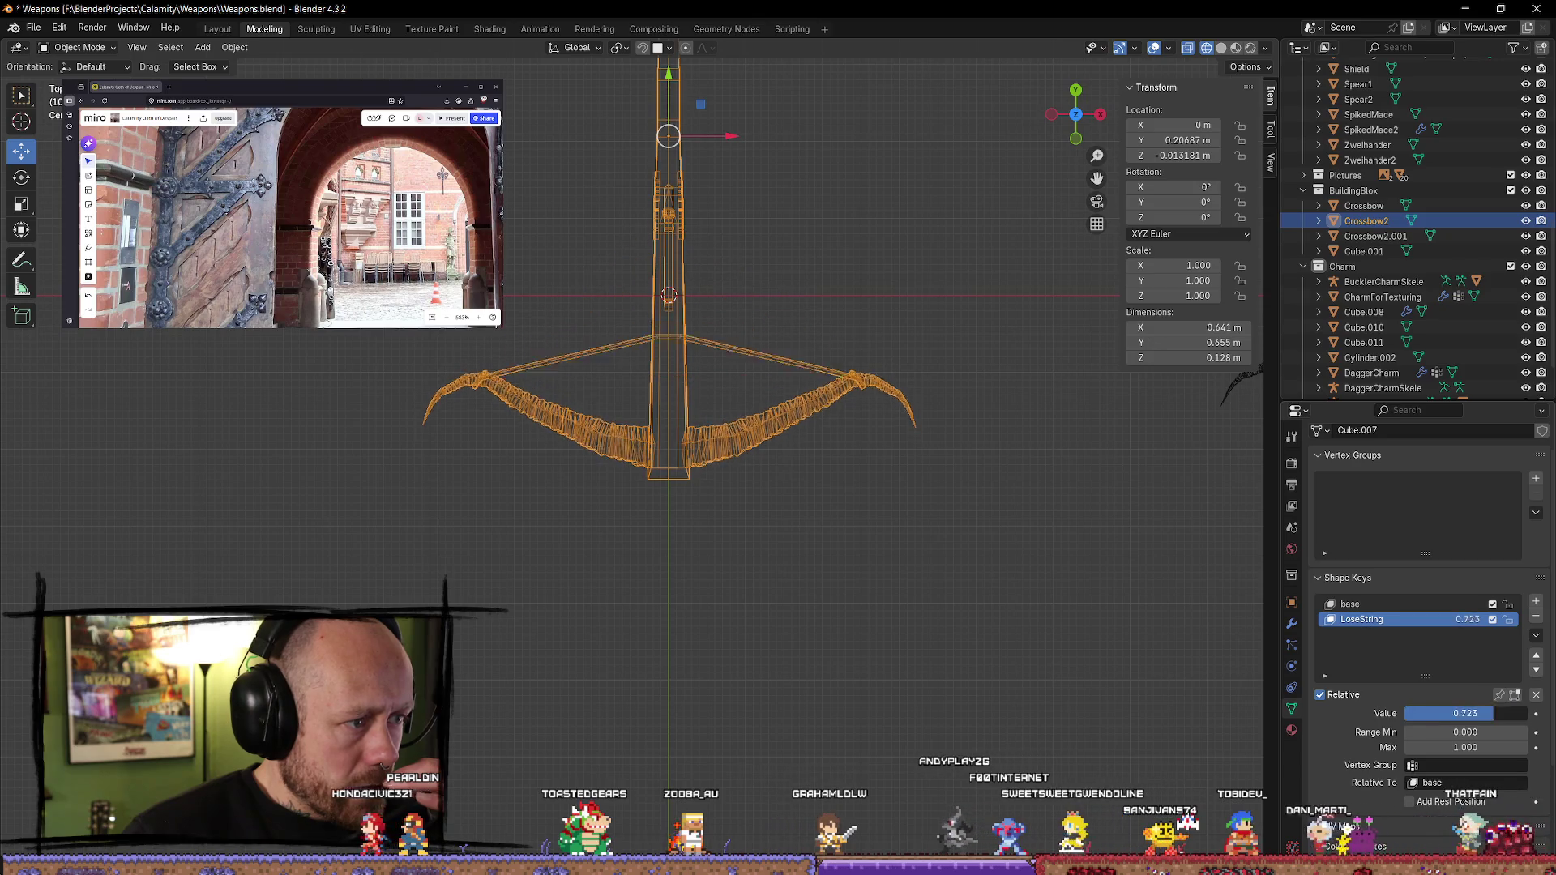
pyautogui.moveTo(1514, 713); pyautogui.dragTo(1388, 713)
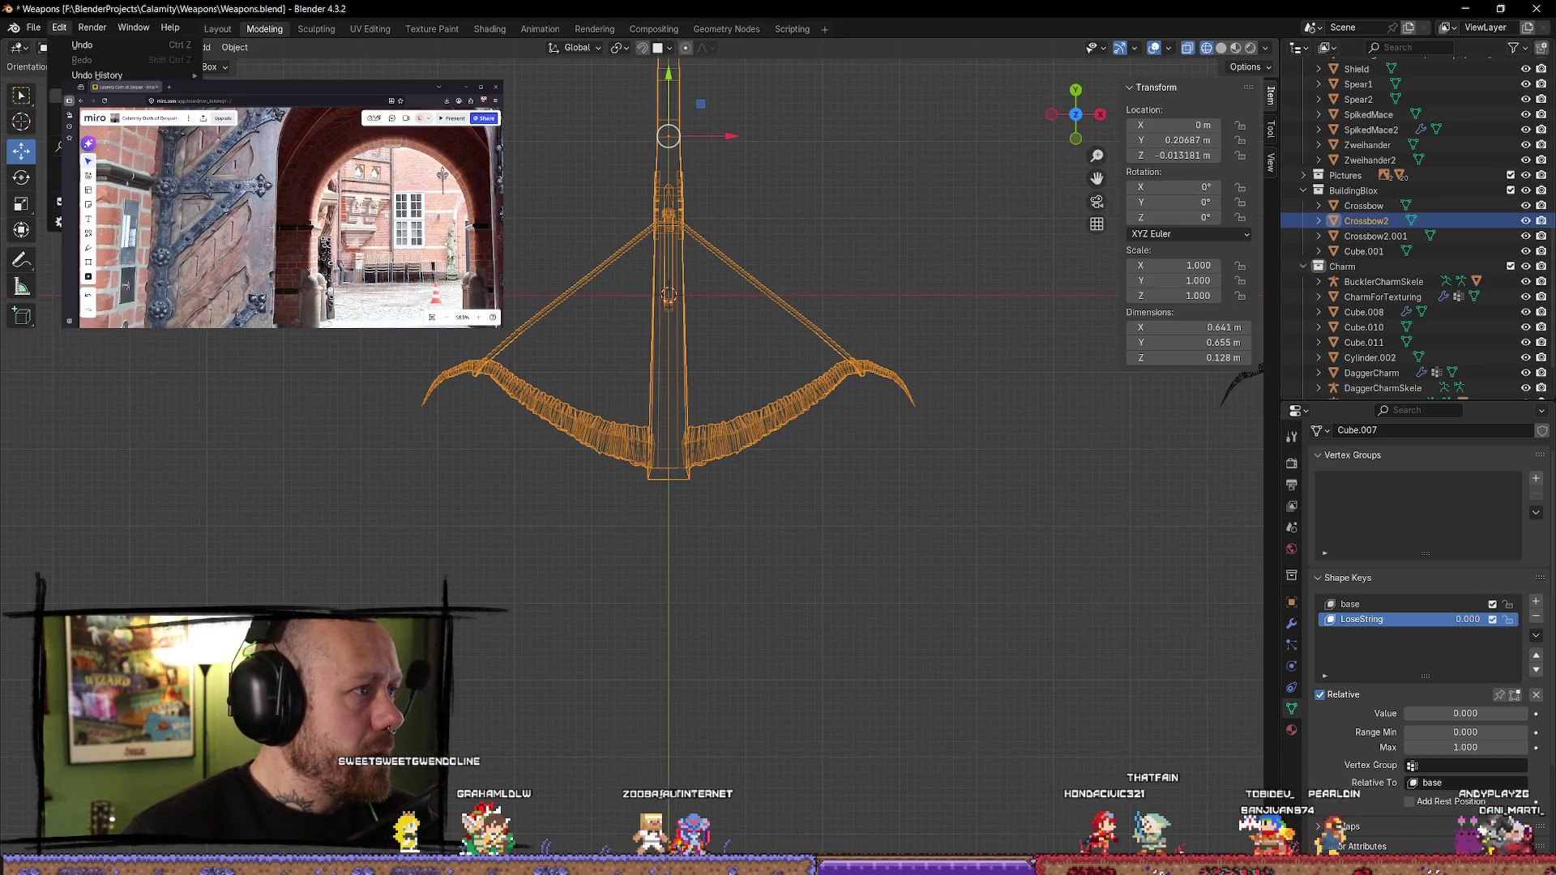
# - Save the weapons .blend file
pyautogui.click(33, 27)
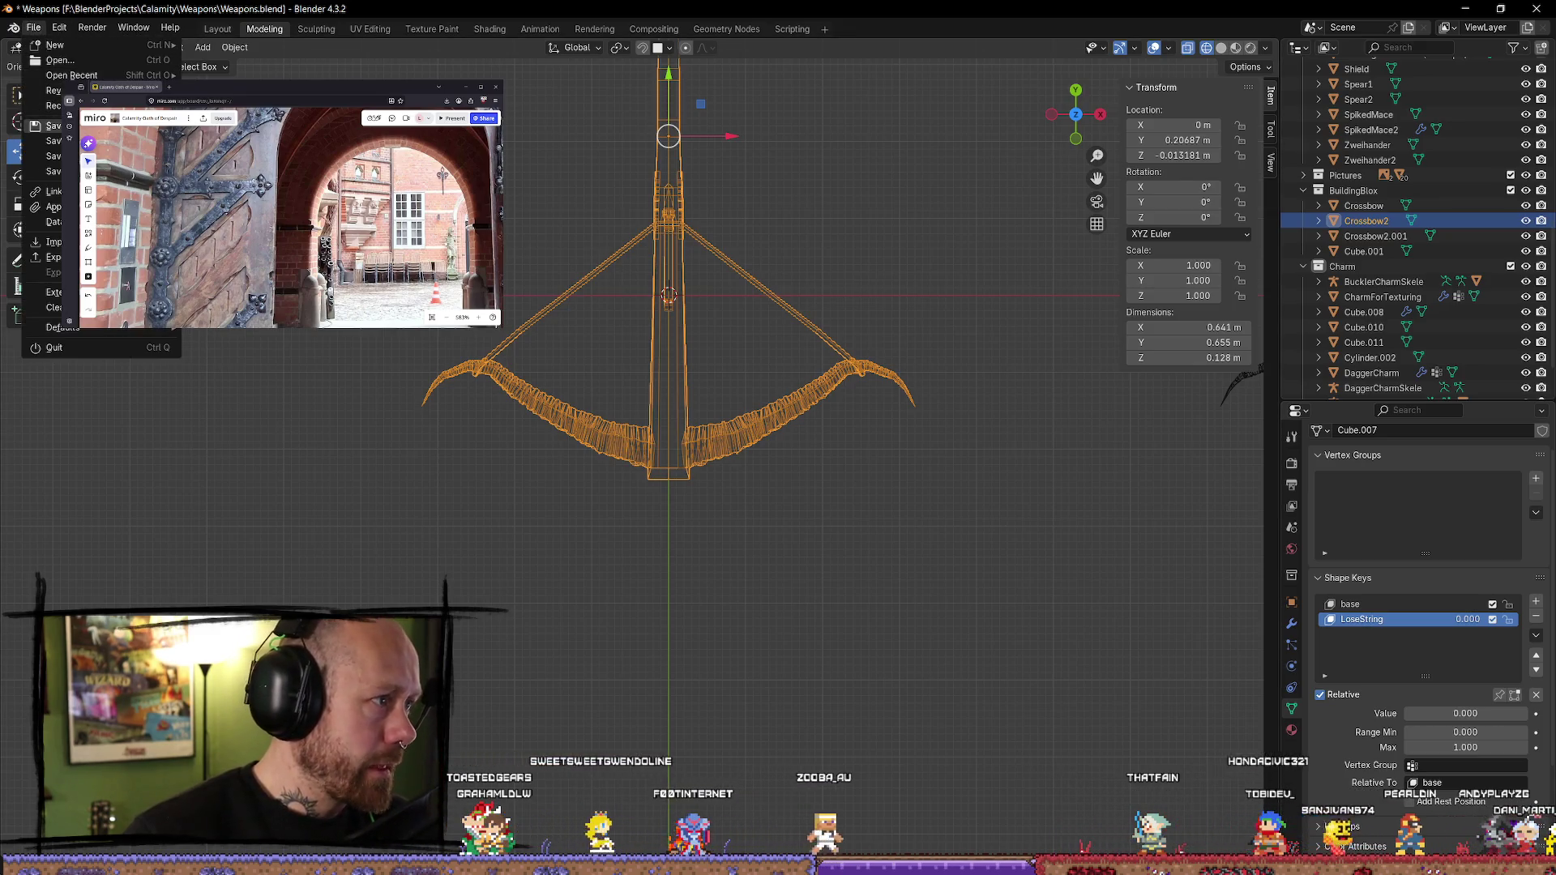
pyautogui.click(53, 125)
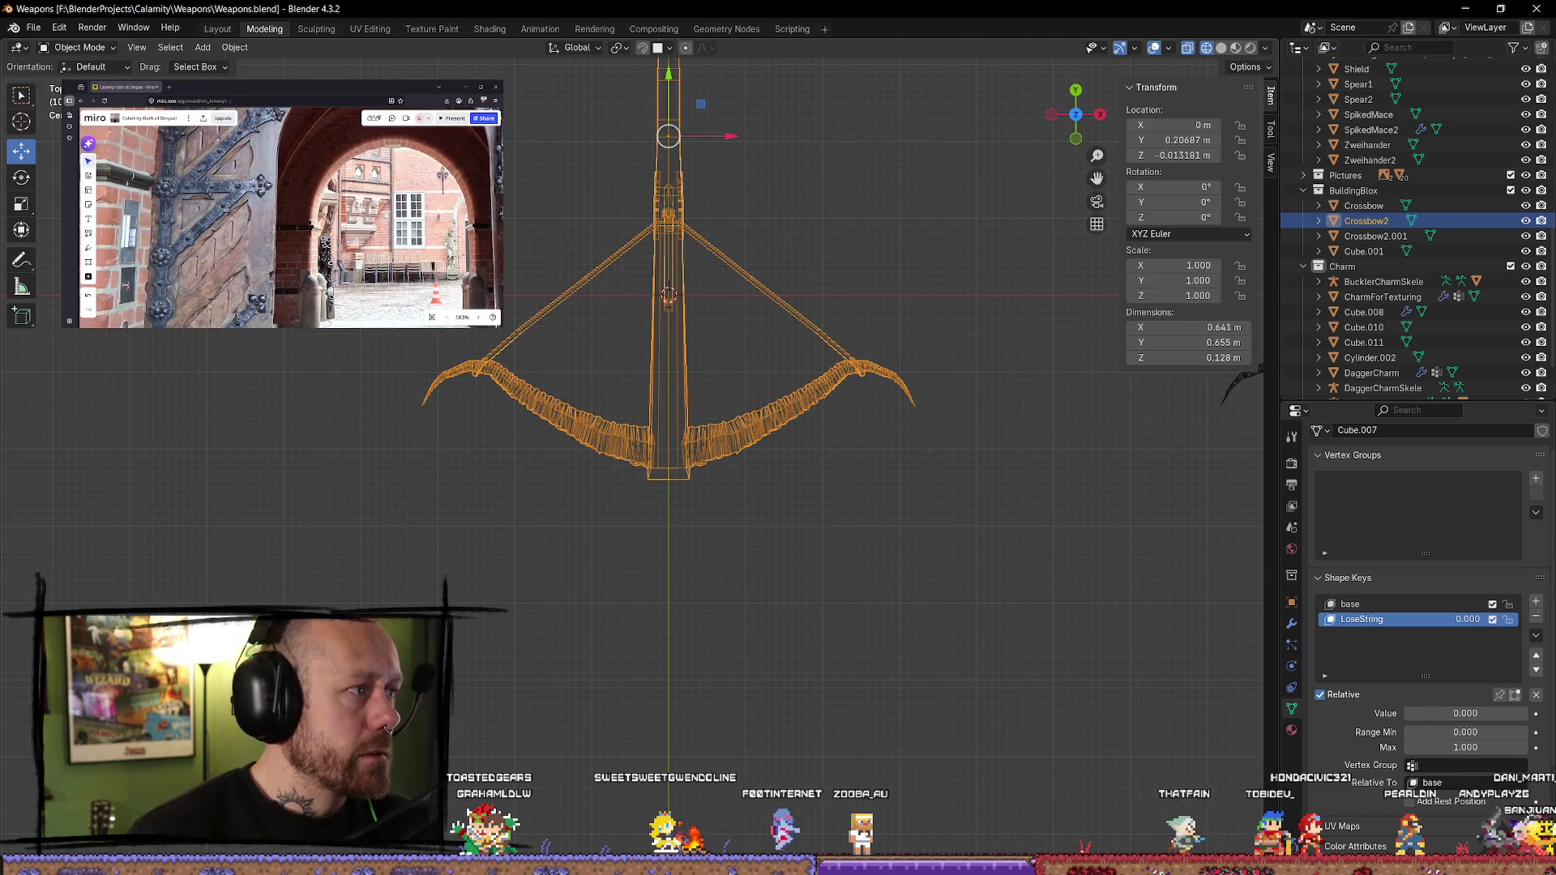
pyautogui.moveTo(762, 640)
pyautogui.mouseDown(button='middle')
pyautogui.moveTo(782, 496)
pyautogui.moveTo(695, 494)
pyautogui.mouseUp(button='middle')
# - Select Crossbow2 and export it as FBX with the Mr Mannequins exporter
pyautogui.click(781, 497)
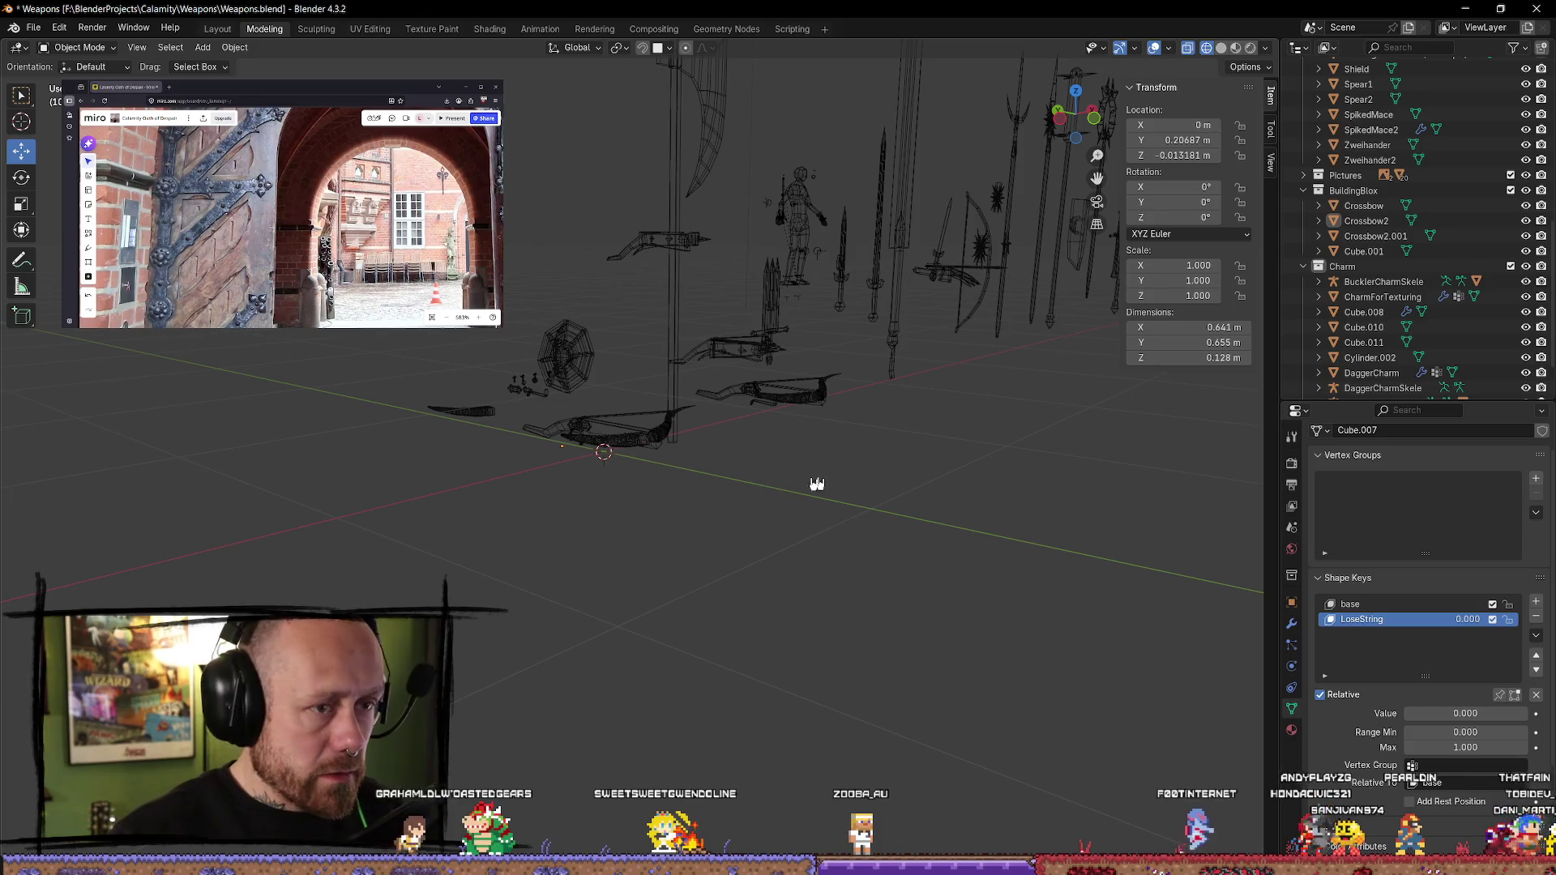
pyautogui.click(628, 430)
pyautogui.press('F3')
pyautogui.click(668, 452)
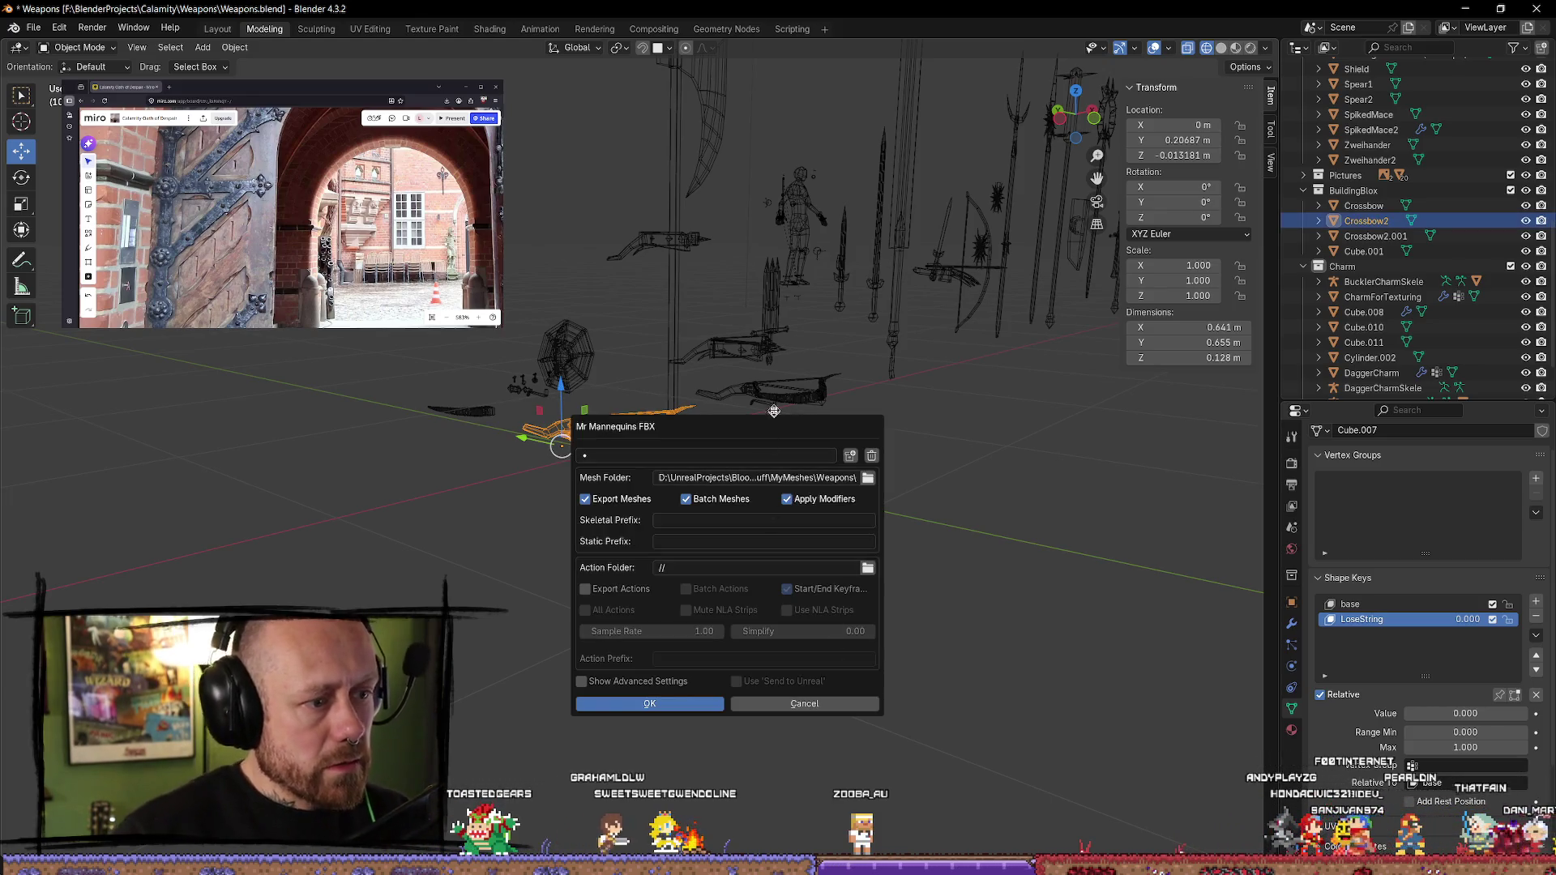
pyautogui.click(677, 710)
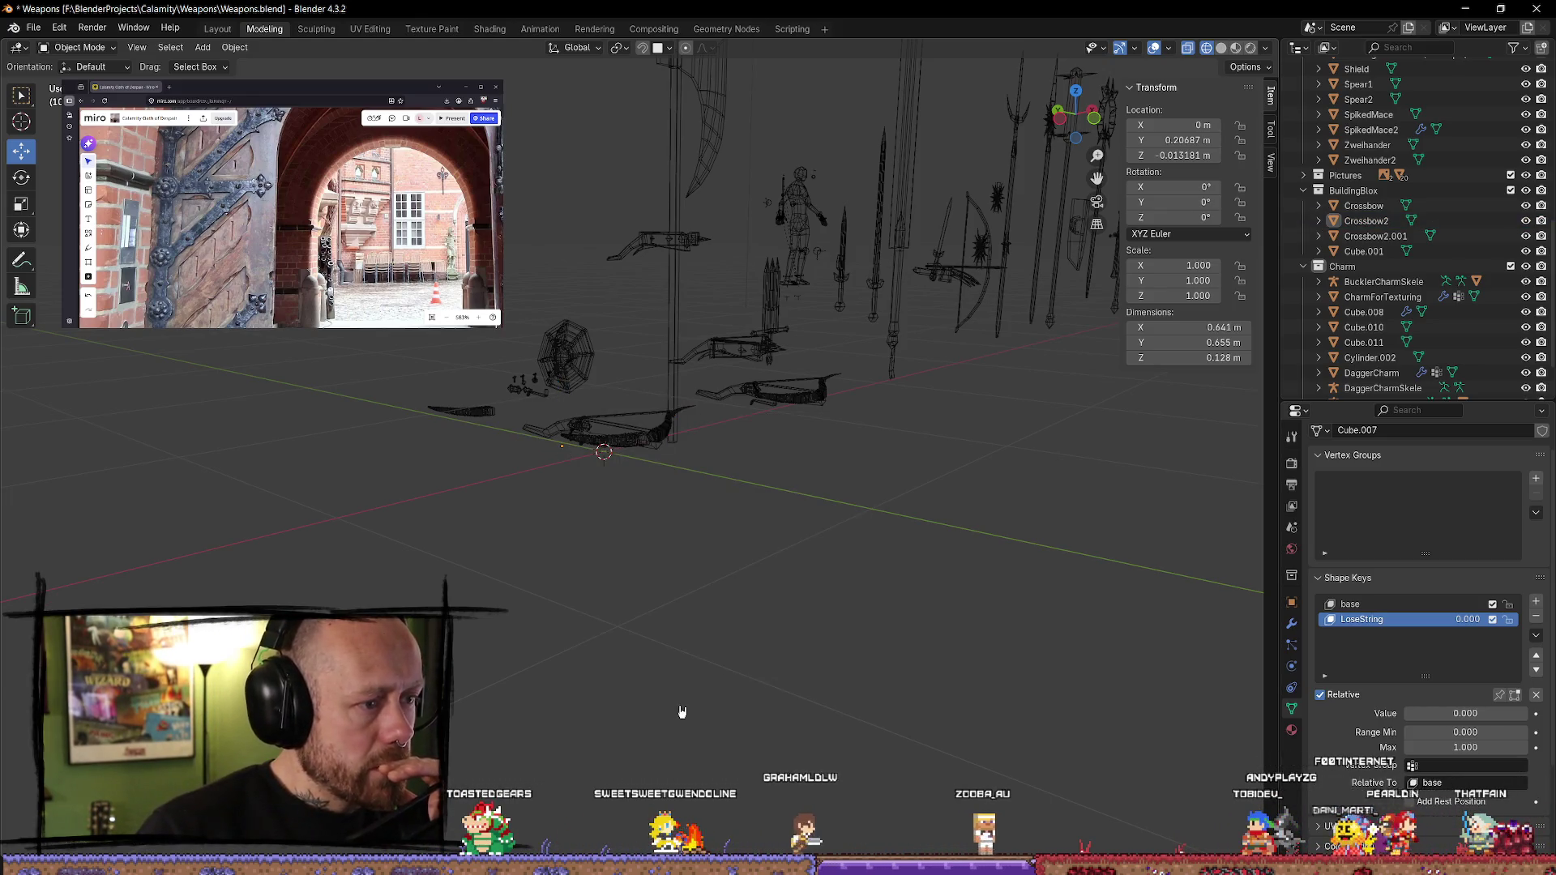
pyautogui.click(1466, 8)
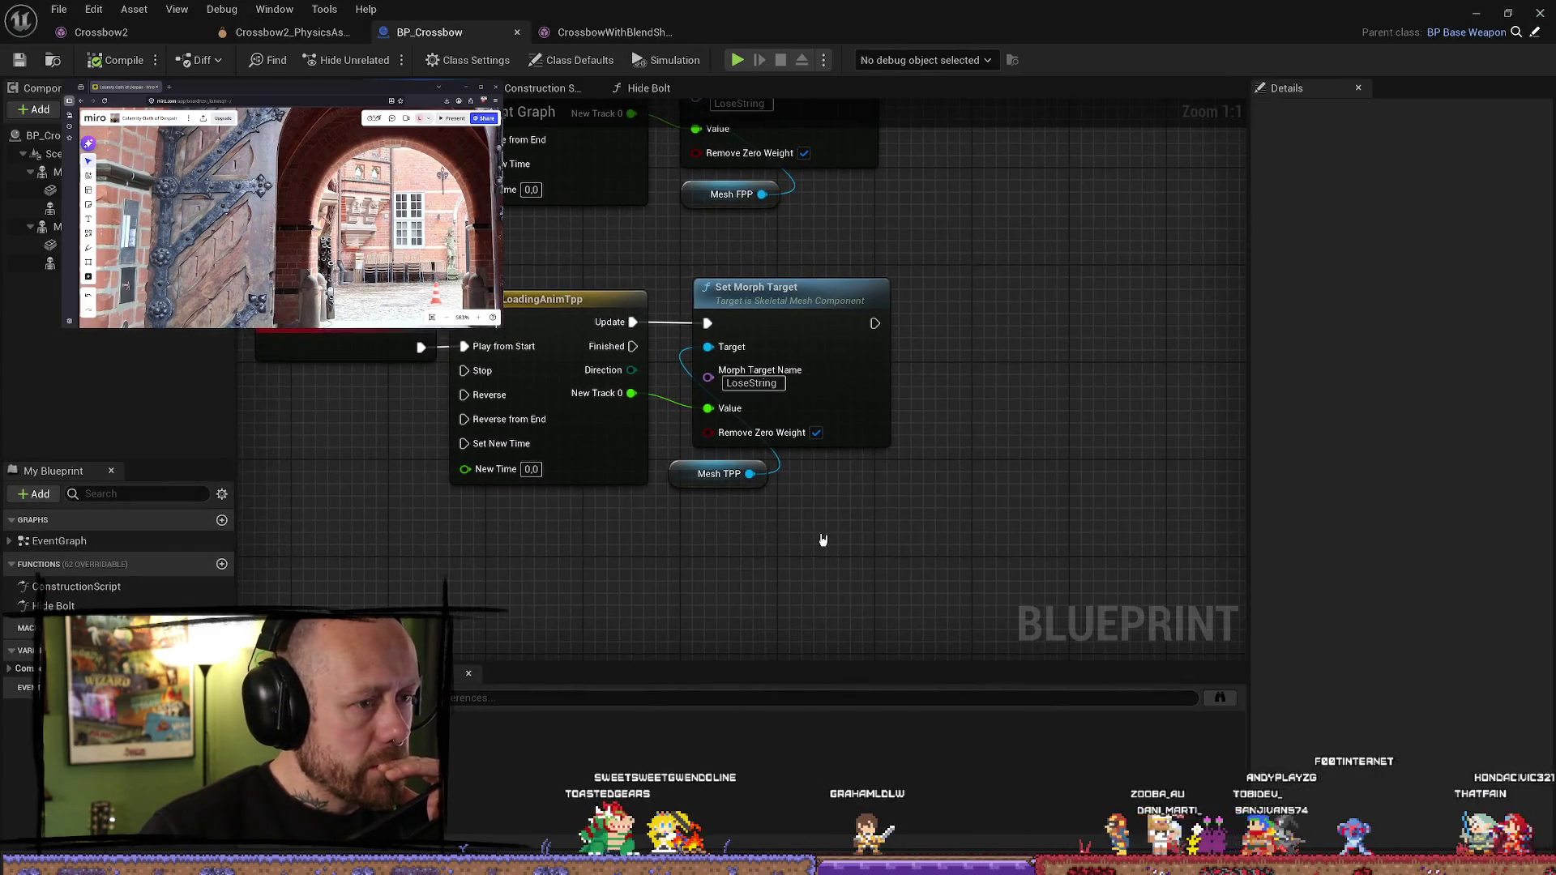
# - Save the assets and open the Crossbow2 skeletal mesh to check its empty morph target list
pyautogui.scroll(-3, 997, 392)
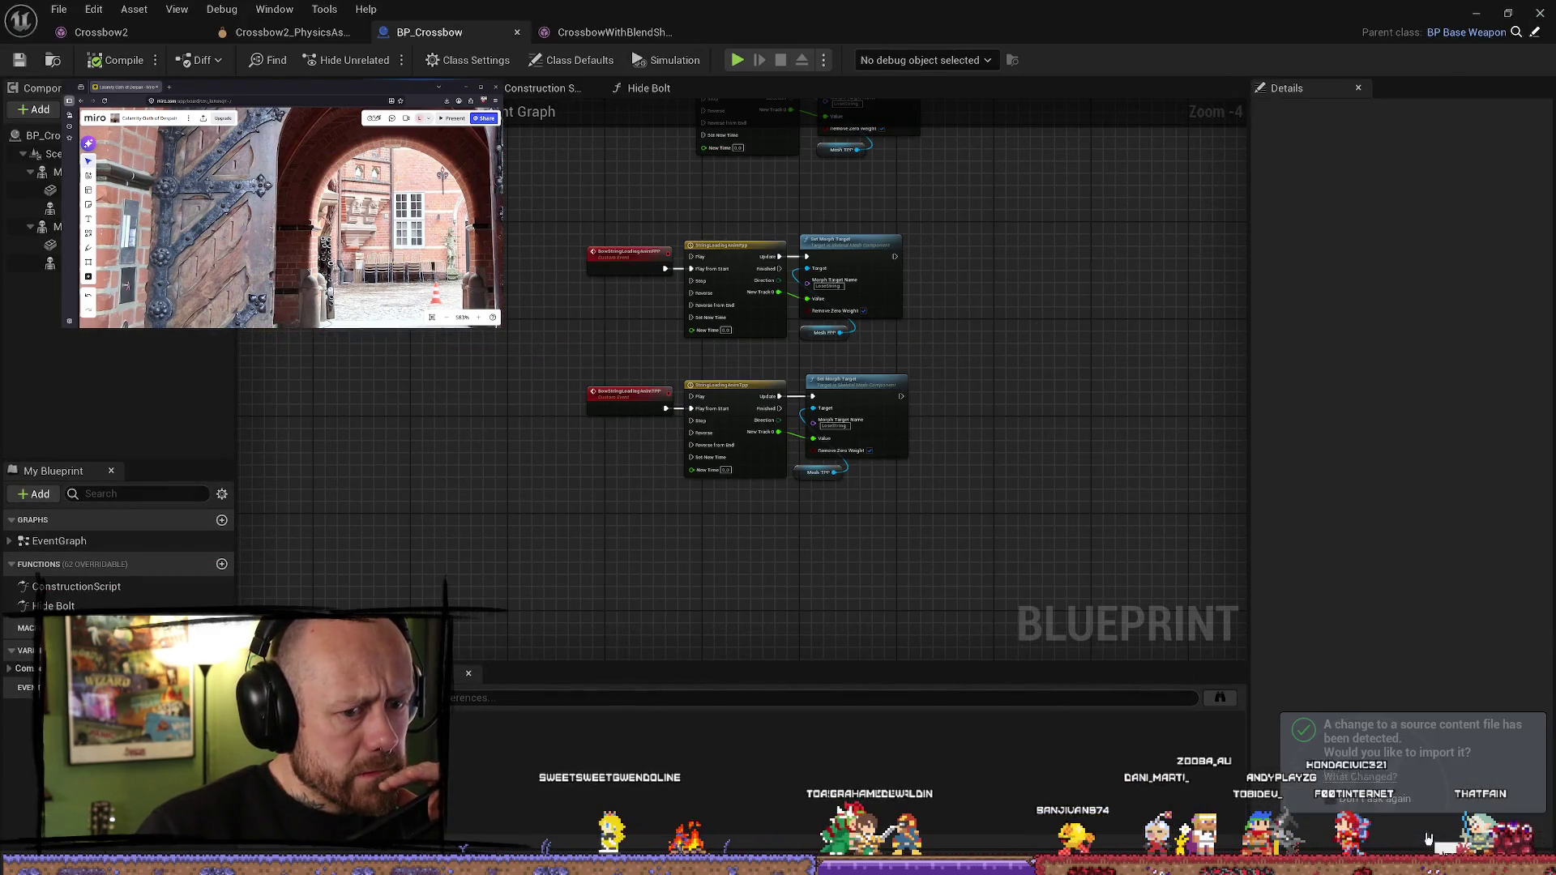
pyautogui.hotkey('ctrl', 's')
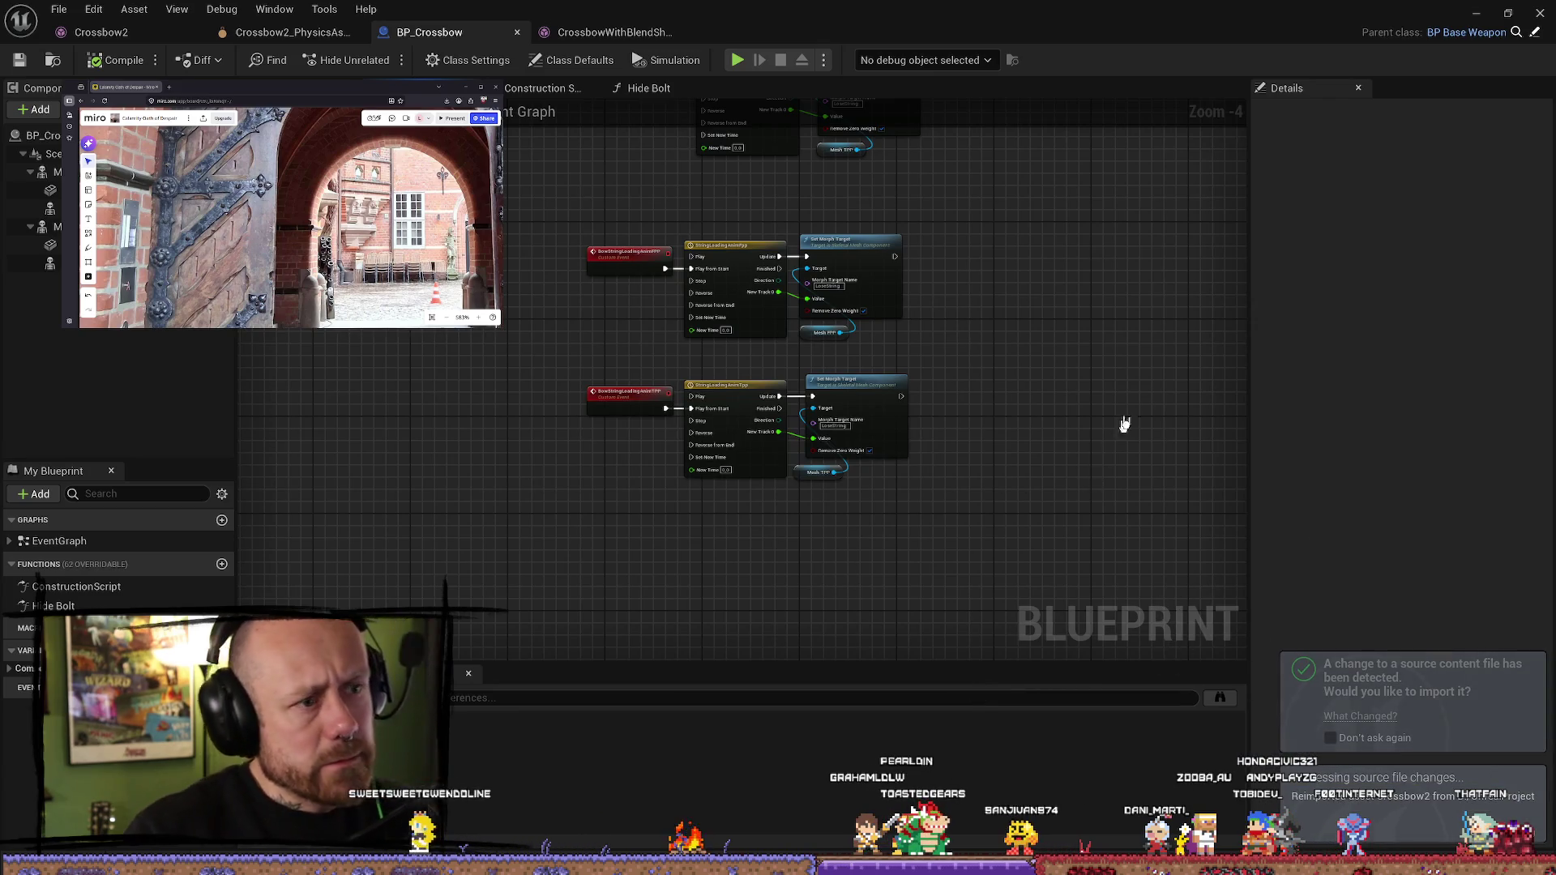
pyautogui.moveTo(1057, 594); pyautogui.dragTo(1035, 594, button='right')
pyautogui.hotkey('ctrl', 'space')
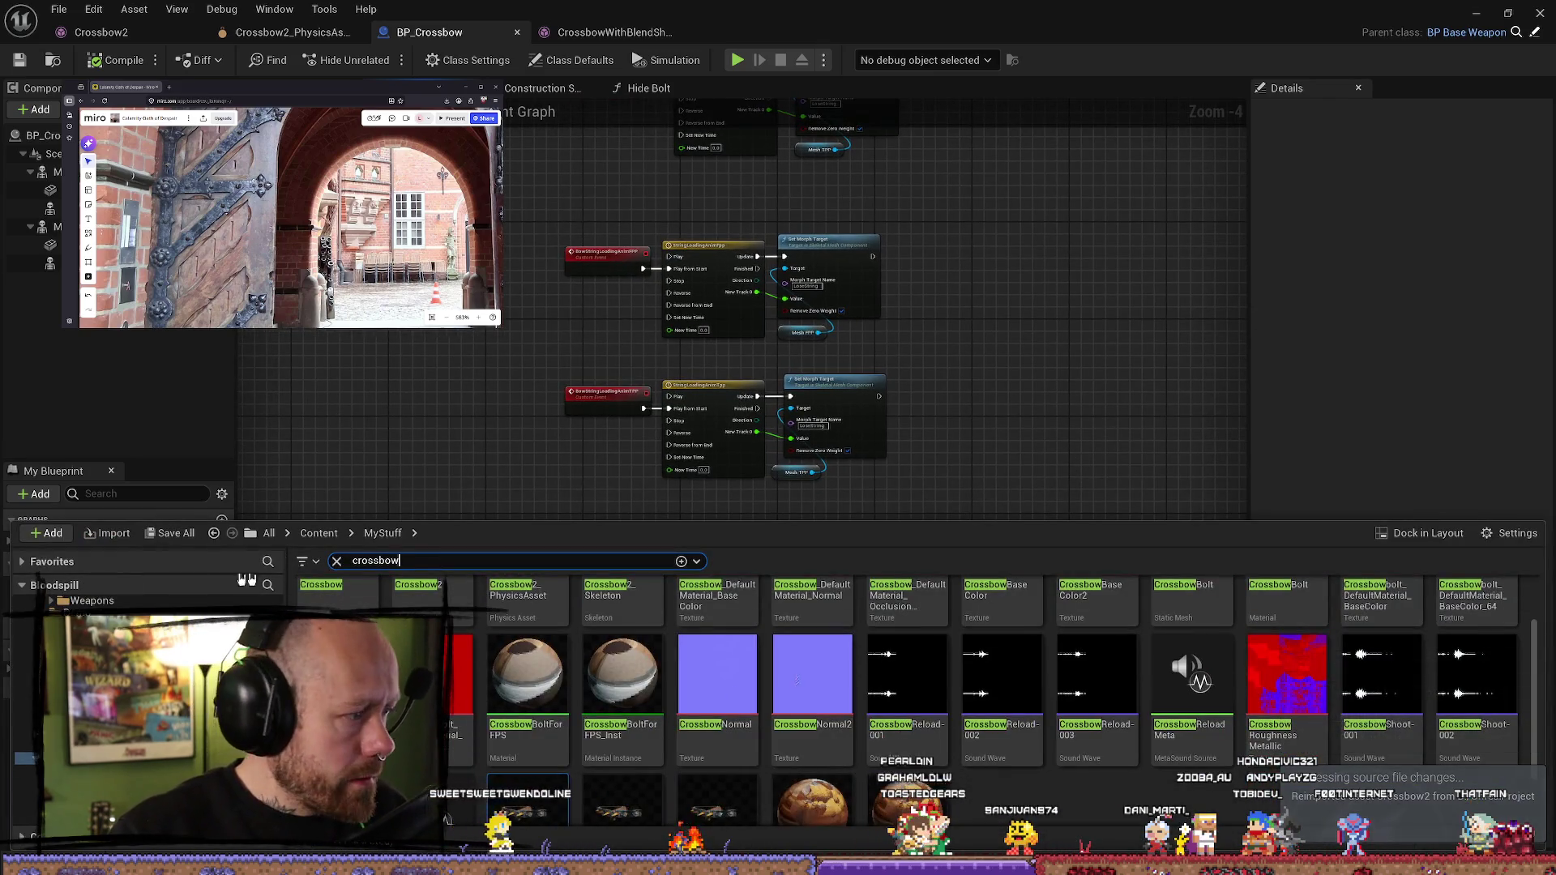
pyautogui.scroll(1, 447, 624)
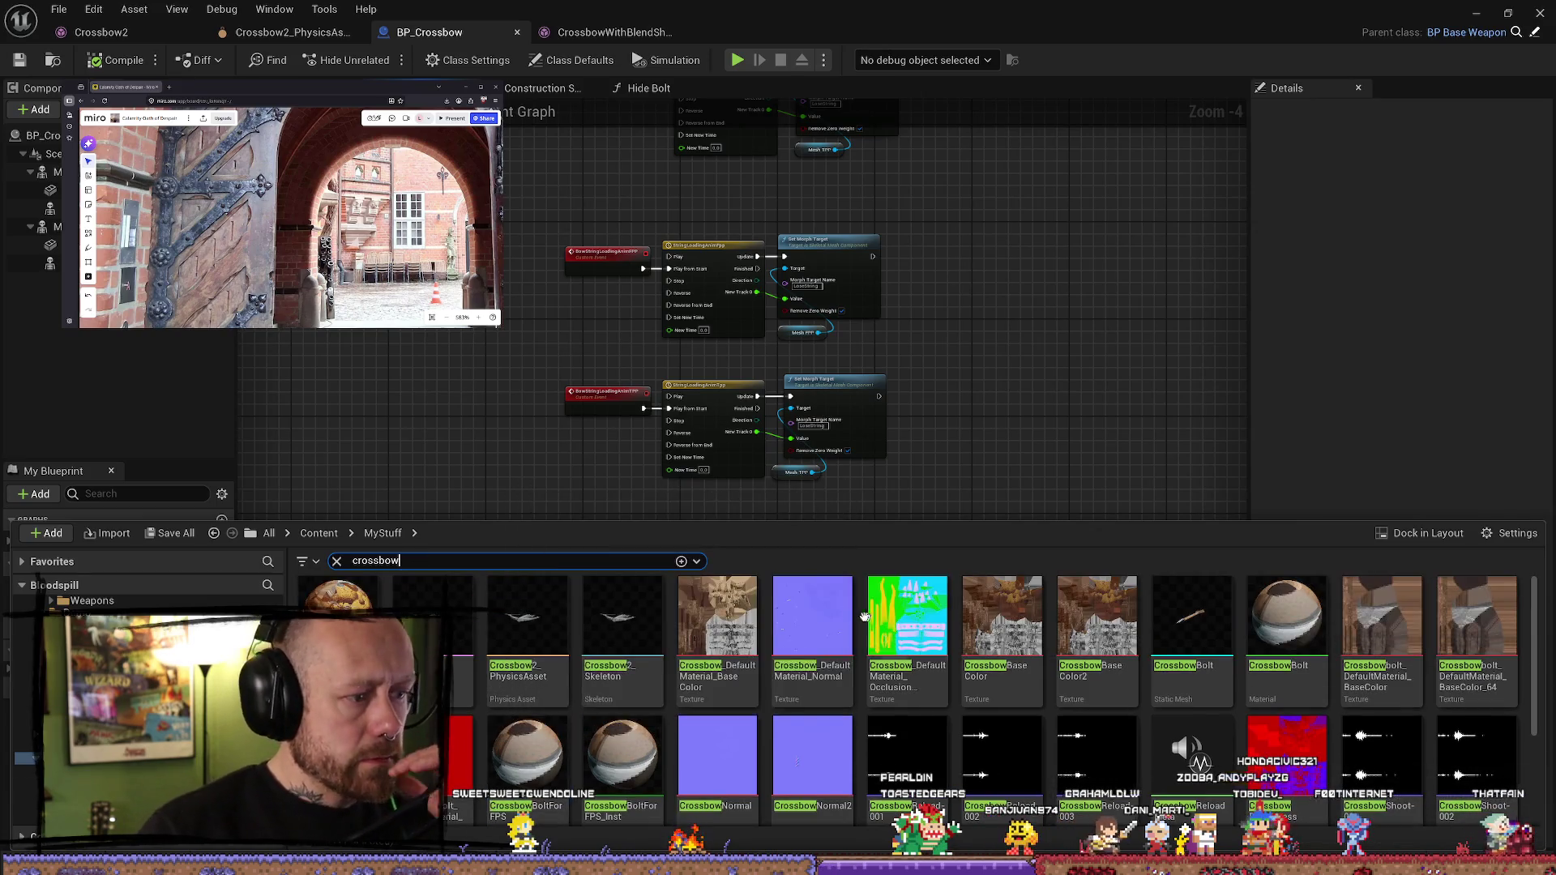
pyautogui.doubleClick(446, 625)
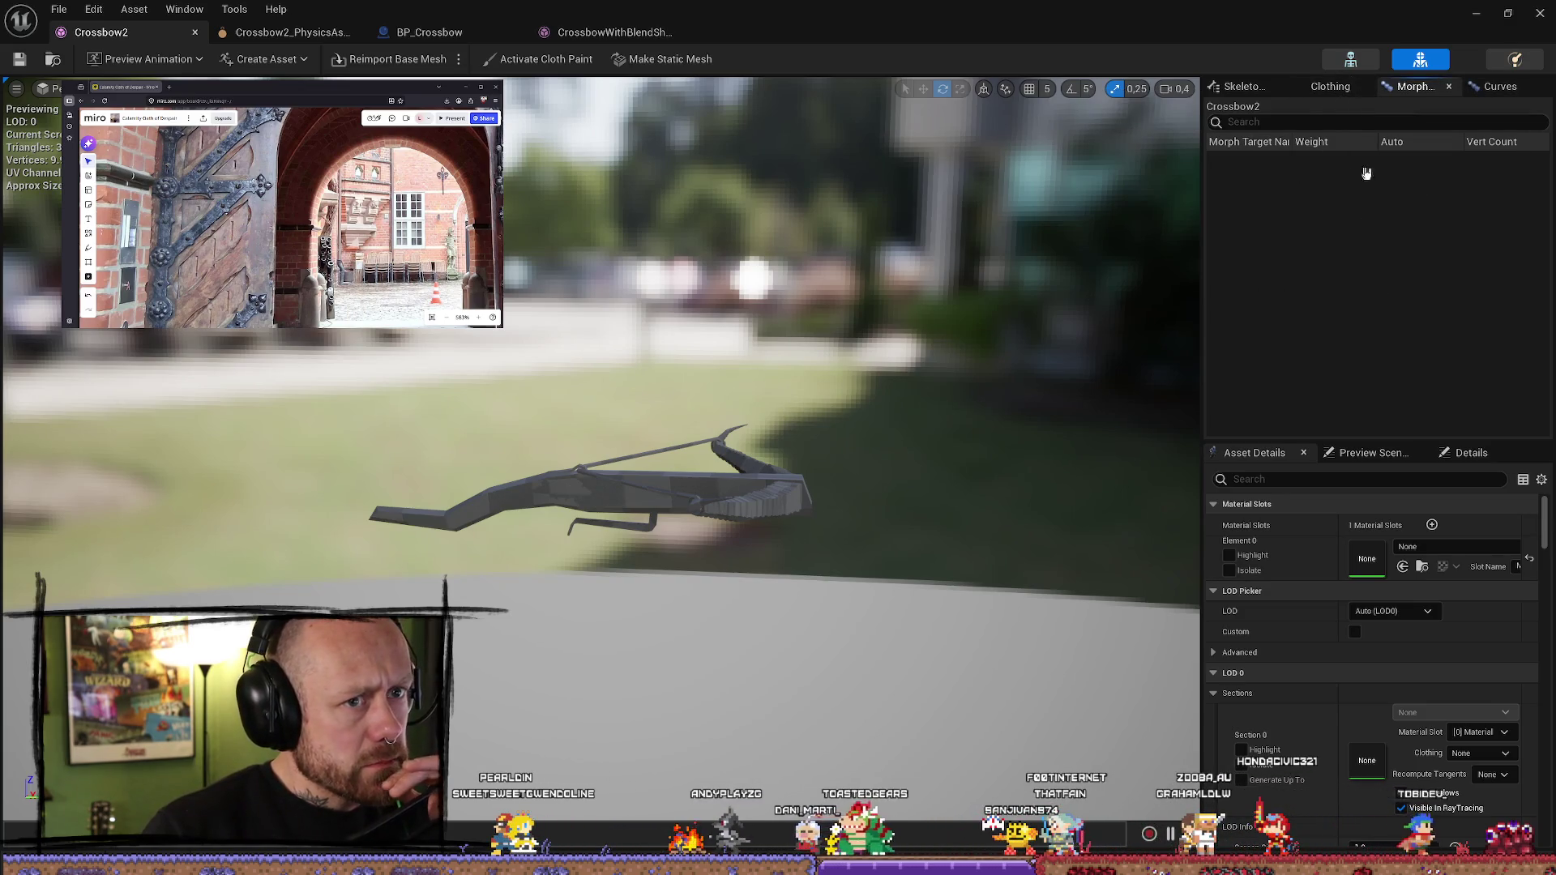
pyautogui.click(1331, 86)
pyautogui.click(1241, 87)
pyautogui.click(1411, 86)
# - Inspect the Crossbow2_Skeleton asset, then resume the tutorial video
pyautogui.click(750, 466)
pyautogui.hotkey('ctrl', 'space')
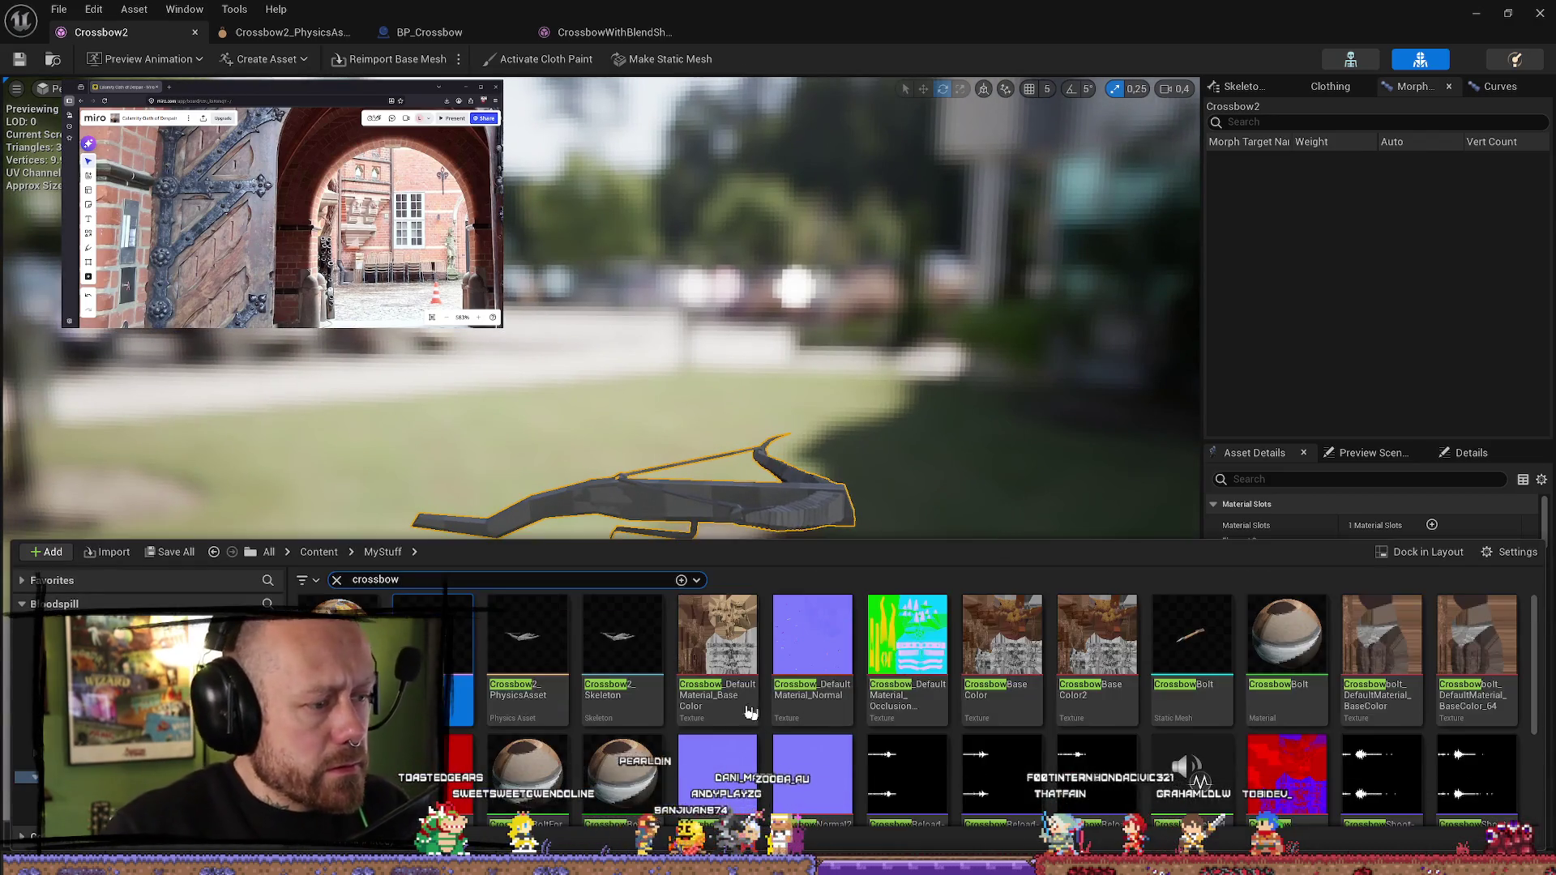
pyautogui.doubleClick(620, 636)
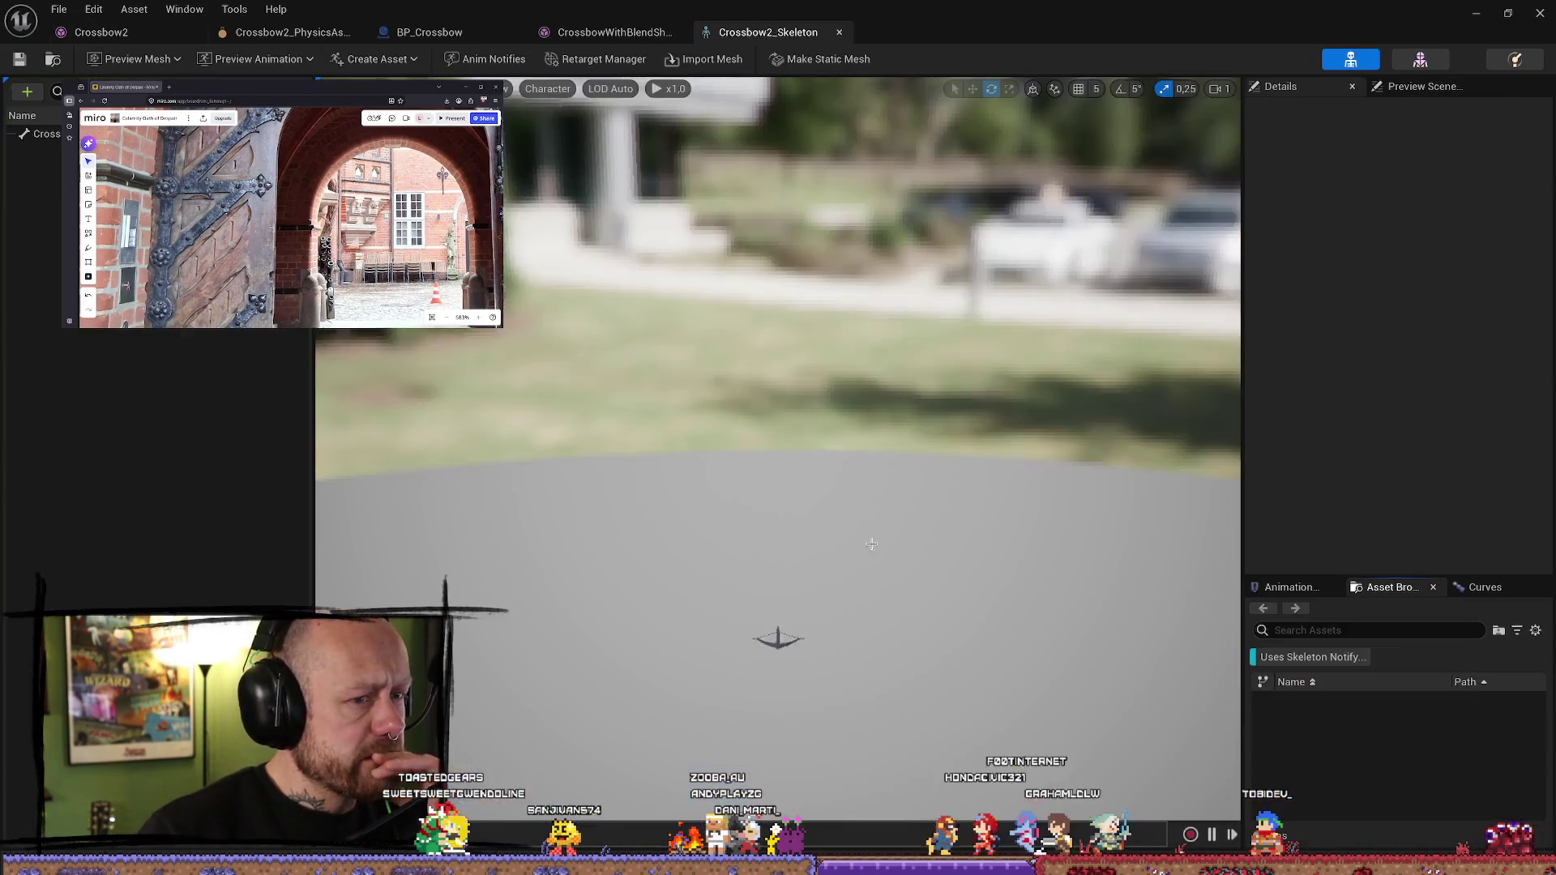
pyautogui.click(1423, 86)
pyautogui.click(1301, 88)
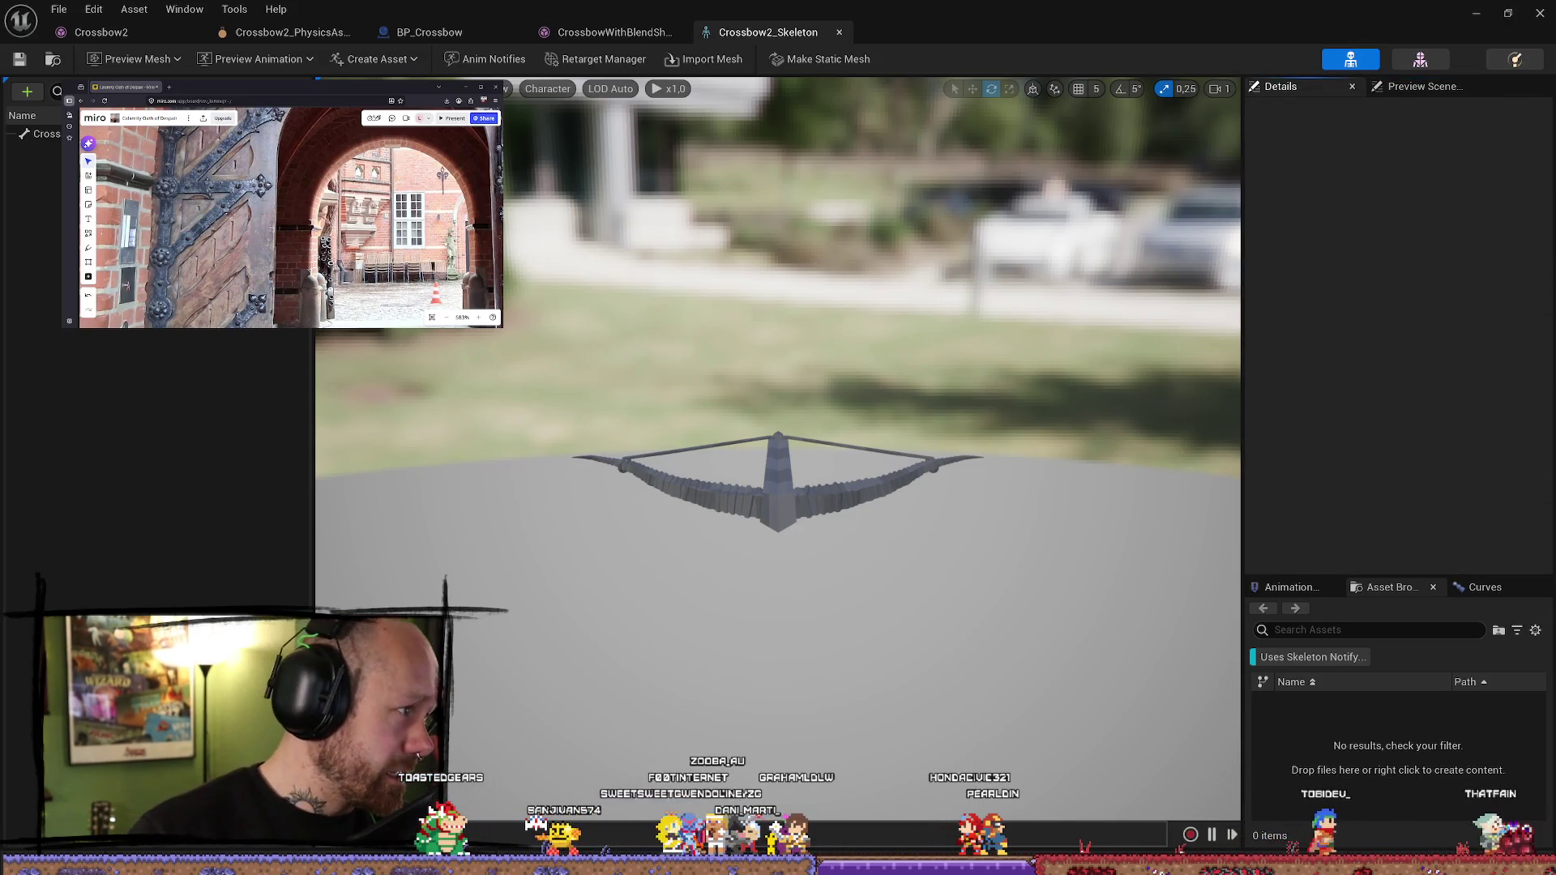
pyautogui.hotkey('alt', 'Tab')
pyautogui.click(868, 615)
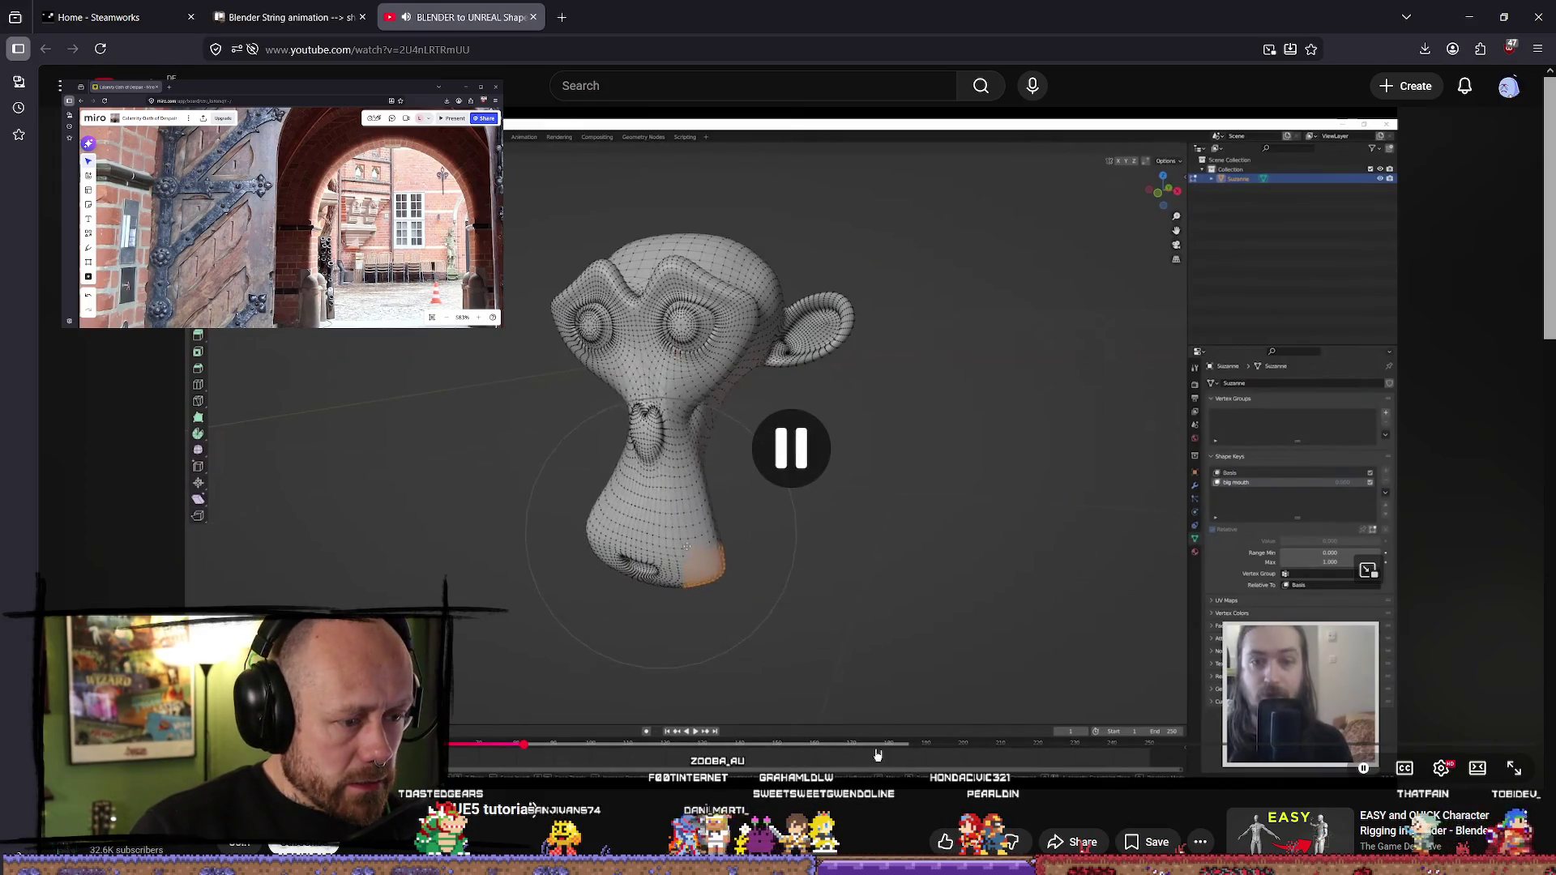
# - Seek through the tutorial at 2x speed and pause on the FBX options showing Import Morph Targets
pyautogui.click(884, 748)
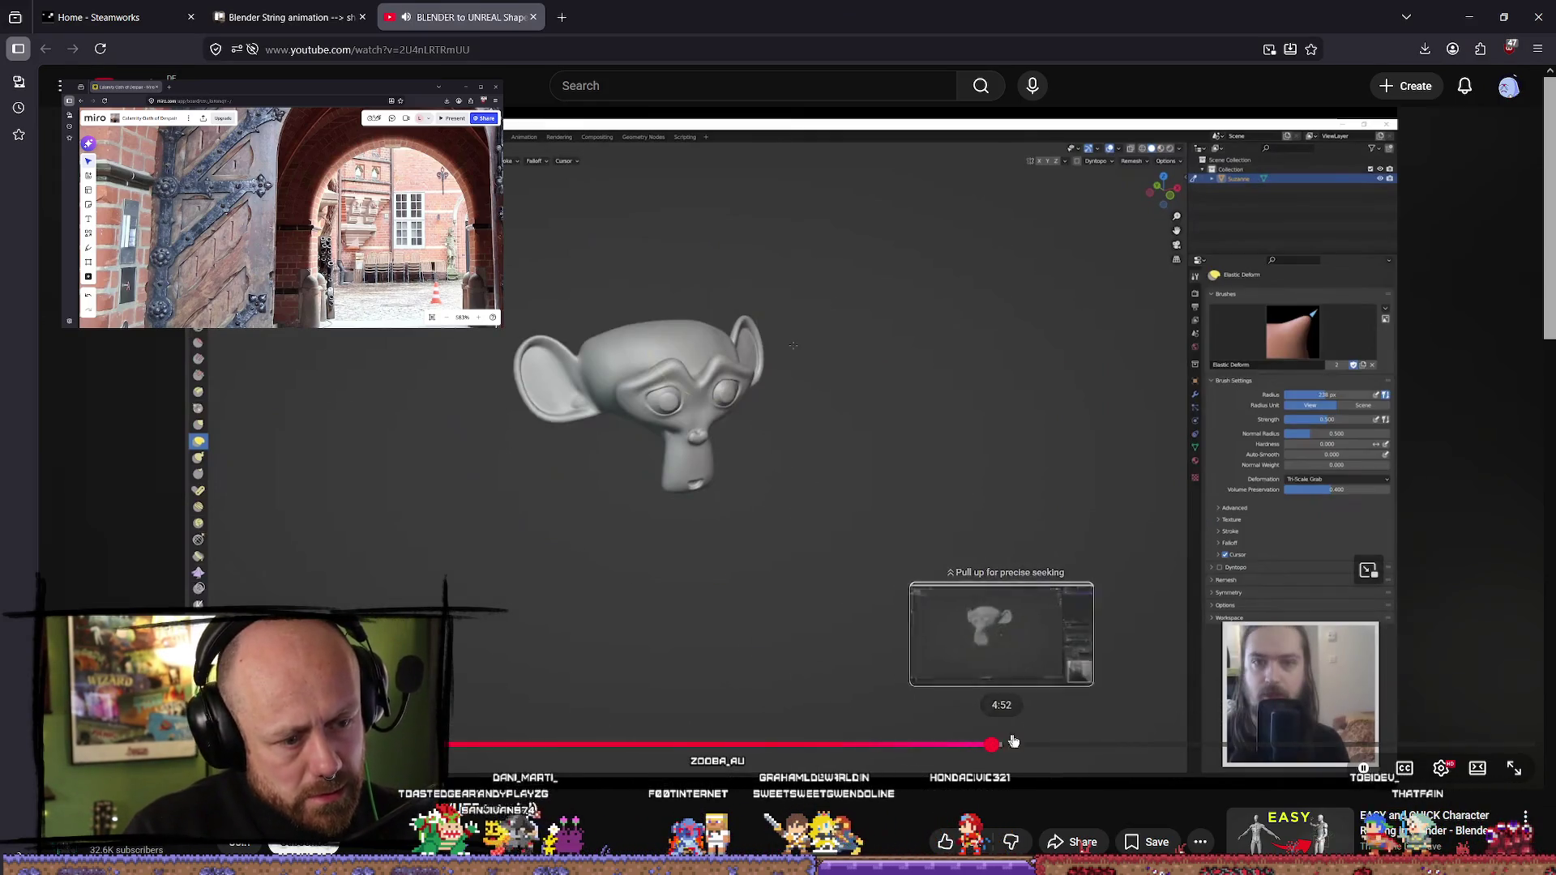
pyautogui.click(994, 743)
pyautogui.click(973, 504)
pyautogui.click(972, 503)
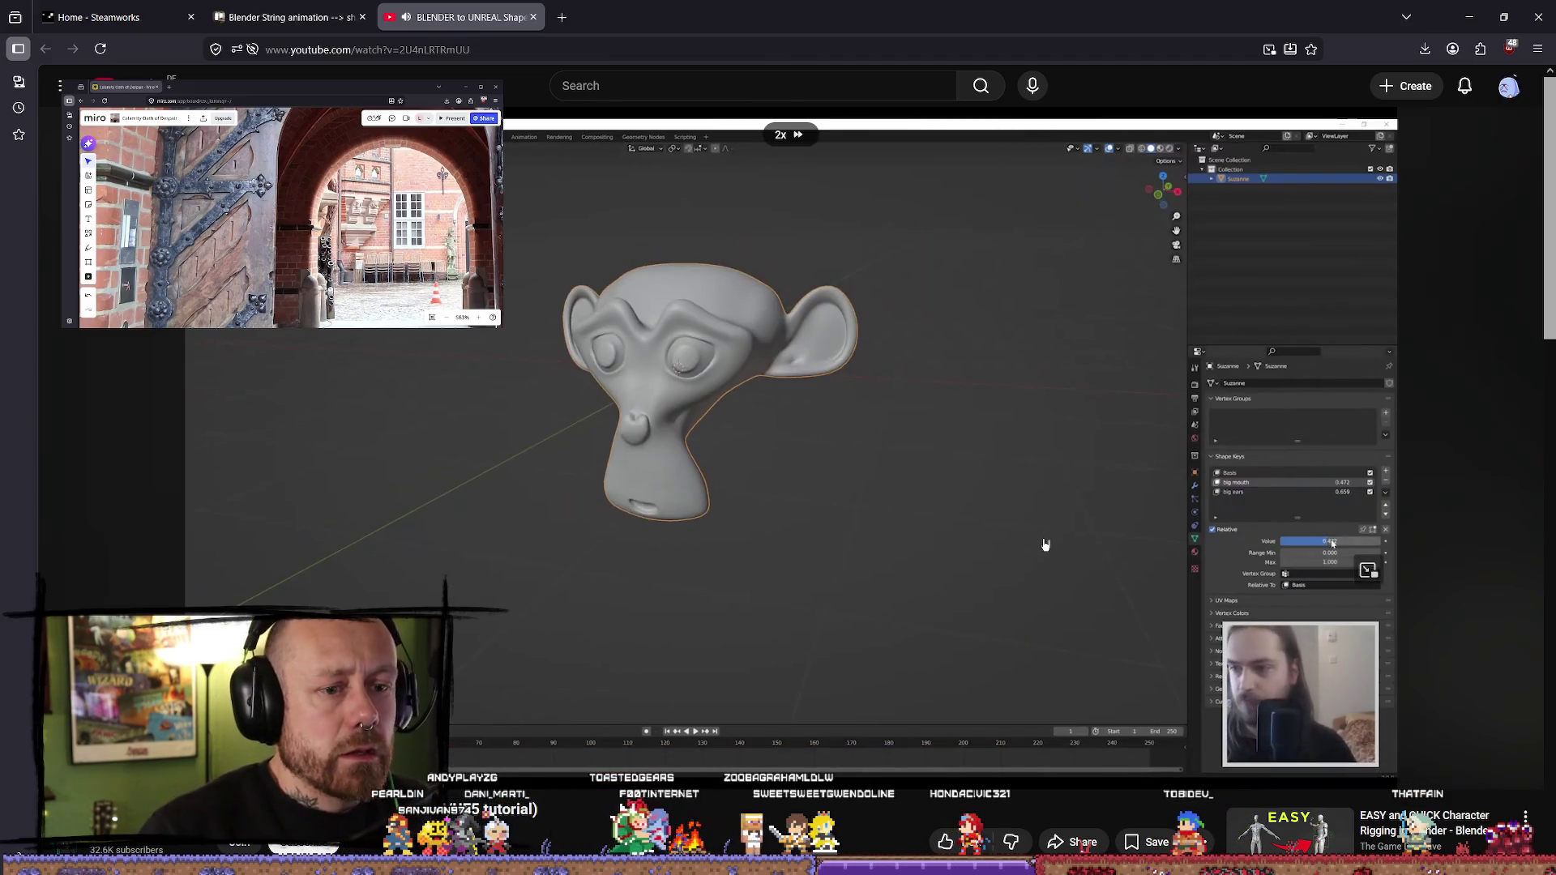
pyautogui.rightClick(1085, 522)
pyautogui.click(1004, 483)
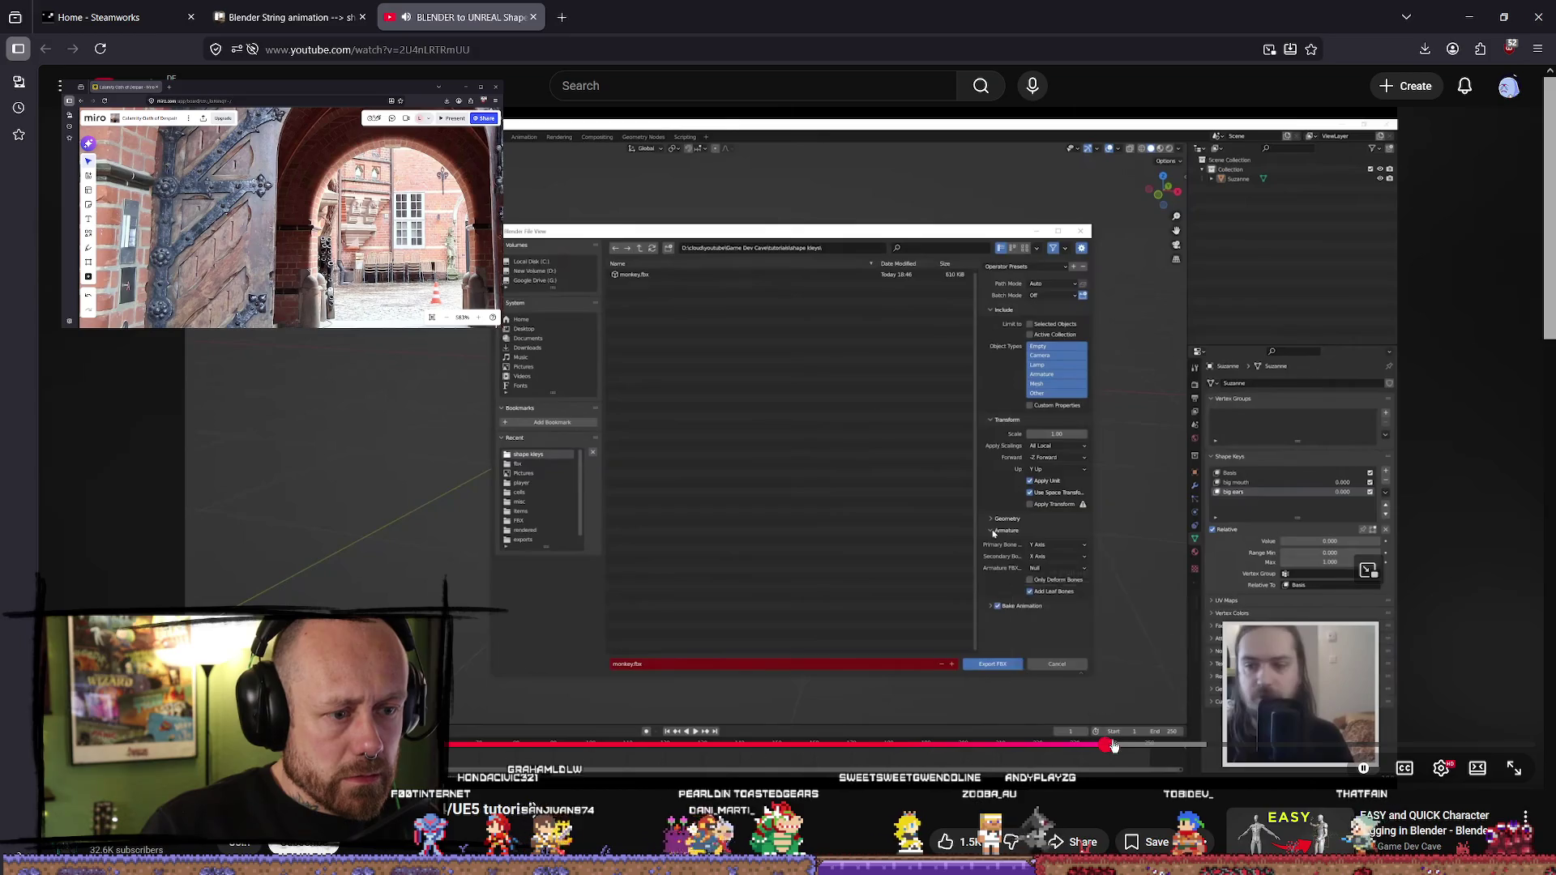
pyautogui.click(1106, 744)
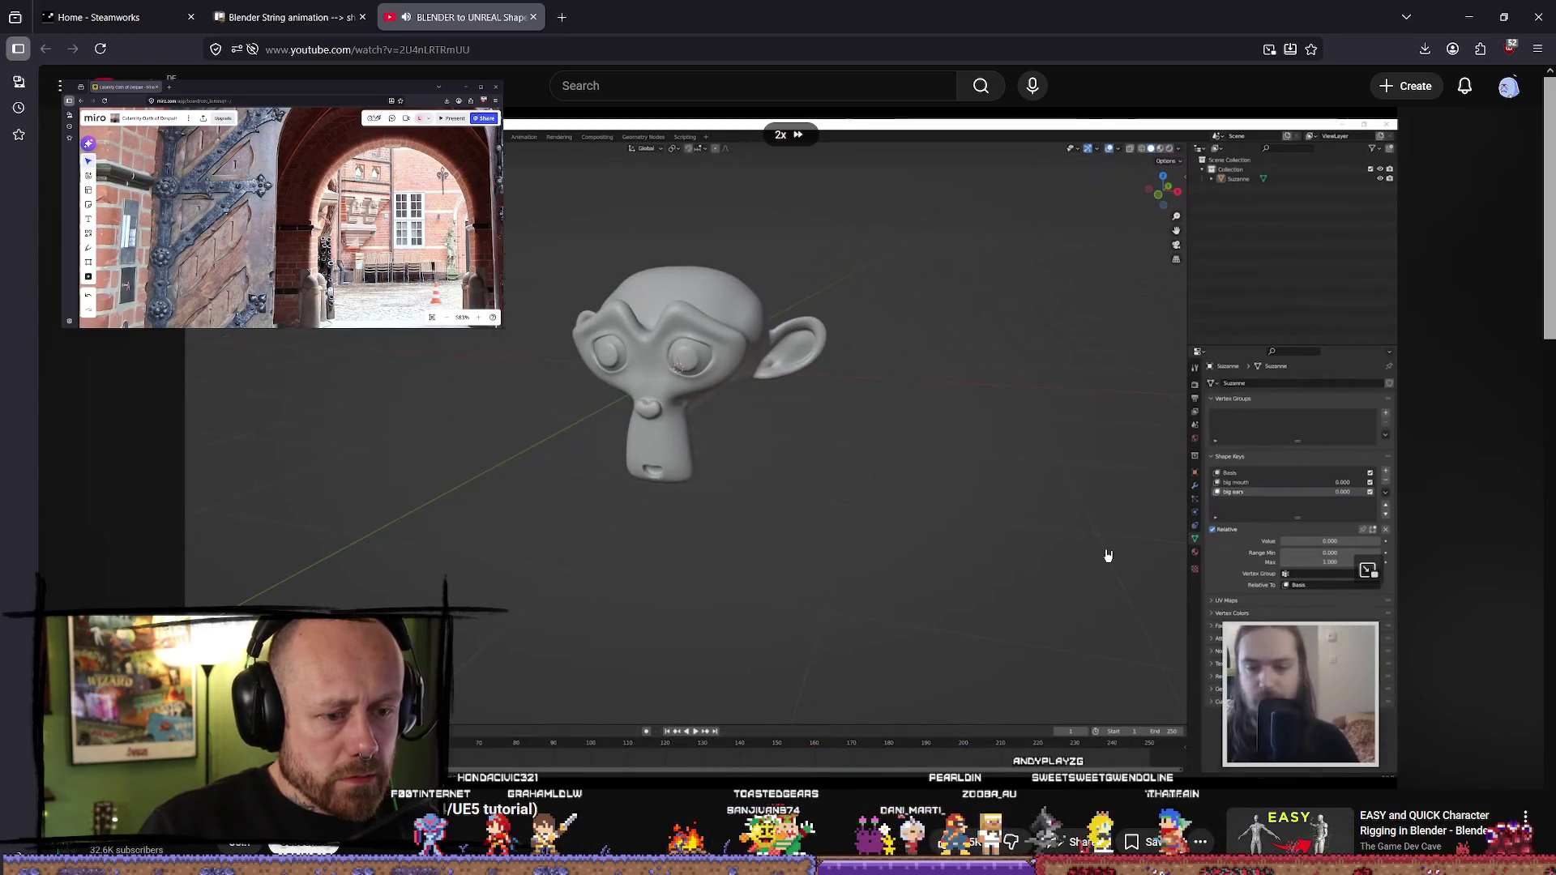
pyautogui.moveTo(1108, 555); pyautogui.dragTo(1108, 555)
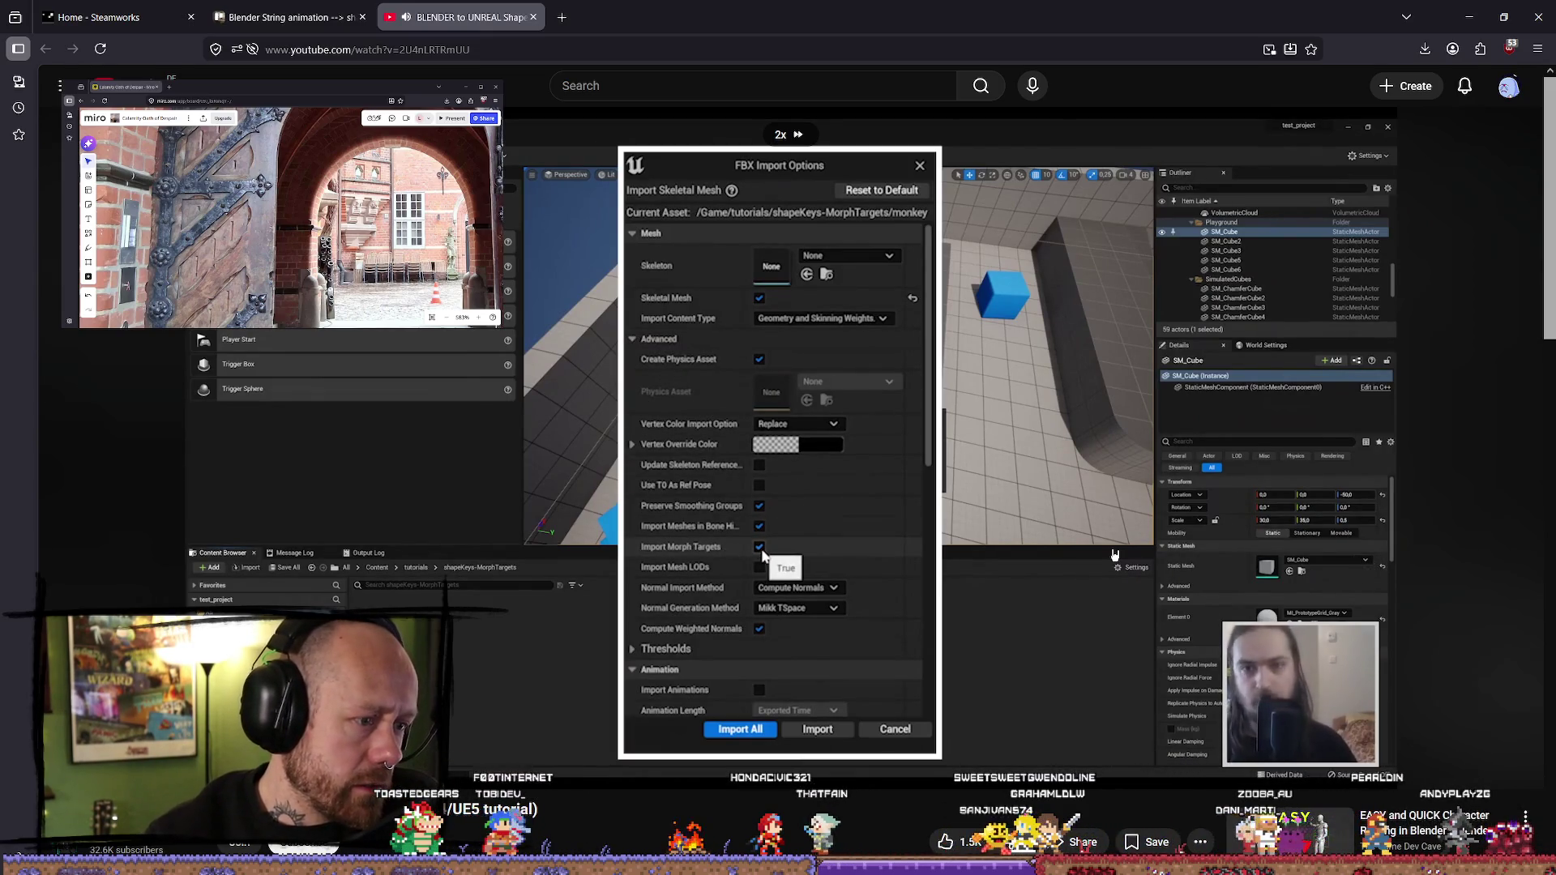
pyautogui.press('space')
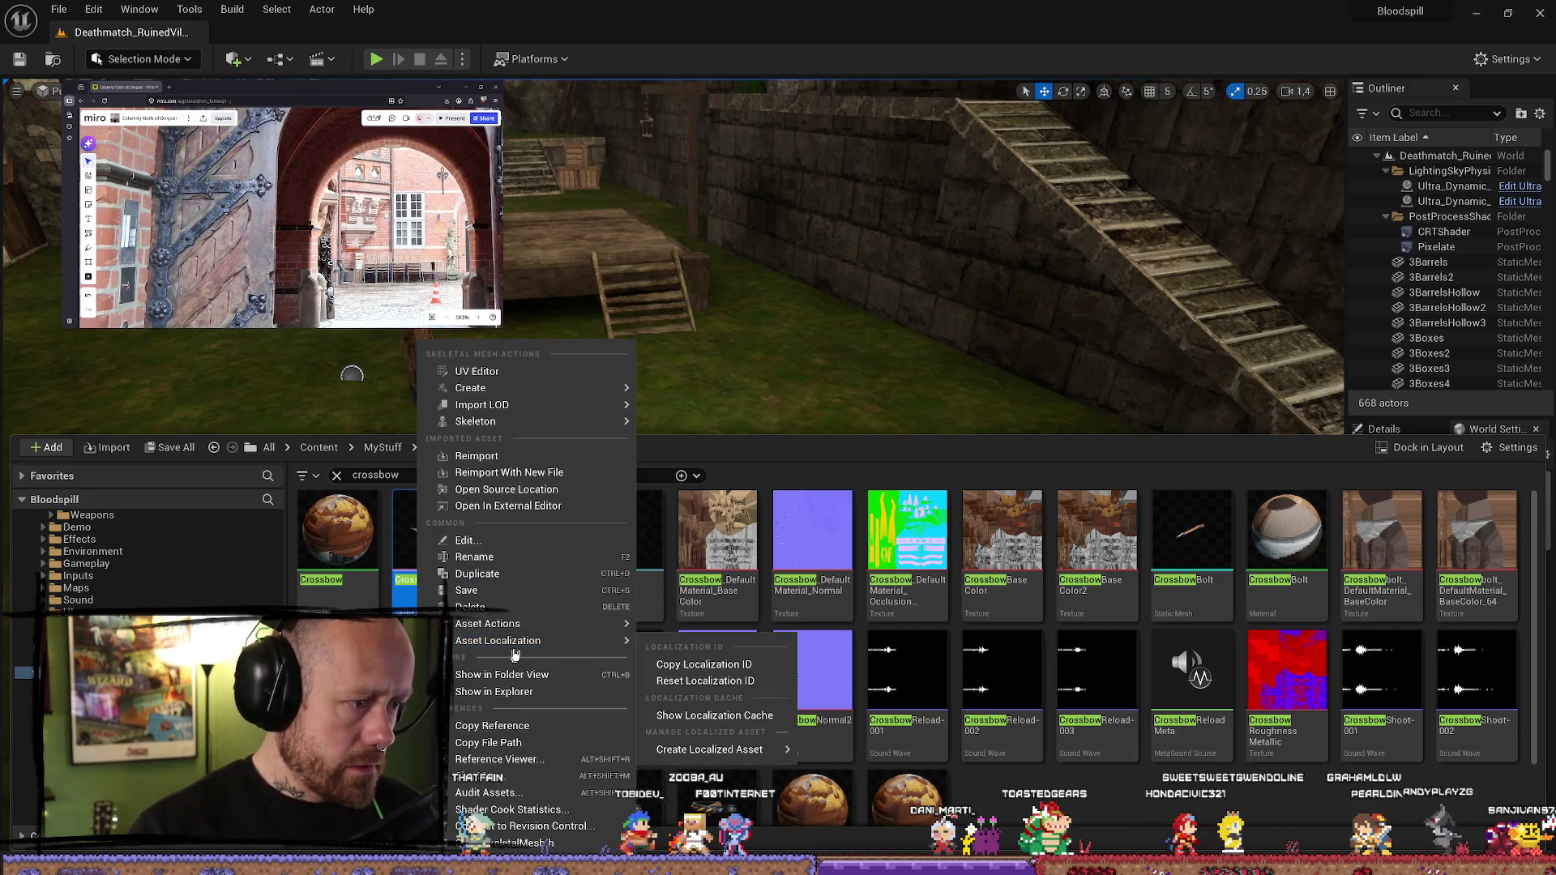
# - Force-delete Crossbow2, its physics asset and its skeleton from the Weapons folder
pyautogui.click(535, 677)
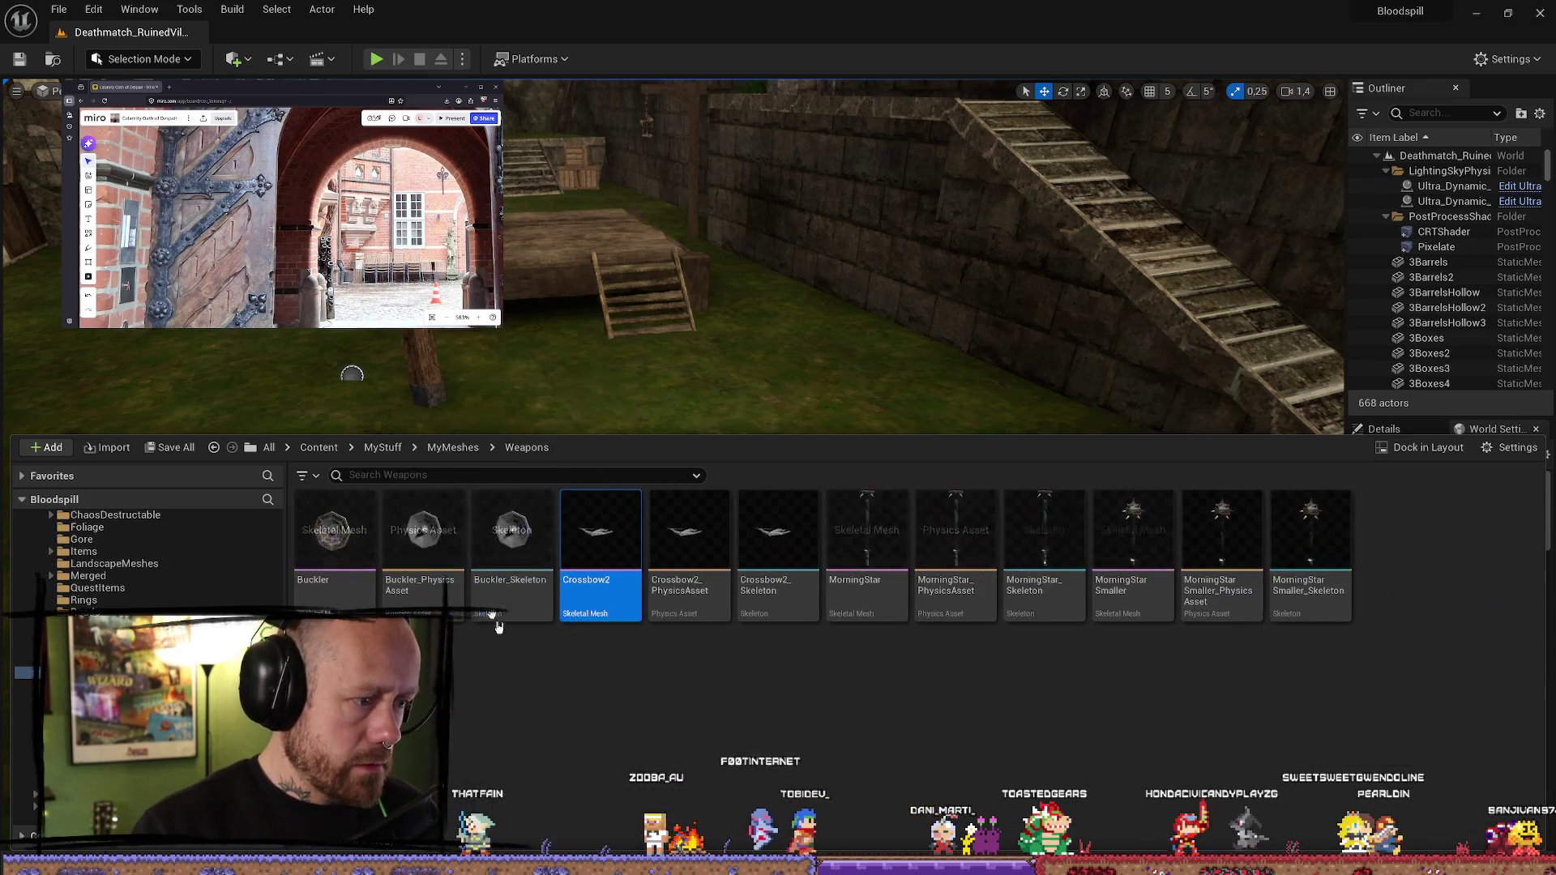
pyautogui.rightClick(598, 584)
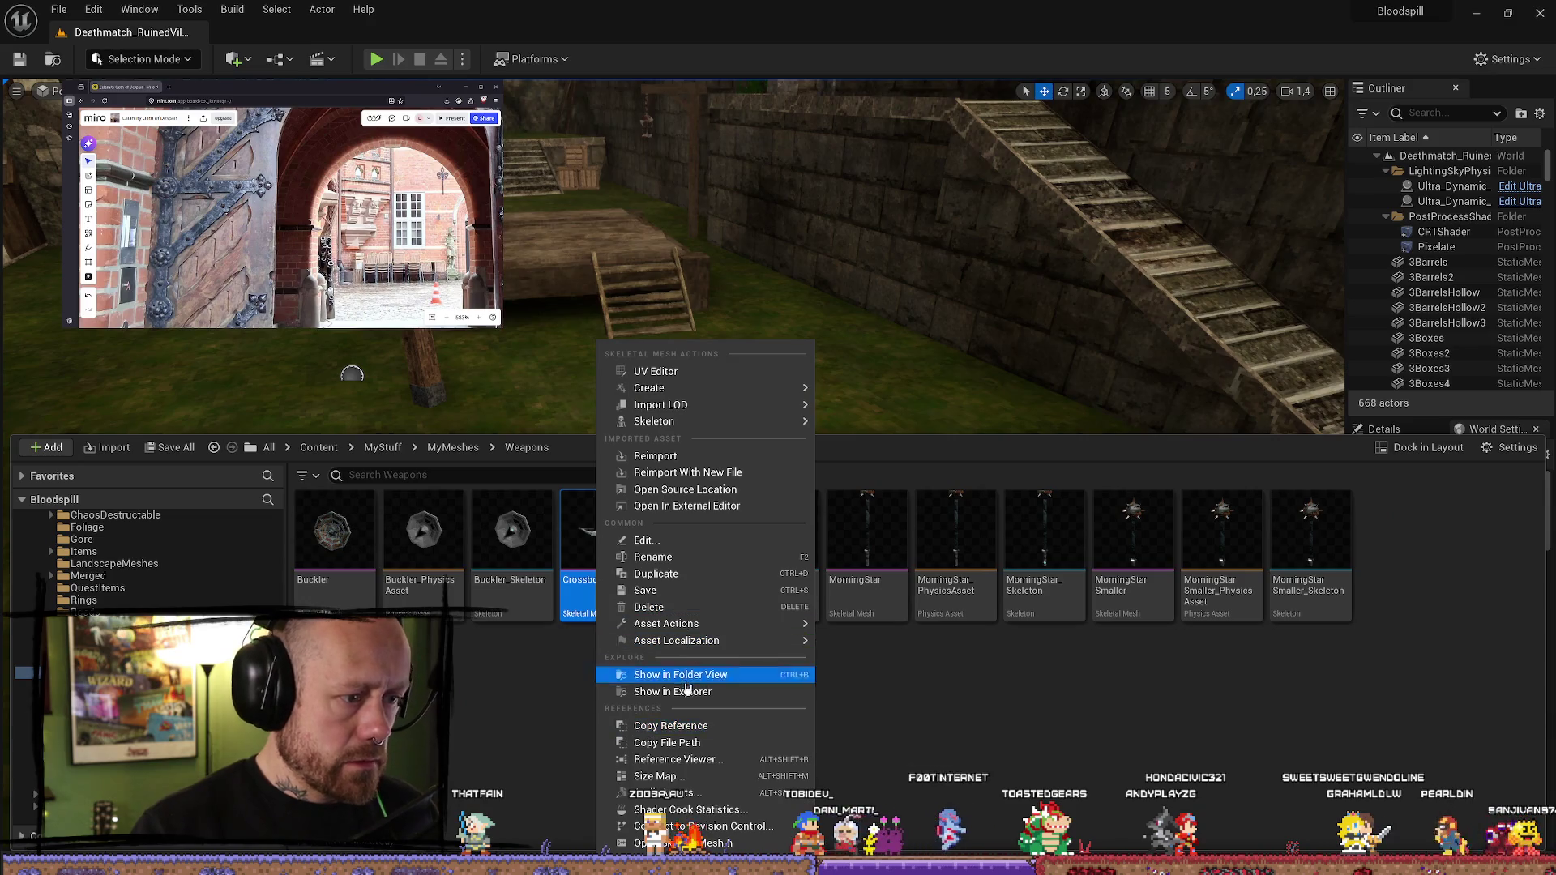
pyautogui.click(779, 744)
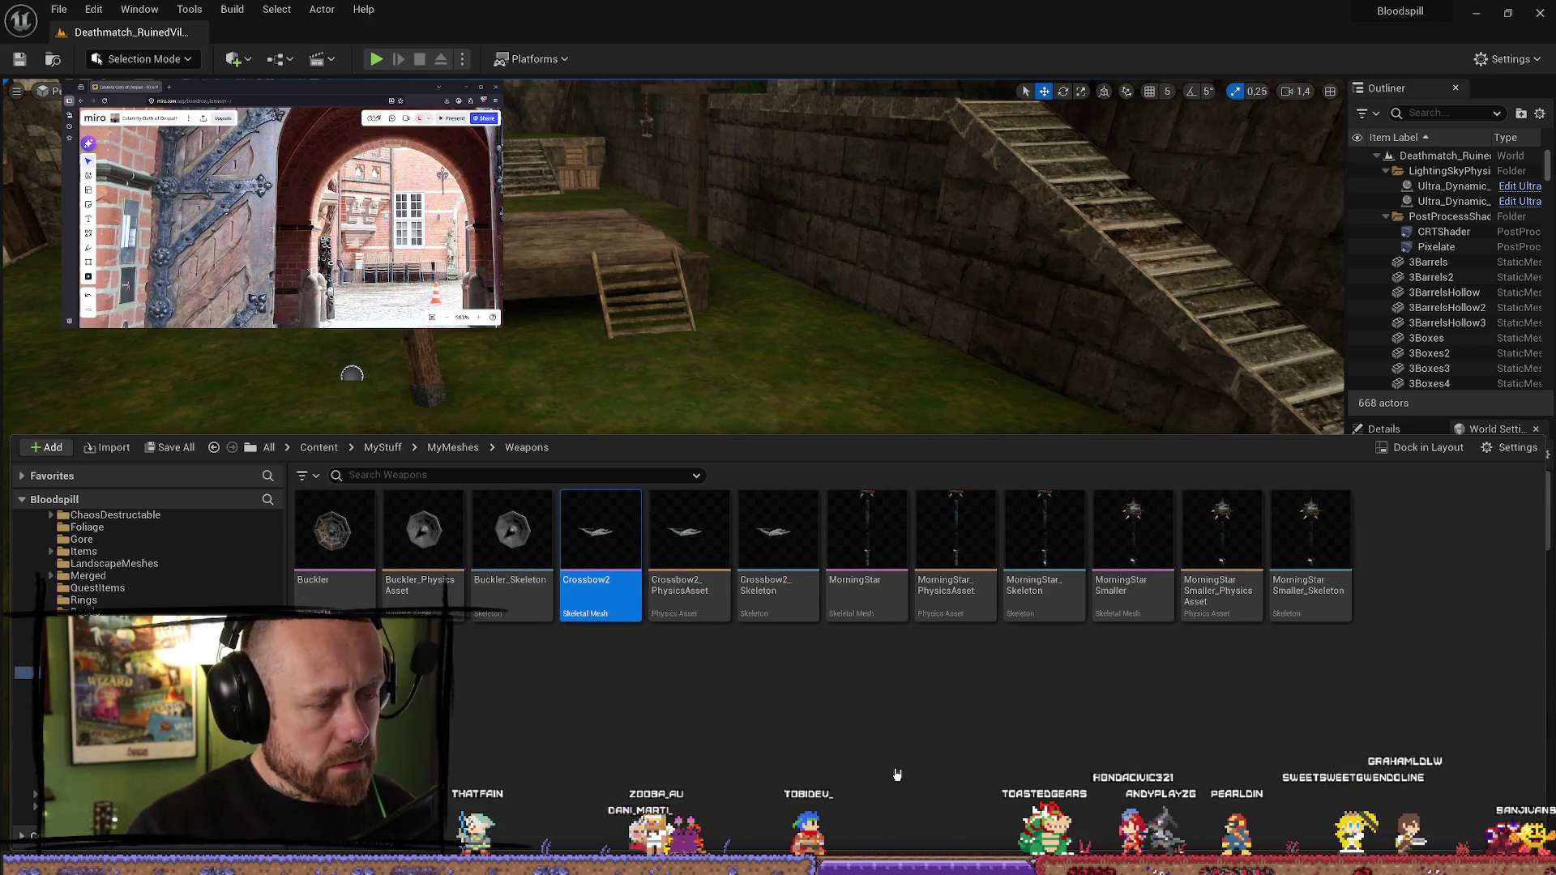
pyautogui.keyDown('shift'); pyautogui.click(777, 560); pyautogui.keyUp('shift')
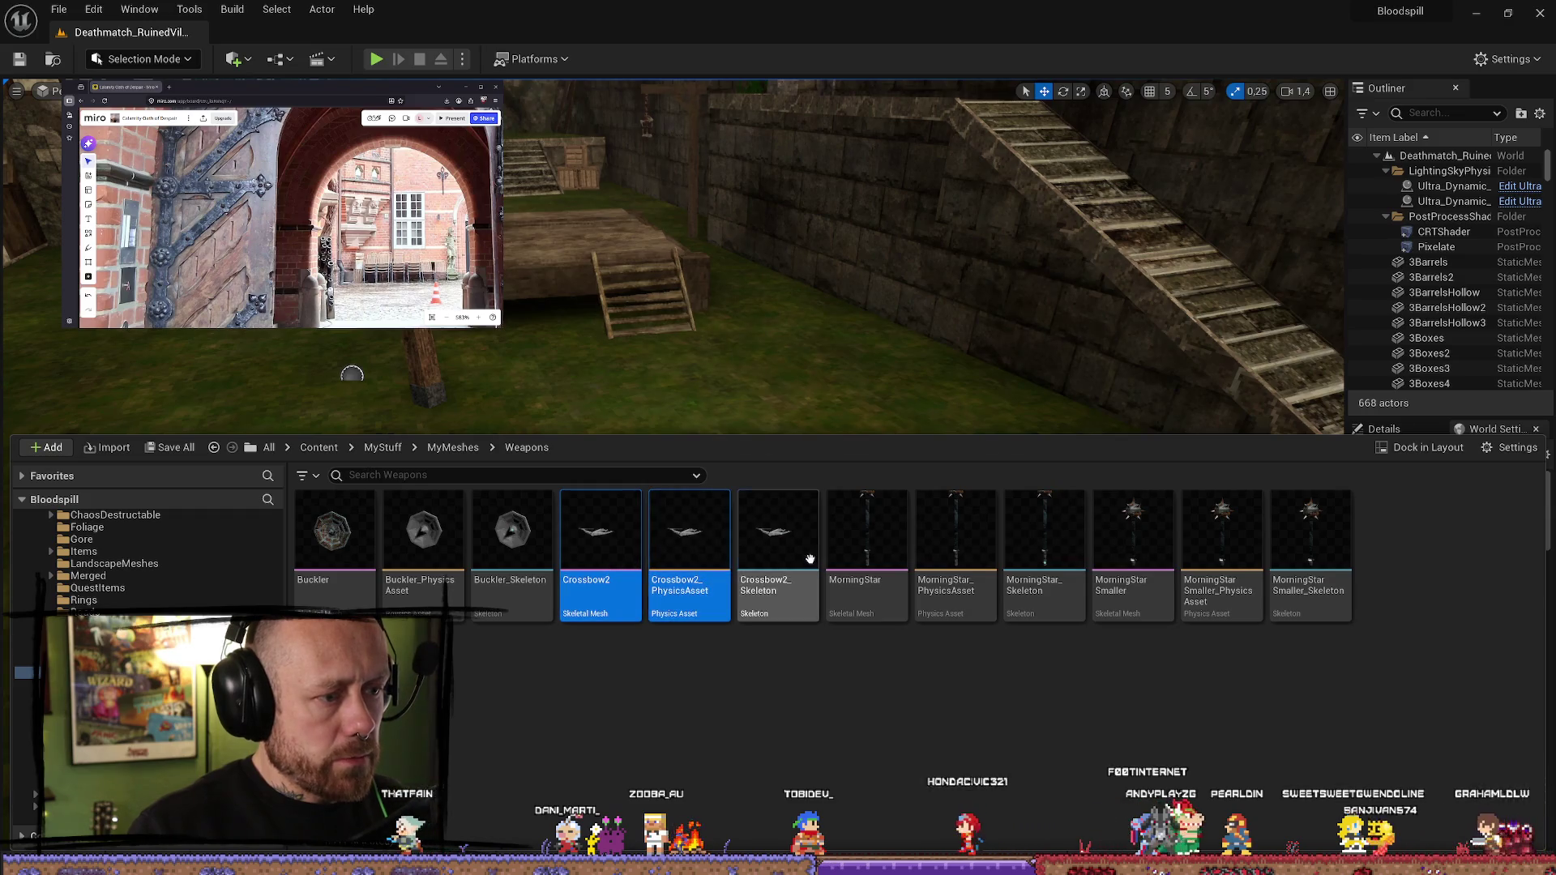
pyautogui.press('Delete')
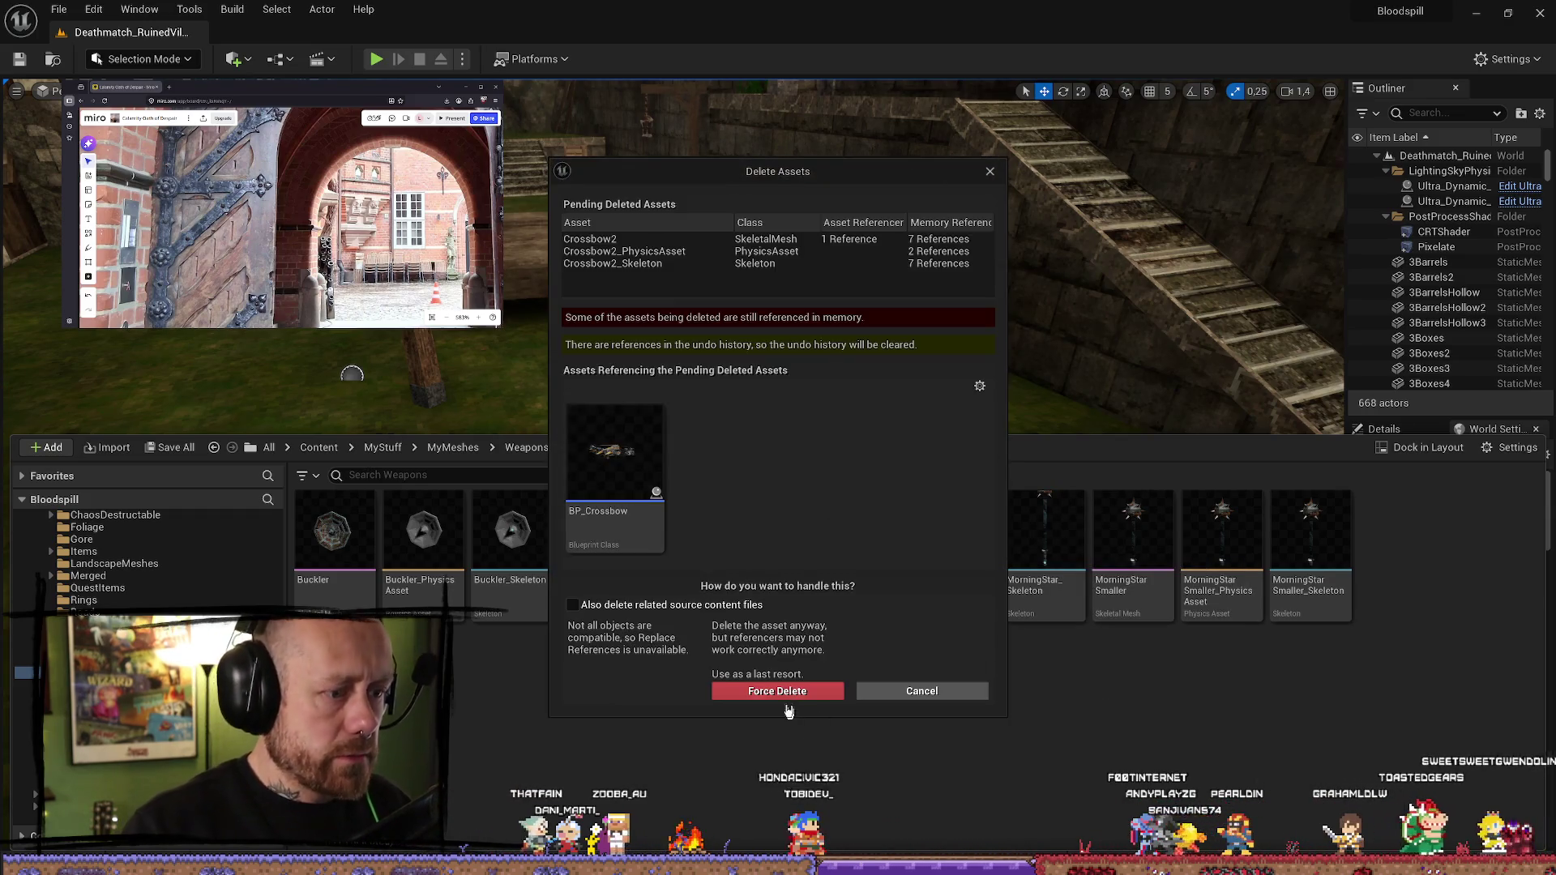
pyautogui.click(780, 687)
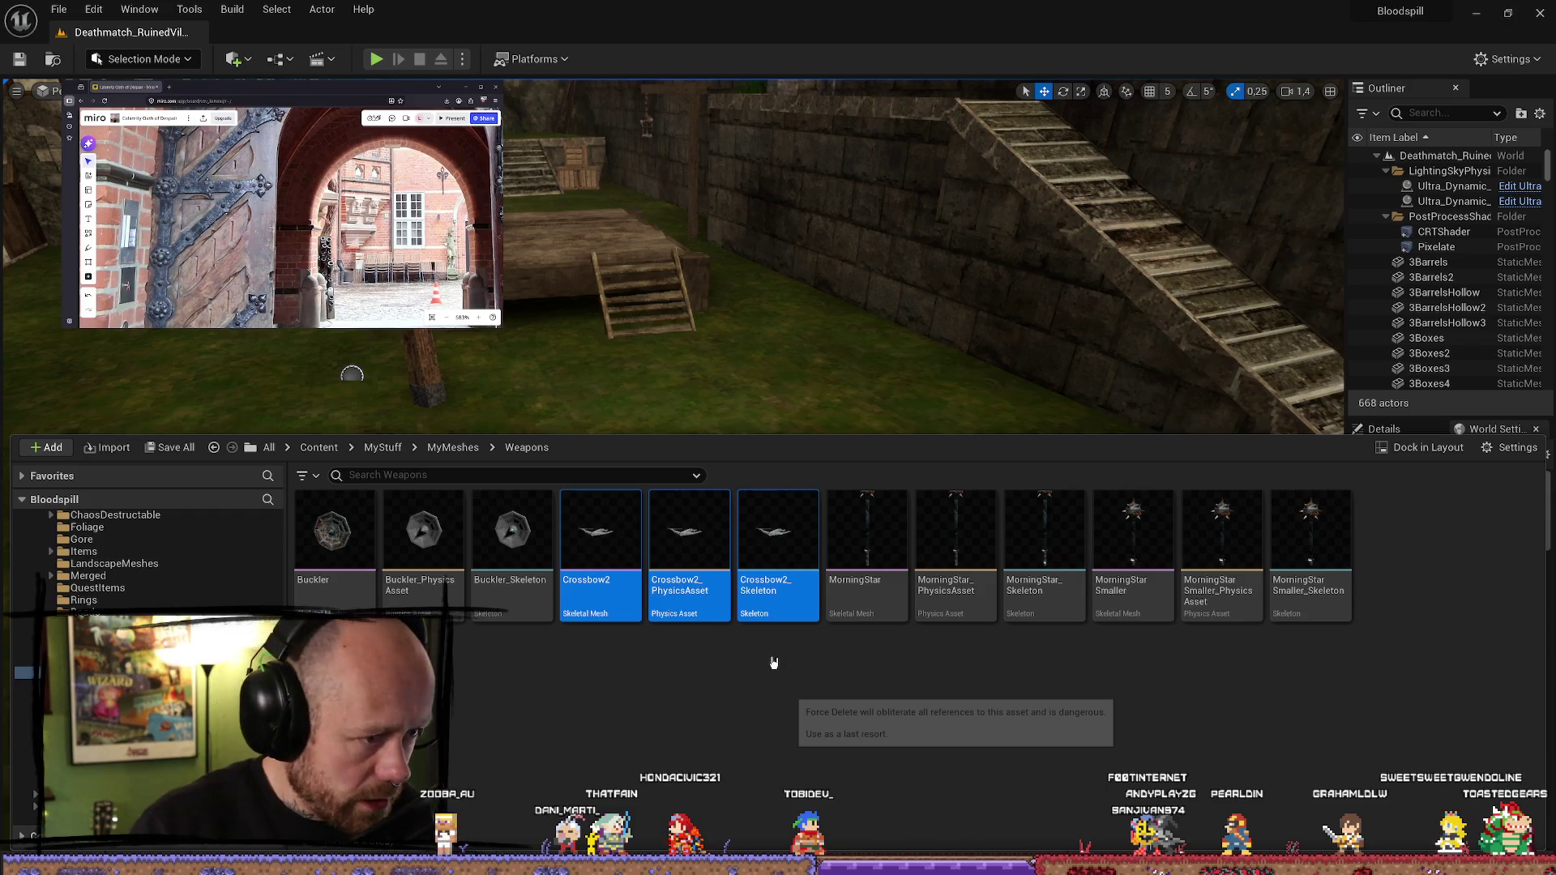
# - Reopen the Weapons folder in the Content Drawer and go back to Blender
pyautogui.moveTo(816, 550); pyautogui.dragTo(816, 573, button='right')
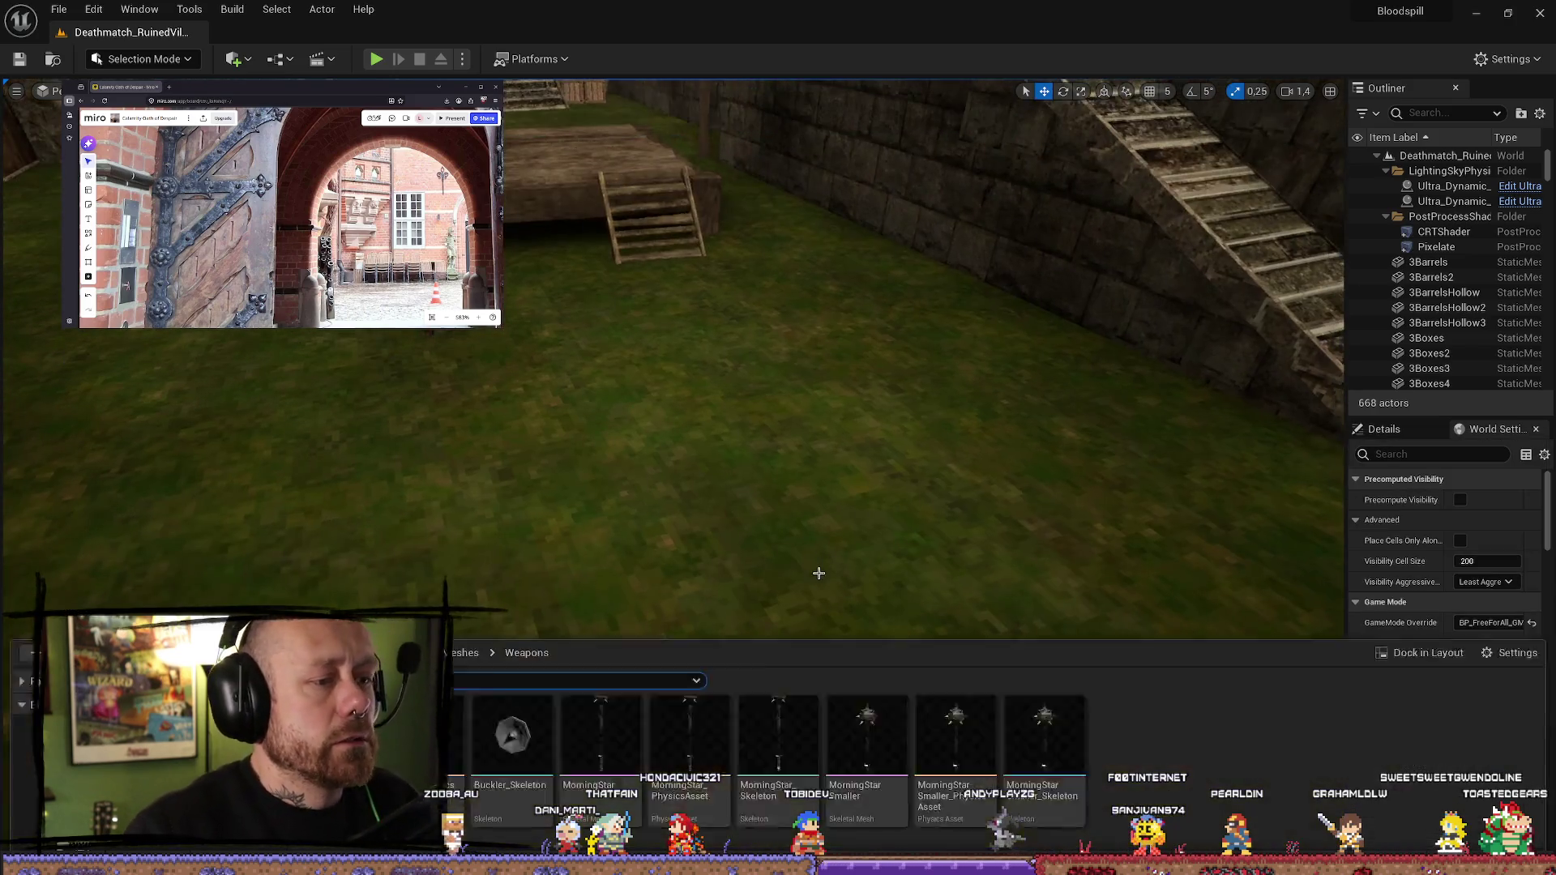
pyautogui.hotkey('ctrl', 'space')
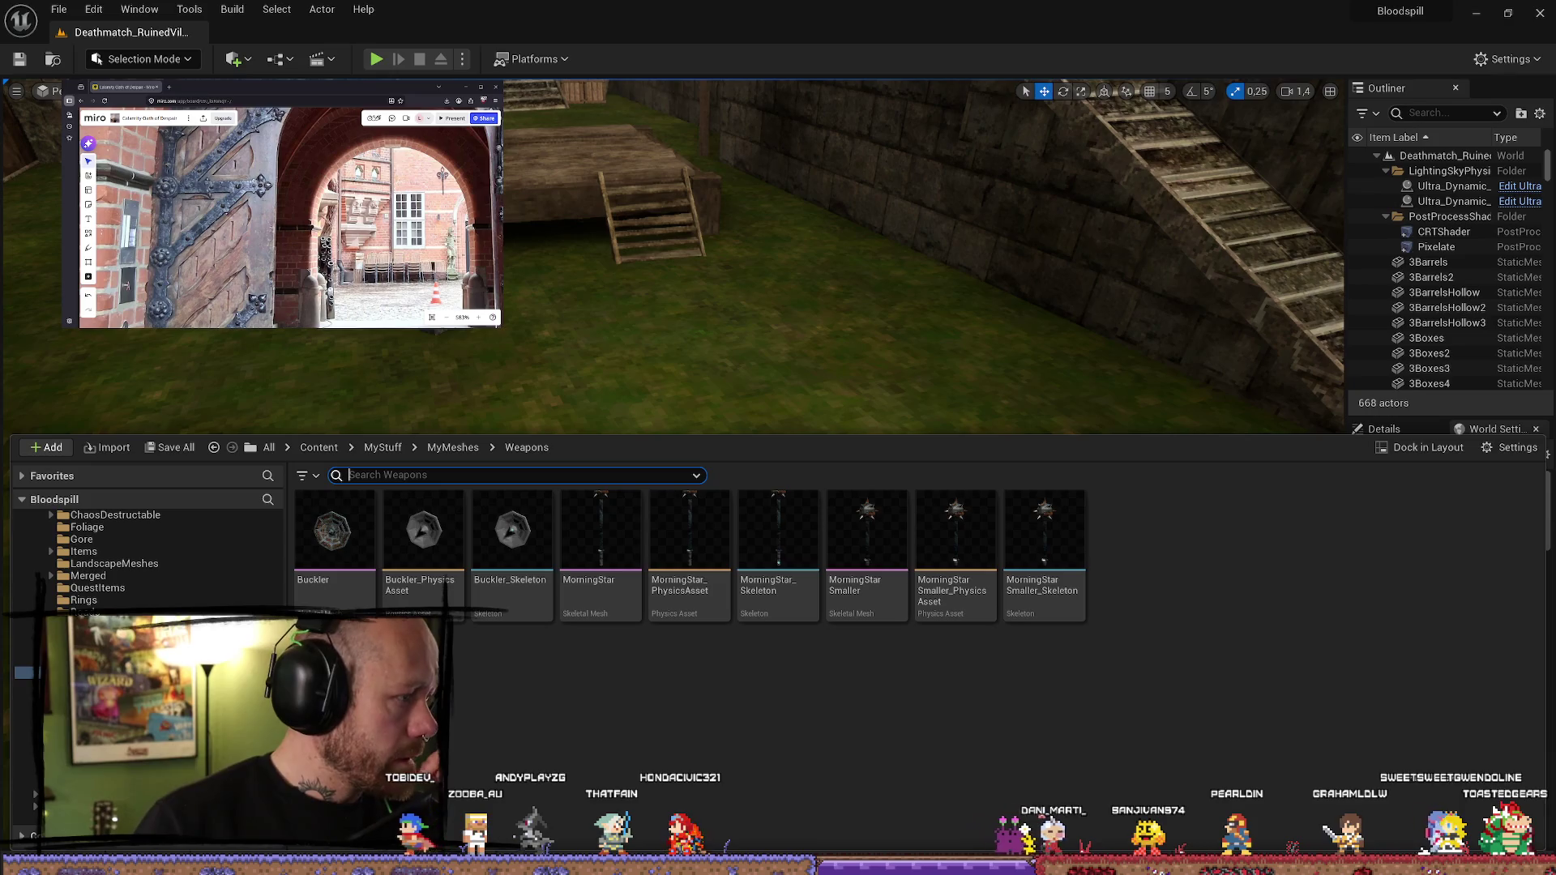
pyautogui.hotkey('alt', 'Tab')
# - Export the selected Crossbow2 as FBX with the default settings and minimise Blender
pyautogui.click(624, 424)
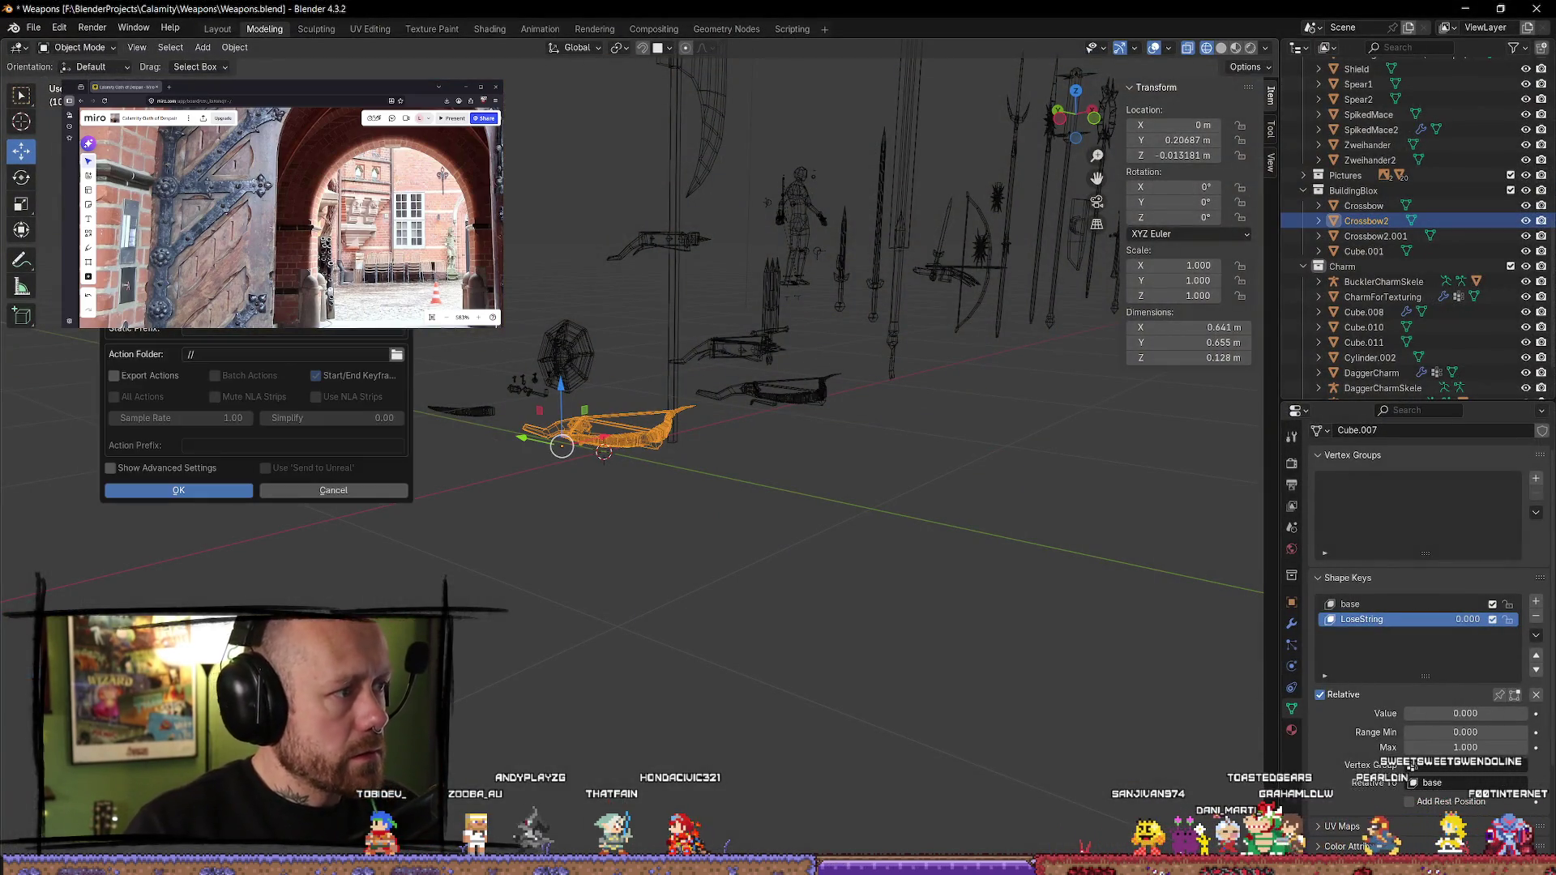
pyautogui.click(243, 490)
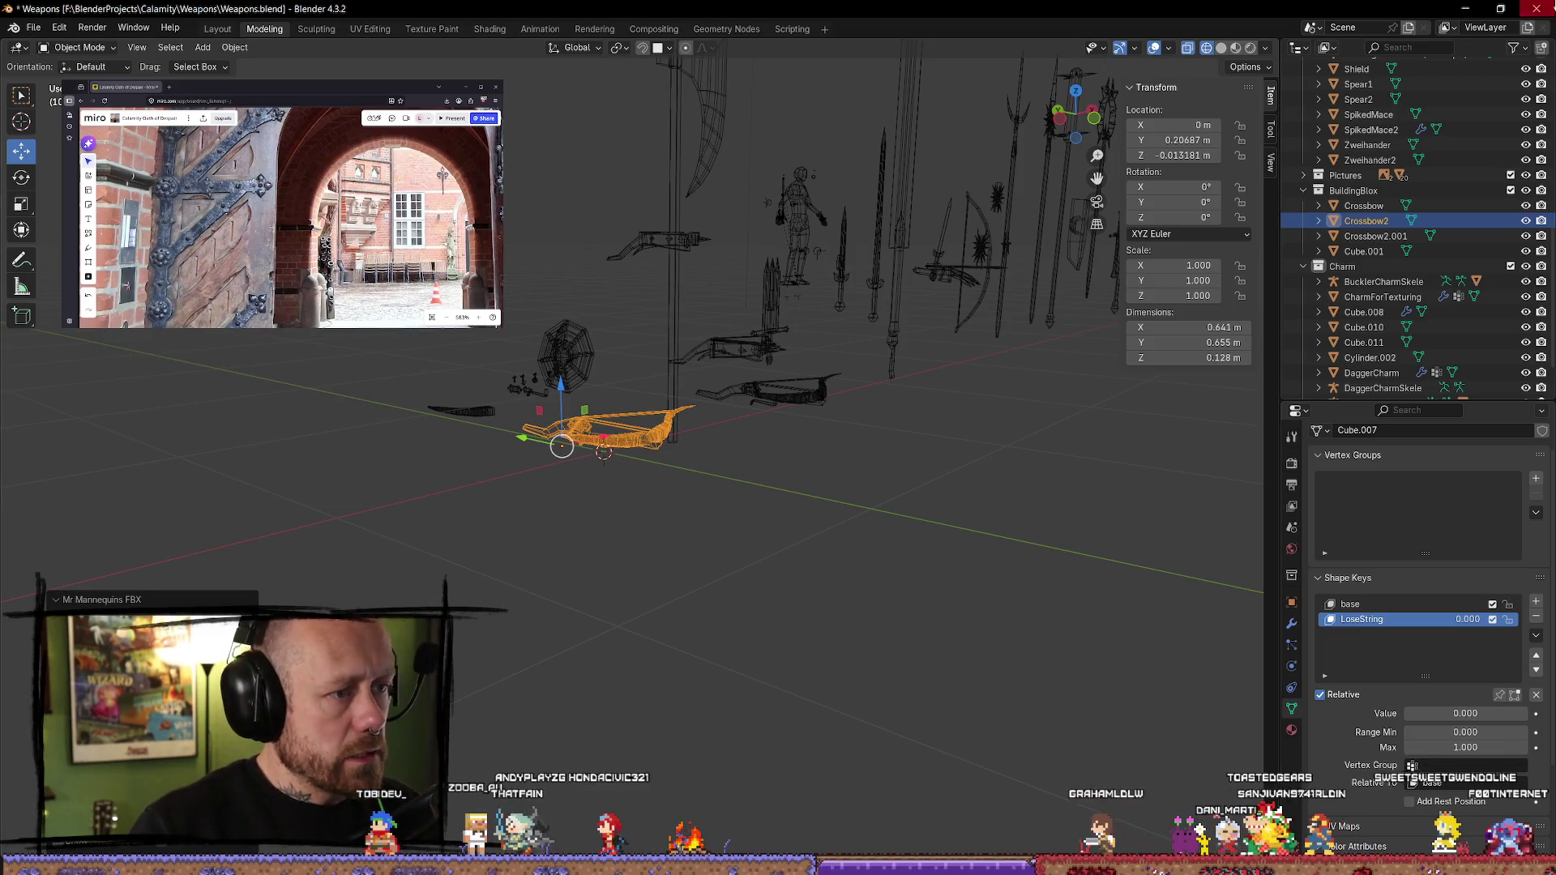
pyautogui.click(1460, 11)
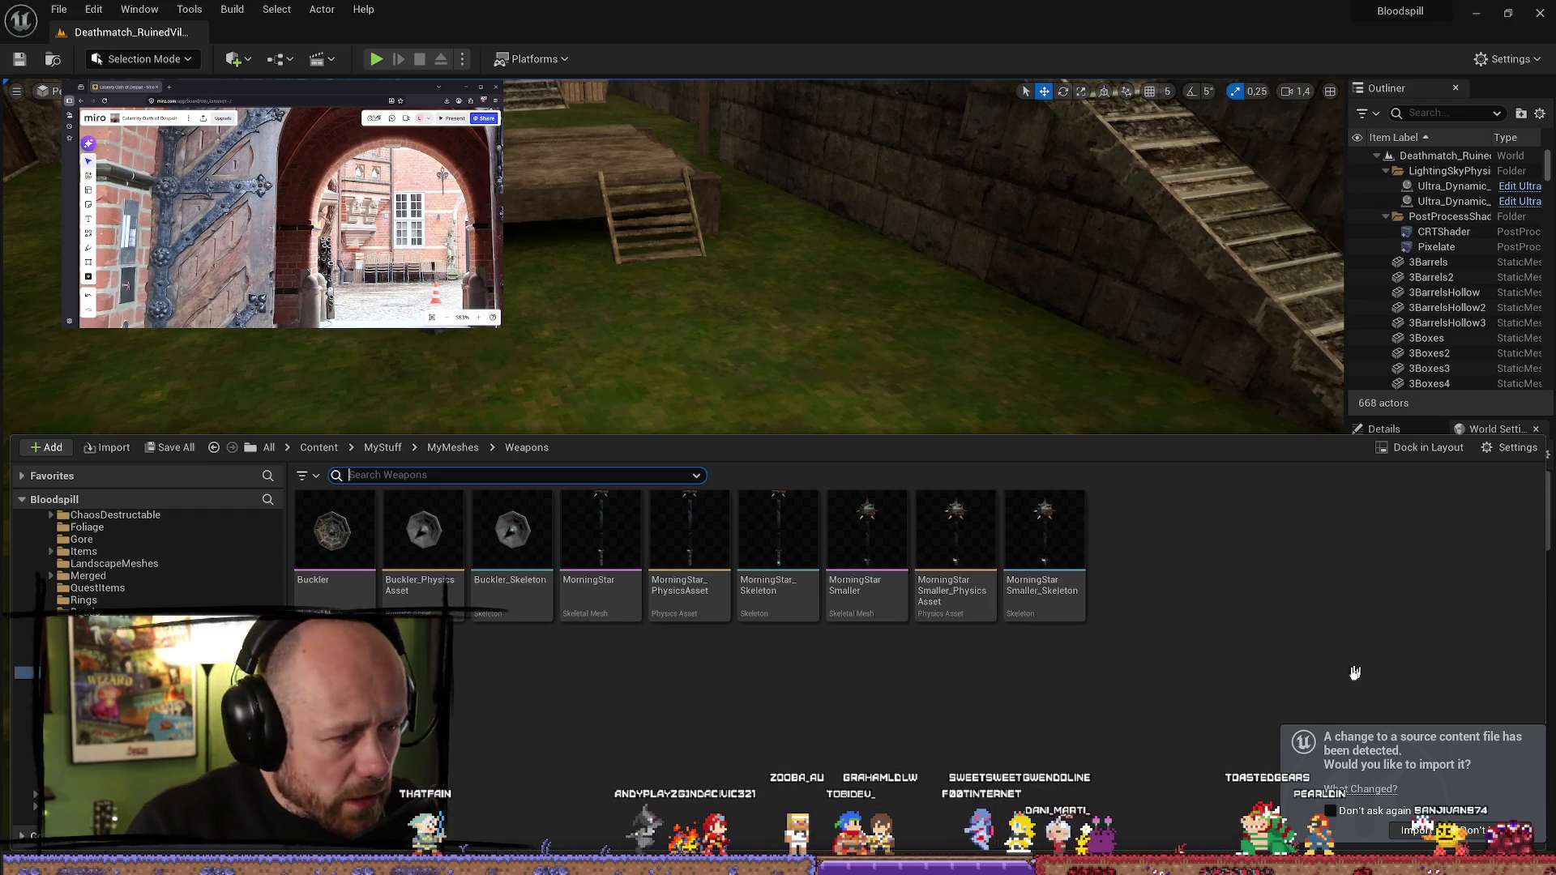
# - Accept the changed-source import as a Skeletal Mesh with Skeleton reset to None
pyautogui.click(1420, 830)
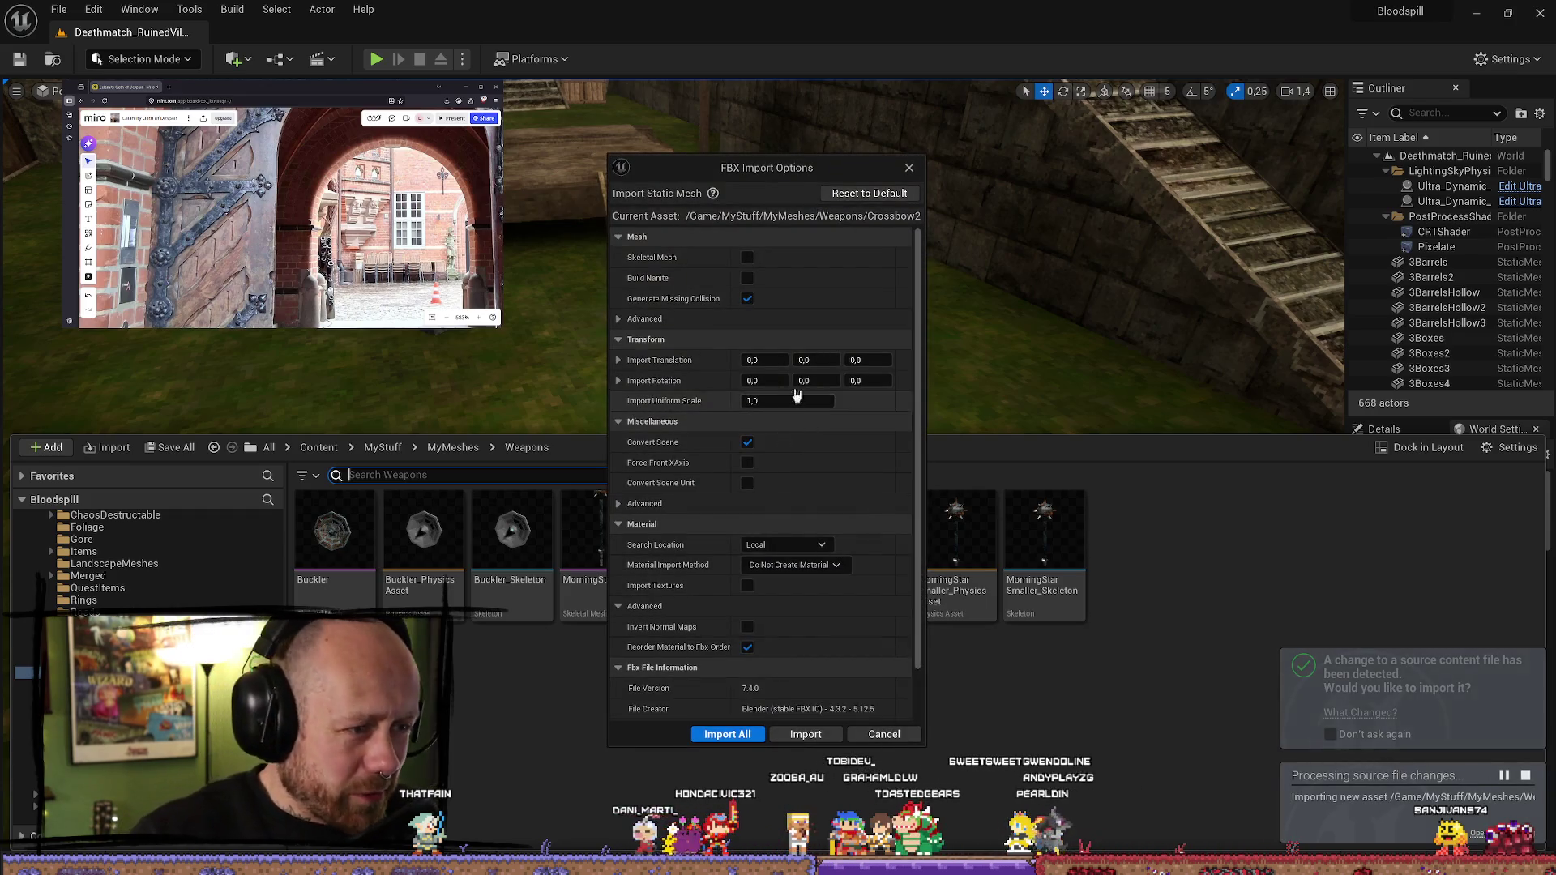
pyautogui.click(748, 257)
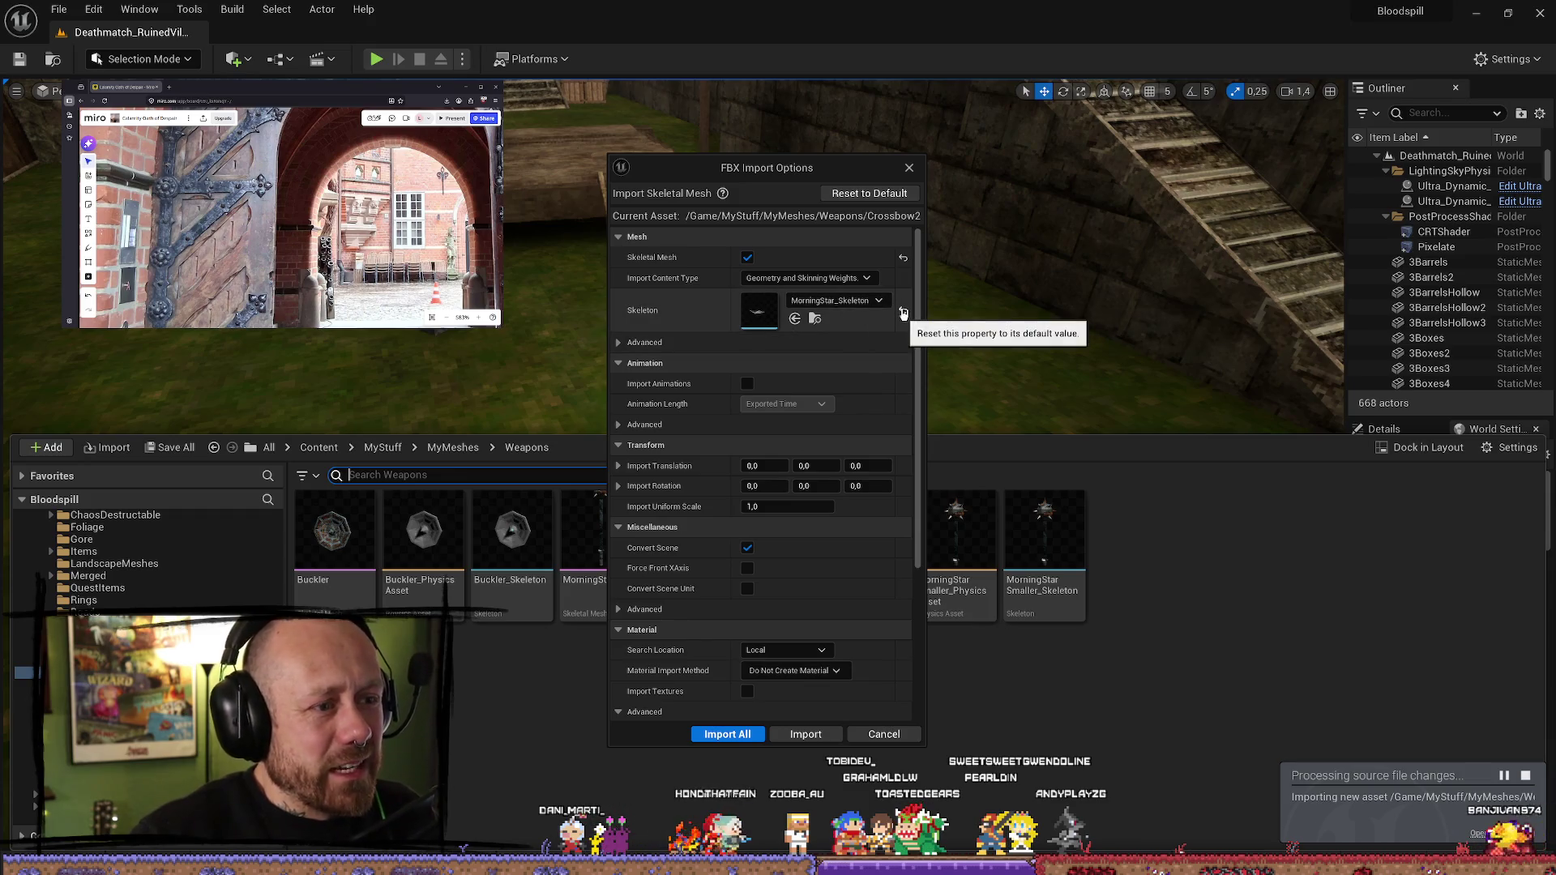
pyautogui.click(903, 313)
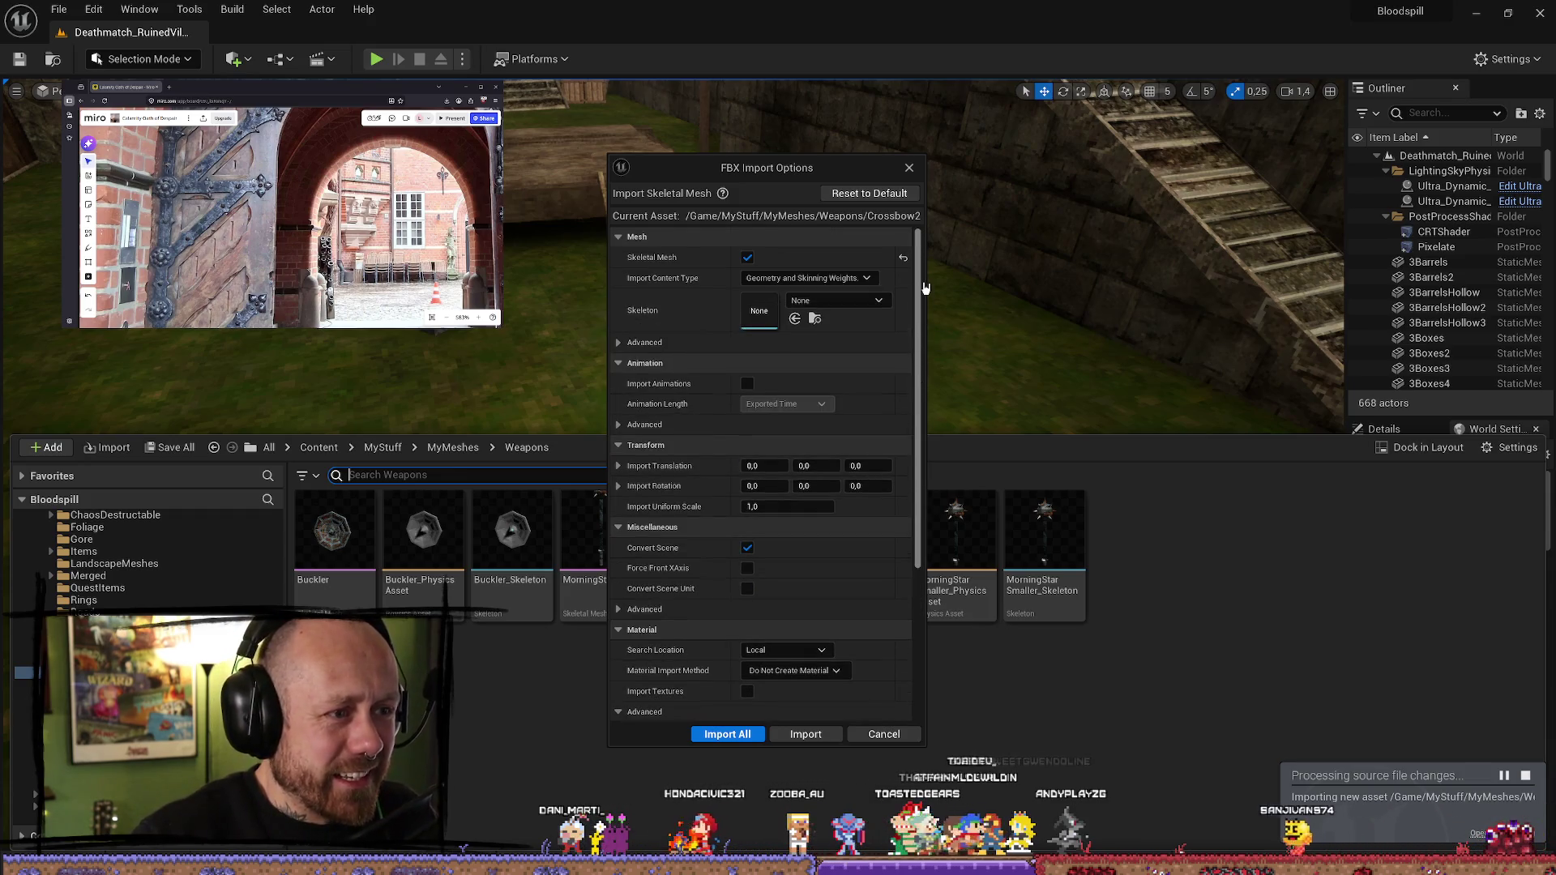
pyautogui.moveTo(925, 336); pyautogui.dragTo(924, 471)
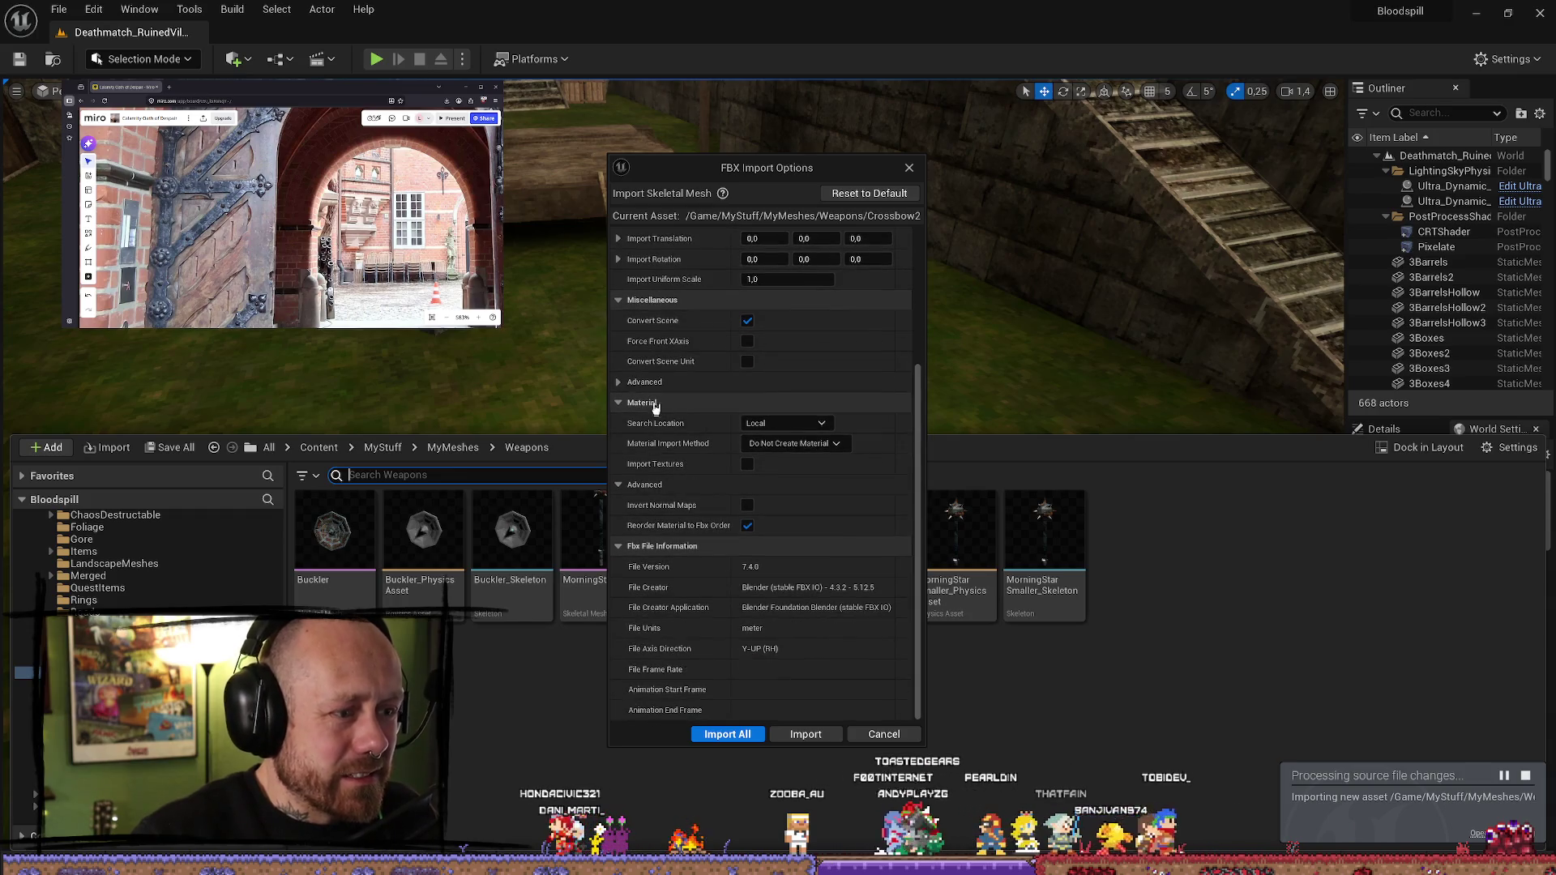
pyautogui.click(628, 386)
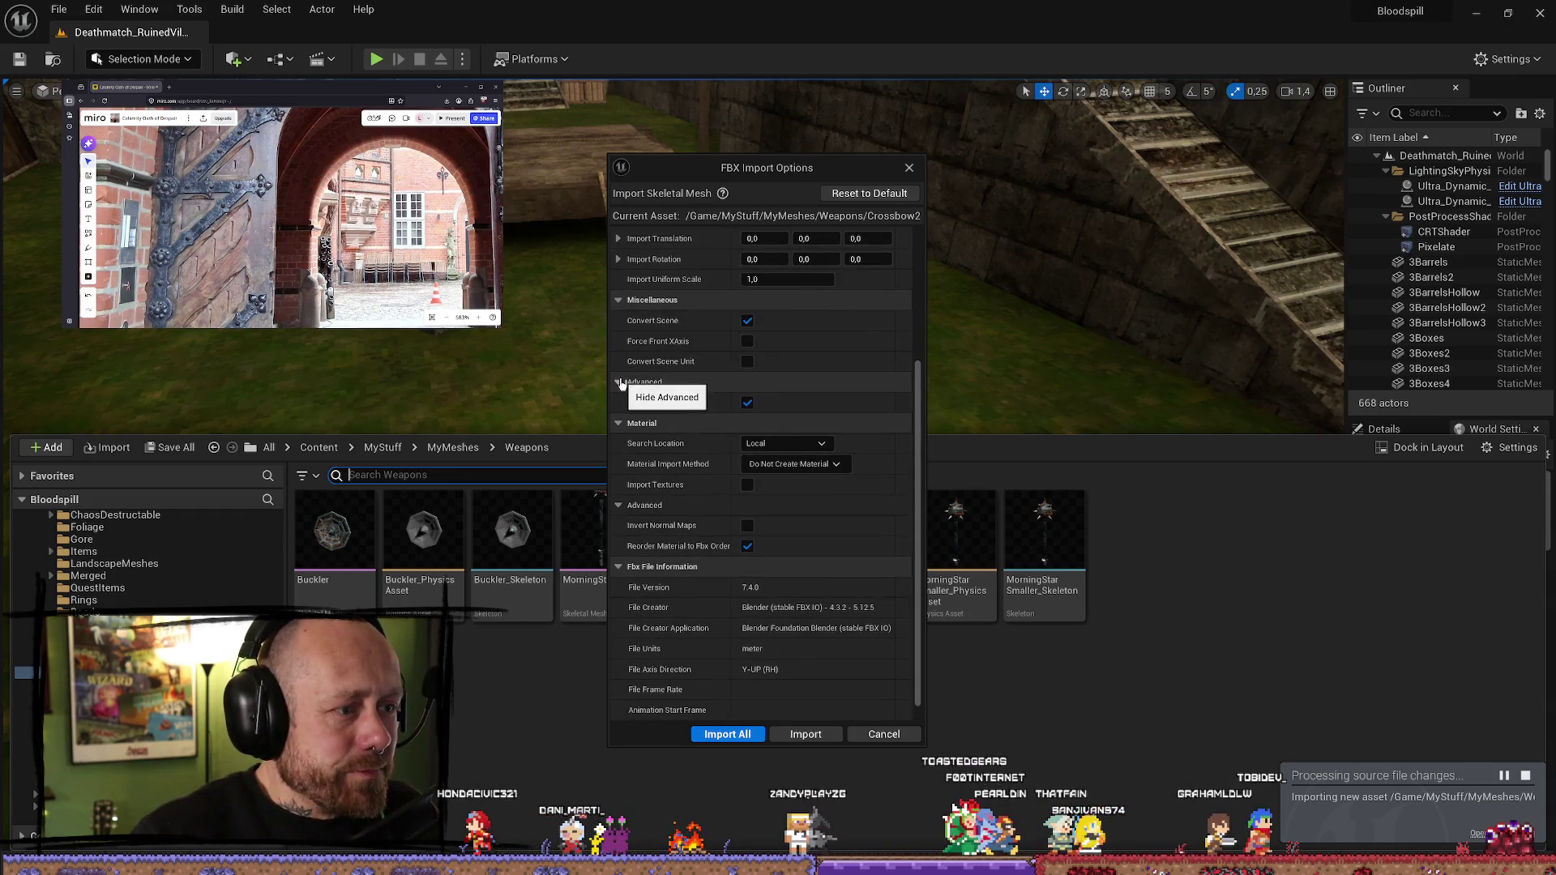
pyautogui.click(622, 261)
pyautogui.click(619, 260)
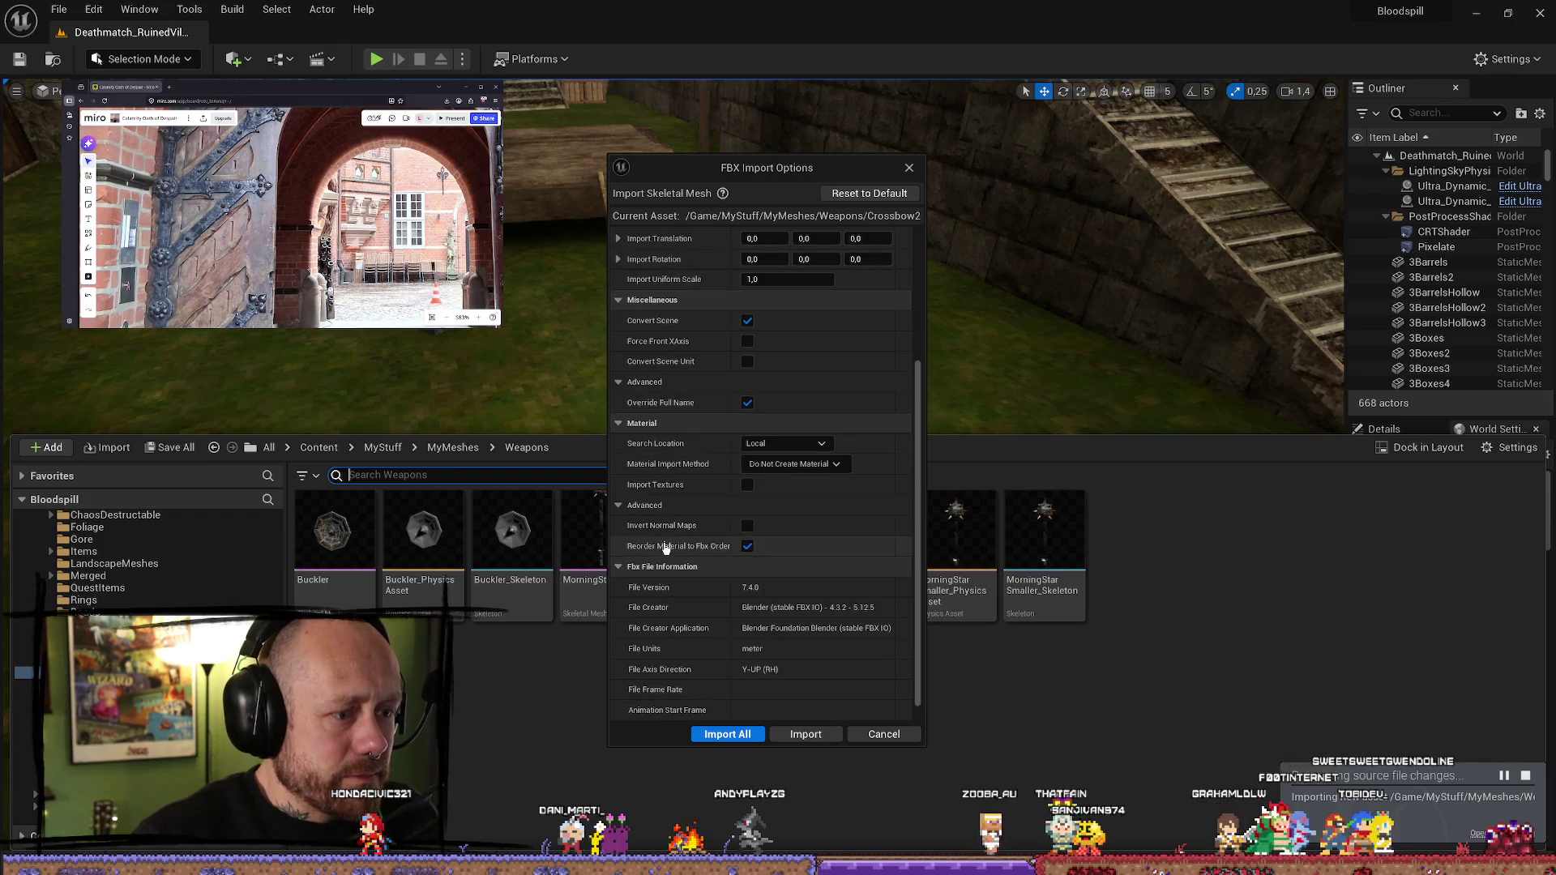
# - Review the mesh import options, import with Import Morph Targets on, and close the Message Log
pyautogui.scroll(-1, 637, 585)
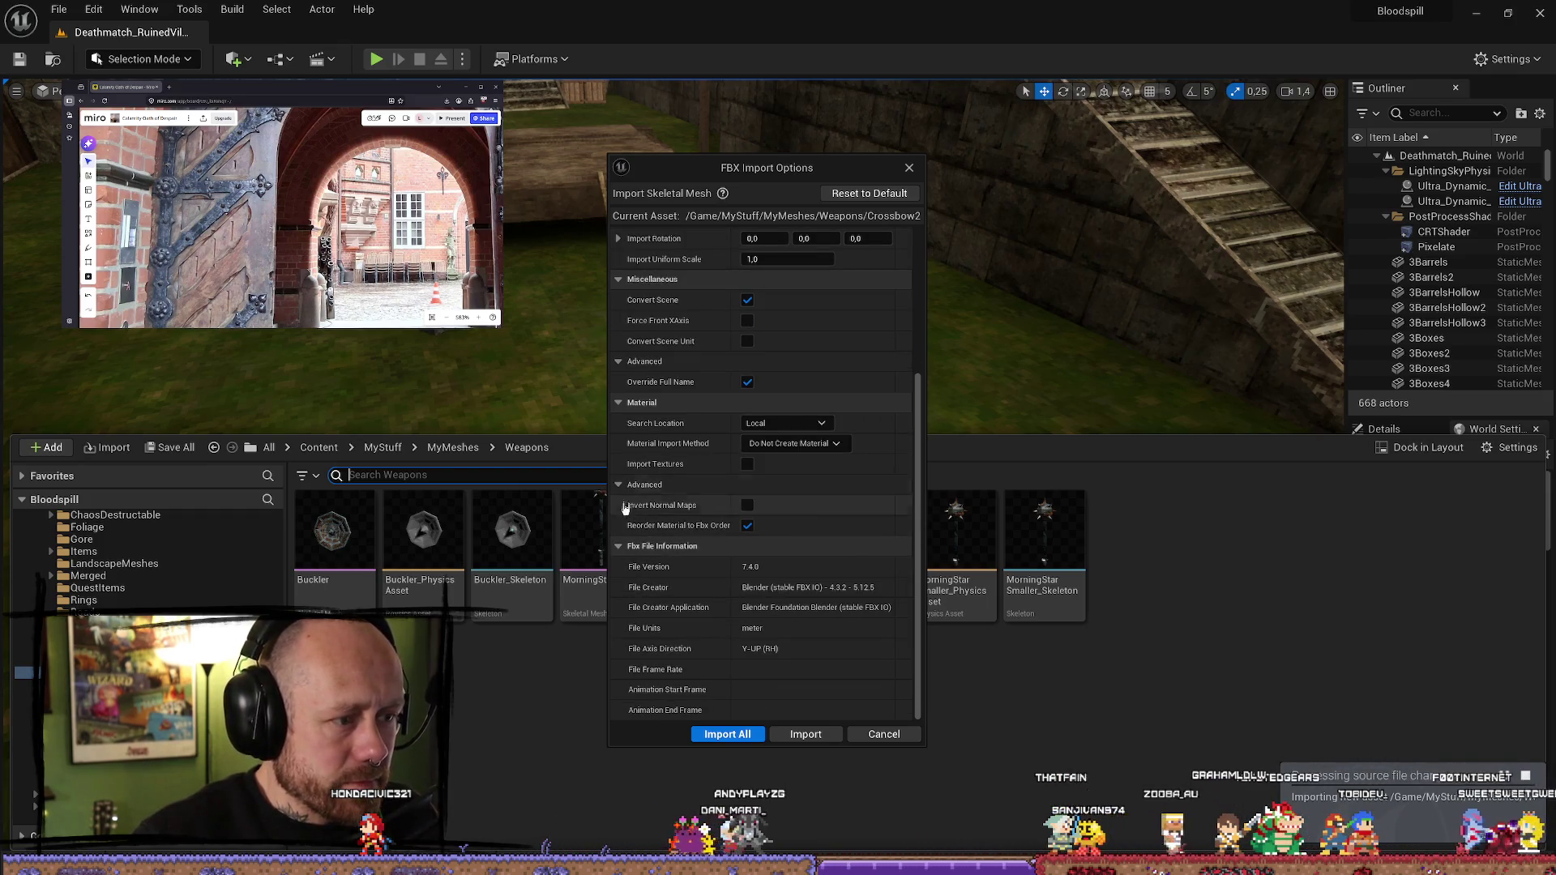
pyautogui.click(748, 463)
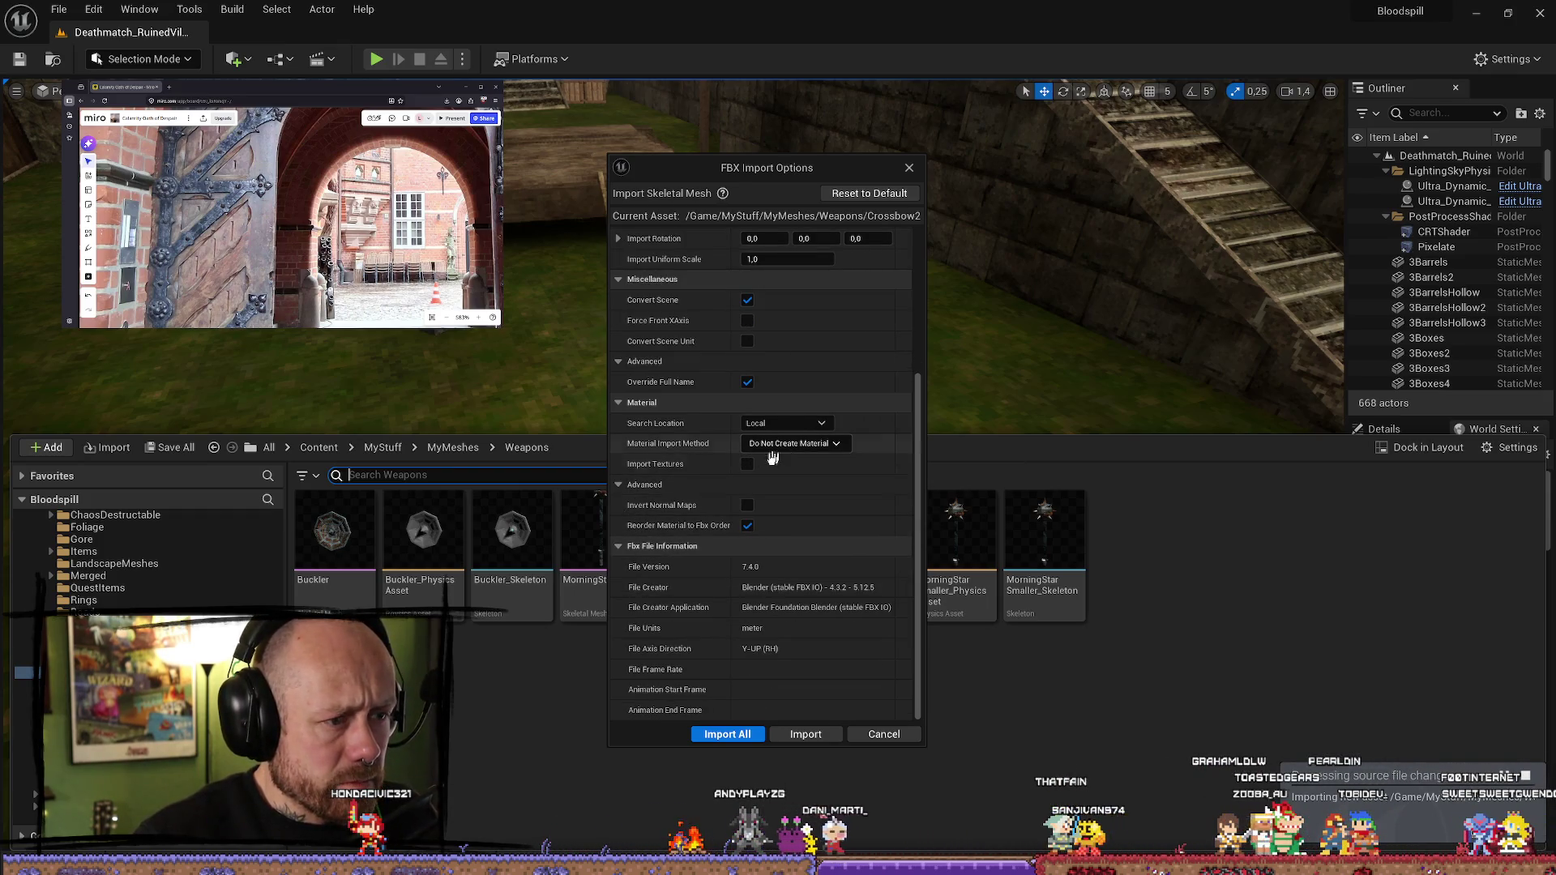
pyautogui.click(621, 547)
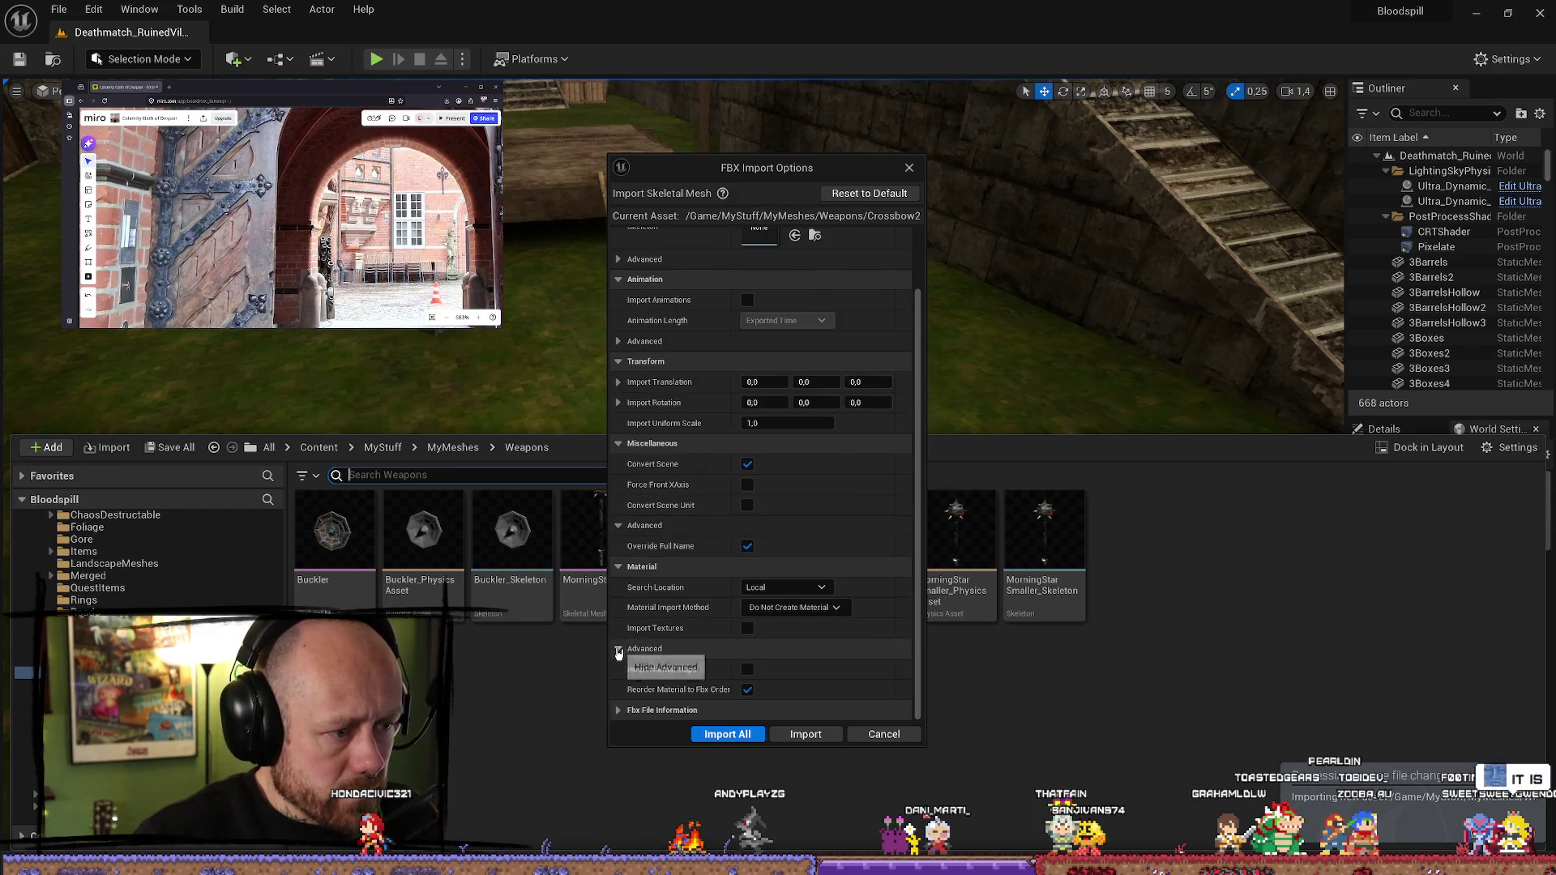
pyautogui.scroll(-2, 673, 637)
pyautogui.scroll(5, 697, 652)
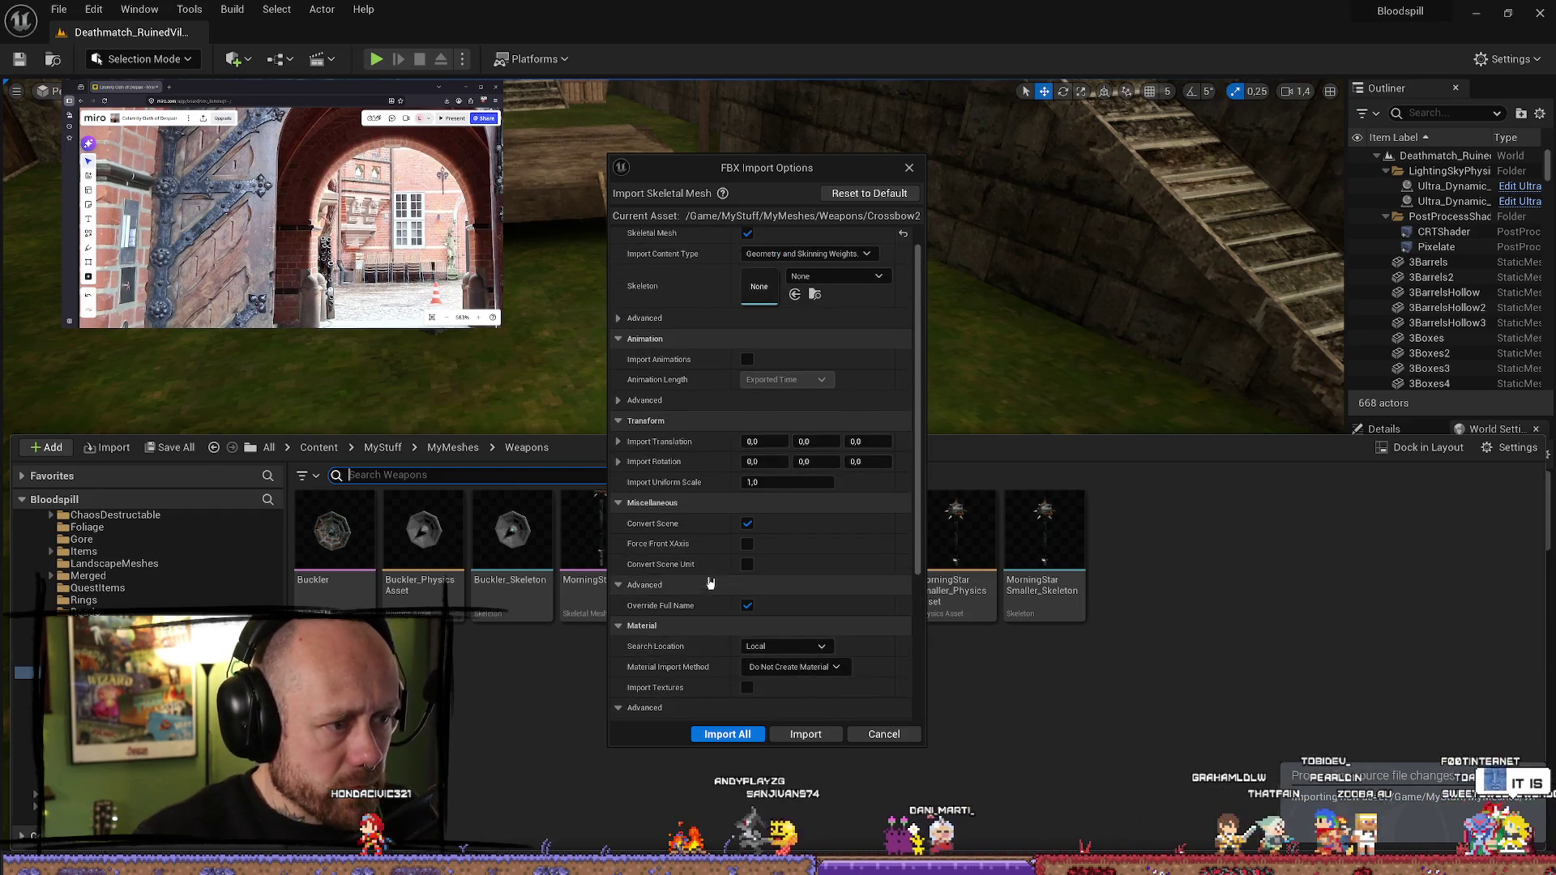
pyautogui.click(621, 343)
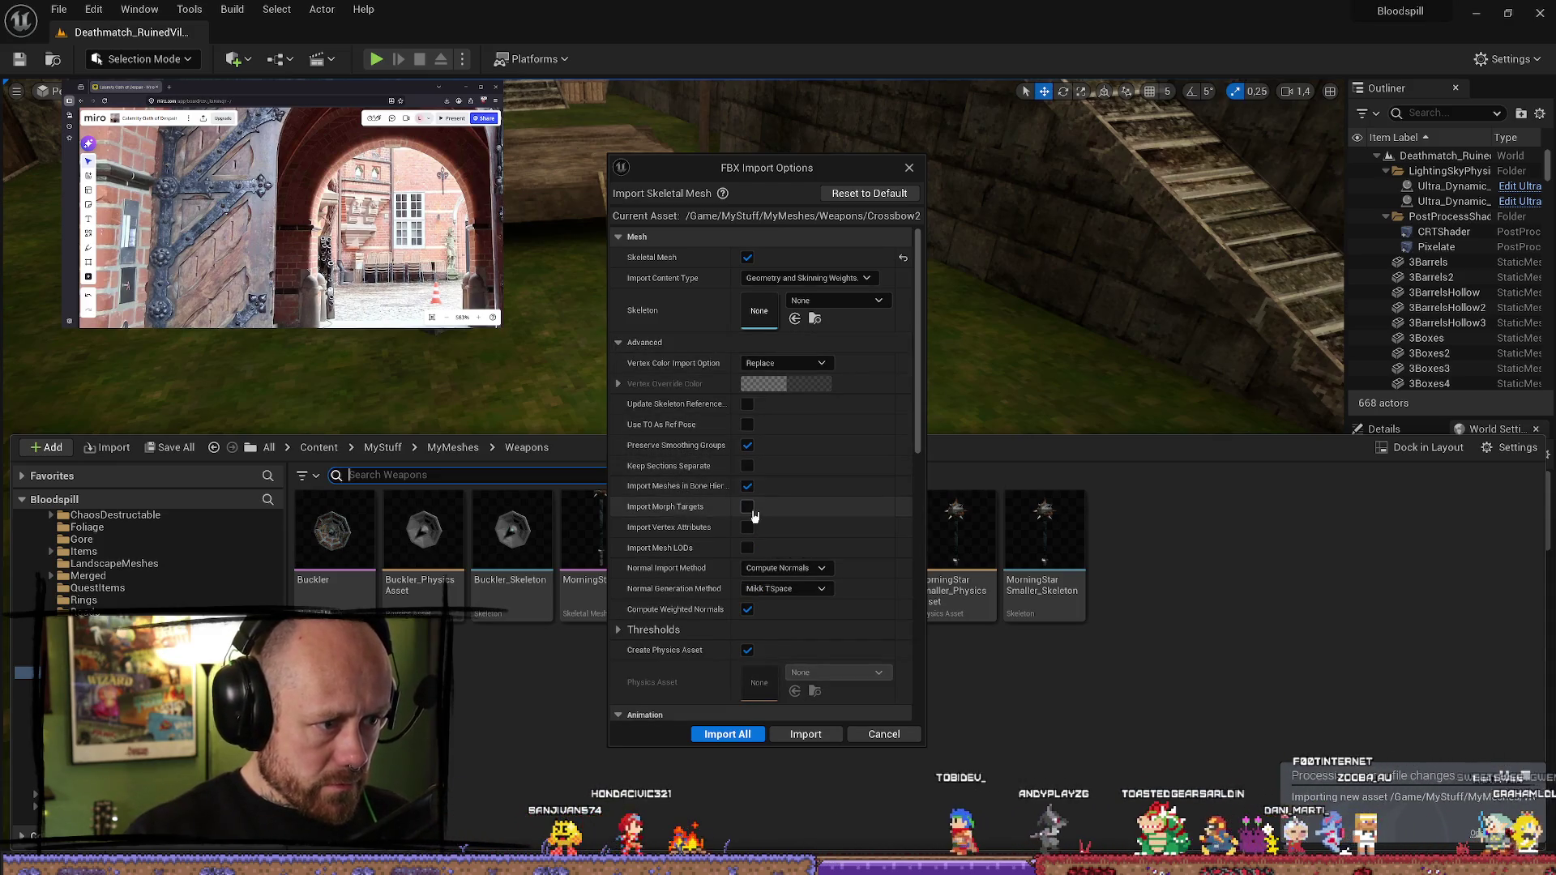
pyautogui.click(807, 735)
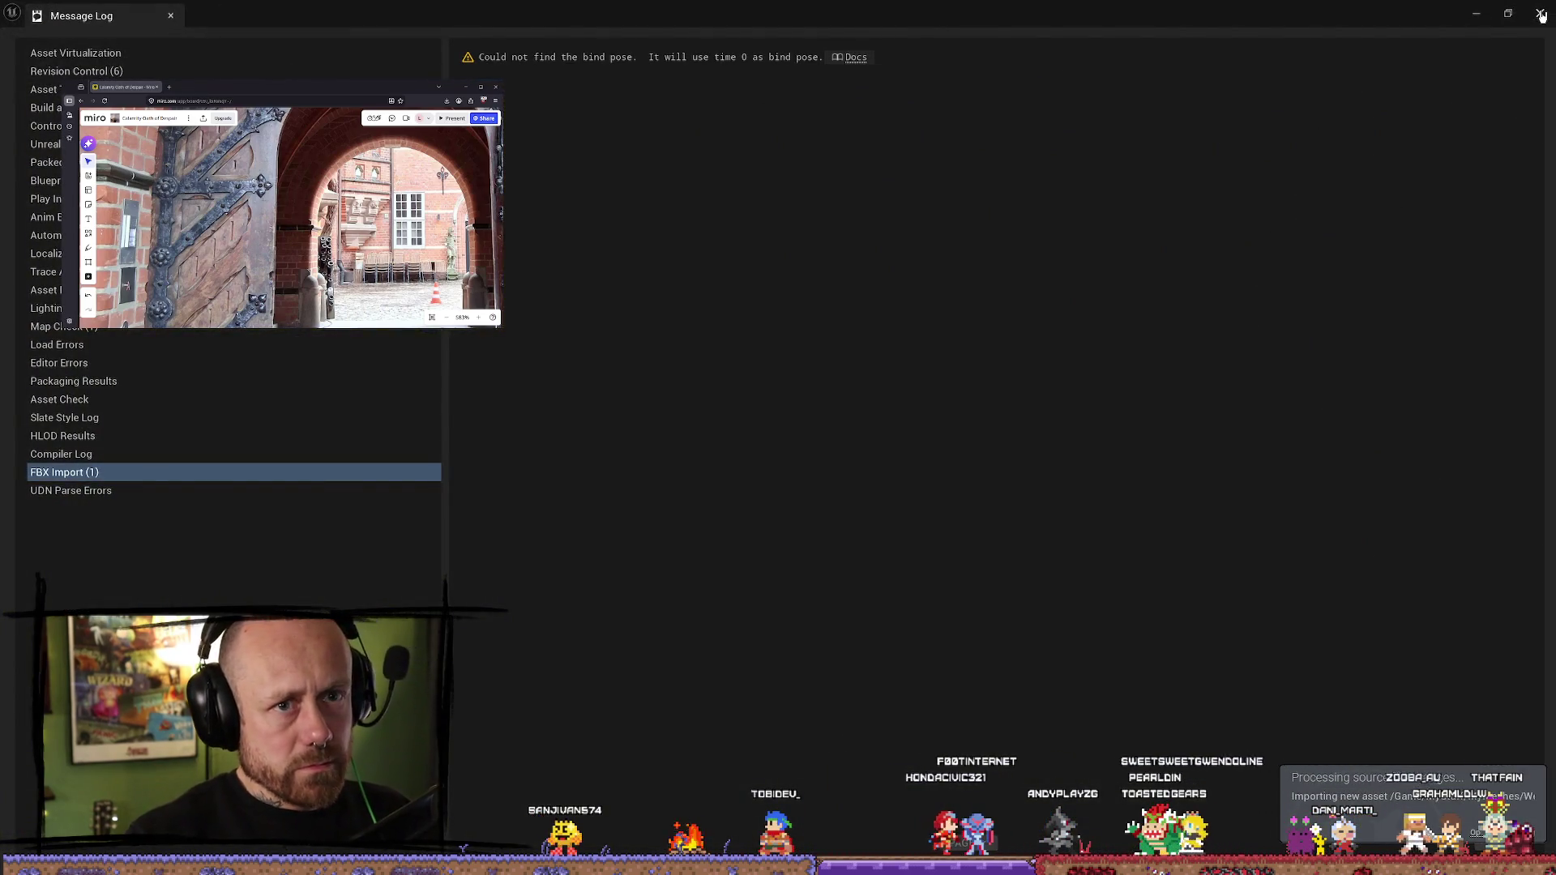
pyautogui.click(1541, 15)
pyautogui.hotkey('ctrl', 'space')
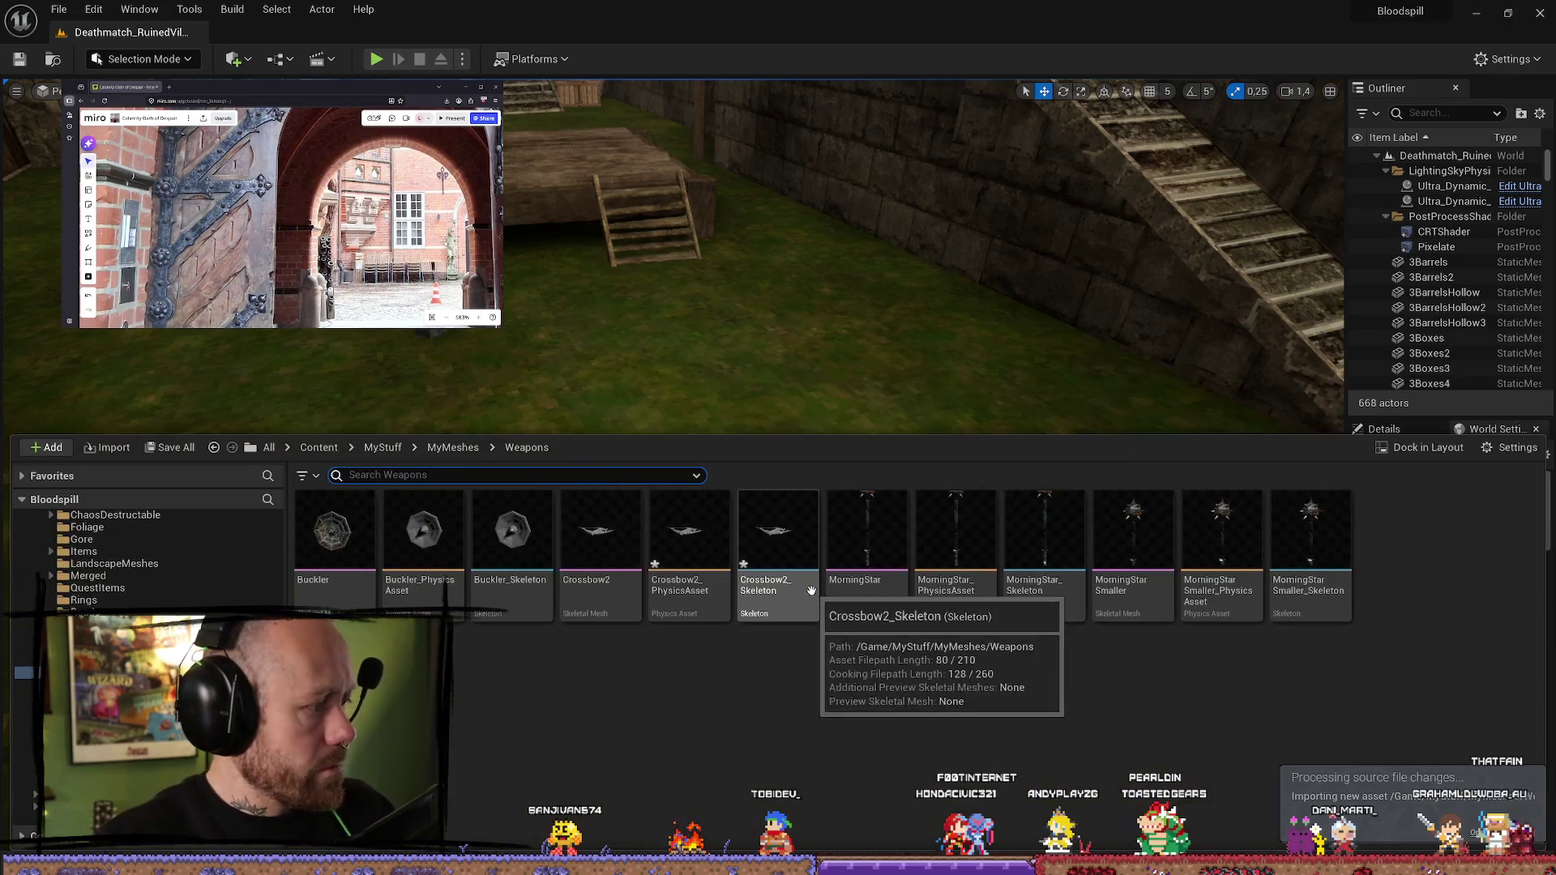
# - Open the Crossbow2 mesh and preview its LoseString morph at weights -1,0 and 1,0
pyautogui.doubleClick(608, 543)
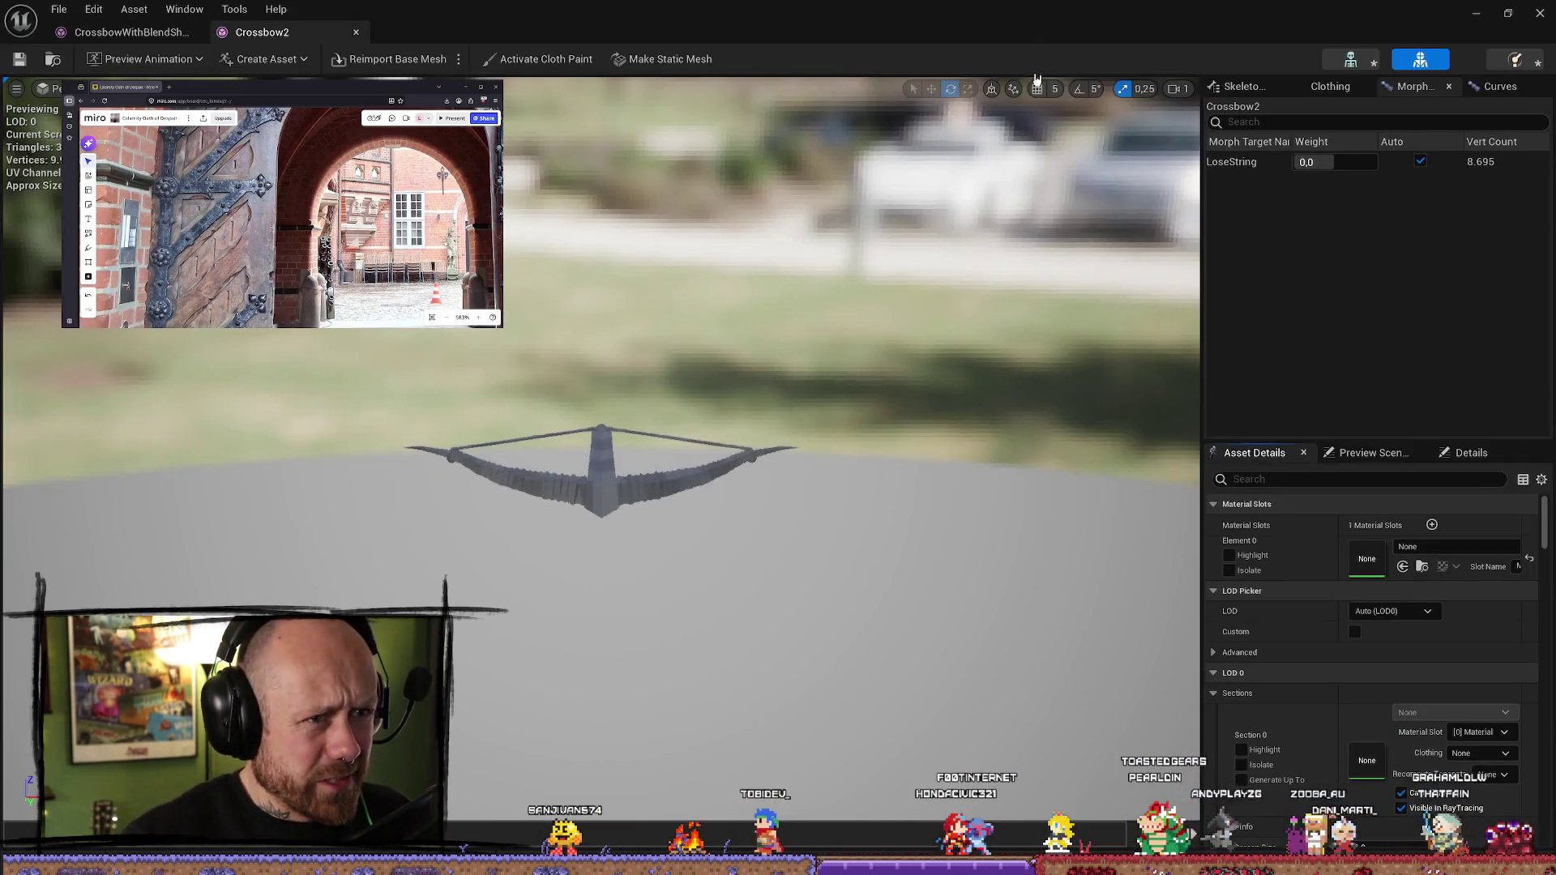
pyautogui.write('-1,0')
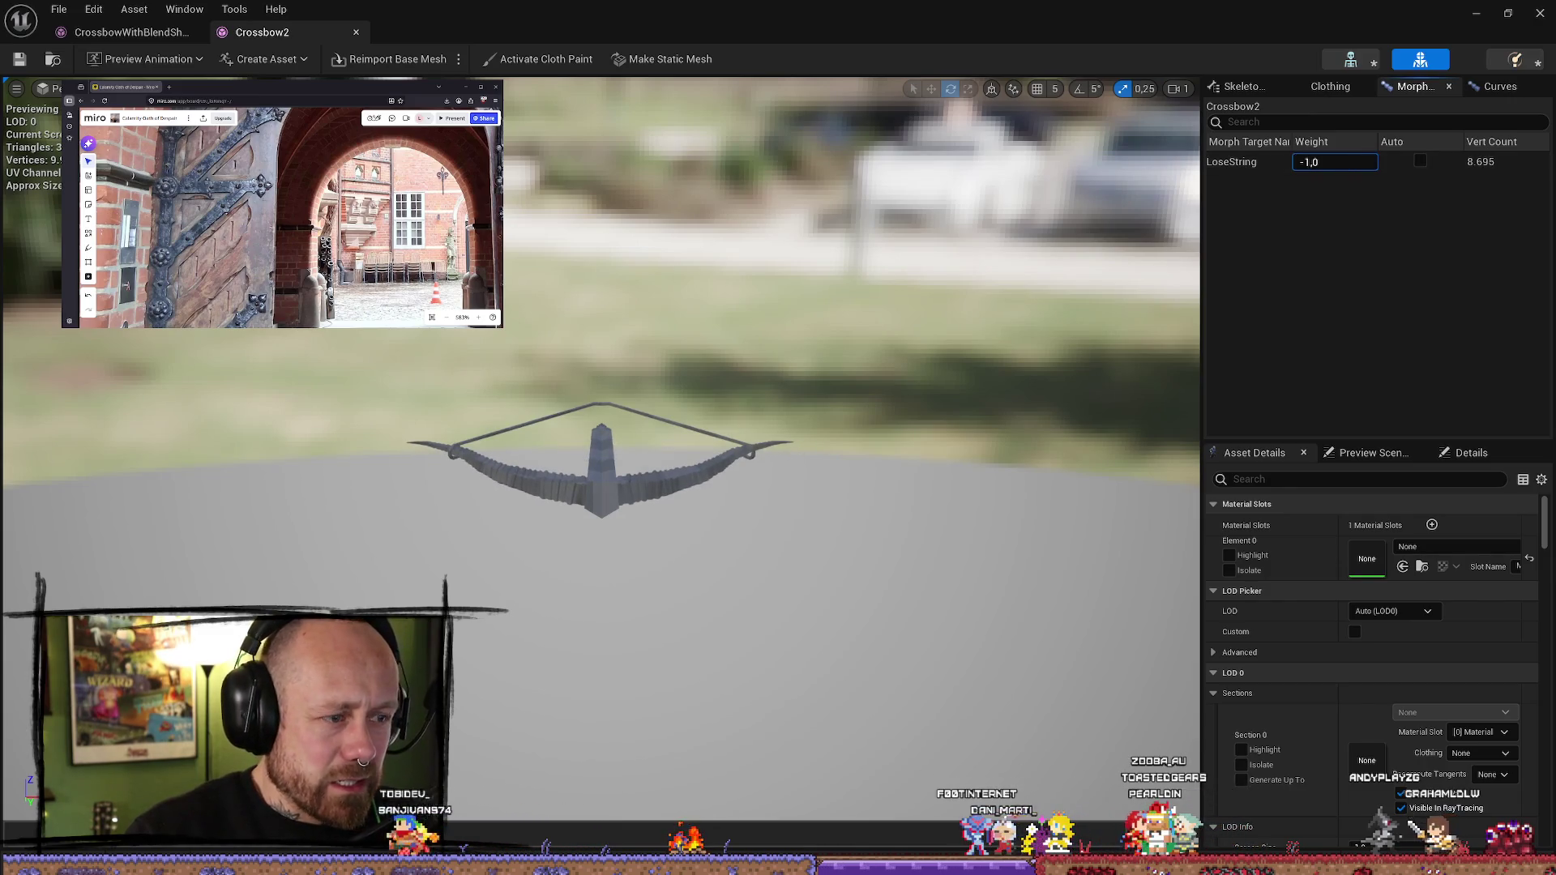
pyautogui.press('Home')
pyautogui.press('Delete')
pyautogui.press('Return')
pyautogui.moveTo(640, 312)
pyautogui.mouseDown()
pyautogui.moveTo(648, 340)
pyautogui.moveTo(624, 292)
pyautogui.moveTo(641, 348)
pyautogui.moveTo(656, 316)
pyautogui.moveTo(665, 332)
pyautogui.mouseUp()
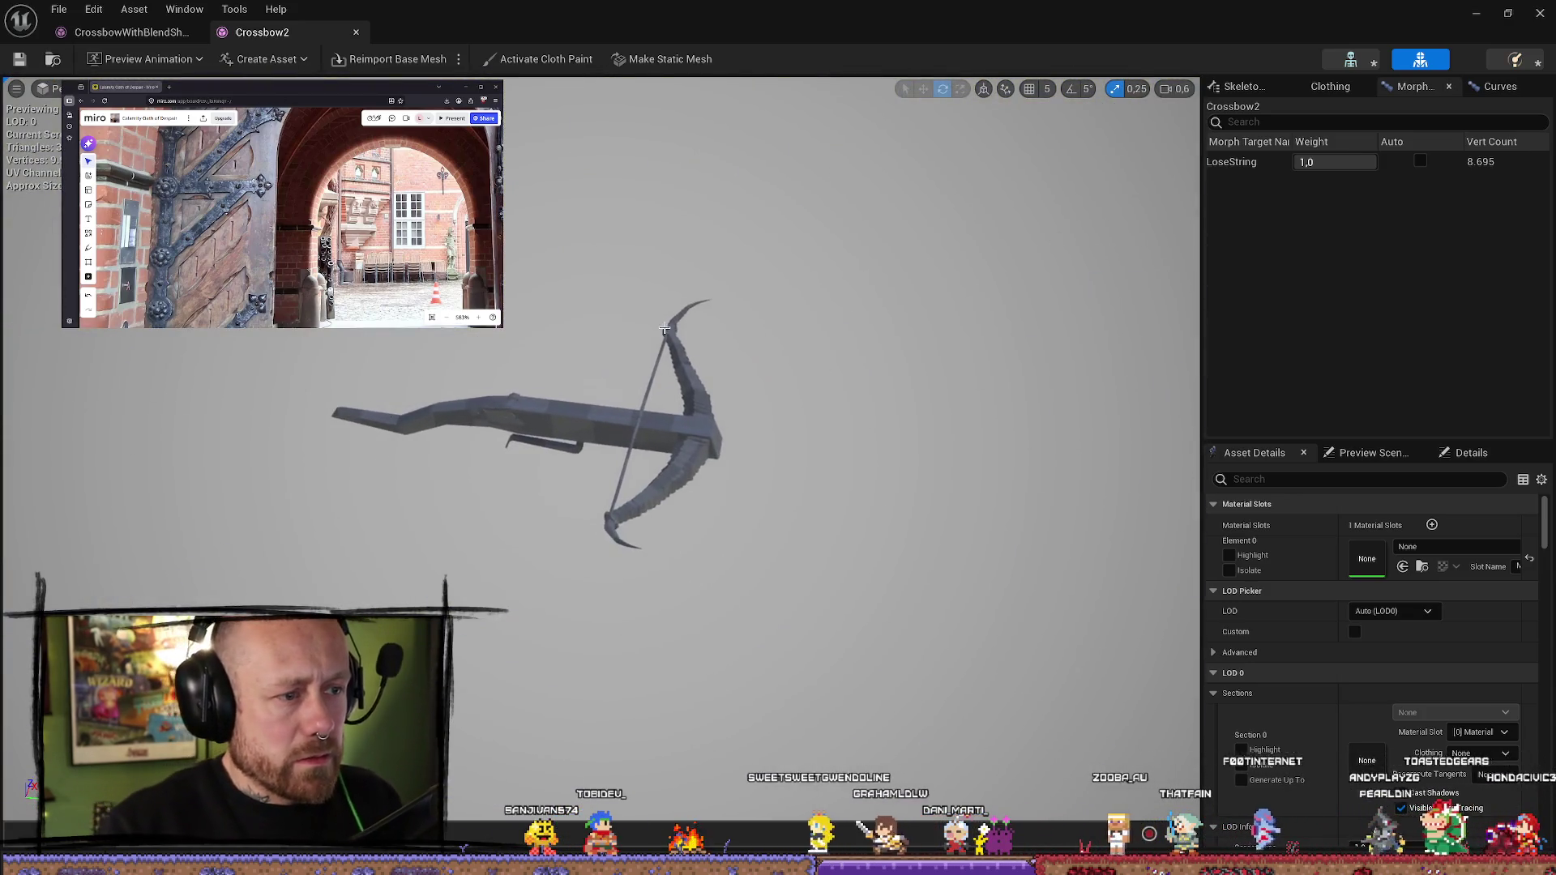
# - Re-check LoseString at -1,0 and then 1,0 while turning the crossbow to inspect the string
pyautogui.write('-1,0')
pyautogui.press('Return')
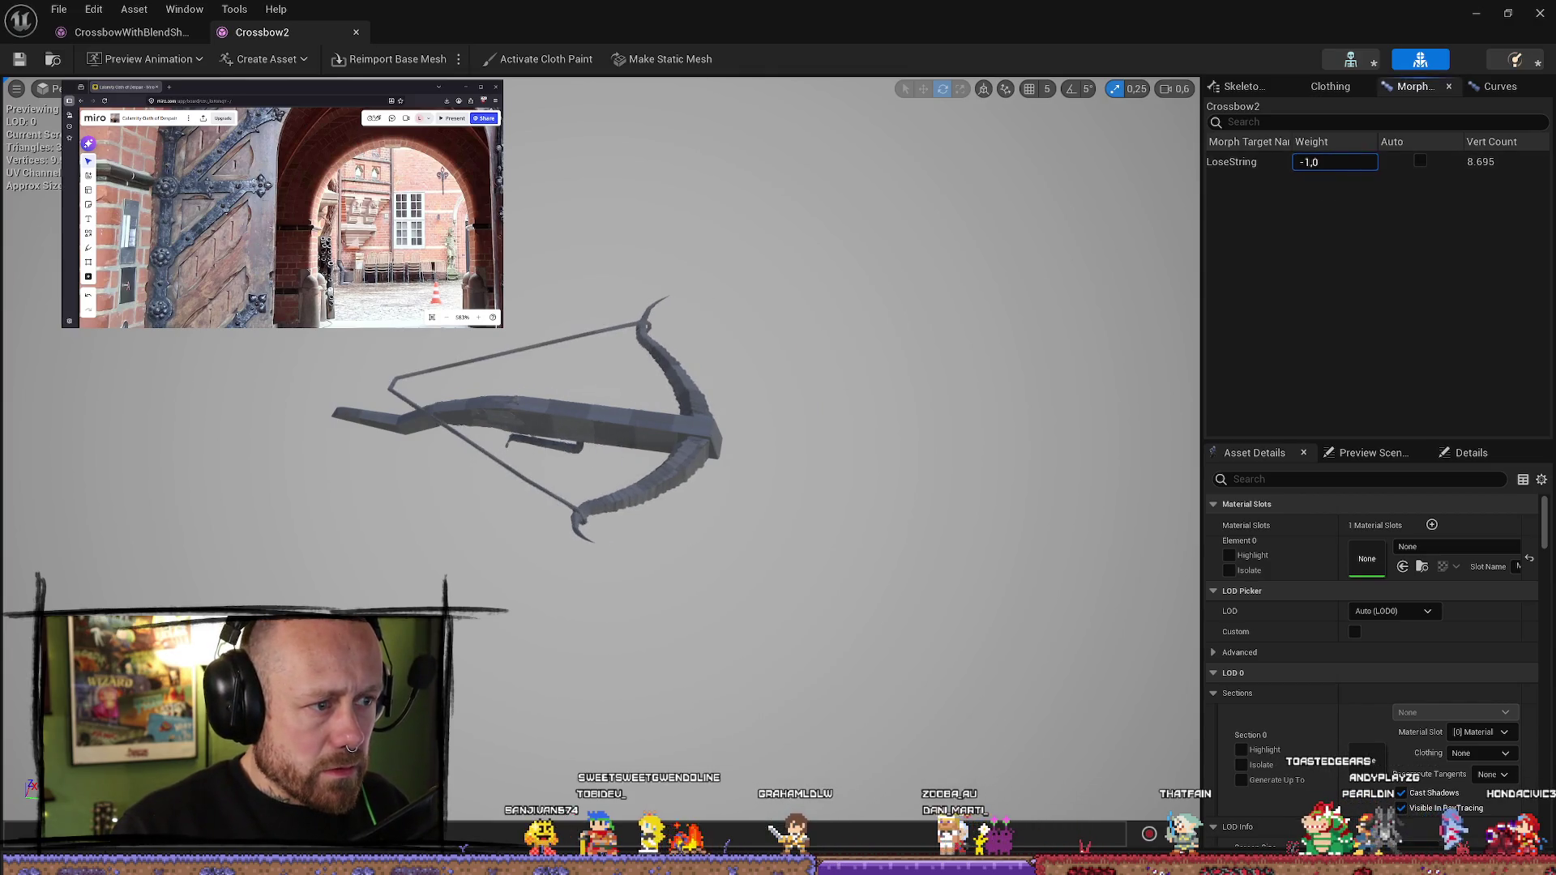
pyautogui.write('1,0')
pyautogui.press('Return')
pyautogui.moveTo(827, 398); pyautogui.dragTo(813, 376)
pyautogui.hotkey('ctrl', 'space')
pyautogui.keyDown('ctrl'); pyautogui.click(590, 724); pyautogui.keyUp('ctrl')
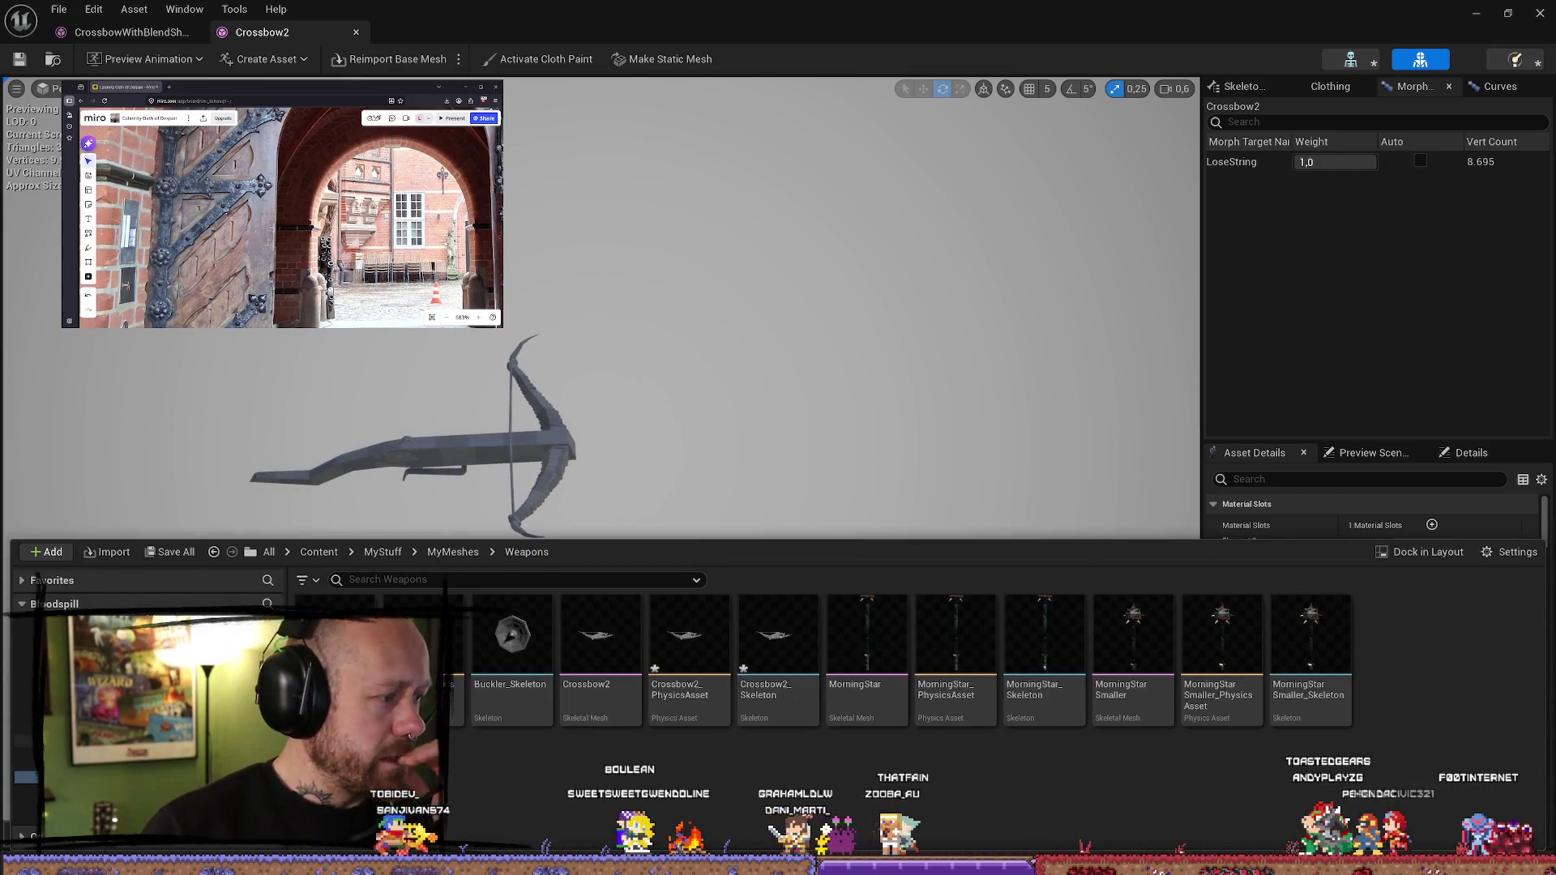
# - Search 'crossbow' in MyStuff, open CrossbowWithBlendShape and preview its LoseString morph at 1,0
pyautogui.click(453, 552)
pyautogui.click(468, 577)
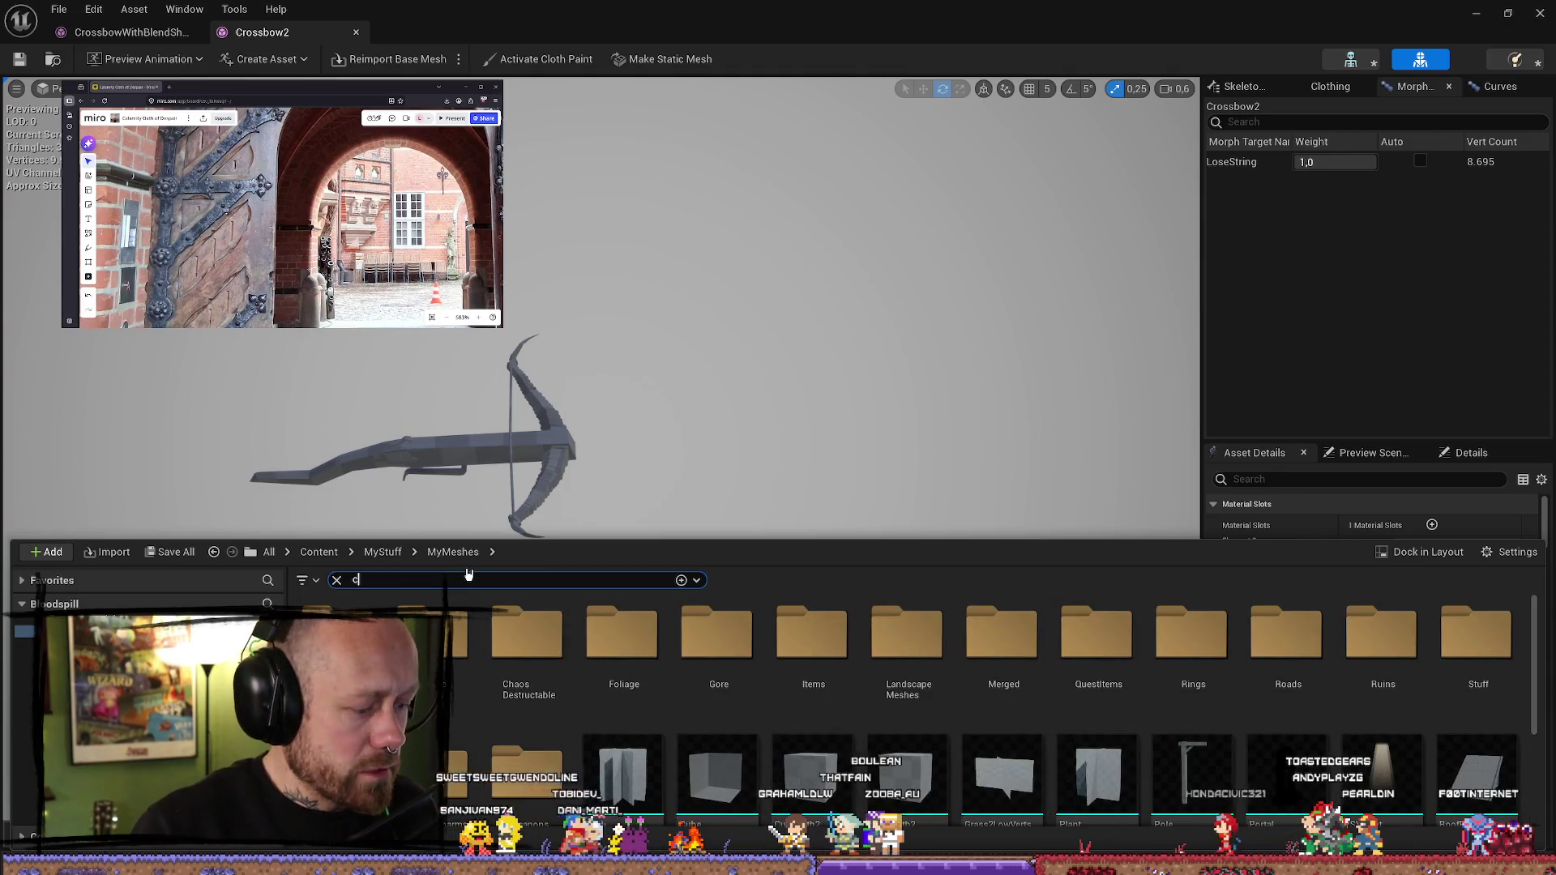
pyautogui.write('crossbow')
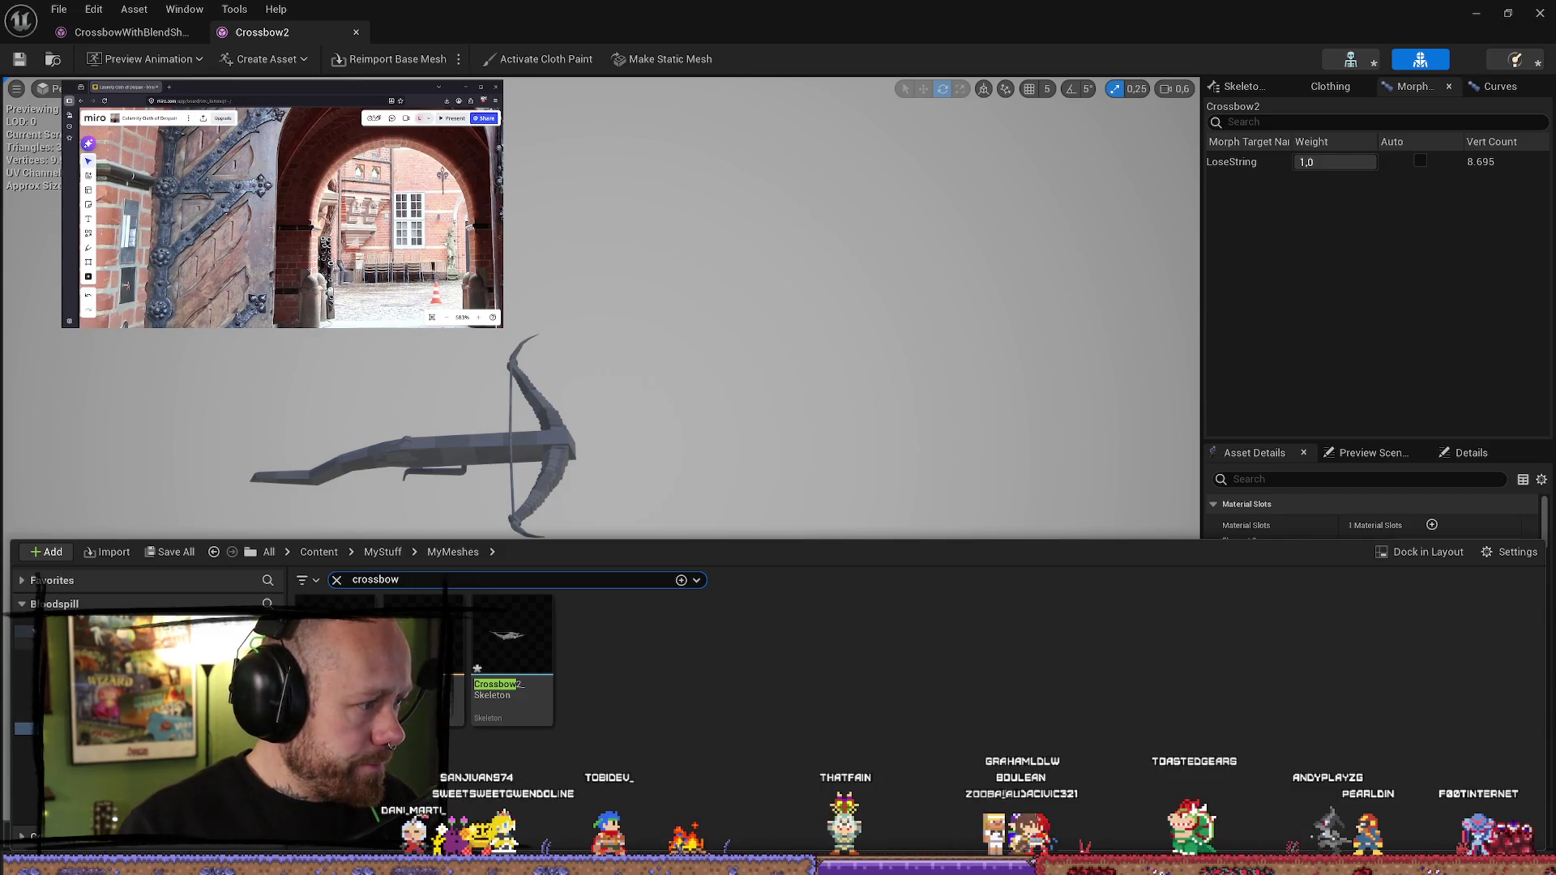
pyautogui.click(383, 552)
pyautogui.scroll(-2, 1193, 677)
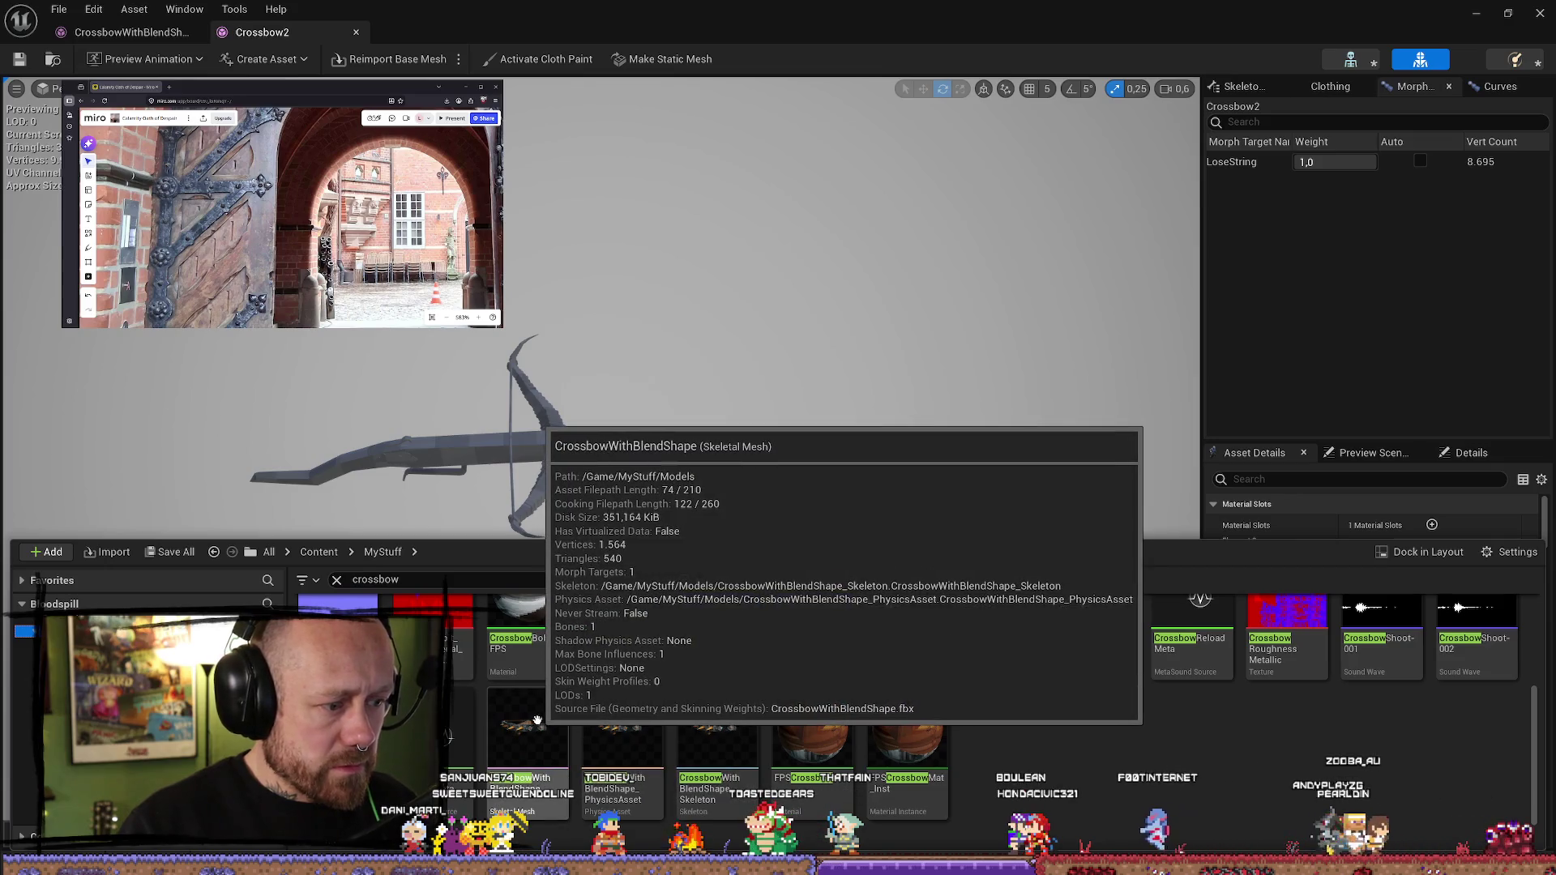
pyautogui.doubleClick(537, 721)
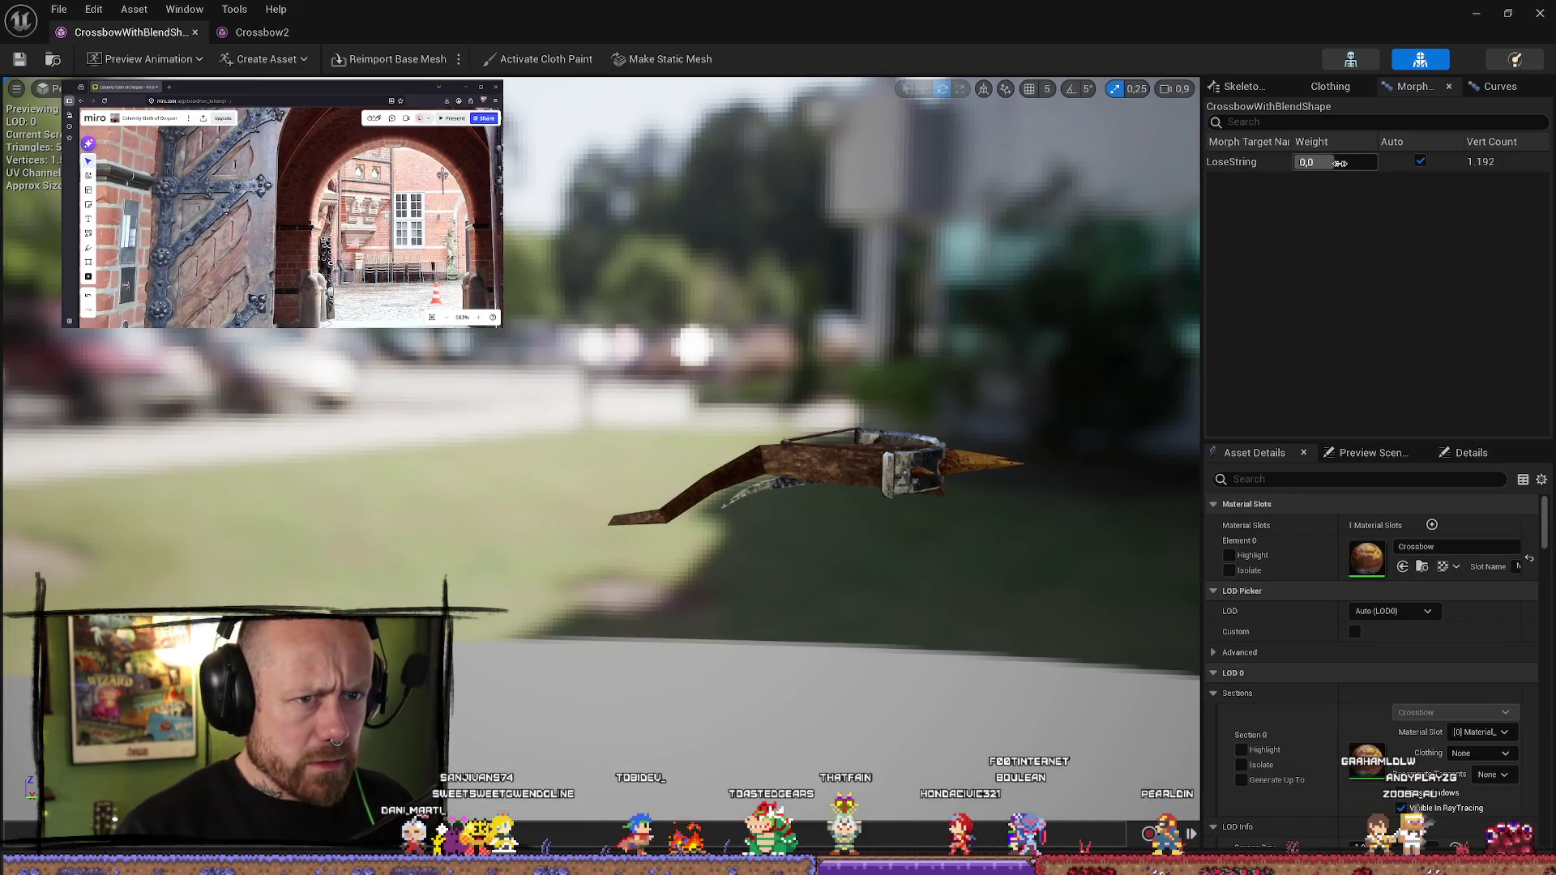
pyautogui.moveTo(1307, 161); pyautogui.dragTo(1378, 161)
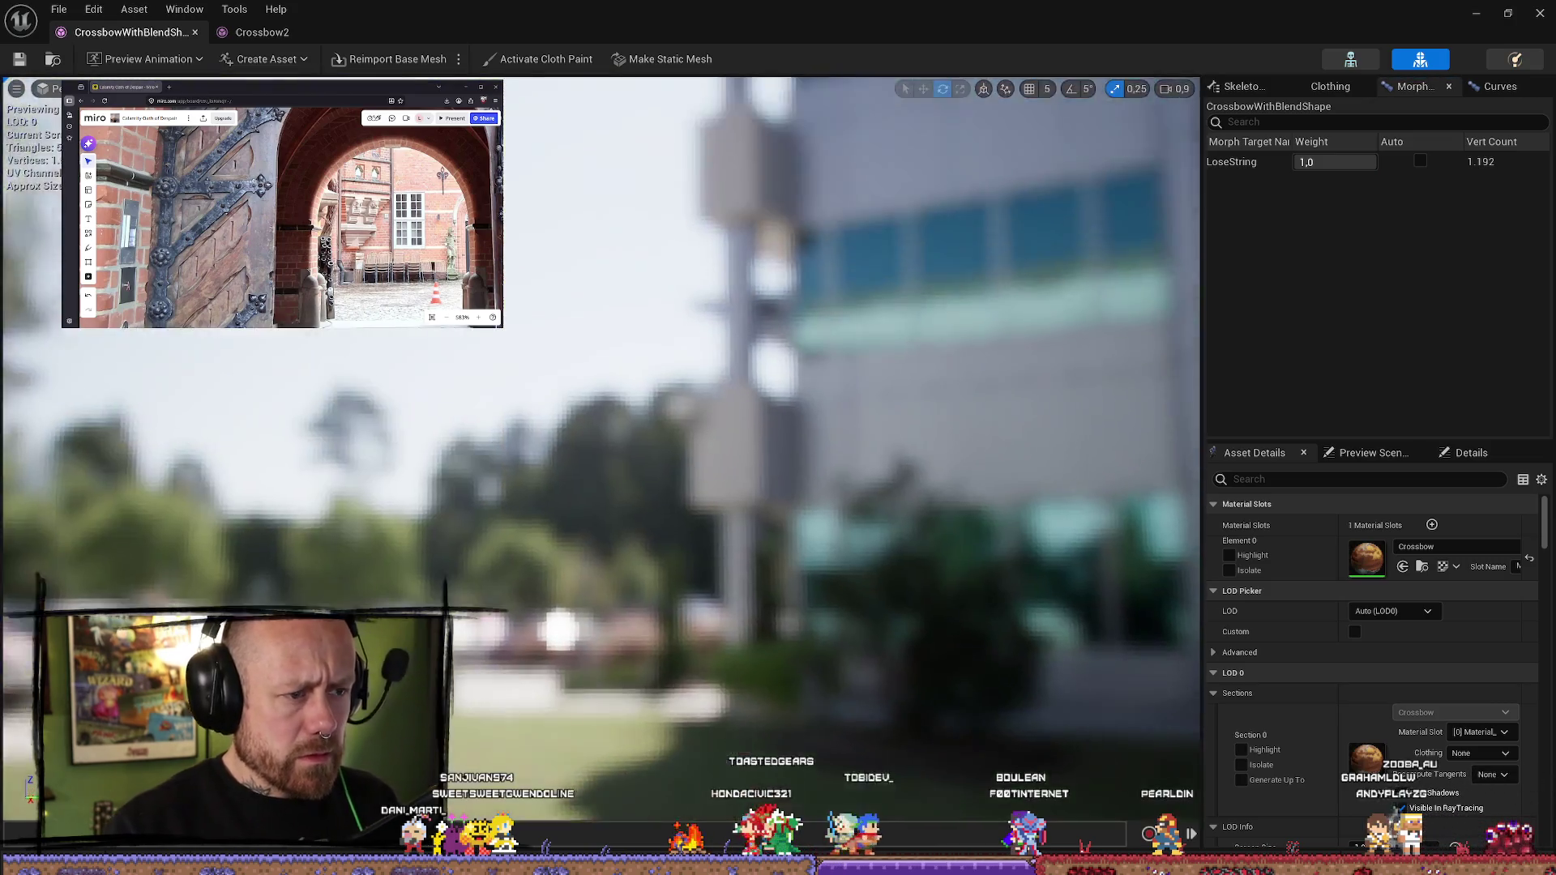
pyautogui.moveTo(1006, 275)
pyautogui.mouseDown(button='right')
pyautogui.moveTo(973, 291)
pyautogui.moveTo(1054, 268)
pyautogui.moveTo(1006, 275)
pyautogui.mouseUp(button='right')
pyautogui.click(1380, 165)
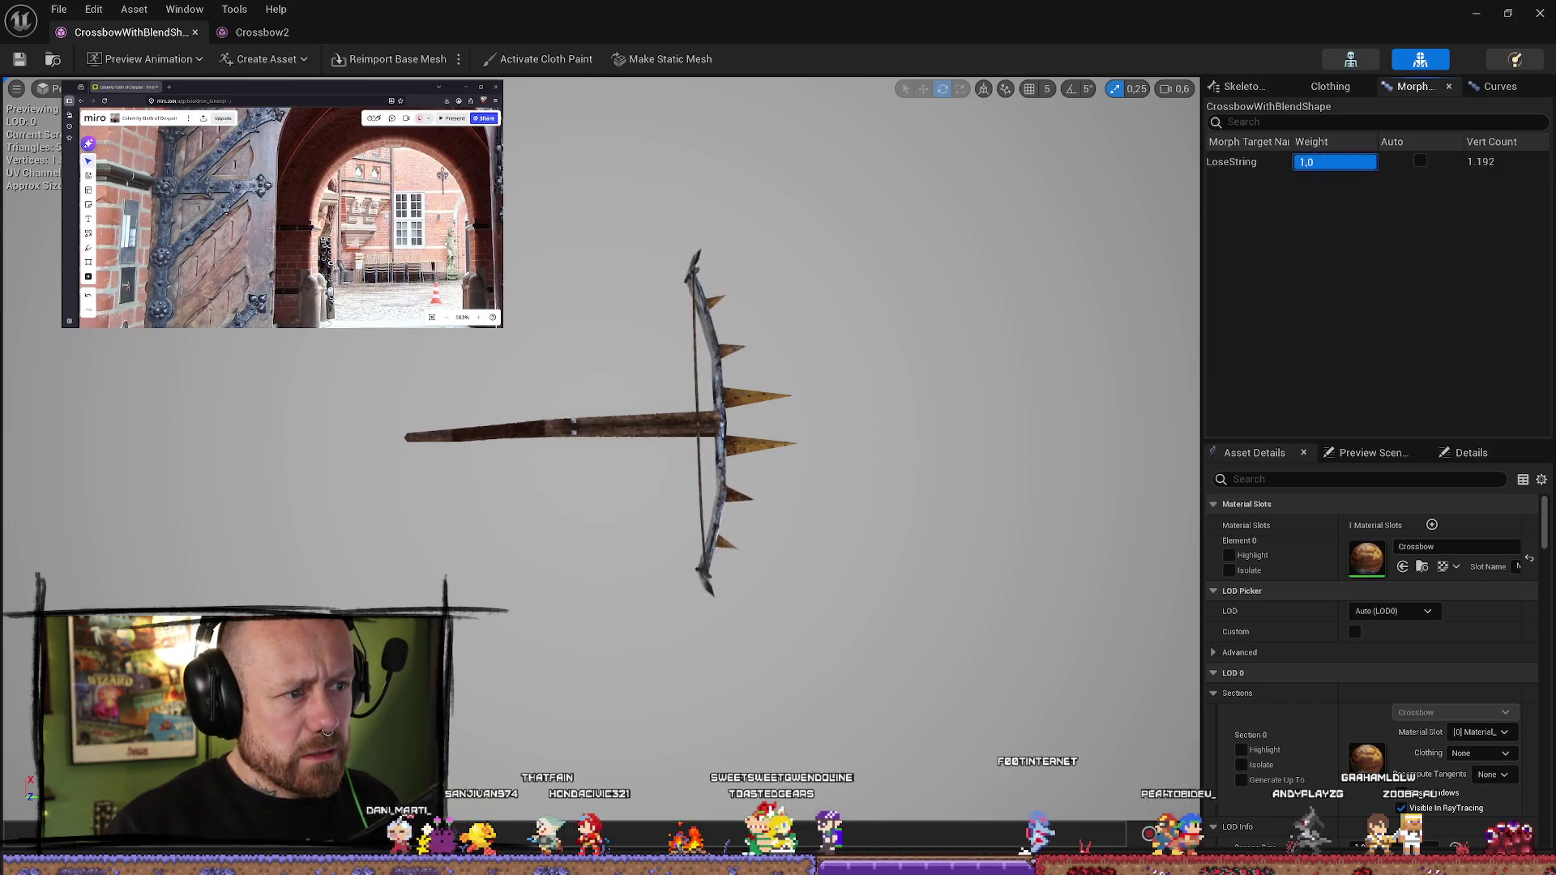
# - Back in the Crossbow2 editor, drag the LoseString weight down to -1,0
pyautogui.click(262, 32)
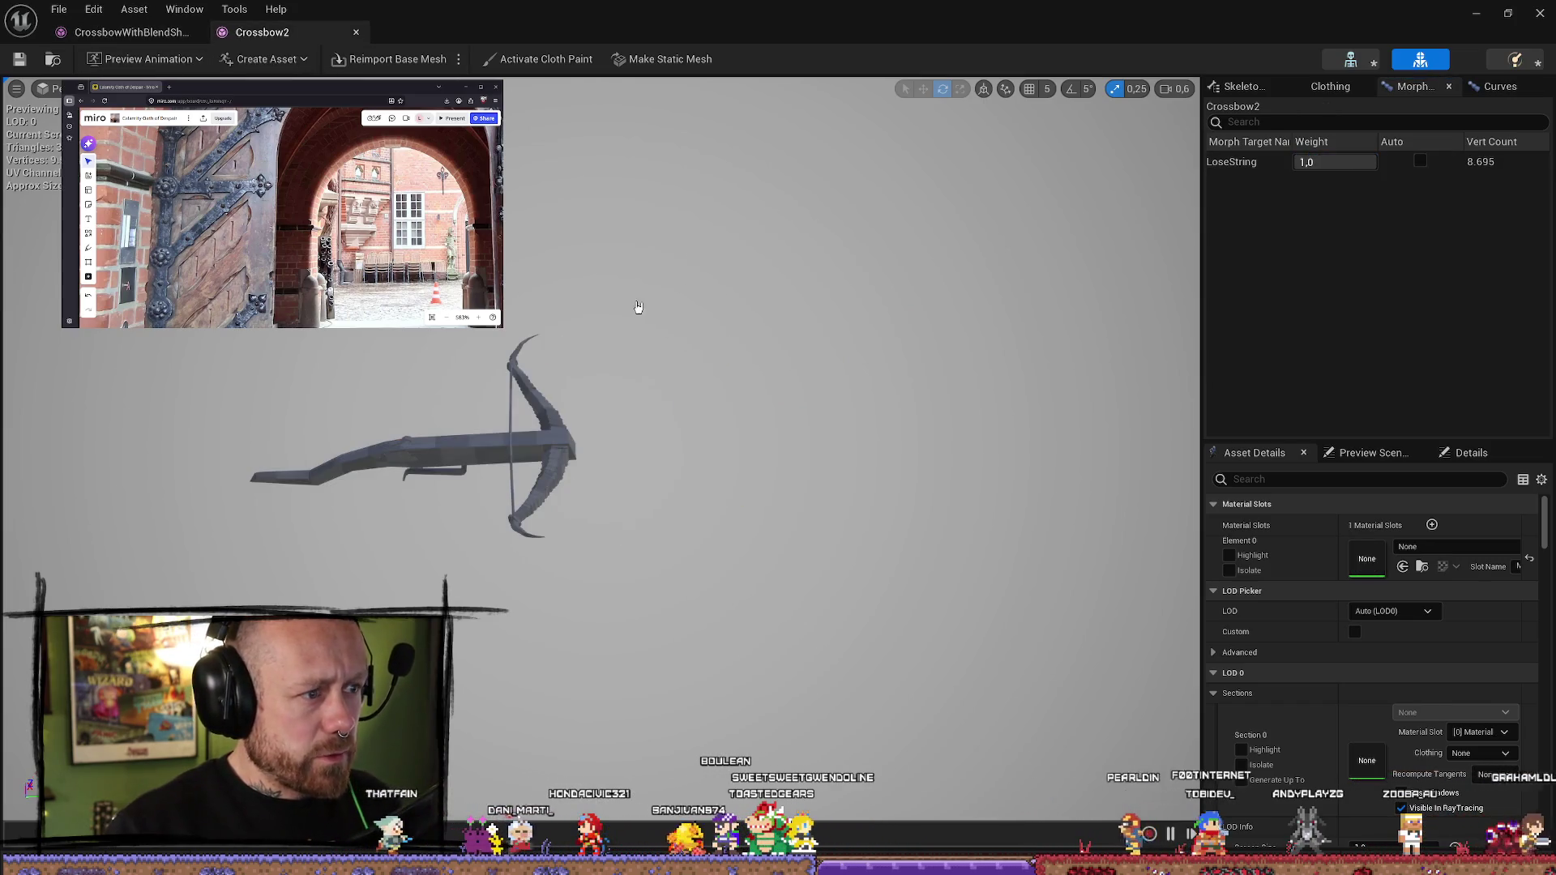
pyautogui.scroll(-1, 892, 244)
pyautogui.moveTo(870, 244)
pyautogui.mouseDown(button='right')
pyautogui.moveTo(972, 235)
pyautogui.moveTo(1013, 258)
pyautogui.mouseUp(button='right')
pyautogui.moveTo(1355, 166); pyautogui.dragTo(1273, 166)
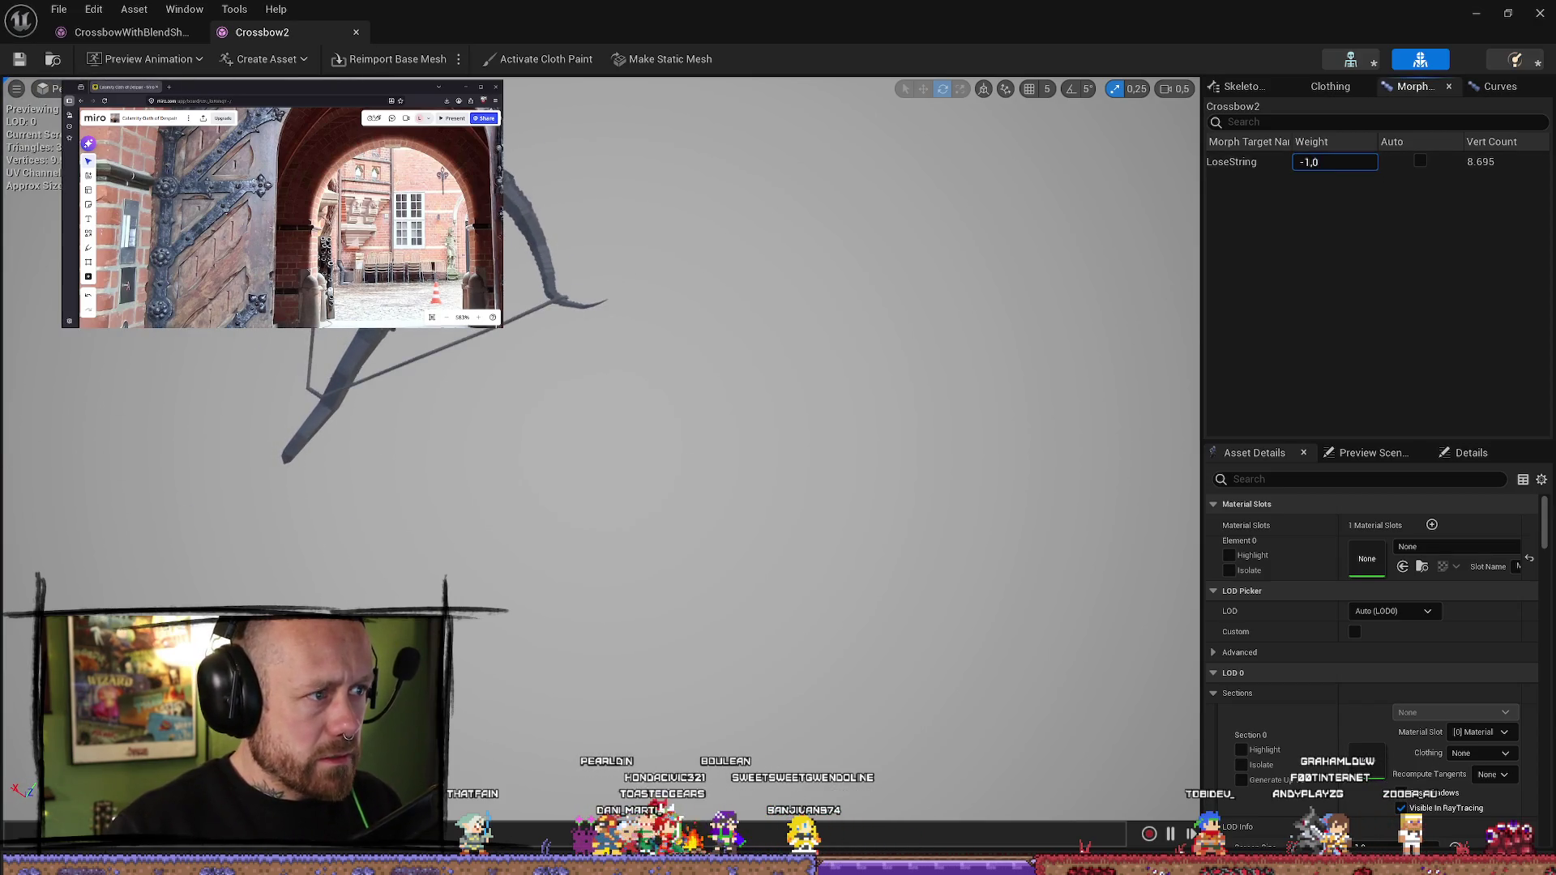